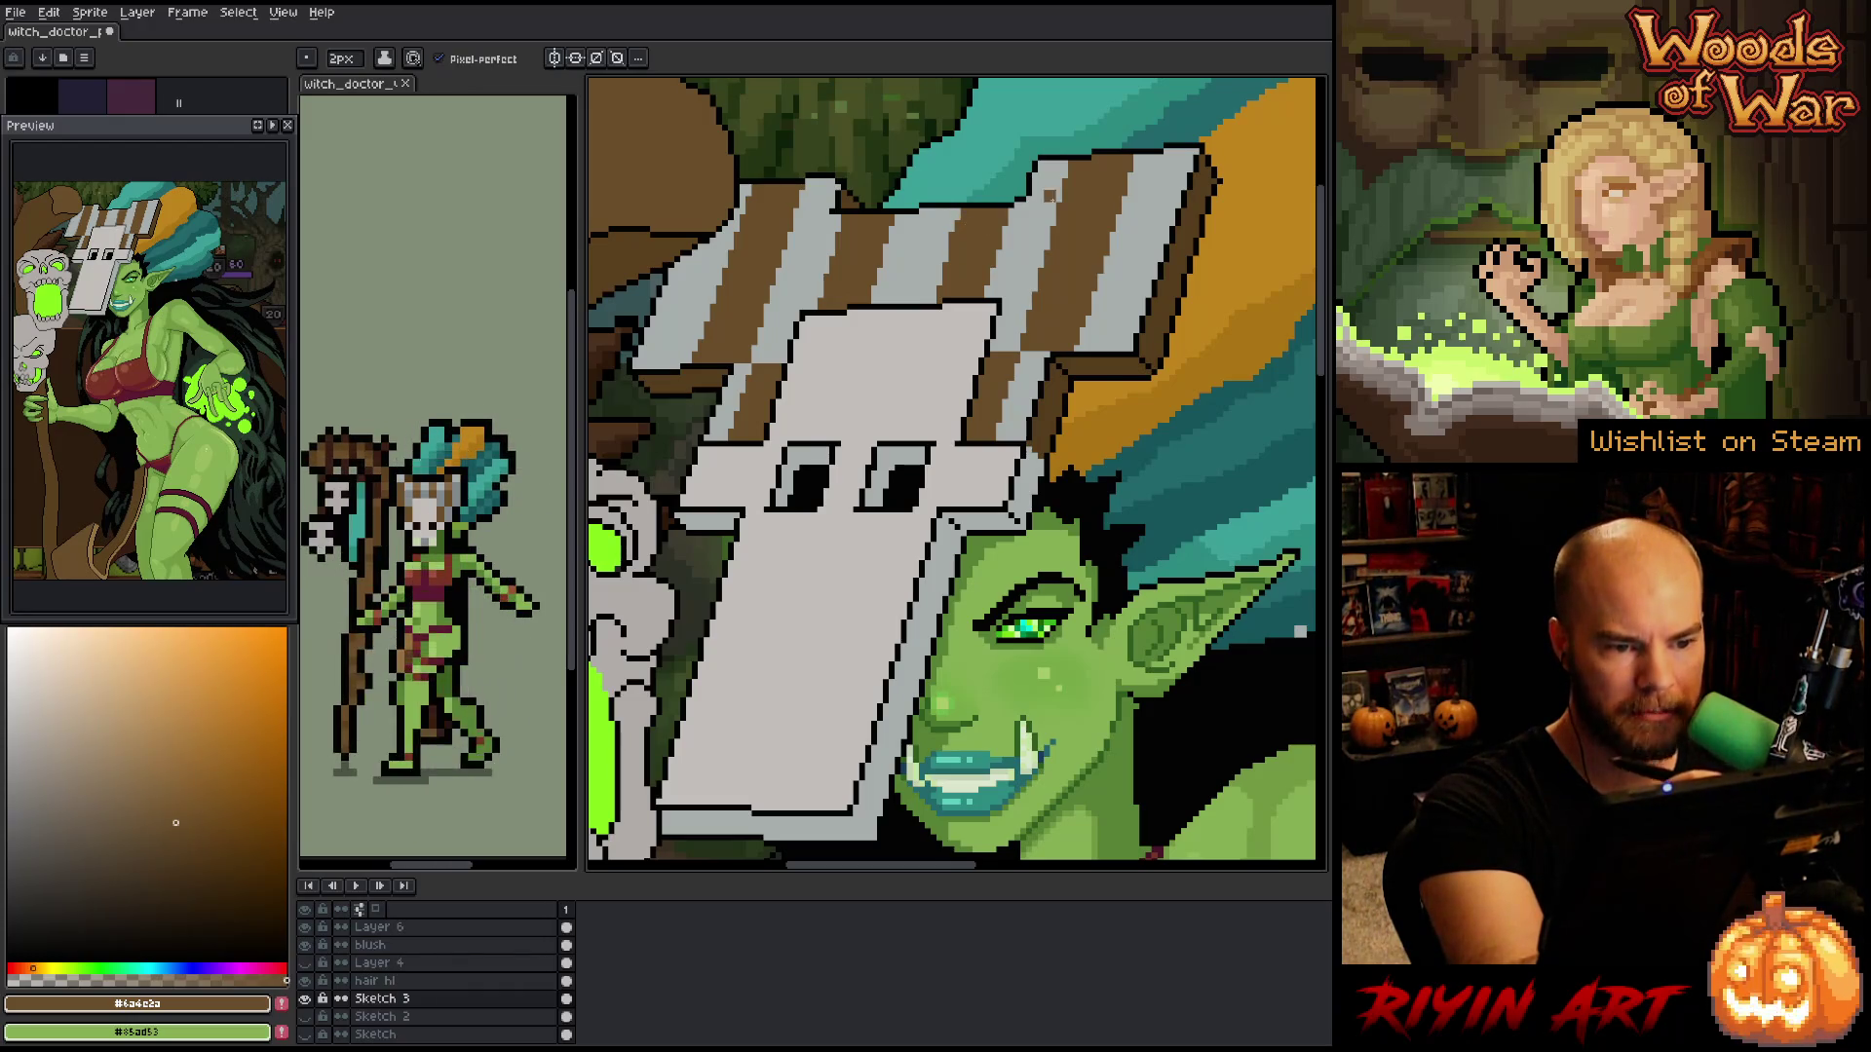
- Recentre the view on the mask and save the sprite
{"action": "key", "text": "alt"}
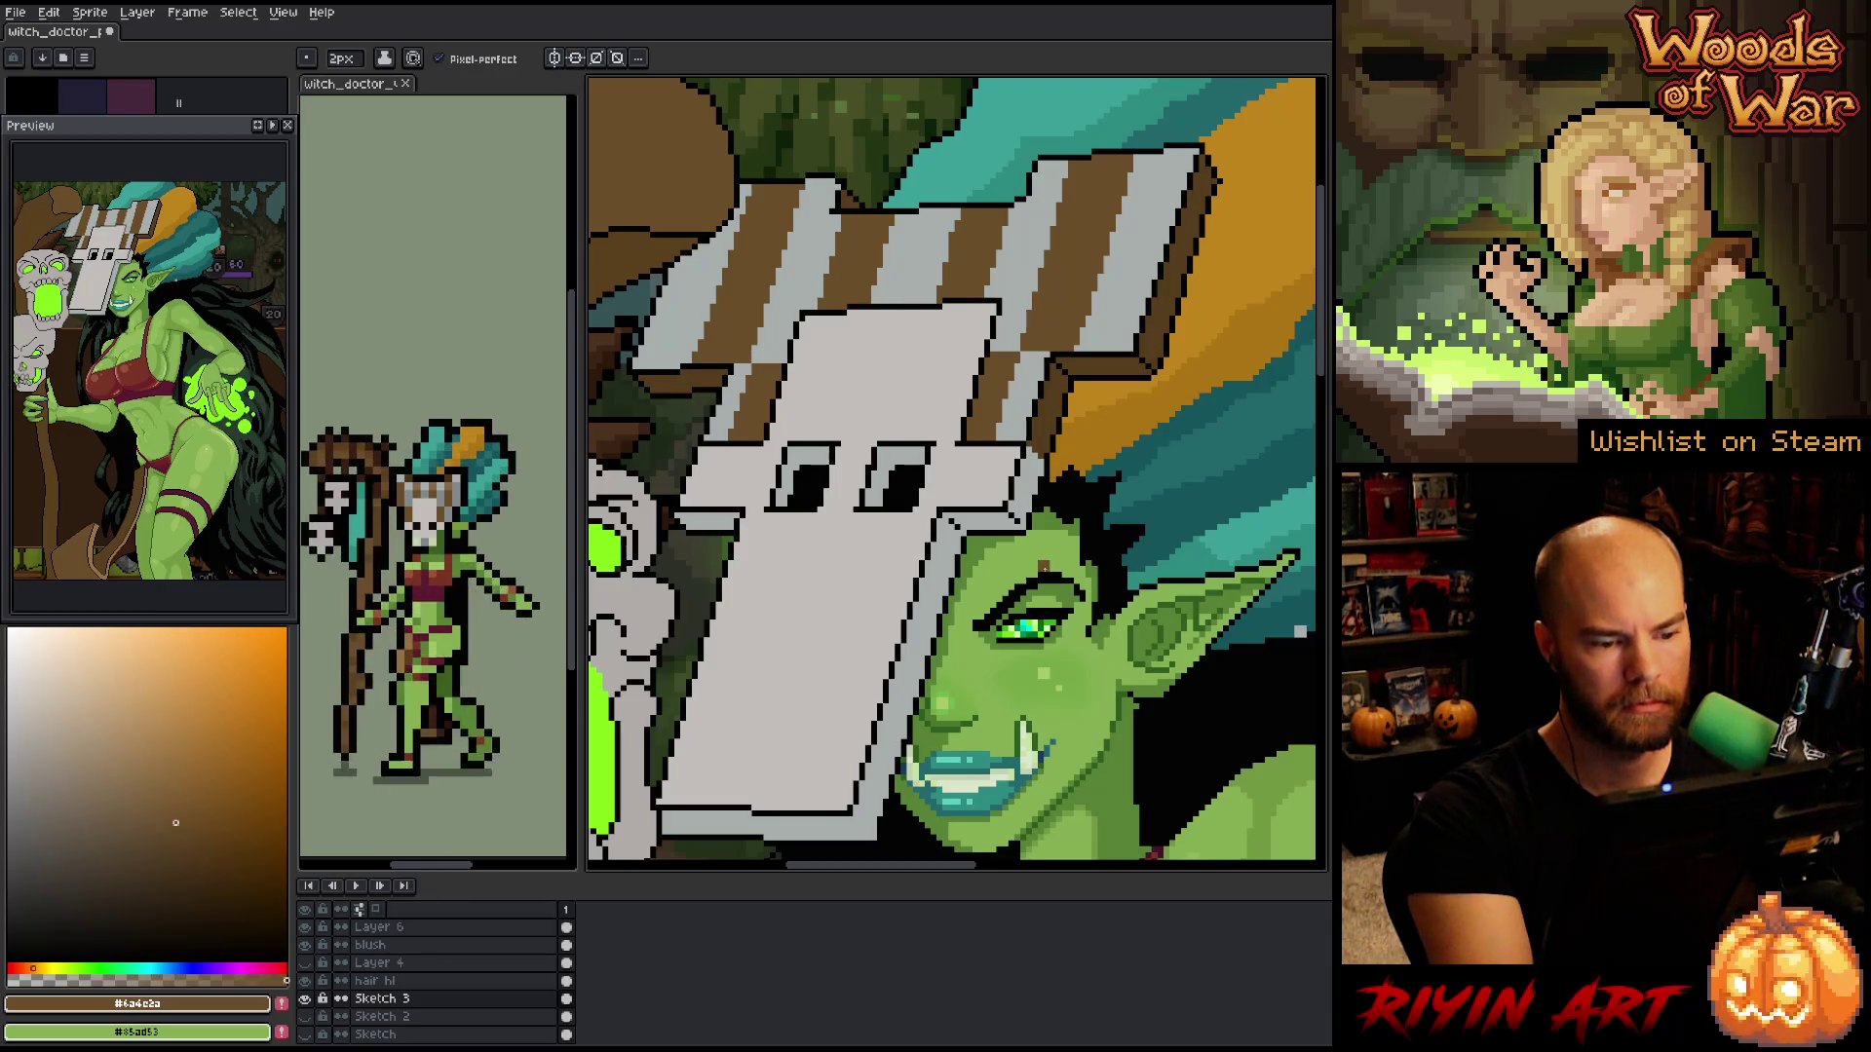
{"action": "left_click_drag", "start_coordinate": [1044, 567], "coordinate": [1083, 528]}
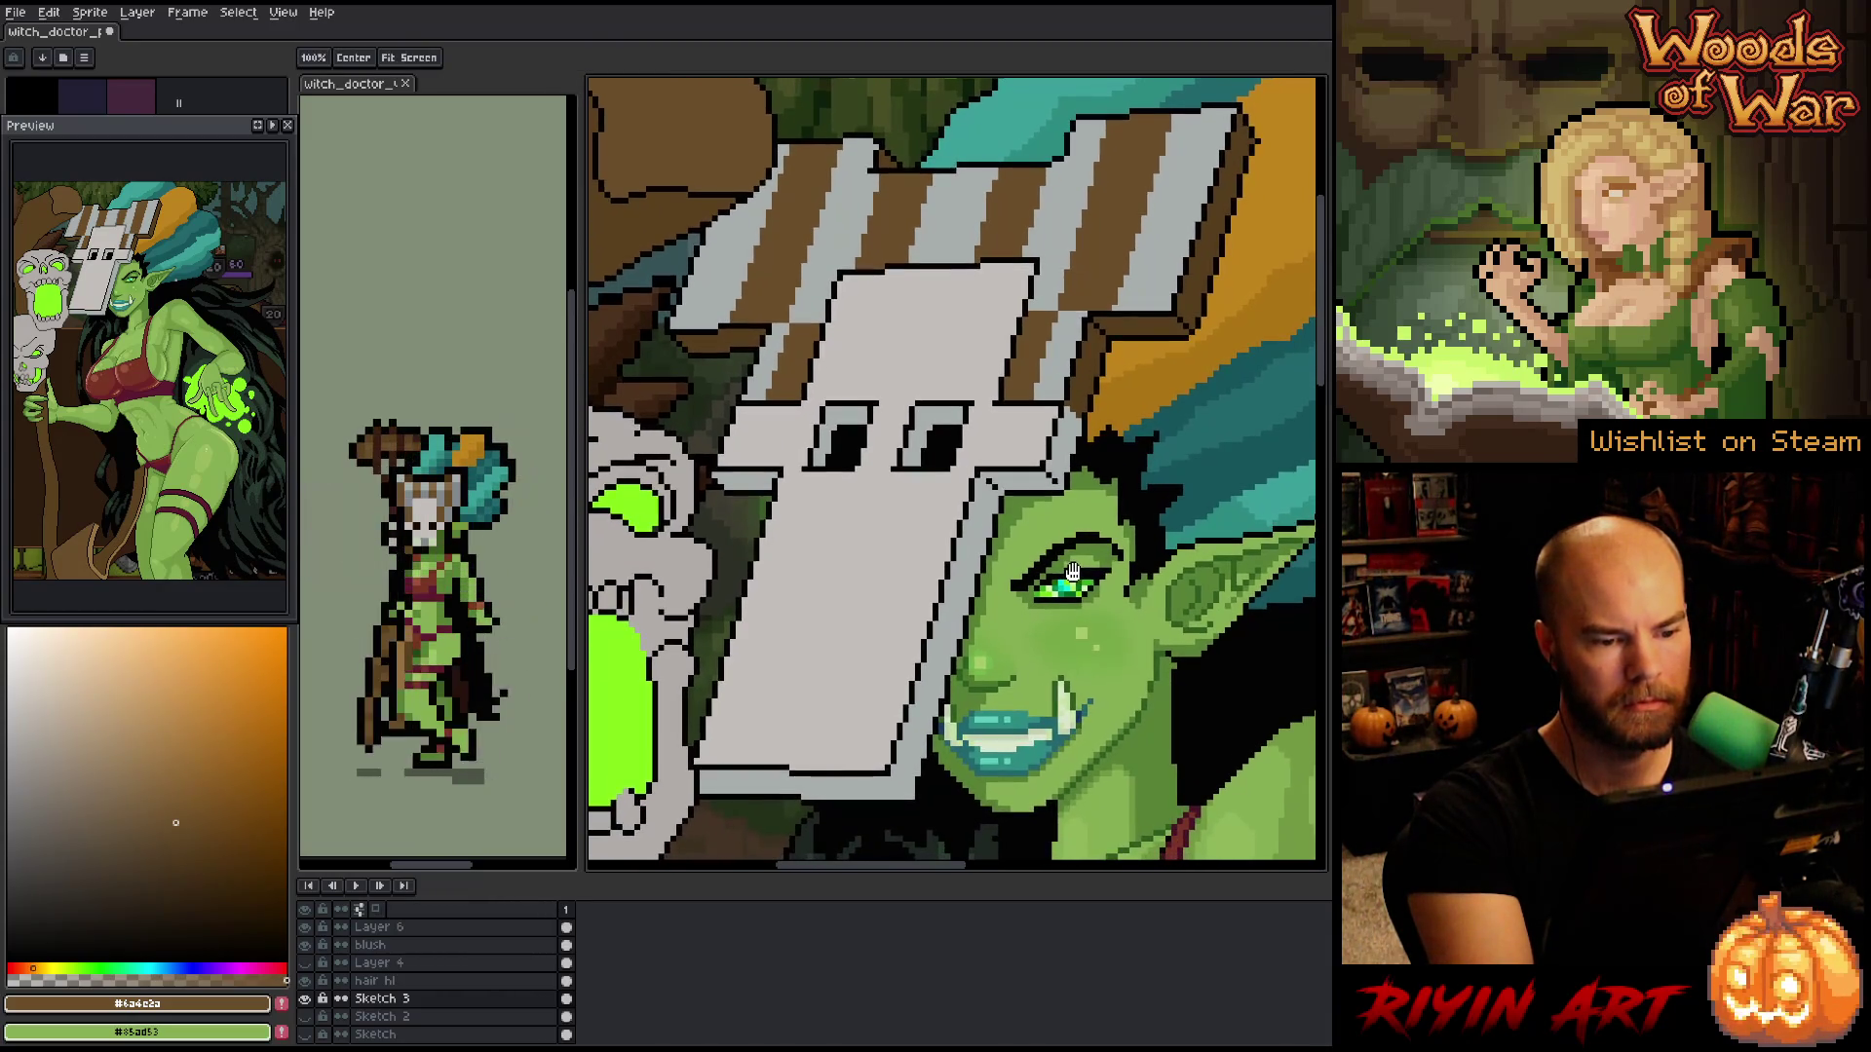
{"action": "key", "text": "ctrl+s"}
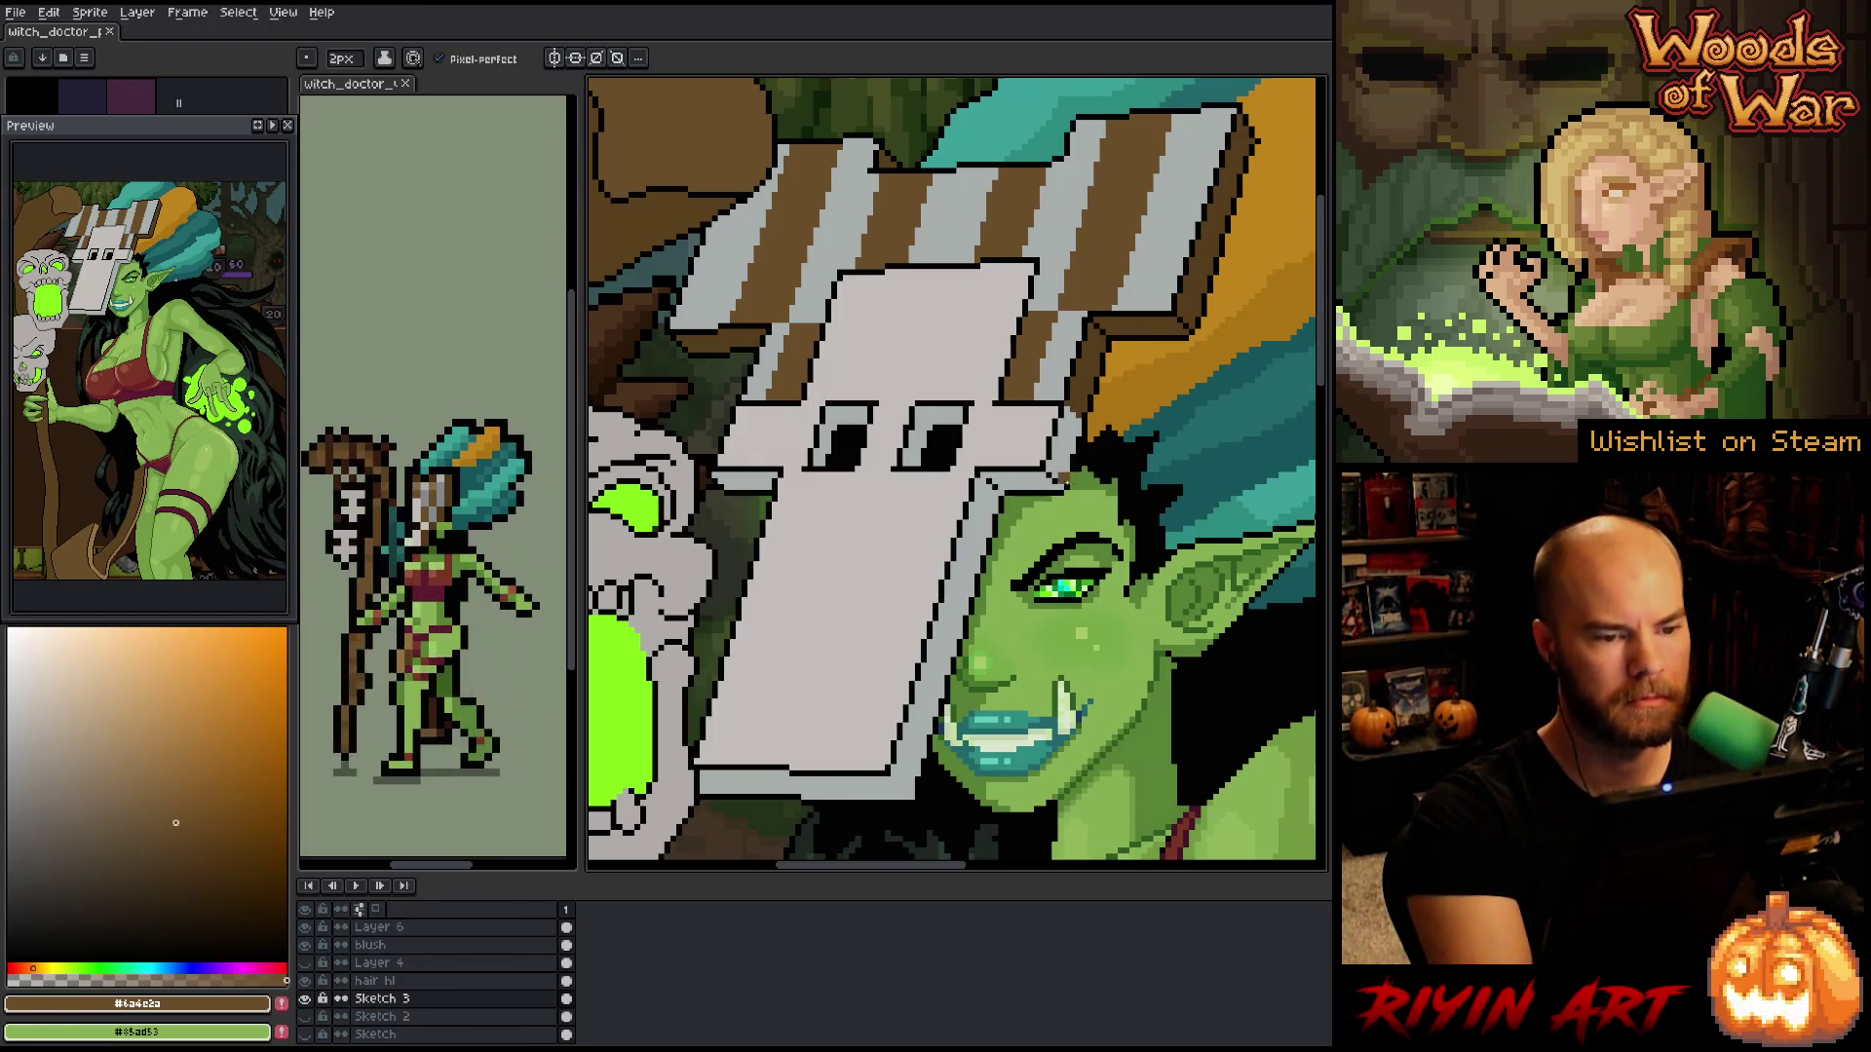
- Sample the darker brown from the mask stripes and dab a pixel onto the top plank
{"action": "key", "text": "i"}
{"action": "left_click", "coordinate": [1101, 353]}
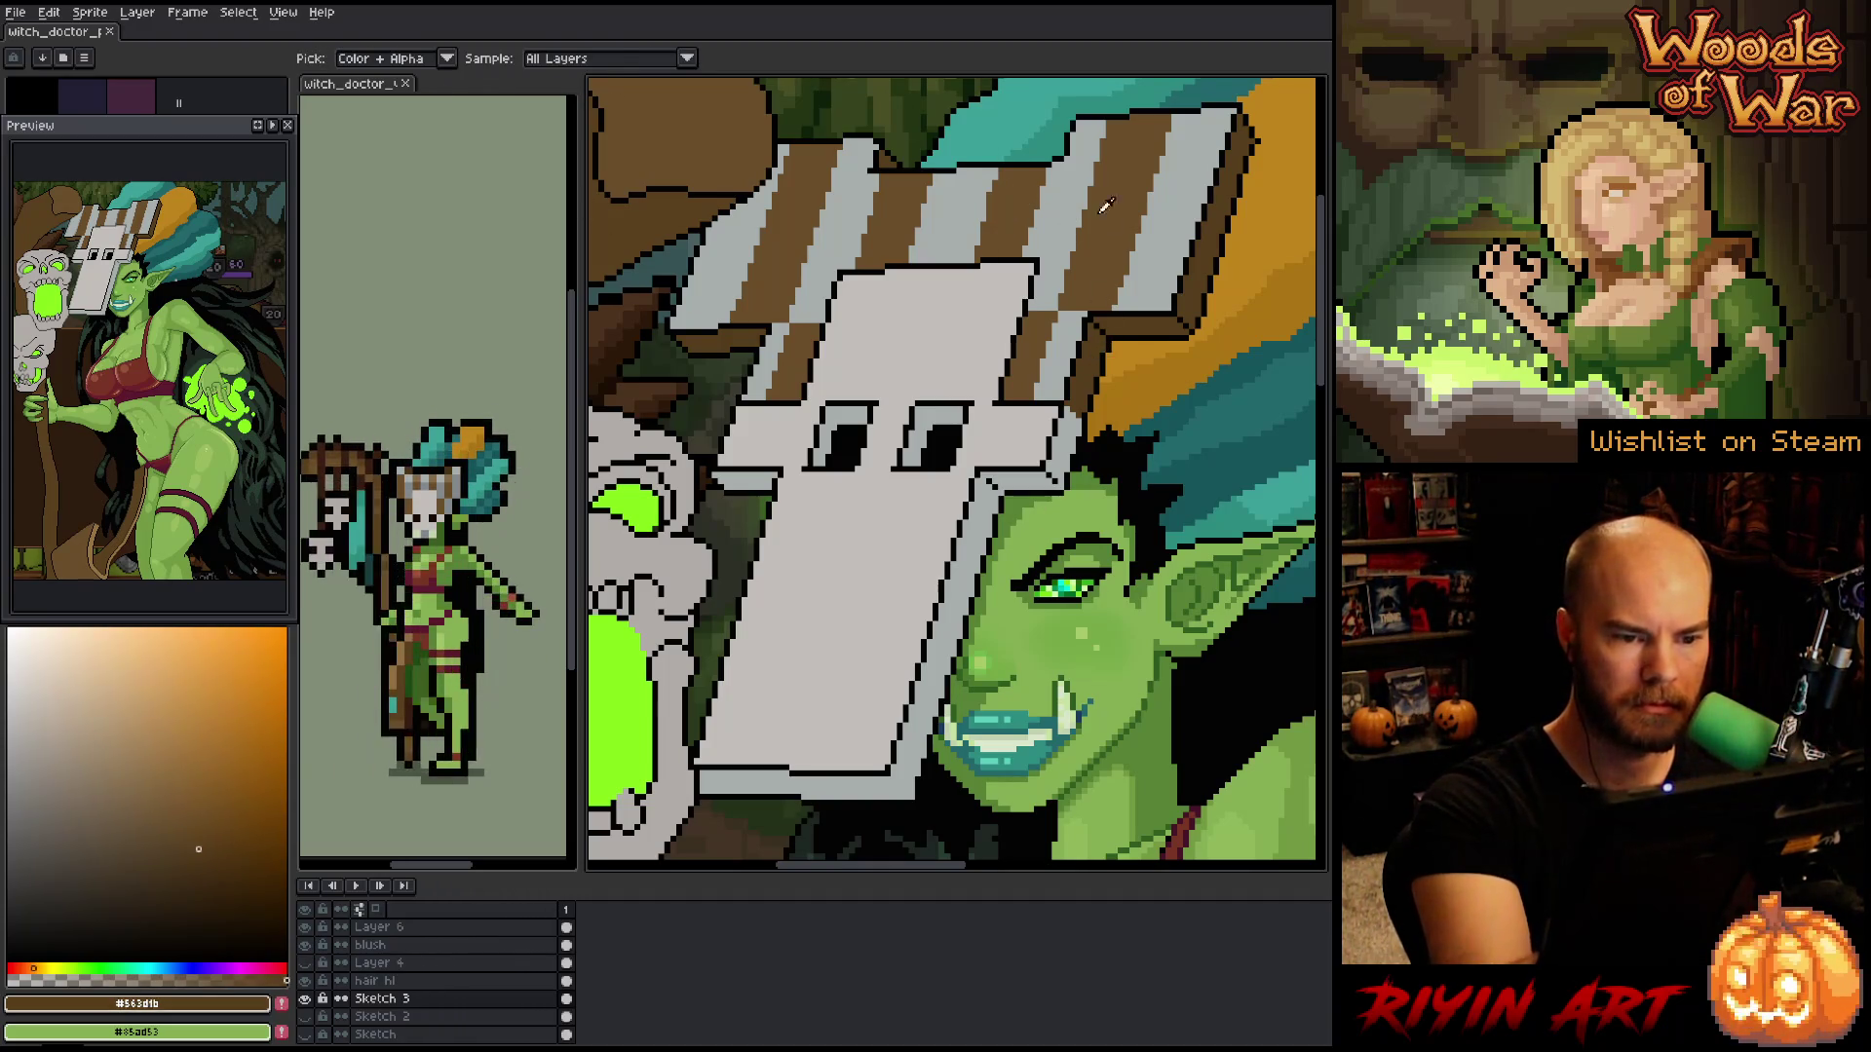
{"action": "key", "text": "b"}
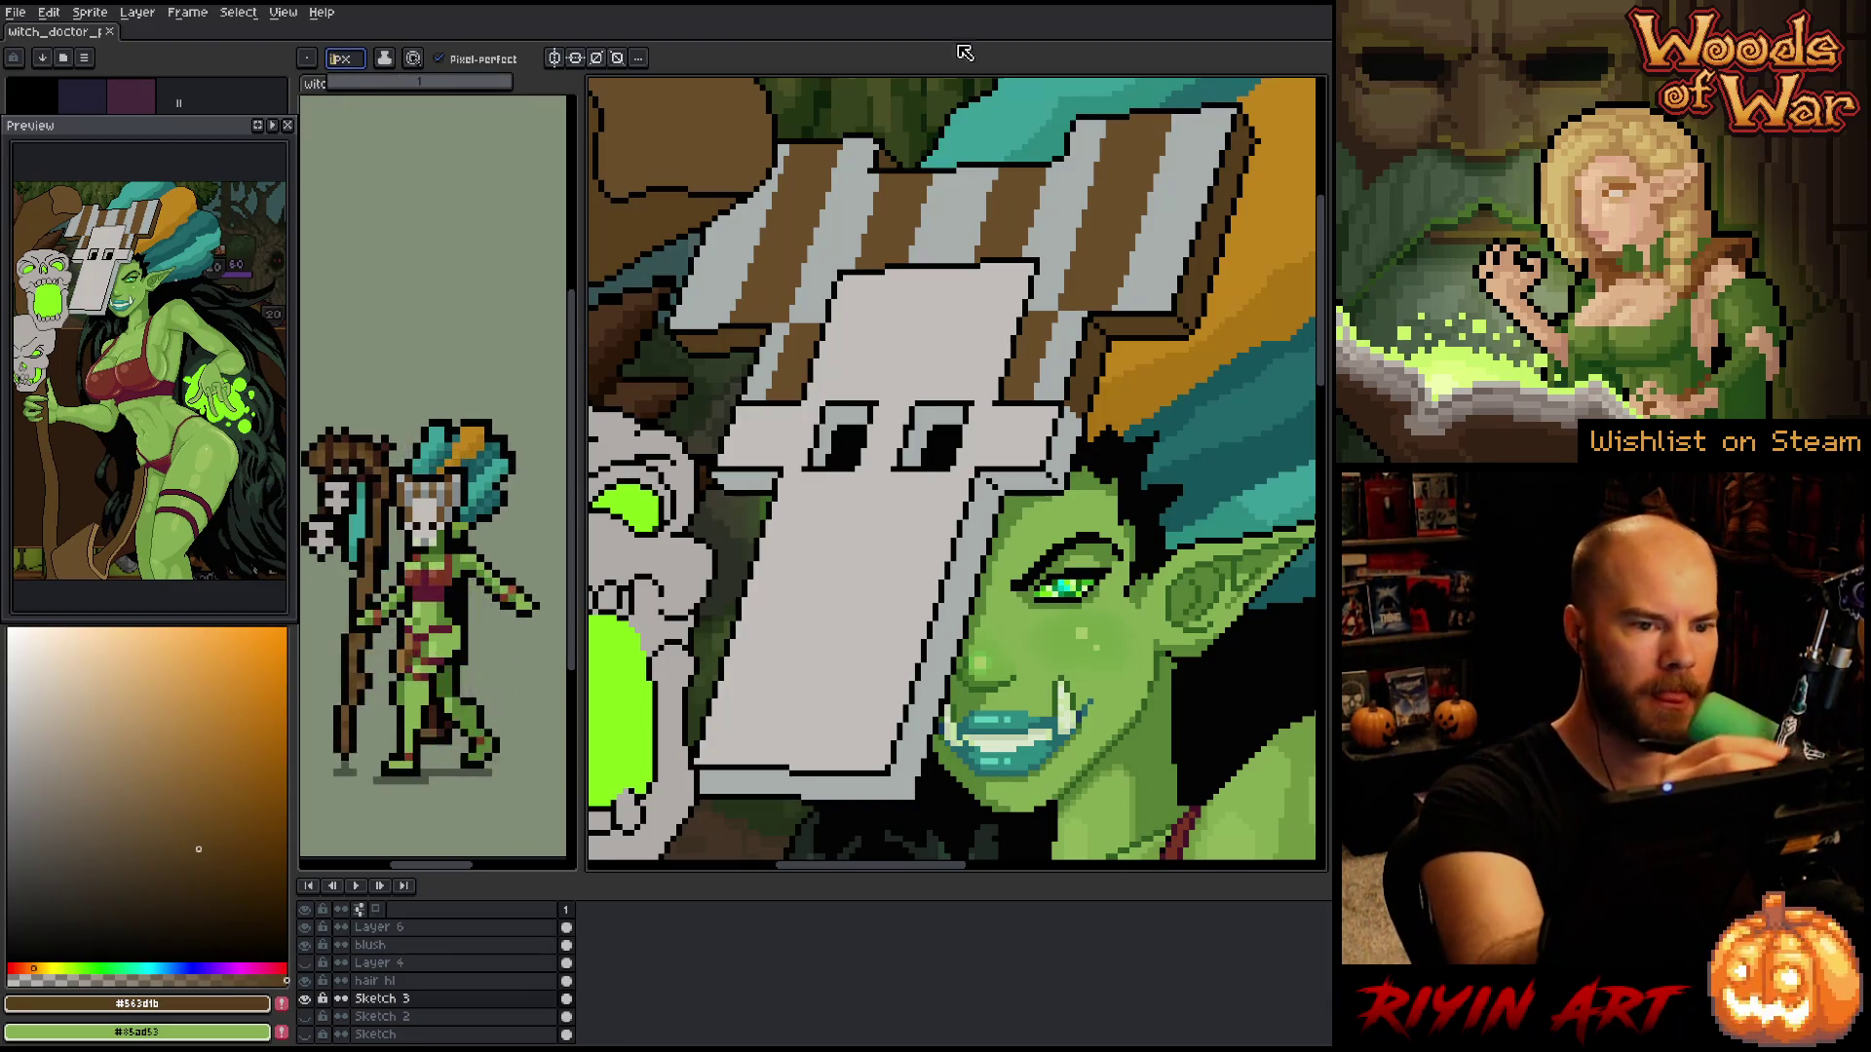
{"action": "left_click", "coordinate": [1001, 171]}
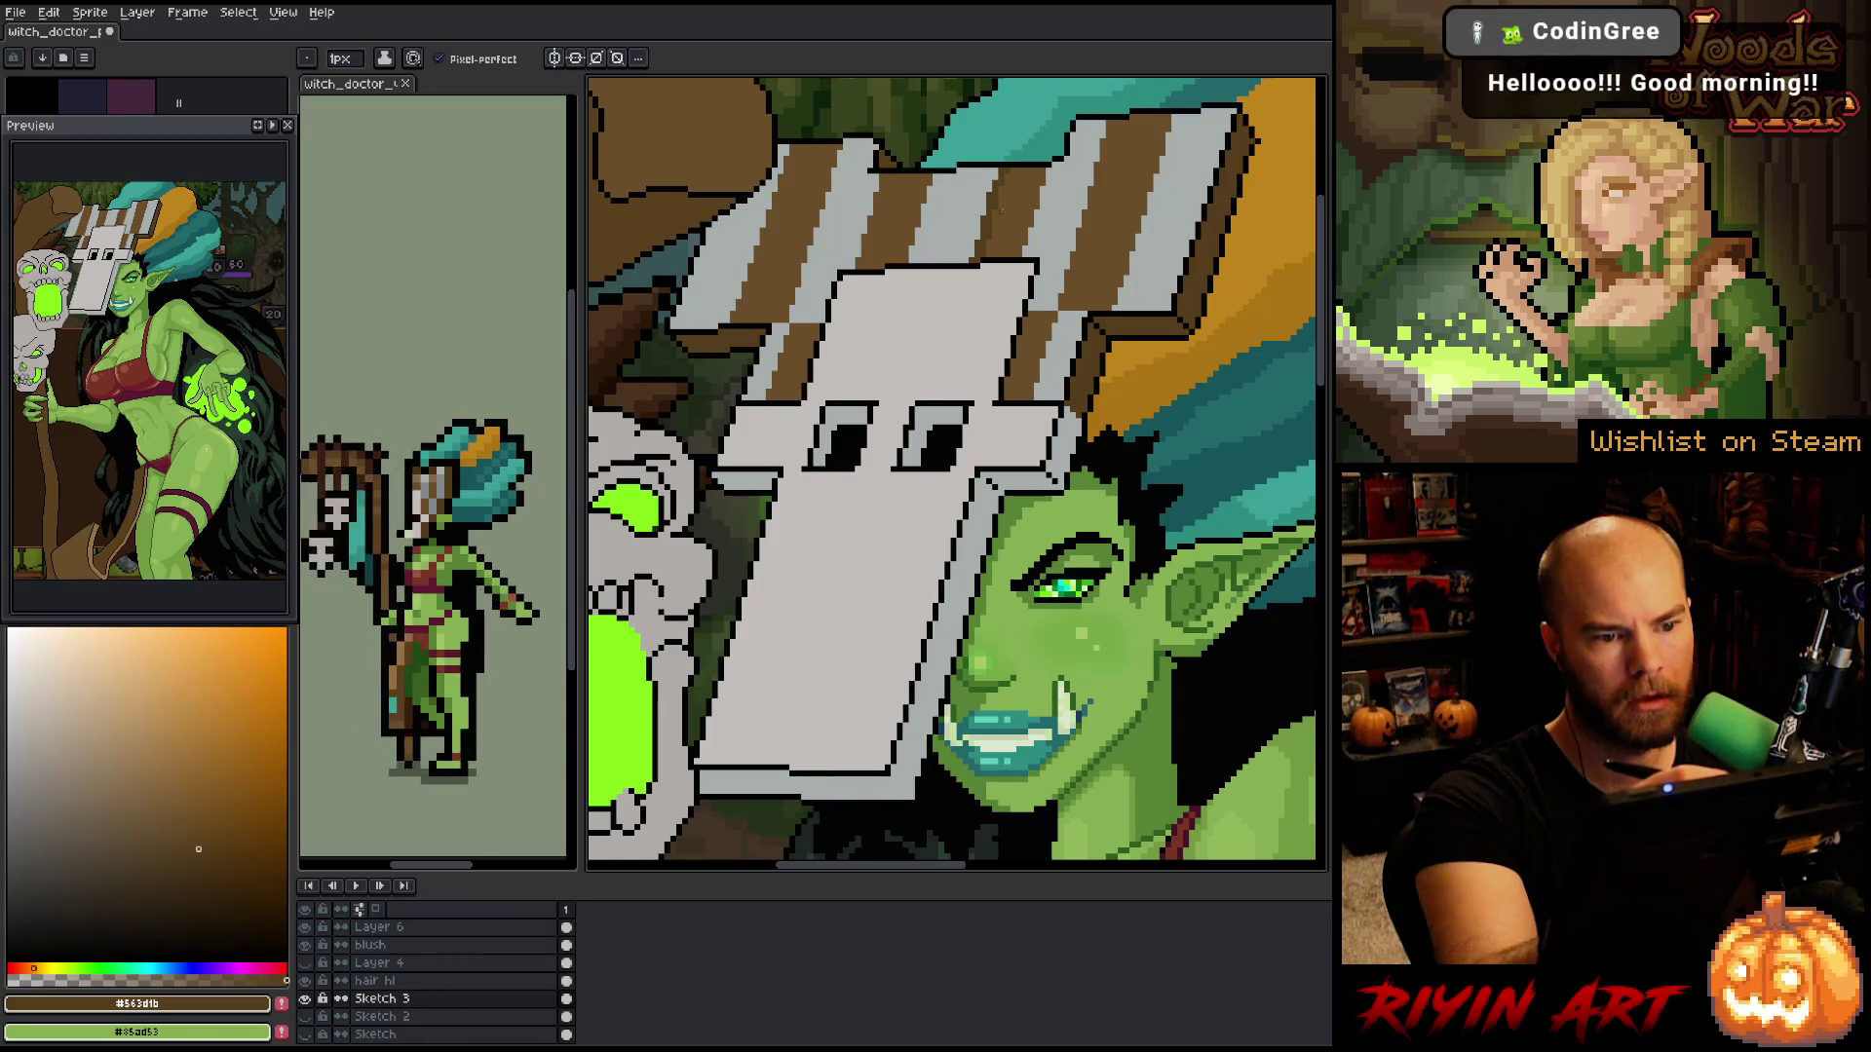
- Compare the mask's light grey and mid brown, then settle on darker brown #563d1b for the plank
{"action": "left_click", "coordinate": [990, 183], "text": "alt"}
{"action": "left_click", "coordinate": [1007, 188], "text": "alt"}
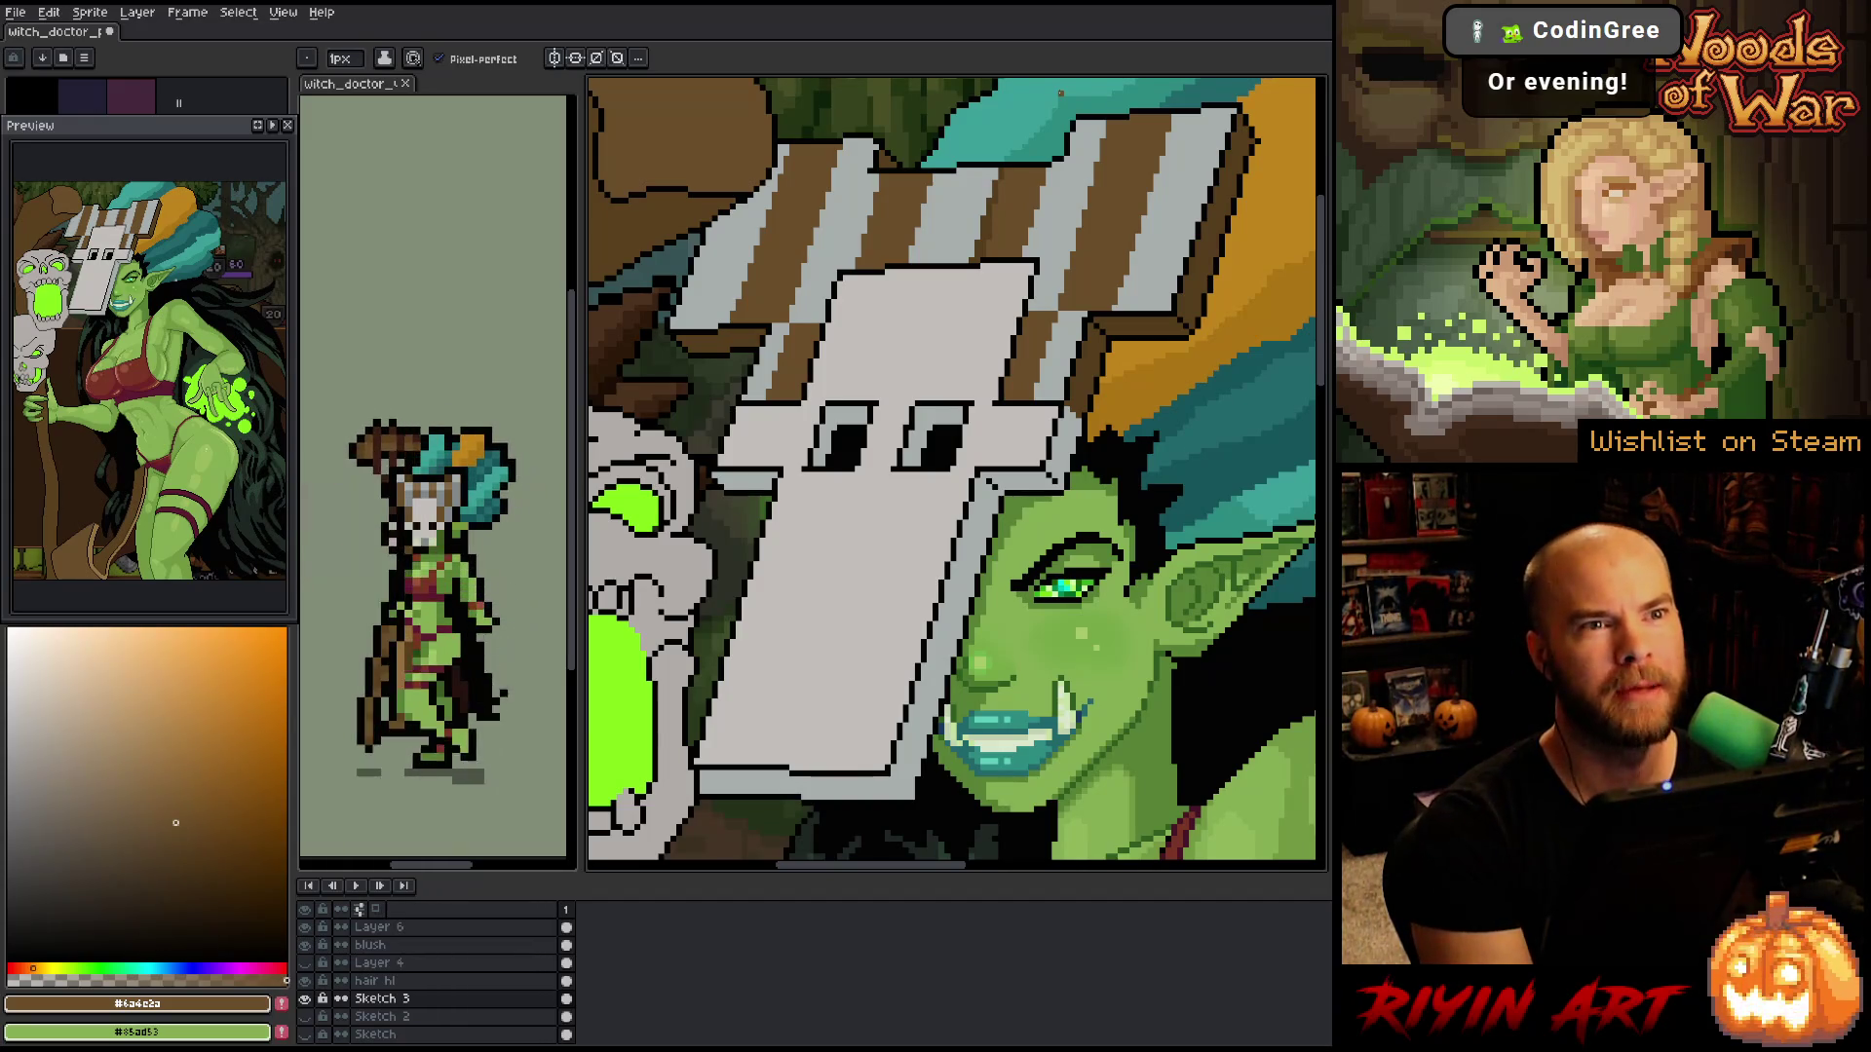
{"action": "key", "text": "h"}
{"action": "left_click_drag", "start_coordinate": [963, 601], "coordinate": [888, 628]}
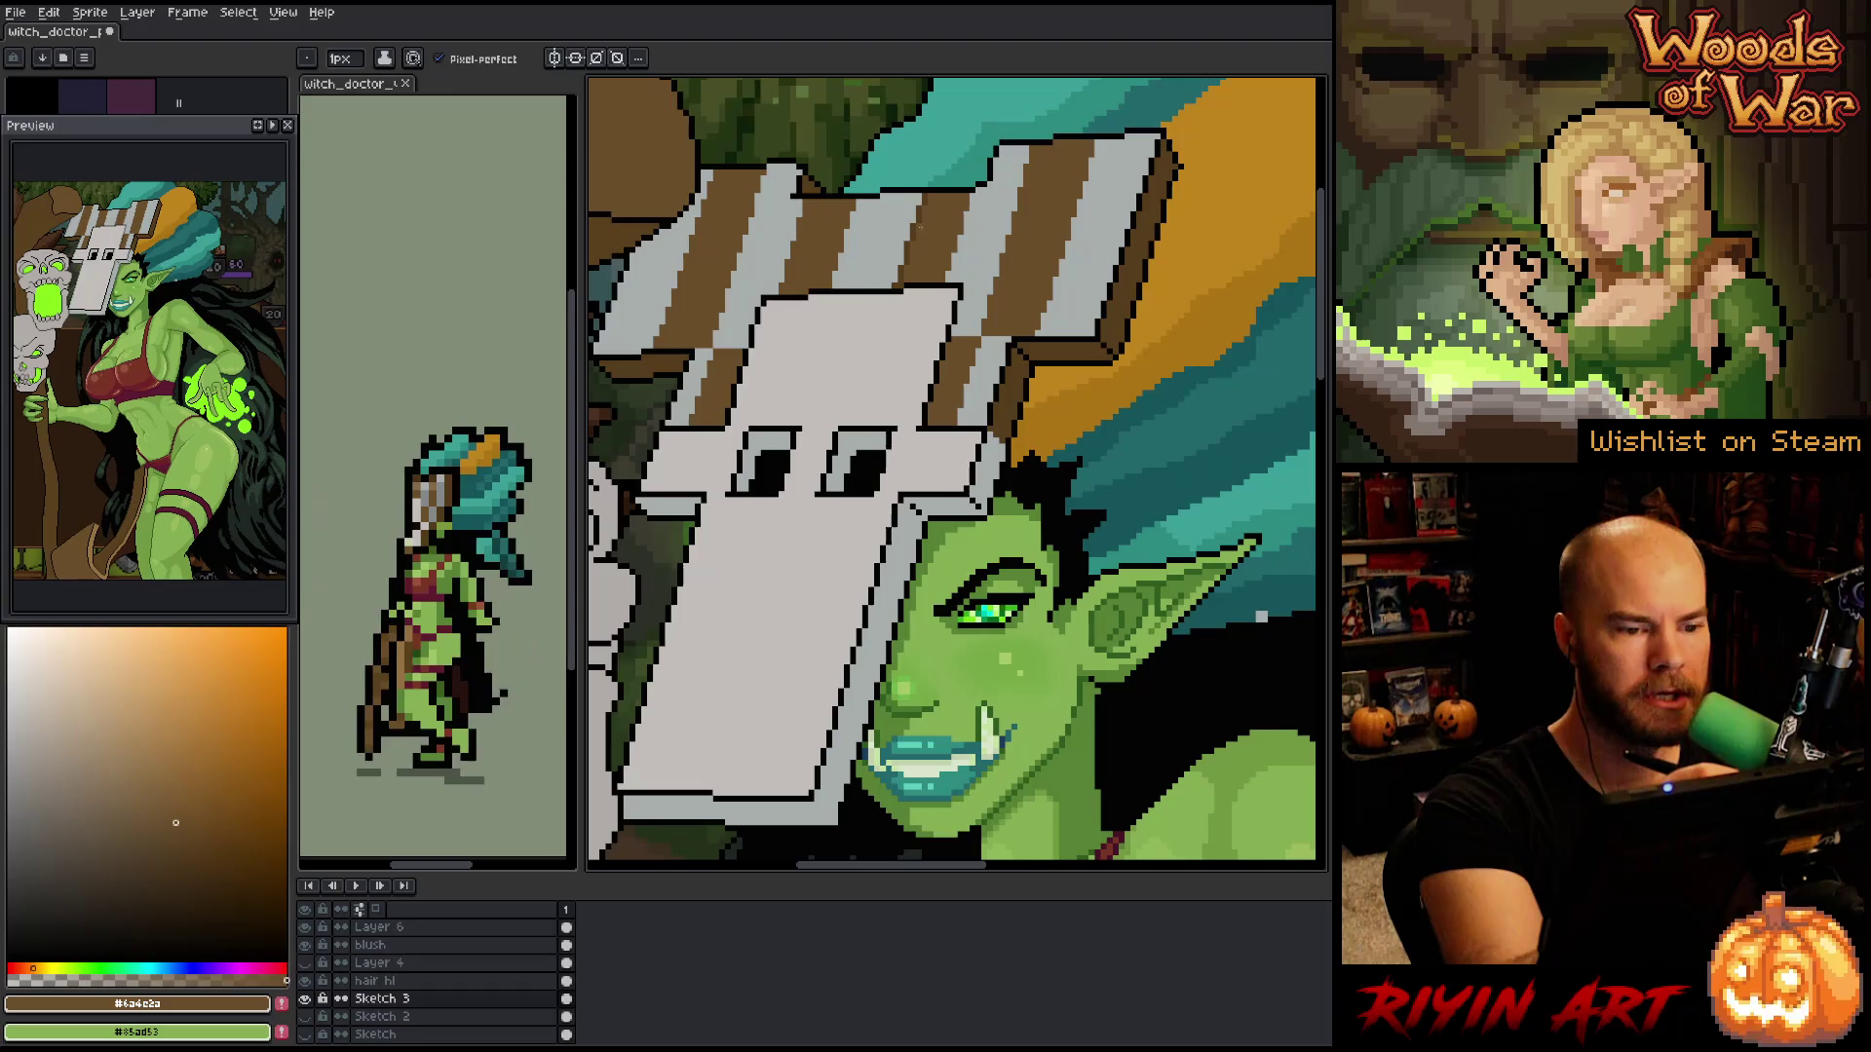
{"action": "left_click", "coordinate": [920, 227], "text": "alt"}
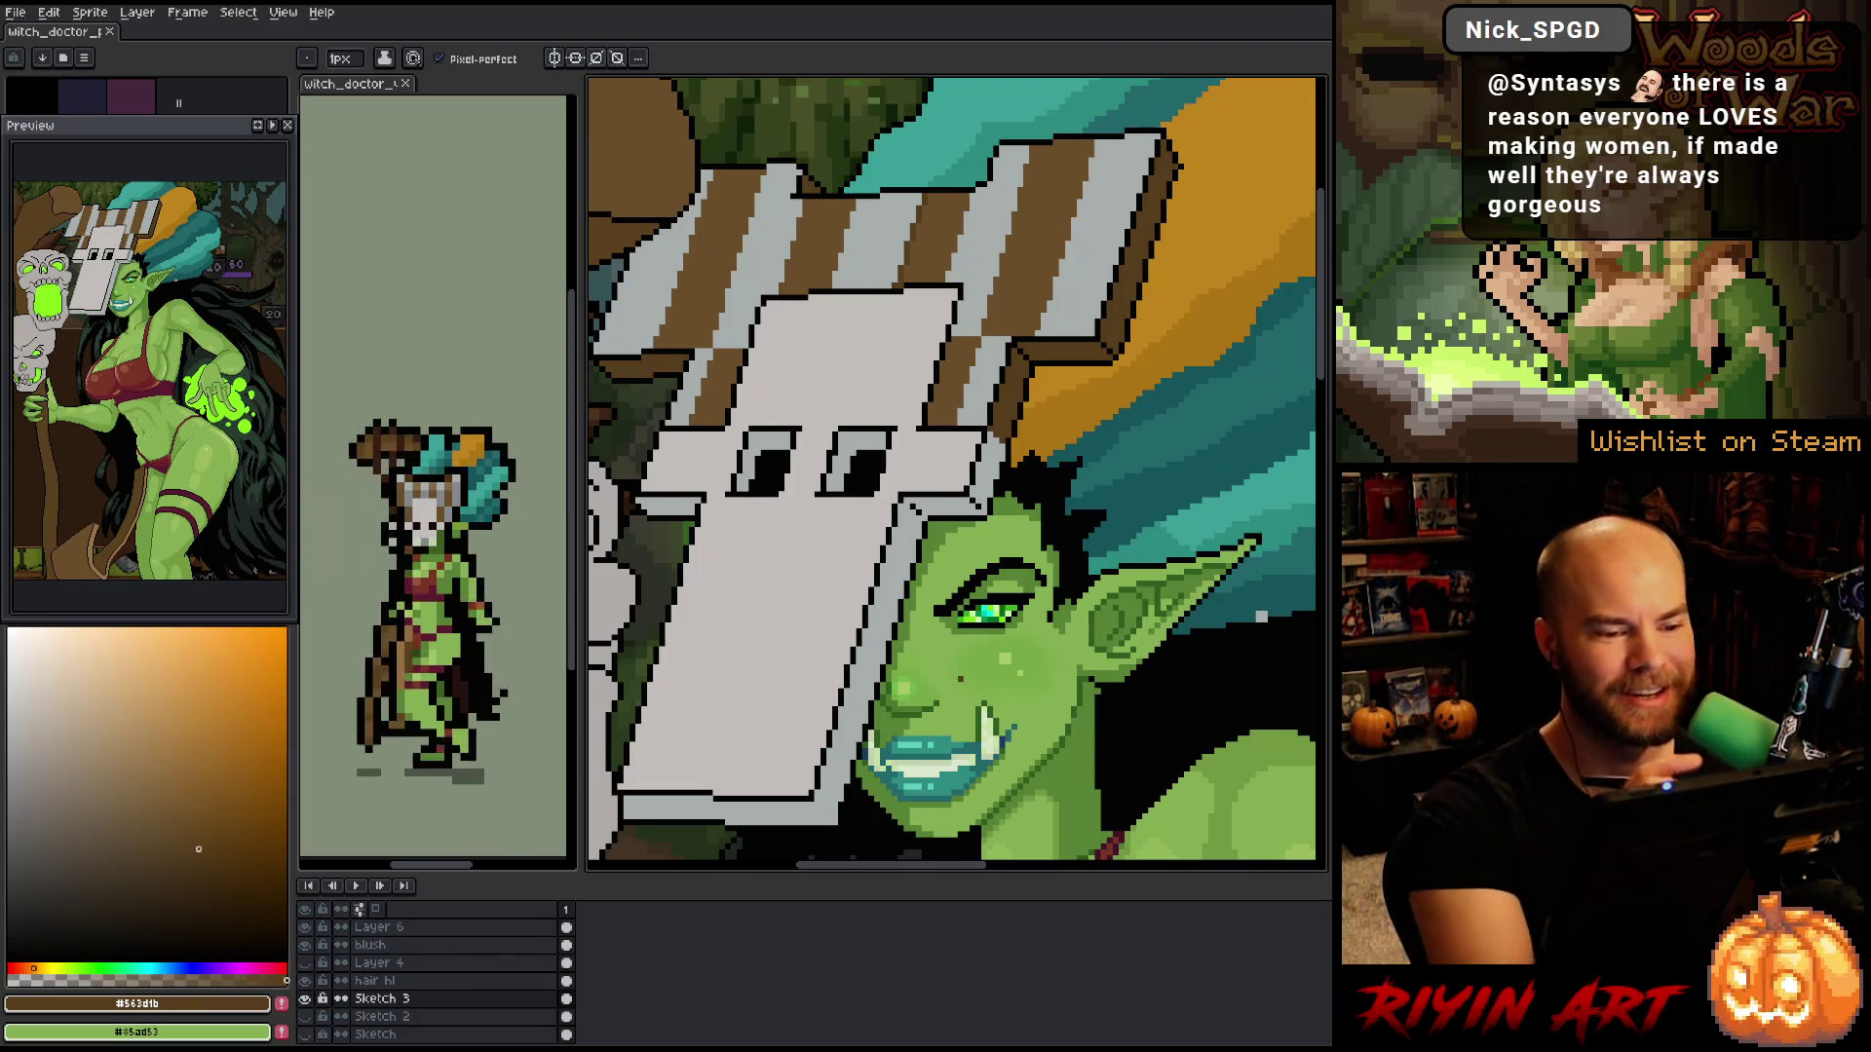
{"action": "left_click_drag", "start_coordinate": [951, 467], "coordinate": [913, 486]}
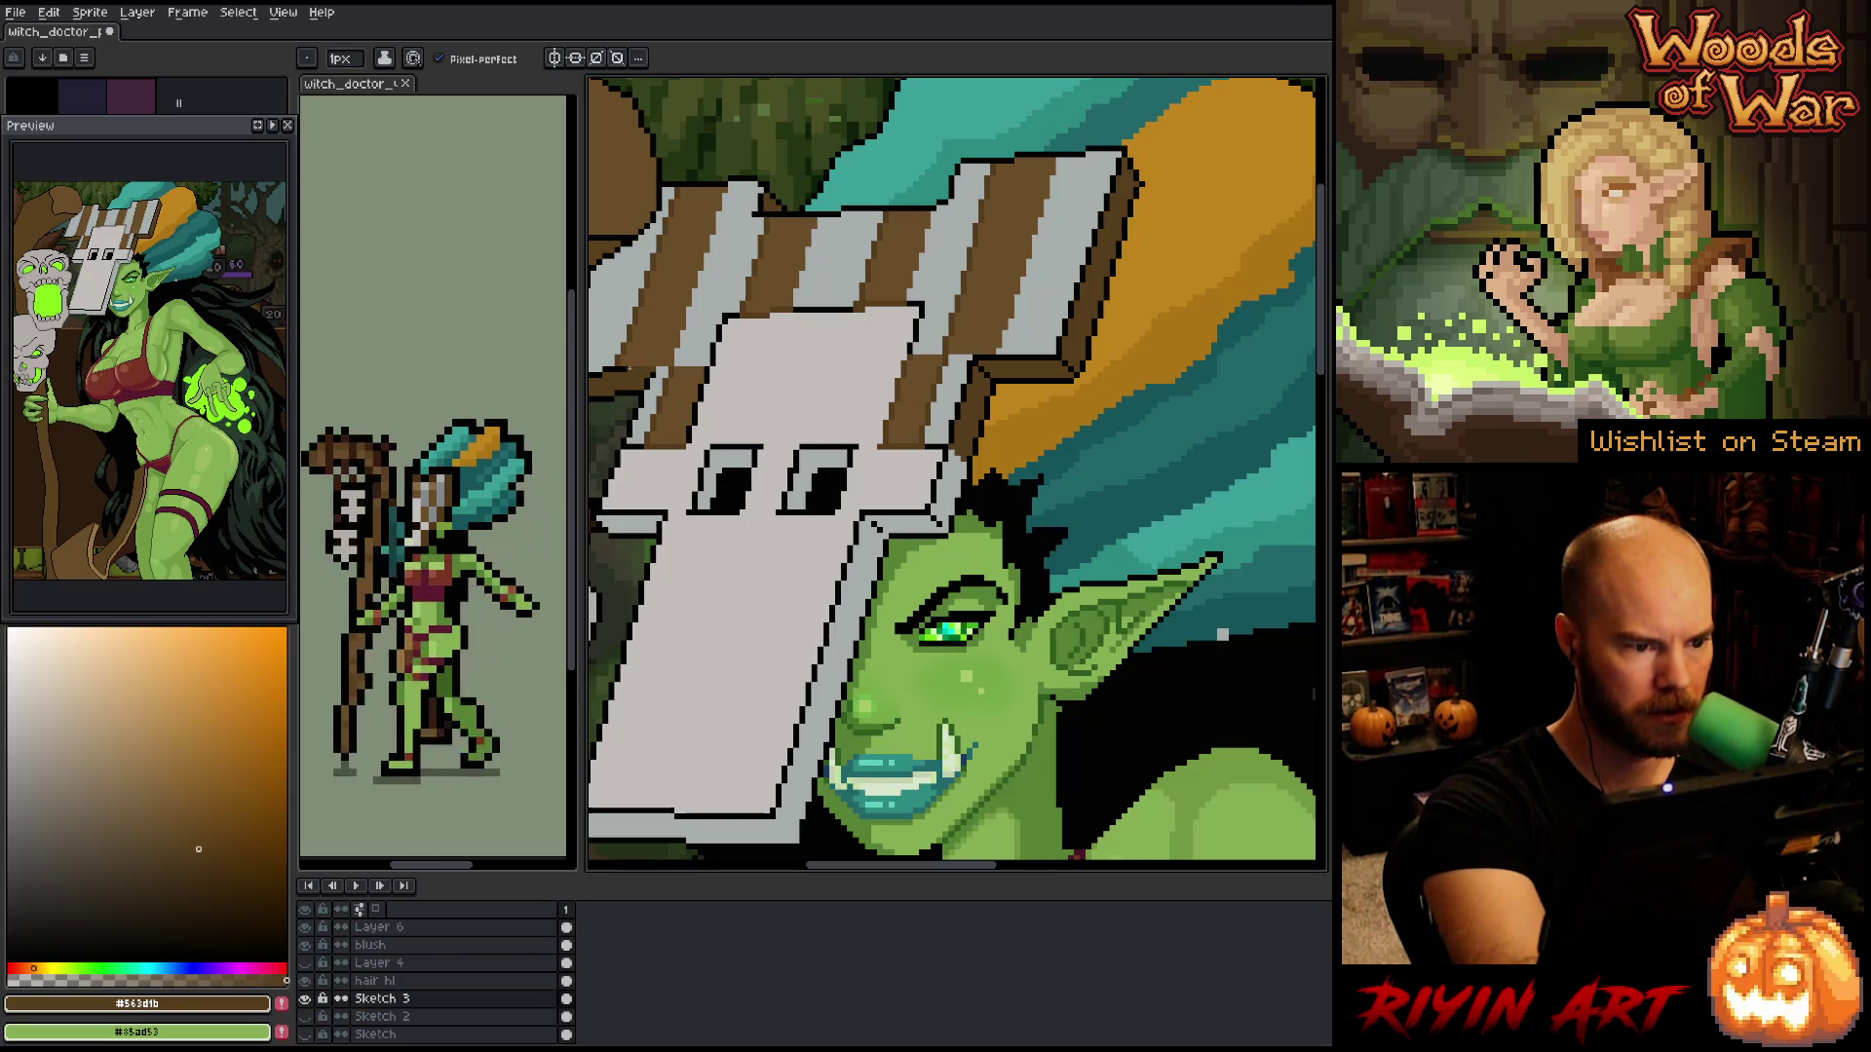
- Sample the light grey from a mask stripe and shift its hue toward cyan
{"action": "mouse_move", "coordinate": [948, 625]}
{"action": "left_mouse_down"}
{"action": "mouse_move", "coordinate": [1040, 645]}
{"action": "mouse_move", "coordinate": [1011, 639]}
{"action": "left_mouse_up"}
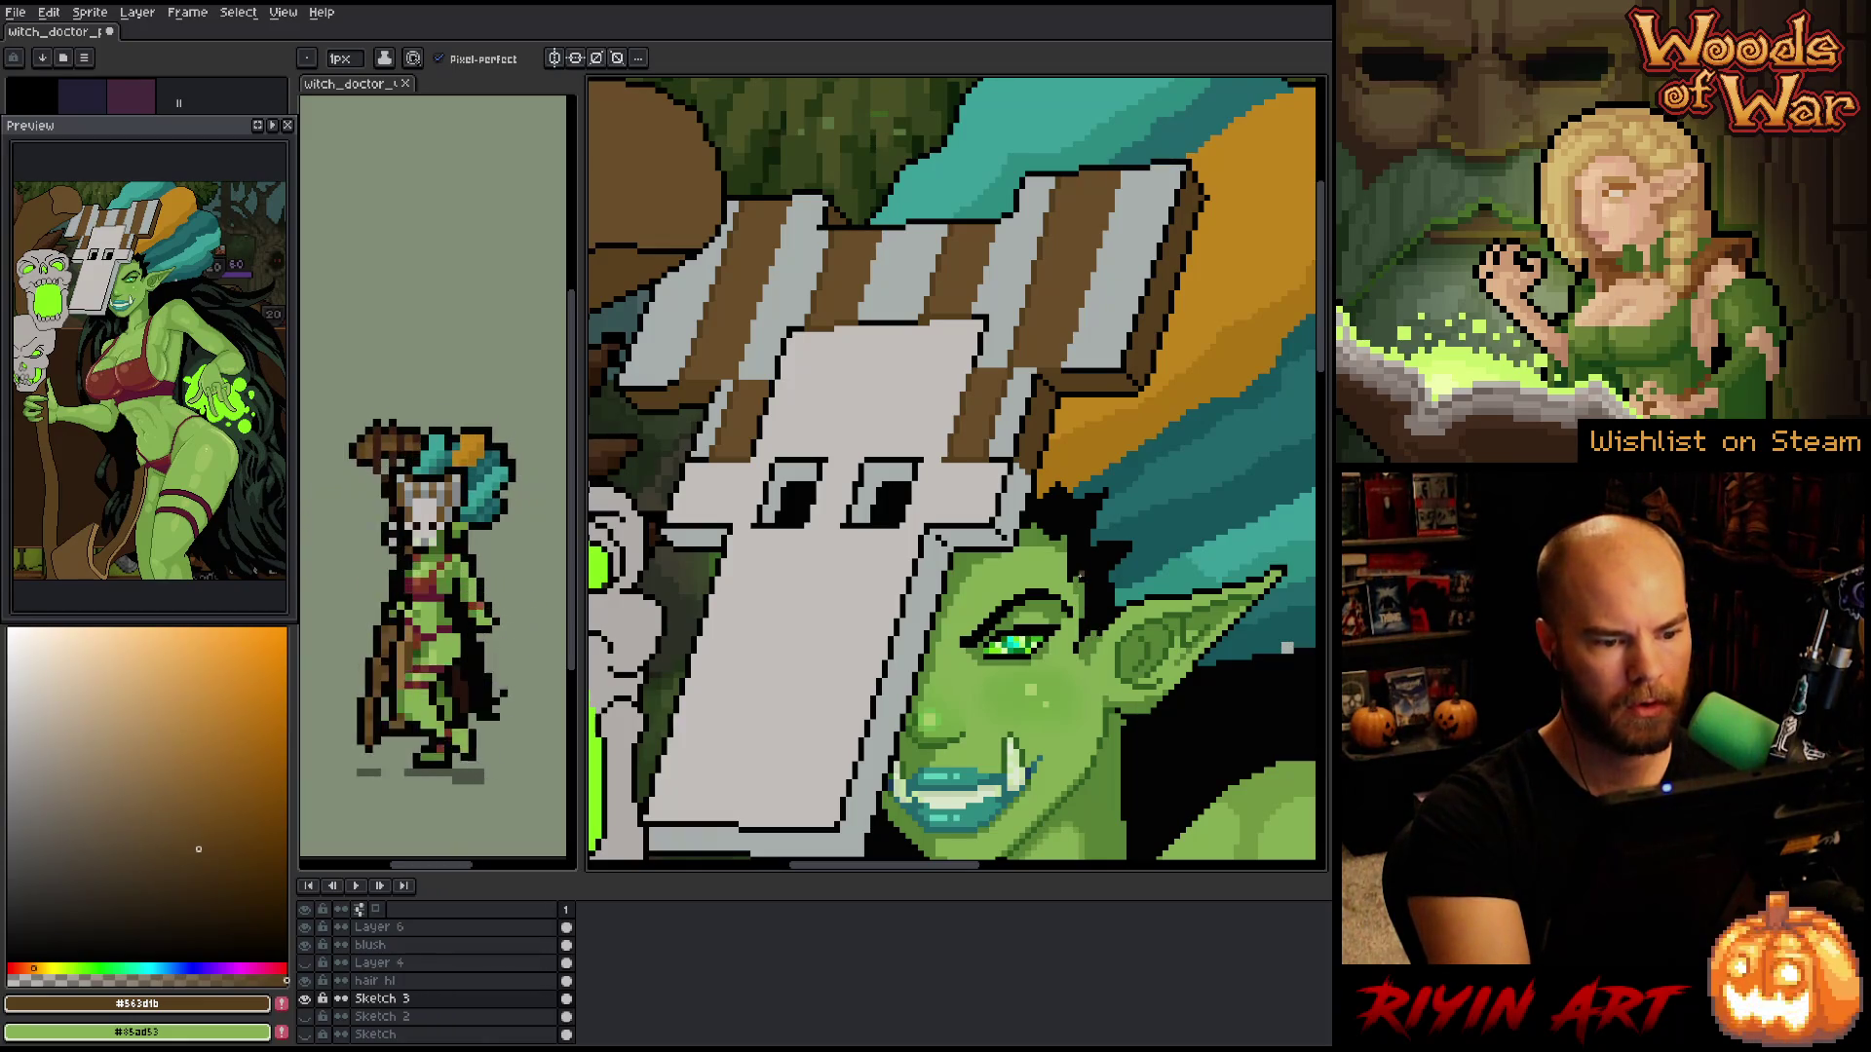
{"action": "key", "text": "i"}
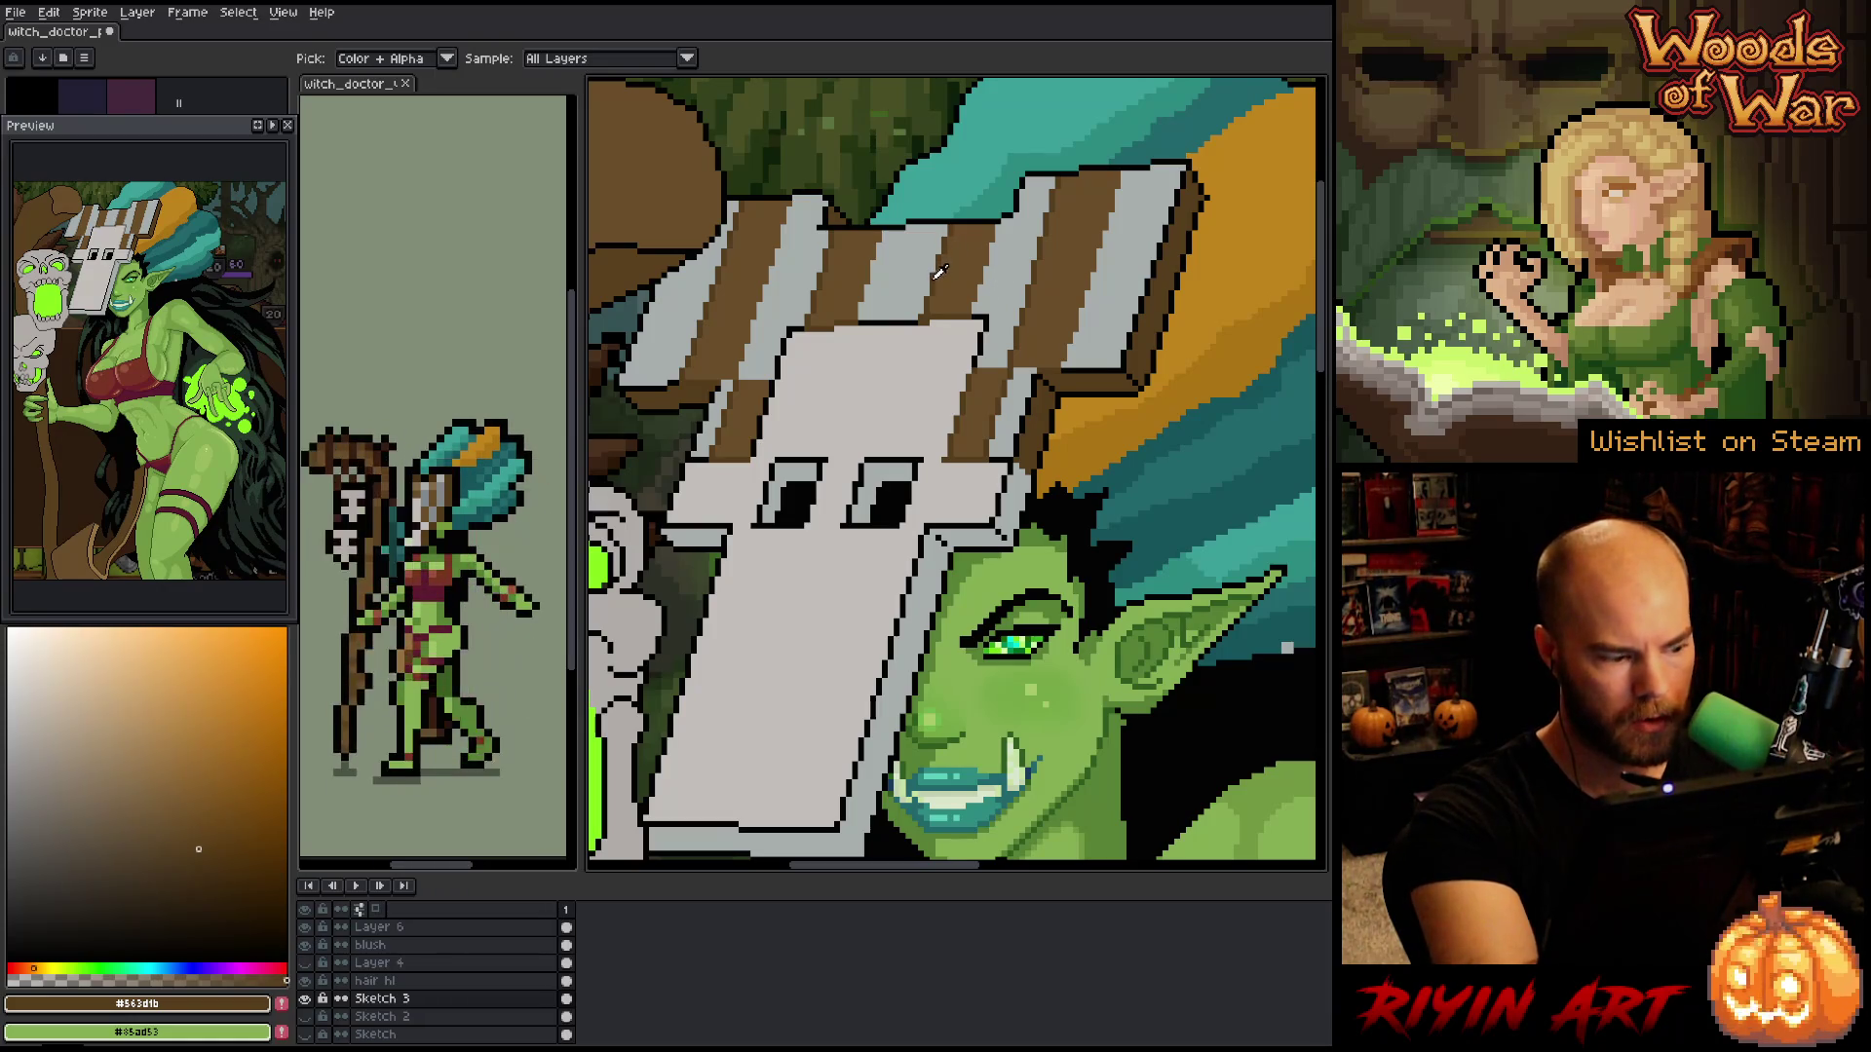
{"action": "left_click", "coordinate": [1007, 281]}
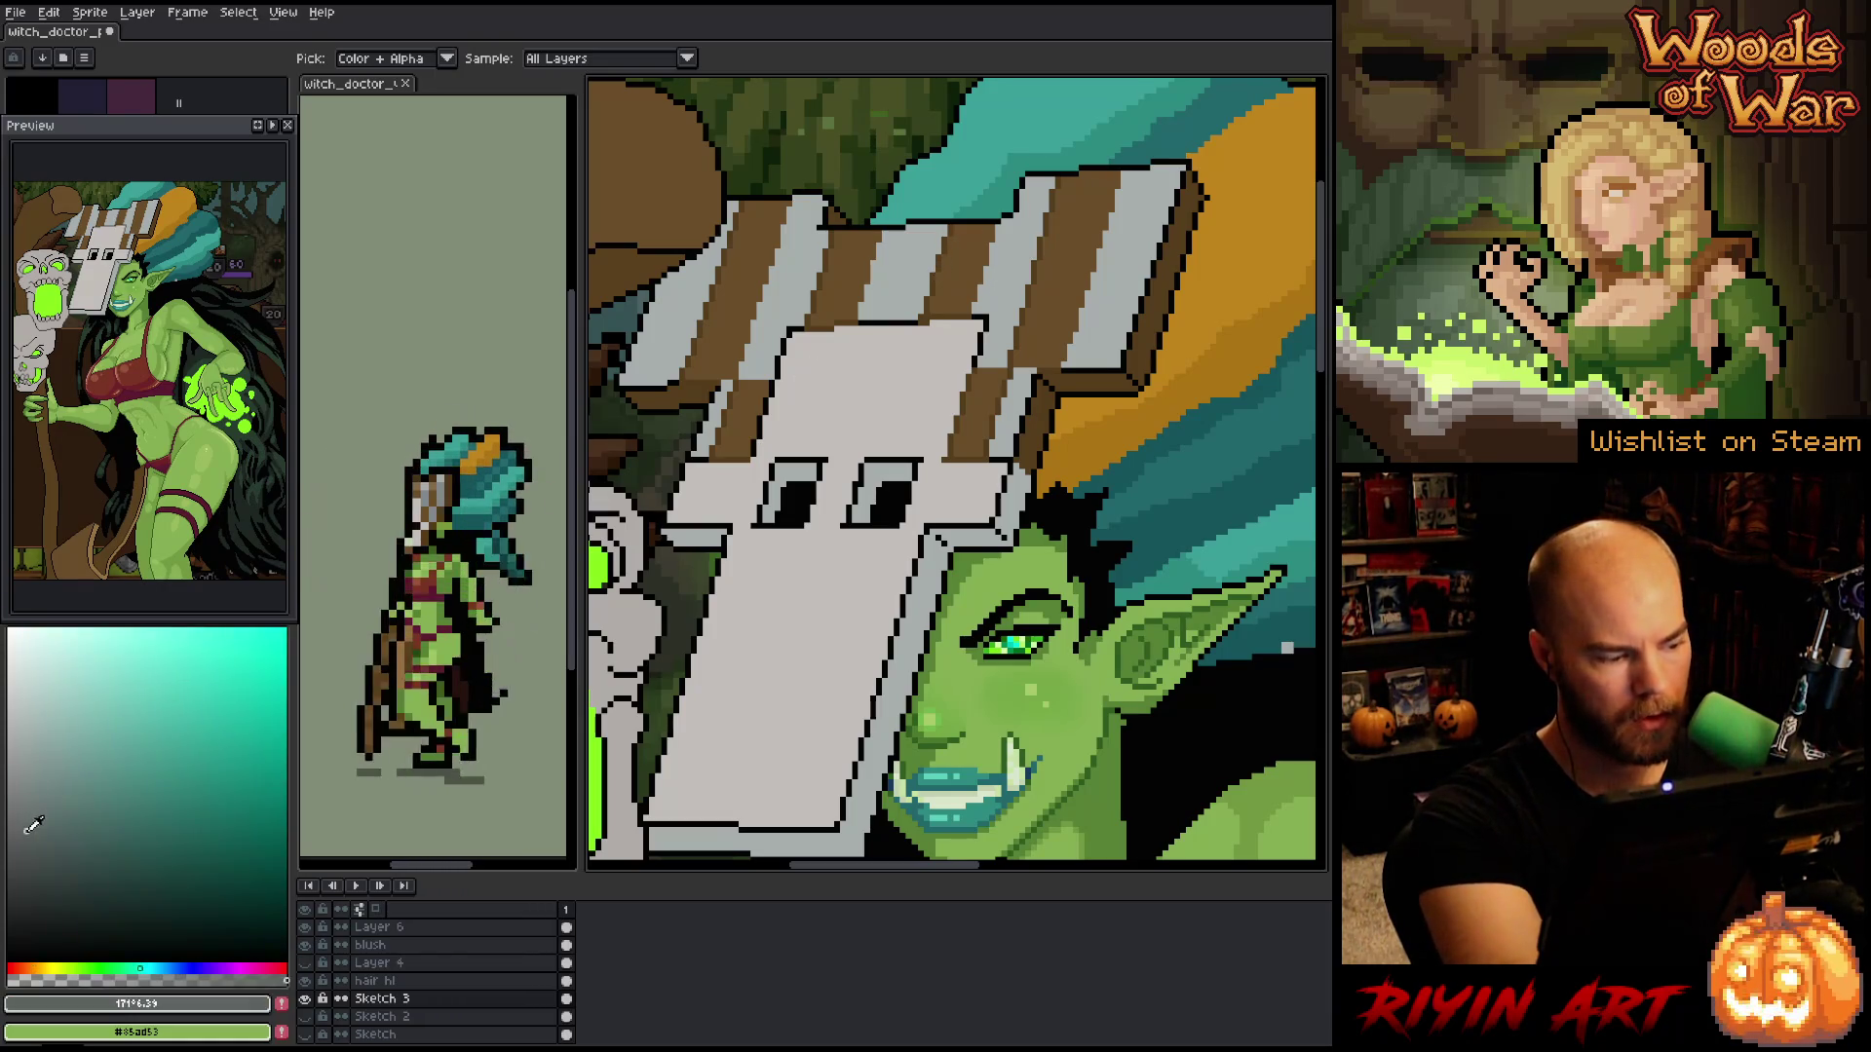
{"action": "key", "text": "b"}
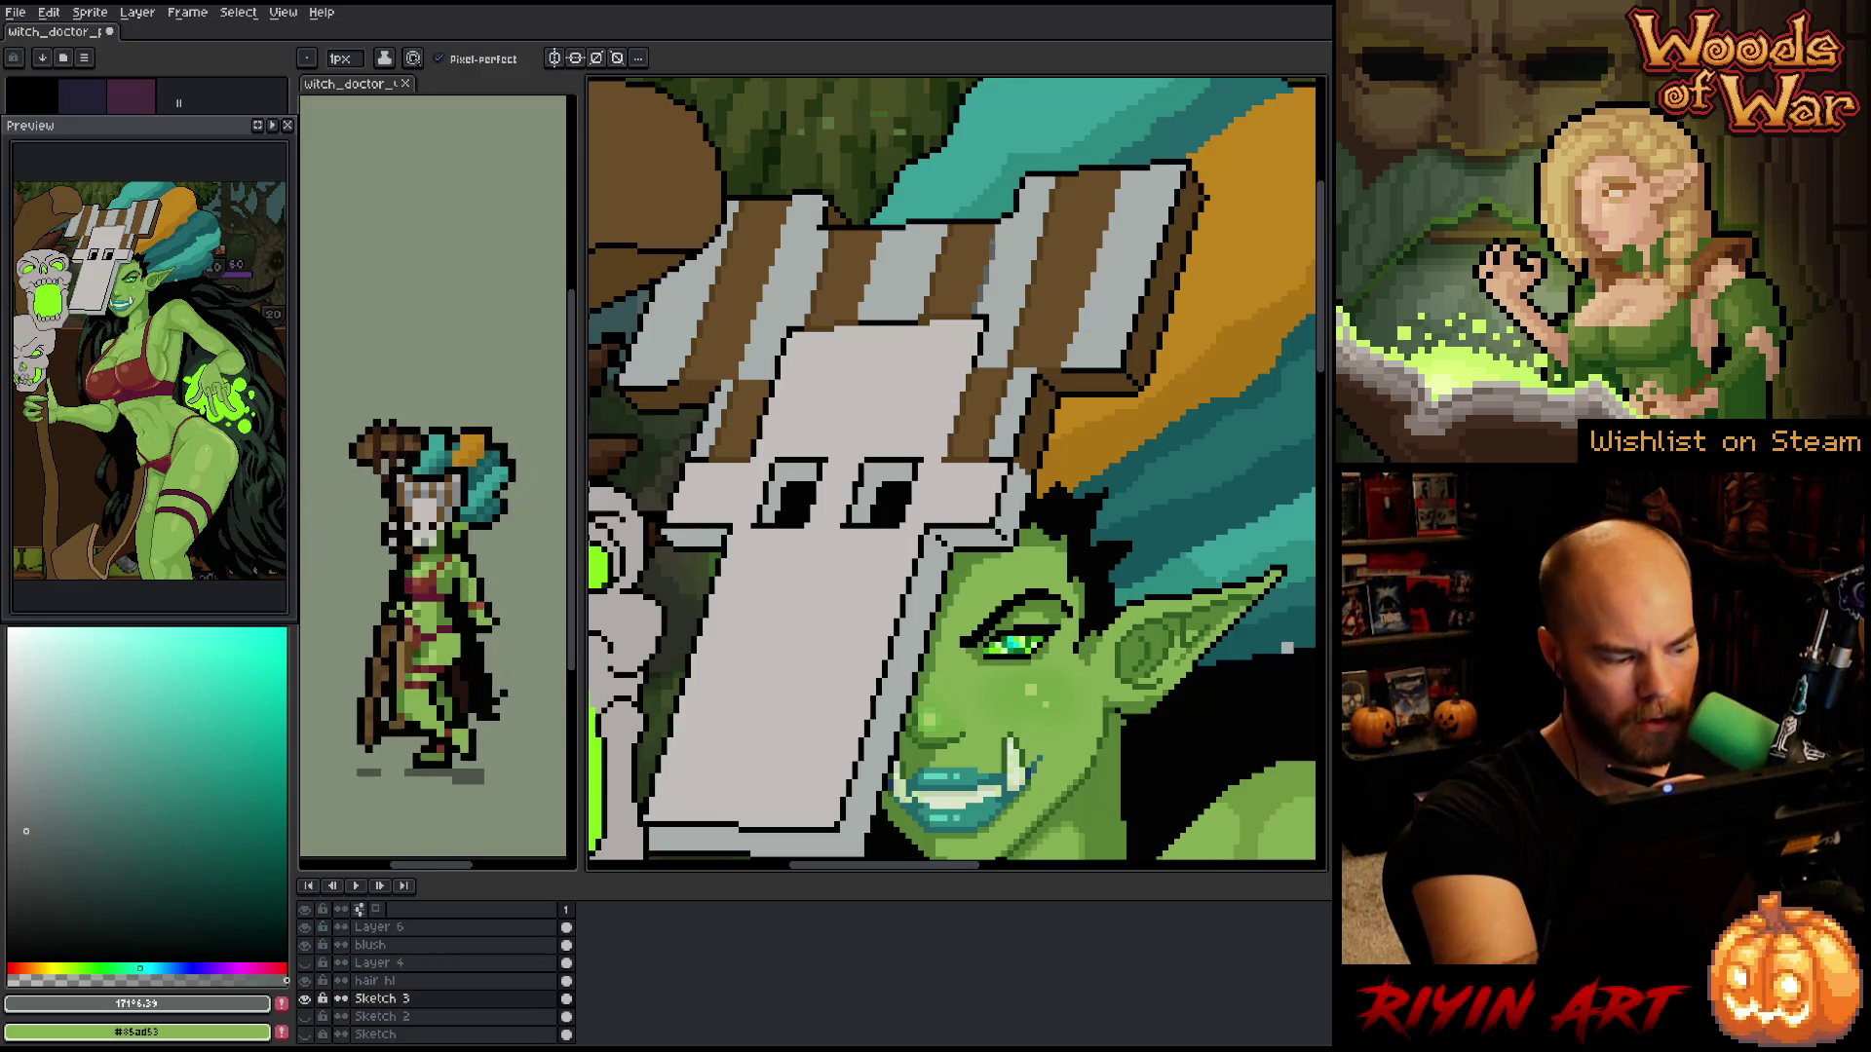
{"action": "left_click", "coordinate": [147, 966]}
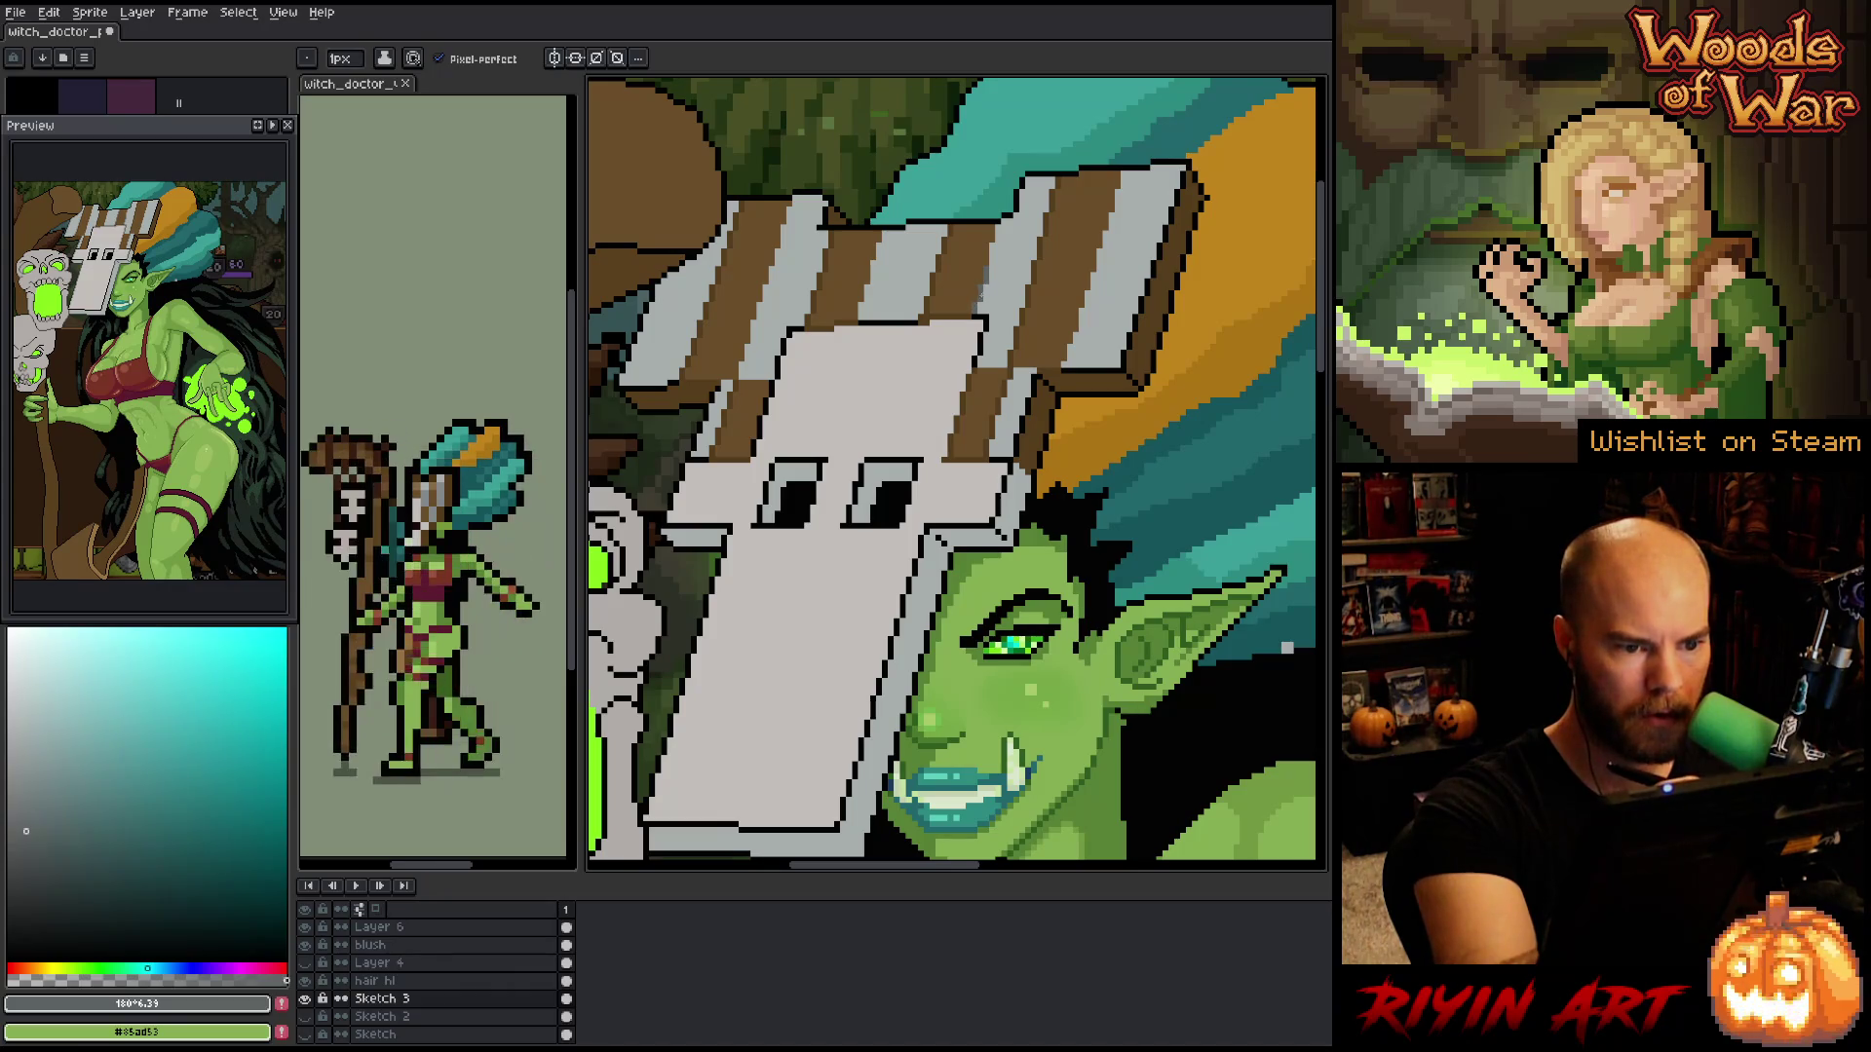
- Pick plain grey #a7acad from the top plank, darken it slightly, and paint and fill the grey stripes
{"action": "key", "text": "i"}
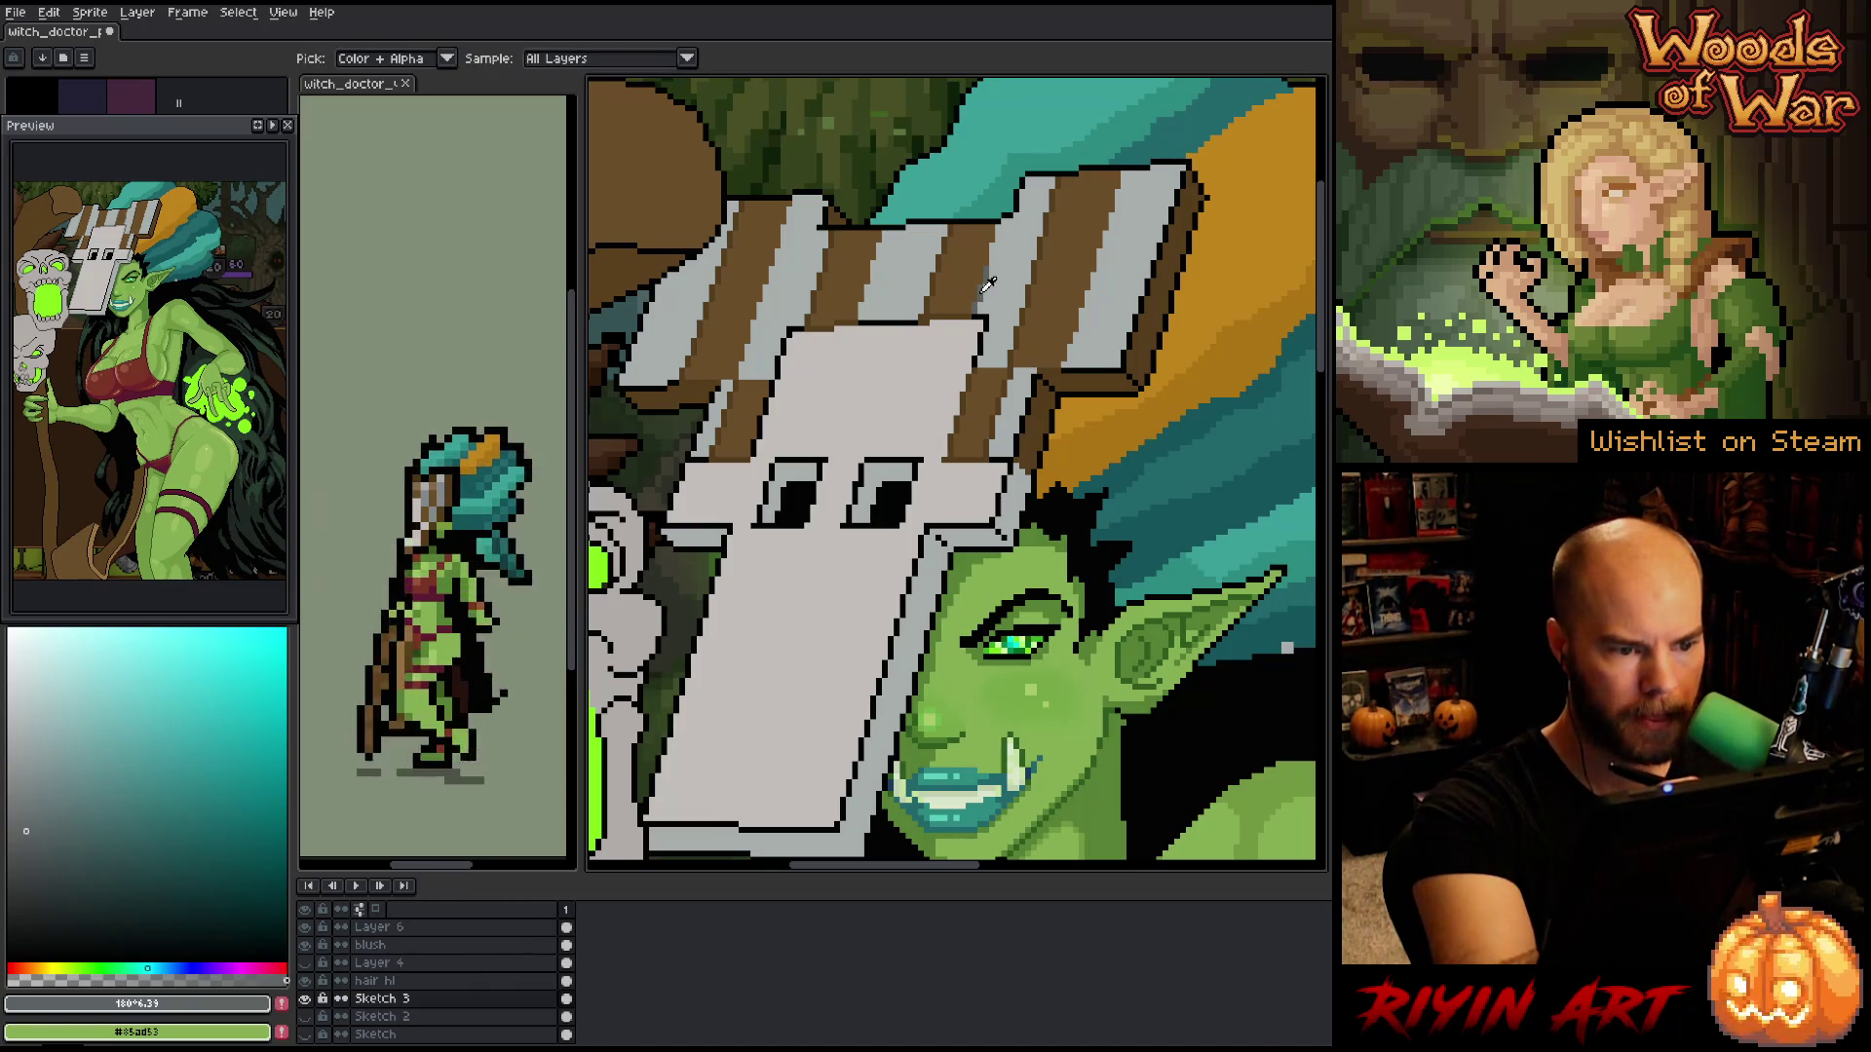
{"action": "left_click", "coordinate": [987, 283]}
{"action": "key", "text": "g"}
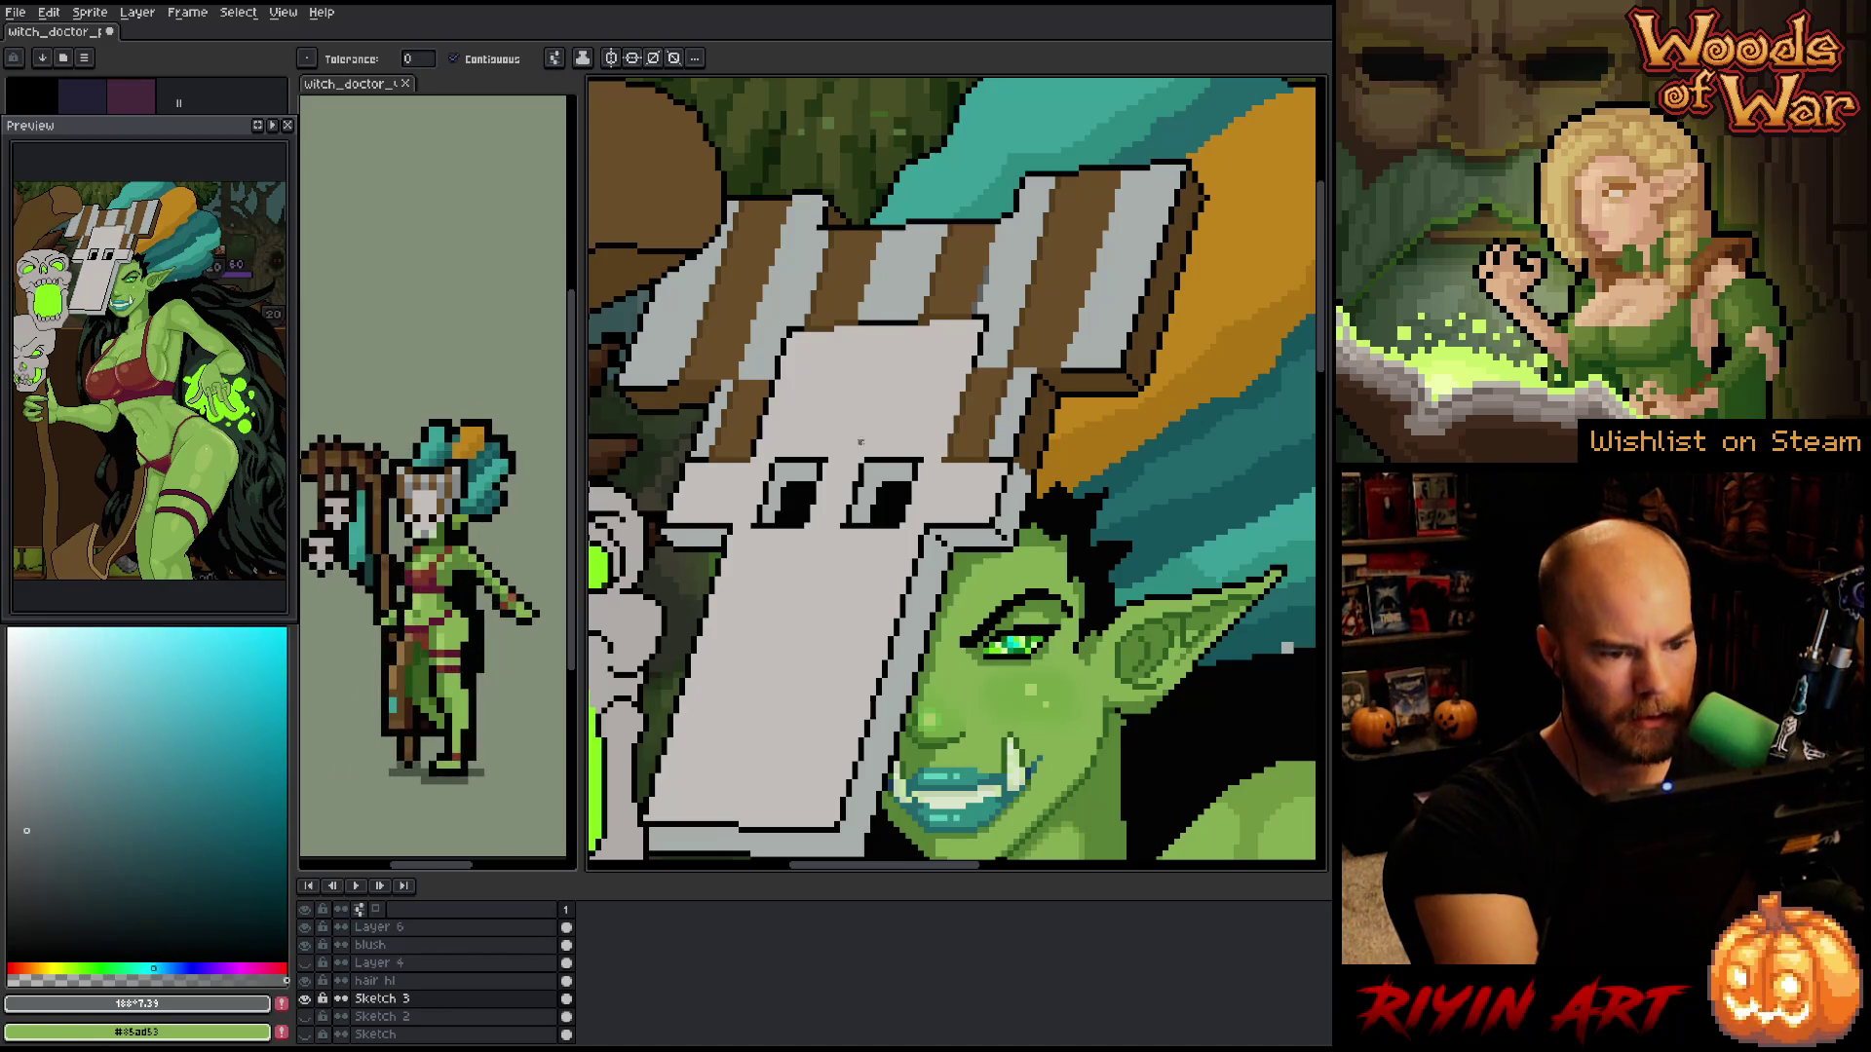
{"action": "key", "text": "b"}
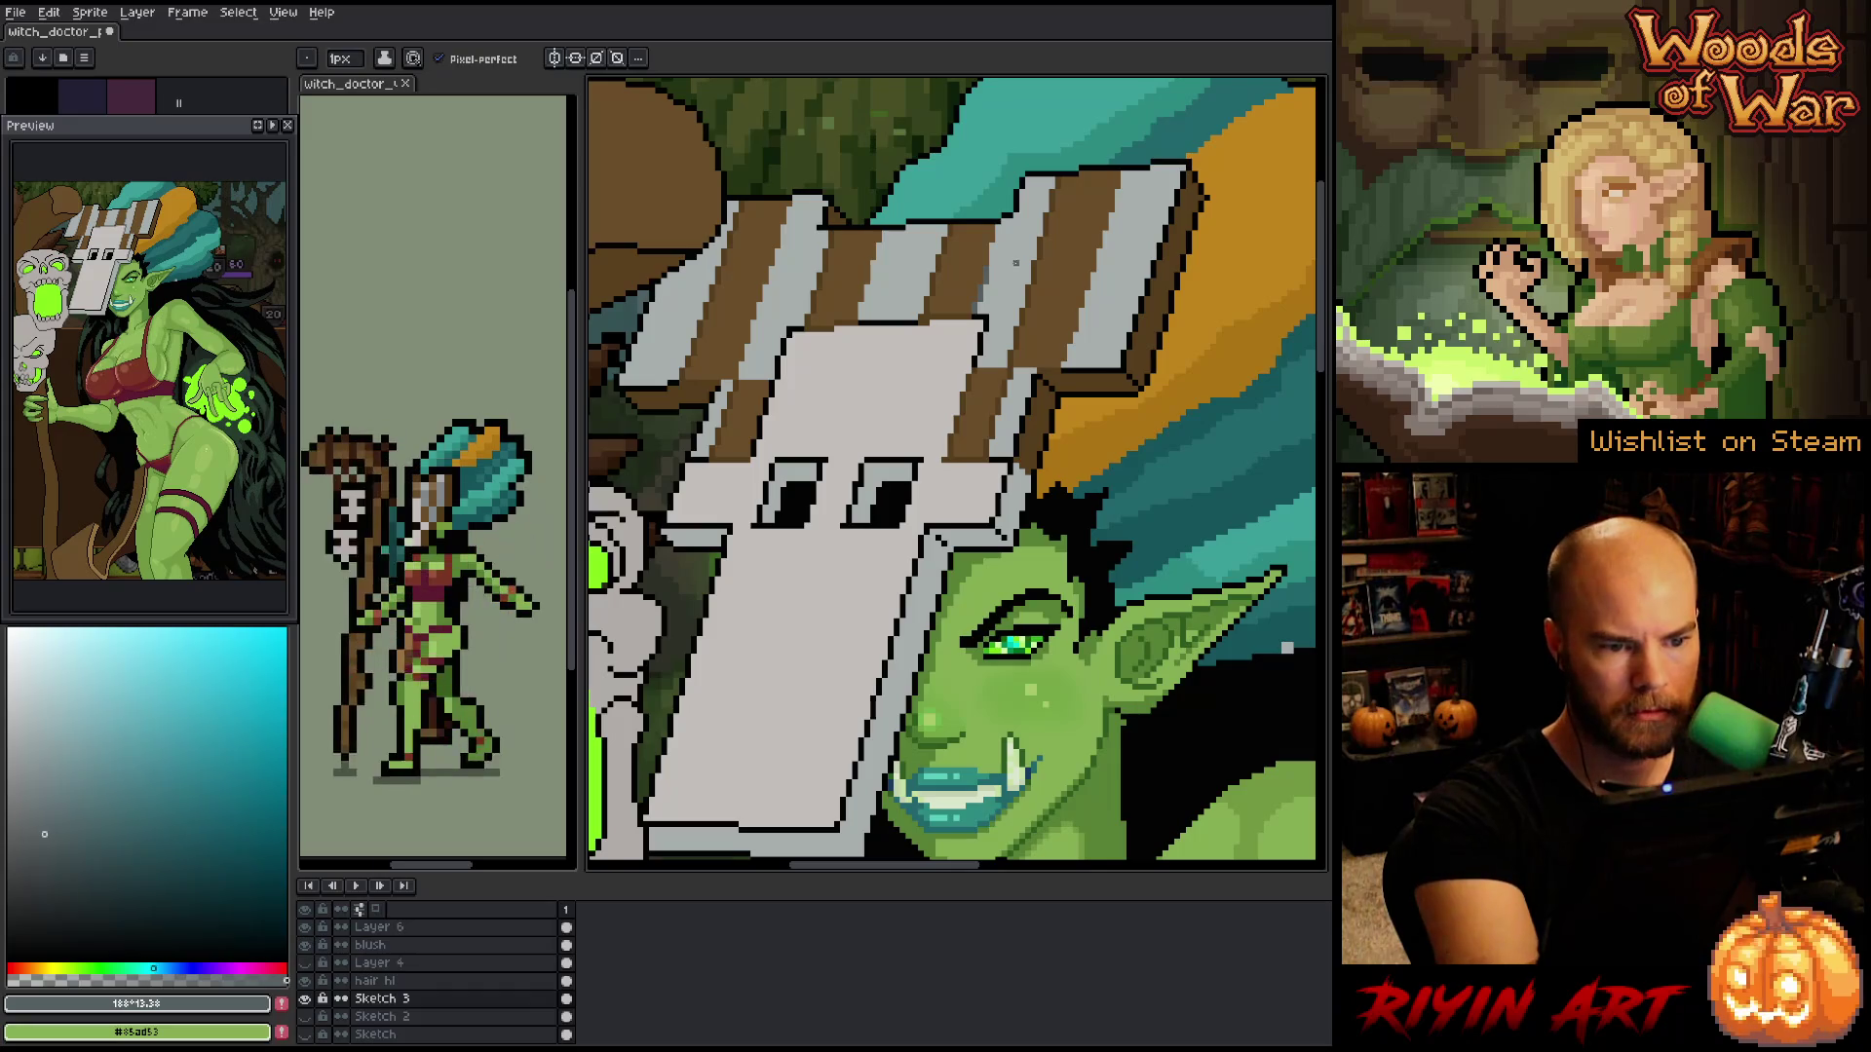
{"action": "left_click", "coordinate": [1013, 259], "text": "alt"}
{"action": "left_click", "coordinate": [22, 842]}
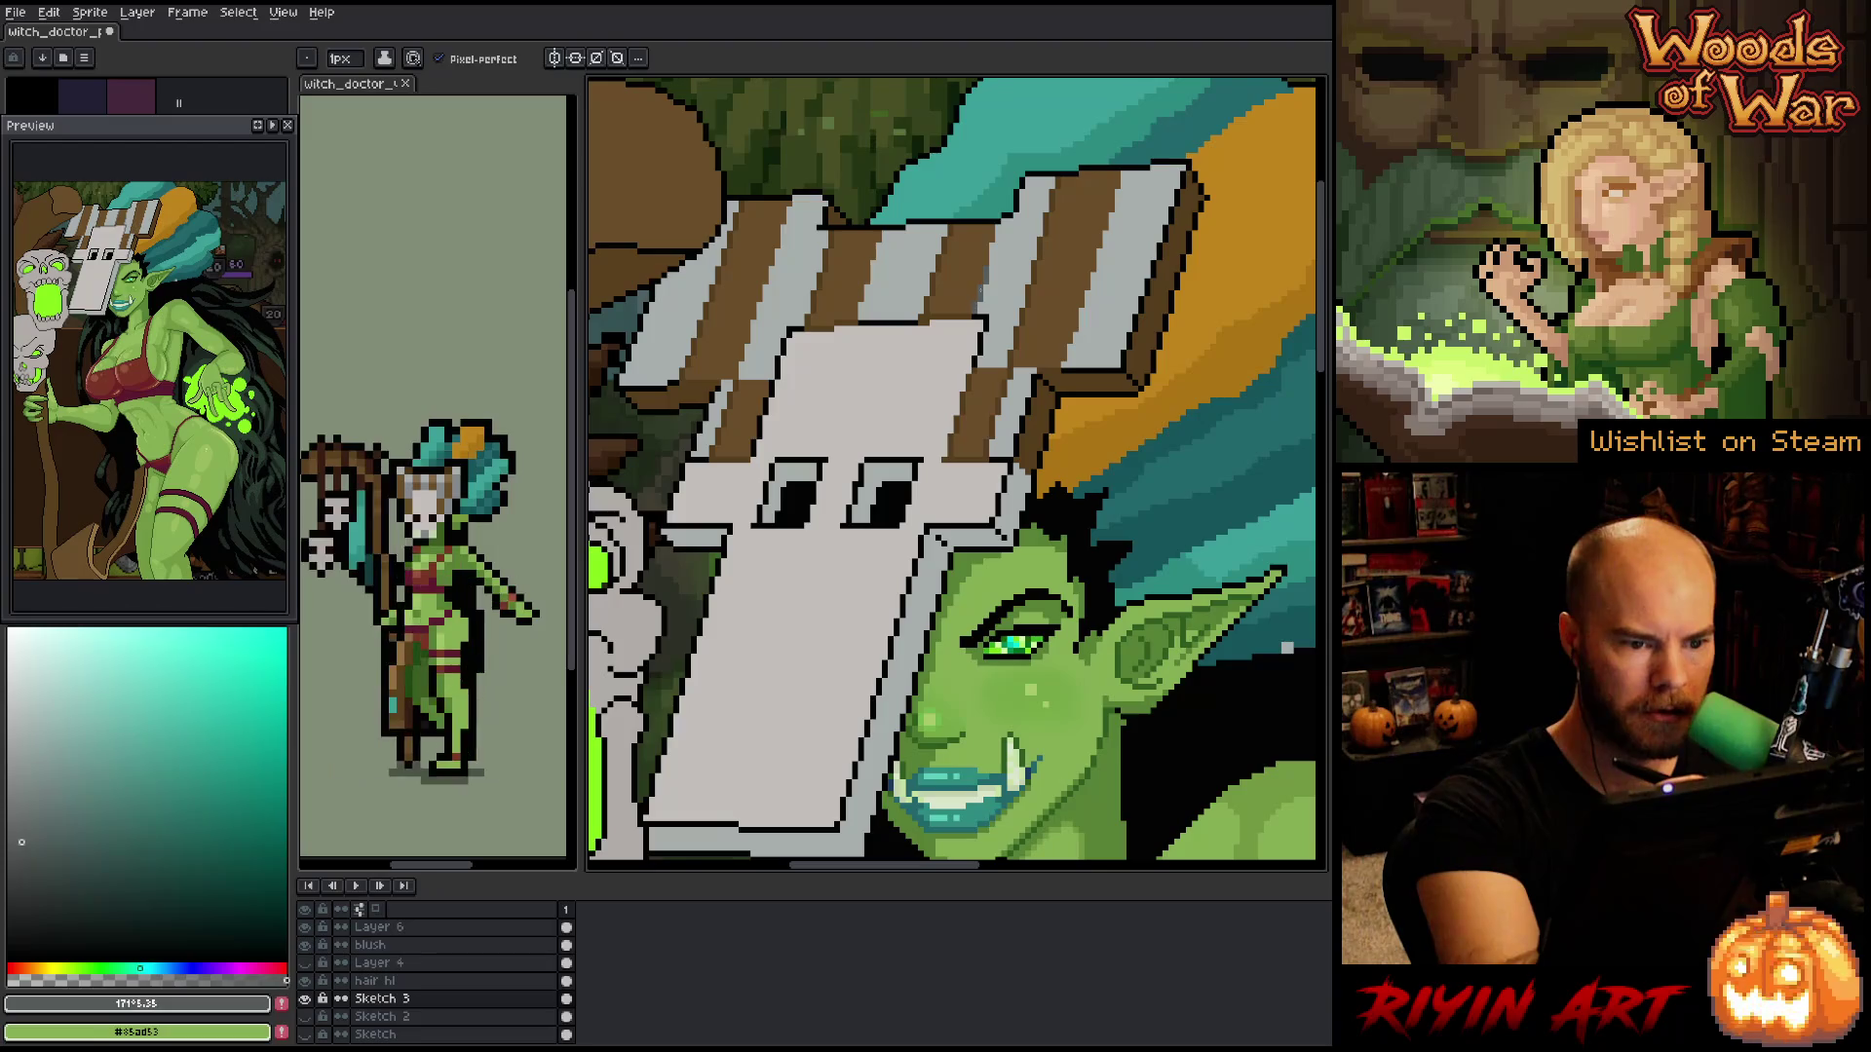
{"action": "key", "text": "g"}
{"action": "key", "text": "b"}
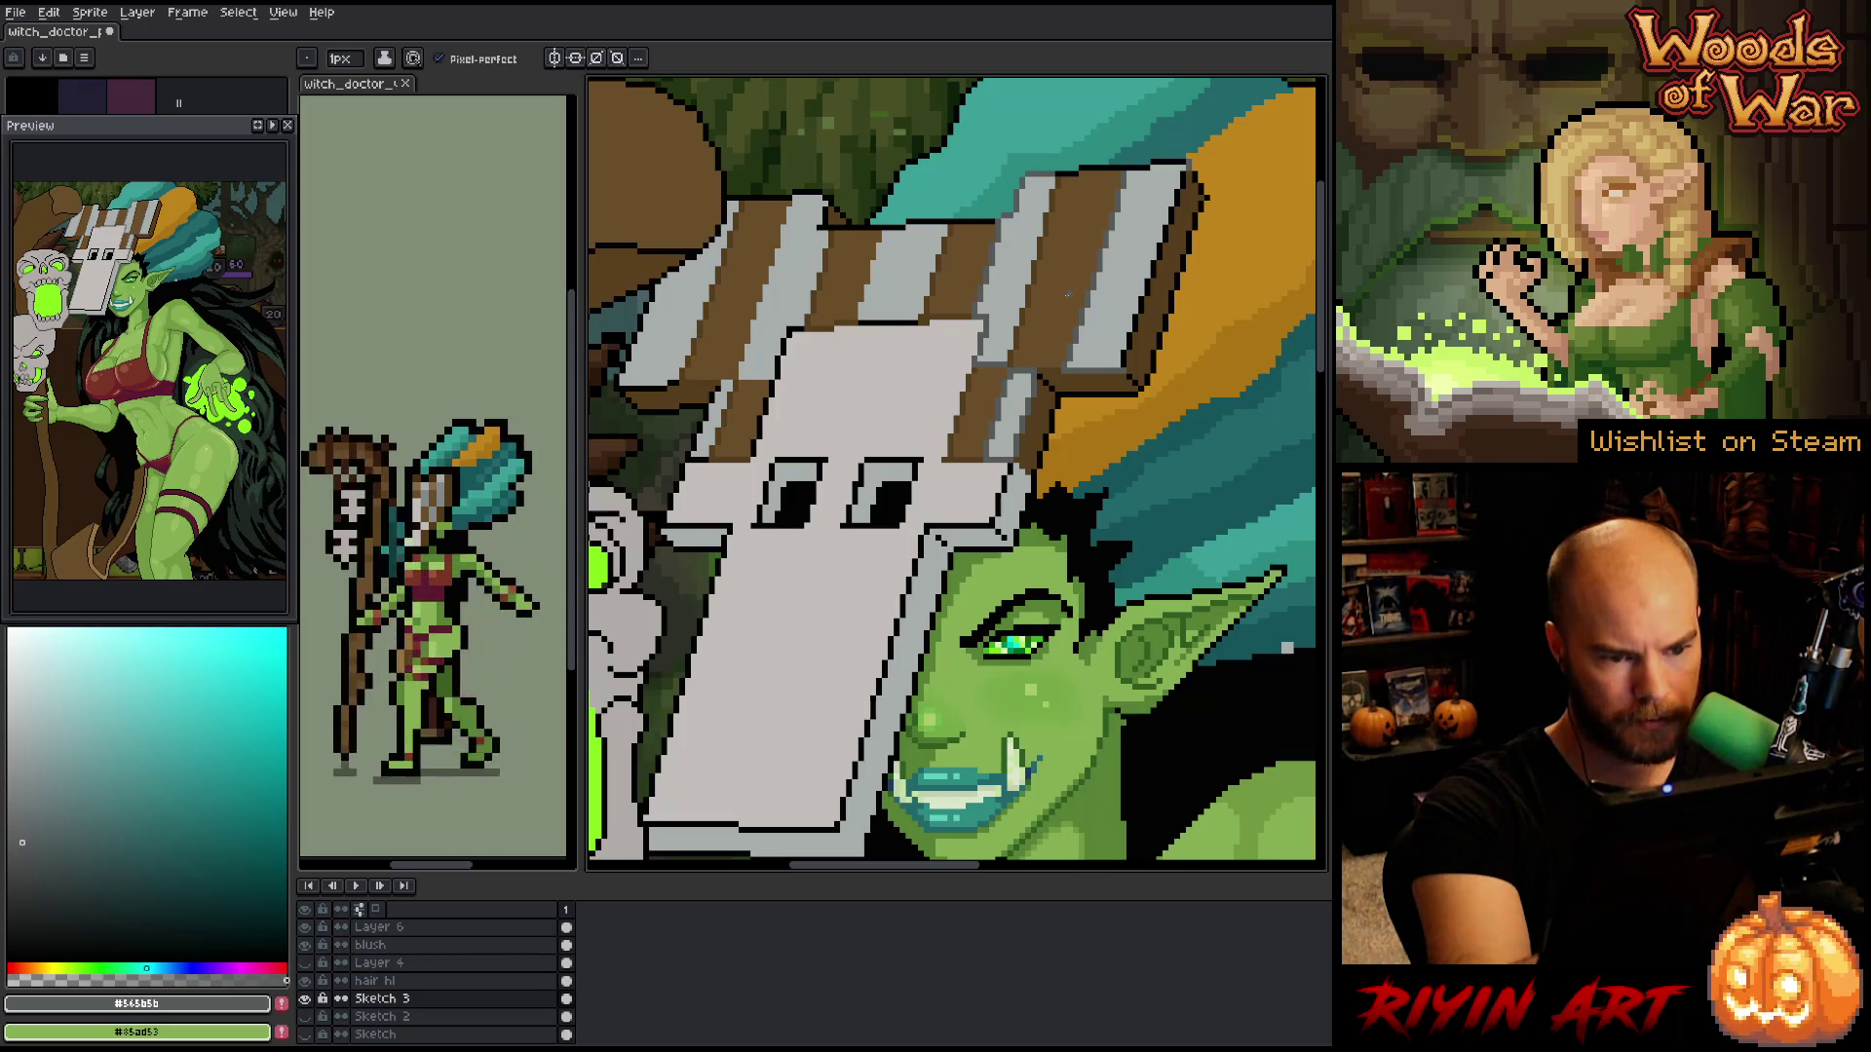
- Sample the plank stripe brown and turn it into a deeper, more saturated orange-brown
{"action": "right_click", "coordinate": [900, 478]}
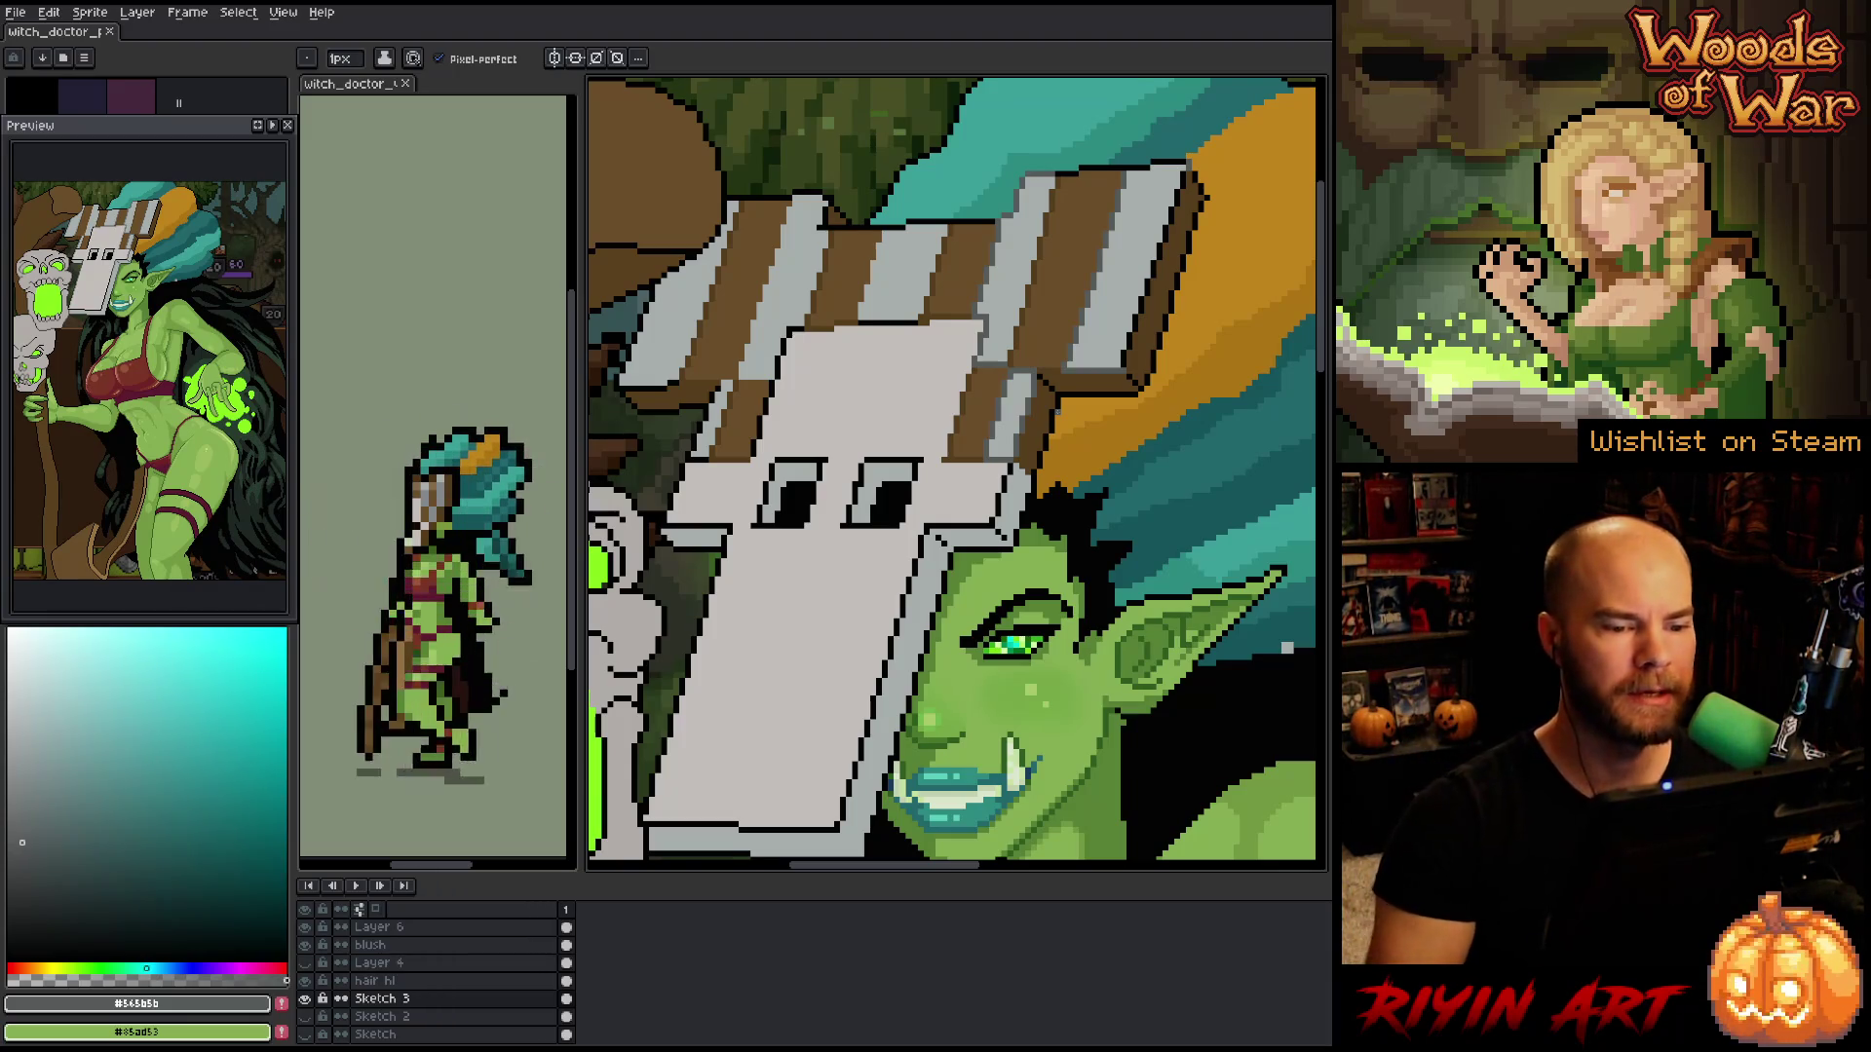
{"action": "key", "text": "space"}
{"action": "left_click_drag", "start_coordinate": [1035, 570], "coordinate": [988, 614]}
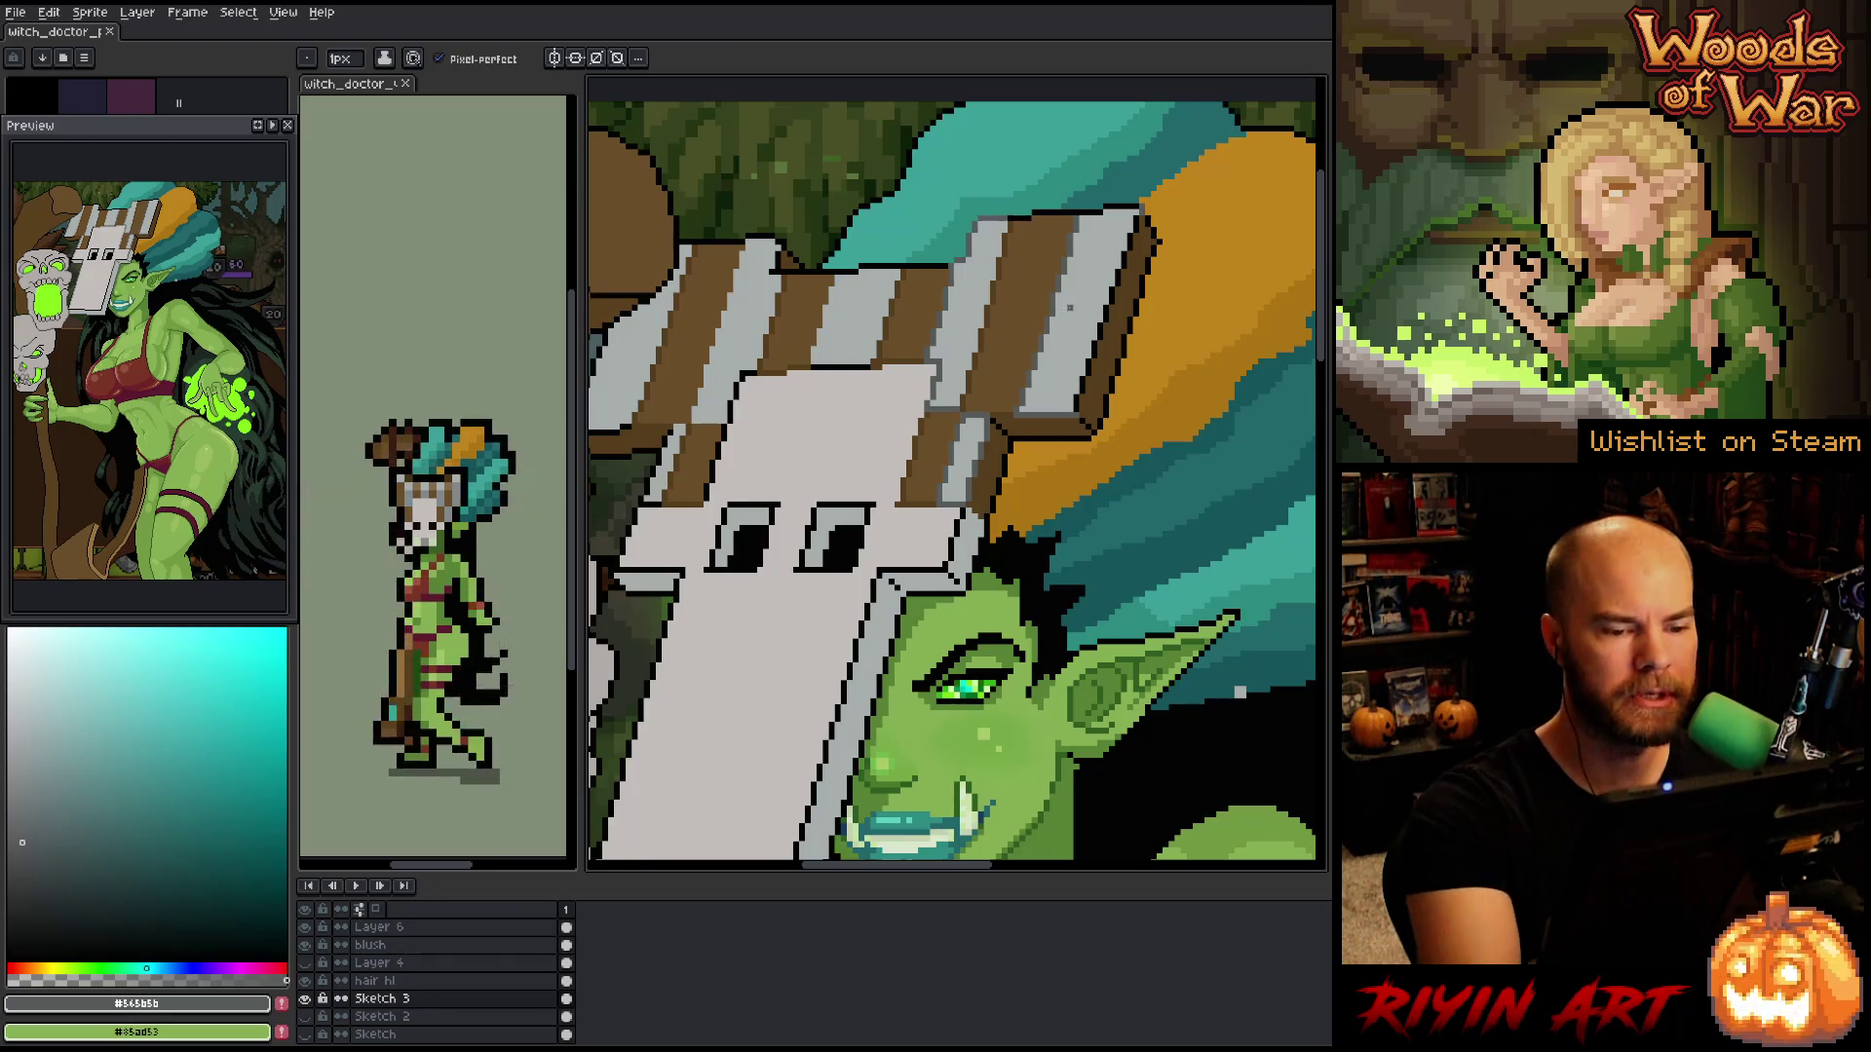
{"action": "key", "text": "alt"}
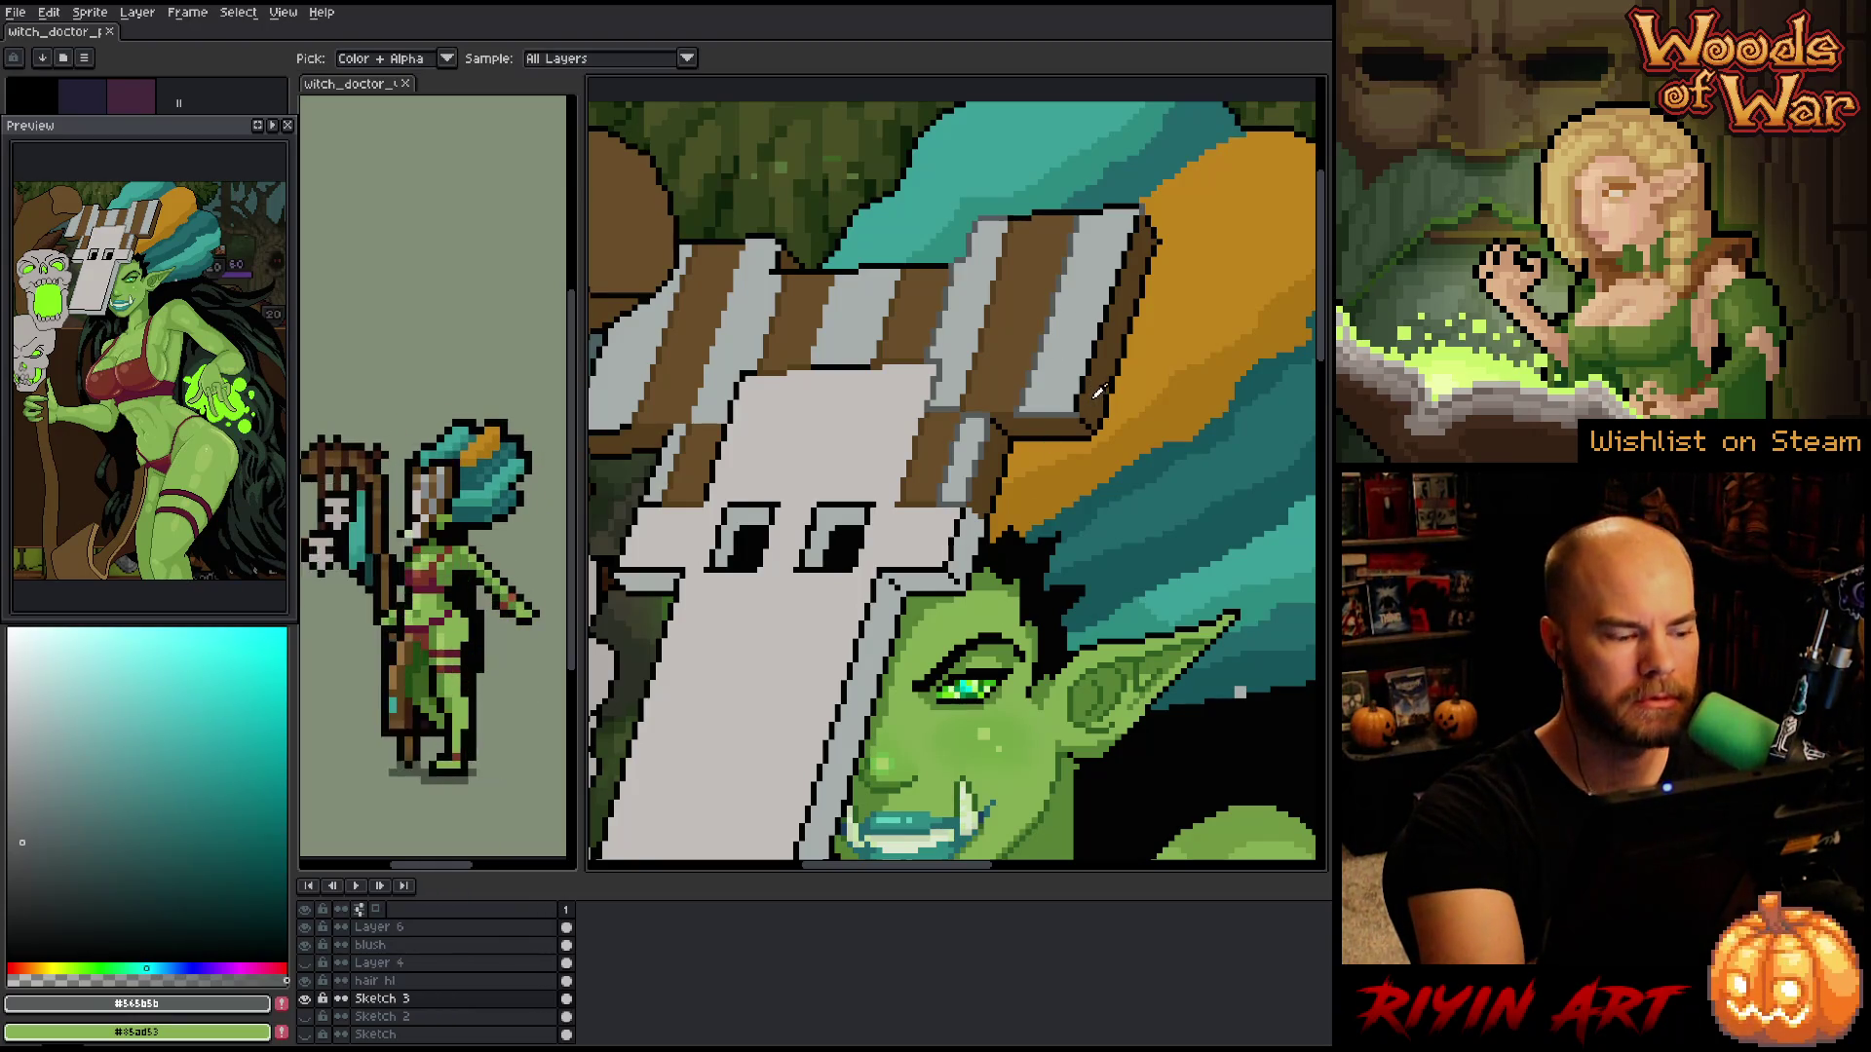
{"action": "left_click", "coordinate": [1099, 390]}
{"action": "left_click", "coordinate": [28, 964]}
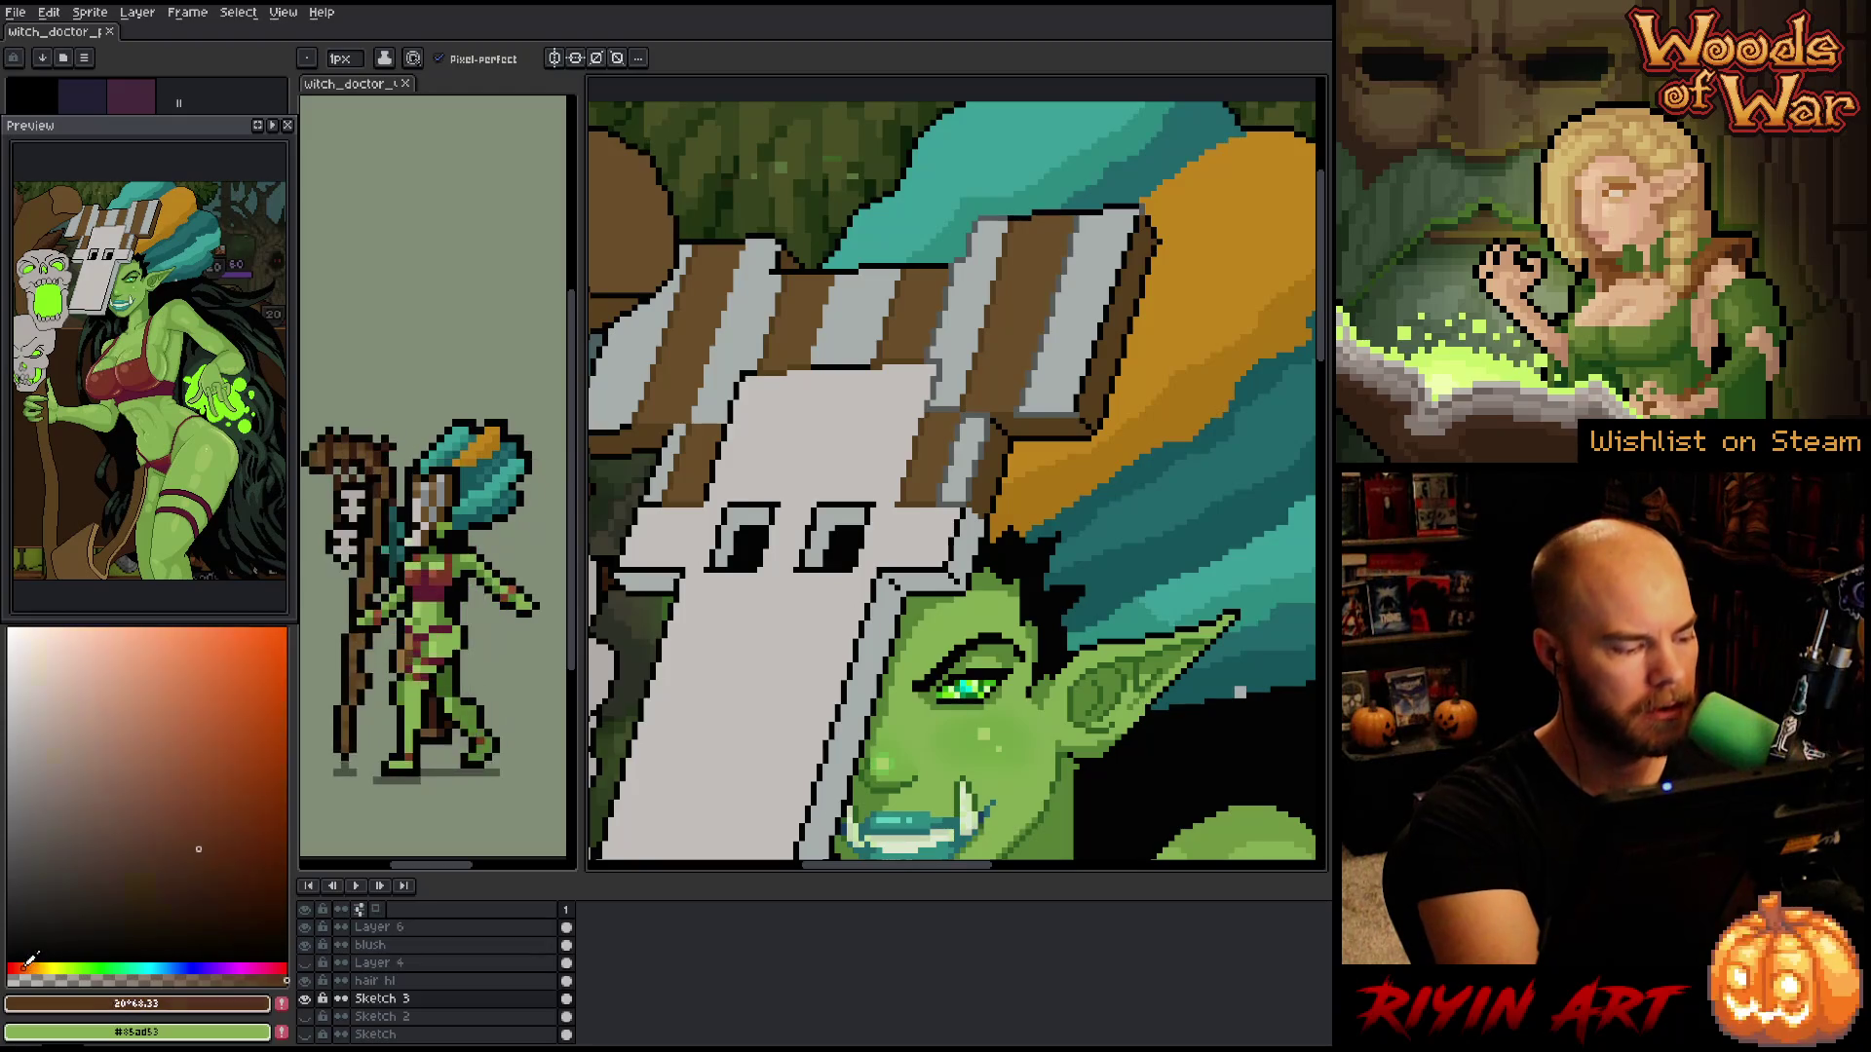
{"action": "left_click", "coordinate": [228, 869]}
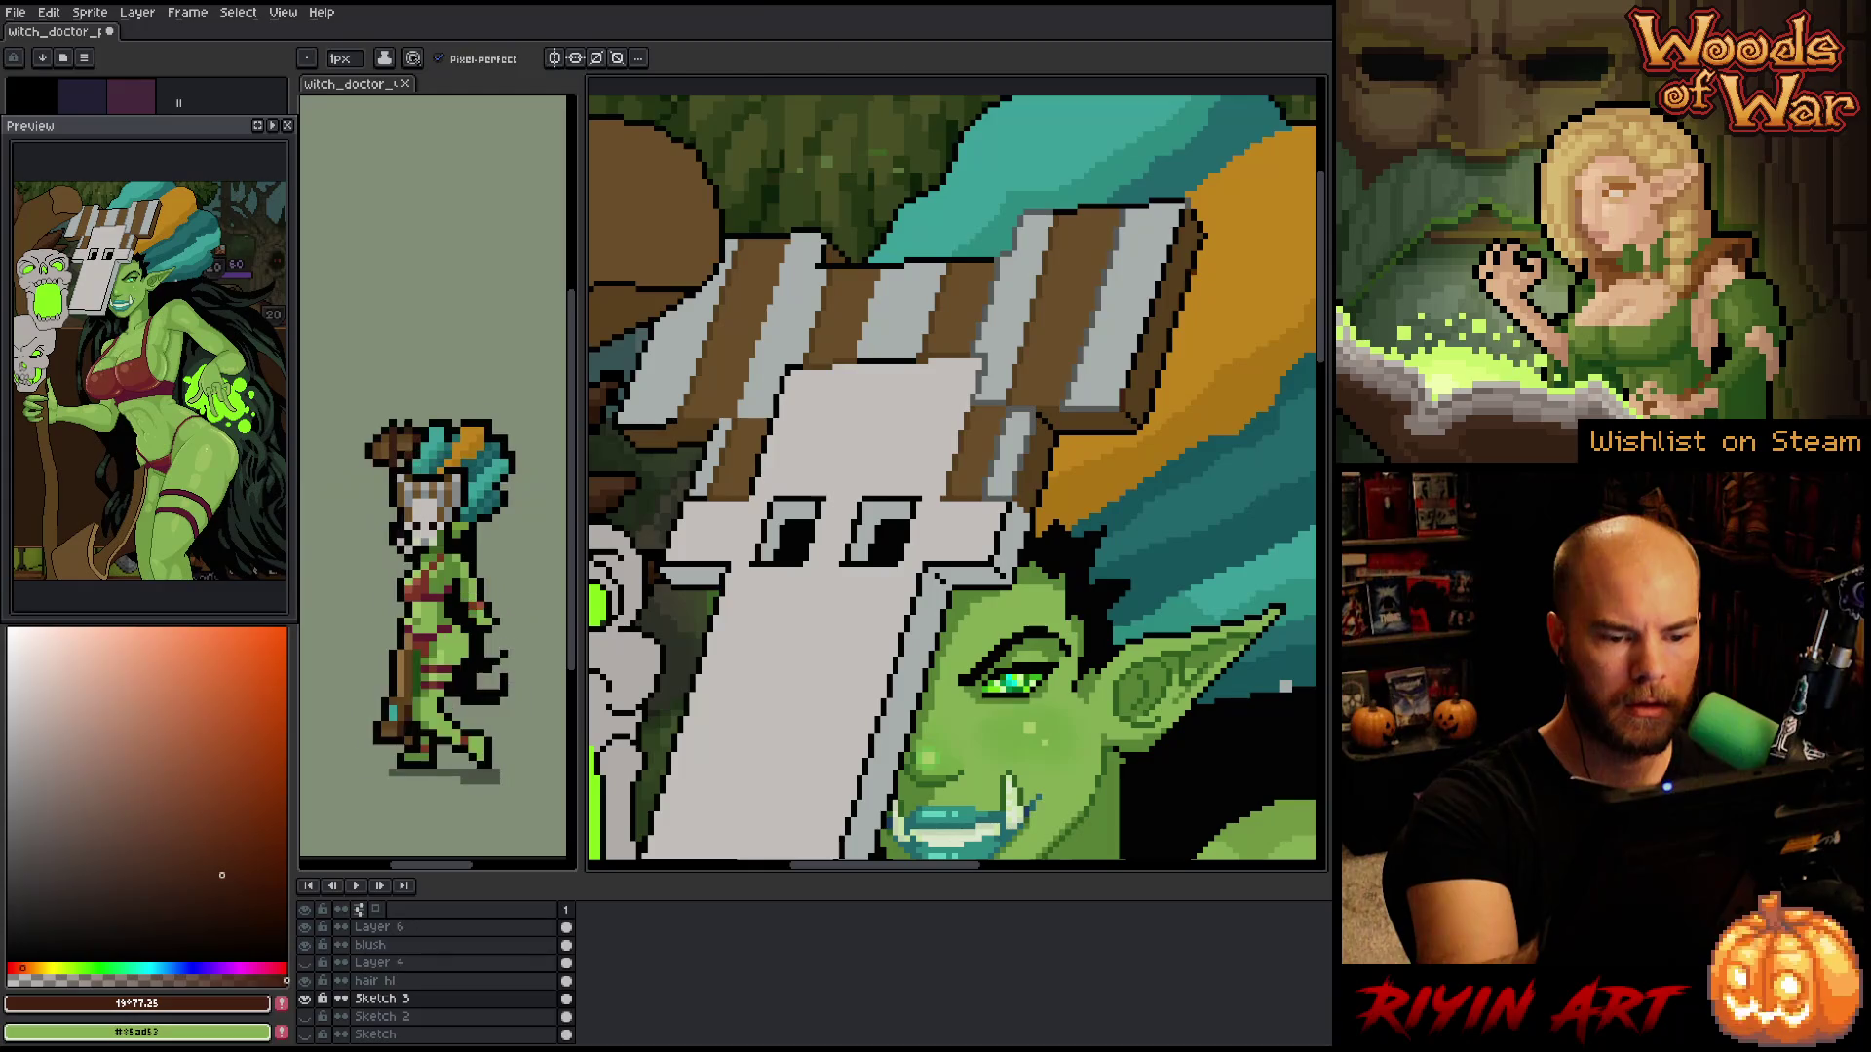
- Lasso-select the plank's top-right edge, top-left corner and left edge
{"action": "key", "text": "q"}
{"action": "mouse_move", "coordinate": [1140, 305]}
{"action": "left_mouse_down"}
{"action": "mouse_move", "coordinate": [1155, 256]}
{"action": "mouse_move", "coordinate": [1225, 278]}
{"action": "mouse_move", "coordinate": [1036, 519]}
{"action": "mouse_move", "coordinate": [1038, 422]}
{"action": "mouse_move", "coordinate": [1121, 421]}
{"action": "mouse_move", "coordinate": [1123, 337]}
{"action": "mouse_move", "coordinate": [1185, 200]}
{"action": "left_mouse_up"}
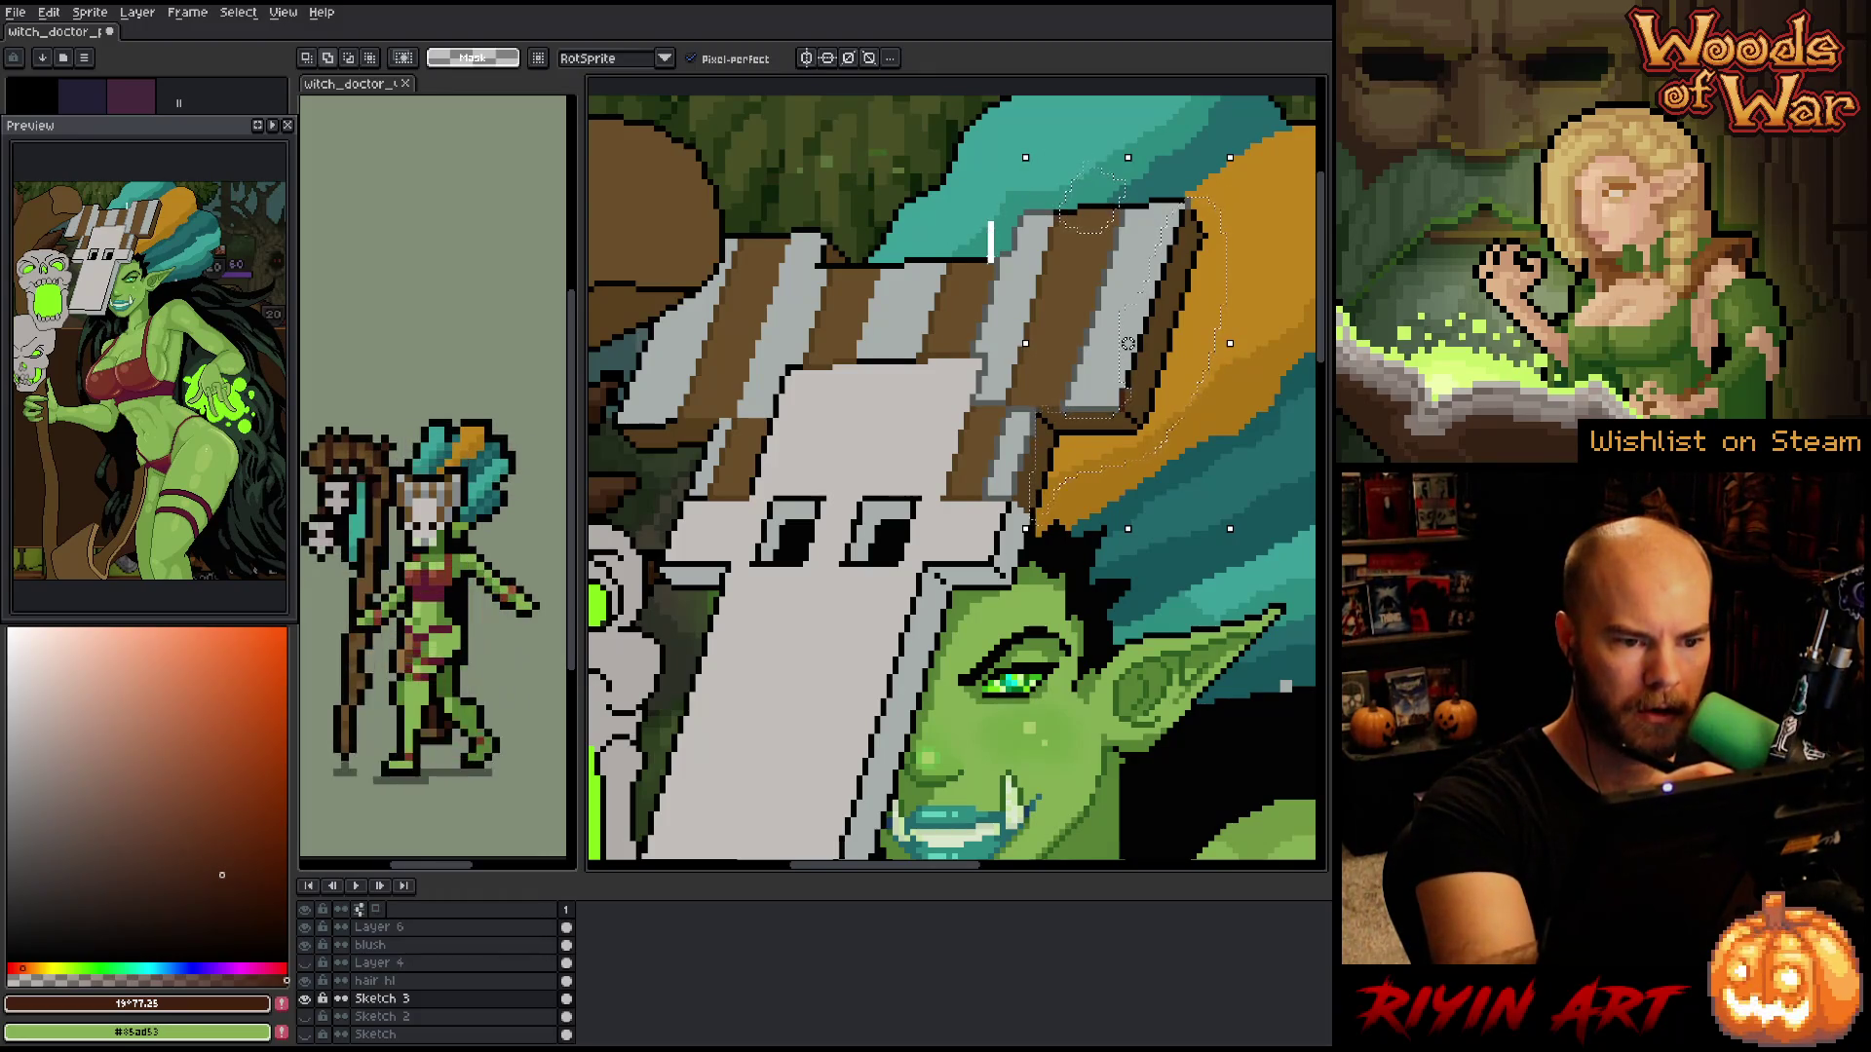
{"action": "left_click_drag", "start_coordinate": [974, 273], "coordinate": [986, 234]}
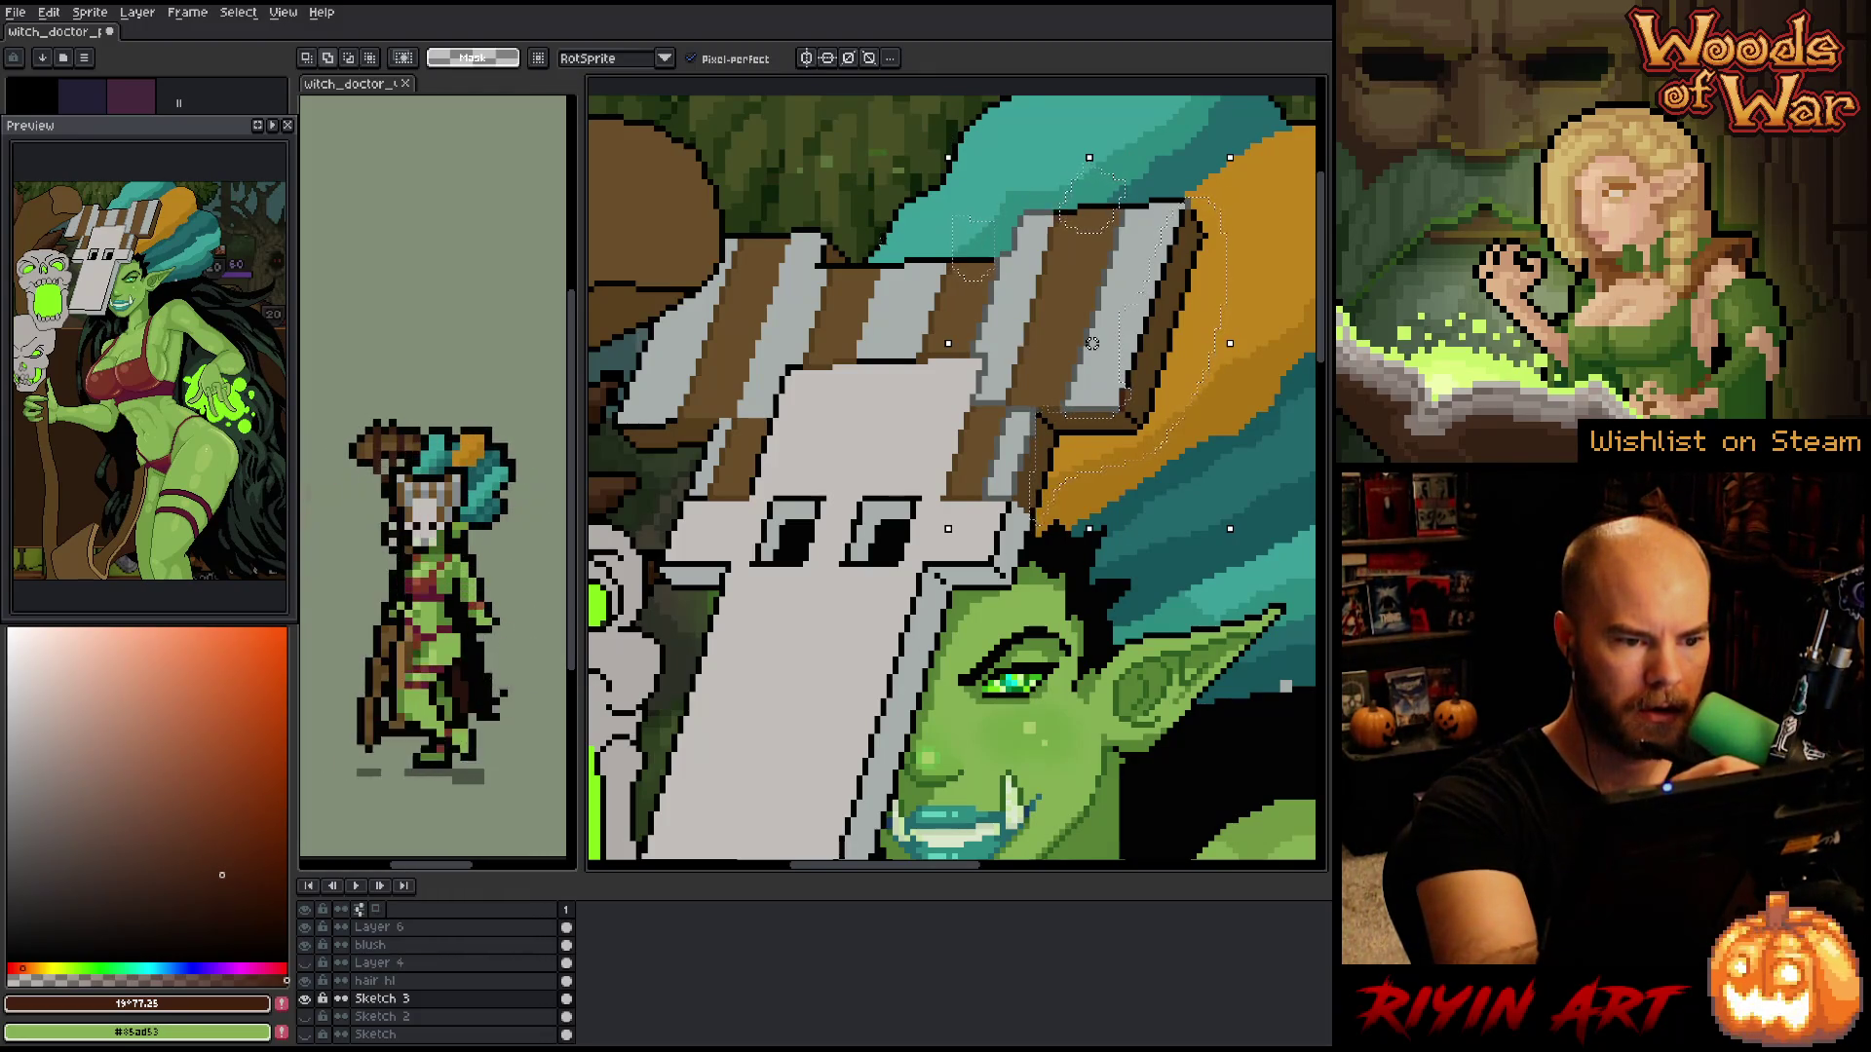
{"action": "mouse_move", "coordinate": [877, 268]}
{"action": "left_mouse_down"}
{"action": "mouse_move", "coordinate": [847, 210]}
{"action": "mouse_move", "coordinate": [828, 258]}
{"action": "mouse_move", "coordinate": [770, 251]}
{"action": "mouse_move", "coordinate": [780, 200]}
{"action": "left_mouse_up"}
{"action": "mouse_move", "coordinate": [673, 470]}
{"action": "left_mouse_down"}
{"action": "mouse_move", "coordinate": [706, 435]}
{"action": "mouse_move", "coordinate": [624, 433]}
{"action": "mouse_move", "coordinate": [616, 462]}
{"action": "left_mouse_up"}
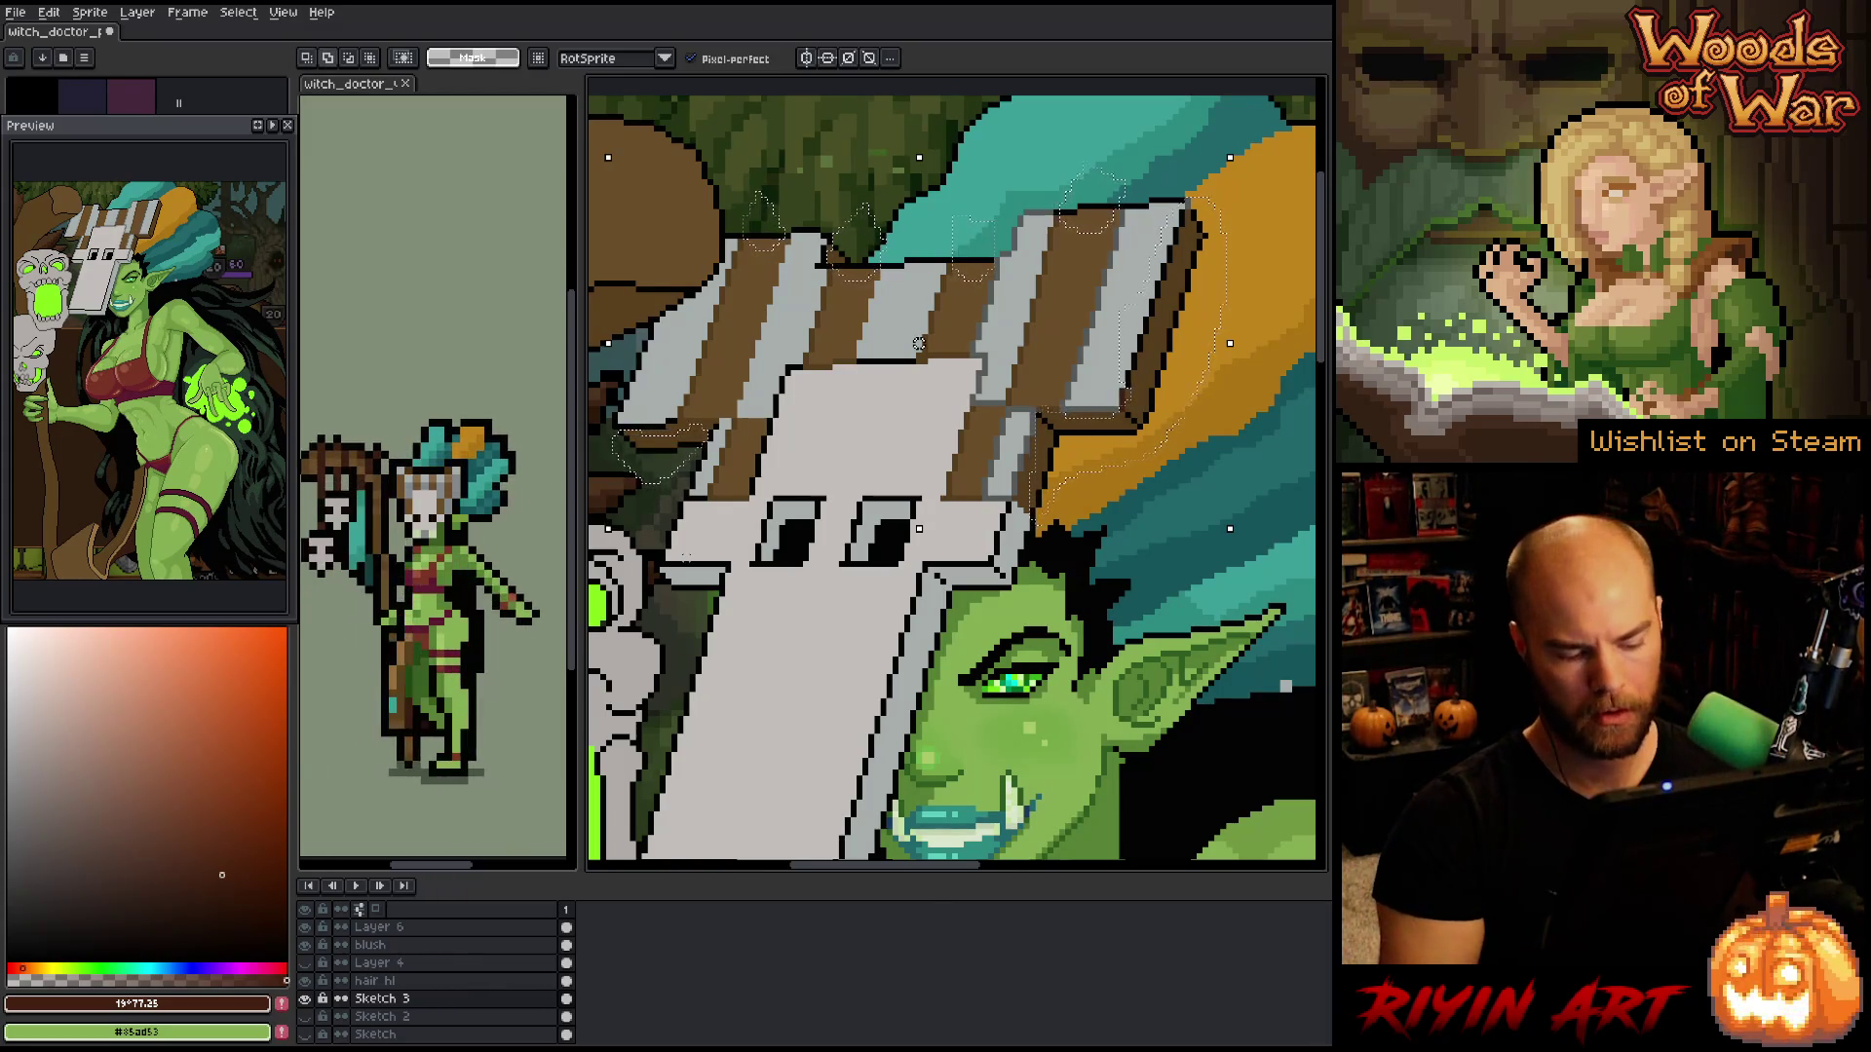
- Replace black with dark brown in the selected planks and deselect
{"action": "key", "text": "shift+r"}
{"action": "left_click", "coordinate": [1052, 443]}
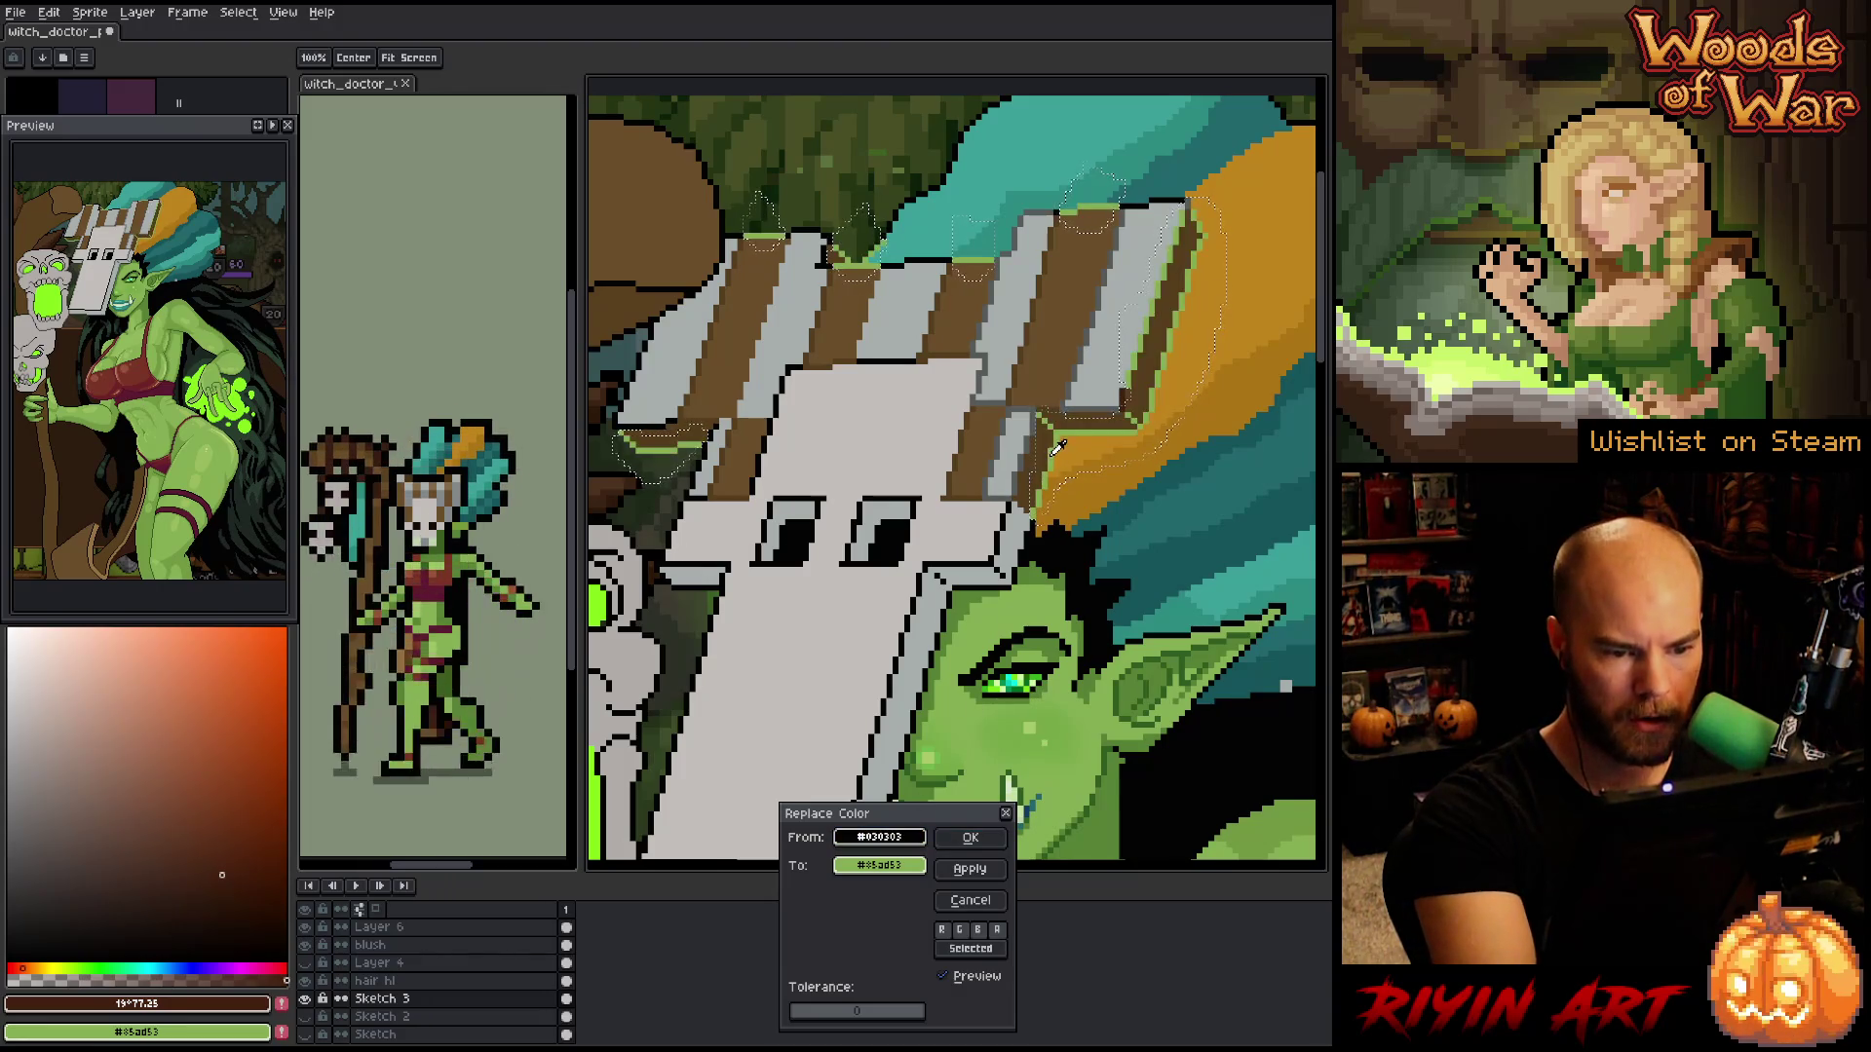
{"action": "right_click", "coordinate": [1094, 471]}
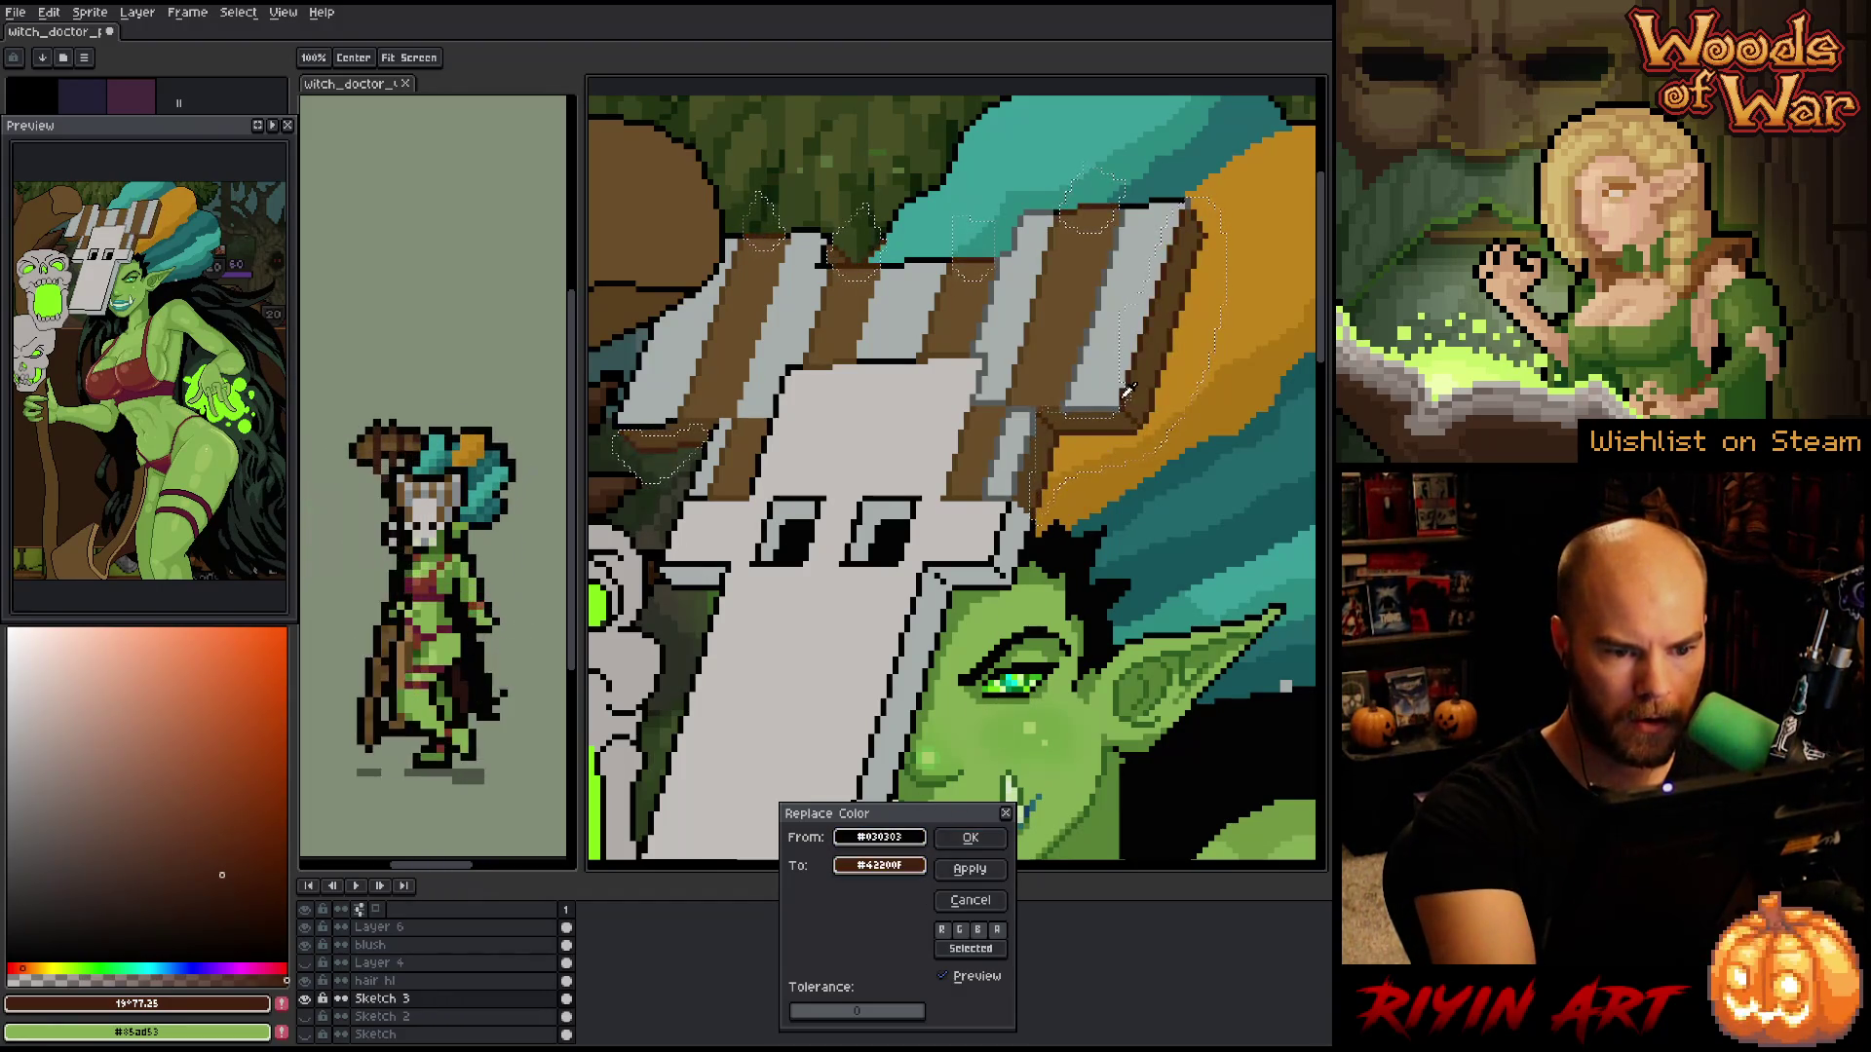
{"action": "left_click", "coordinate": [969, 837]}
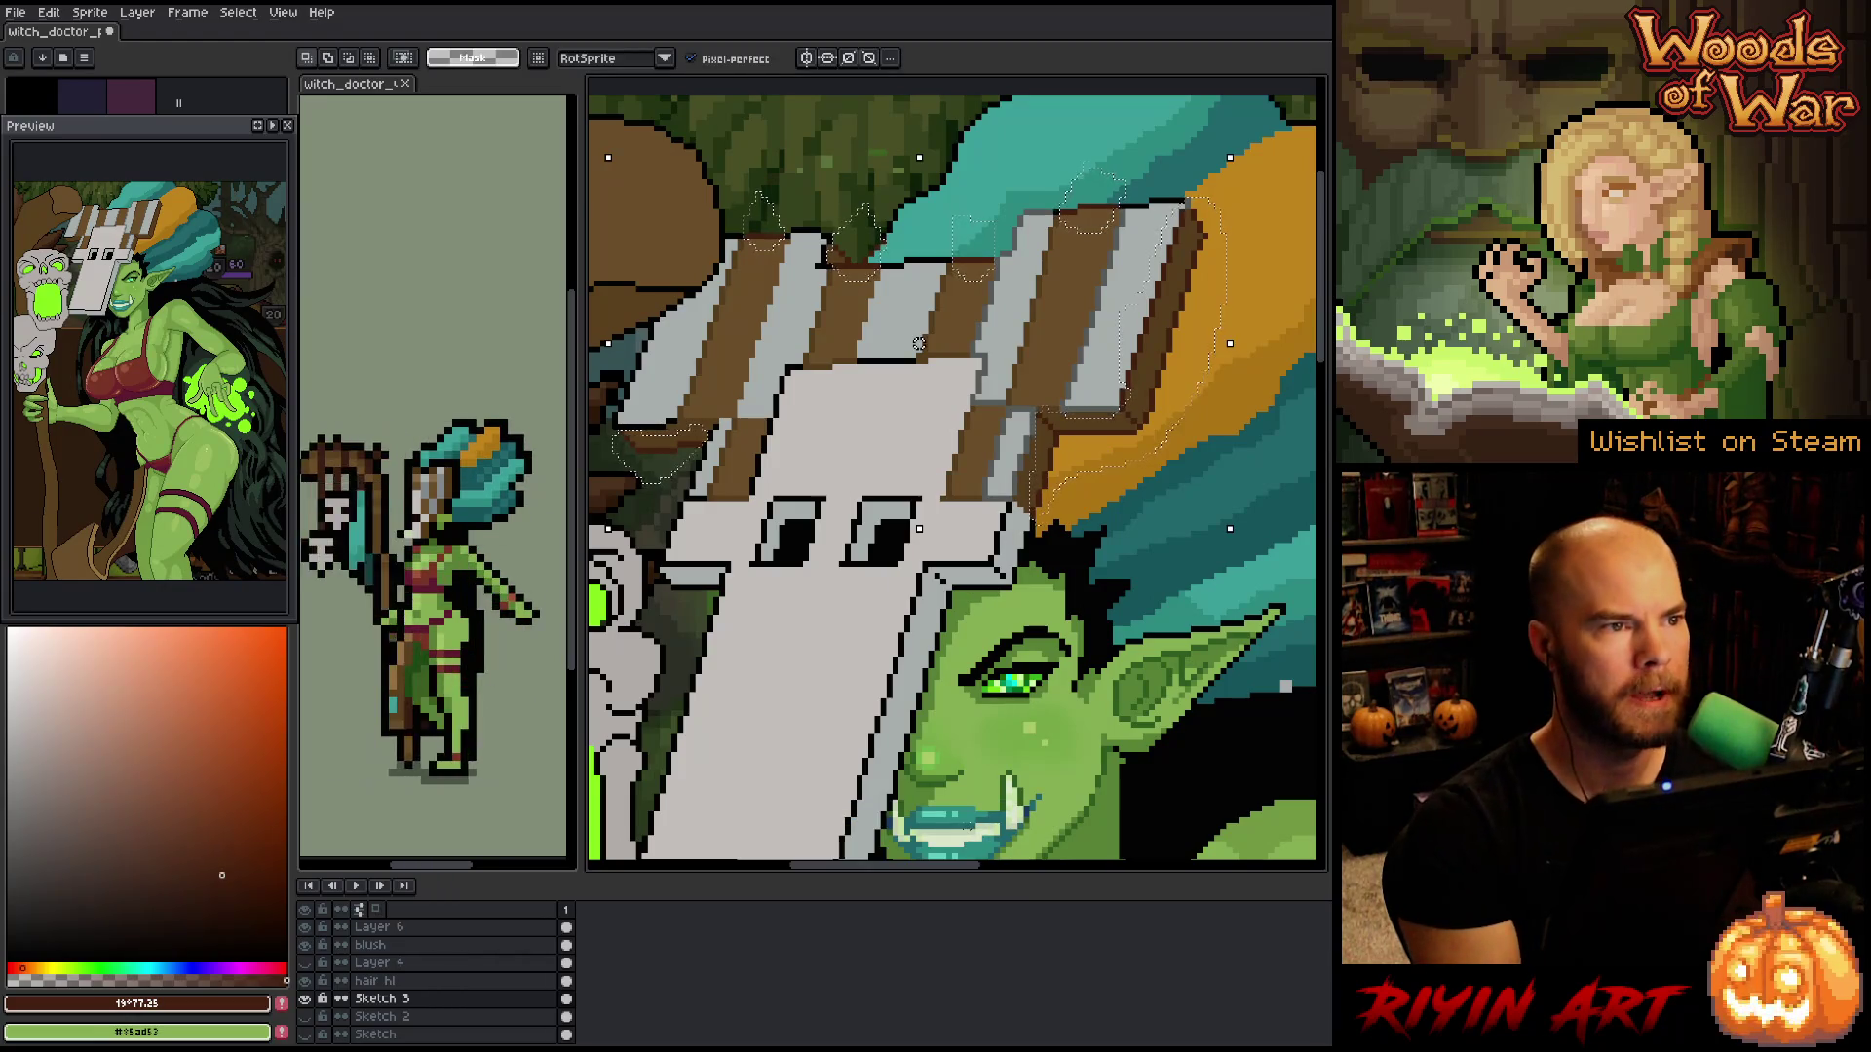
{"action": "key", "text": "ctrl+d"}
- Touch up the right headdress plank edges, alternating grey #565b5b and dark brown #42200f pixels
{"action": "left_click_drag", "start_coordinate": [1068, 614], "coordinate": [1012, 628]}
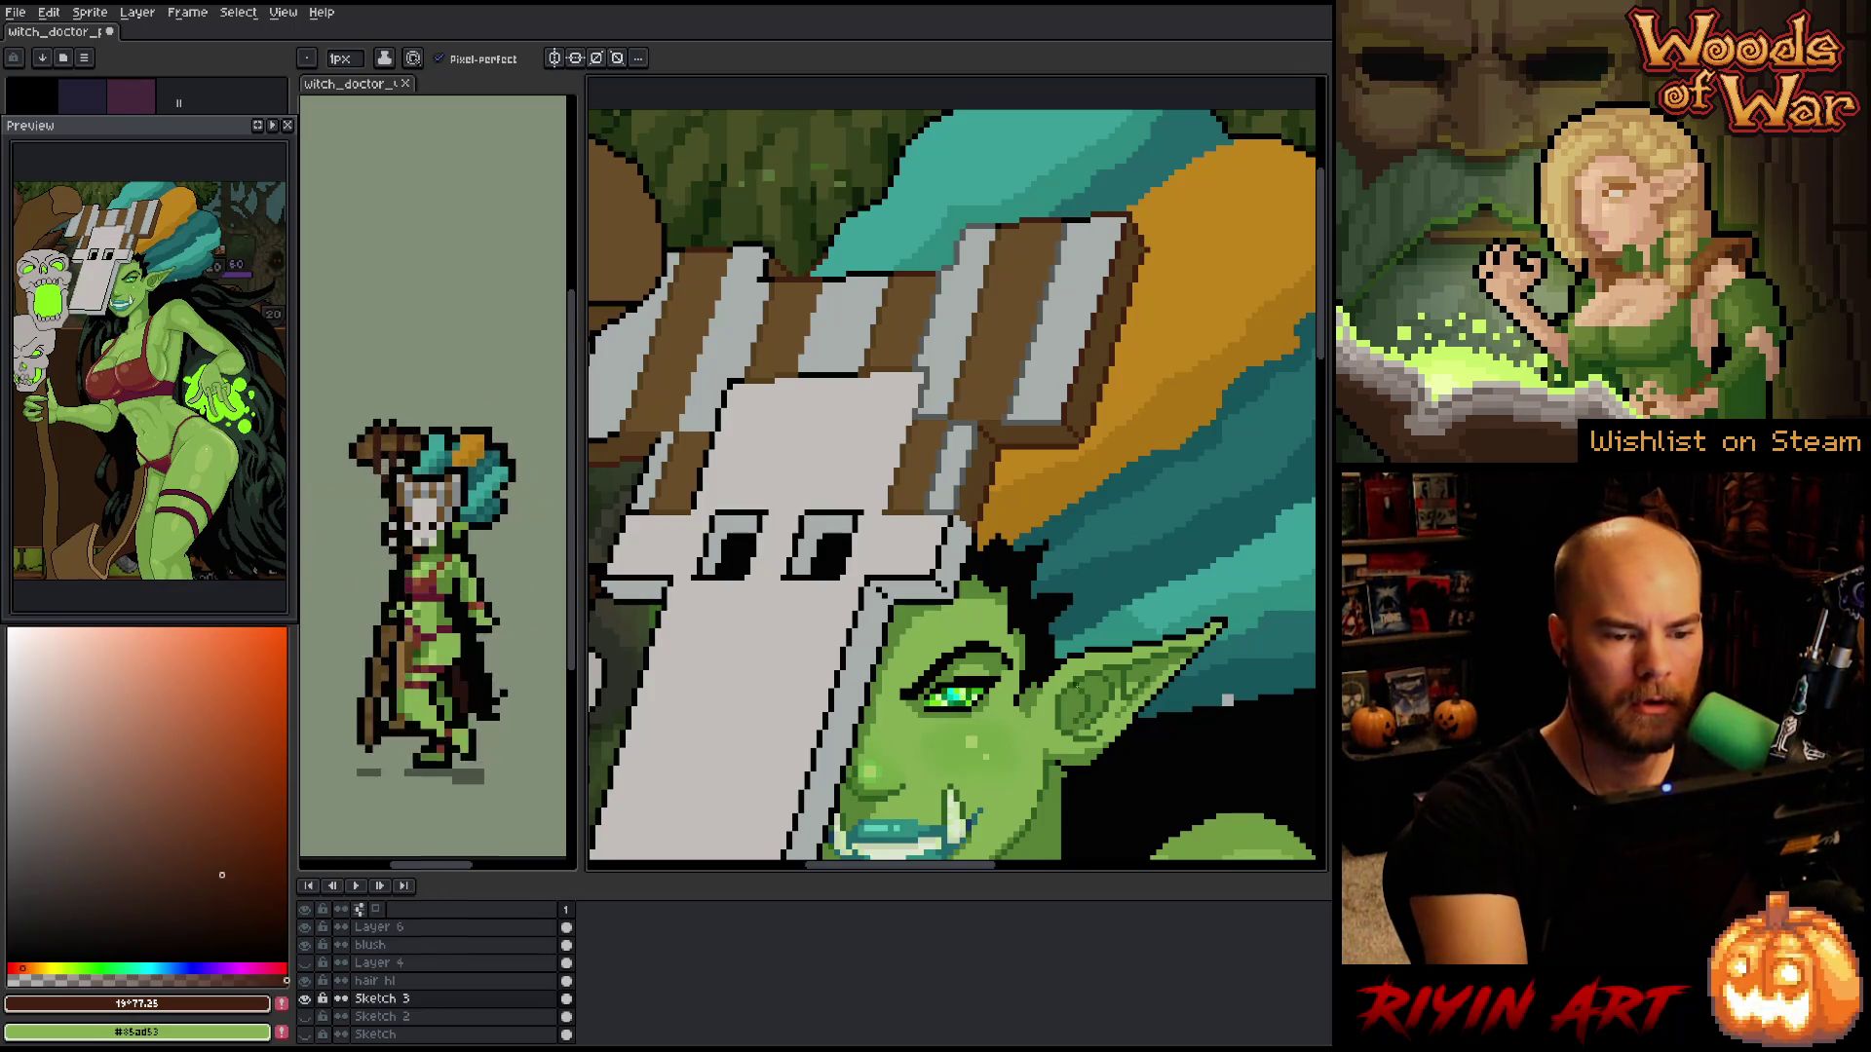
{"action": "left_click", "coordinate": [1067, 220], "text": "alt"}
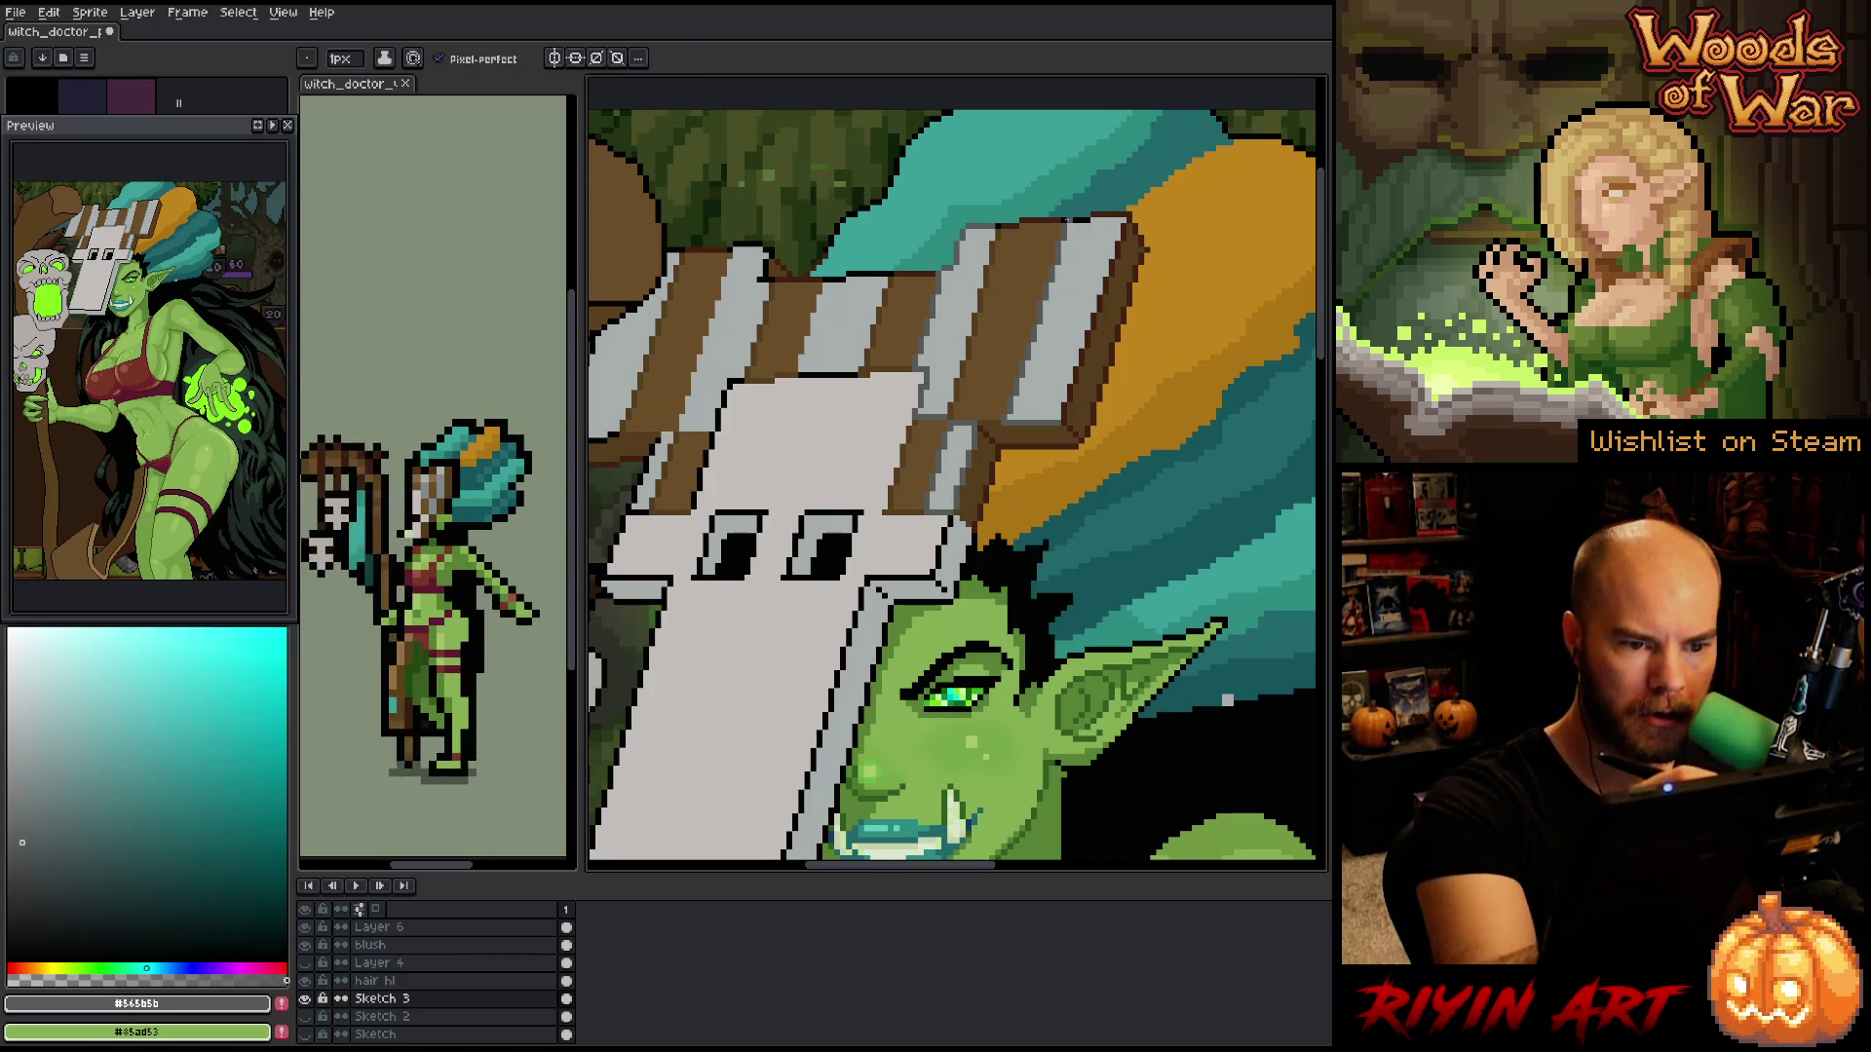
{"action": "left_click", "coordinate": [1066, 218], "text": "alt"}
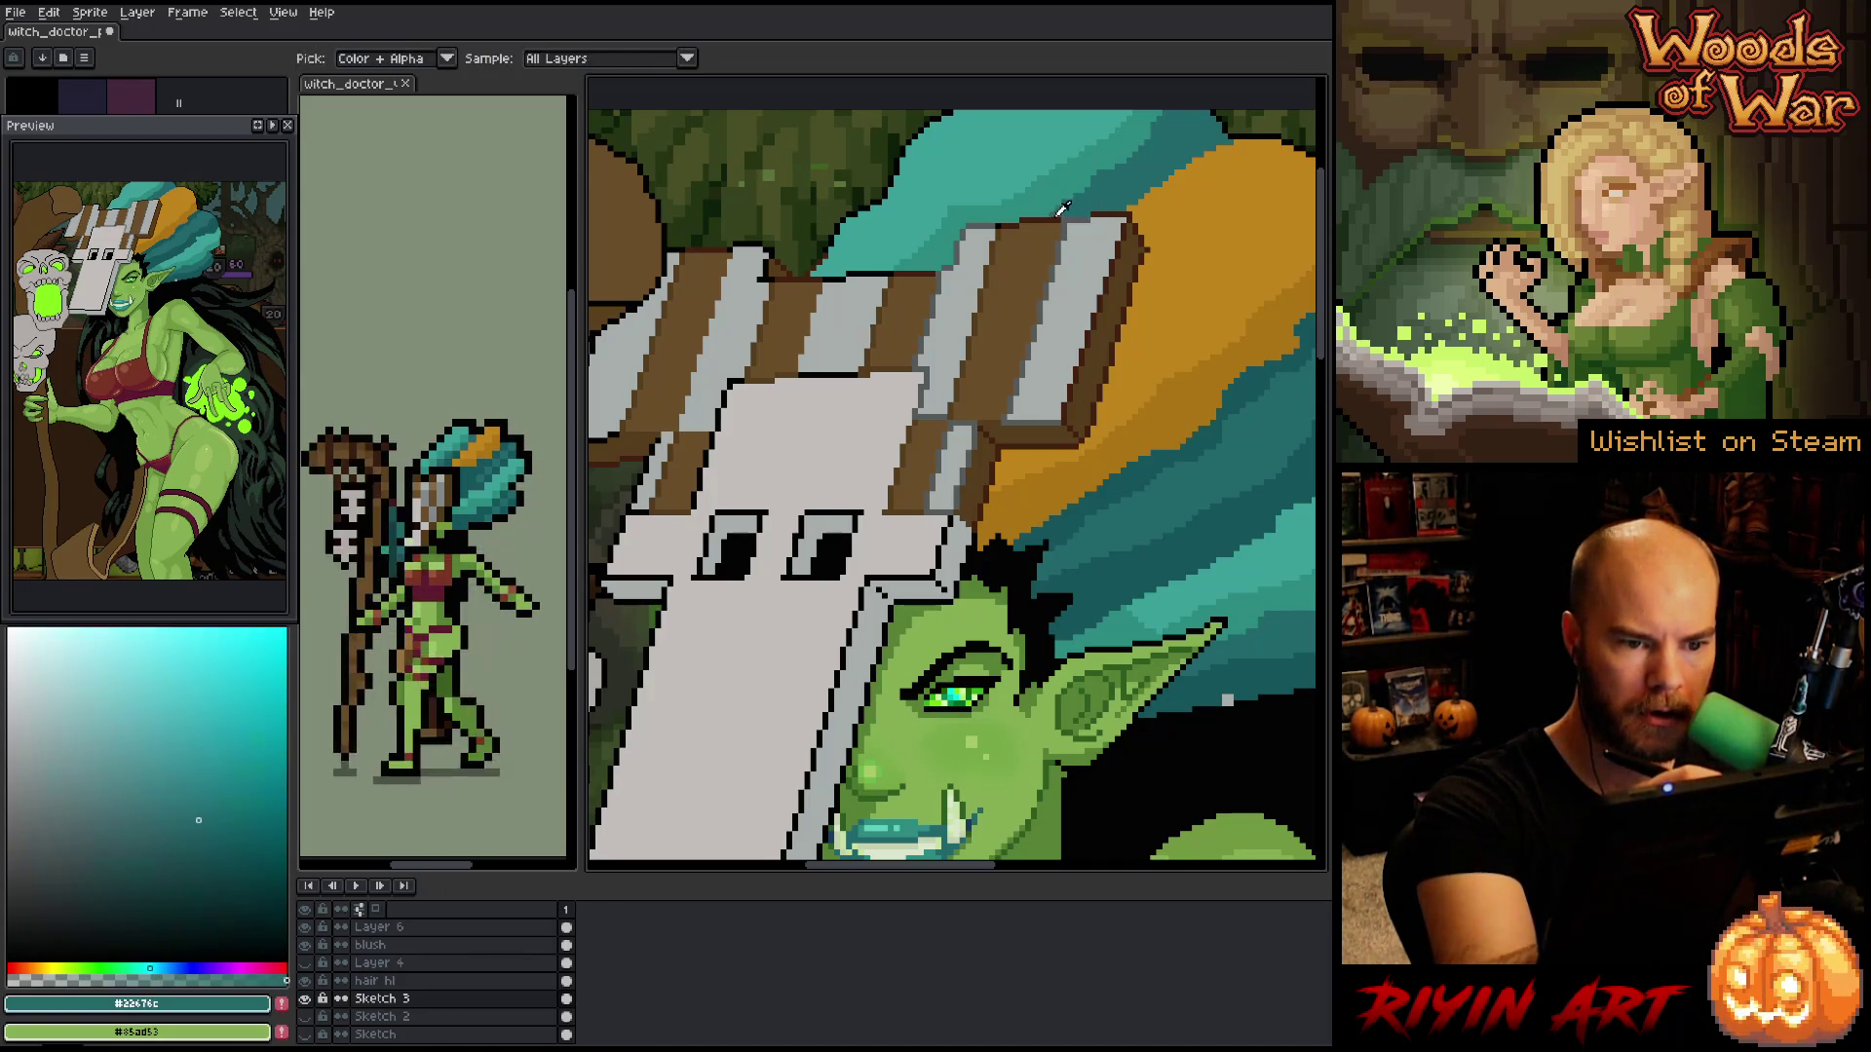
{"action": "left_click", "coordinate": [1065, 220], "text": "alt"}
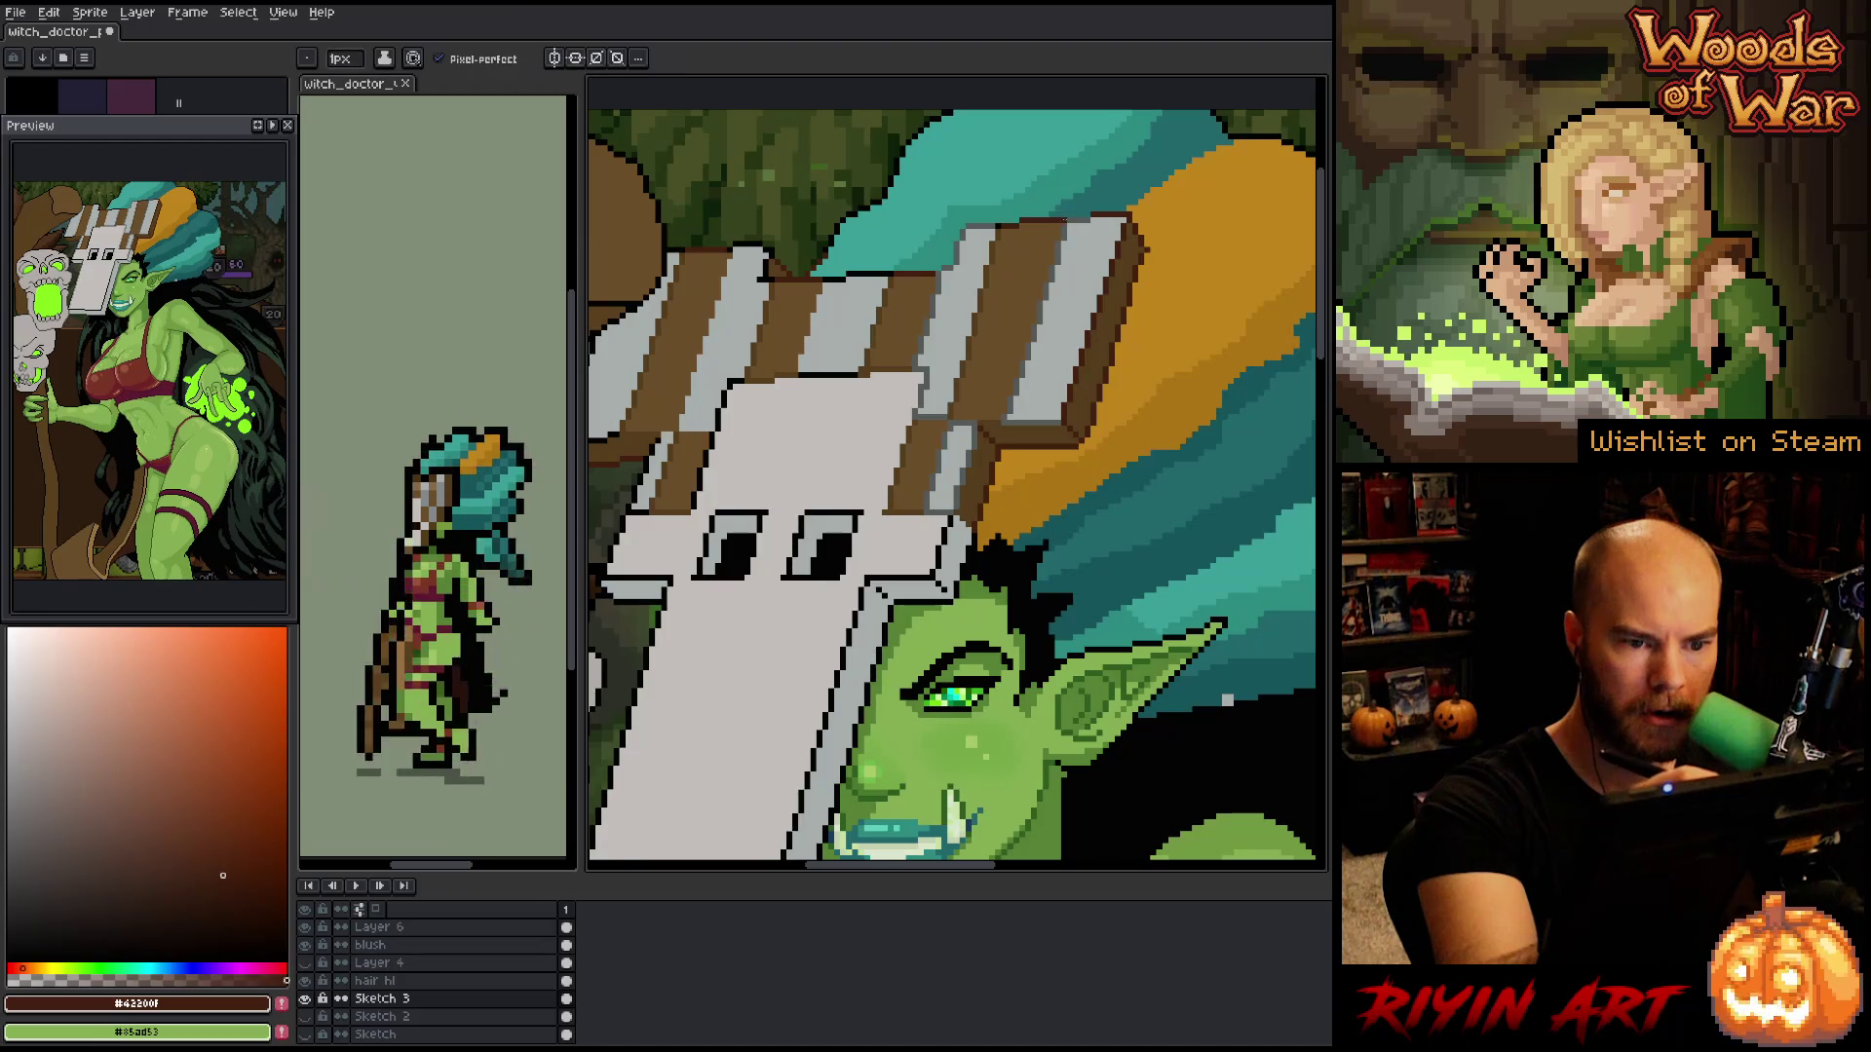
{"action": "left_click", "coordinate": [1091, 210], "text": "alt"}
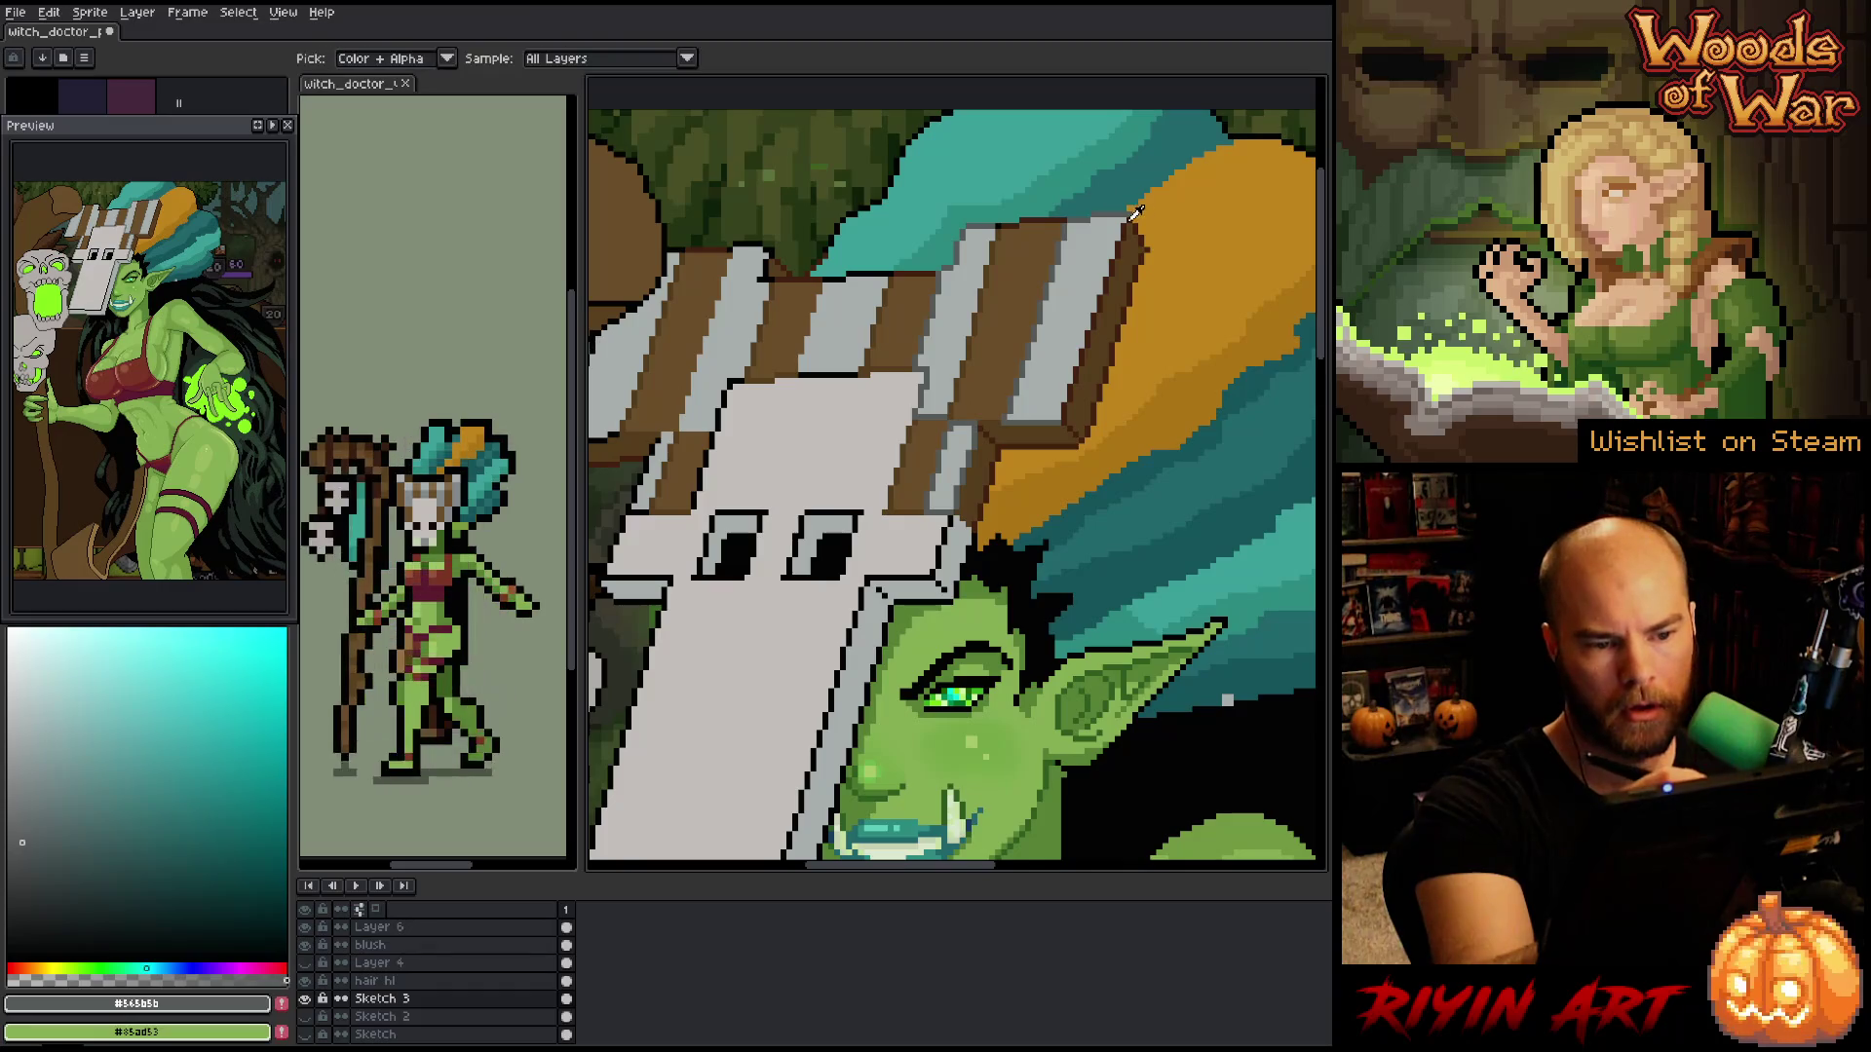
{"action": "left_click", "coordinate": [1153, 291], "text": "alt"}
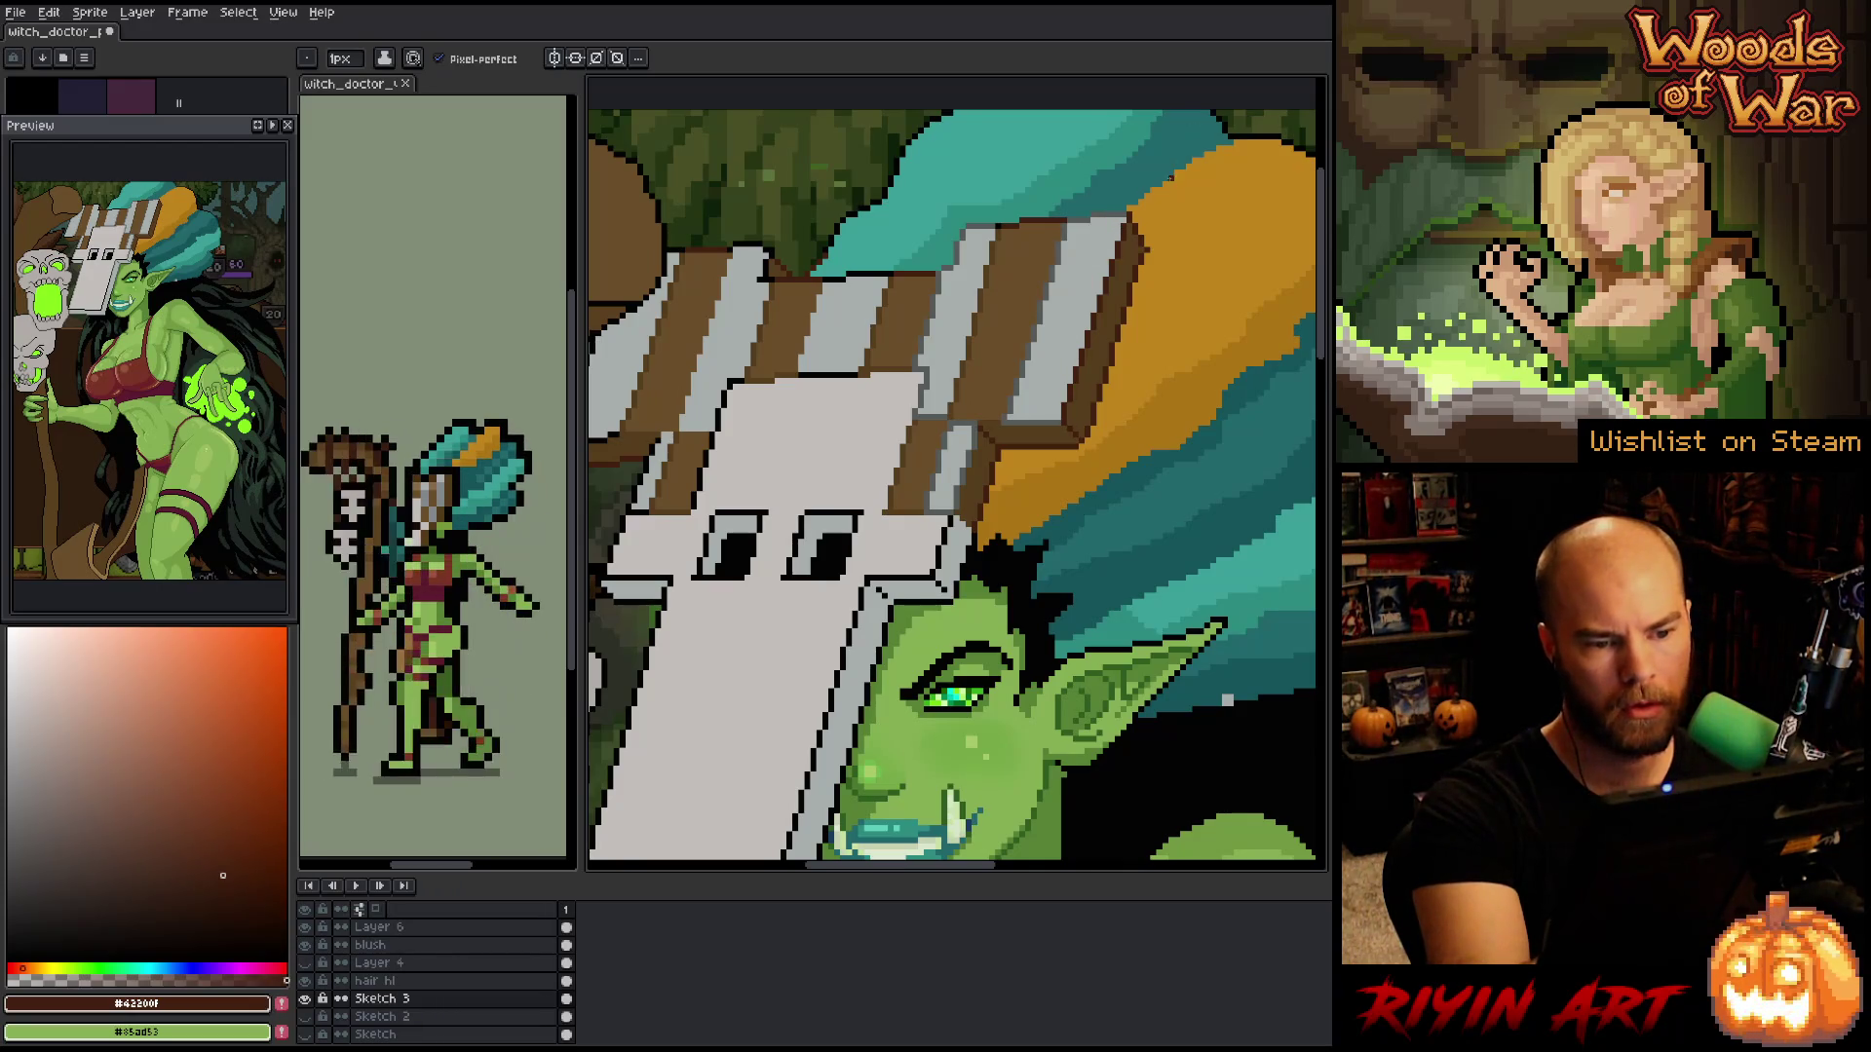
{"action": "left_click", "coordinate": [1050, 423], "text": "alt"}
{"action": "left_click_drag", "start_coordinate": [1049, 394], "coordinate": [1134, 406]}
{"action": "left_click", "coordinate": [1093, 236], "text": "alt"}
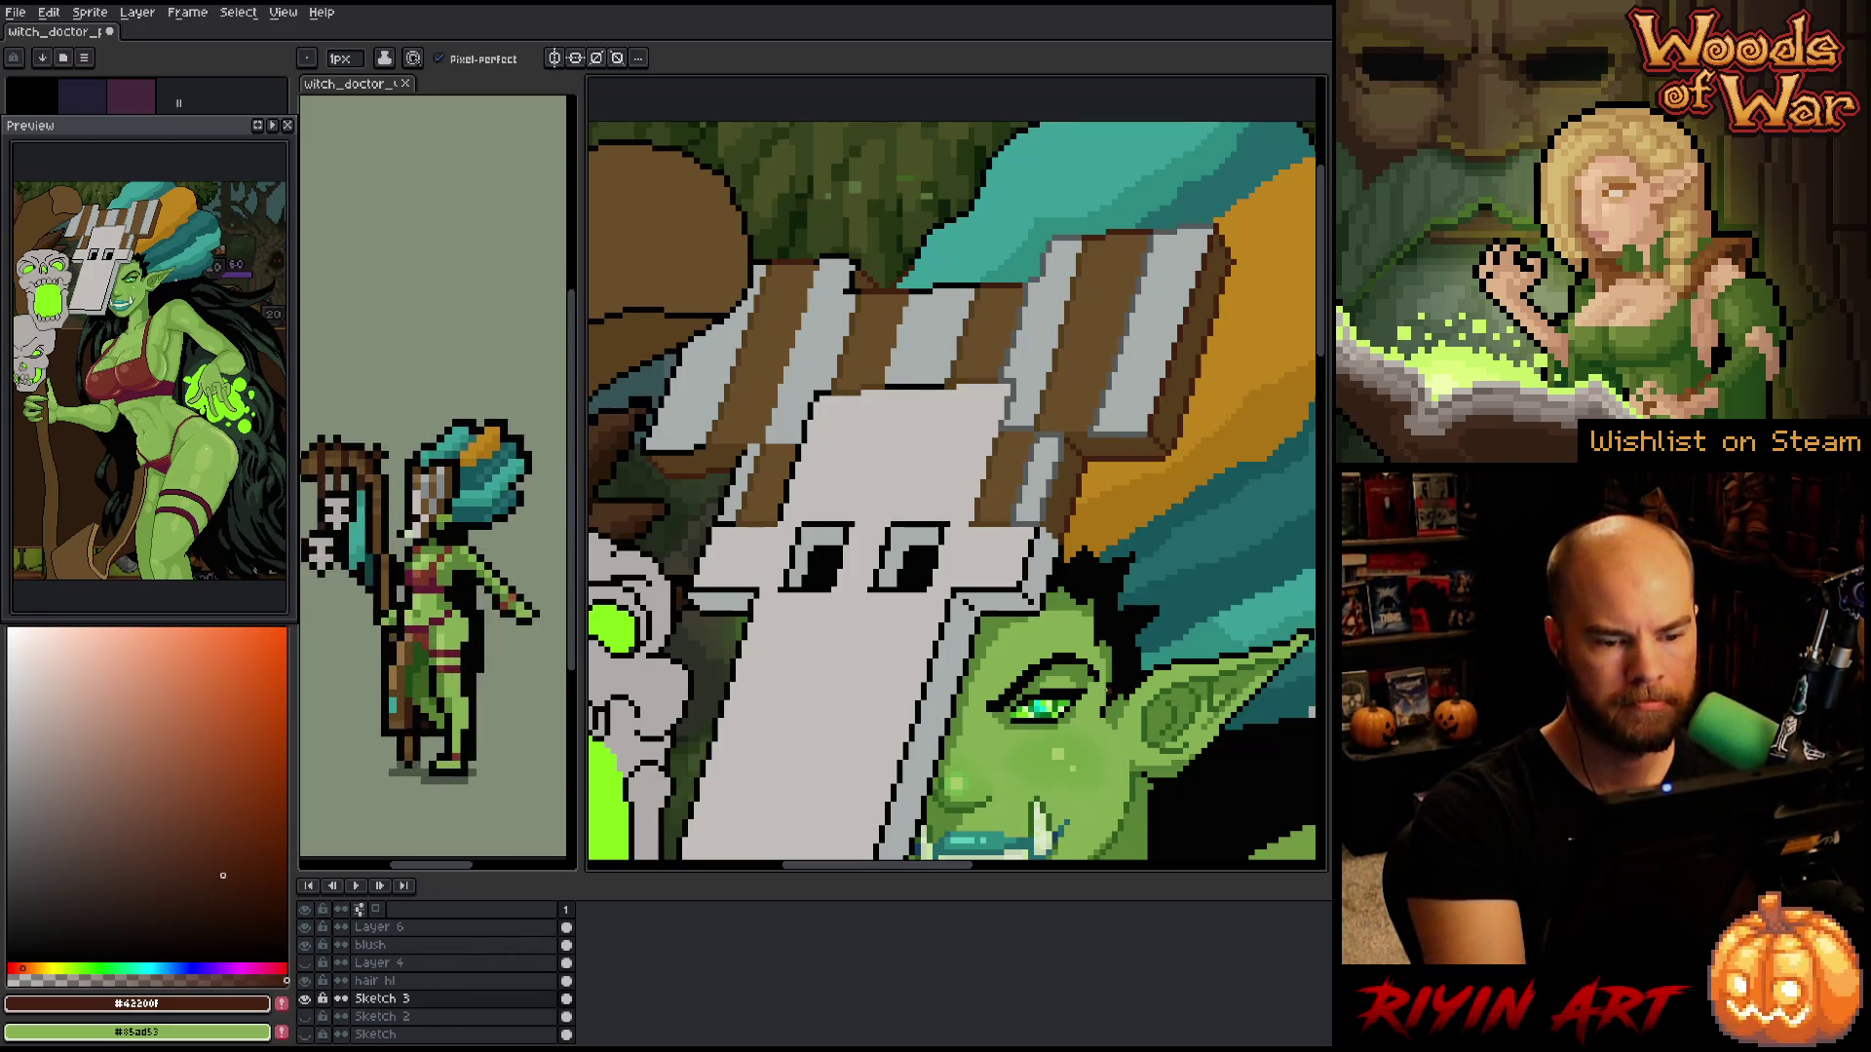
{"action": "mouse_move", "coordinate": [1110, 641]}
{"action": "left_mouse_down"}
{"action": "mouse_move", "coordinate": [1102, 567]}
{"action": "mouse_move", "coordinate": [1095, 634]}
{"action": "left_mouse_up"}
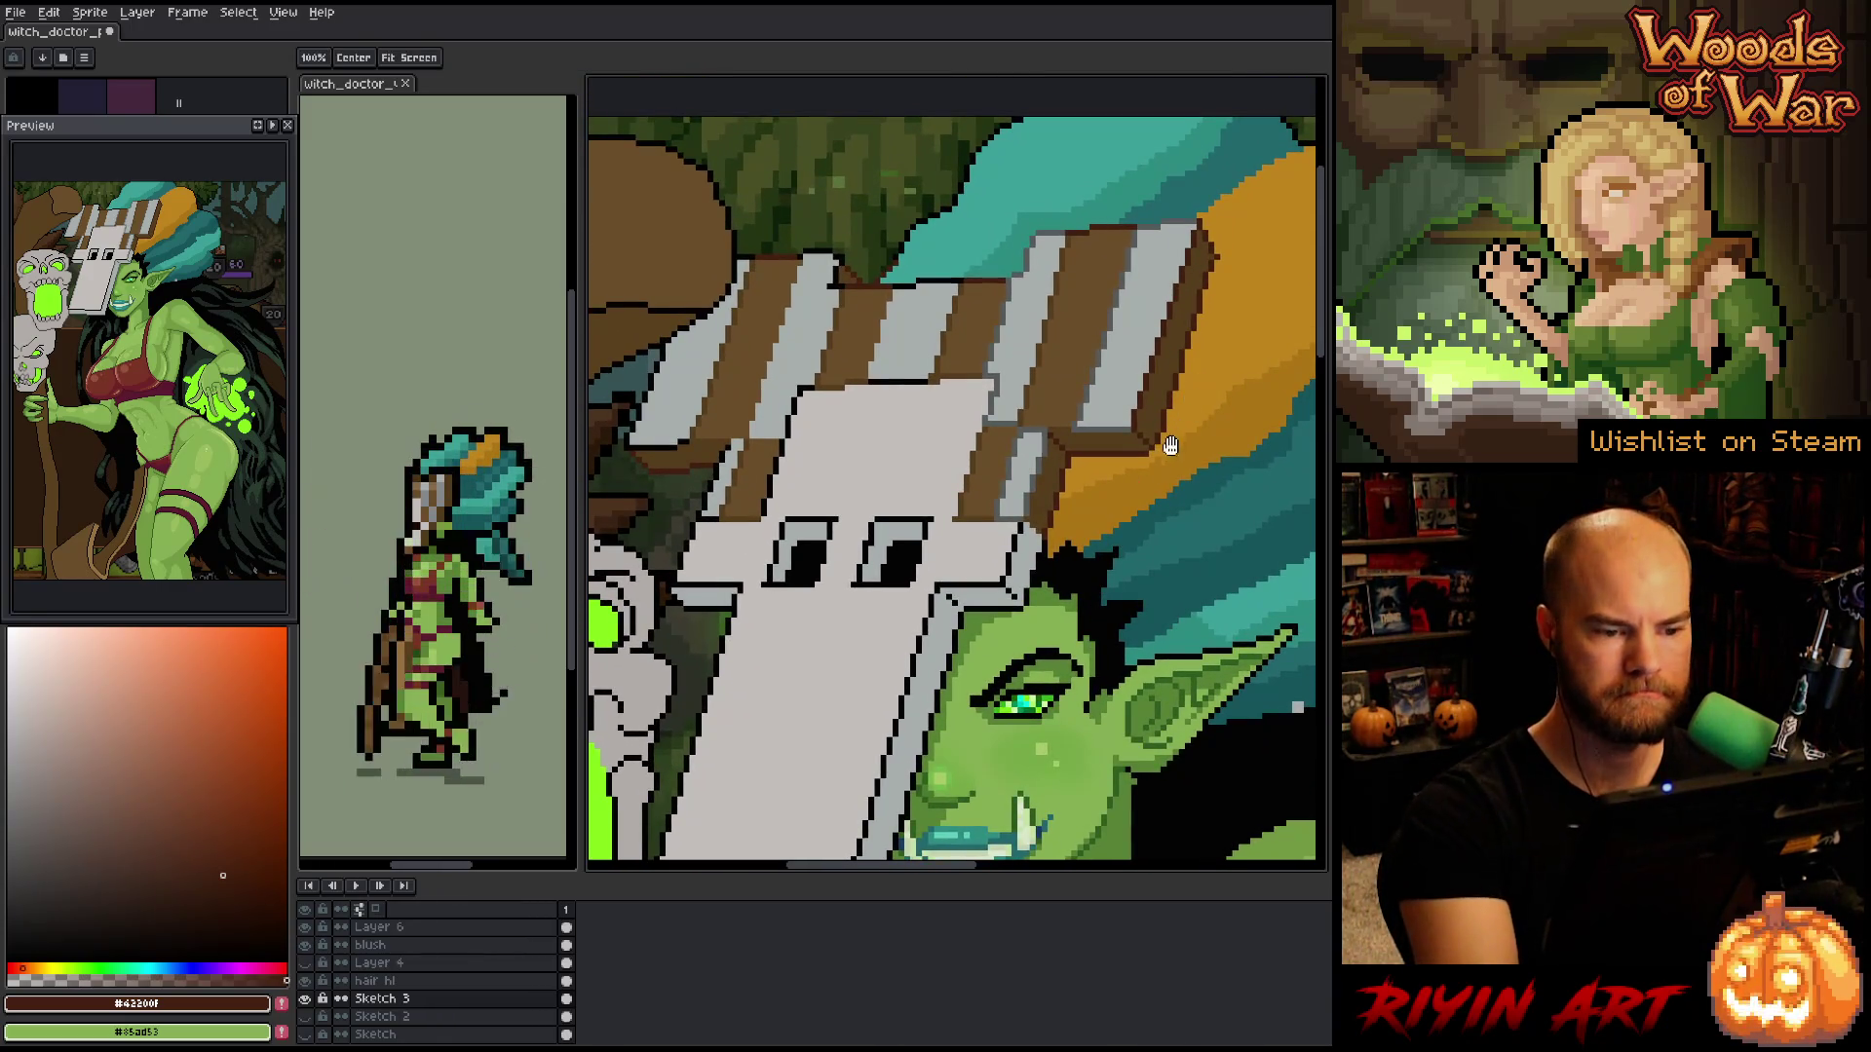
{"action": "left_click", "coordinate": [998, 348], "text": "alt"}
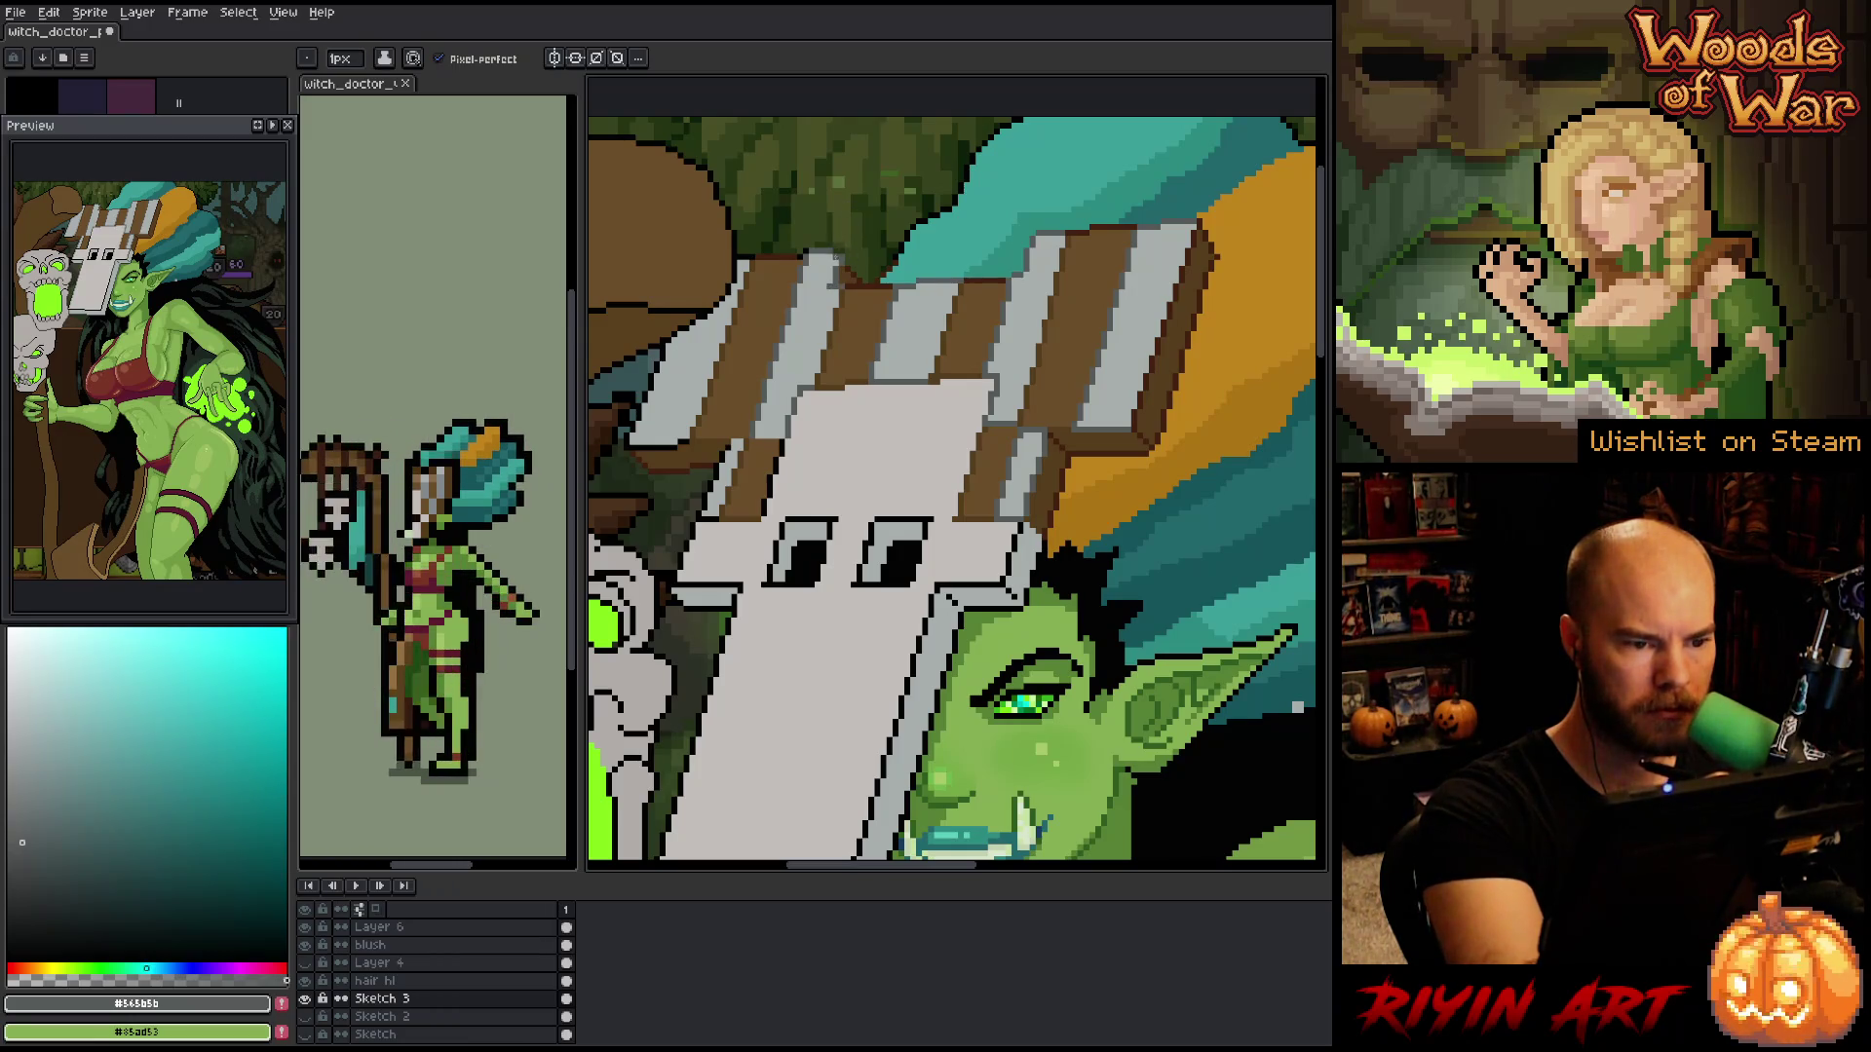
- Refine the remaining plank edges in dark brown and grey, then pan down to the lower mask
{"action": "left_click", "coordinate": [804, 251], "text": "alt"}
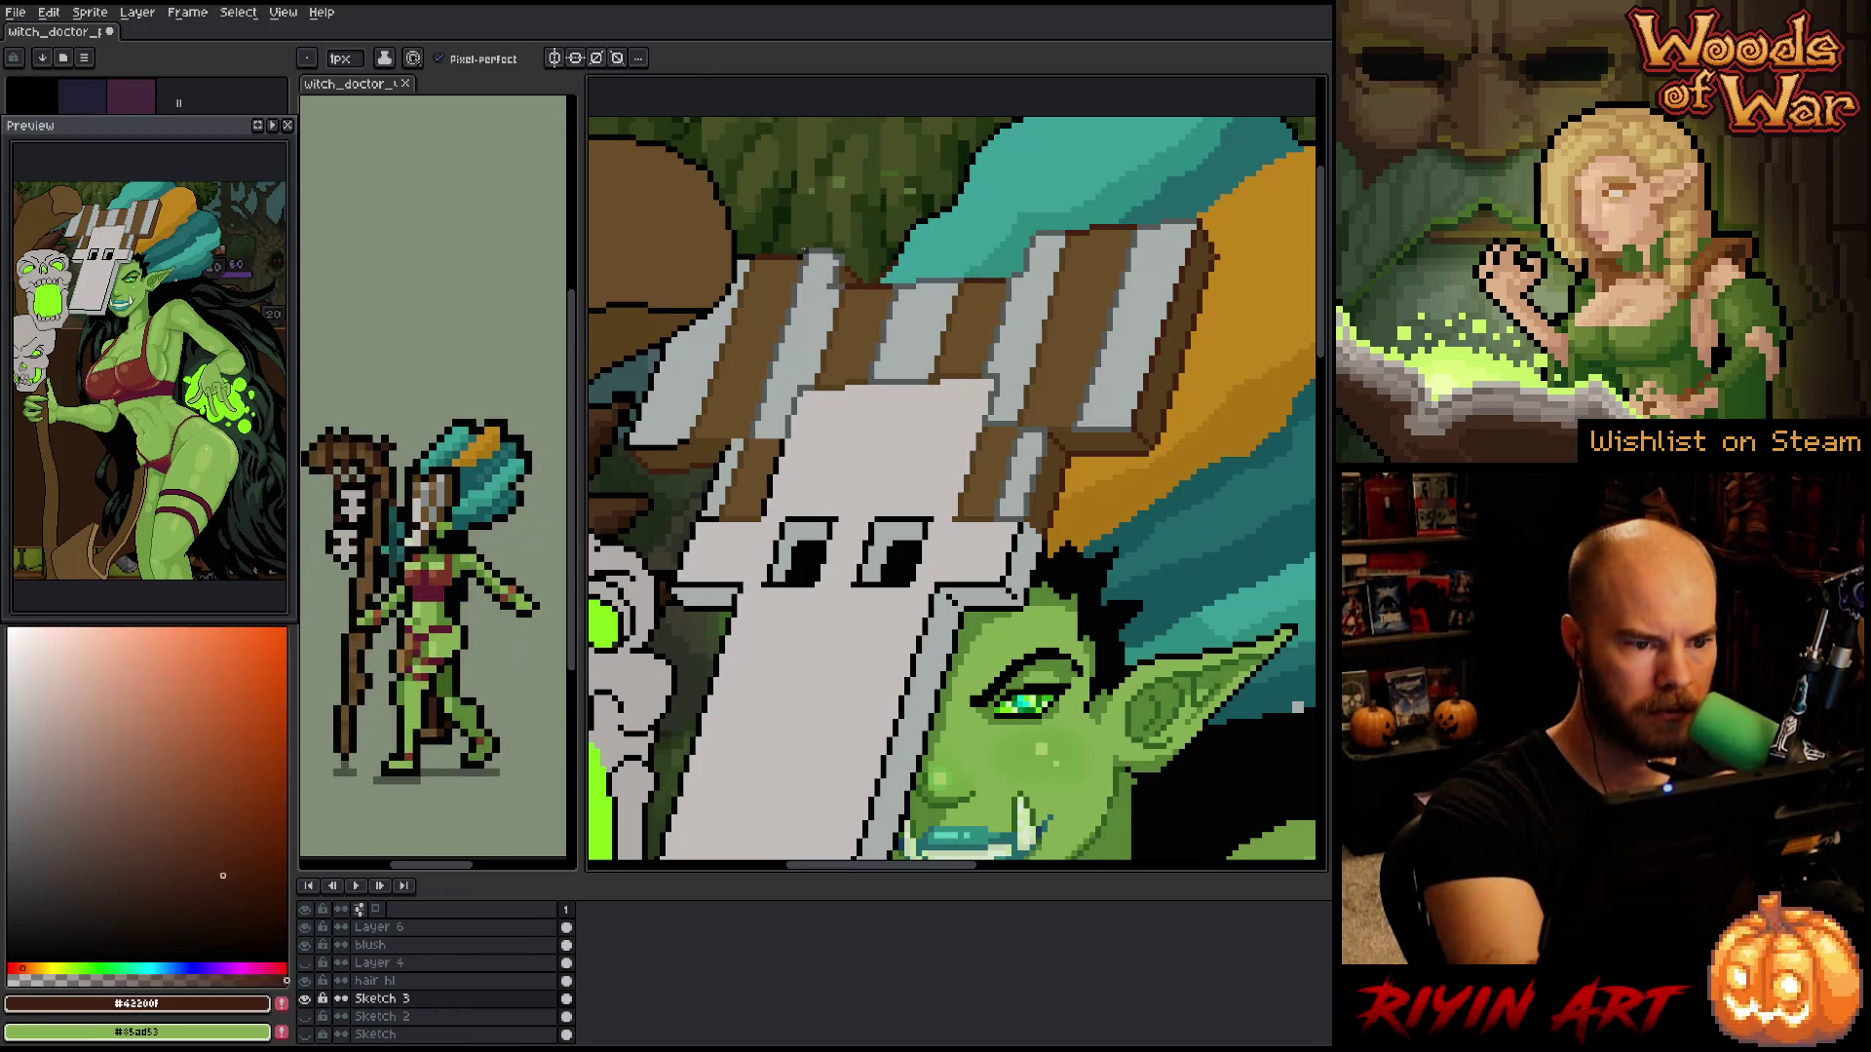
{"action": "left_click", "coordinate": [853, 125], "text": "alt"}
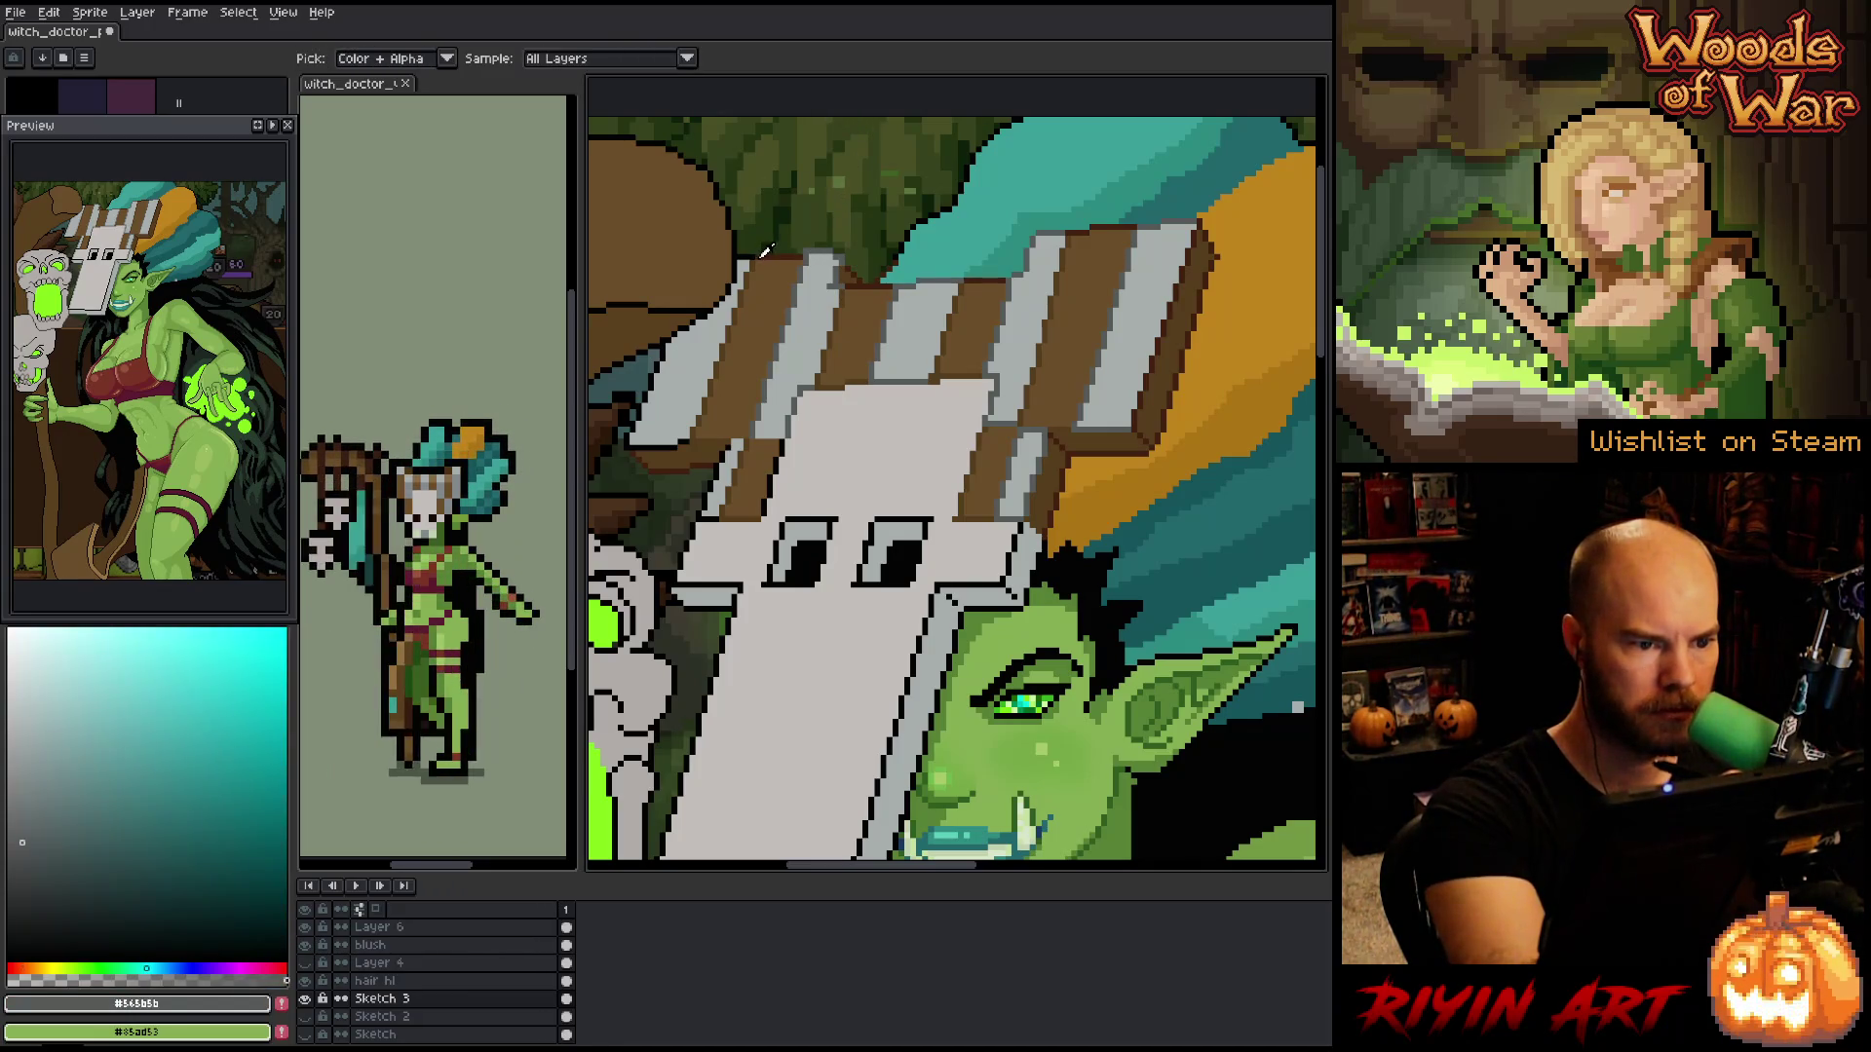
{"action": "left_click", "coordinate": [806, 259], "text": "alt"}
{"action": "left_click", "coordinate": [816, 255], "text": "alt"}
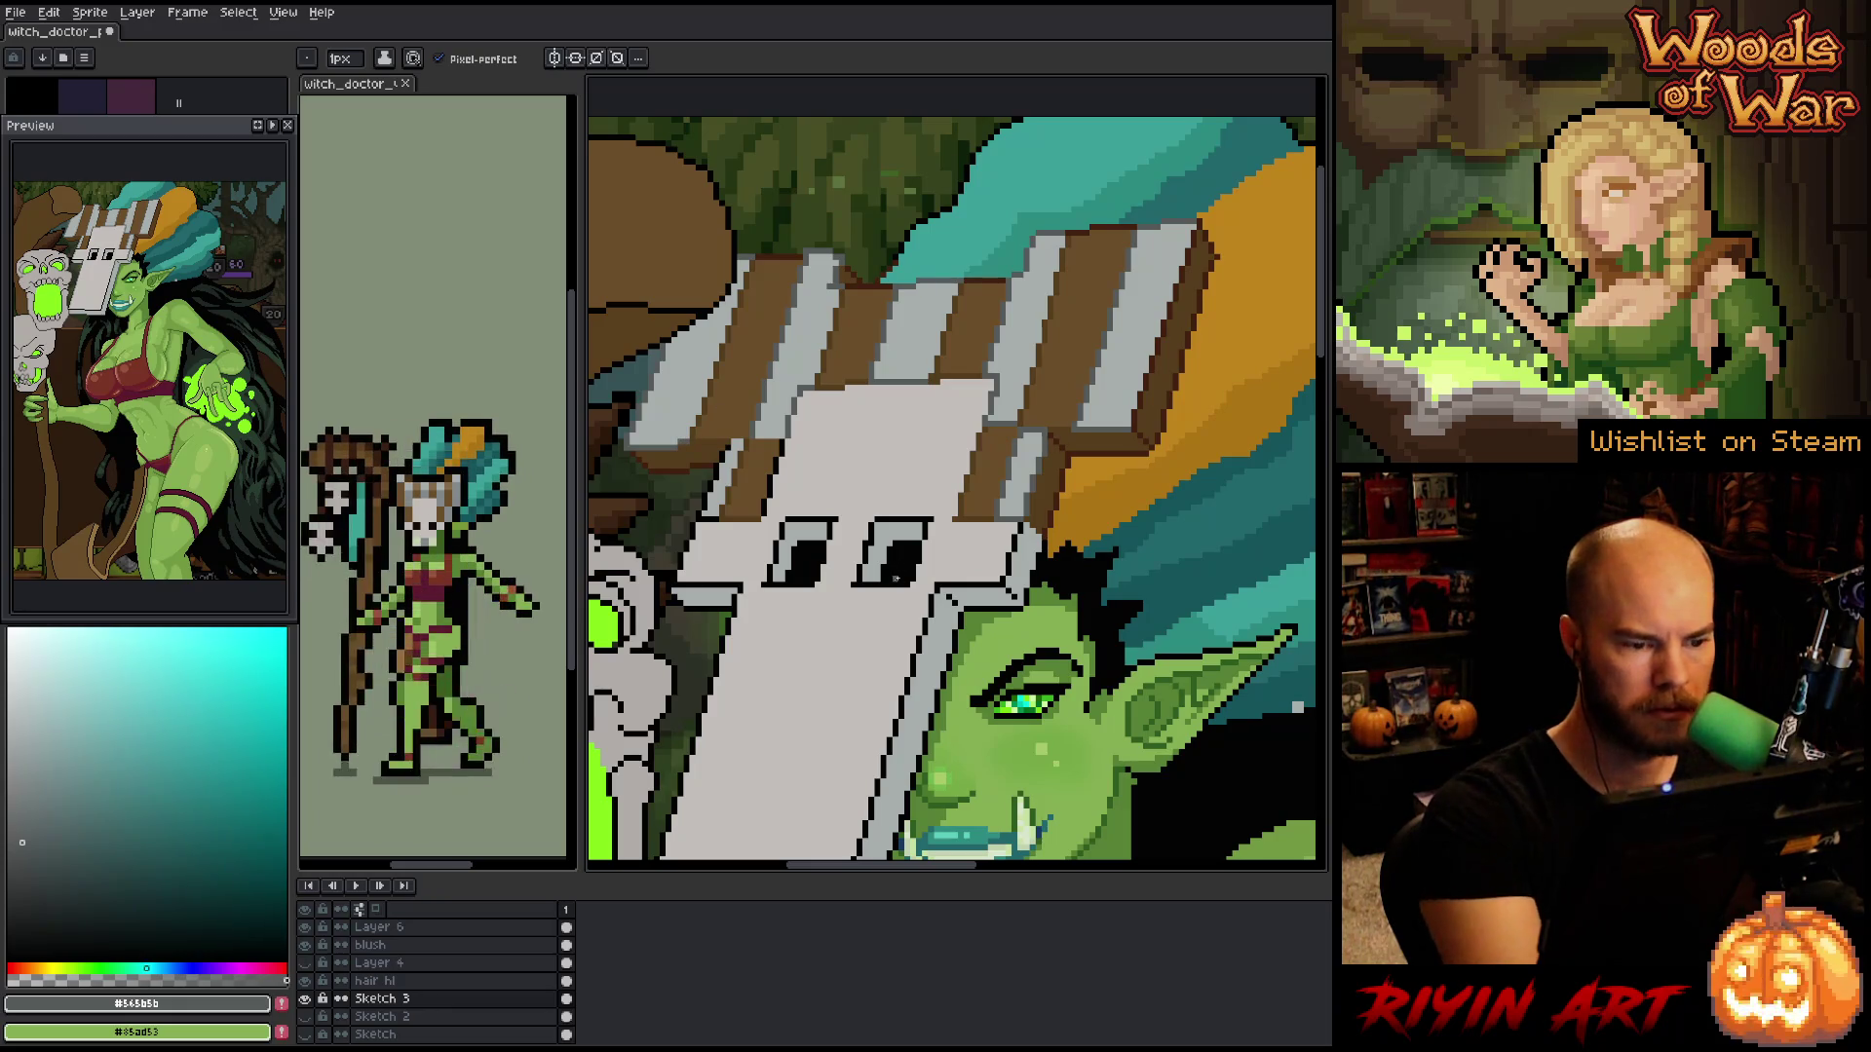
{"action": "left_click", "coordinate": [1067, 413], "text": "alt"}
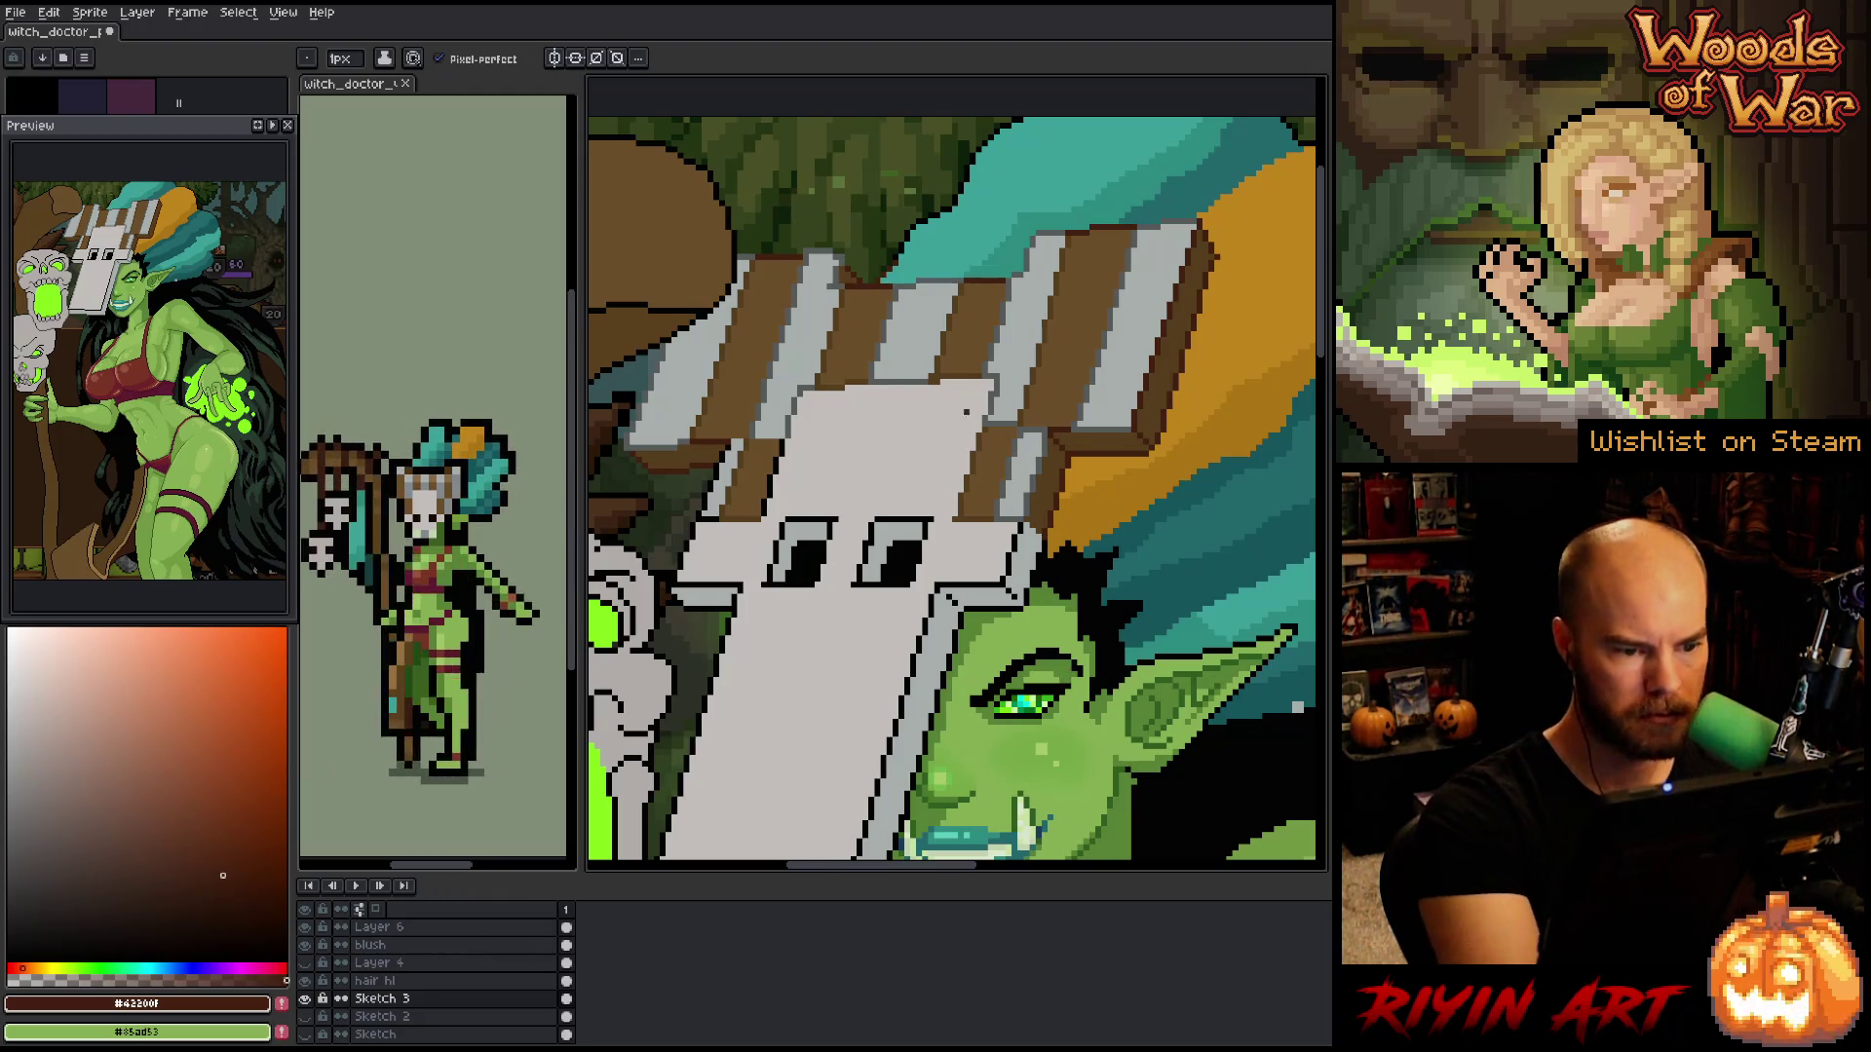
{"action": "left_click", "coordinate": [990, 419], "text": "alt"}
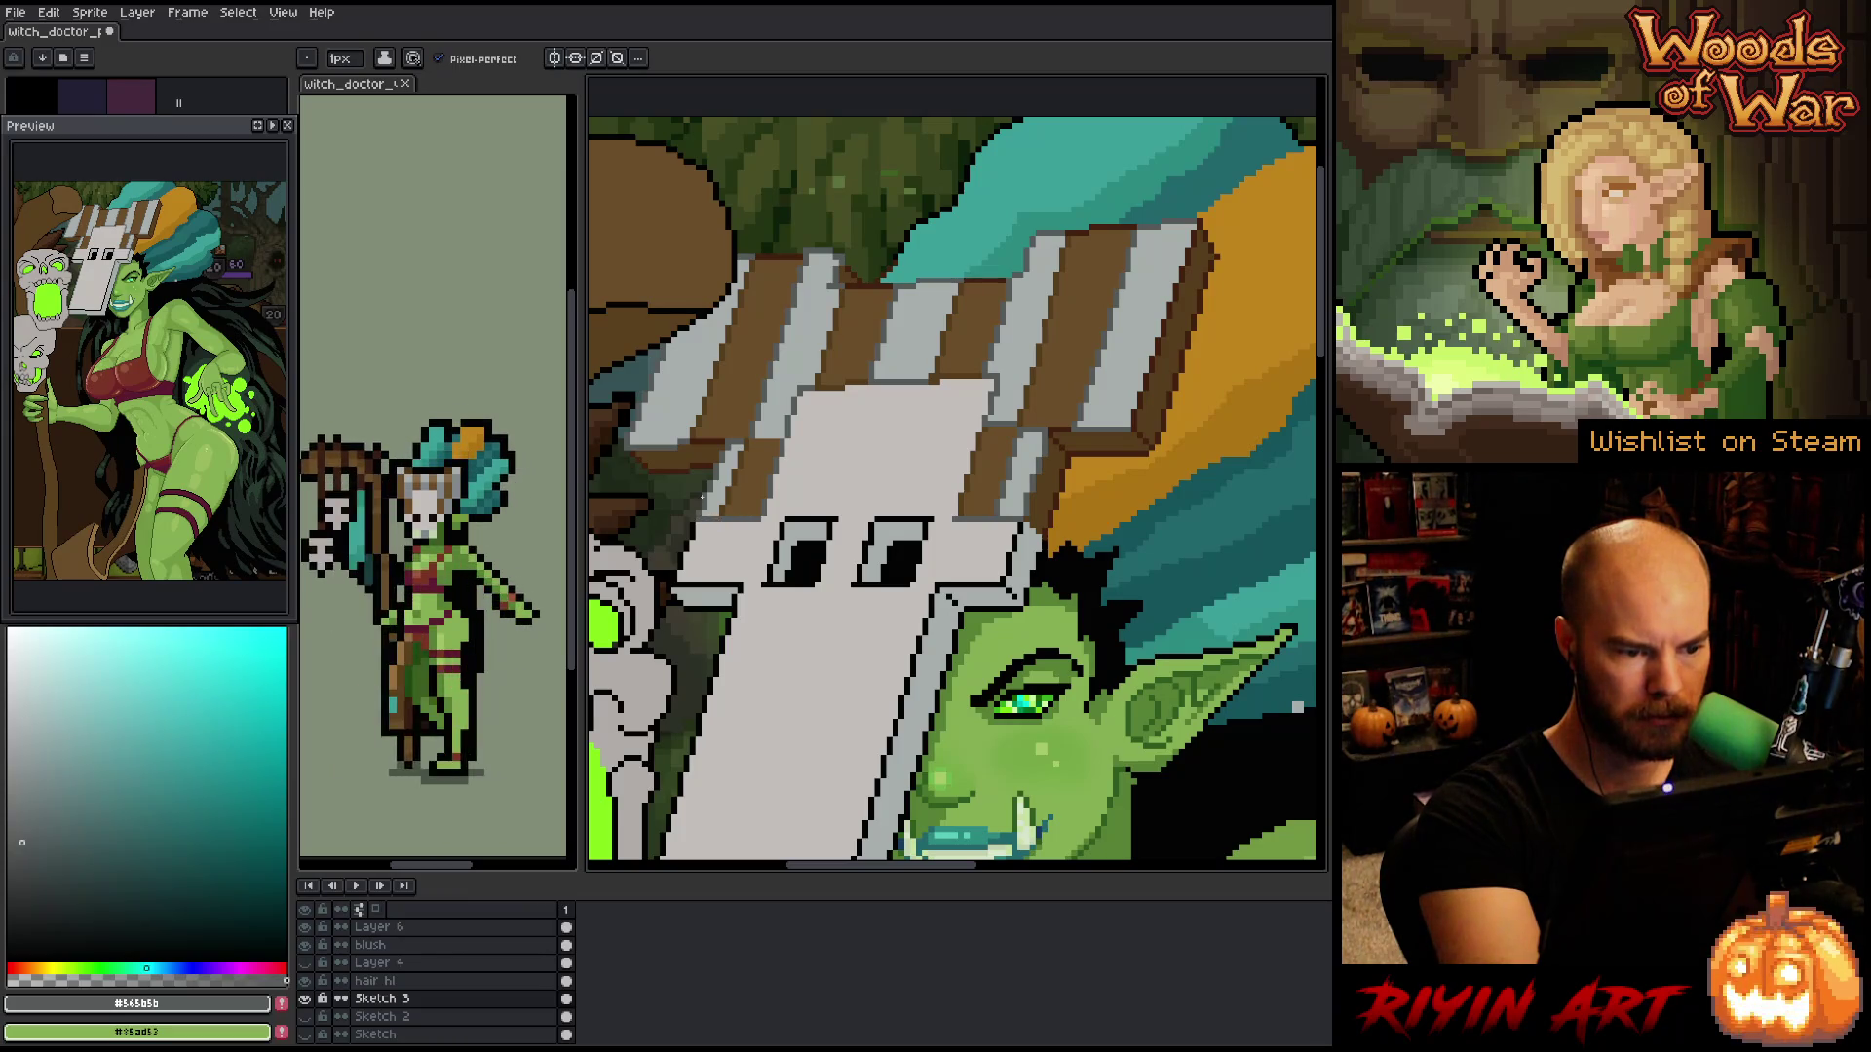
{"action": "key", "text": "g"}
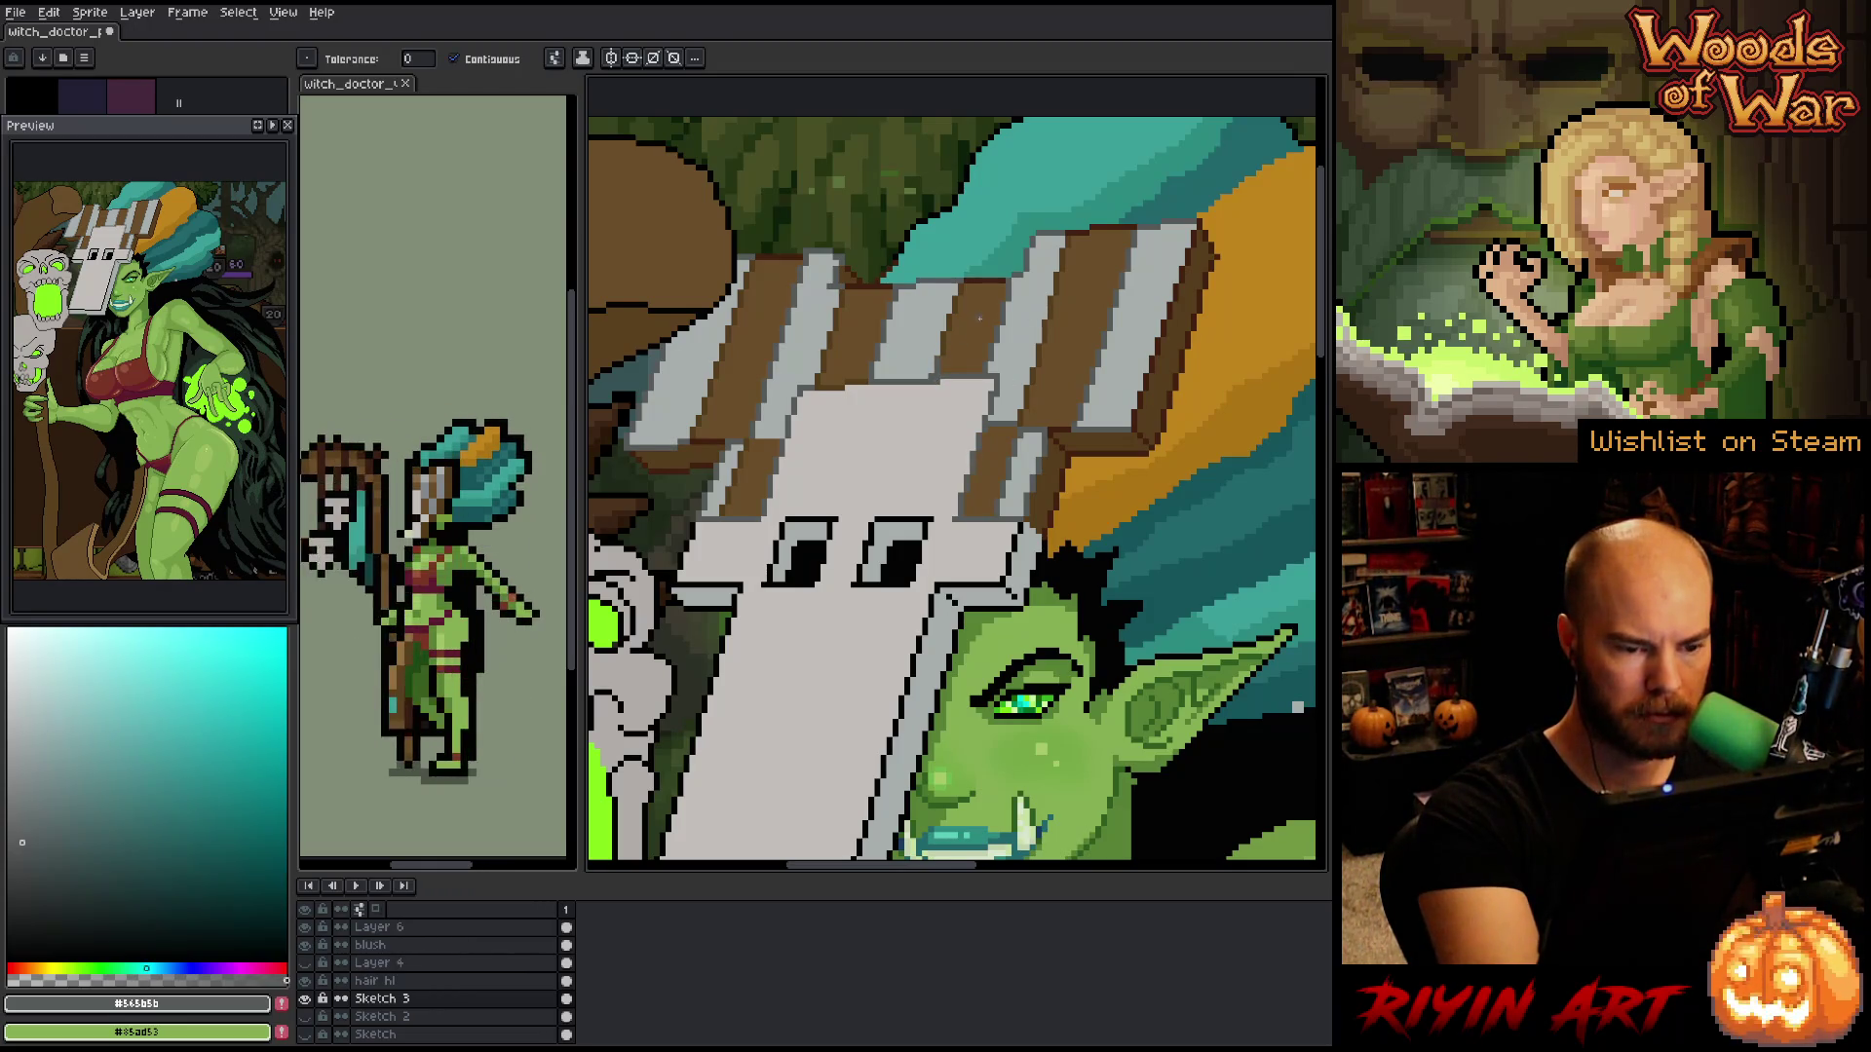
{"action": "key", "text": "b"}
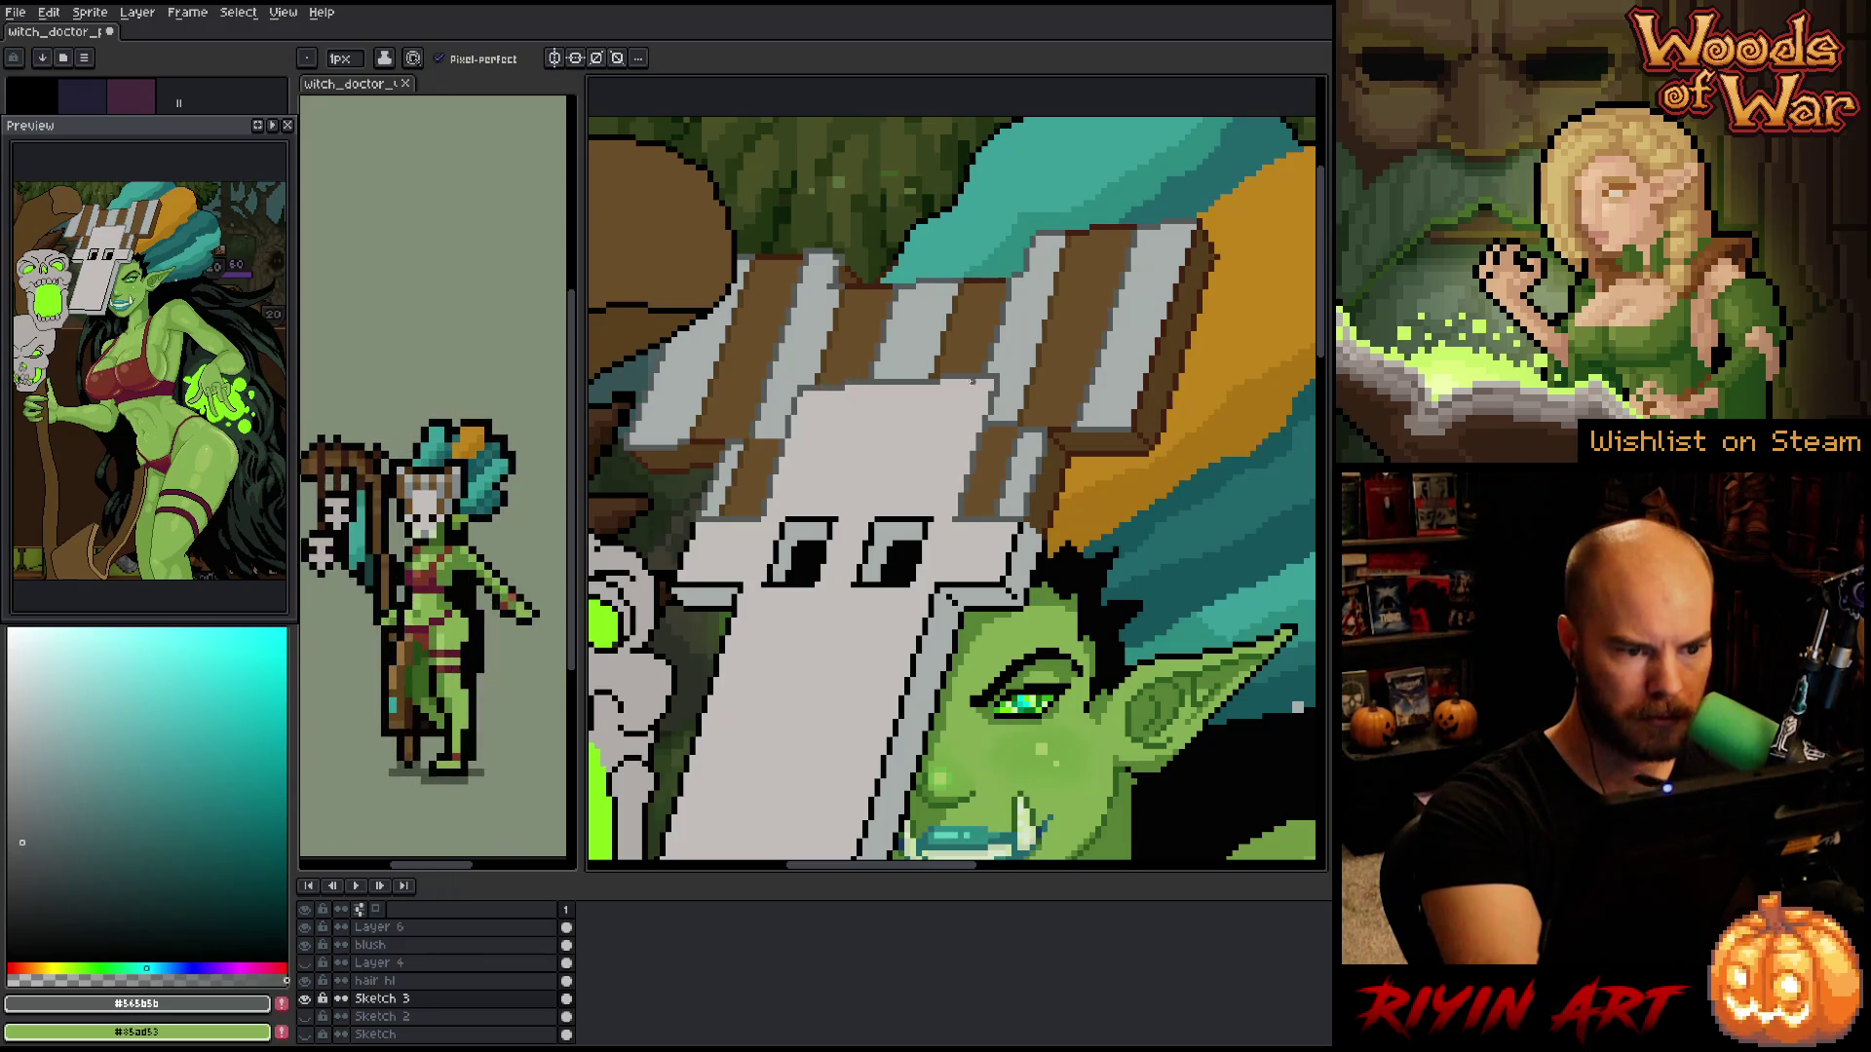
{"action": "key", "text": "h"}
{"action": "left_click_drag", "start_coordinate": [1067, 689], "coordinate": [1121, 548]}
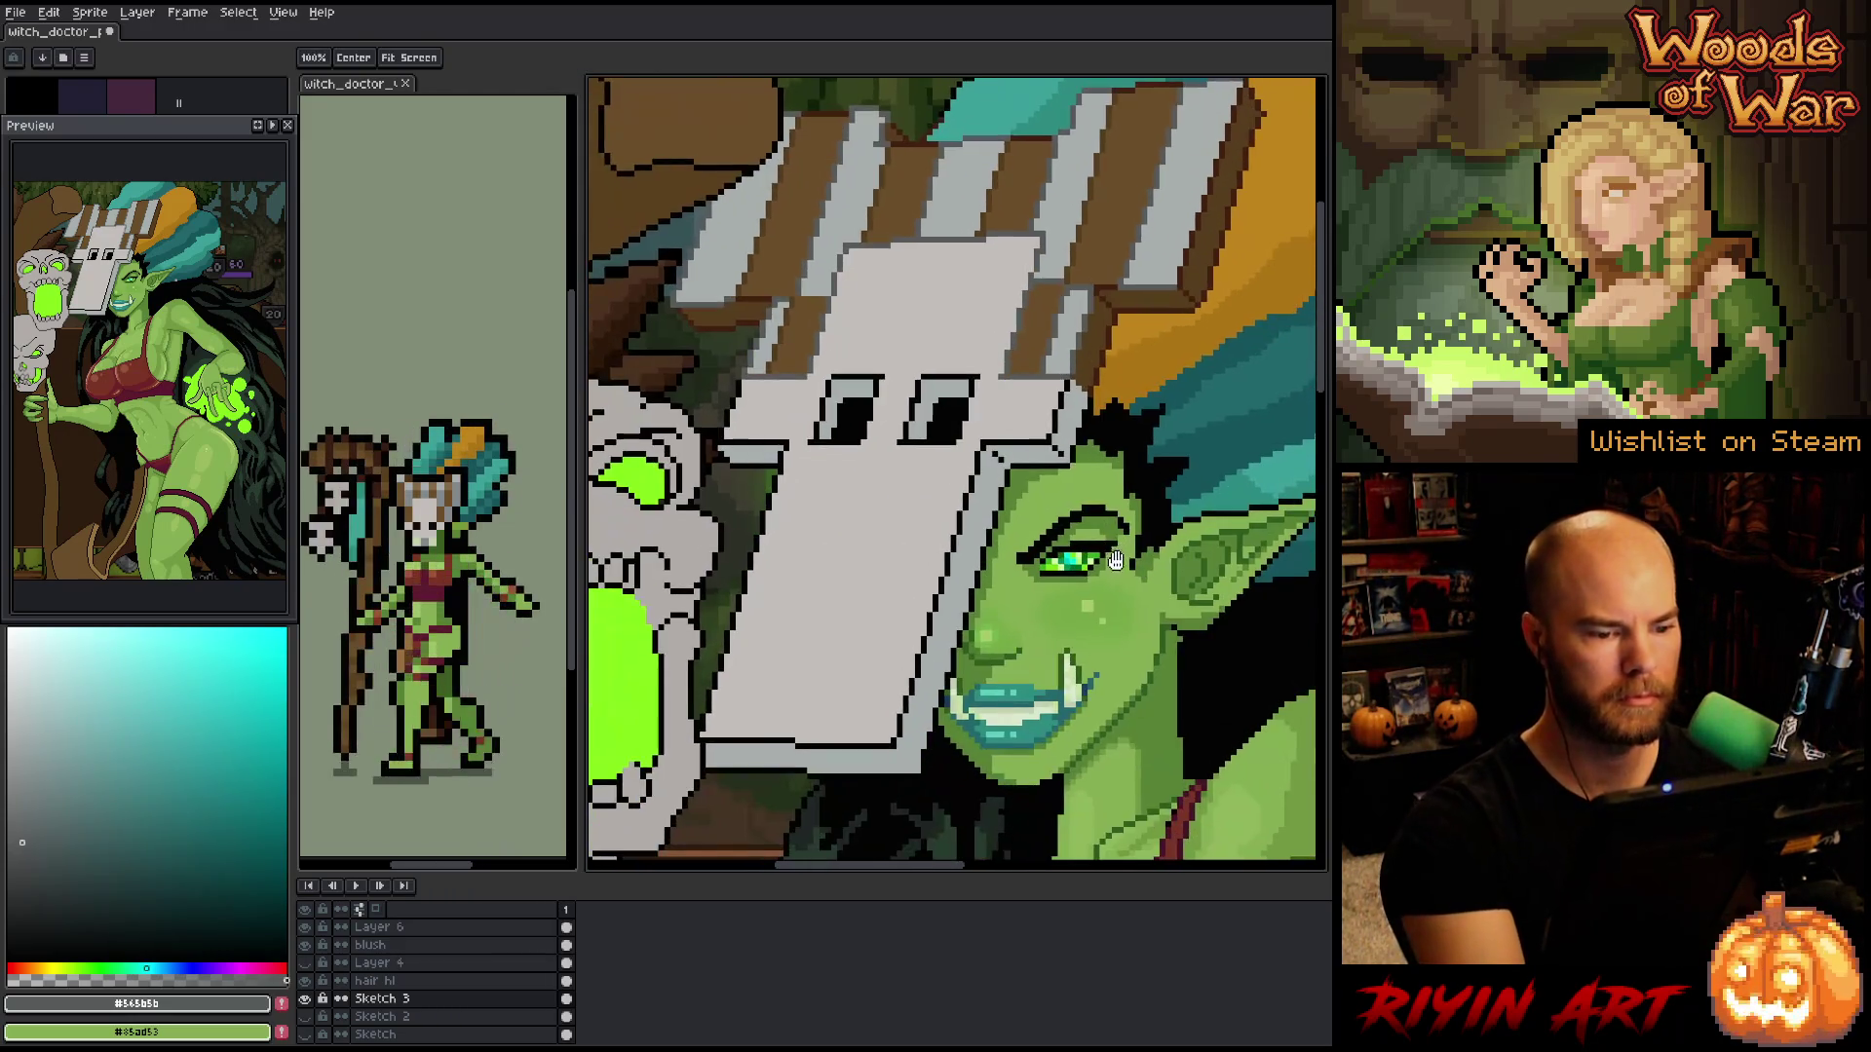
- Lasso the mask's lower edge and face plate, then bring up Replace Color for the selection
{"action": "key", "text": "b"}
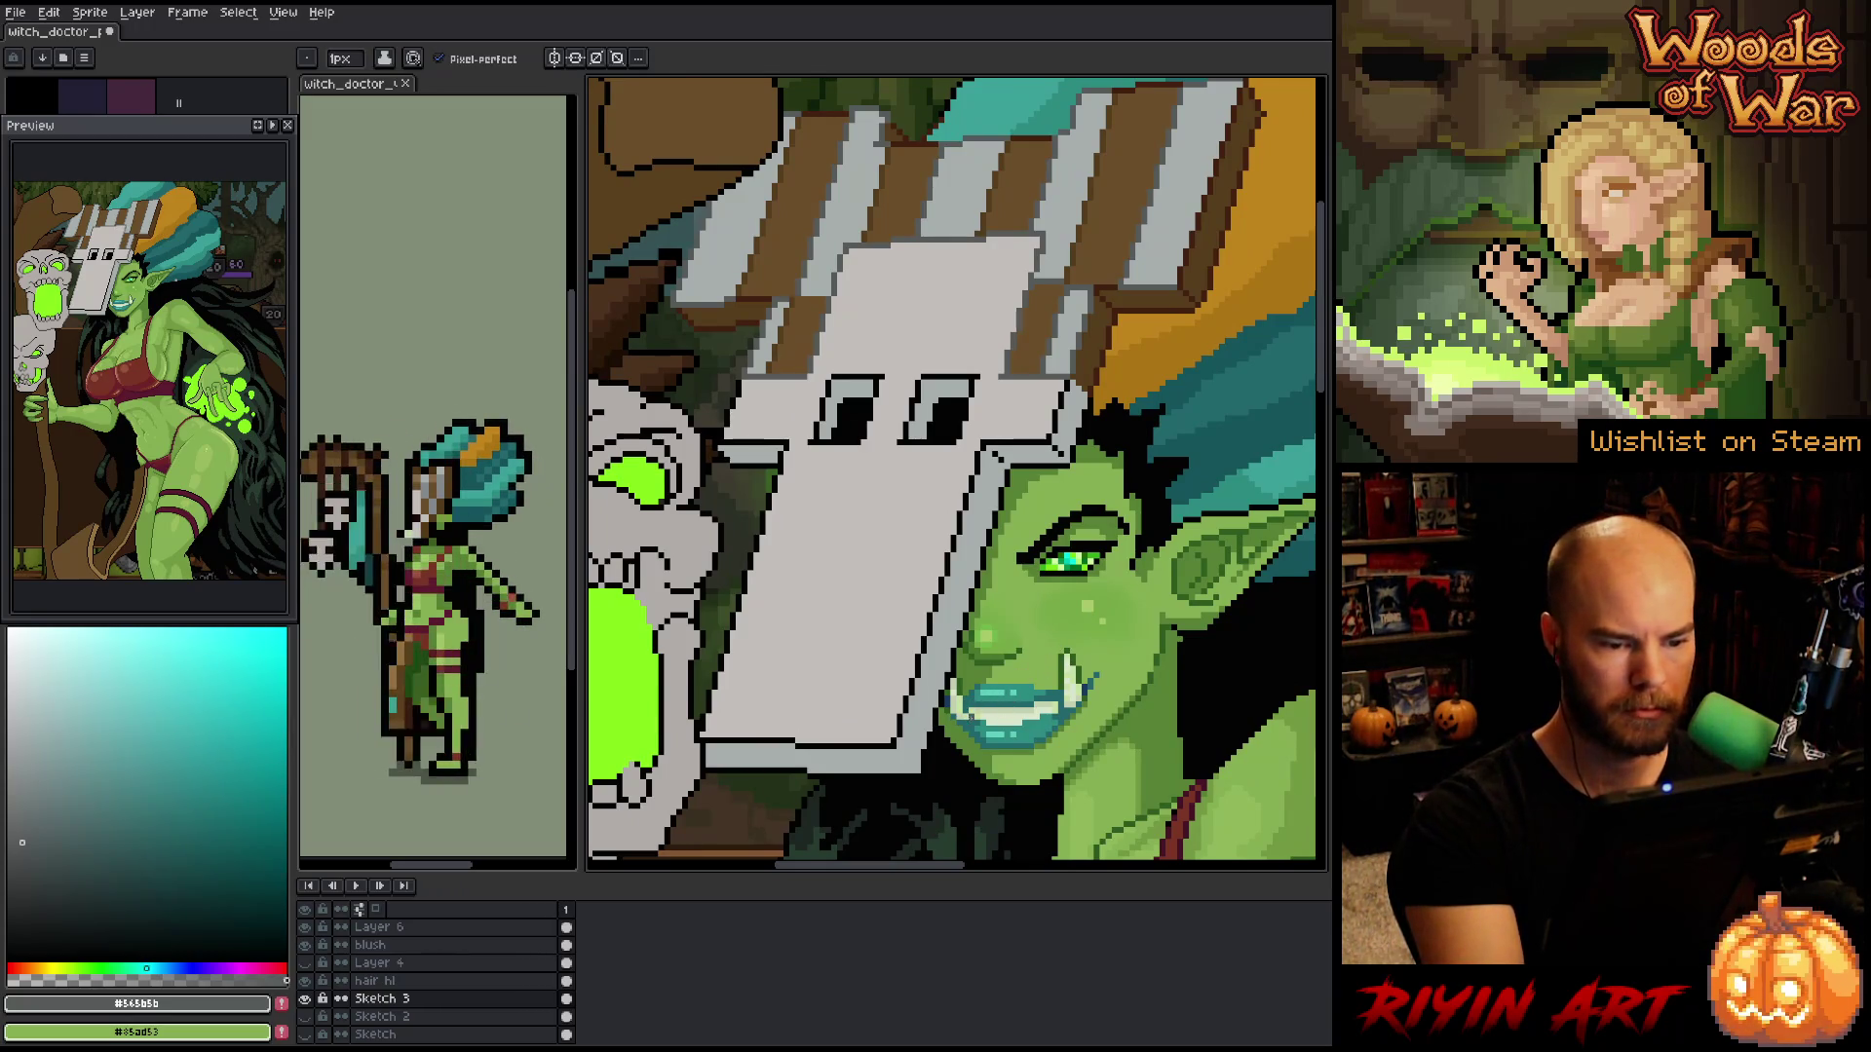
{"action": "key", "text": "m"}
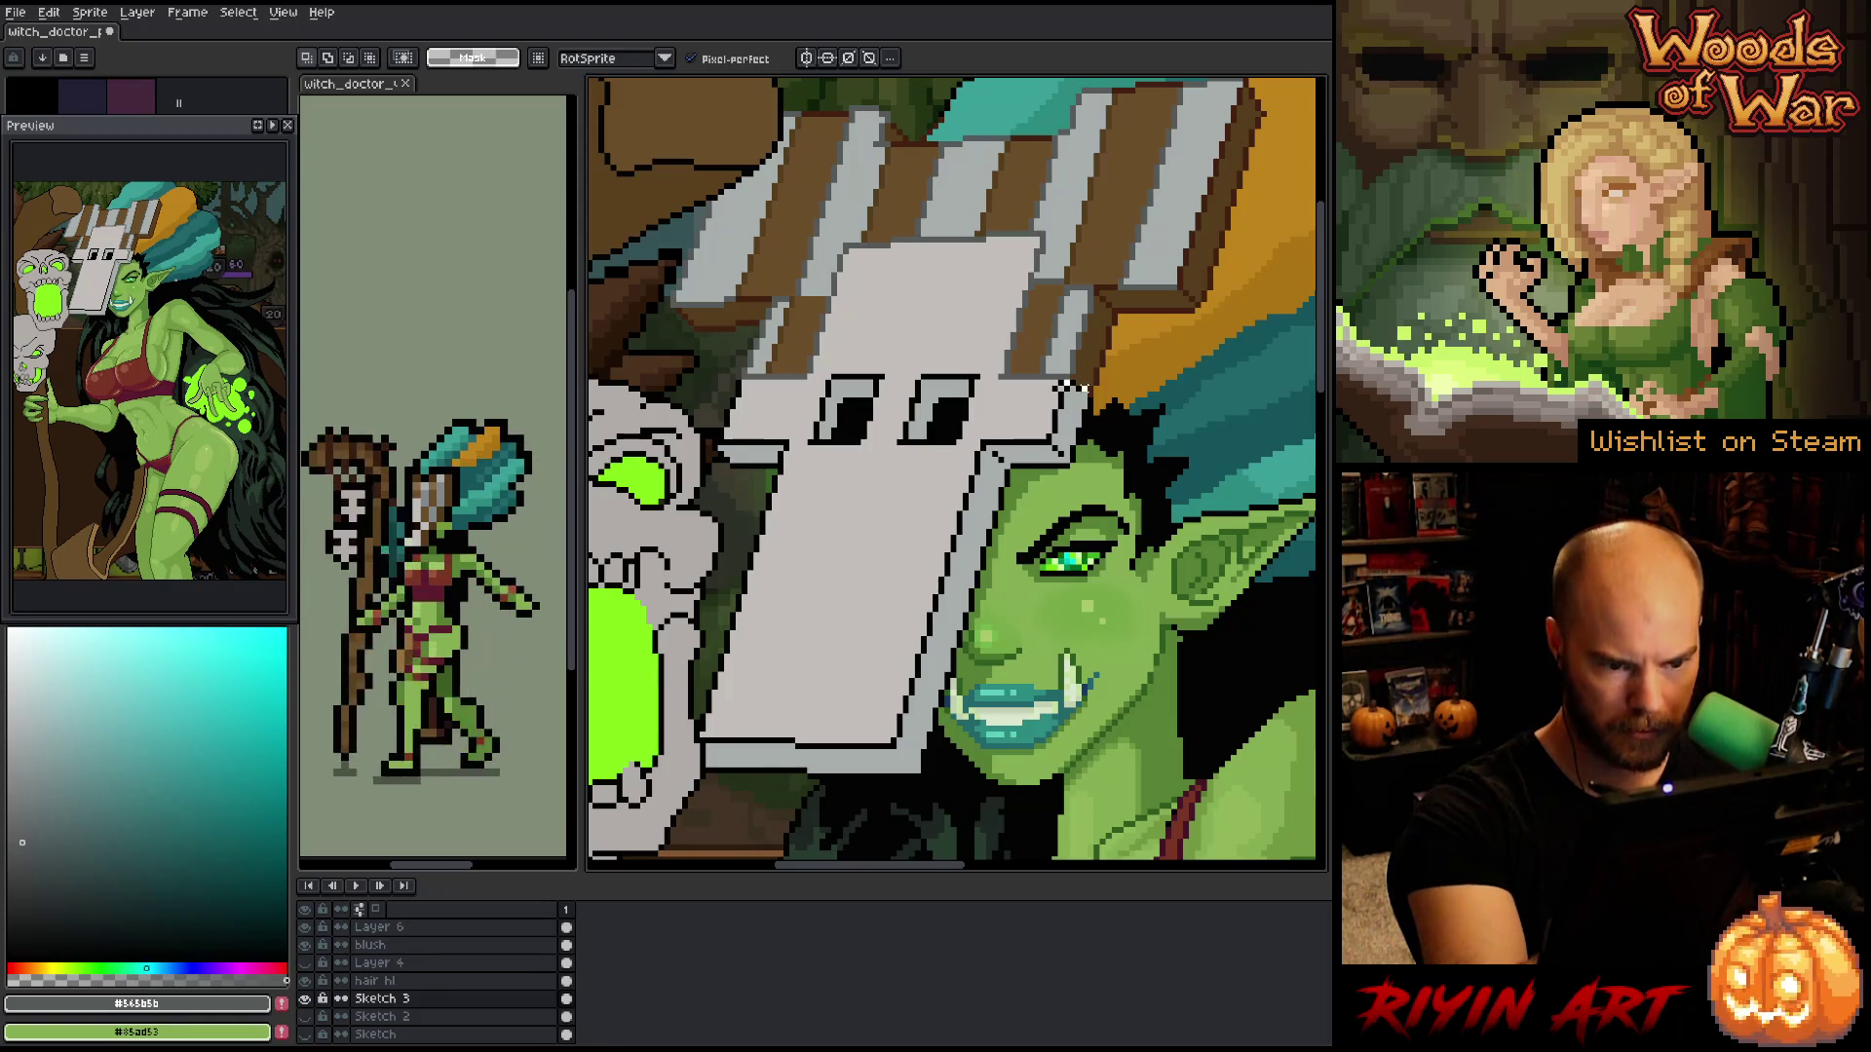
{"action": "mouse_move", "coordinate": [1083, 394]}
{"action": "left_mouse_down"}
{"action": "mouse_move", "coordinate": [1074, 450]}
{"action": "mouse_move", "coordinate": [1018, 478]}
{"action": "mouse_move", "coordinate": [924, 770]}
{"action": "mouse_move", "coordinate": [707, 770]}
{"action": "mouse_move", "coordinate": [710, 639]}
{"action": "mouse_move", "coordinate": [745, 483]}
{"action": "mouse_move", "coordinate": [723, 468]}
{"action": "mouse_move", "coordinate": [768, 377]}
{"action": "left_mouse_up"}
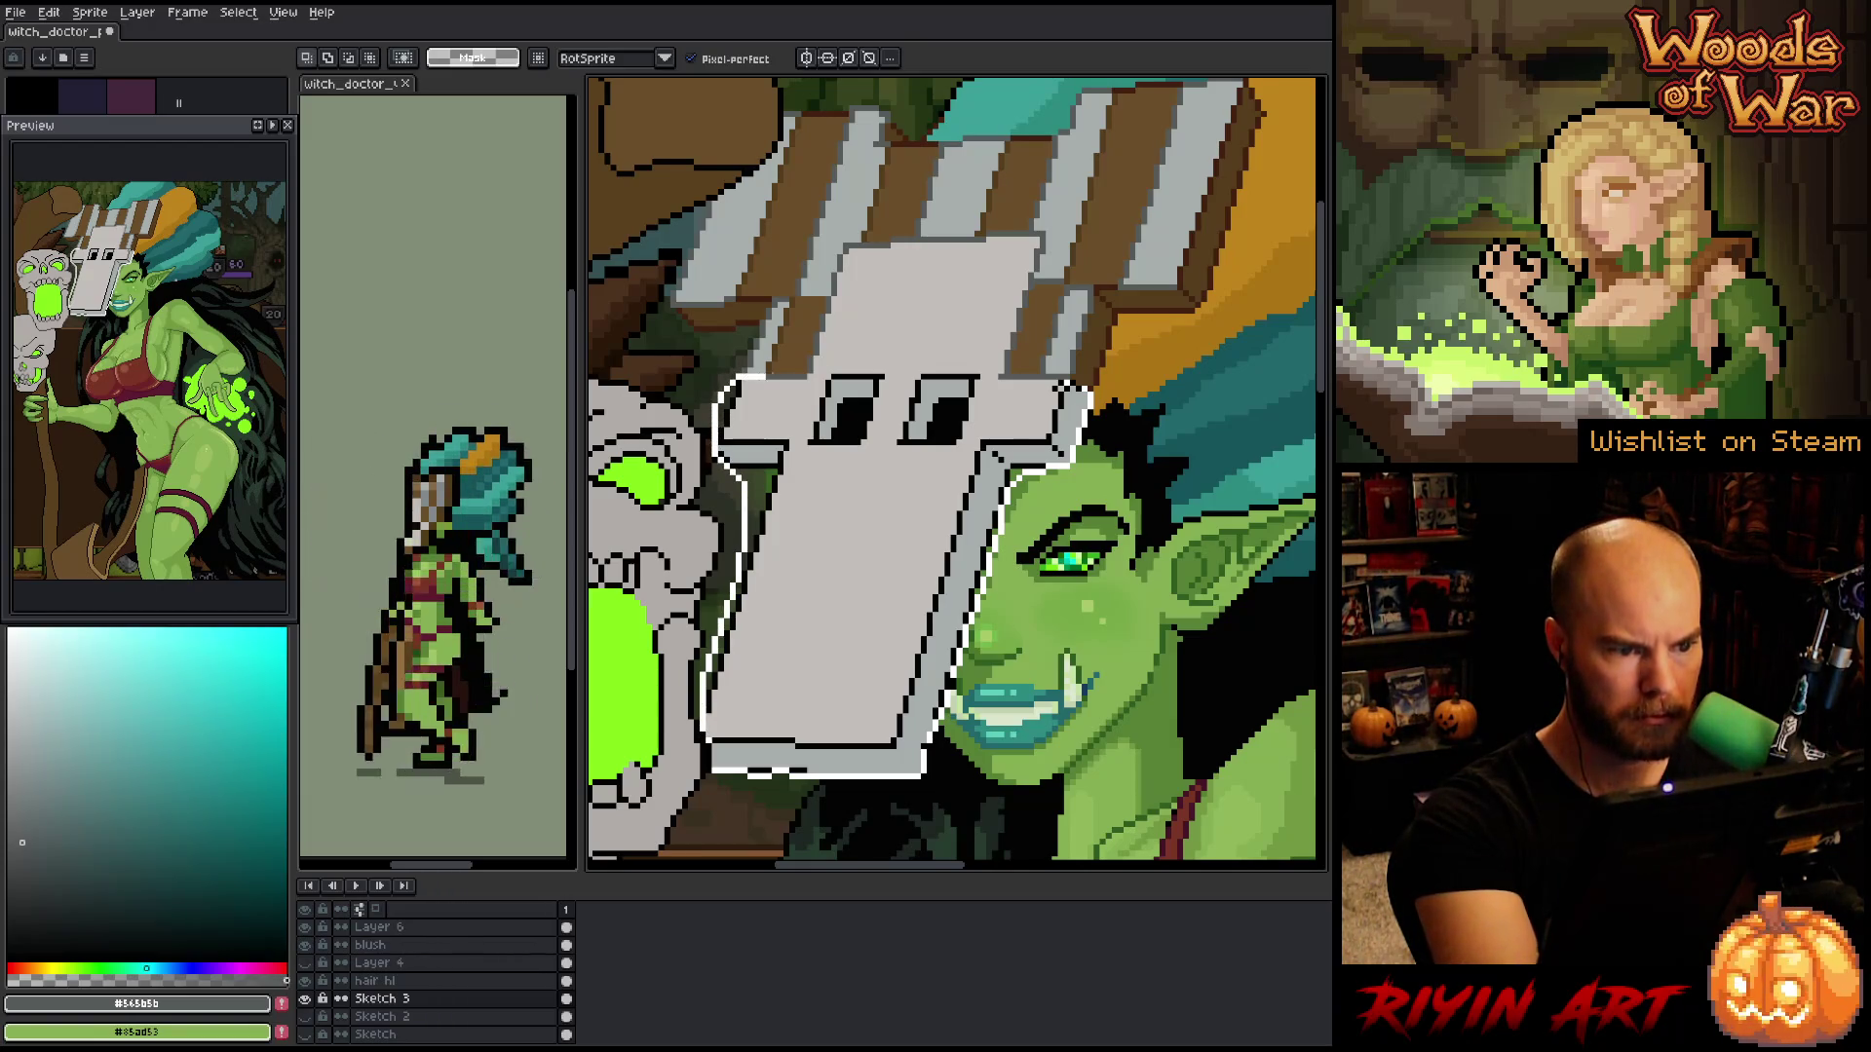
{"action": "left_click_drag", "start_coordinate": [974, 624], "coordinate": [923, 777]}
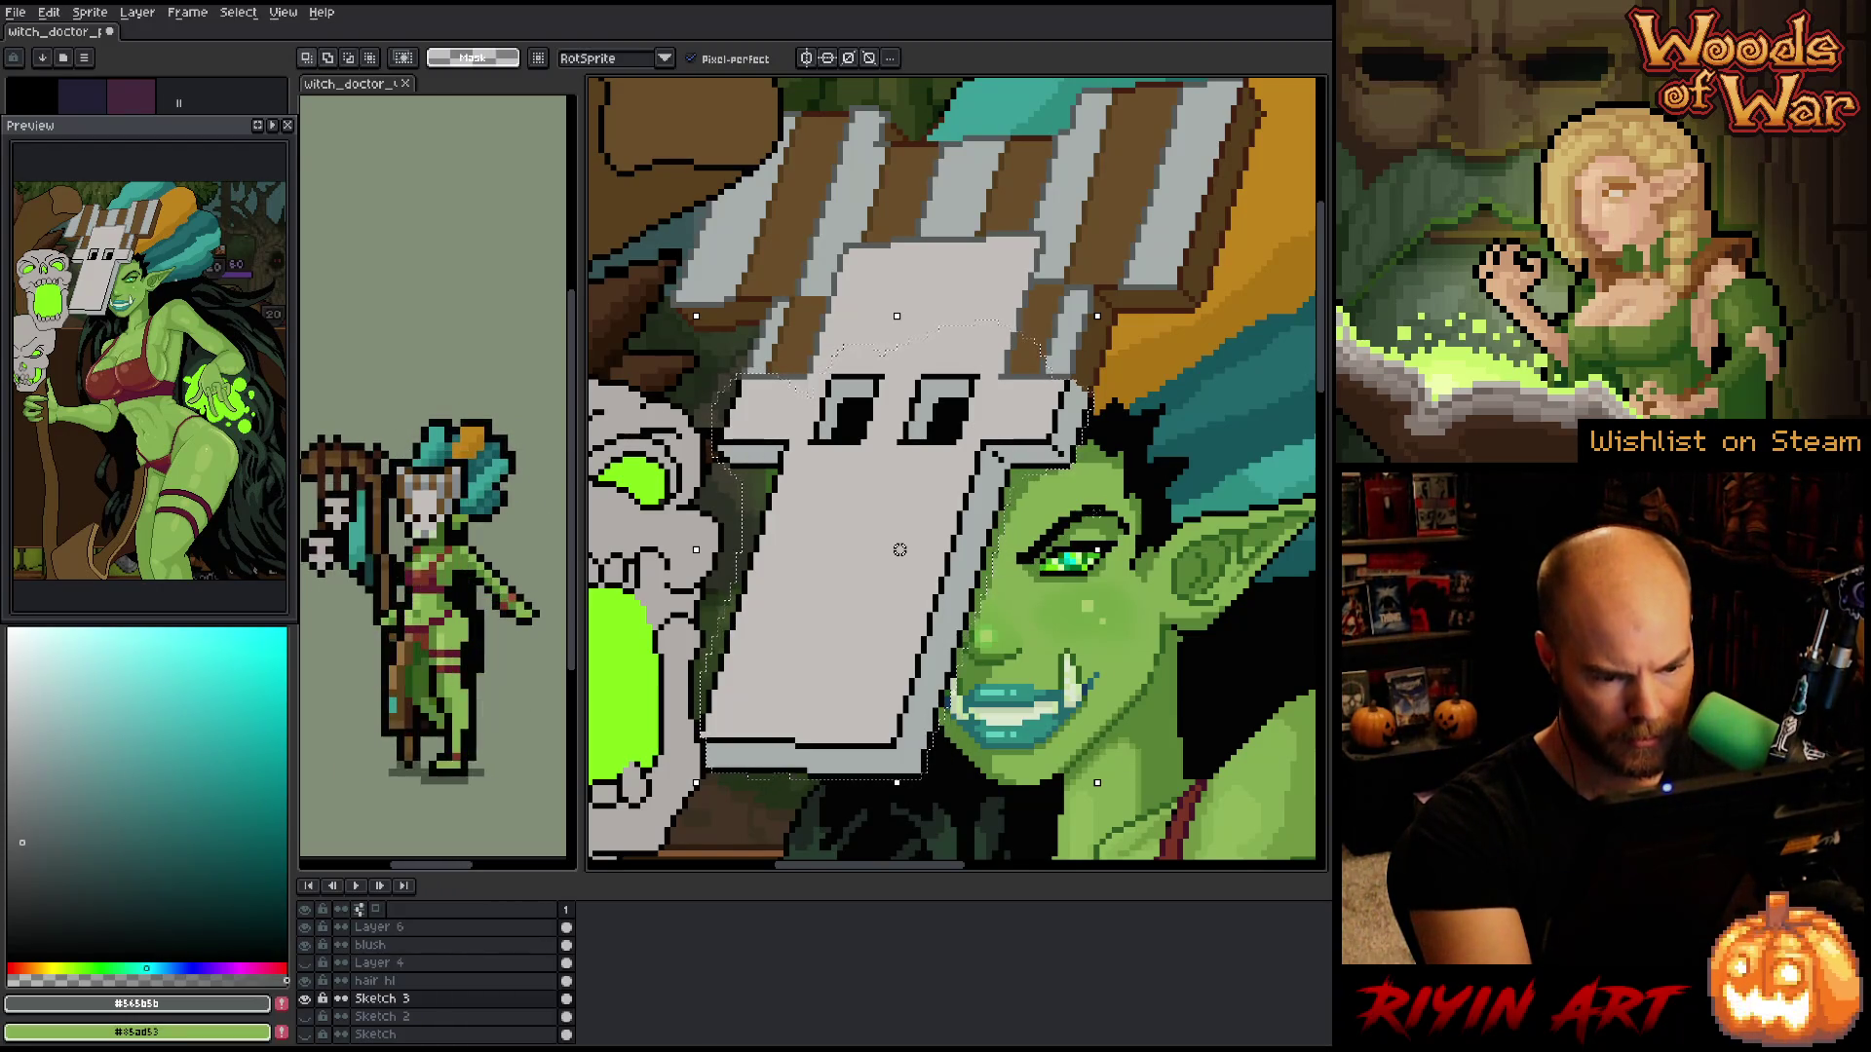
{"action": "key", "text": "shift+r"}
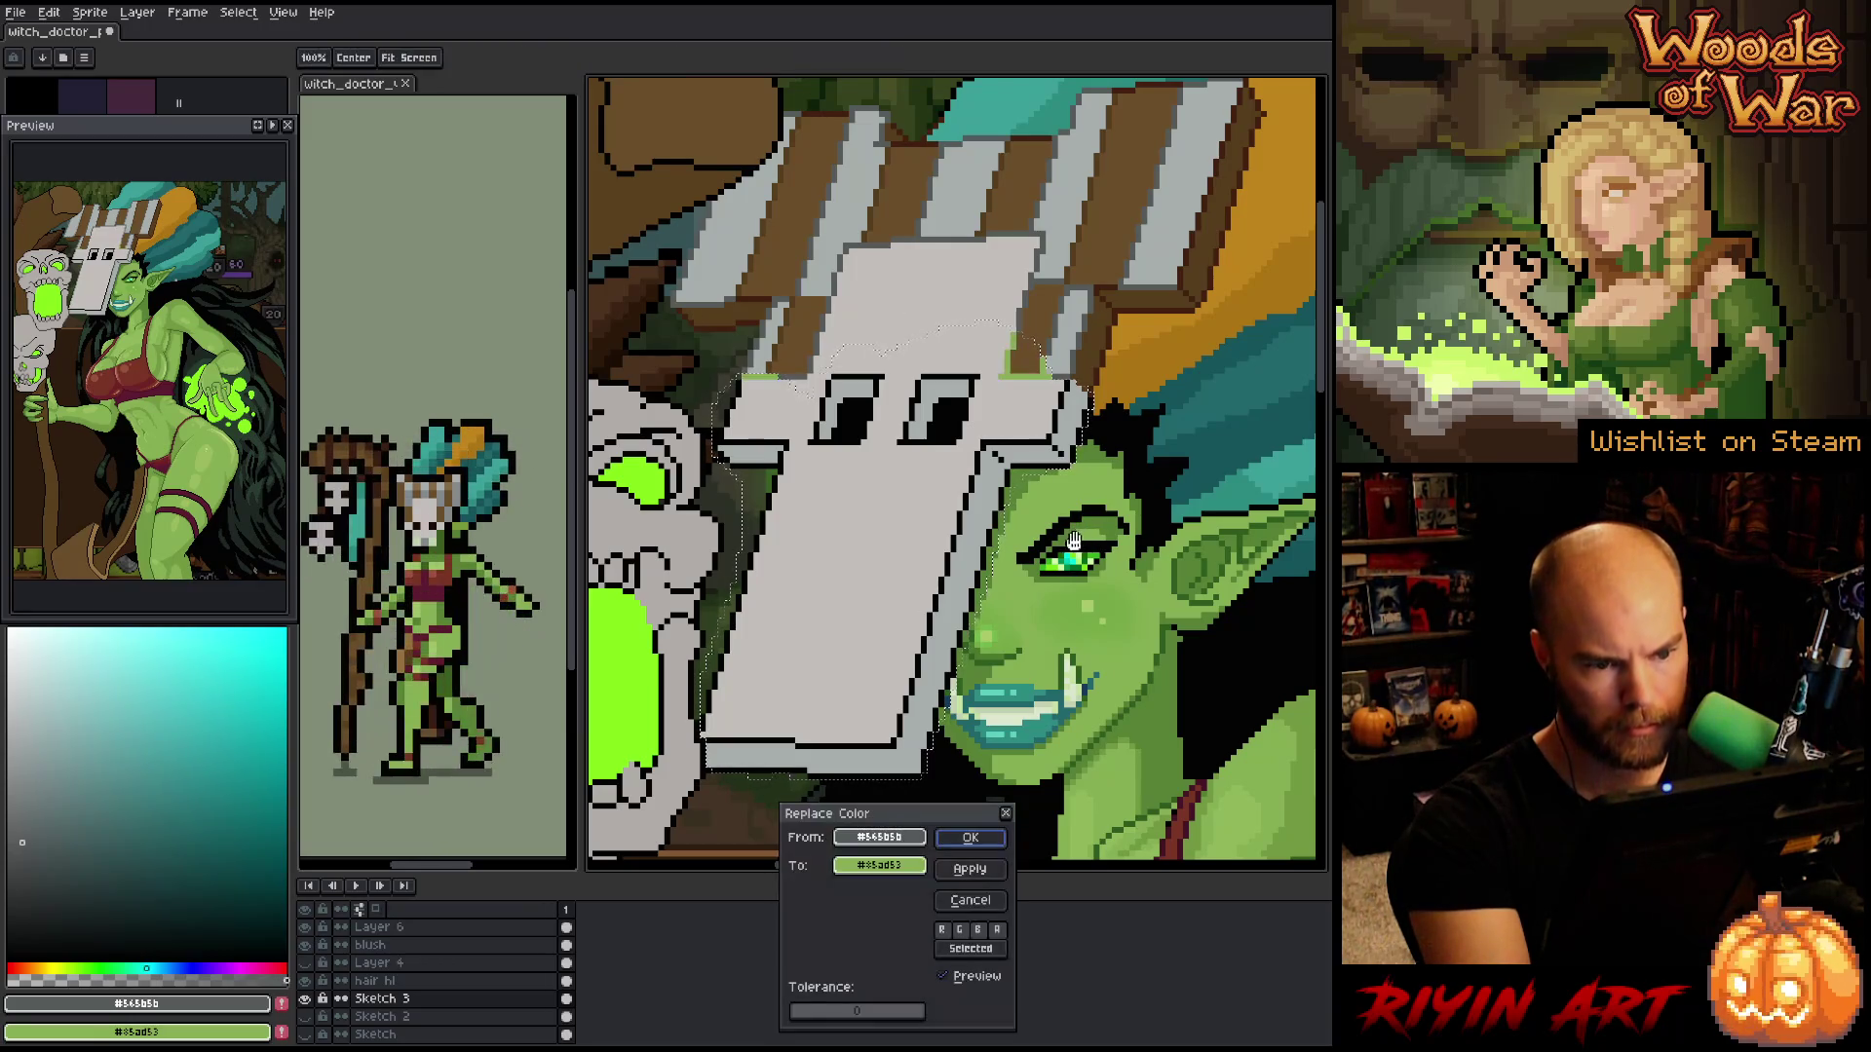
- Replace black with grey in the selected lower mask and deselect
{"action": "left_click", "coordinate": [979, 598]}
{"action": "left_click", "coordinate": [880, 866]}
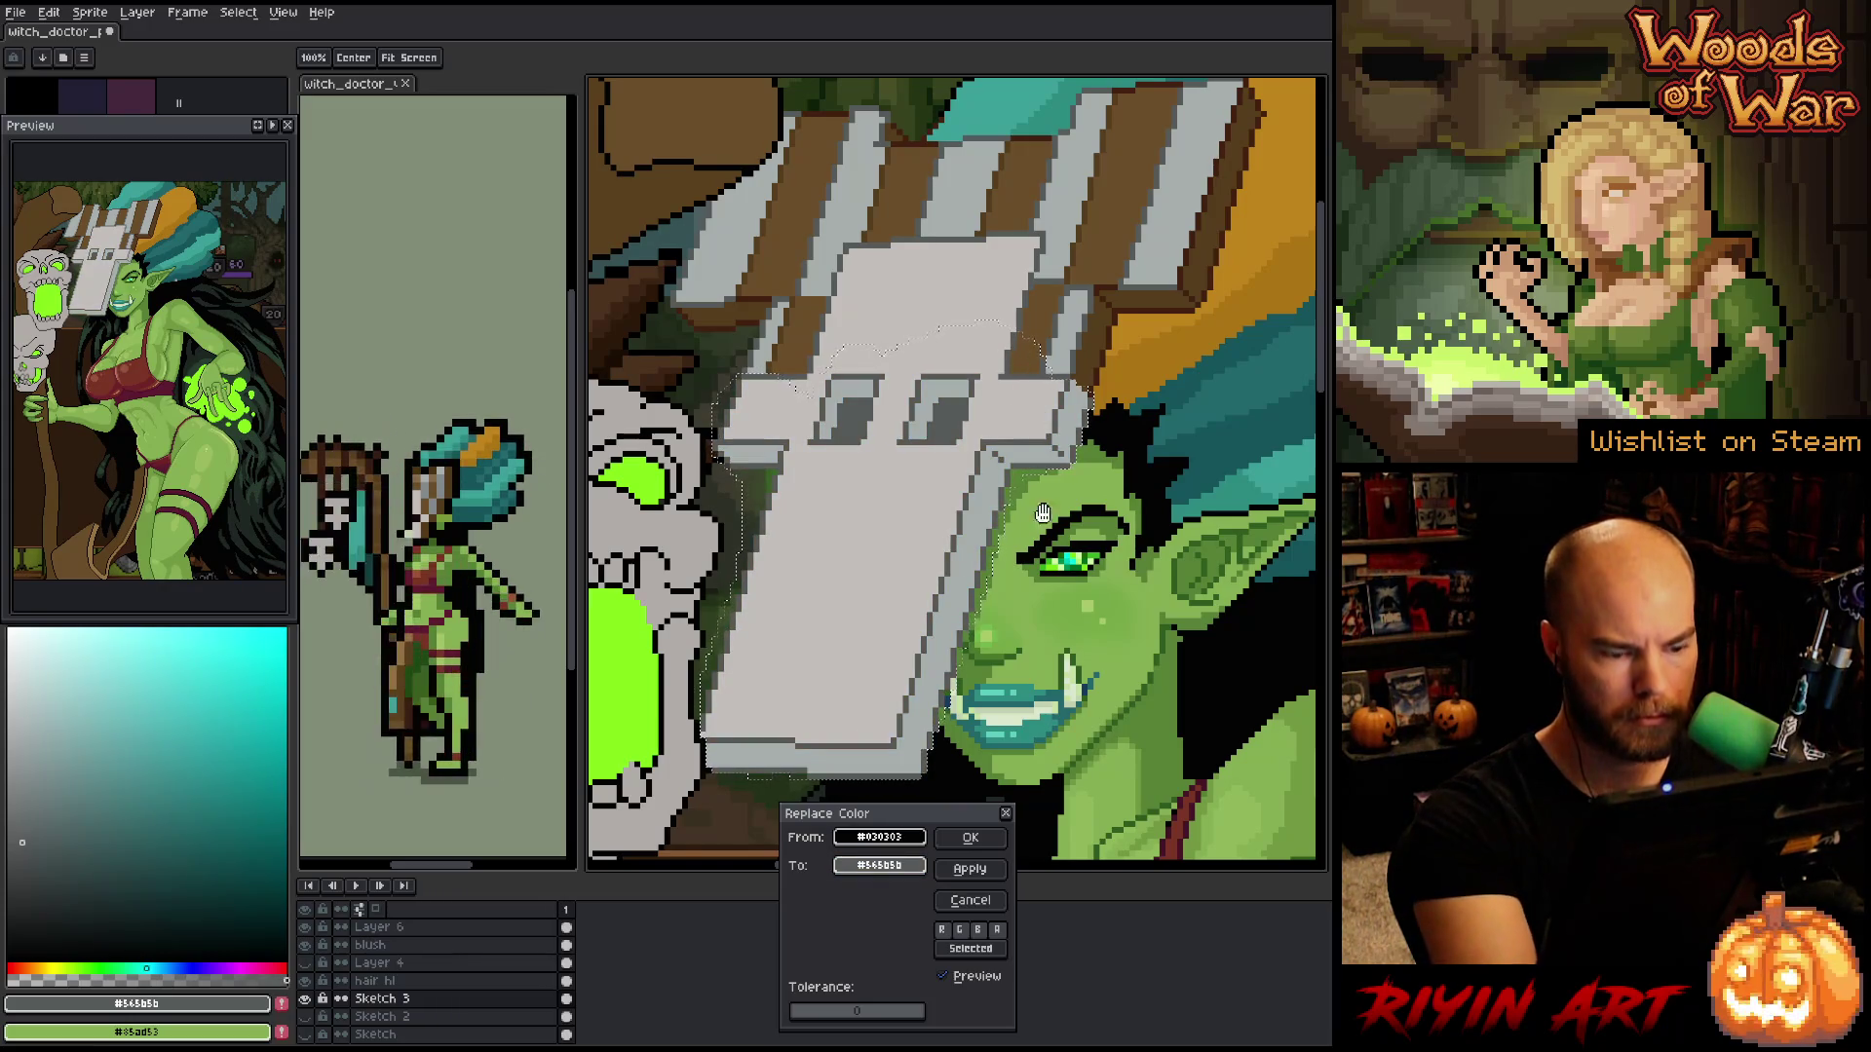
{"action": "left_click", "coordinate": [970, 837]}
{"action": "key", "text": "ctrl+d"}
- Draw black pupil lines in both of the mask's eye holes
{"action": "key", "text": "b"}
{"action": "left_click", "coordinate": [935, 430], "text": "alt"}
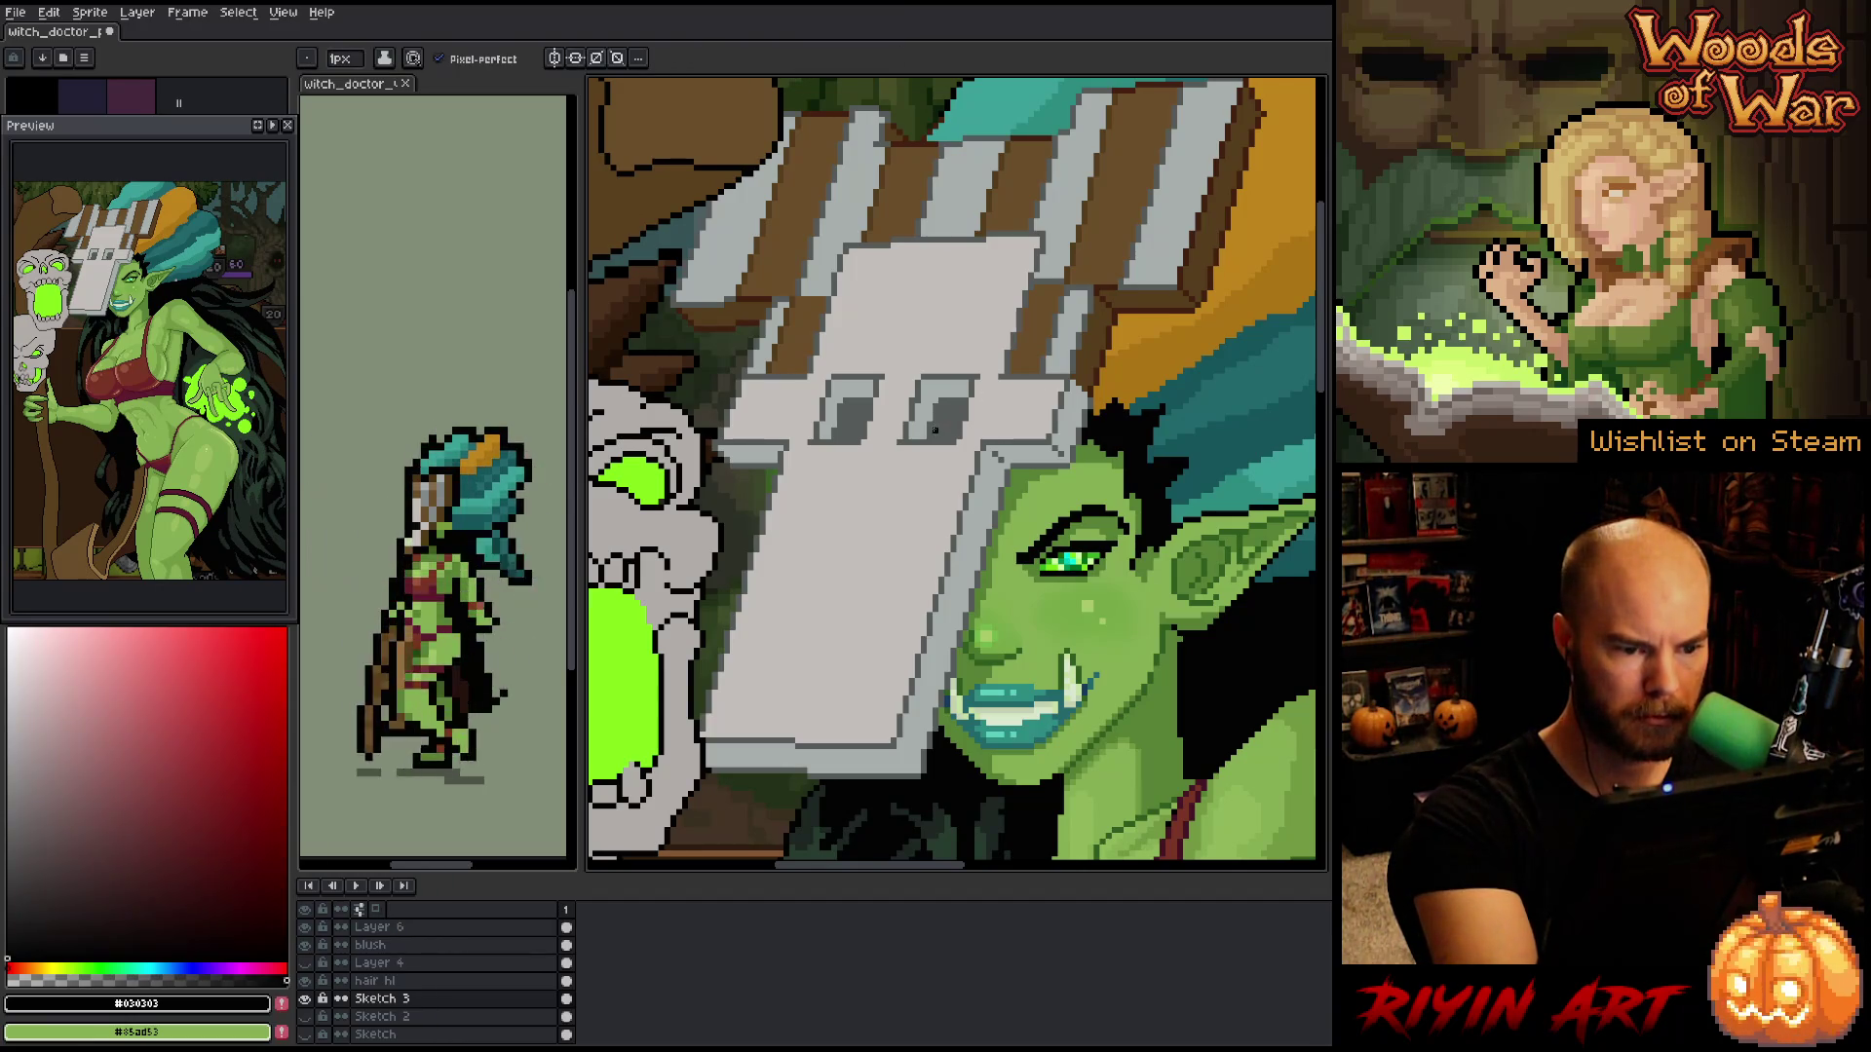
{"action": "left_click_drag", "start_coordinate": [941, 413], "coordinate": [944, 433]}
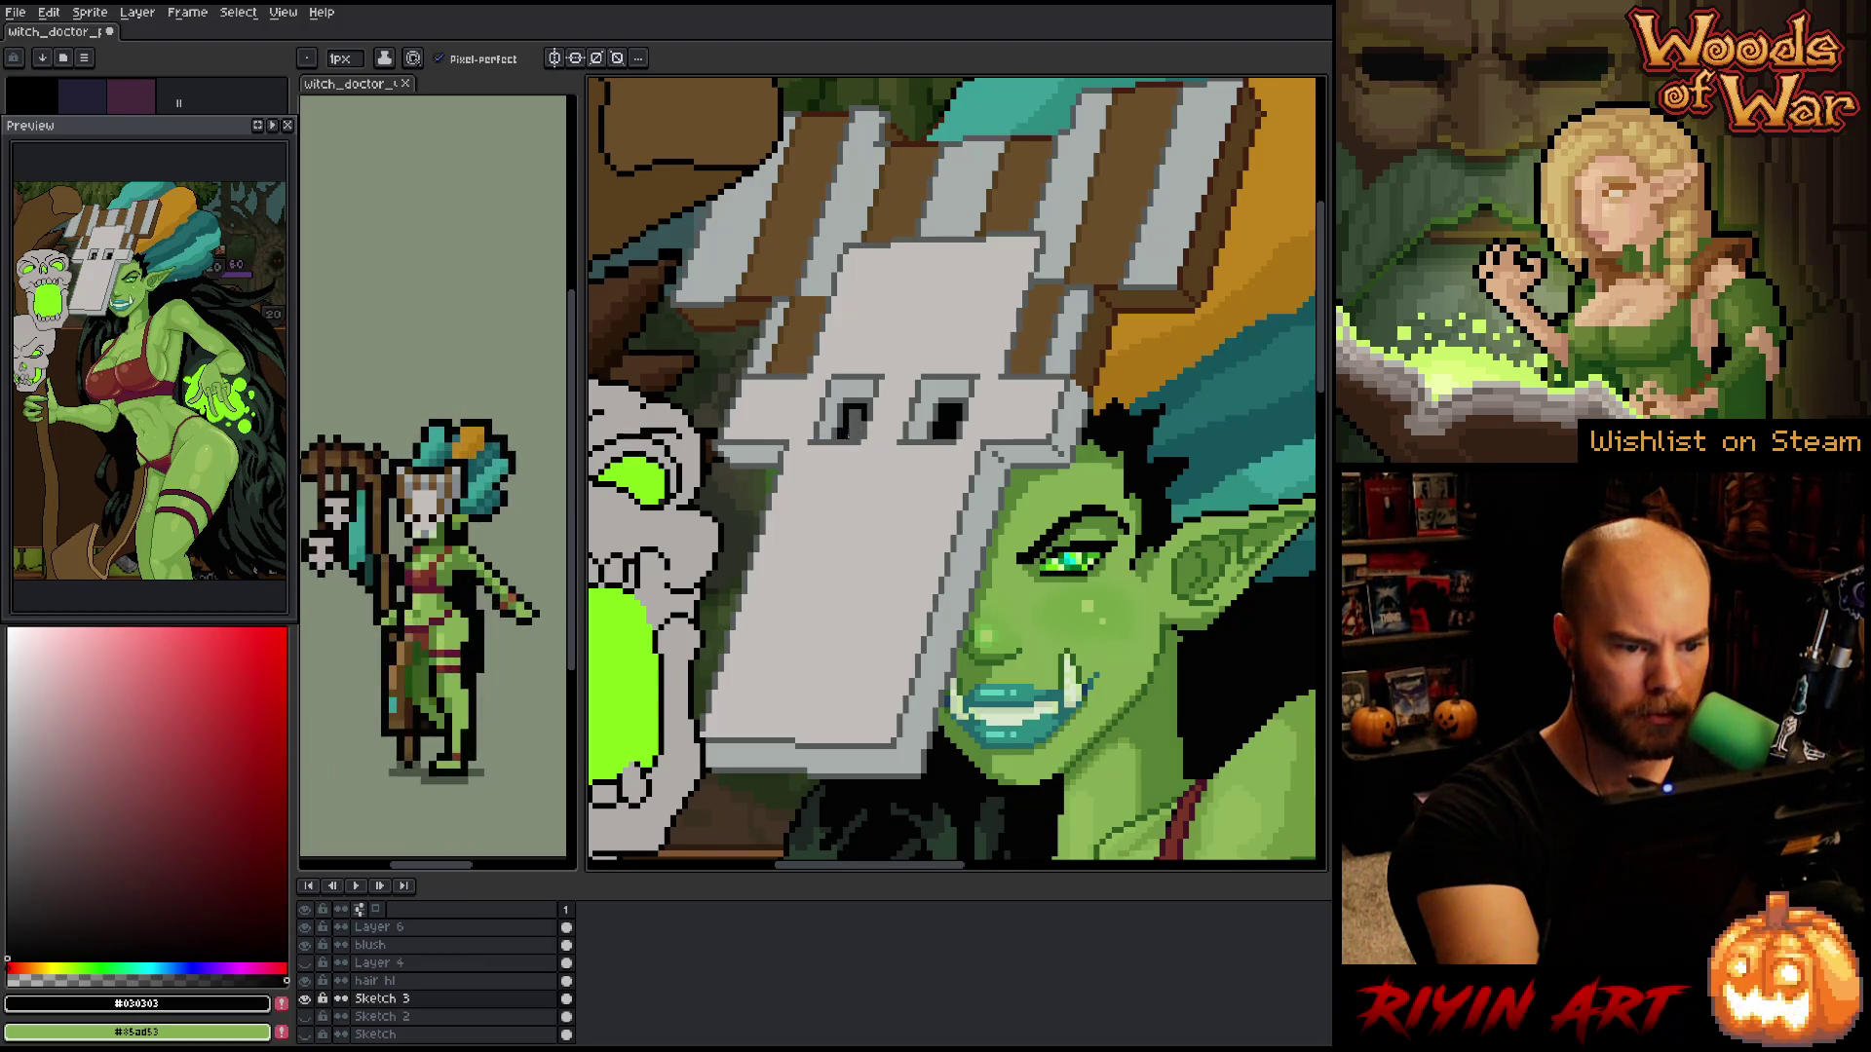
{"action": "left_click_drag", "start_coordinate": [857, 413], "coordinate": [852, 434]}
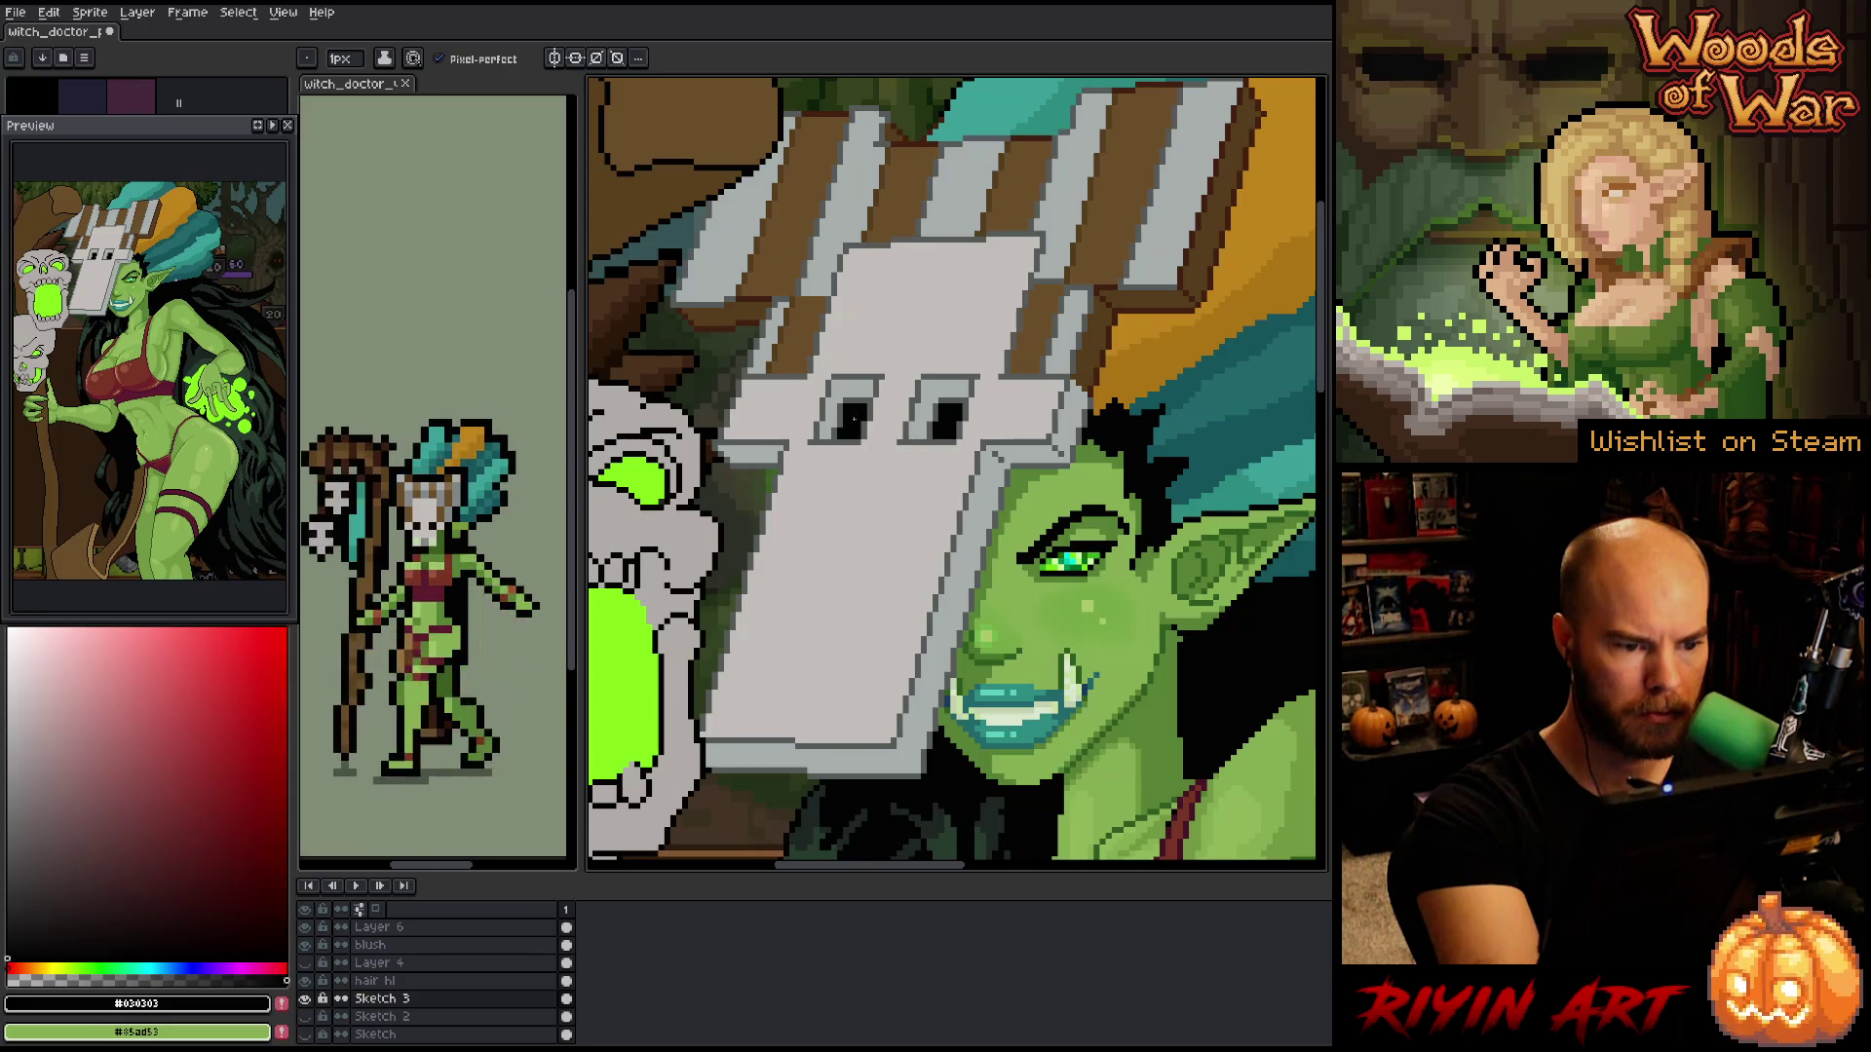
{"action": "key", "text": "v"}
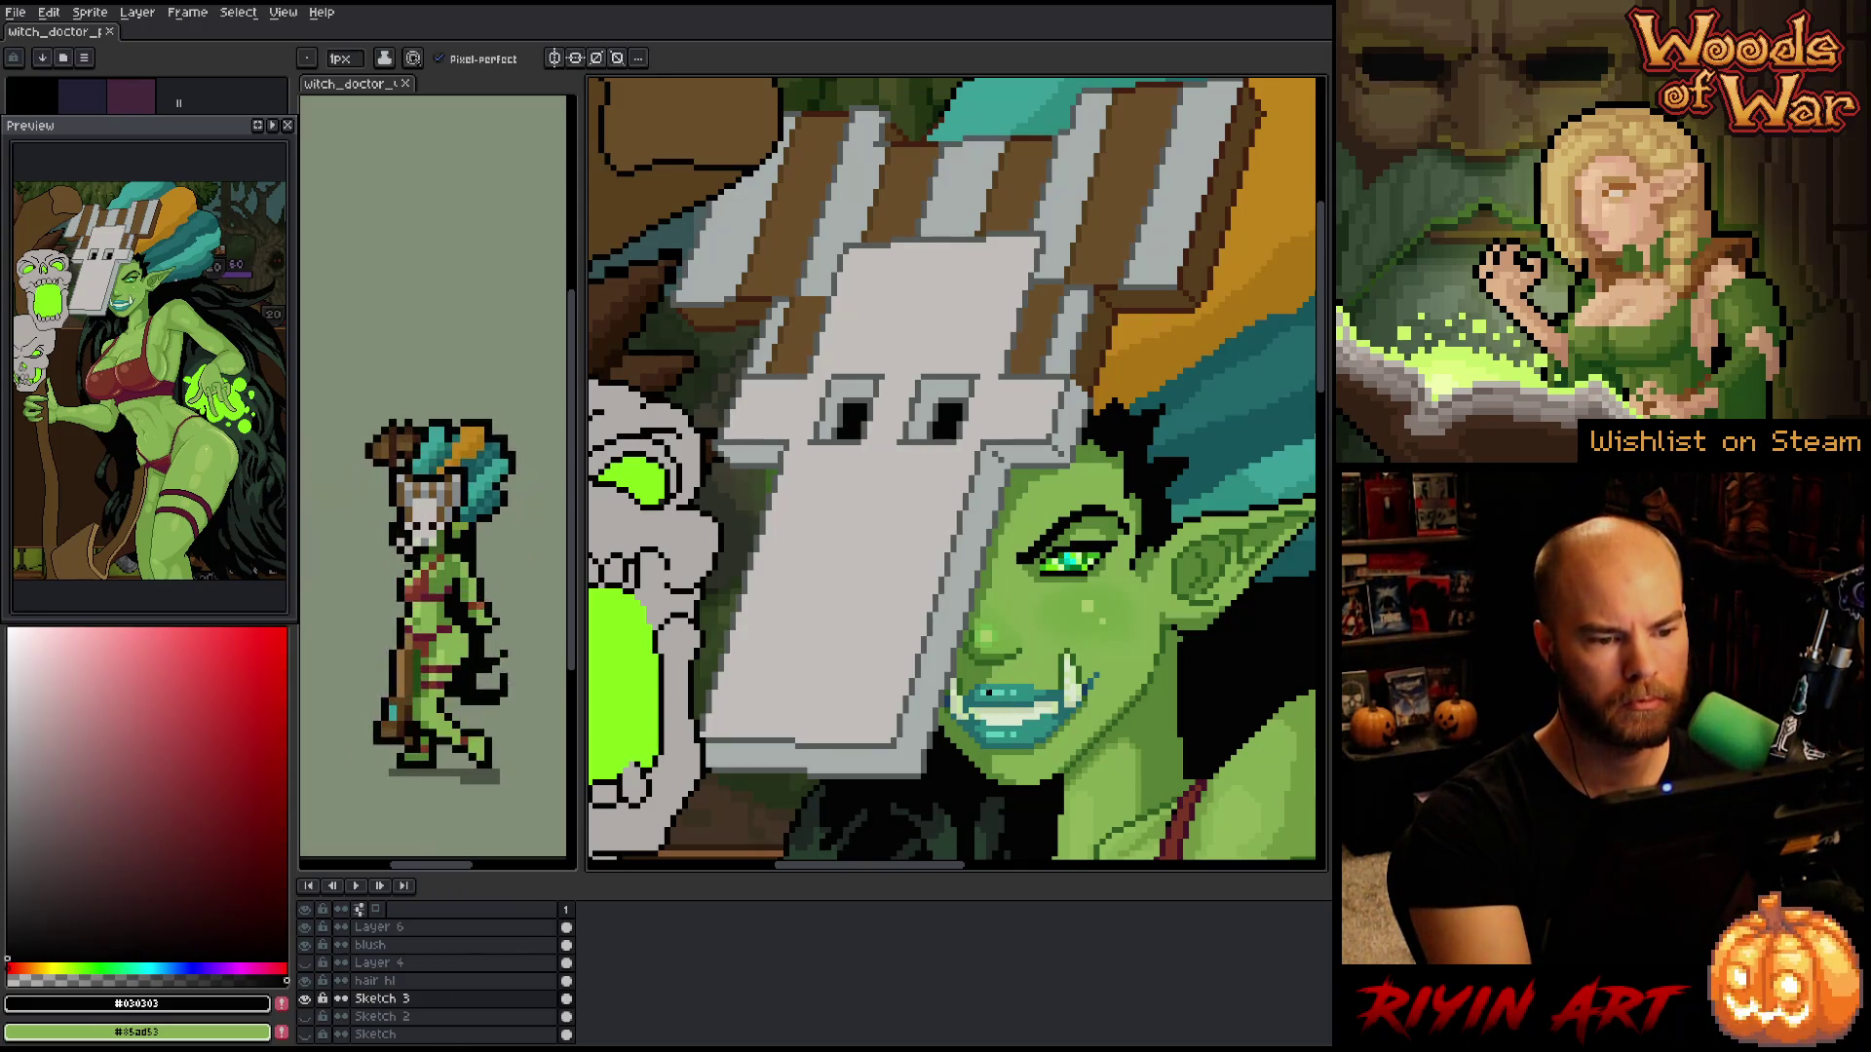
{"action": "left_click_drag", "start_coordinate": [1020, 578], "coordinate": [1031, 634]}
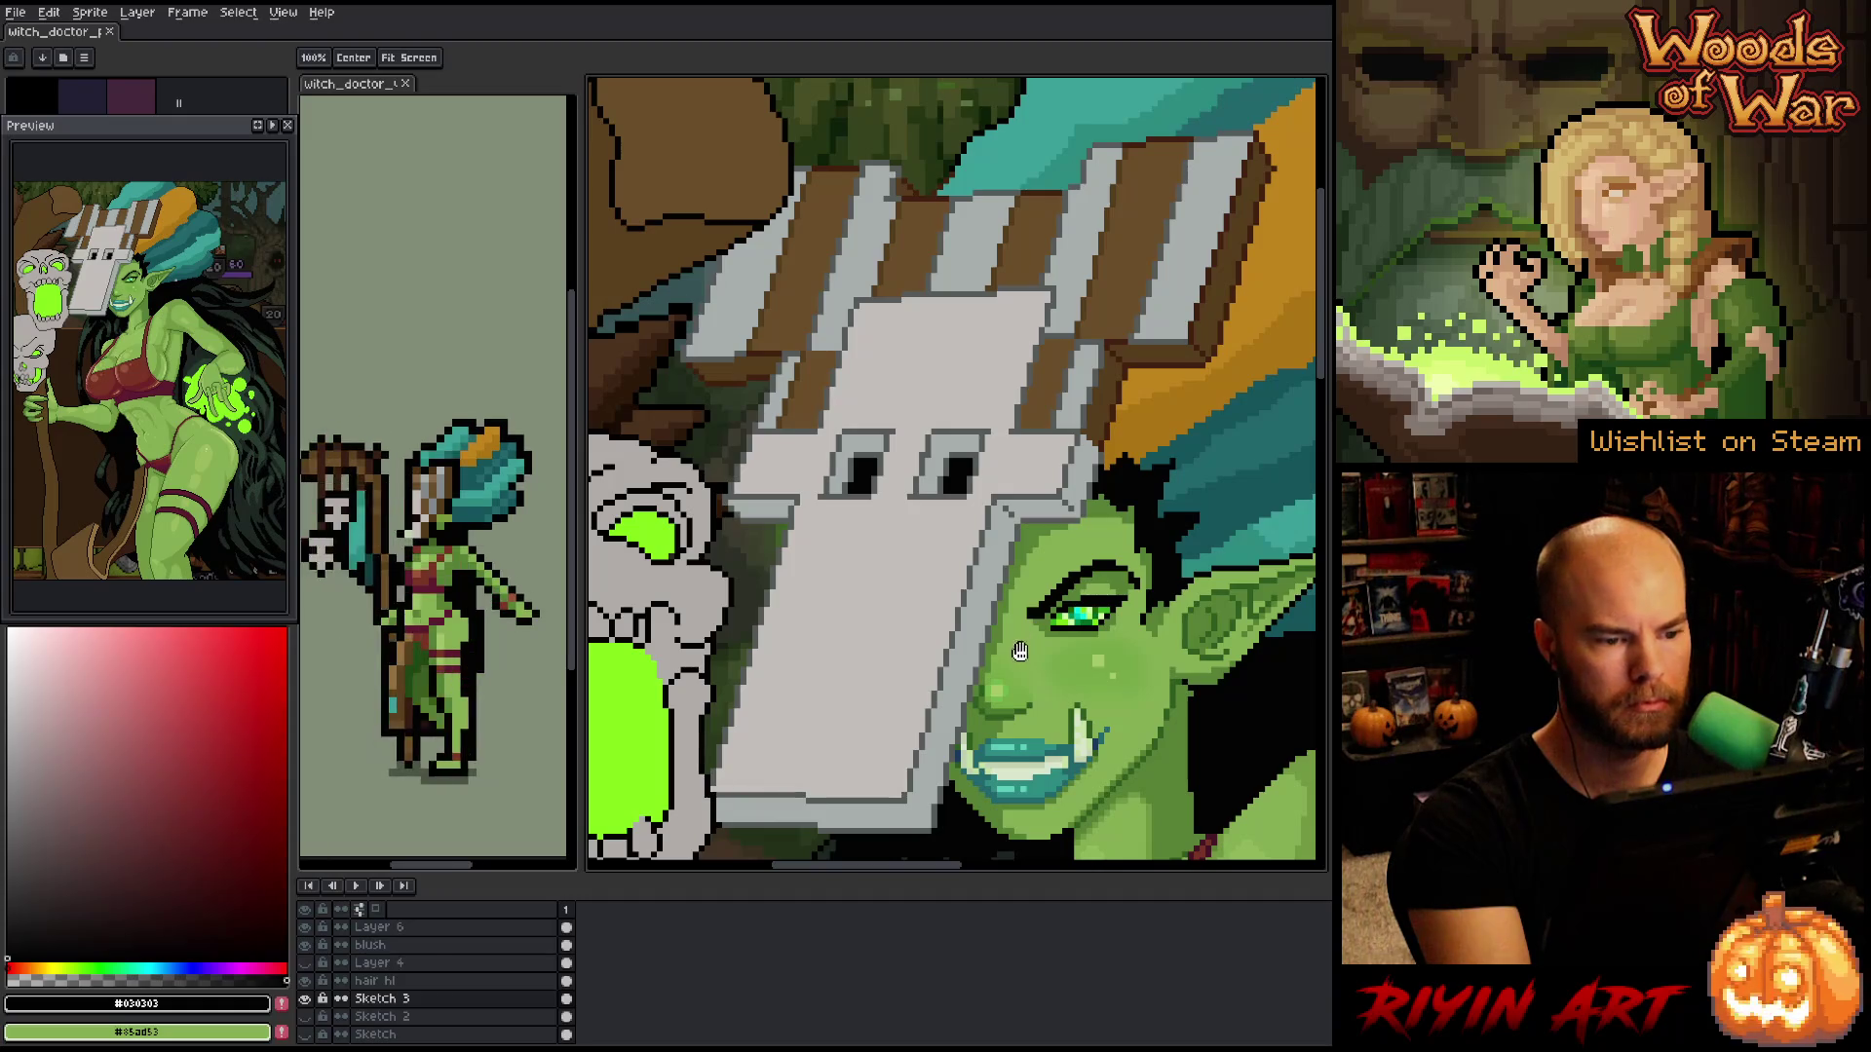
- Add matching brown and dark grey pixels to the plank stripes along the top of the mask
{"action": "key", "text": "b"}
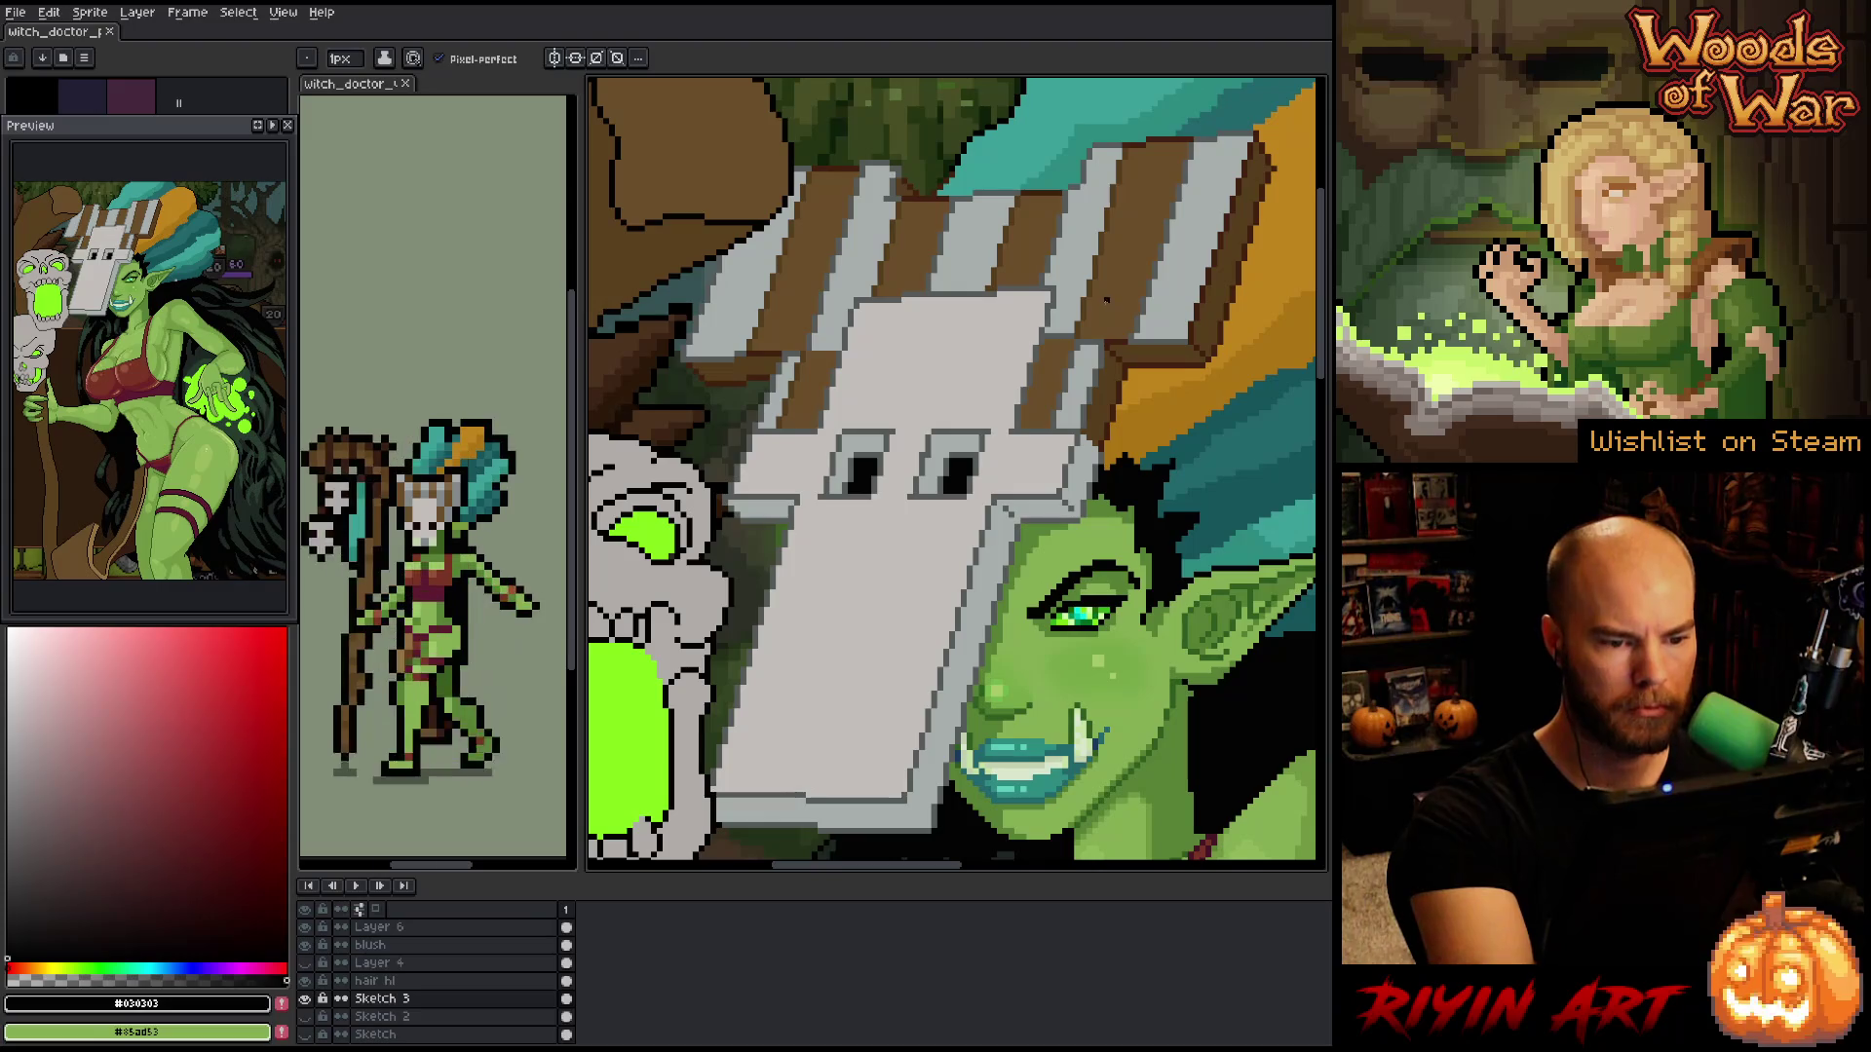
{"action": "key", "text": "i"}
{"action": "left_click", "coordinate": [1089, 300]}
{"action": "key", "text": "b"}
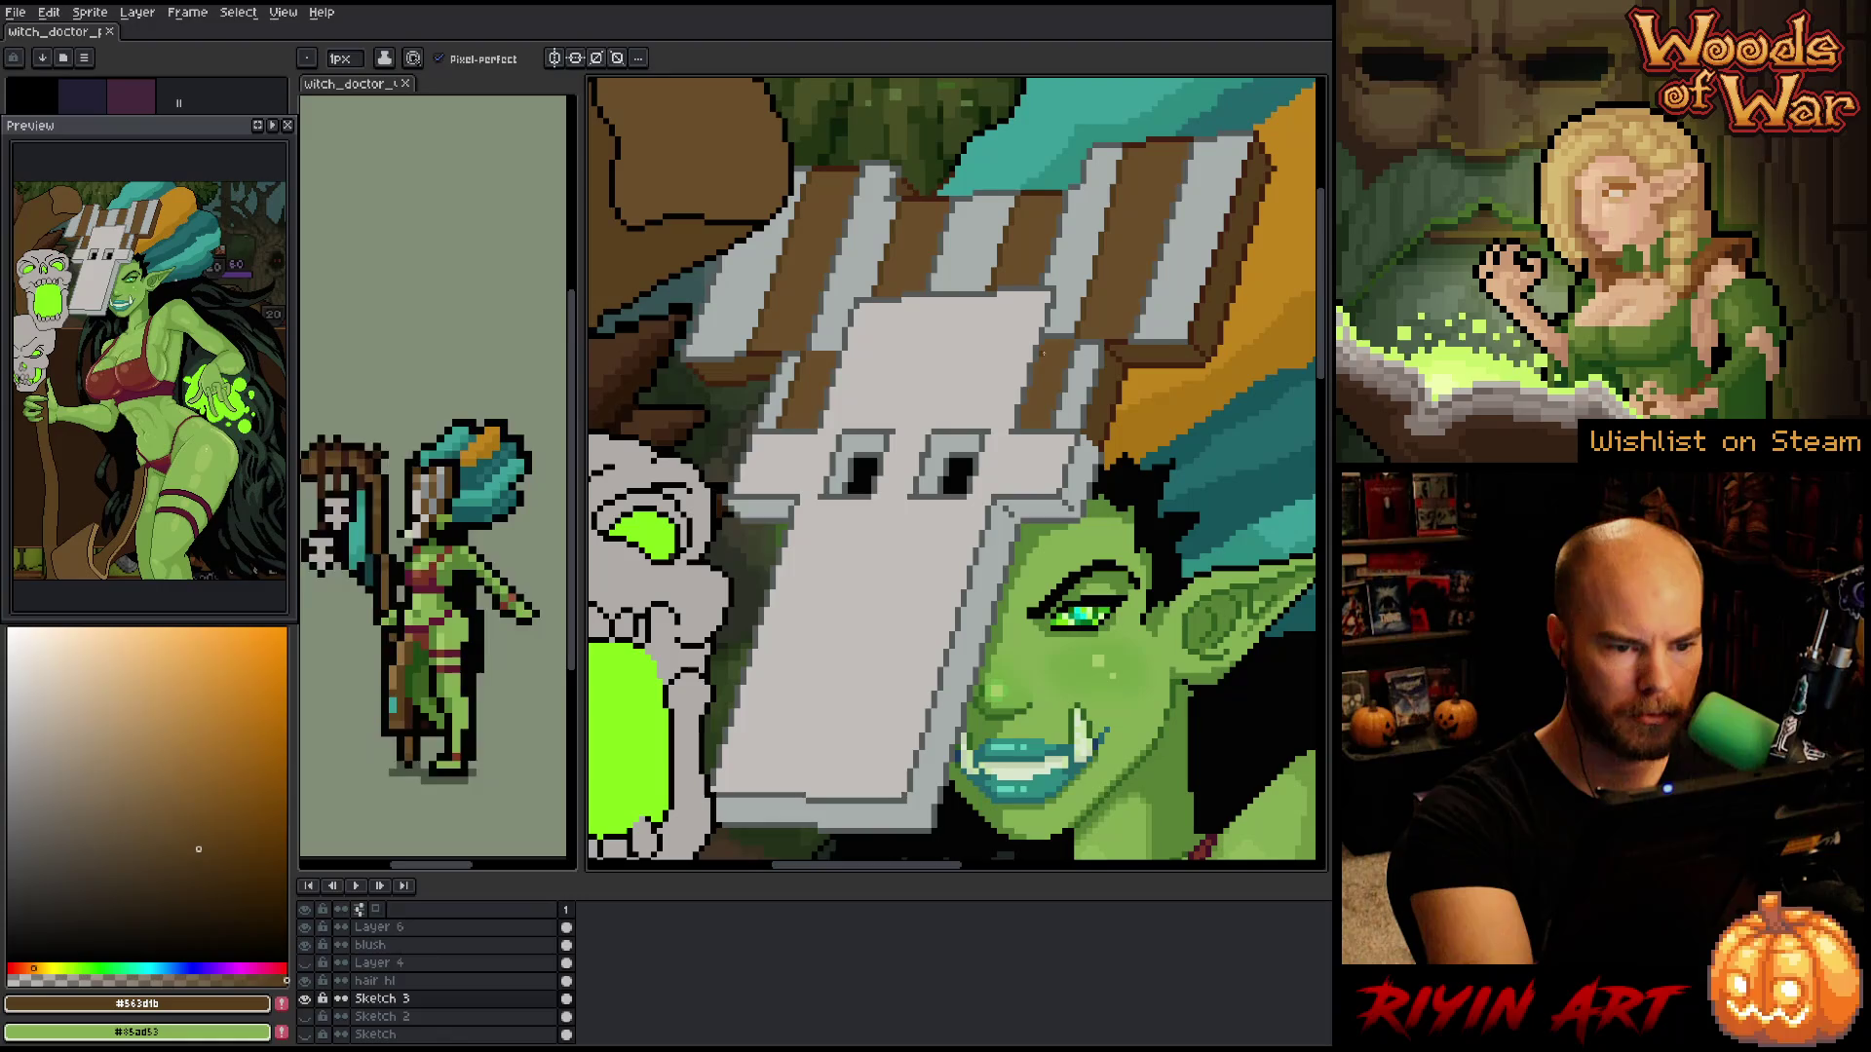
{"action": "left_click", "coordinate": [1043, 342]}
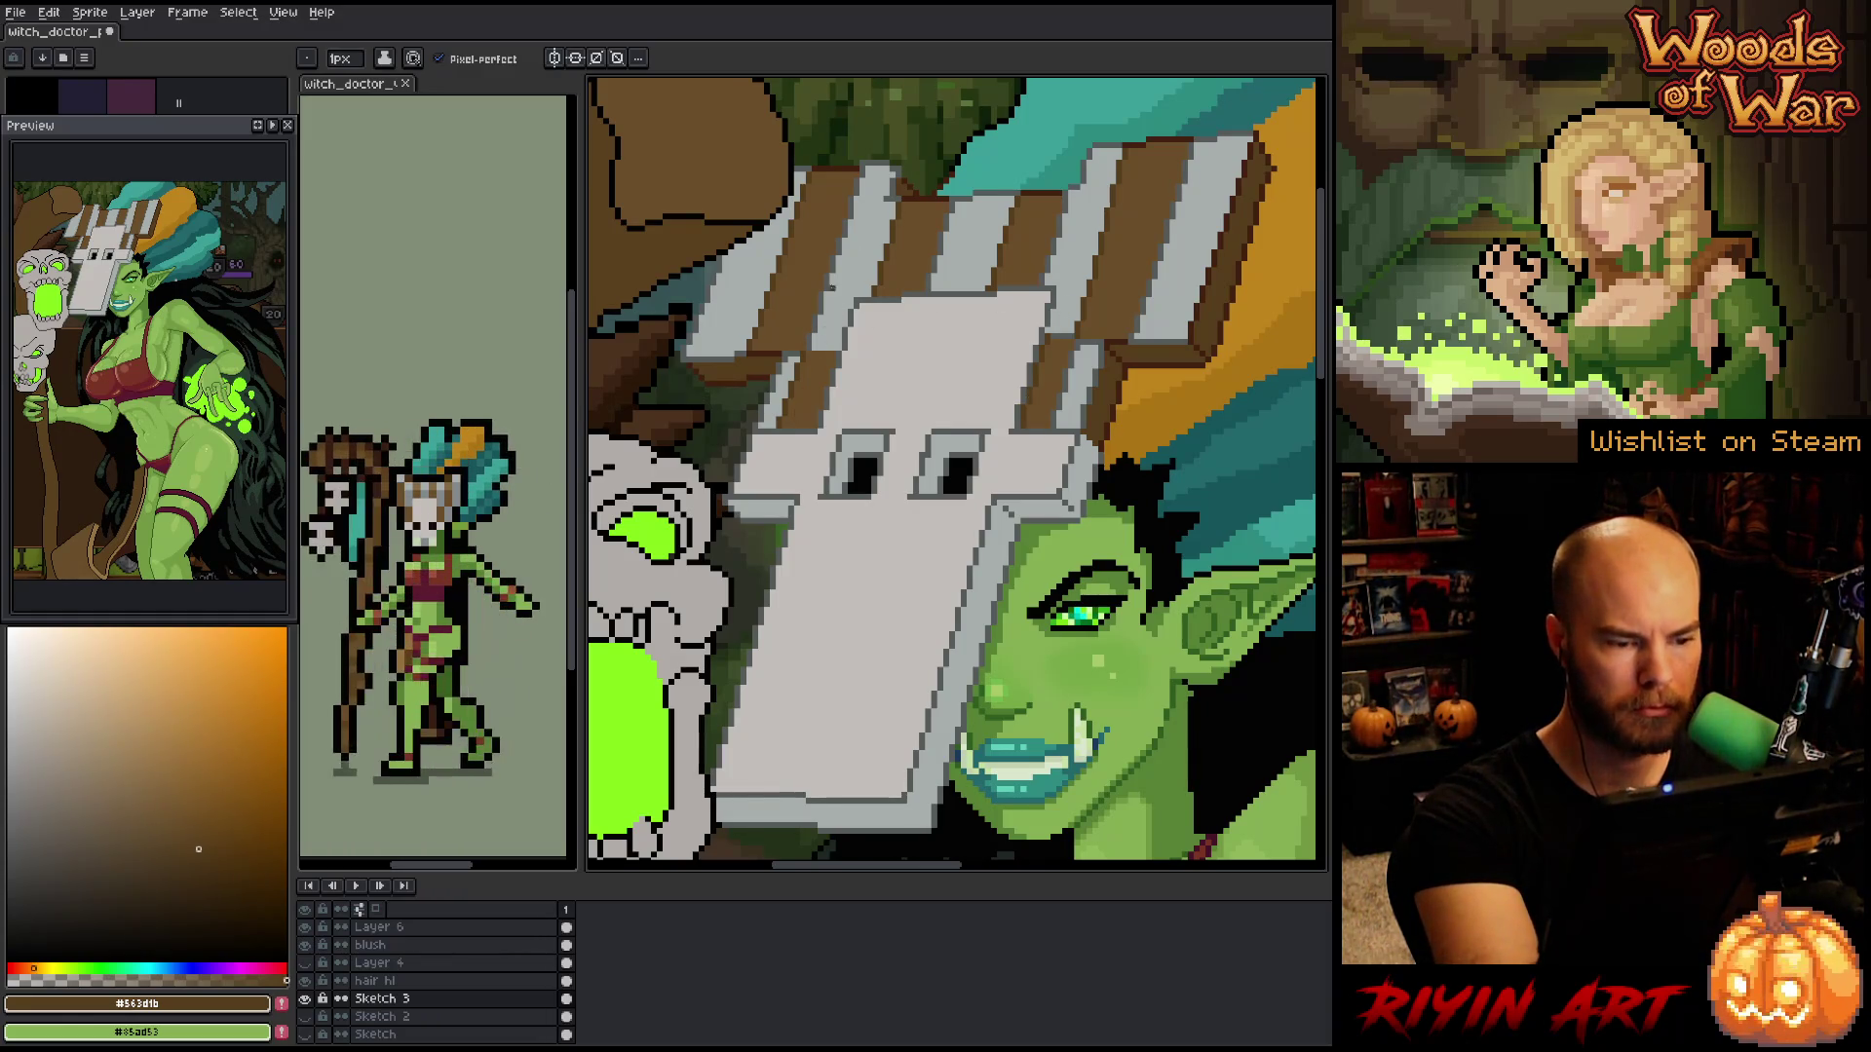
{"action": "left_click", "coordinate": [838, 288], "text": "alt"}
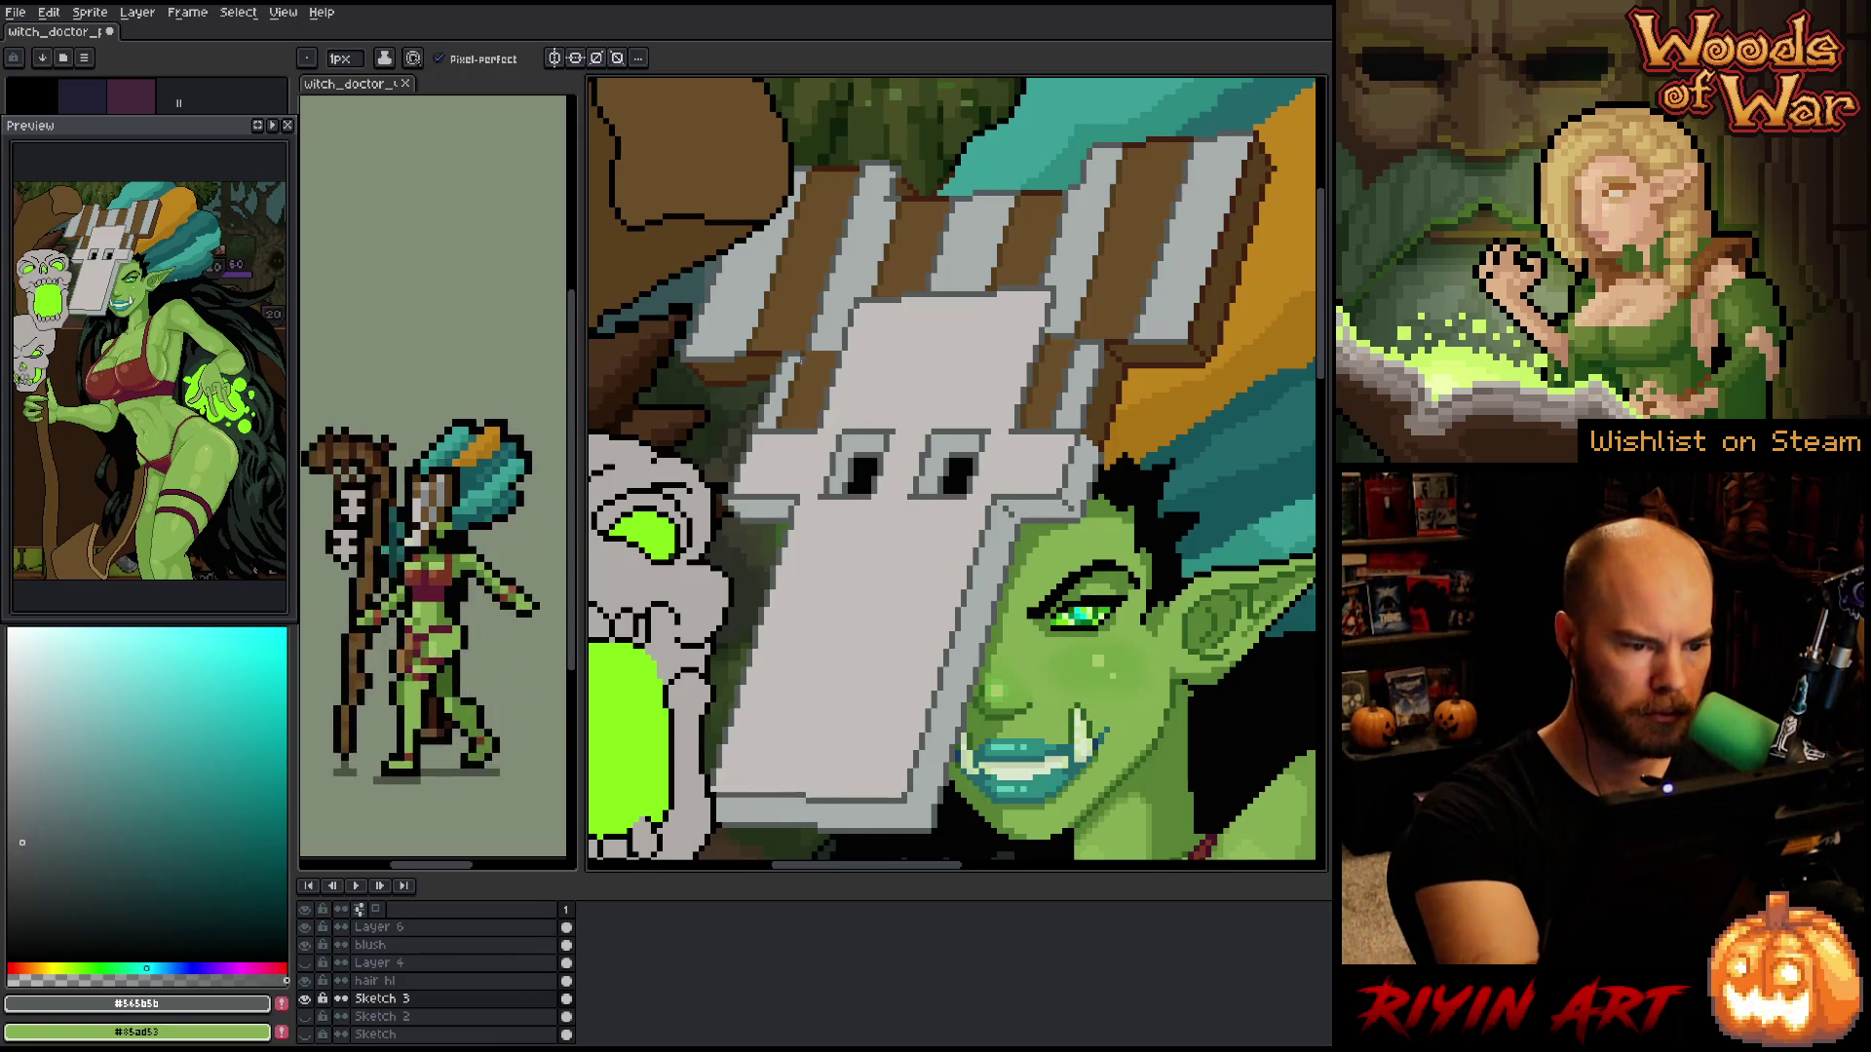
{"action": "key", "text": "g"}
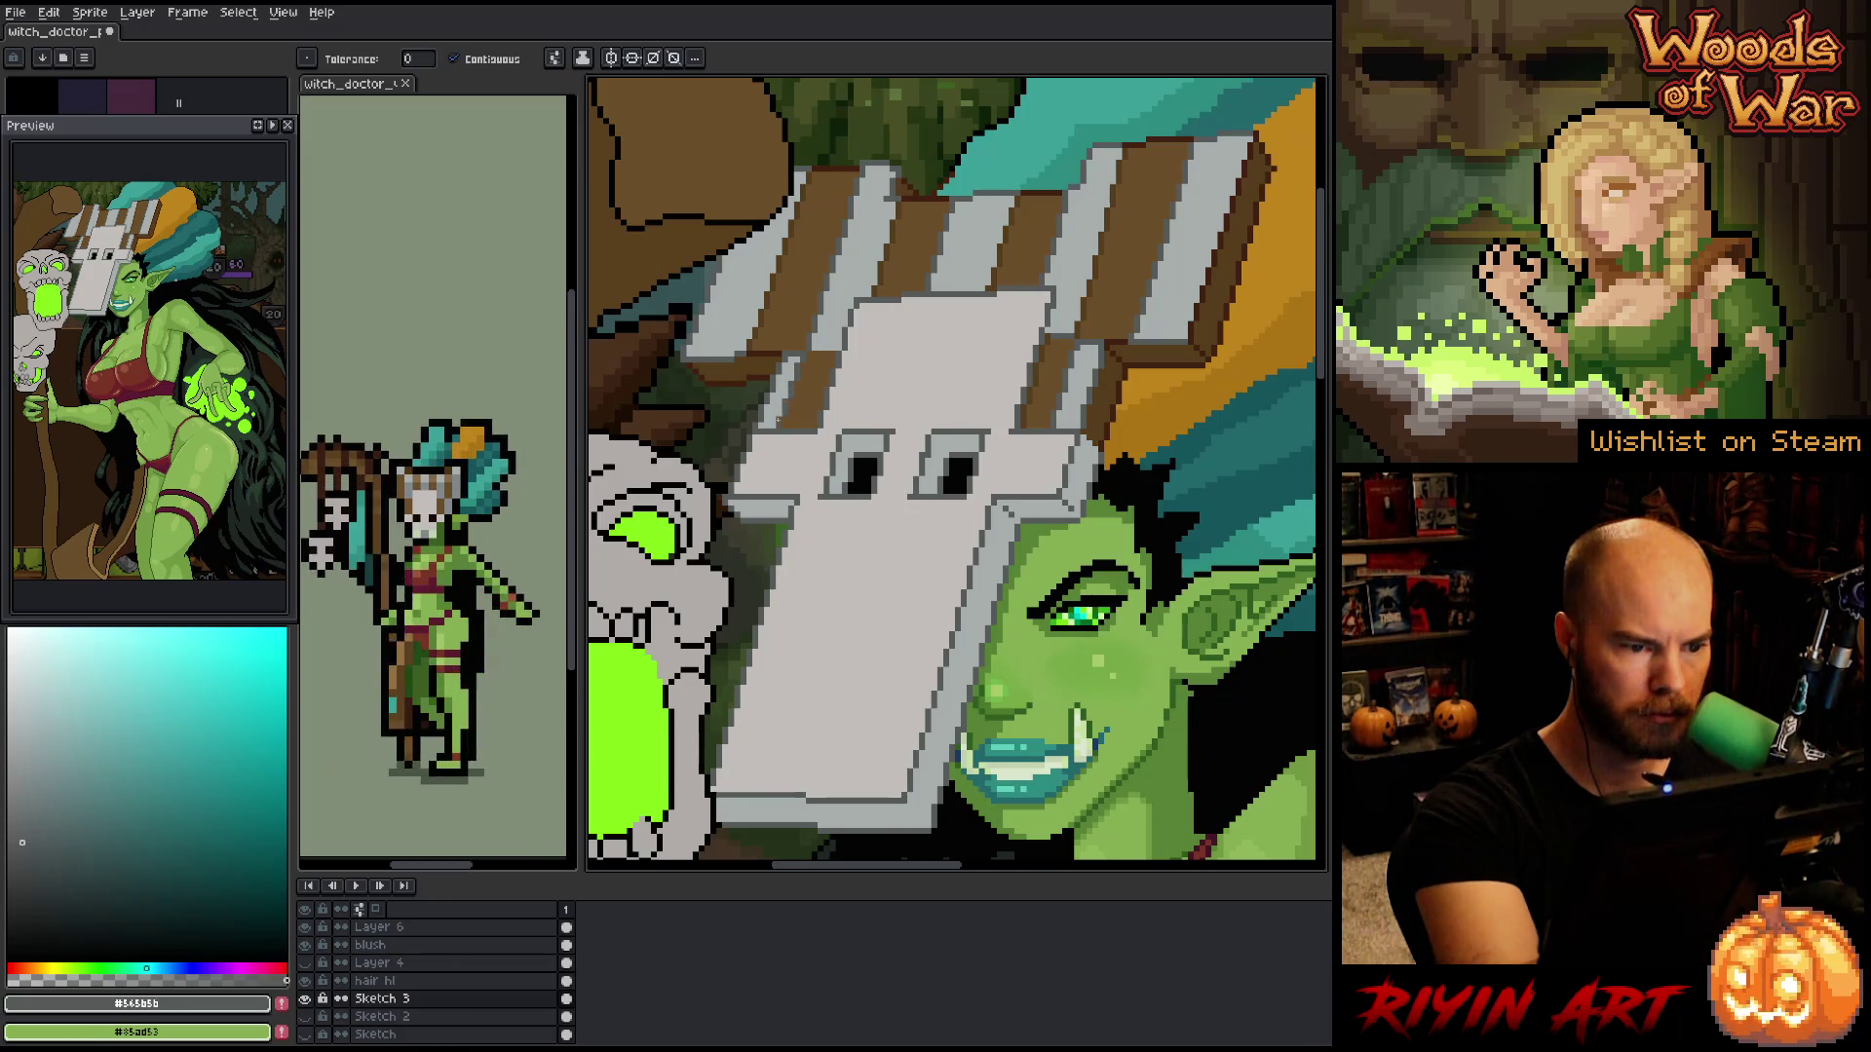
{"action": "left_click", "coordinate": [1044, 362], "text": "alt"}
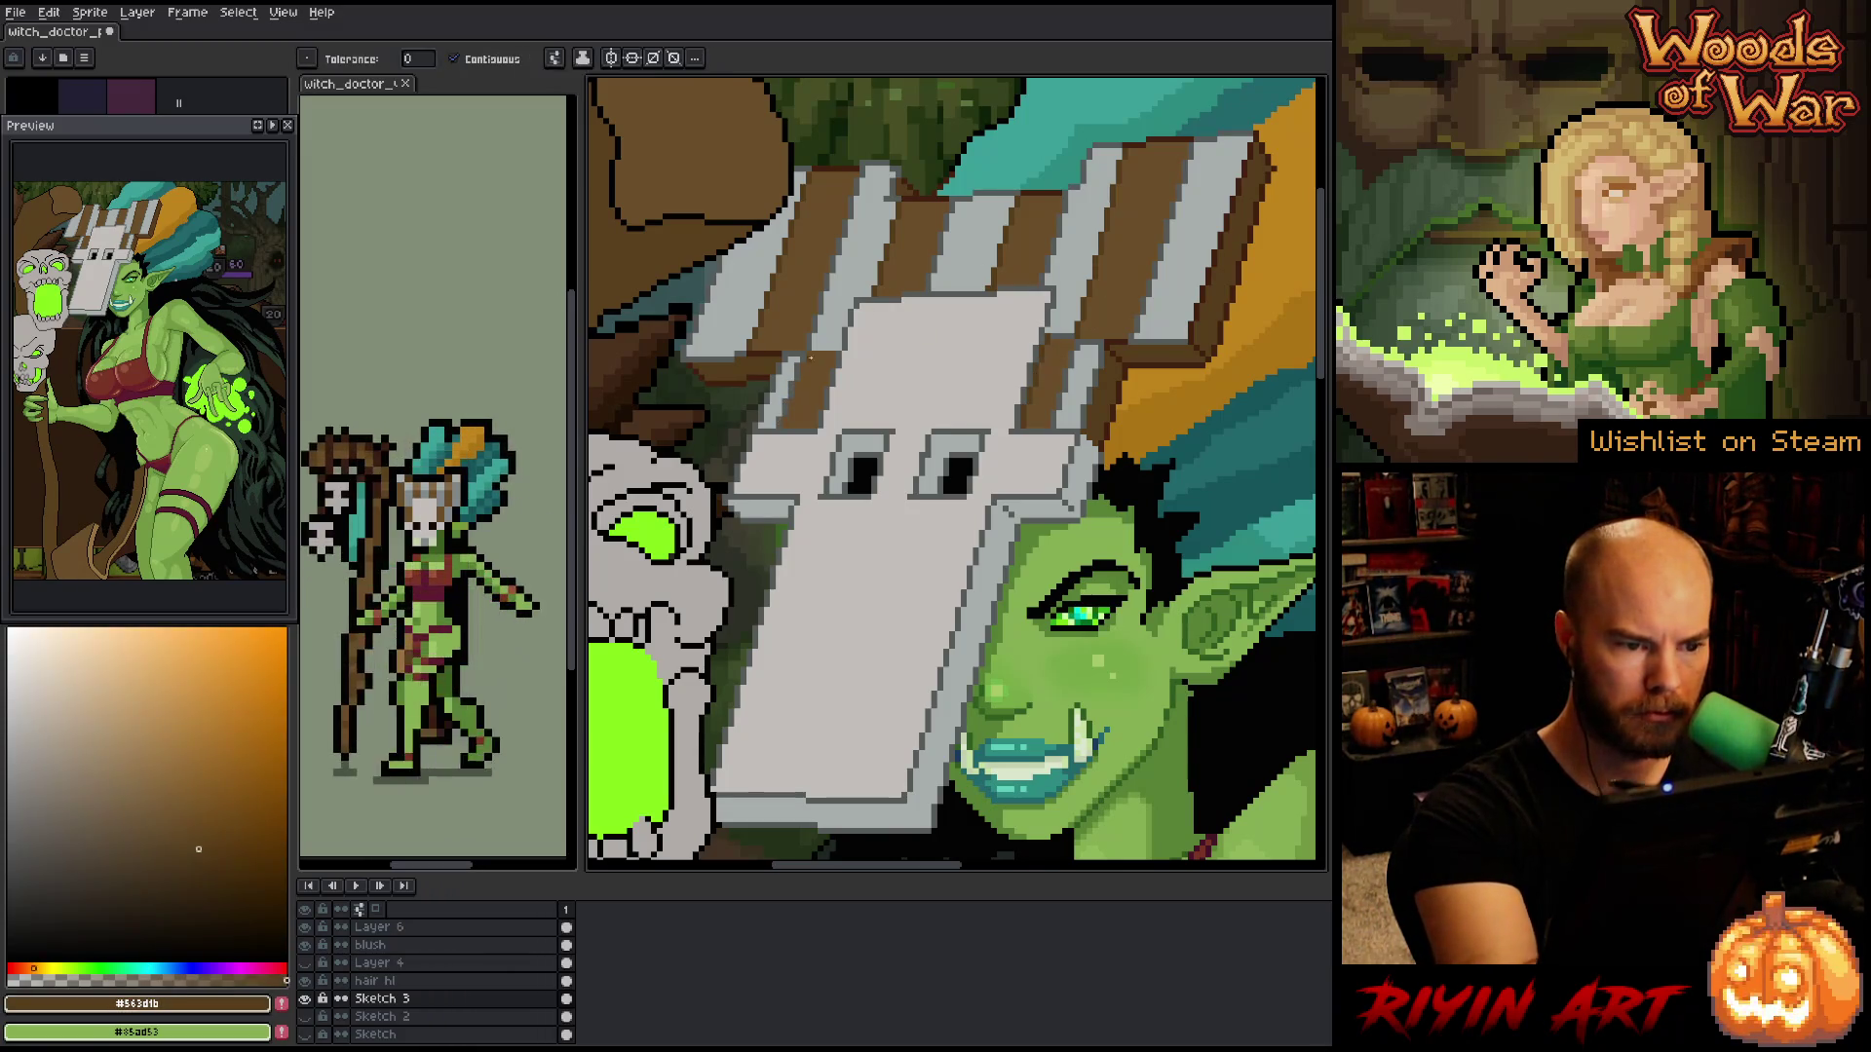
{"action": "key", "text": "b"}
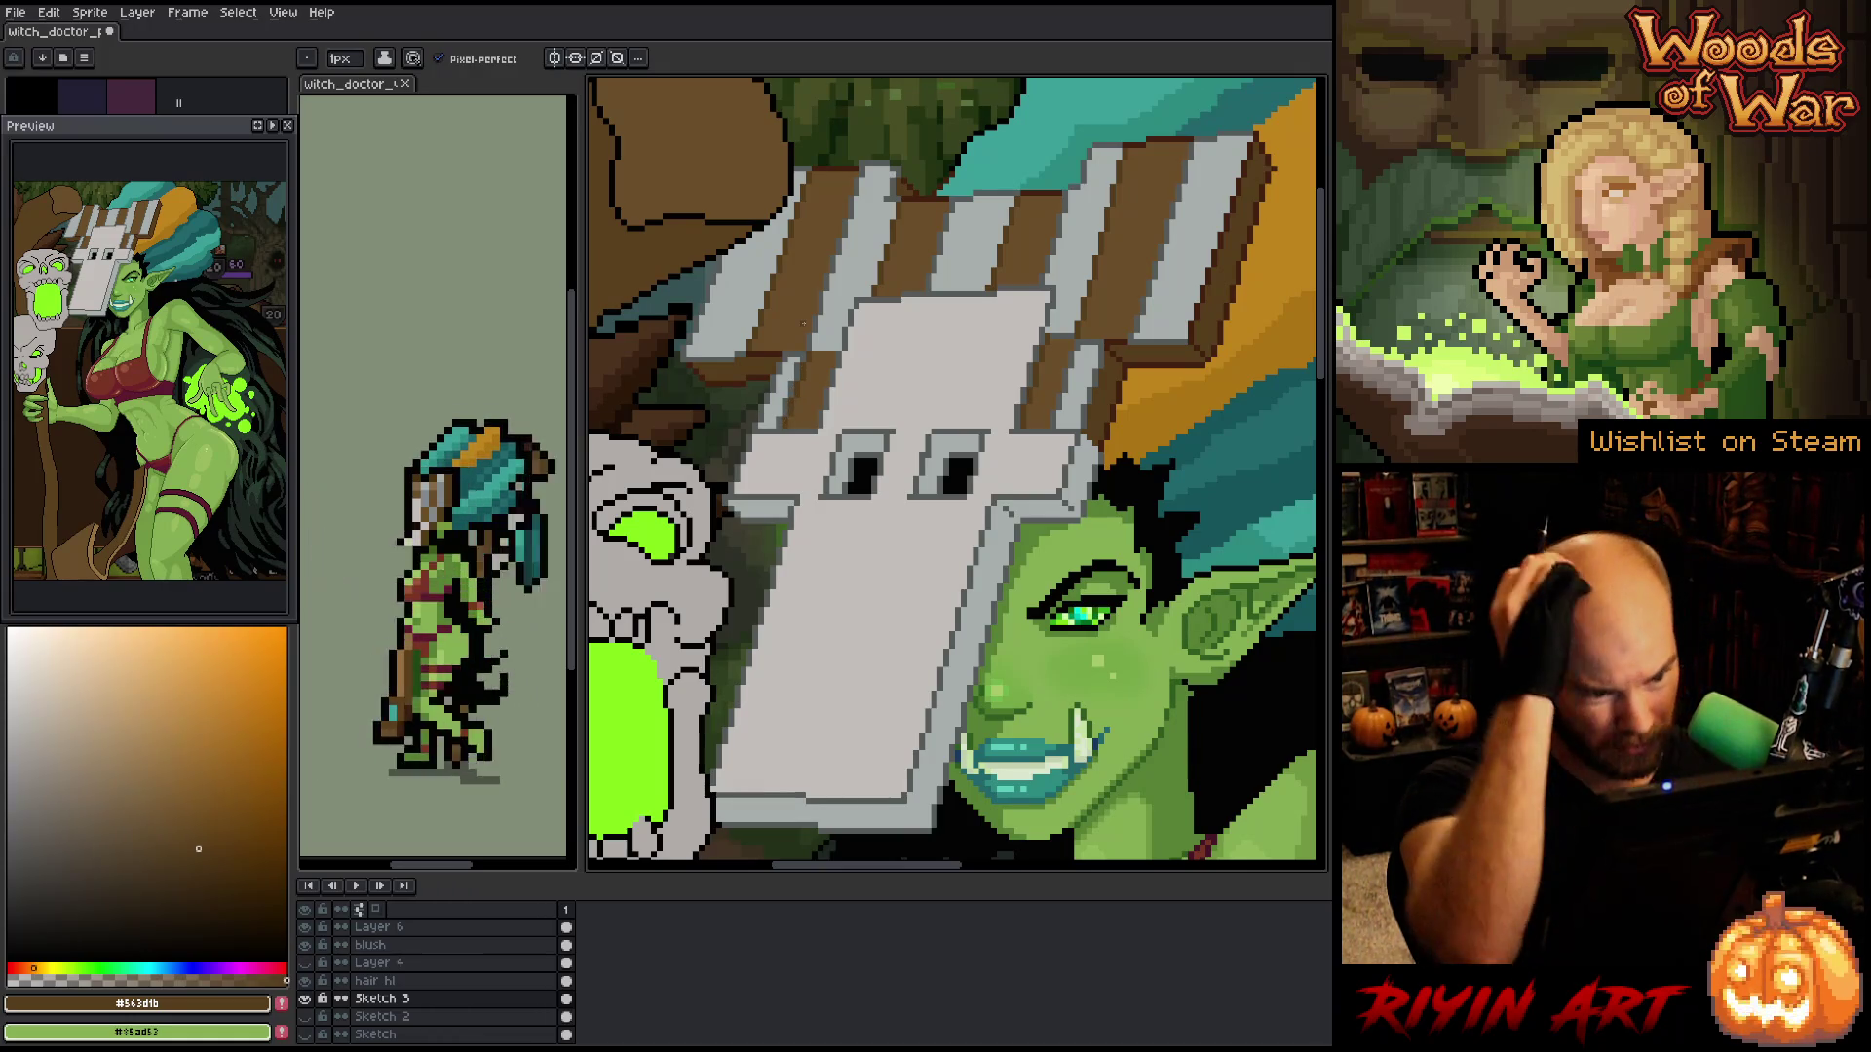
{"action": "scroll", "coordinate": [784, 419], "scroll_direction": "down", "scroll_amount": 3}
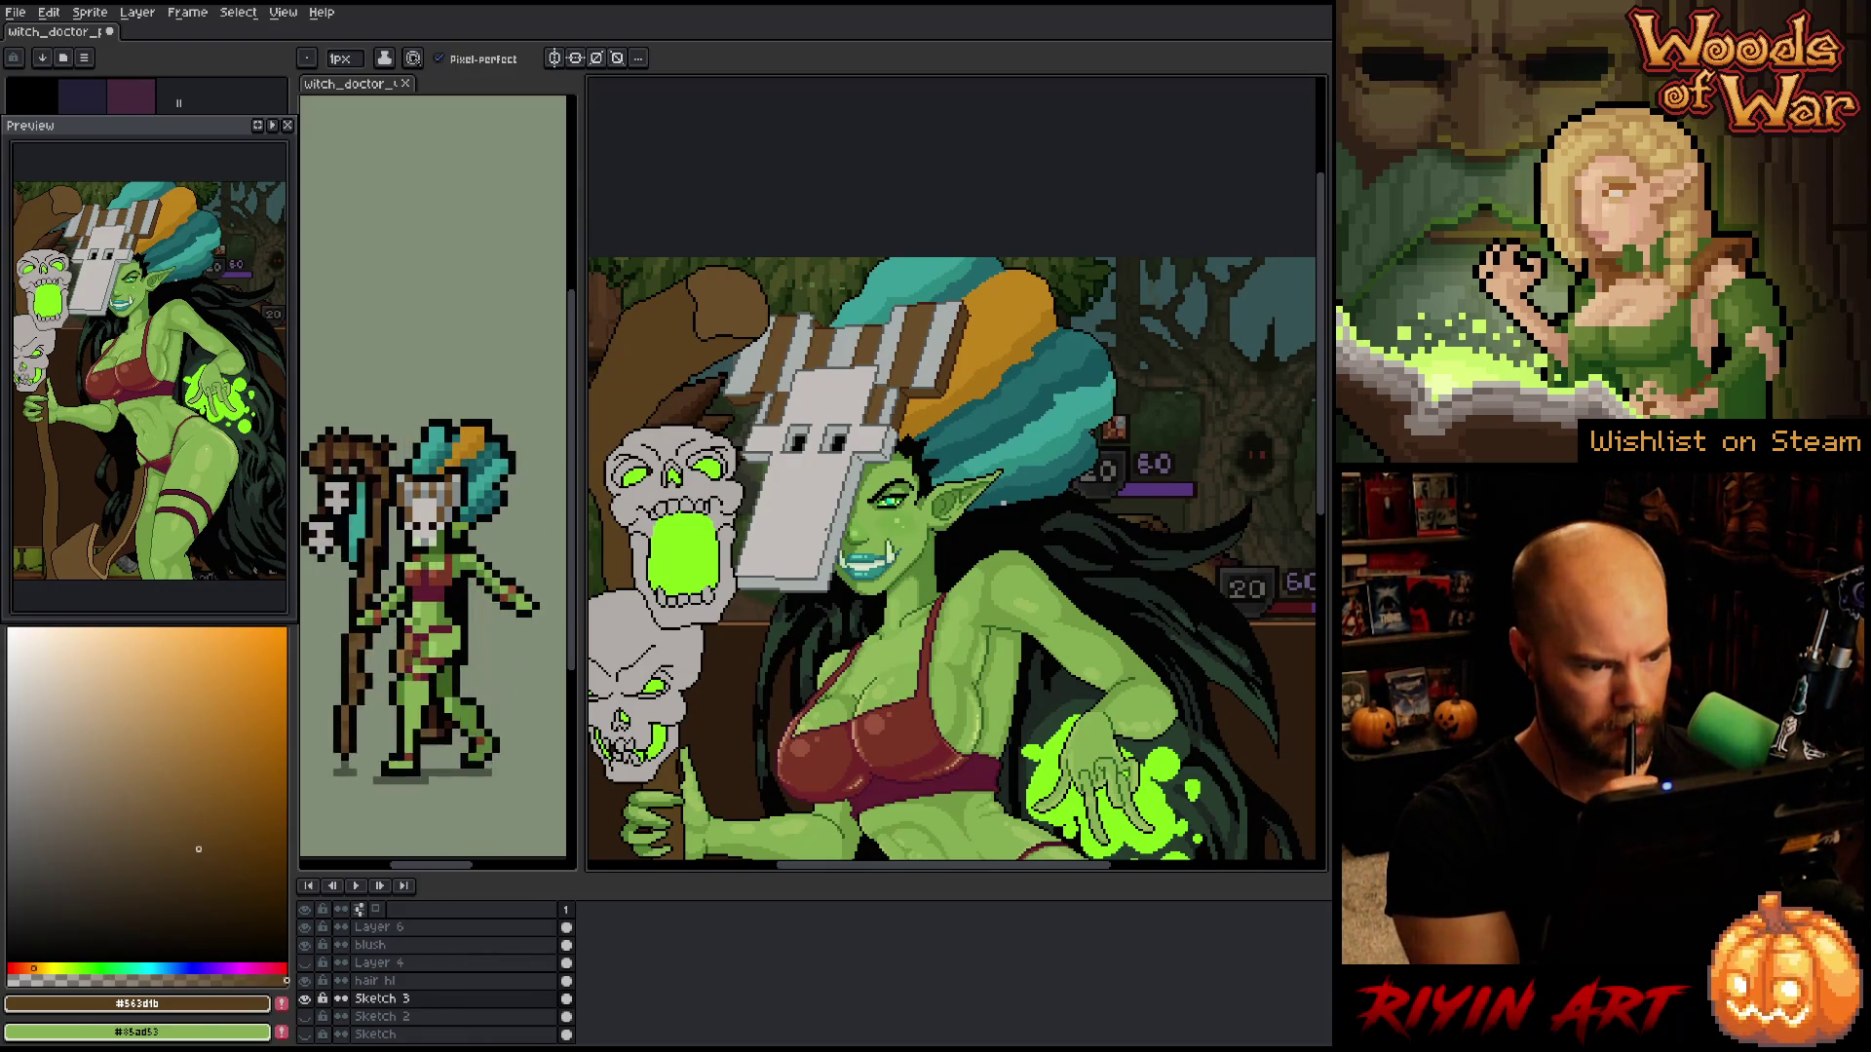
{"action": "scroll", "coordinate": [815, 518], "scroll_direction": "up", "scroll_amount": 3}
{"action": "scroll", "coordinate": [815, 517], "scroll_direction": "down", "scroll_amount": 2}
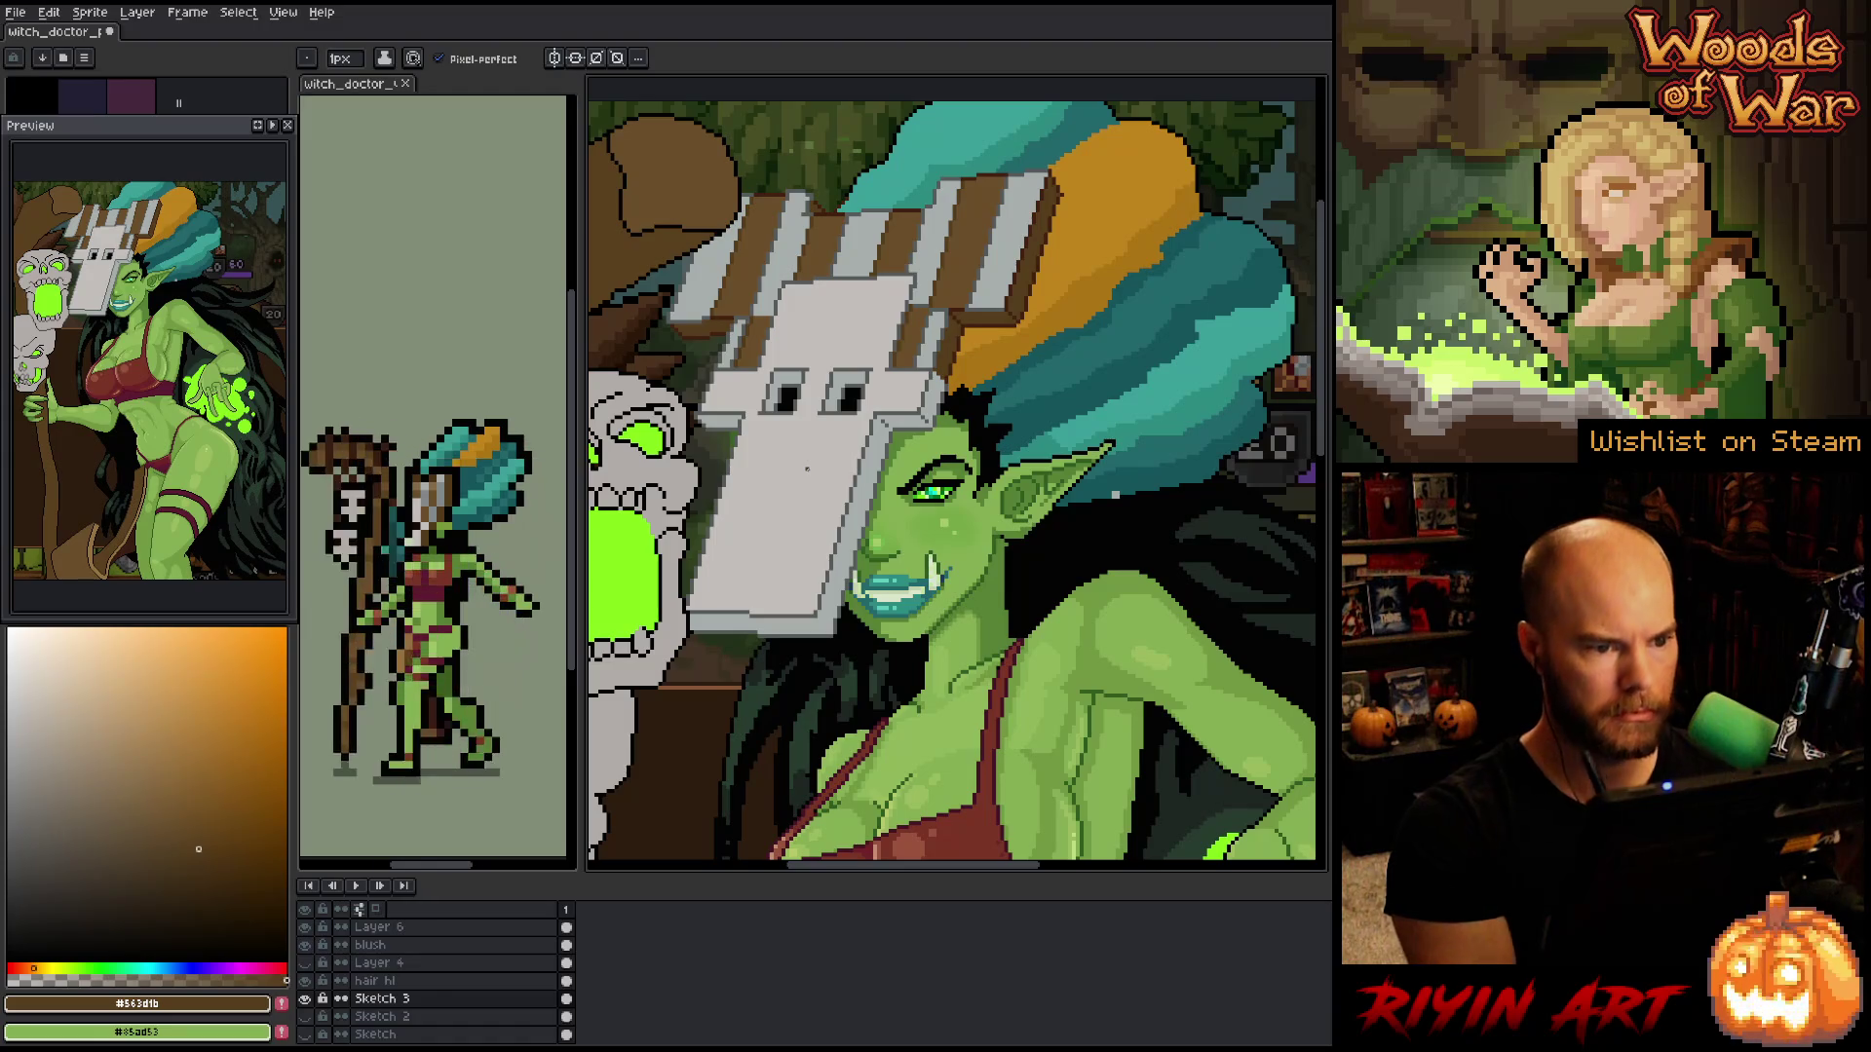
{"action": "left_click_drag", "start_coordinate": [925, 542], "coordinate": [1062, 631]}
{"action": "key", "text": "b"}
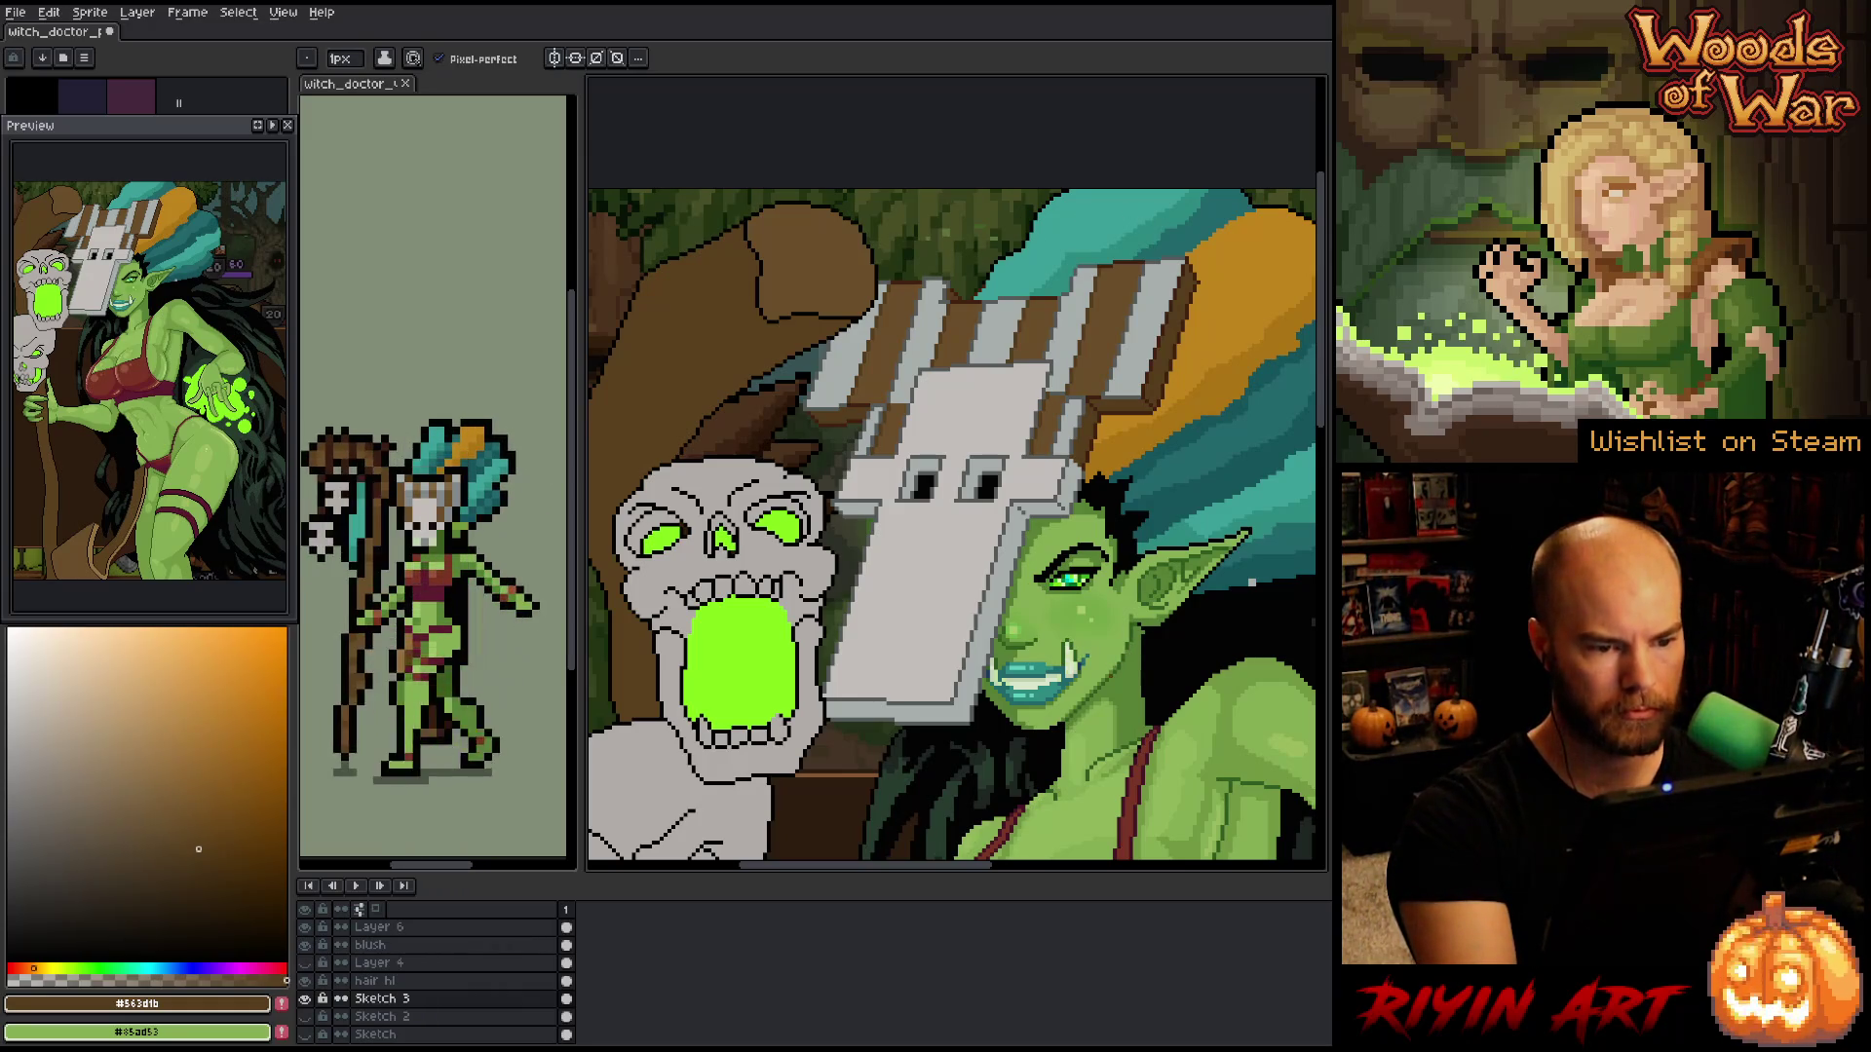
{"action": "key", "text": "v"}
{"action": "key", "text": "b"}
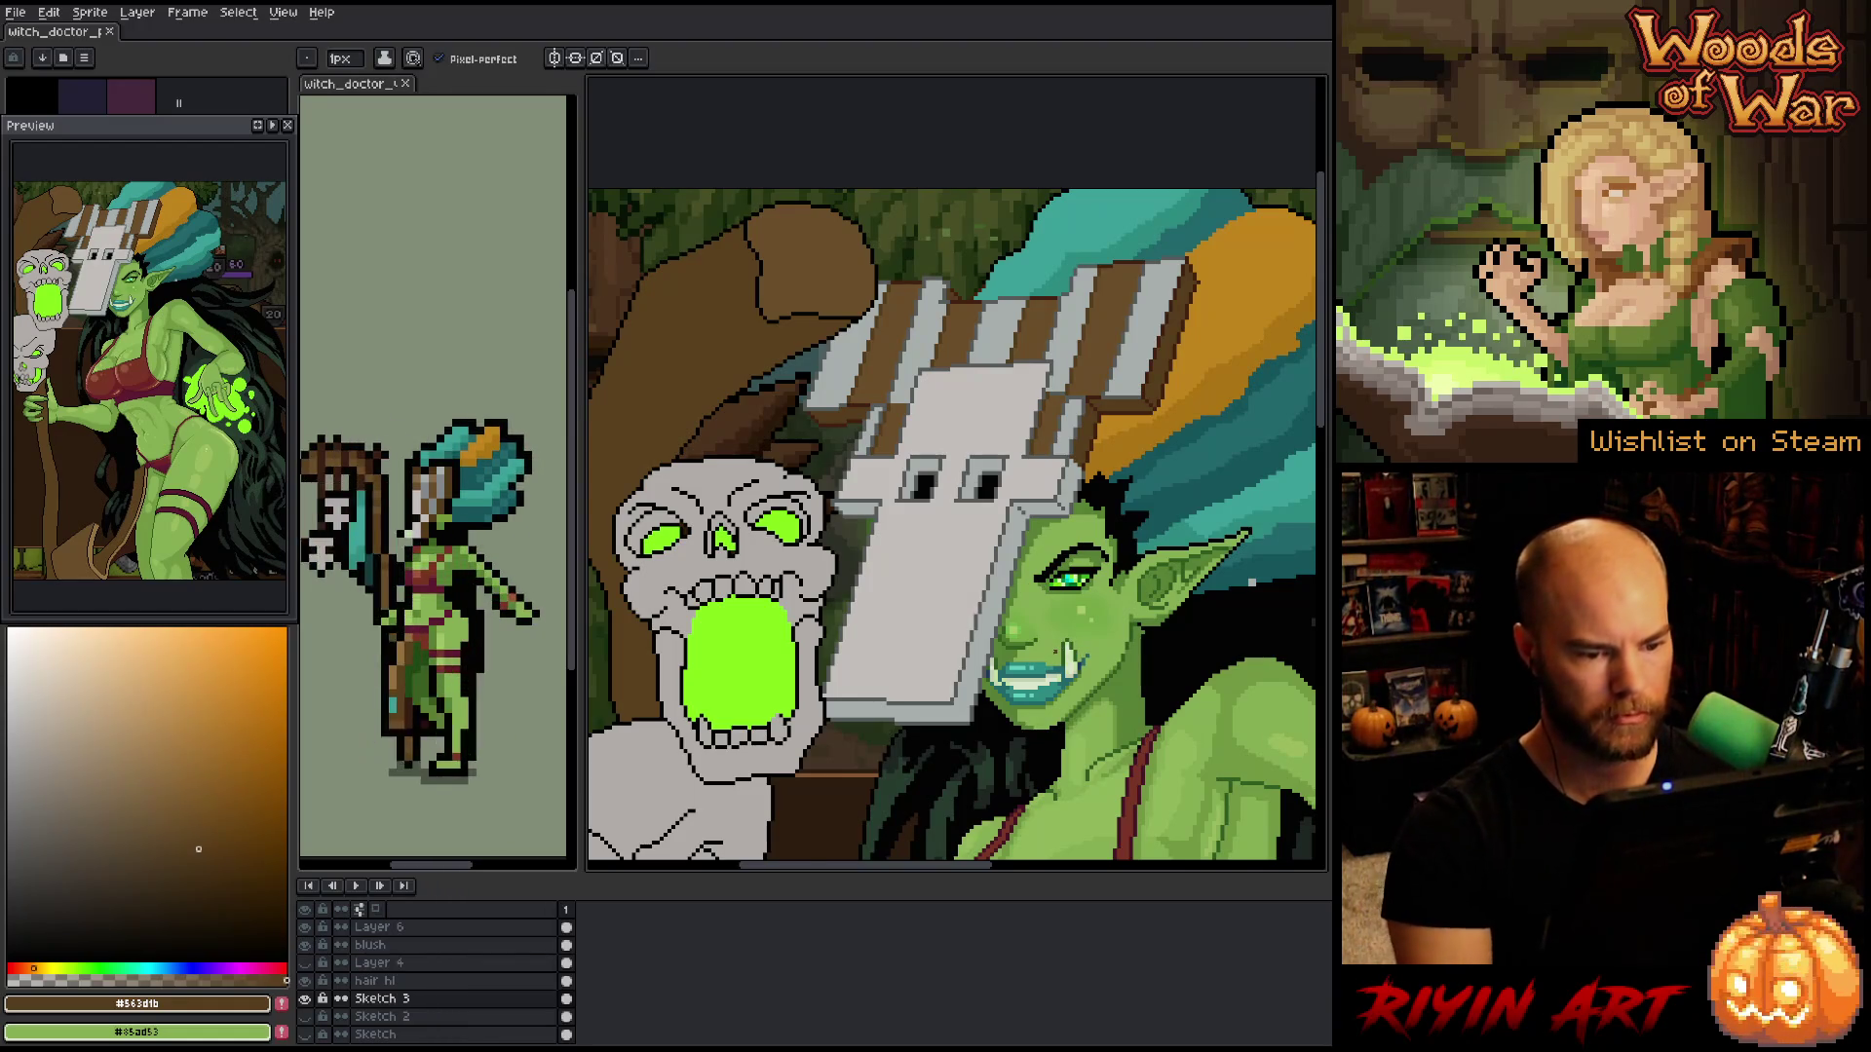
{"action": "scroll", "coordinate": [915, 532], "scroll_direction": "down", "scroll_amount": 3}
{"action": "left_click_drag", "start_coordinate": [915, 532], "coordinate": [927, 535]}
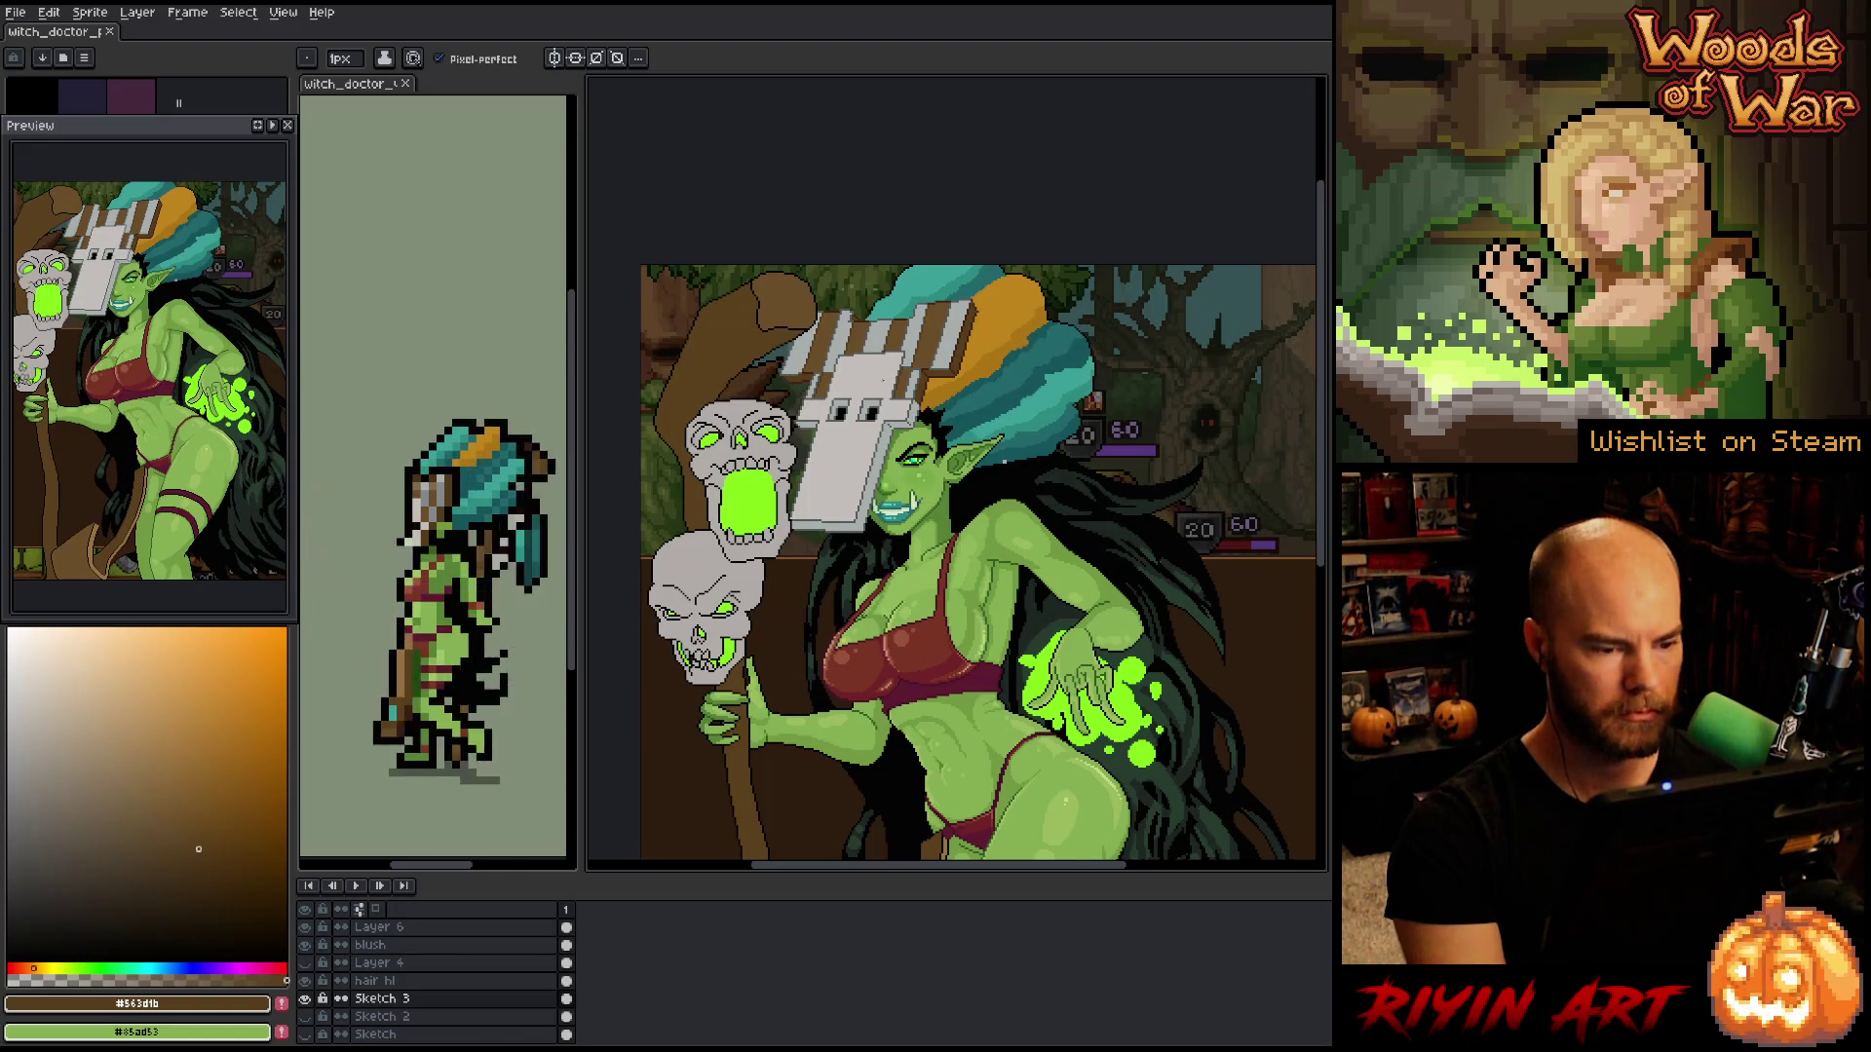
{"action": "scroll", "coordinate": [883, 385], "scroll_direction": "up", "scroll_amount": 5}
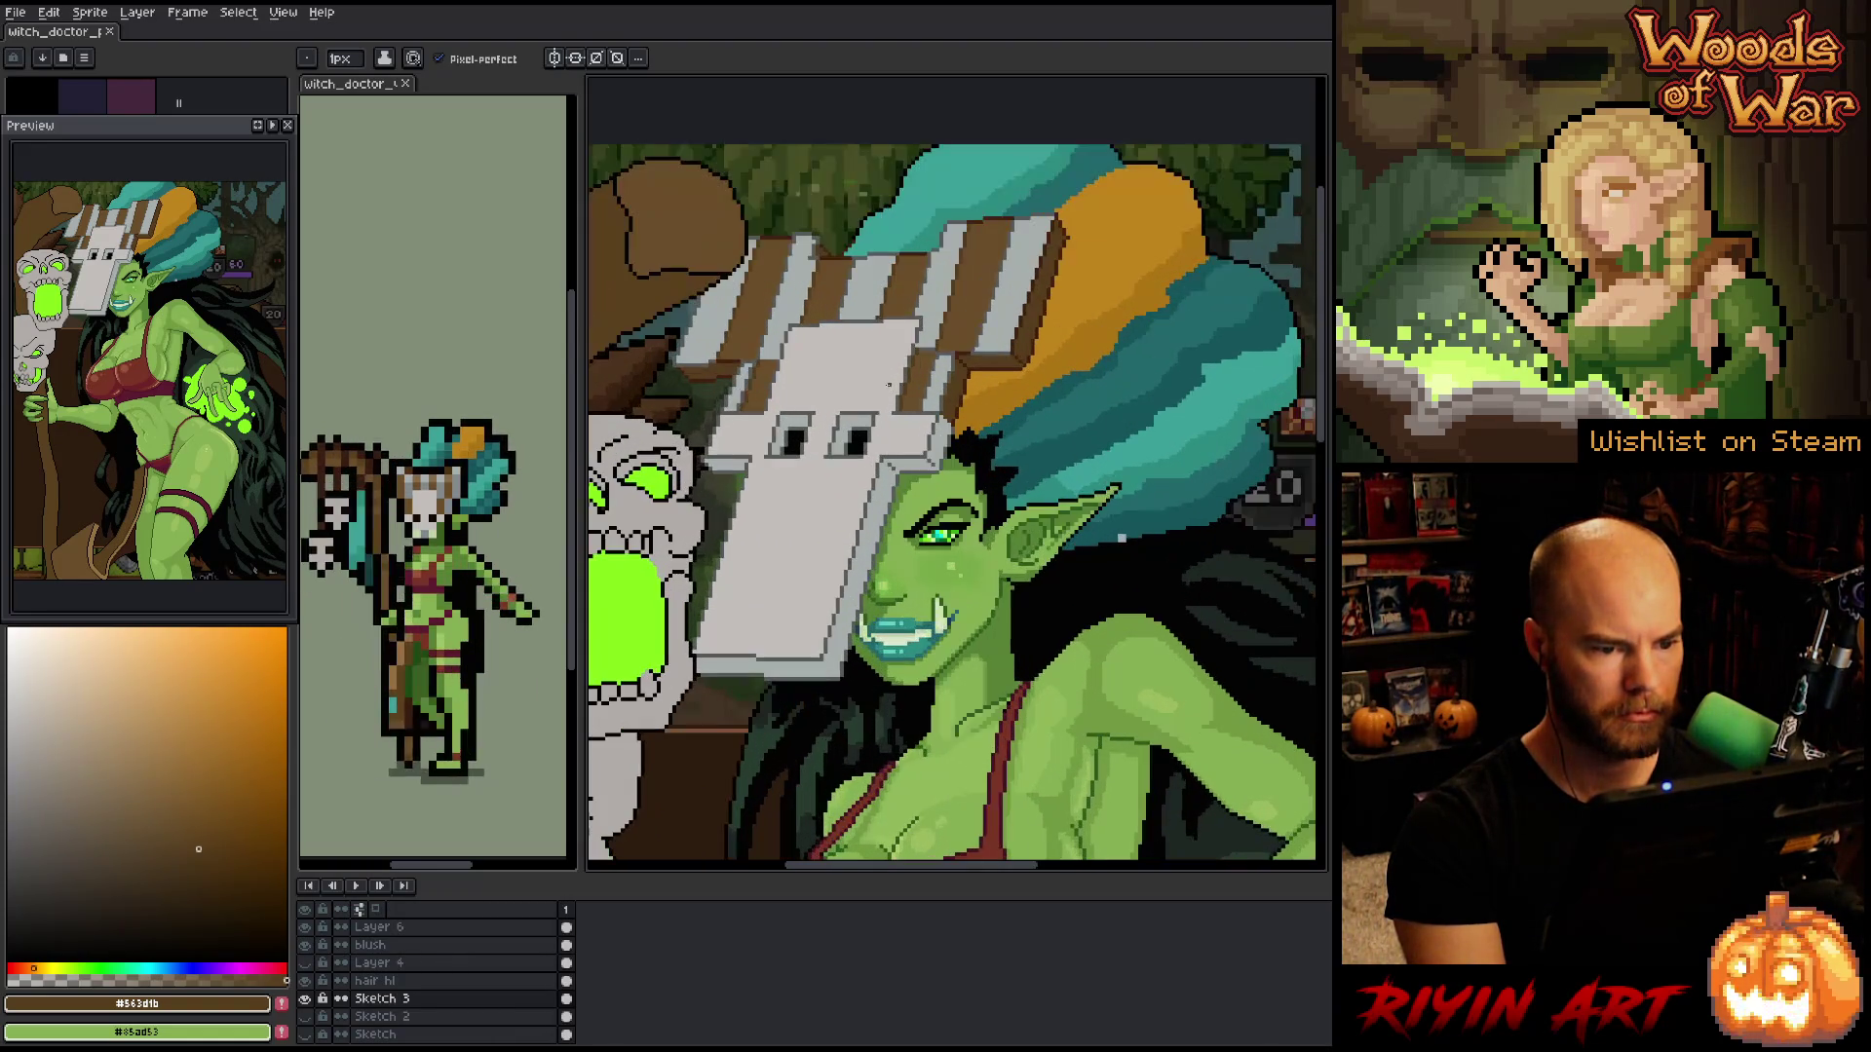
{"action": "scroll", "coordinate": [977, 363], "scroll_direction": "up", "scroll_amount": 3}
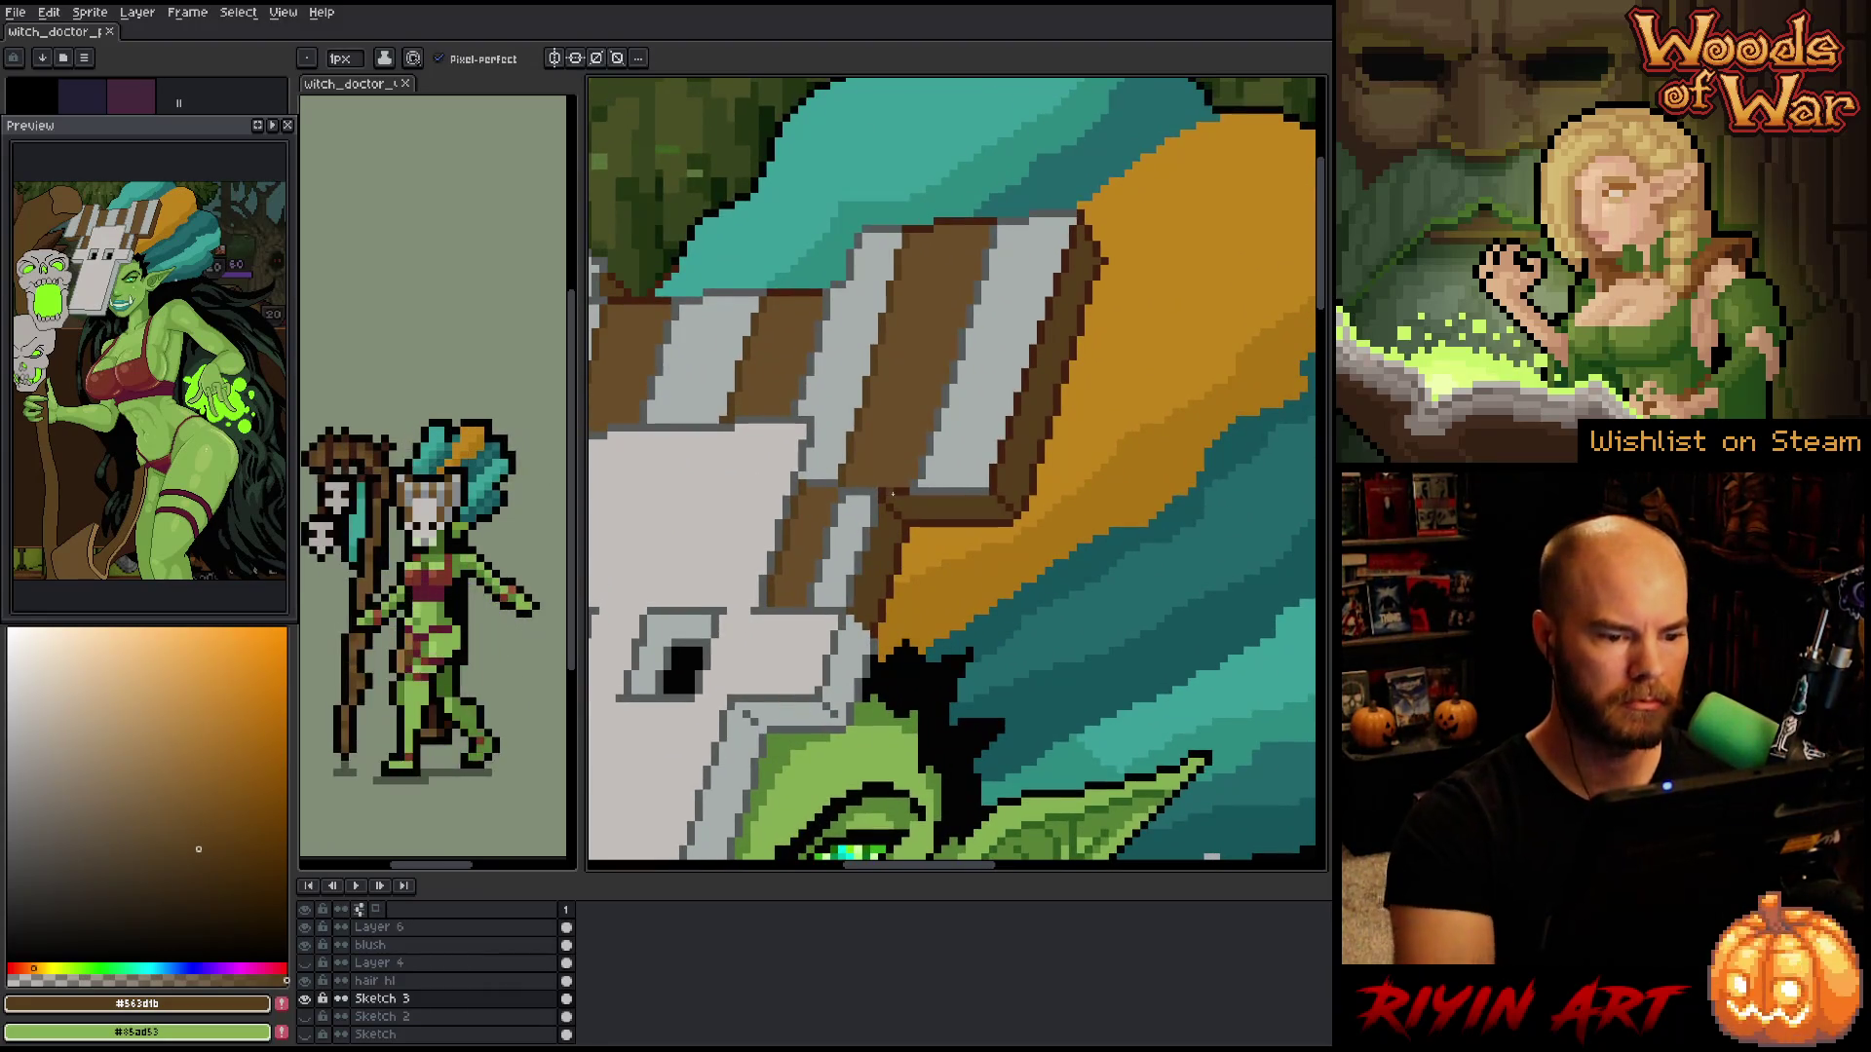
- Compare the mask's dark grey, dark brown outline and mid brown stripe colours
{"action": "key", "text": "i"}
{"action": "left_click", "coordinate": [914, 484], "text": "alt"}
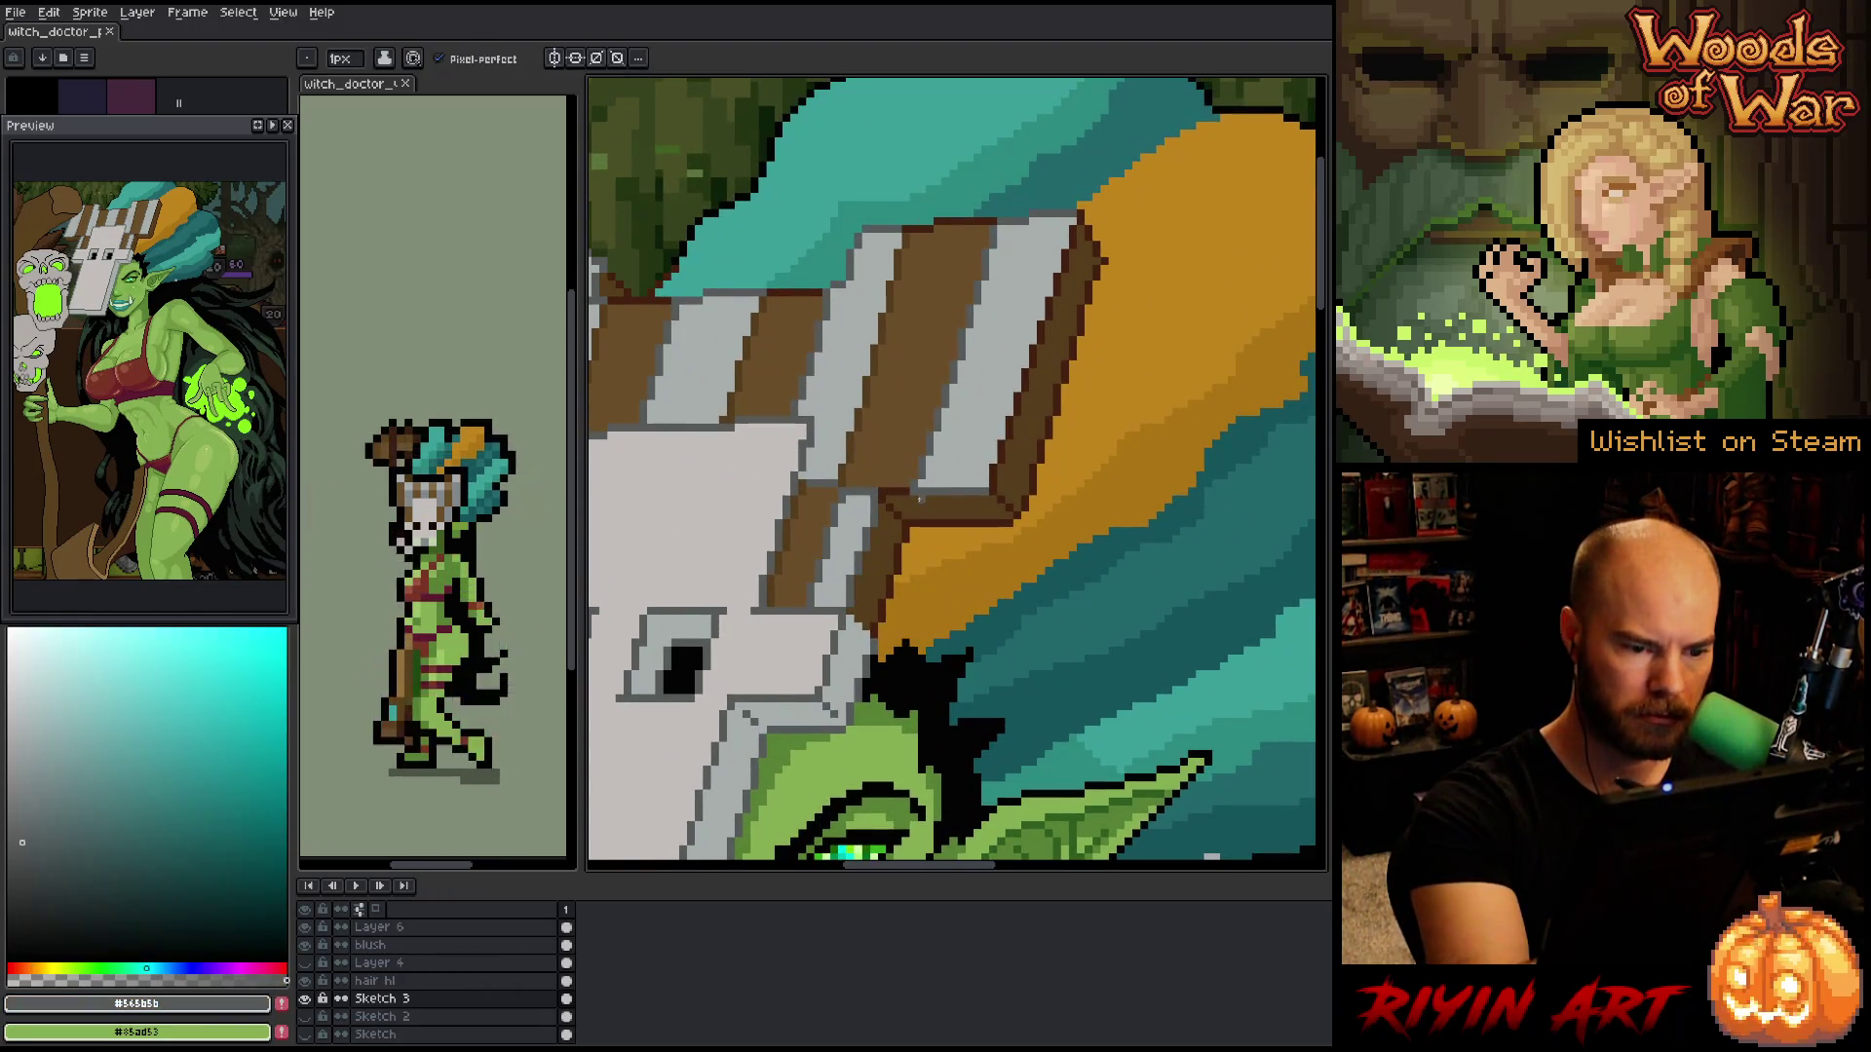
{"action": "left_click", "coordinate": [916, 499], "text": "alt"}
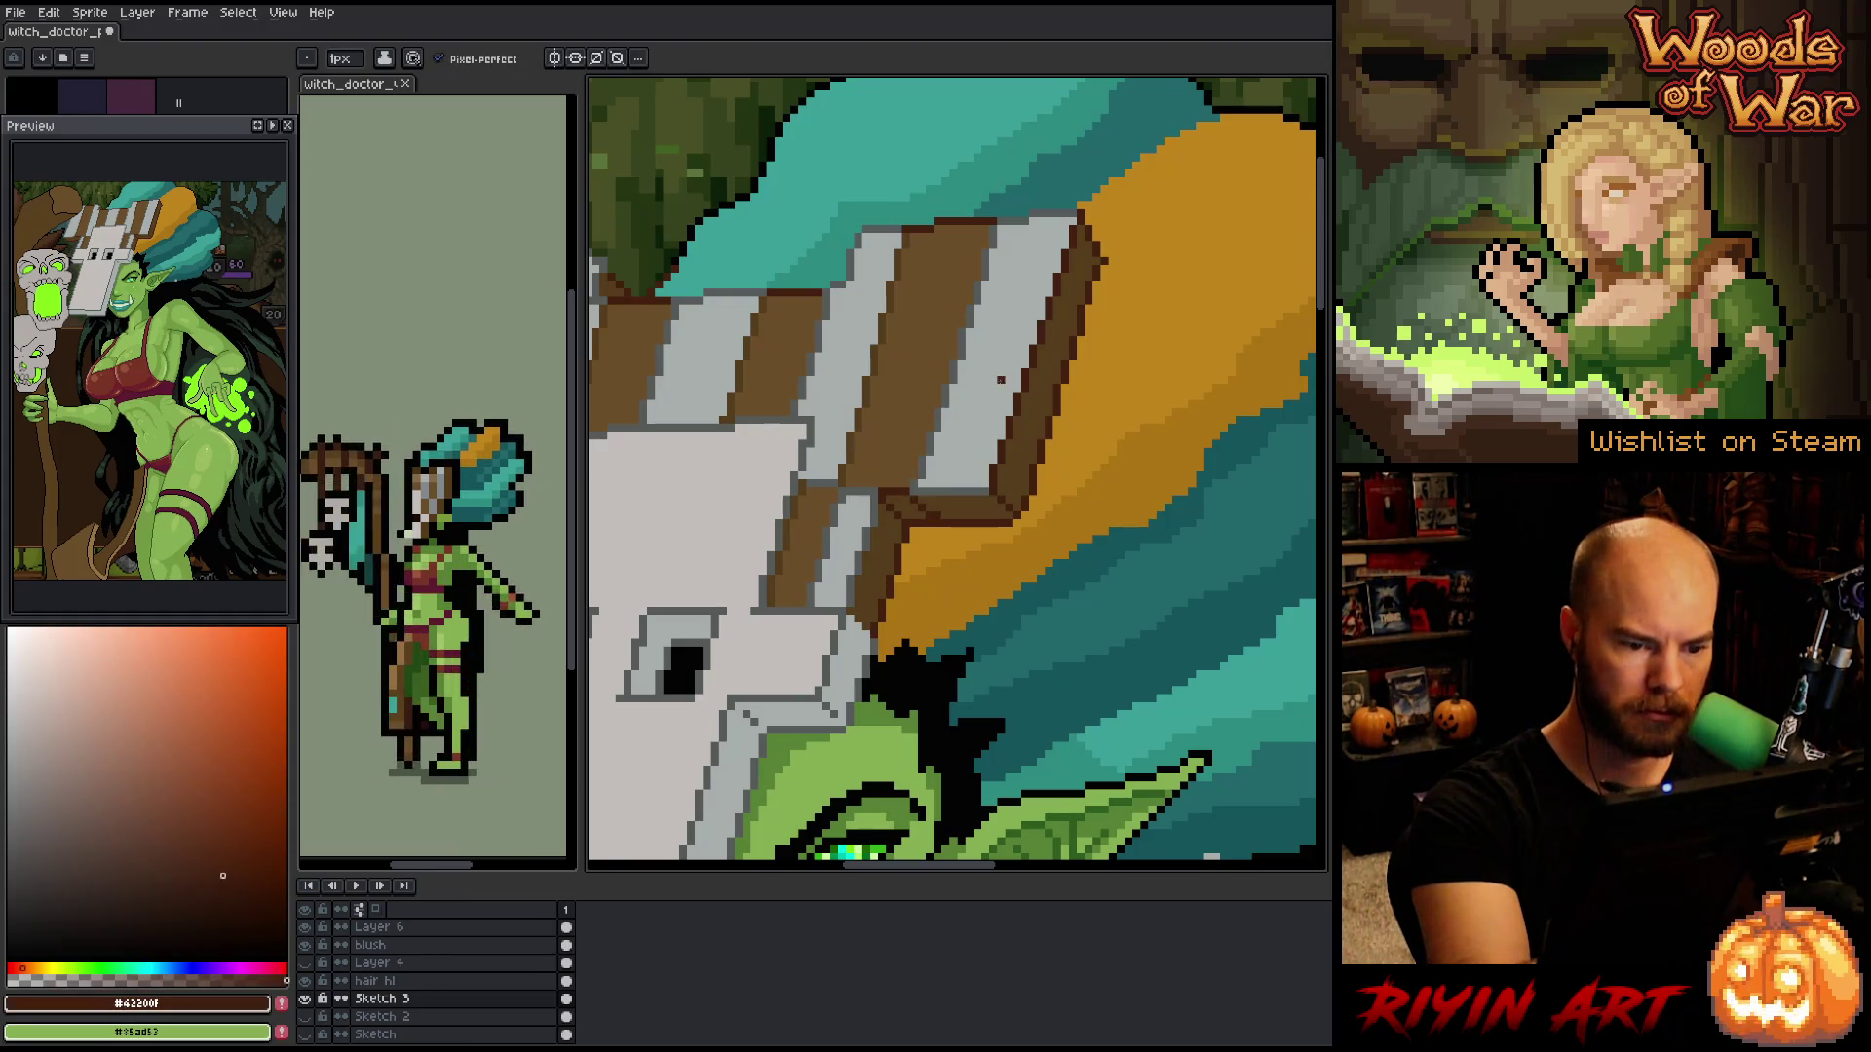
{"action": "left_click", "coordinate": [1016, 348], "text": "alt"}
{"action": "mouse_move", "coordinate": [1008, 378]}
{"action": "left_mouse_down"}
{"action": "mouse_move", "coordinate": [1072, 390]}
{"action": "mouse_move", "coordinate": [1028, 467]}
{"action": "left_mouse_up"}
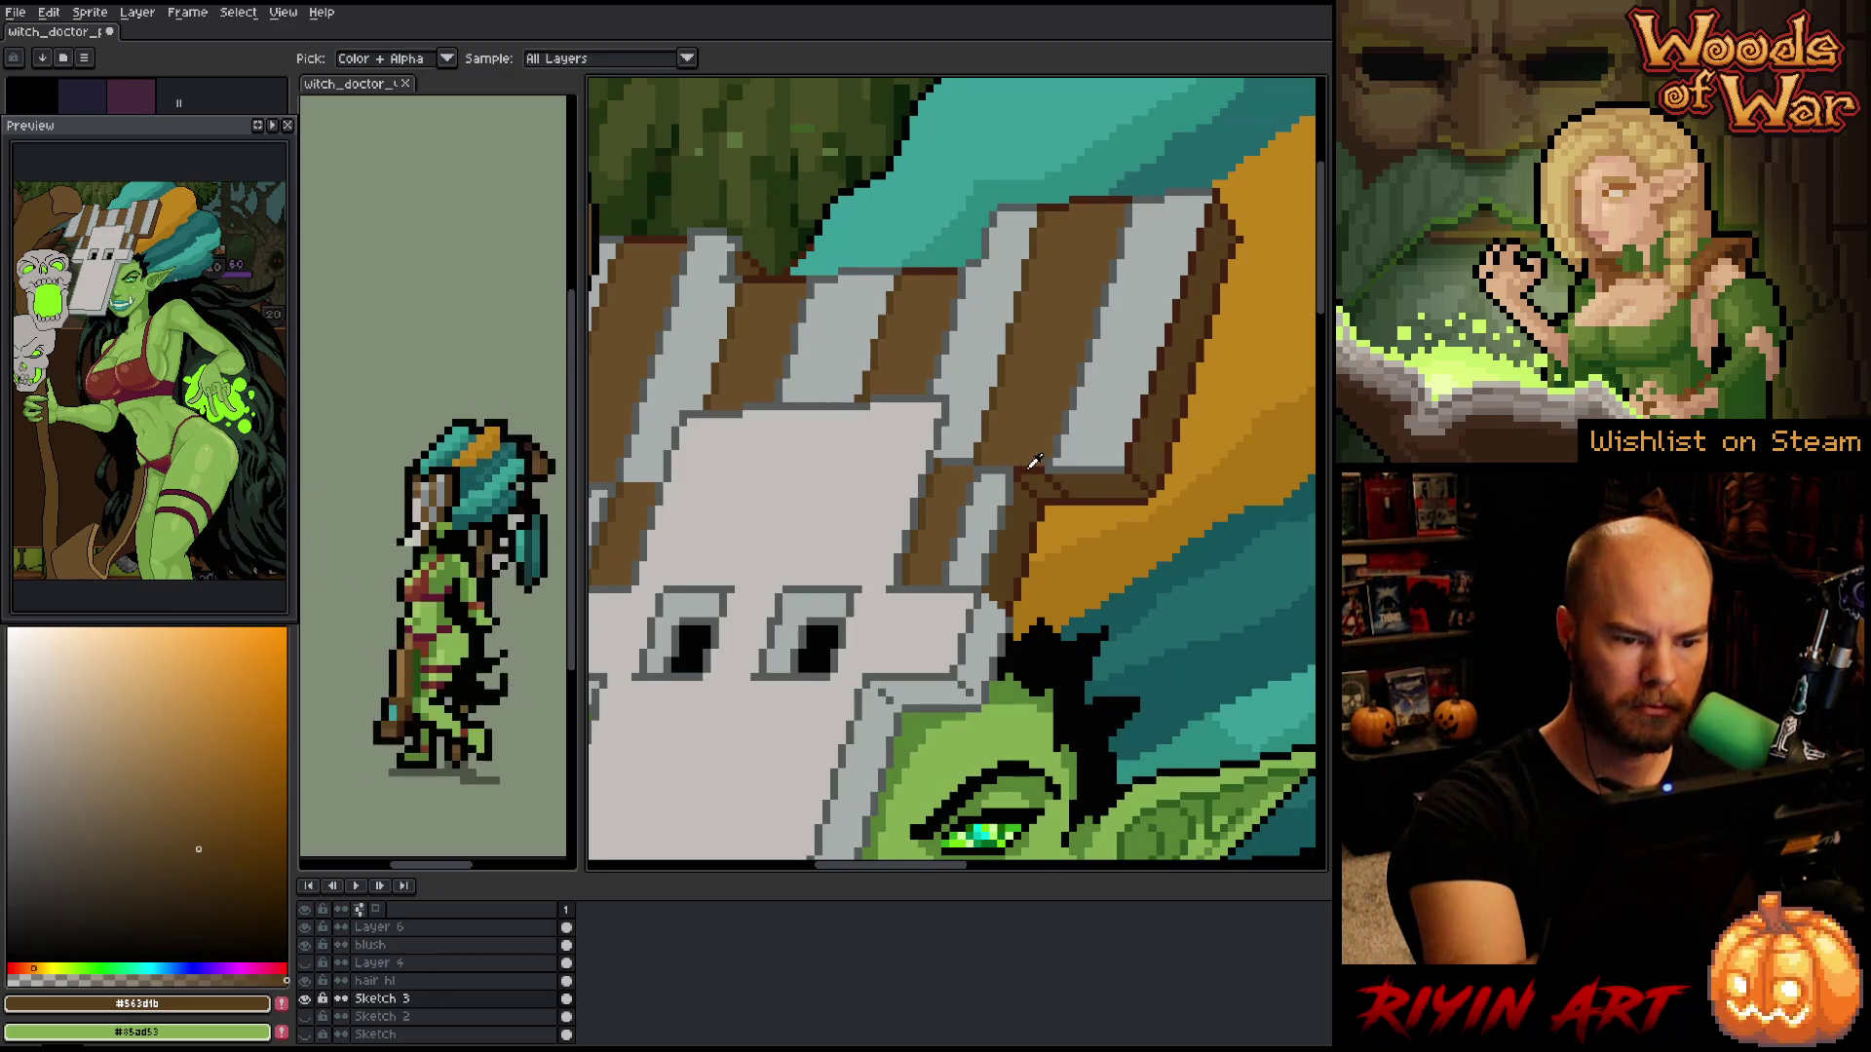
{"action": "left_click", "coordinate": [1025, 463], "text": "alt"}
{"action": "left_click_drag", "start_coordinate": [1034, 608], "coordinate": [1191, 632]}
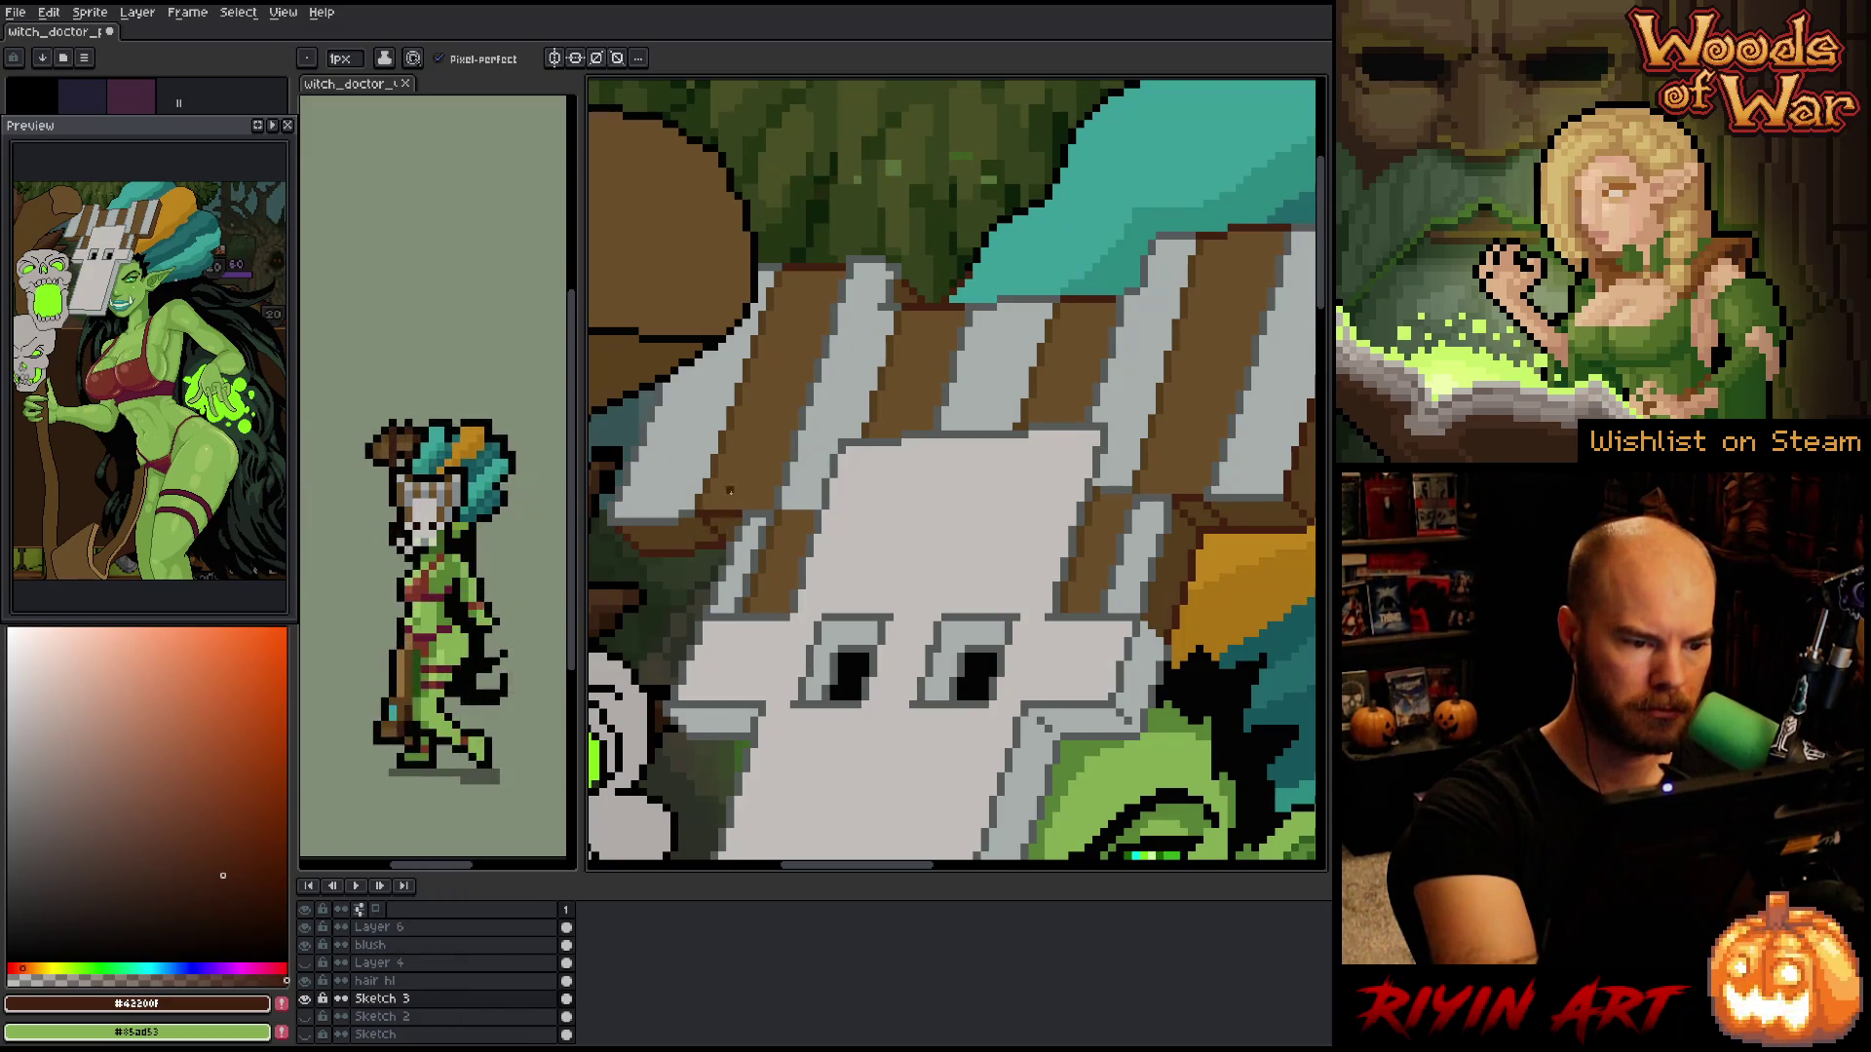
{"action": "mouse_move", "coordinate": [1120, 848]}
{"action": "left_mouse_down"}
{"action": "mouse_move", "coordinate": [1090, 731]}
{"action": "mouse_move", "coordinate": [1082, 799]}
{"action": "left_mouse_up"}
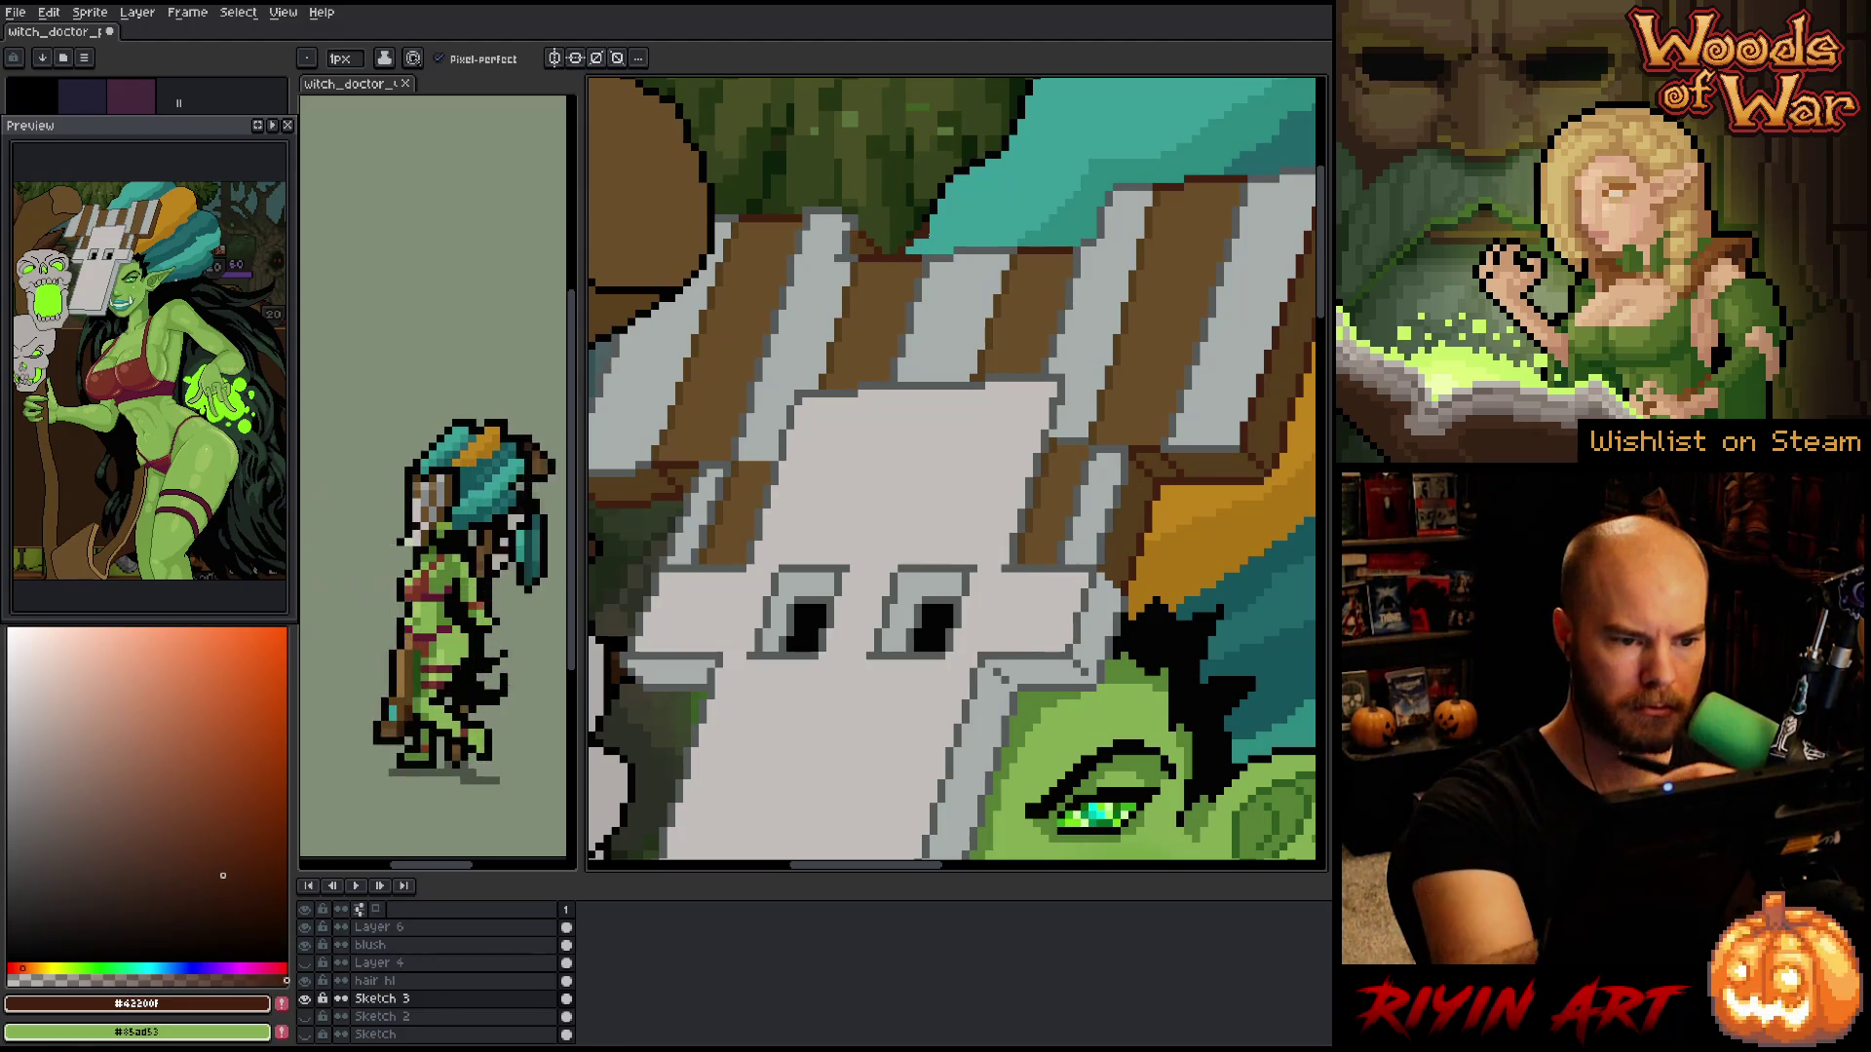
- Sample the headdress teal shades, near-black outline, mask dark grey and headdress orange
{"action": "left_click", "coordinate": [936, 207], "text": "alt"}
{"action": "left_click", "coordinate": [924, 224], "text": "alt"}
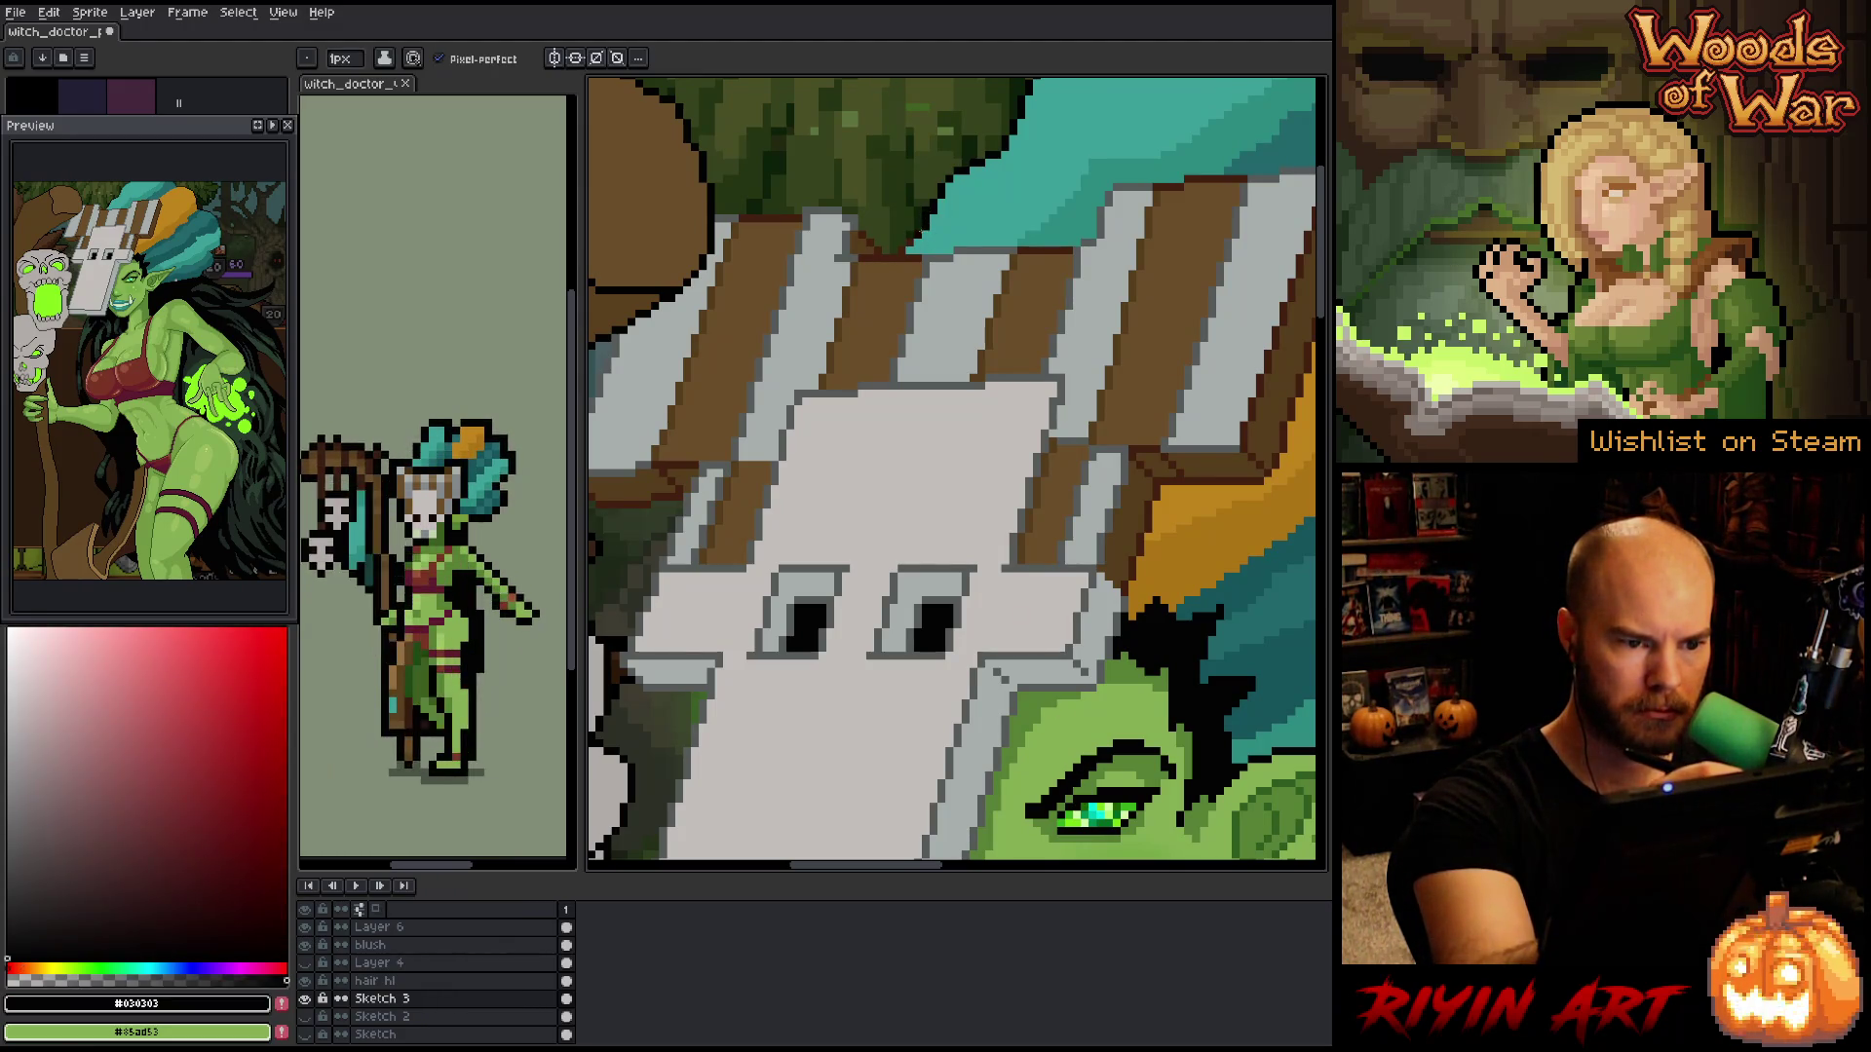
{"action": "left_click", "coordinate": [911, 242], "text": "alt"}
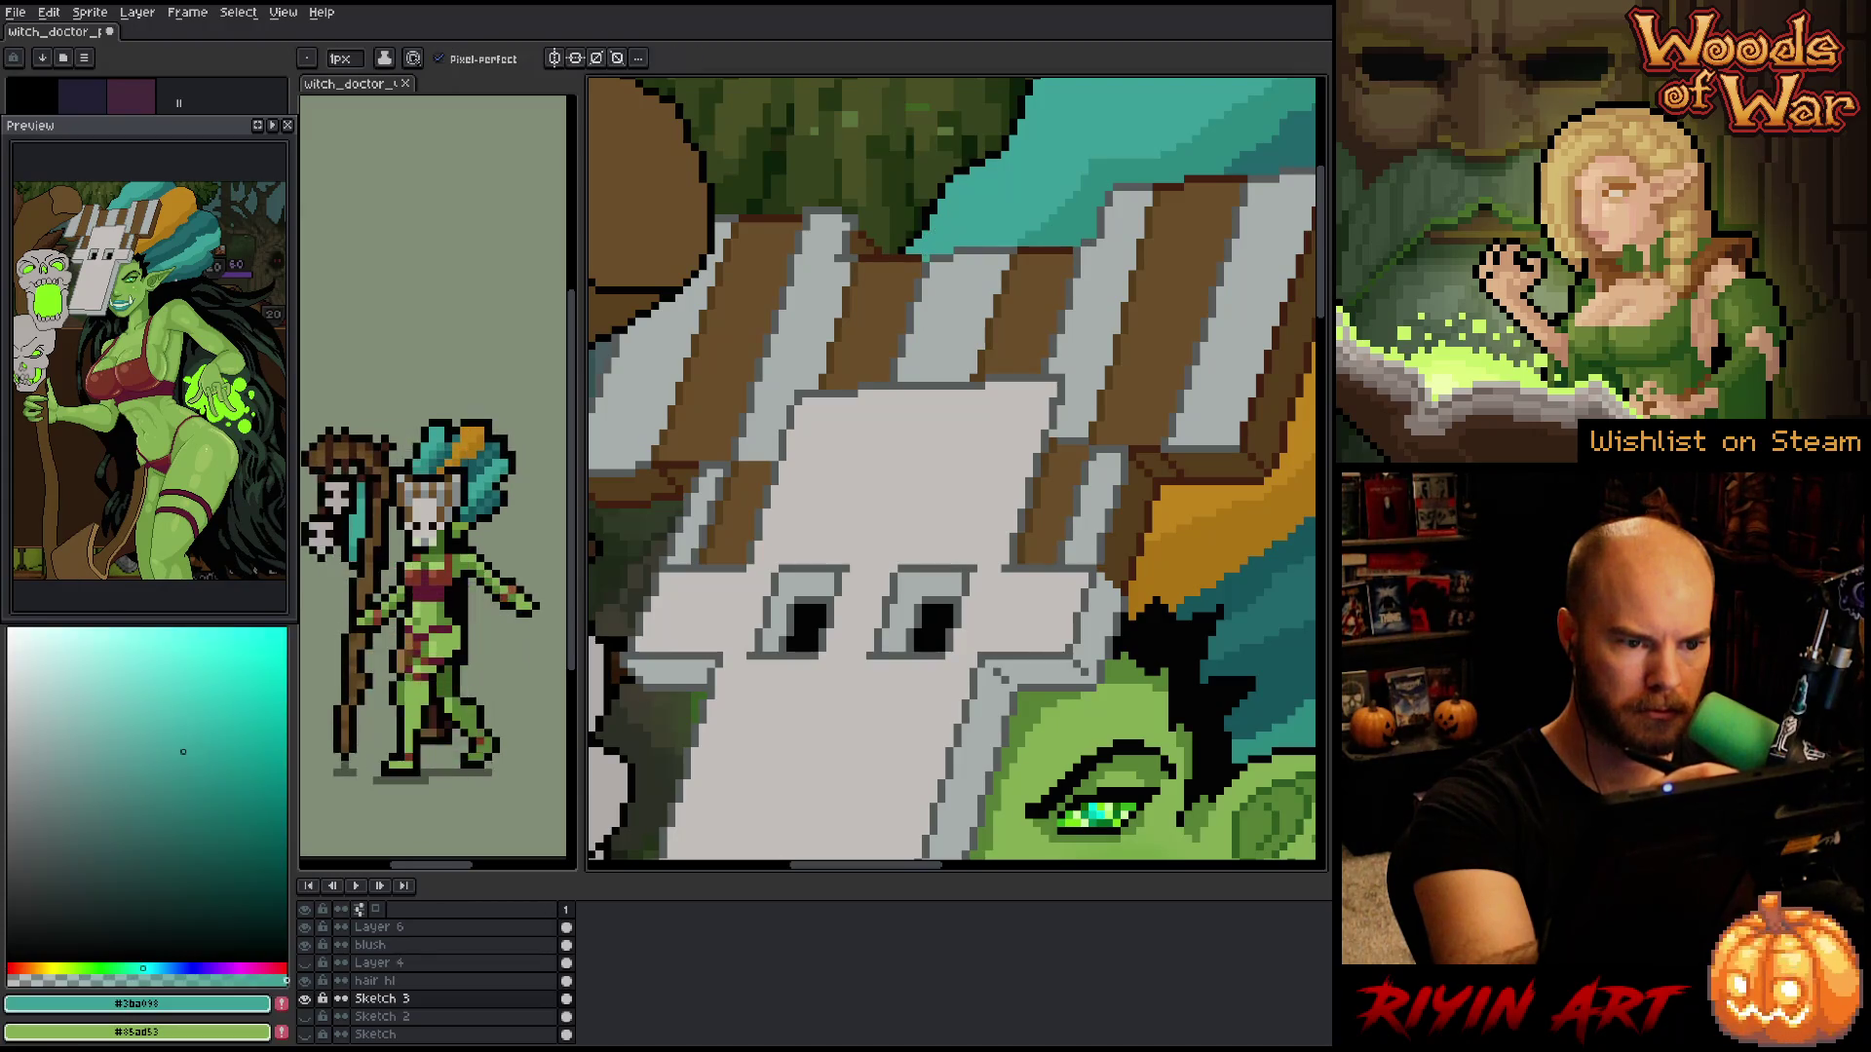
{"action": "left_click", "coordinate": [1020, 227], "text": "alt"}
{"action": "left_click", "coordinate": [1023, 228], "text": "alt"}
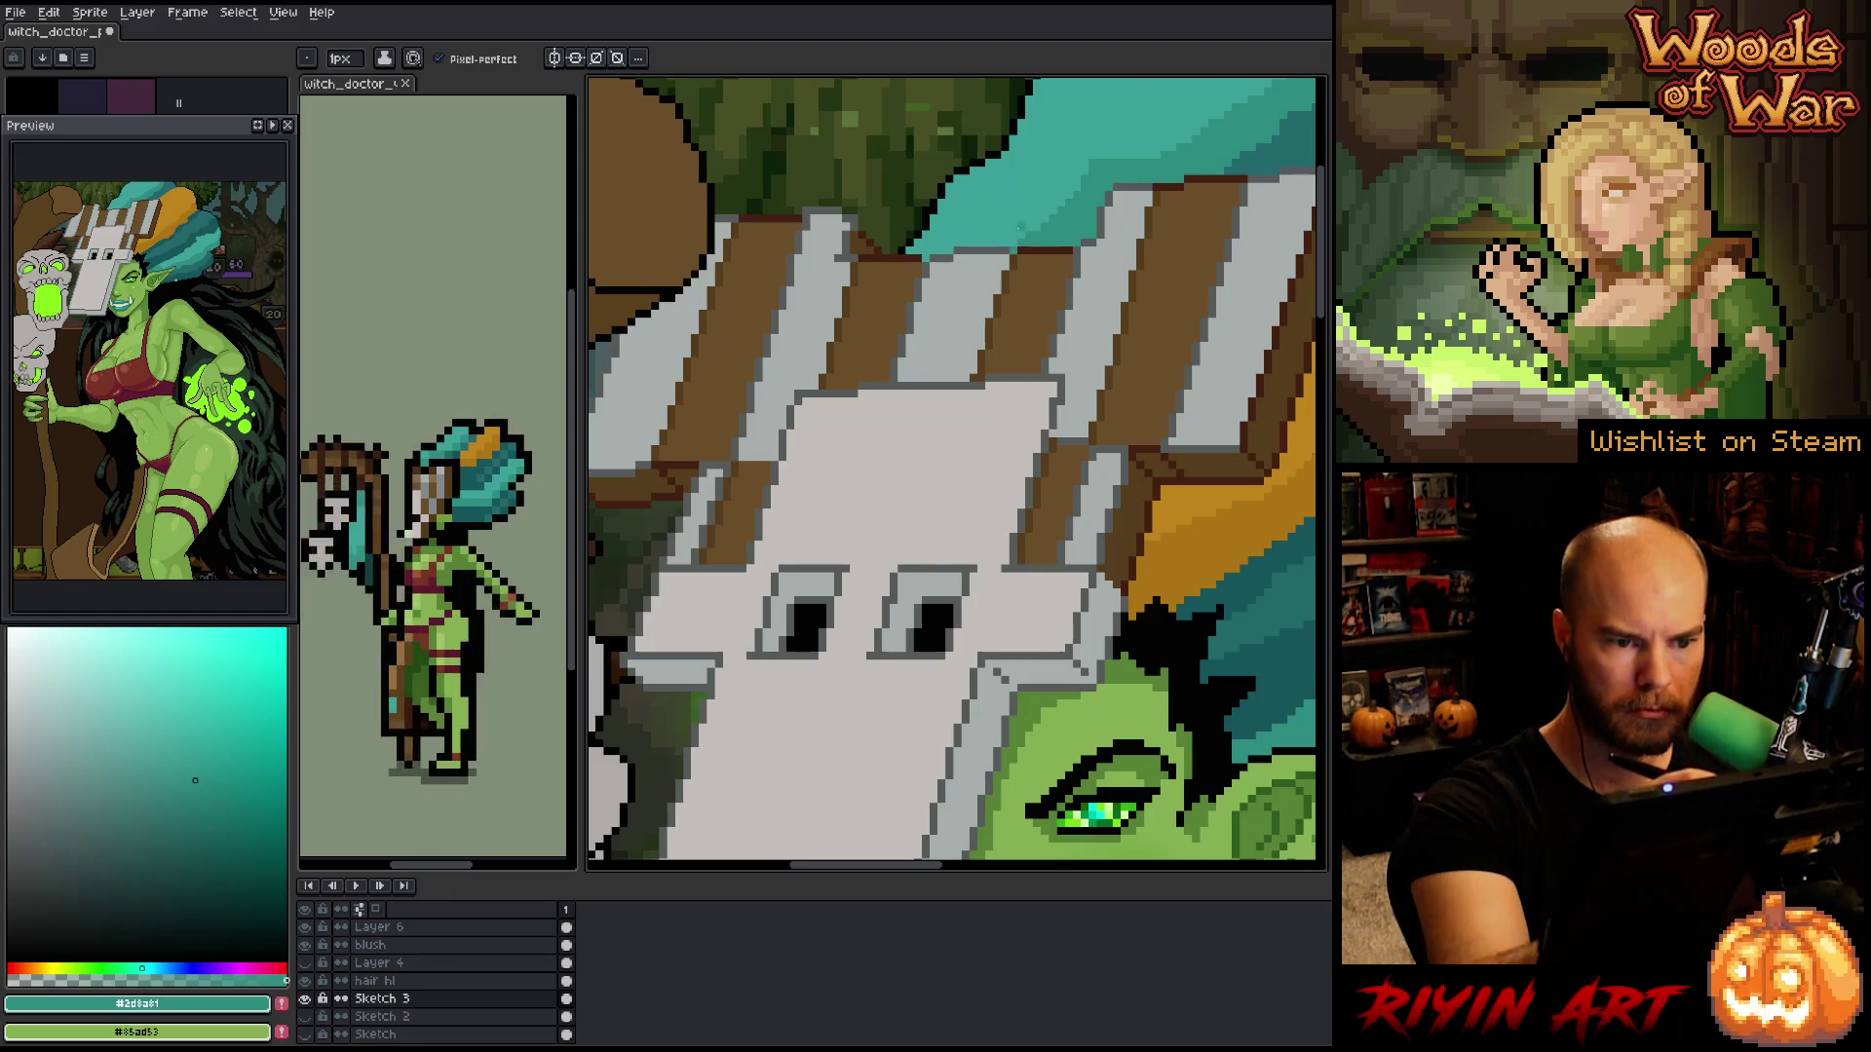
{"action": "key", "text": "alt"}
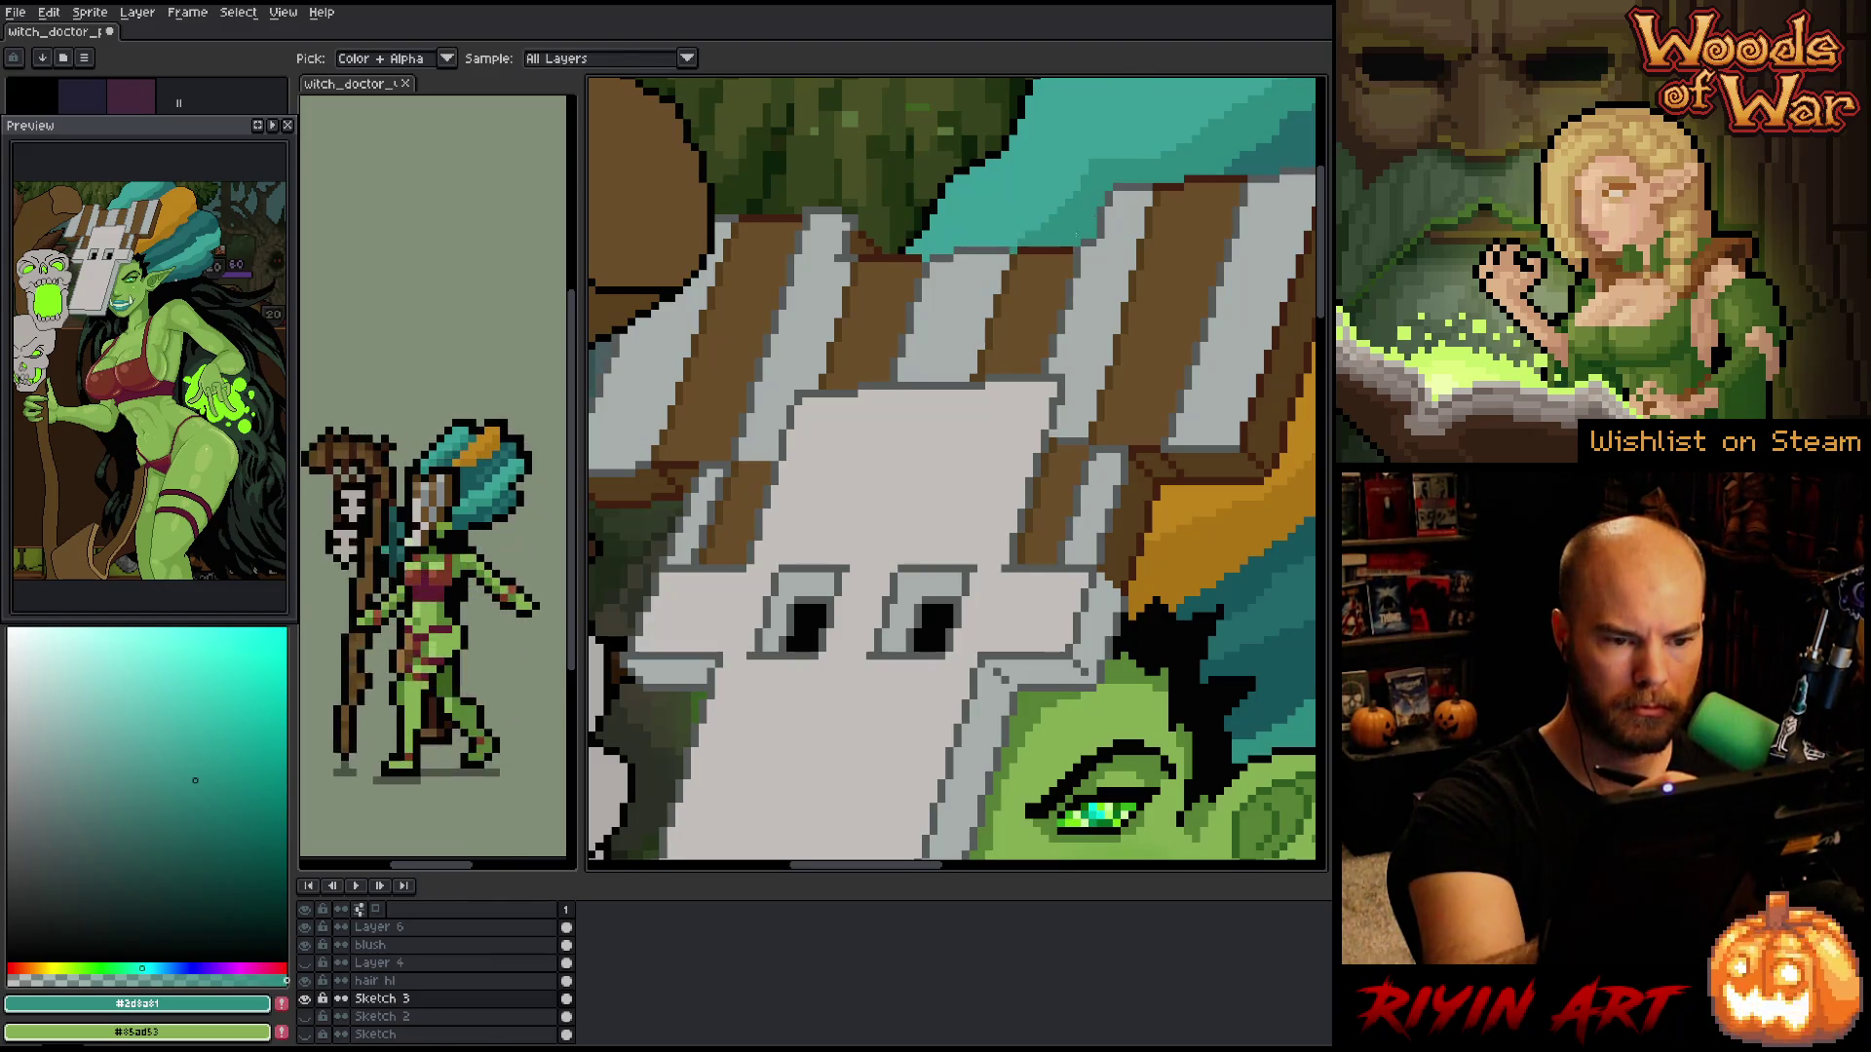
{"action": "left_click", "coordinate": [1116, 456], "text": "alt"}
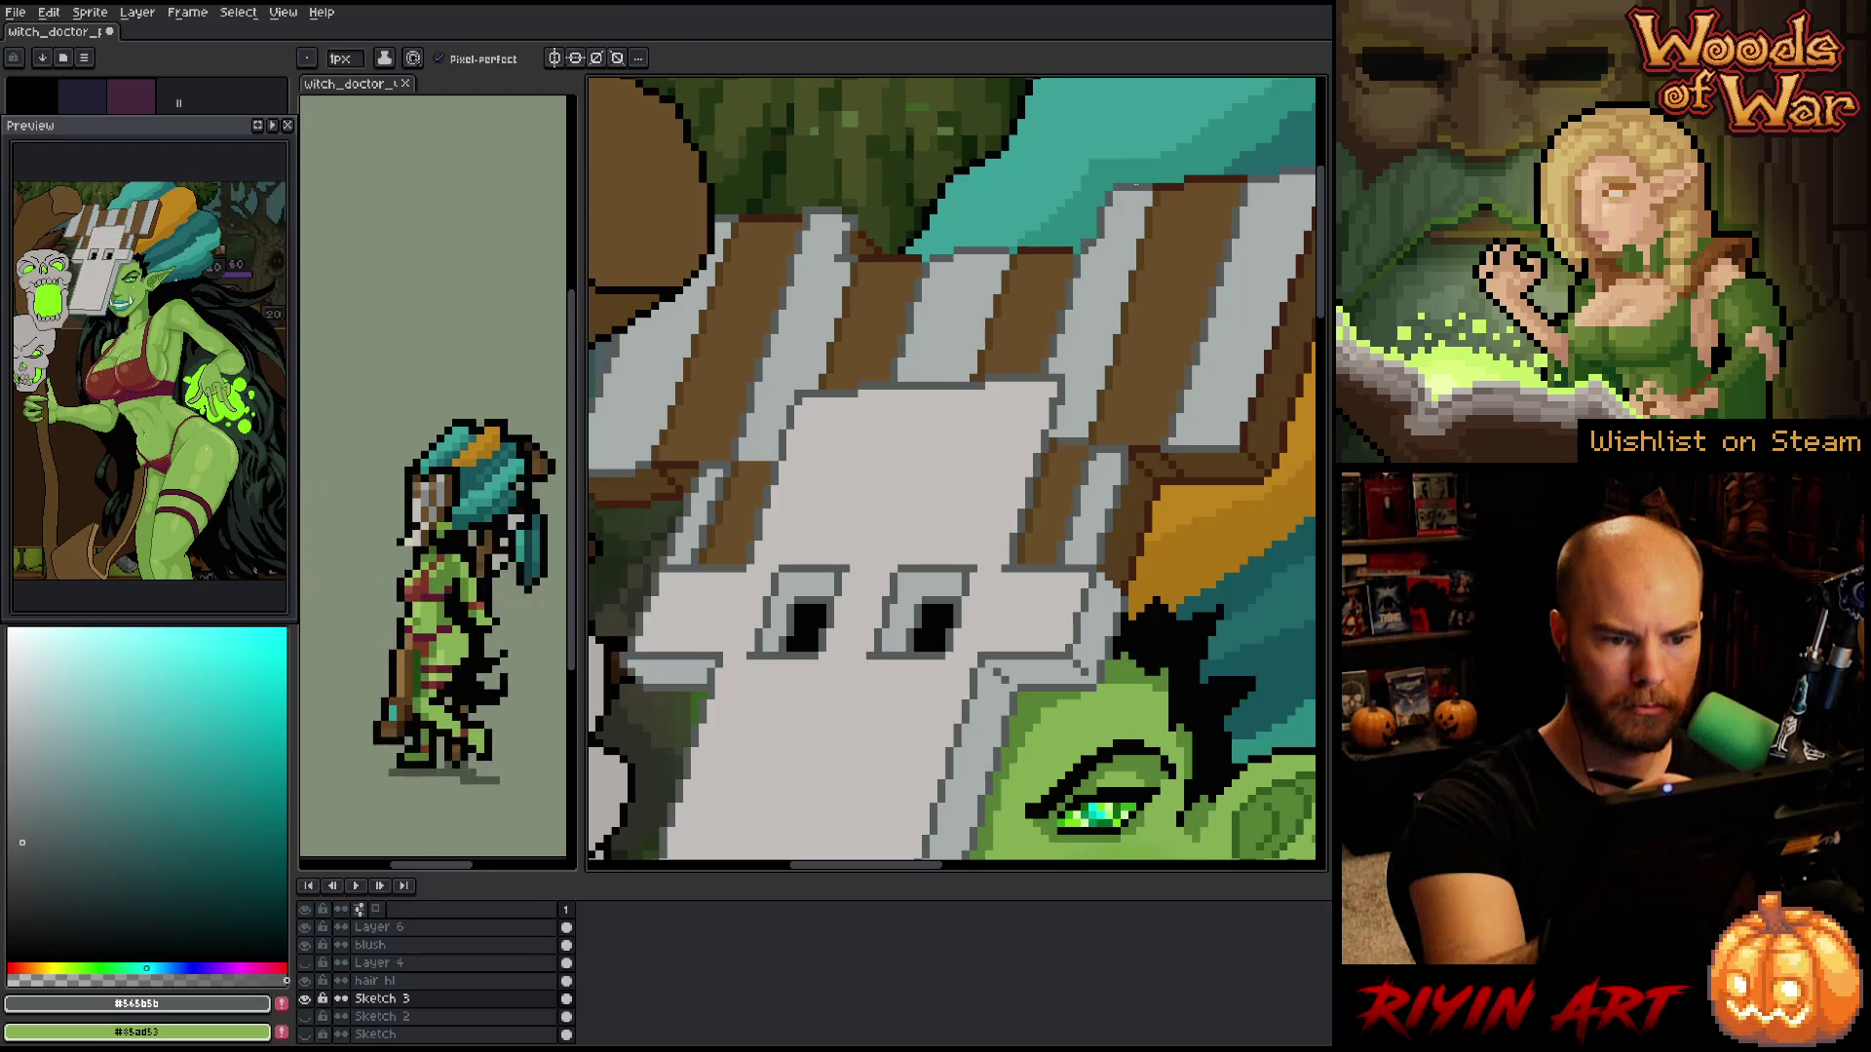
{"action": "left_click", "coordinate": [1228, 604], "text": "alt"}
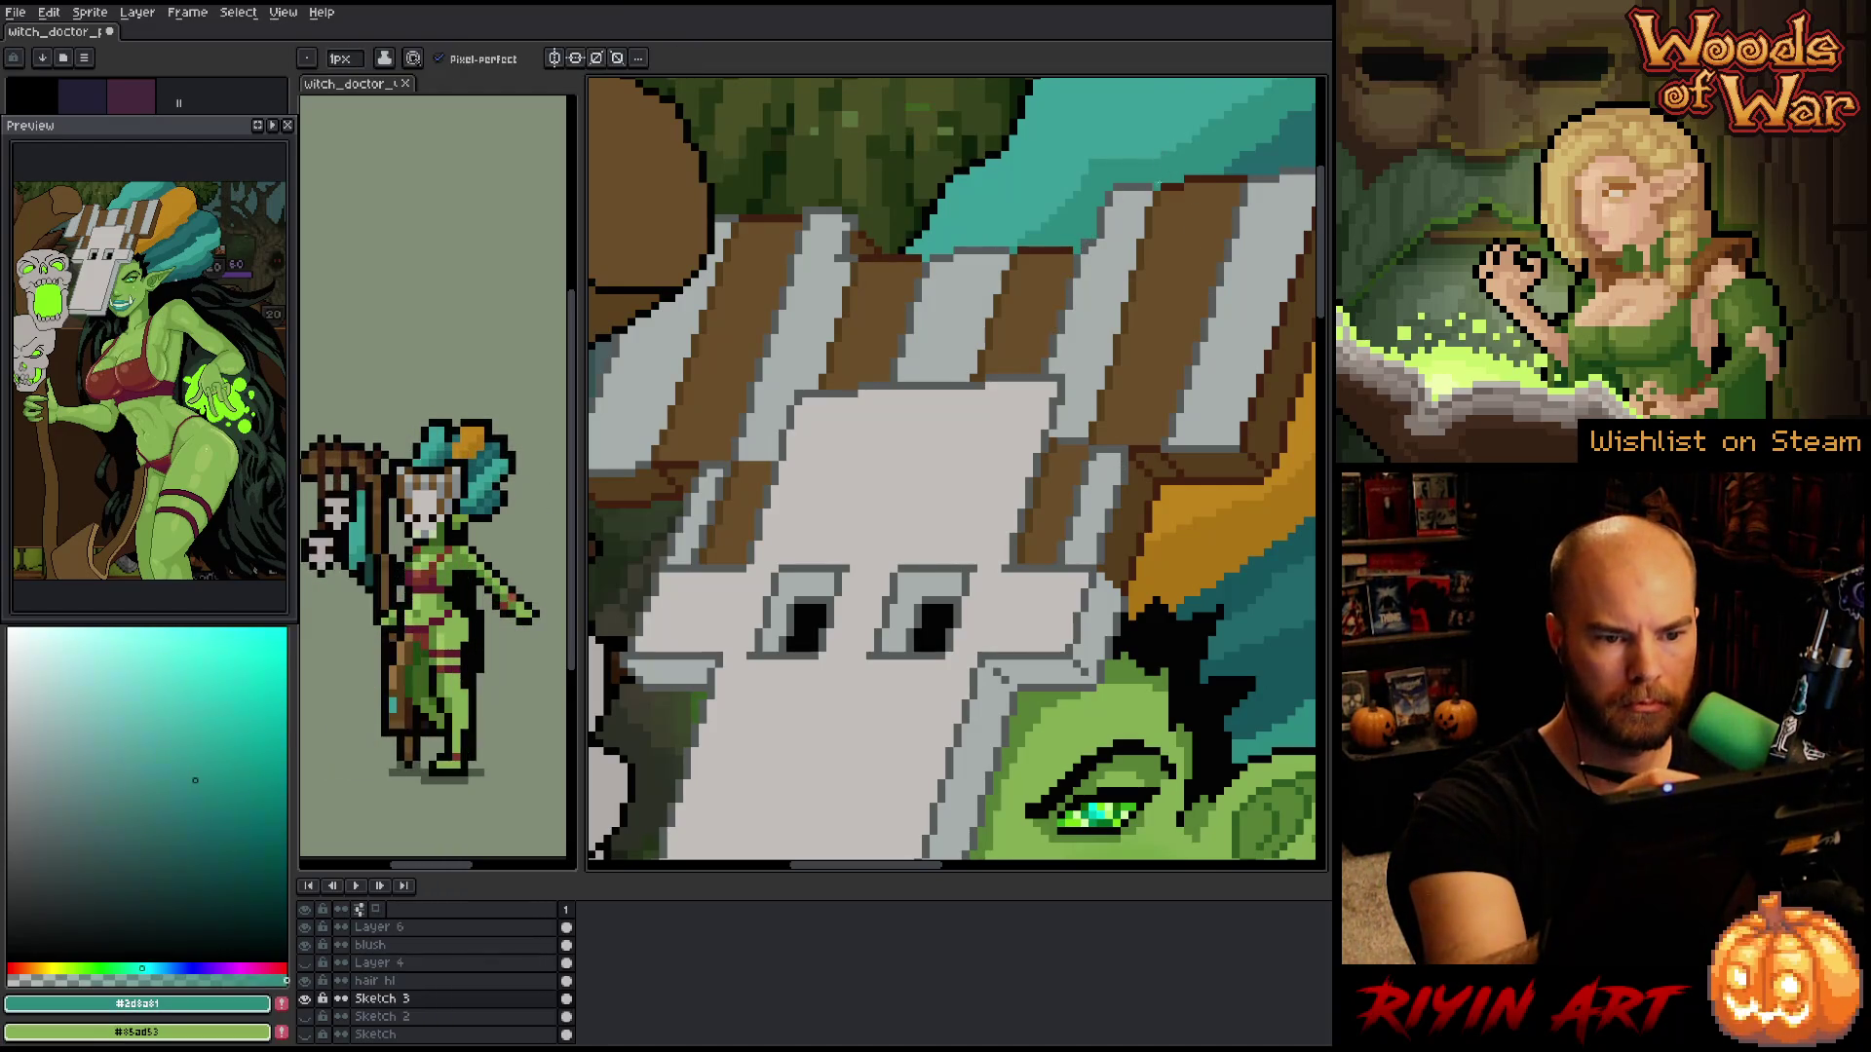
{"action": "left_click_drag", "start_coordinate": [1228, 604], "coordinate": [1023, 701]}
{"action": "left_click", "coordinate": [1036, 261], "text": "alt"}
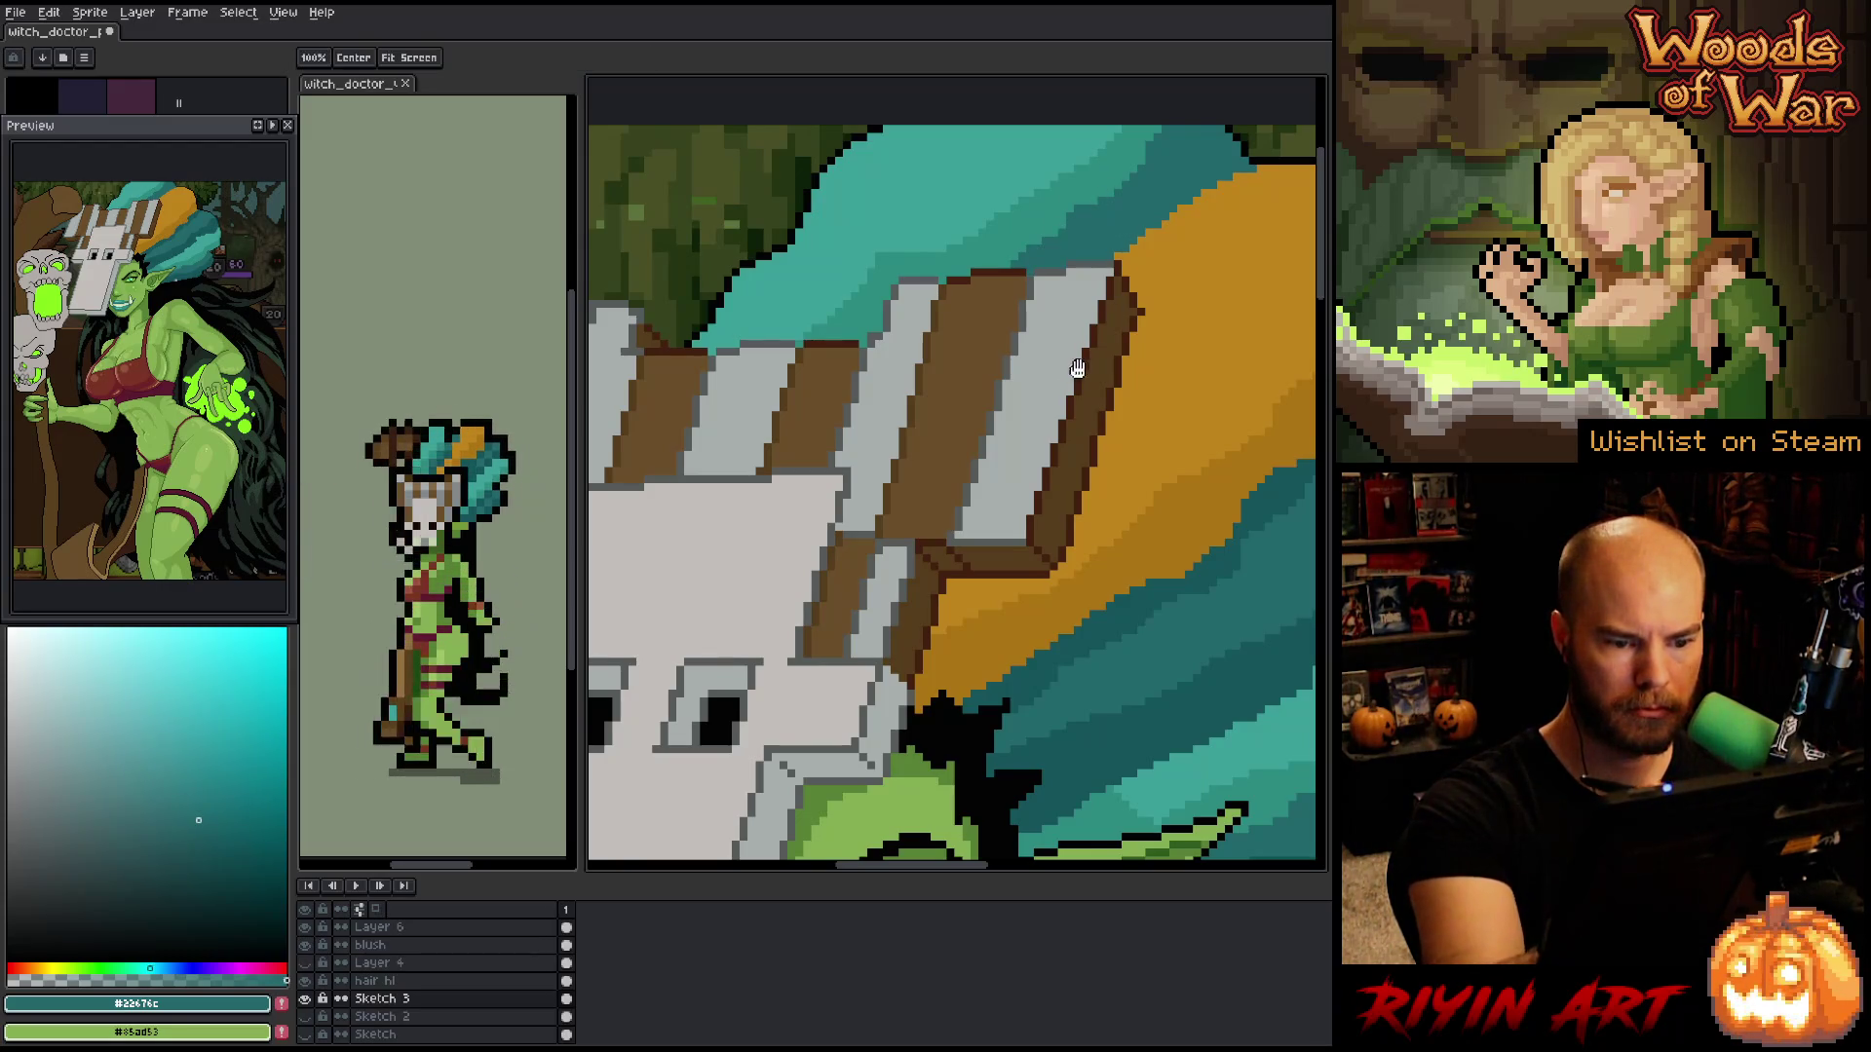
{"action": "left_click", "coordinate": [1009, 622], "text": "alt"}
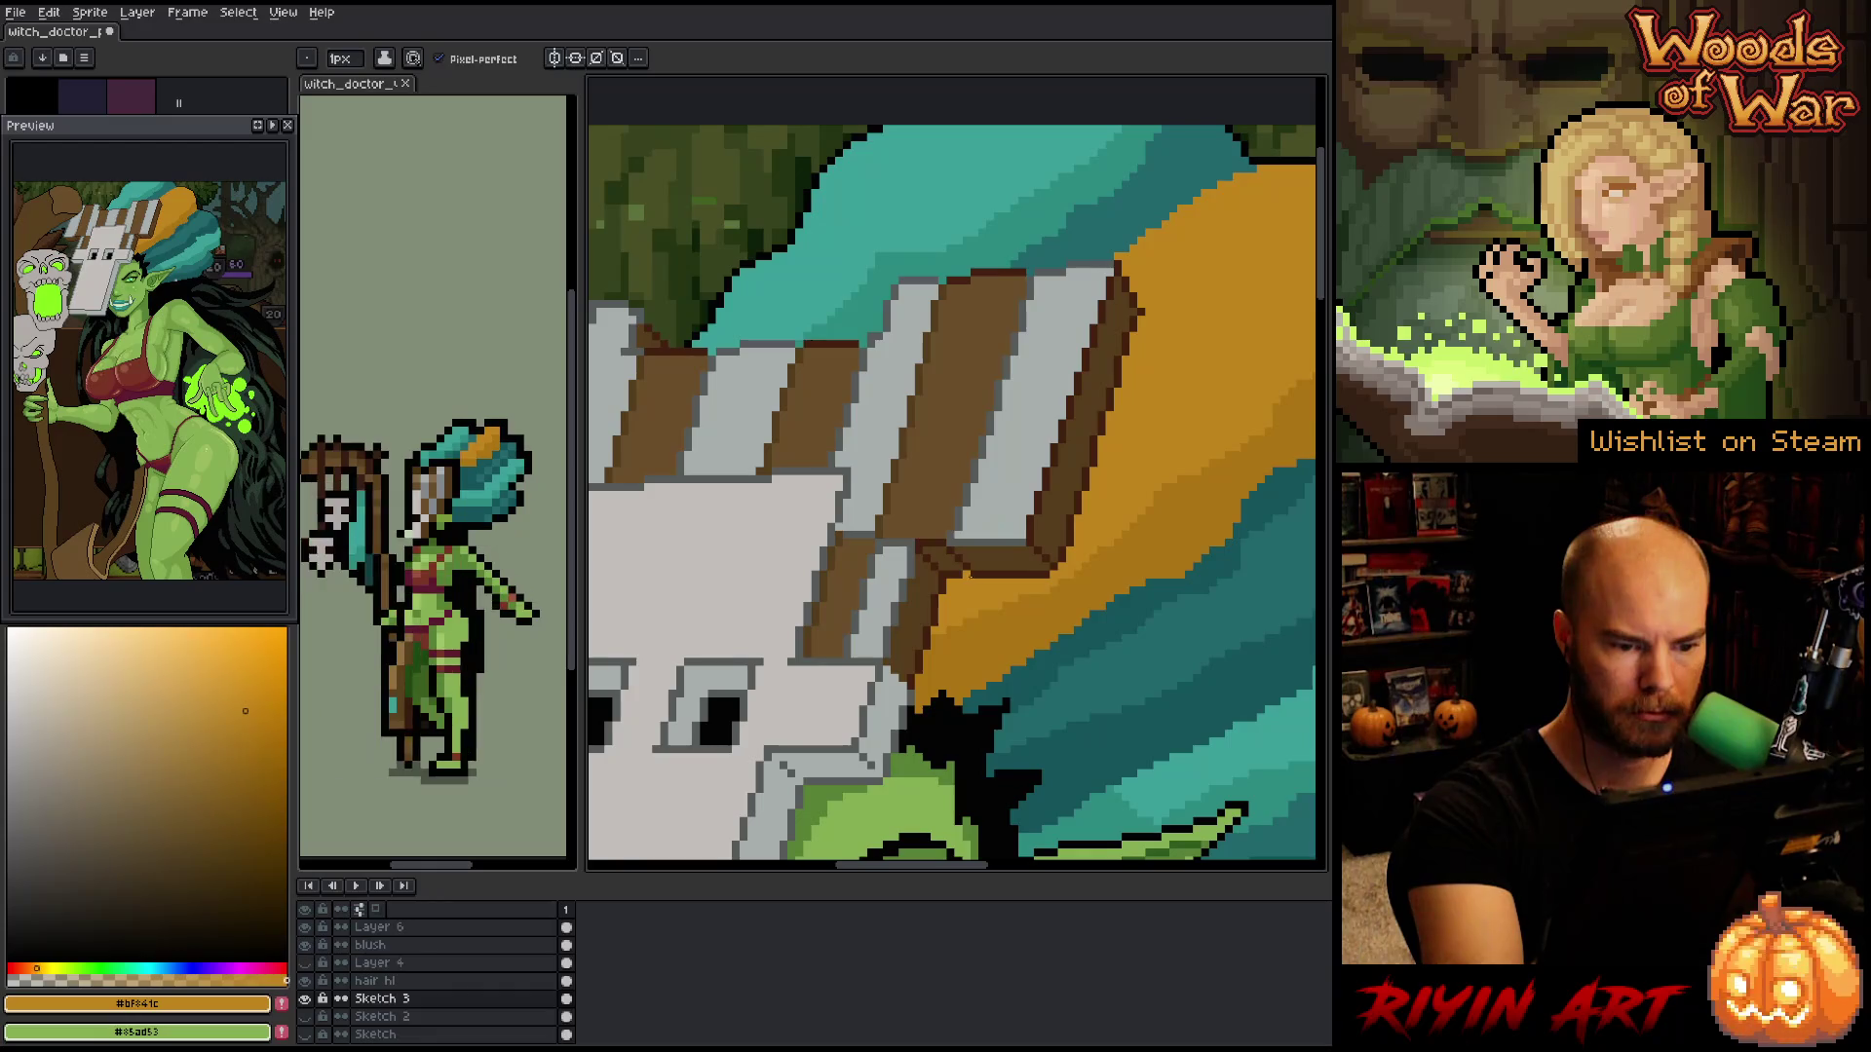
{"action": "mouse_move", "coordinate": [998, 478]}
{"action": "left_mouse_down"}
{"action": "mouse_move", "coordinate": [1036, 597]}
{"action": "mouse_move", "coordinate": [1107, 543]}
{"action": "mouse_move", "coordinate": [1162, 638]}
{"action": "mouse_move", "coordinate": [1249, 658]}
{"action": "left_mouse_up"}
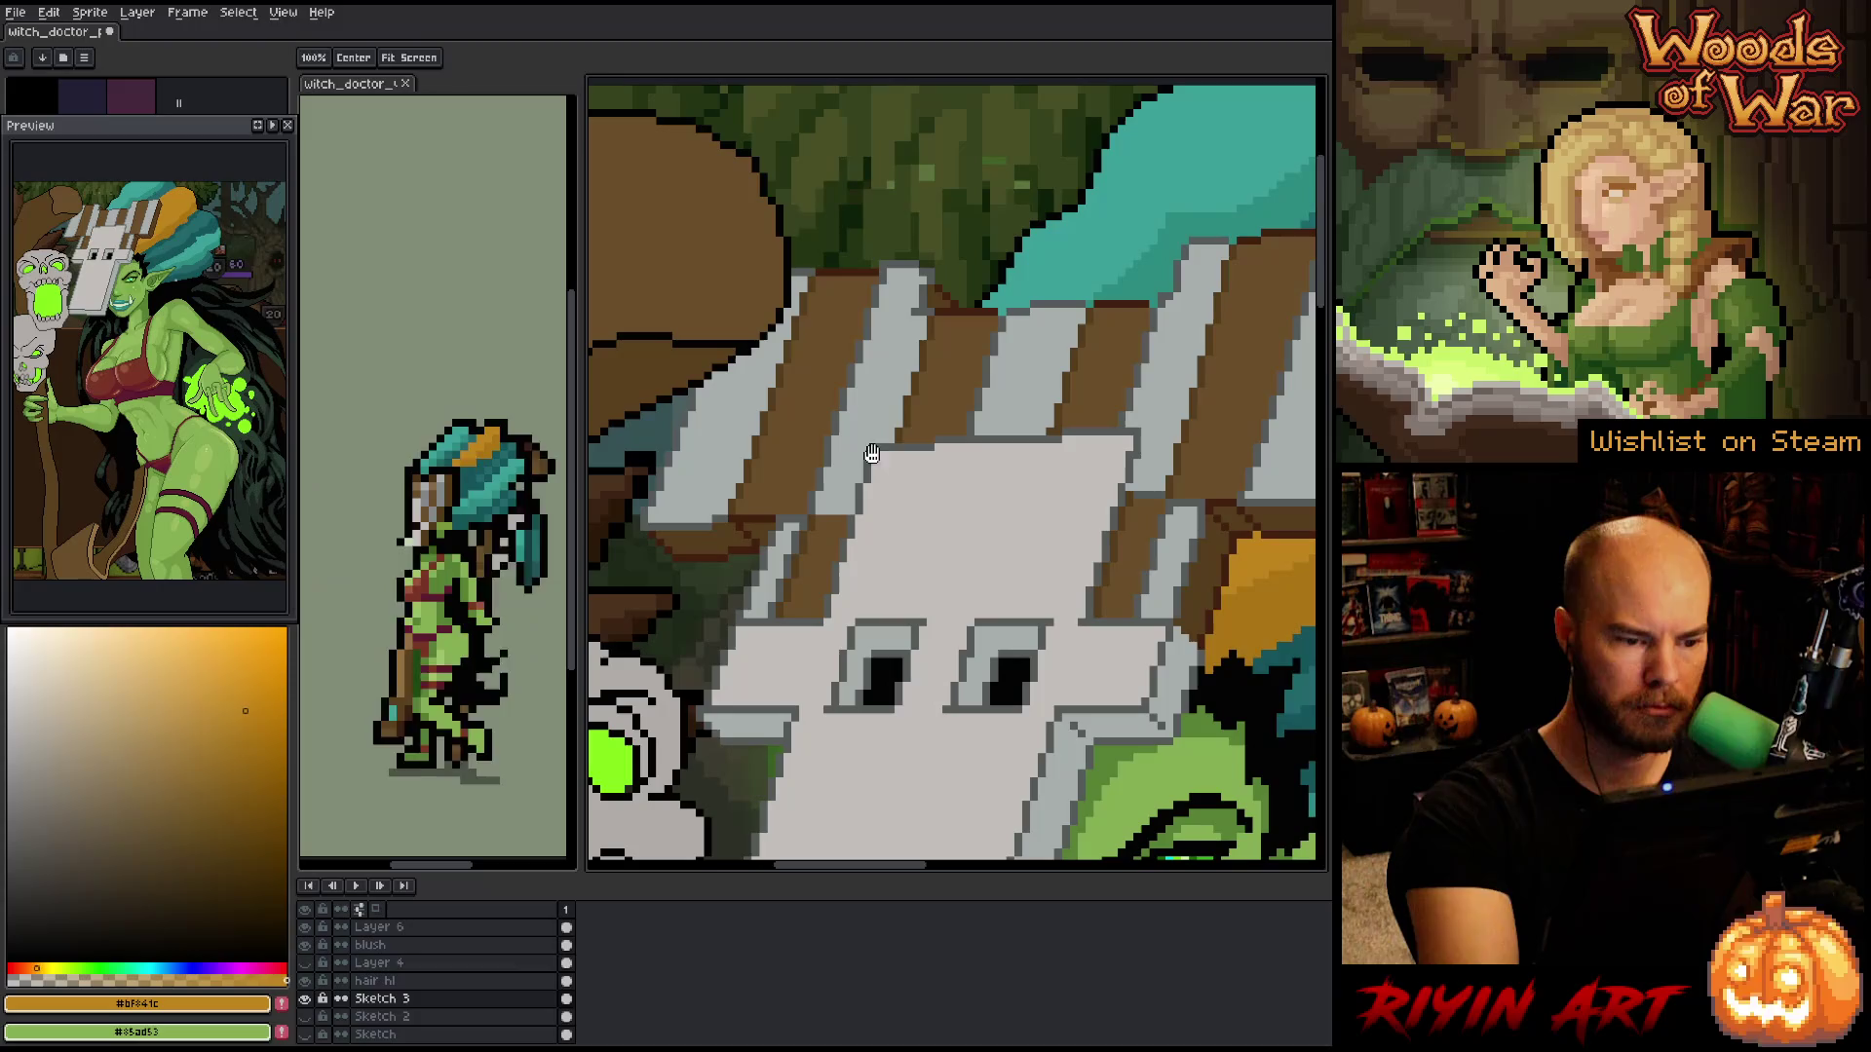
- Sample the stripes' dark brown and bring the lower edge of the mask into view
{"action": "key", "text": "e"}
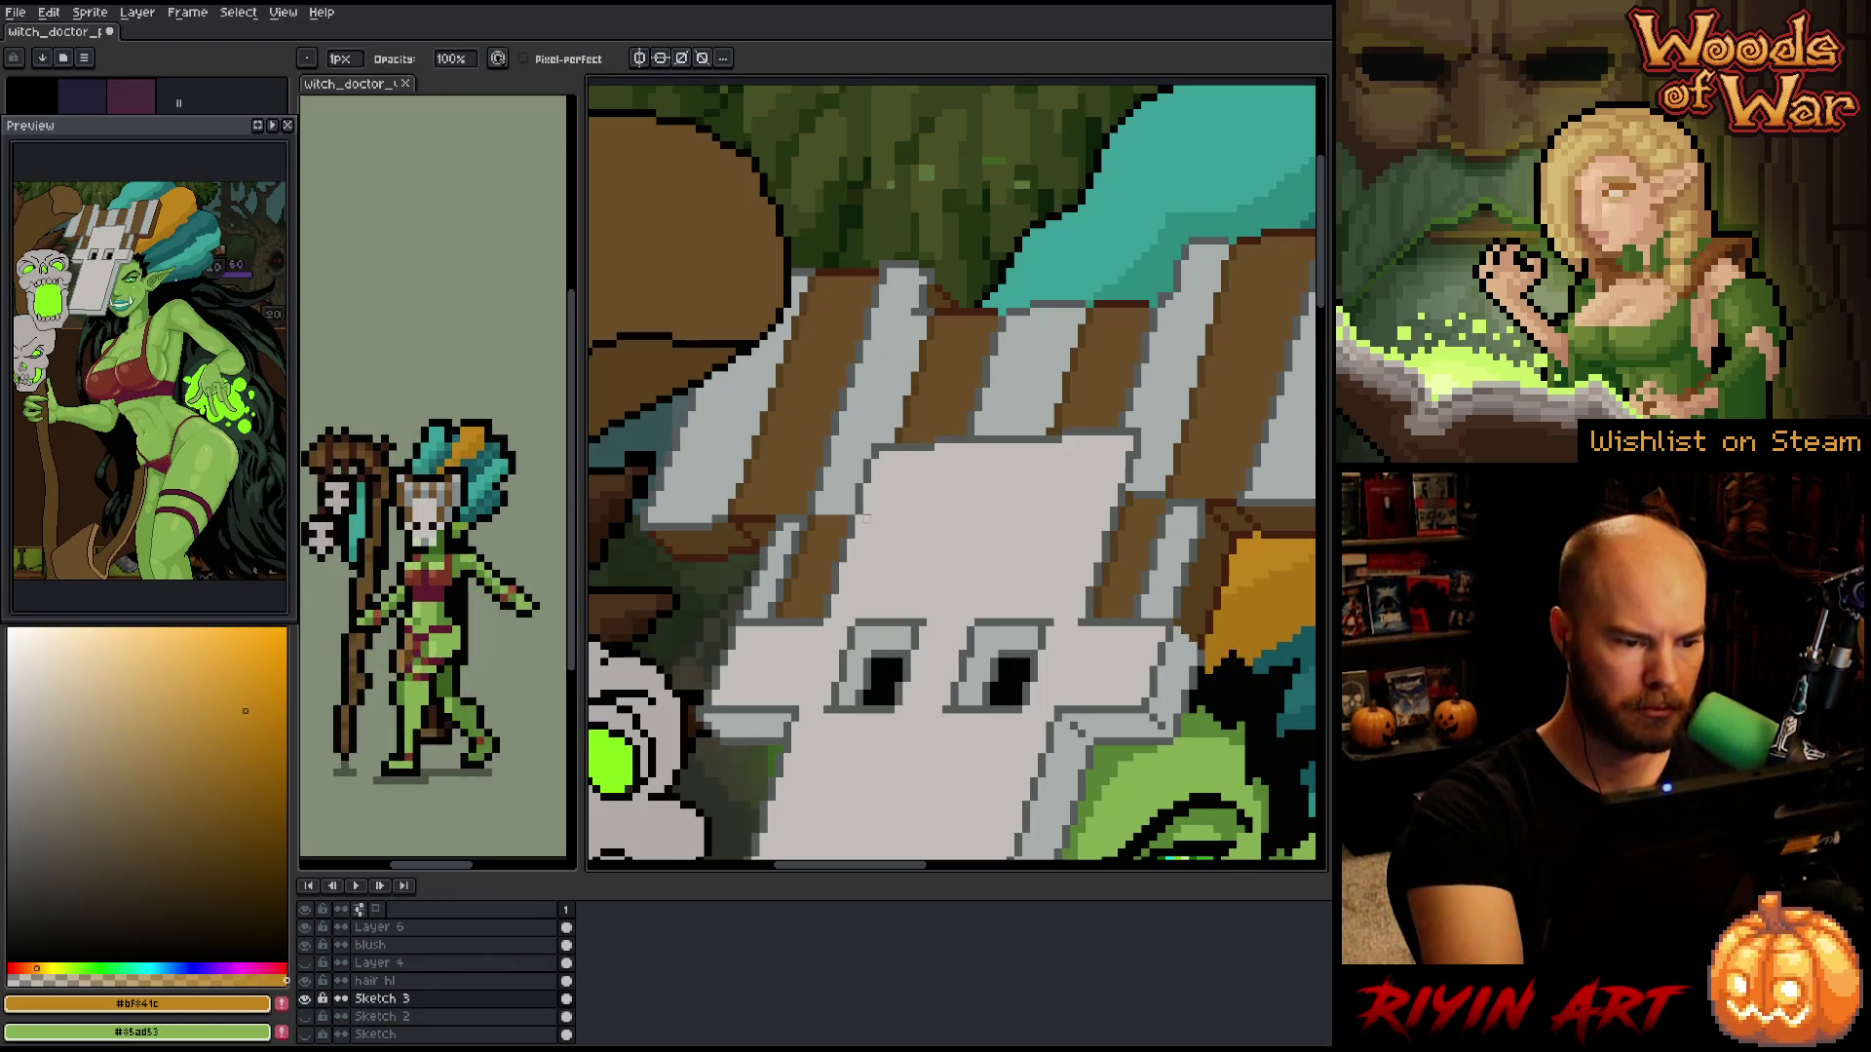
{"action": "left_click_drag", "start_coordinate": [806, 570], "coordinate": [854, 652]}
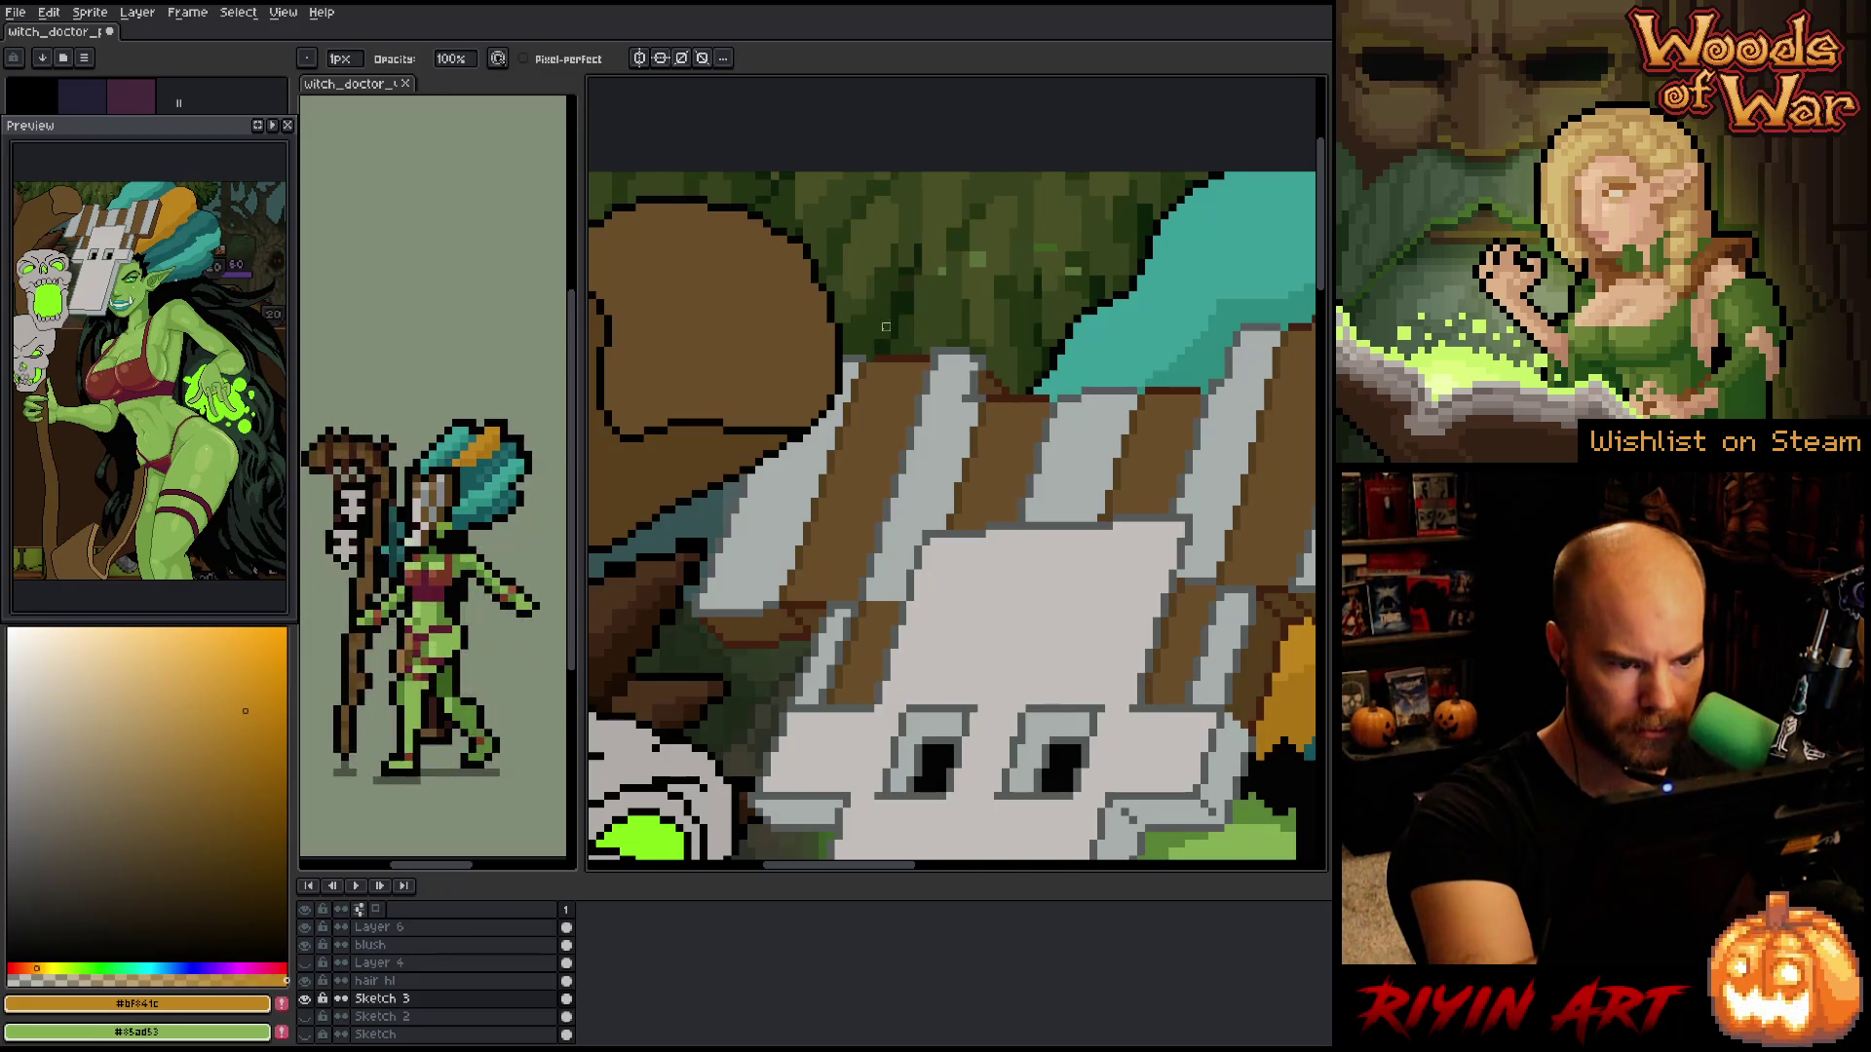
{"action": "left_click", "coordinate": [869, 367], "text": "alt"}
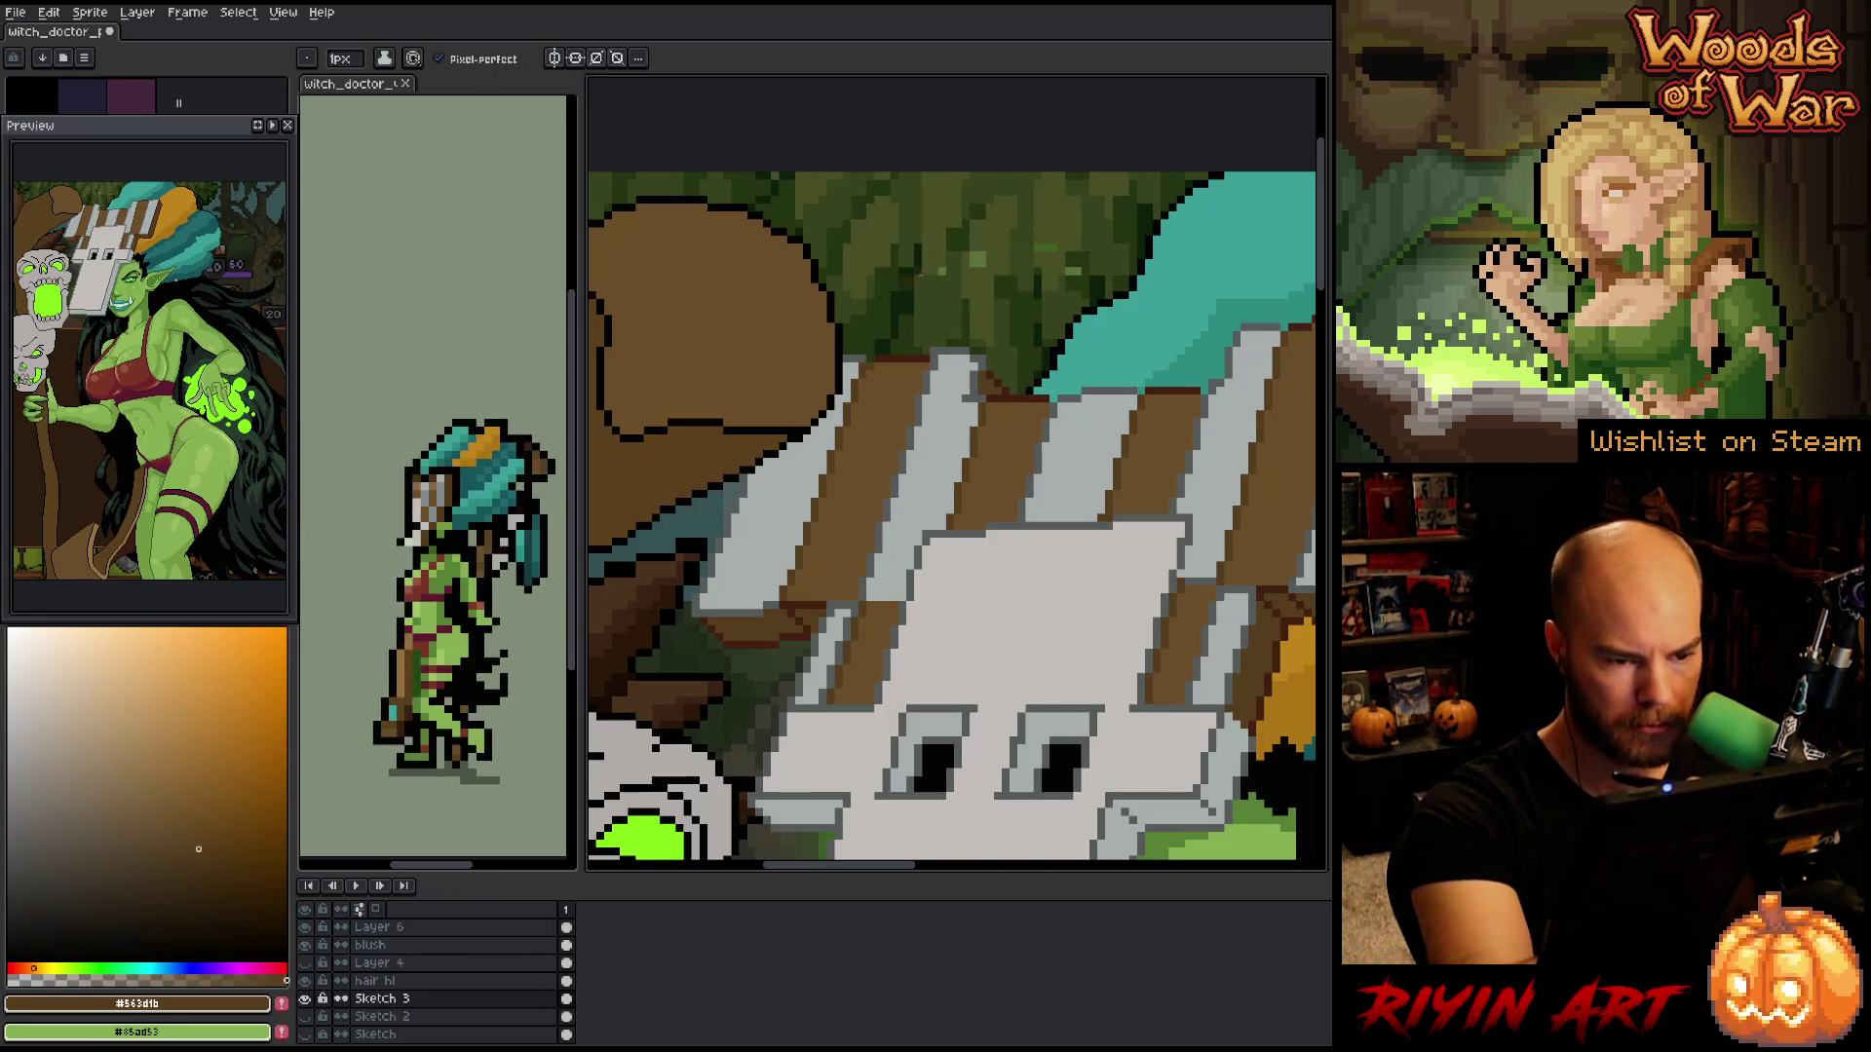
{"action": "mouse_move", "coordinate": [1266, 867]}
{"action": "left_mouse_down"}
{"action": "mouse_move", "coordinate": [1193, 598]}
{"action": "mouse_move", "coordinate": [1261, 529]}
{"action": "mouse_move", "coordinate": [1296, 432]}
{"action": "left_mouse_up"}
{"action": "mouse_move", "coordinate": [1130, 682]}
{"action": "left_mouse_down"}
{"action": "mouse_move", "coordinate": [1121, 778]}
{"action": "mouse_move", "coordinate": [1161, 513]}
{"action": "left_mouse_up"}
{"action": "mouse_move", "coordinate": [1127, 655]}
{"action": "left_mouse_down"}
{"action": "mouse_move", "coordinate": [1136, 542]}
{"action": "mouse_move", "coordinate": [1103, 629]}
{"action": "left_mouse_up"}
- Alternate between the mask outline's dark grey and the edge's light grey, ending on #a7aead
{"action": "left_click", "coordinate": [1103, 628], "text": "alt"}
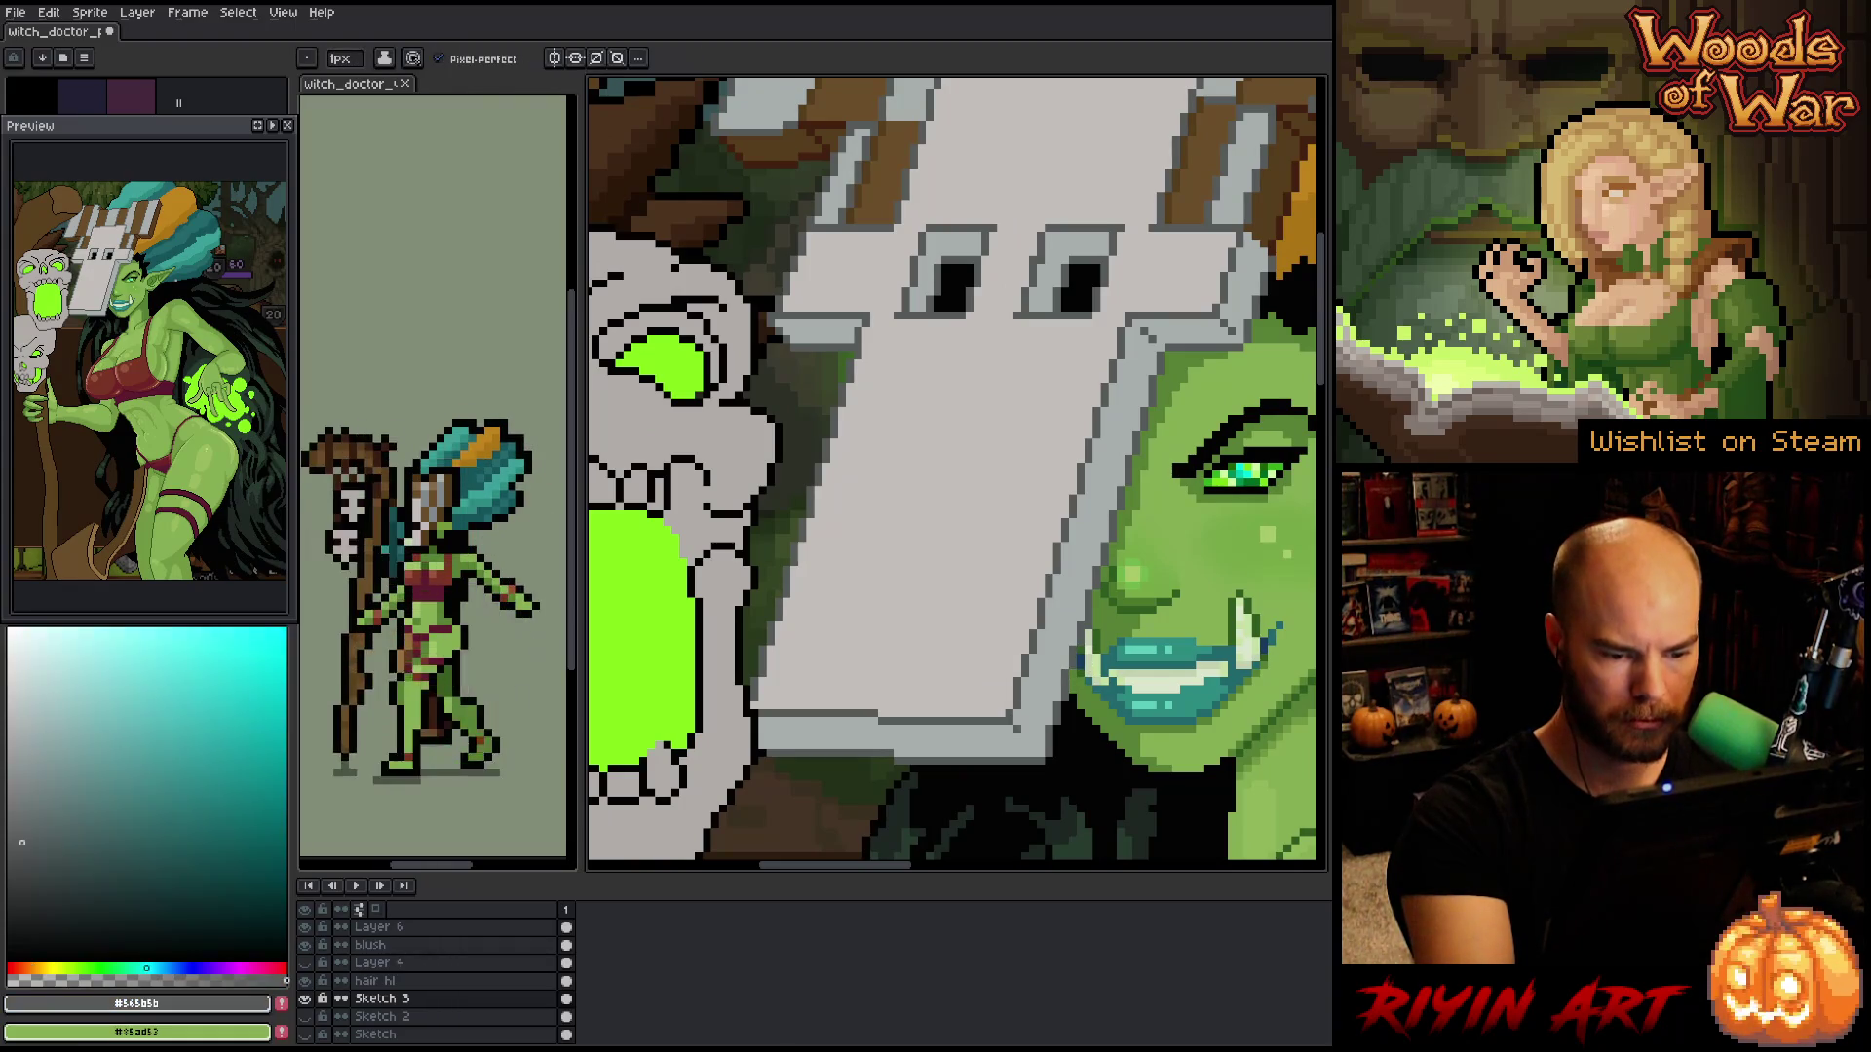
{"action": "left_click", "coordinate": [1040, 706], "text": "alt"}
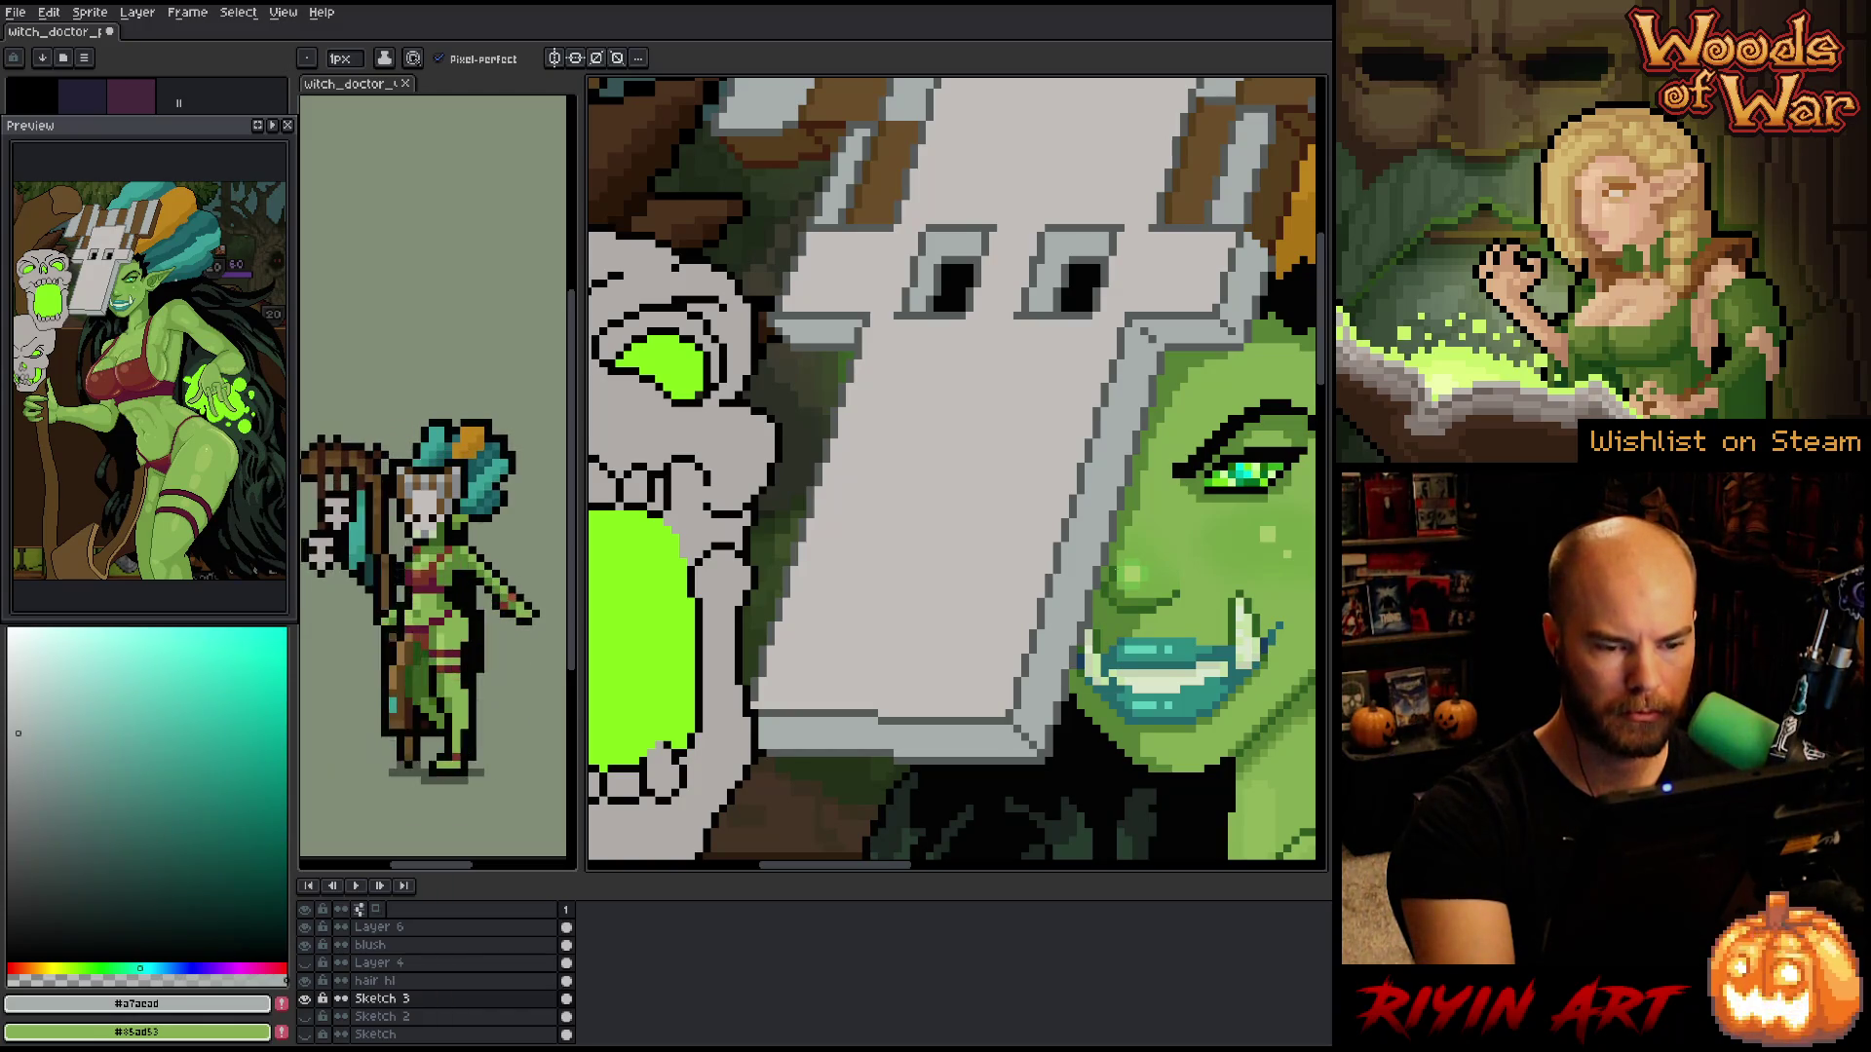
{"action": "left_click", "coordinate": [1160, 343], "text": "alt"}
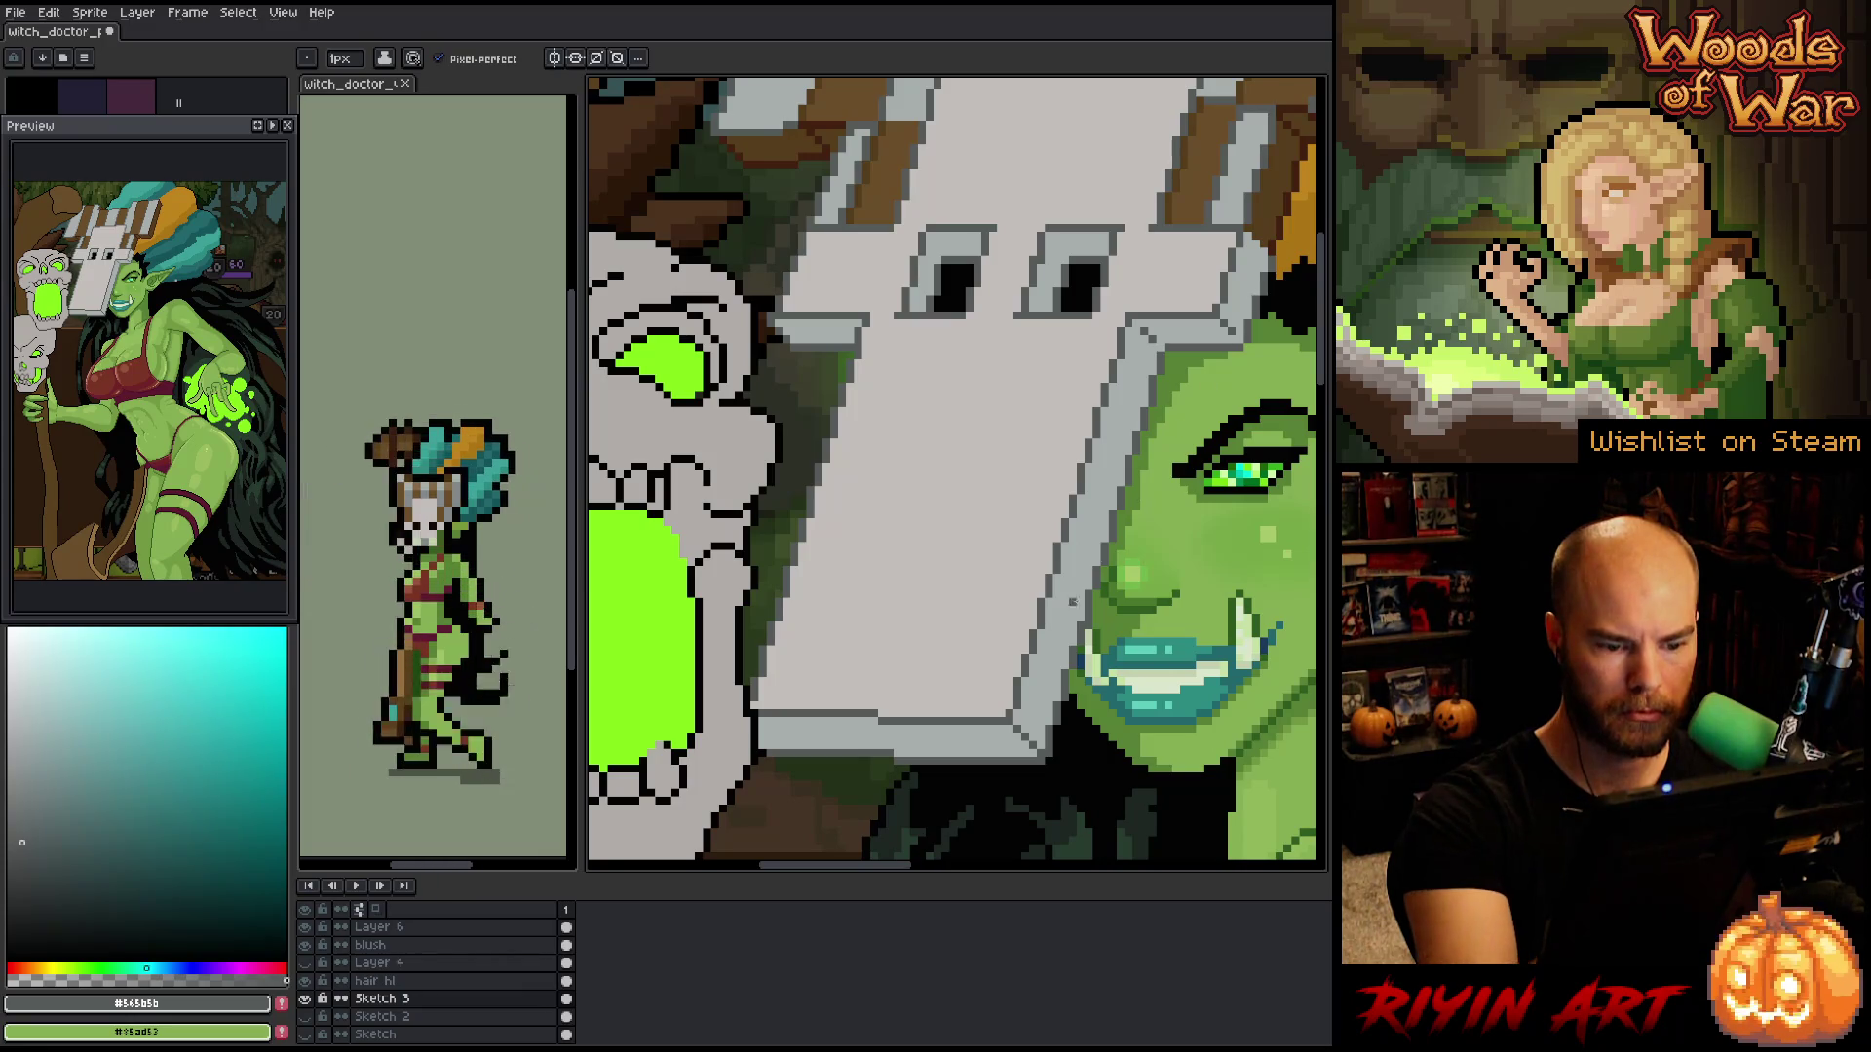
{"action": "left_click", "coordinate": [1039, 731], "text": "alt"}
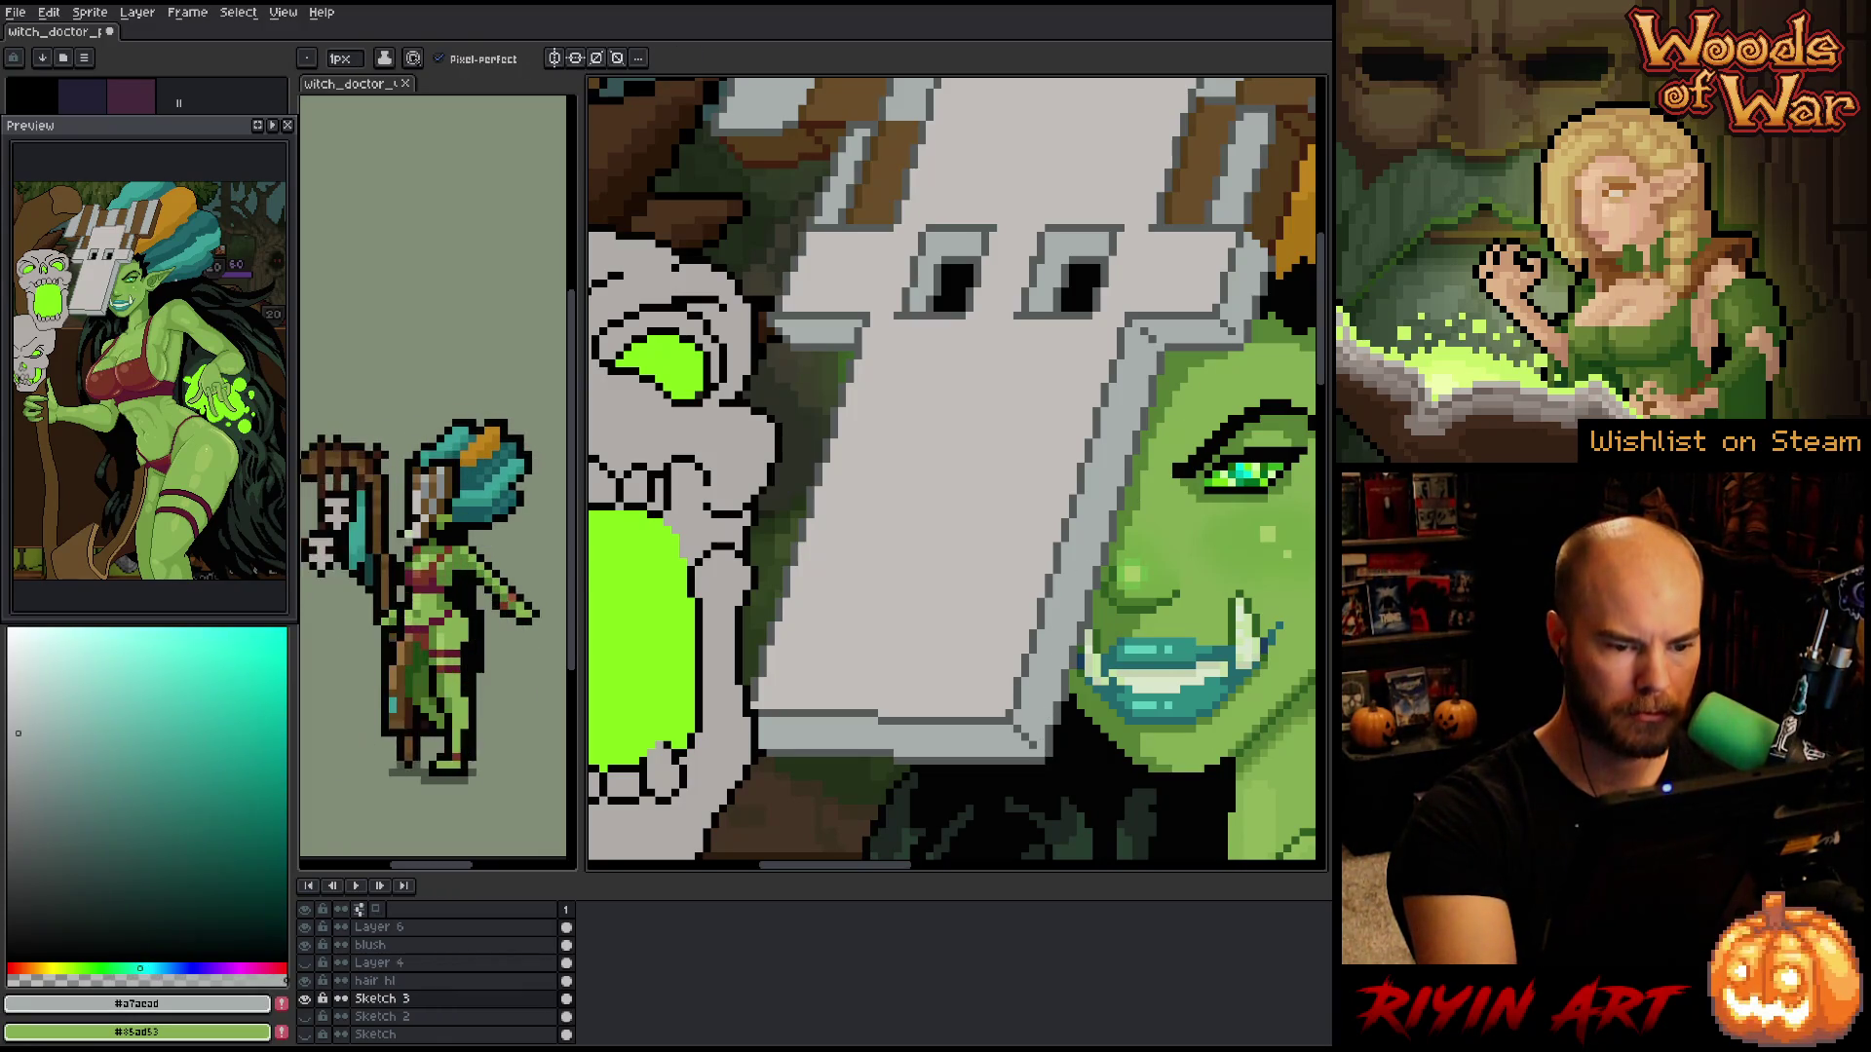
{"action": "left_click_drag", "start_coordinate": [1166, 272], "coordinate": [1178, 349]}
{"action": "left_click", "coordinate": [1178, 349], "text": "alt"}
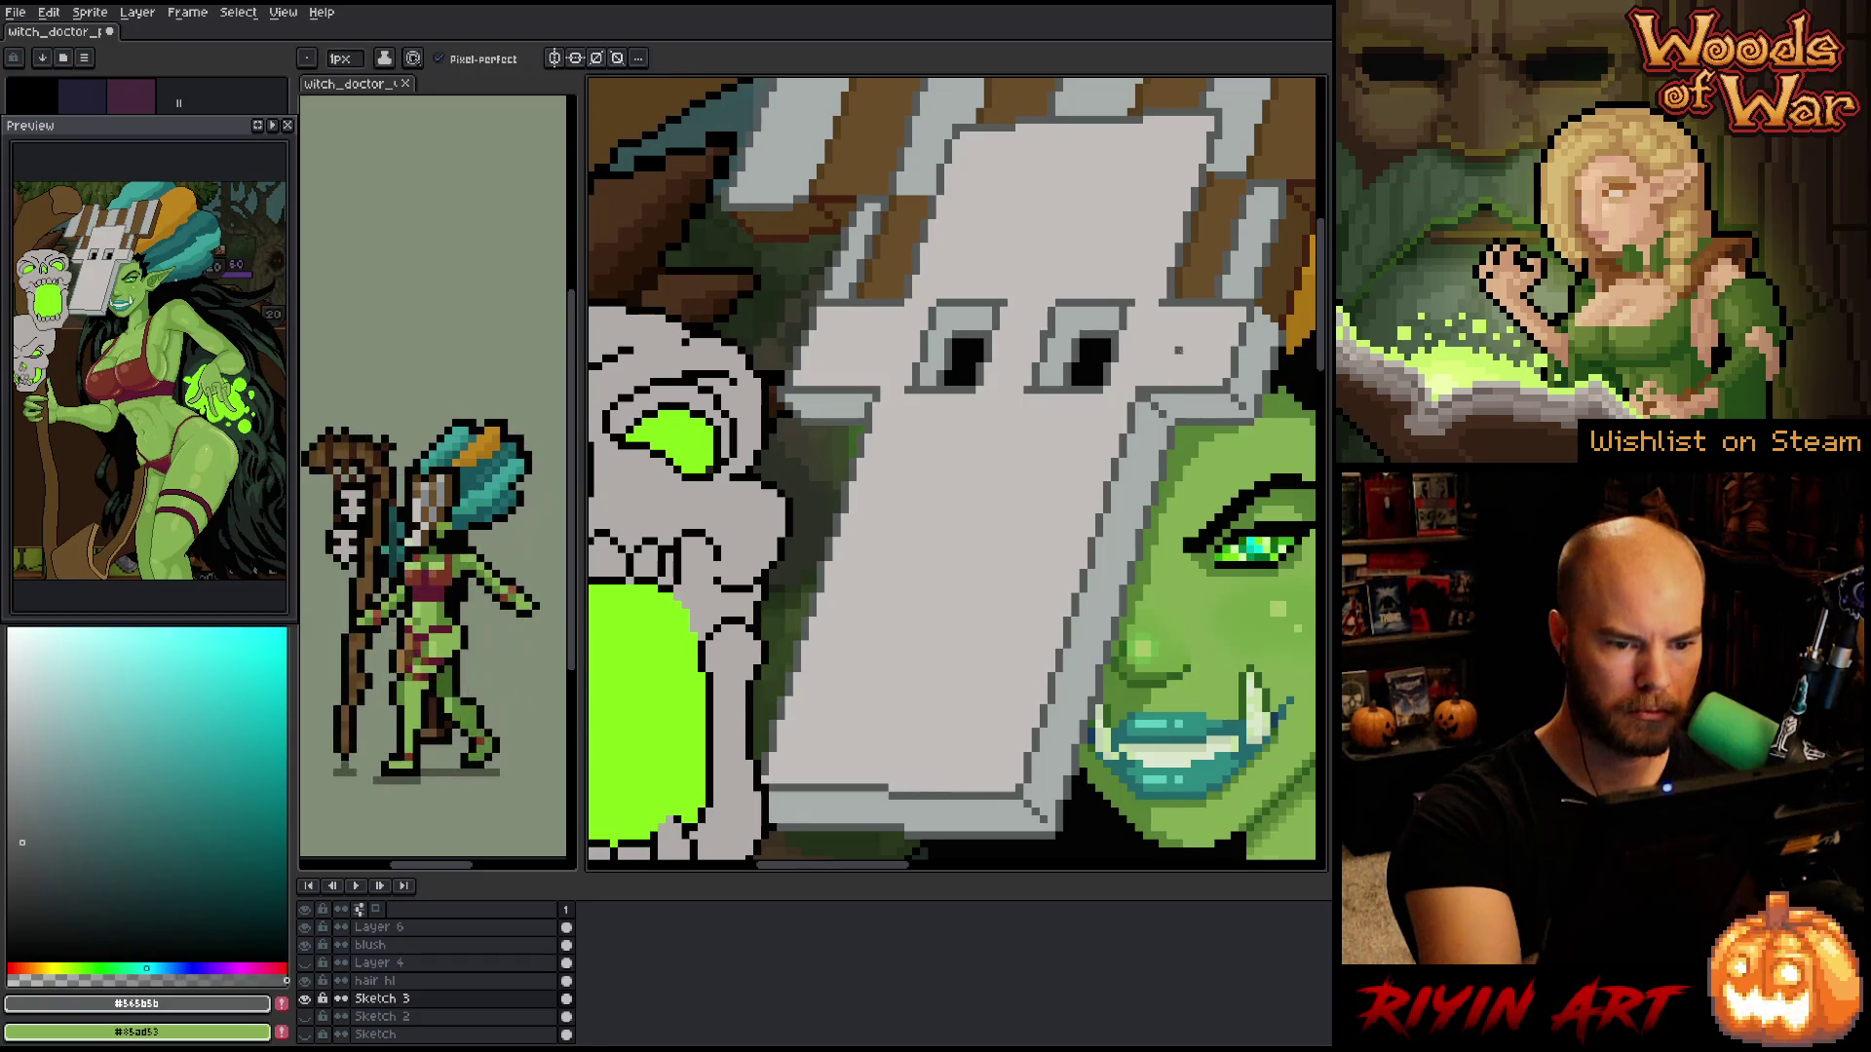
{"action": "left_click", "coordinate": [1199, 318], "text": "alt"}
{"action": "mouse_move", "coordinate": [1218, 565]}
{"action": "left_mouse_down"}
{"action": "mouse_move", "coordinate": [1164, 604]}
{"action": "mouse_move", "coordinate": [1140, 672]}
{"action": "left_mouse_up"}
{"action": "left_click_drag", "start_coordinate": [974, 488], "coordinate": [838, 672]}
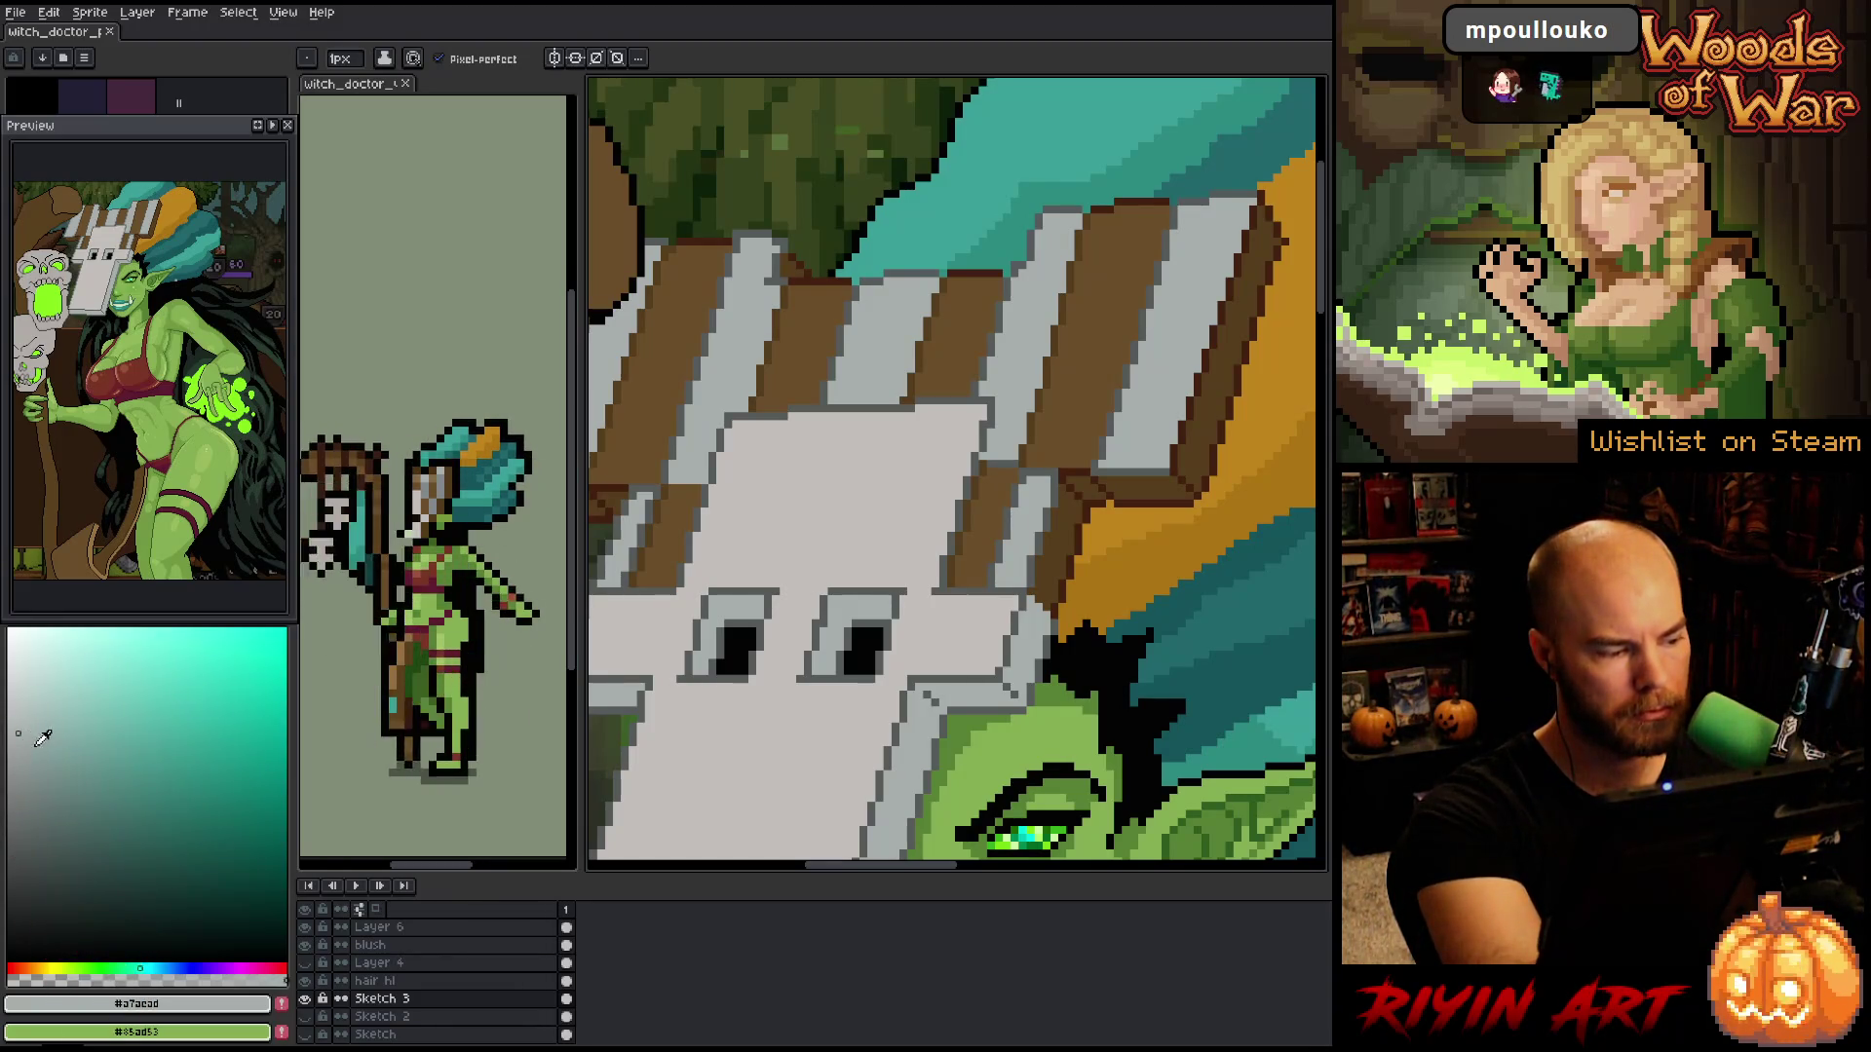
- Fill three brown headdress stripes with light grey and adjust the colour's shade
{"action": "key", "text": "v"}
{"action": "key", "text": "b"}
{"action": "key", "text": "g"}
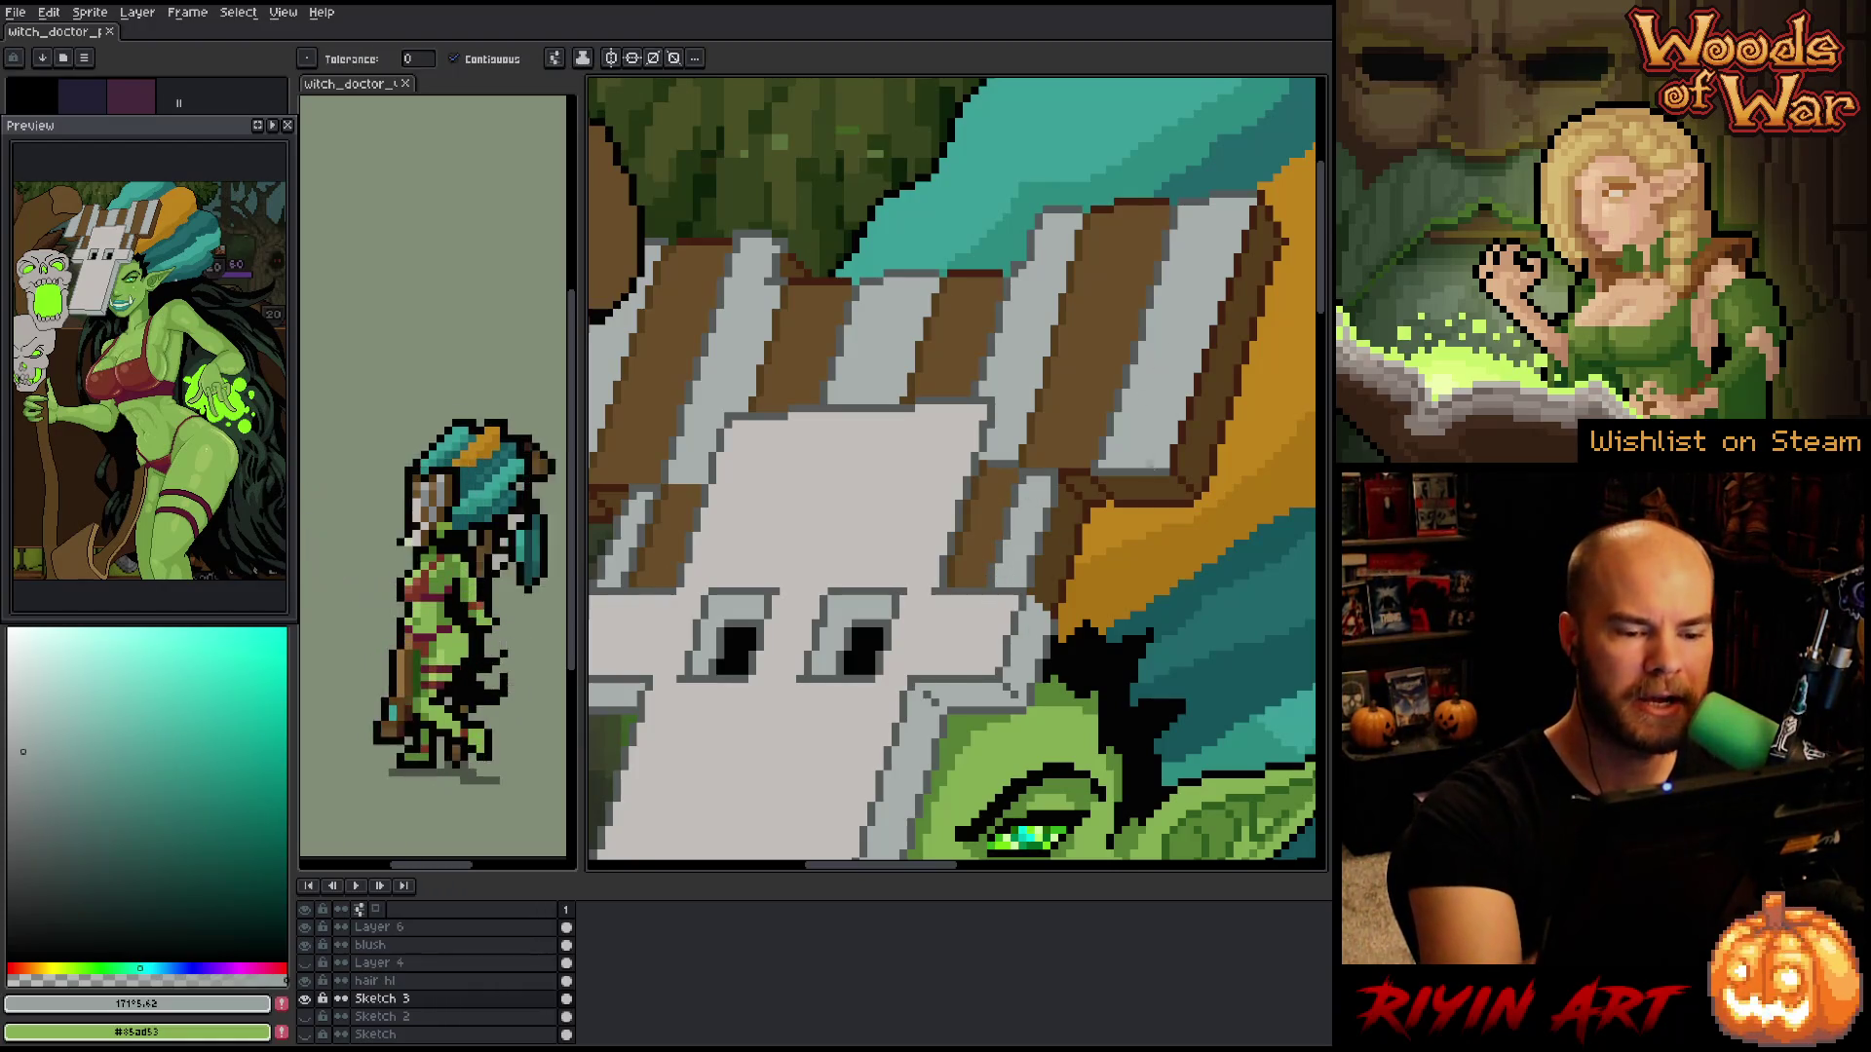
{"action": "left_click", "coordinate": [1140, 485]}
{"action": "left_click", "coordinate": [1197, 443]}
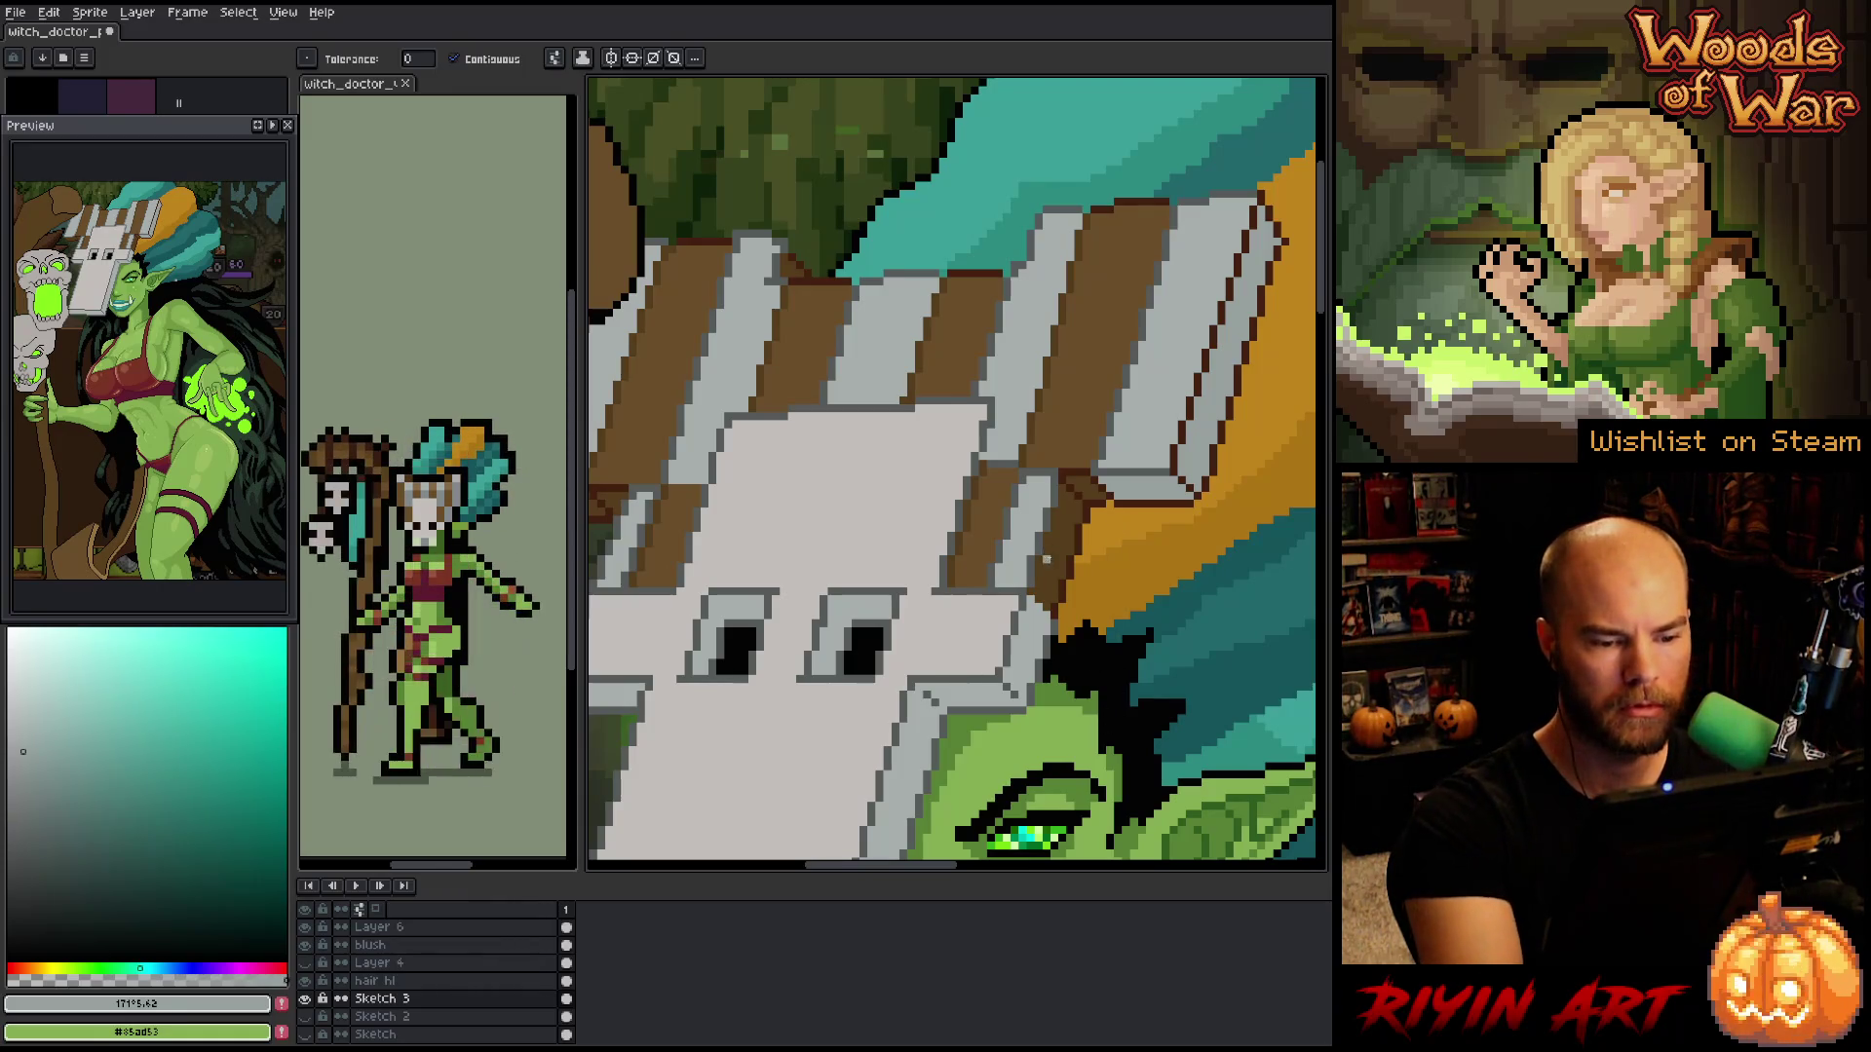
{"action": "left_click", "coordinate": [1046, 575]}
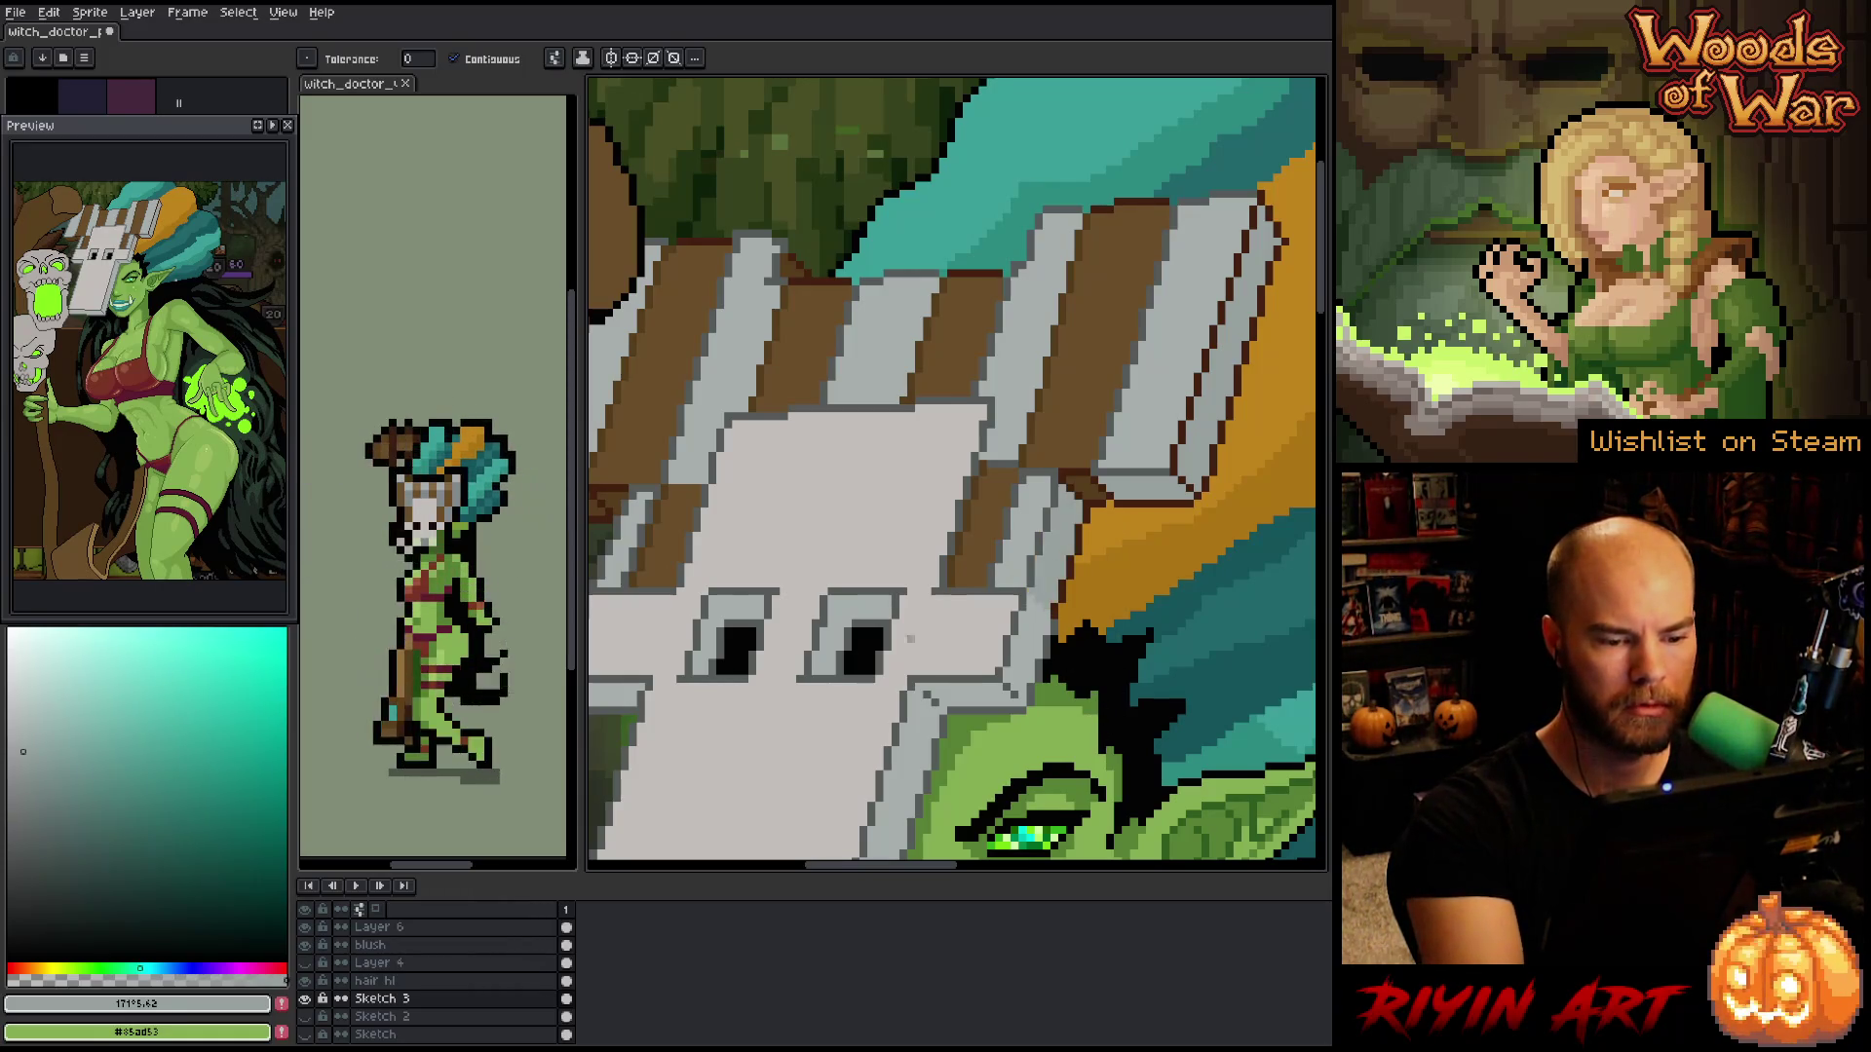
{"action": "left_click", "coordinate": [24, 780]}
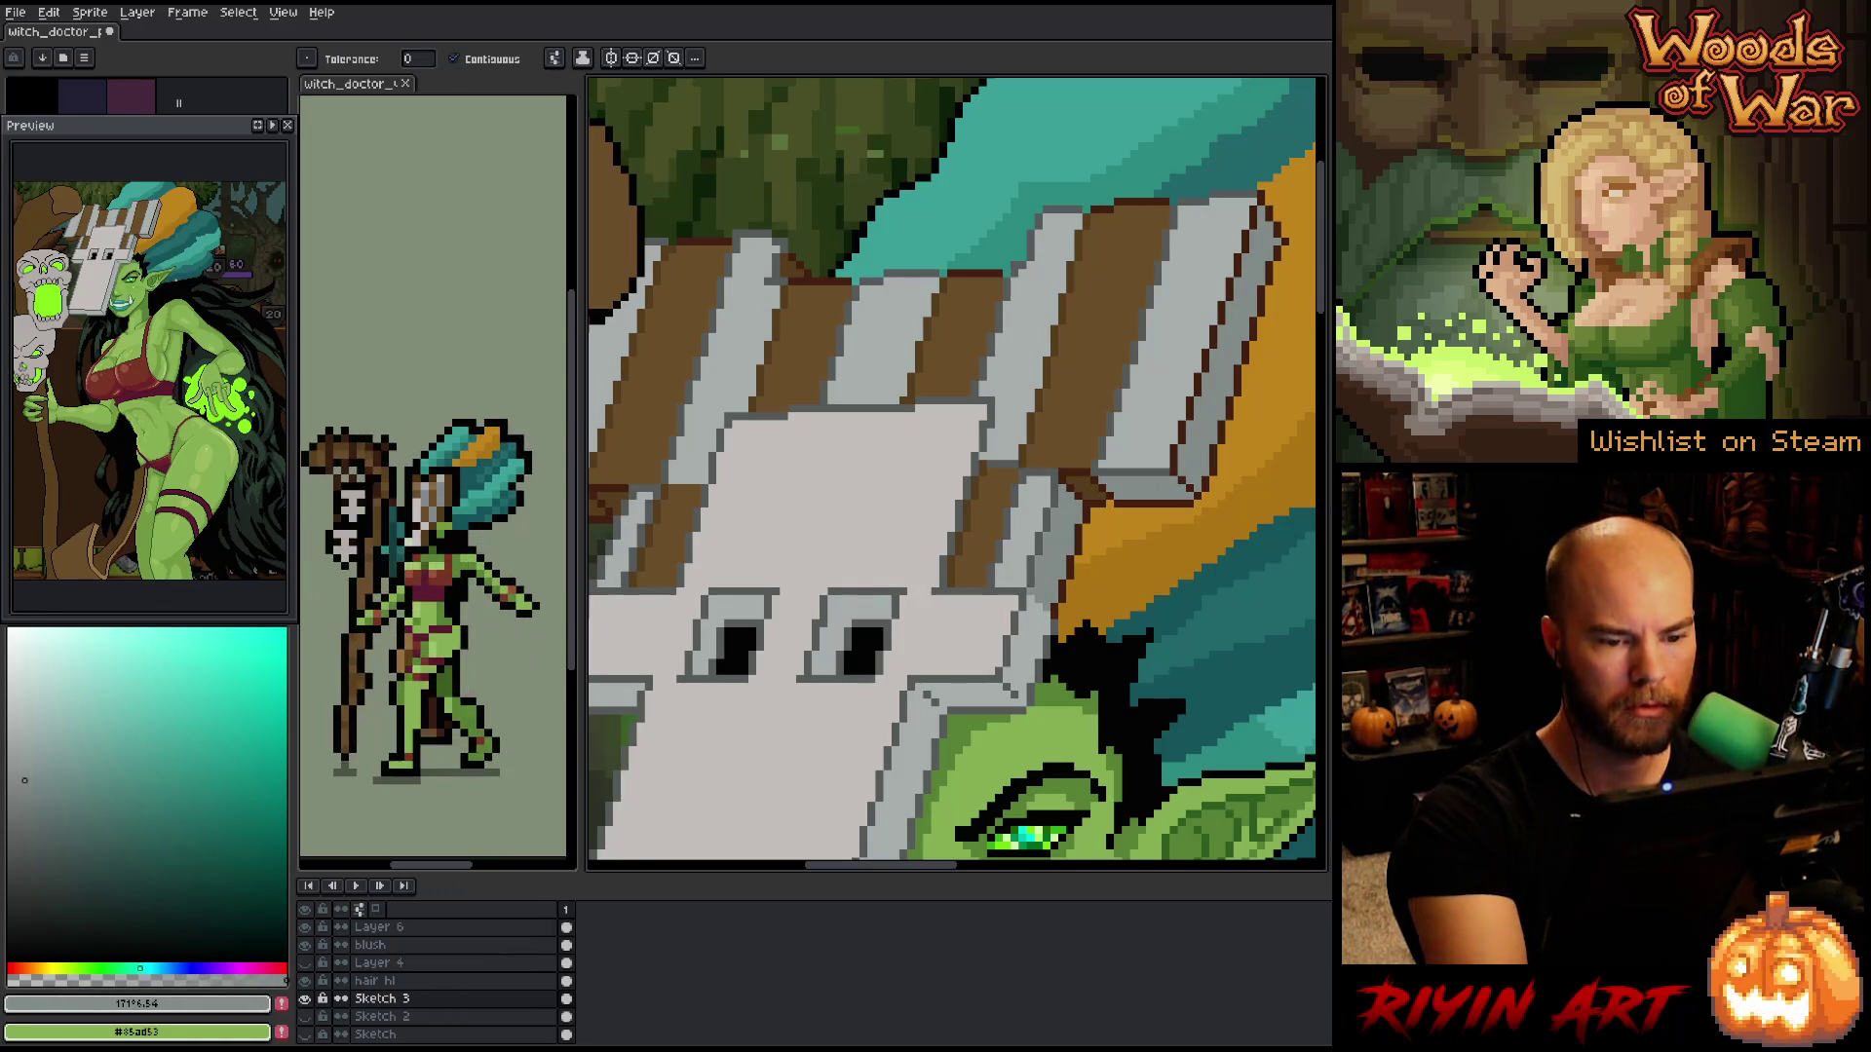
- Sample the mask grey and draw a thin diagonal line down the mask, undoing the long extension
{"action": "left_click_drag", "start_coordinate": [919, 552], "coordinate": [1090, 527]}
{"action": "mouse_move", "coordinate": [1055, 710]}
{"action": "left_mouse_down"}
{"action": "mouse_move", "coordinate": [937, 617]}
{"action": "mouse_move", "coordinate": [970, 657]}
{"action": "left_mouse_up"}
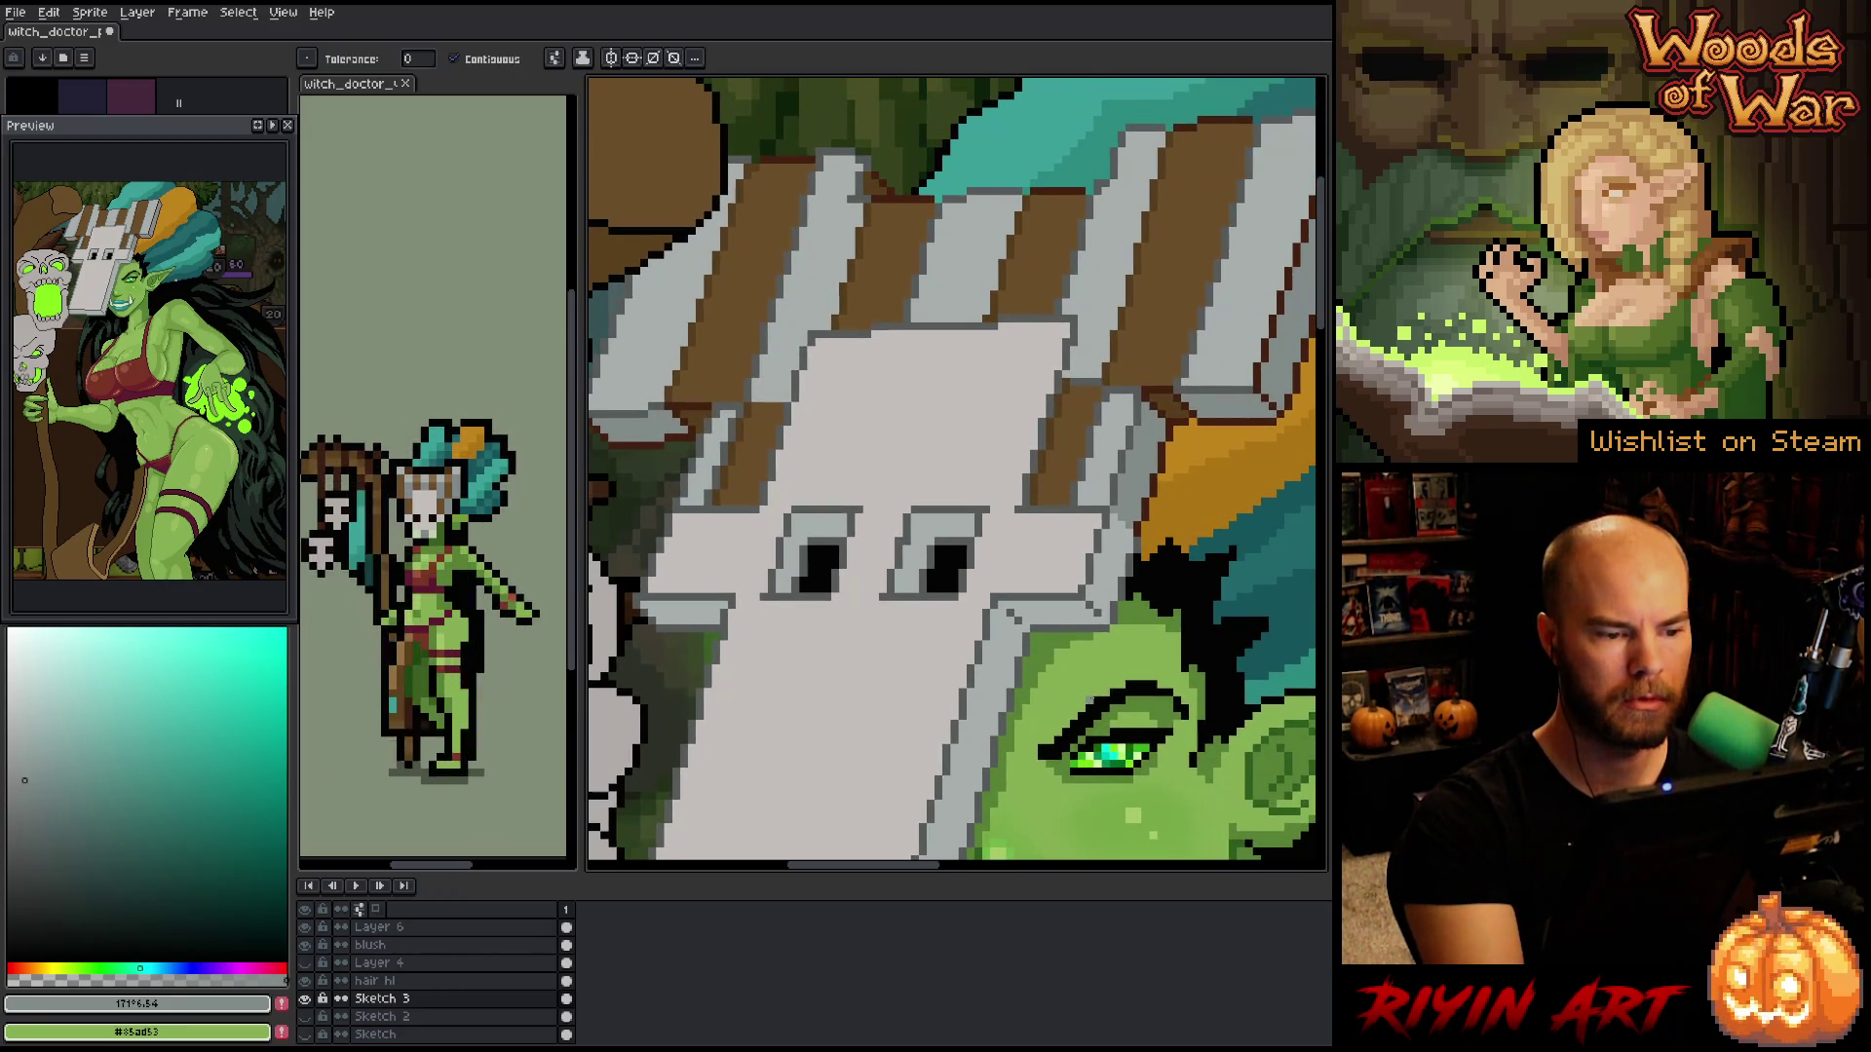
{"action": "mouse_move", "coordinate": [1092, 824]}
{"action": "left_mouse_down"}
{"action": "mouse_move", "coordinate": [1135, 653]}
{"action": "mouse_move", "coordinate": [1148, 787]}
{"action": "left_mouse_up"}
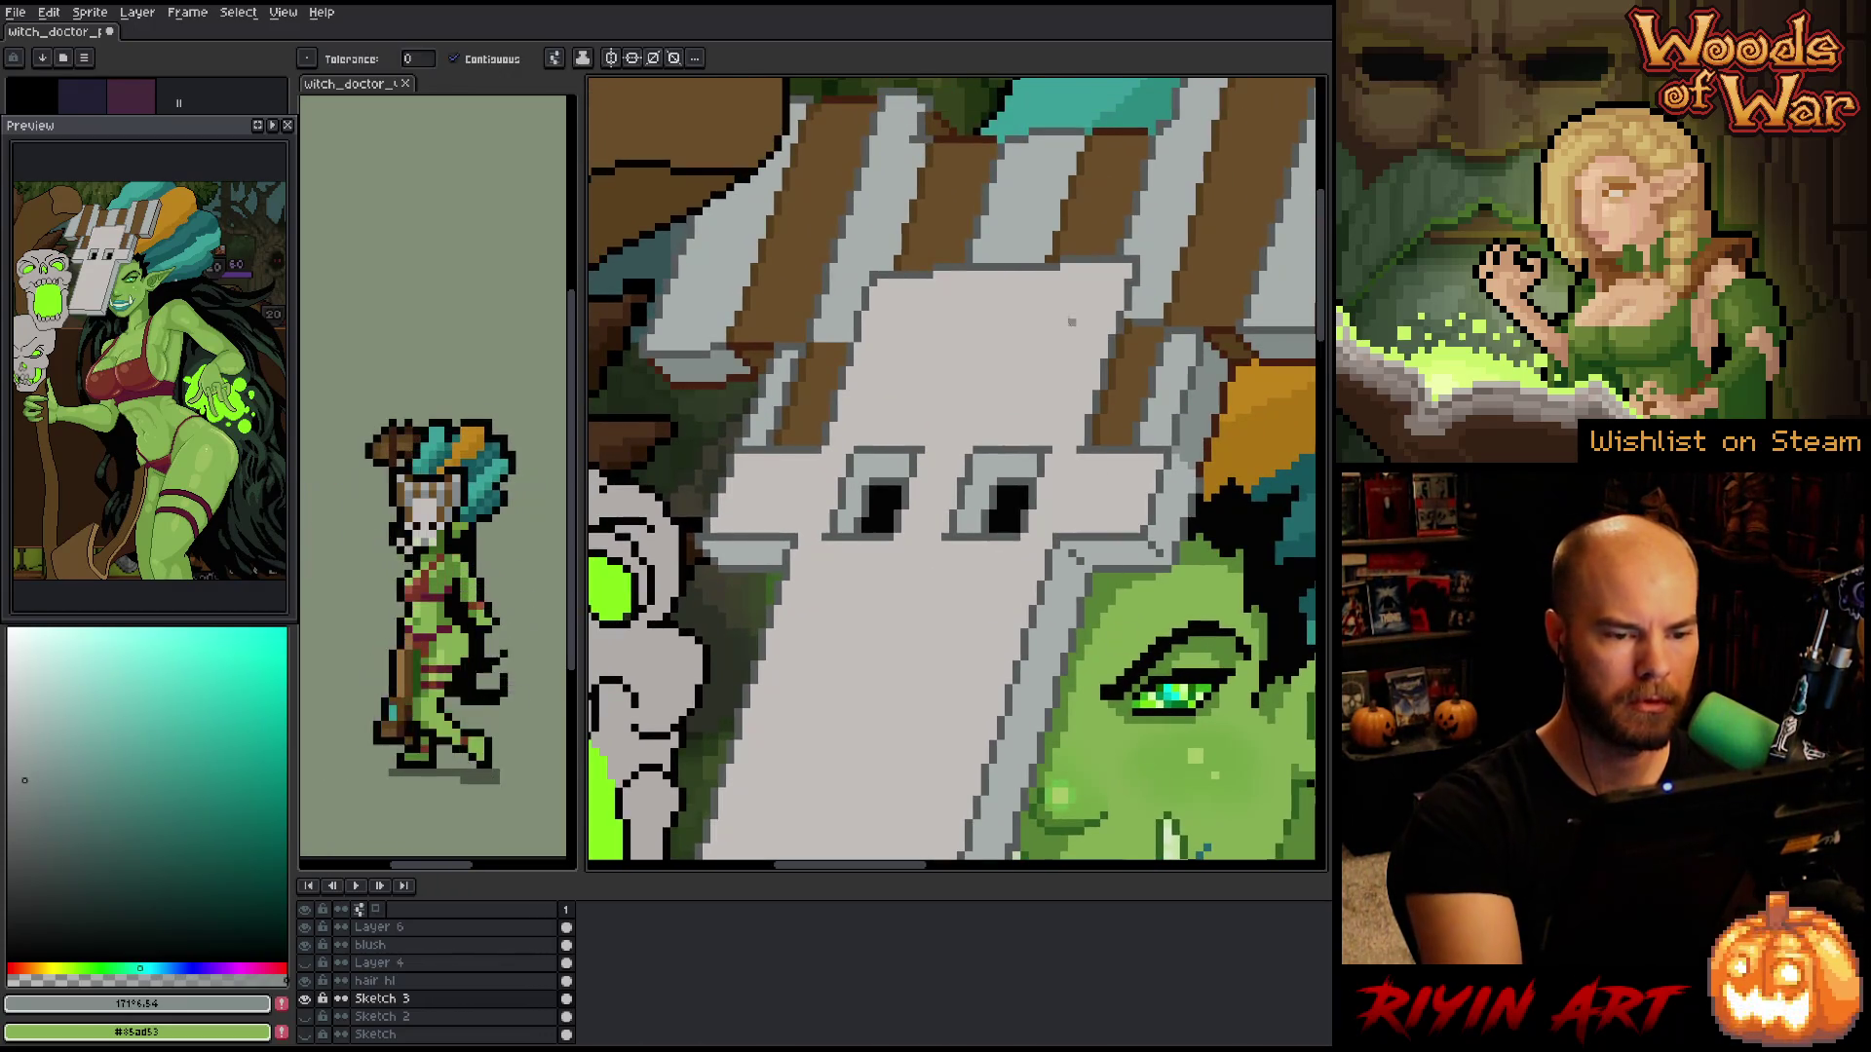
{"action": "key", "text": "alt"}
{"action": "left_click", "coordinate": [1049, 268], "text": "alt"}
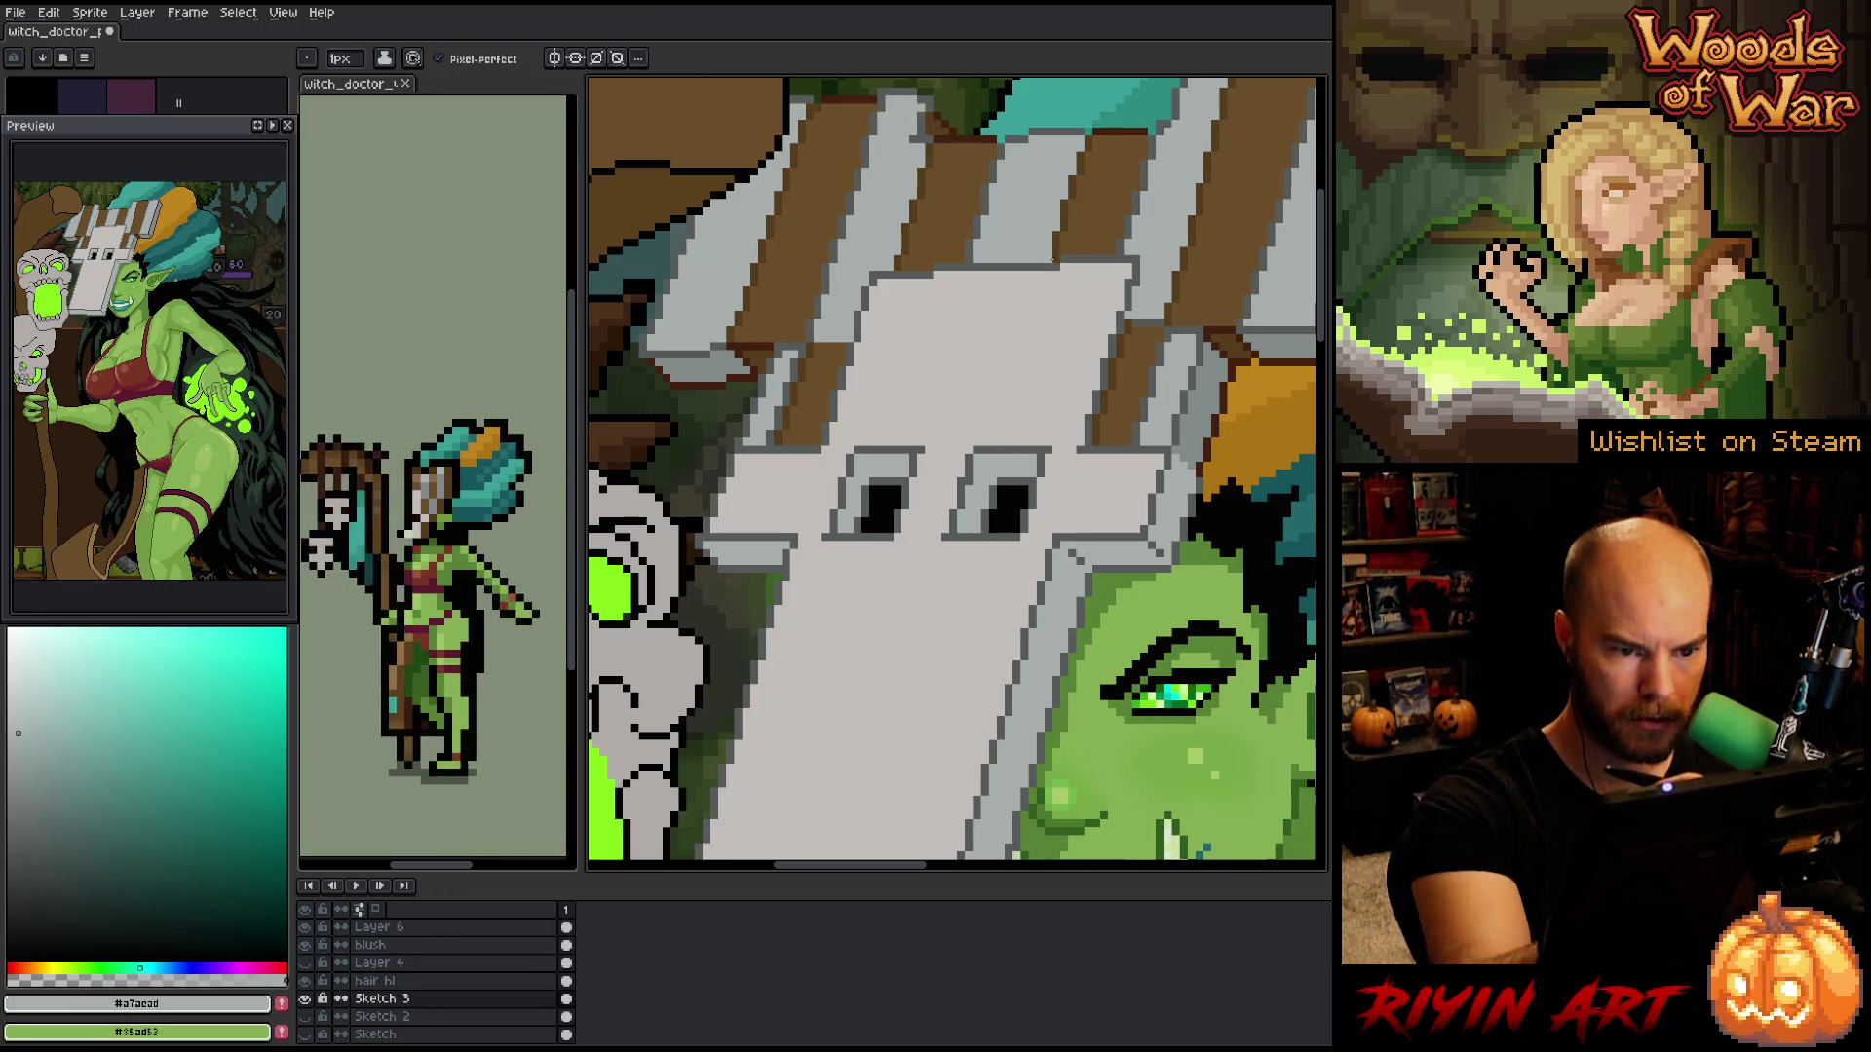
{"action": "left_click_drag", "start_coordinate": [1049, 276], "coordinate": [1004, 440]}
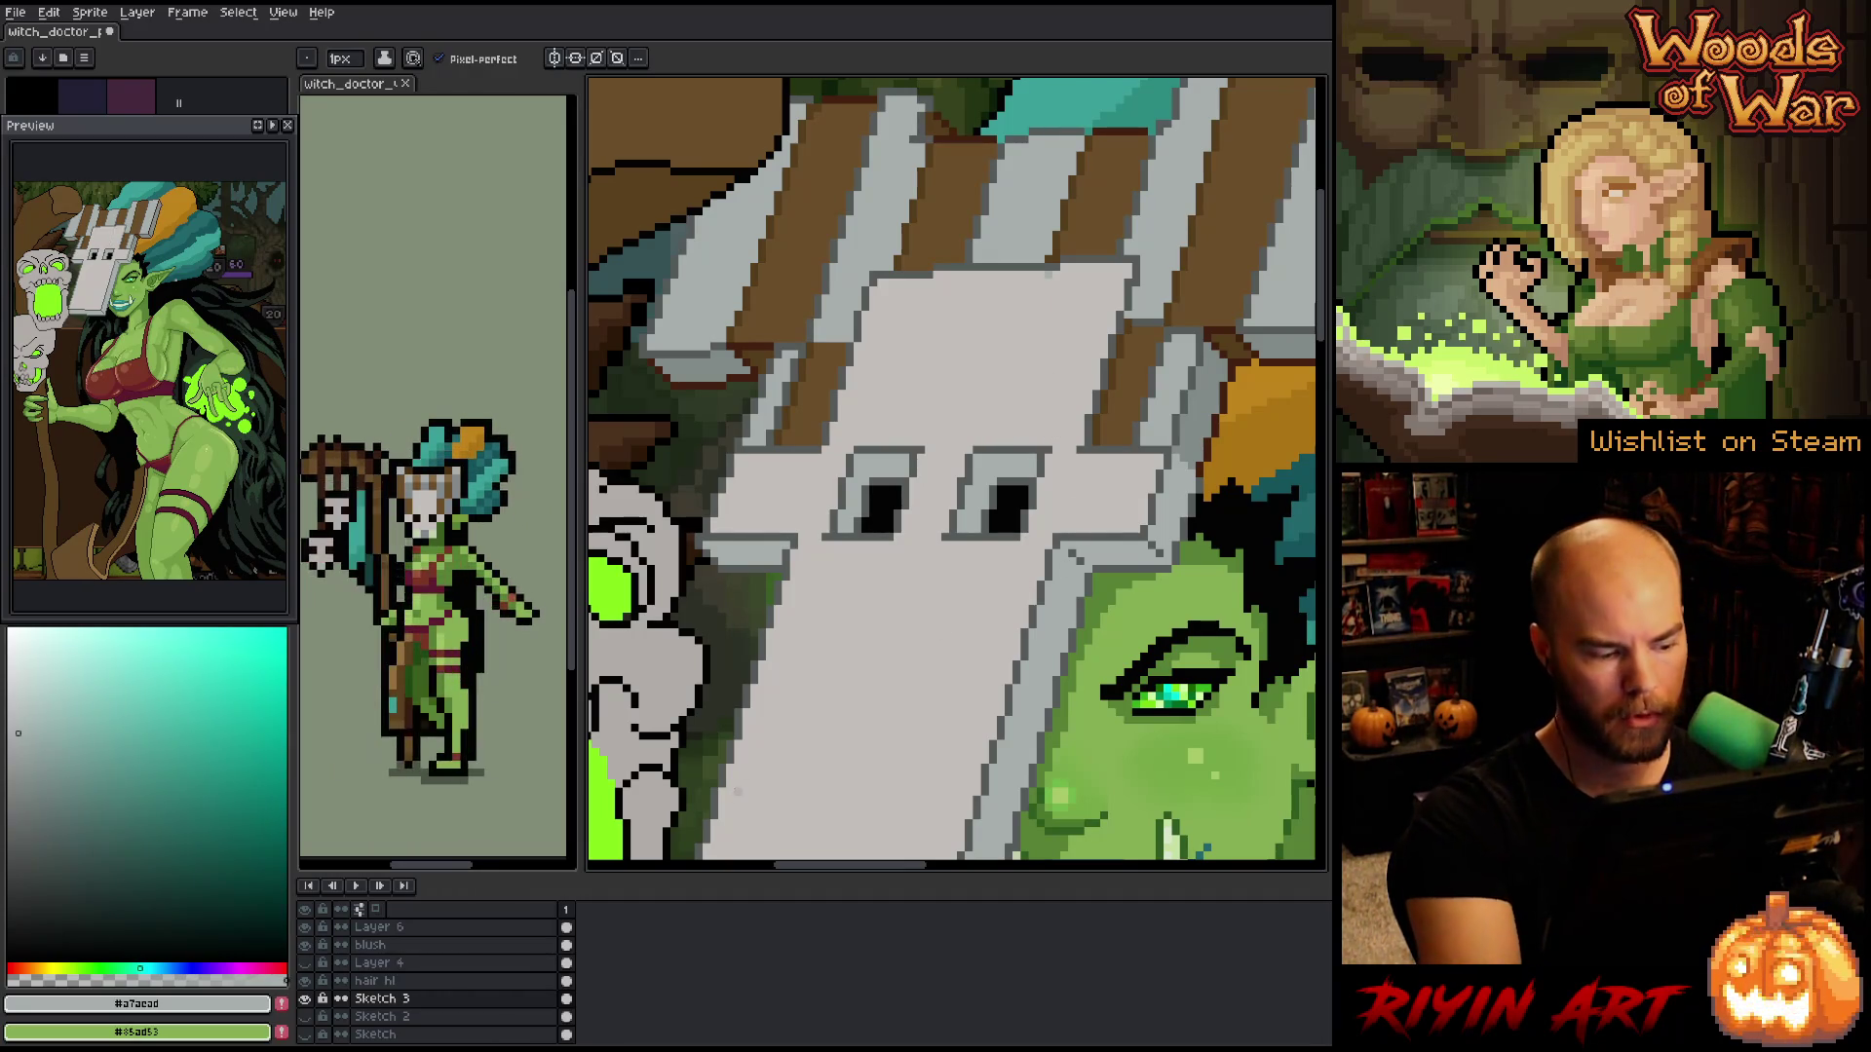
{"action": "left_click", "coordinate": [815, 801], "text": "shift"}
{"action": "key", "text": "ctrl+z"}
- Draw two thin grey plank lines running down the mask on Sketch 3
{"action": "key", "text": "shift+n"}
{"action": "scroll", "coordinate": [1097, 302], "scroll_direction": "down", "scroll_amount": 2}
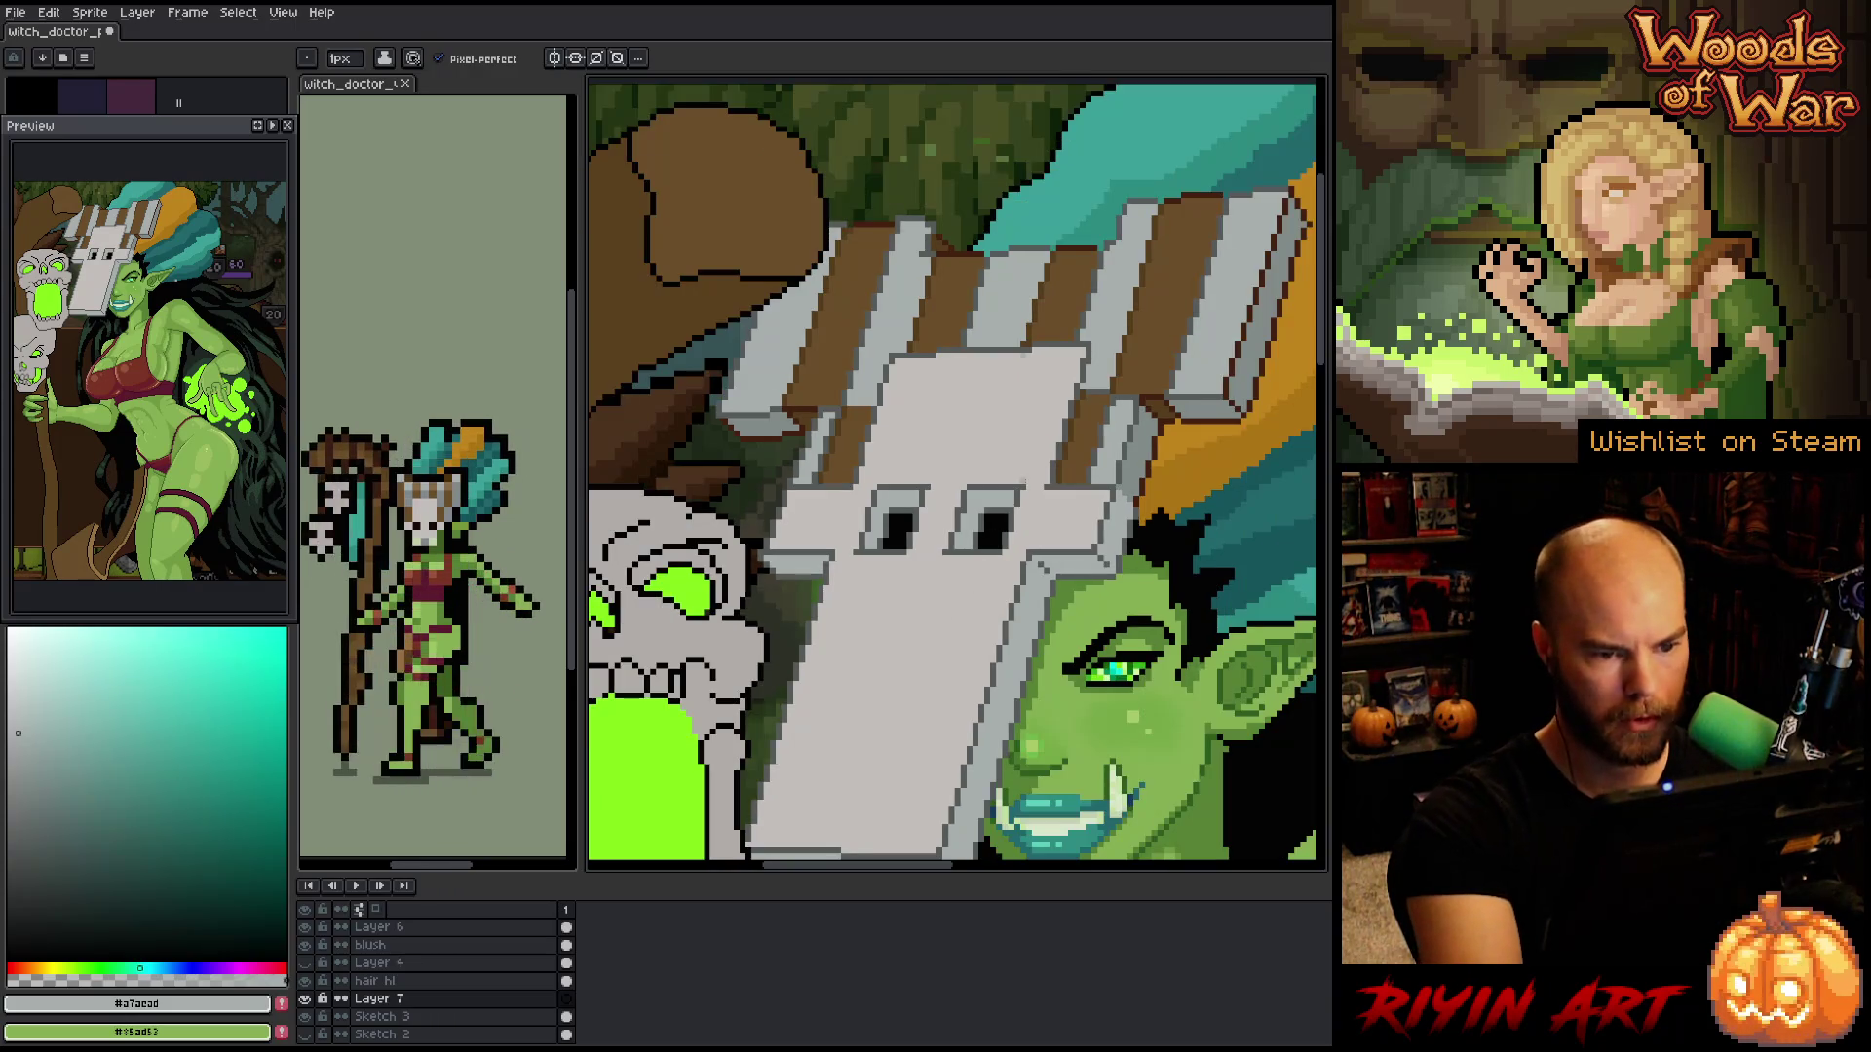
{"action": "key", "text": "b"}
{"action": "key", "text": "ctrl+z"}
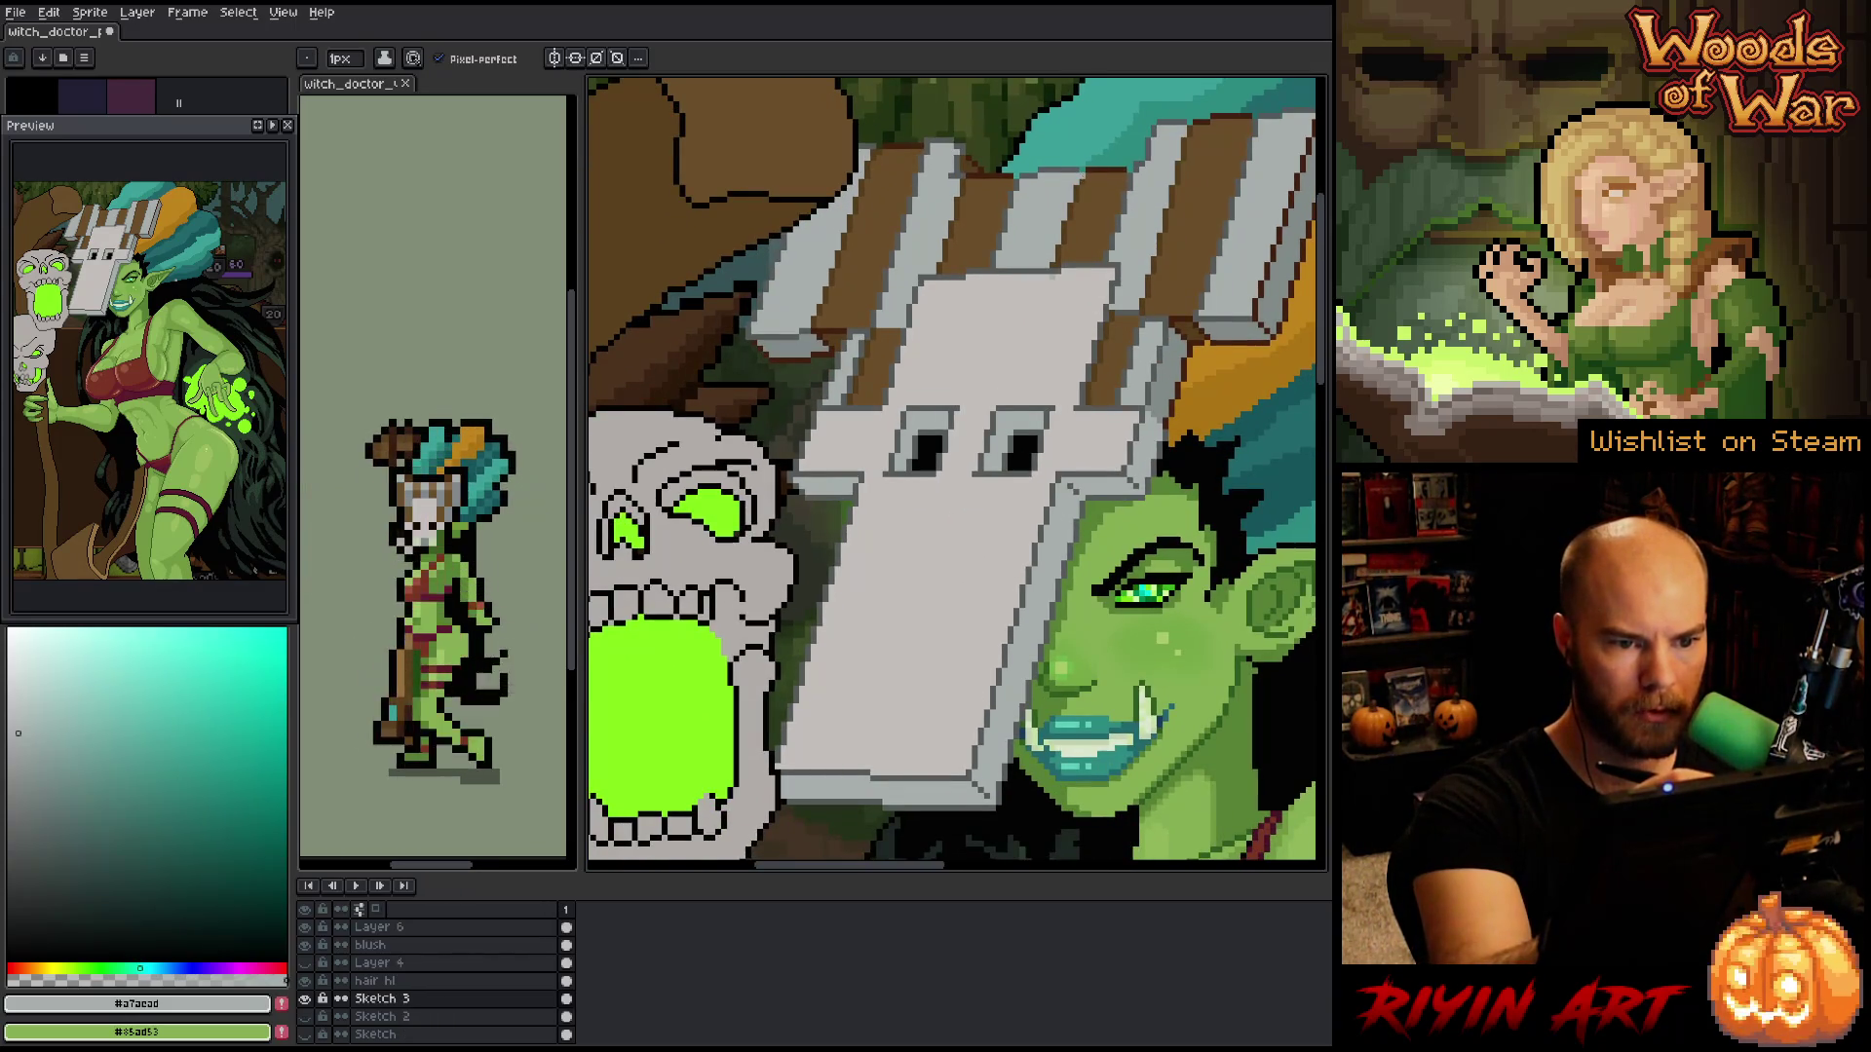
{"action": "left_click_drag", "start_coordinate": [1067, 209], "coordinate": [918, 770]}
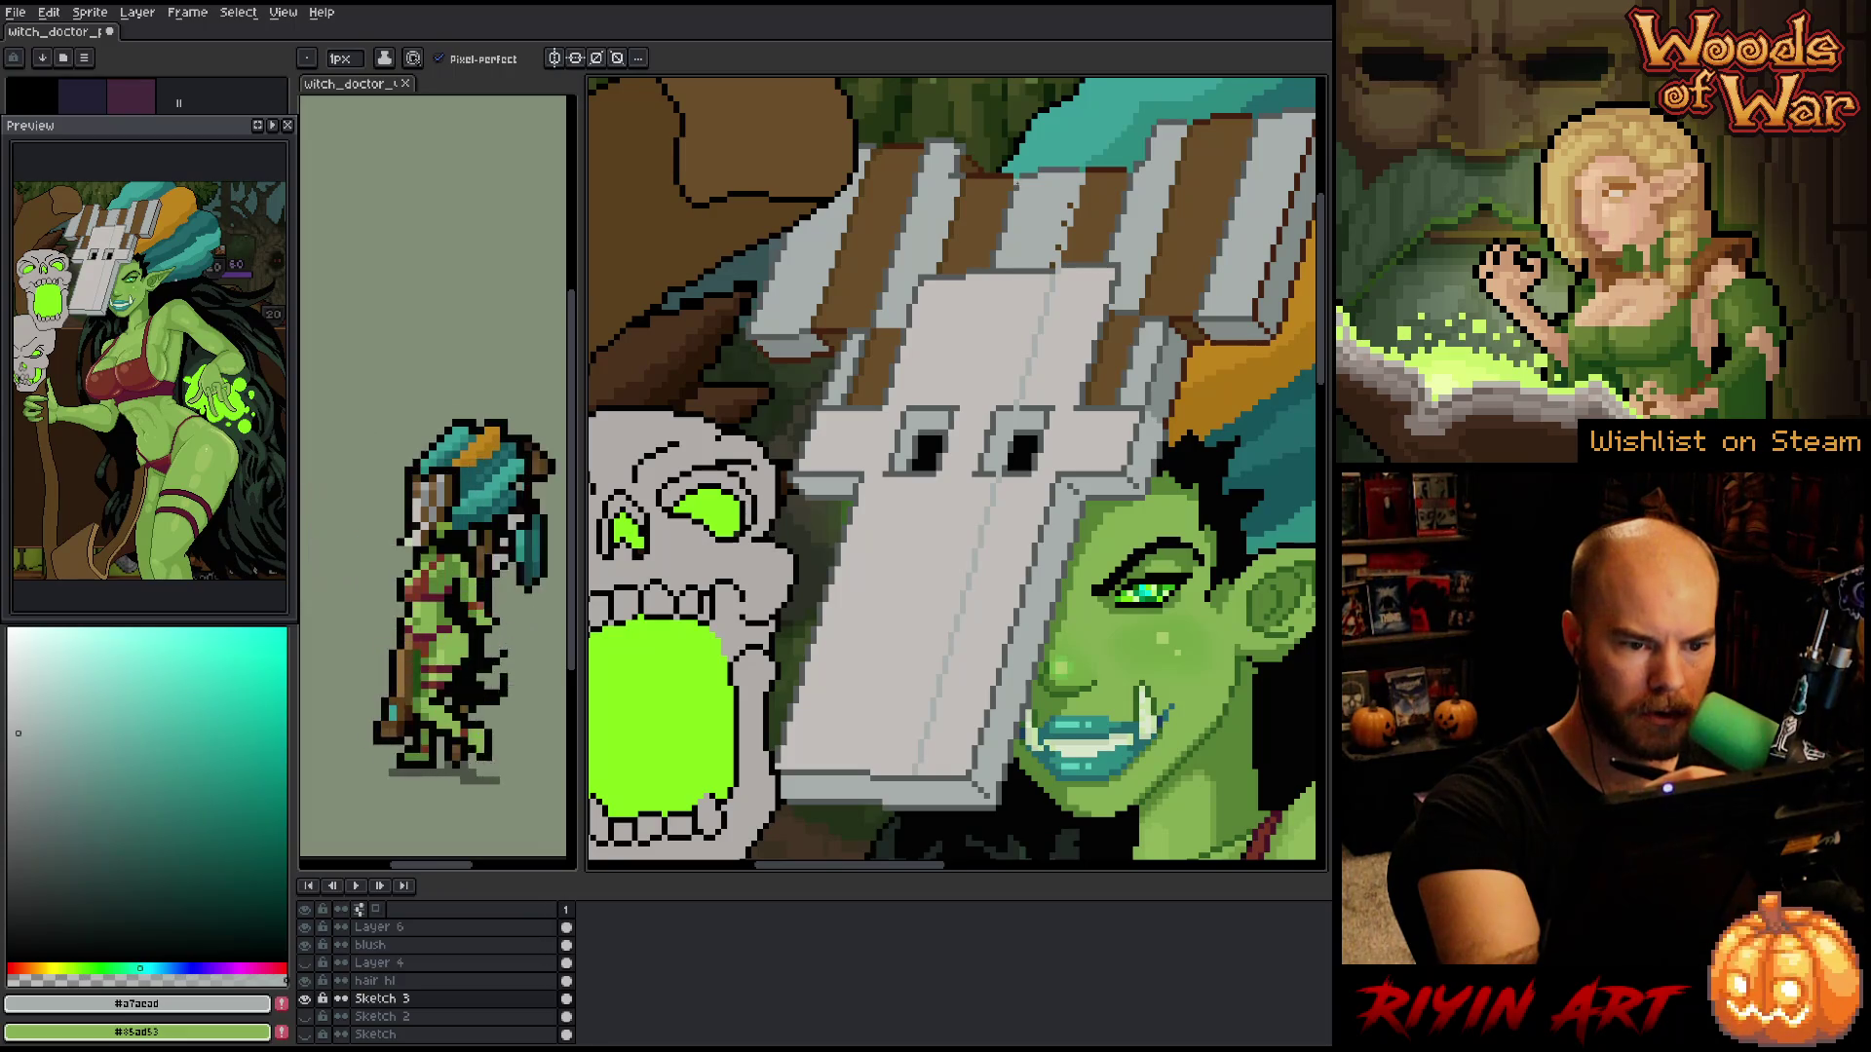
{"action": "left_click_drag", "start_coordinate": [984, 268], "coordinate": [836, 770]}
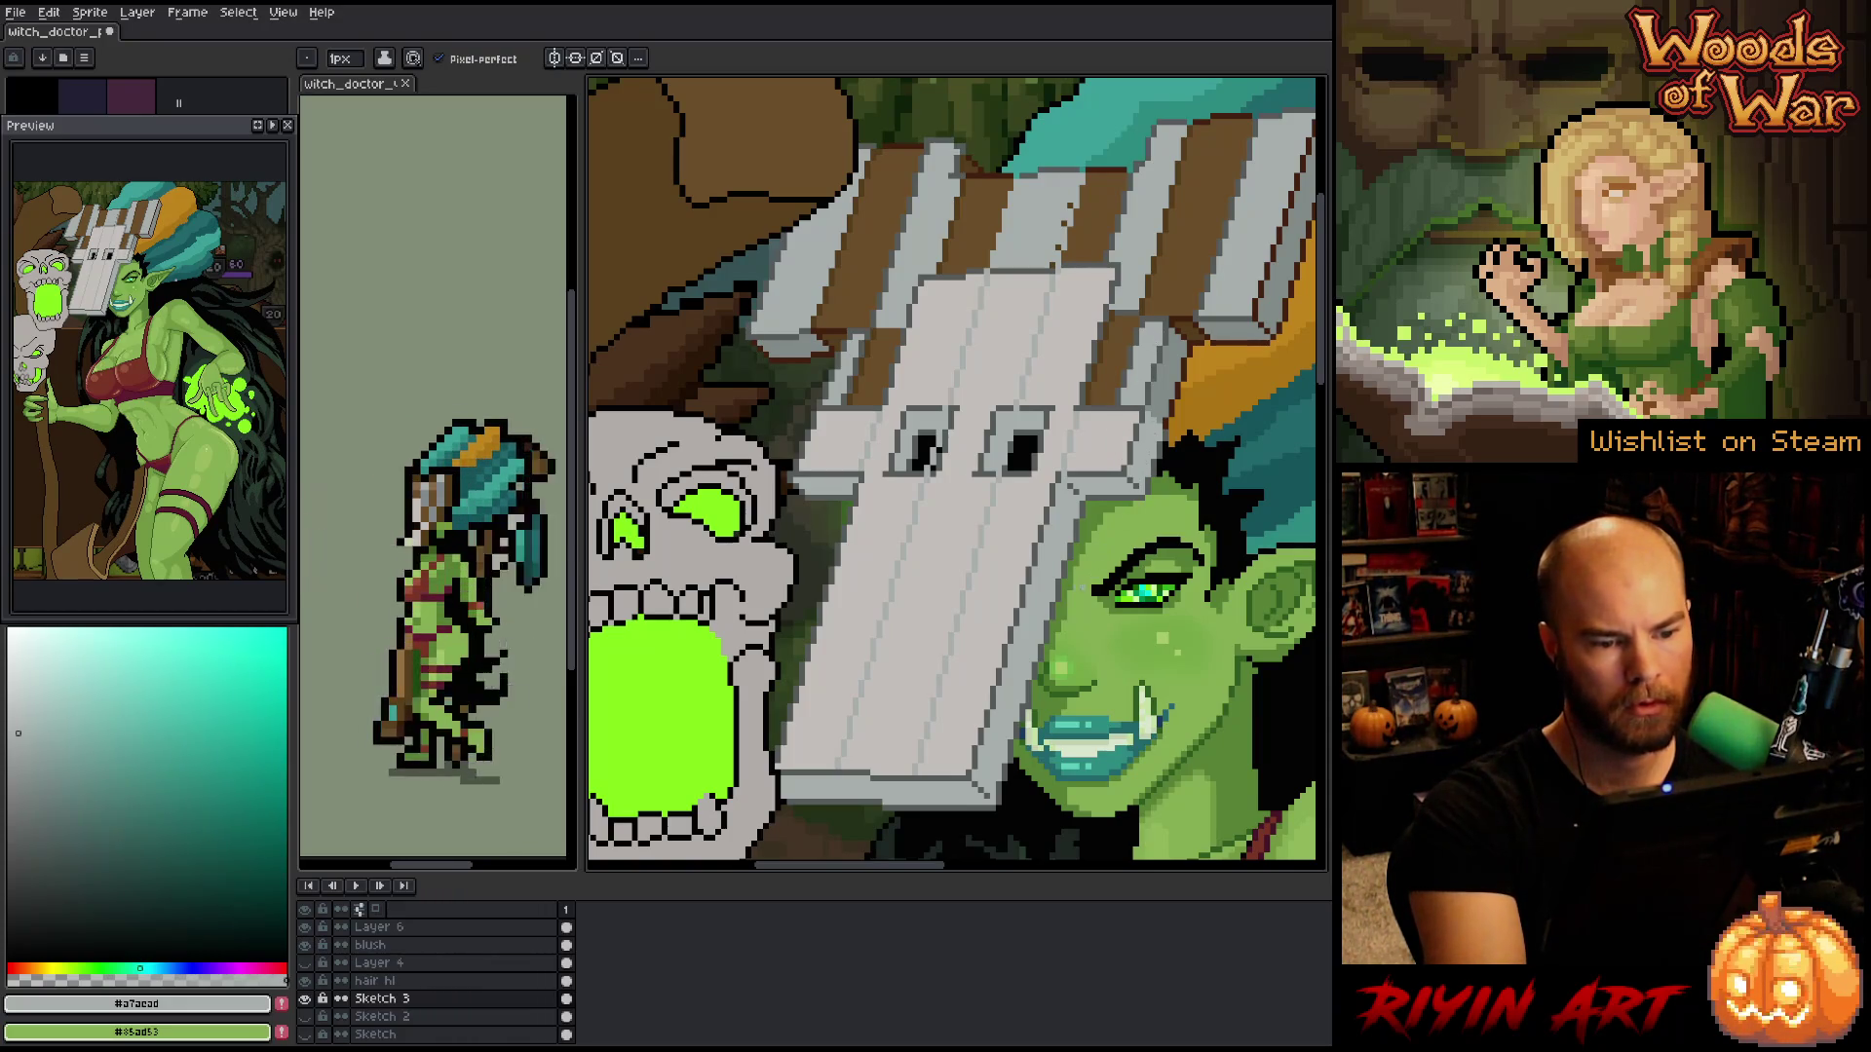
- Erase stray dark pixels from the right eye, then draw faint diagonal plank lines on a new layer
{"action": "key", "text": "e"}
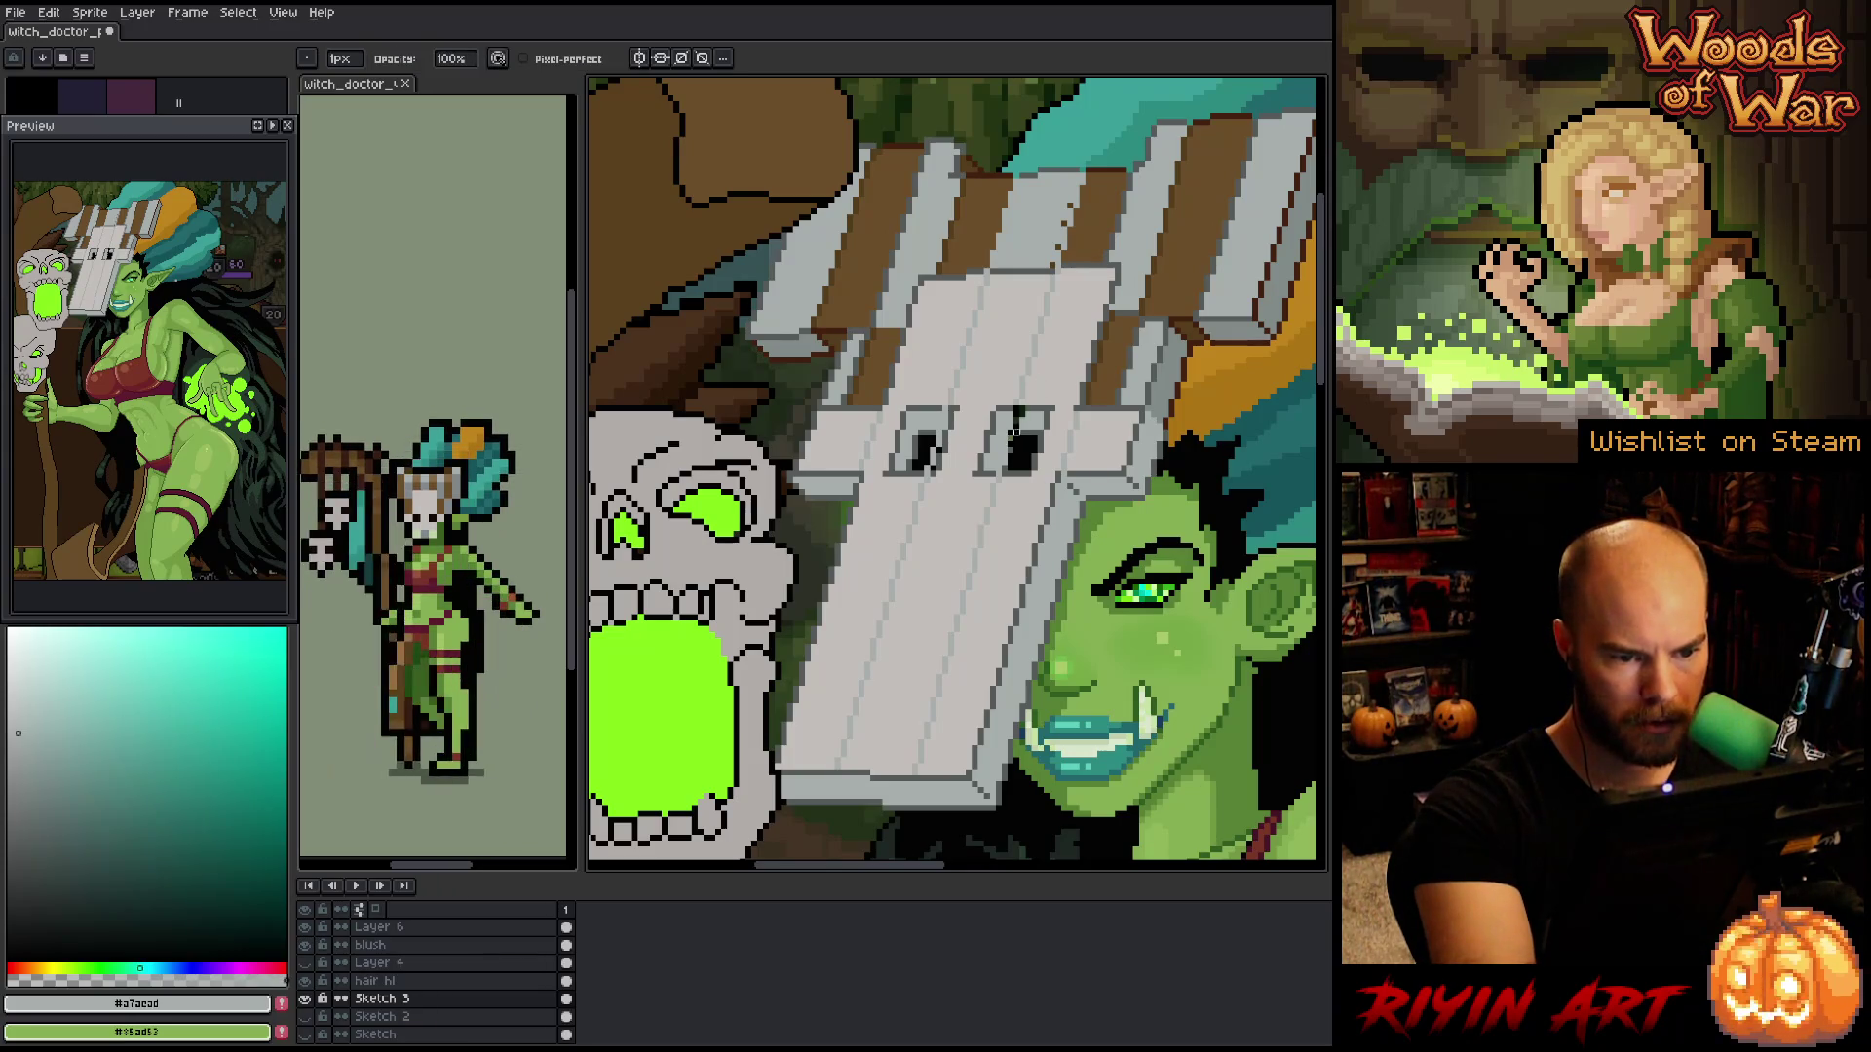
{"action": "left_click_drag", "start_coordinate": [1016, 443], "coordinate": [1034, 397]}
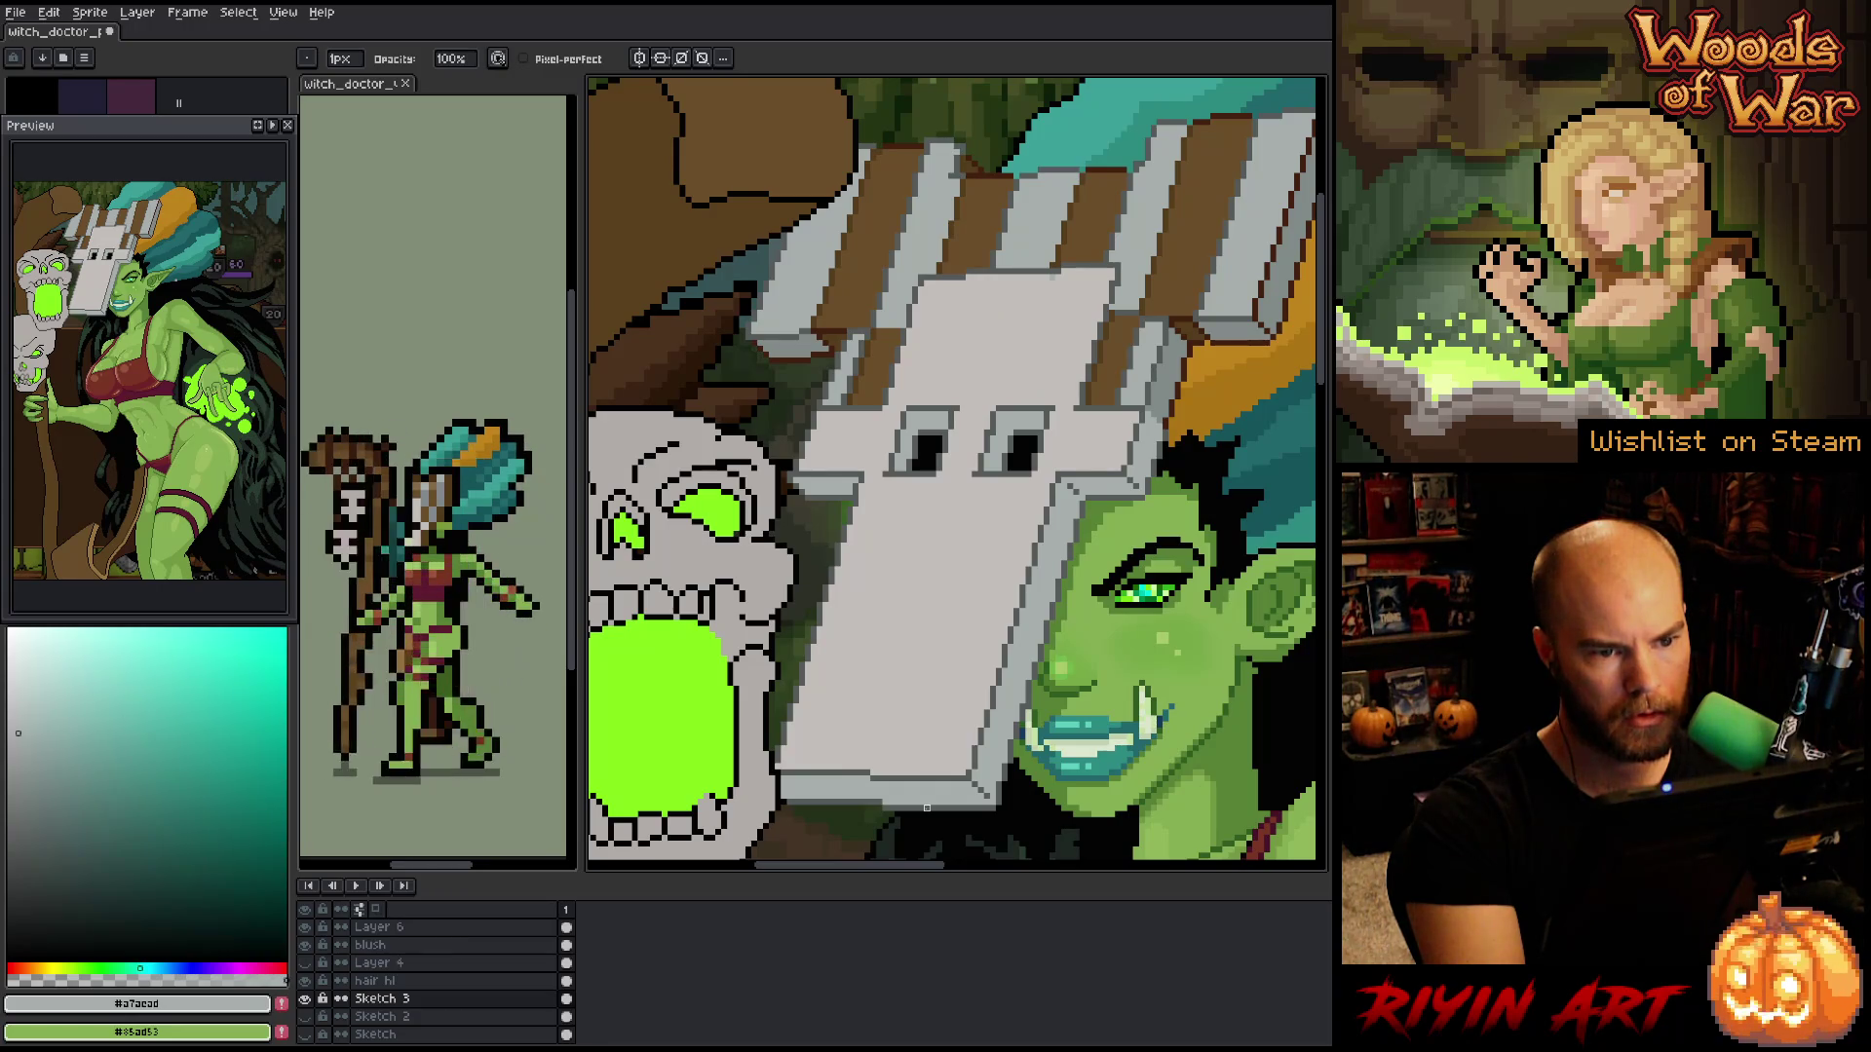
{"action": "key", "text": "shift+n"}
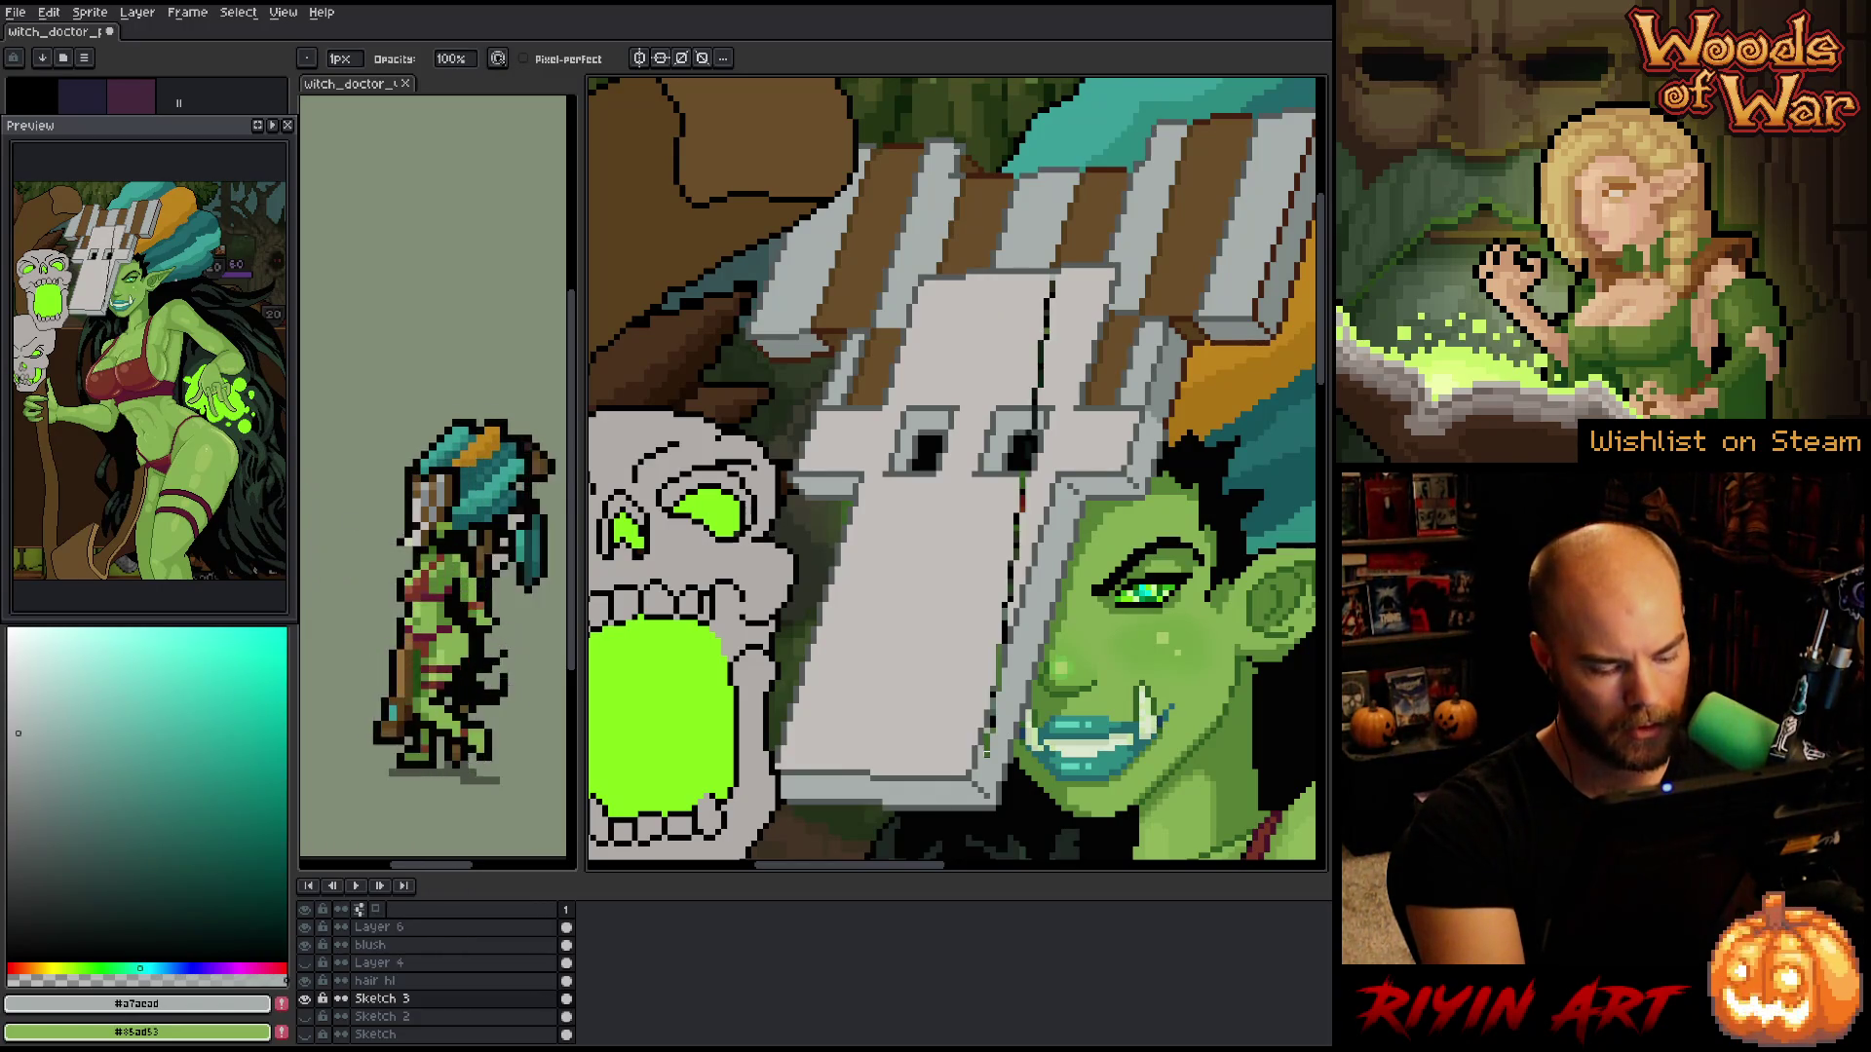
{"action": "key", "text": "e"}
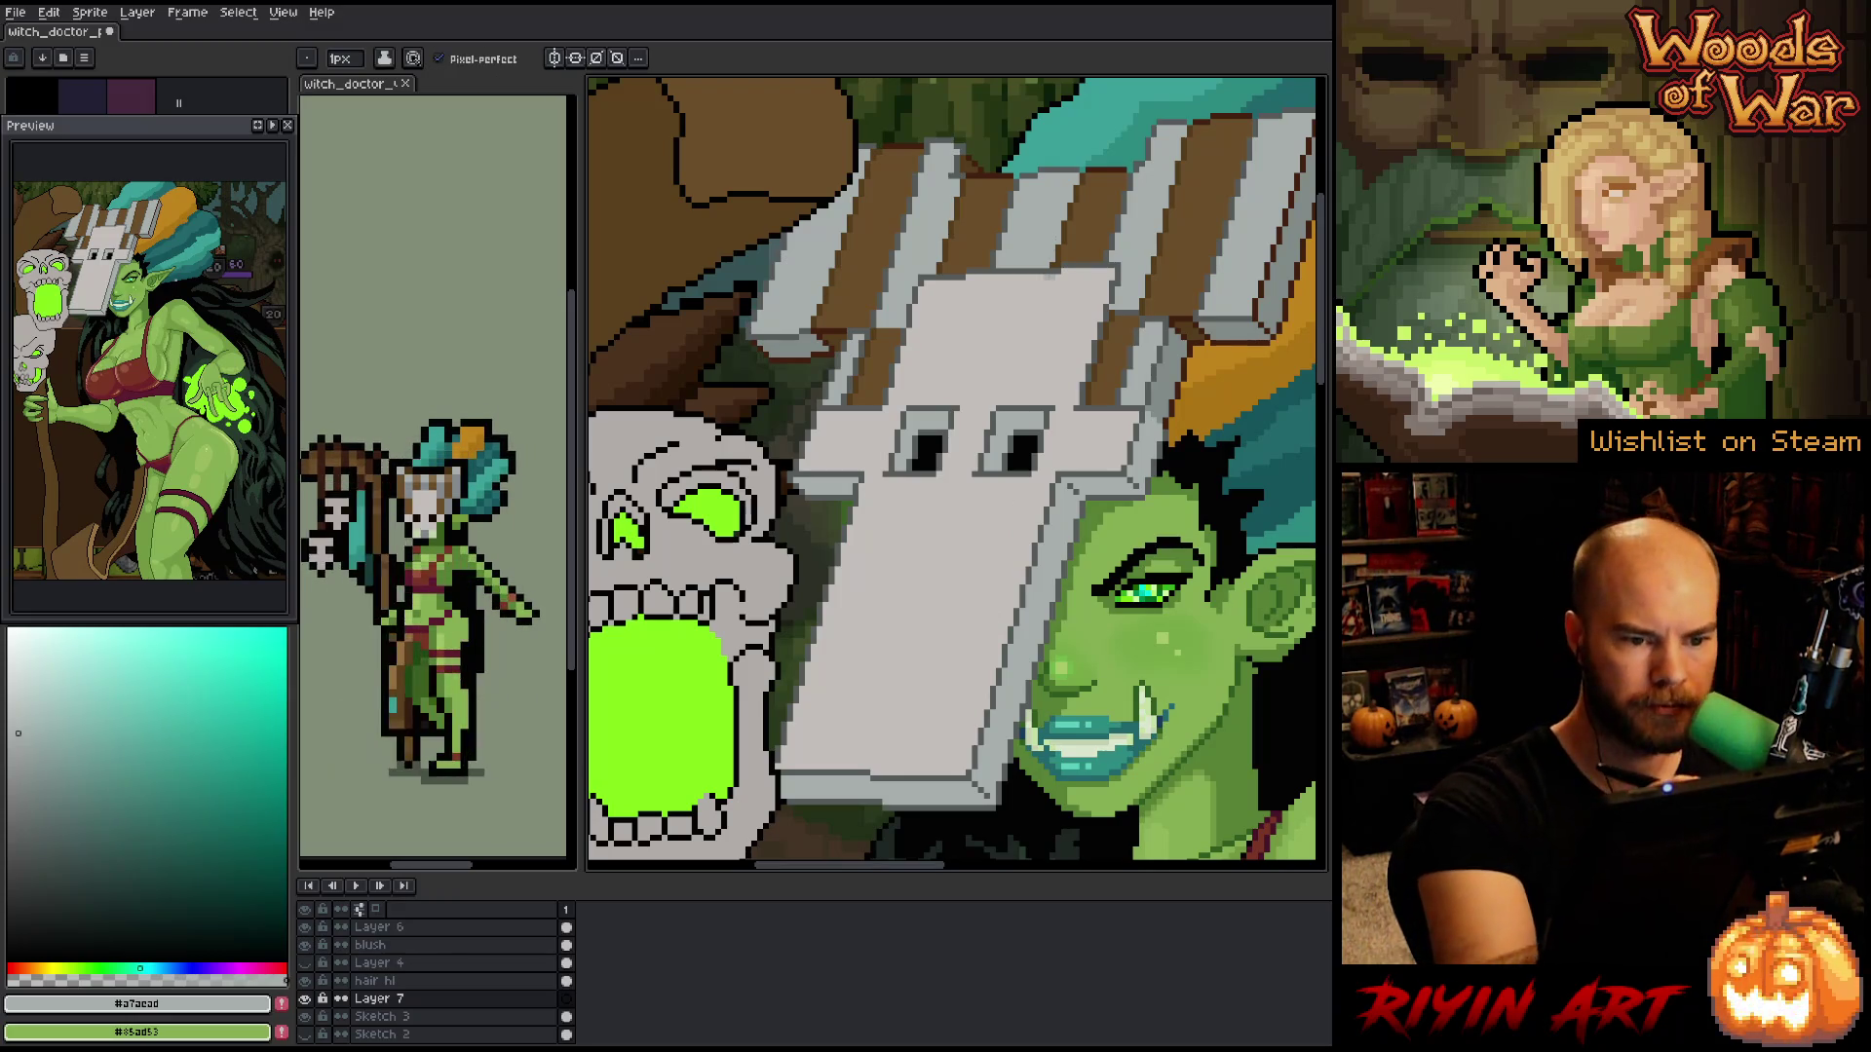
{"action": "left_click_drag", "start_coordinate": [1047, 283], "coordinate": [921, 765]}
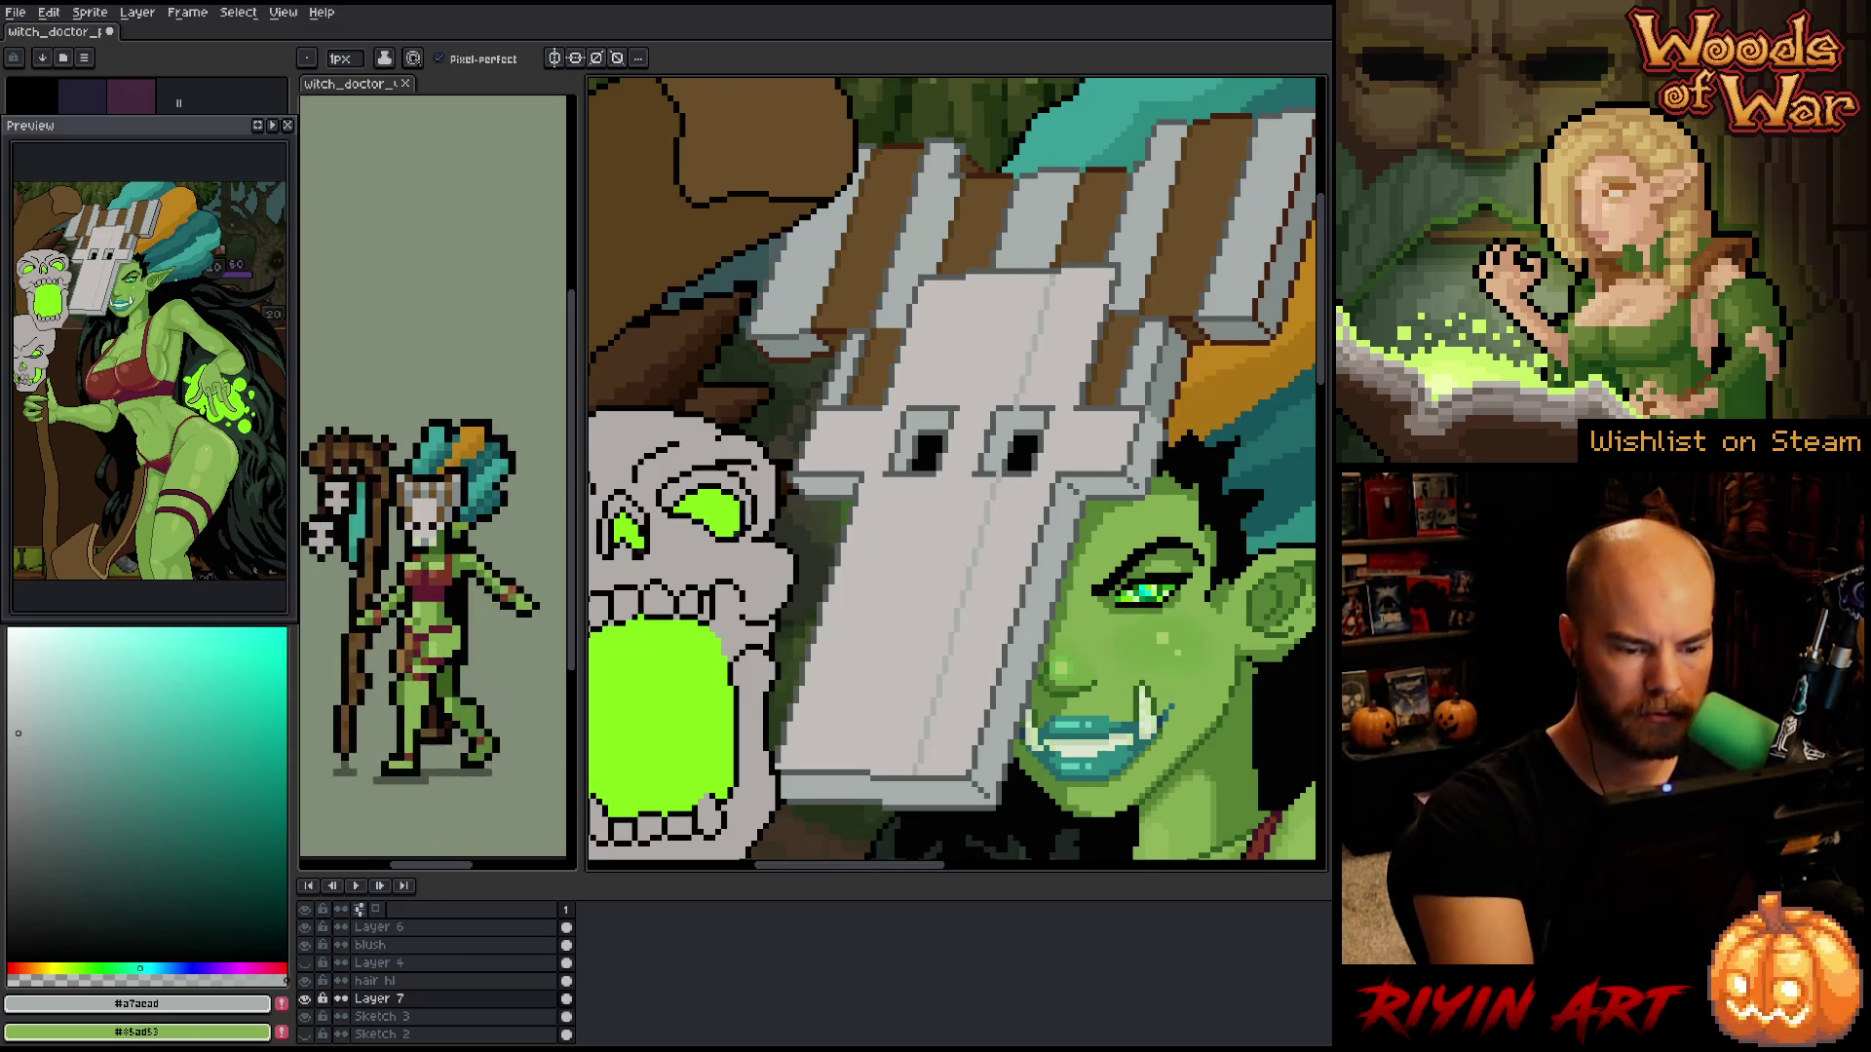
{"action": "left_click_drag", "start_coordinate": [945, 624], "coordinate": [911, 779]}
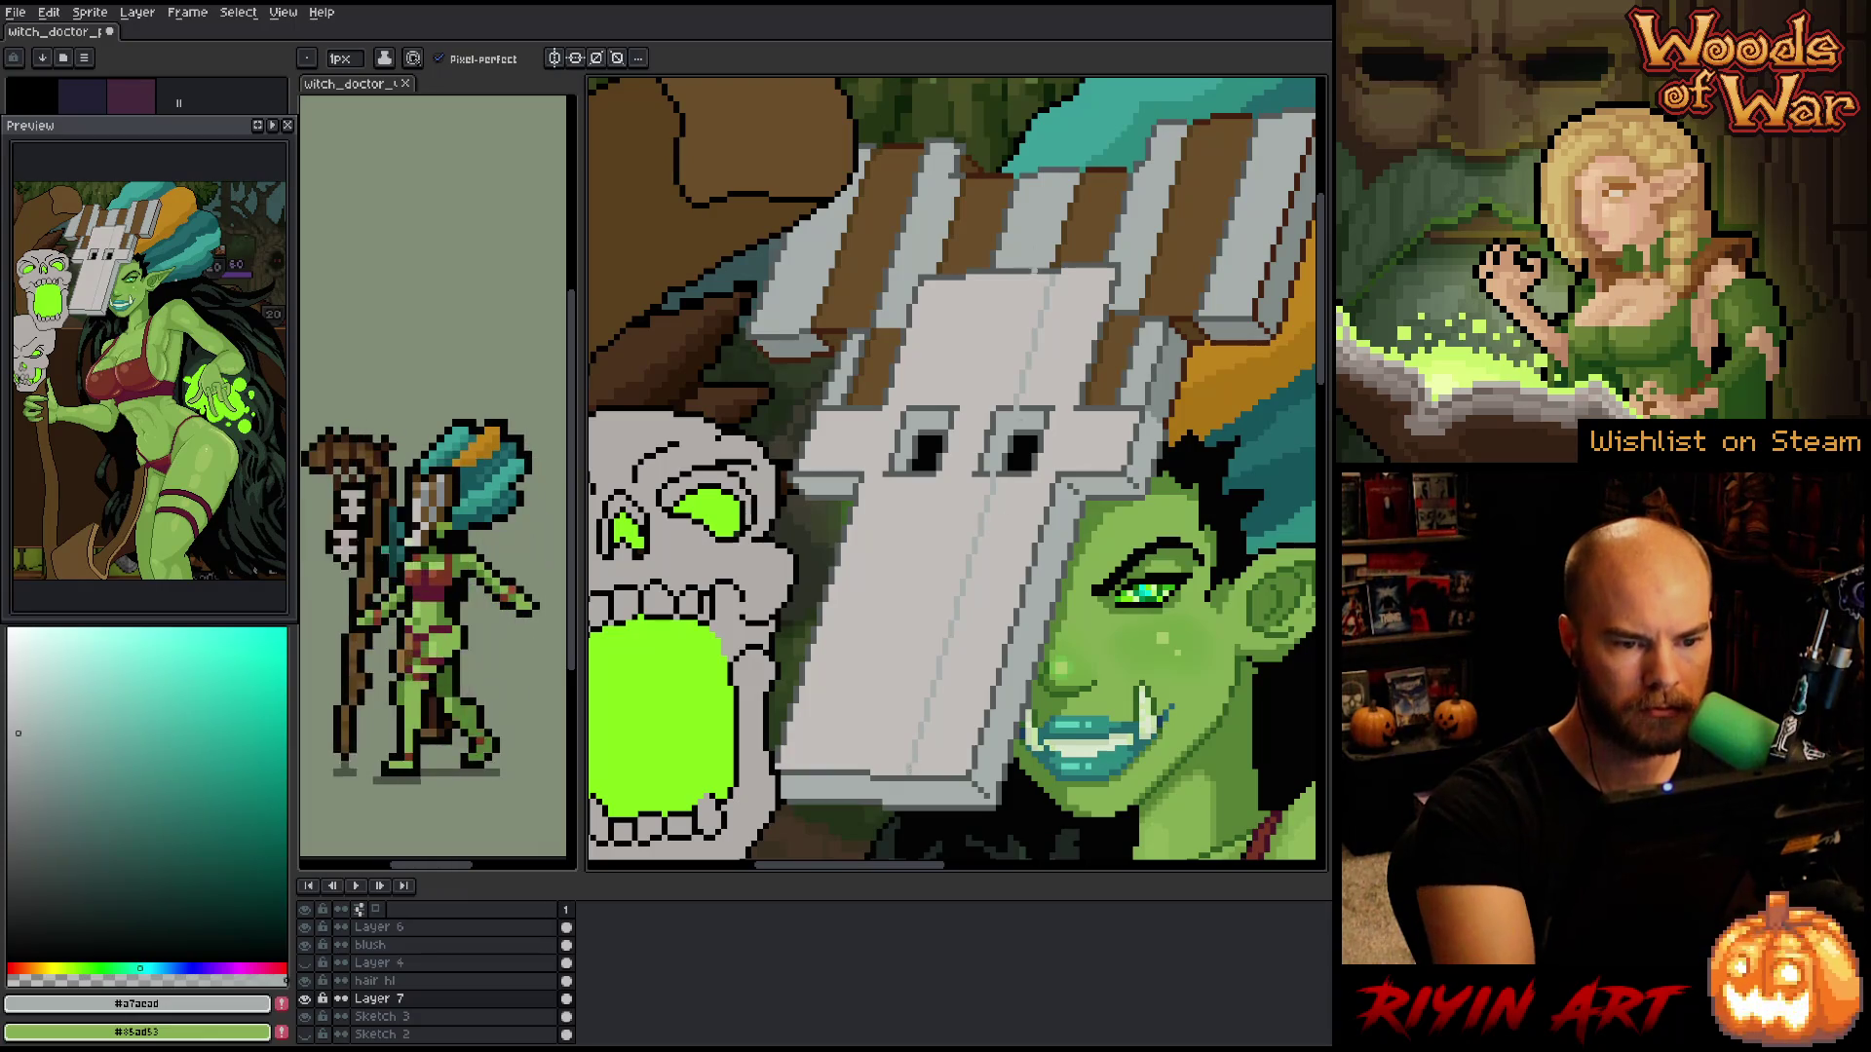
{"action": "left_click_drag", "start_coordinate": [934, 482], "coordinate": [846, 768]}
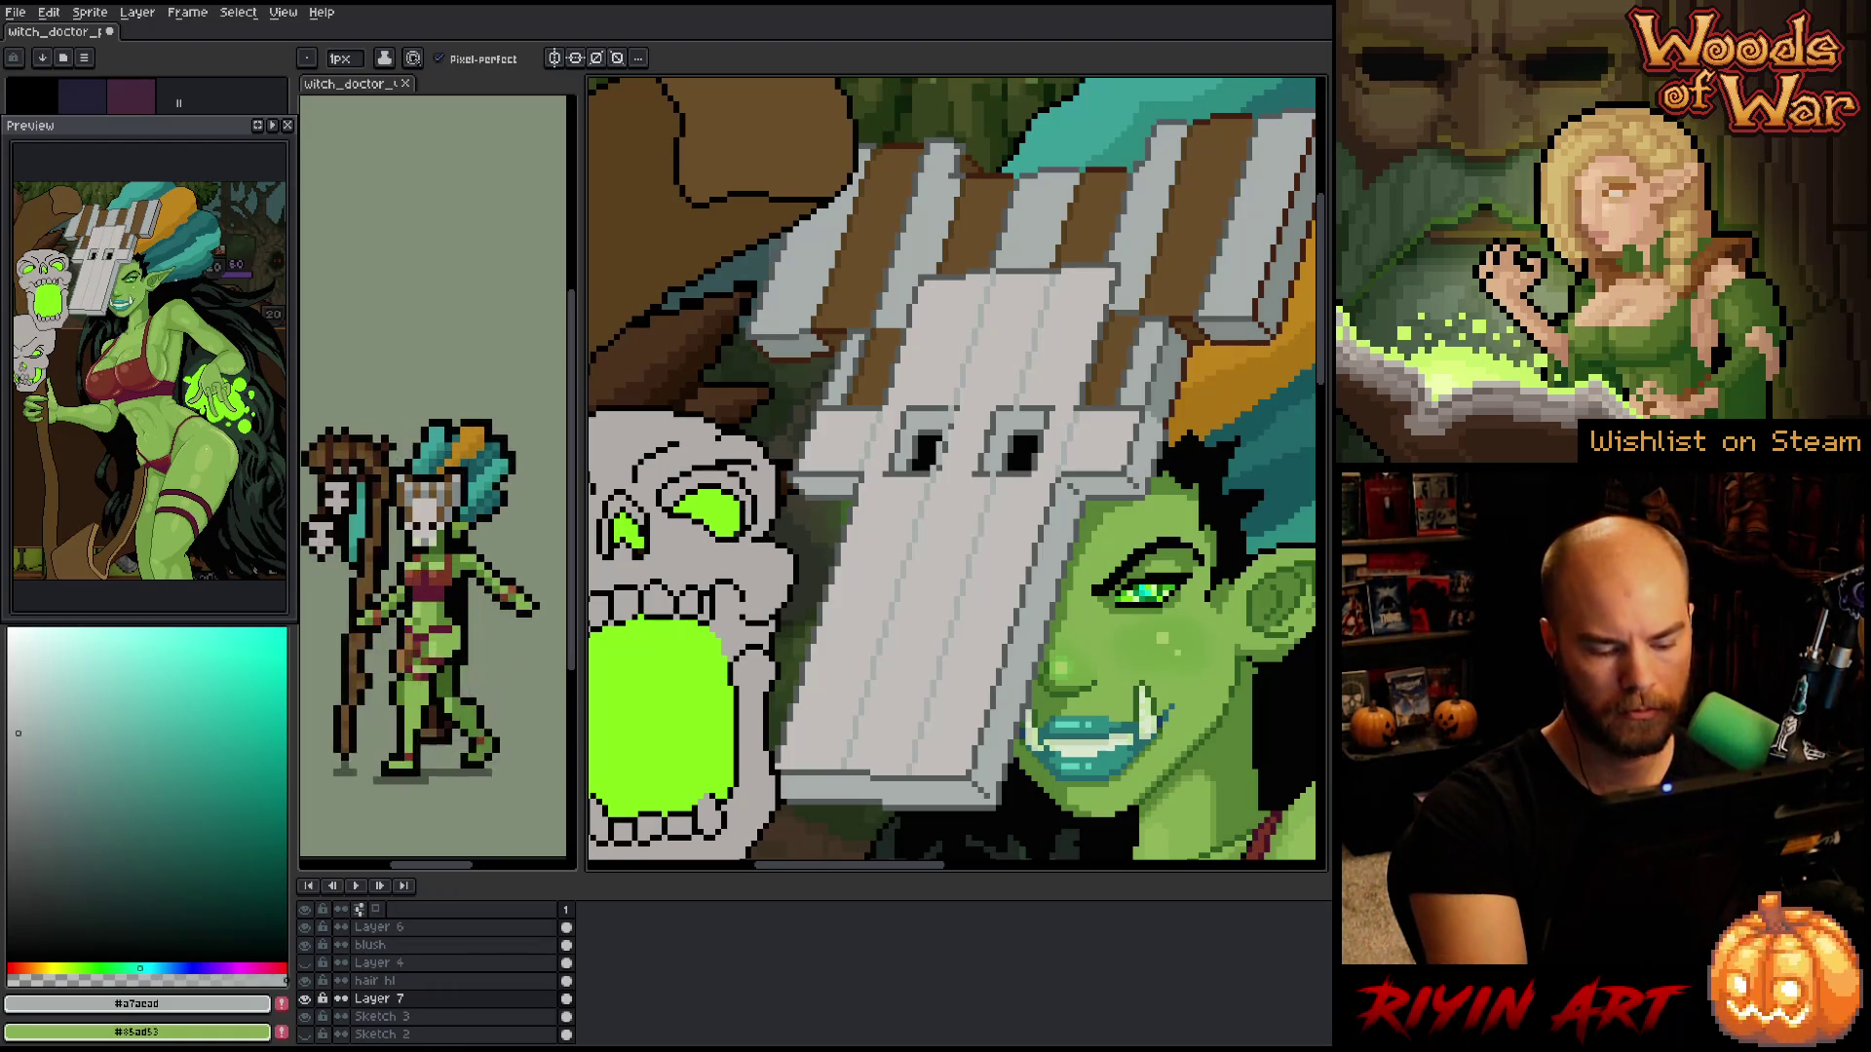
- Clear the mask selection, merge the mask layer down into Sketch 3, and save the sprite
{"action": "key", "text": "q"}
{"action": "mouse_move", "coordinate": [1021, 239]}
{"action": "left_mouse_down"}
{"action": "mouse_move", "coordinate": [943, 565]}
{"action": "mouse_move", "coordinate": [828, 814]}
{"action": "mouse_move", "coordinate": [984, 263]}
{"action": "mouse_move", "coordinate": [1018, 215]}
{"action": "left_mouse_up"}
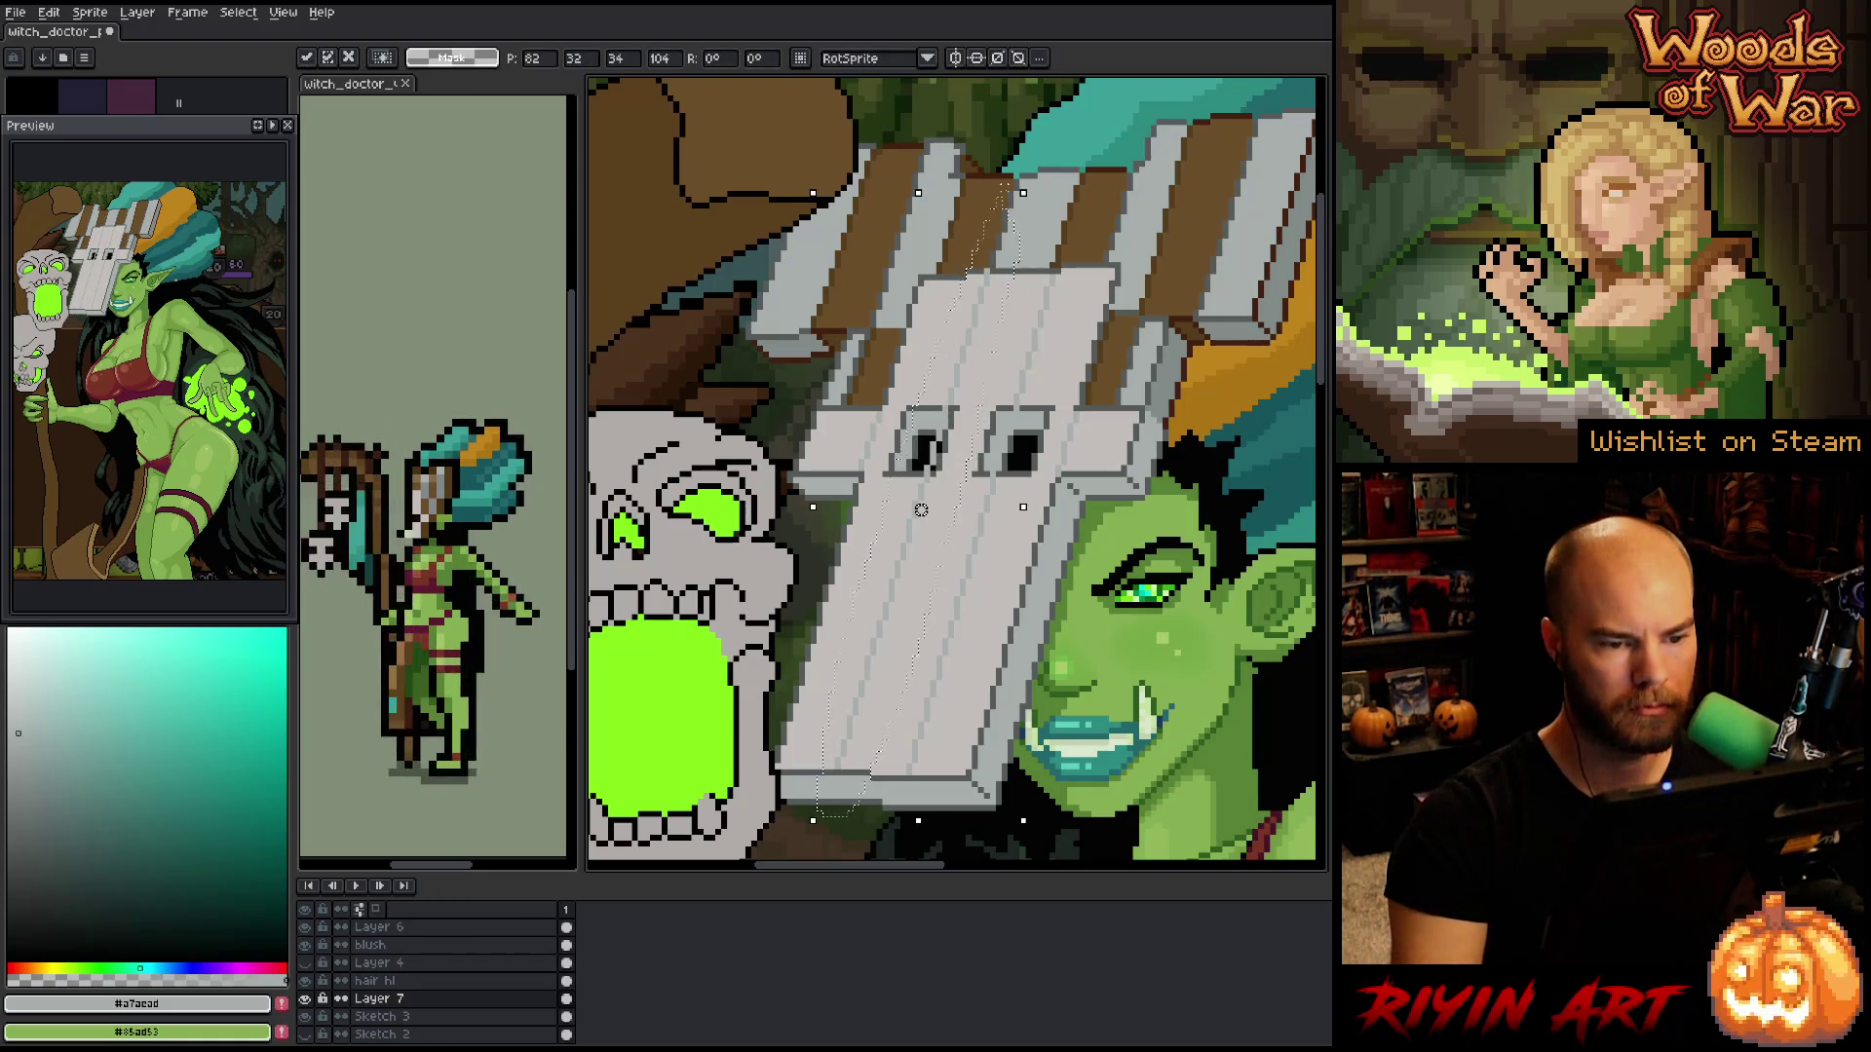
{"action": "key", "text": "ctrl+d"}
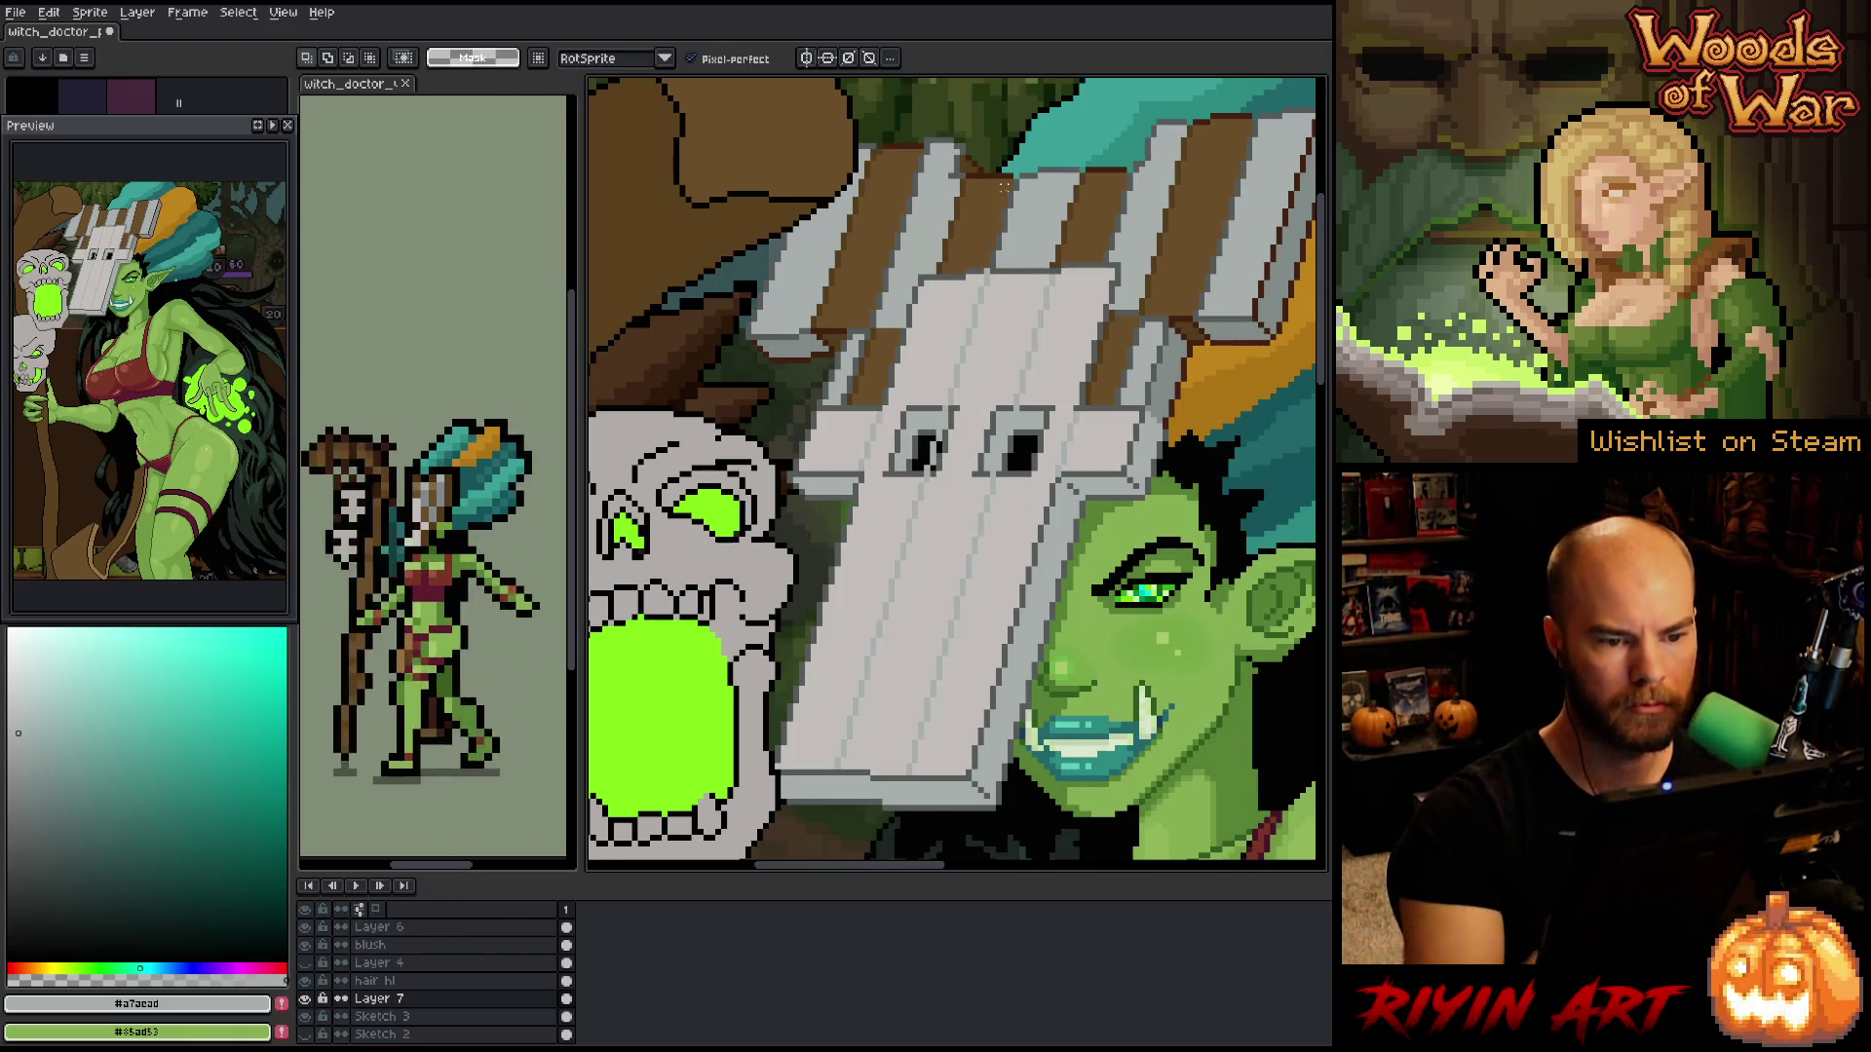
{"action": "key", "text": "b"}
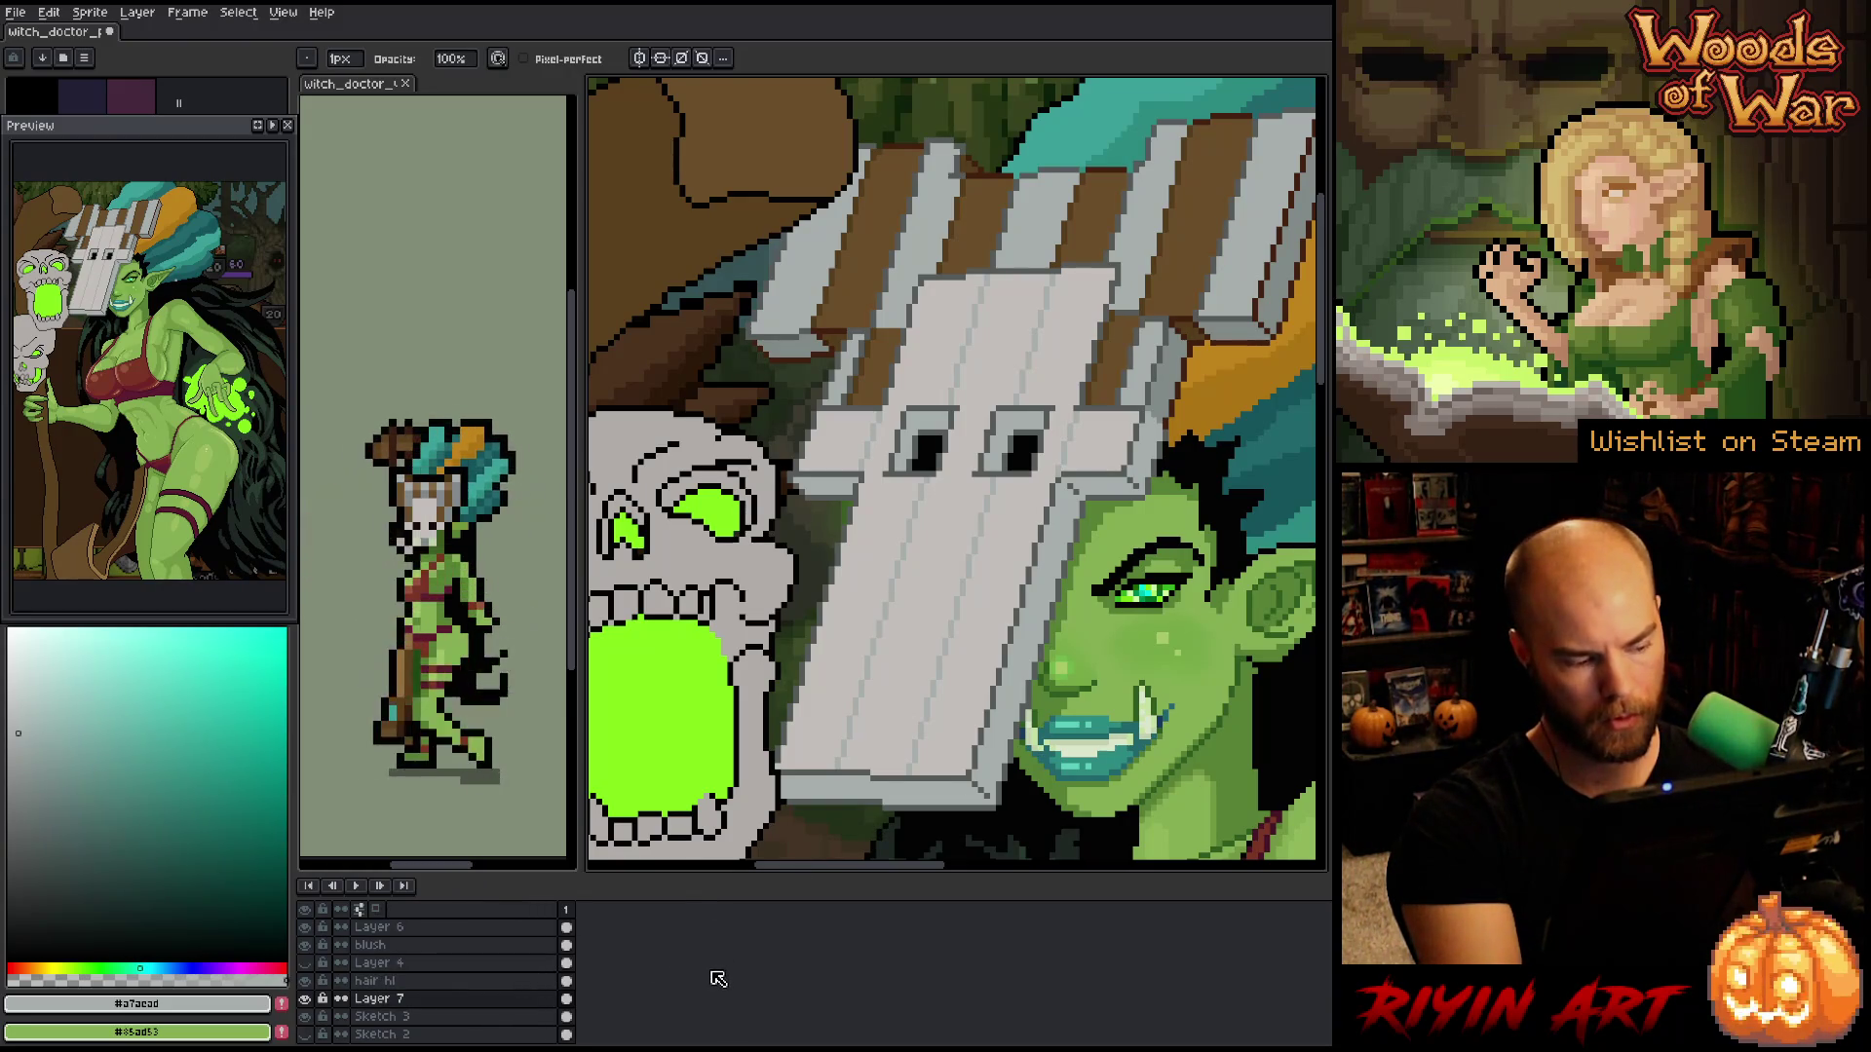
{"action": "key", "text": "ctrl+e"}
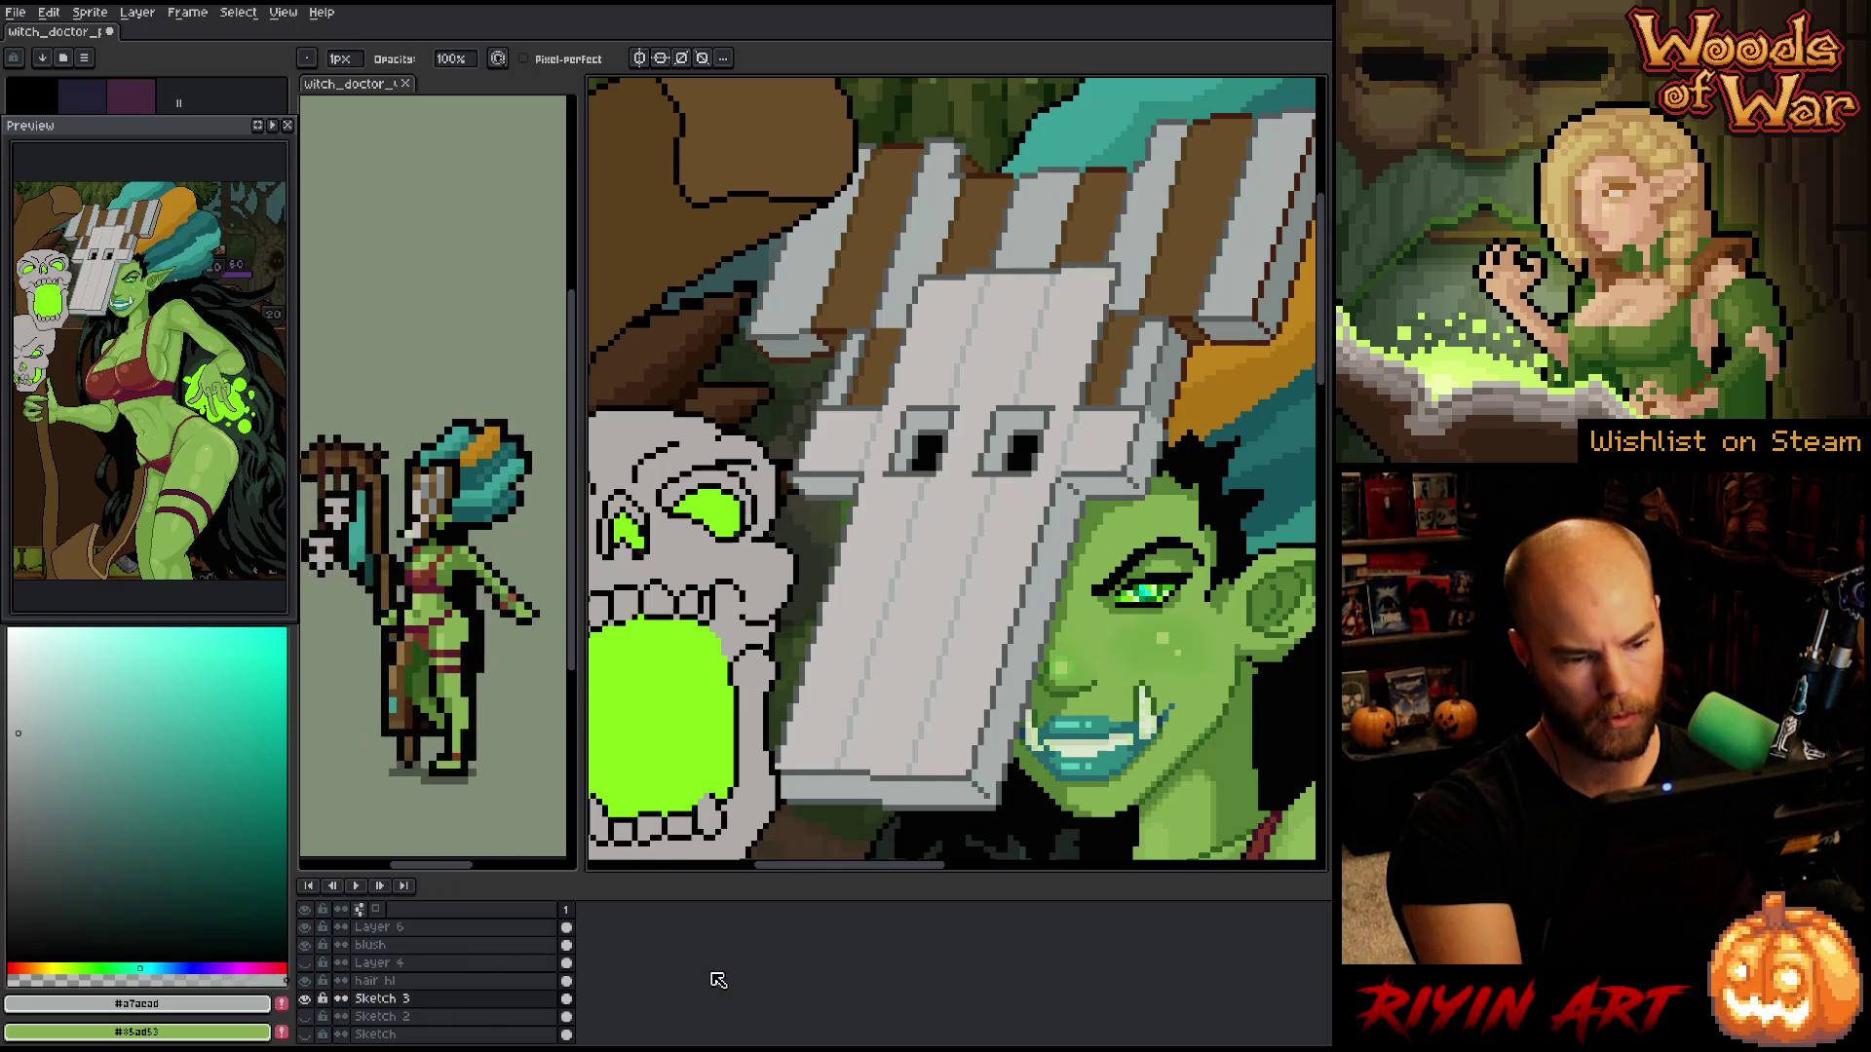
{"action": "key", "text": "ctrl+s"}
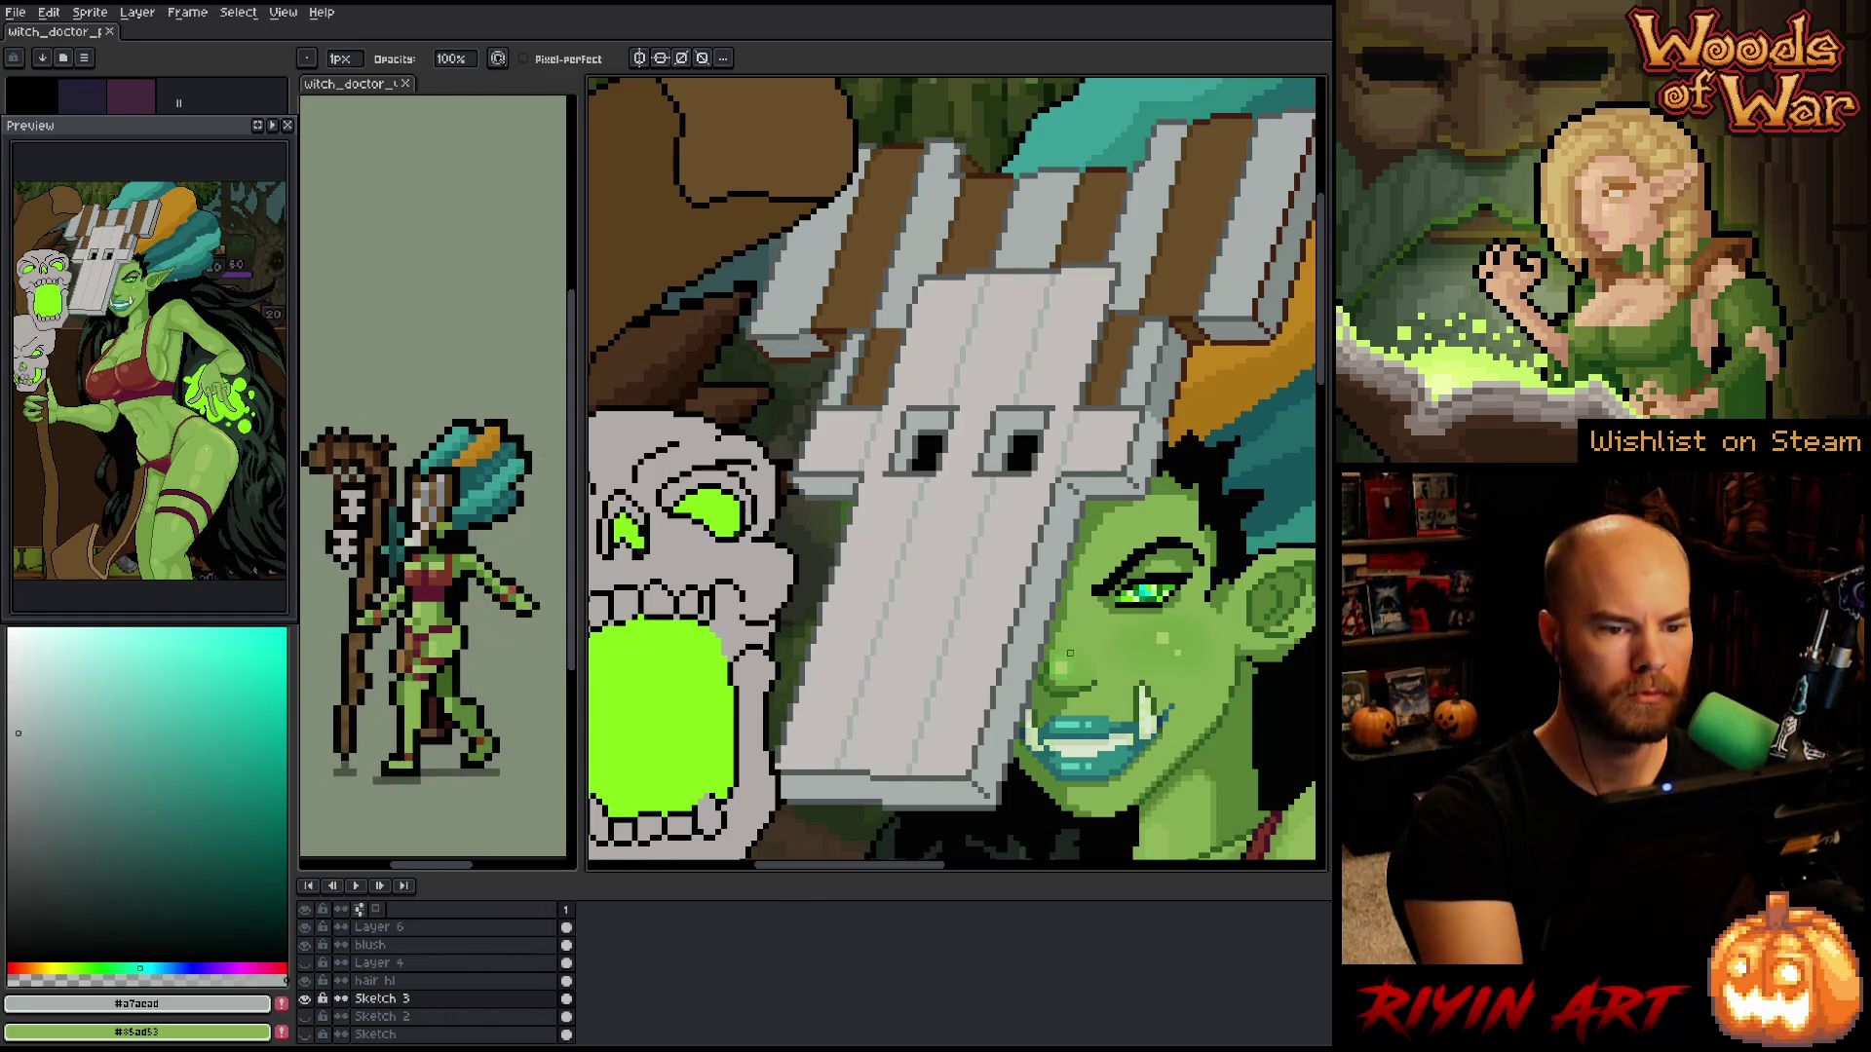
- Sample the dark grey from the mask's bottom edge, then pick near-black as the drawing colour
{"action": "mouse_move", "coordinate": [1070, 653]}
{"action": "left_mouse_down"}
{"action": "mouse_move", "coordinate": [1118, 760]}
{"action": "mouse_move", "coordinate": [1097, 595]}
{"action": "mouse_move", "coordinate": [1075, 619]}
{"action": "left_mouse_up"}
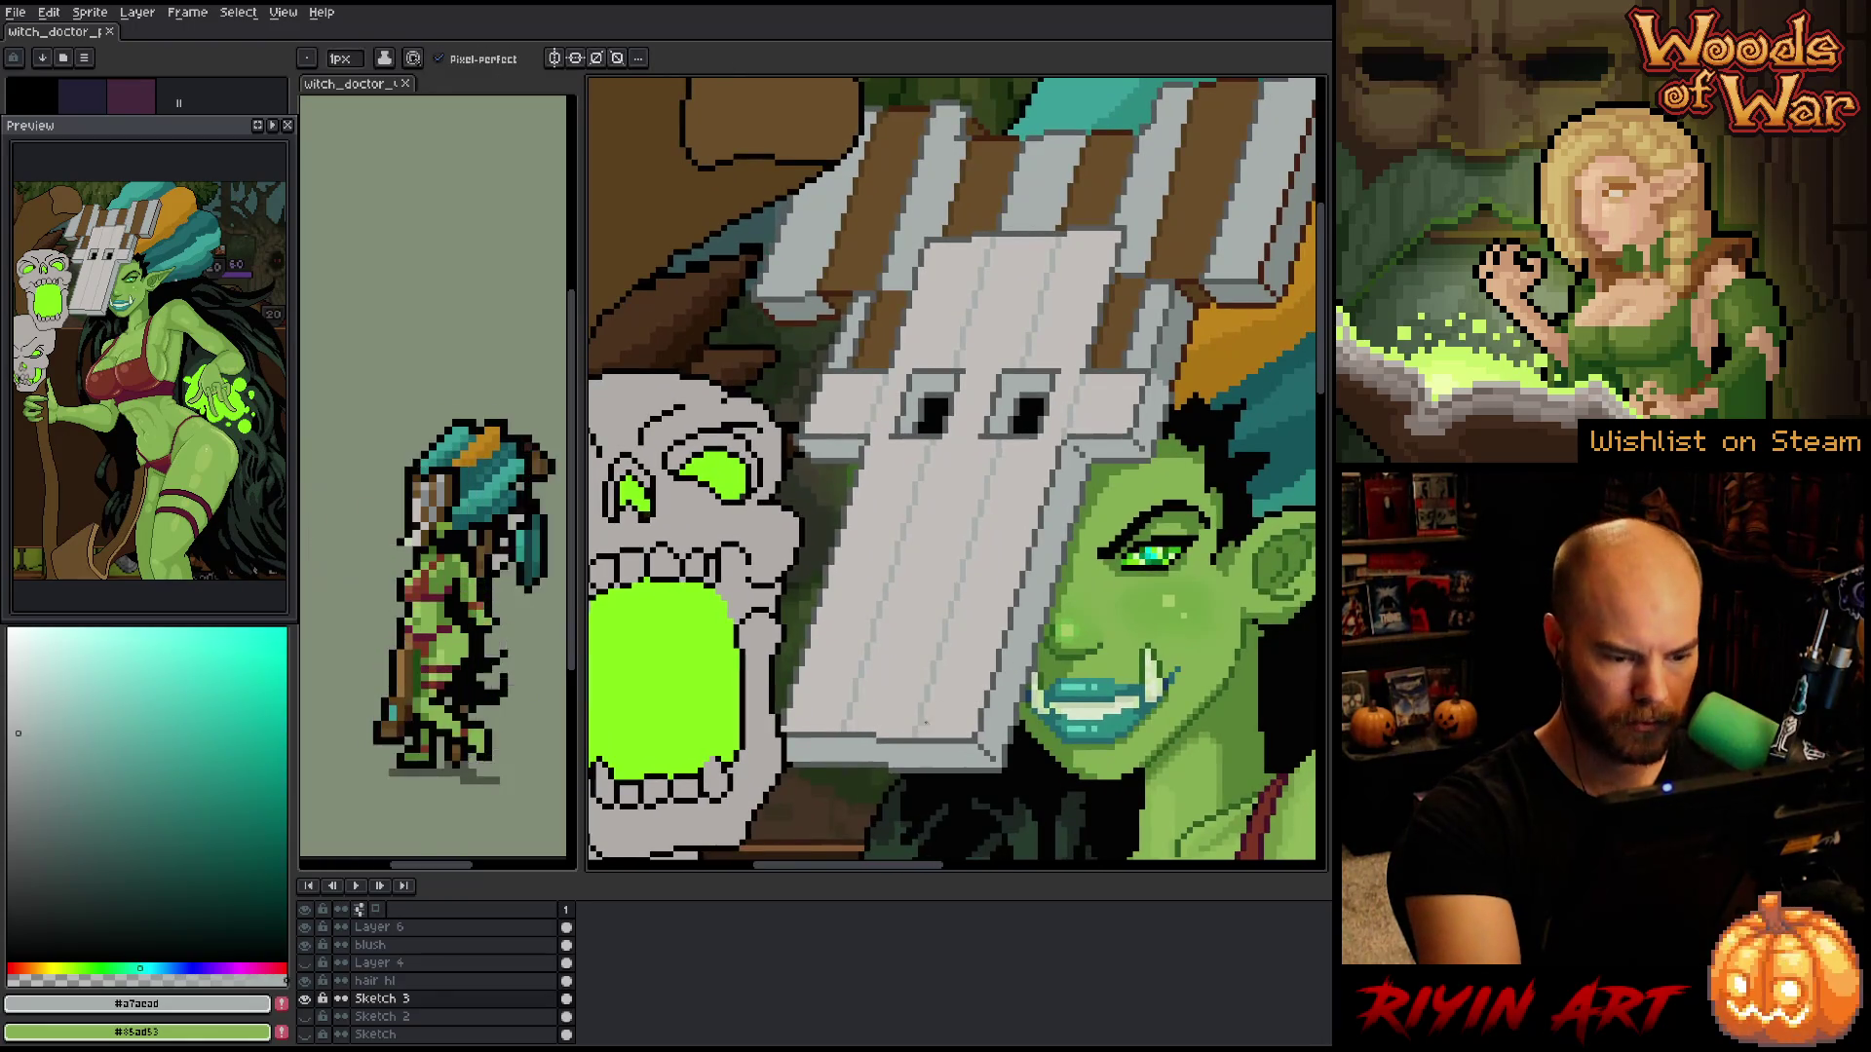
{"action": "left_click", "coordinate": [926, 745], "text": "alt"}
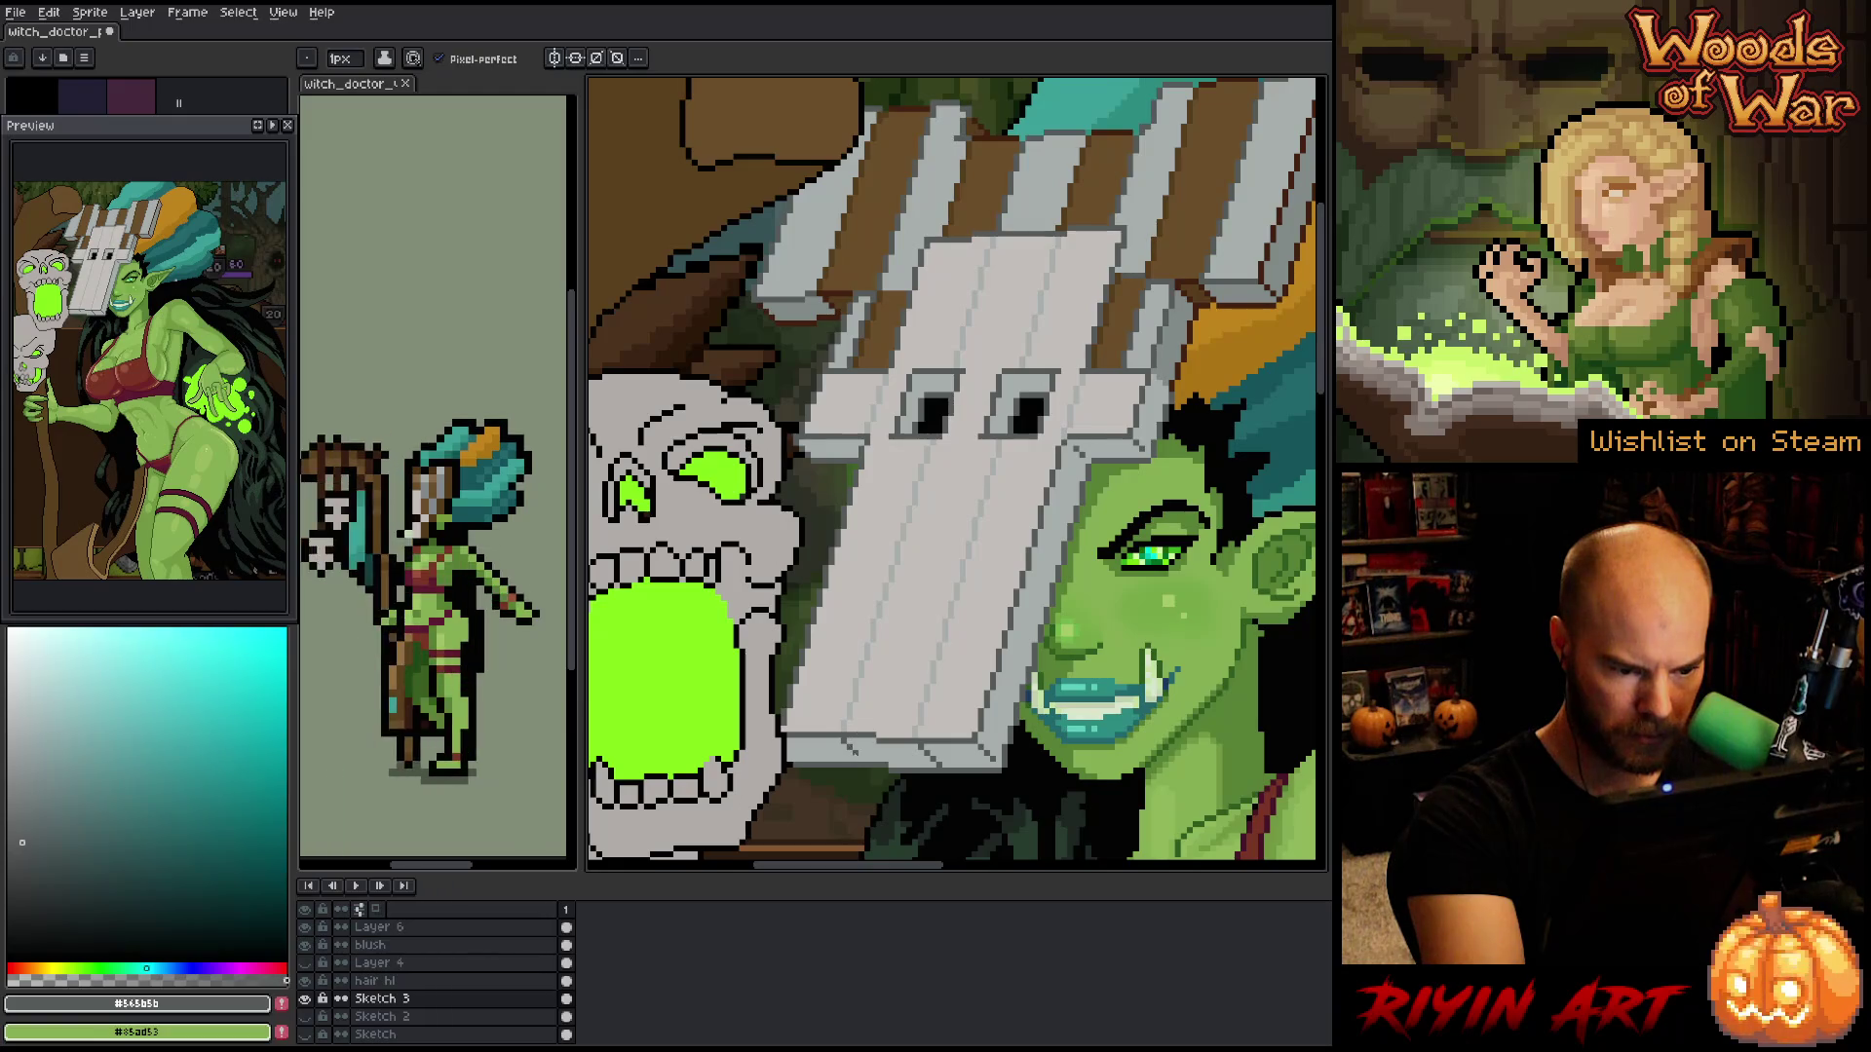
{"action": "key", "text": "e"}
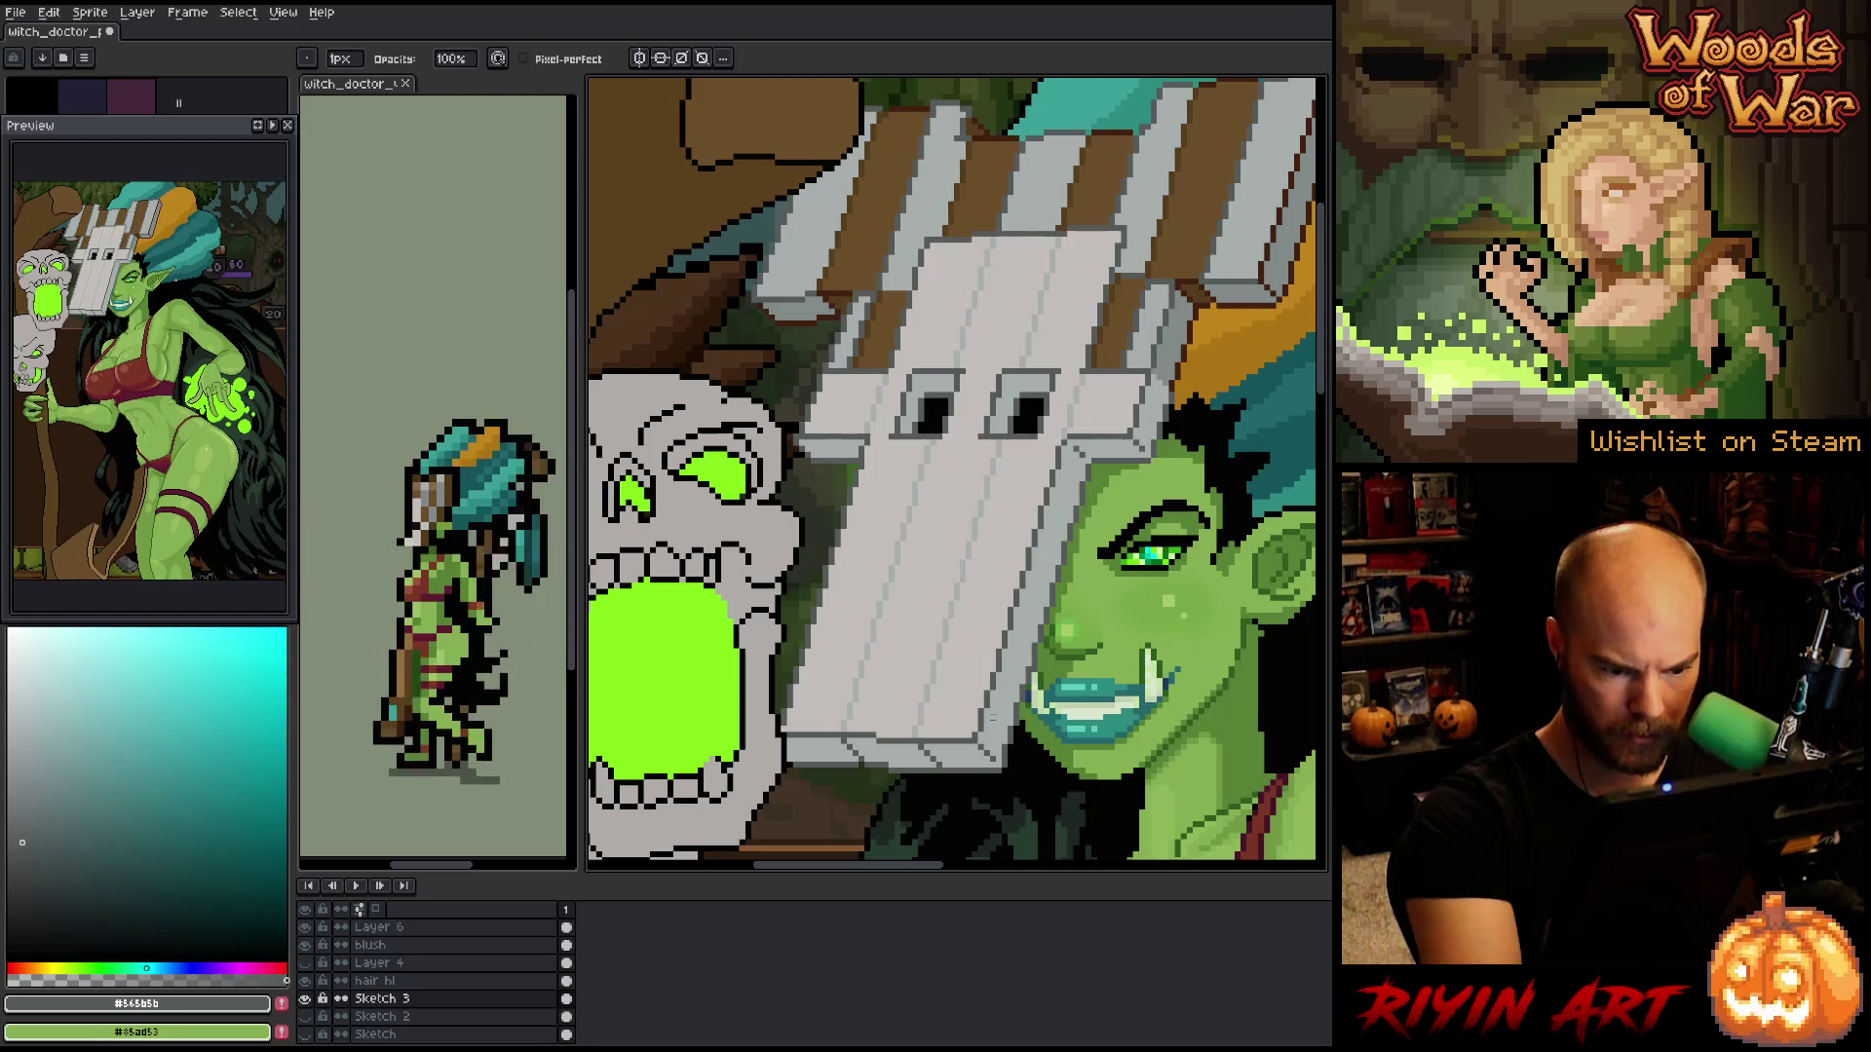
{"action": "left_click", "coordinate": [943, 776], "text": "alt"}
{"action": "key", "text": "b"}
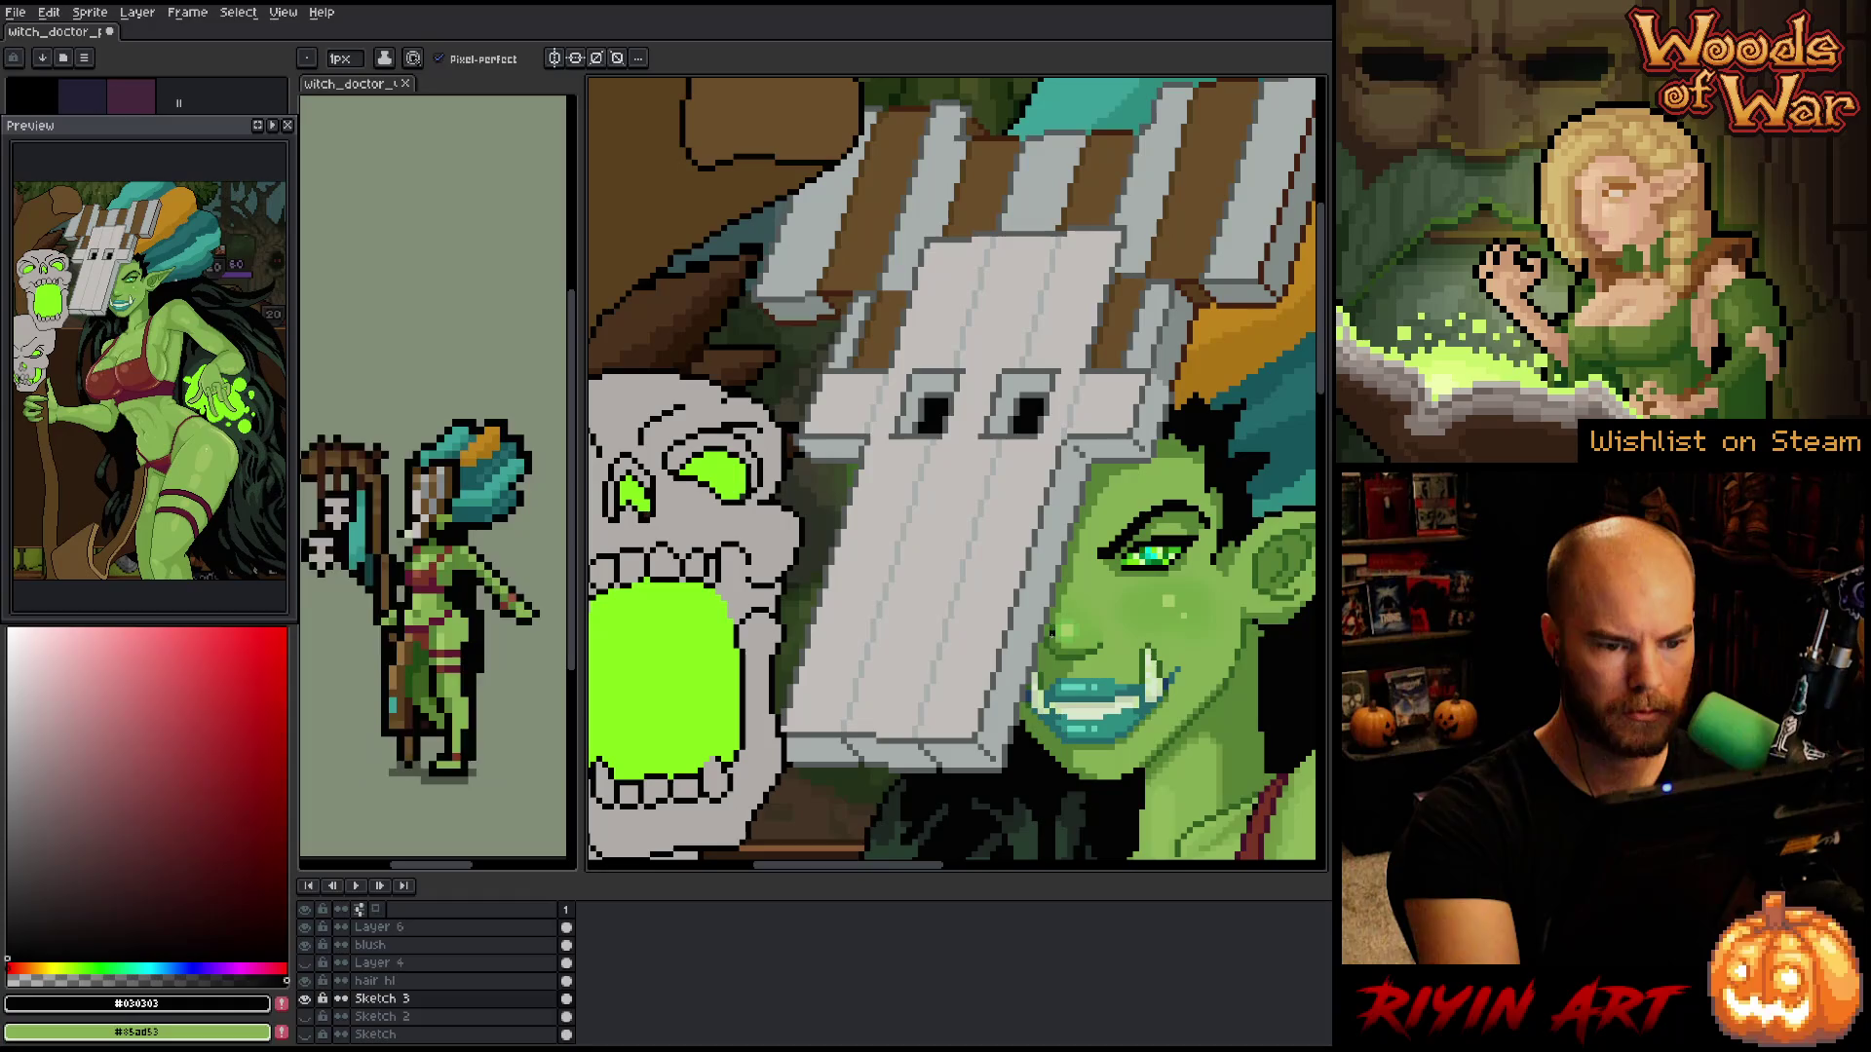
- Eyedrop the brown, light grey and dark grey plank shades from the mask for shading
{"action": "mouse_move", "coordinate": [1047, 638]}
{"action": "left_mouse_down"}
{"action": "mouse_move", "coordinate": [1107, 729]}
{"action": "mouse_move", "coordinate": [1047, 662]}
{"action": "mouse_move", "coordinate": [1079, 666]}
{"action": "left_mouse_up"}
{"action": "key", "text": "b"}
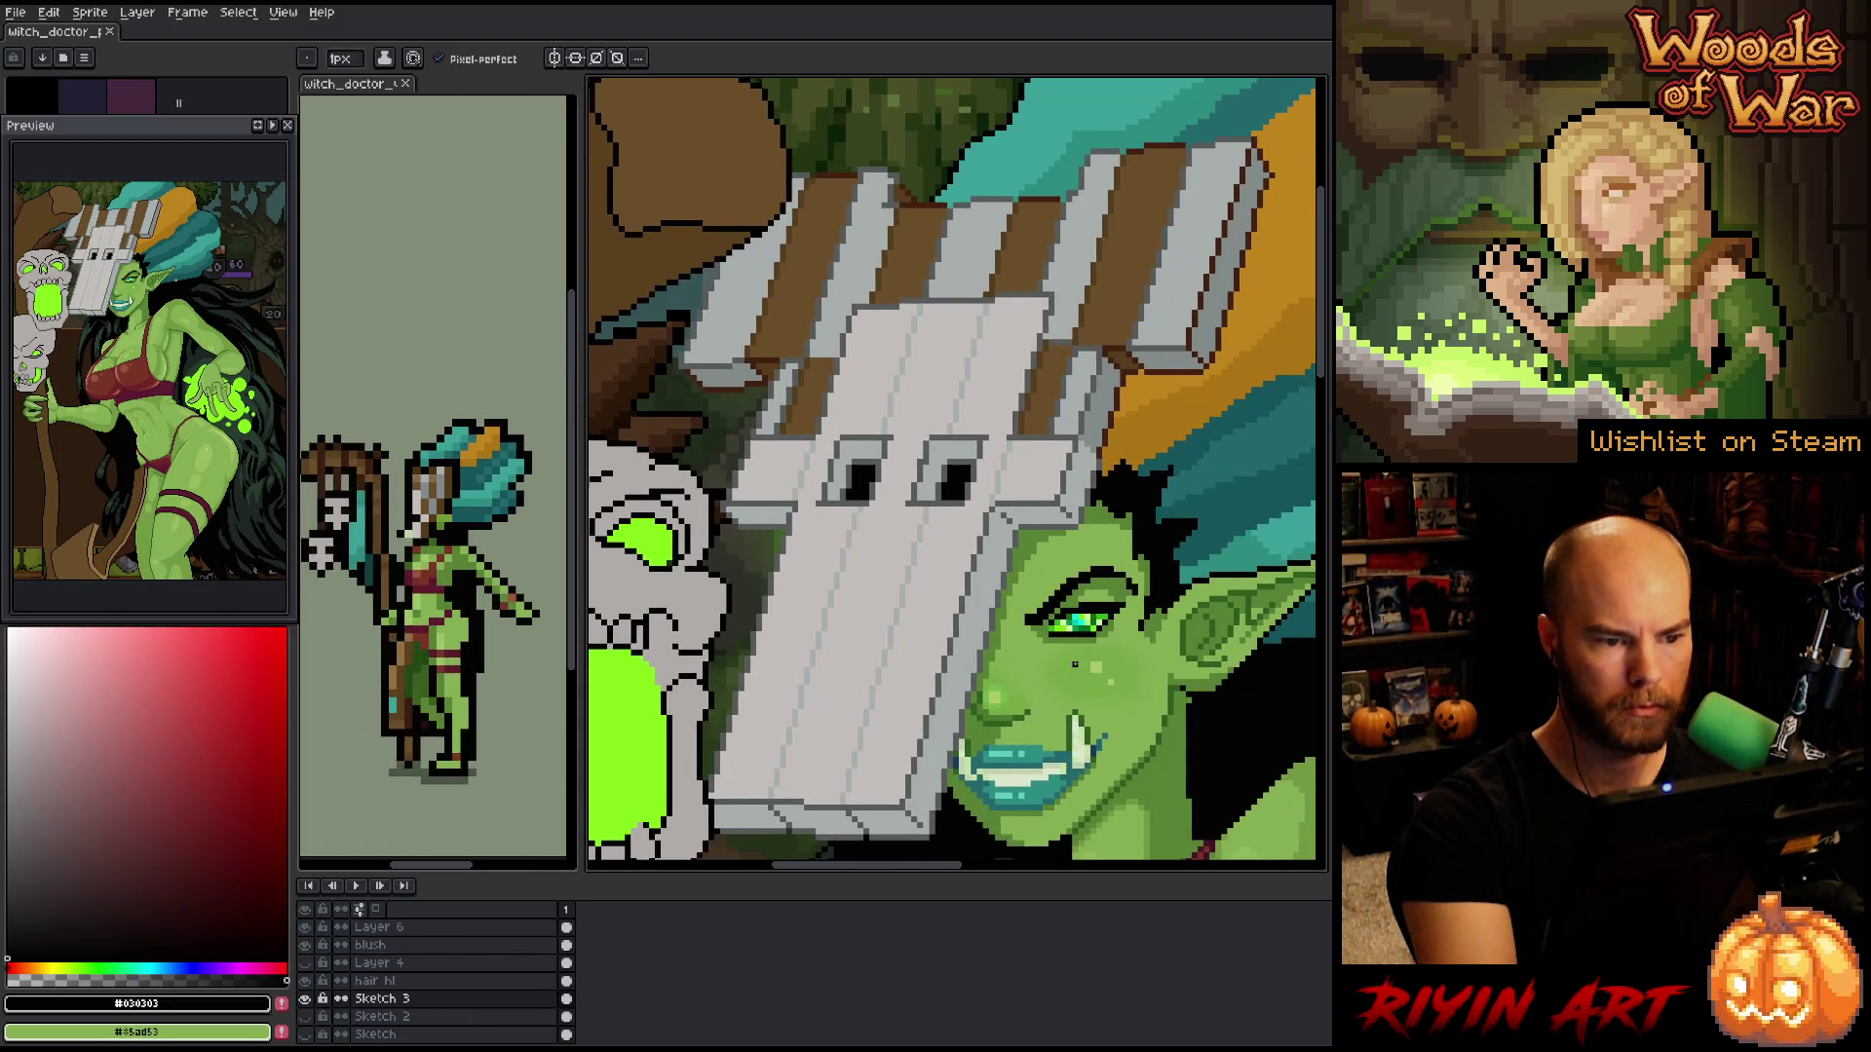
{"action": "left_click", "coordinate": [880, 280], "text": "alt"}
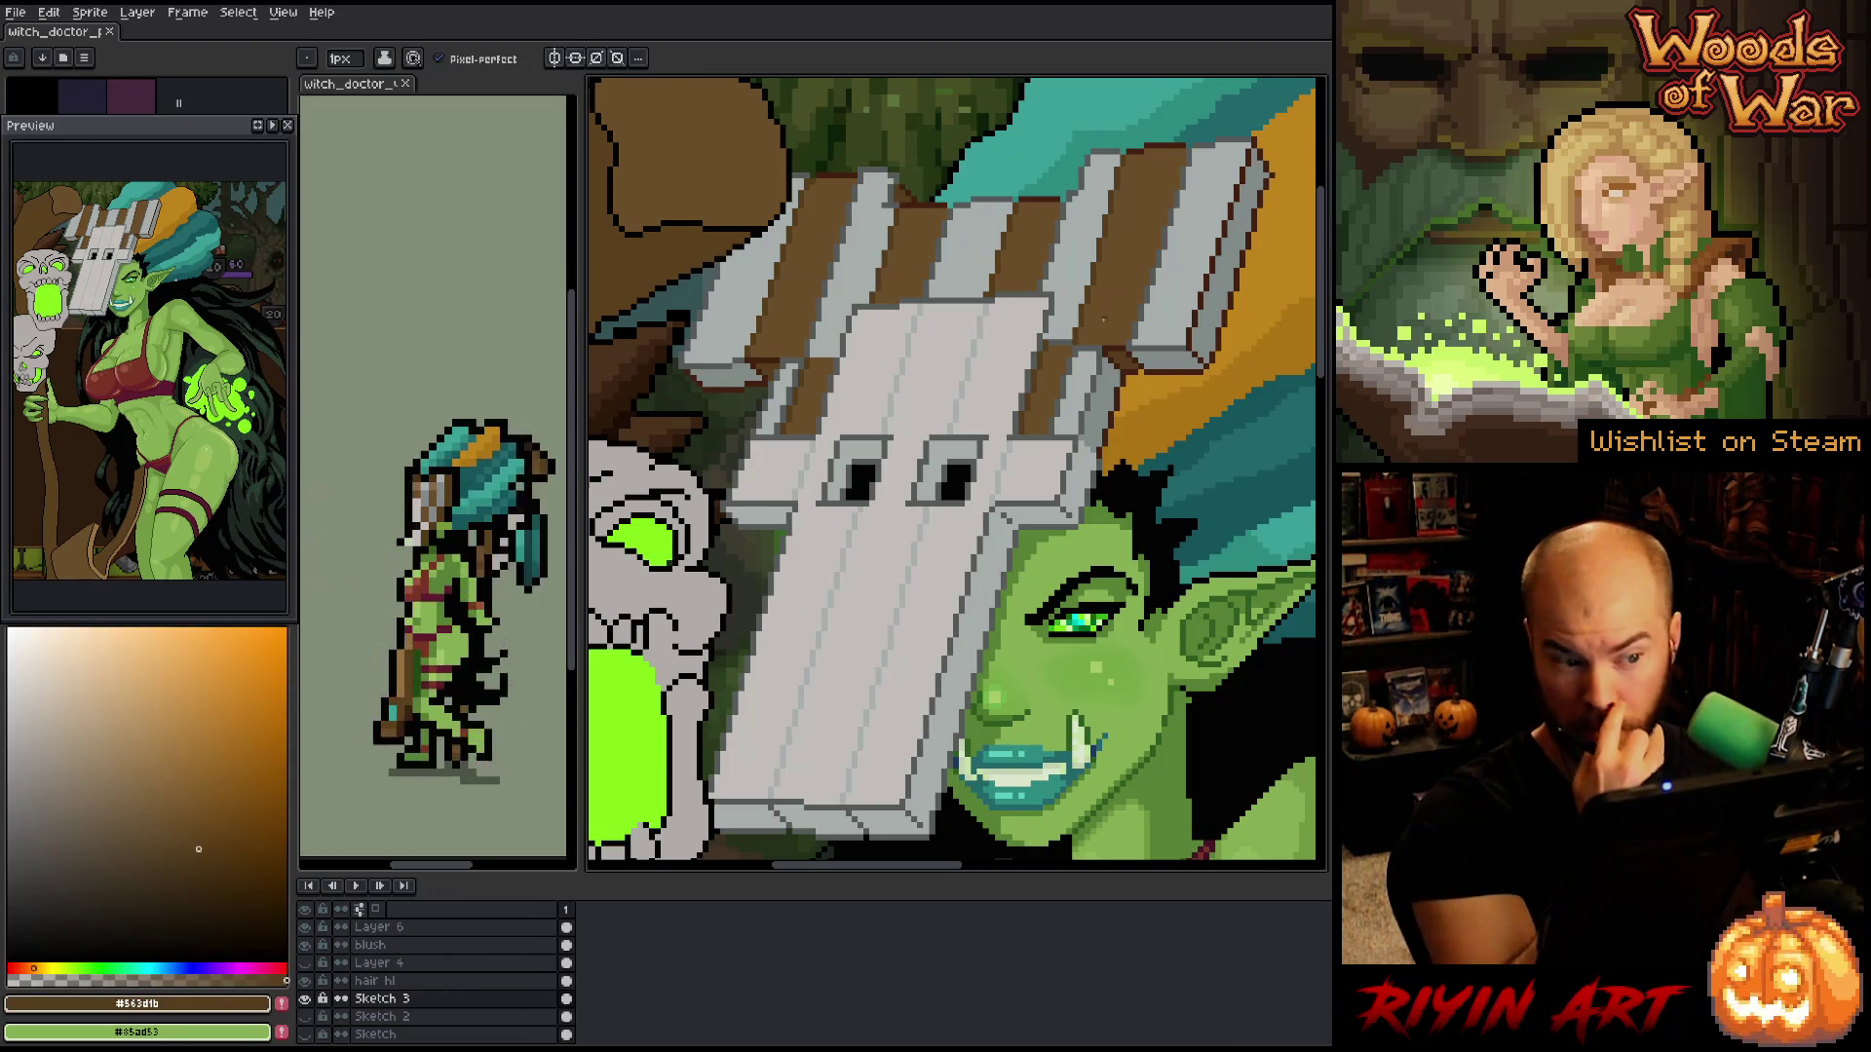
{"action": "left_click", "coordinate": [848, 376]}
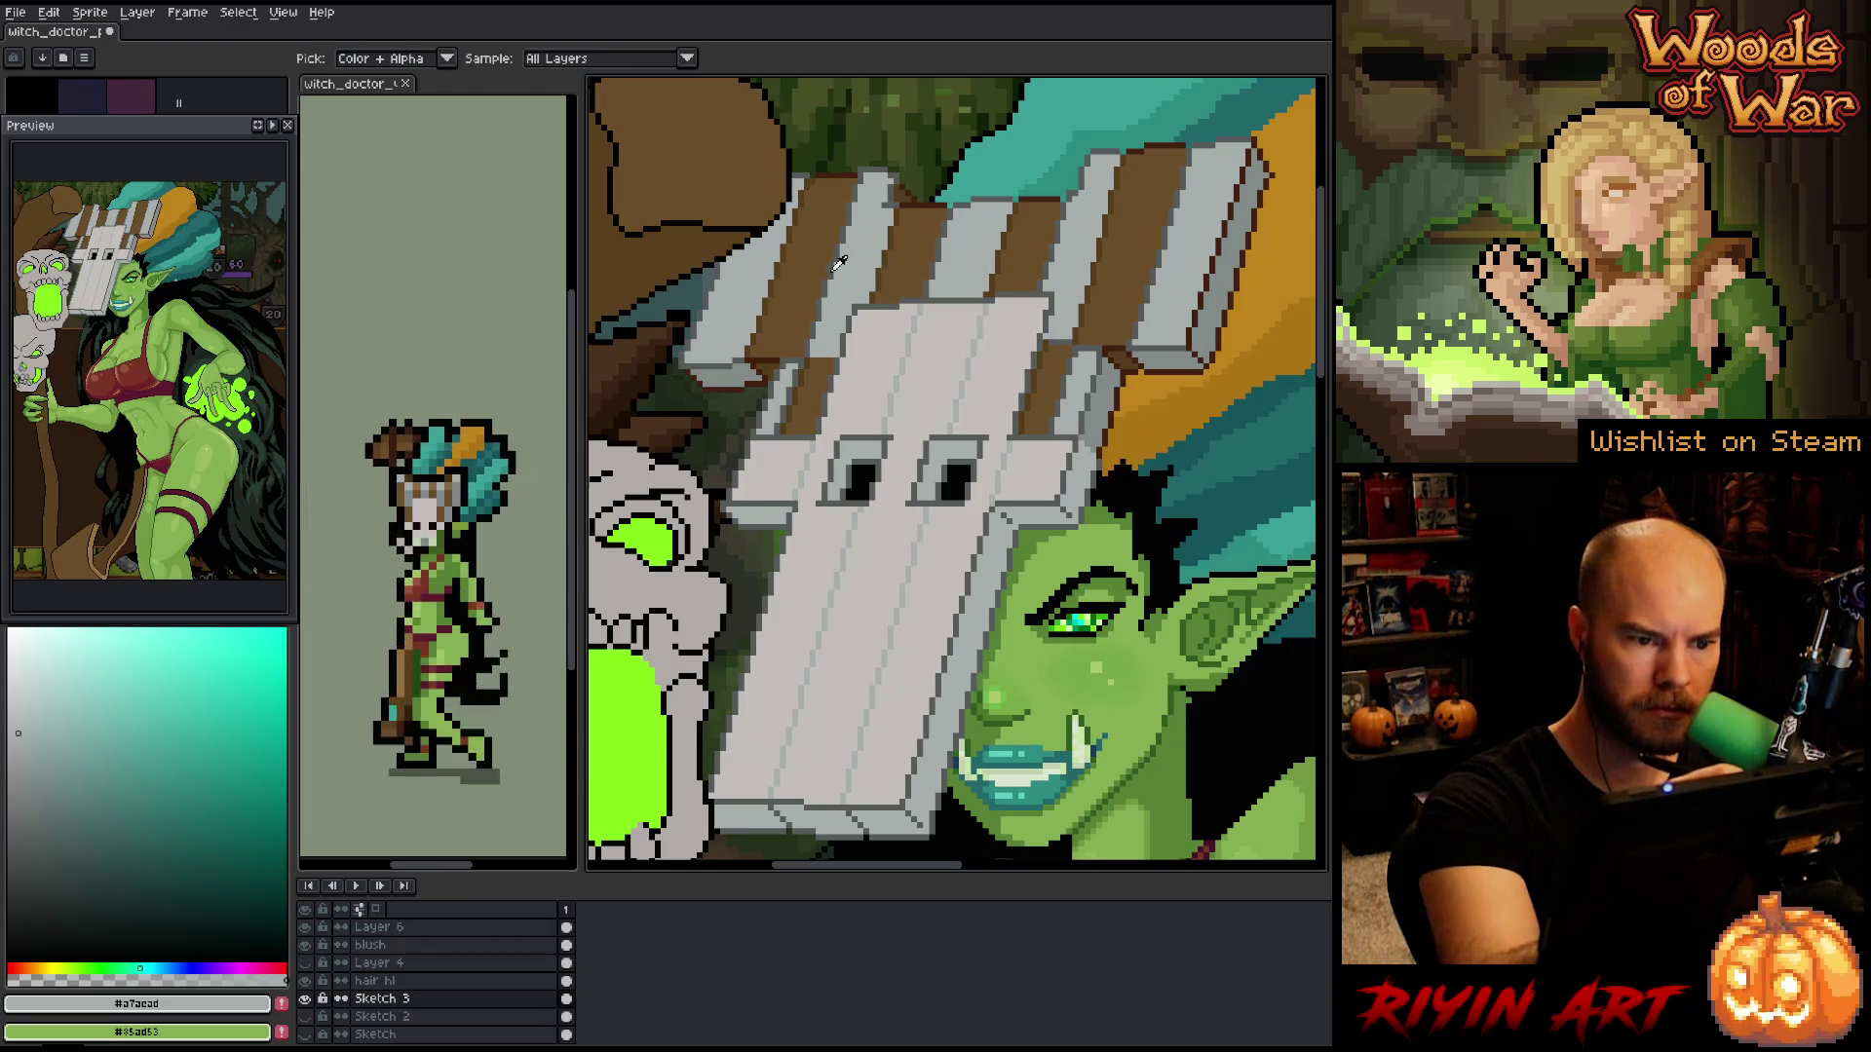
{"action": "left_click", "coordinate": [860, 292], "text": "alt"}
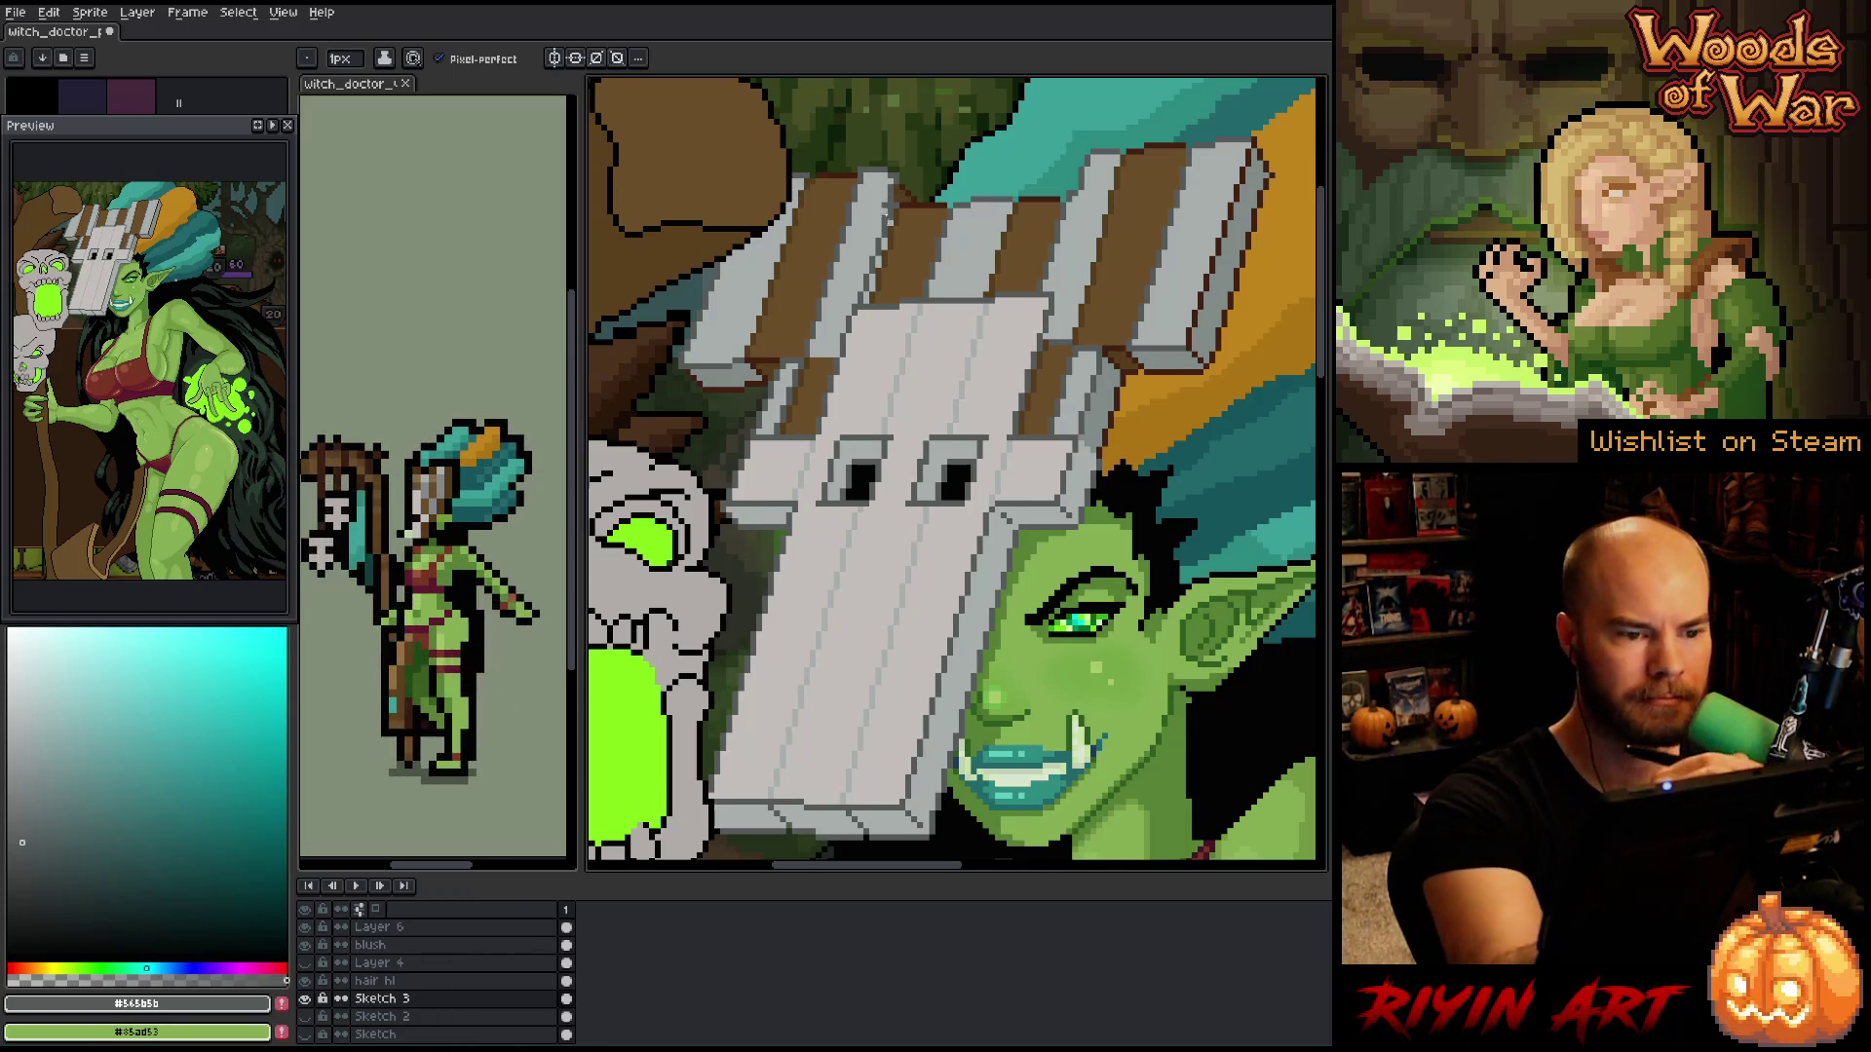
{"action": "key", "text": "alt"}
{"action": "left_click", "coordinate": [893, 234], "text": "alt"}
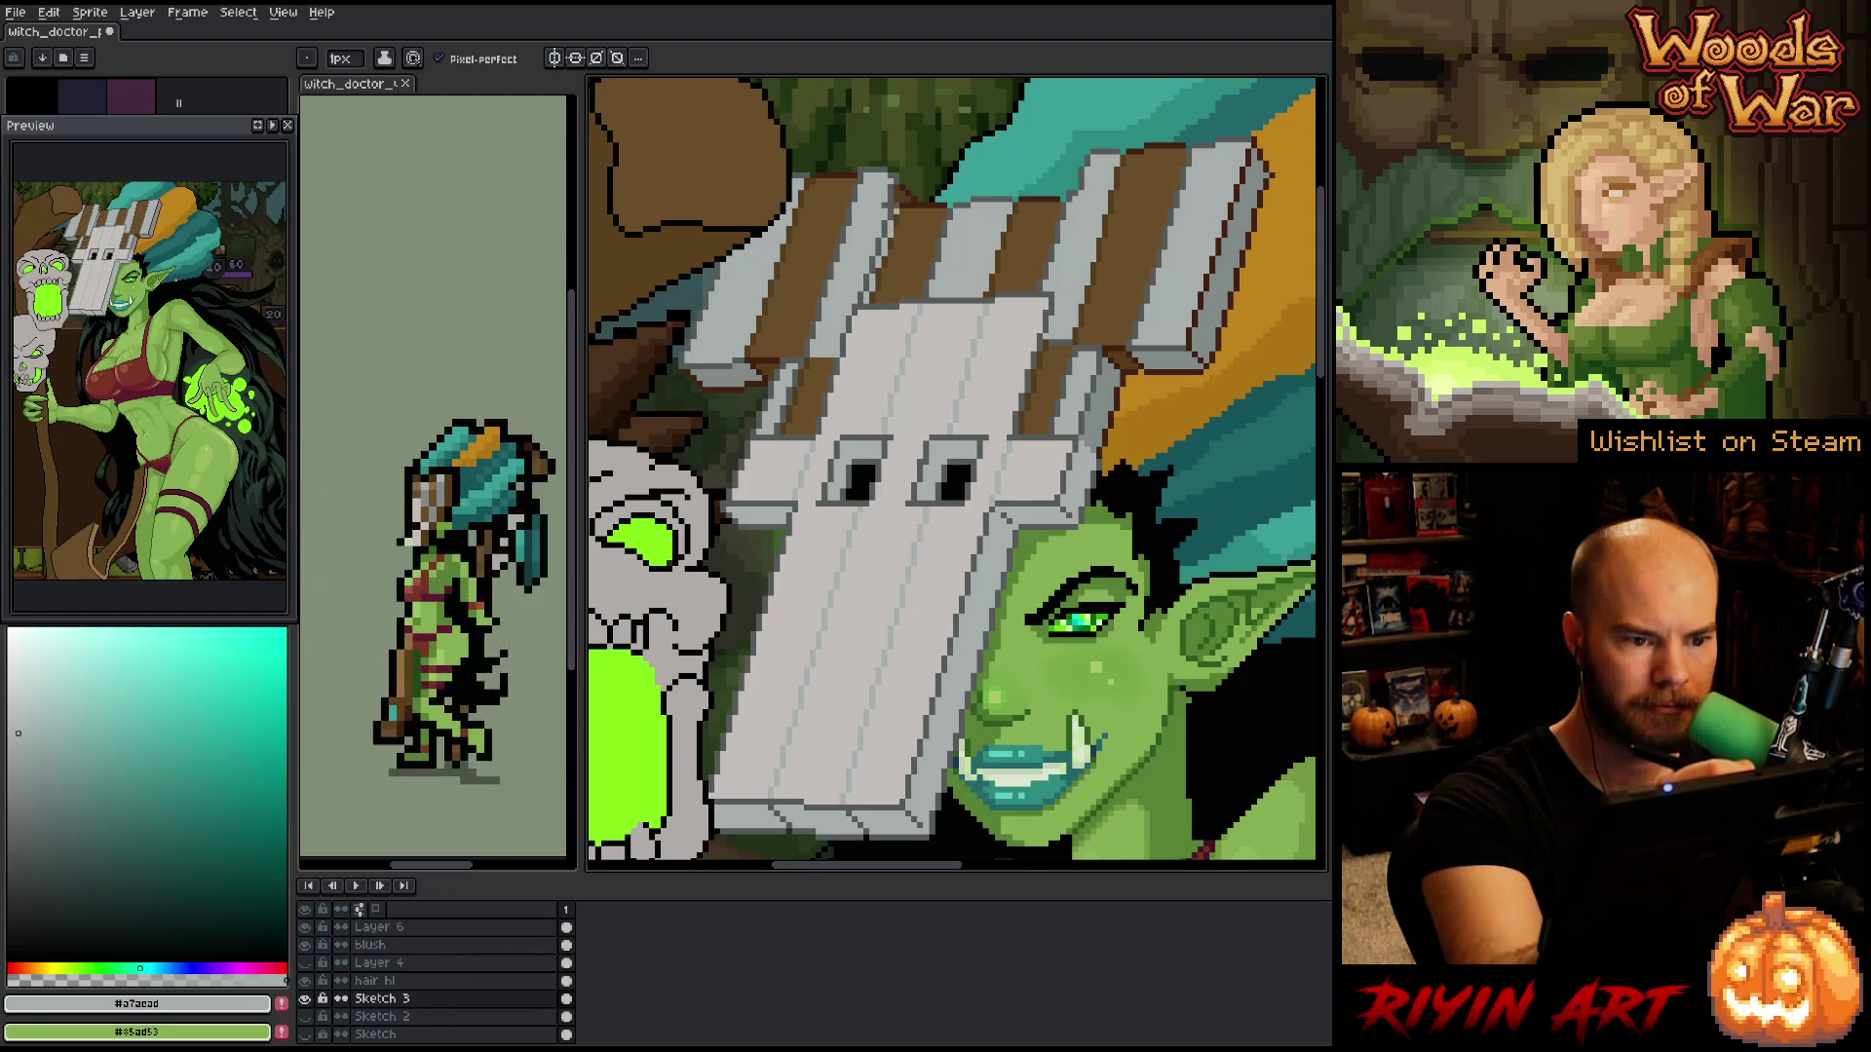
{"action": "key", "text": "alt"}
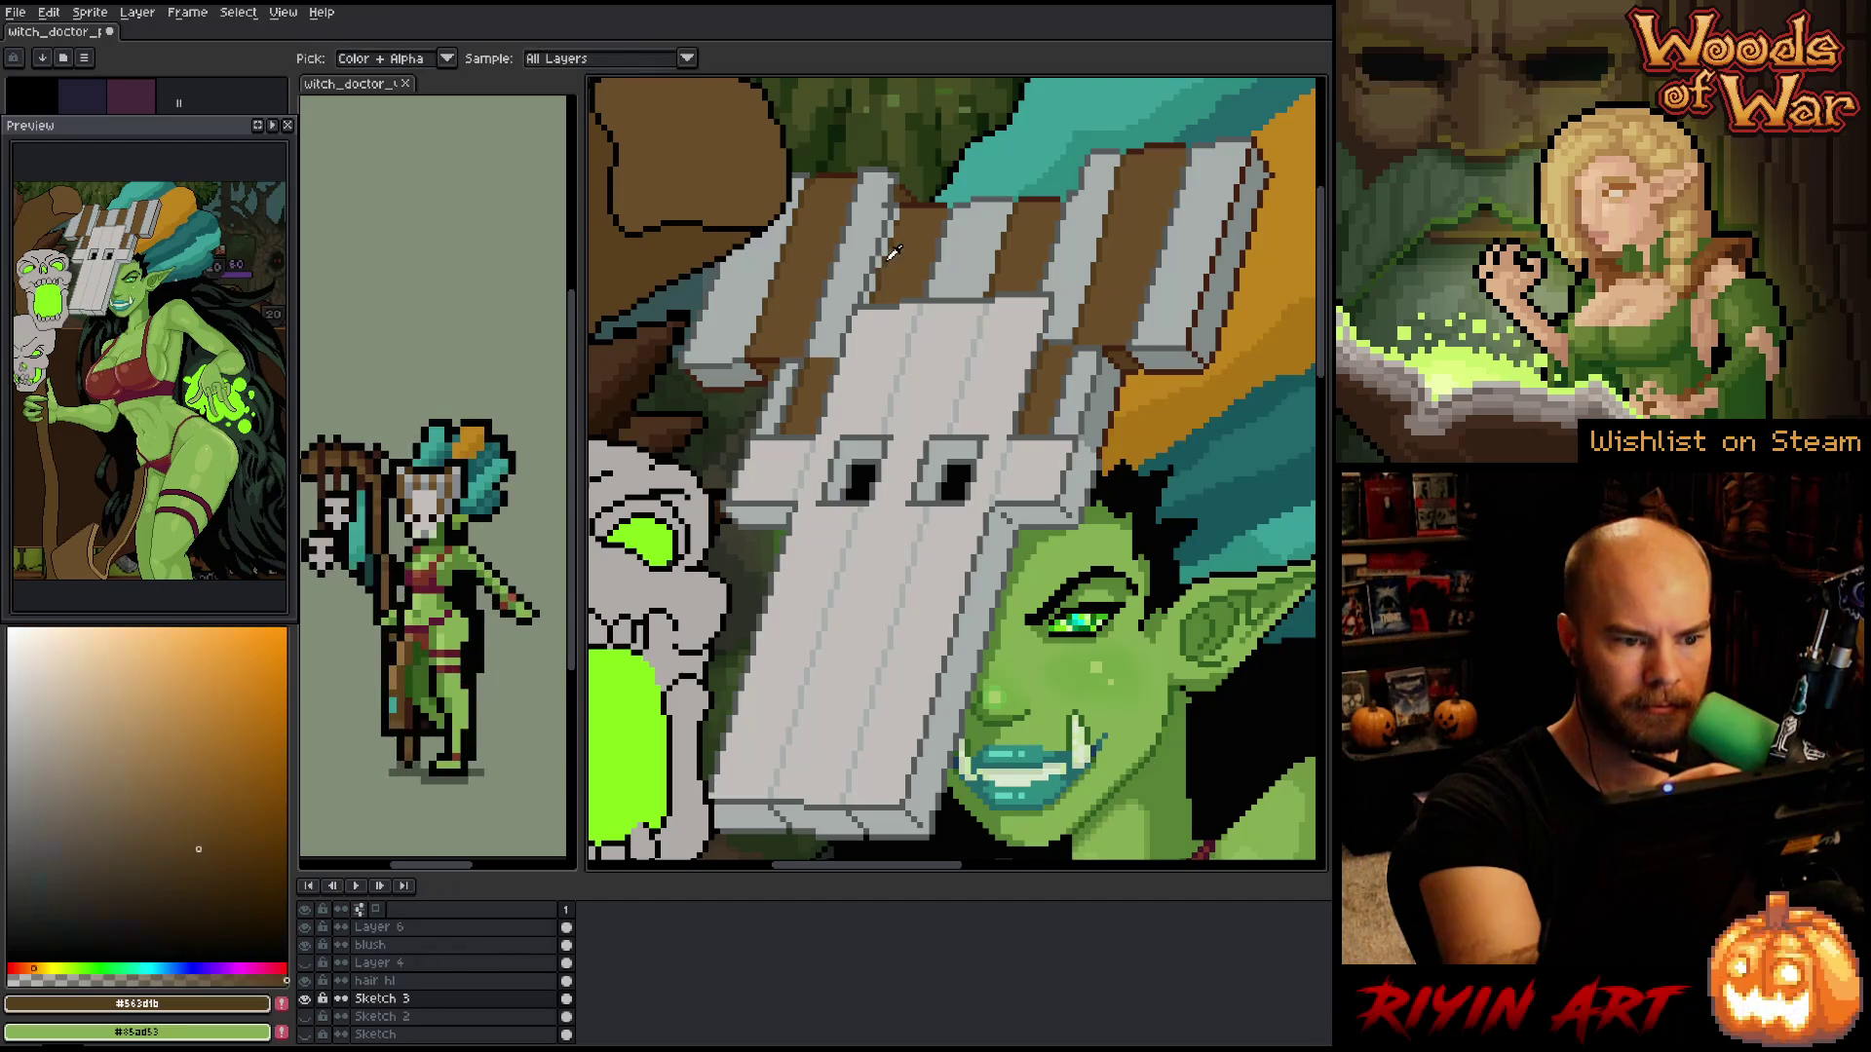
{"action": "left_click", "coordinate": [882, 257], "text": "alt"}
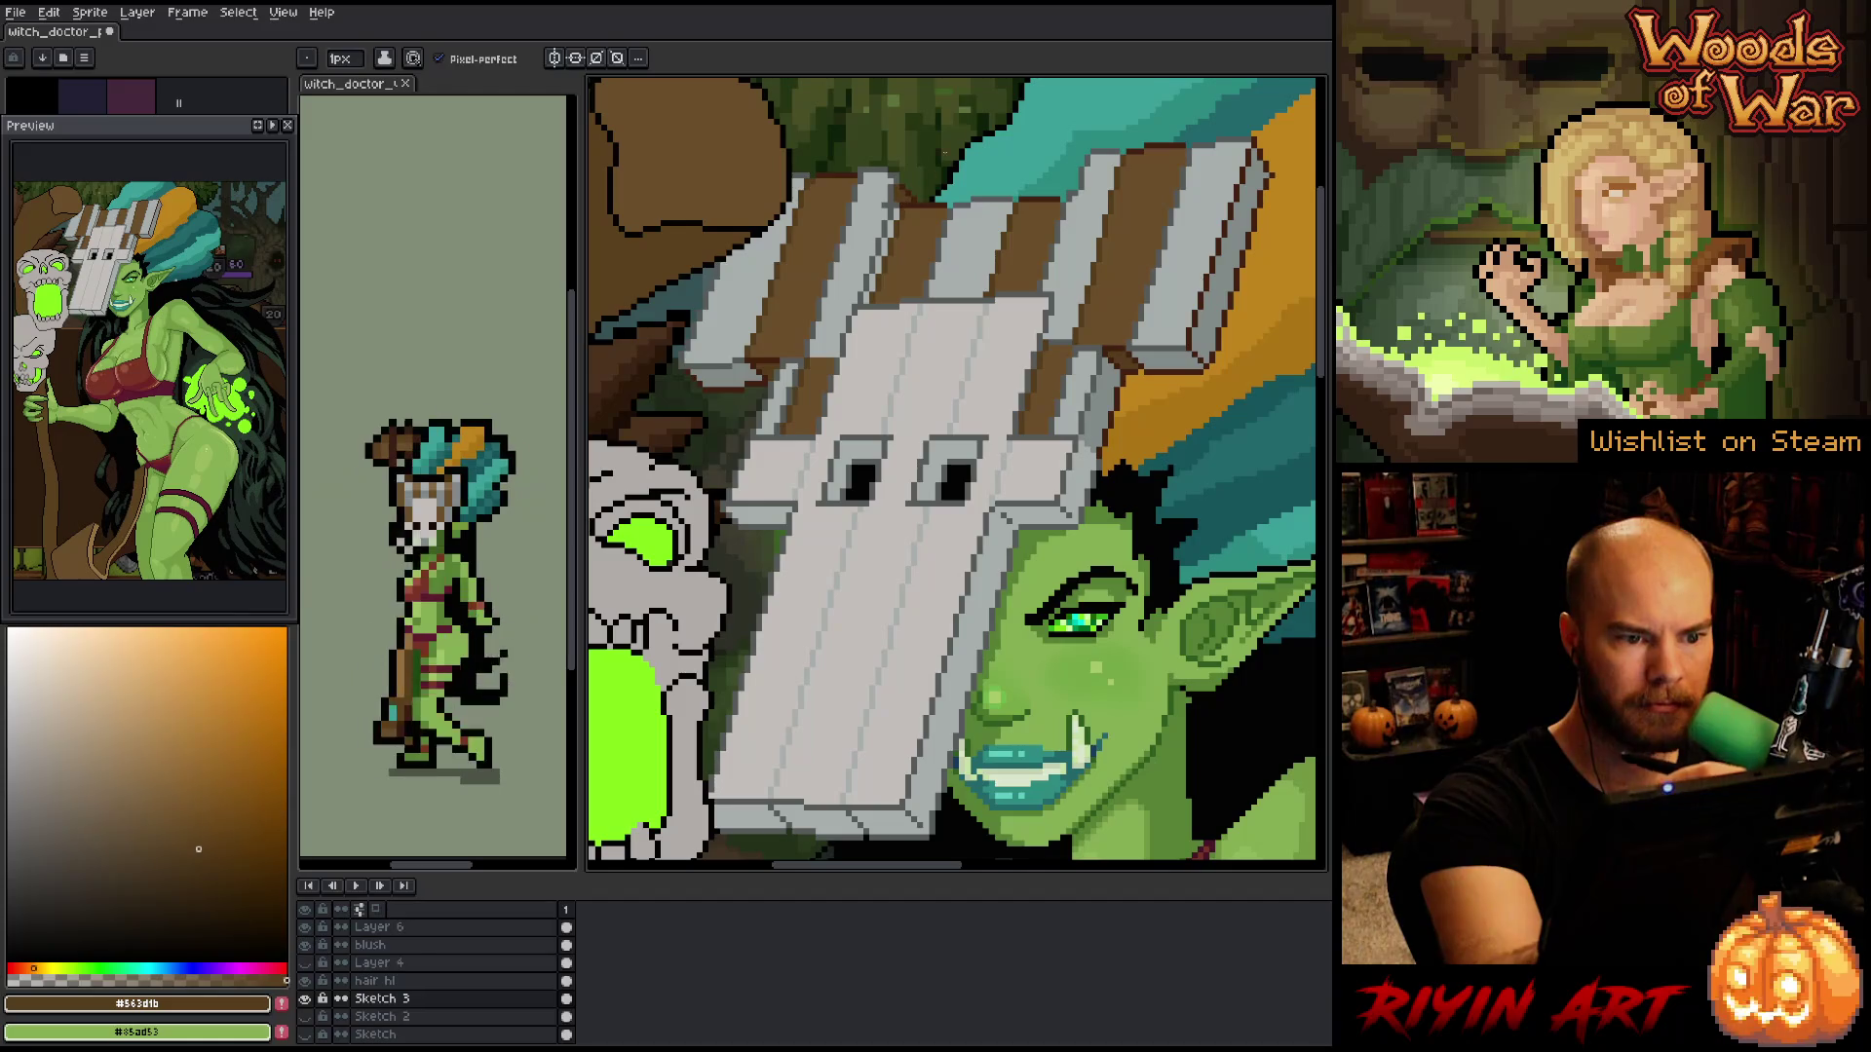
{"action": "left_click", "coordinate": [1174, 601], "text": "alt"}
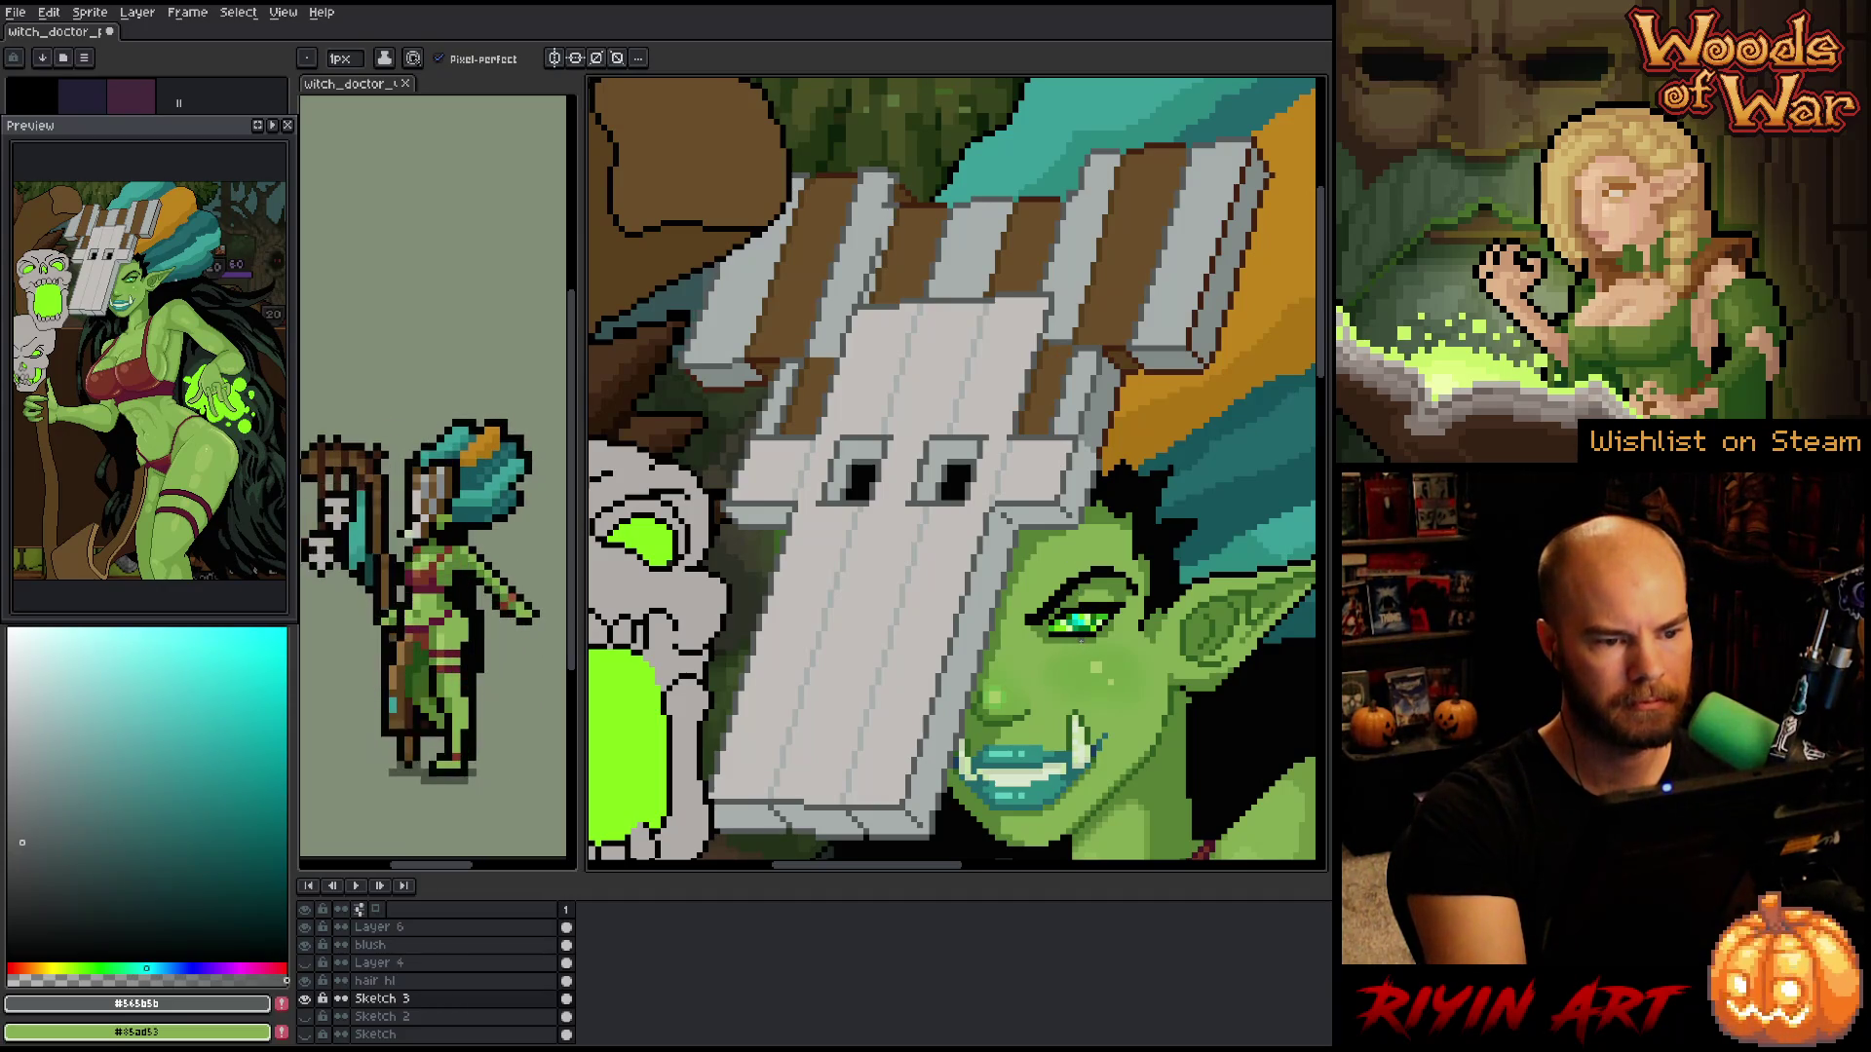
{"action": "right_click", "coordinate": [900, 473]}
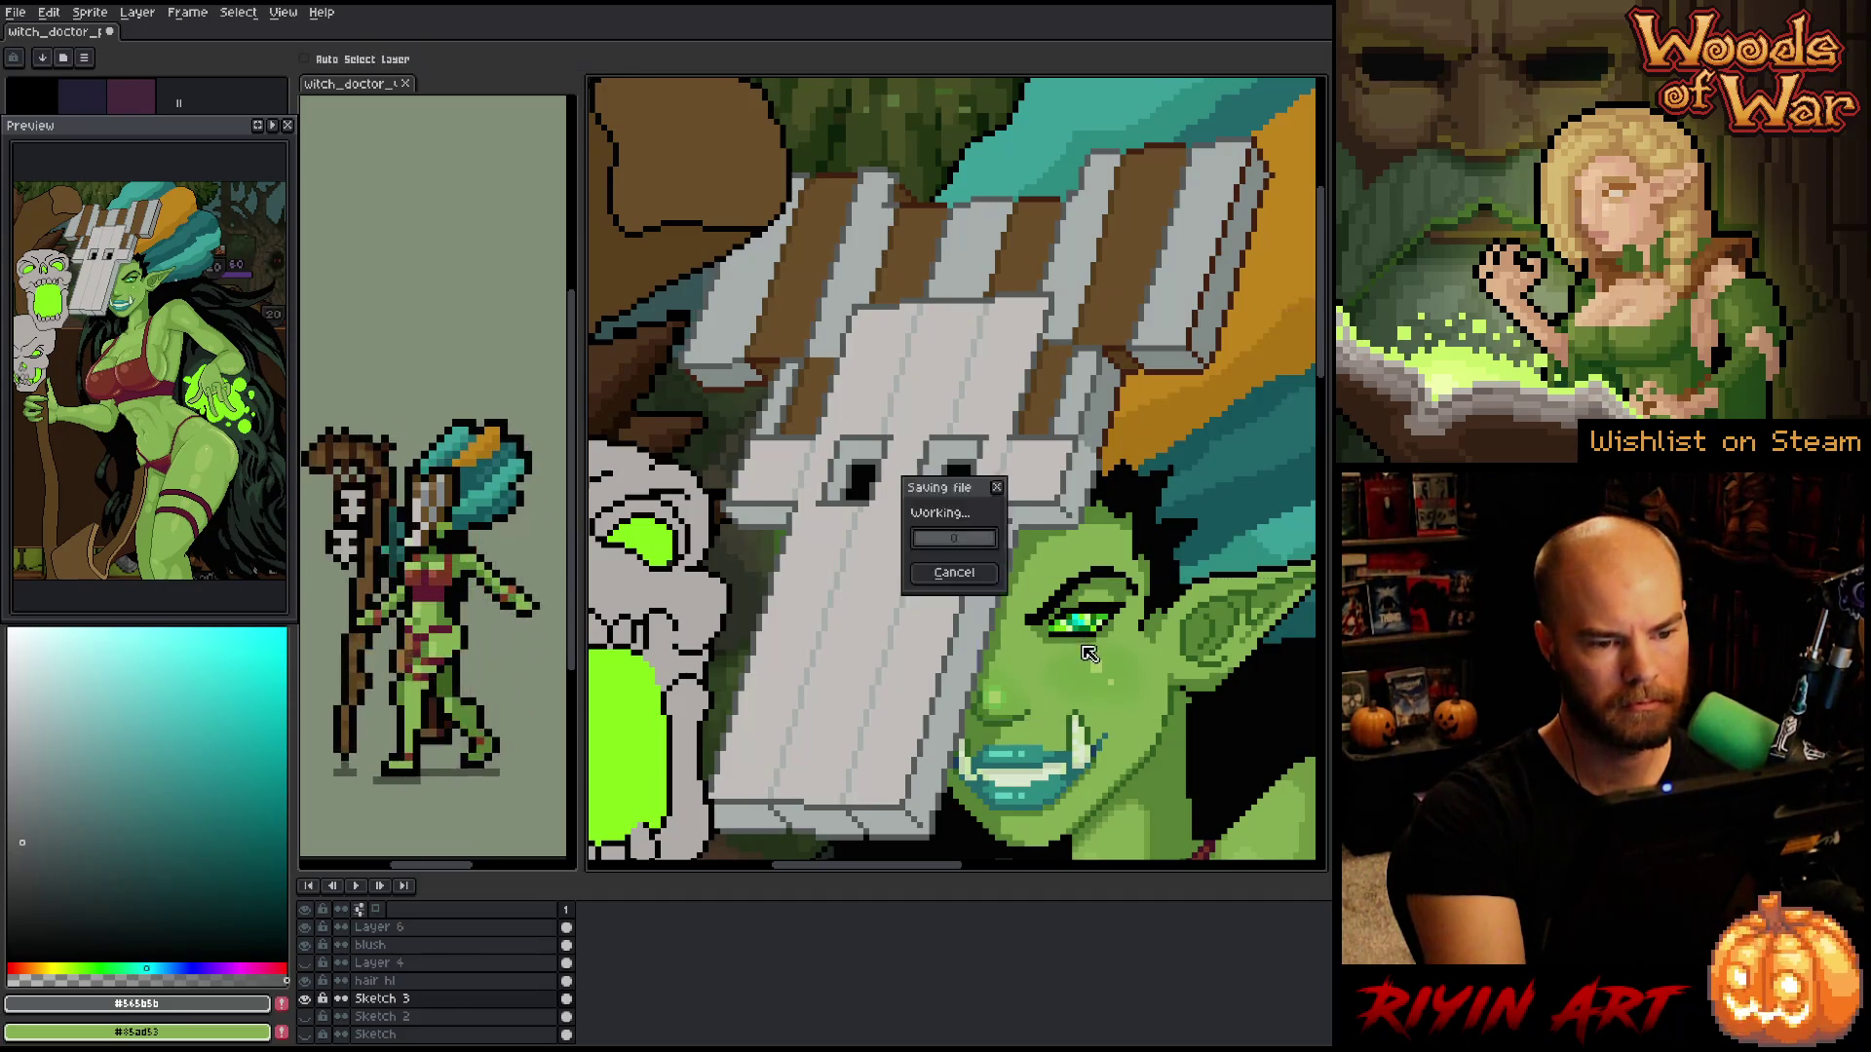
{"action": "left_click", "coordinate": [901, 473], "text": "alt"}
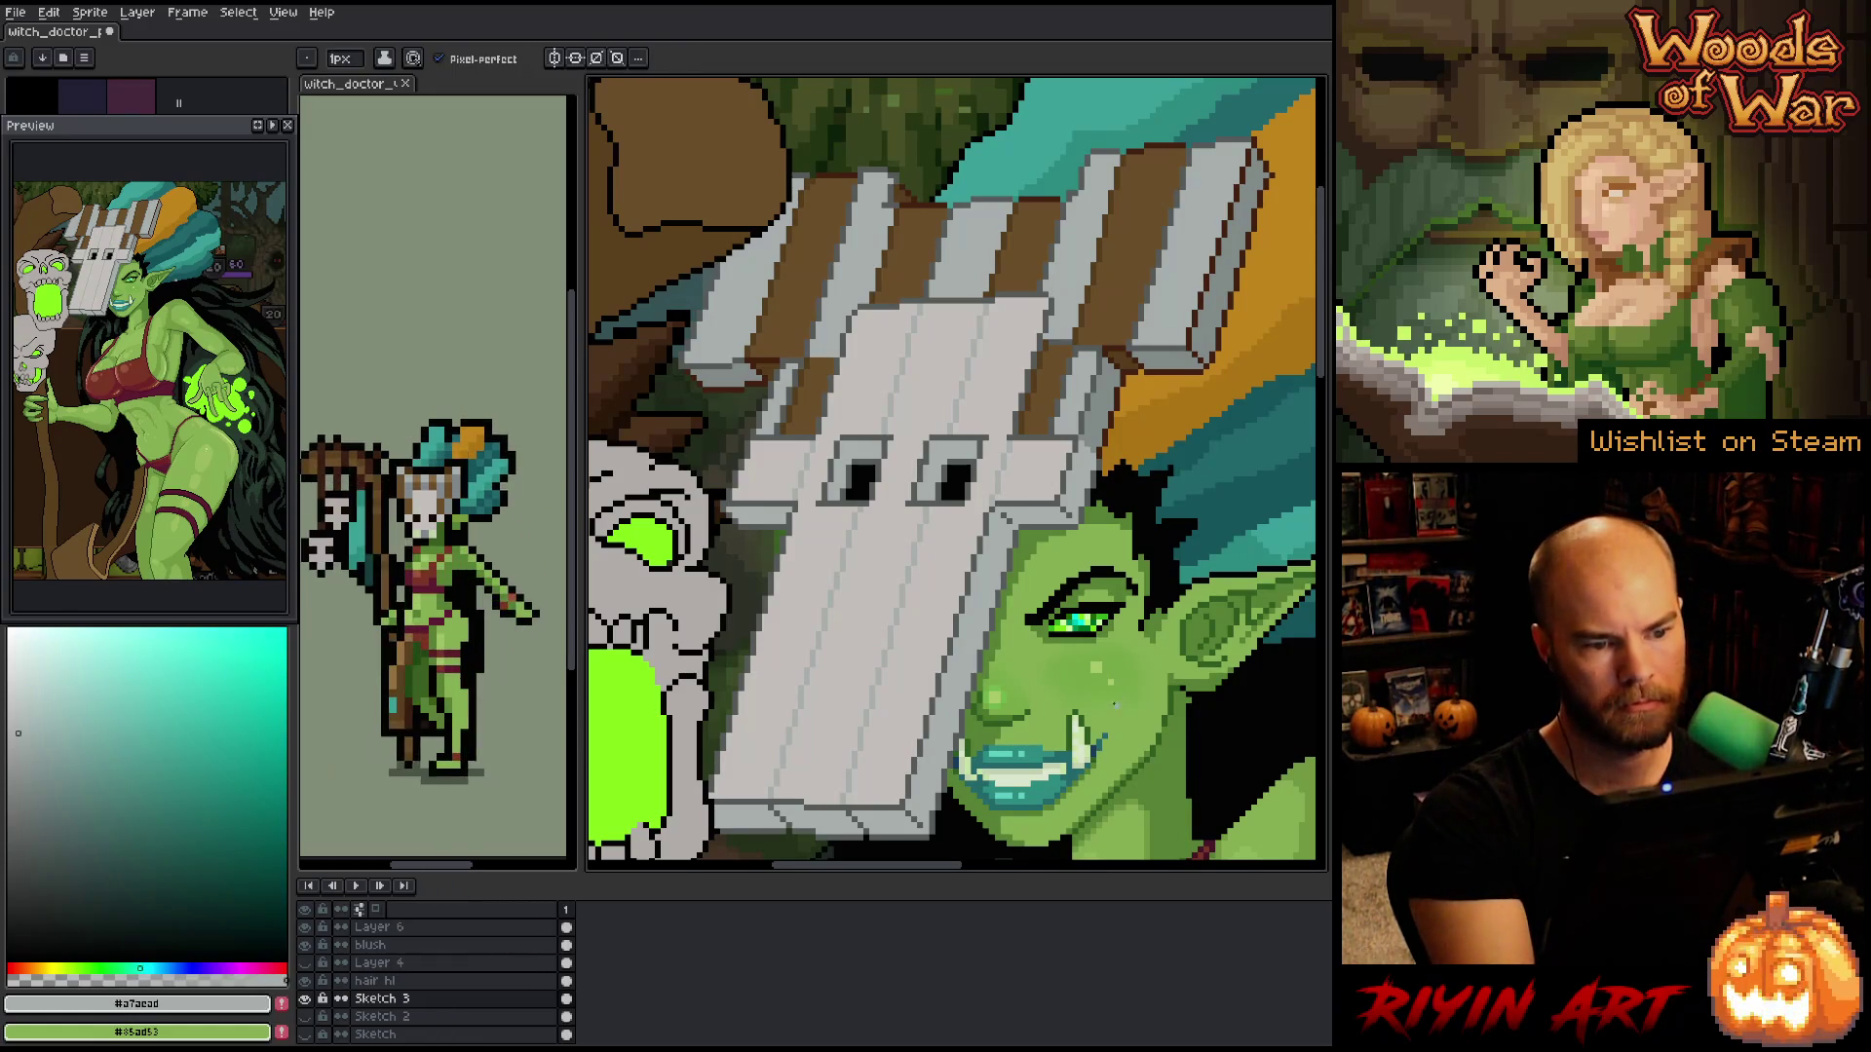
{"action": "right_click", "coordinate": [900, 474]}
{"action": "left_click", "coordinate": [900, 474], "text": "alt"}
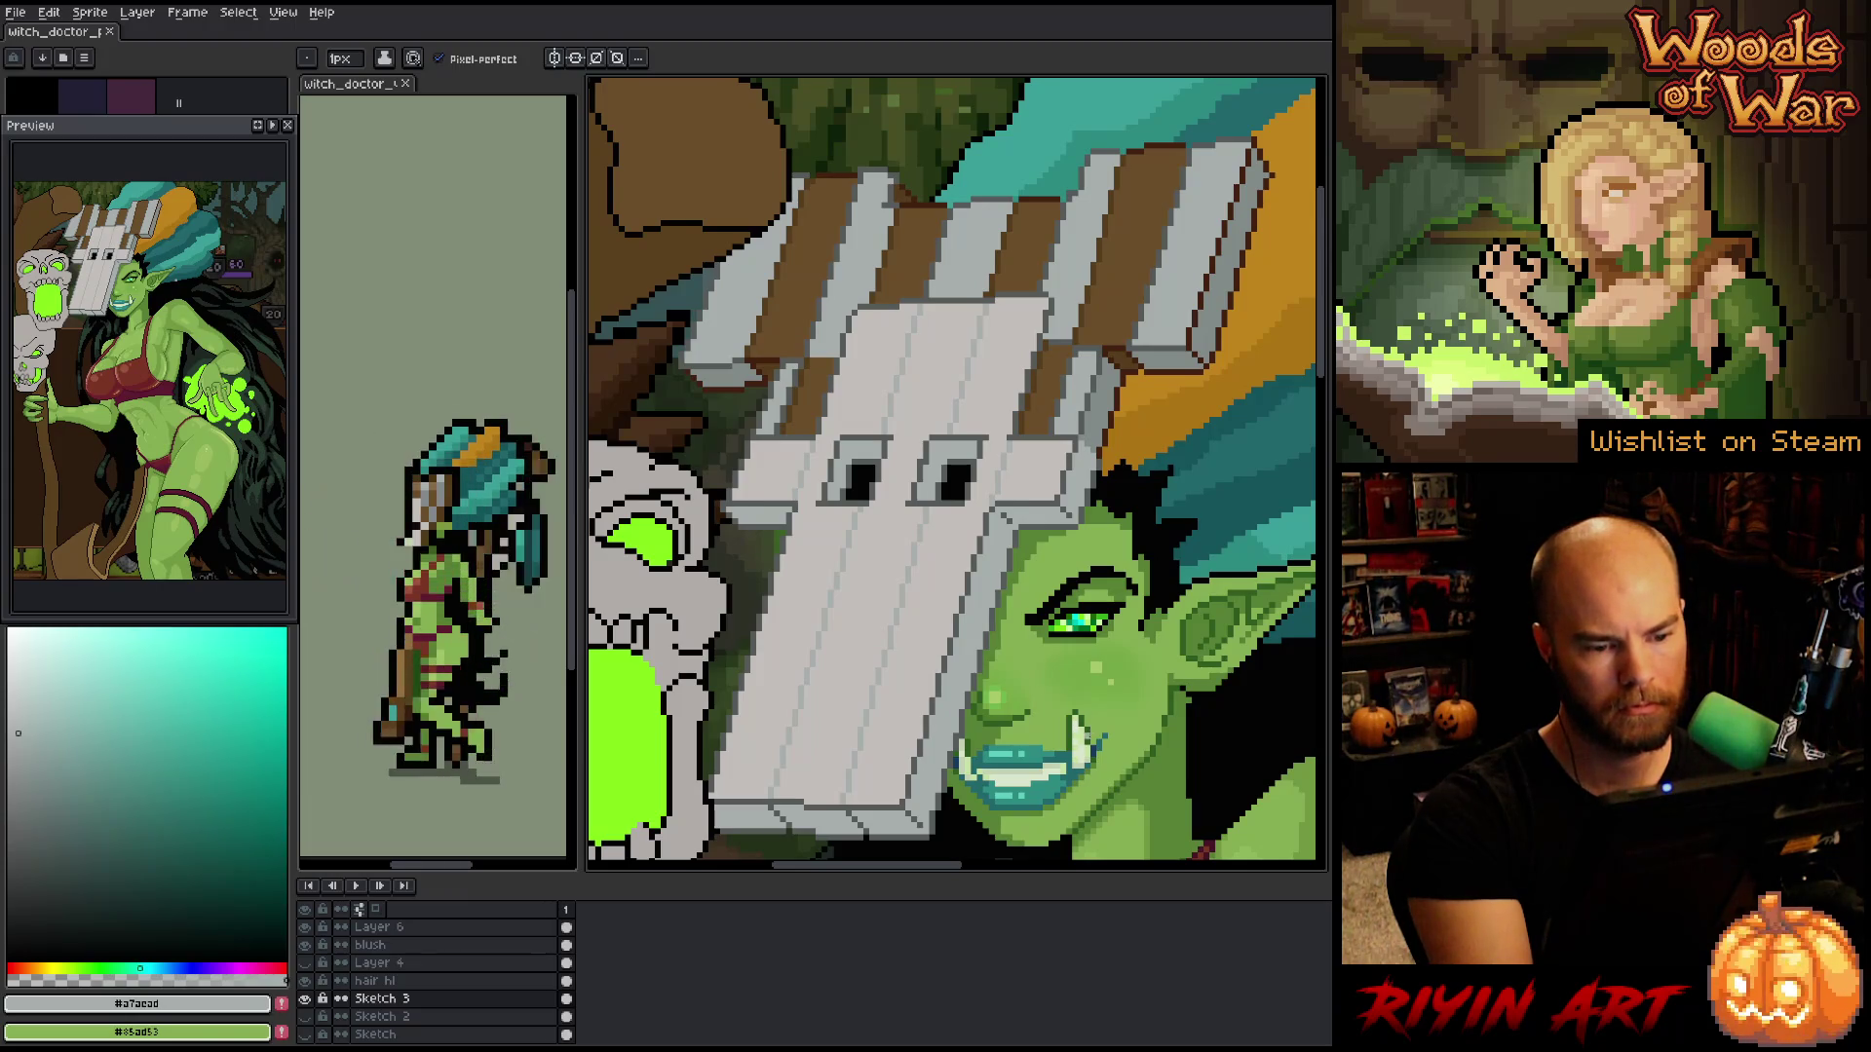
{"action": "left_click_drag", "start_coordinate": [1103, 713], "coordinate": [1084, 718]}
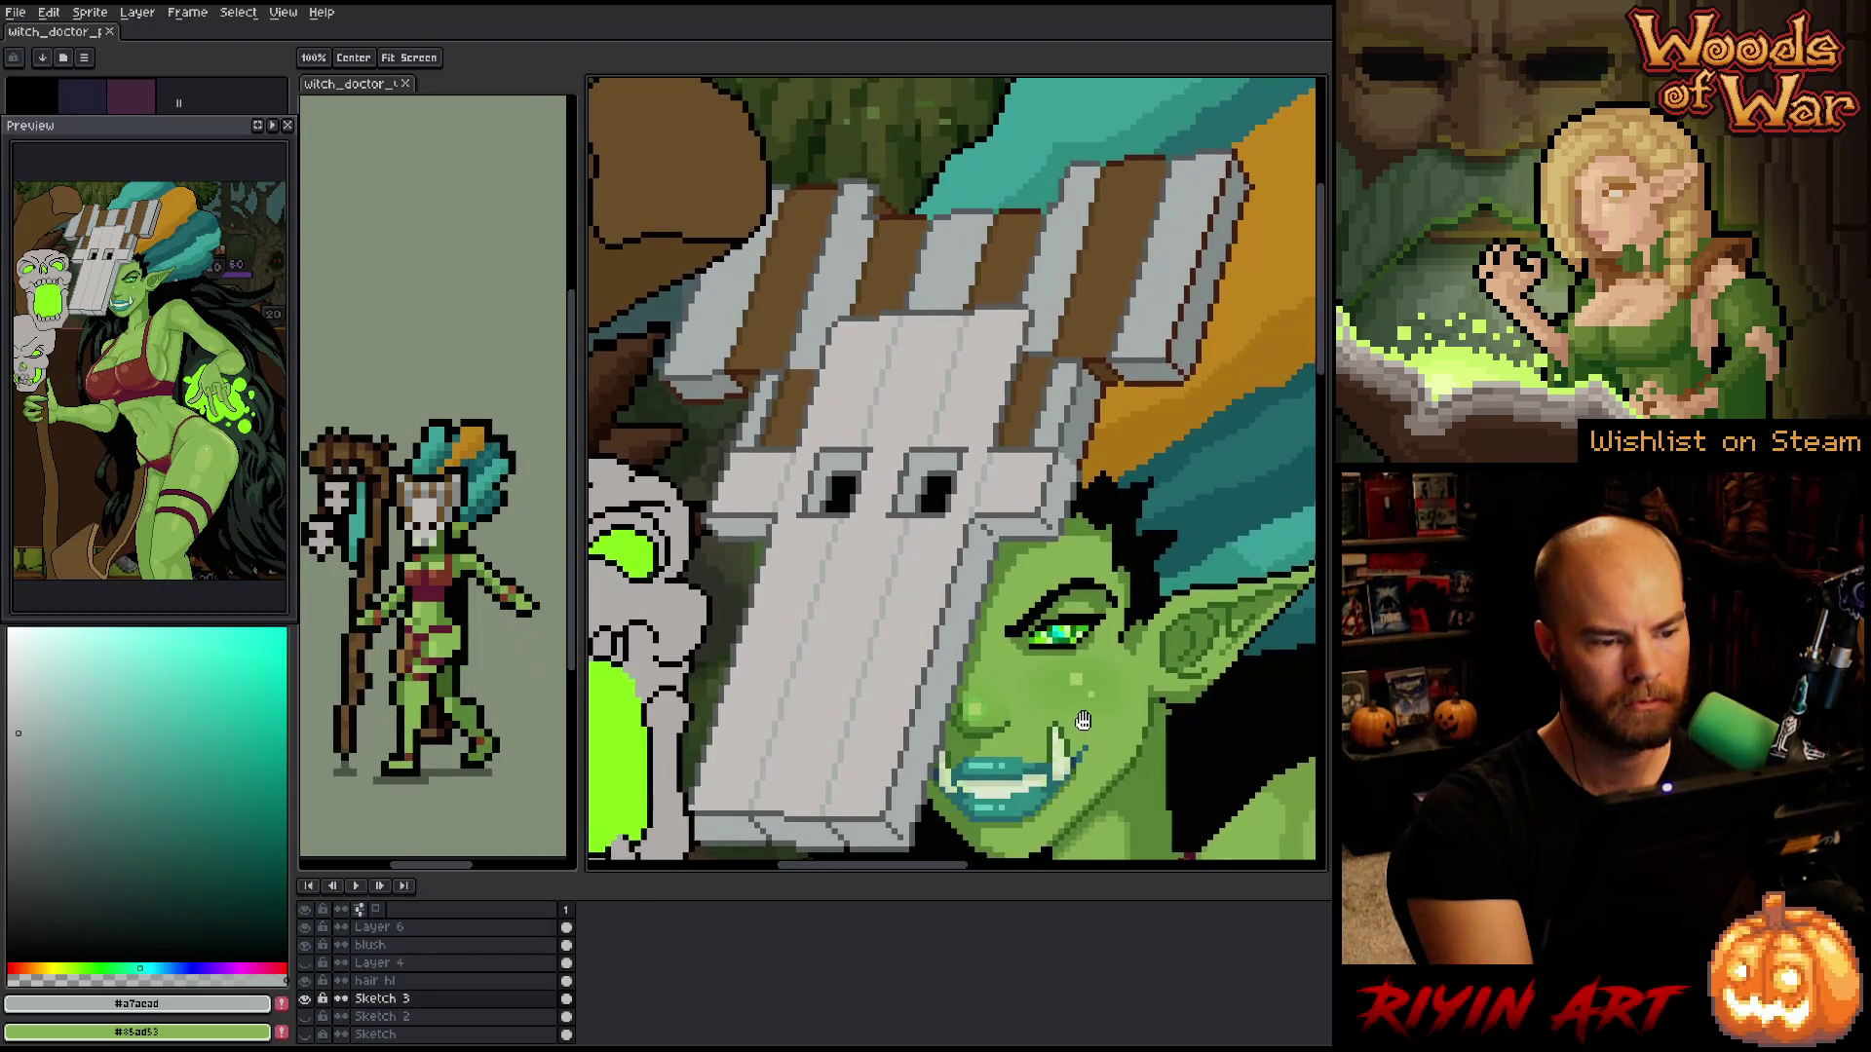
{"action": "key", "text": "b"}
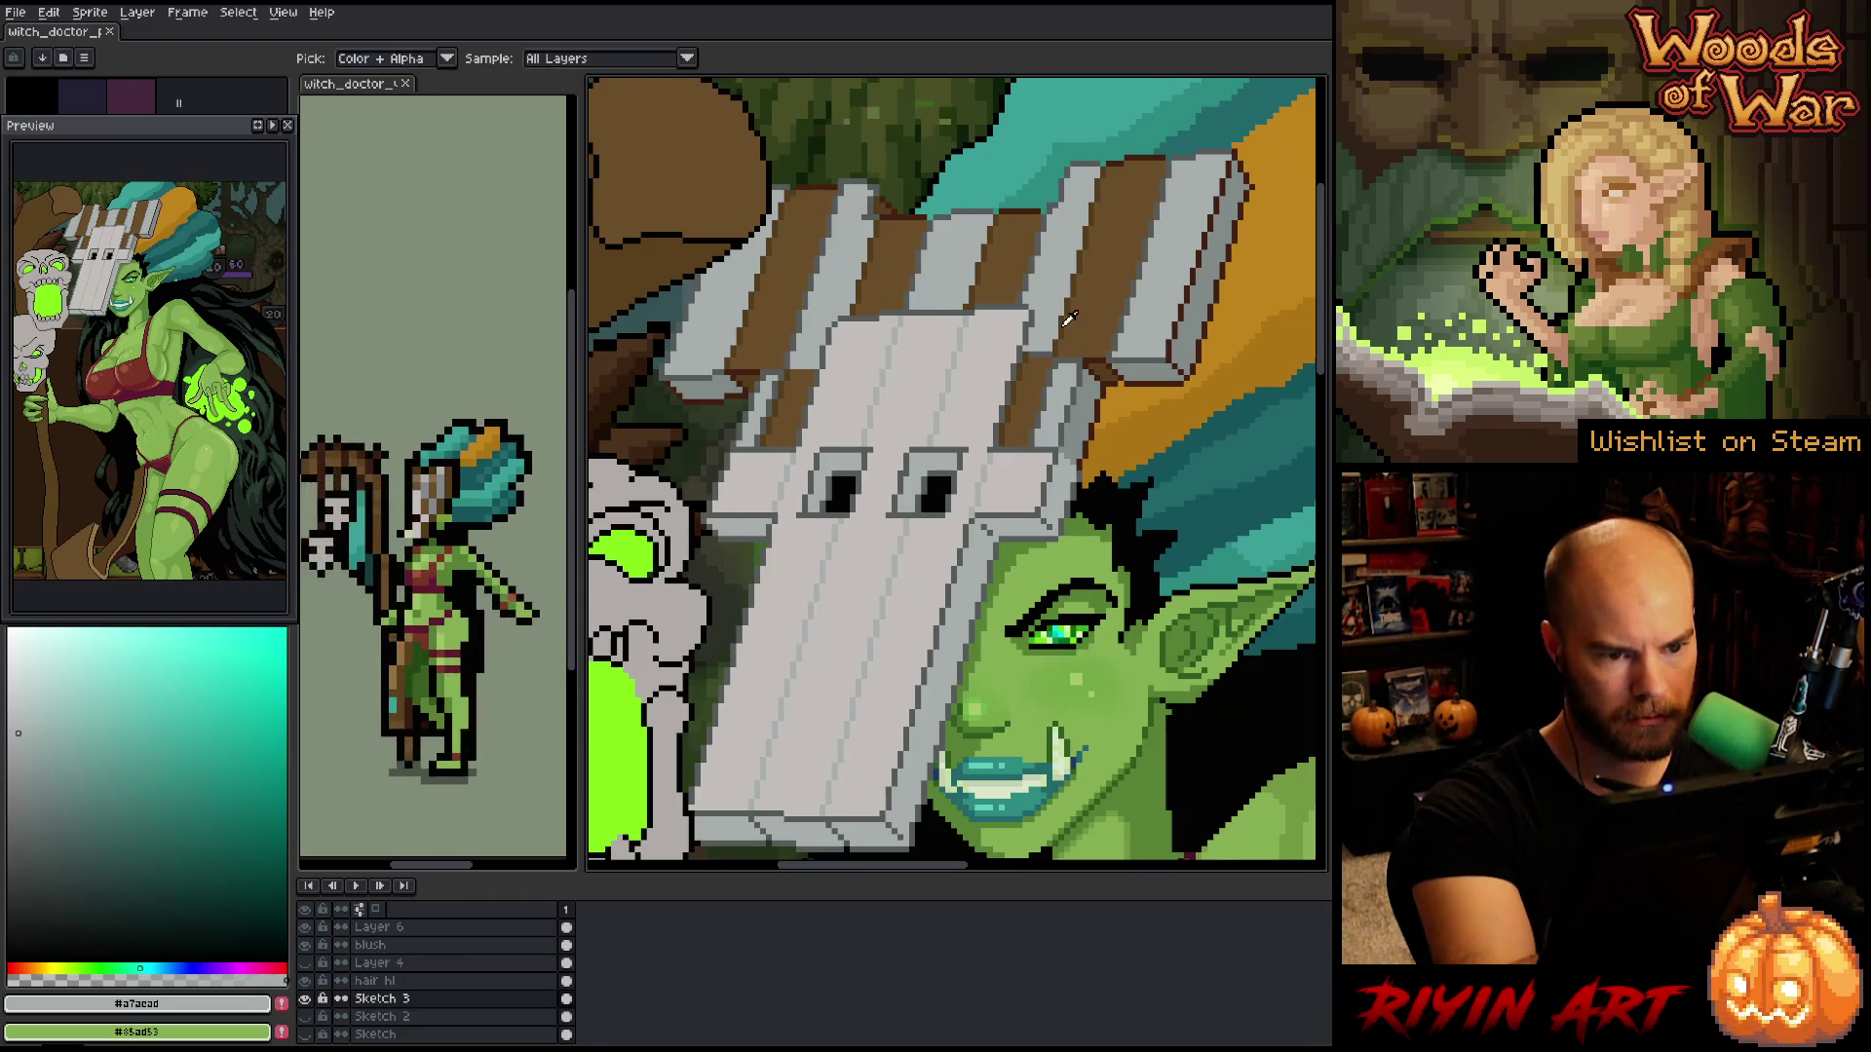
{"action": "left_click", "coordinate": [1093, 242], "text": "alt"}
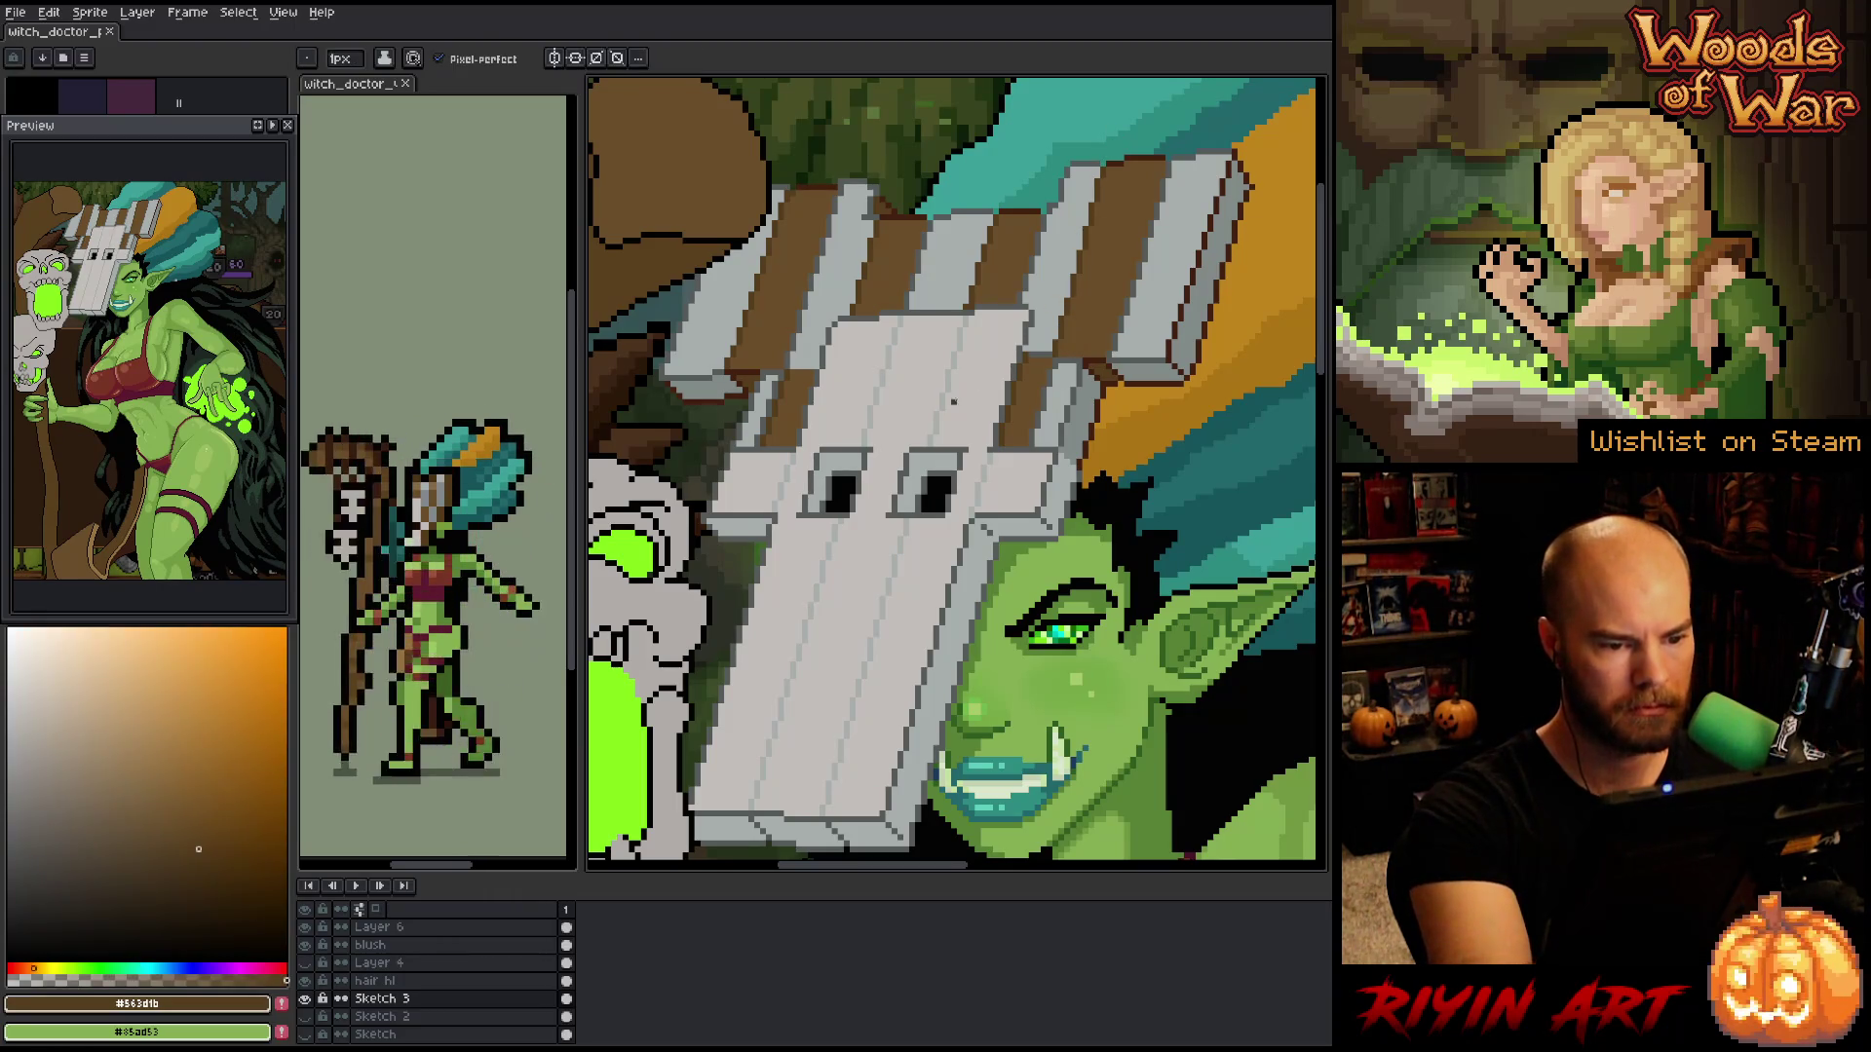
{"action": "key", "text": "alt"}
{"action": "left_click", "coordinate": [953, 382], "text": "alt"}
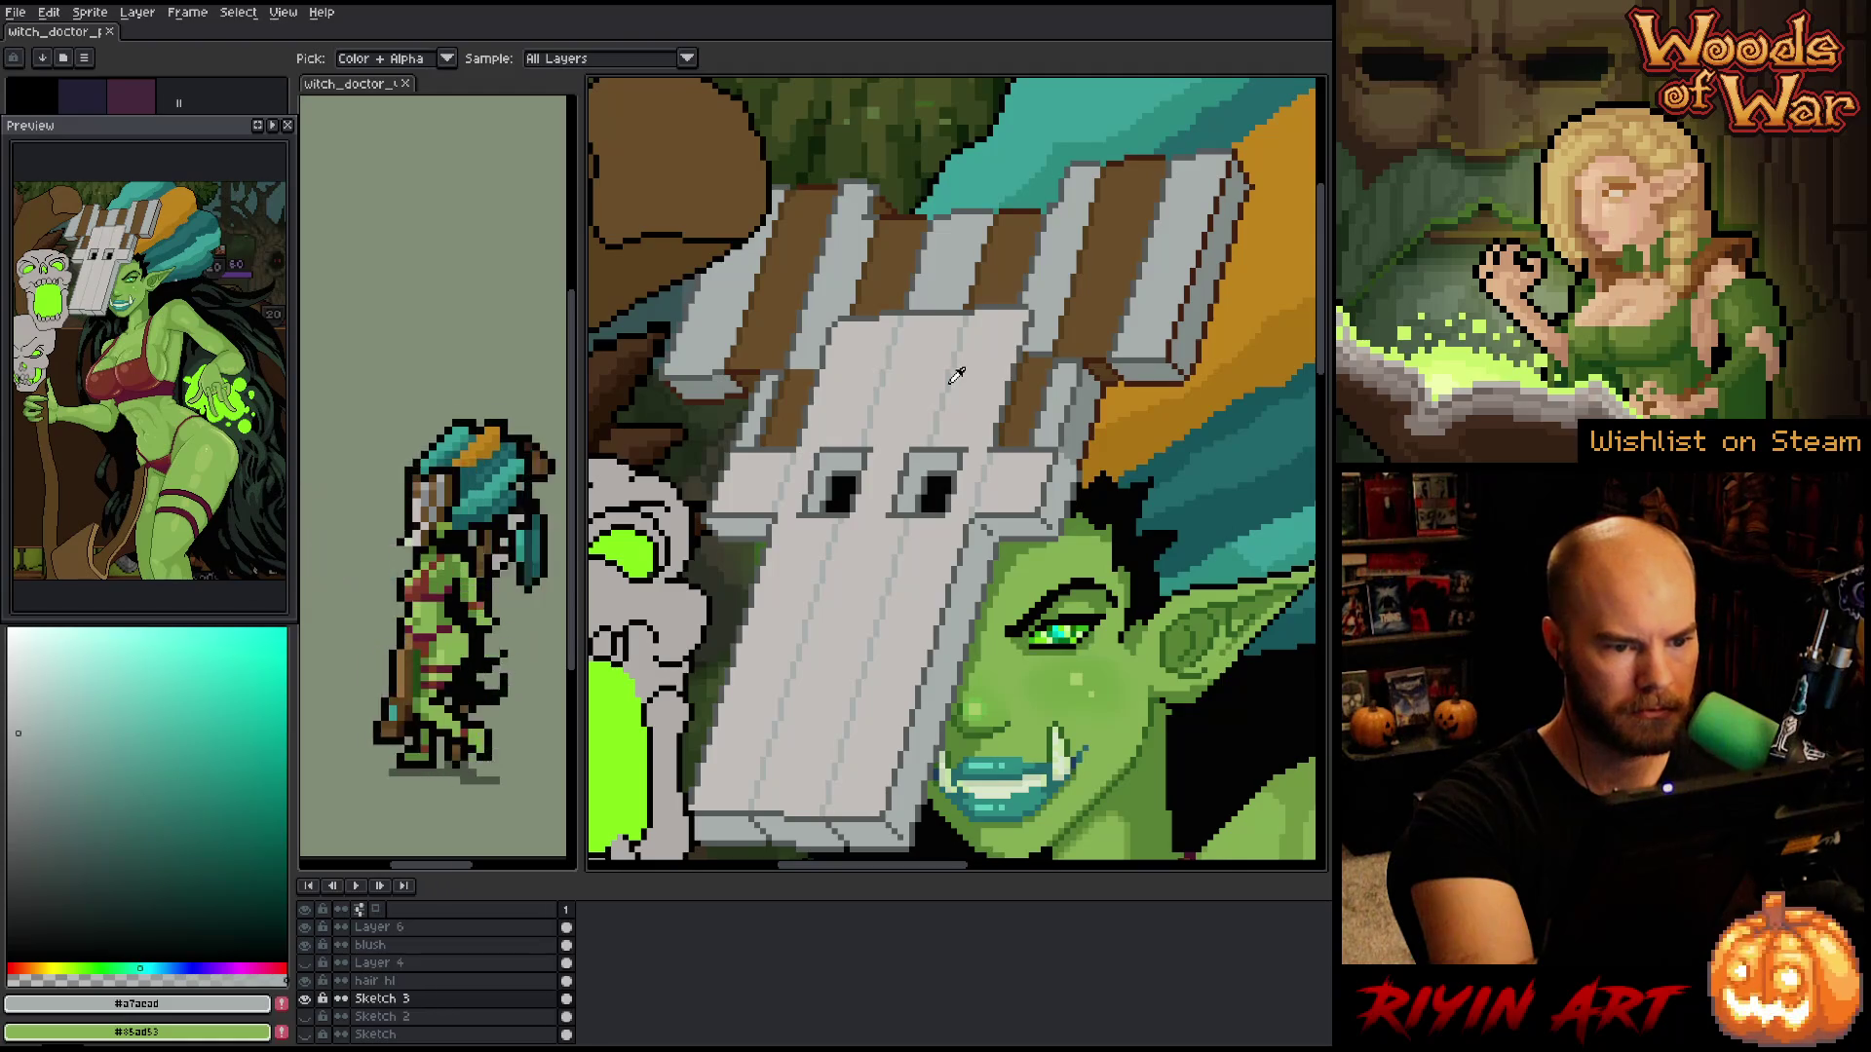
{"action": "key", "text": "shift+r"}
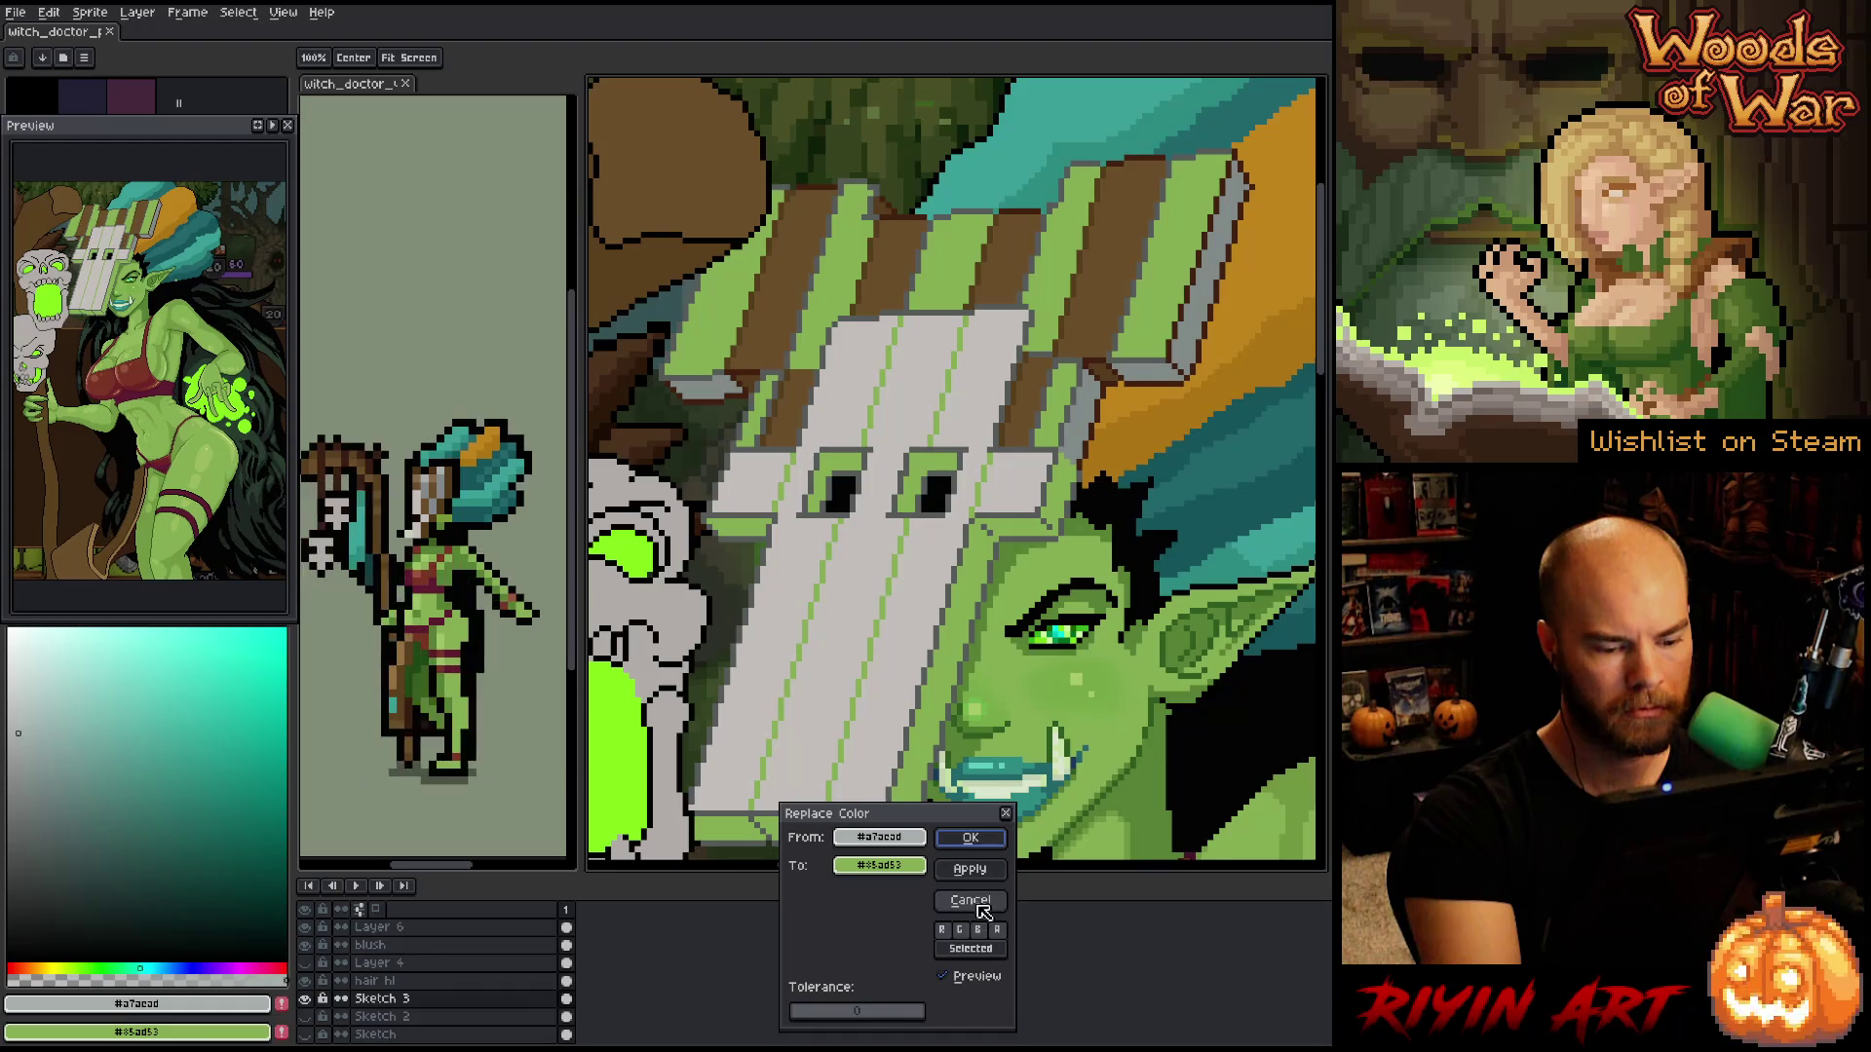
{"action": "left_click", "coordinate": [984, 904]}
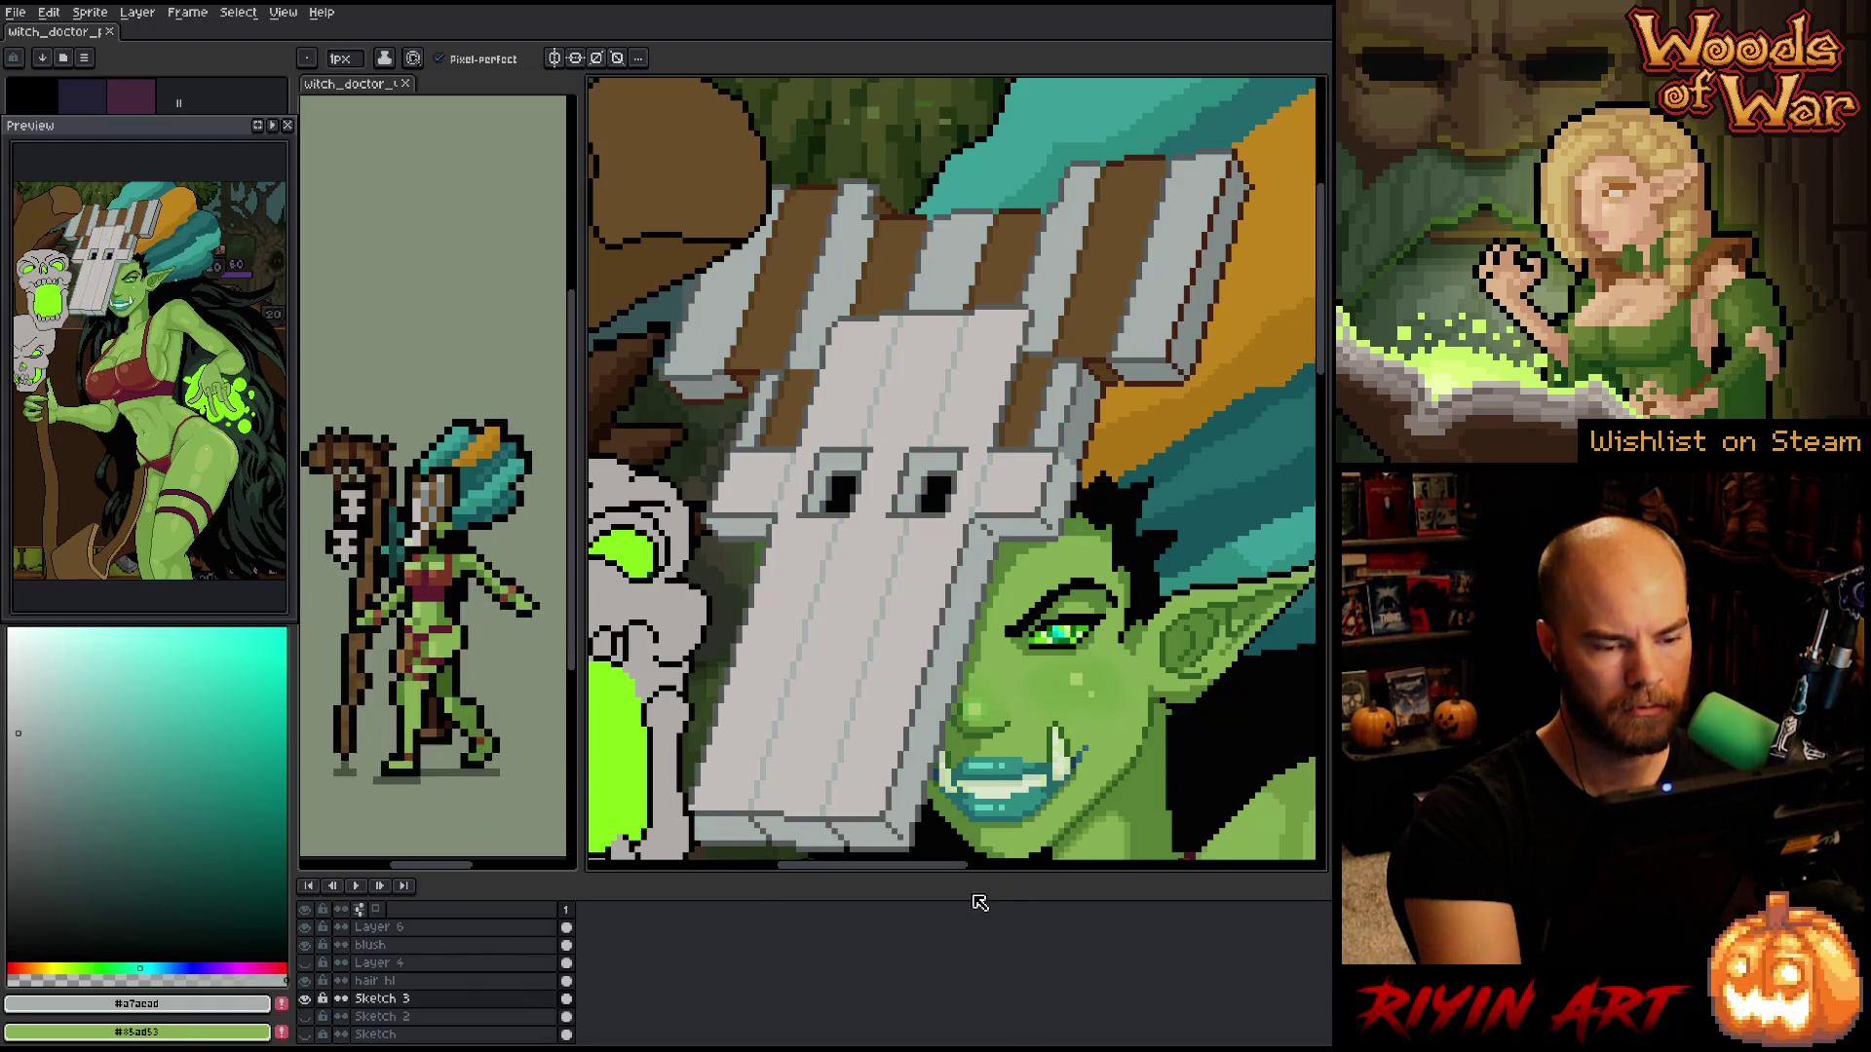
{"action": "key", "text": "m"}
- Lasso the front of the mask and preview replacing its light grey with green
{"action": "mouse_move", "coordinate": [968, 314]}
{"action": "left_mouse_down"}
{"action": "mouse_move", "coordinate": [896, 317]}
{"action": "mouse_move", "coordinate": [811, 444]}
{"action": "mouse_move", "coordinate": [744, 791]}
{"action": "mouse_move", "coordinate": [833, 811]}
{"action": "mouse_move", "coordinate": [935, 543]}
{"action": "left_mouse_up"}
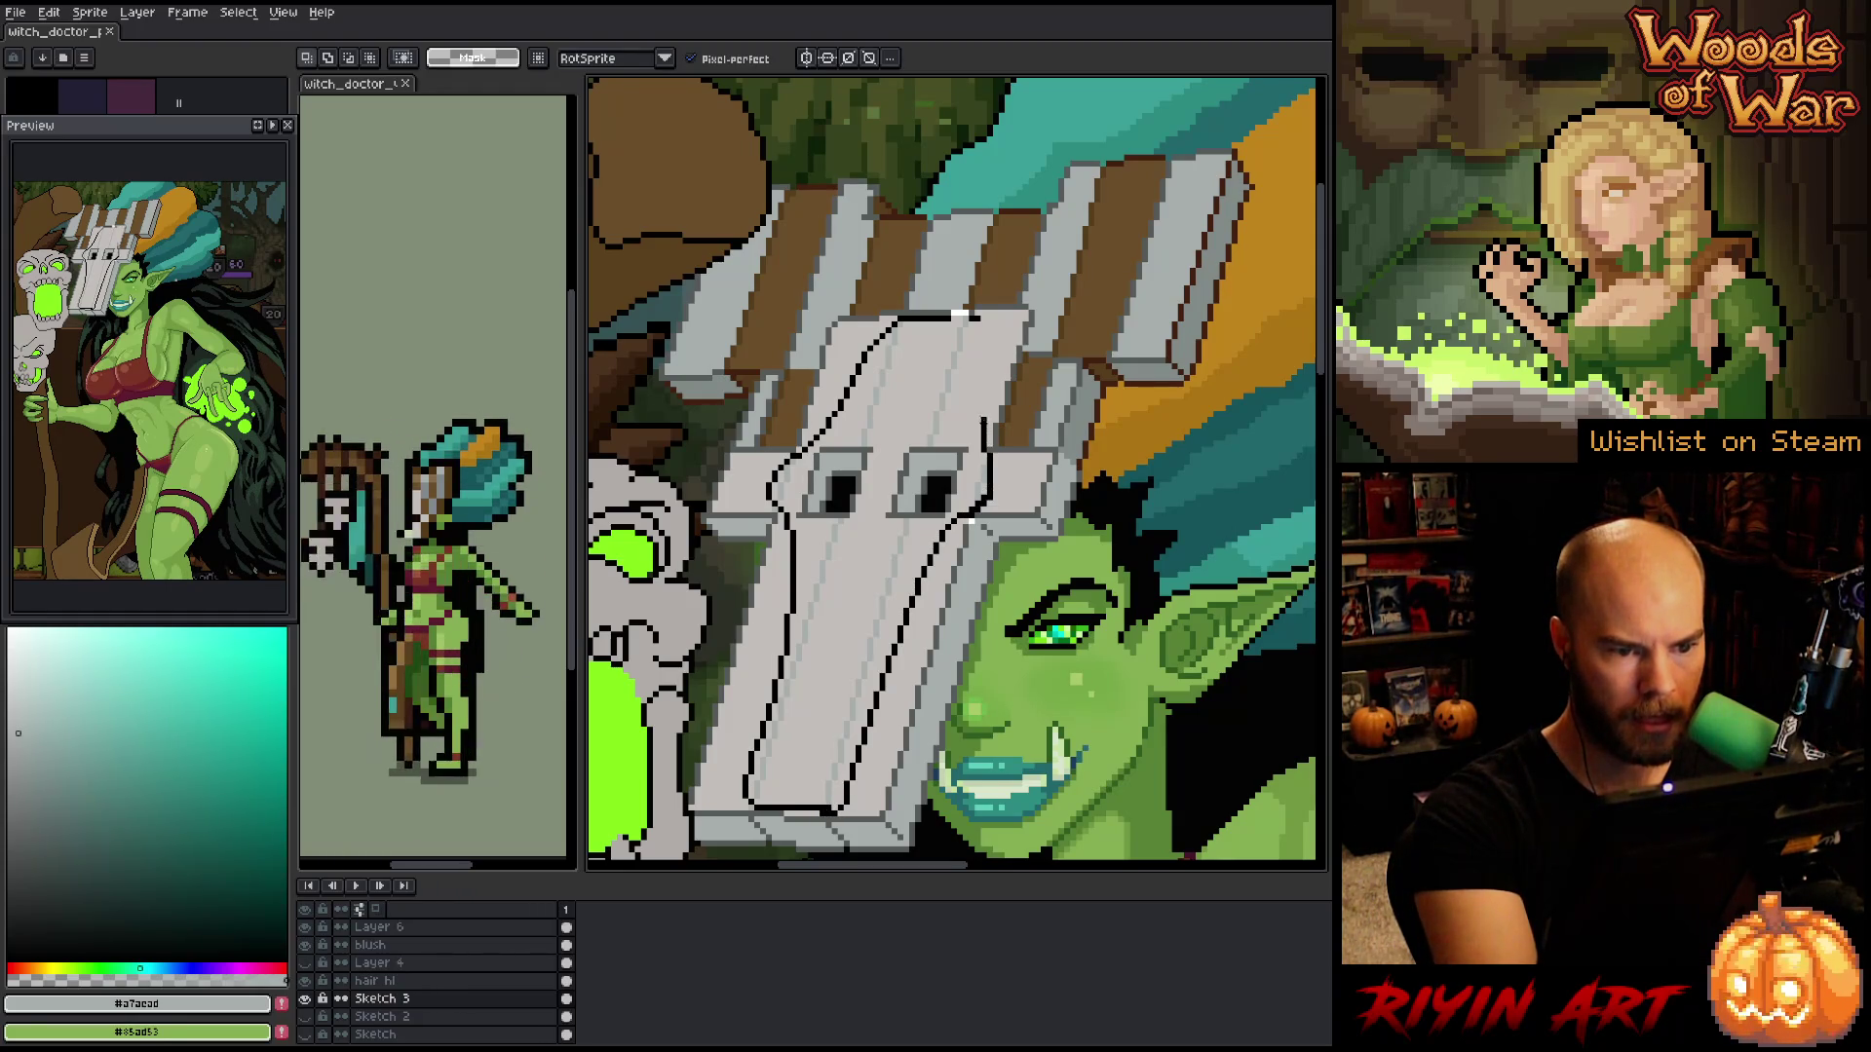
{"action": "left_click_drag", "start_coordinate": [984, 426], "coordinate": [989, 339]}
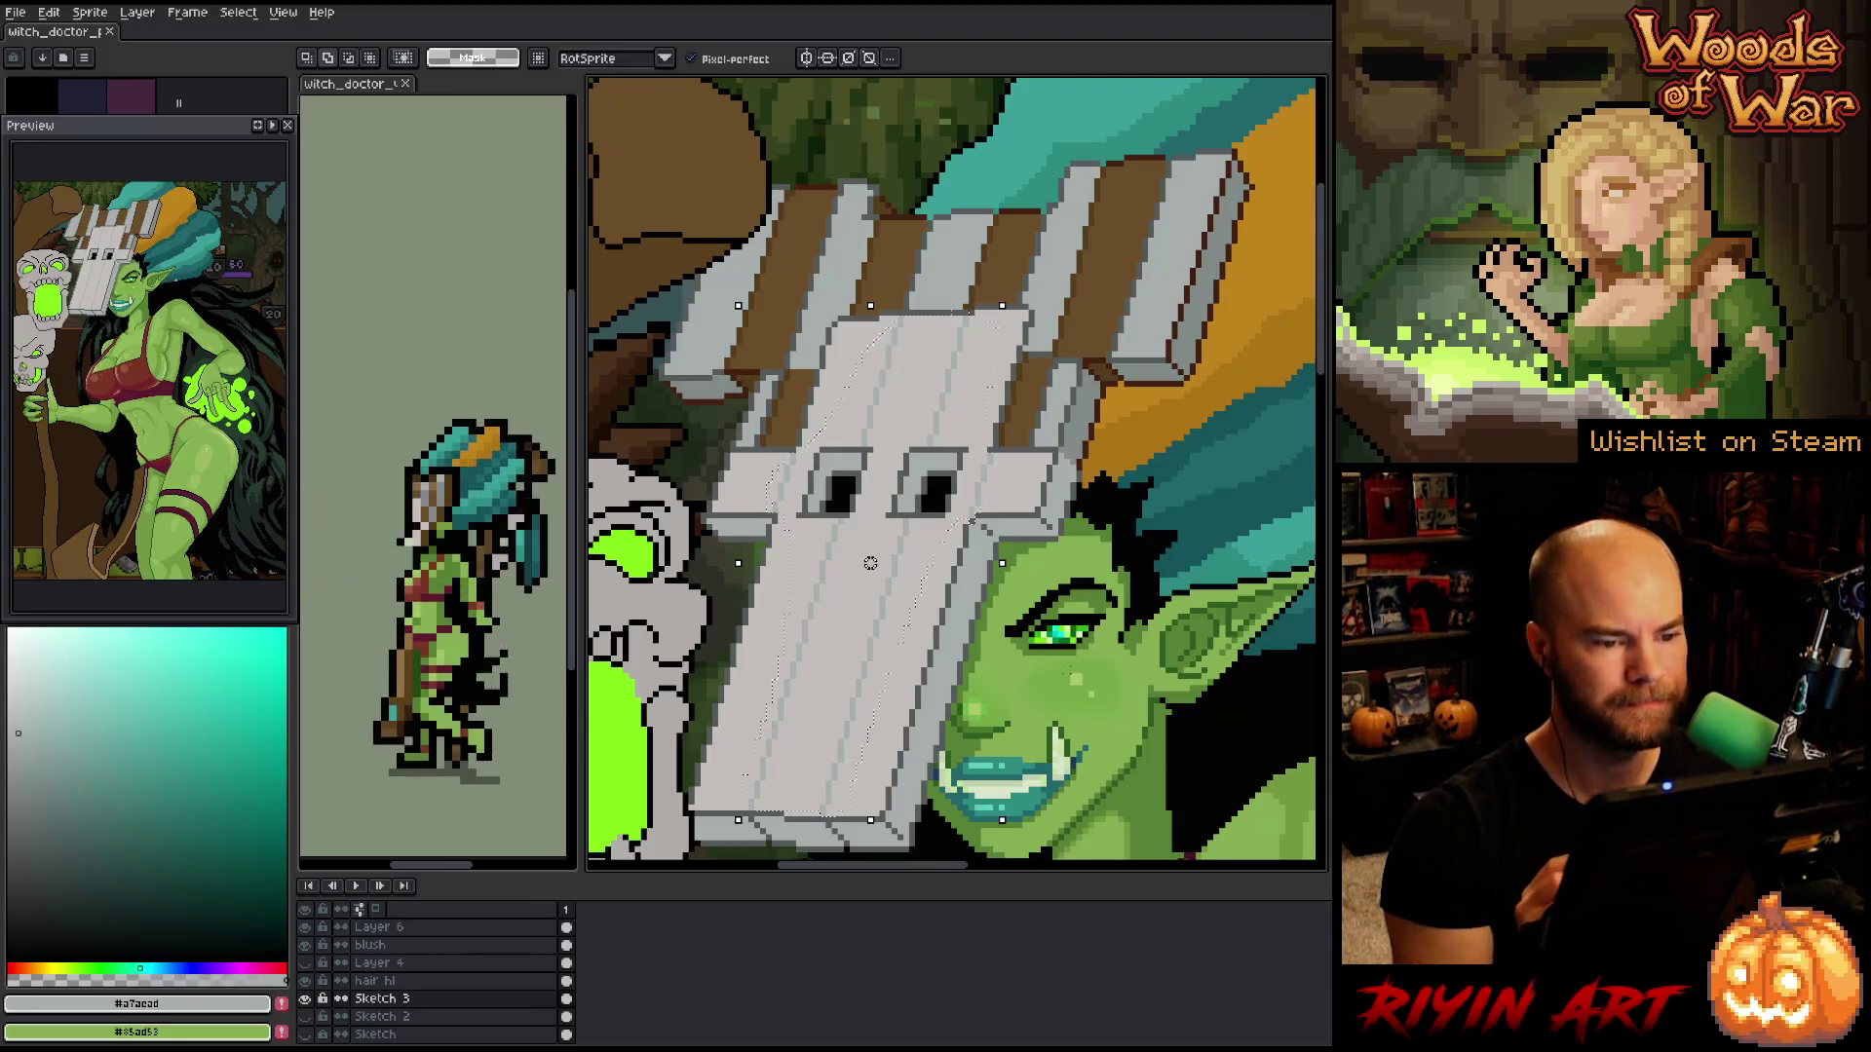
{"action": "key", "text": "shift+r"}
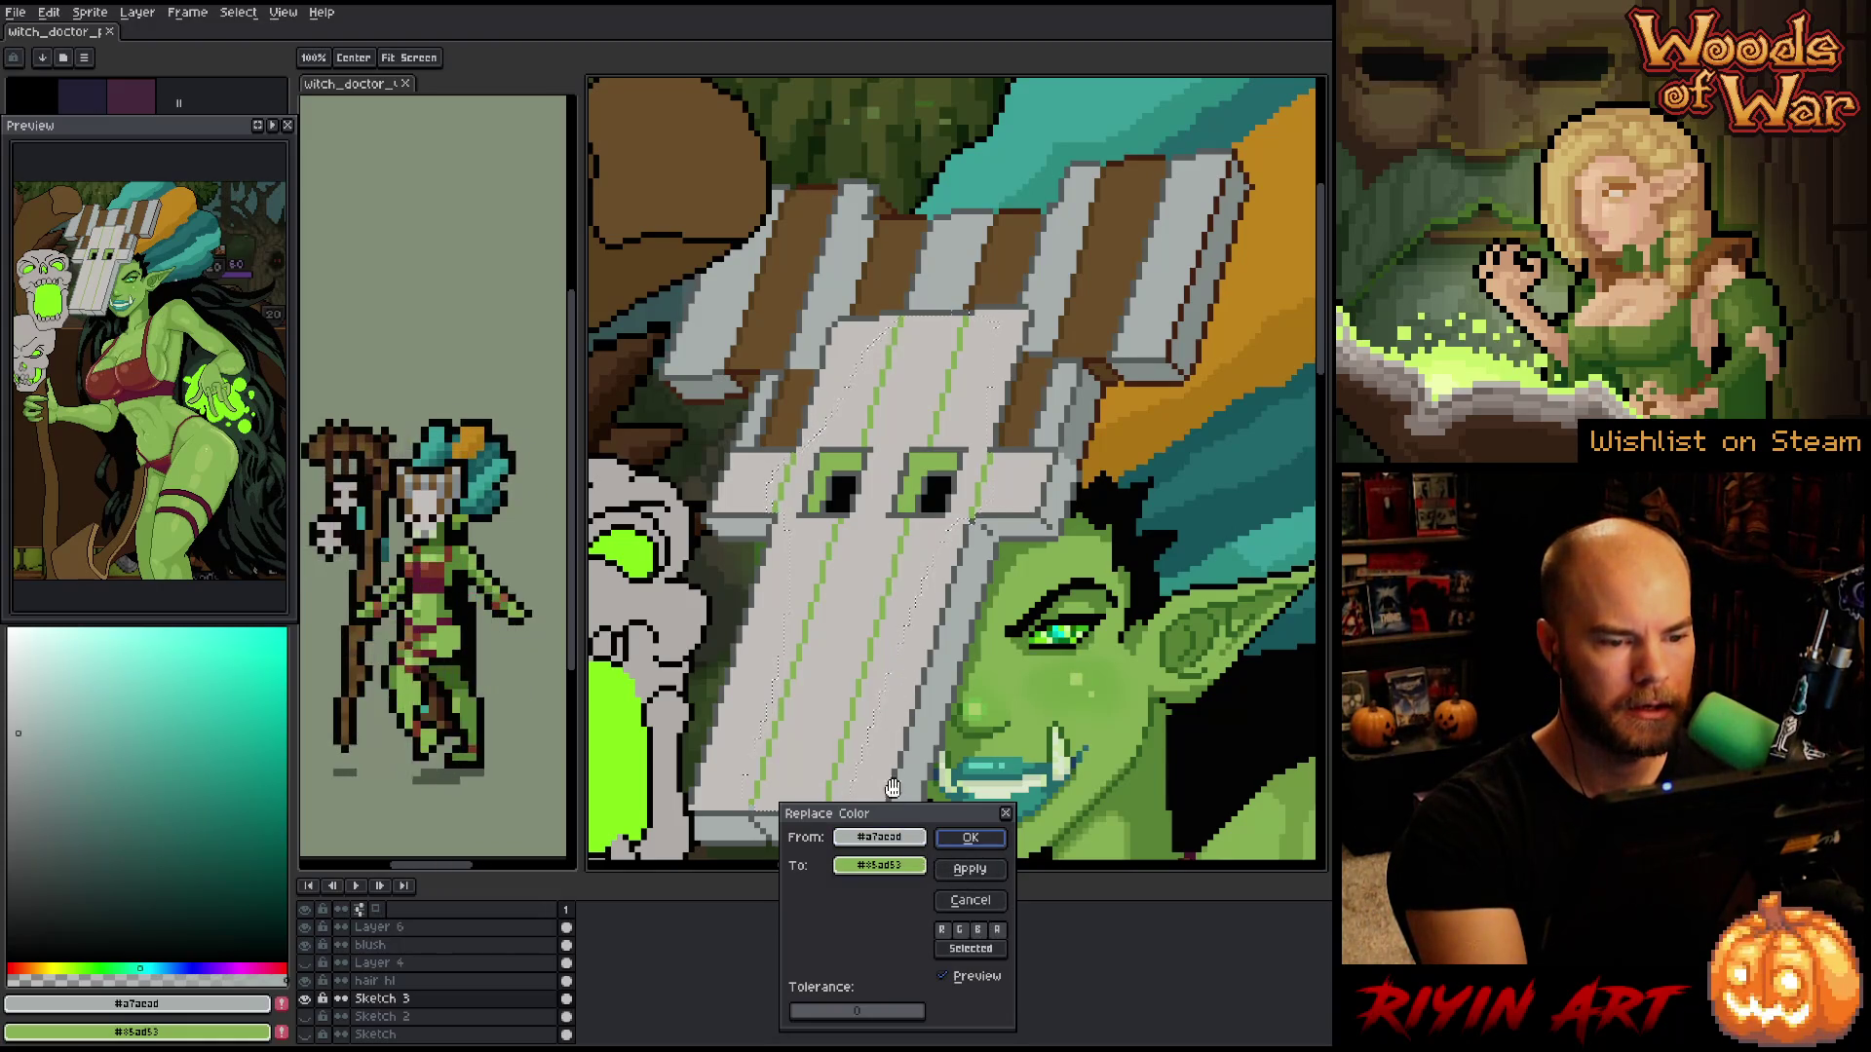
- Set the replacement colour to the mask's own light grey, apply it, deselect, and return to the Pencil
{"action": "mouse_move", "coordinate": [906, 867]}
{"action": "left_mouse_down"}
{"action": "mouse_move", "coordinate": [1033, 438]}
{"action": "mouse_move", "coordinate": [1079, 363]}
{"action": "mouse_move", "coordinate": [1041, 258]}
{"action": "left_mouse_up"}
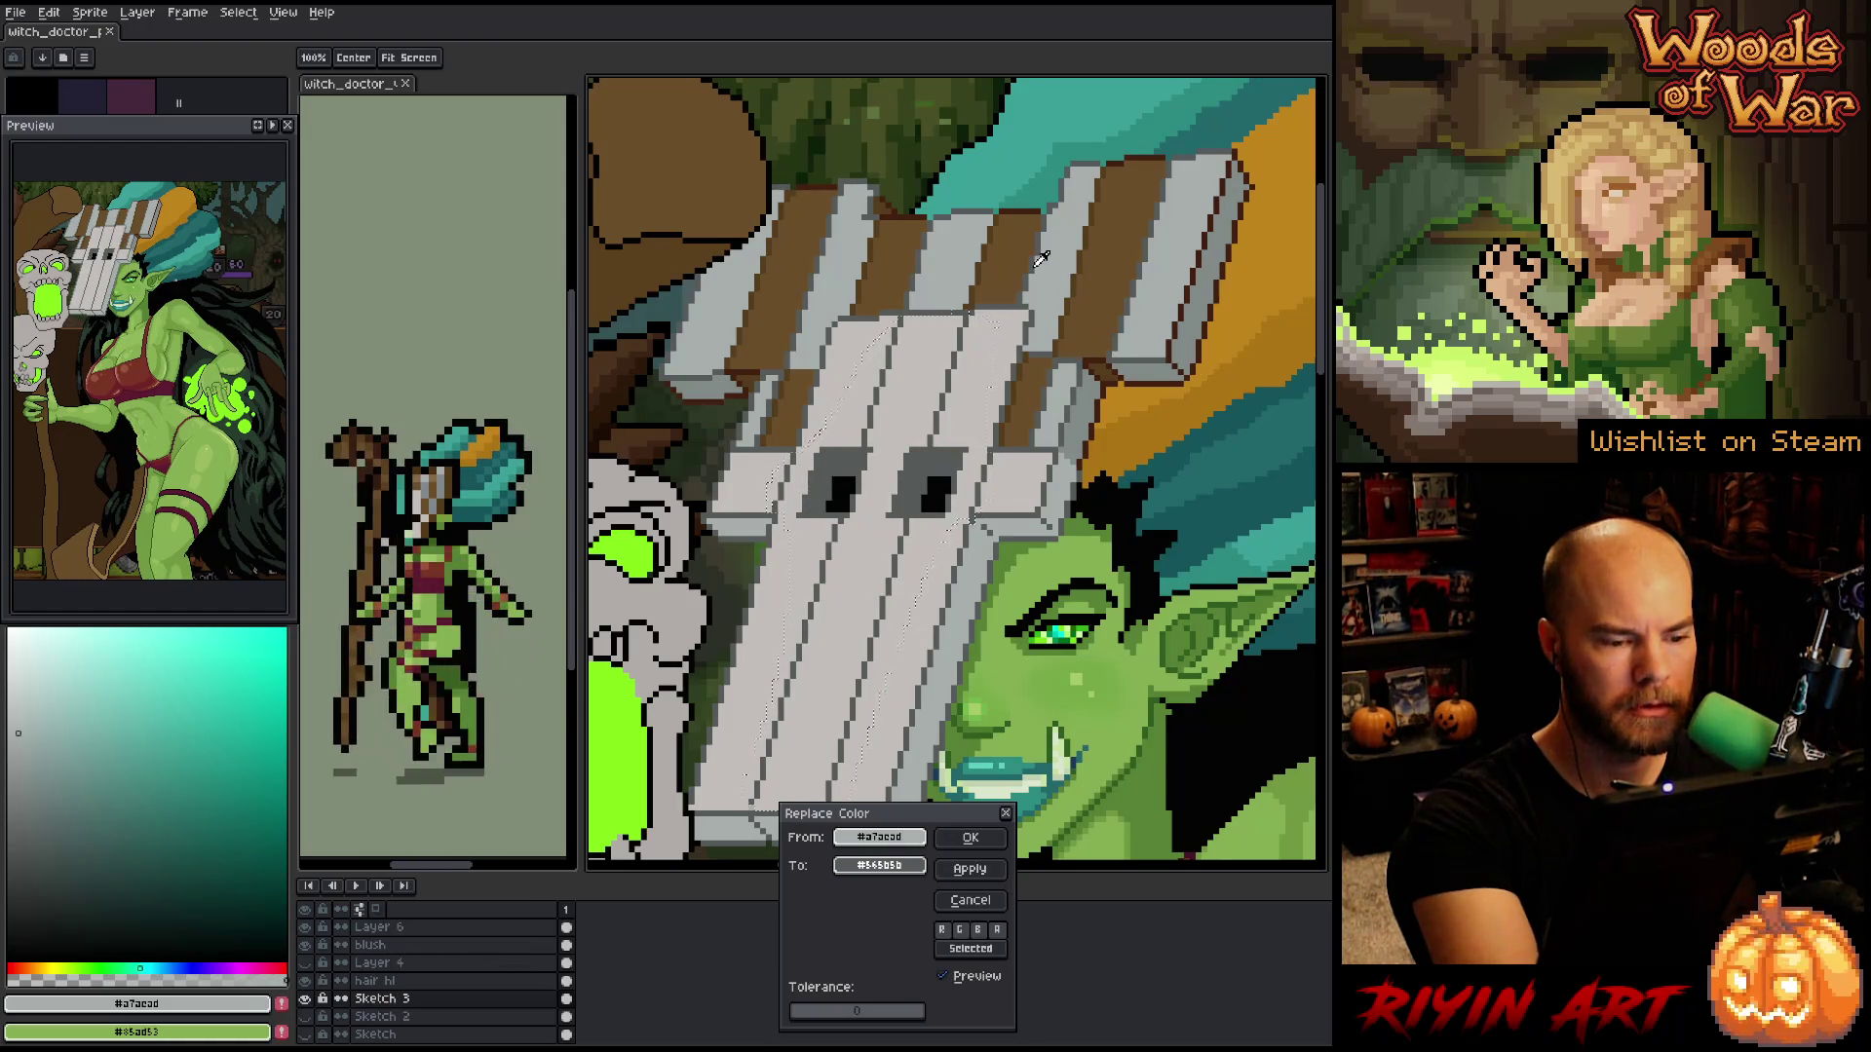
{"action": "mouse_move", "coordinate": [1041, 258]}
{"action": "left_mouse_down"}
{"action": "mouse_move", "coordinate": [966, 755]}
{"action": "mouse_move", "coordinate": [977, 733]}
{"action": "mouse_move", "coordinate": [916, 833]}
{"action": "mouse_move", "coordinate": [1085, 412]}
{"action": "left_mouse_up"}
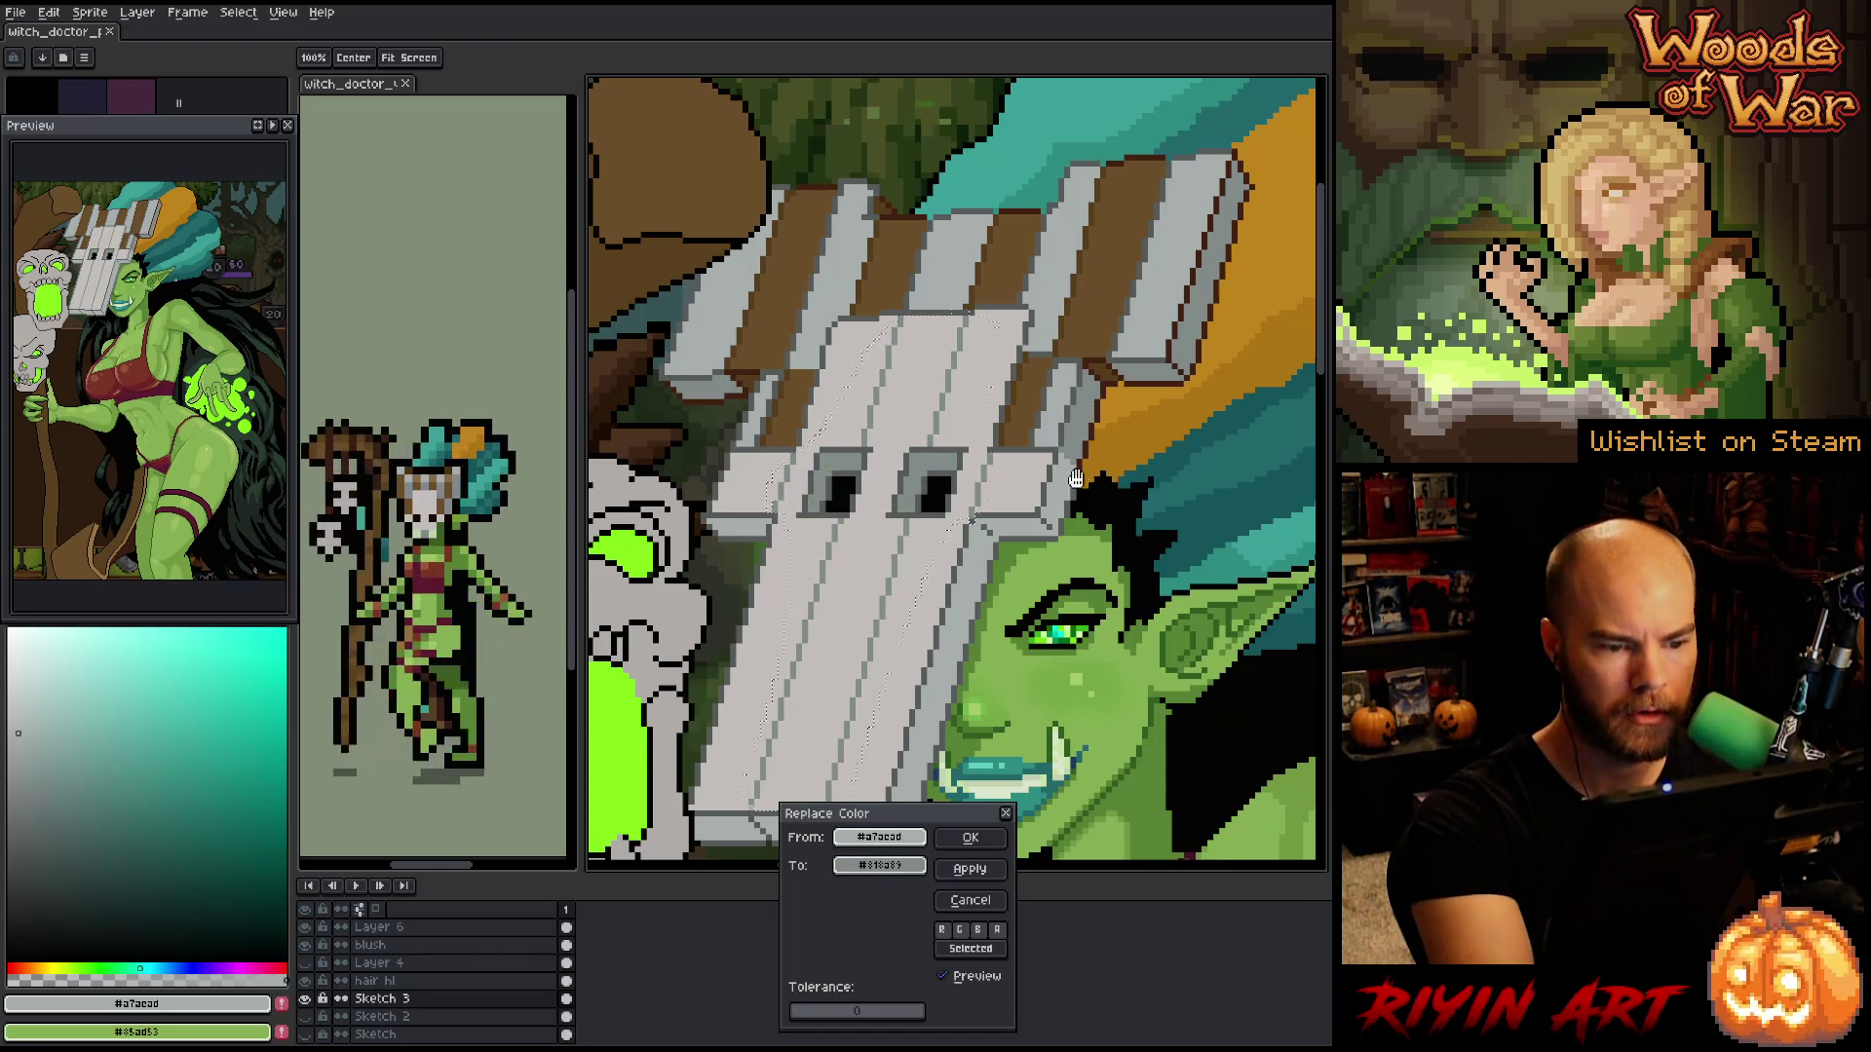
{"action": "left_click", "coordinate": [970, 837]}
{"action": "key", "text": "ctrl+d"}
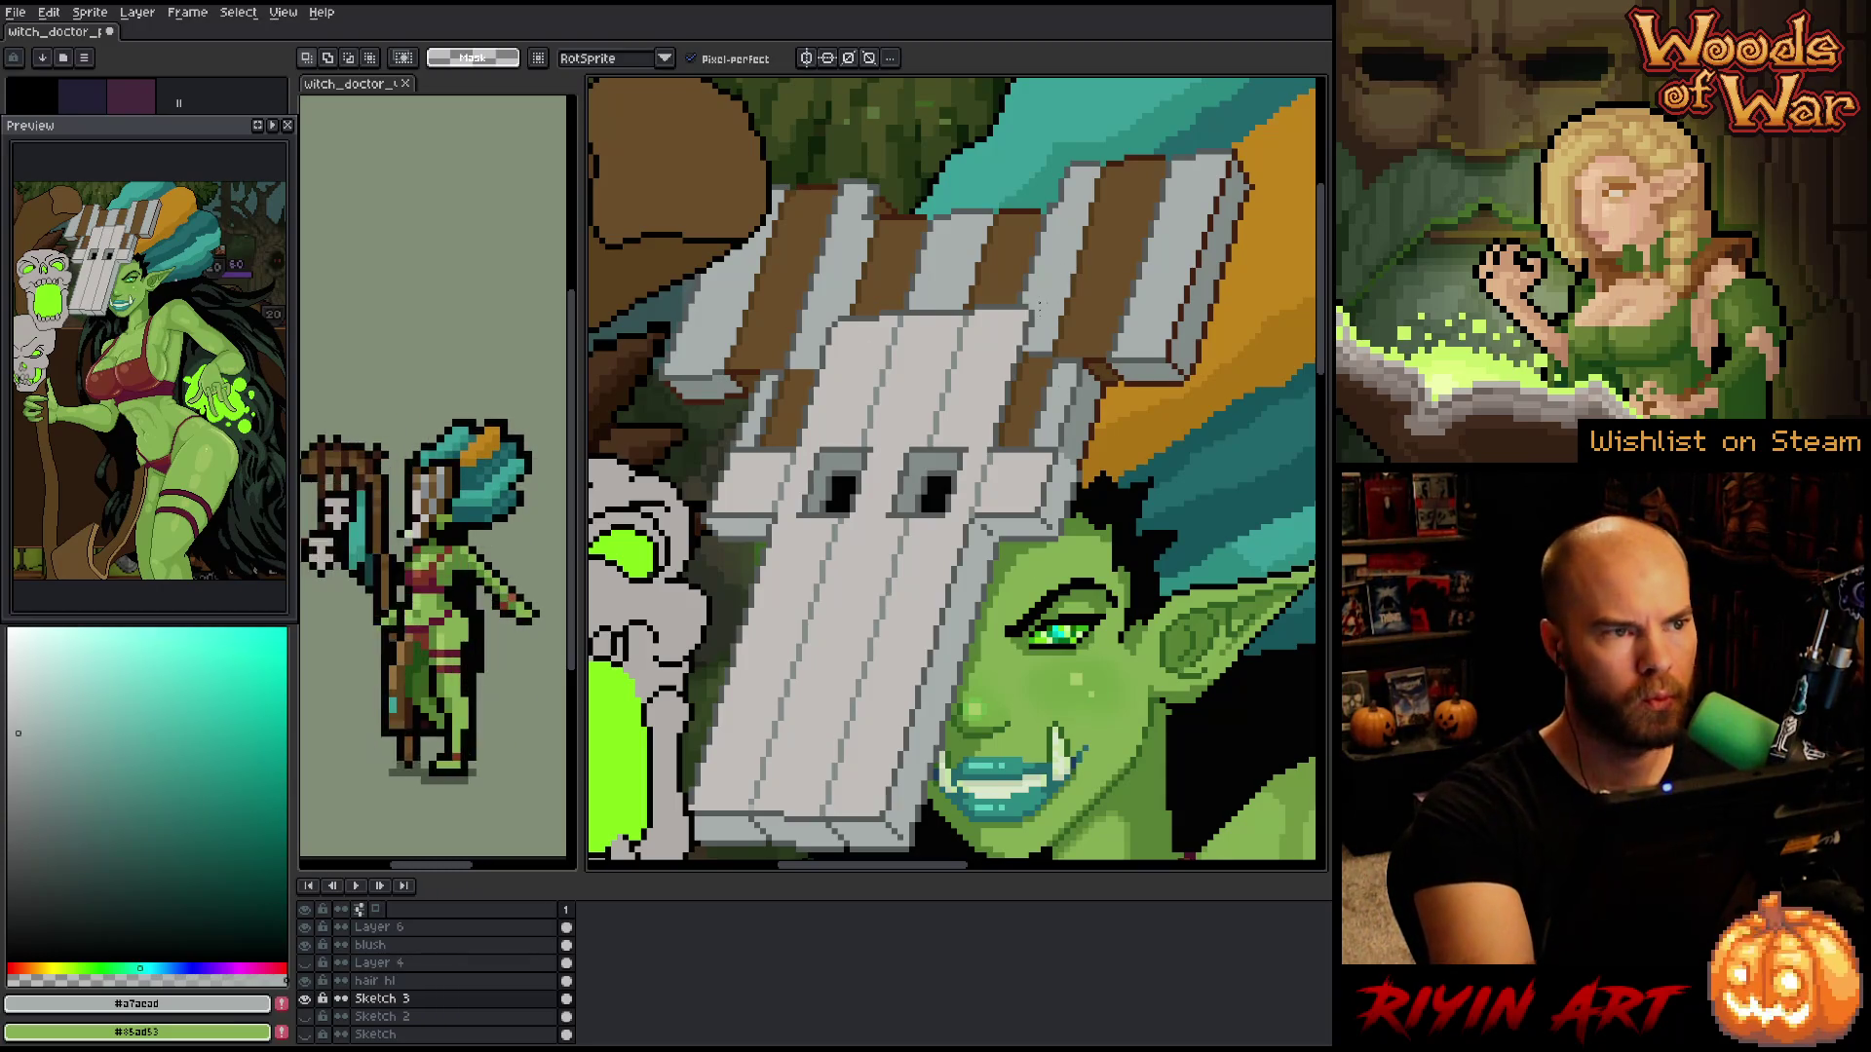
{"action": "right_click", "coordinate": [900, 474]}
{"action": "left_click", "coordinate": [935, 569]}
{"action": "key", "text": "b"}
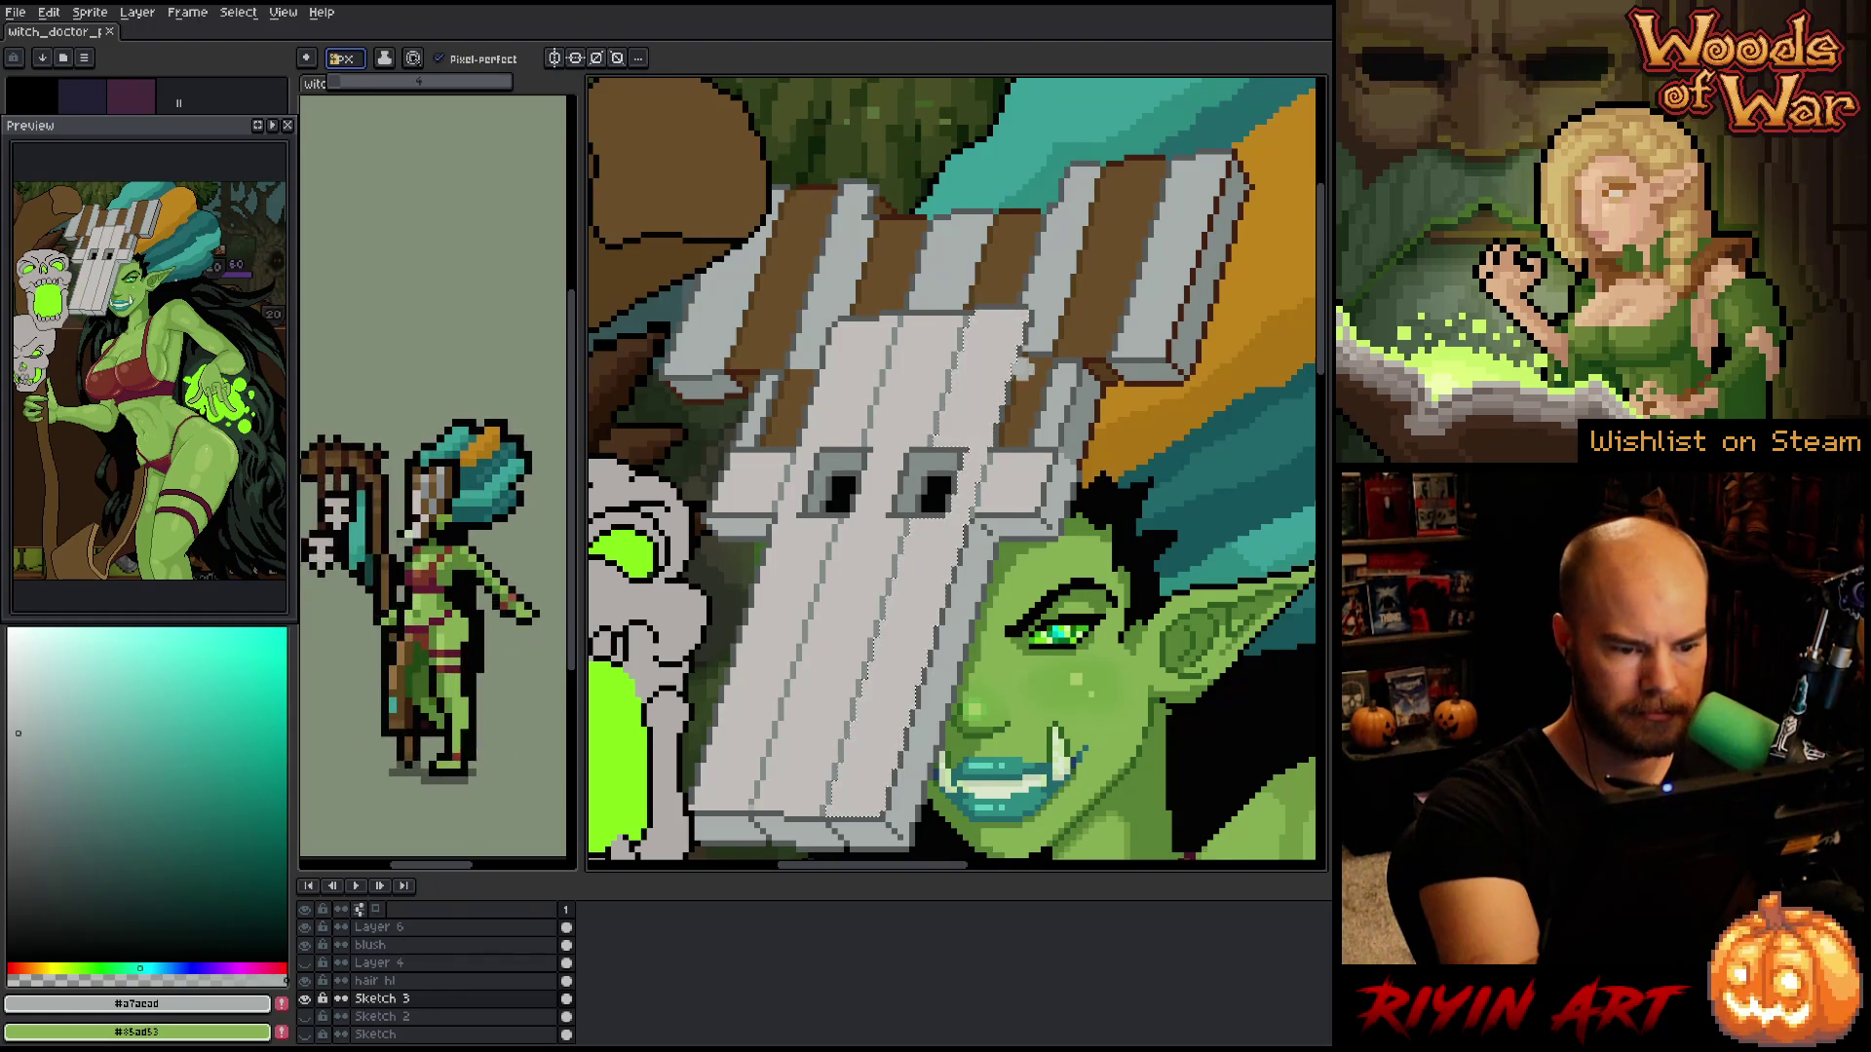
- Paint light grey #c3bfbb grain pixels onto the mask and save the sprite
{"action": "left_click_drag", "start_coordinate": [975, 297], "coordinate": [1033, 121]}
{"action": "left_click_drag", "start_coordinate": [1083, 327], "coordinate": [1122, 425]}
{"action": "key", "text": "b"}
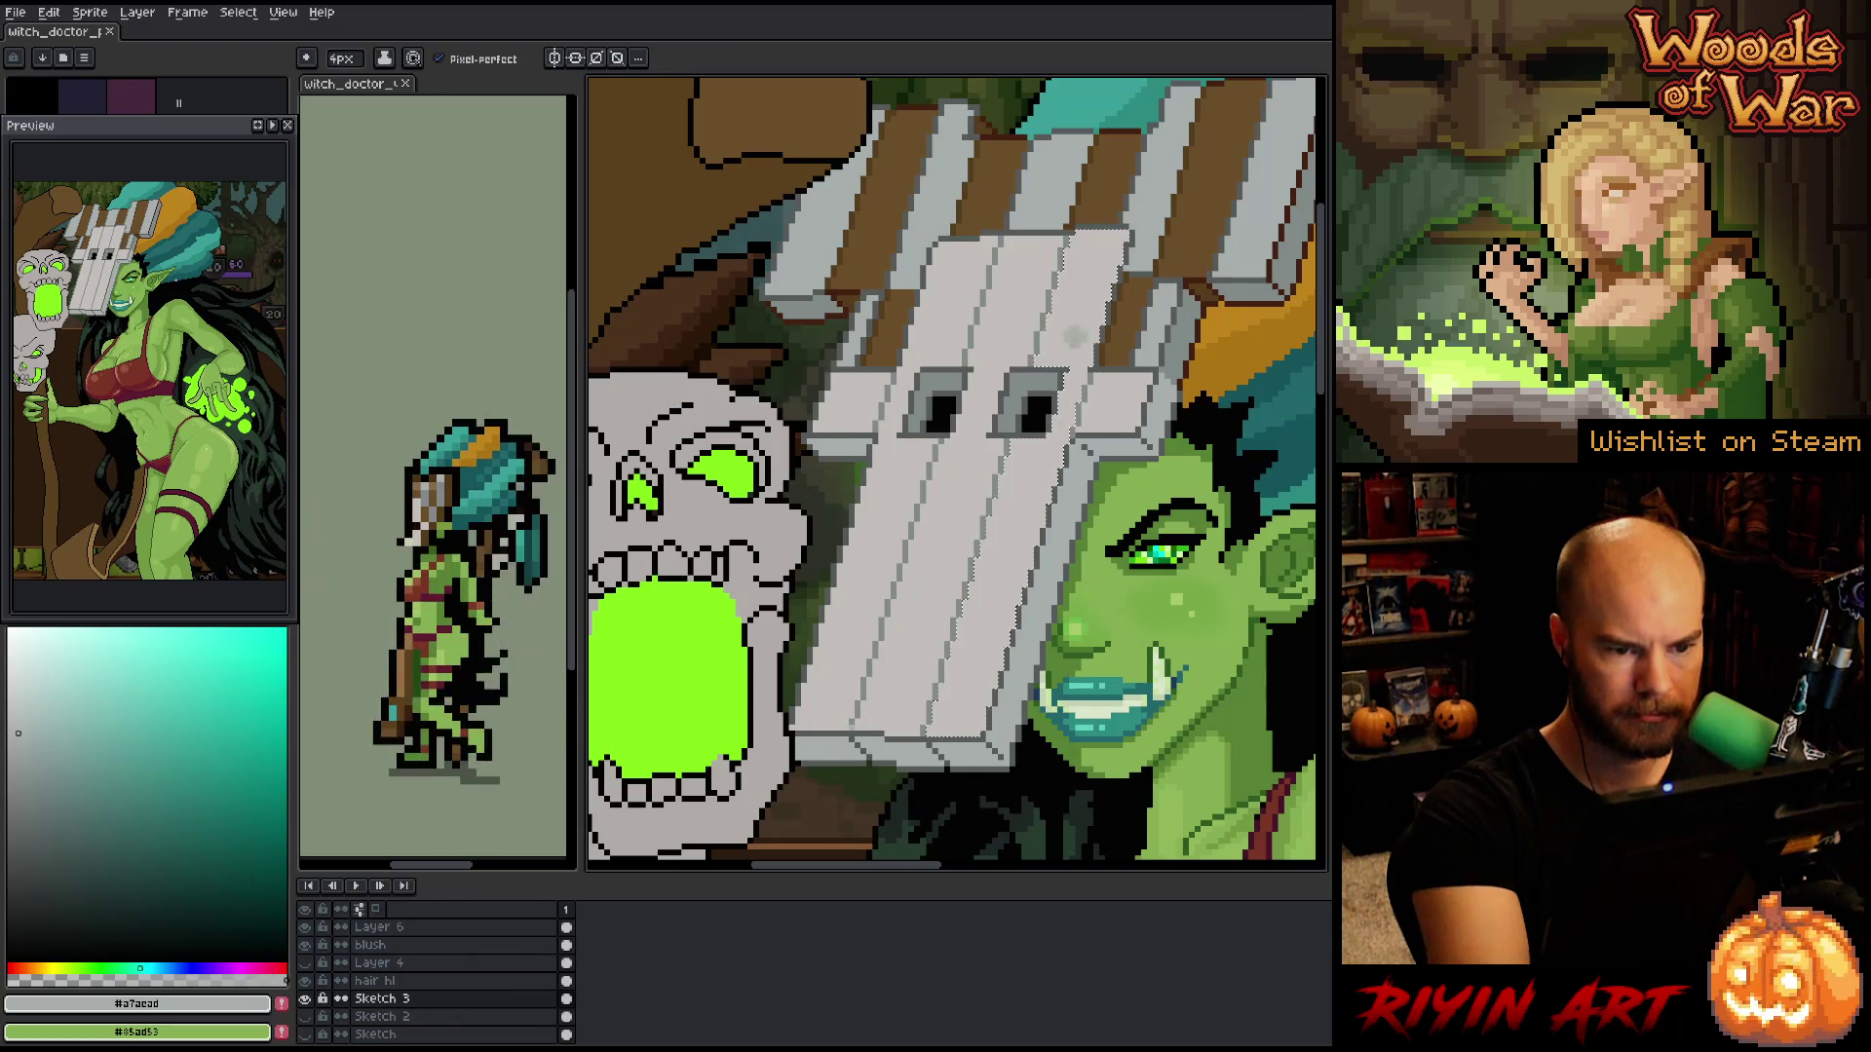
{"action": "left_click", "coordinate": [1071, 336]}
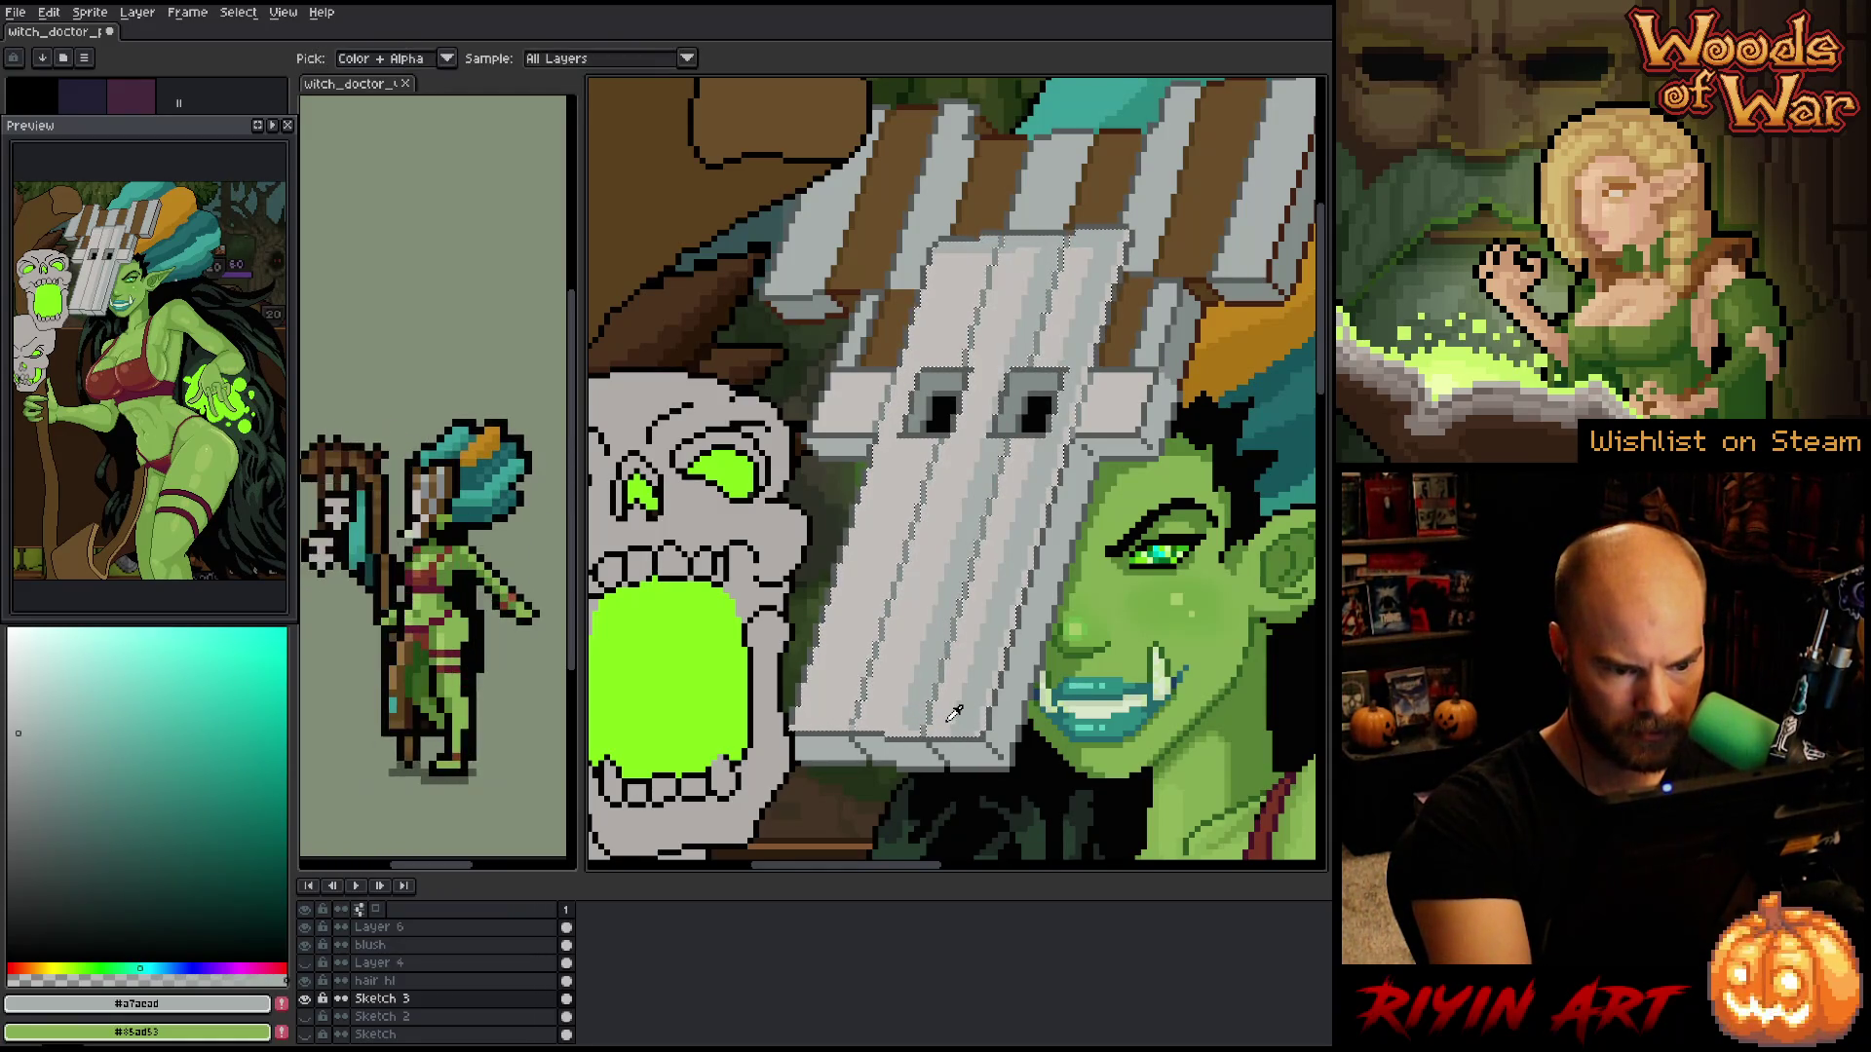
{"action": "left_click", "coordinate": [955, 536], "text": "alt"}
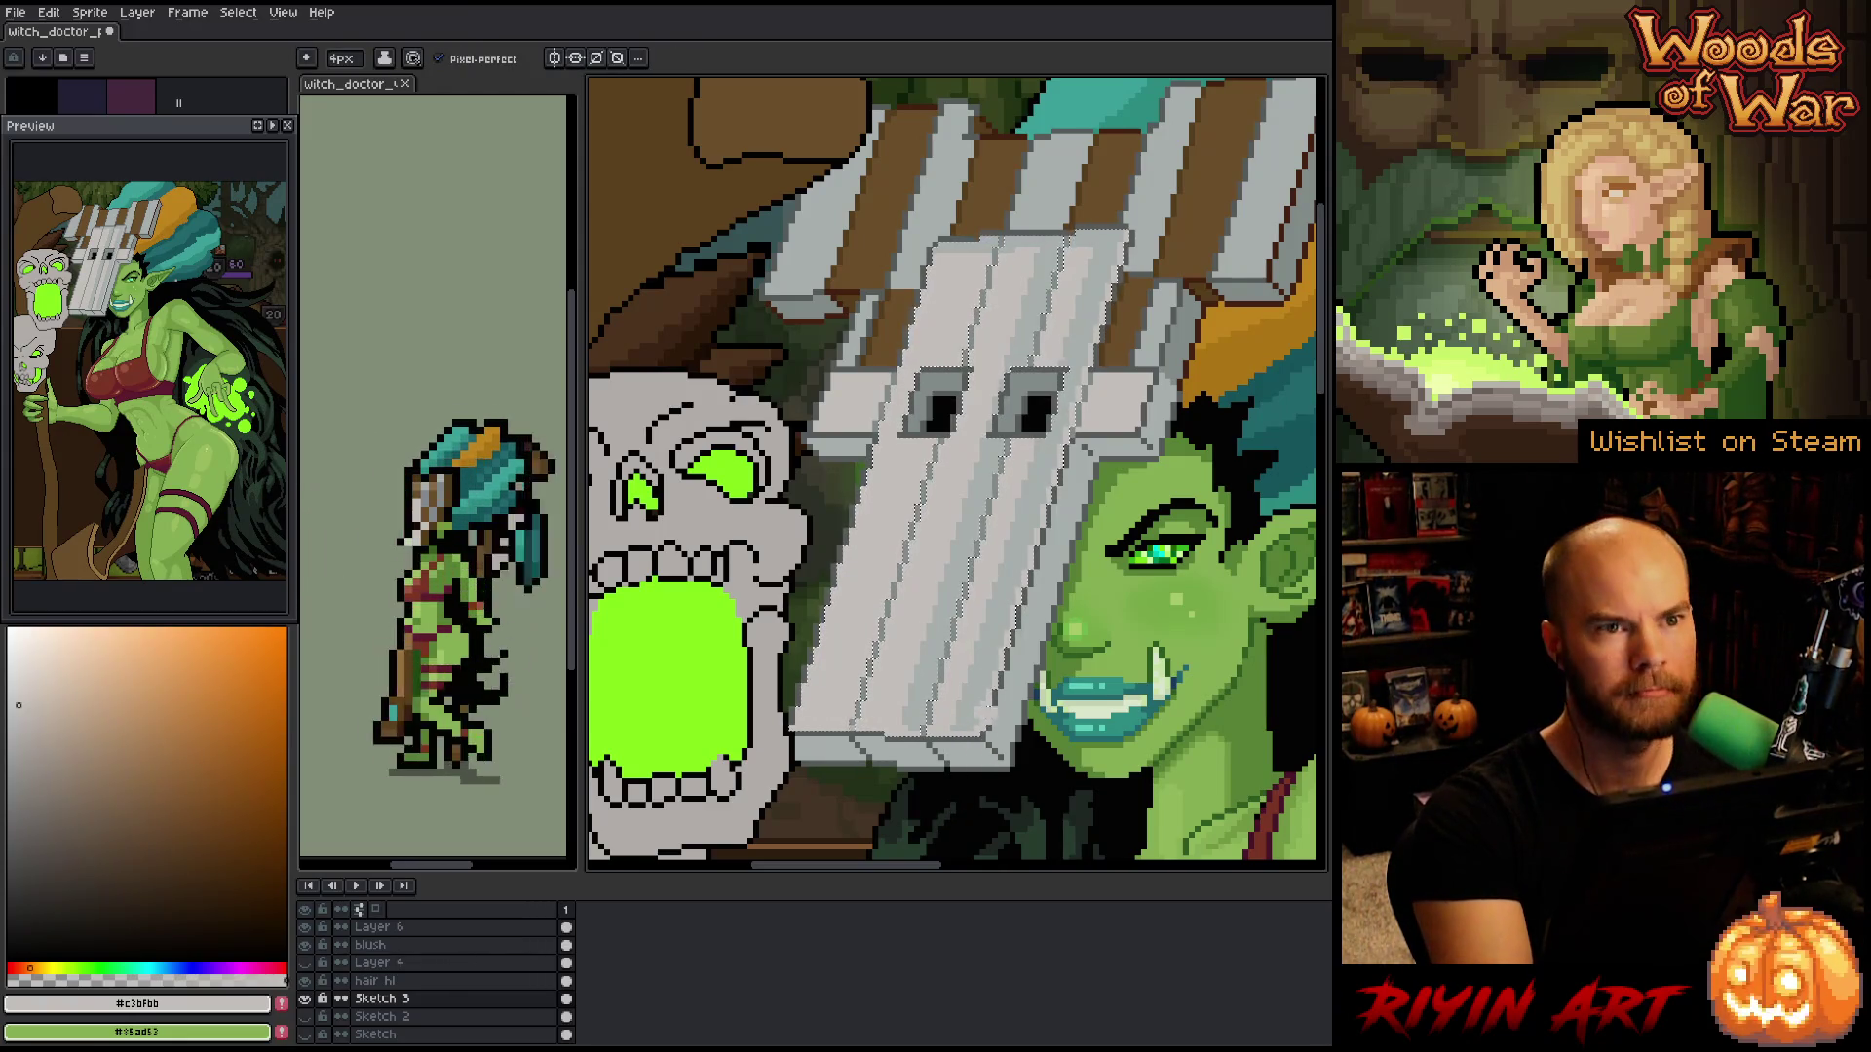
{"action": "key", "text": "ctrl+s"}
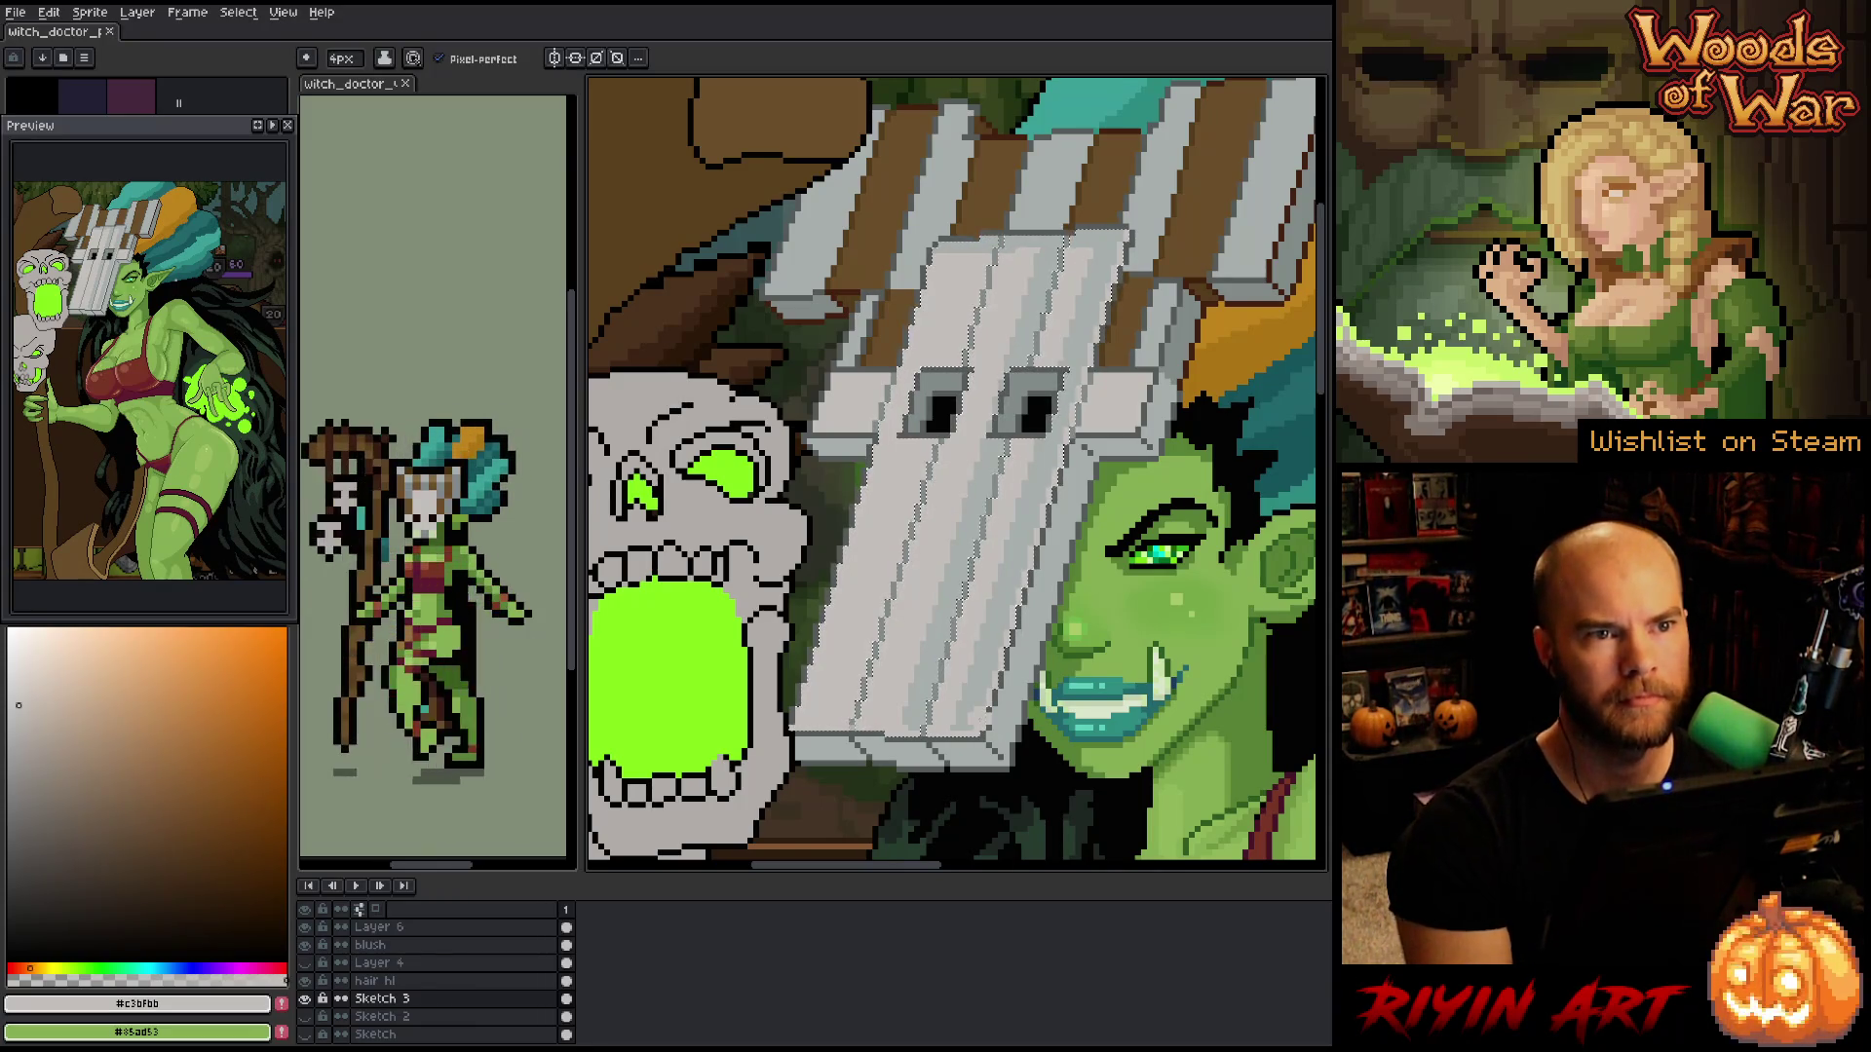
- Paint a darker mid-grey #a7aead grain stroke on the mask
{"action": "key", "text": "i"}
{"action": "key", "text": "b"}
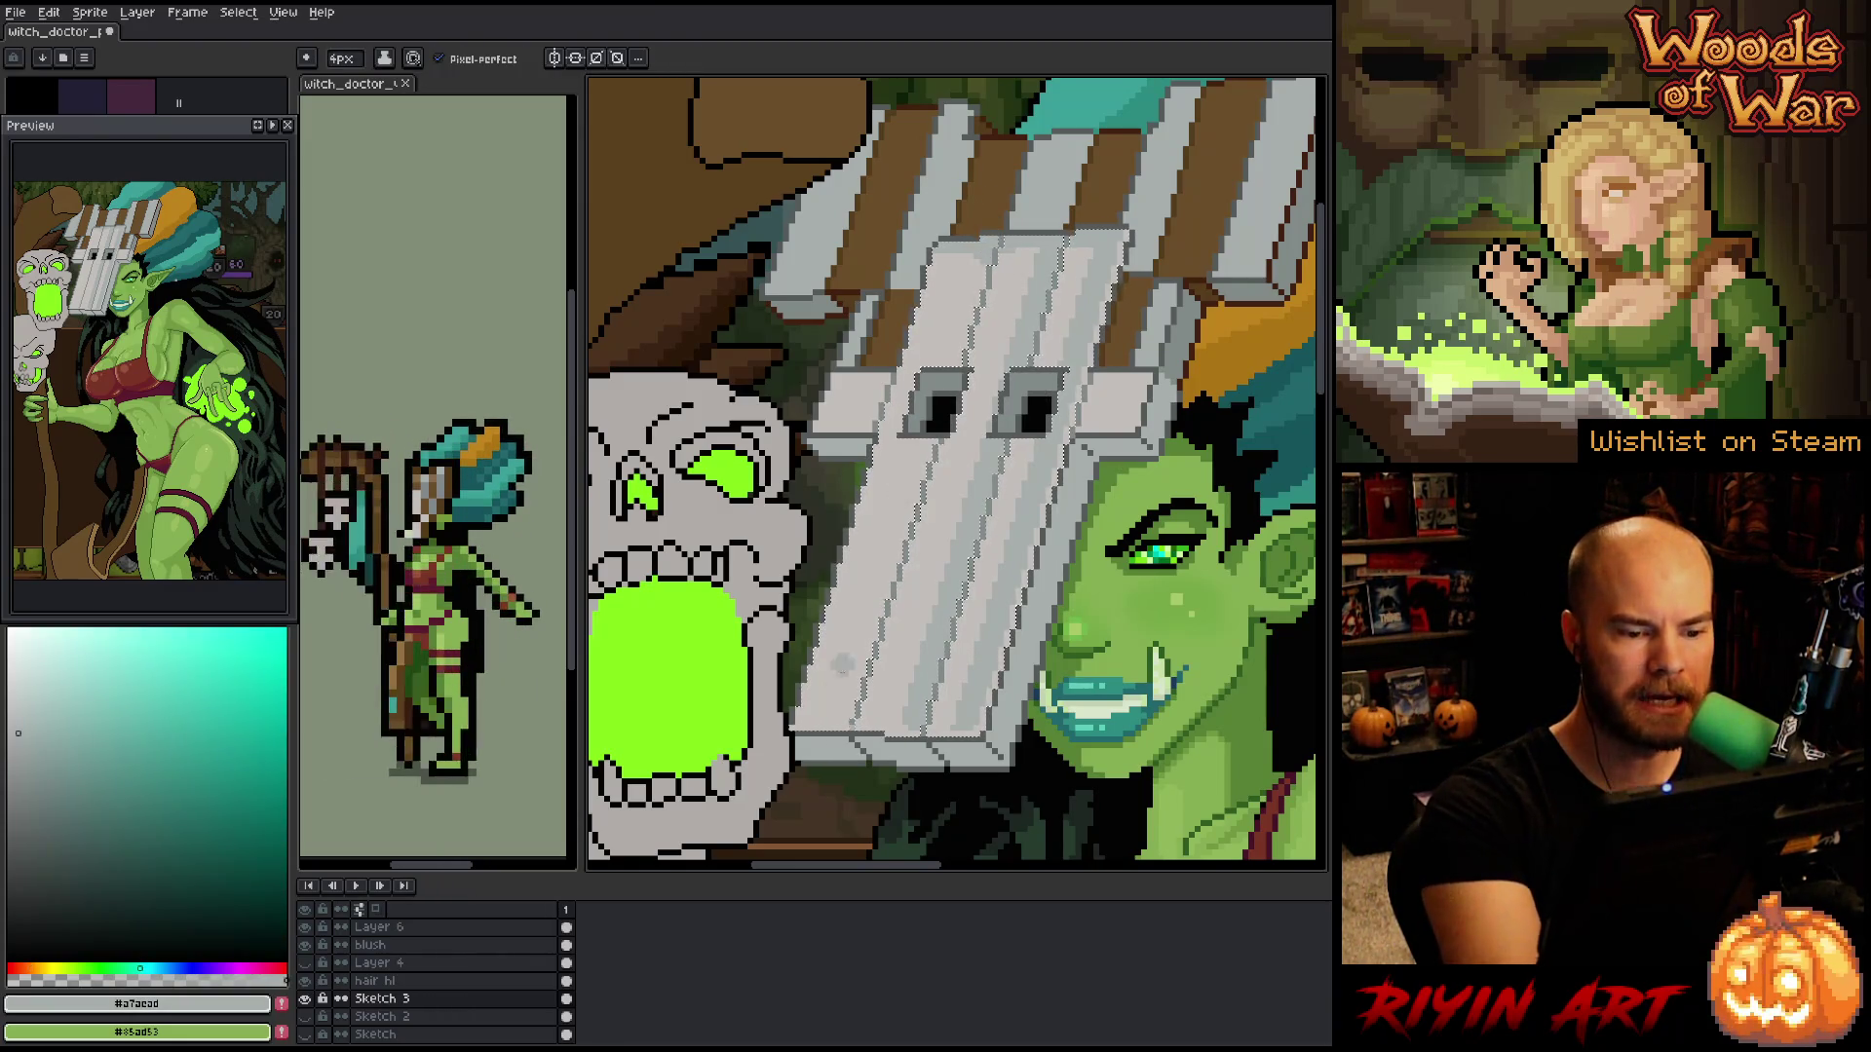
{"action": "left_click", "coordinate": [906, 575]}
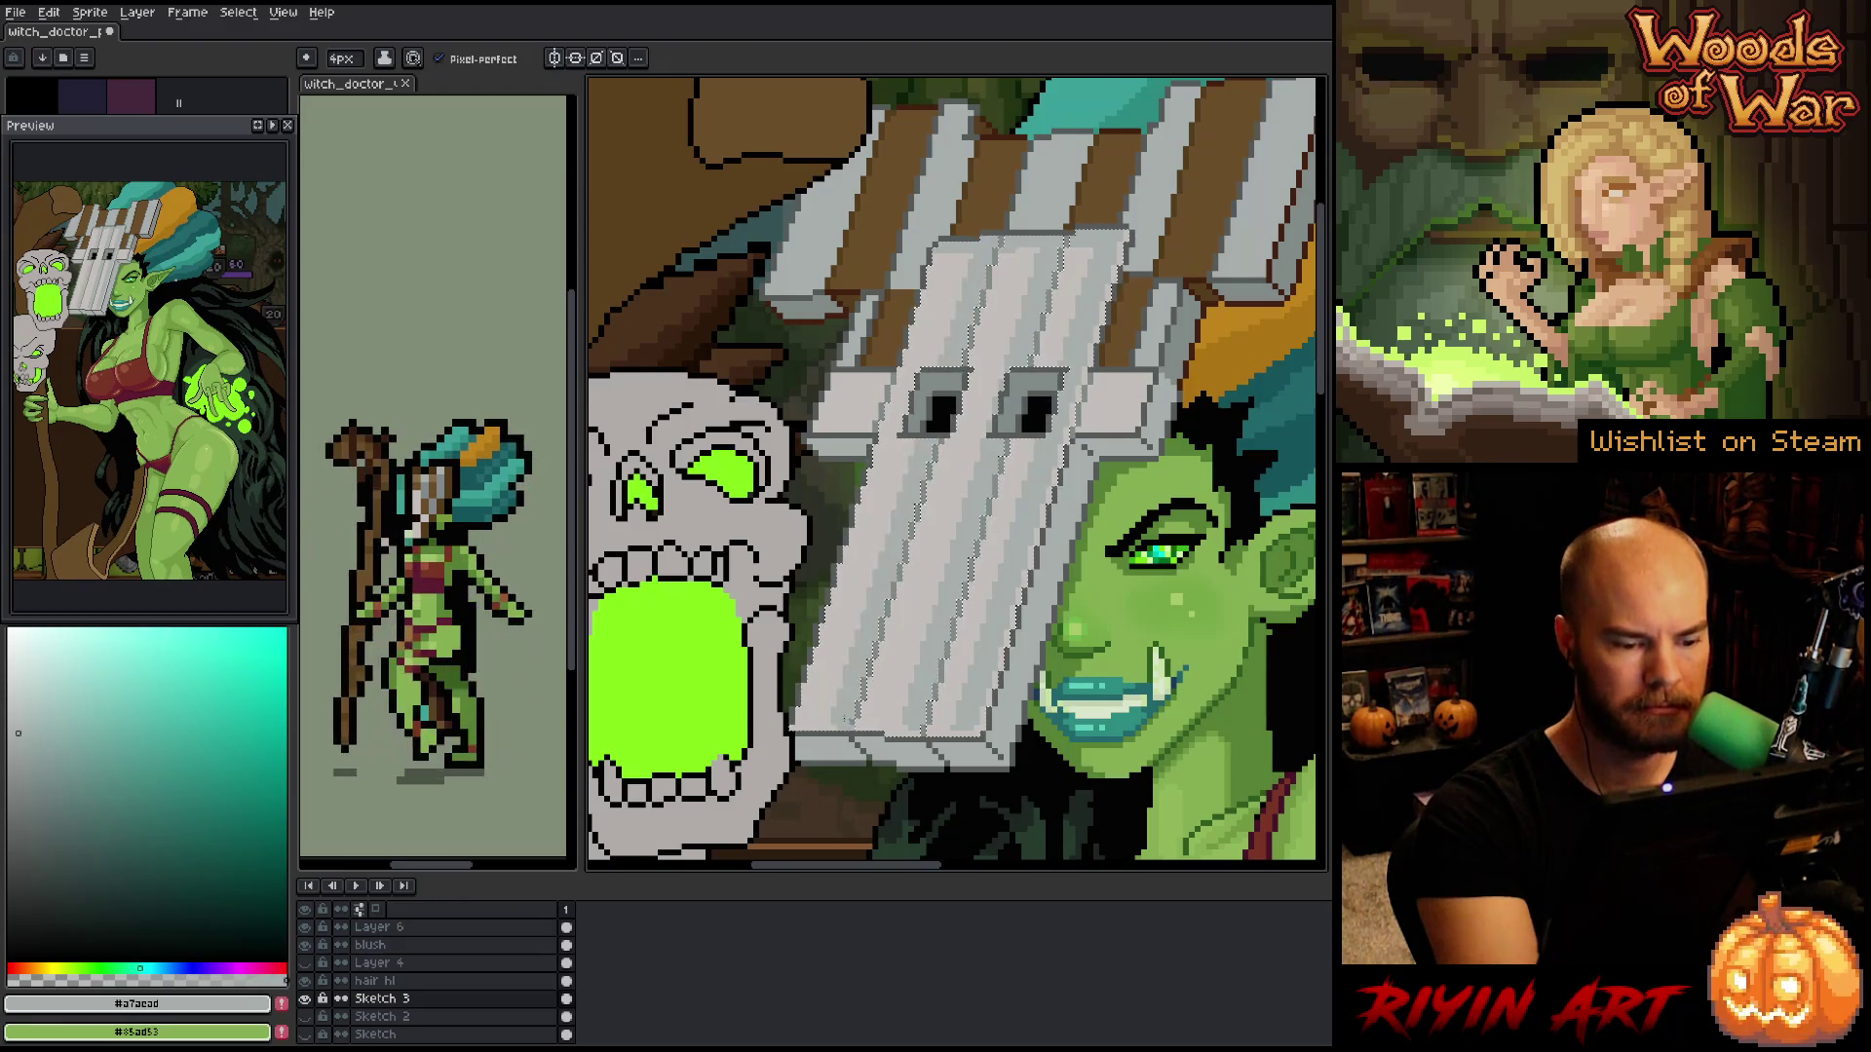
{"action": "left_click", "coordinate": [906, 576], "text": "alt"}
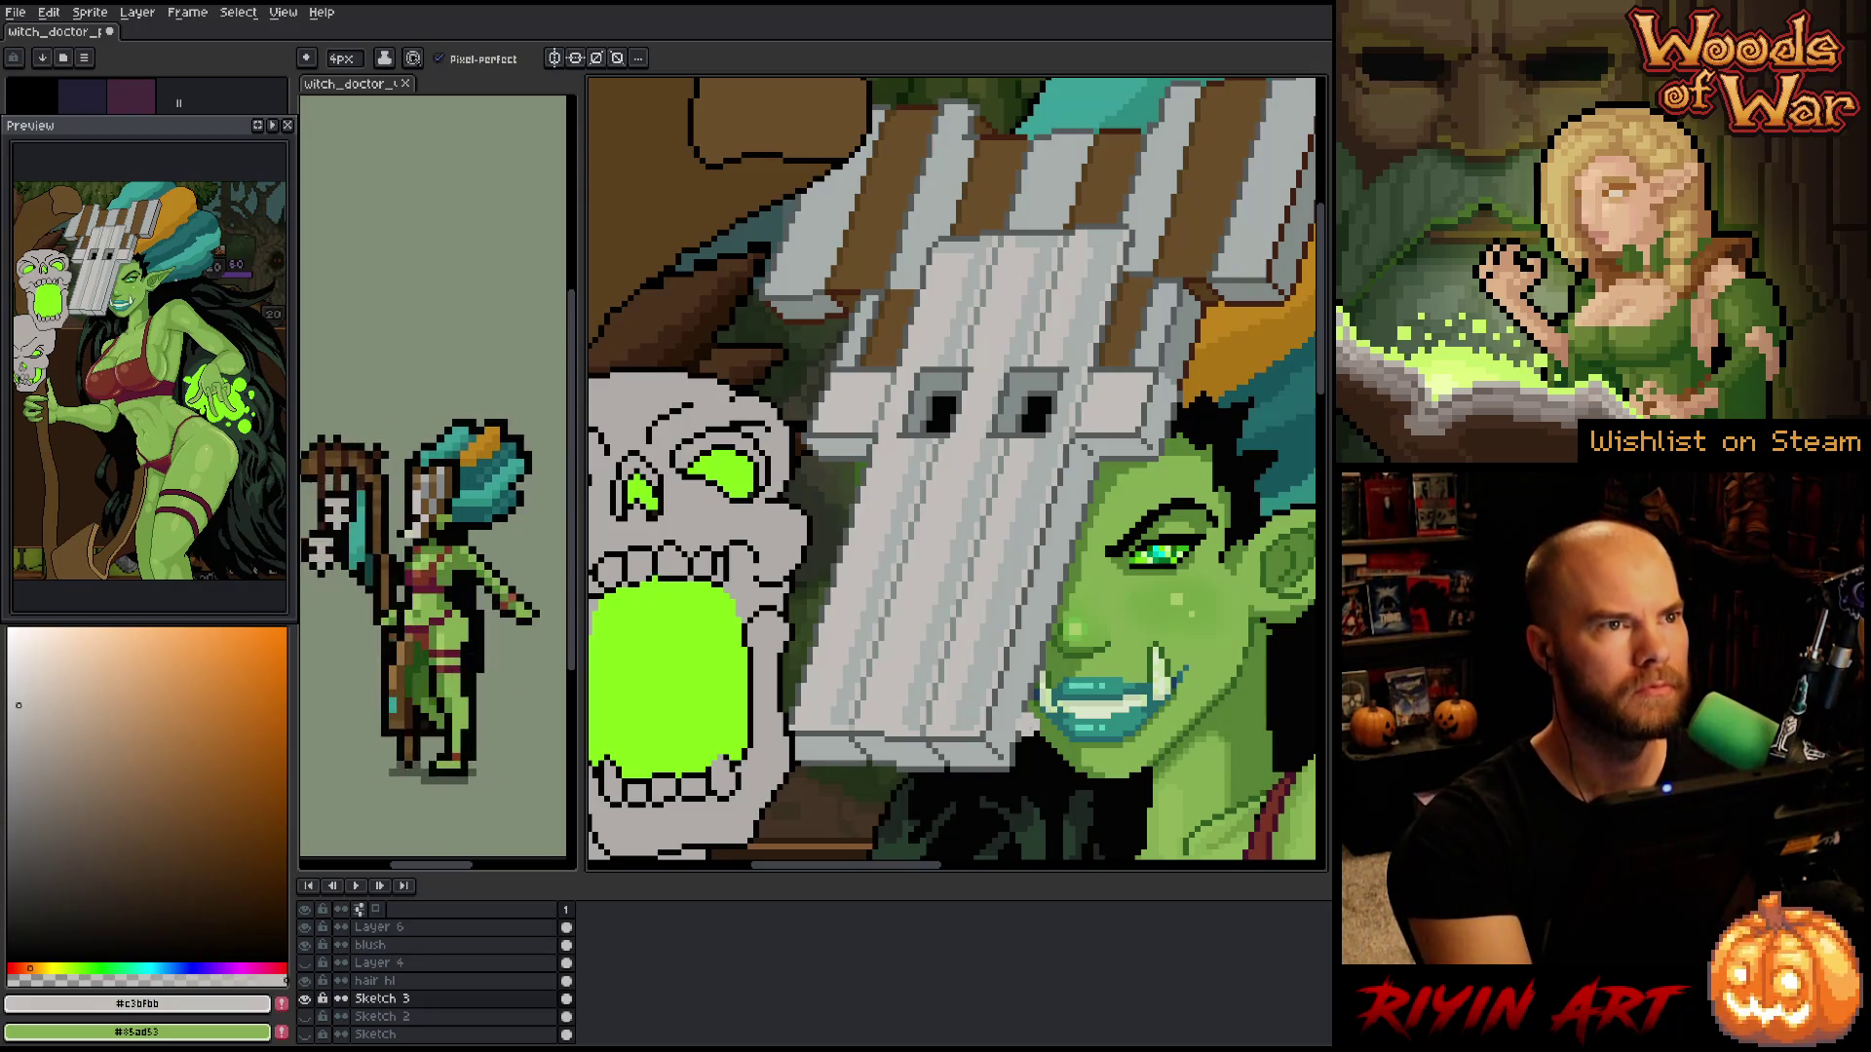
- Magic-Wand the grey mask and stretch it slightly wider to the right
{"action": "left_click_drag", "start_coordinate": [1033, 666], "coordinate": [1057, 679]}
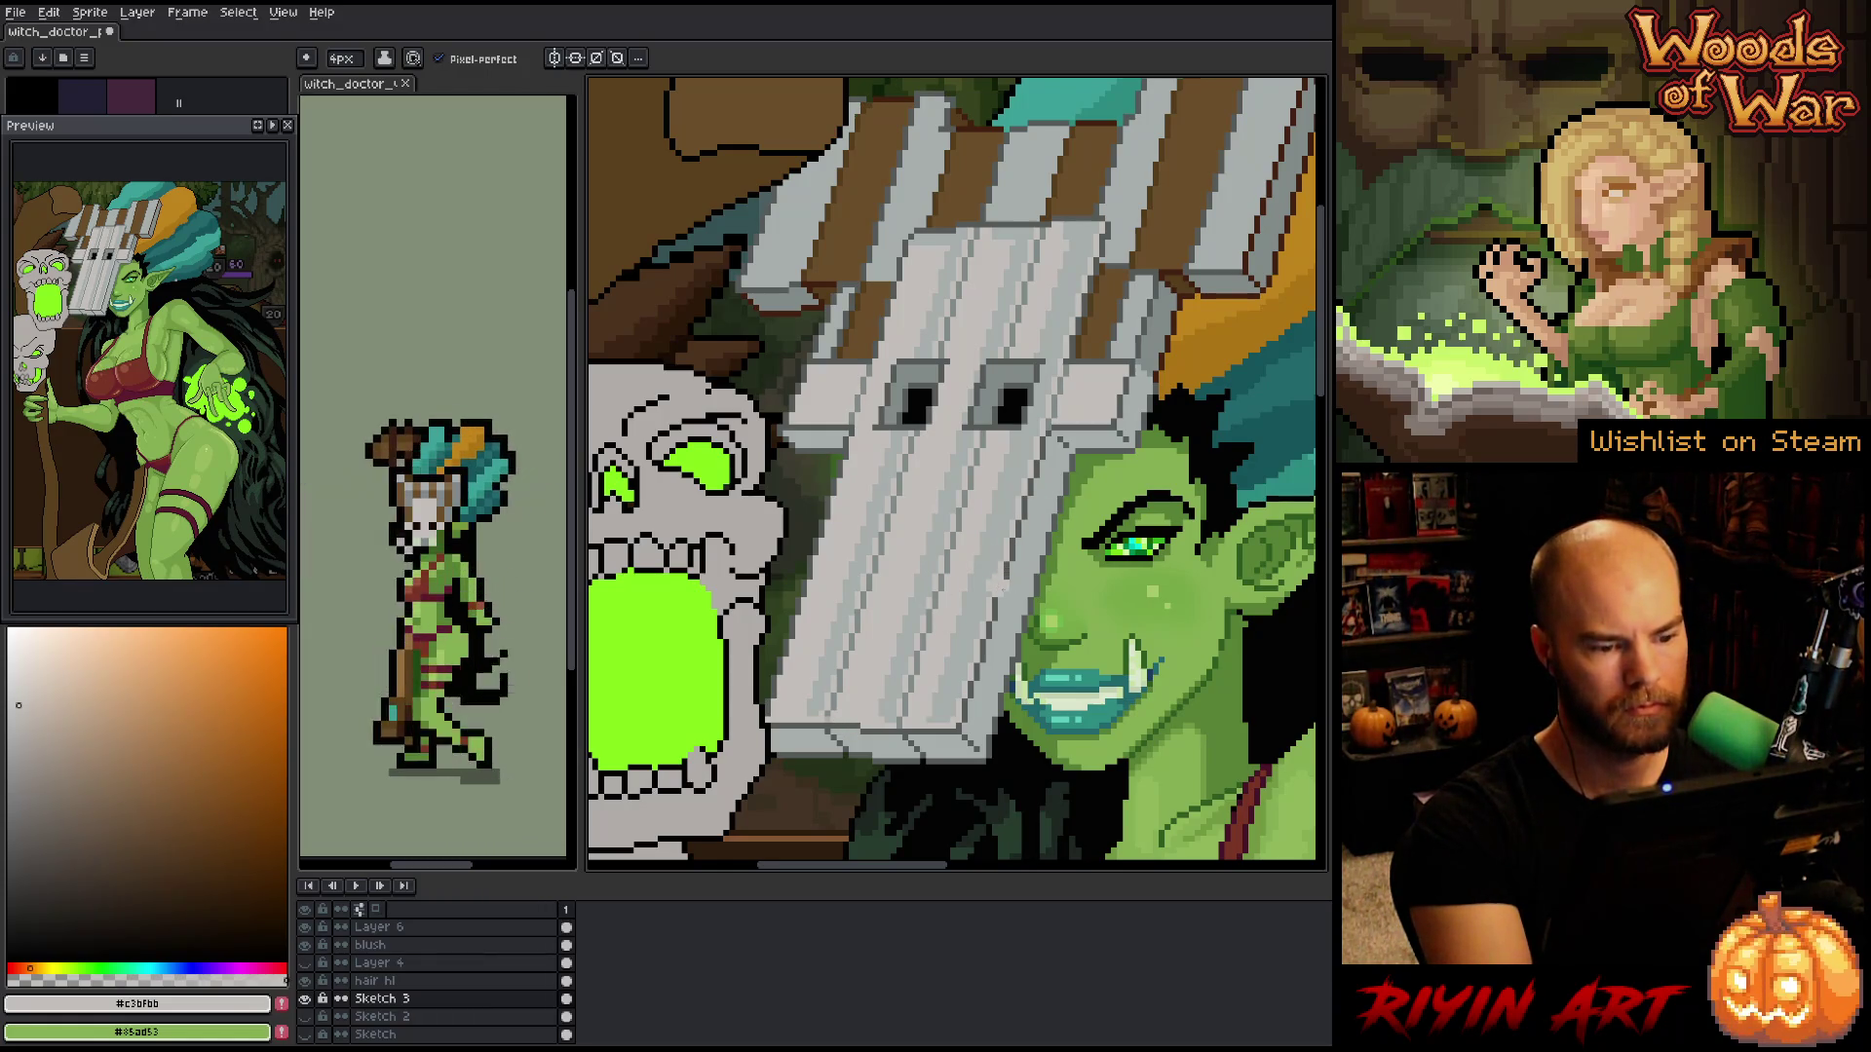
{"action": "left_click", "coordinate": [994, 521], "text": "alt"}
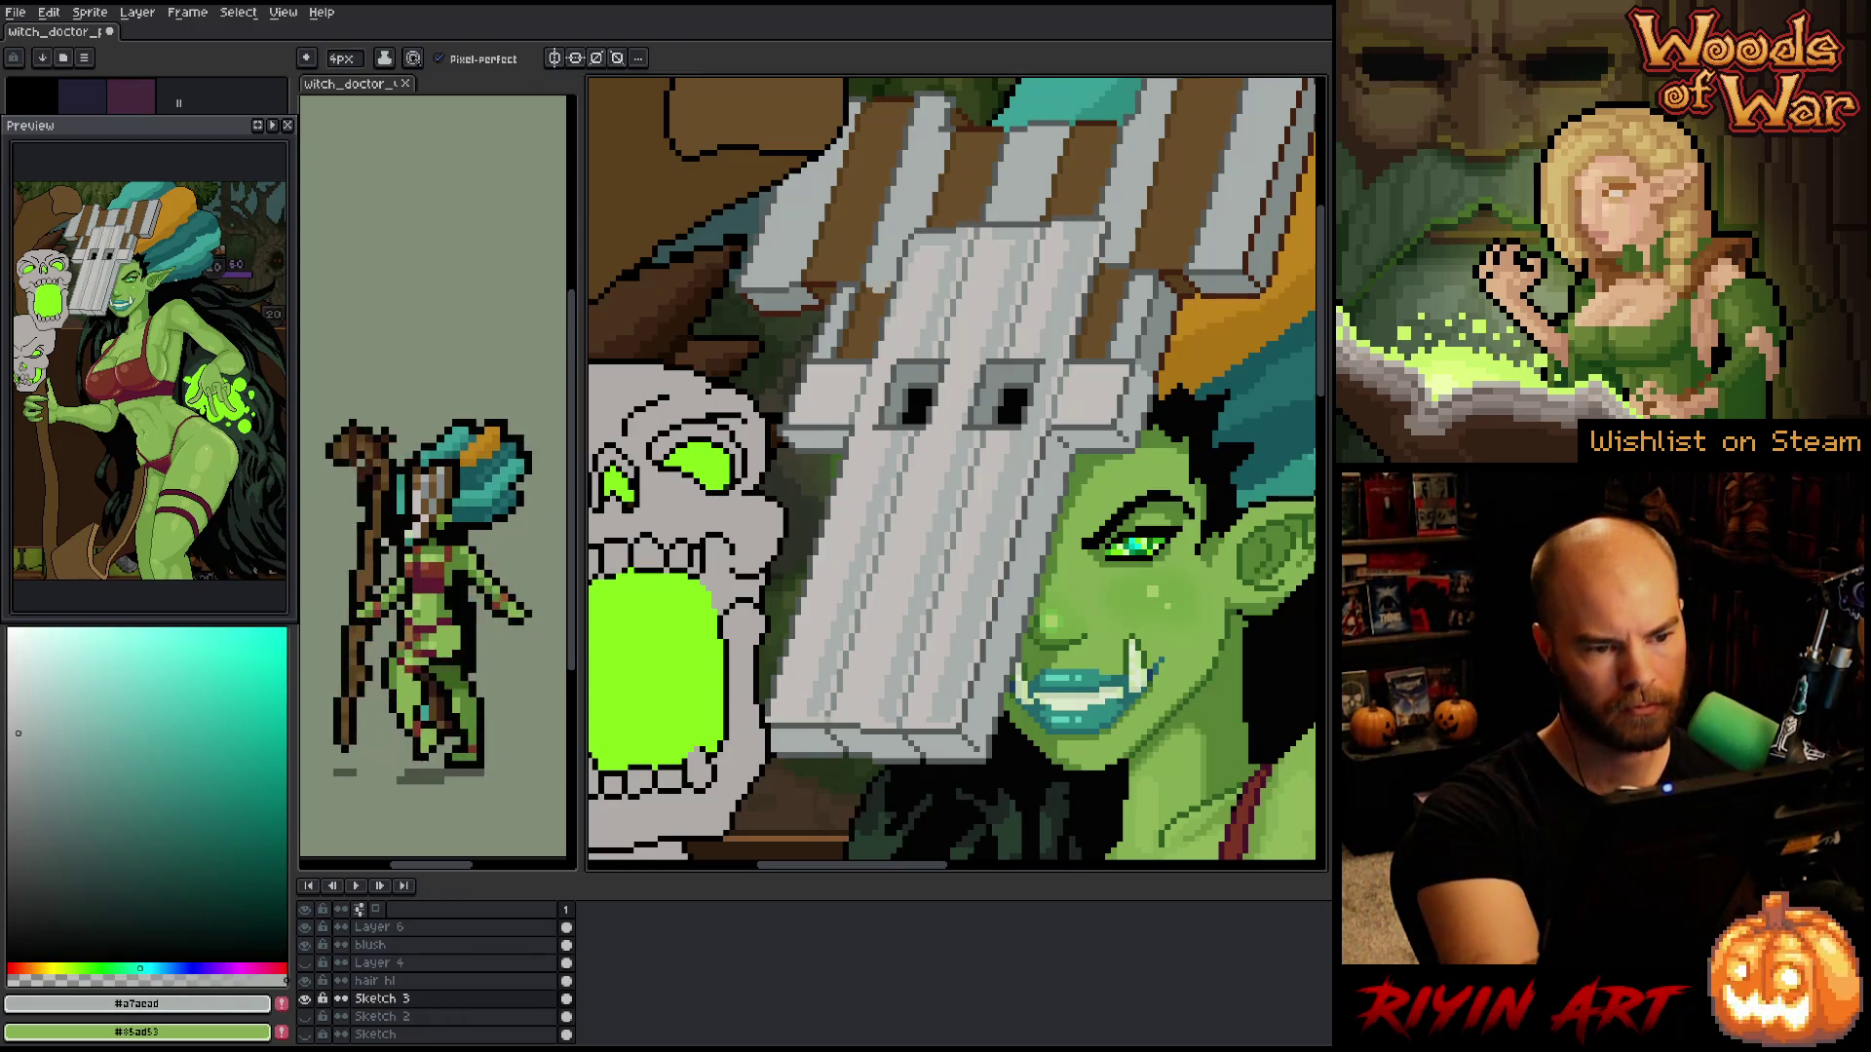
{"action": "key", "text": "w"}
{"action": "left_click", "coordinate": [853, 371]}
{"action": "left_click_drag", "start_coordinate": [1108, 474], "coordinate": [1131, 475]}
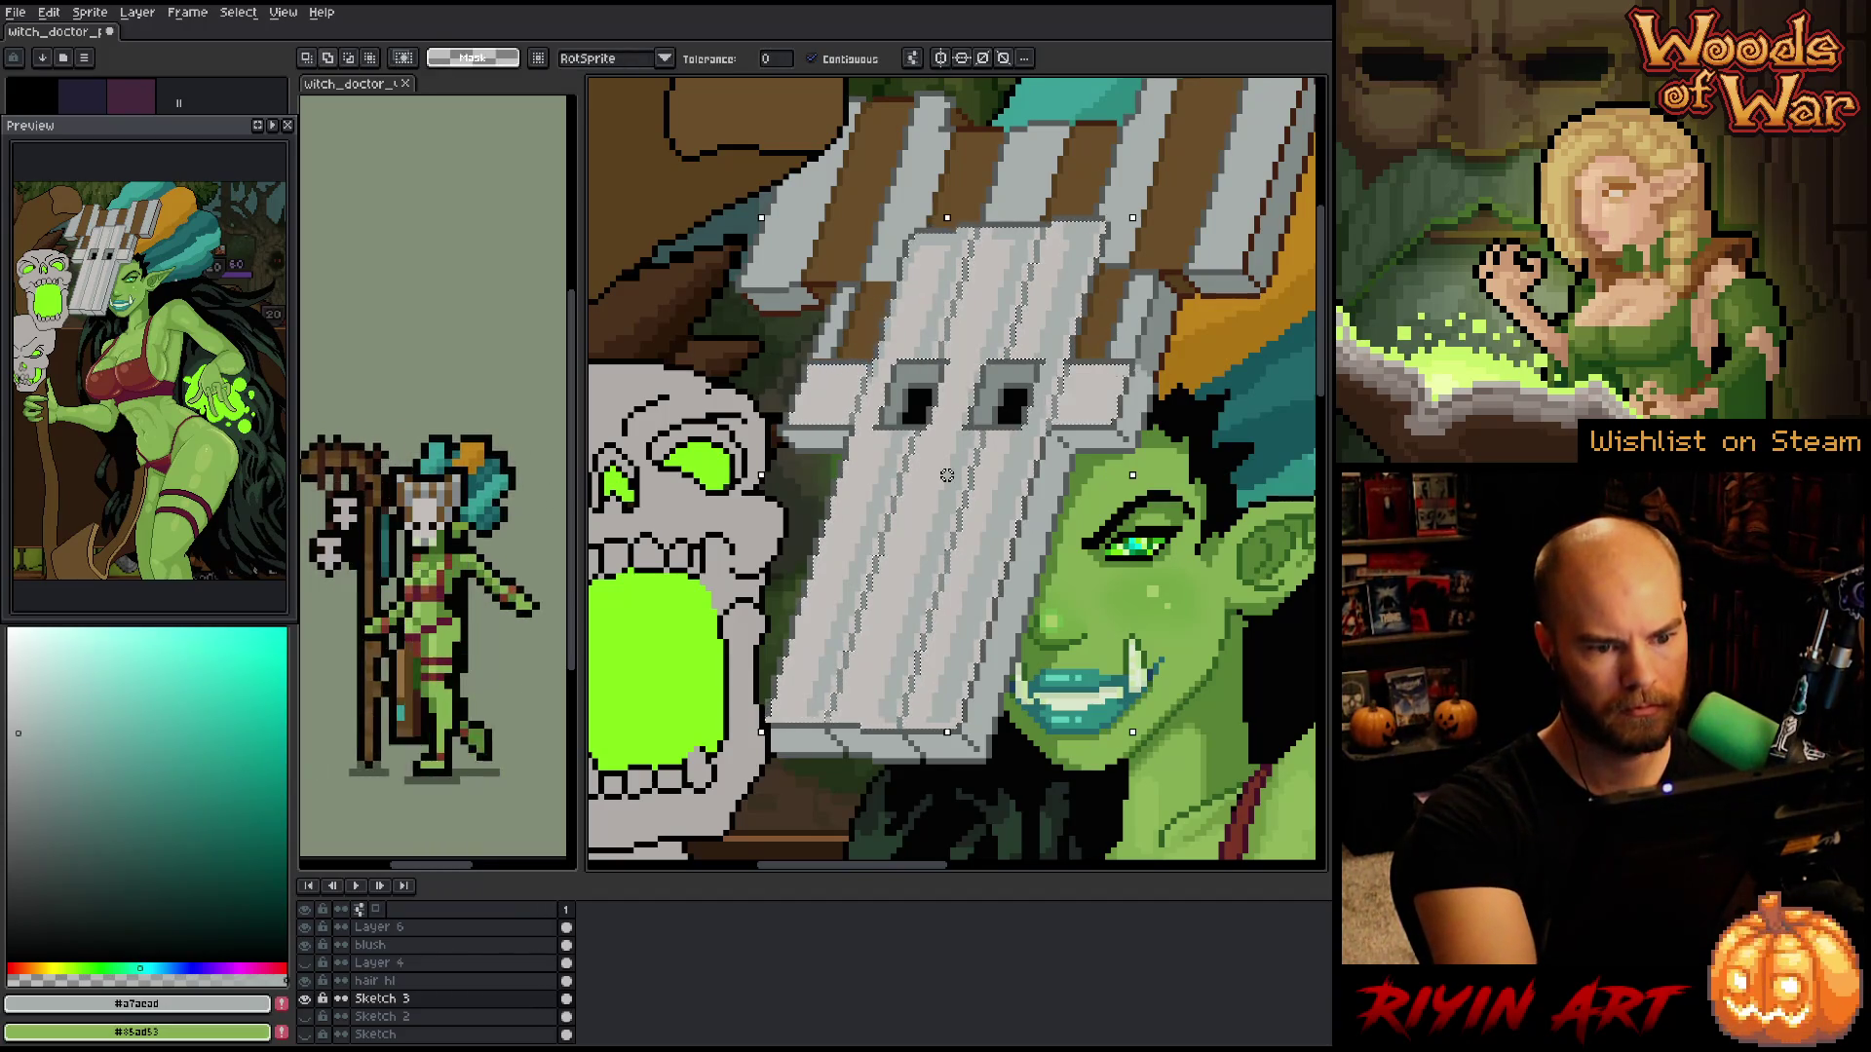
{"action": "key", "text": "b"}
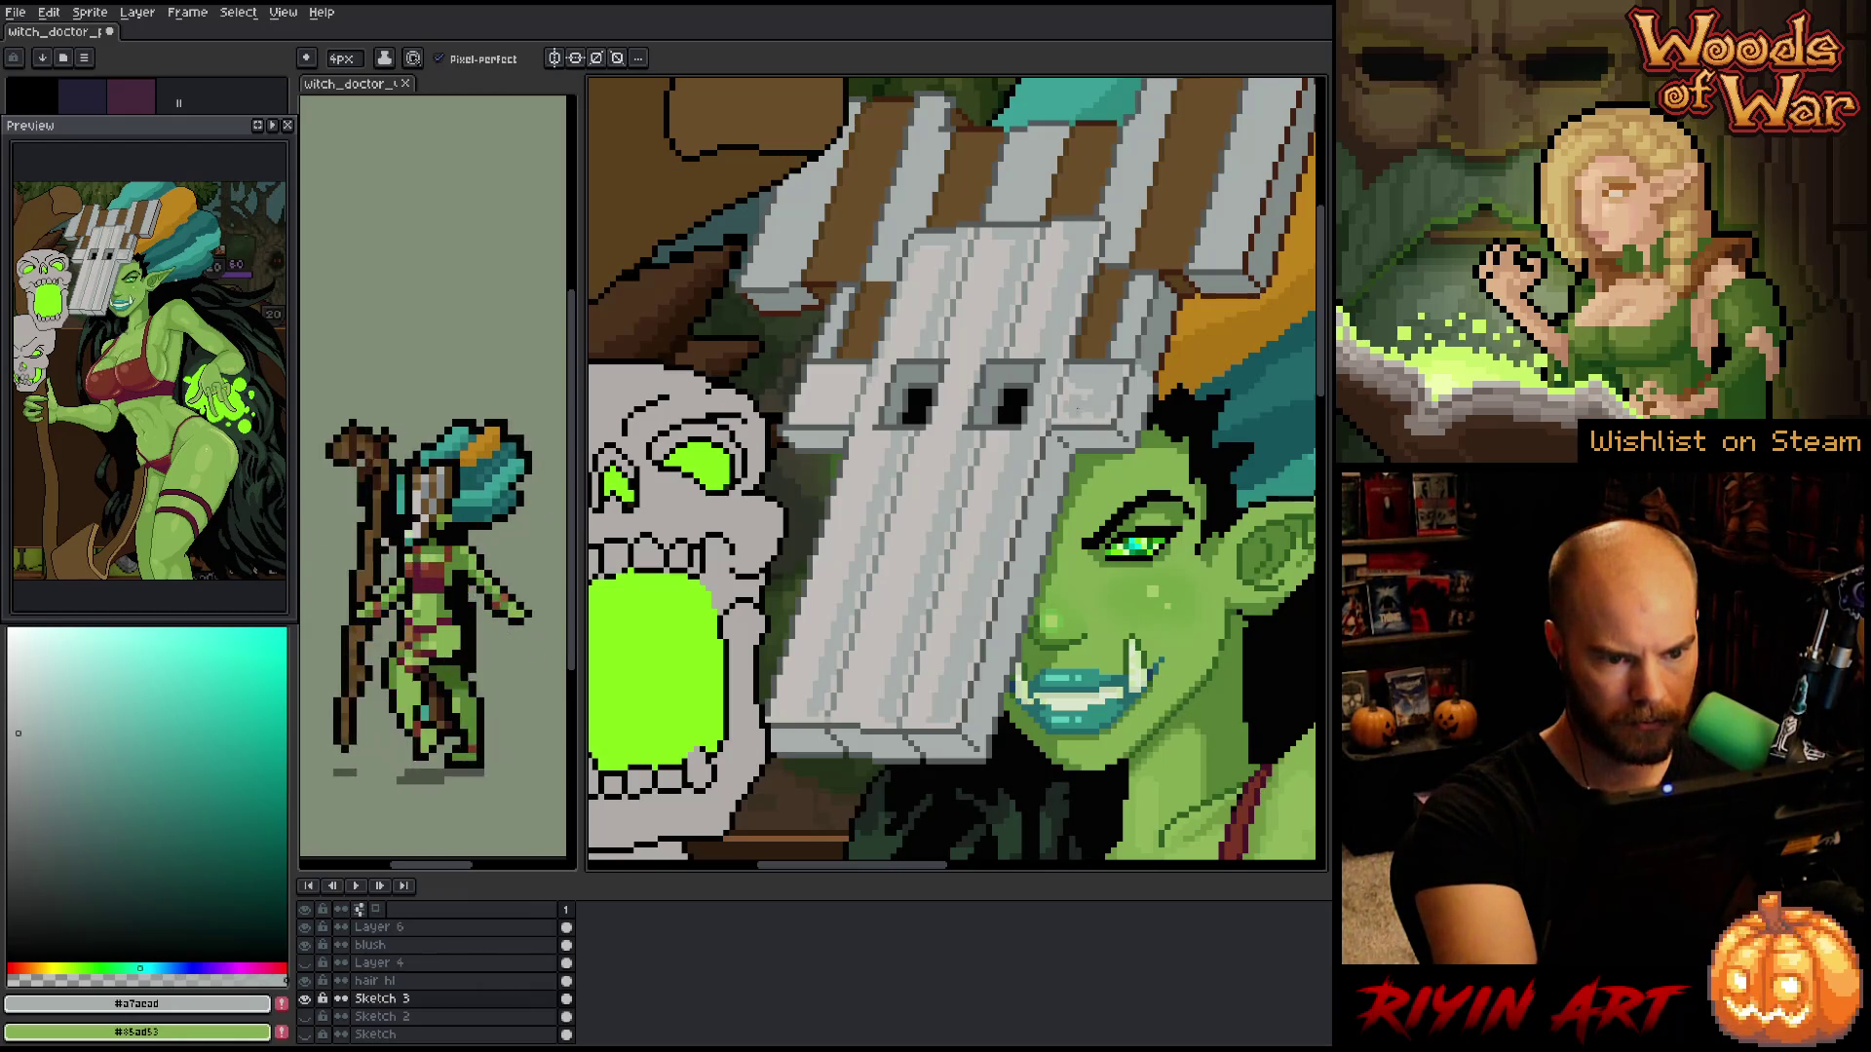
- Add grain to the widened mask, alternating its lighter and darker greys
{"action": "left_click", "coordinate": [1080, 401], "text": "alt"}
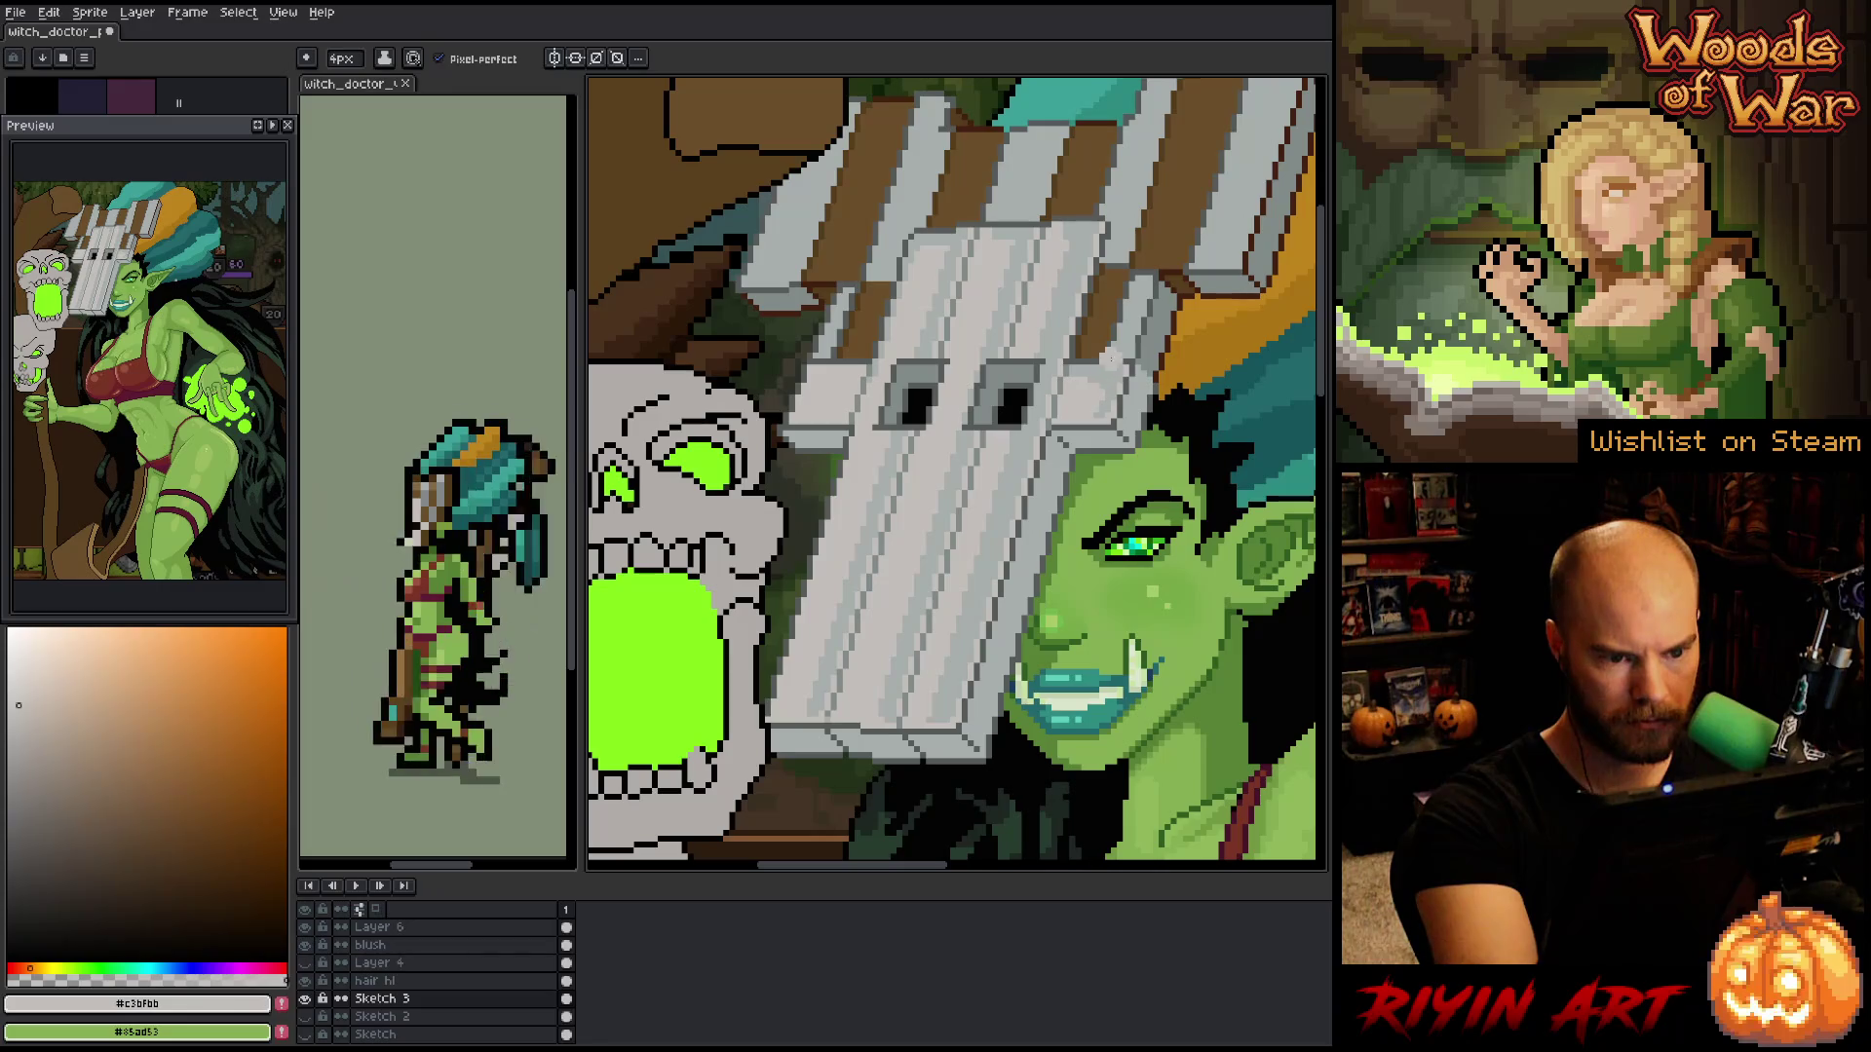
{"action": "left_click", "coordinate": [1118, 362], "text": "alt"}
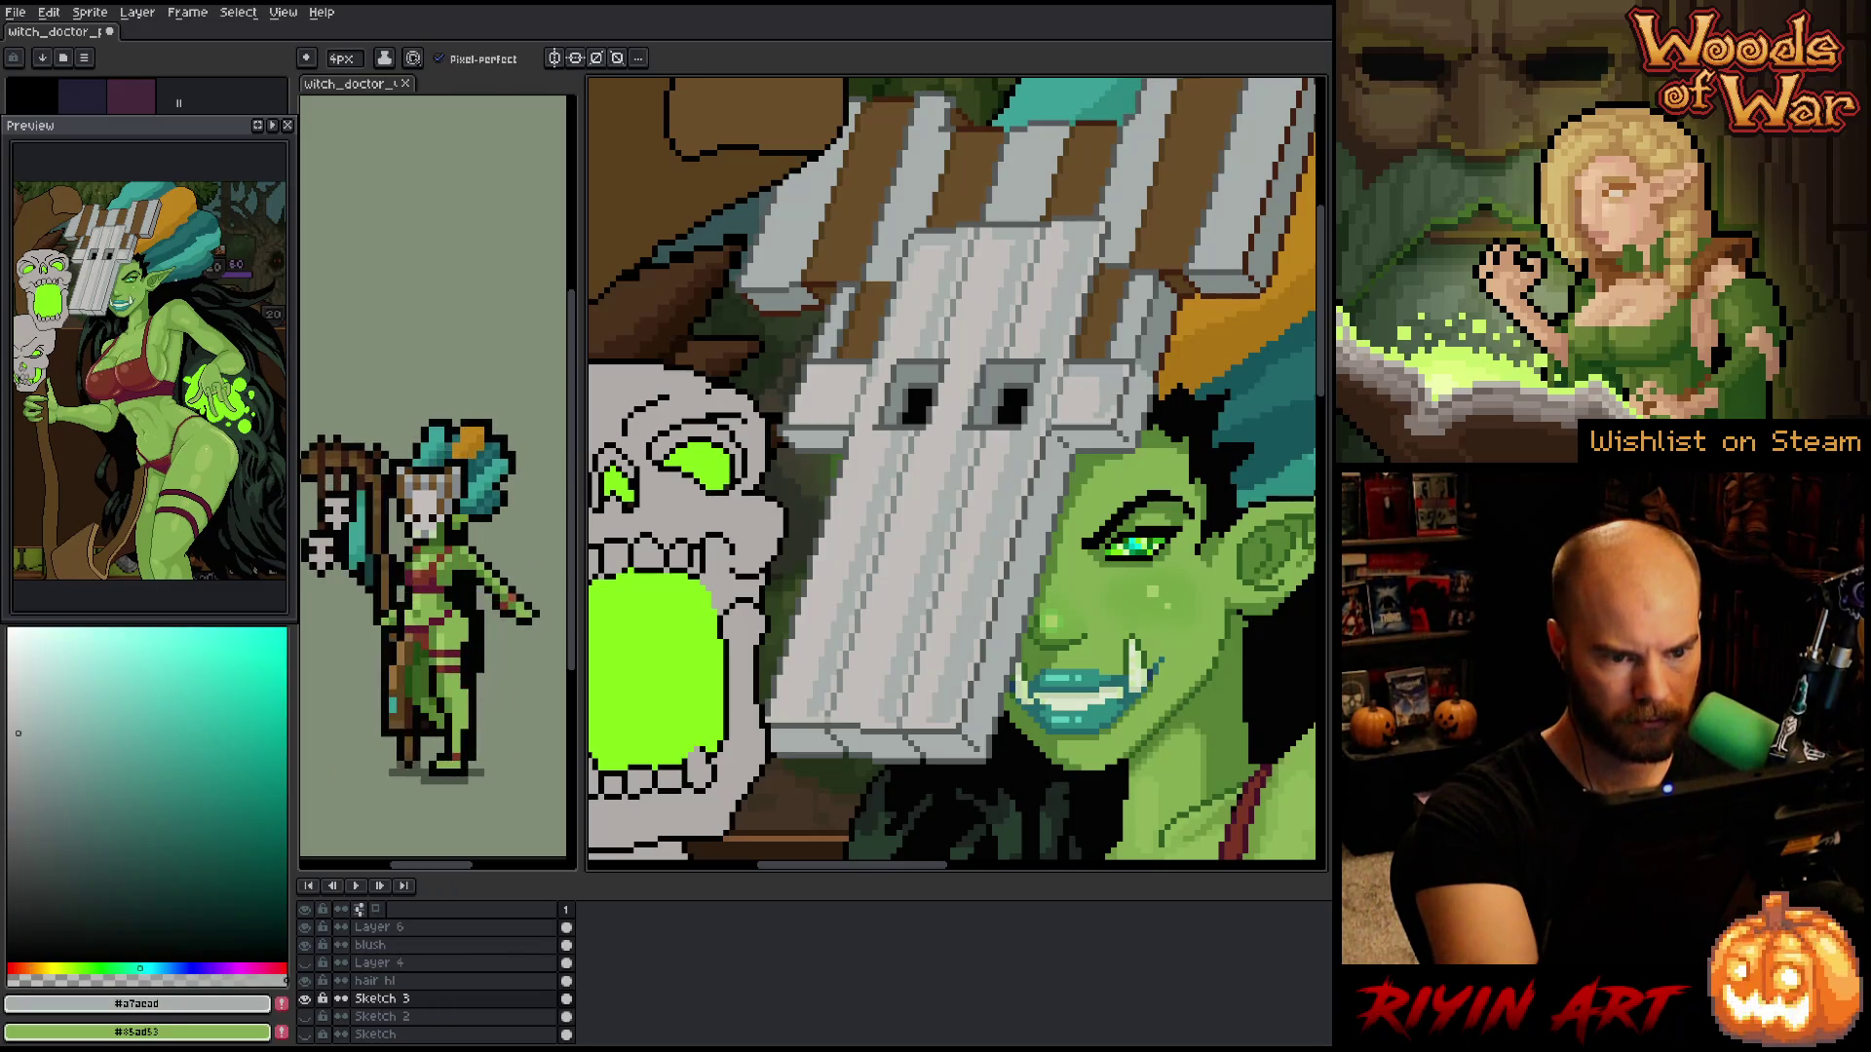
{"action": "left_click", "coordinate": [1135, 373], "text": "alt"}
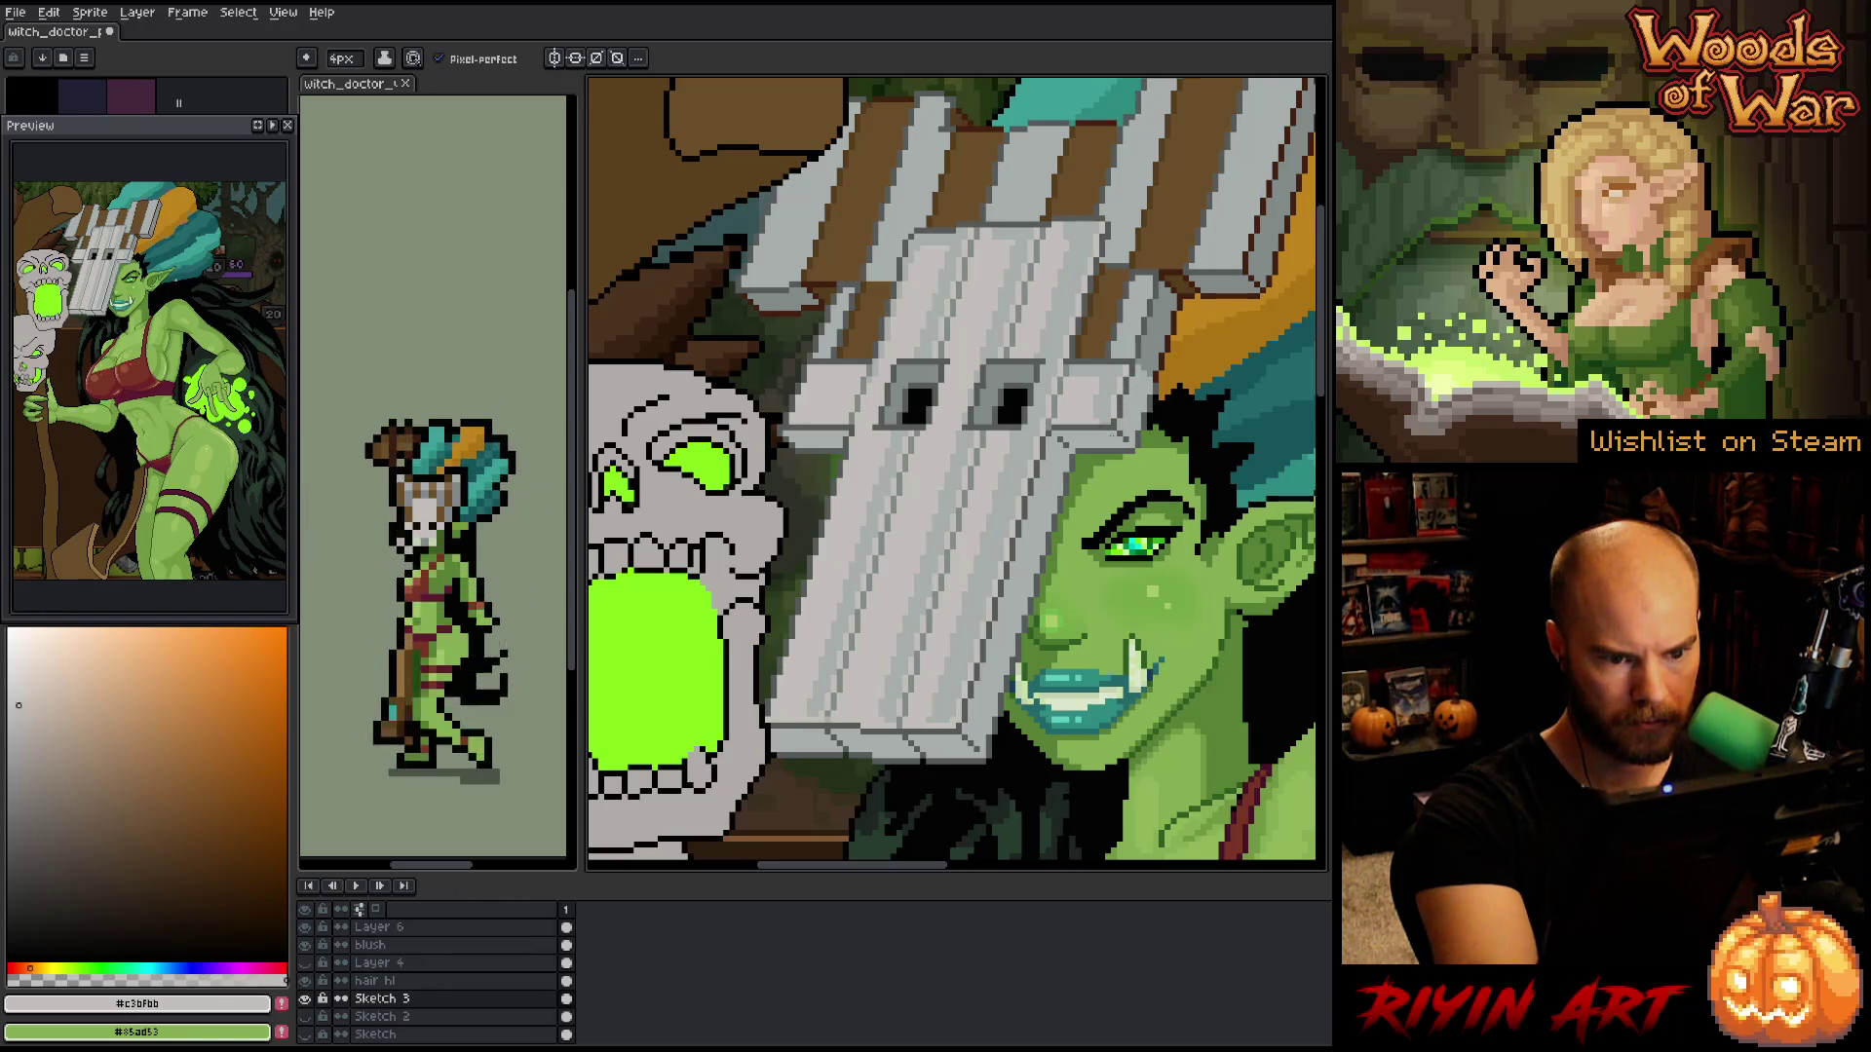
{"action": "left_click", "coordinate": [1111, 377], "text": "alt"}
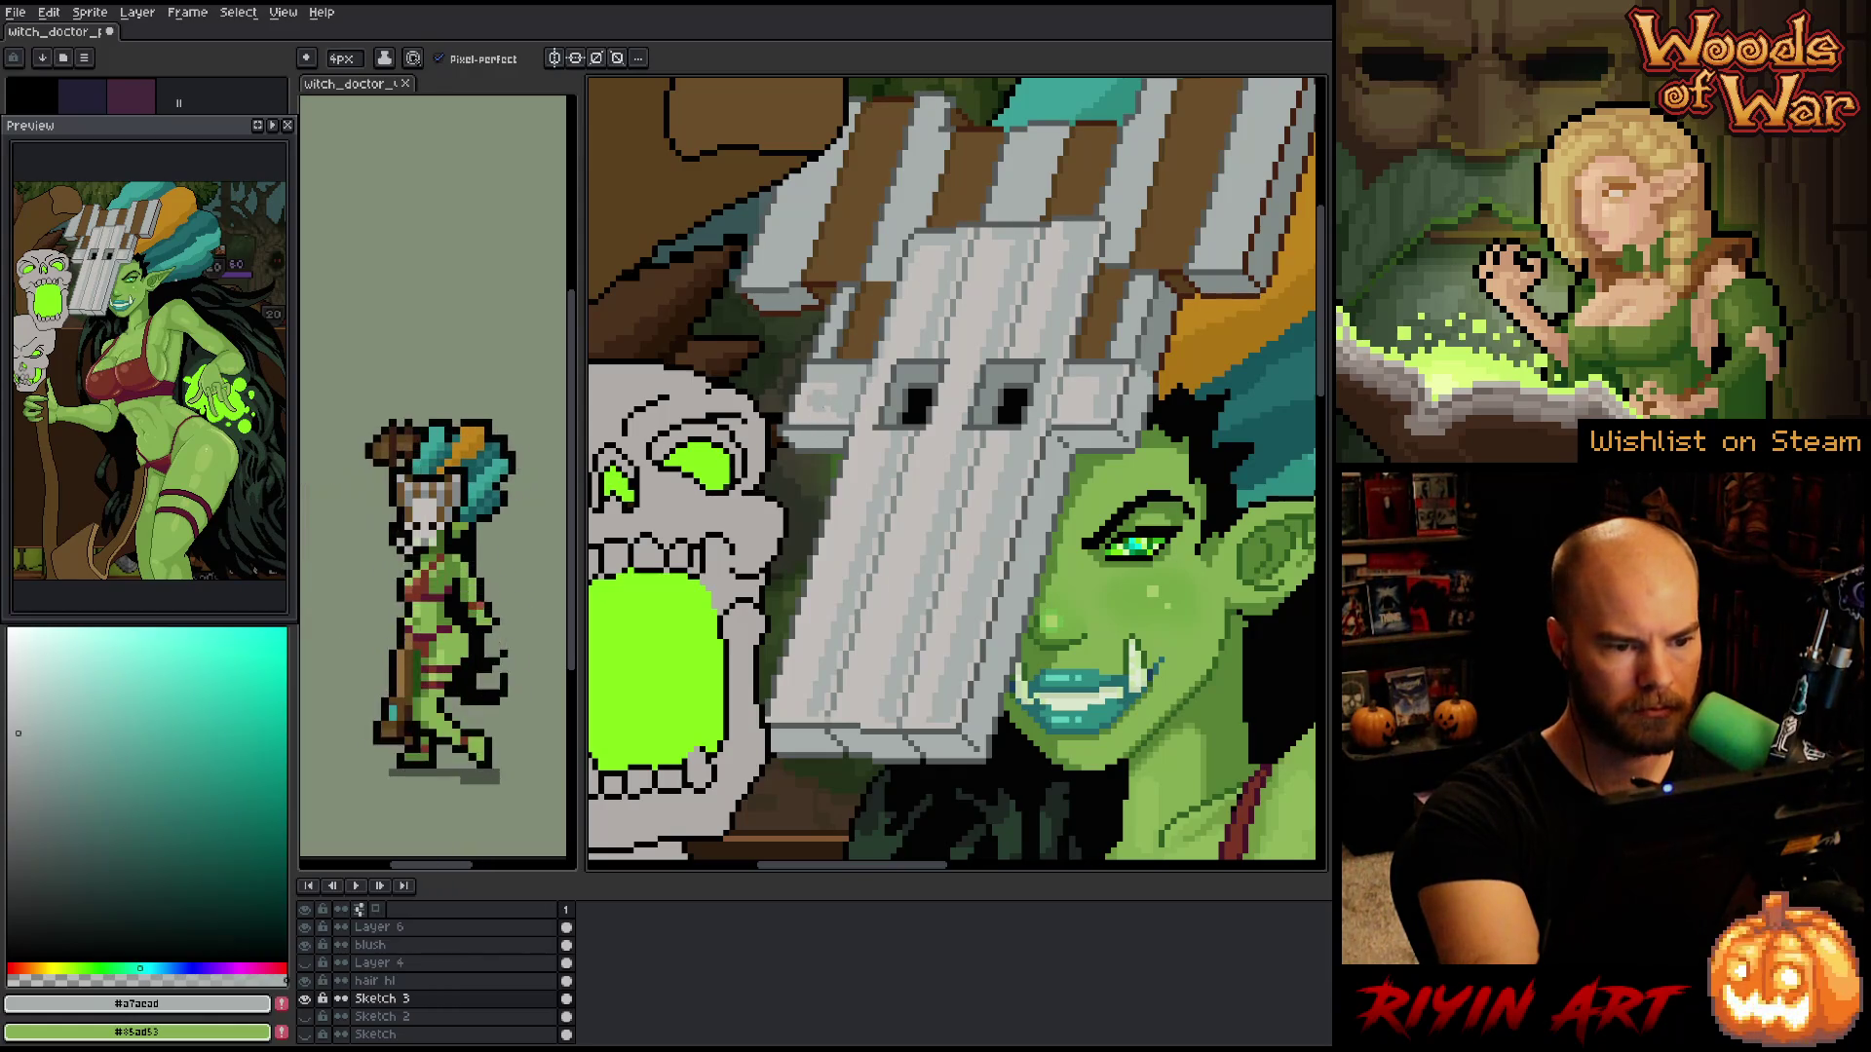
{"action": "left_click", "coordinate": [837, 404], "text": "alt"}
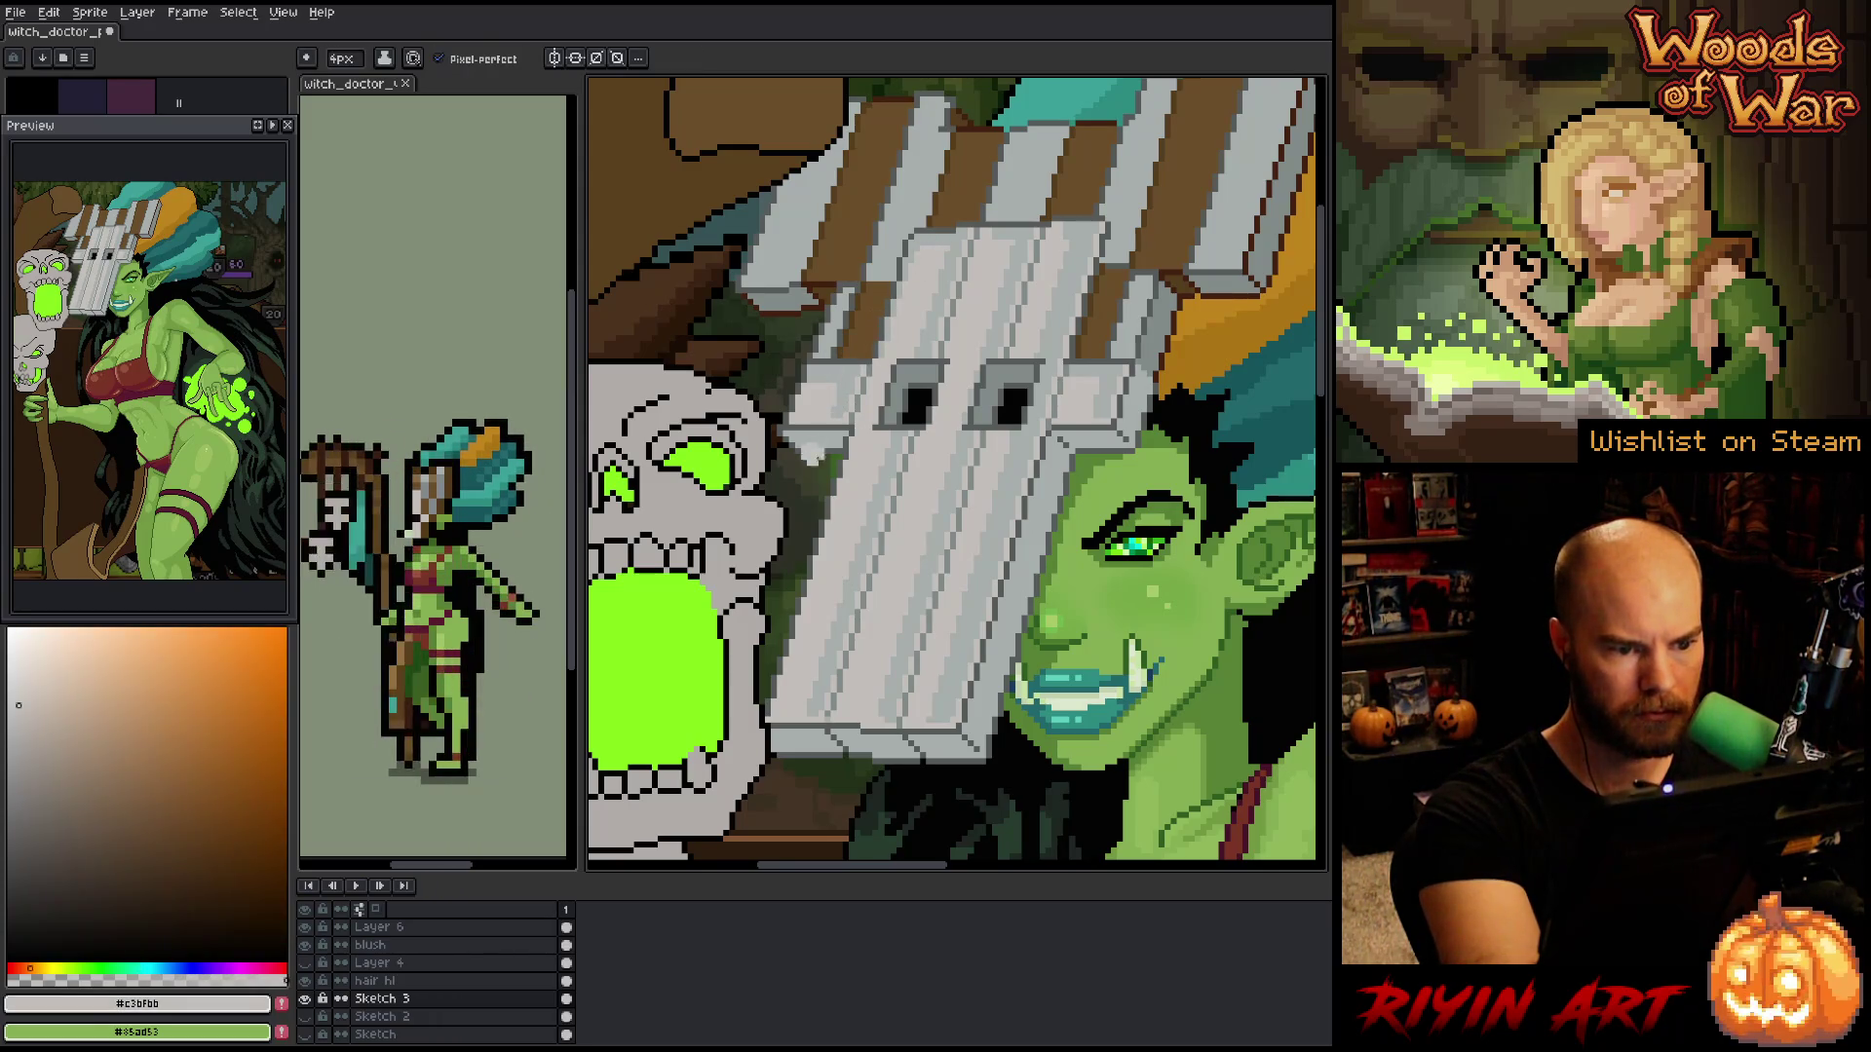
- Draw more grain lines across the planks, alternating the darker #a7aead and lighter #c3bfbb greys
{"action": "left_click", "coordinate": [941, 234], "text": "alt"}
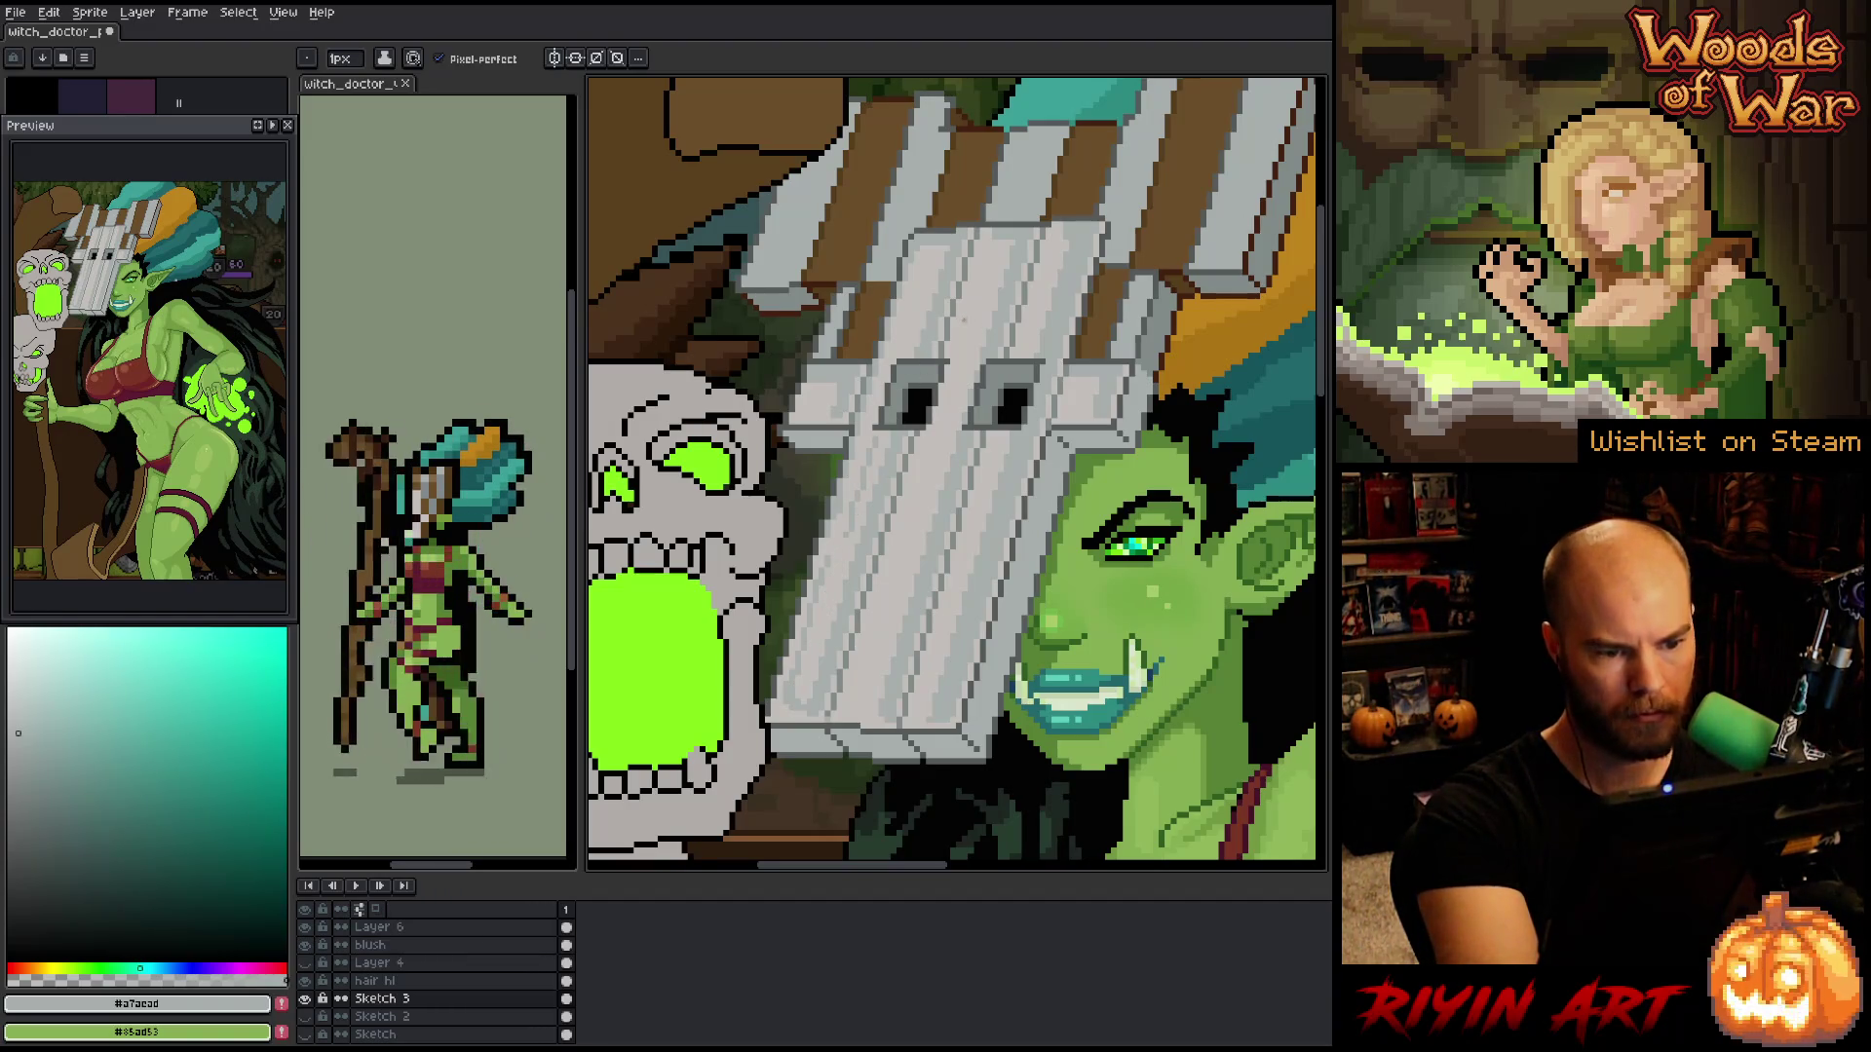
{"action": "left_click", "coordinate": [855, 531], "text": "alt"}
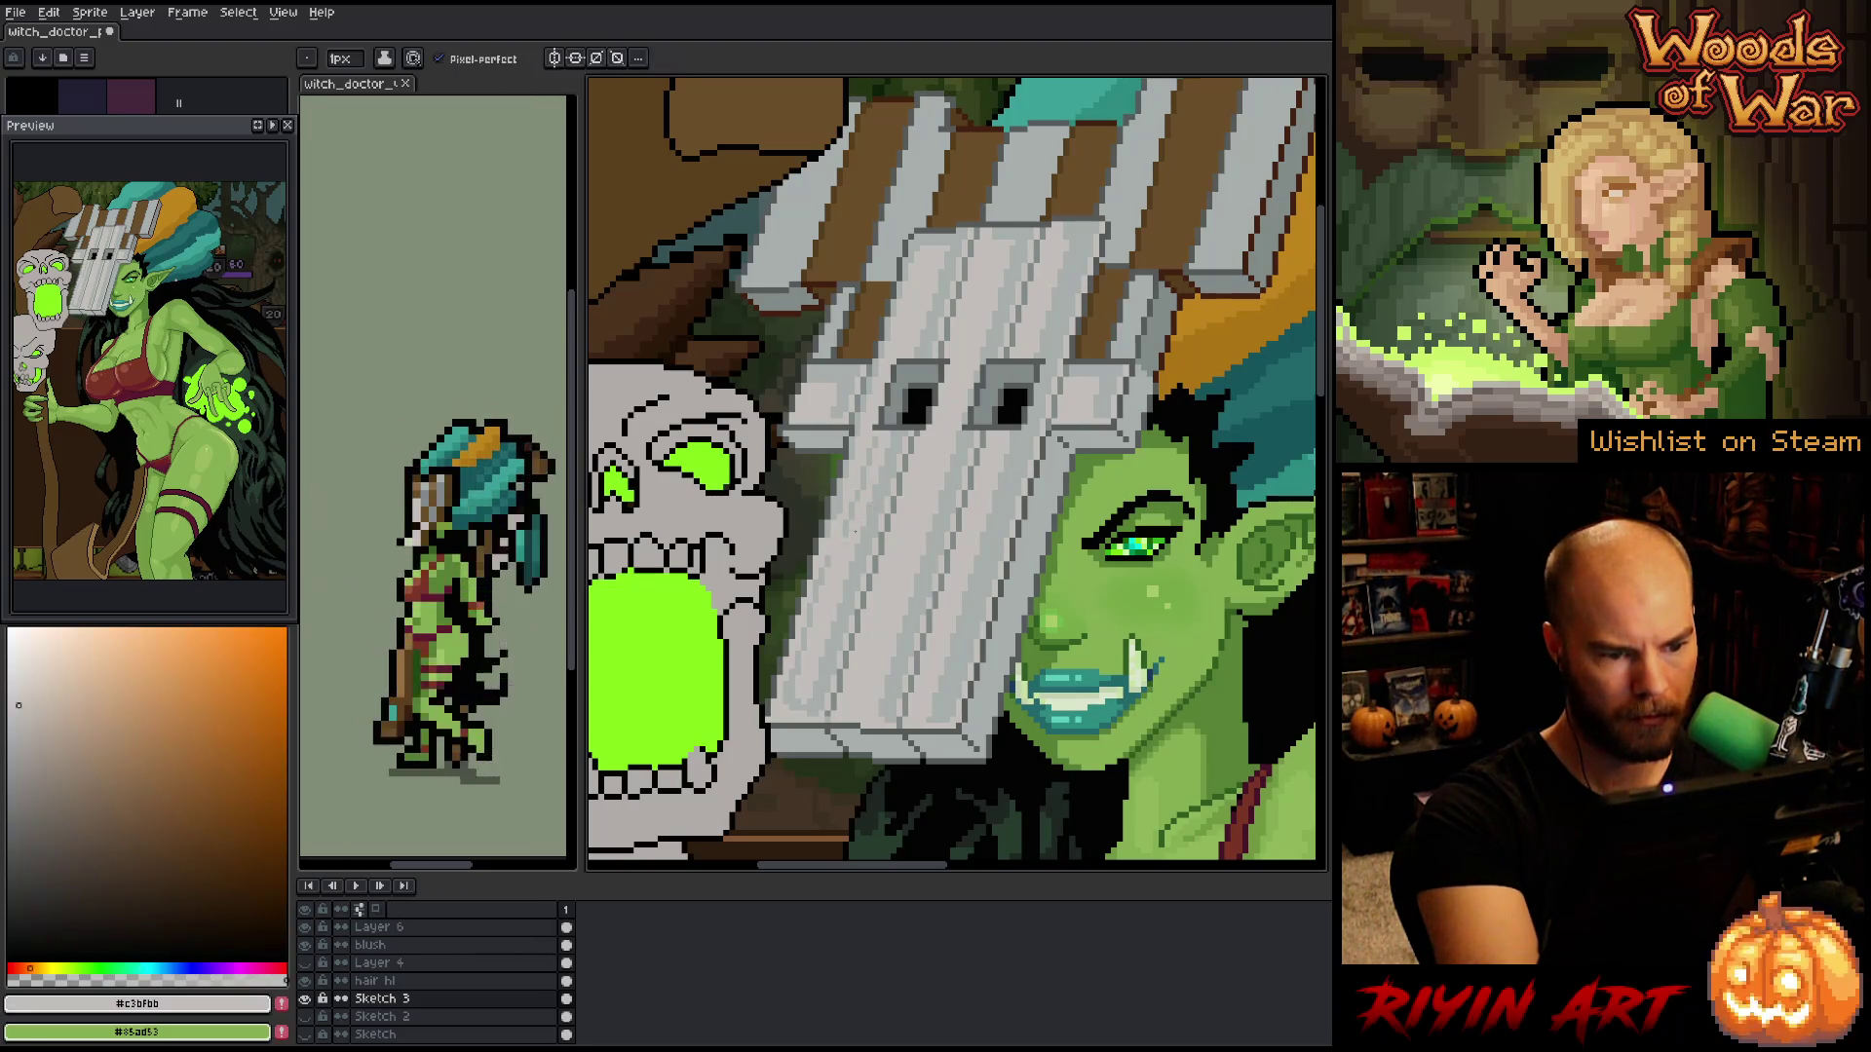
{"action": "left_click", "coordinate": [898, 416], "text": "alt"}
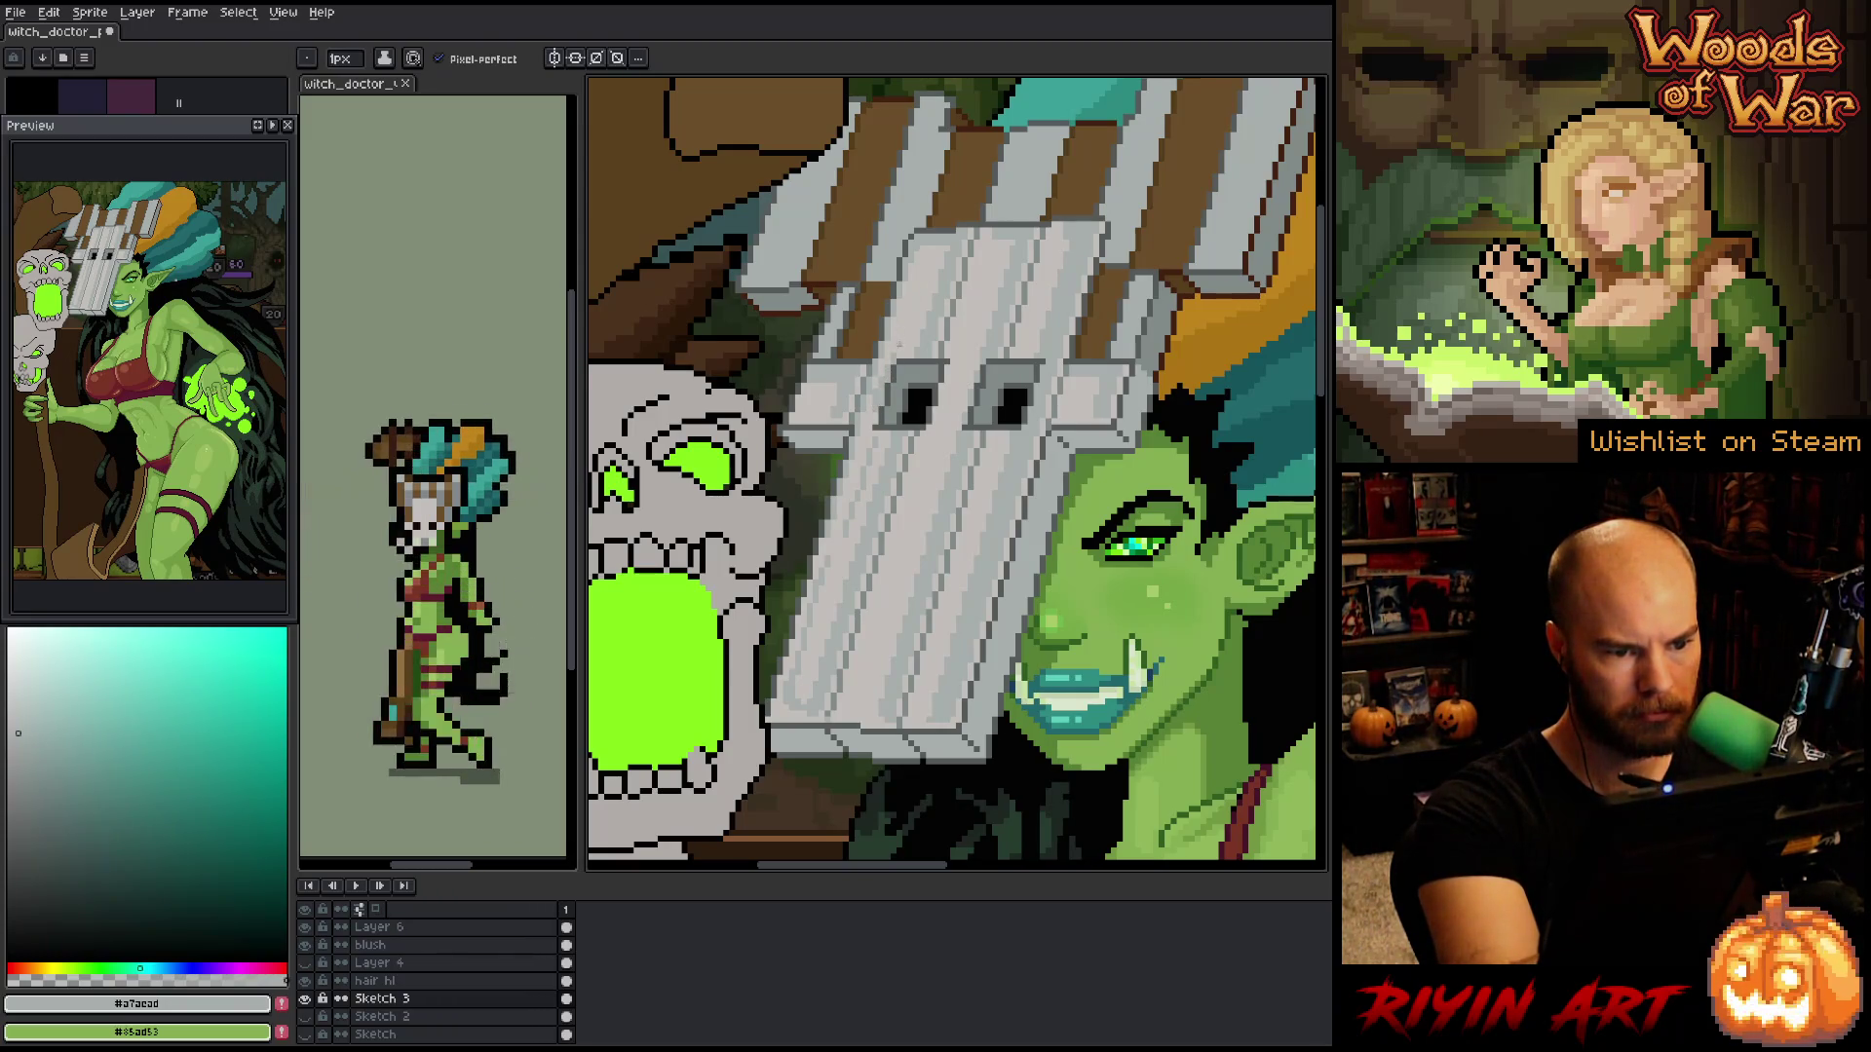
{"action": "left_click", "coordinate": [974, 487], "text": "alt"}
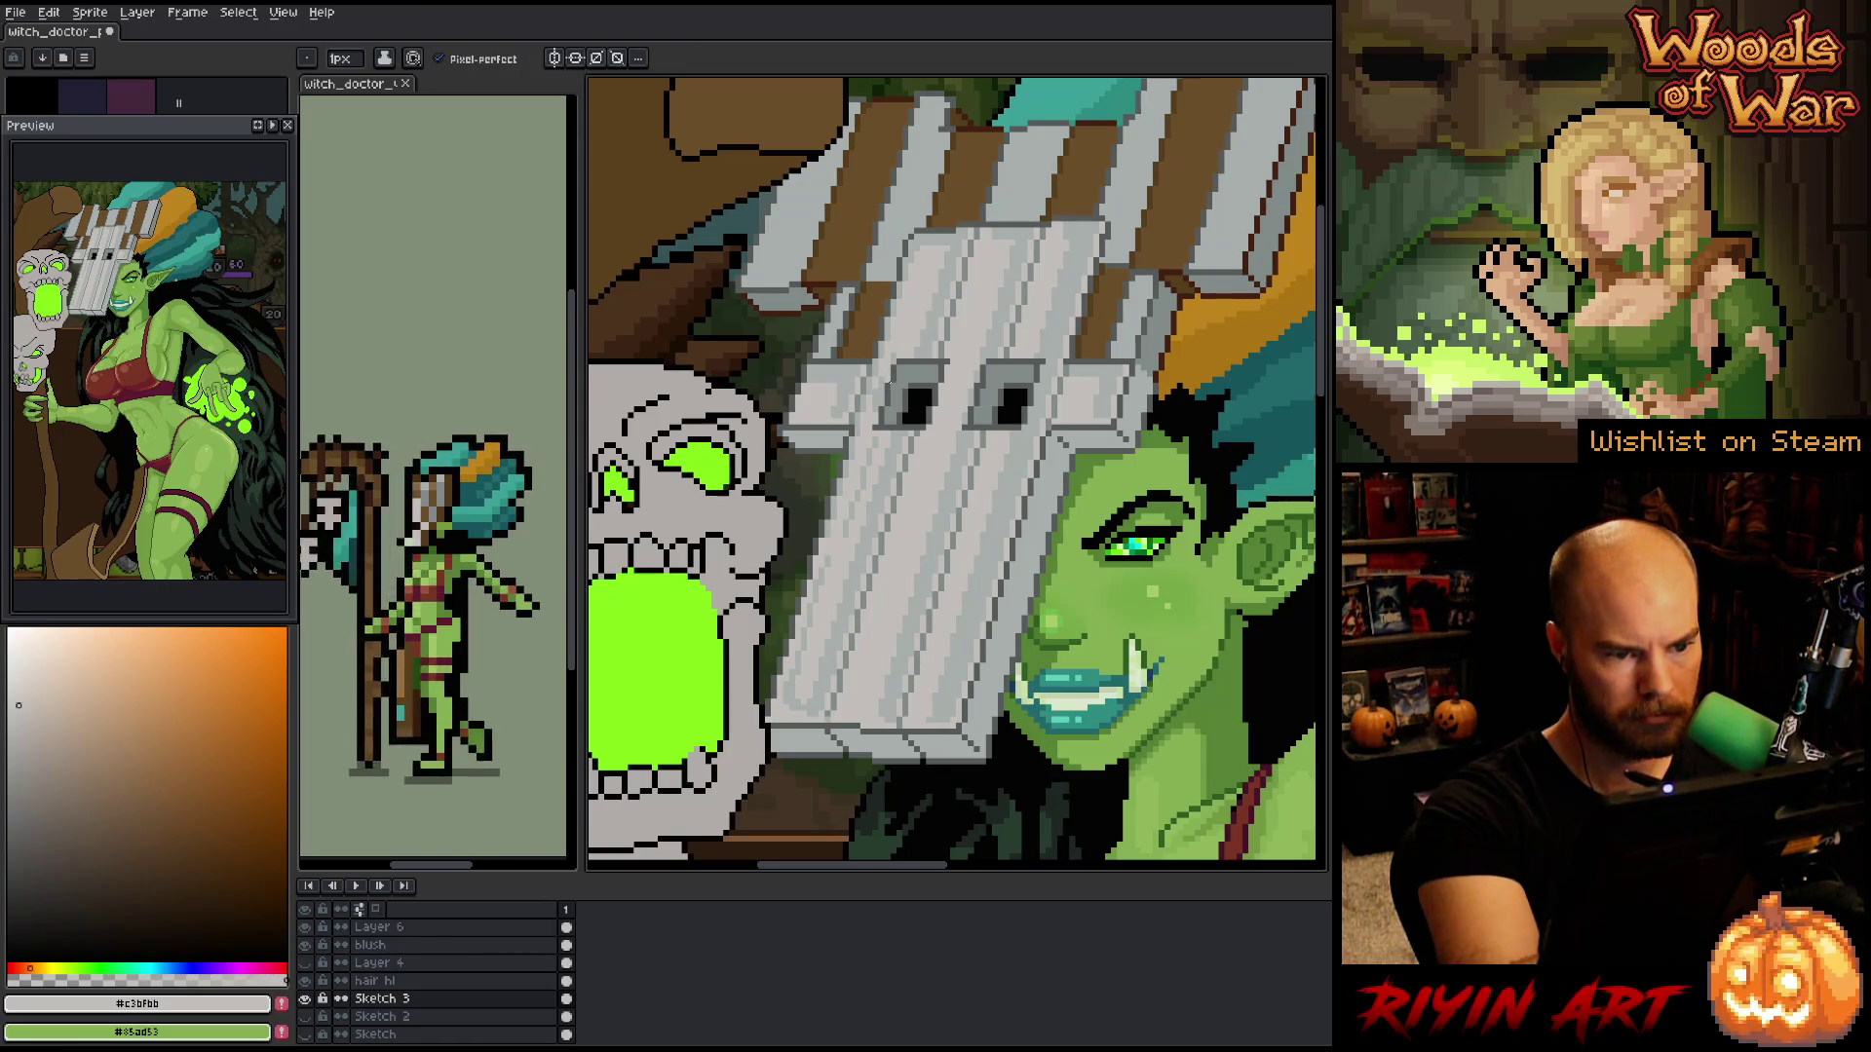
{"action": "left_click", "coordinate": [881, 425], "text": "alt"}
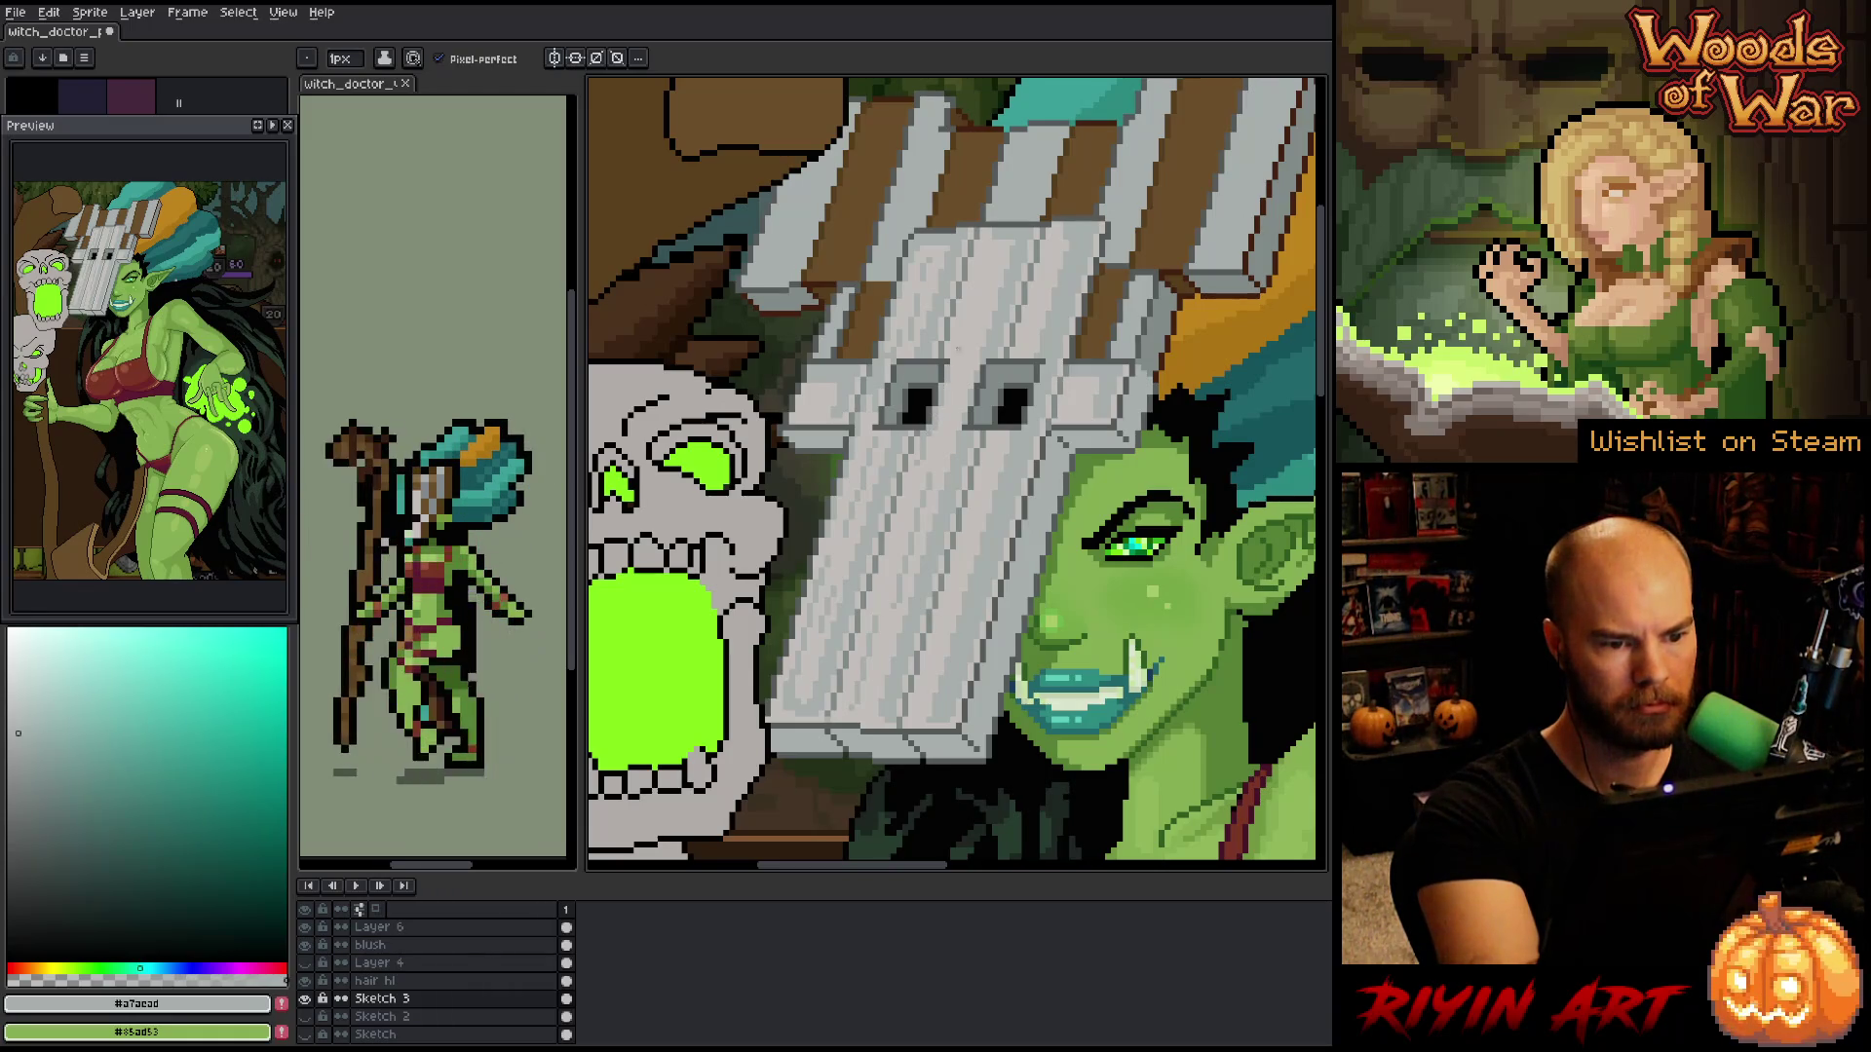
{"action": "left_click", "coordinate": [959, 349], "text": "alt"}
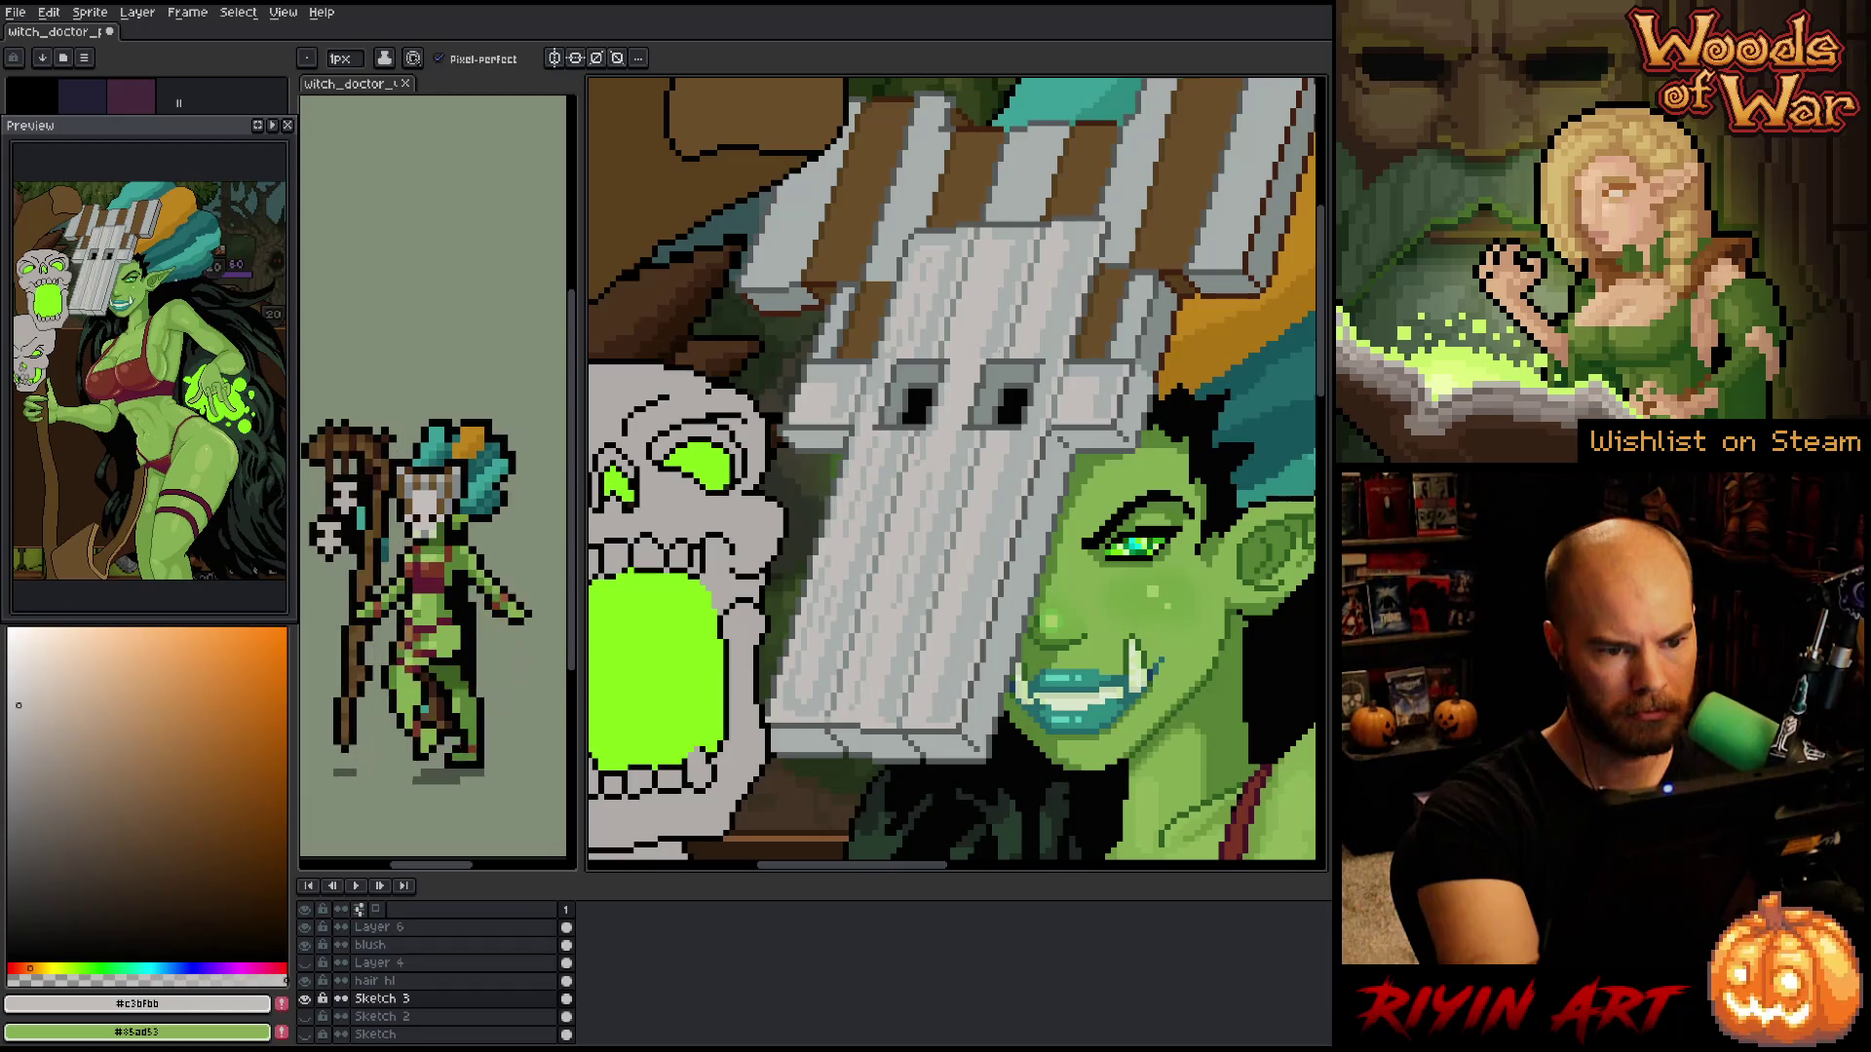
{"action": "left_click", "coordinate": [977, 356], "text": "alt"}
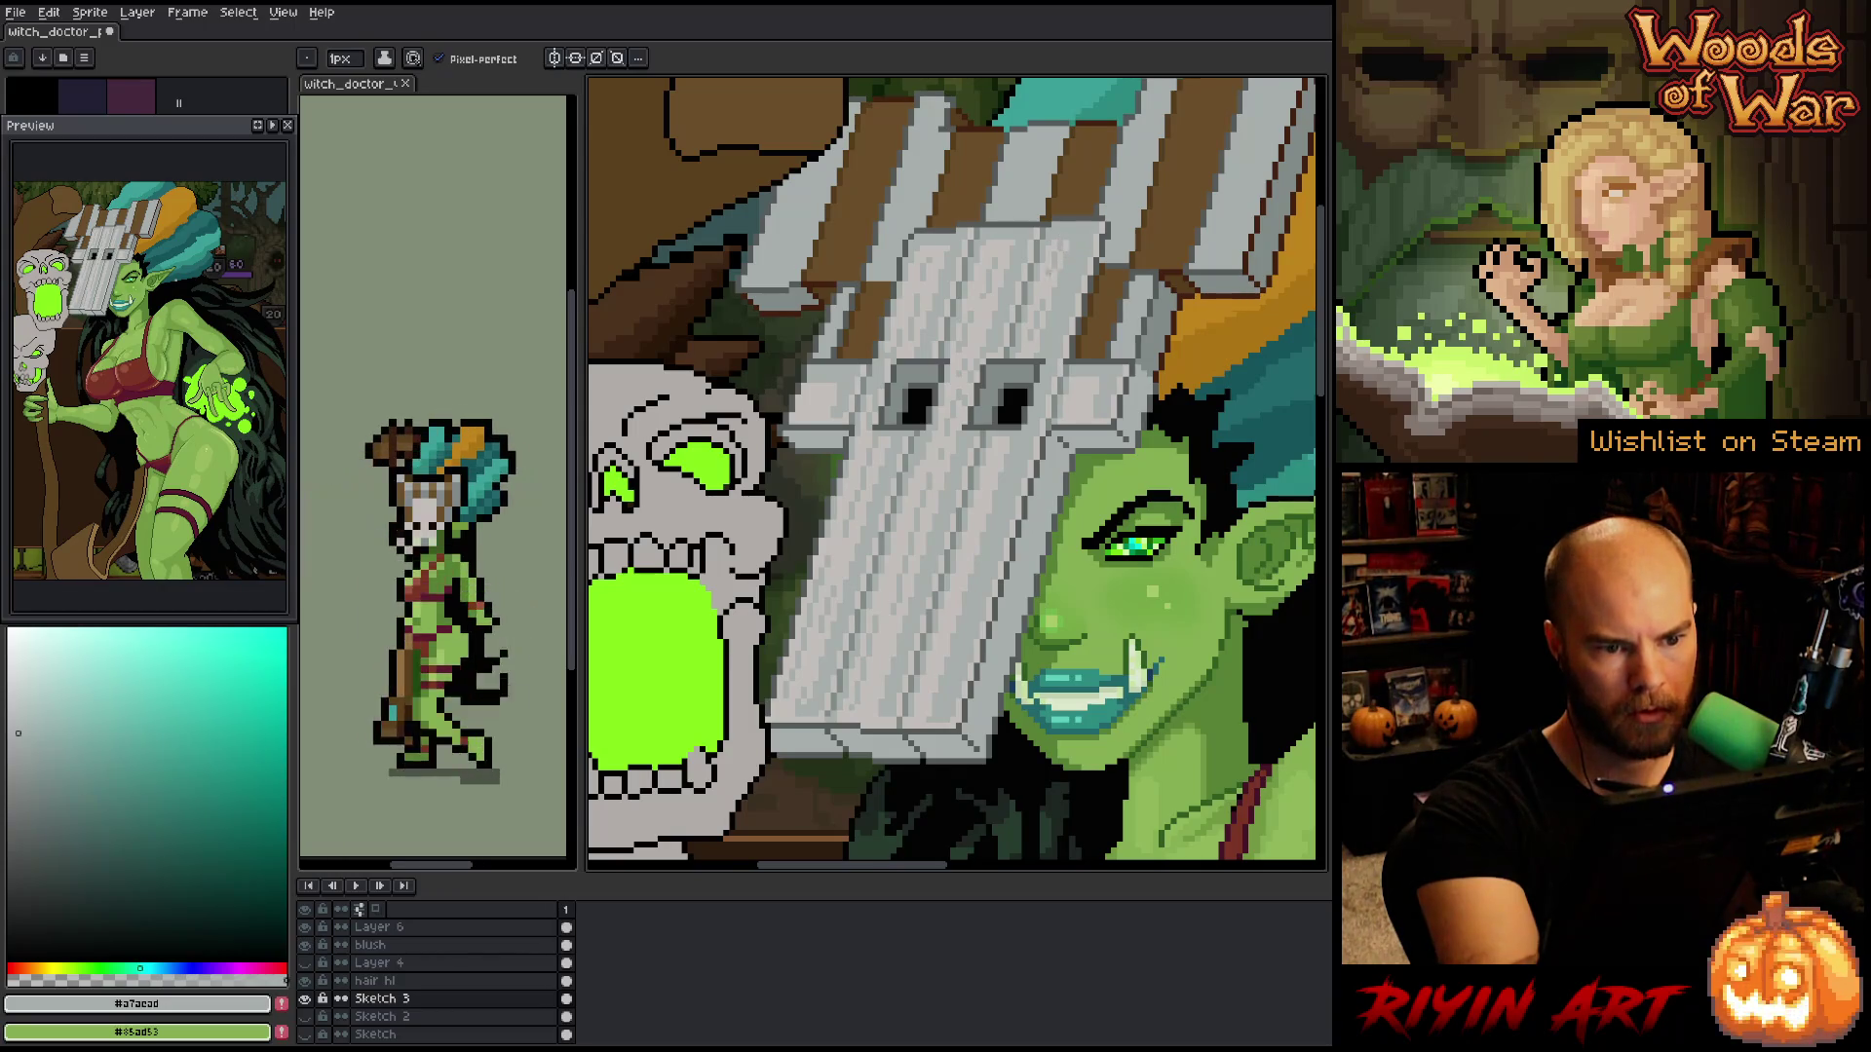
- Sample the mask's light grey to continue the vertical board lines and shading
{"action": "left_click", "coordinate": [1067, 288], "text": "alt"}
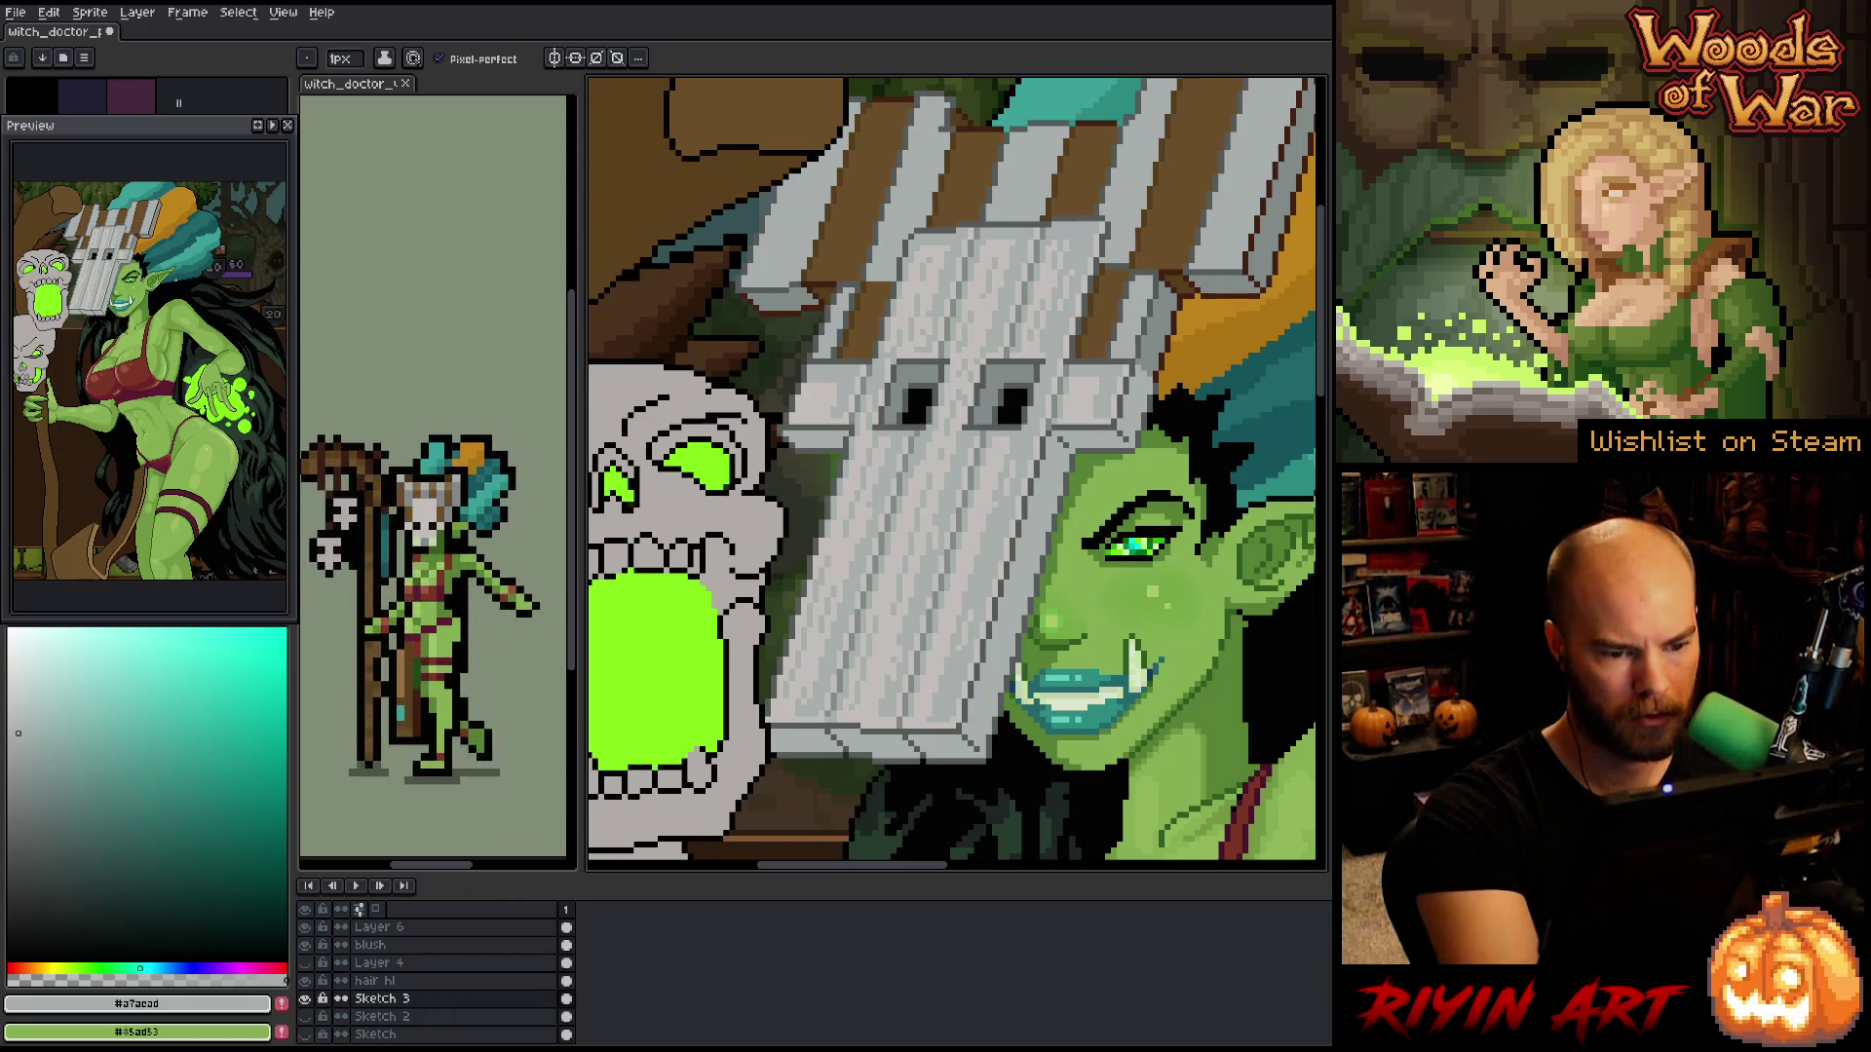
- Touch up the plank stripes, alternating warm light grey #c3bfbb and mid grey #a7acad
{"action": "left_click", "coordinate": [994, 503], "text": "alt"}
{"action": "left_click", "coordinate": [1013, 490], "text": "alt"}
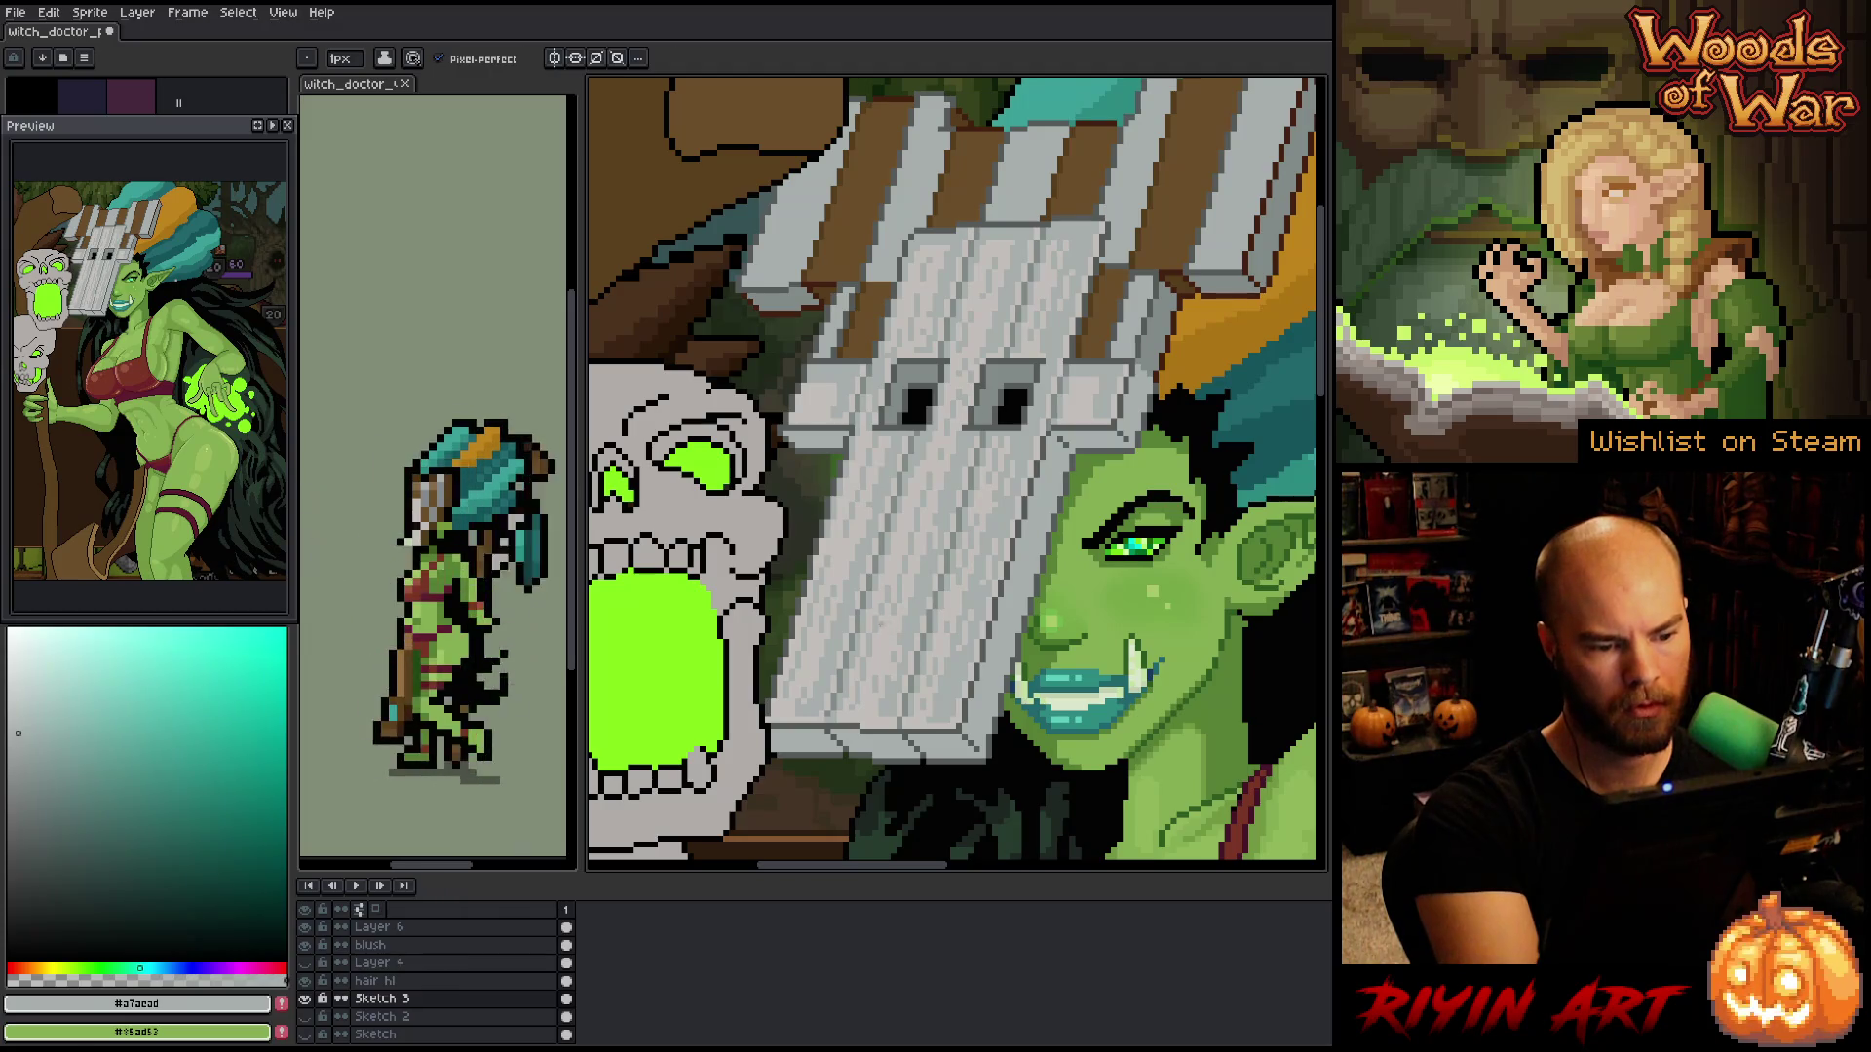
{"action": "left_click", "coordinate": [1114, 616], "text": "alt"}
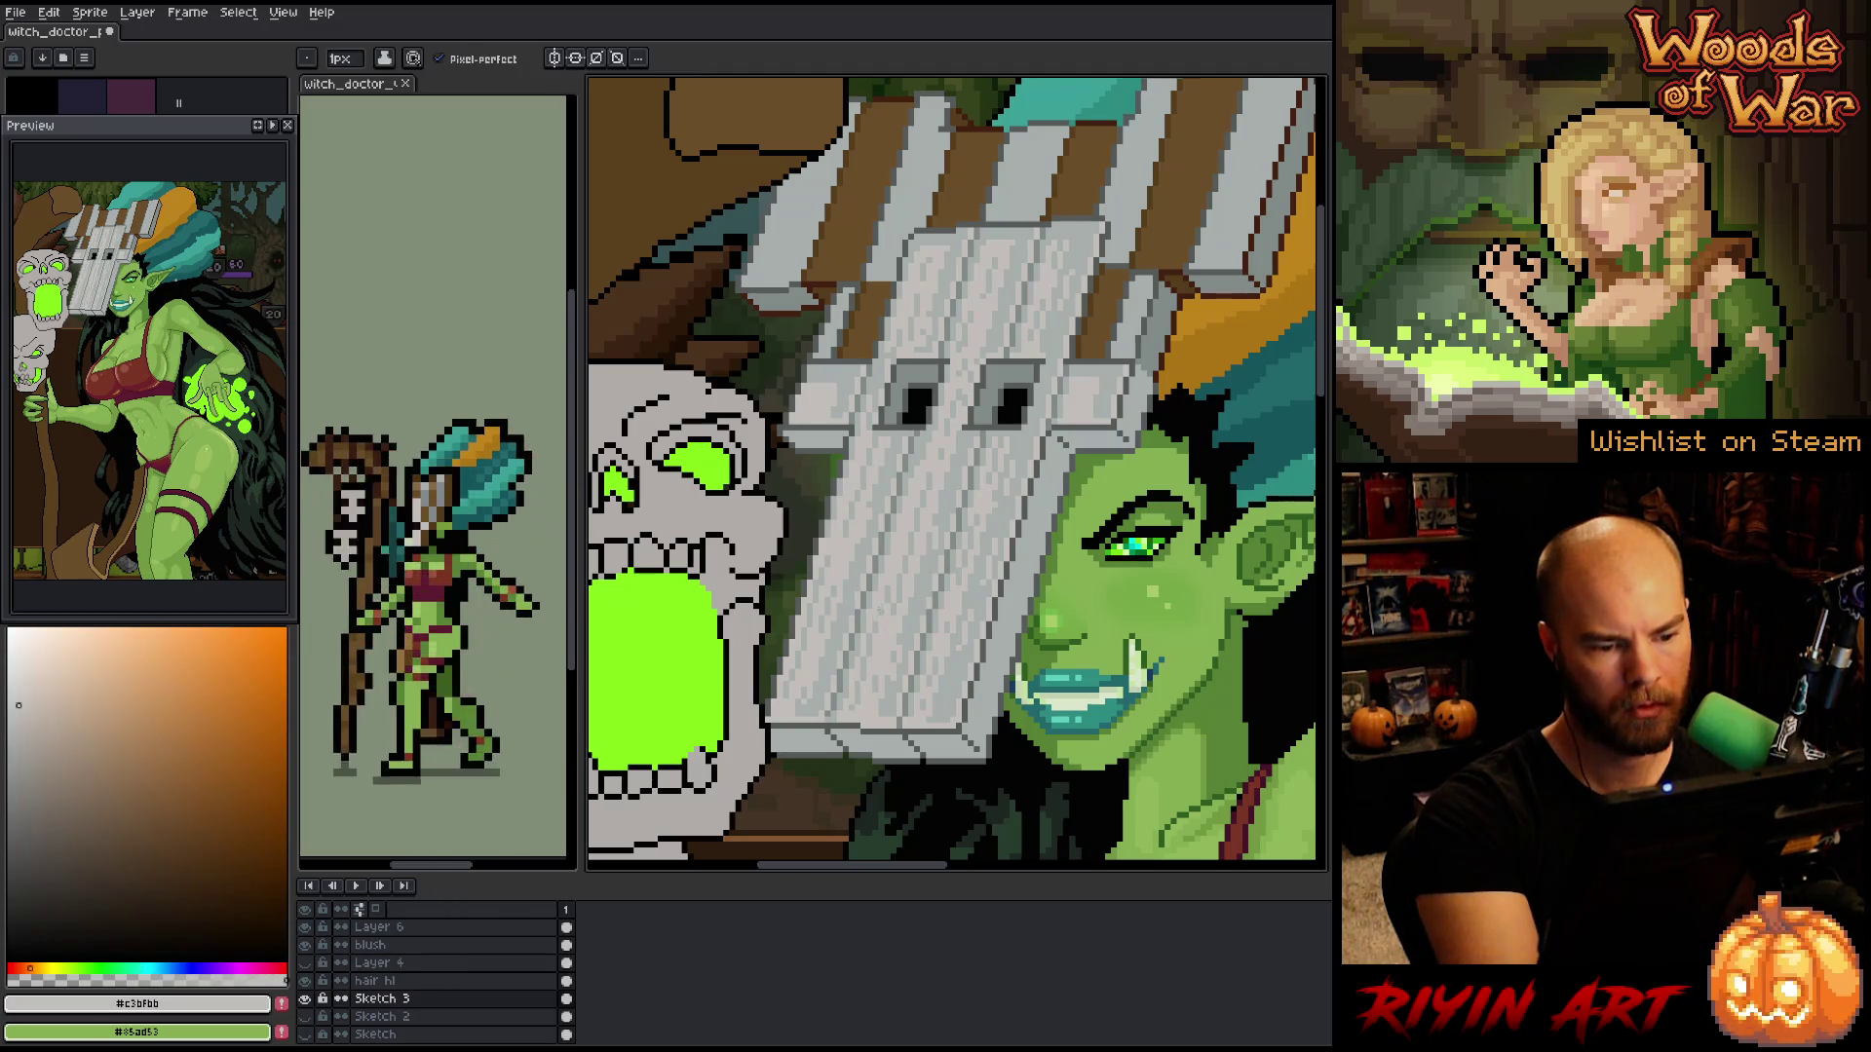
{"action": "left_click", "coordinate": [1082, 397], "text": "alt"}
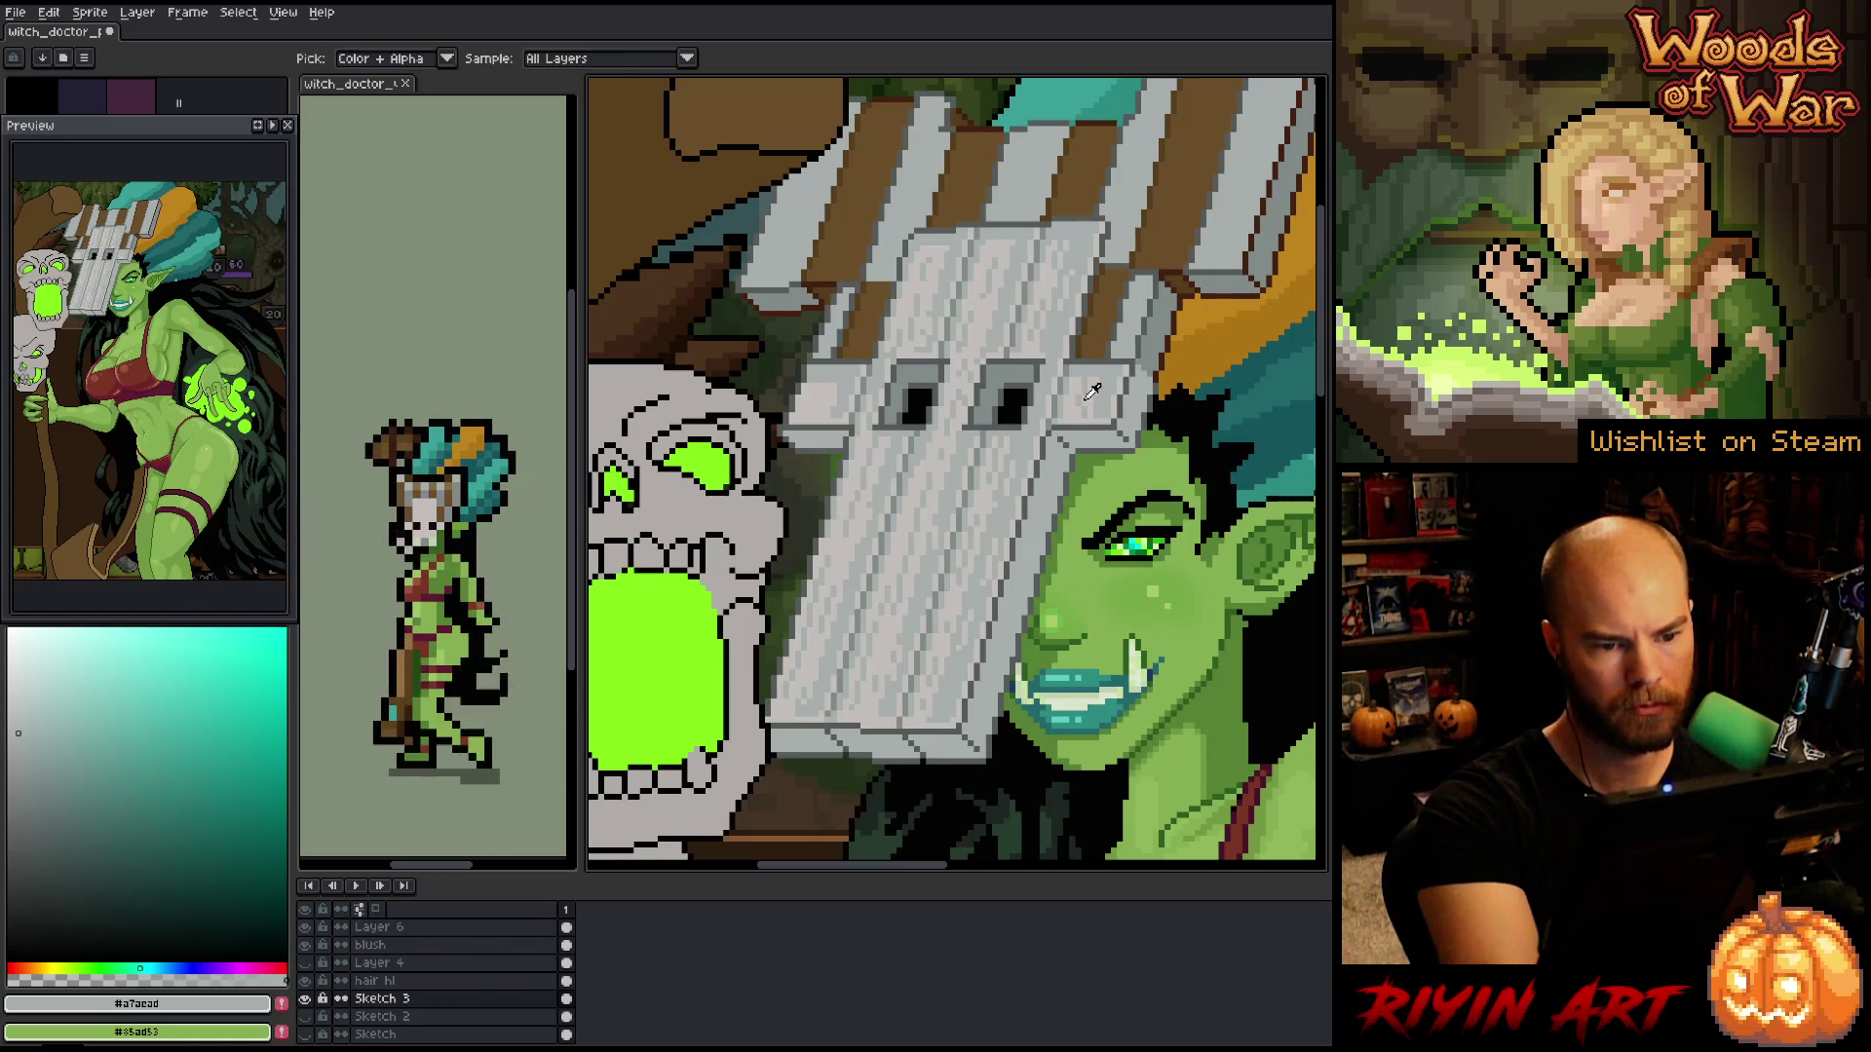
{"action": "left_click", "coordinate": [1102, 391], "text": "alt"}
{"action": "left_click", "coordinate": [1102, 391], "text": "alt"}
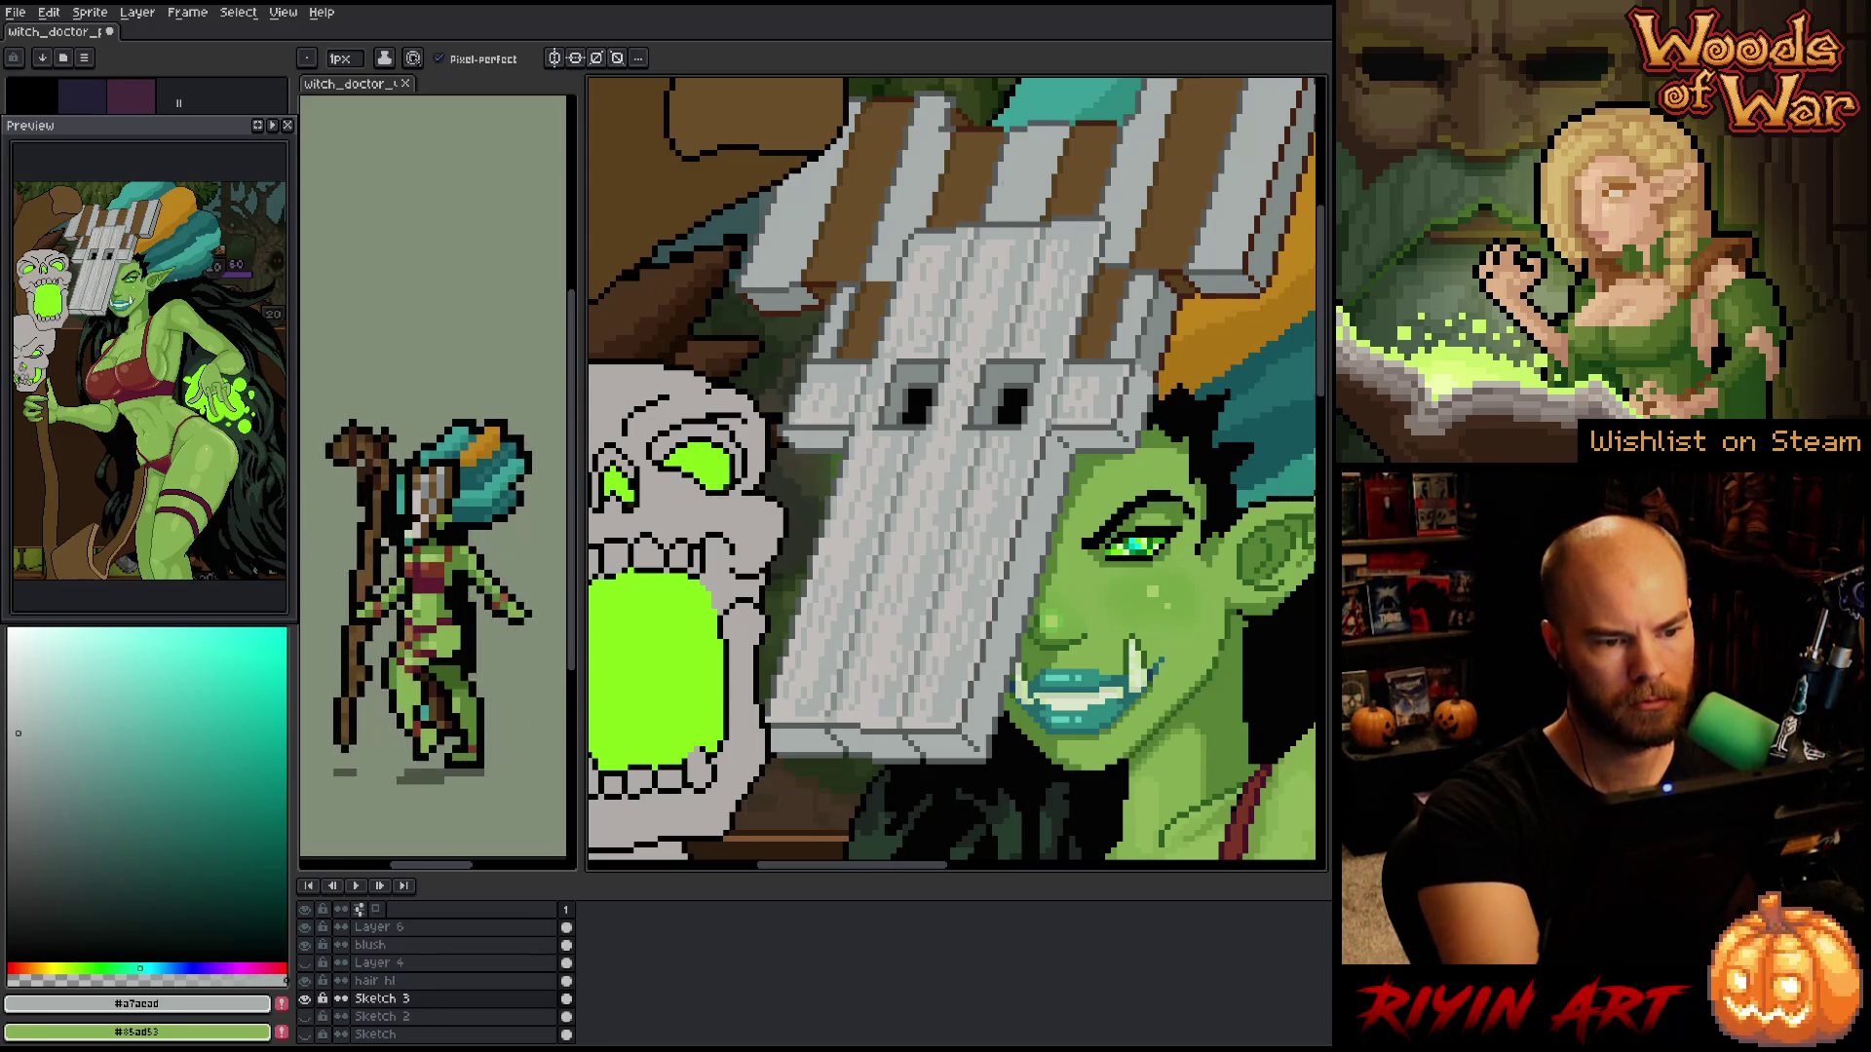
{"action": "left_click", "coordinate": [845, 375], "text": "alt"}
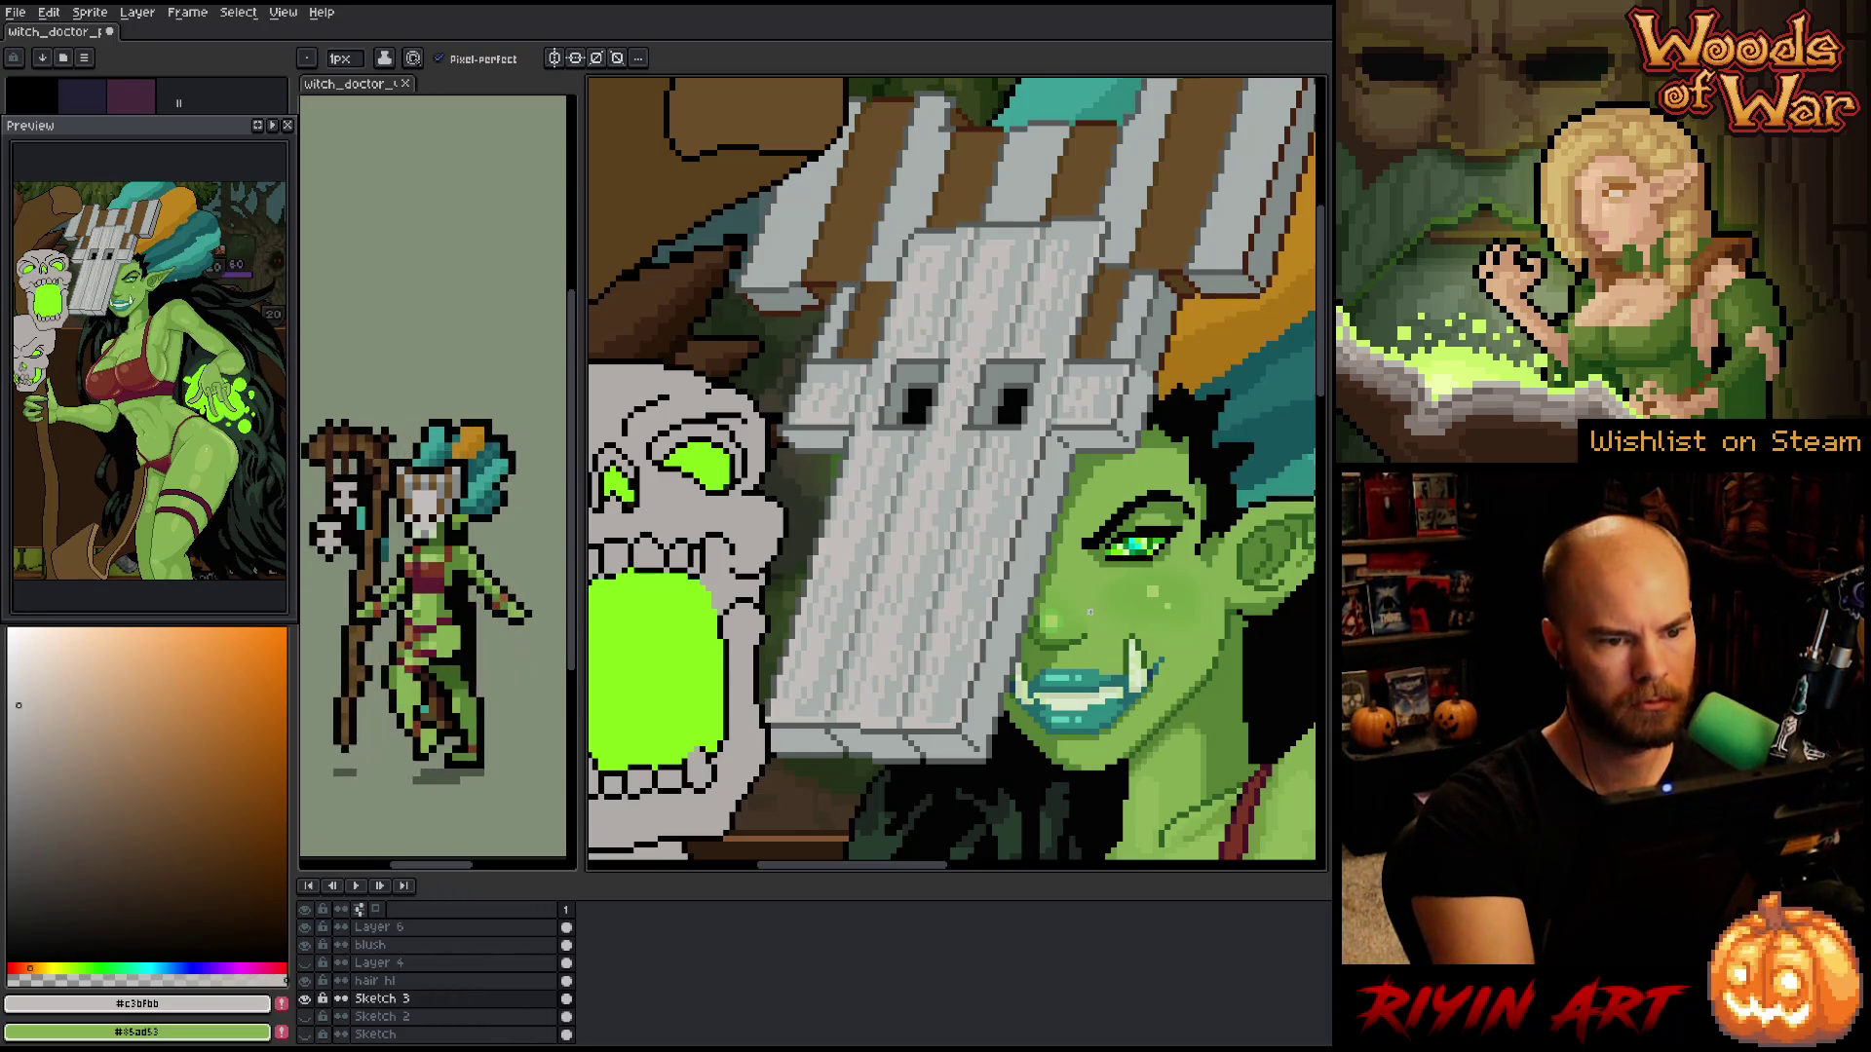
{"action": "left_click", "coordinate": [974, 223], "text": "alt"}
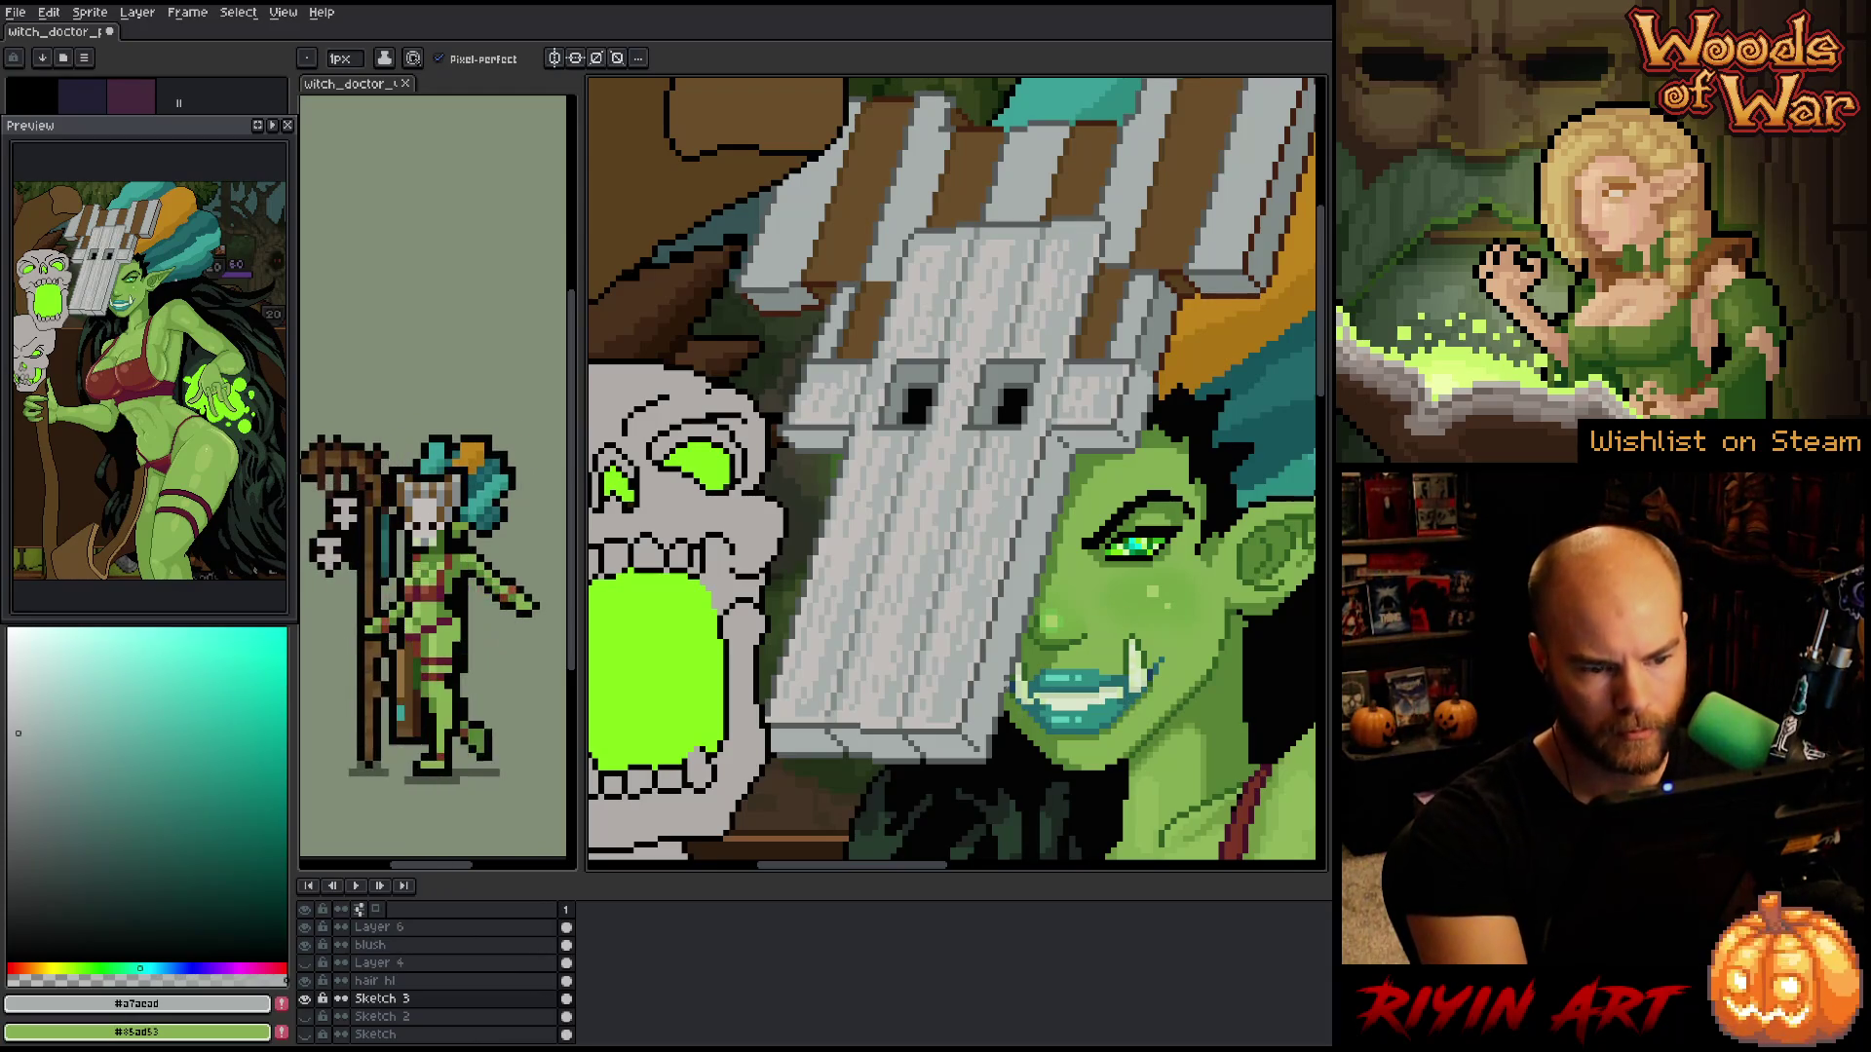
- Sample an orange from the canvas, switch to the pencil, and select the mask content
{"action": "key", "text": "i"}
{"action": "left_click", "coordinate": [962, 599]}
{"action": "key", "text": "b"}
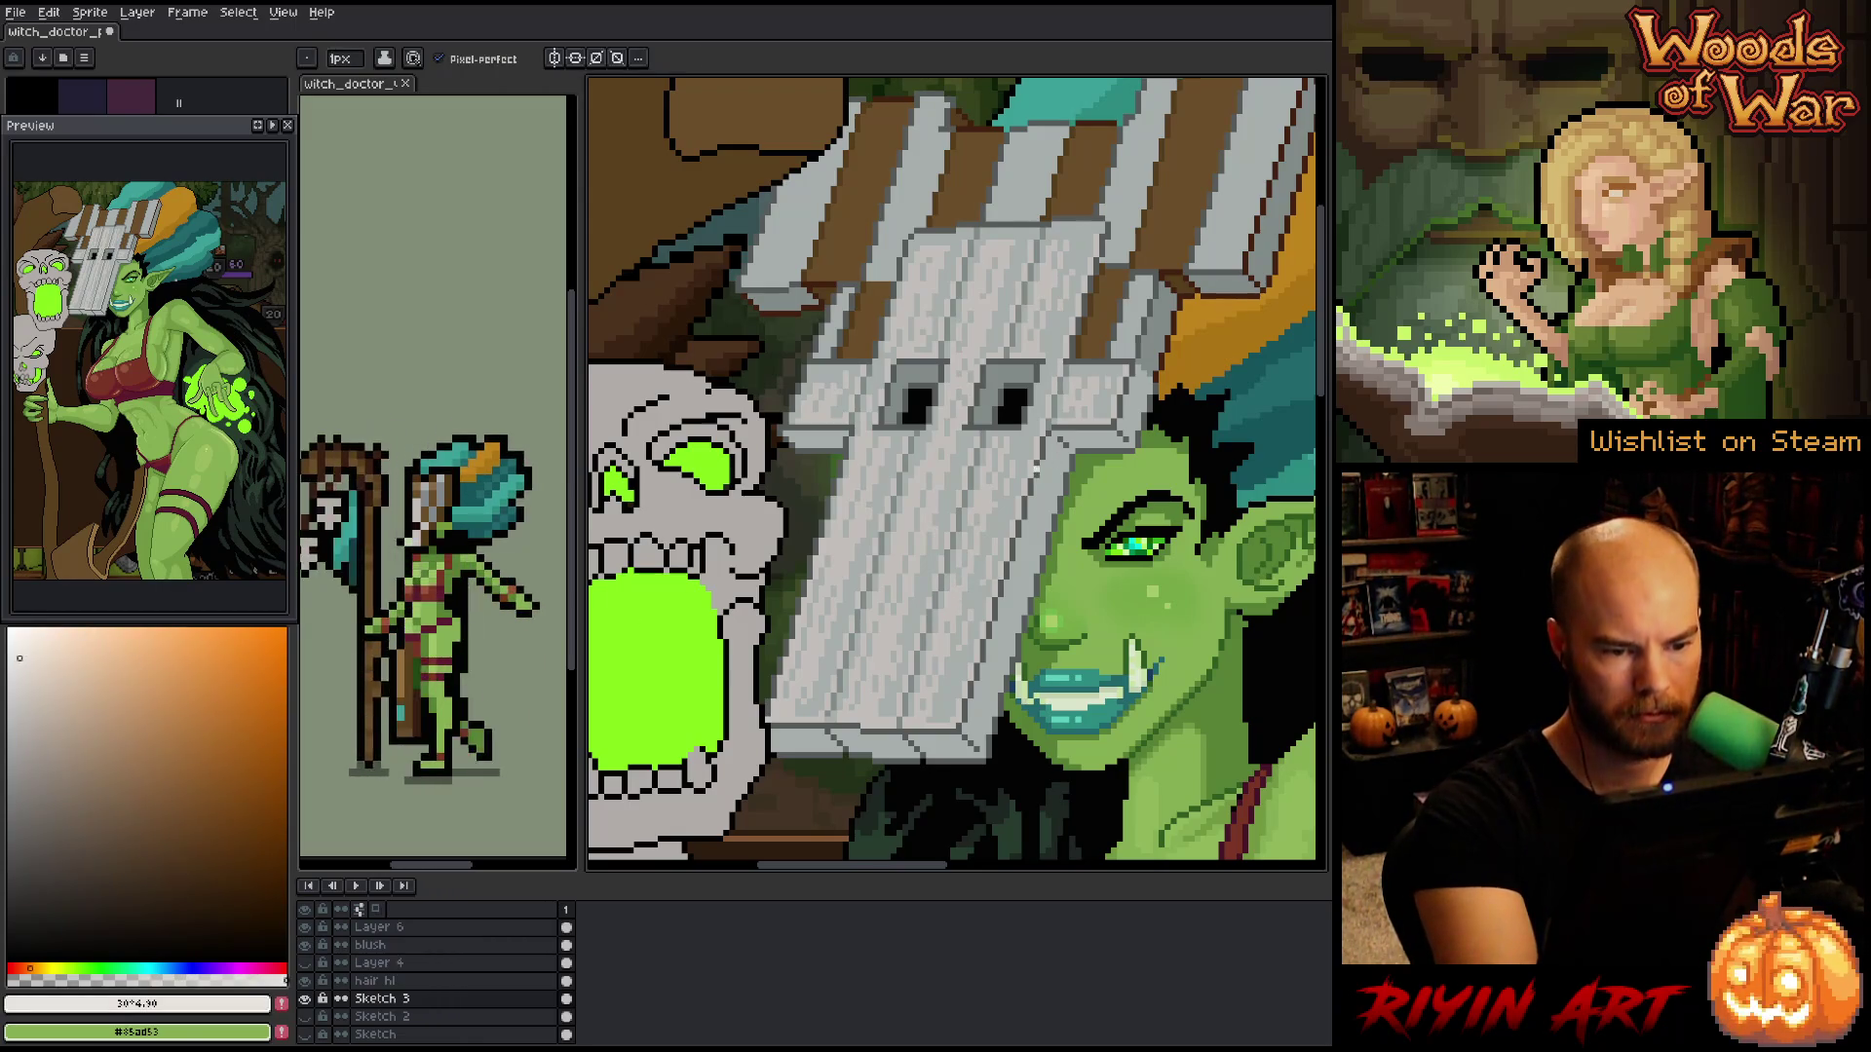
{"action": "key", "text": "ctrl+t"}
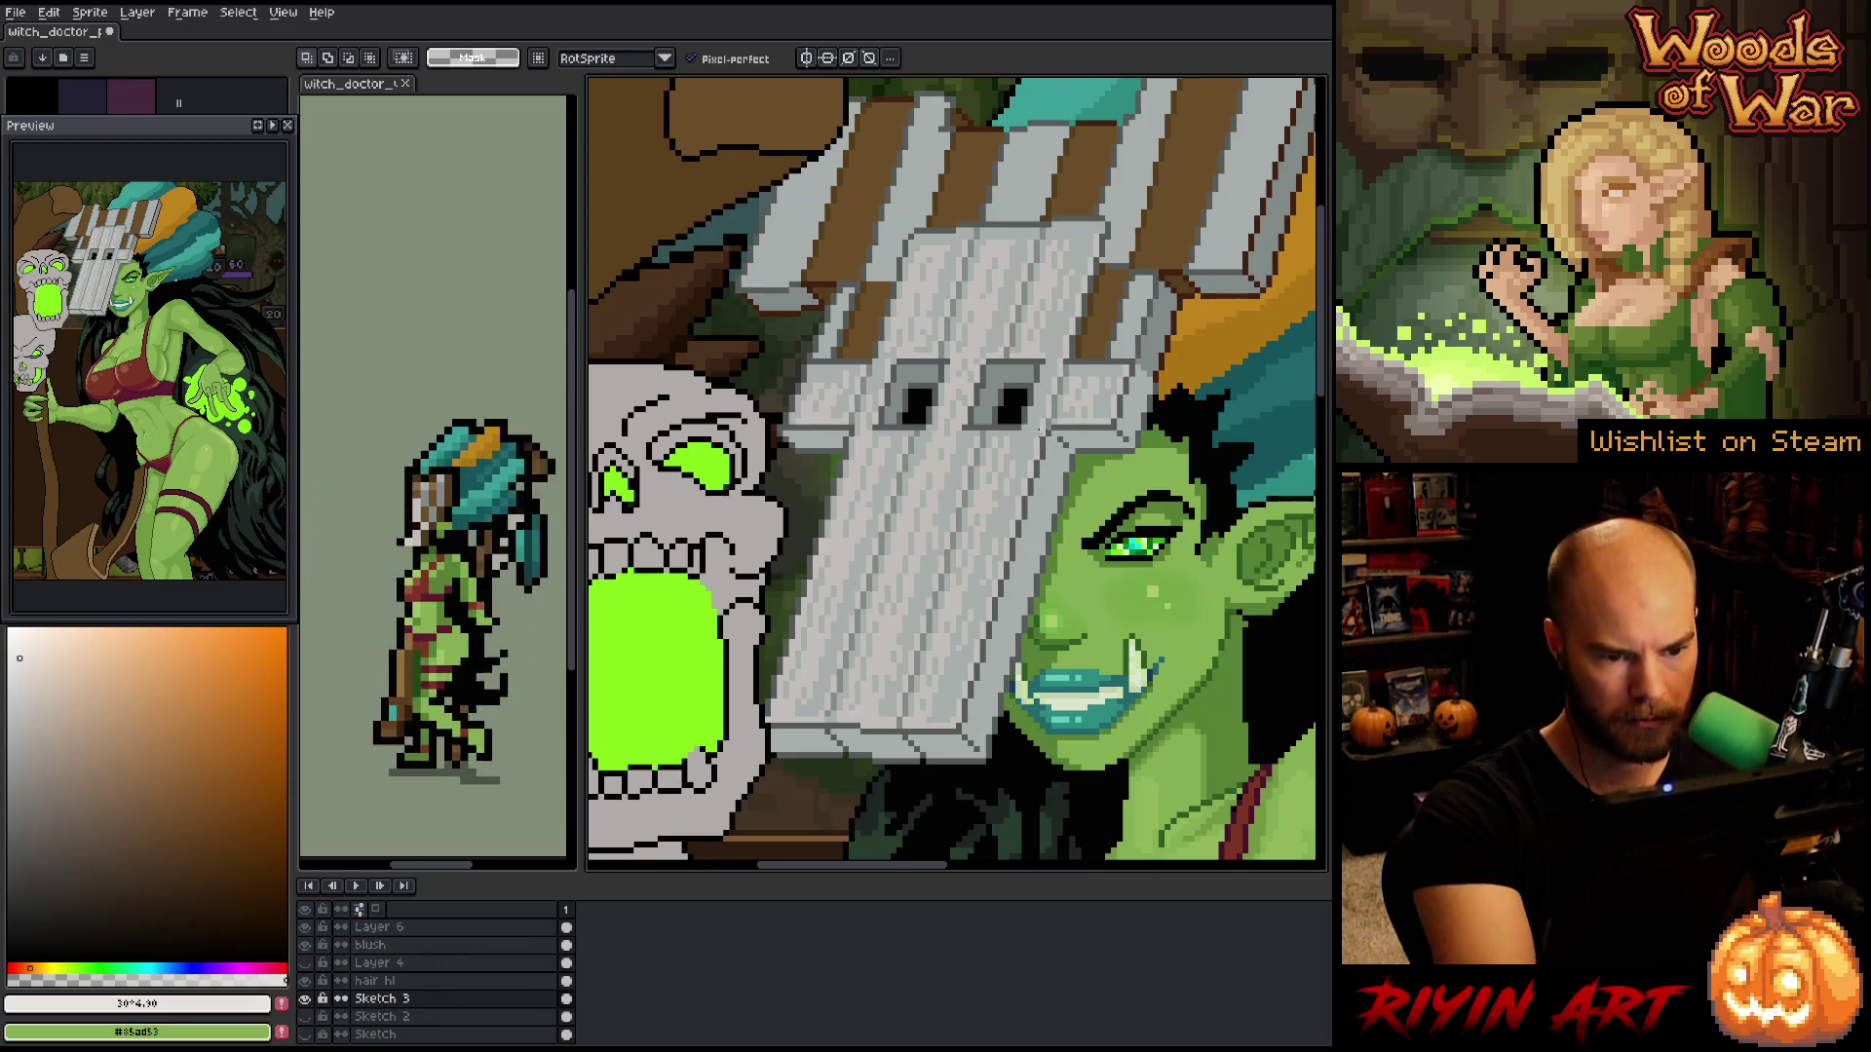
- Draw a dark line along the mask's right edge, redo it shorter, and open Replace Color
{"action": "left_click_drag", "start_coordinate": [1045, 434], "coordinate": [973, 708]}
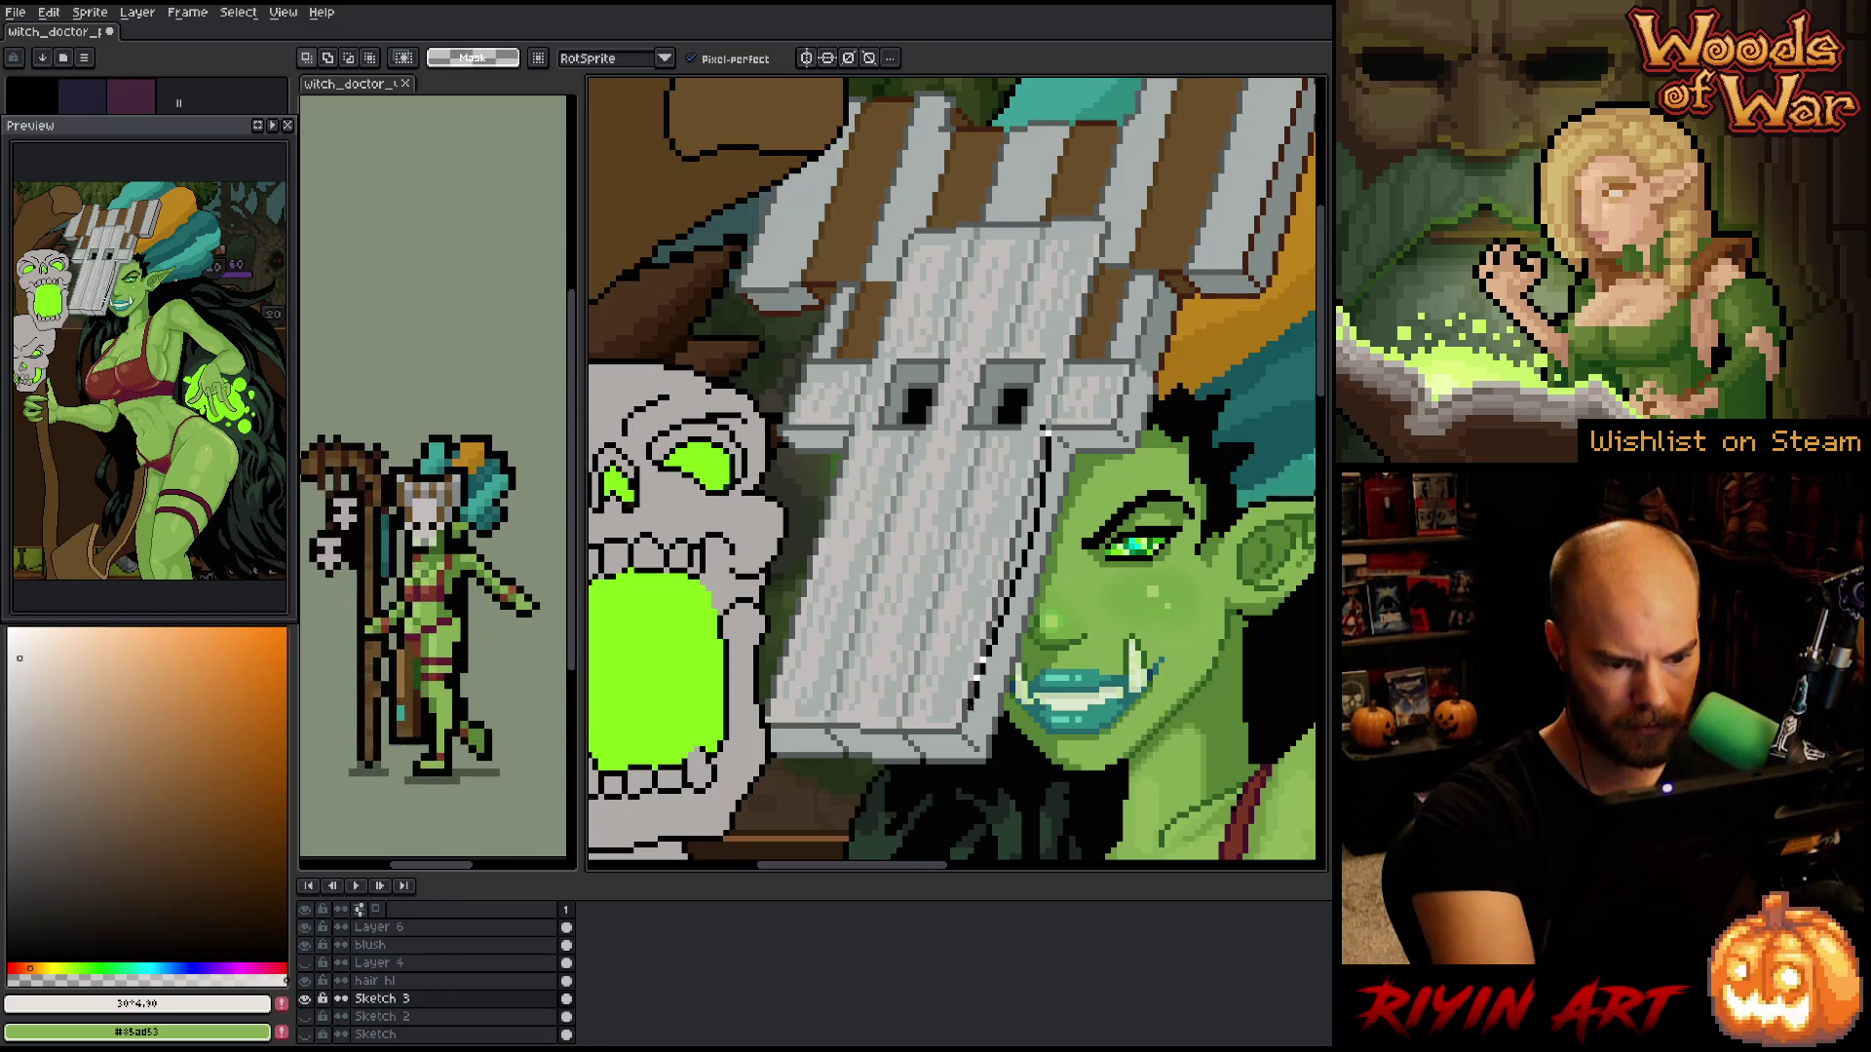
{"action": "key", "text": "ctrl+z"}
{"action": "mouse_move", "coordinate": [1023, 497]}
{"action": "left_mouse_down"}
{"action": "mouse_move", "coordinate": [965, 729]}
{"action": "mouse_move", "coordinate": [785, 729]}
{"action": "mouse_move", "coordinate": [935, 704]}
{"action": "mouse_move", "coordinate": [984, 602]}
{"action": "left_mouse_up"}
{"action": "key", "text": "shift+r"}
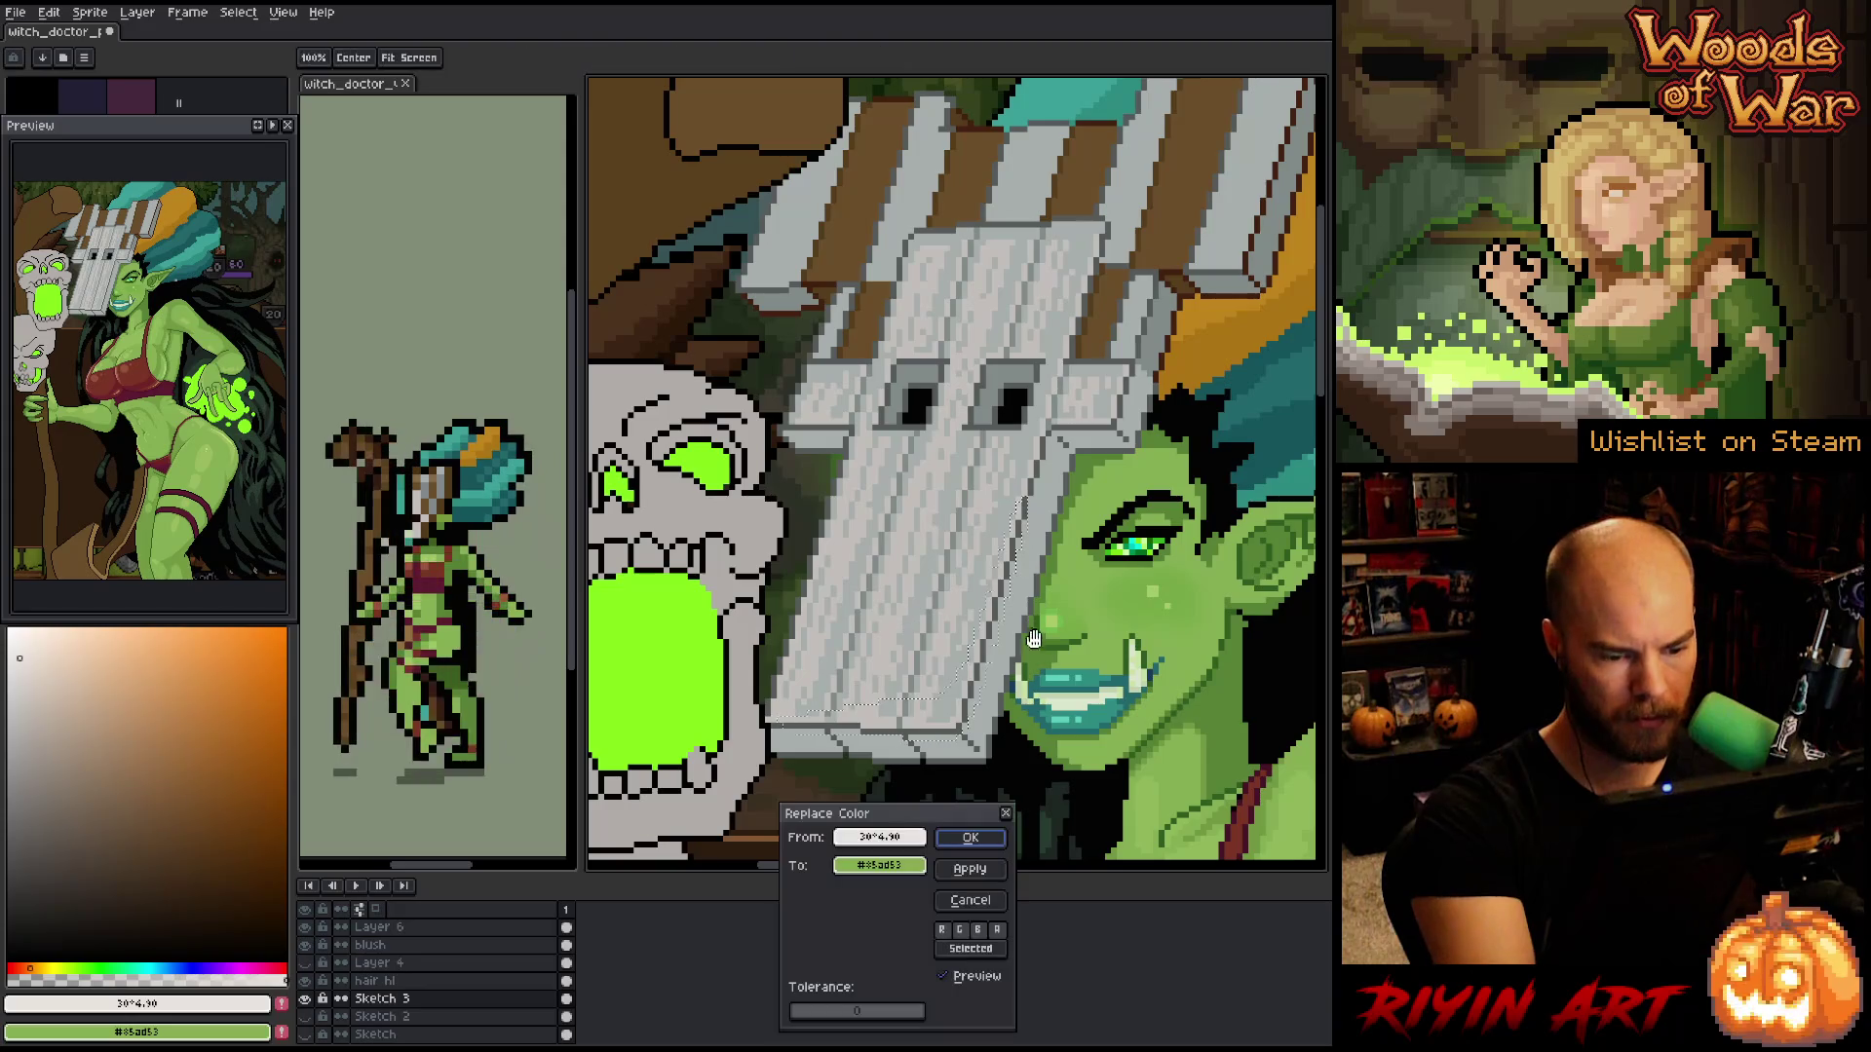
- Replace the right-edge line's colour with a mid grey sampled from the mask
{"action": "left_click", "coordinate": [964, 717]}
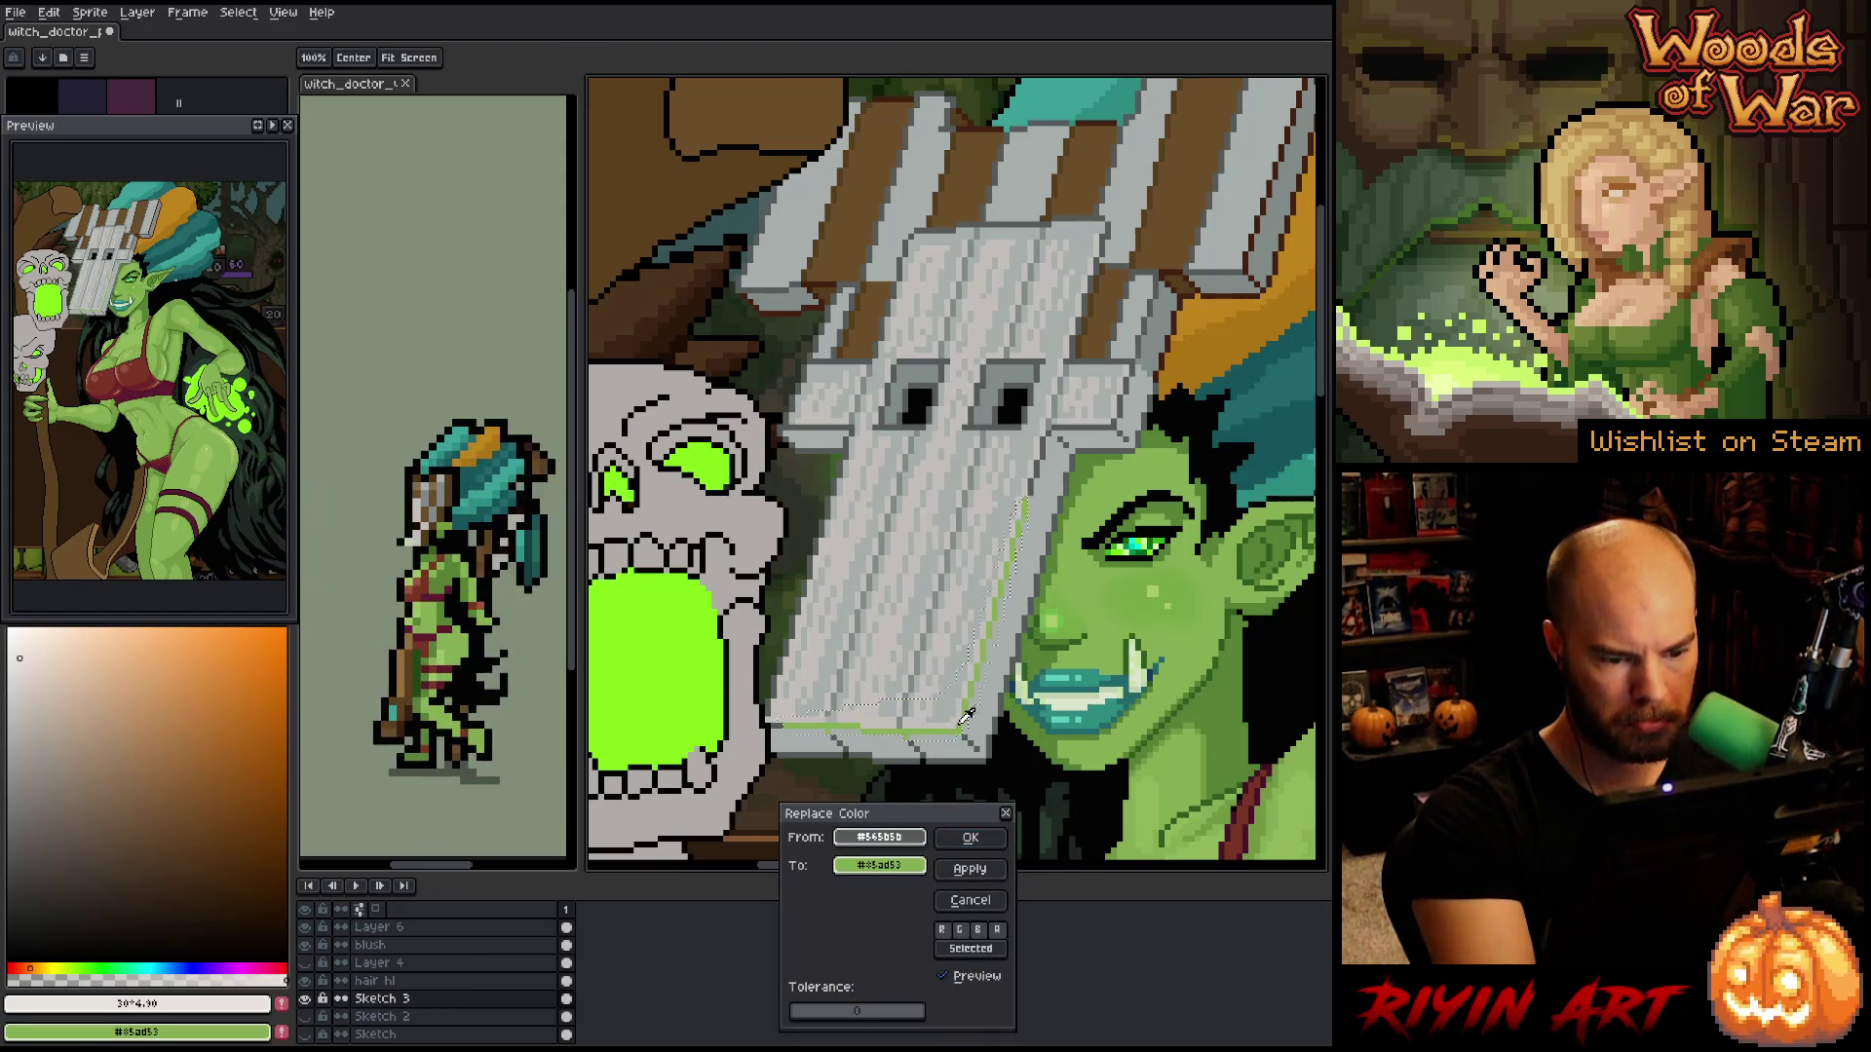
{"action": "left_click", "coordinate": [273, 999]}
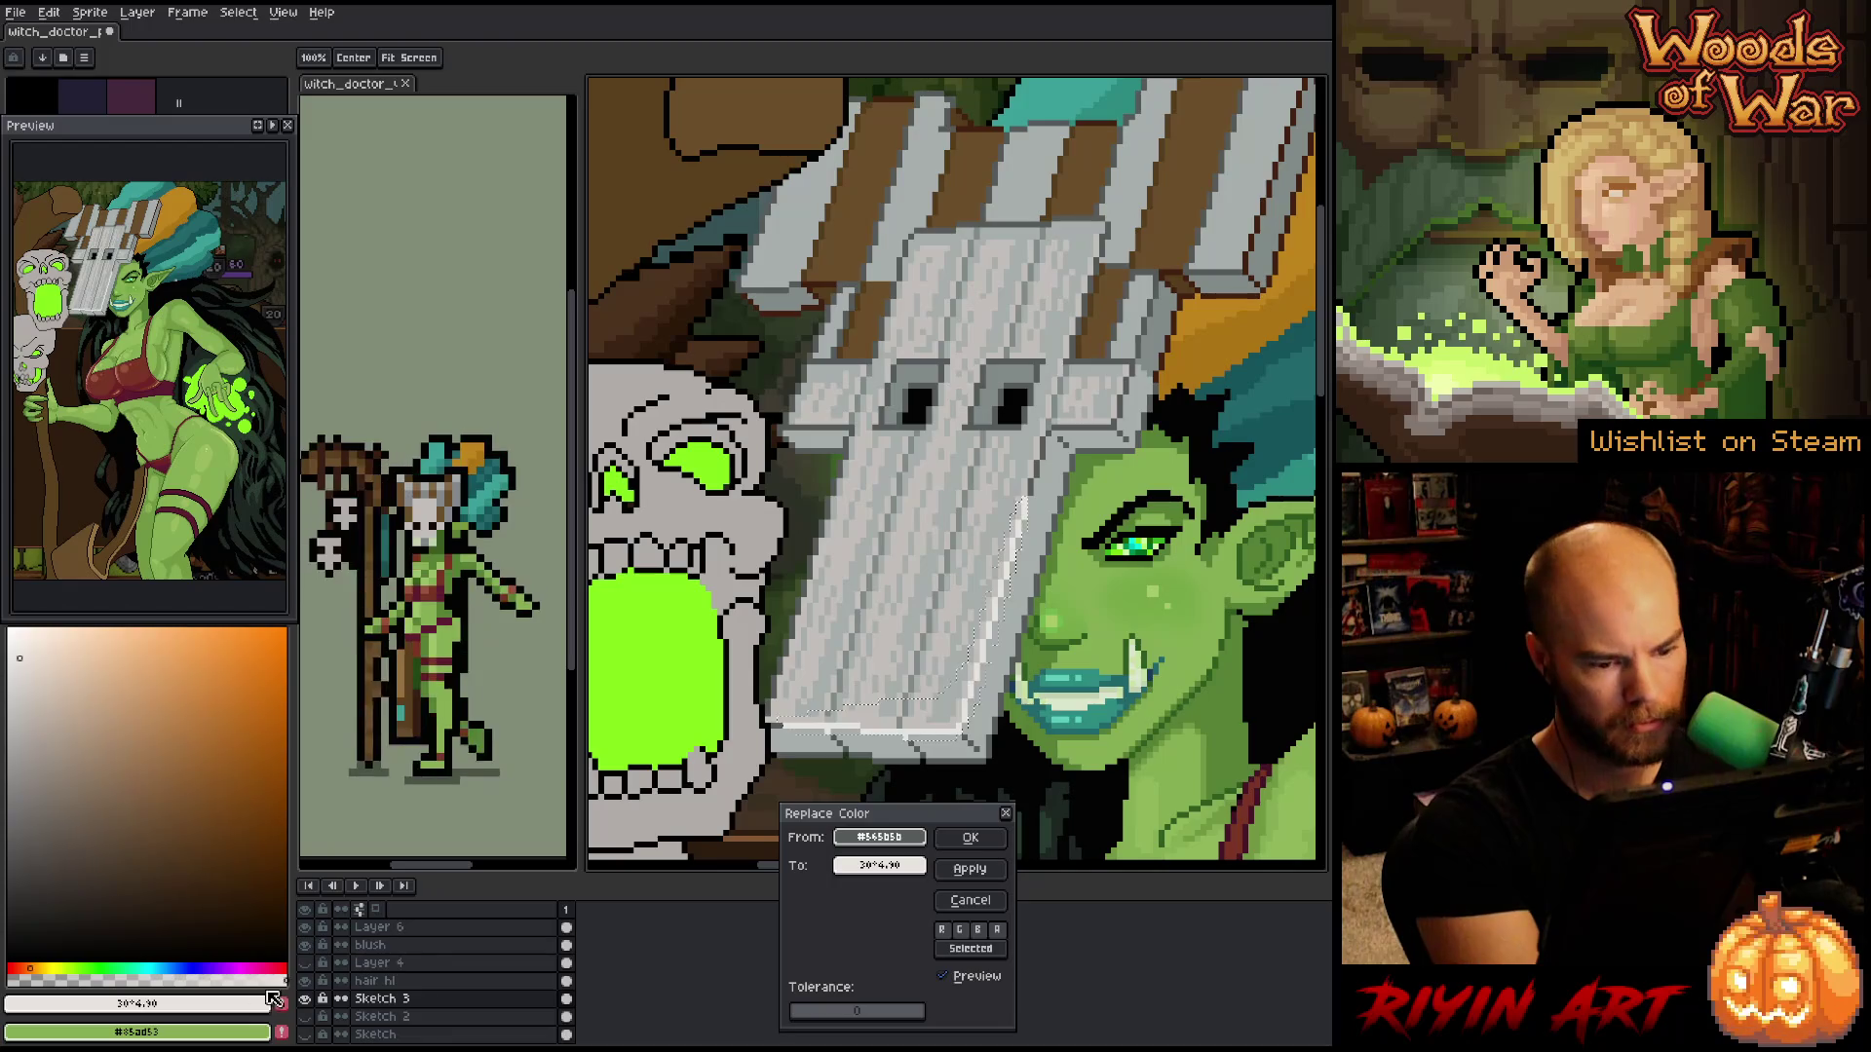
{"action": "mouse_move", "coordinate": [911, 865]}
{"action": "left_mouse_down"}
{"action": "mouse_move", "coordinate": [974, 585]}
{"action": "mouse_move", "coordinate": [964, 516]}
{"action": "left_mouse_up"}
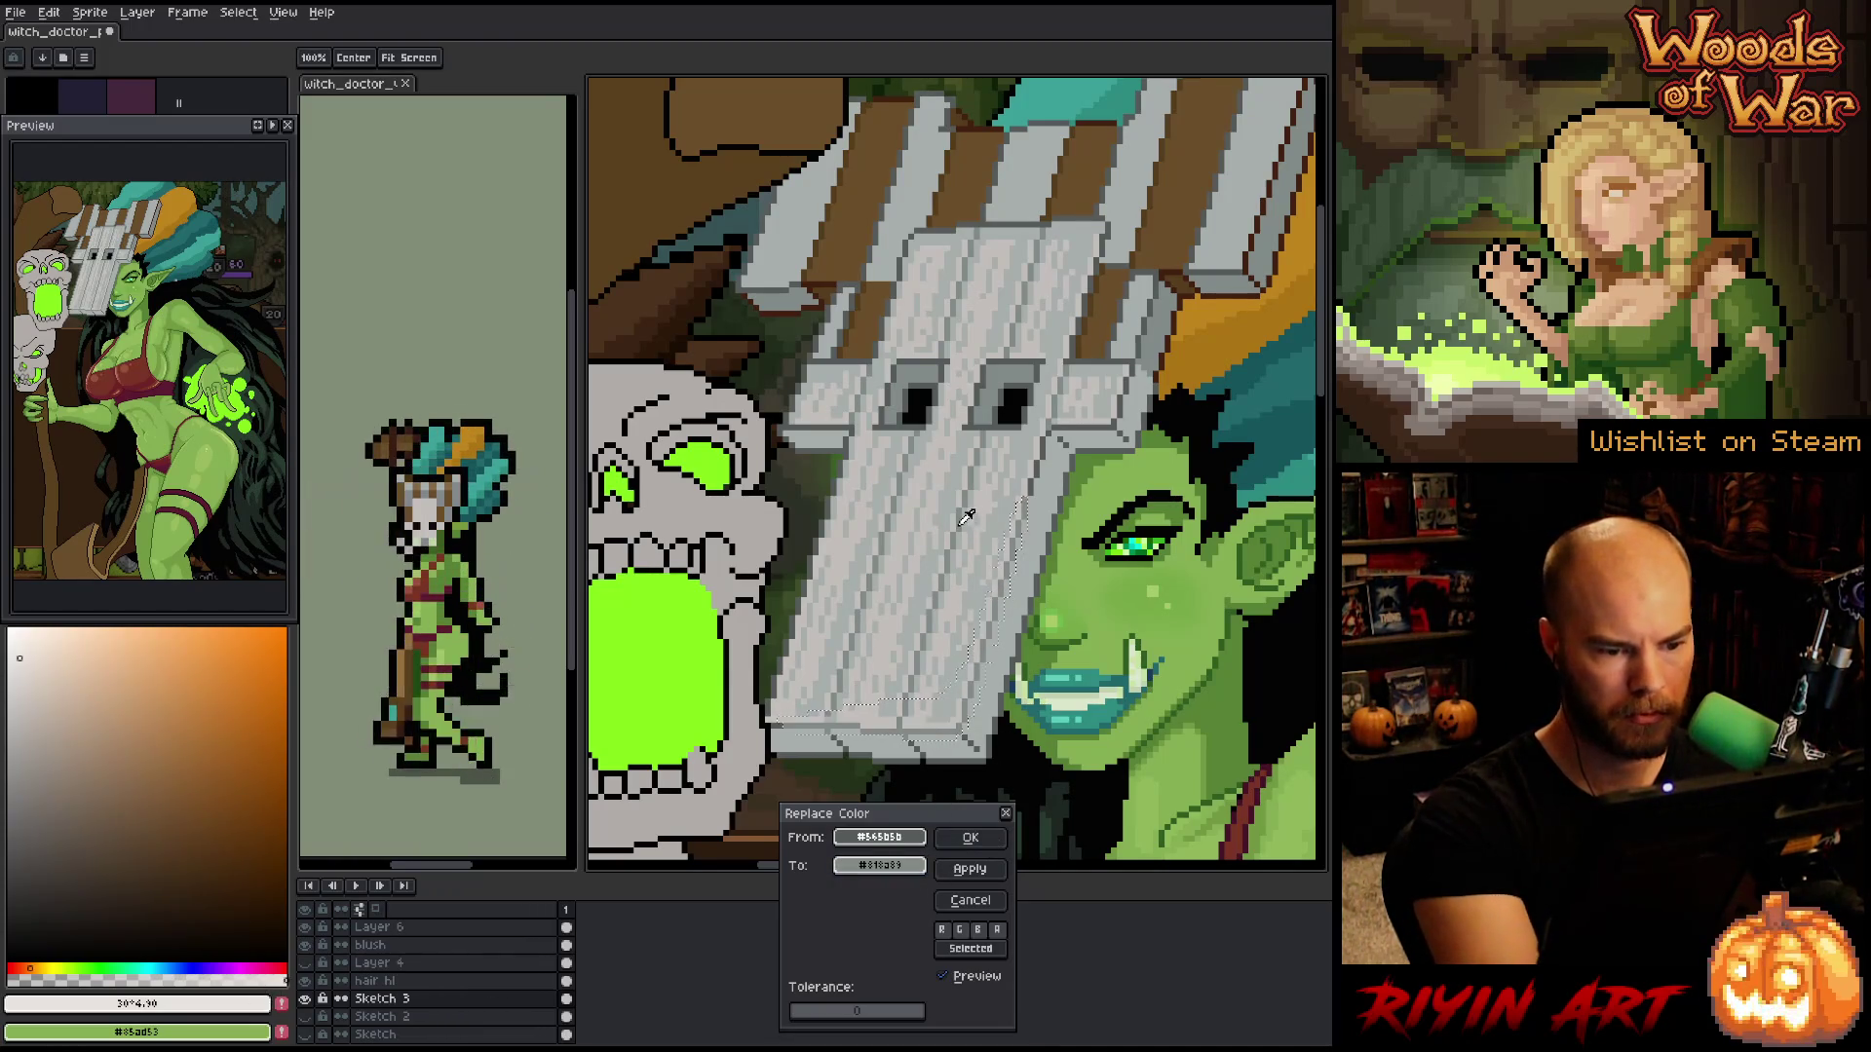
{"action": "left_click", "coordinate": [969, 837]}
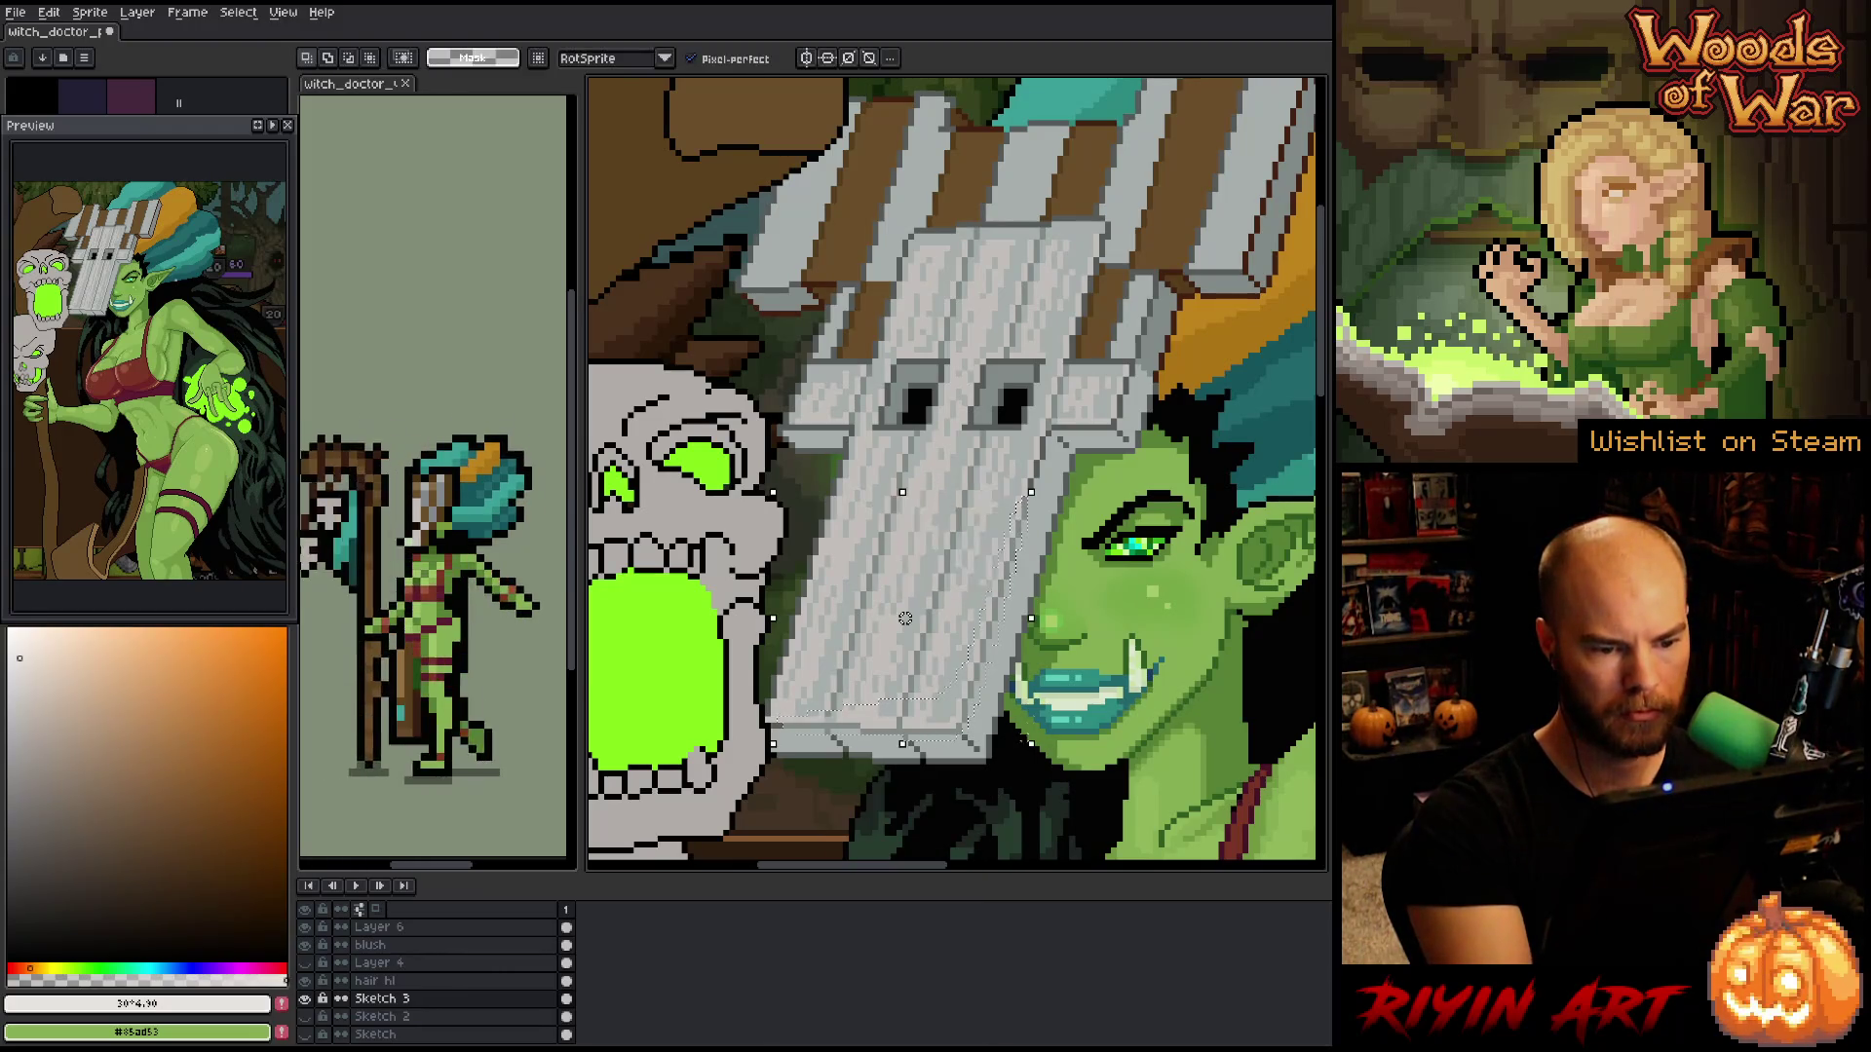
- Select the lower mask area, delete its black sketch lines, and trim the selection's left side
{"action": "left_click_drag", "start_coordinate": [995, 641], "coordinate": [773, 745]}
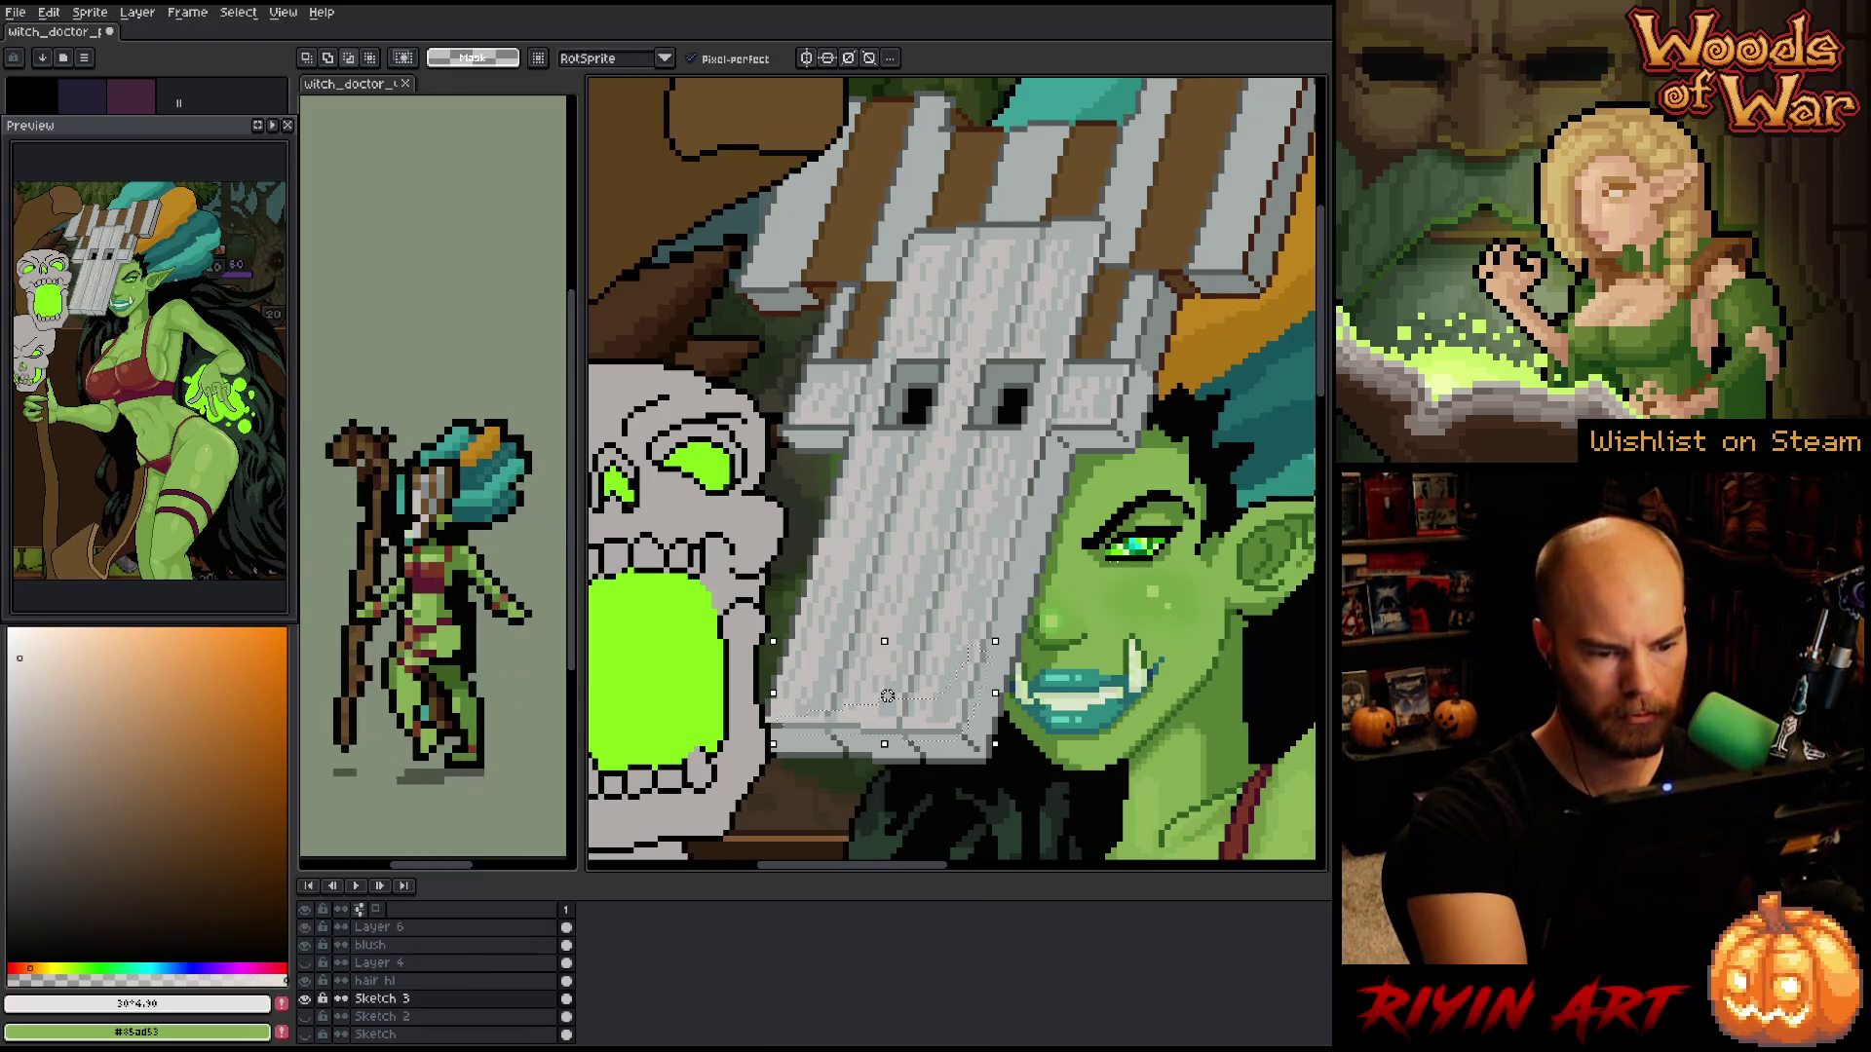
{"action": "key", "text": "Delete"}
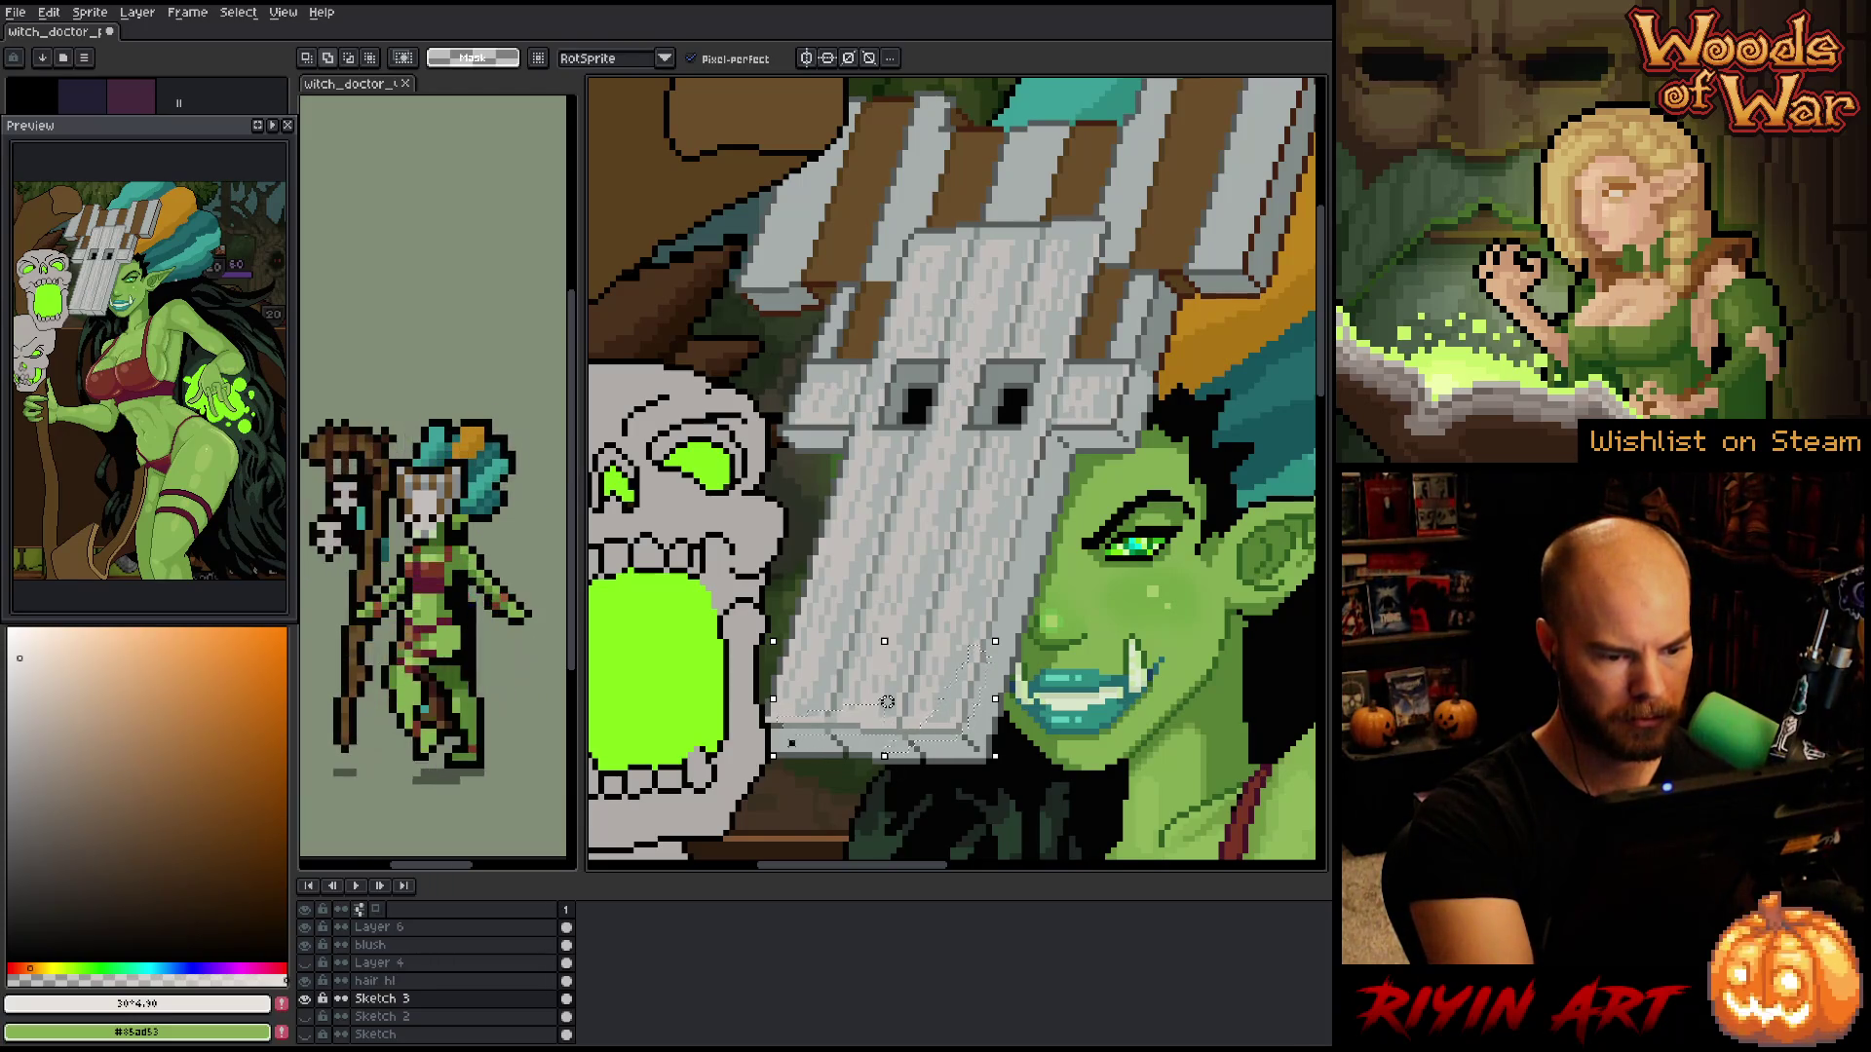
{"action": "left_click_drag", "start_coordinate": [773, 699], "coordinate": [821, 698]}
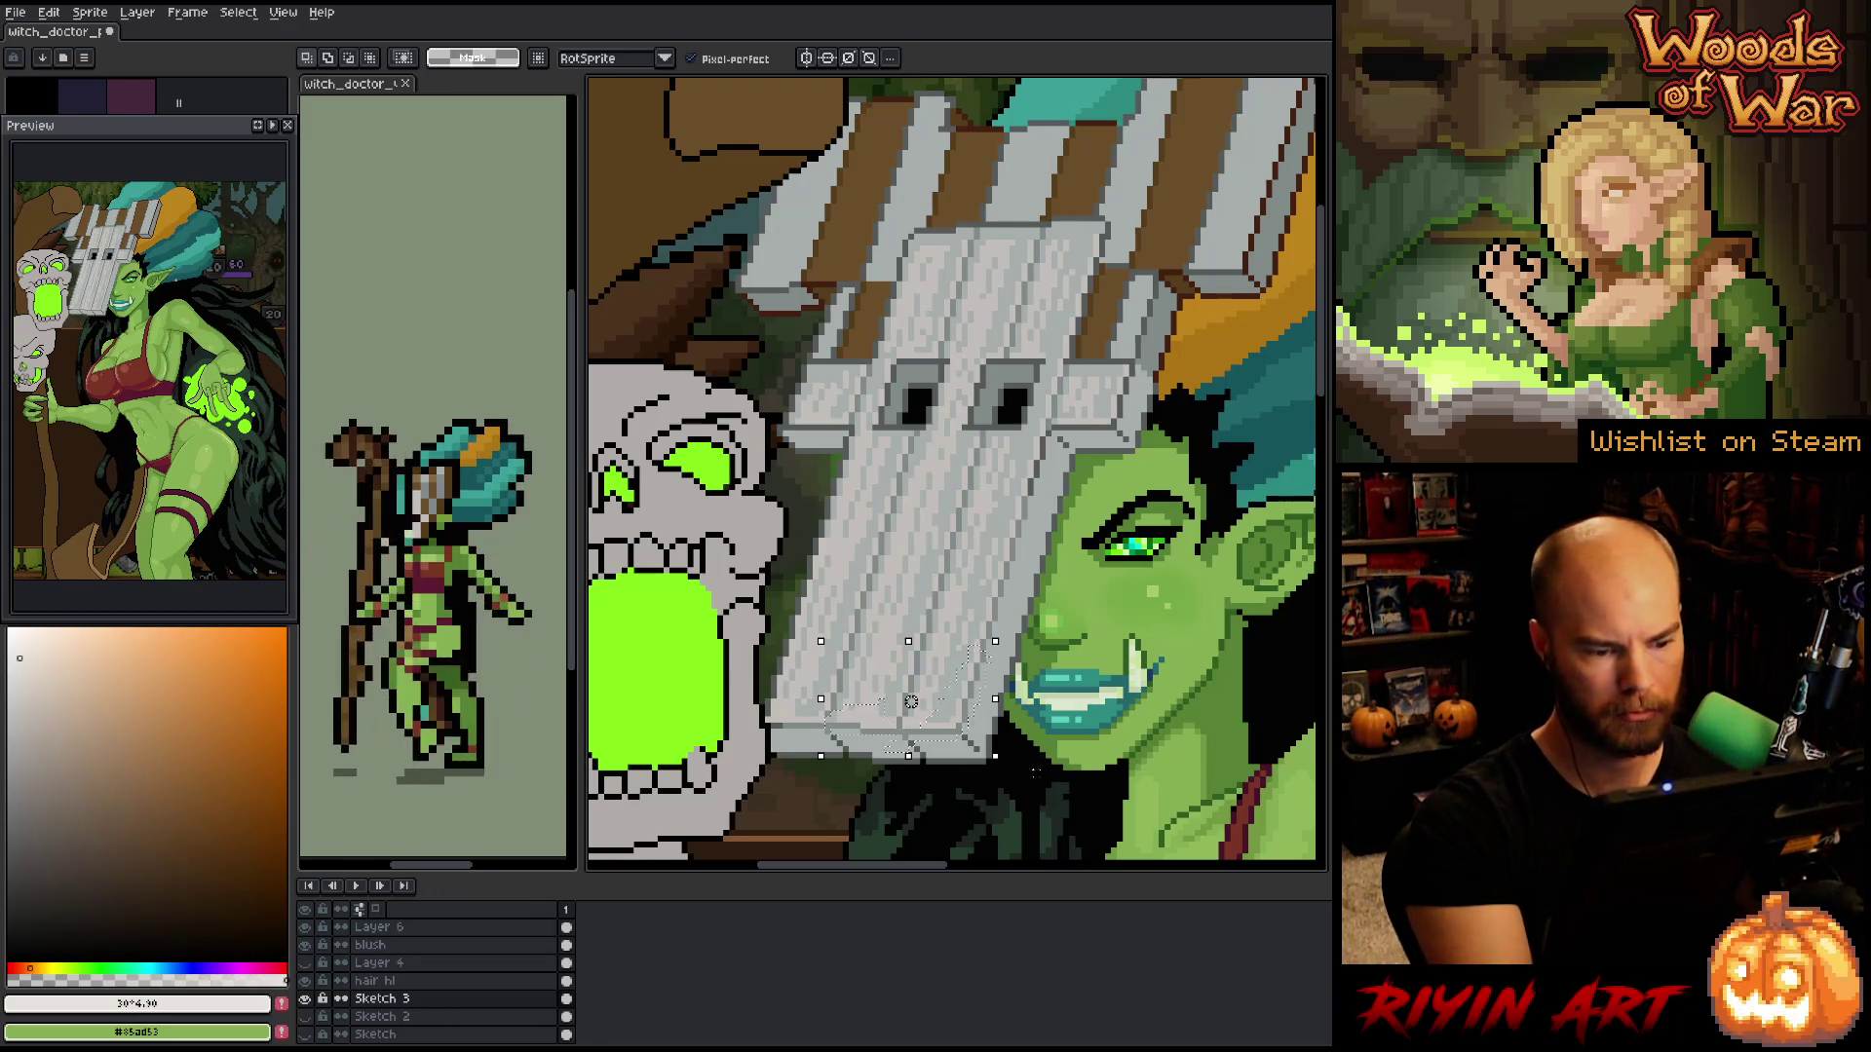
- Recolour the lower mask edge with a mid-tone grey adjusted in HSL
{"action": "key", "text": "shift+r"}
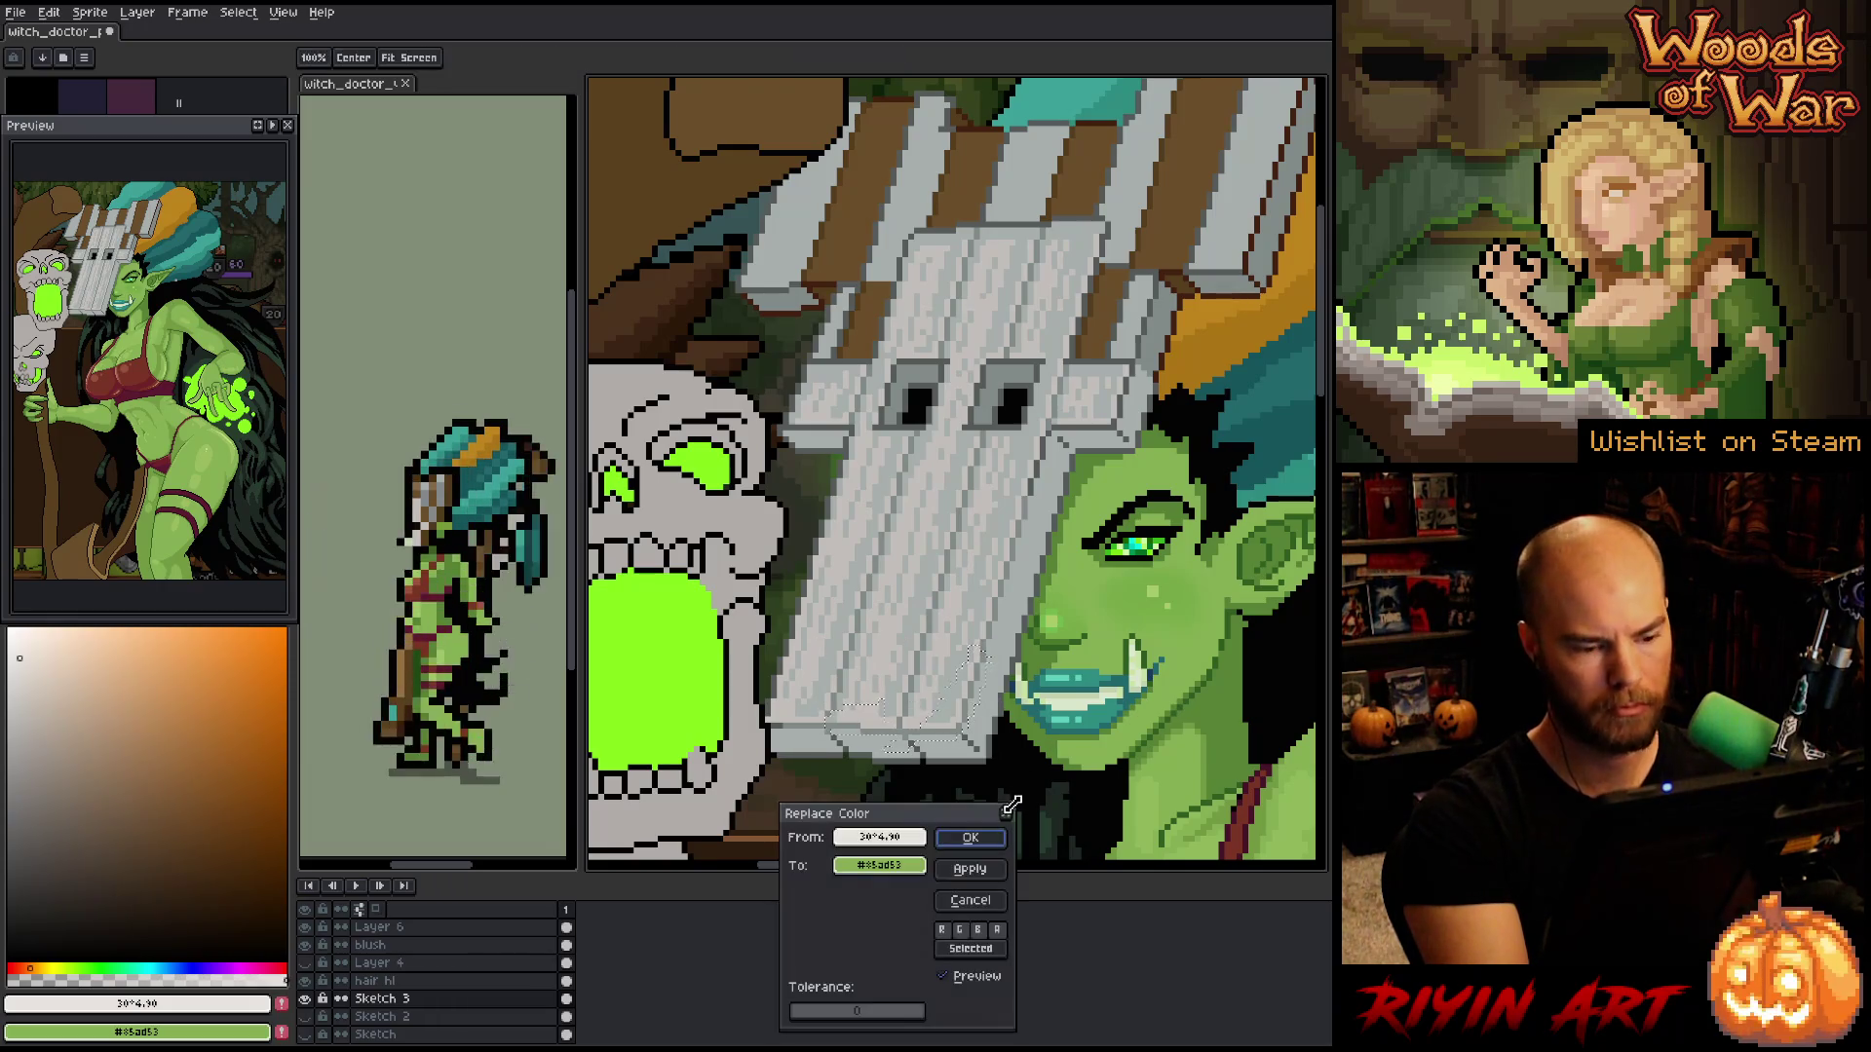
{"action": "left_click", "coordinate": [880, 865]}
{"action": "left_click", "coordinate": [880, 865]}
{"action": "left_click", "coordinate": [880, 866]}
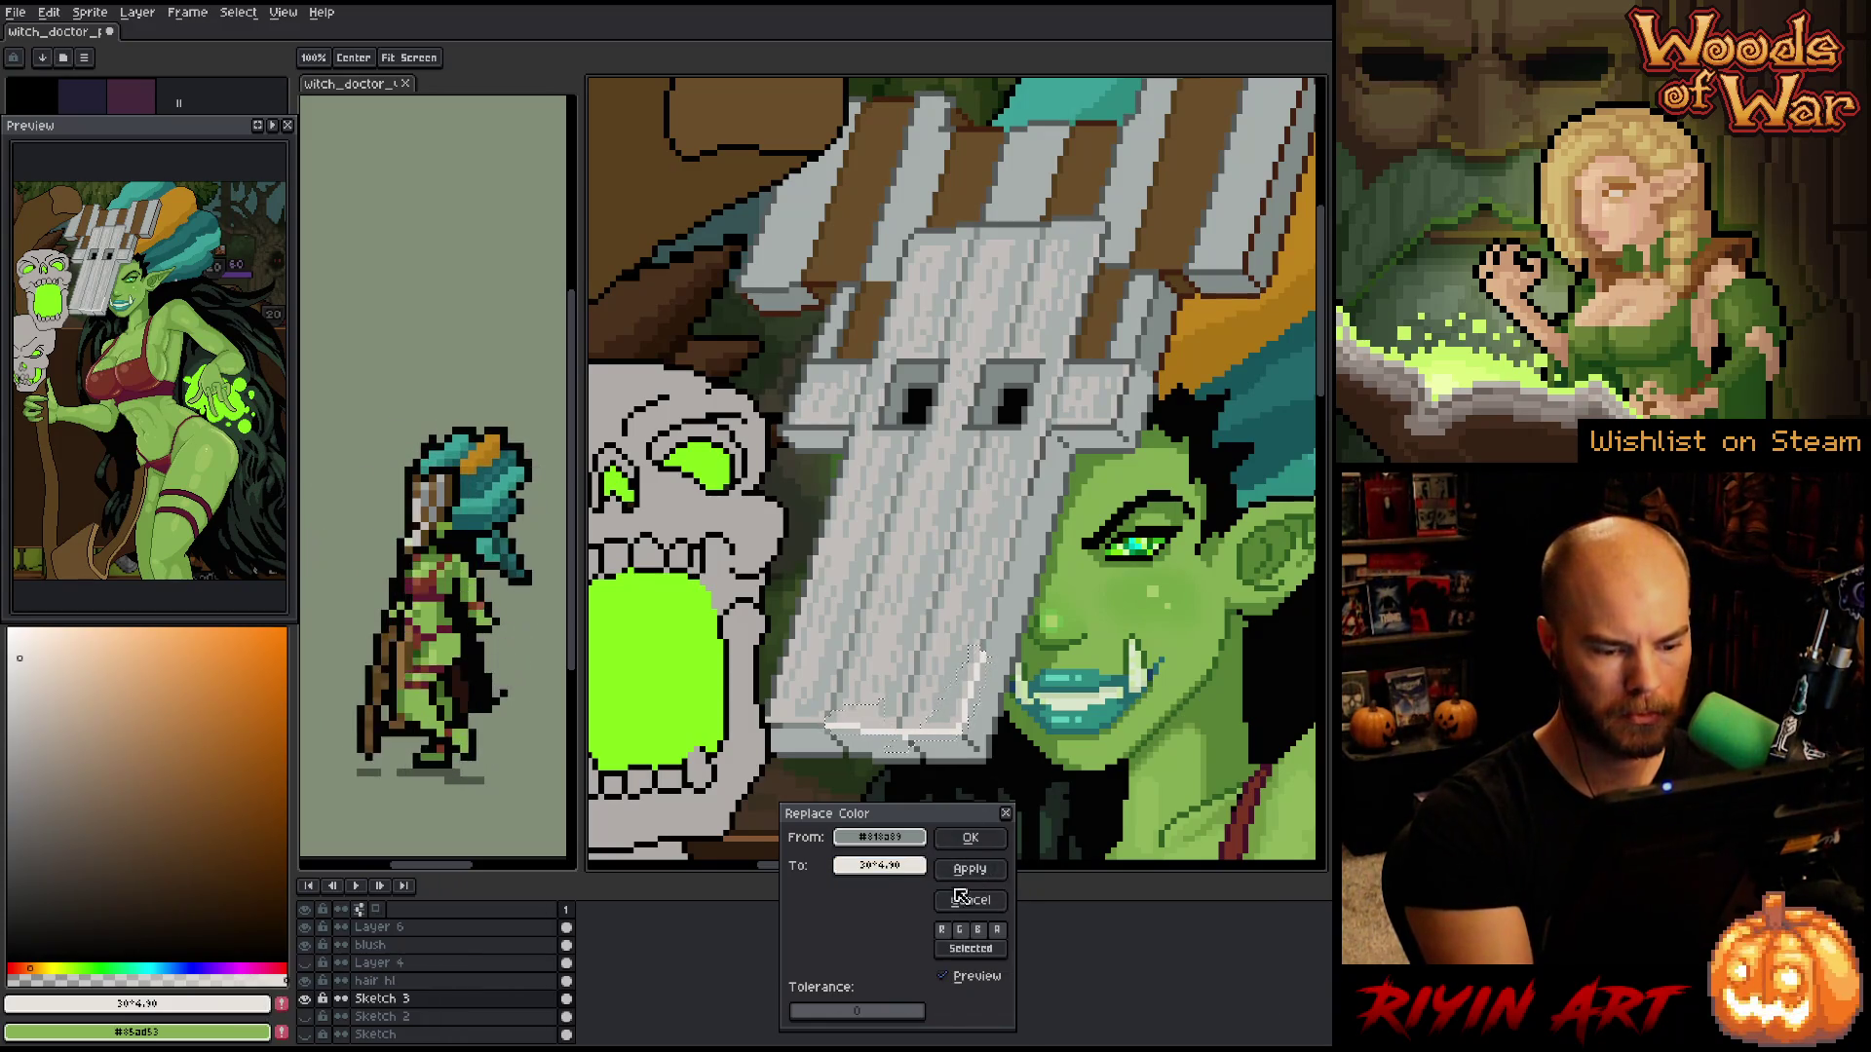
{"action": "left_click", "coordinate": [887, 871]}
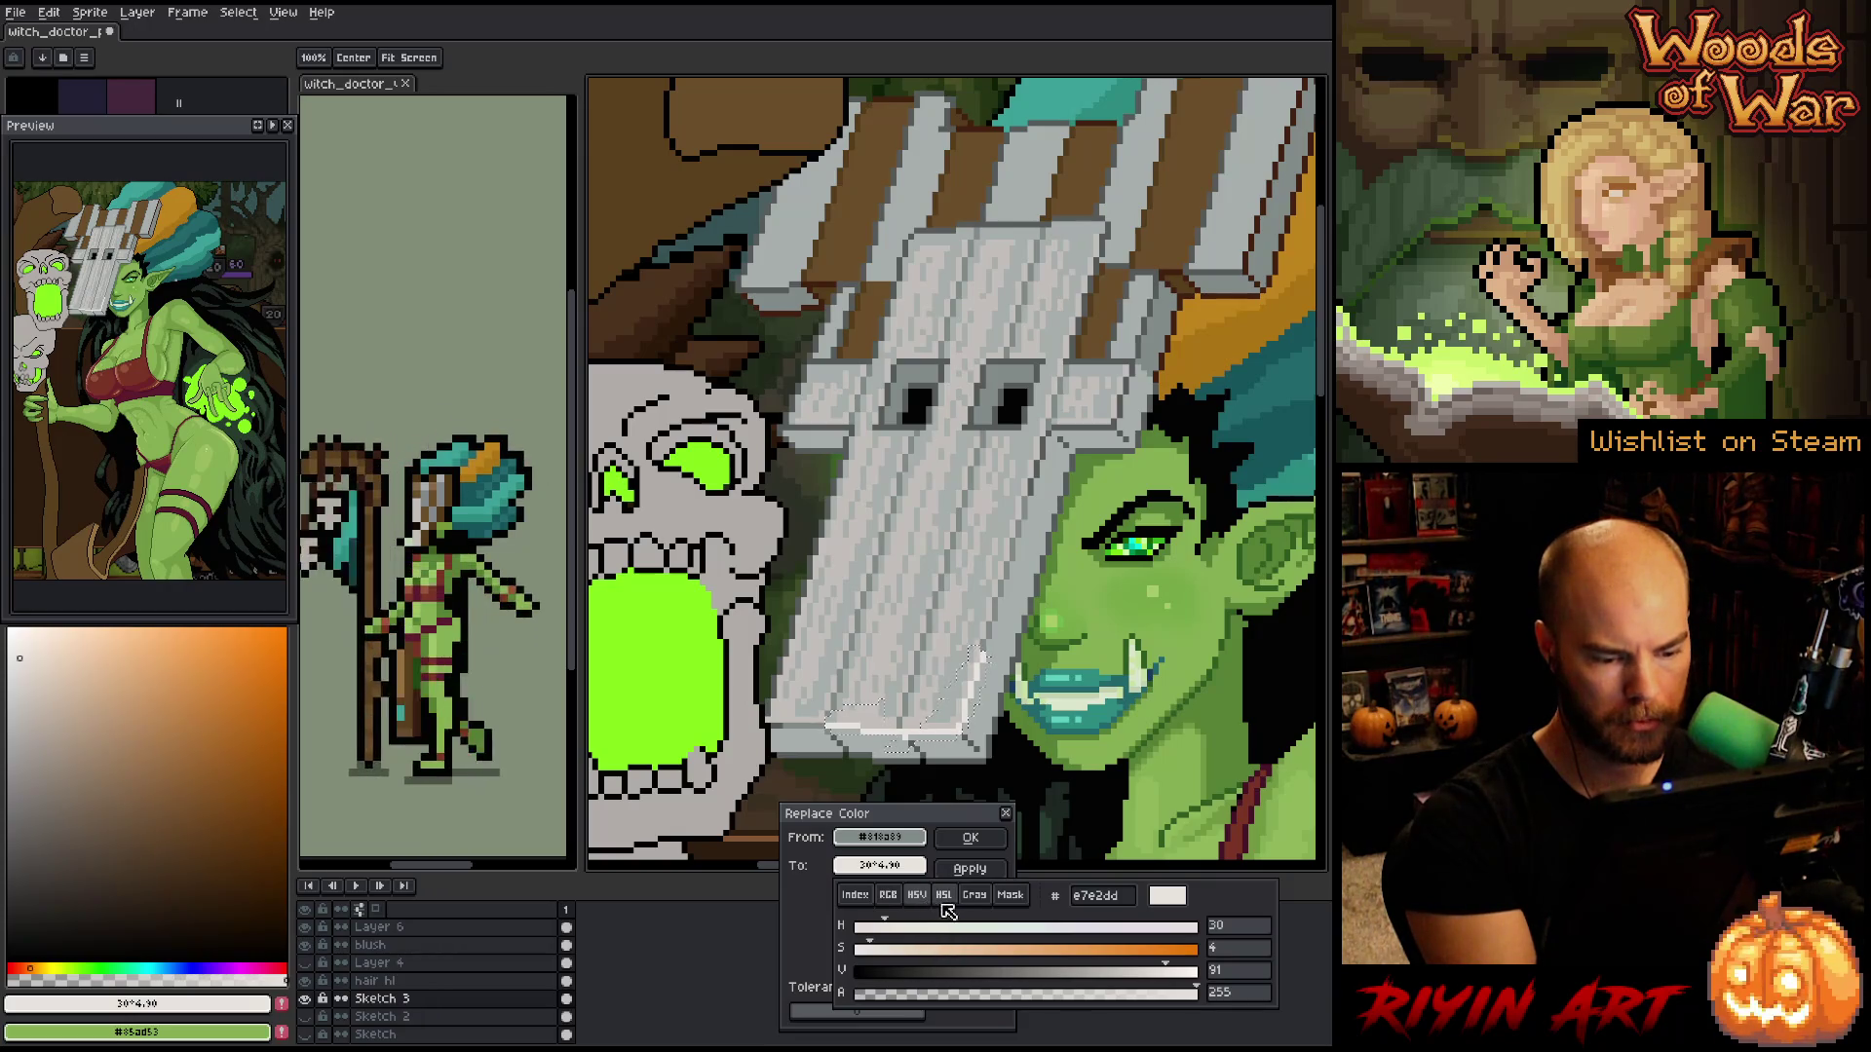
{"action": "mouse_move", "coordinate": [1149, 982]}
{"action": "left_mouse_down"}
{"action": "mouse_move", "coordinate": [1099, 983]}
{"action": "mouse_move", "coordinate": [1149, 979]}
{"action": "left_mouse_up"}
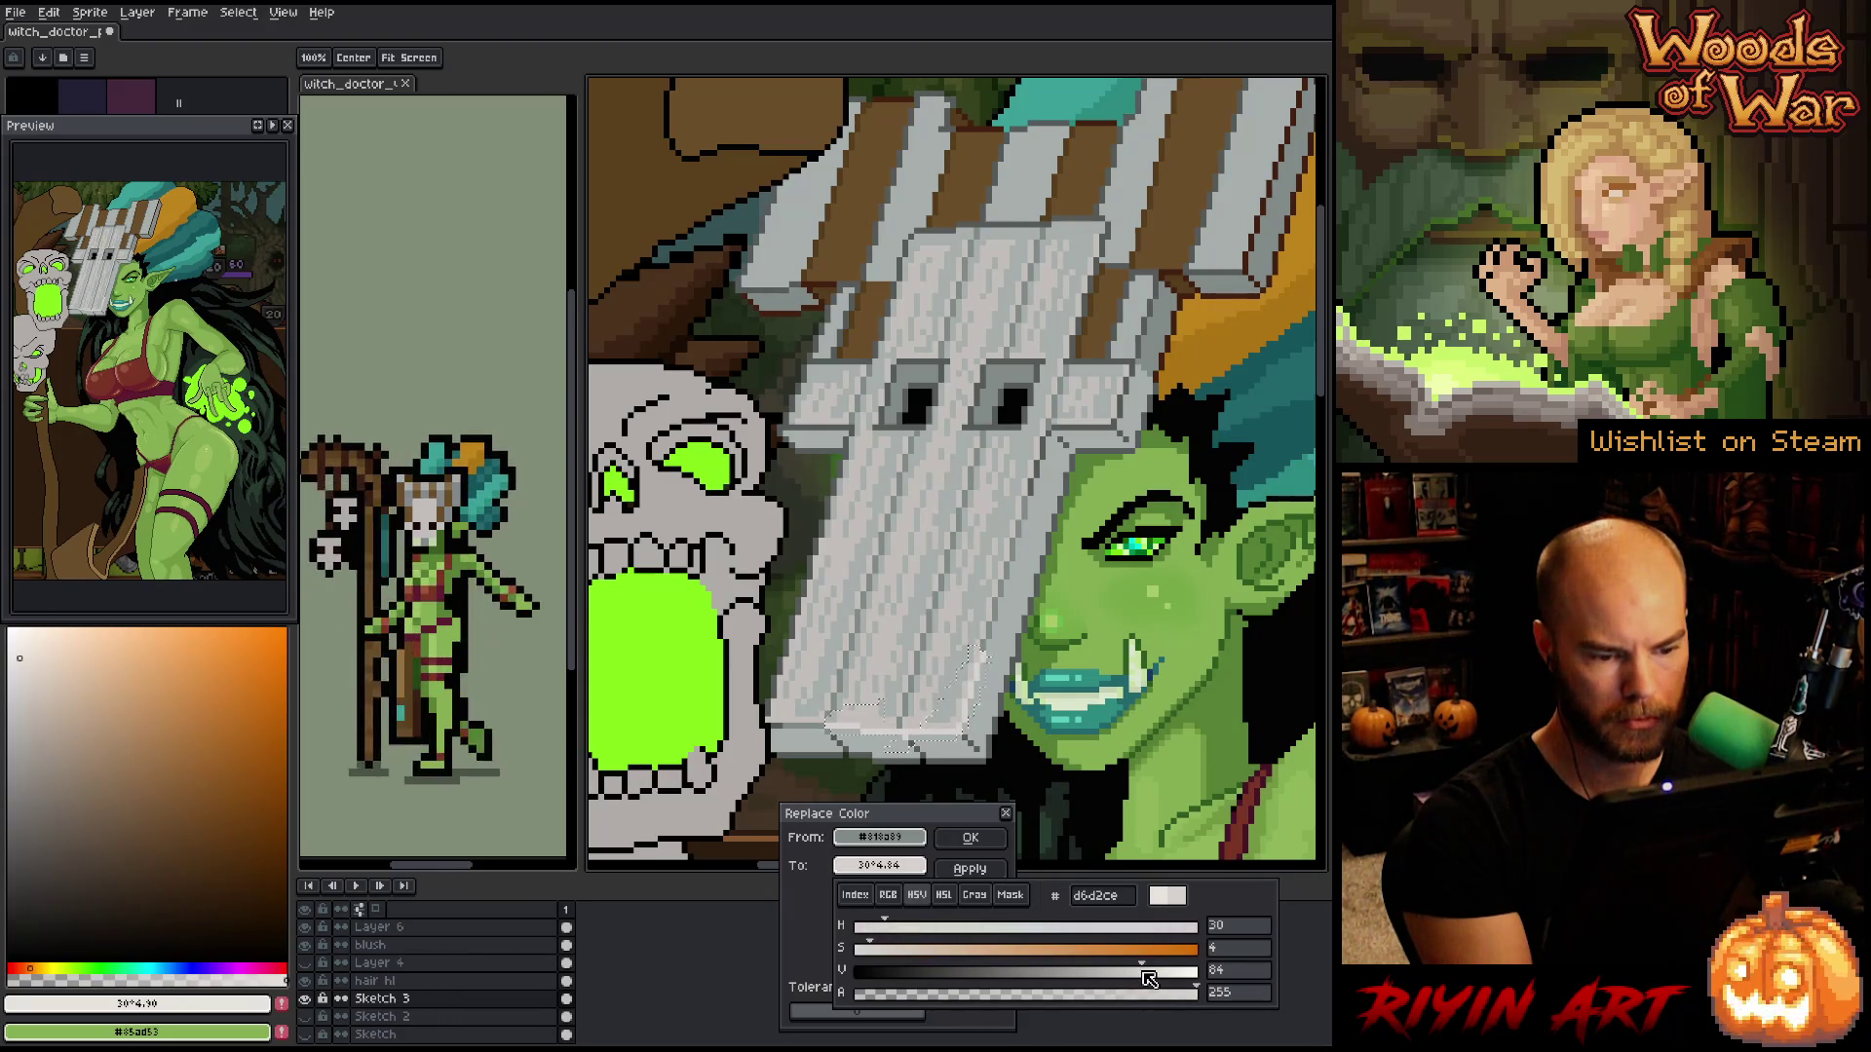
{"action": "left_click", "coordinate": [996, 611]}
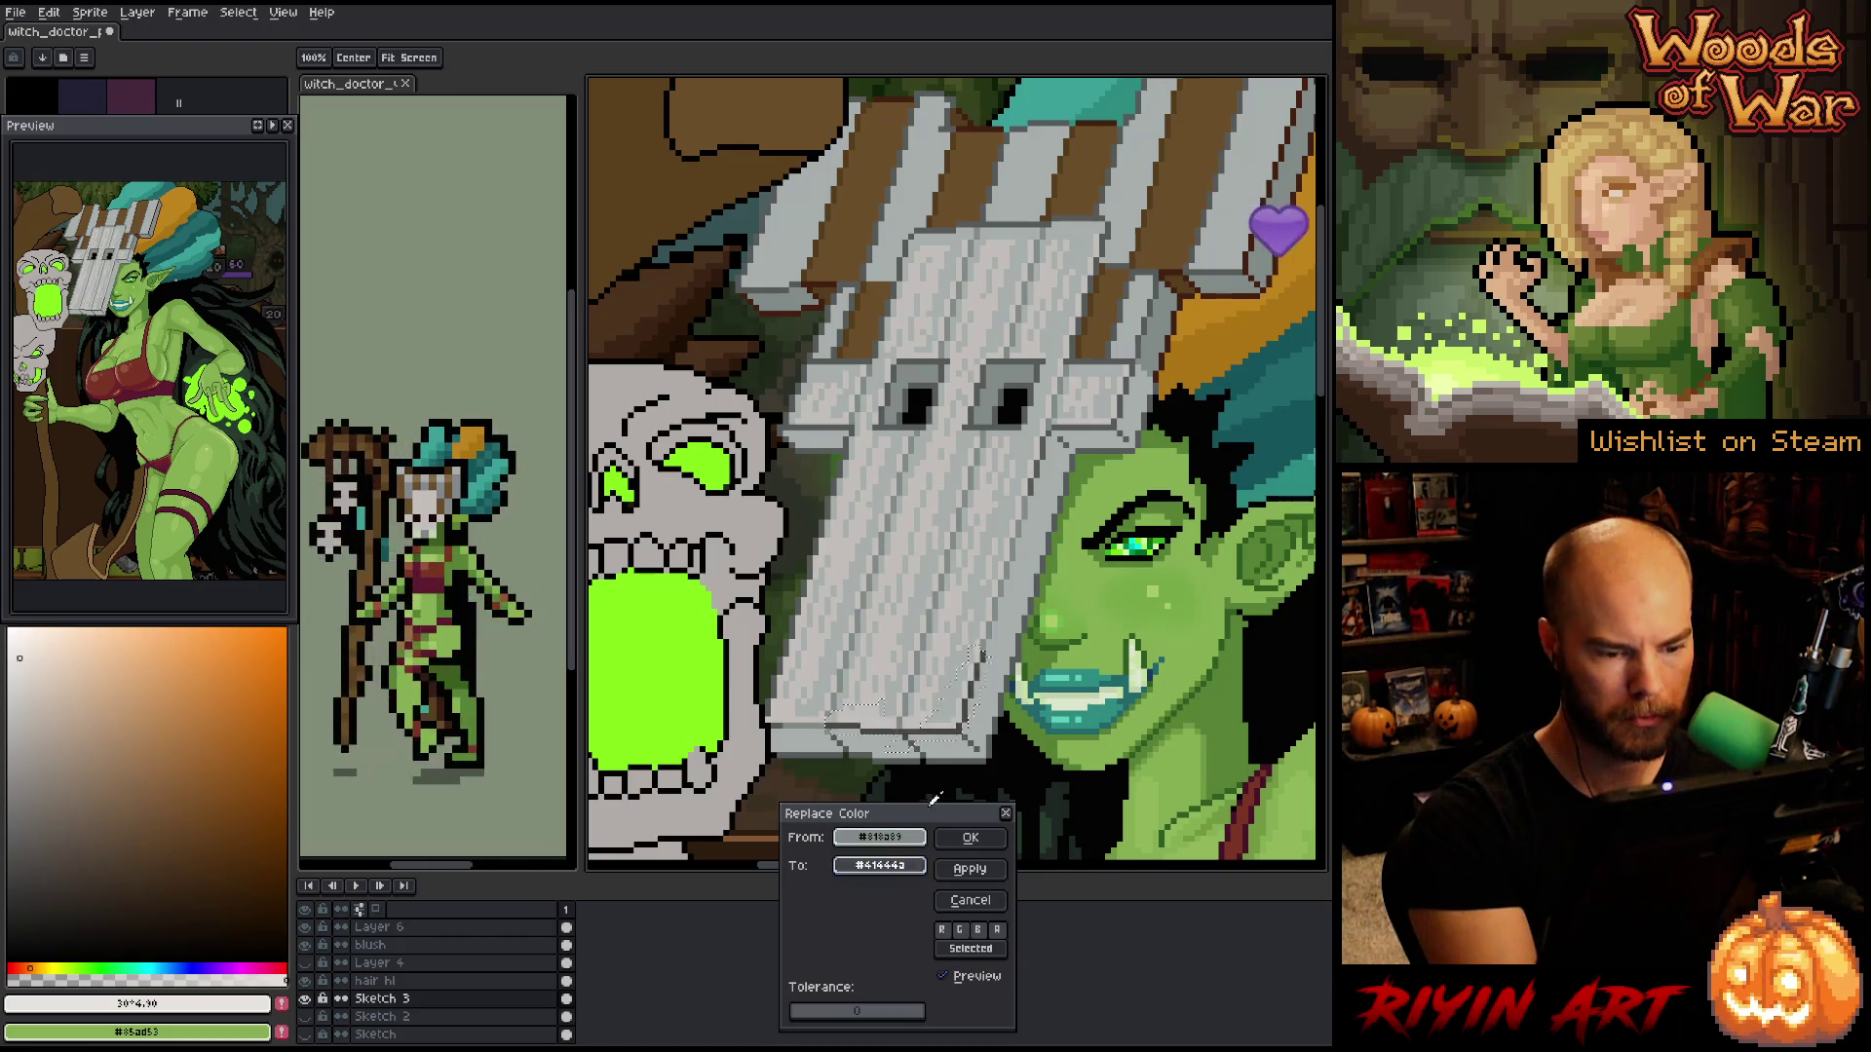
{"action": "left_click", "coordinate": [879, 866]}
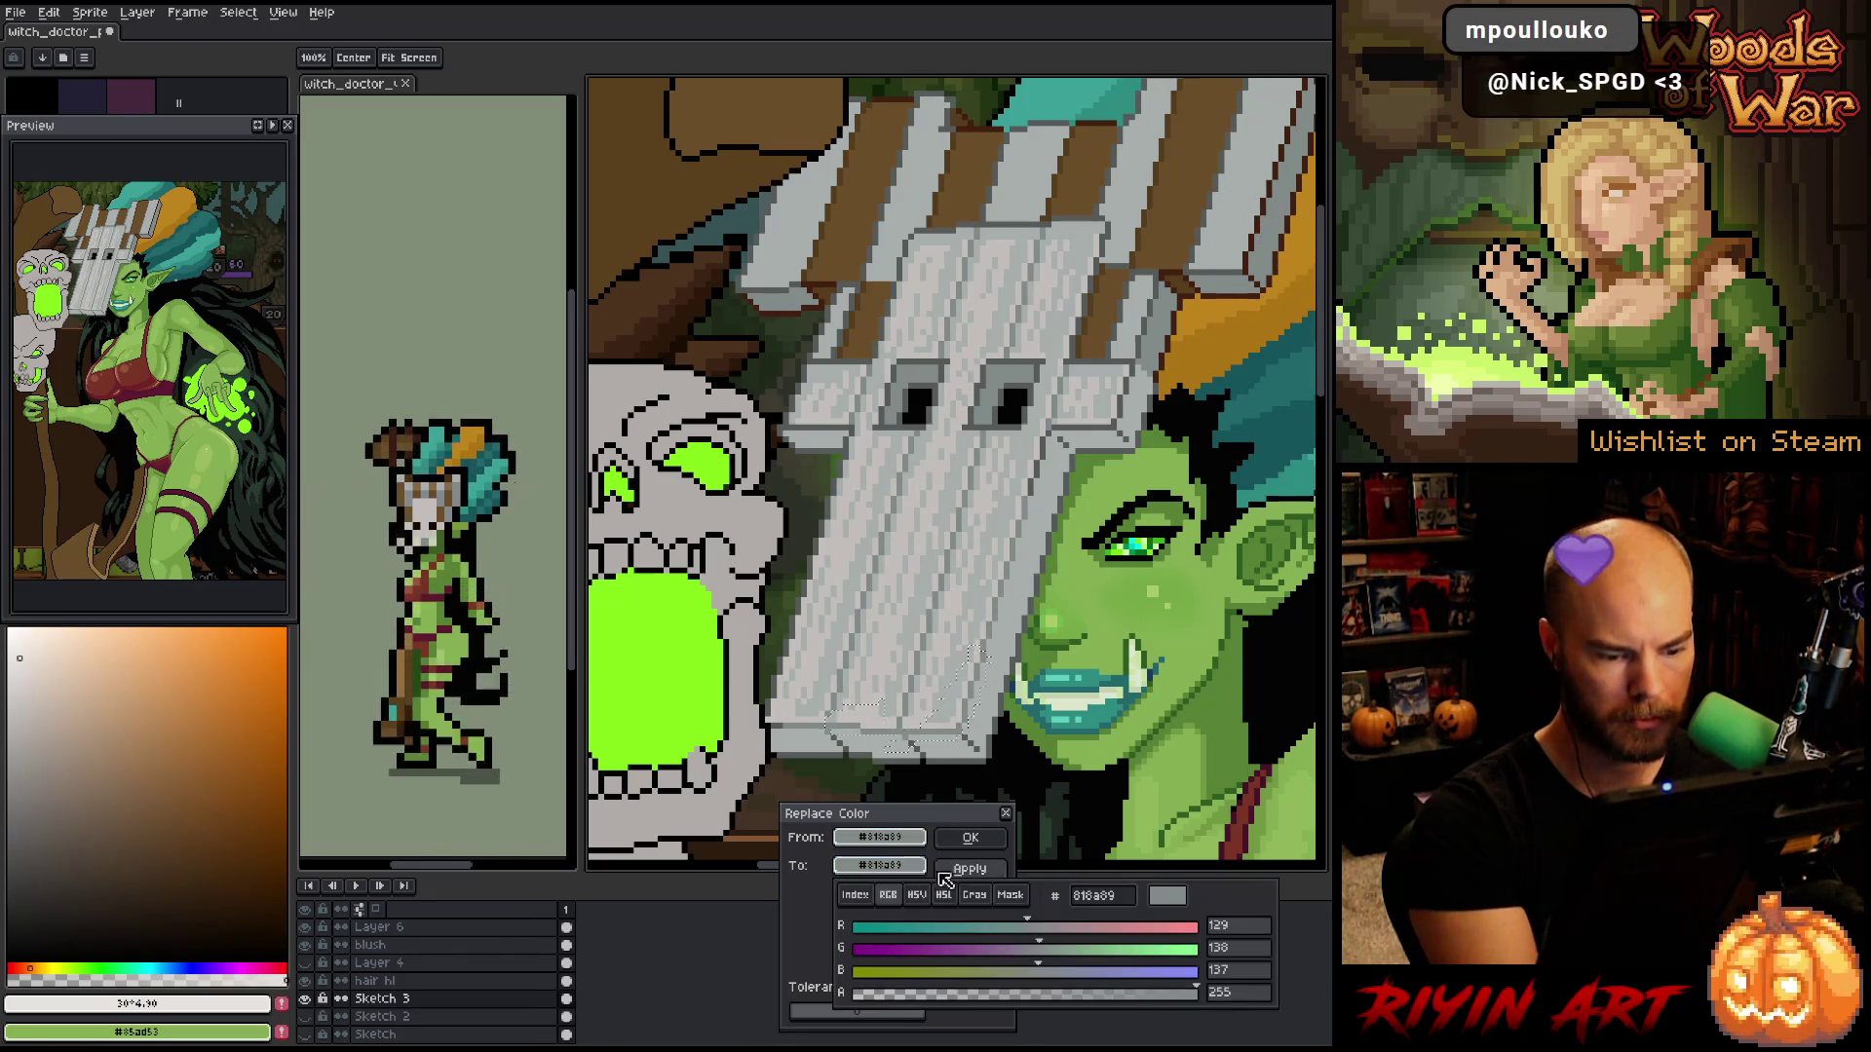
{"action": "left_click", "coordinate": [943, 894]}
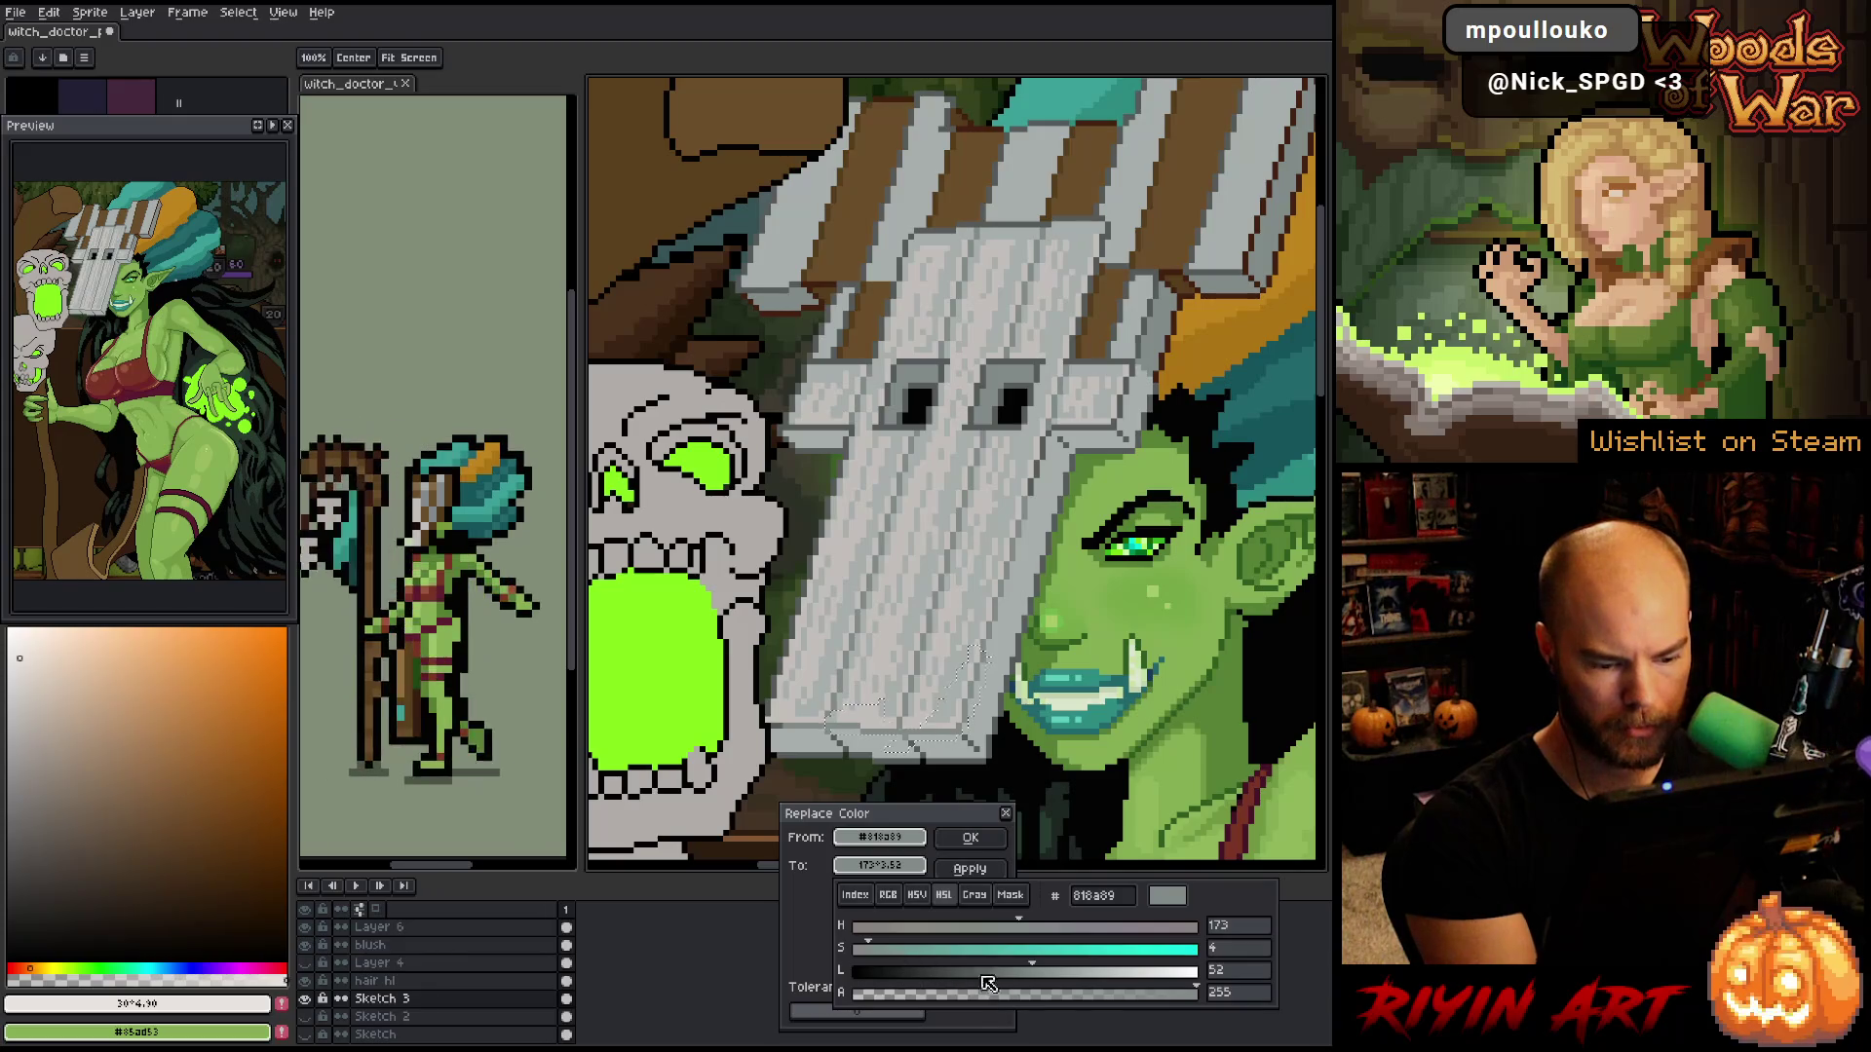
{"action": "left_click_drag", "start_coordinate": [1048, 974], "coordinate": [1133, 971]}
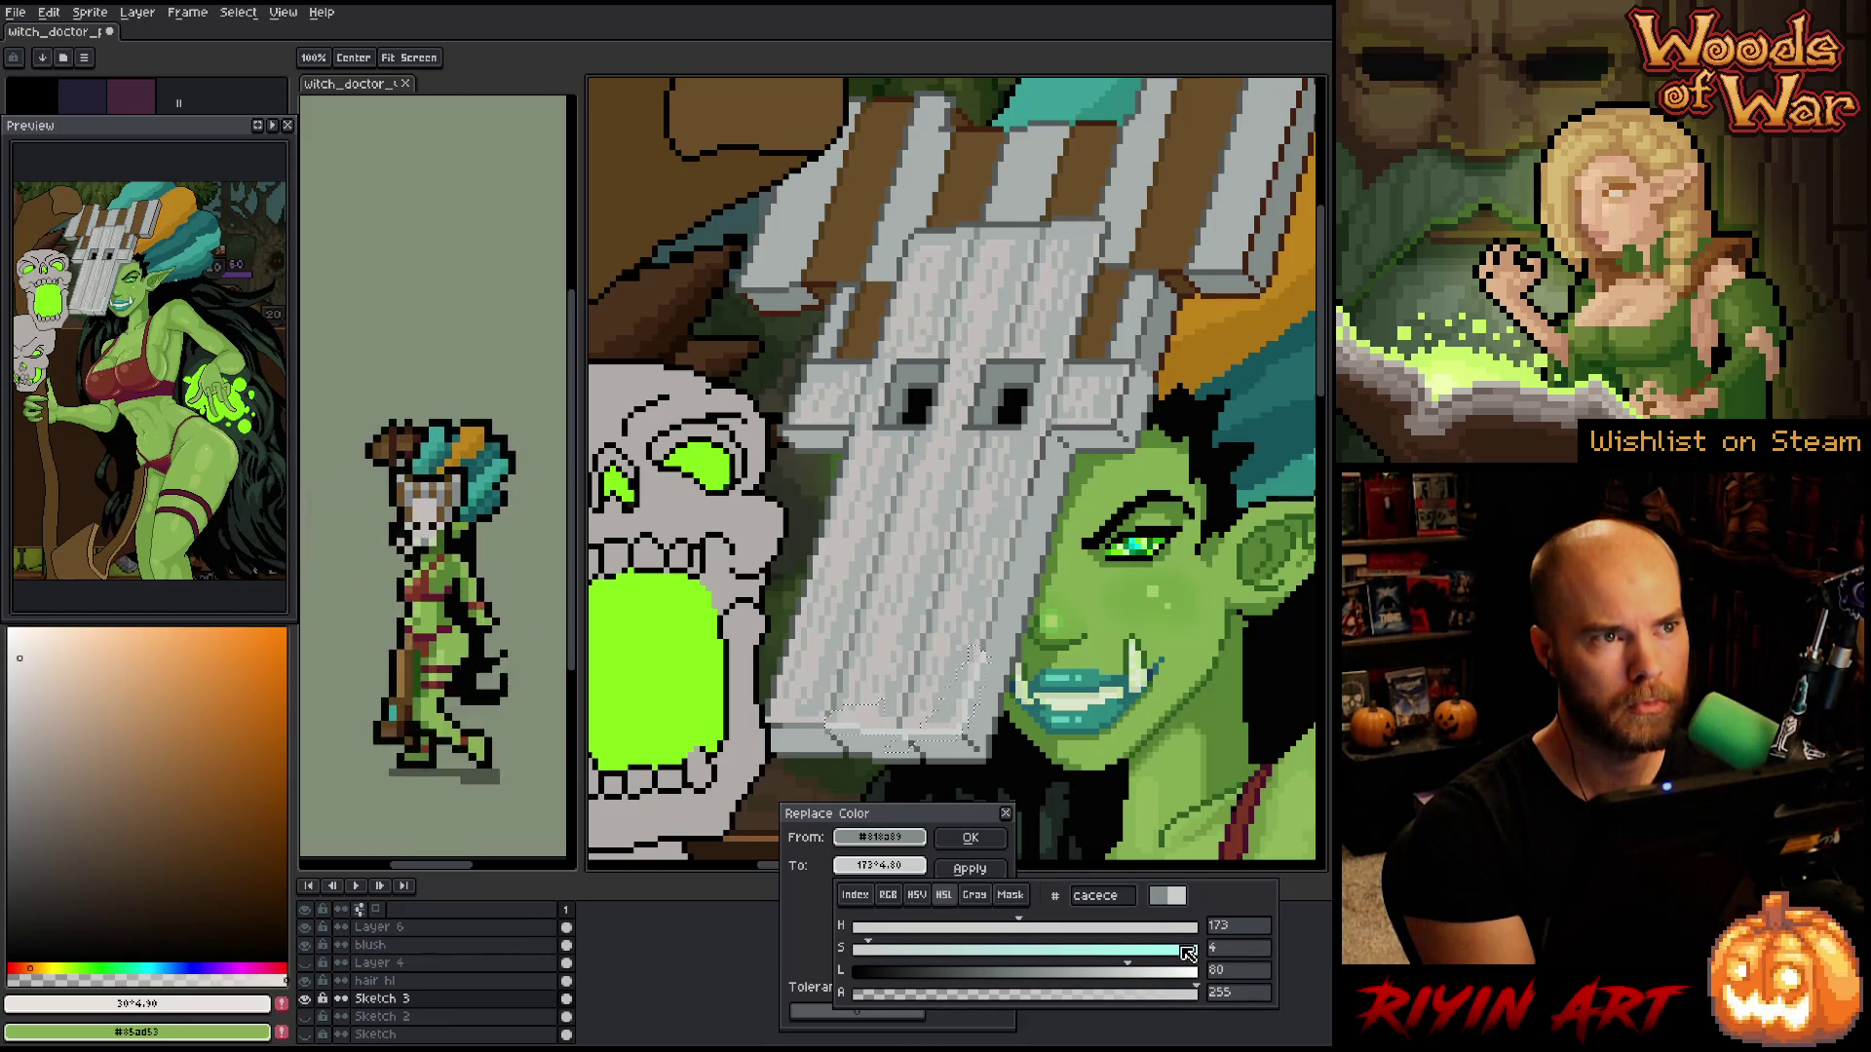
{"action": "mouse_move", "coordinate": [1101, 975]}
{"action": "left_mouse_down"}
{"action": "mouse_move", "coordinate": [1050, 977]}
{"action": "mouse_move", "coordinate": [1082, 970]}
{"action": "left_mouse_up"}
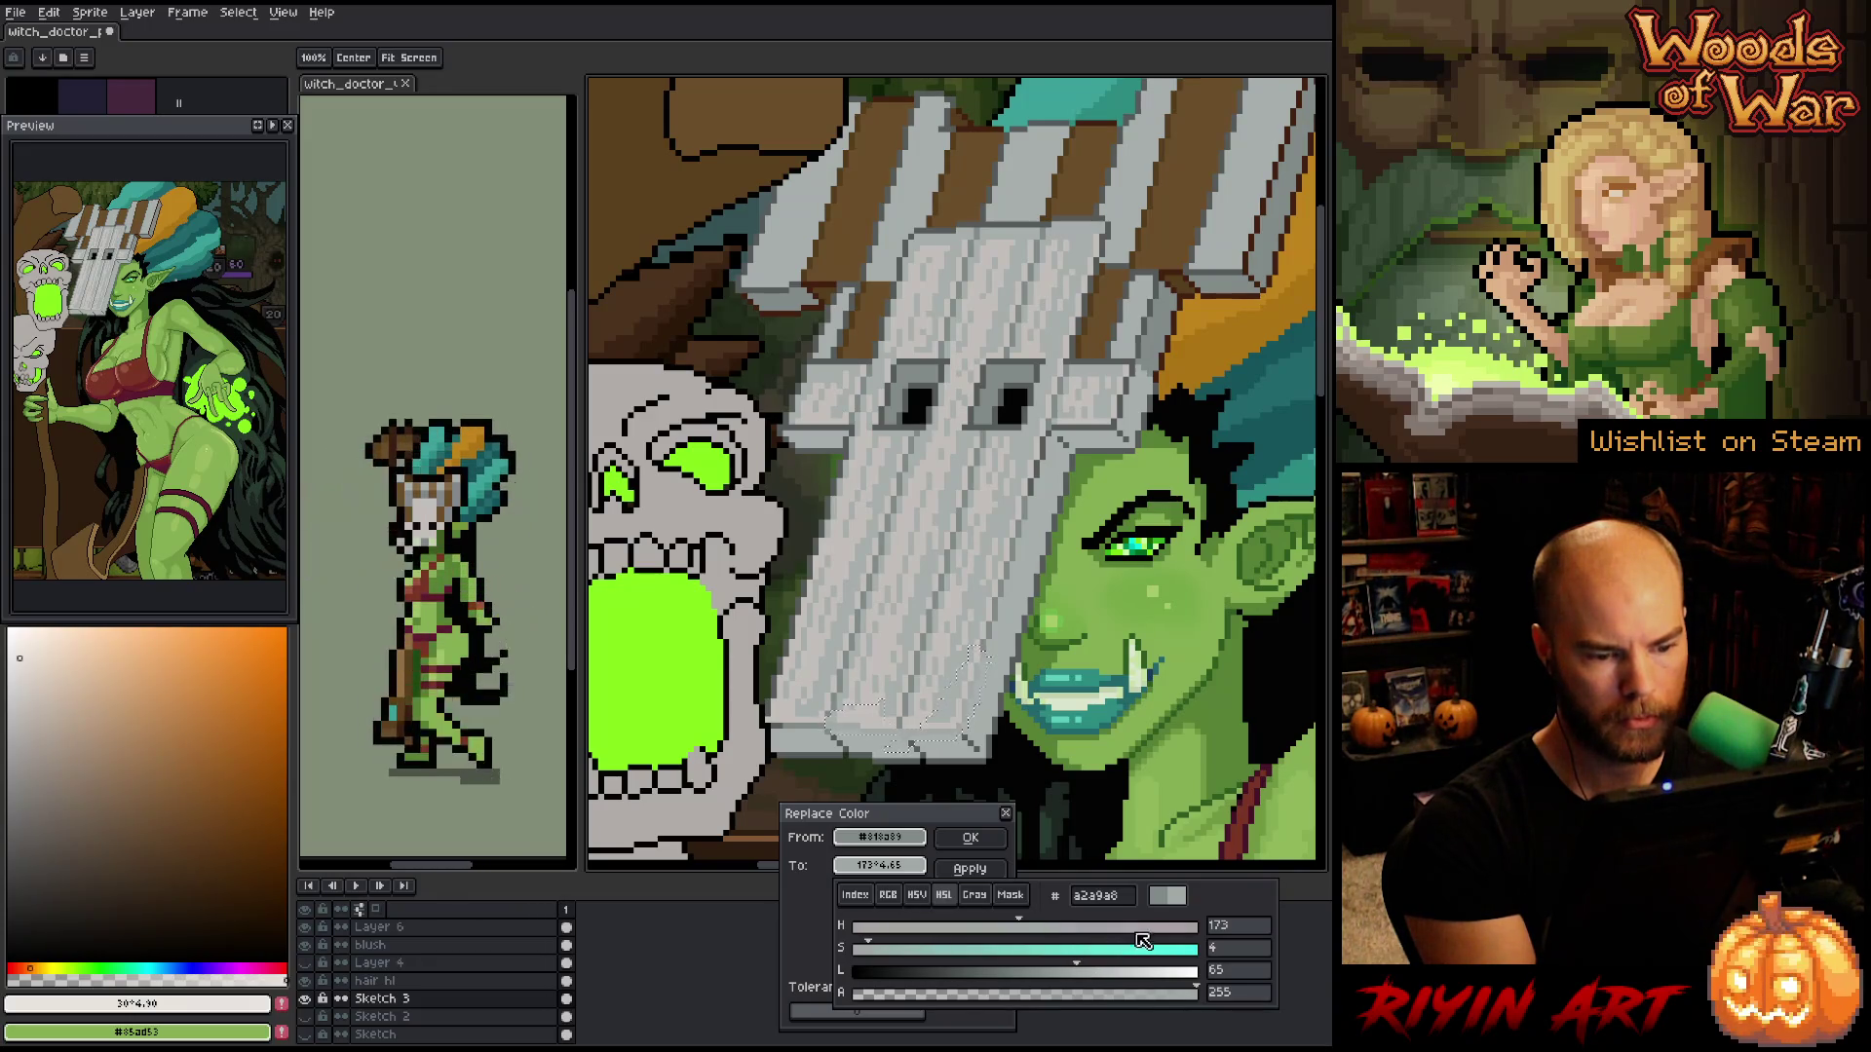
{"action": "left_click", "coordinate": [971, 837]}
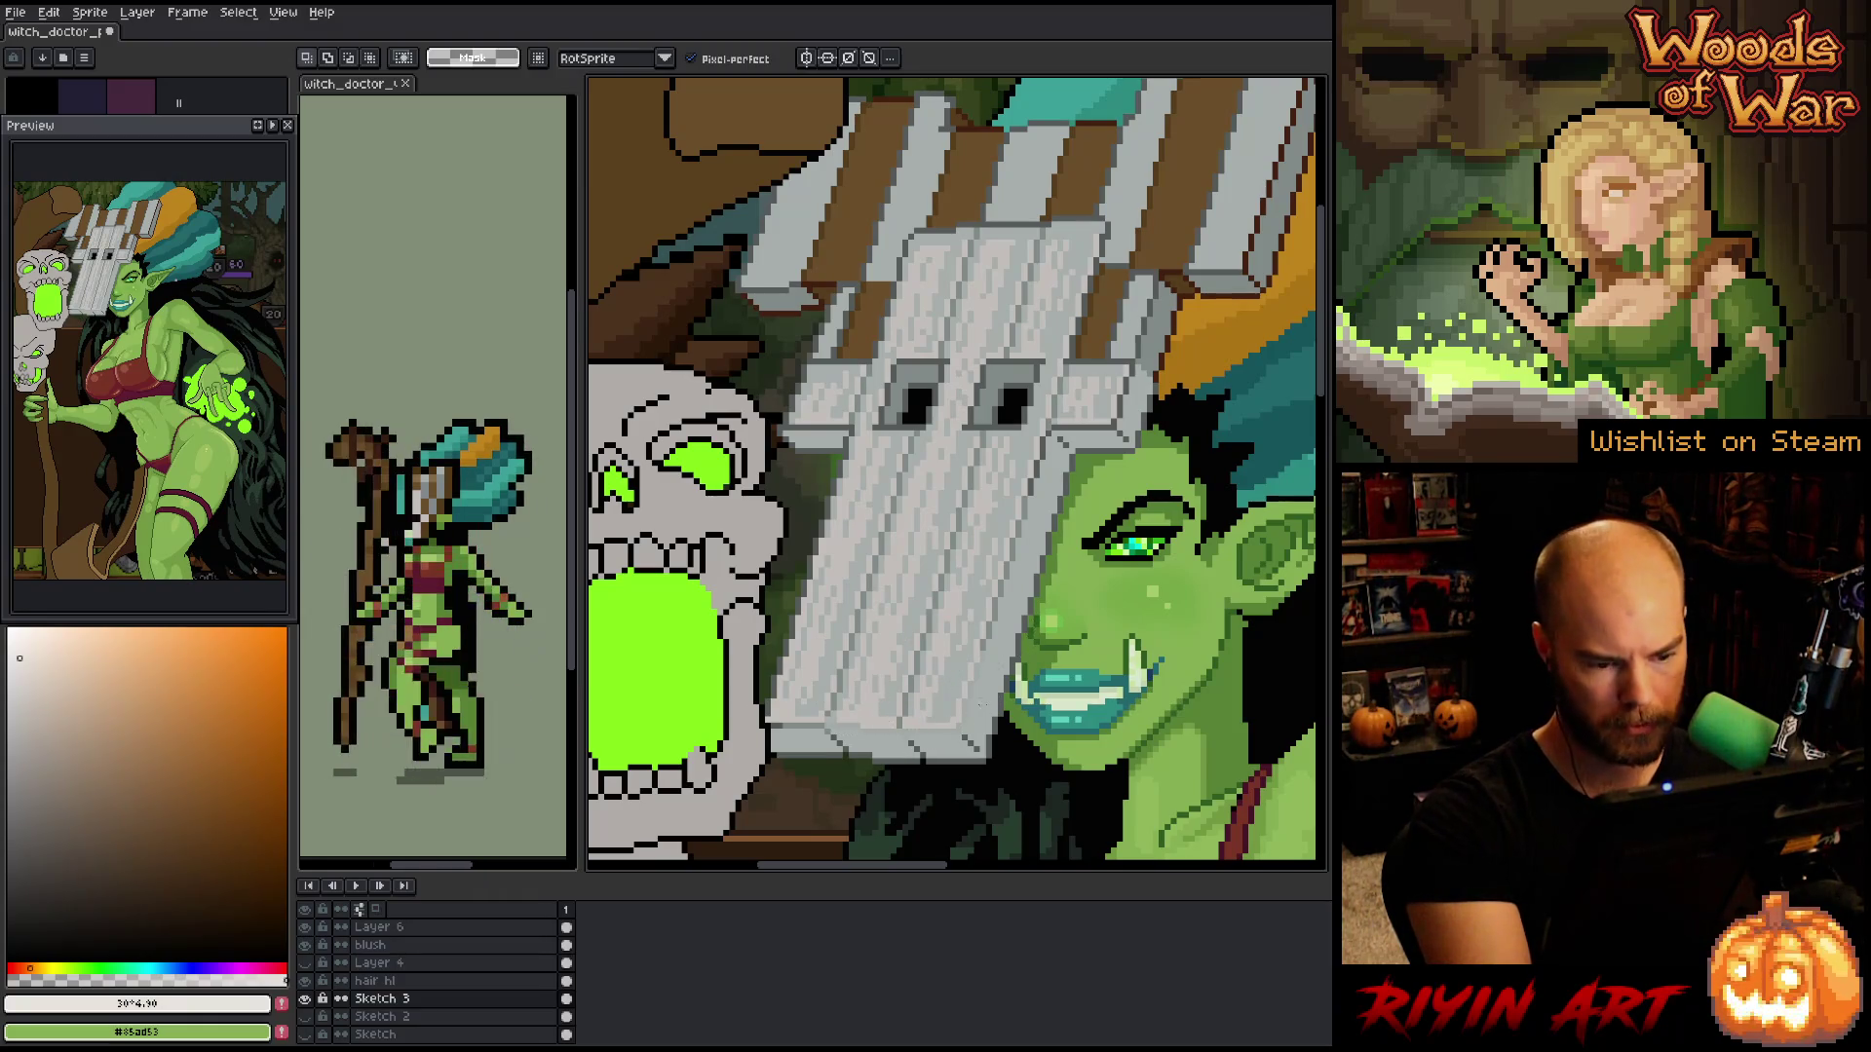
- Deselect, then sample the mask's grey-teal and a darker near-black shade as the drawing colour
{"action": "key", "text": "ctrl+d"}
{"action": "key", "text": "b"}
{"action": "left_click", "coordinate": [1047, 510], "text": "alt"}
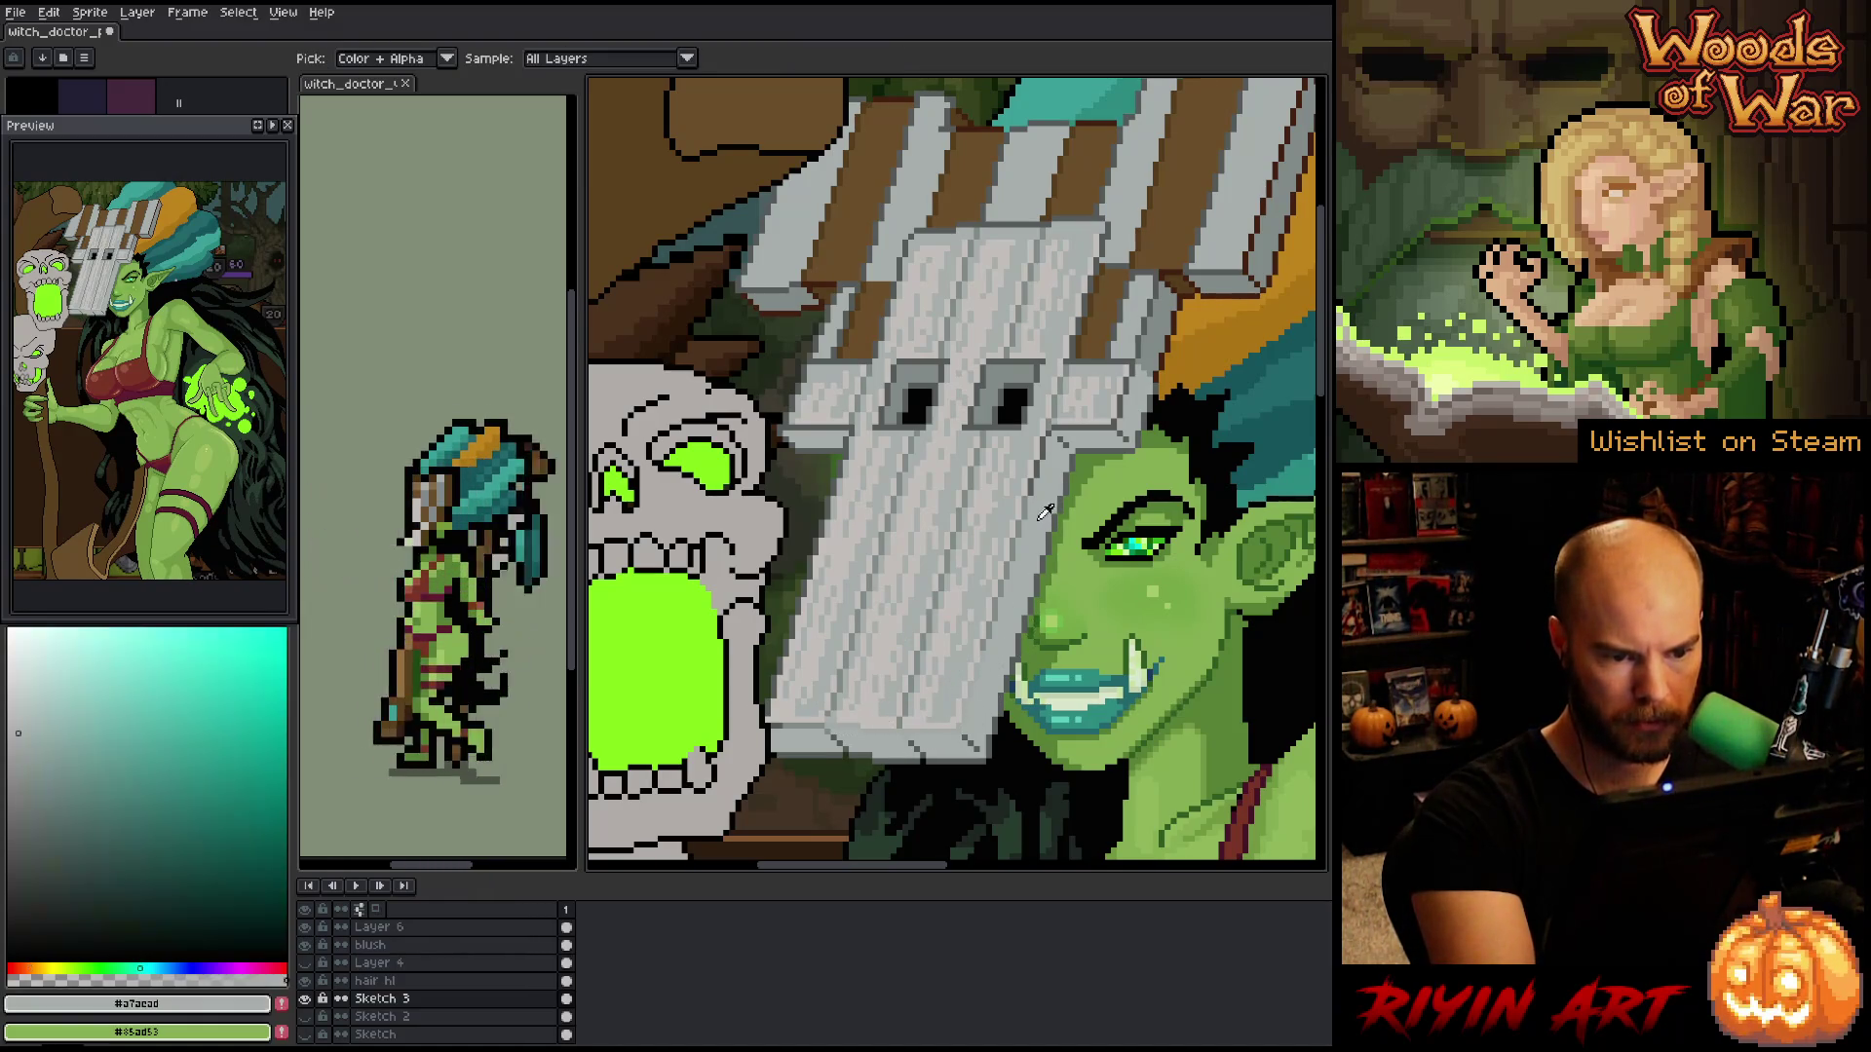
{"action": "left_click", "coordinate": [970, 726], "text": "alt"}
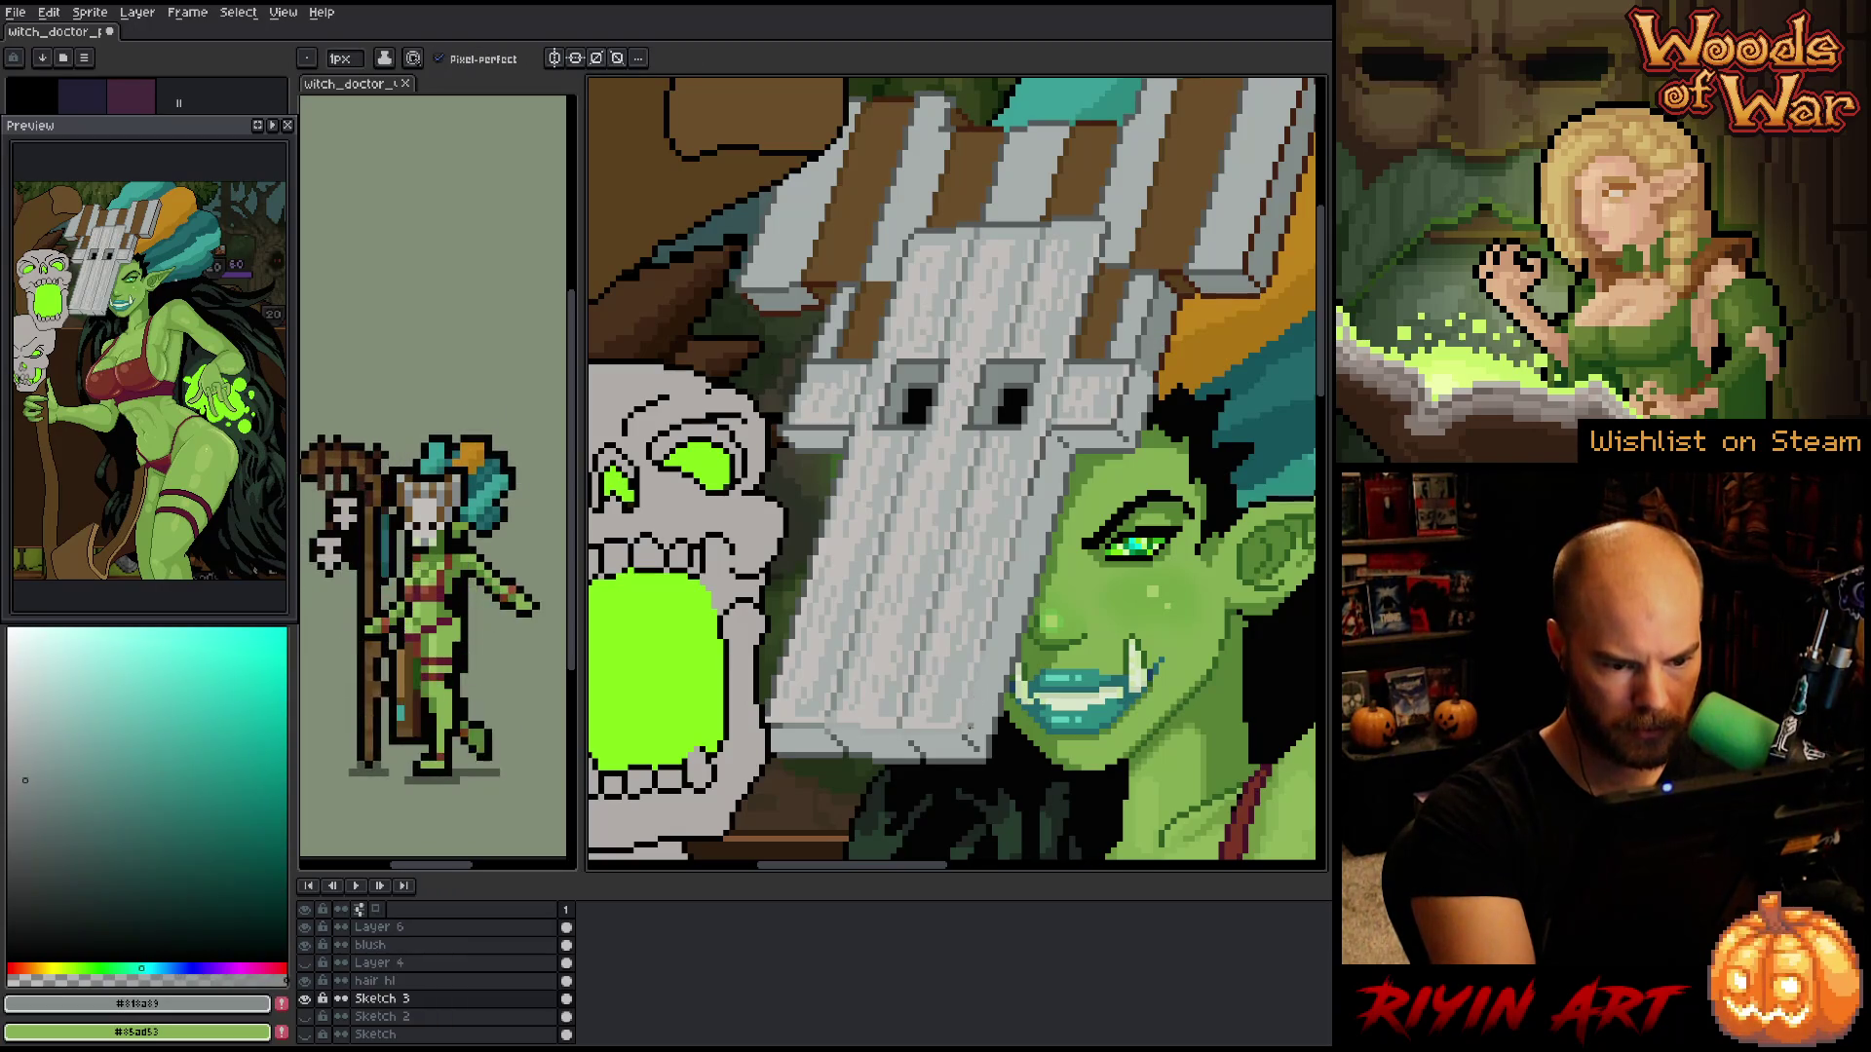
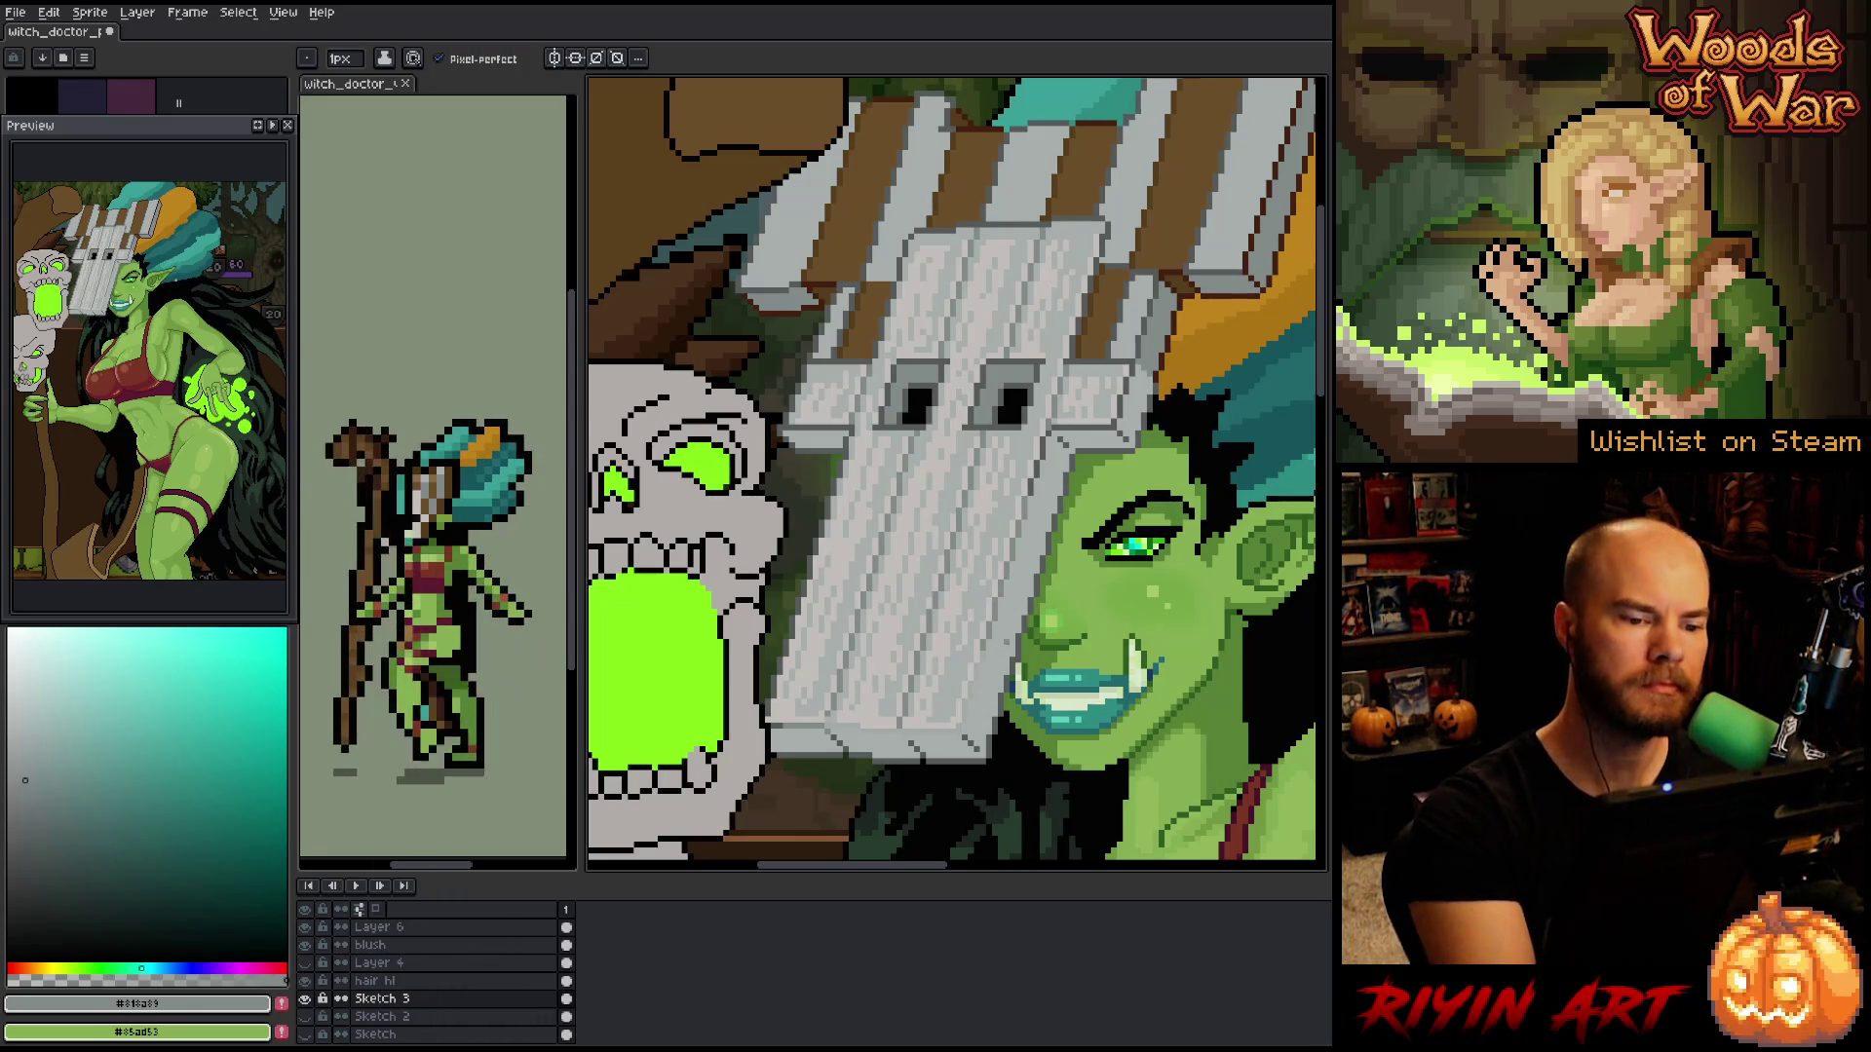
- Sample the light grey #c3bfbb from the mask and pencil shading onto the plank mask
{"action": "key", "text": "i"}
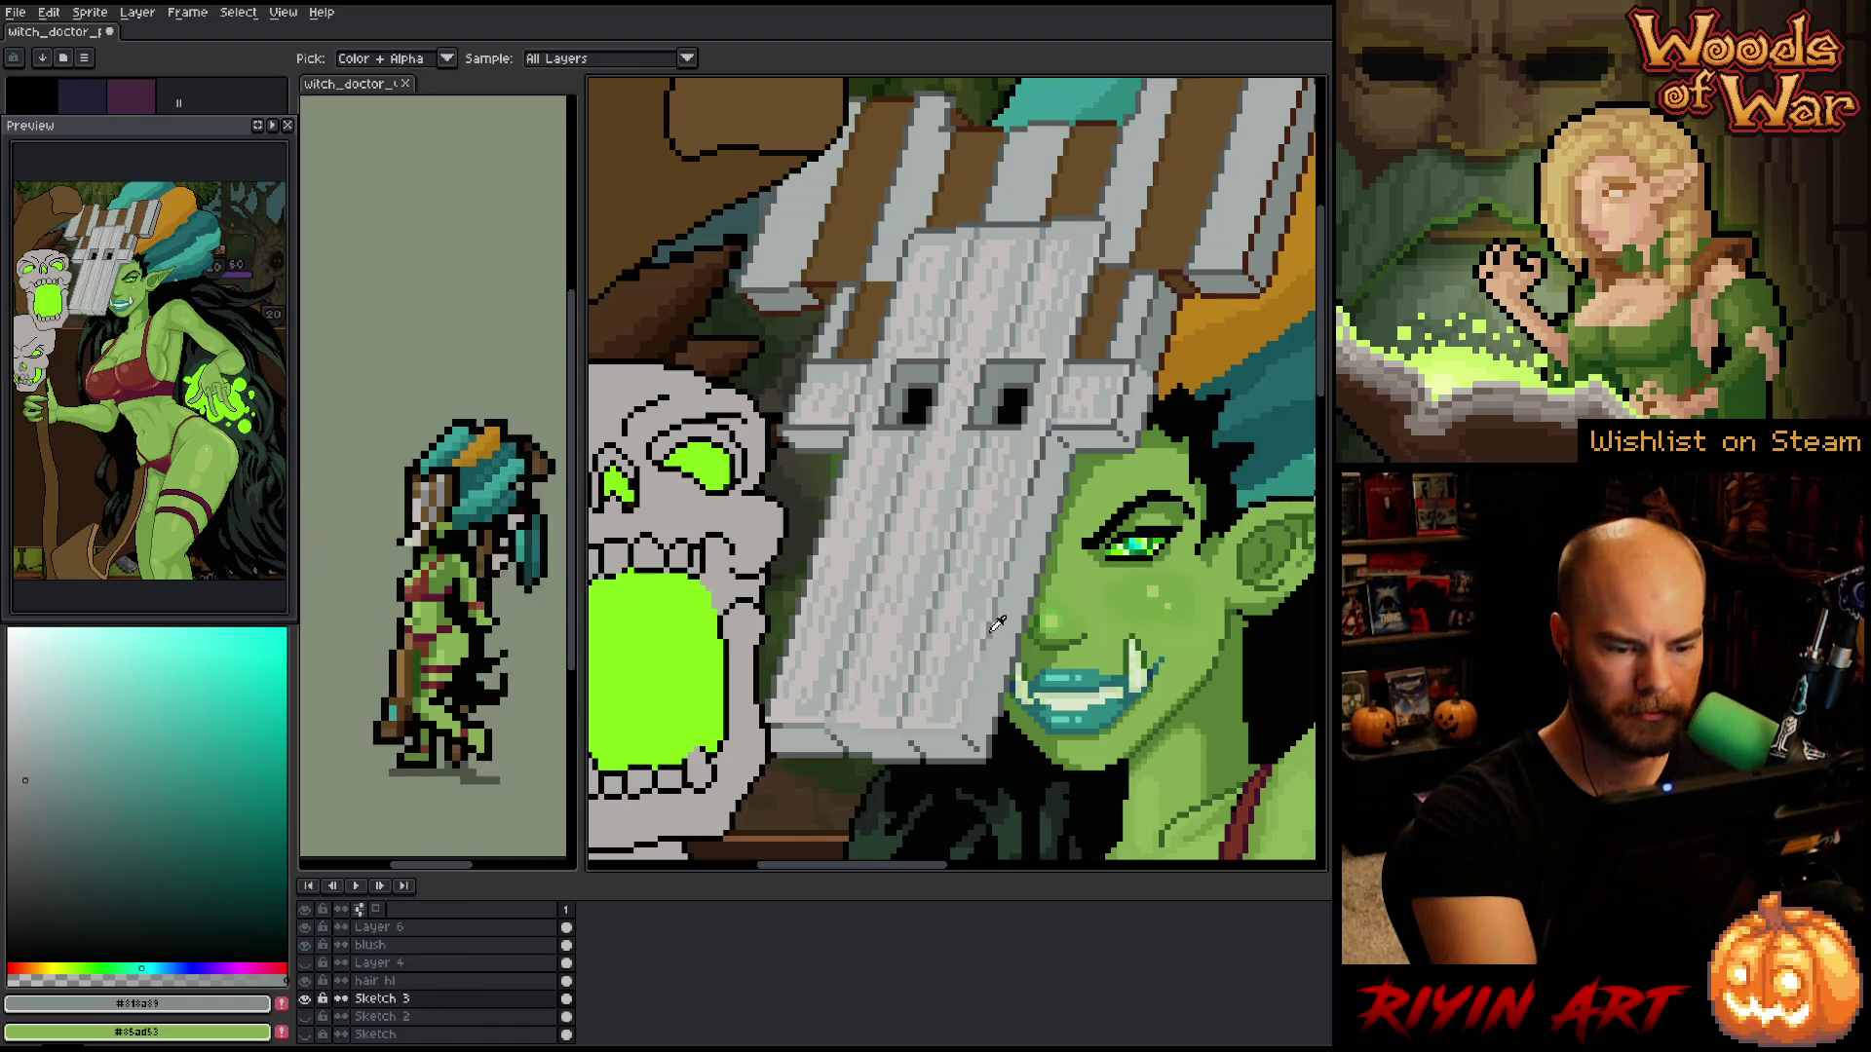
{"action": "left_click", "coordinate": [961, 662]}
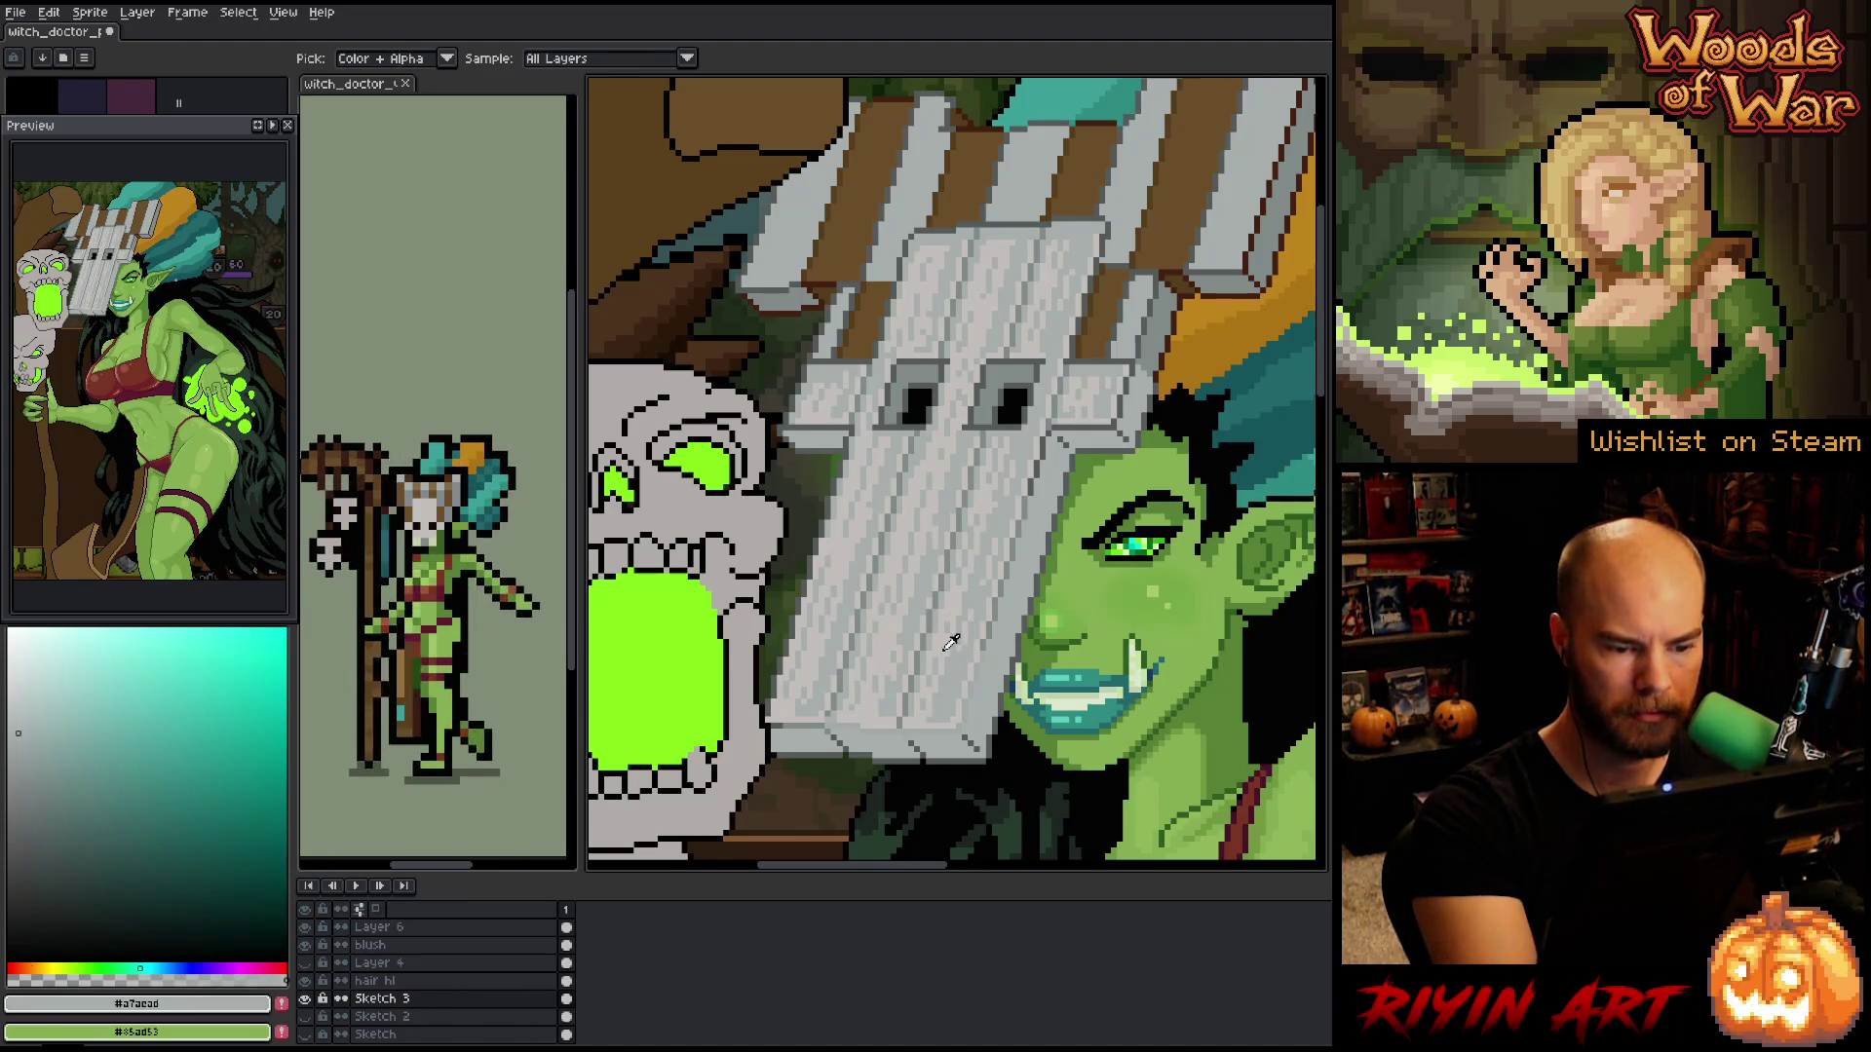
{"action": "key", "text": "b"}
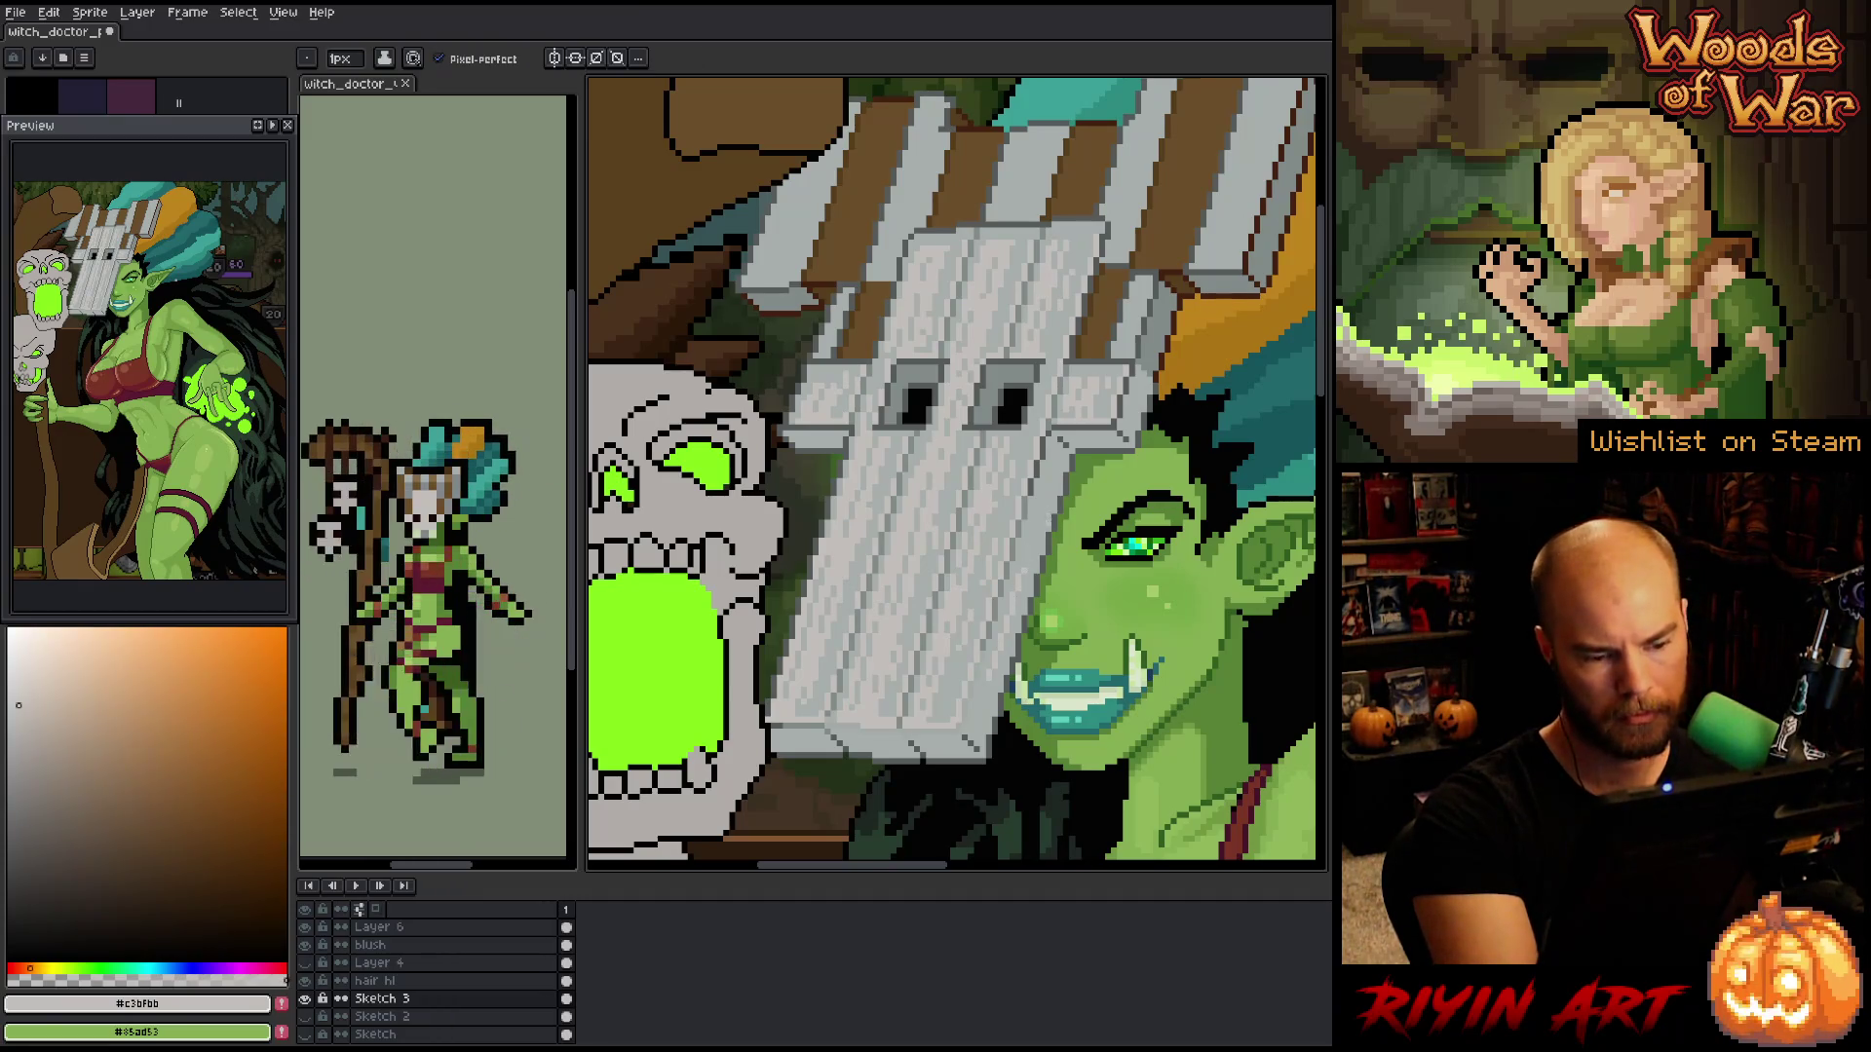
{"action": "left_click", "coordinate": [1018, 682], "text": "alt"}
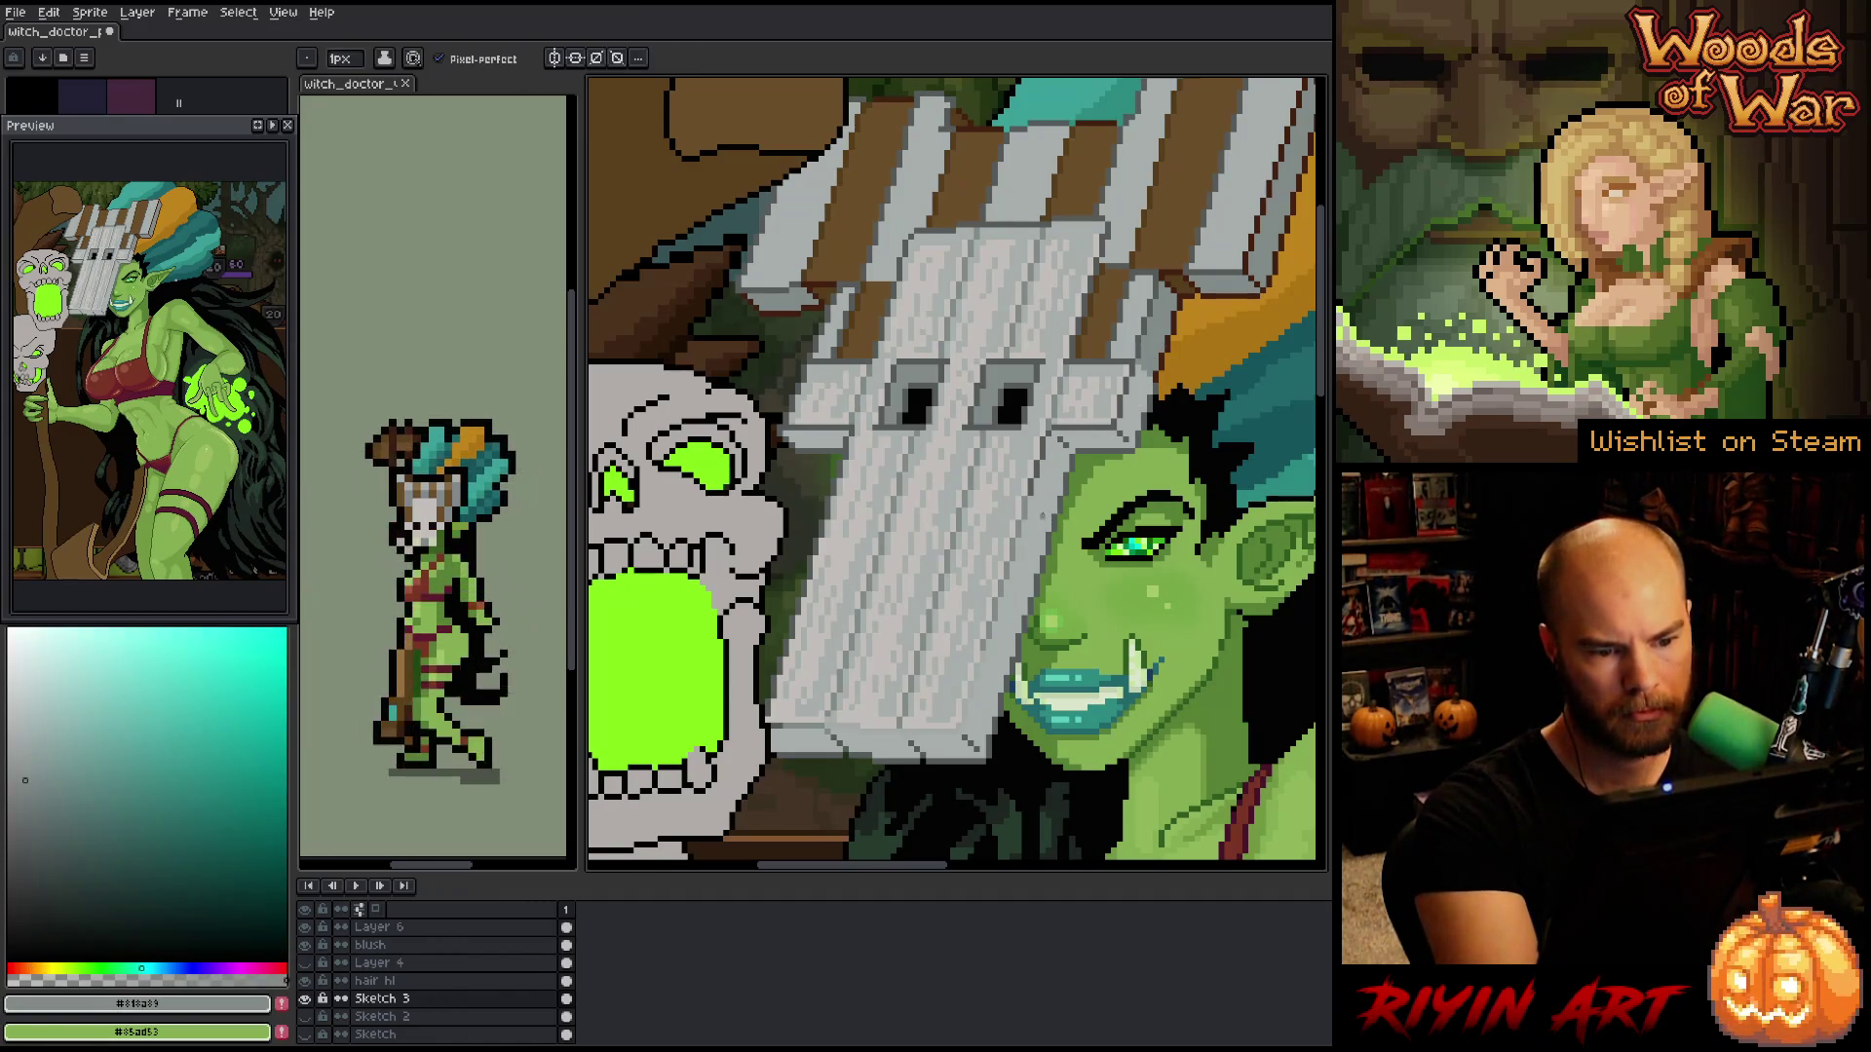
{"action": "key", "text": "i"}
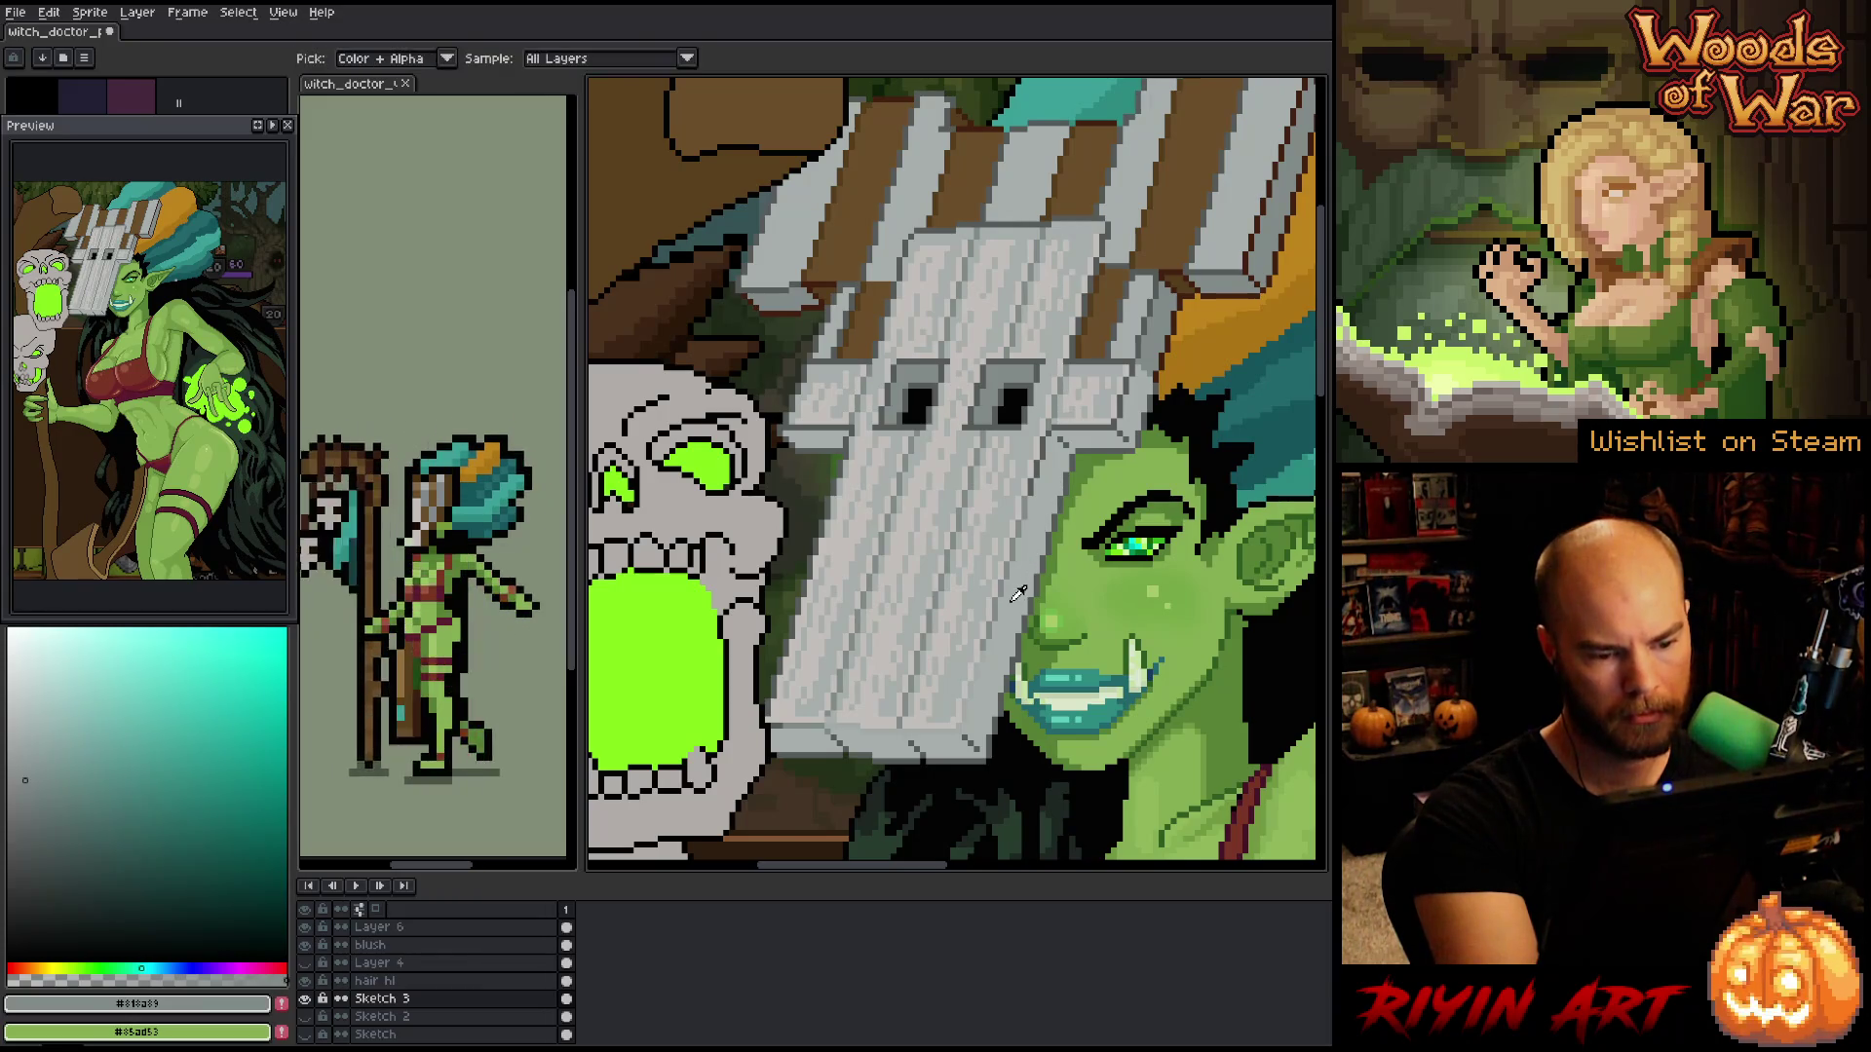
{"action": "key", "text": "b"}
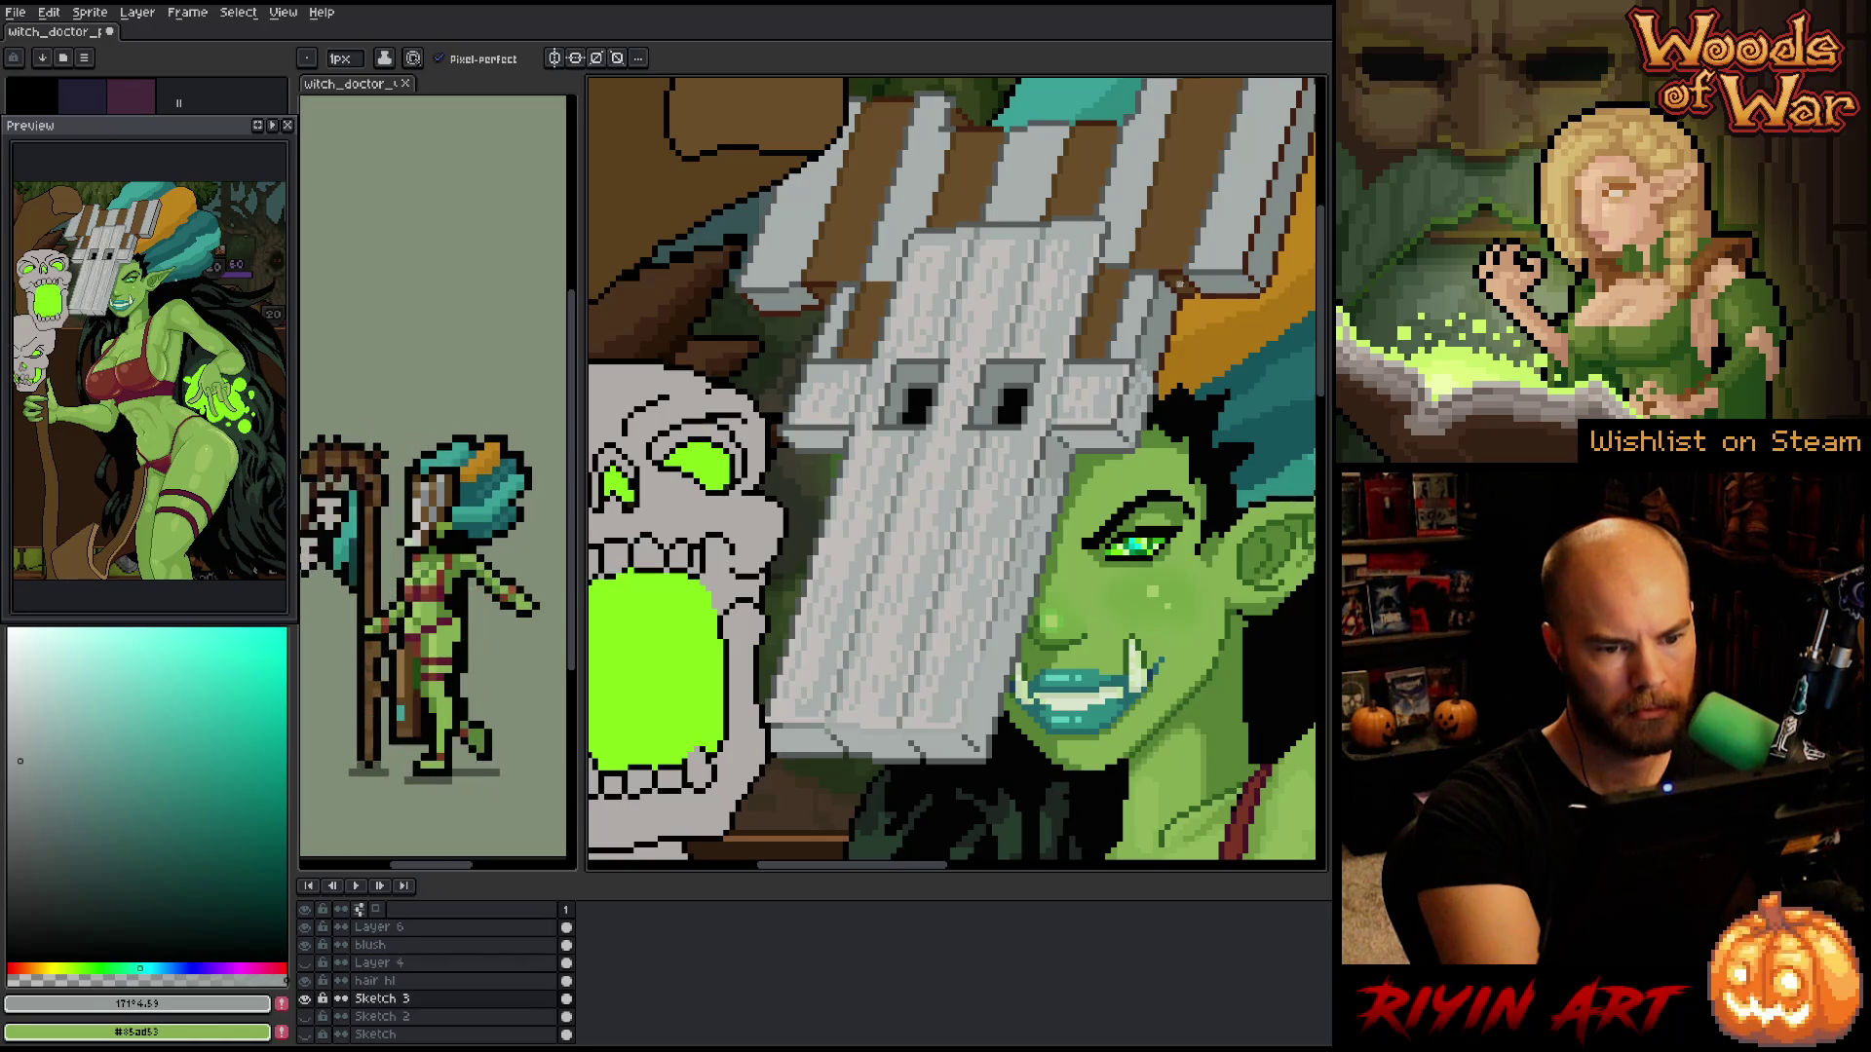
{"action": "left_click", "coordinate": [26, 779]}
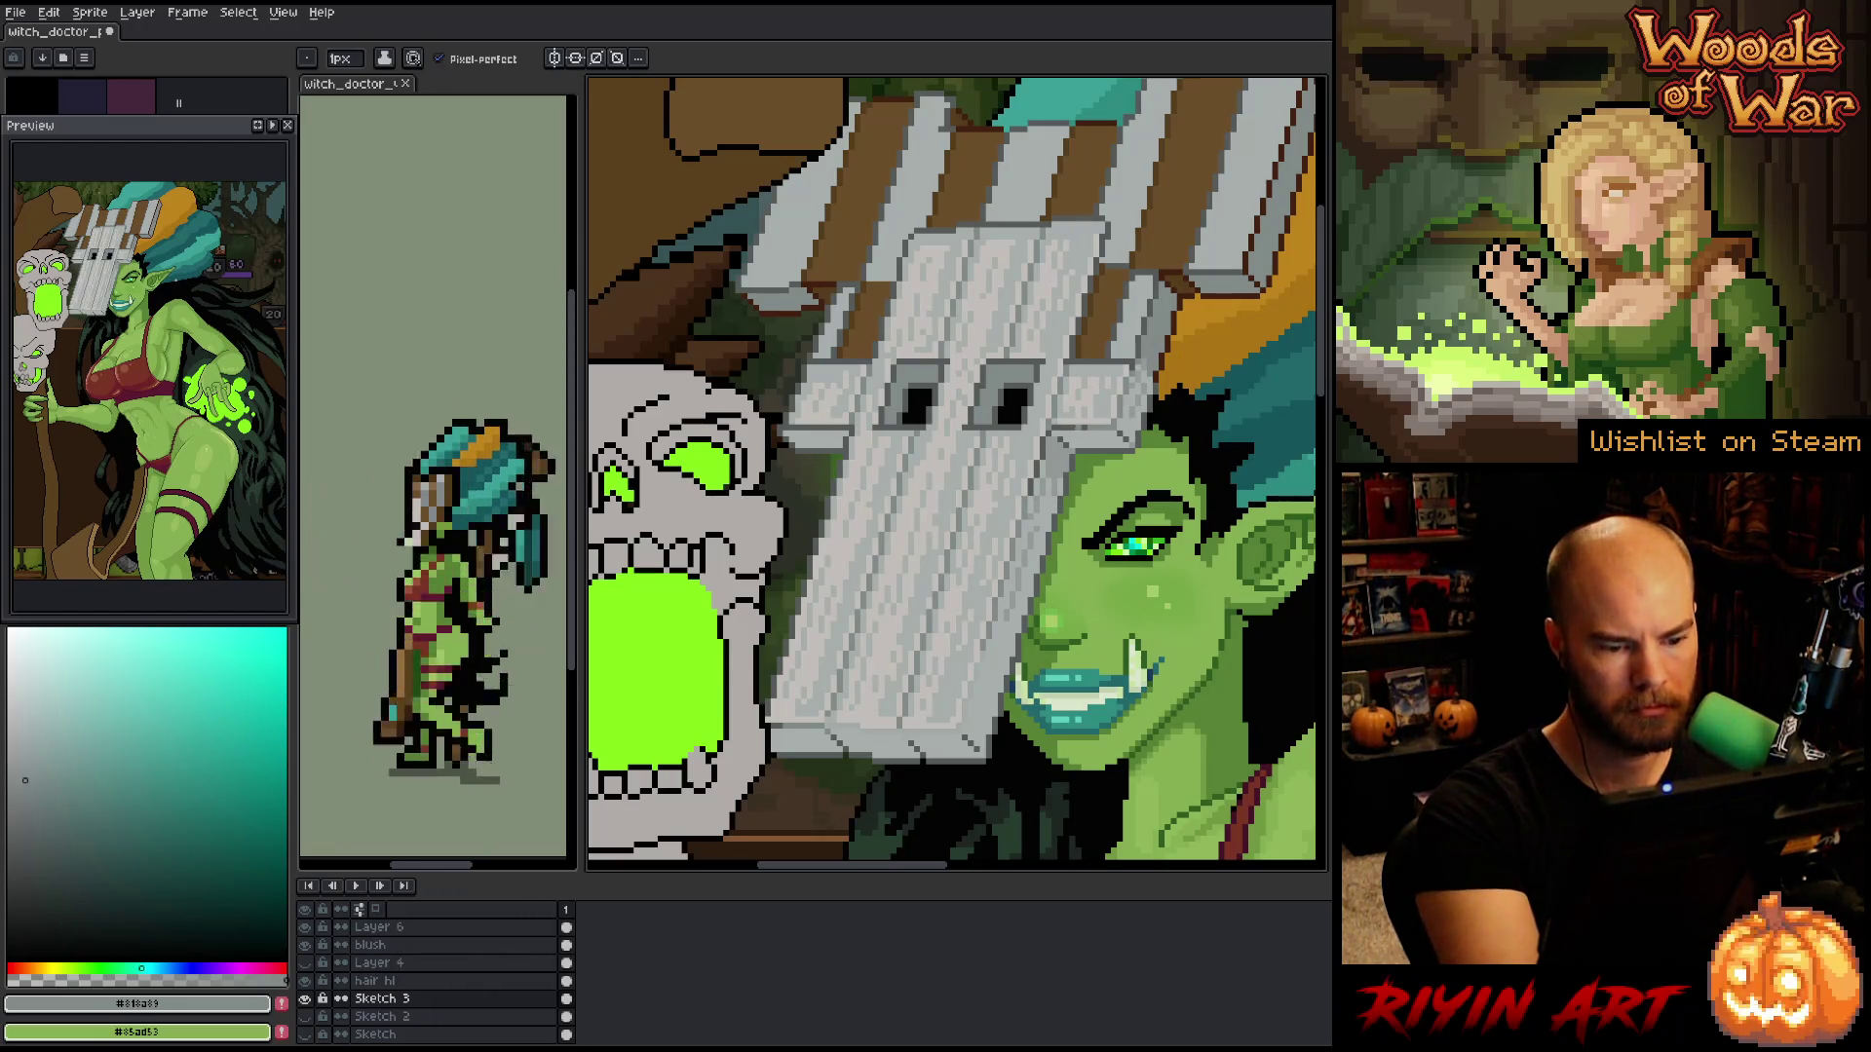
{"action": "key", "text": "g"}
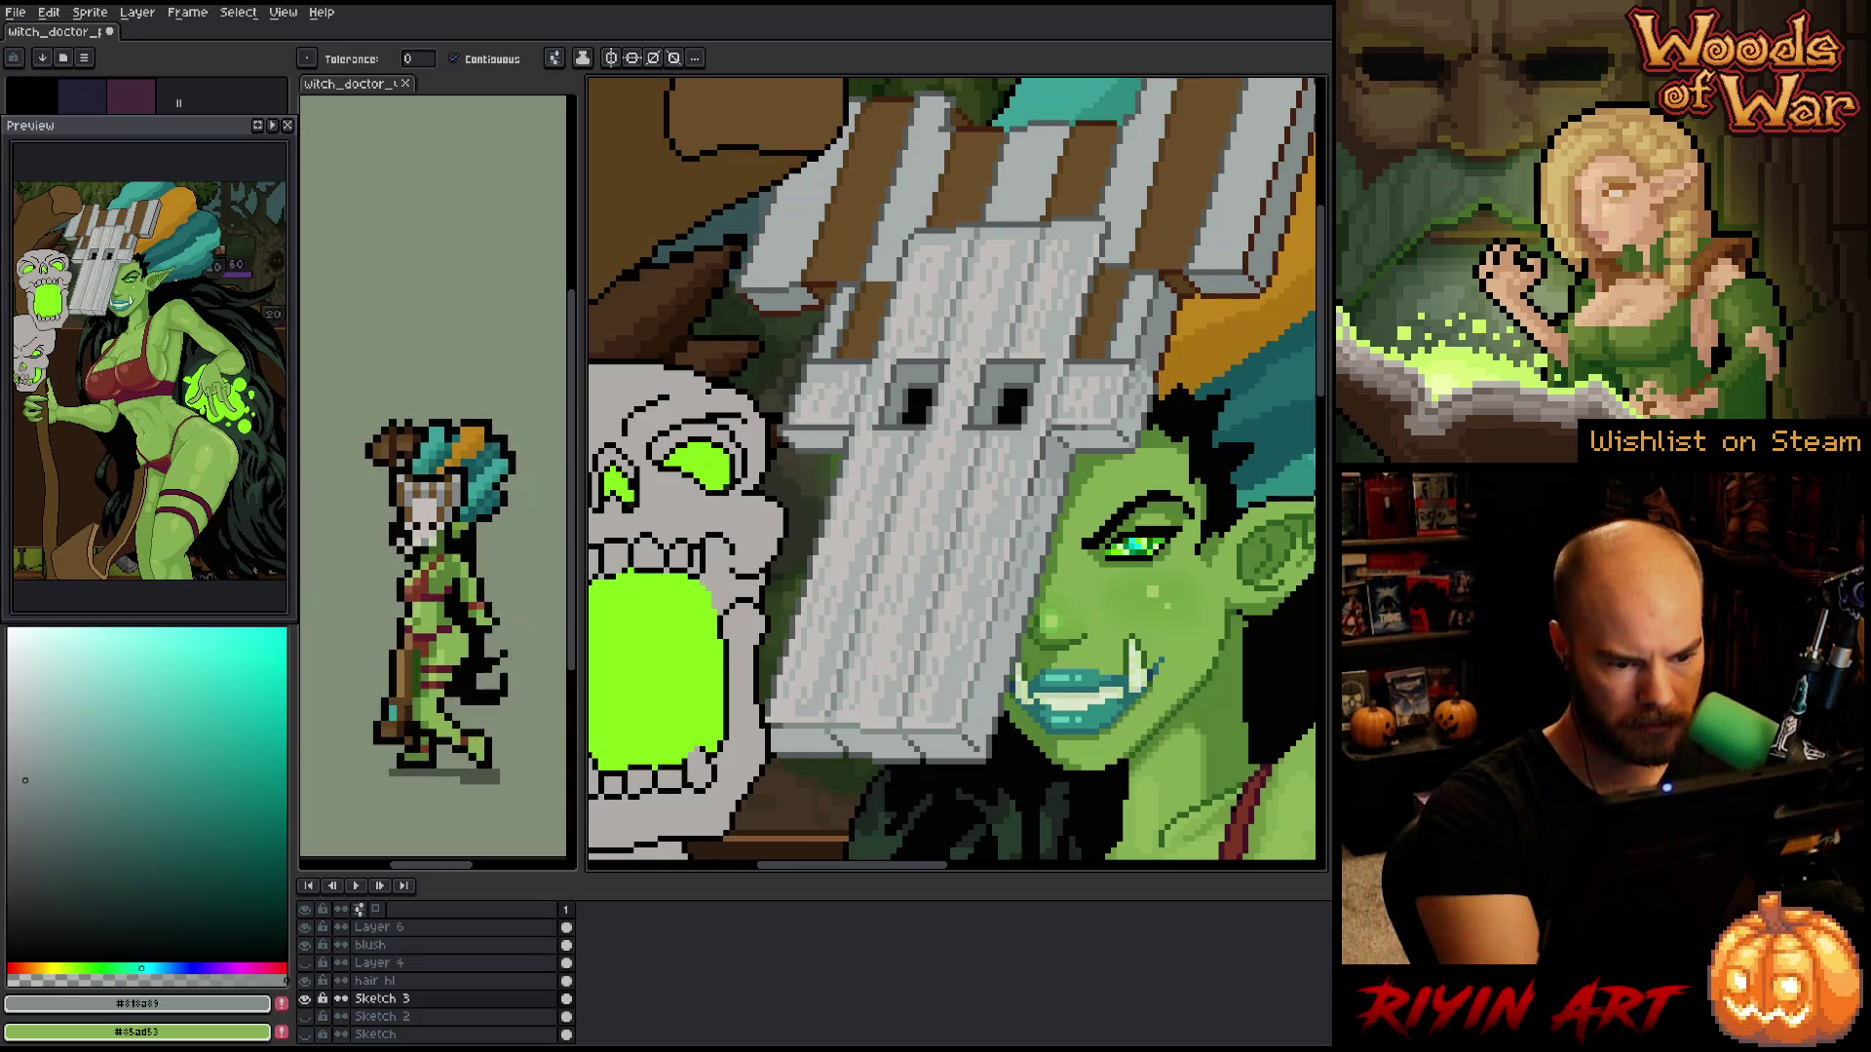
- Shade the mask boards with sampled dark grey #5a5b5b, teal #329998, light grey #c3bfbb and mid grey #a7aead
{"action": "key", "text": "b"}
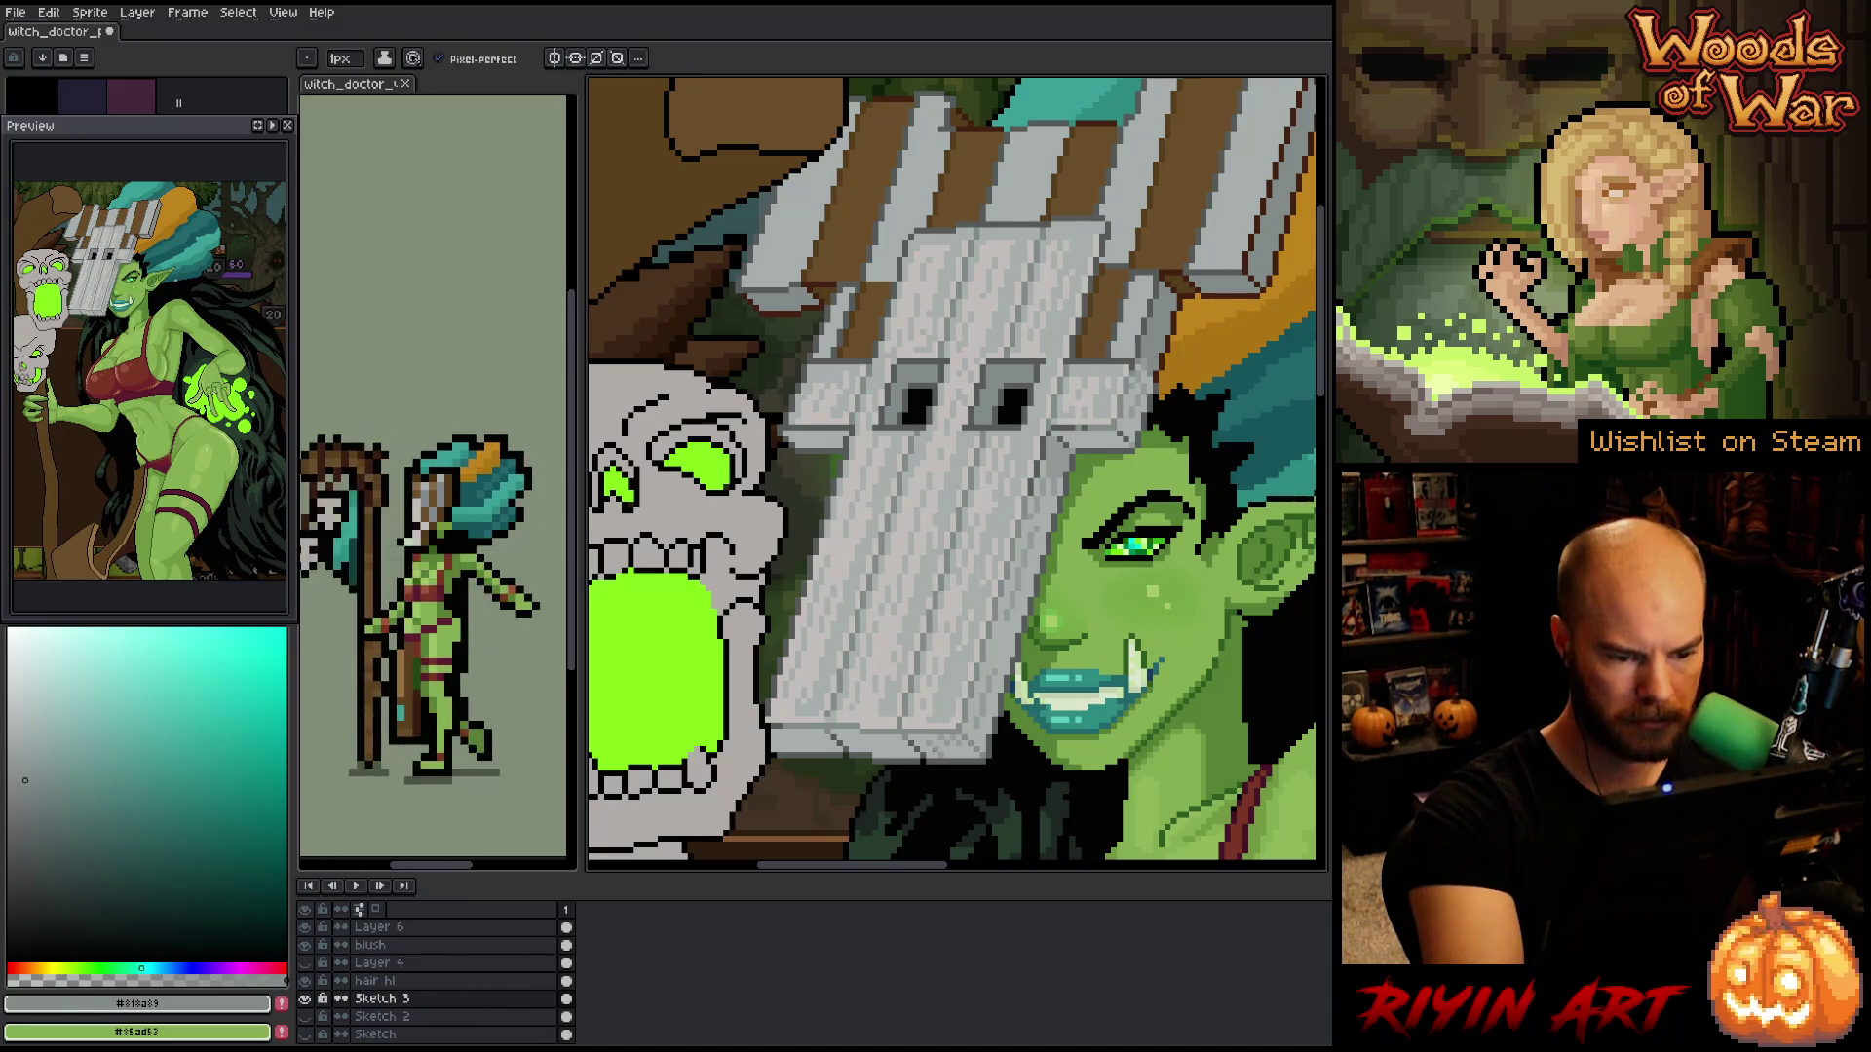
{"action": "left_click", "coordinate": [898, 666], "text": "alt"}
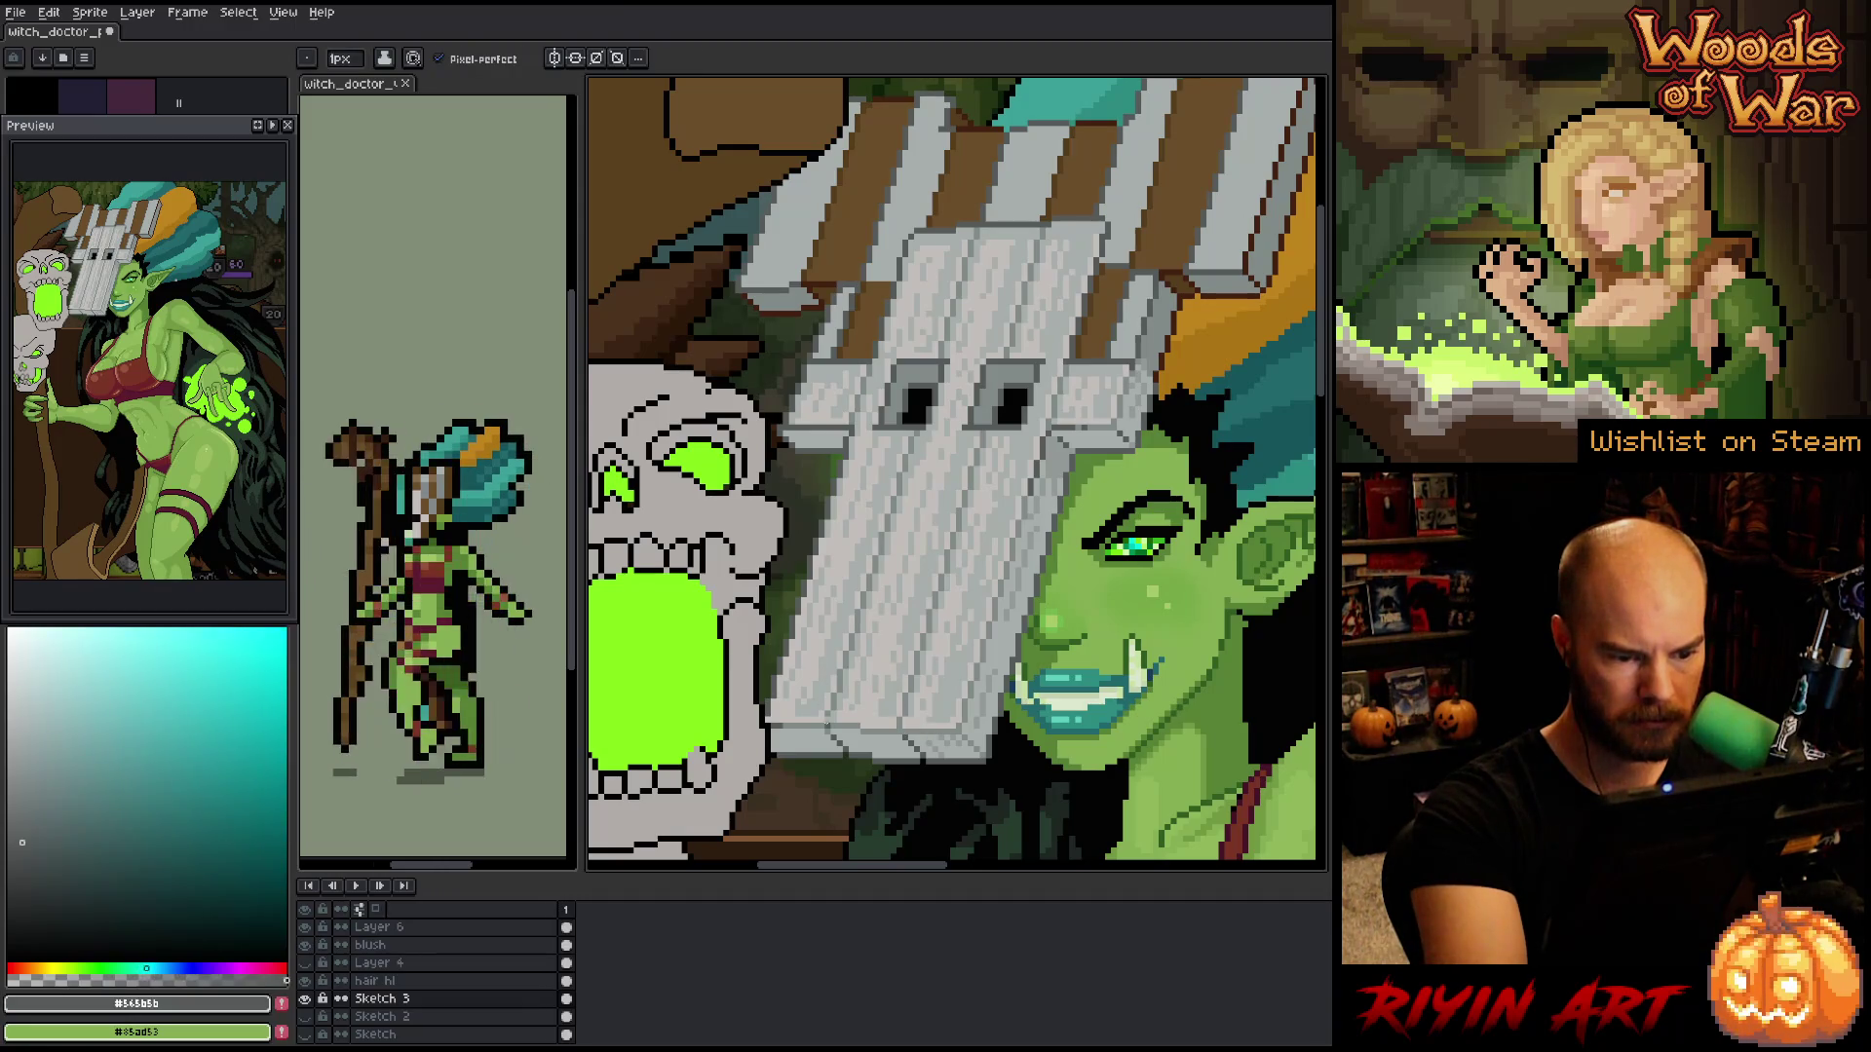
{"action": "left_click", "coordinate": [1277, 438], "text": "alt"}
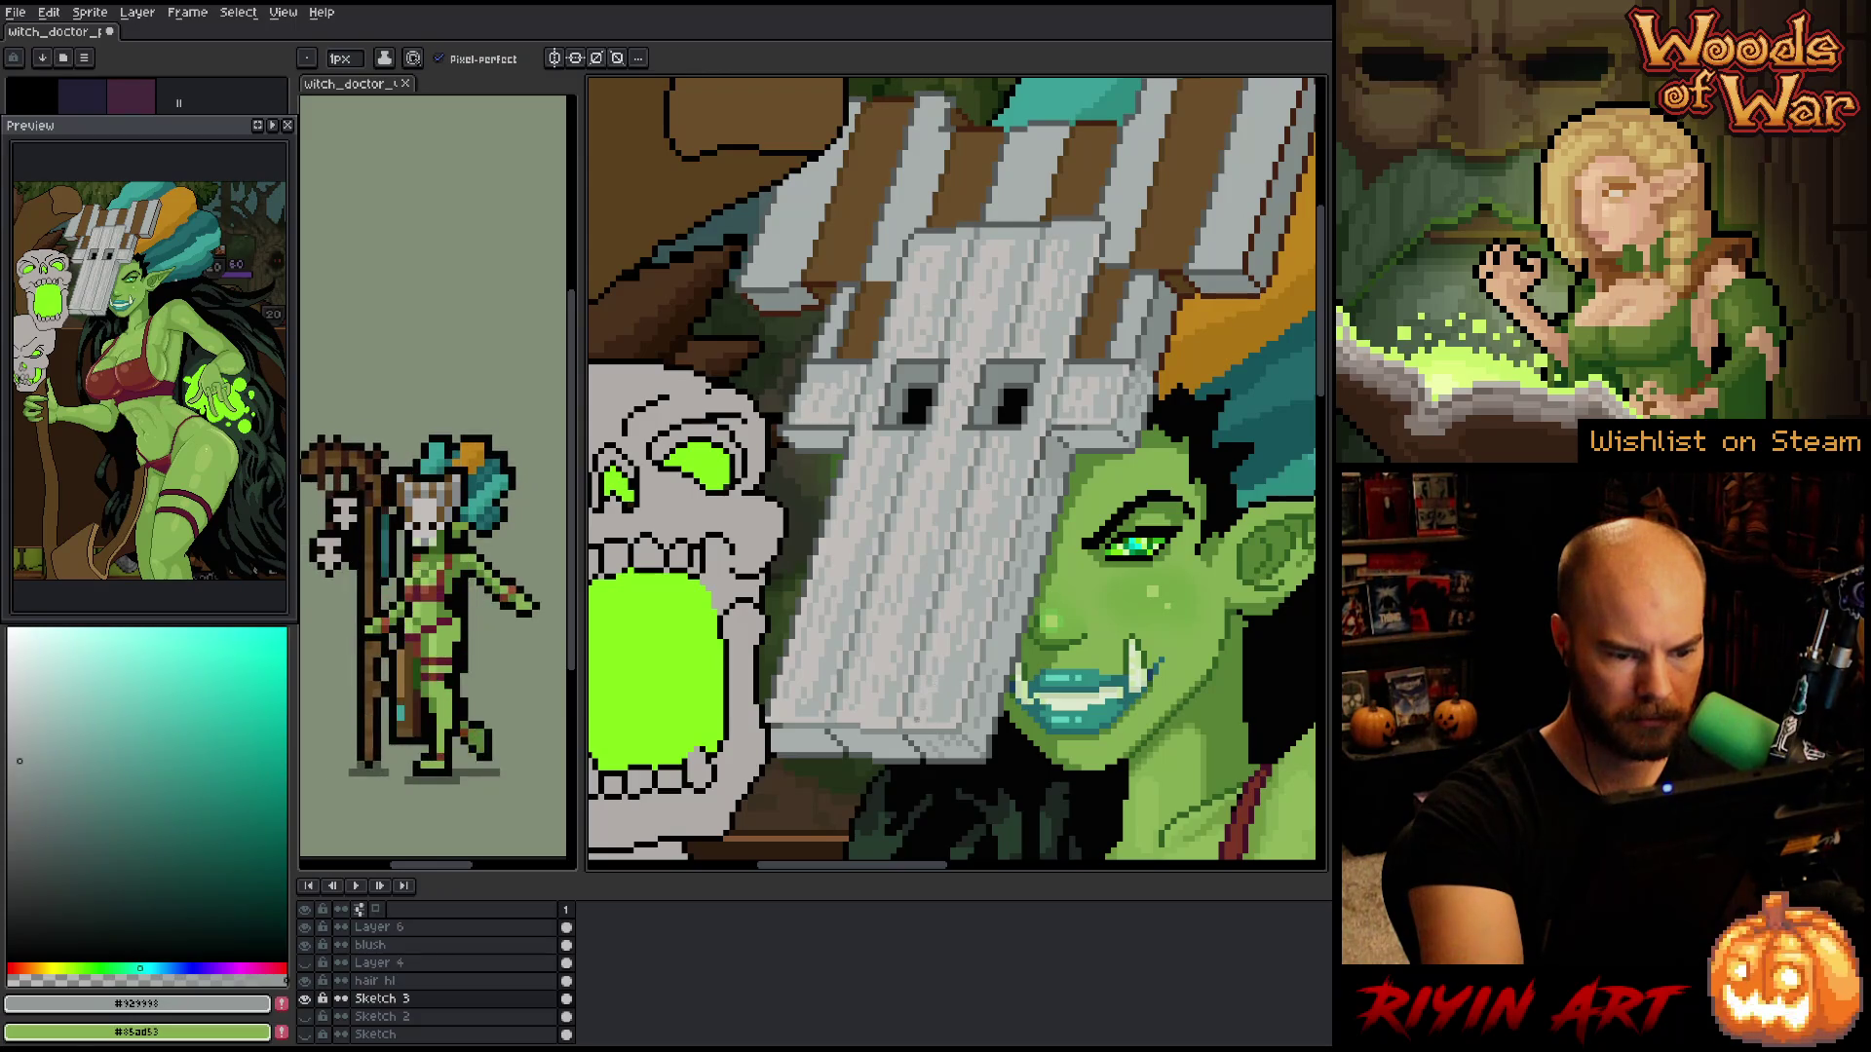
{"action": "left_click", "coordinate": [890, 709], "text": "alt"}
{"action": "left_click", "coordinate": [897, 701], "text": "alt"}
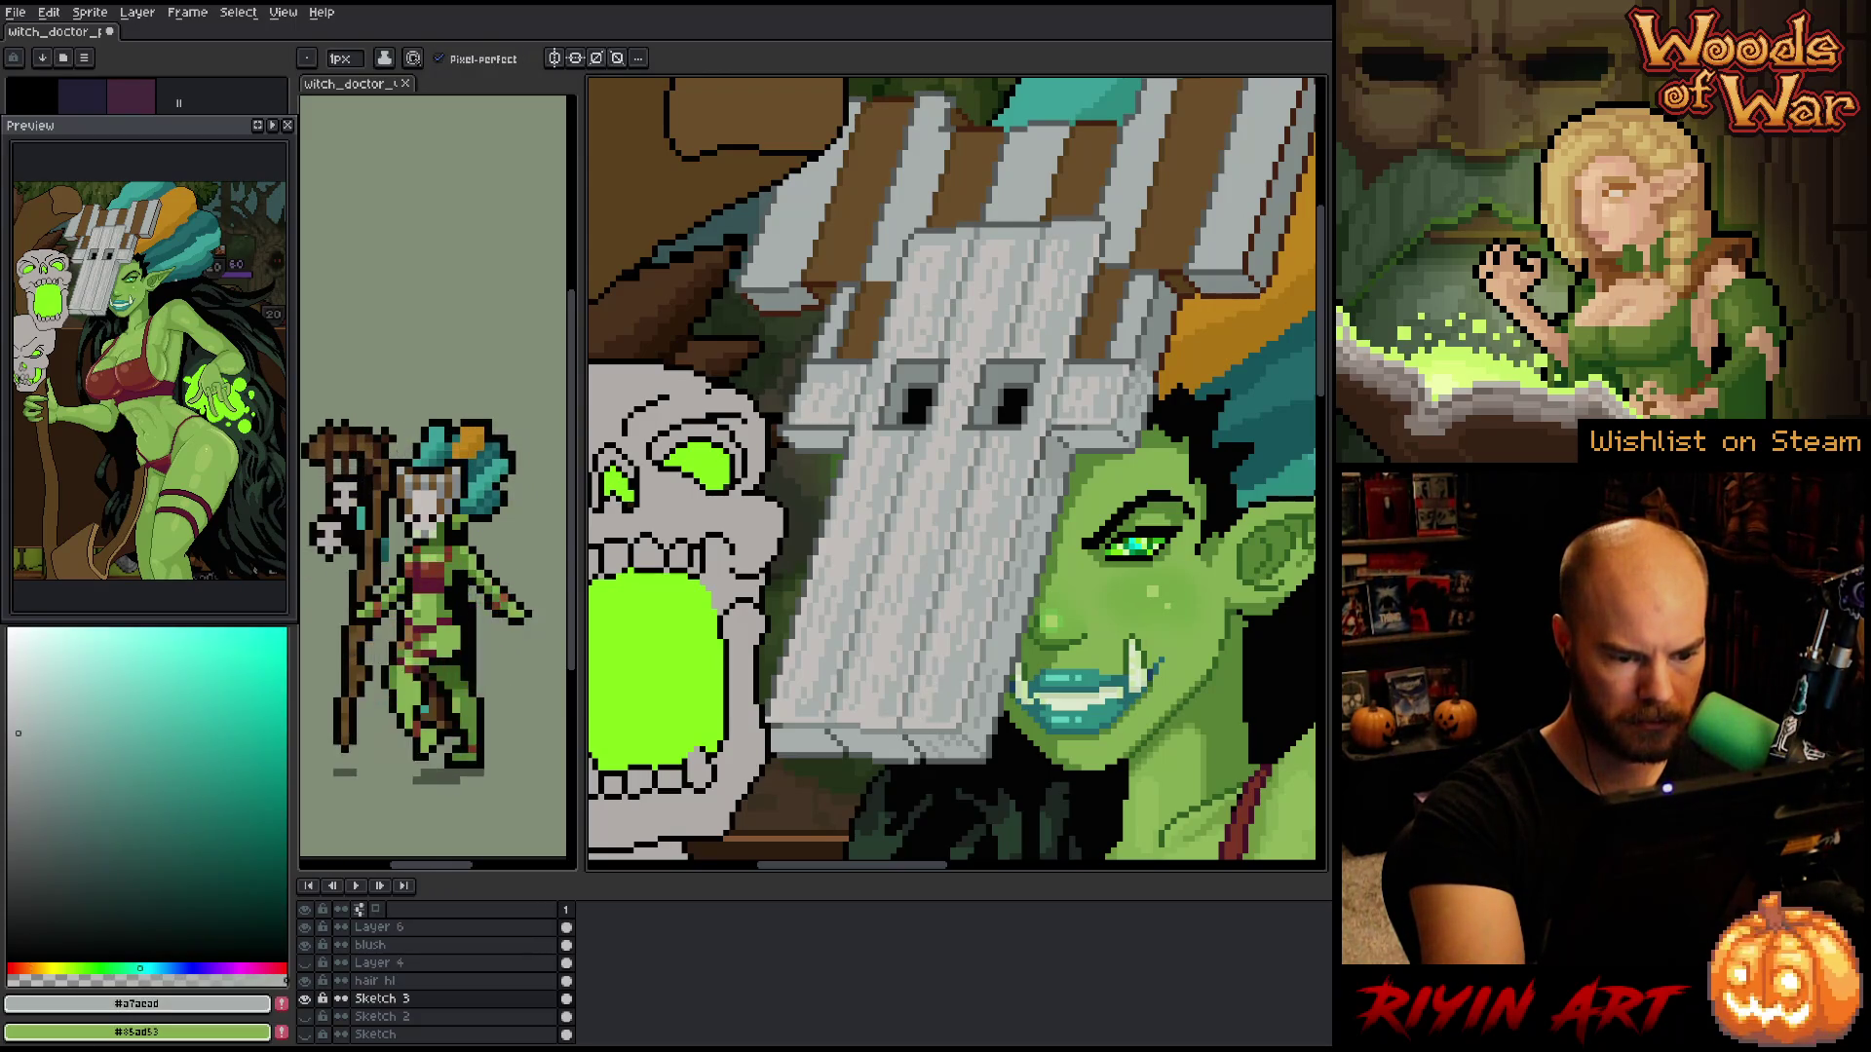
{"action": "left_click", "coordinate": [891, 709], "text": "alt"}
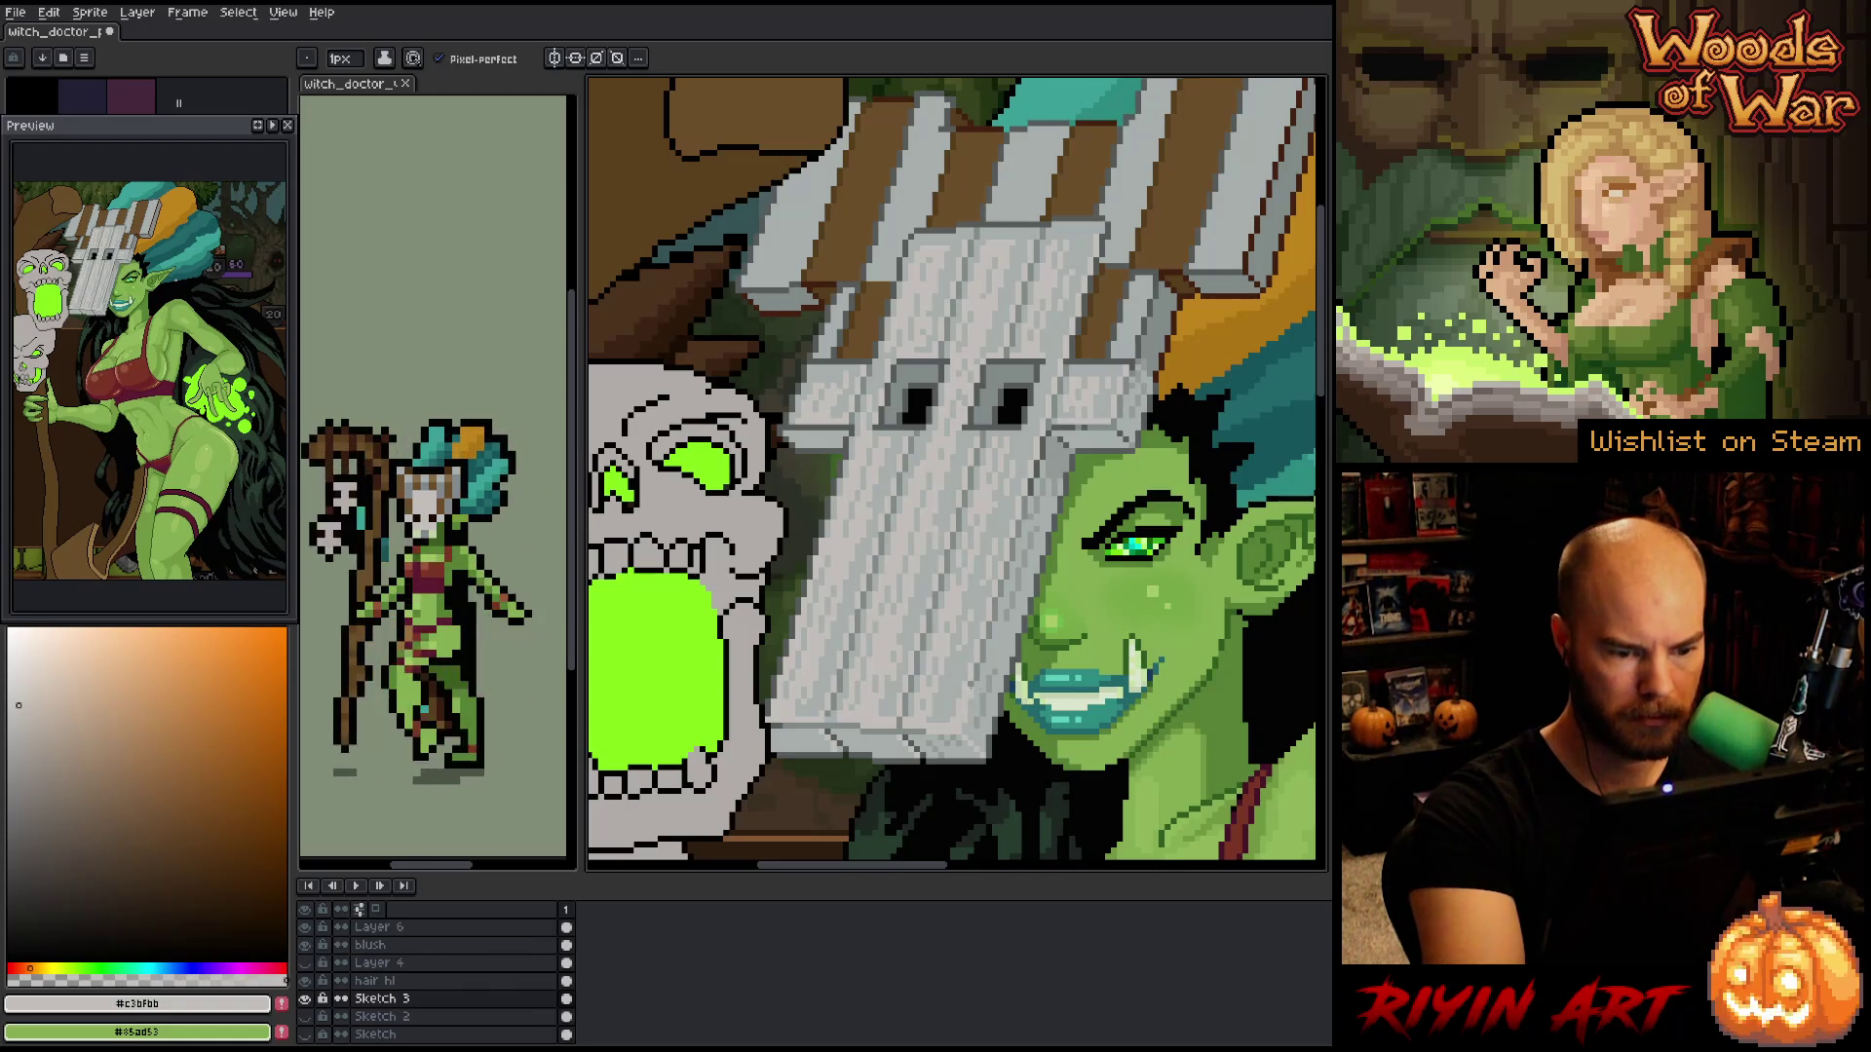
{"action": "left_click", "coordinate": [16, 686]}
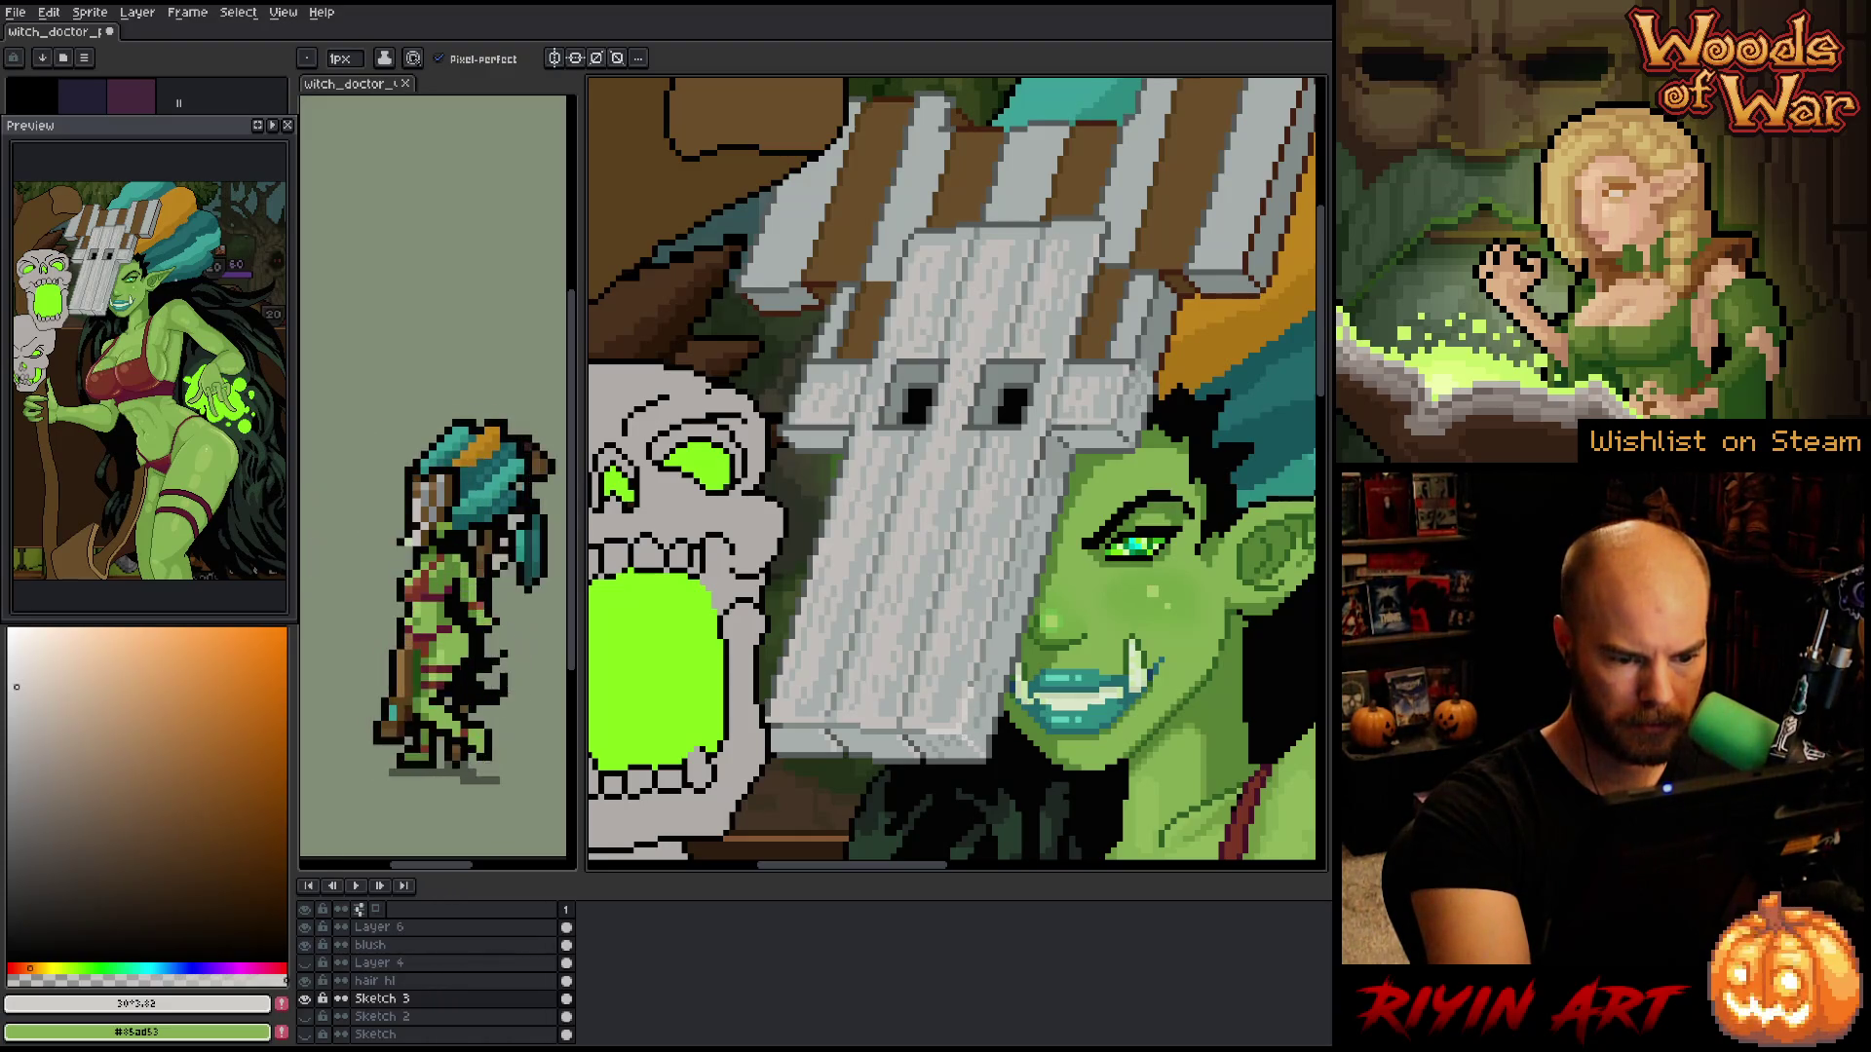
{"action": "left_click", "coordinate": [19, 704]}
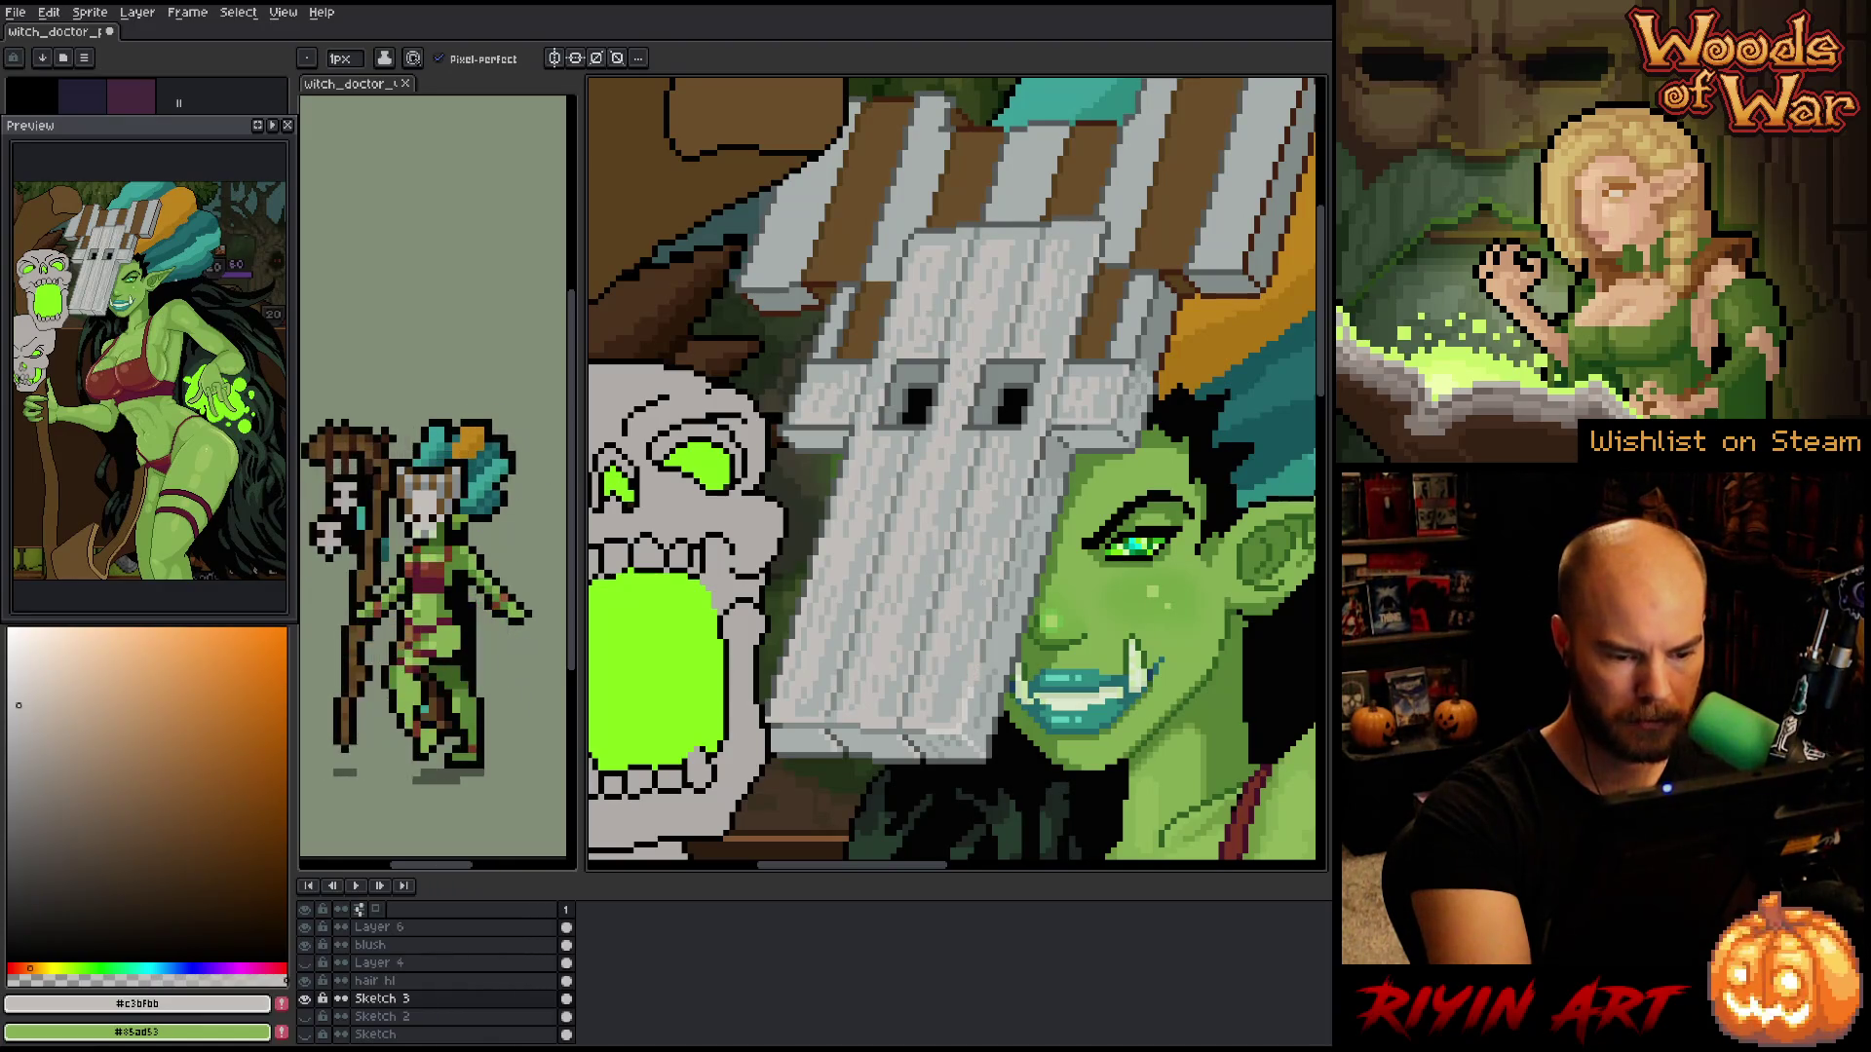
{"action": "left_click", "coordinate": [936, 585], "text": "alt"}
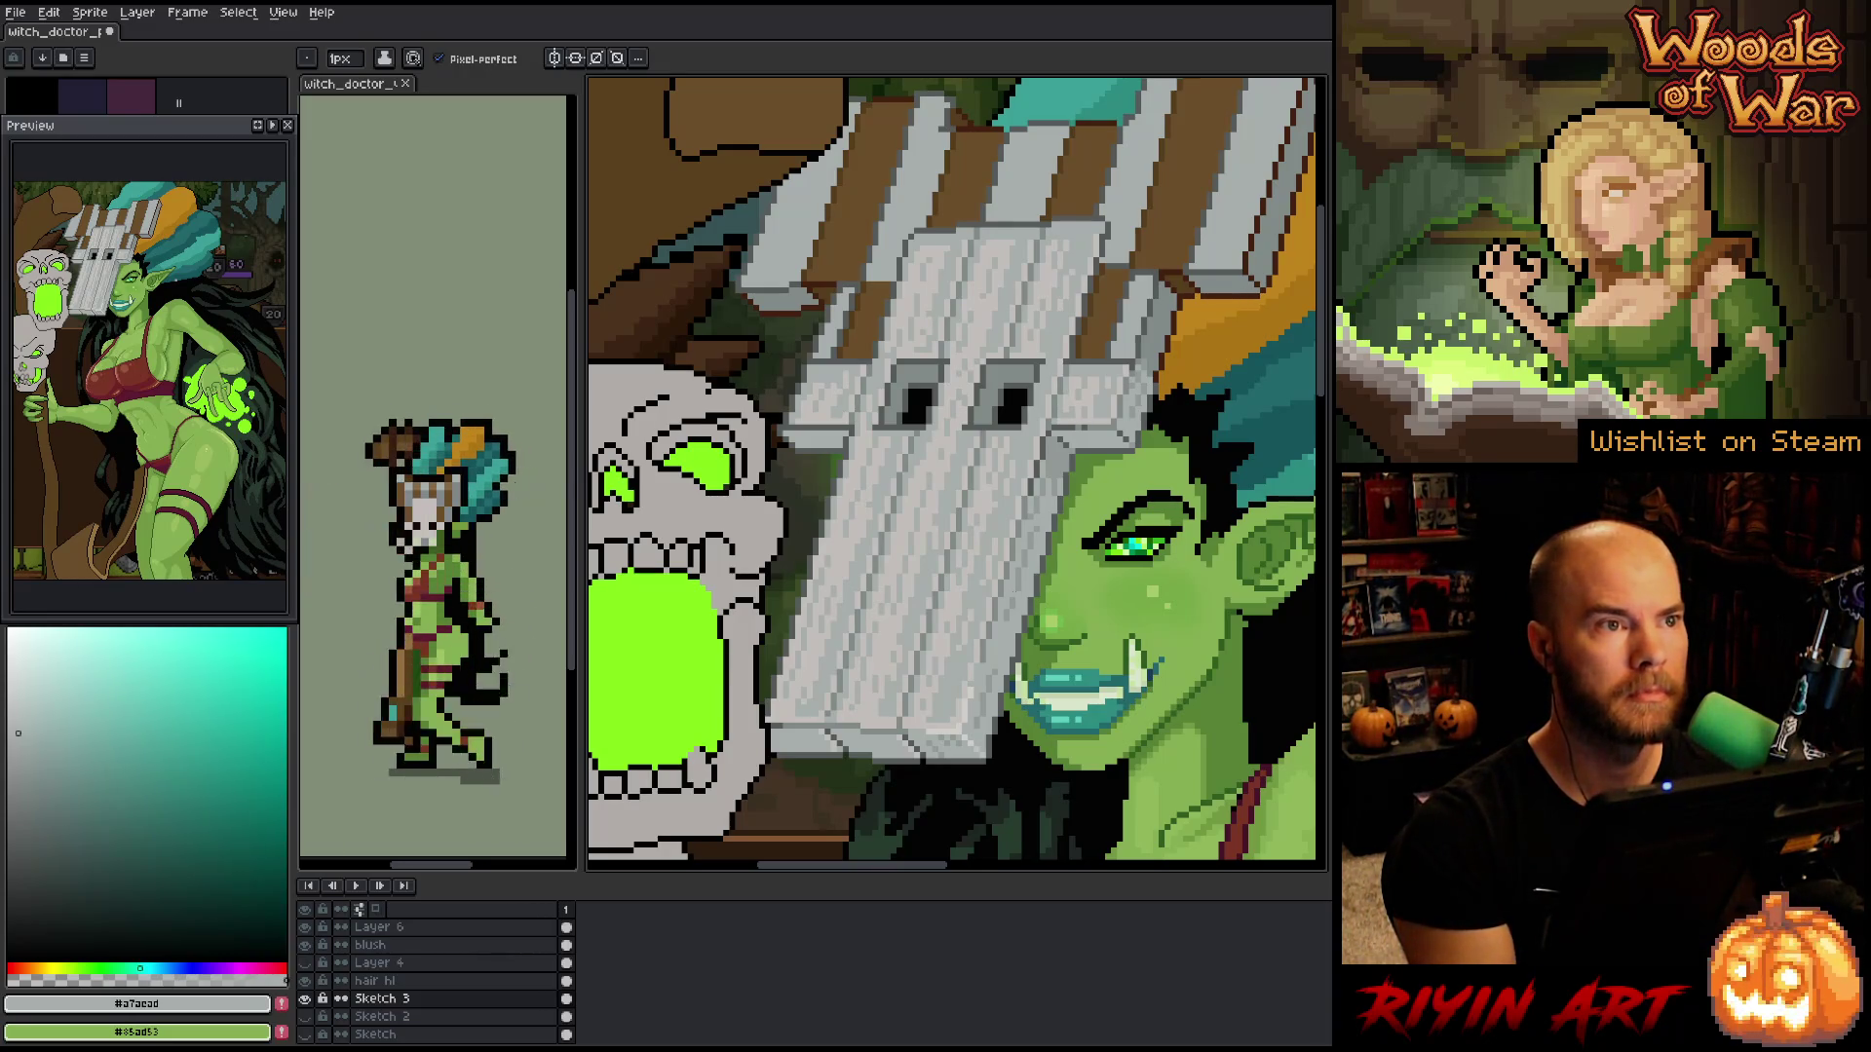
- Paint plank highlights with pale grey #d1ceca and mid grey #a7aead sampled from the mask
{"action": "key", "text": "i"}
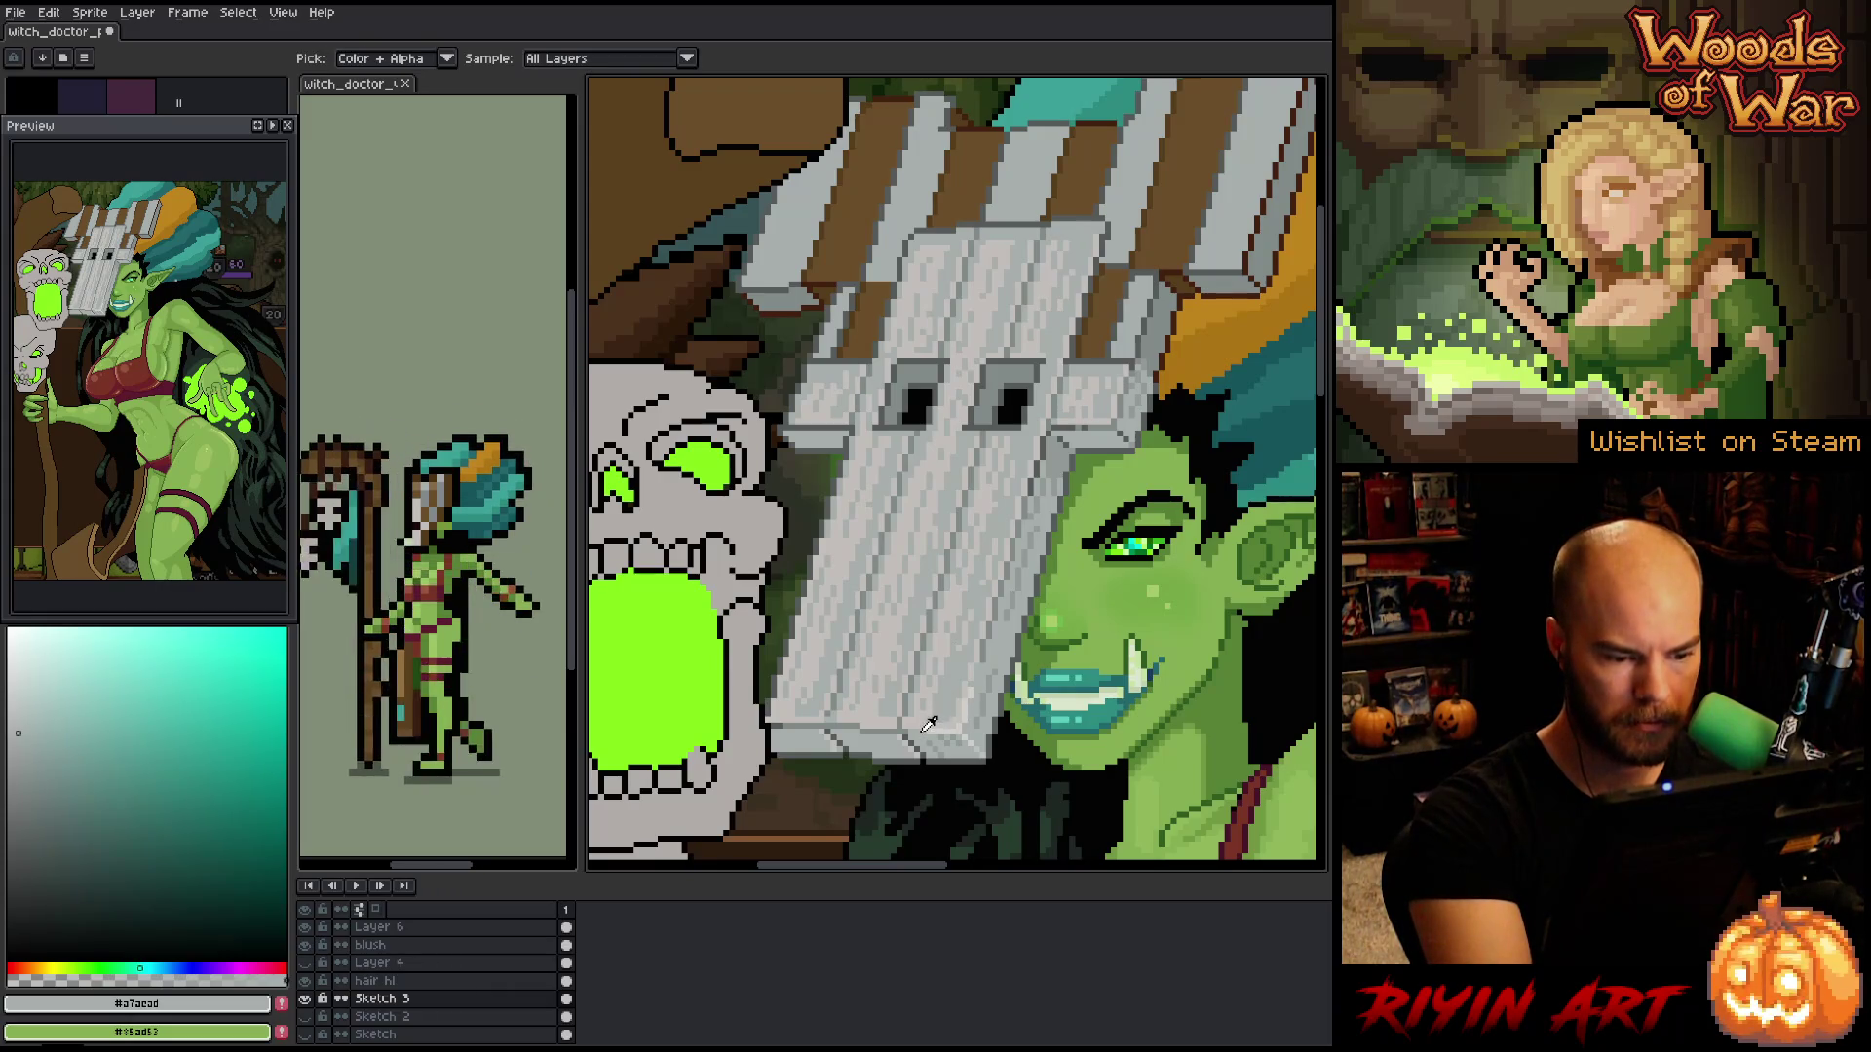
{"action": "left_click", "coordinate": [926, 721]}
{"action": "key", "text": "b"}
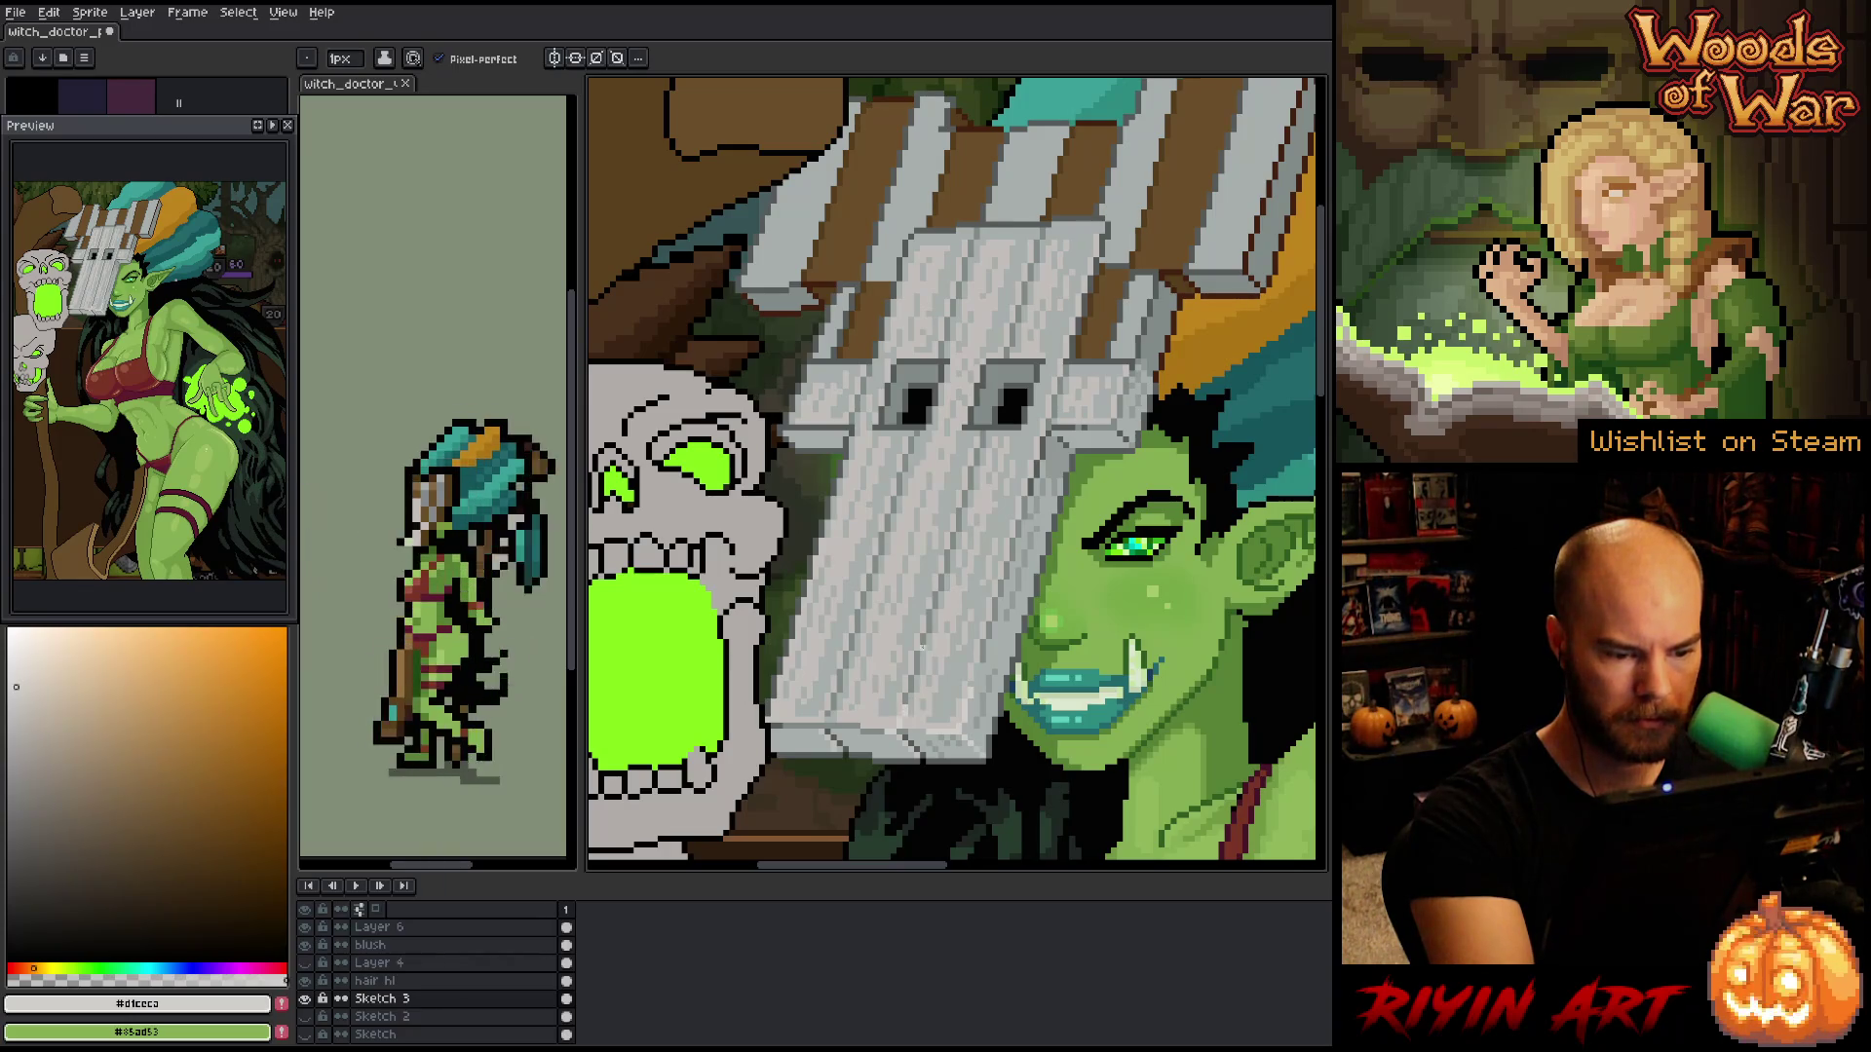
{"action": "key", "text": "i"}
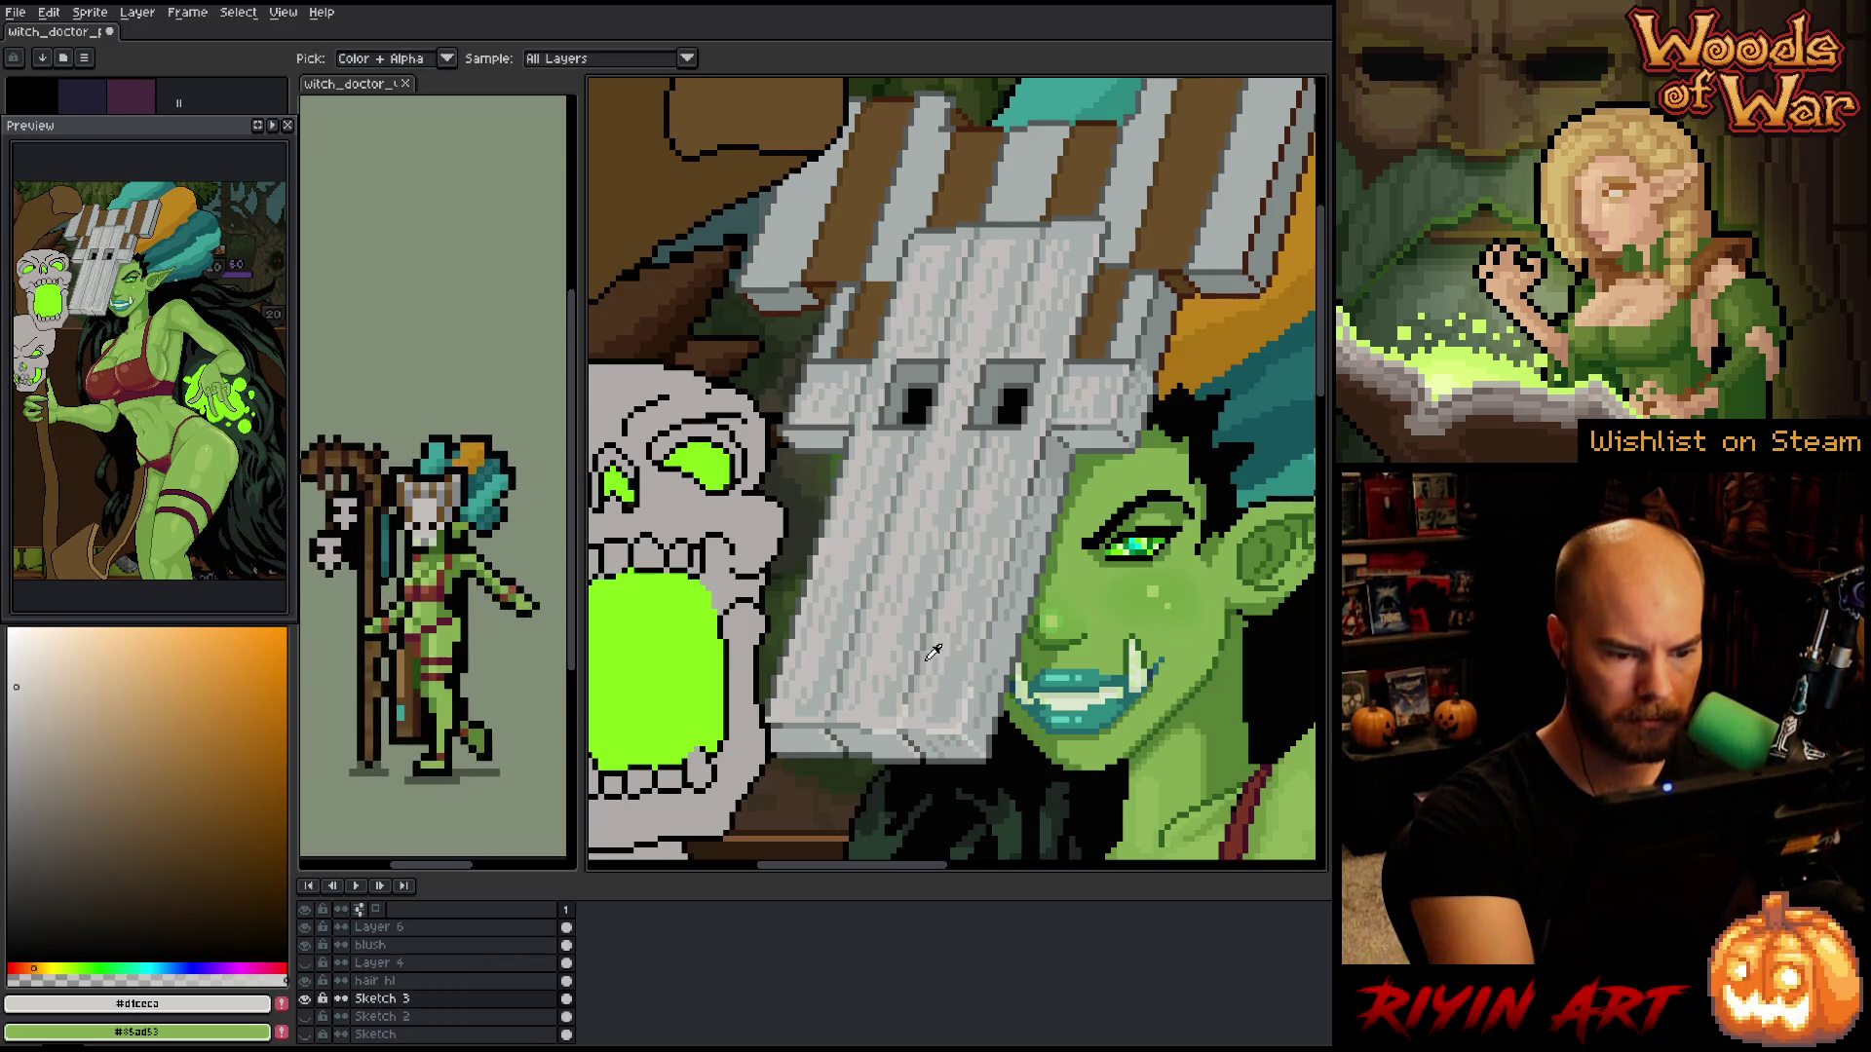
{"action": "left_click", "coordinate": [921, 688]}
{"action": "key", "text": "b"}
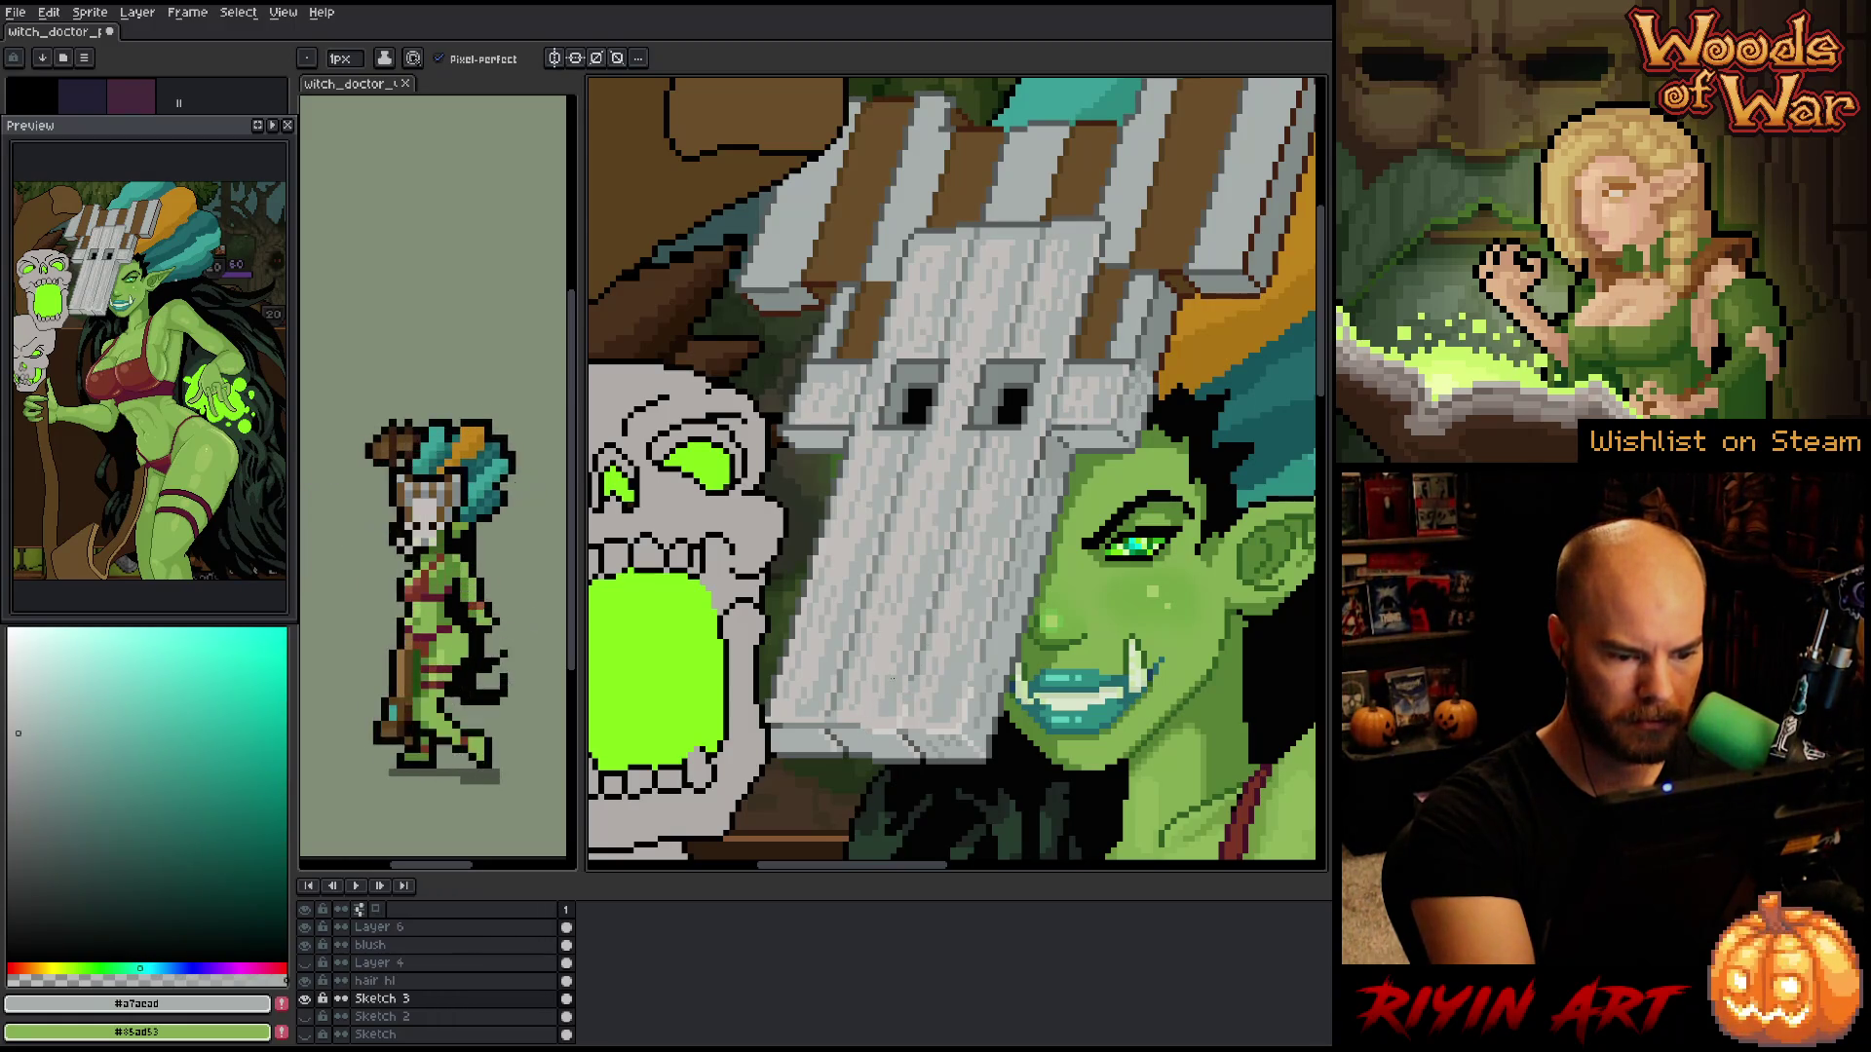
{"action": "left_click", "coordinate": [846, 688], "text": "alt"}
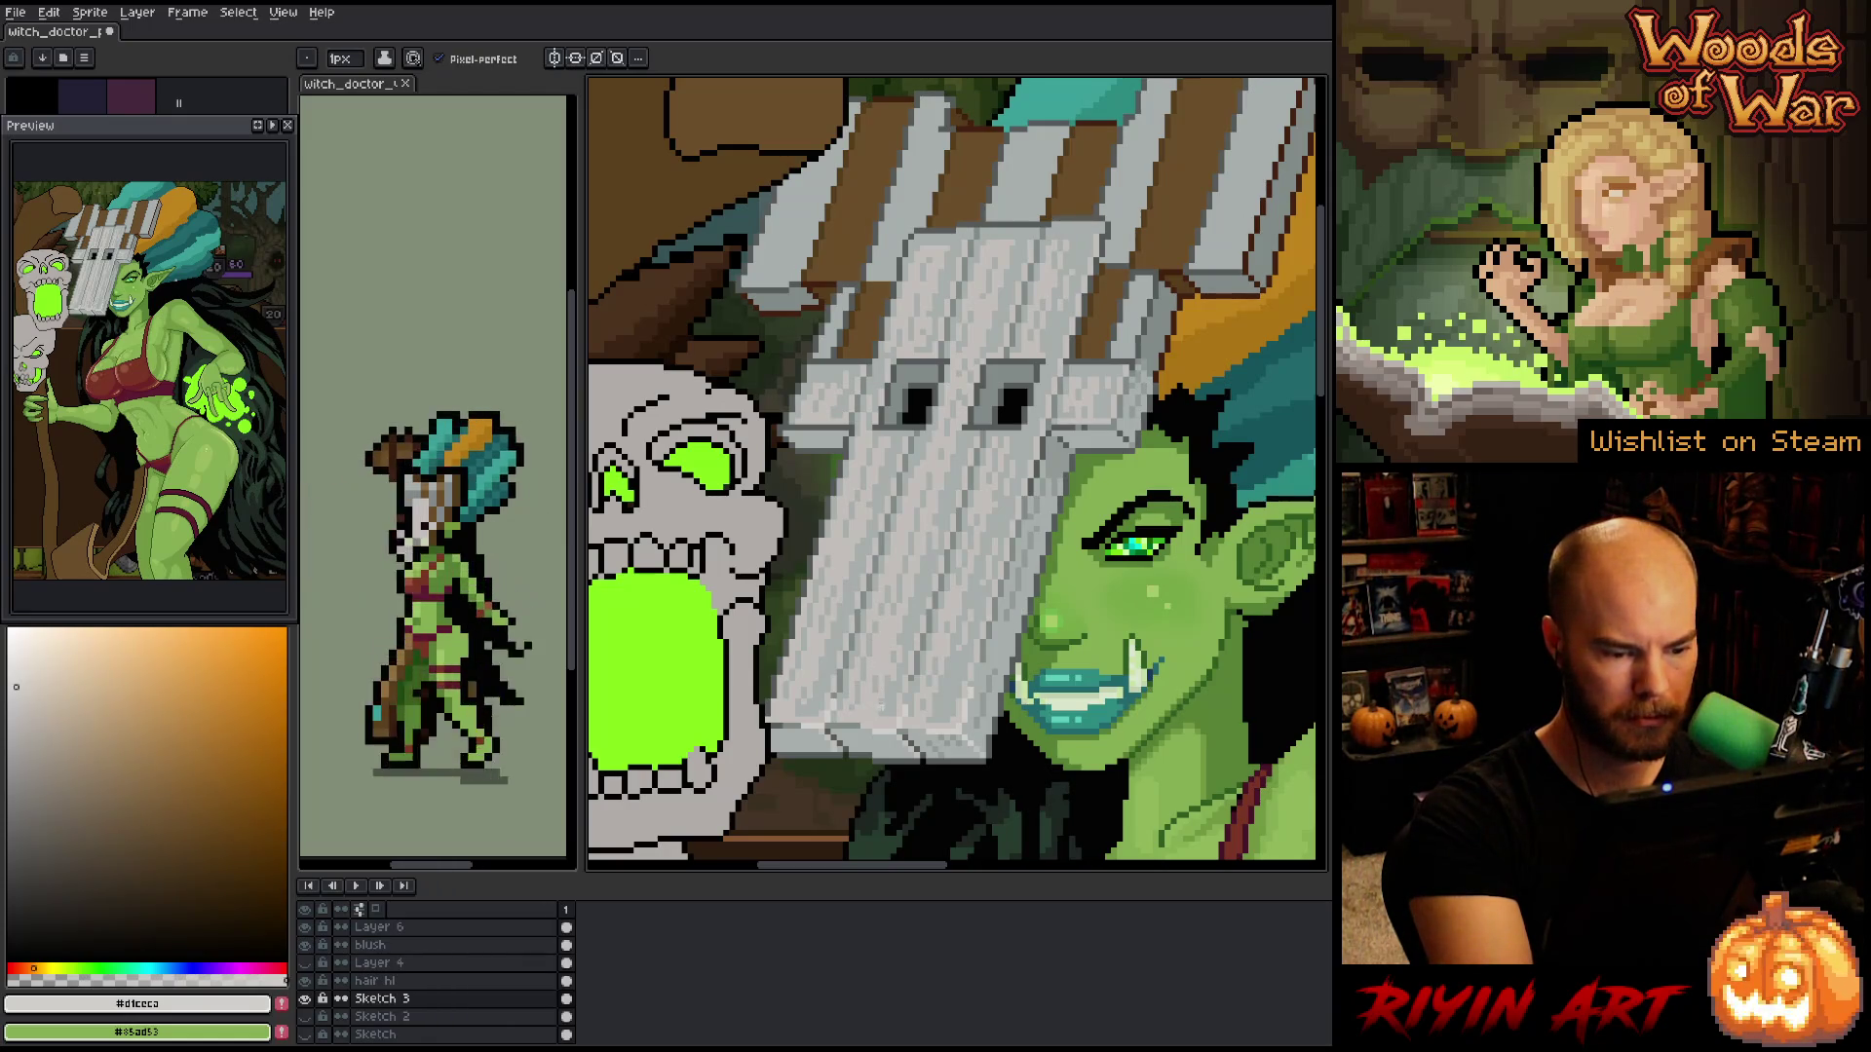
- Refine the plank grain with mid grey, light grey #c3bfbb and grey-teal #81a8a9 pixels
{"action": "left_click", "coordinate": [895, 696], "text": "alt"}
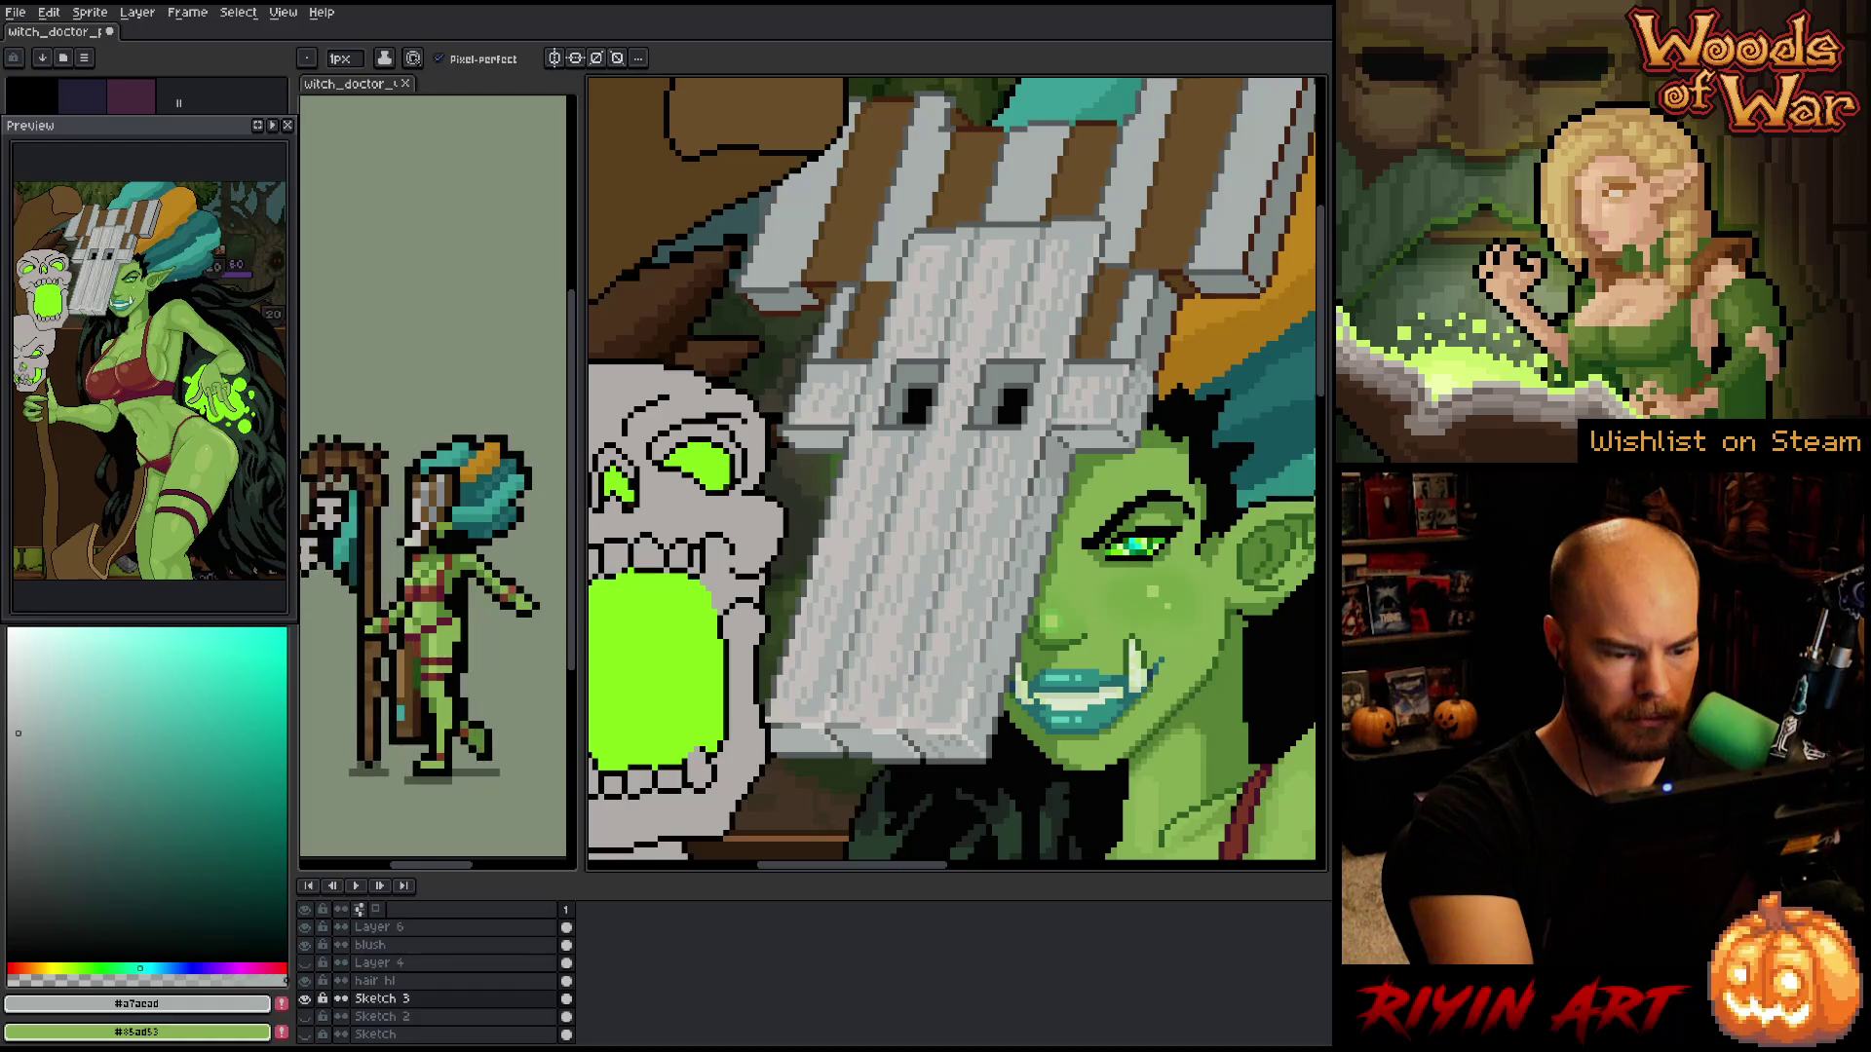
{"action": "left_click", "coordinate": [894, 697], "text": "alt"}
{"action": "left_click", "coordinate": [894, 697], "text": "alt"}
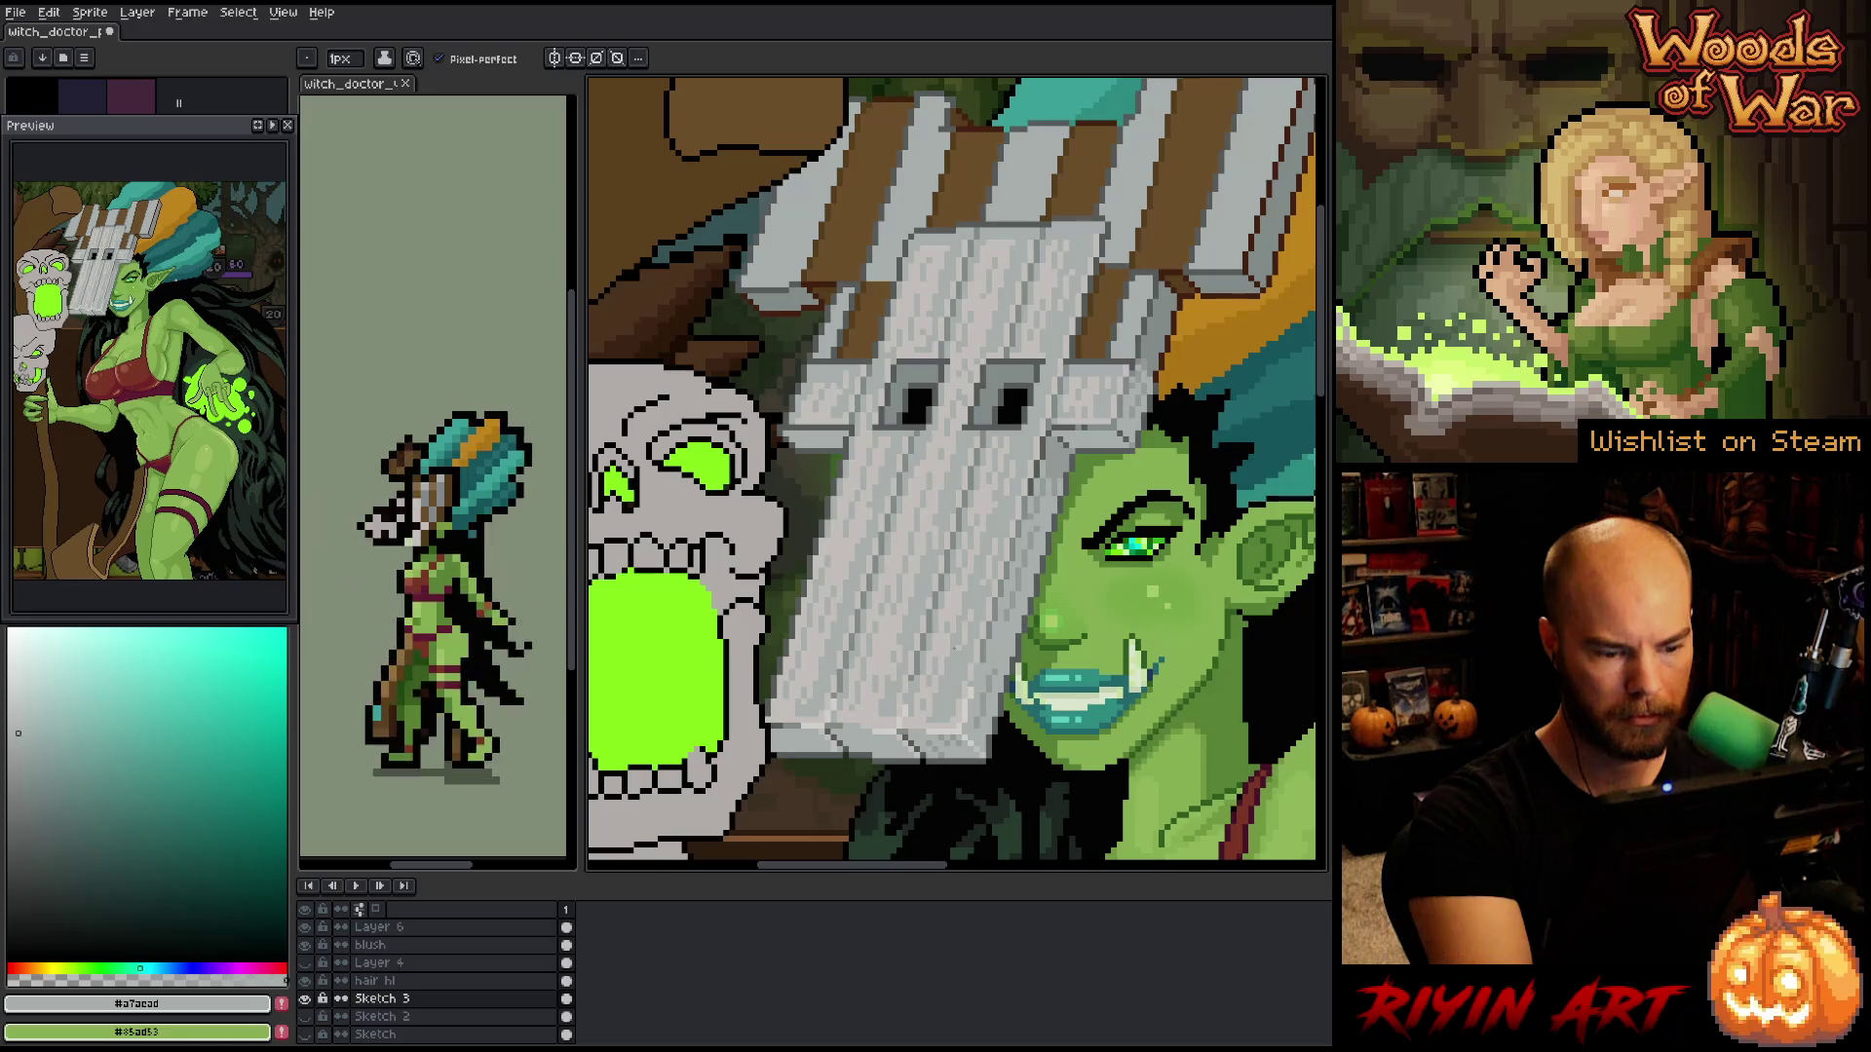
{"action": "left_click", "coordinate": [913, 729], "text": "alt"}
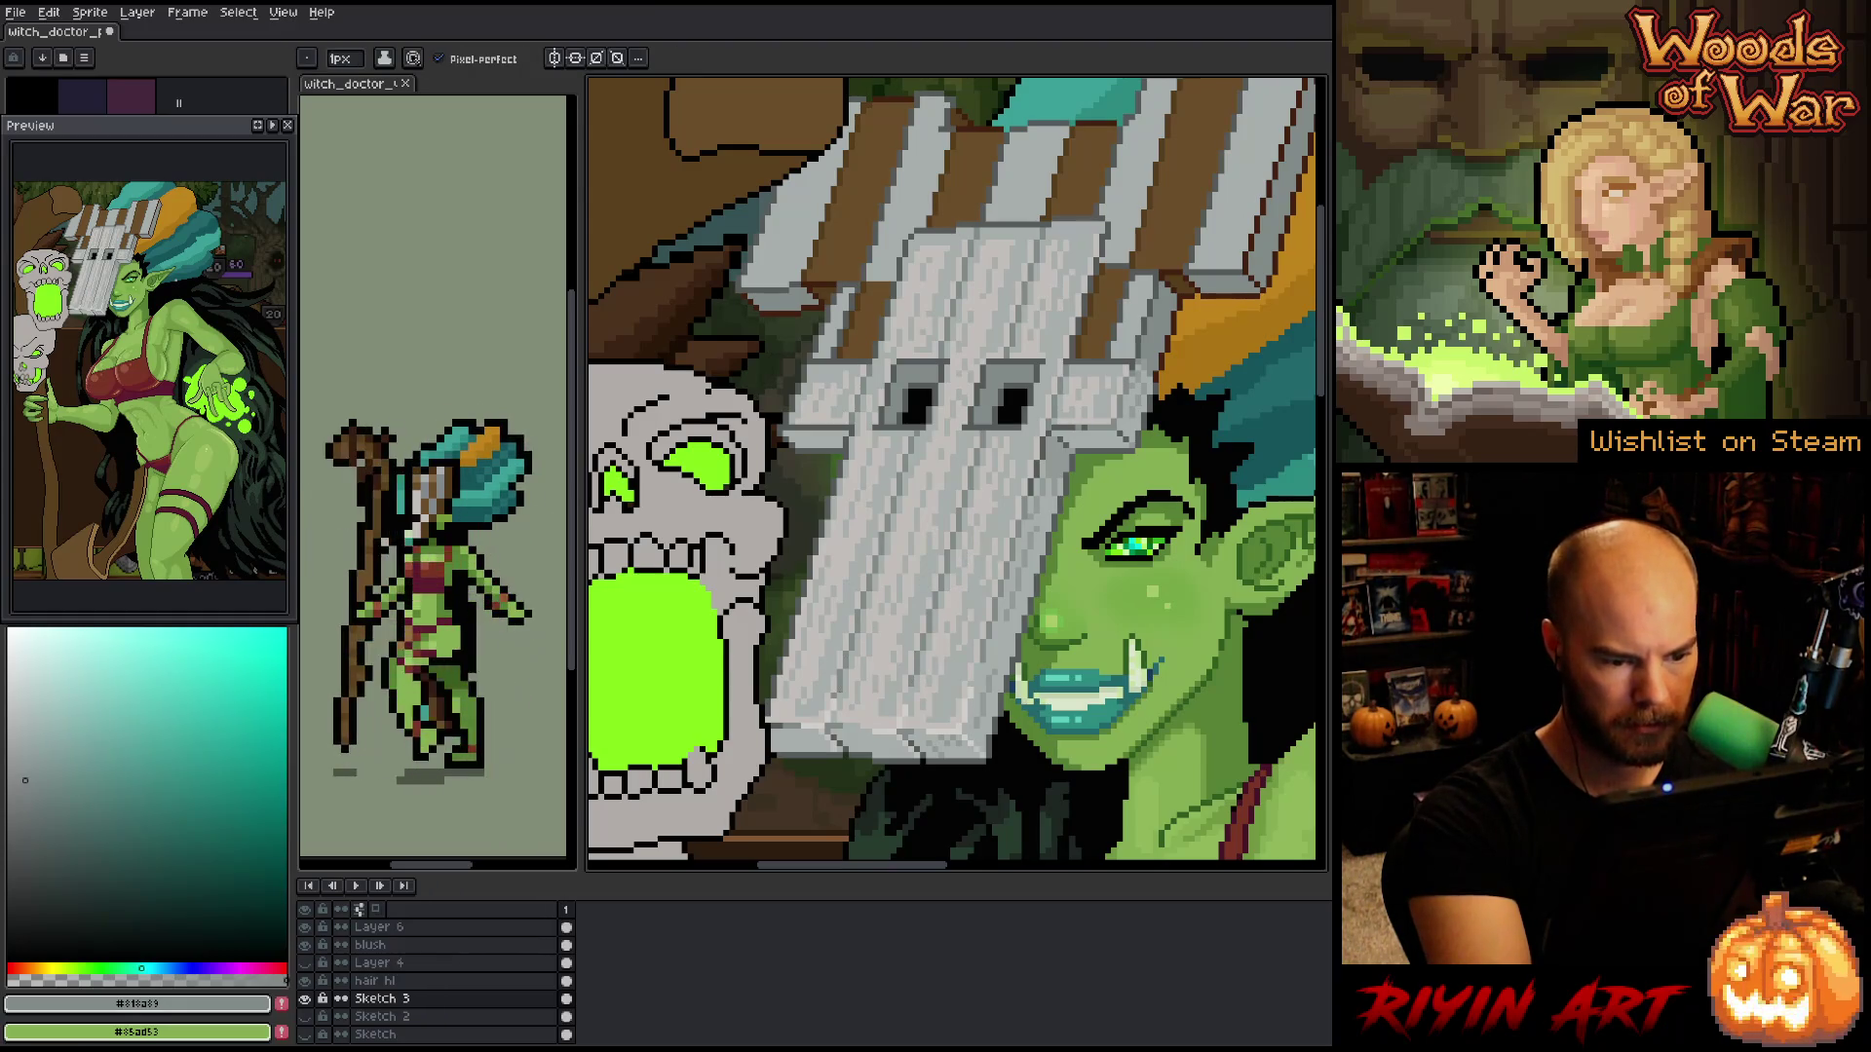
{"action": "left_click", "coordinate": [18, 733]}
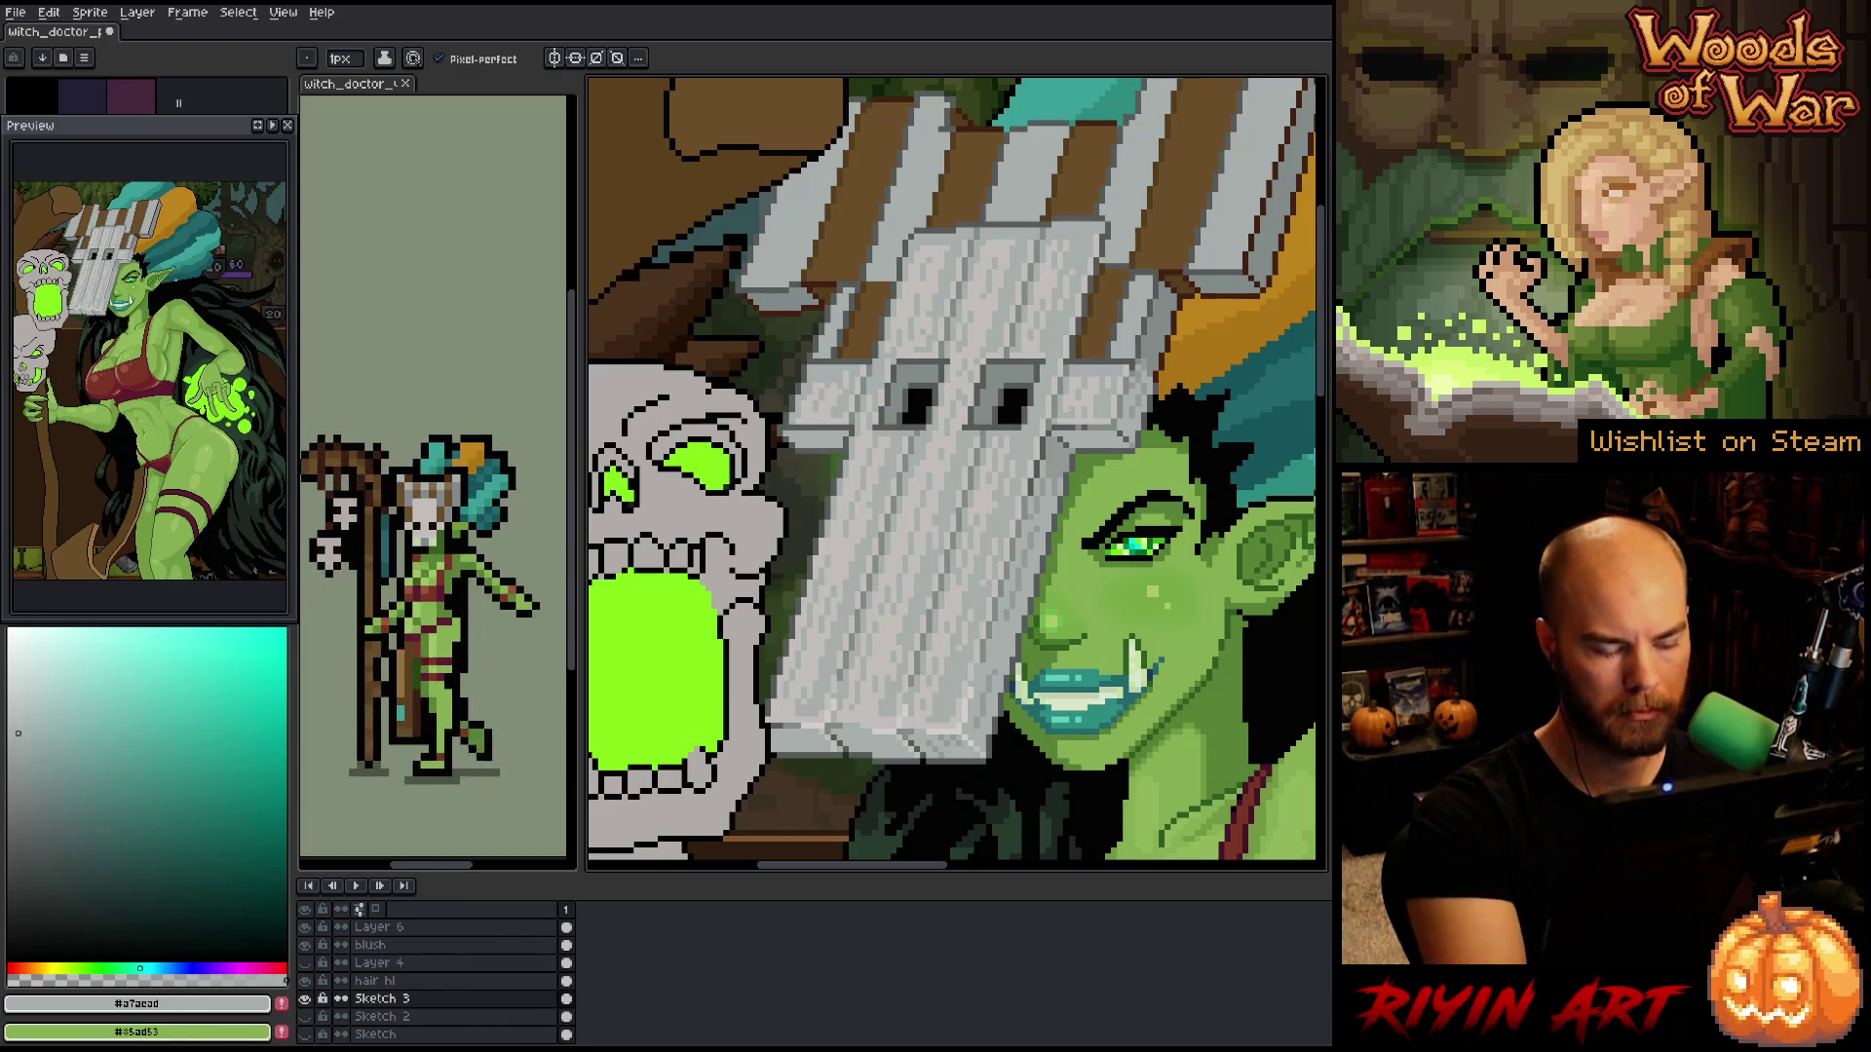
{"action": "key", "text": "i"}
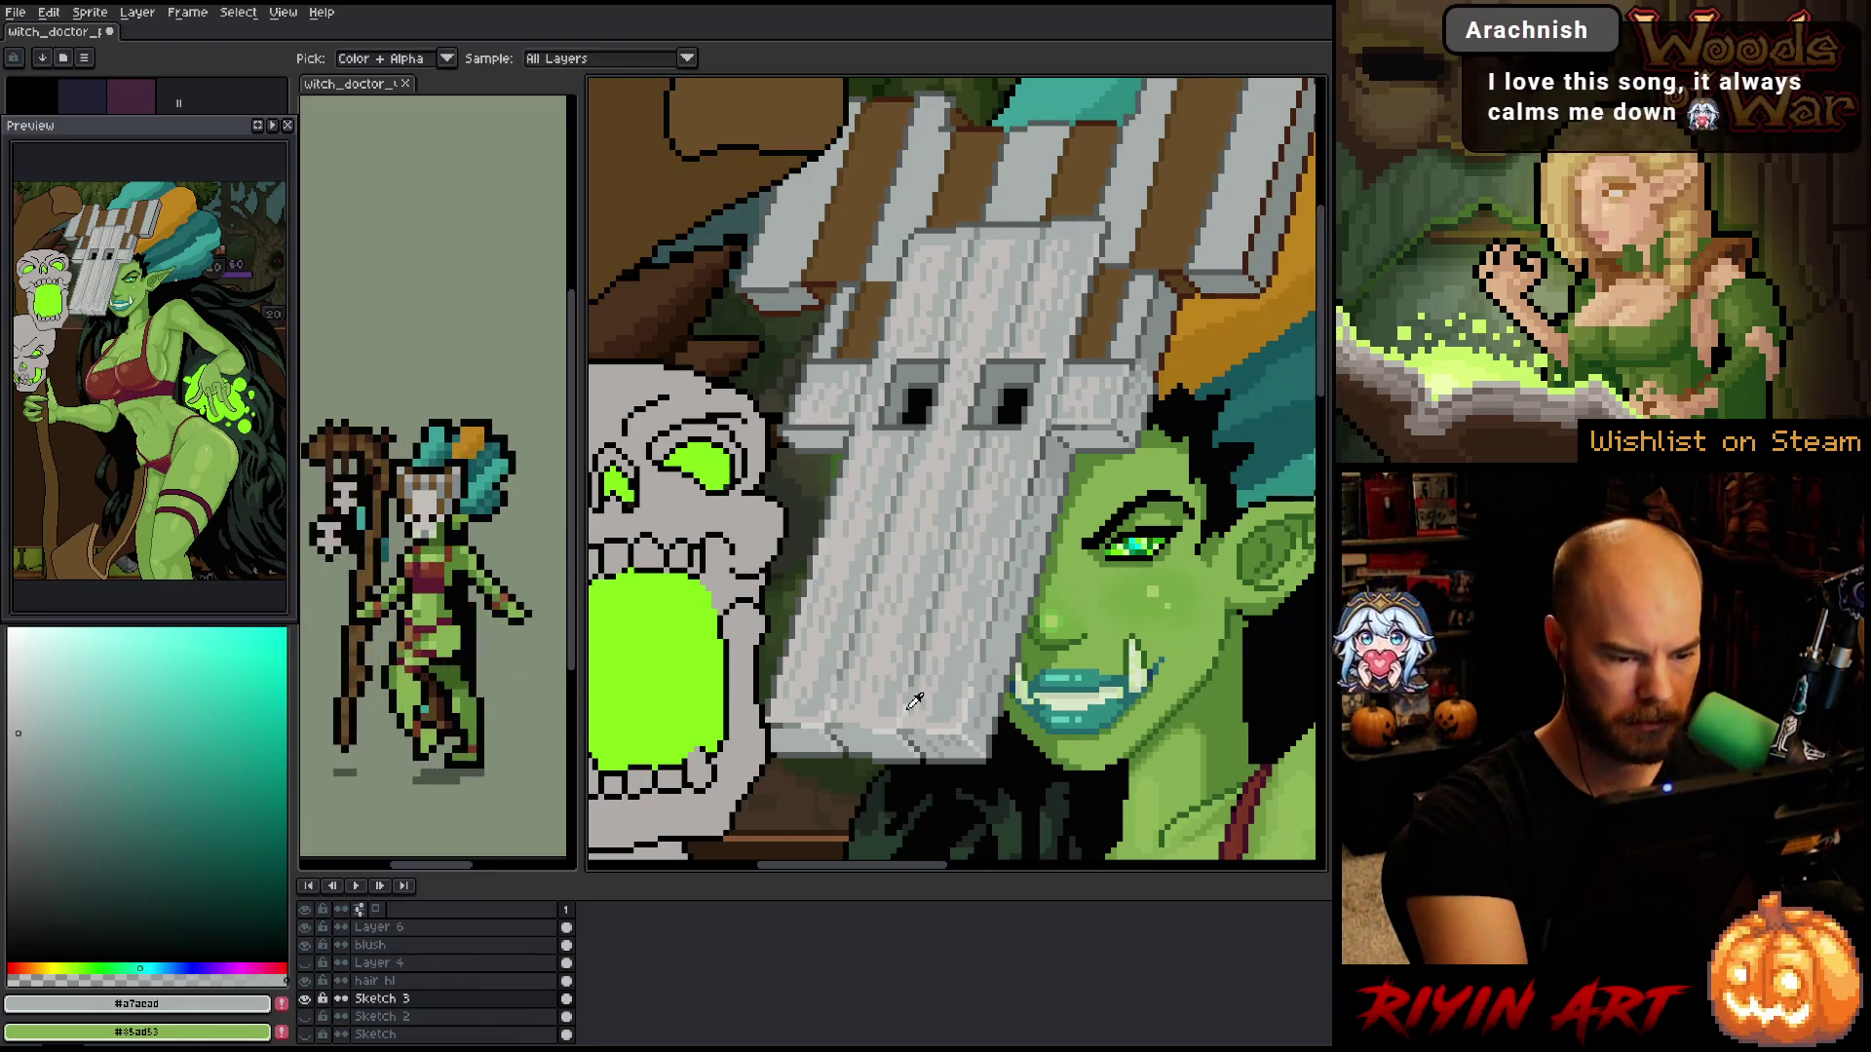
{"action": "left_click", "coordinate": [914, 702]}
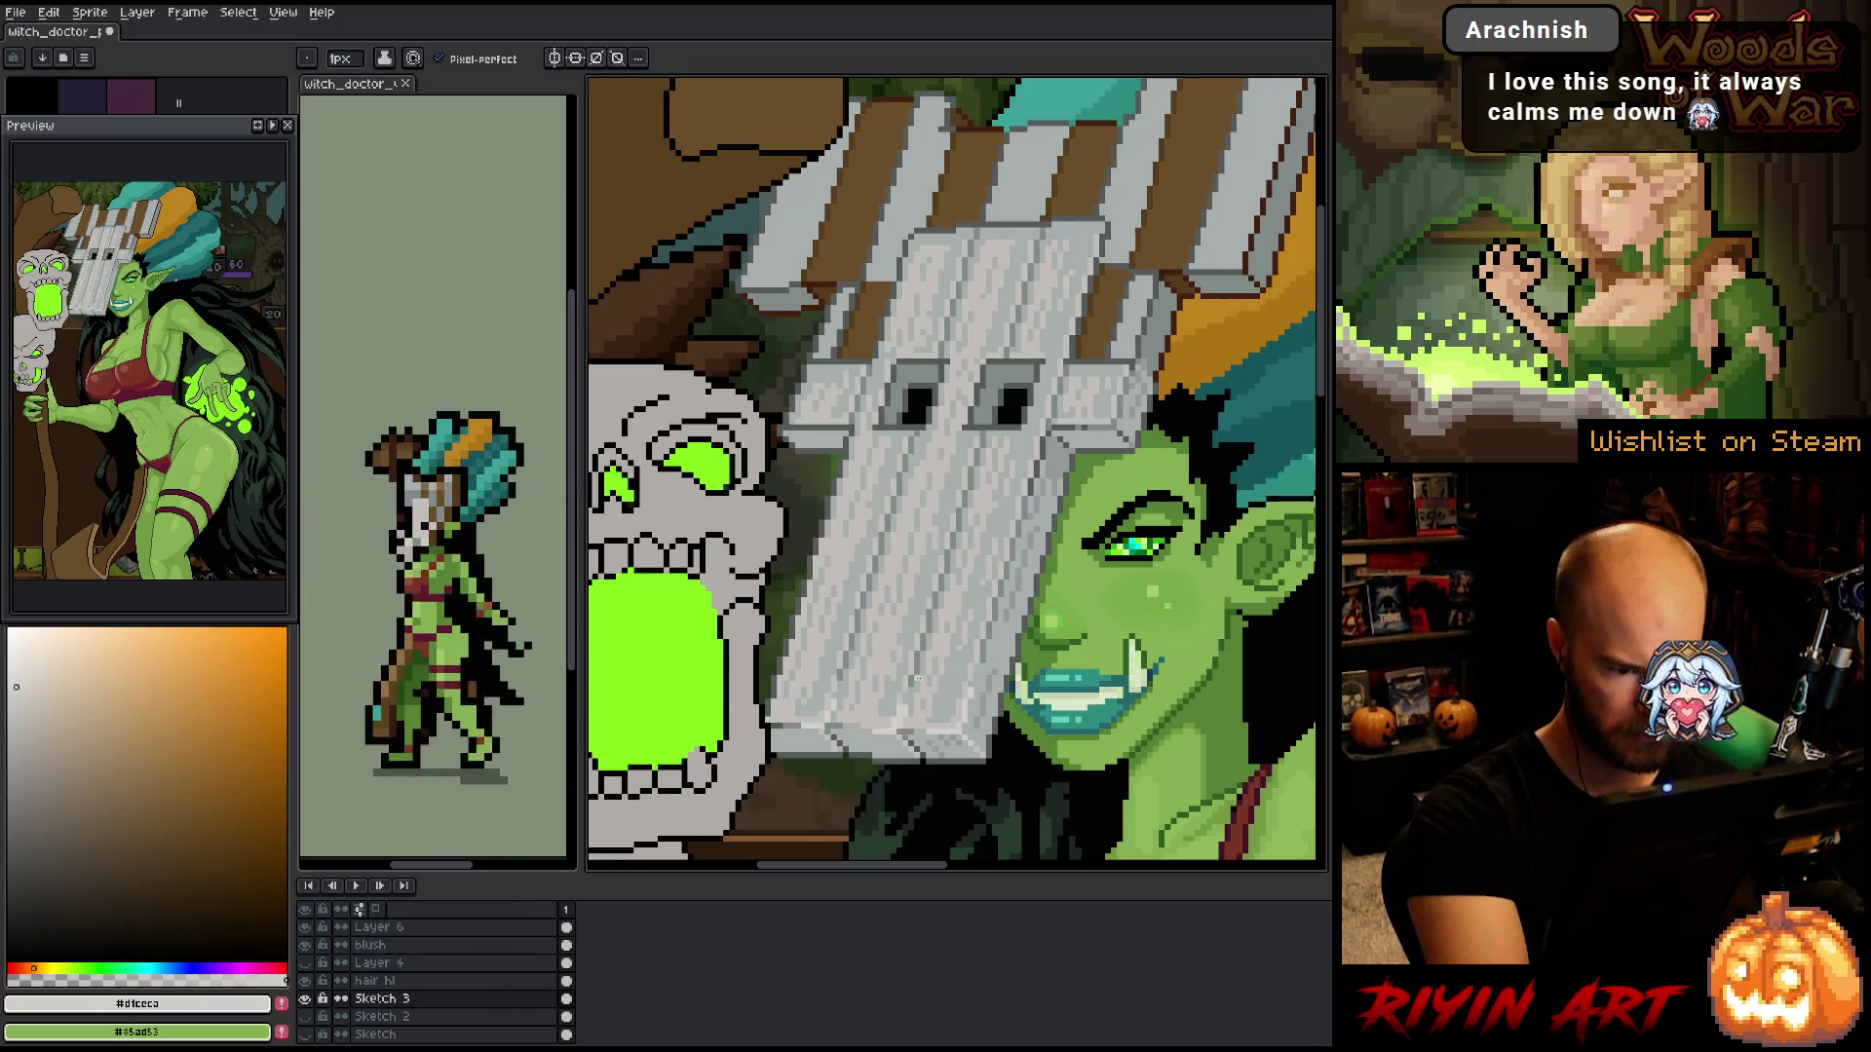
{"action": "left_click", "coordinate": [911, 692], "text": "alt"}
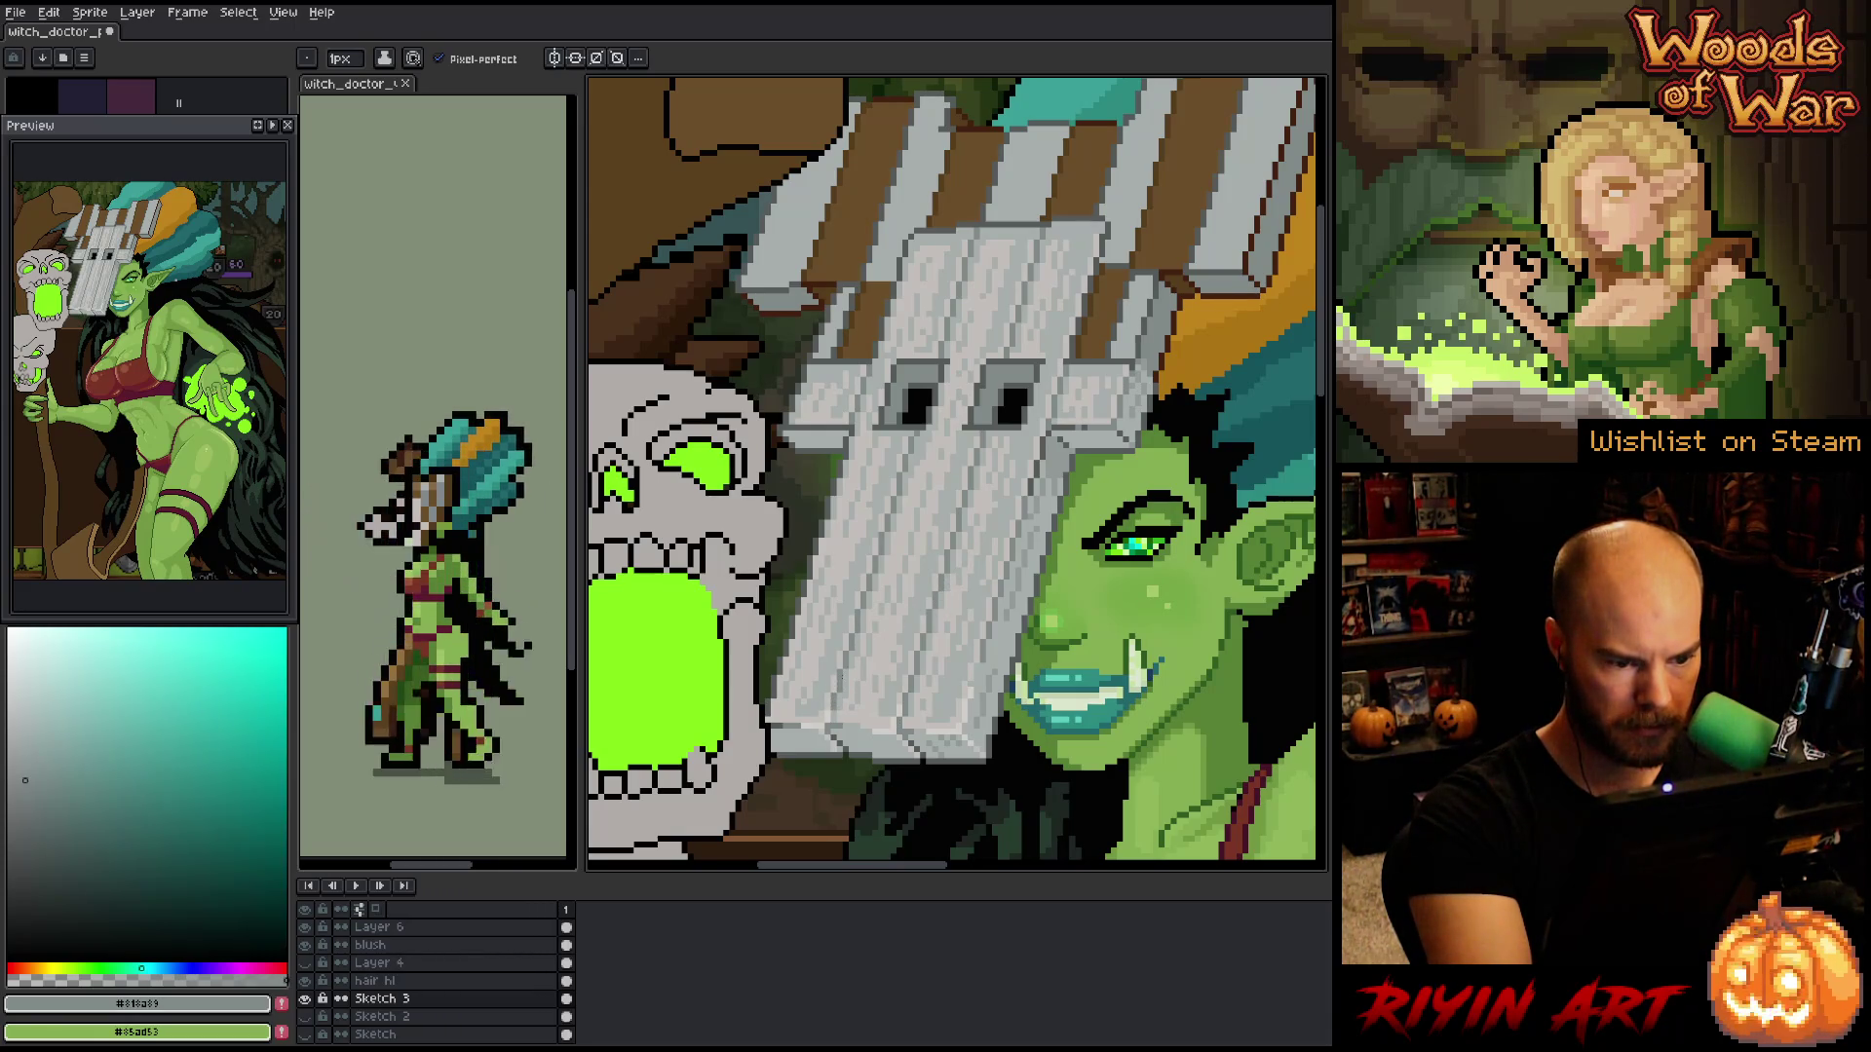
- Sample pale grey, darker grey and teal-grey from the mask, ending on mid grey #a7acad
{"action": "left_click", "coordinate": [914, 701], "text": "alt"}
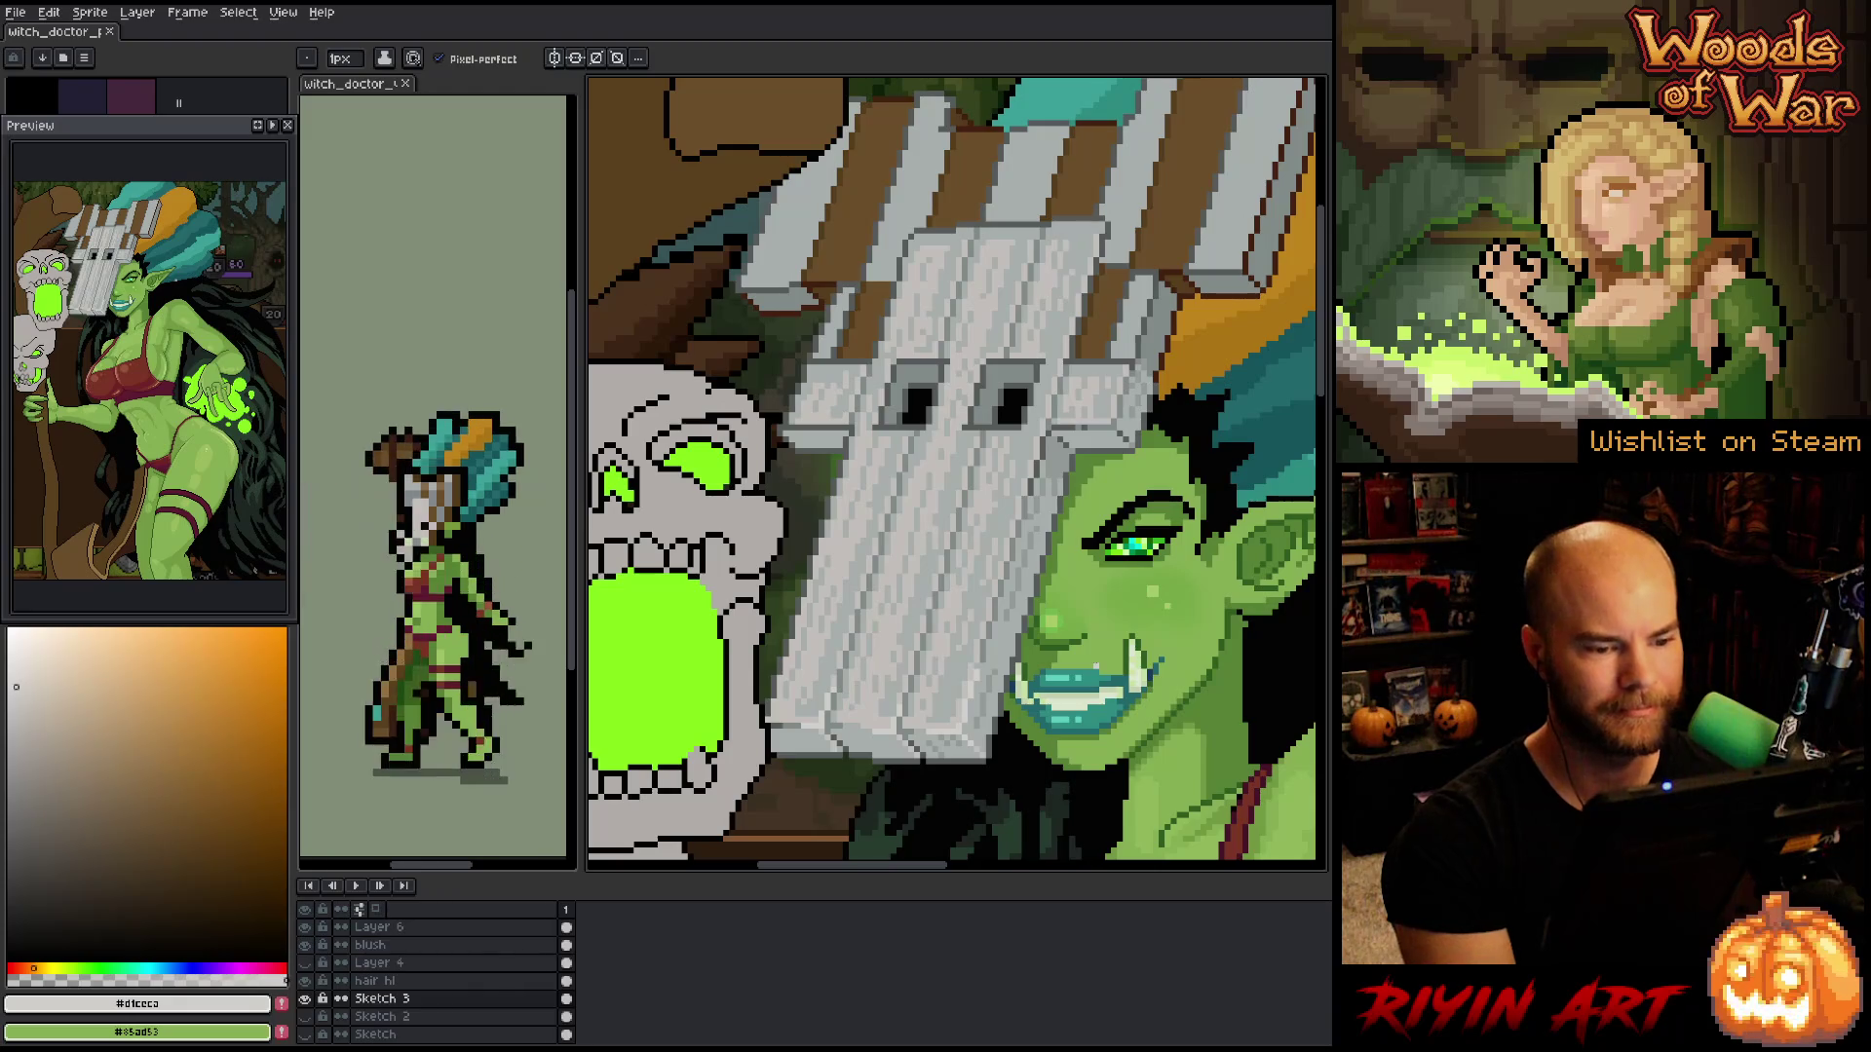
{"action": "left_click", "coordinate": [1025, 504], "text": "alt"}
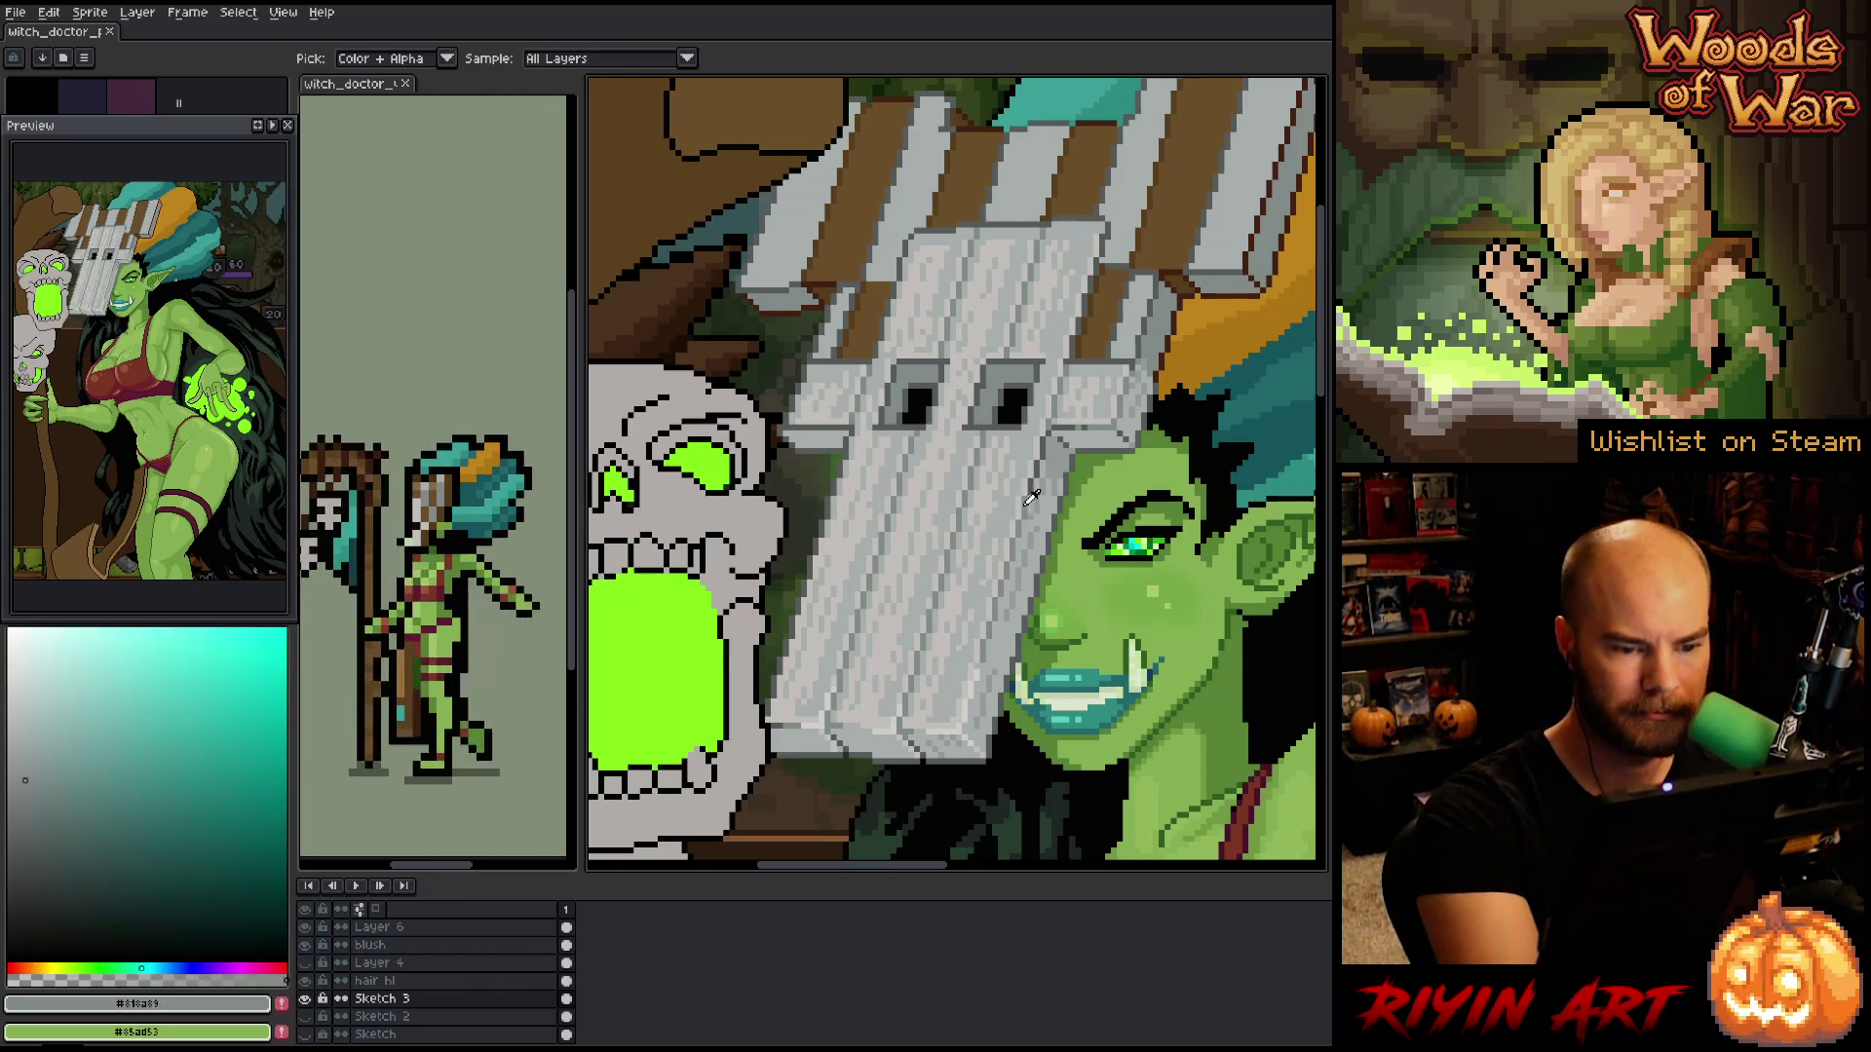
{"action": "left_click", "coordinate": [1025, 499], "text": "alt"}
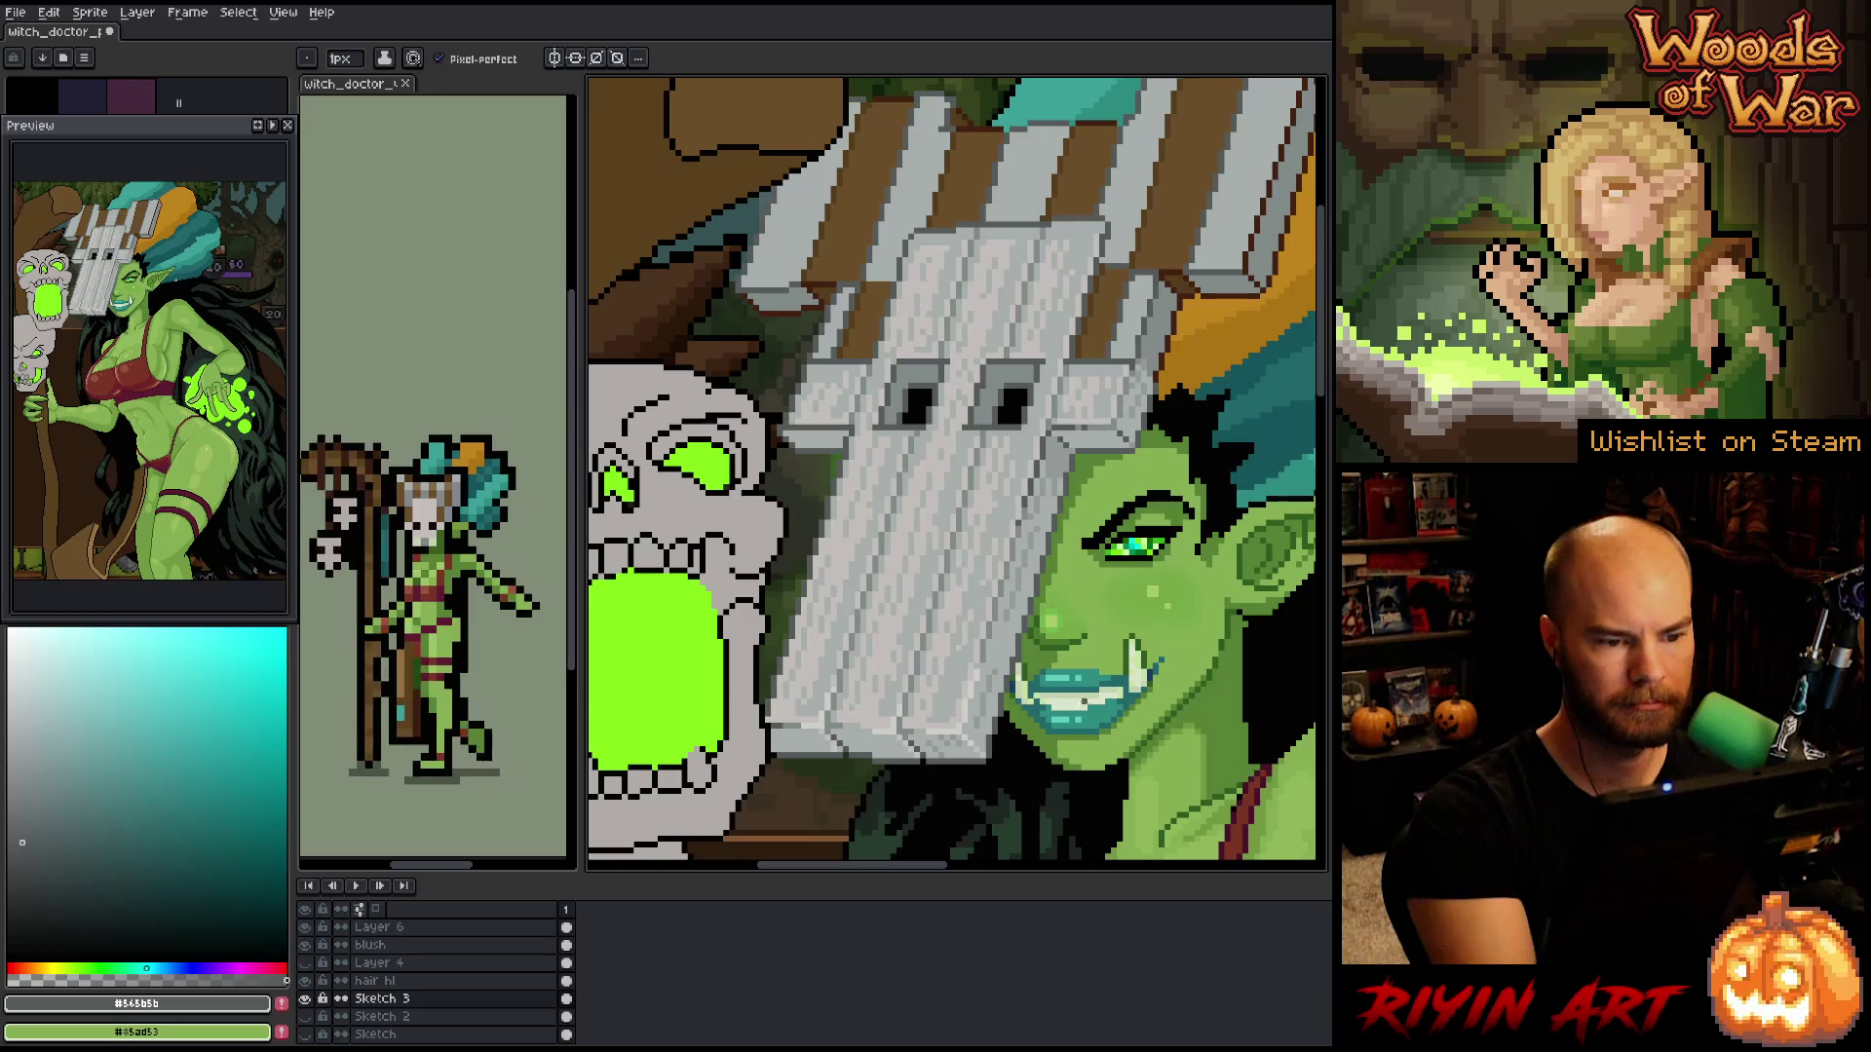
{"action": "left_click", "coordinate": [901, 359], "text": "alt"}
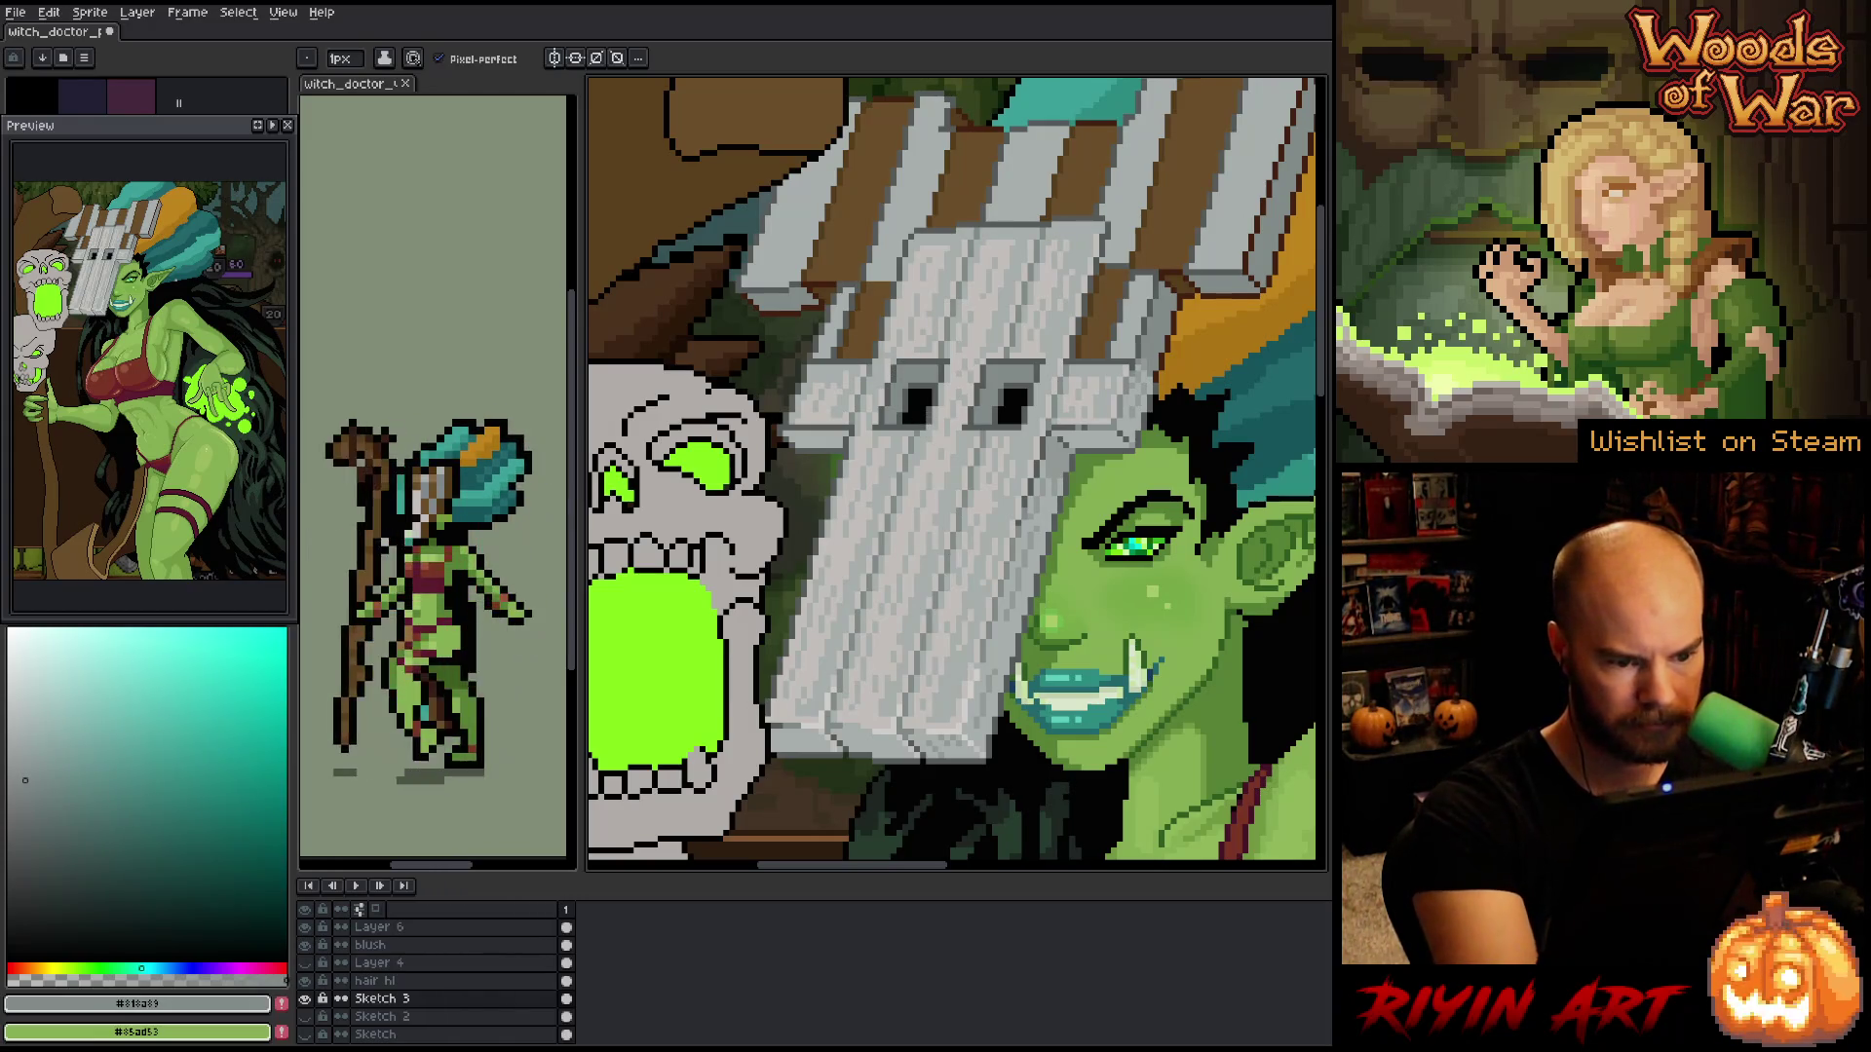
{"action": "left_click", "coordinate": [970, 448], "text": "alt"}
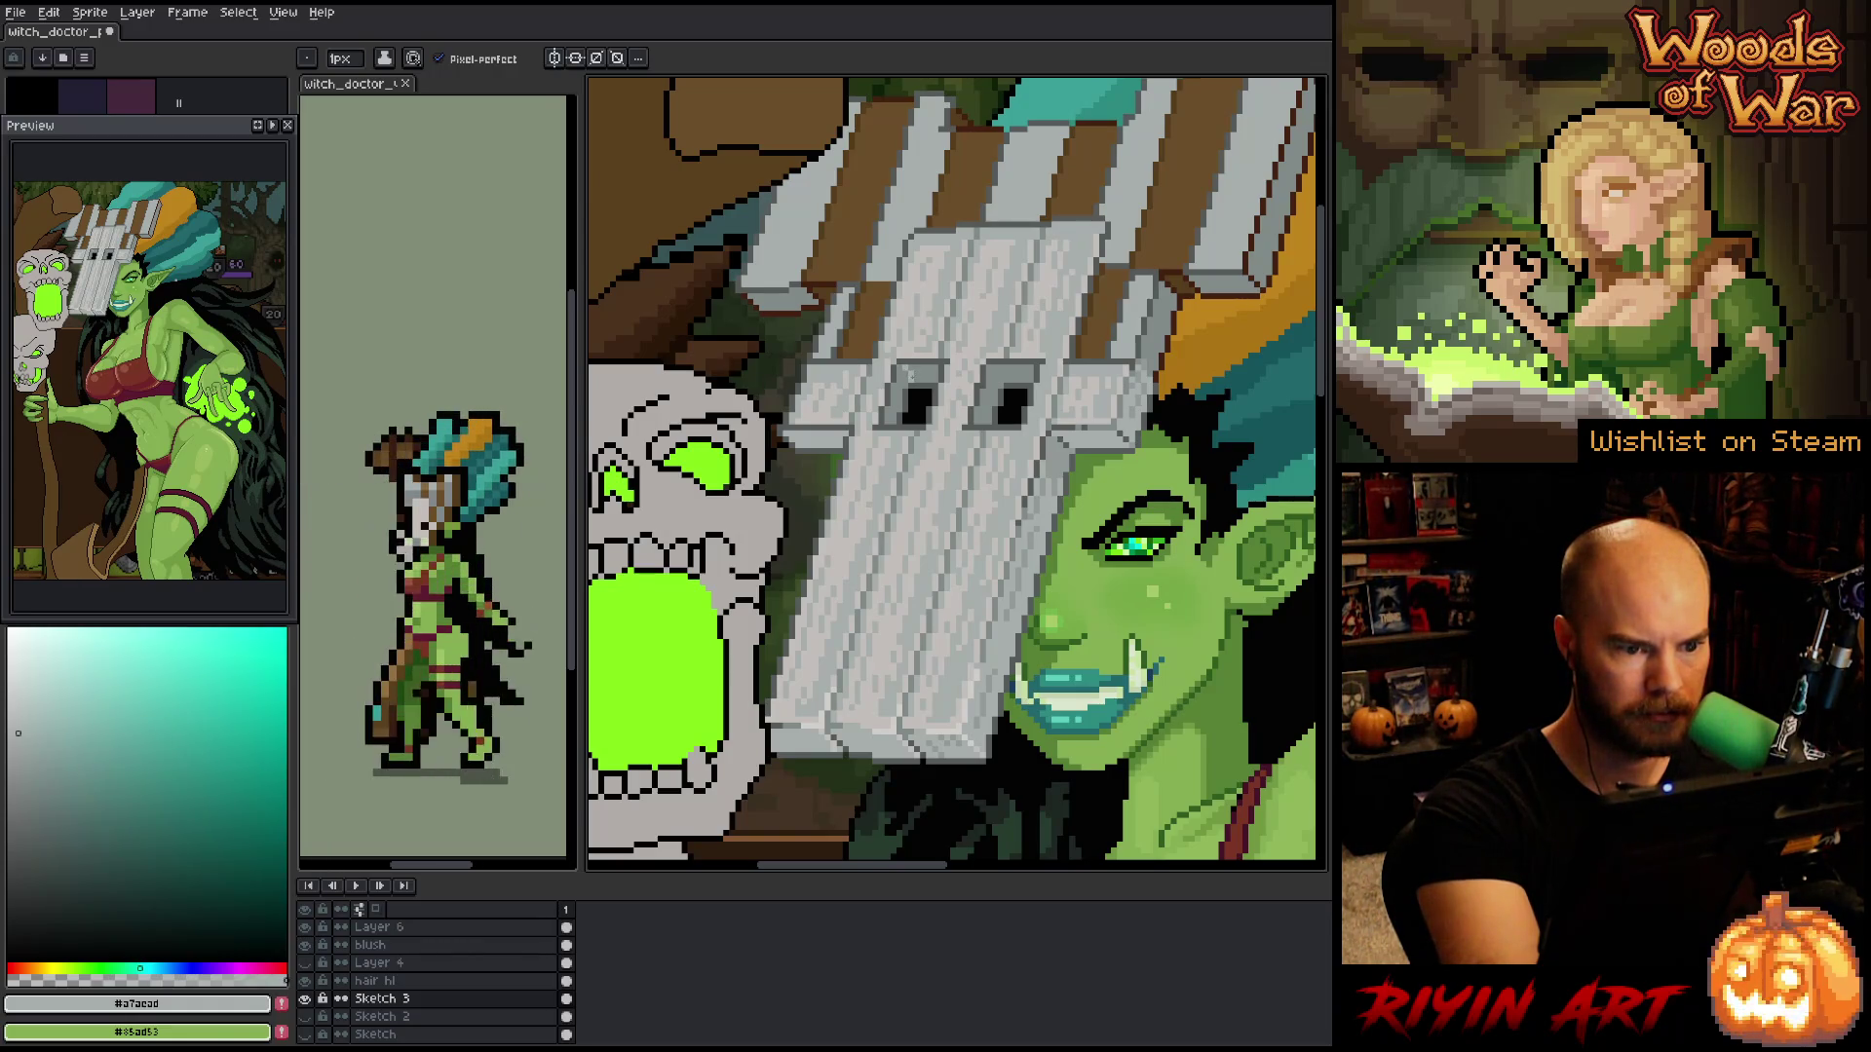
{"action": "key", "text": "g"}
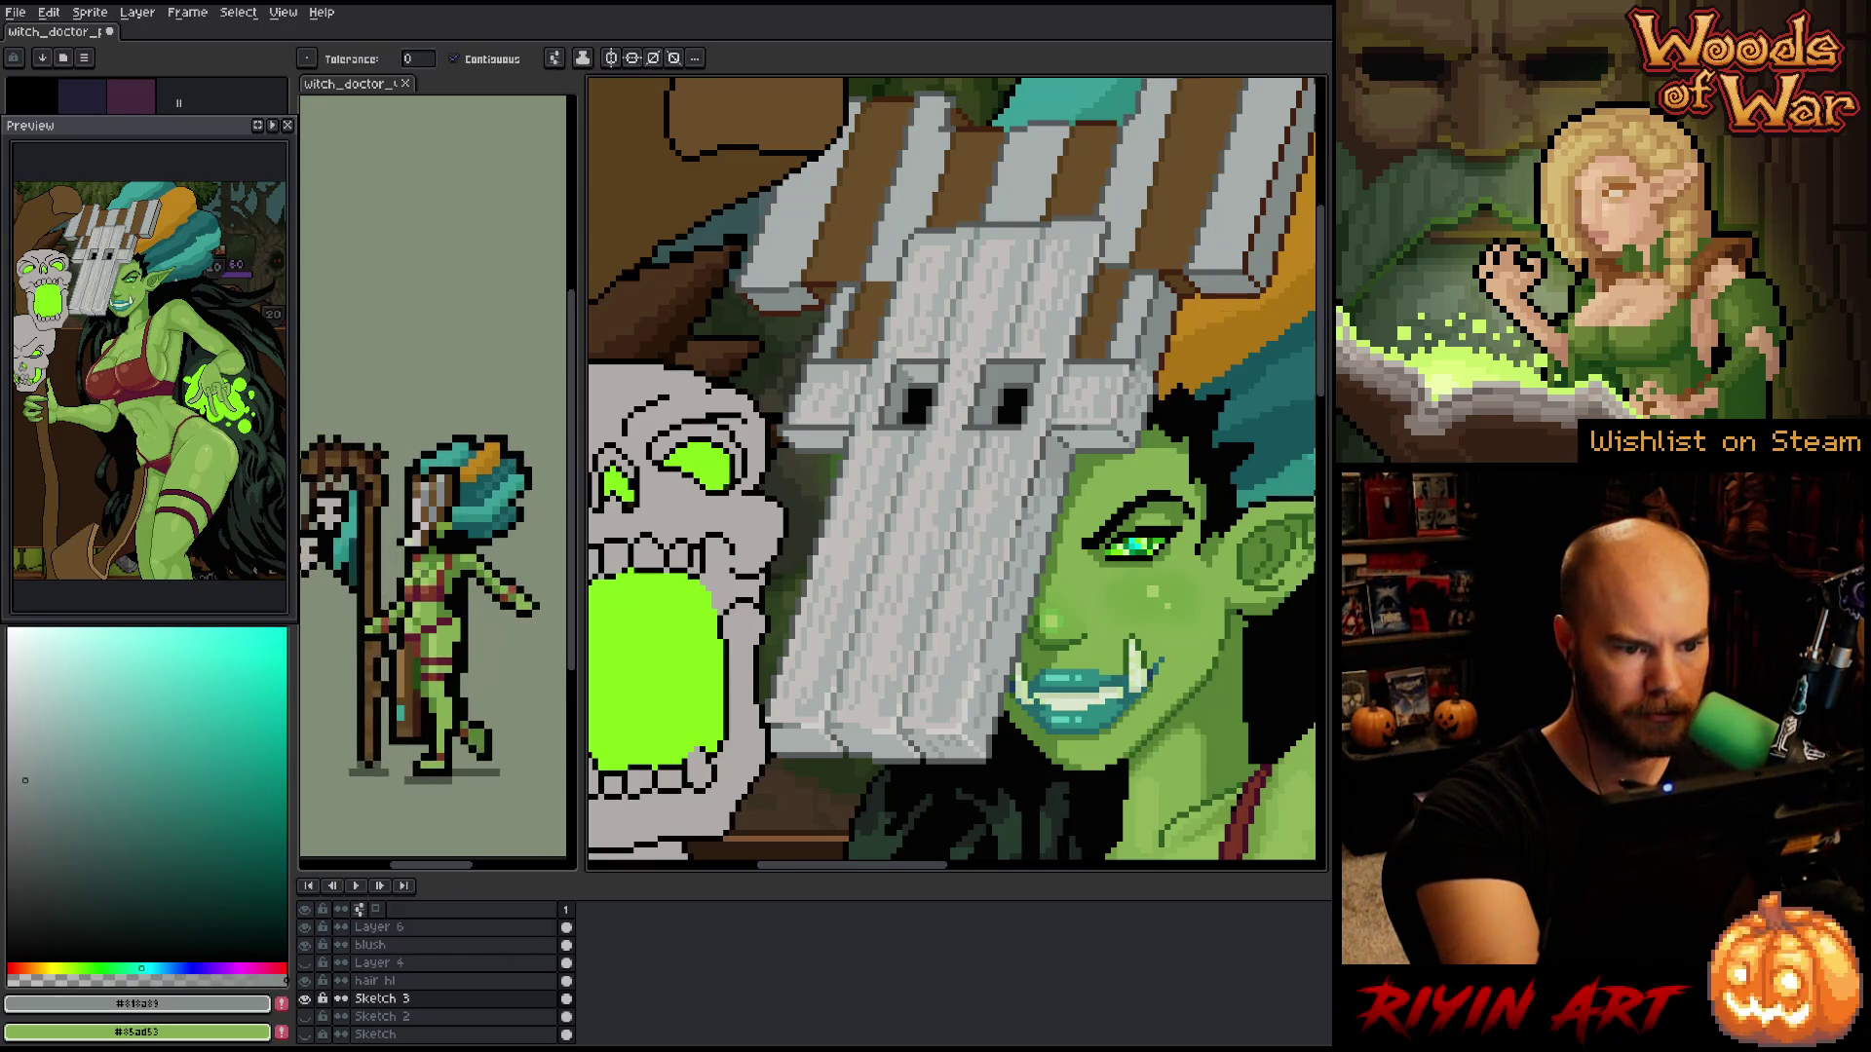
- Retouch the mask grey and fill the eye holes with black
{"action": "left_click", "coordinate": [911, 371], "text": "alt"}
{"action": "key", "text": "b"}
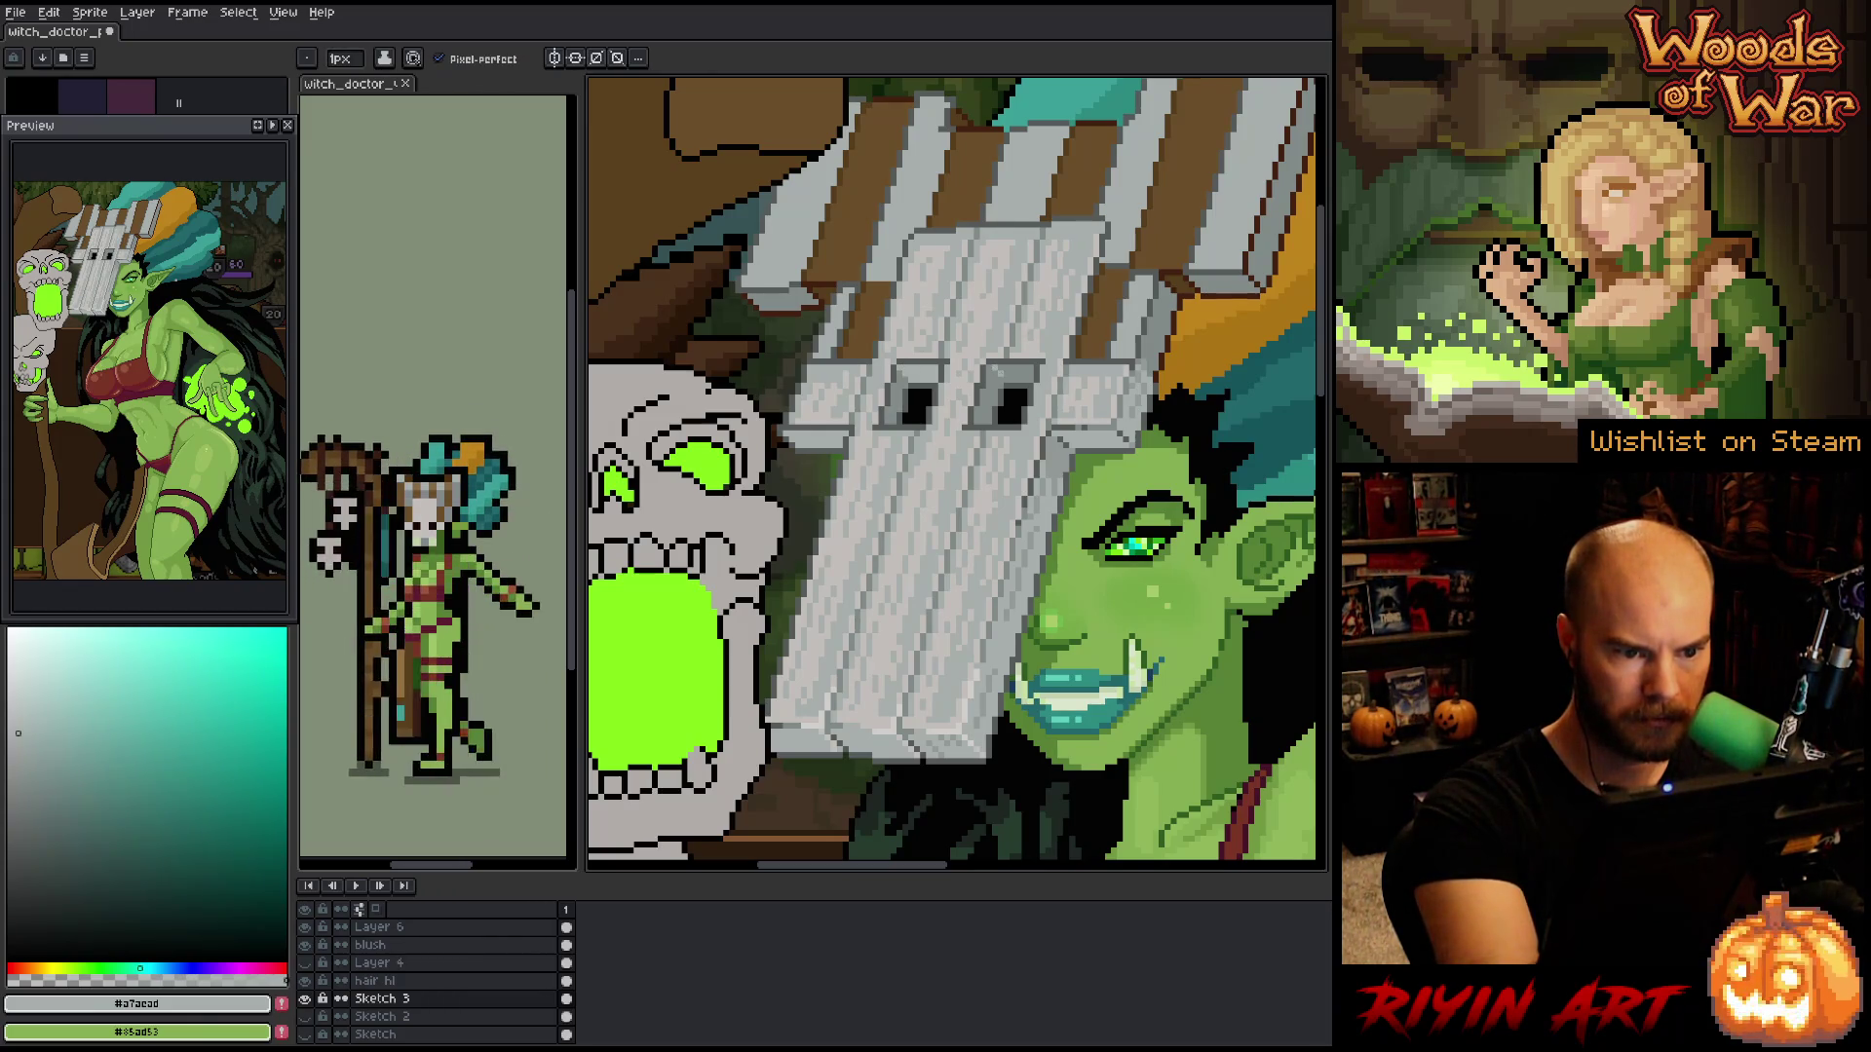
{"action": "key", "text": "g"}
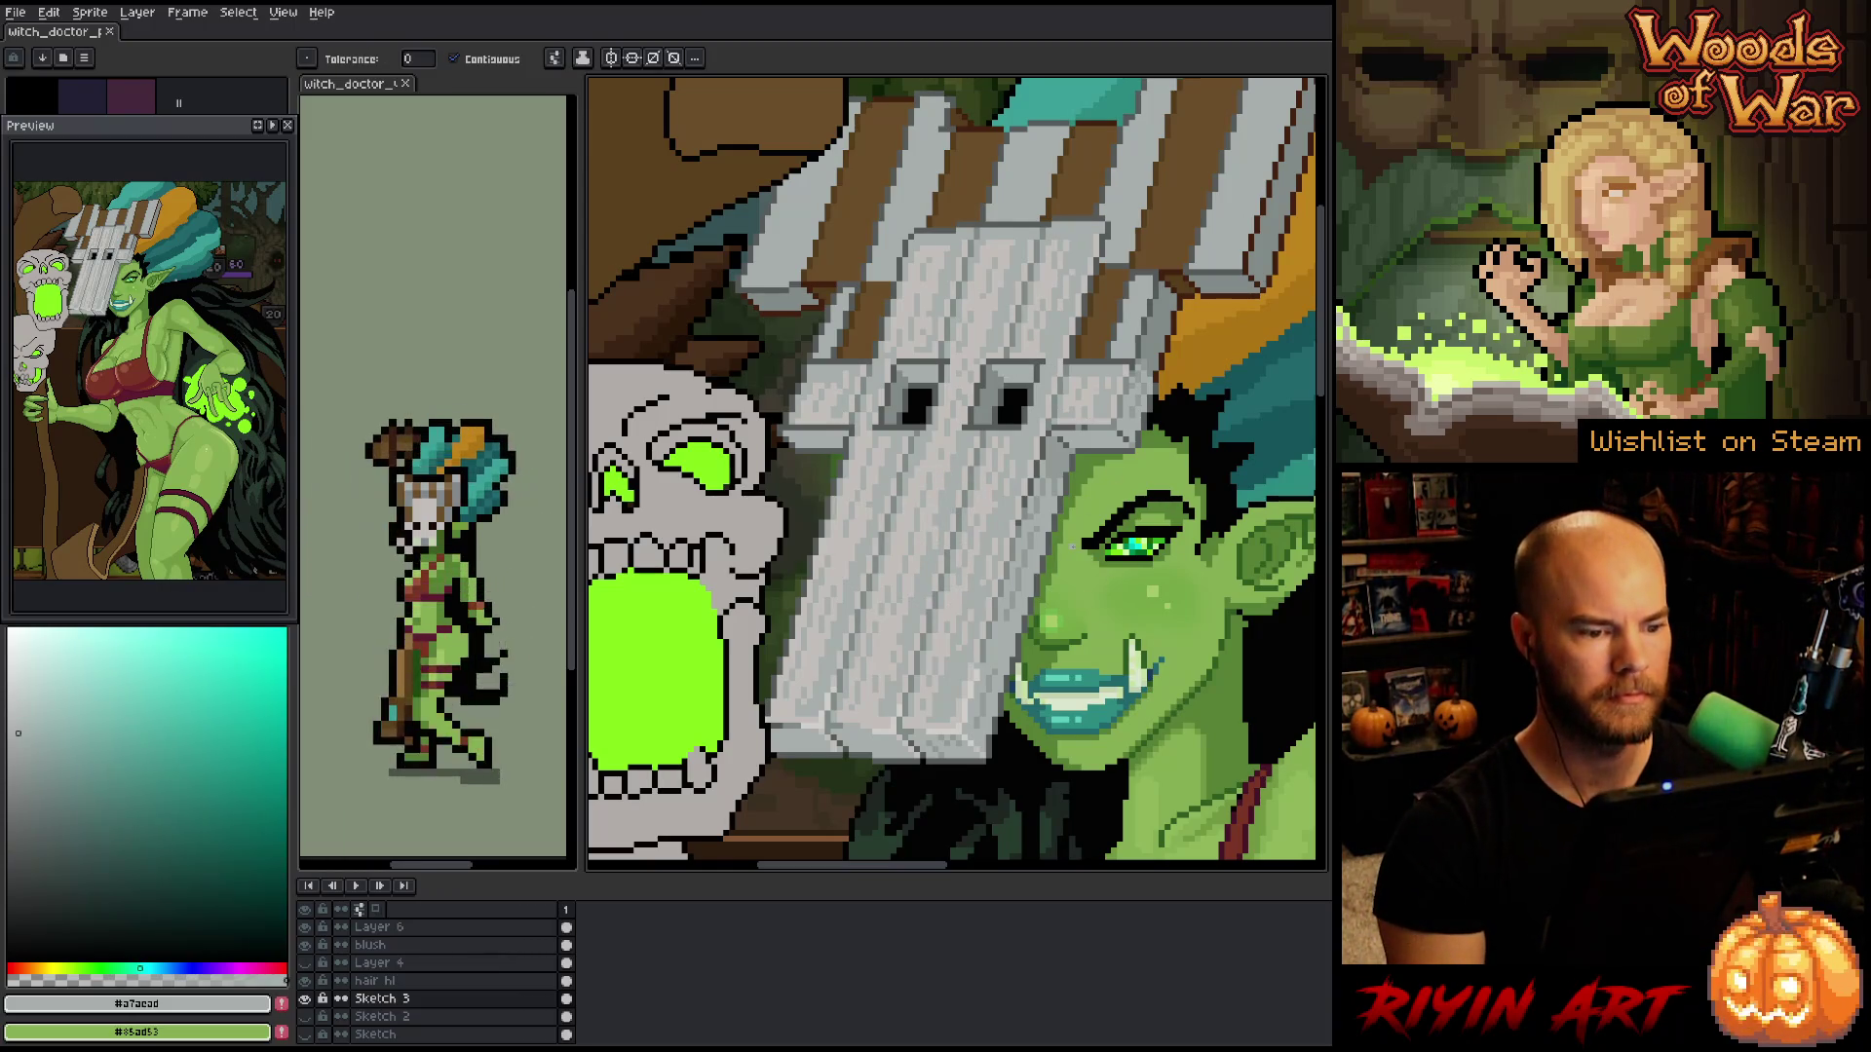
{"action": "left_click", "coordinate": [1001, 397], "text": "alt"}
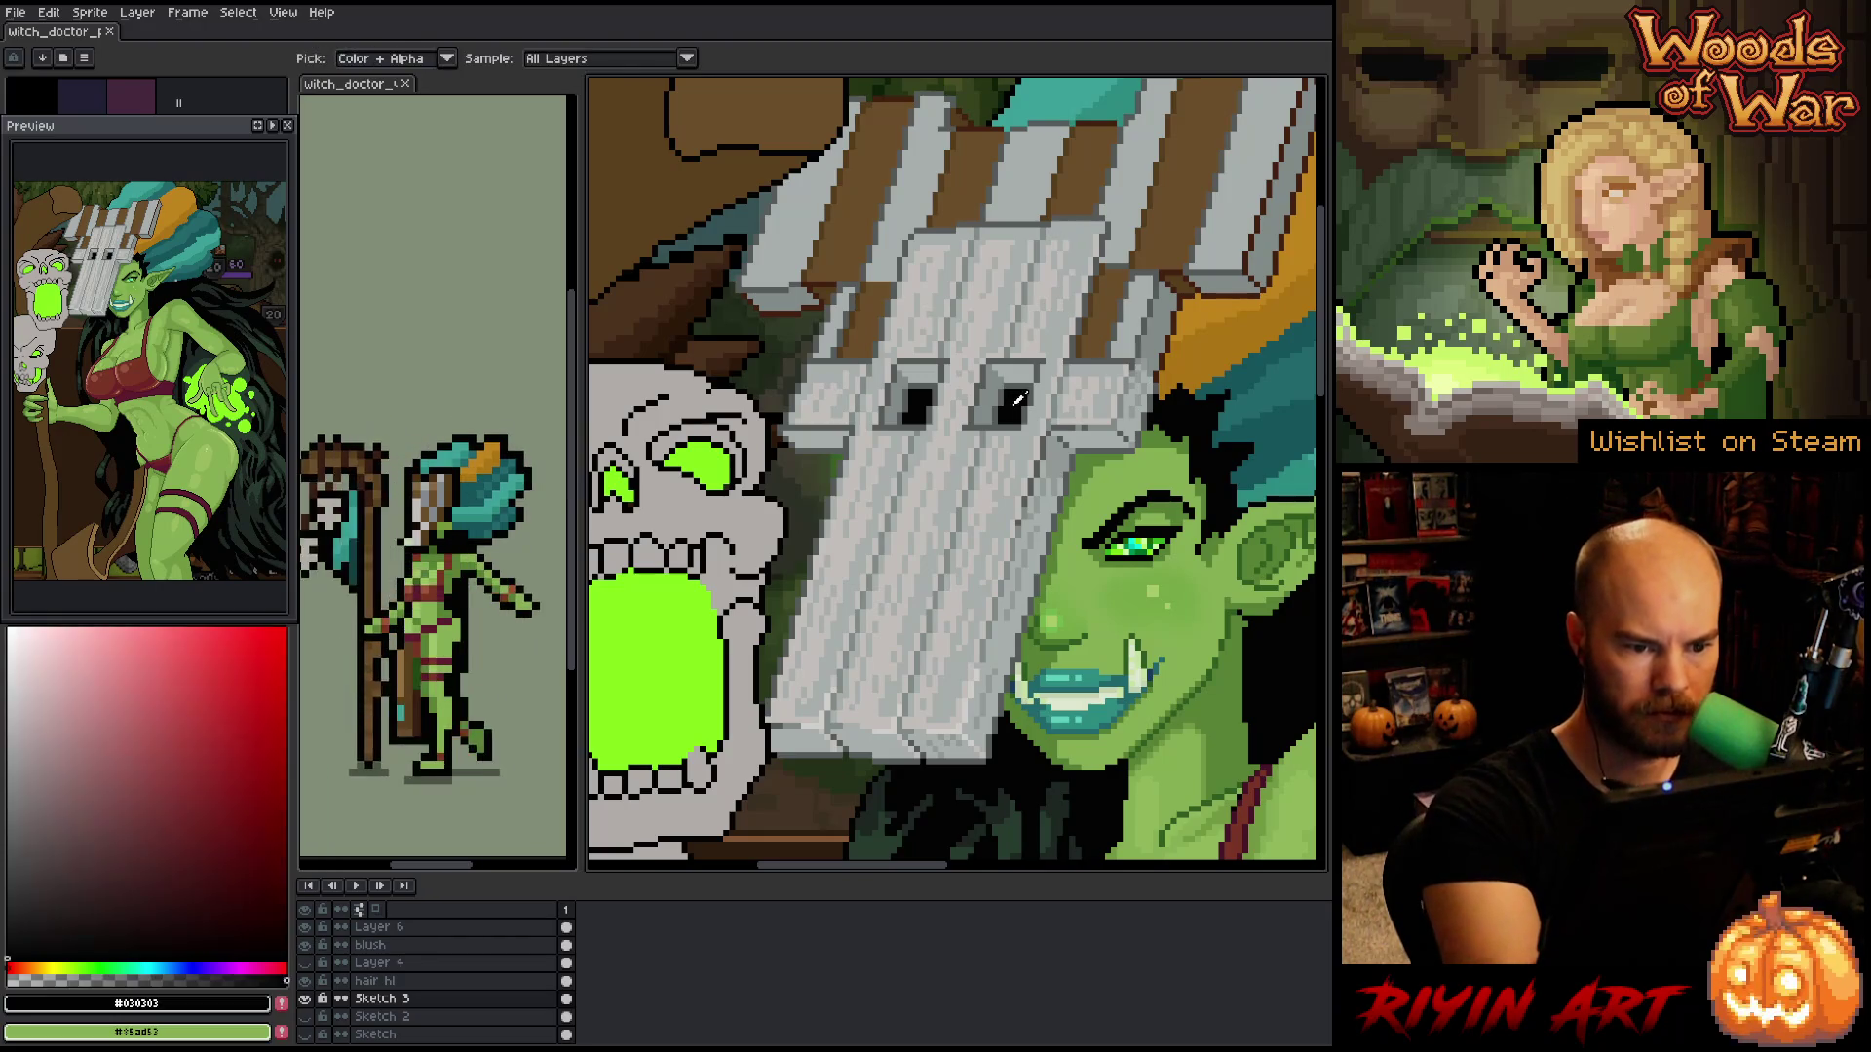
{"action": "key", "text": "b"}
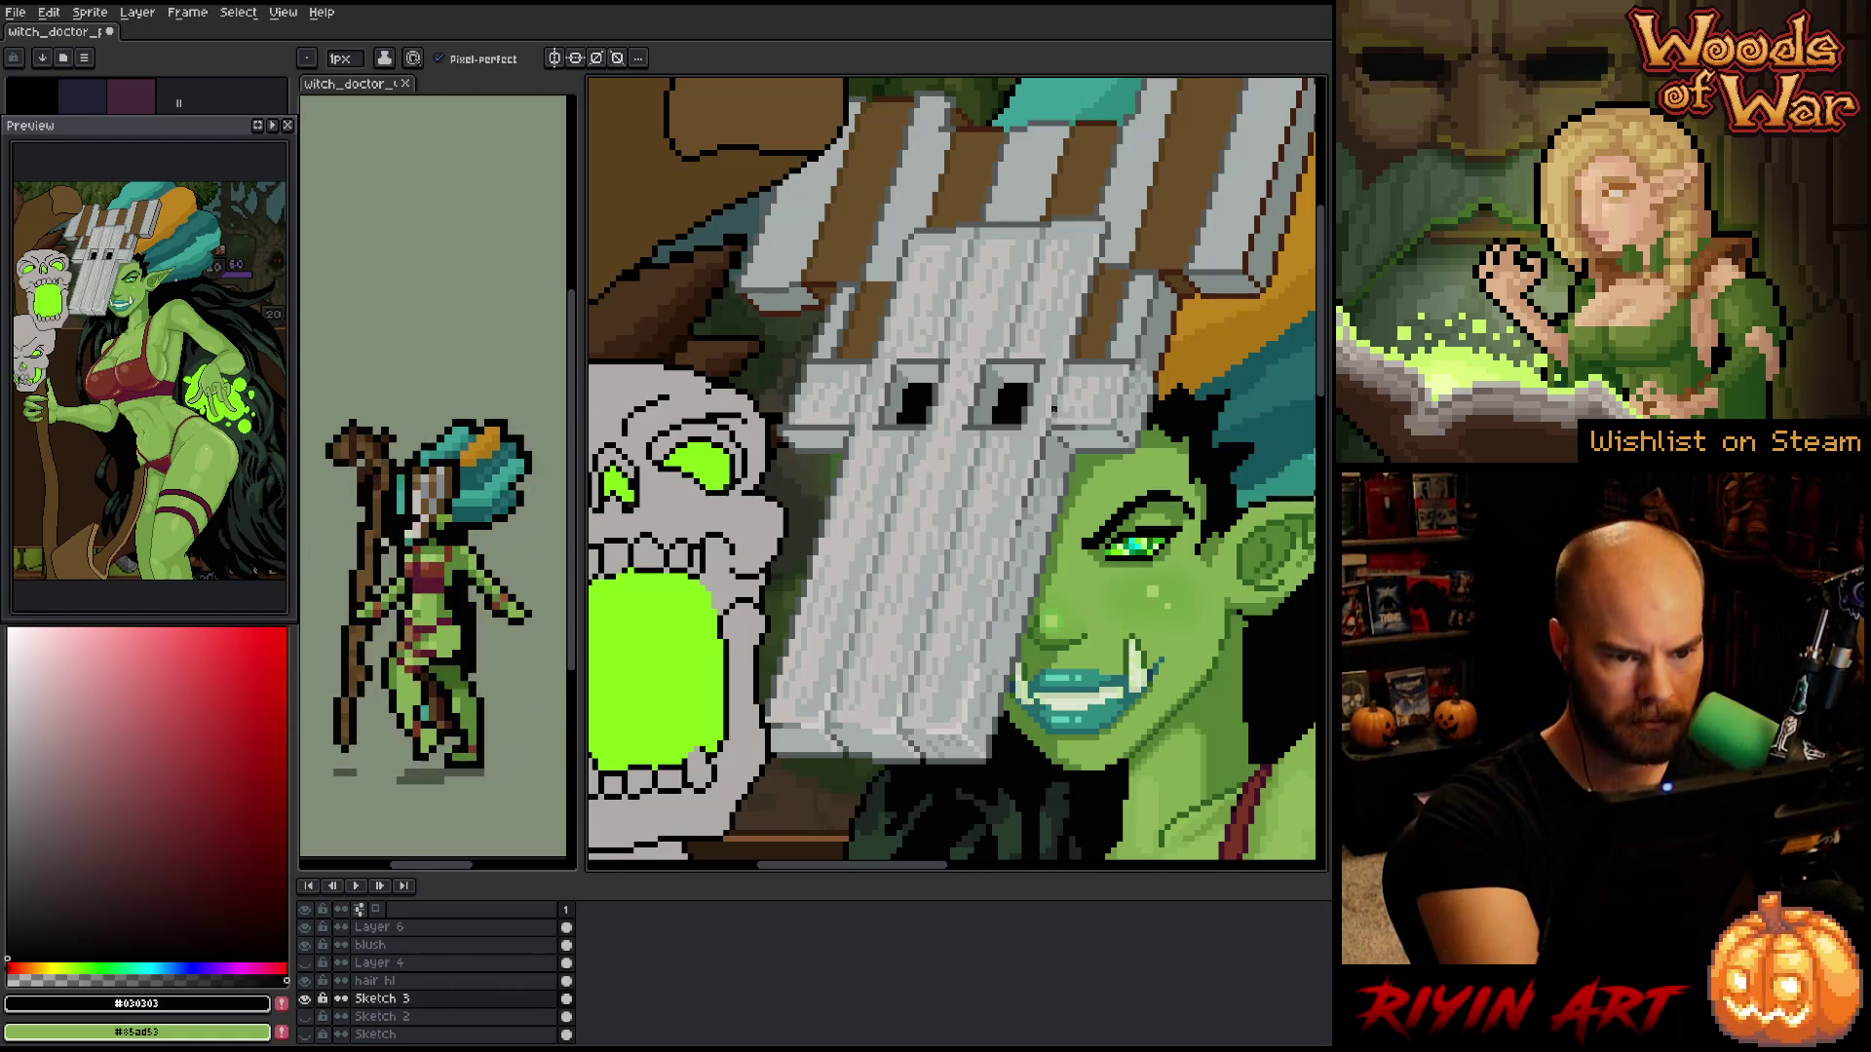
- Touch up the planks with teal-grey and lighter mask greys
{"action": "left_click", "coordinate": [1062, 399], "text": "alt"}
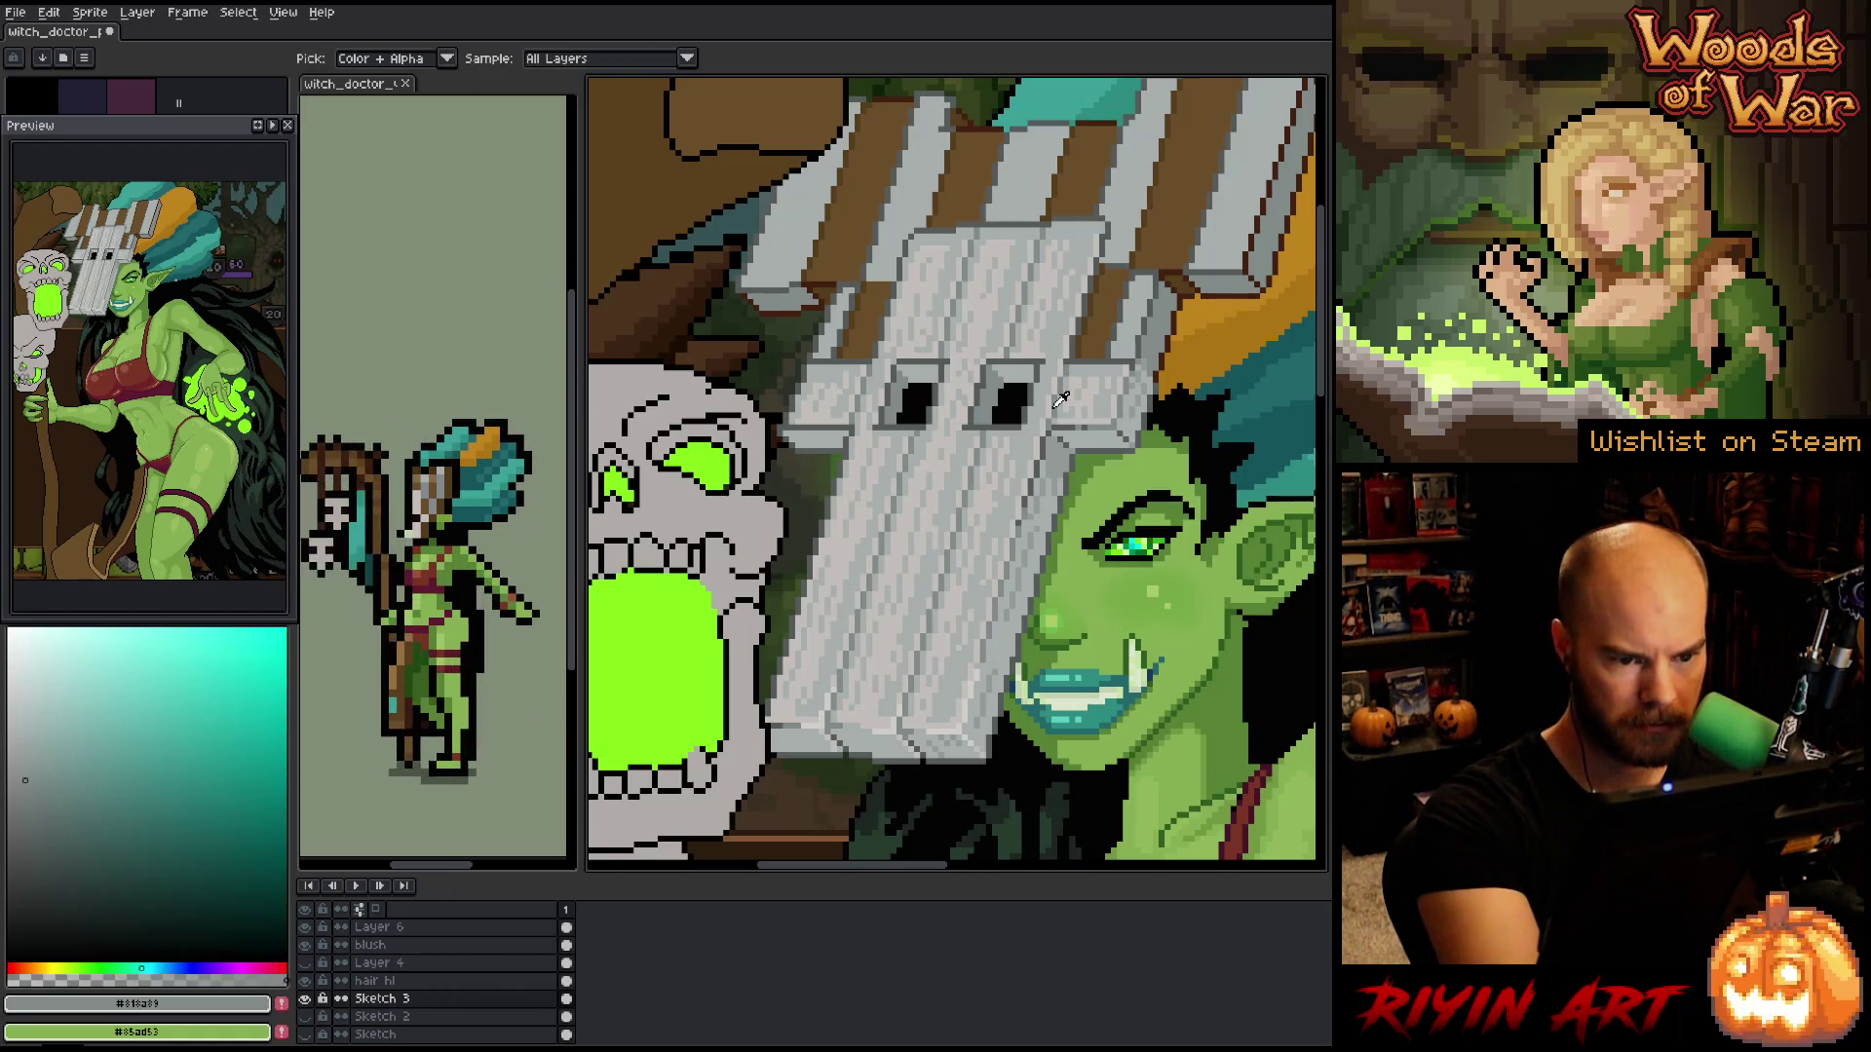
{"action": "left_click", "coordinate": [984, 380], "text": "alt"}
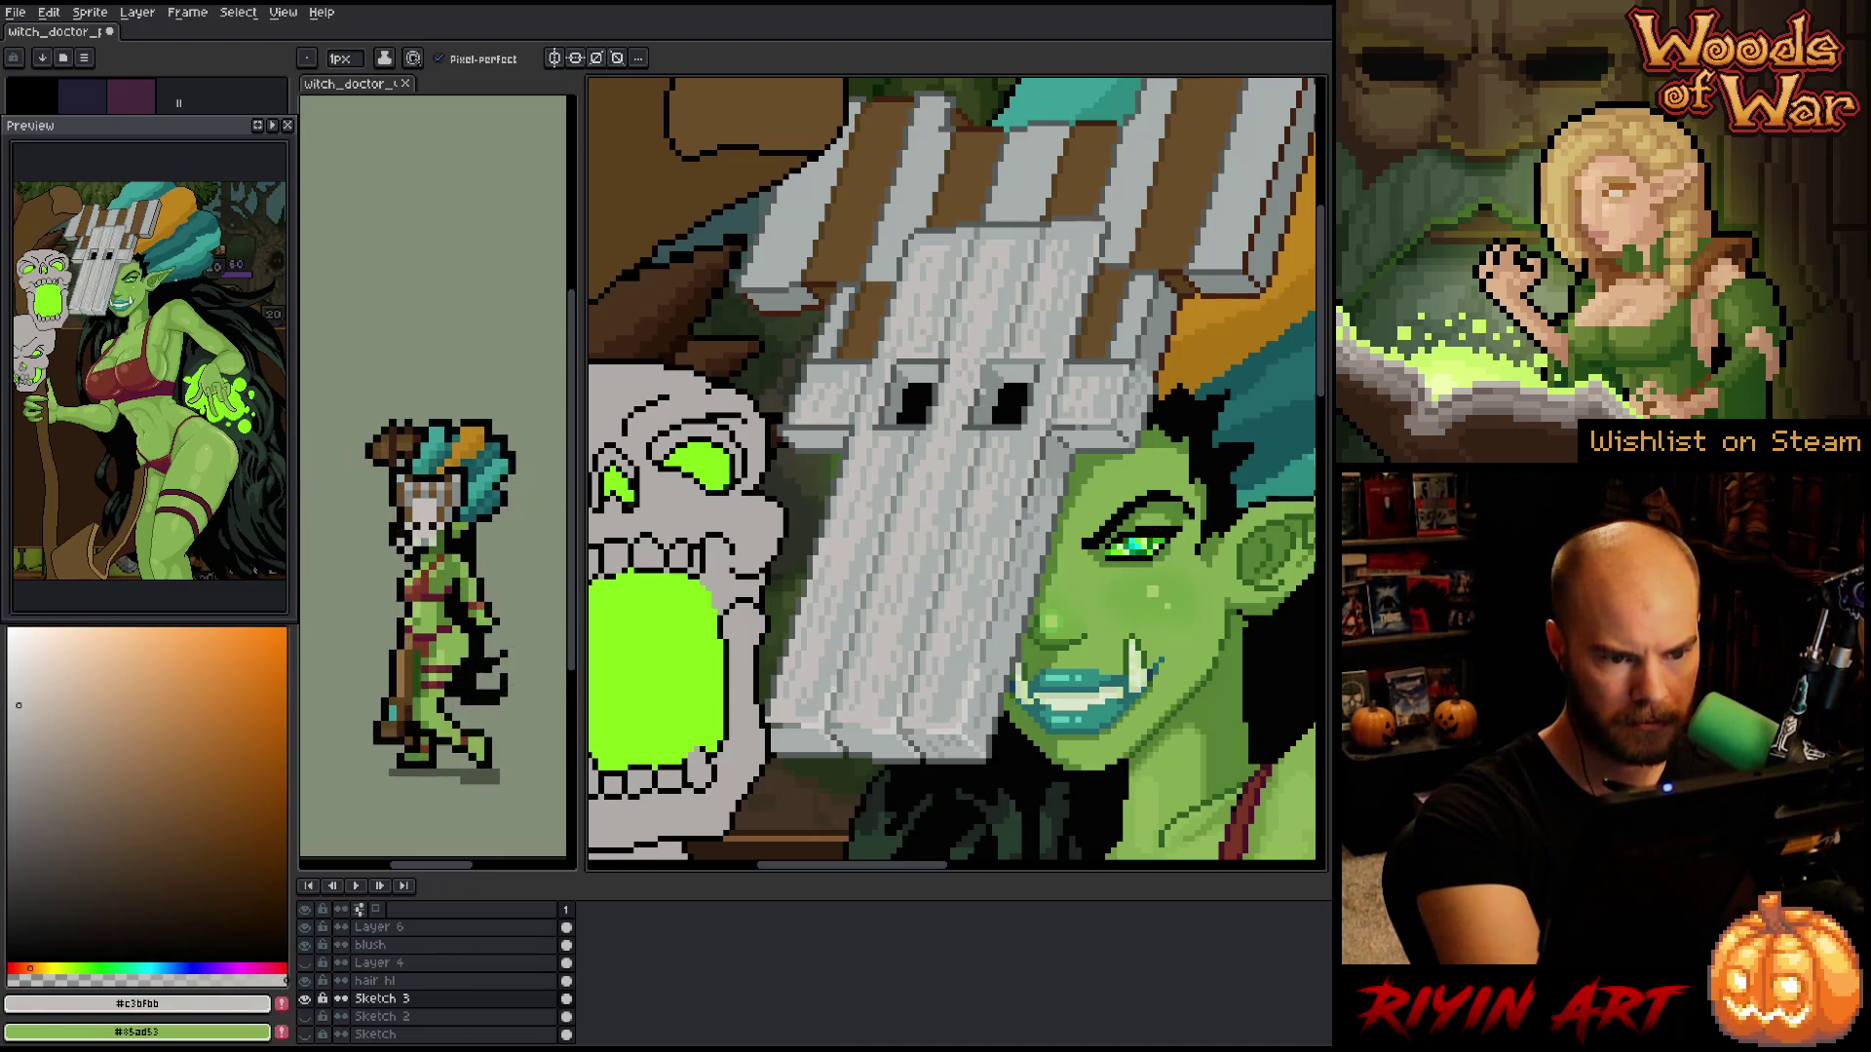
{"action": "left_click", "coordinate": [1062, 682], "text": "alt"}
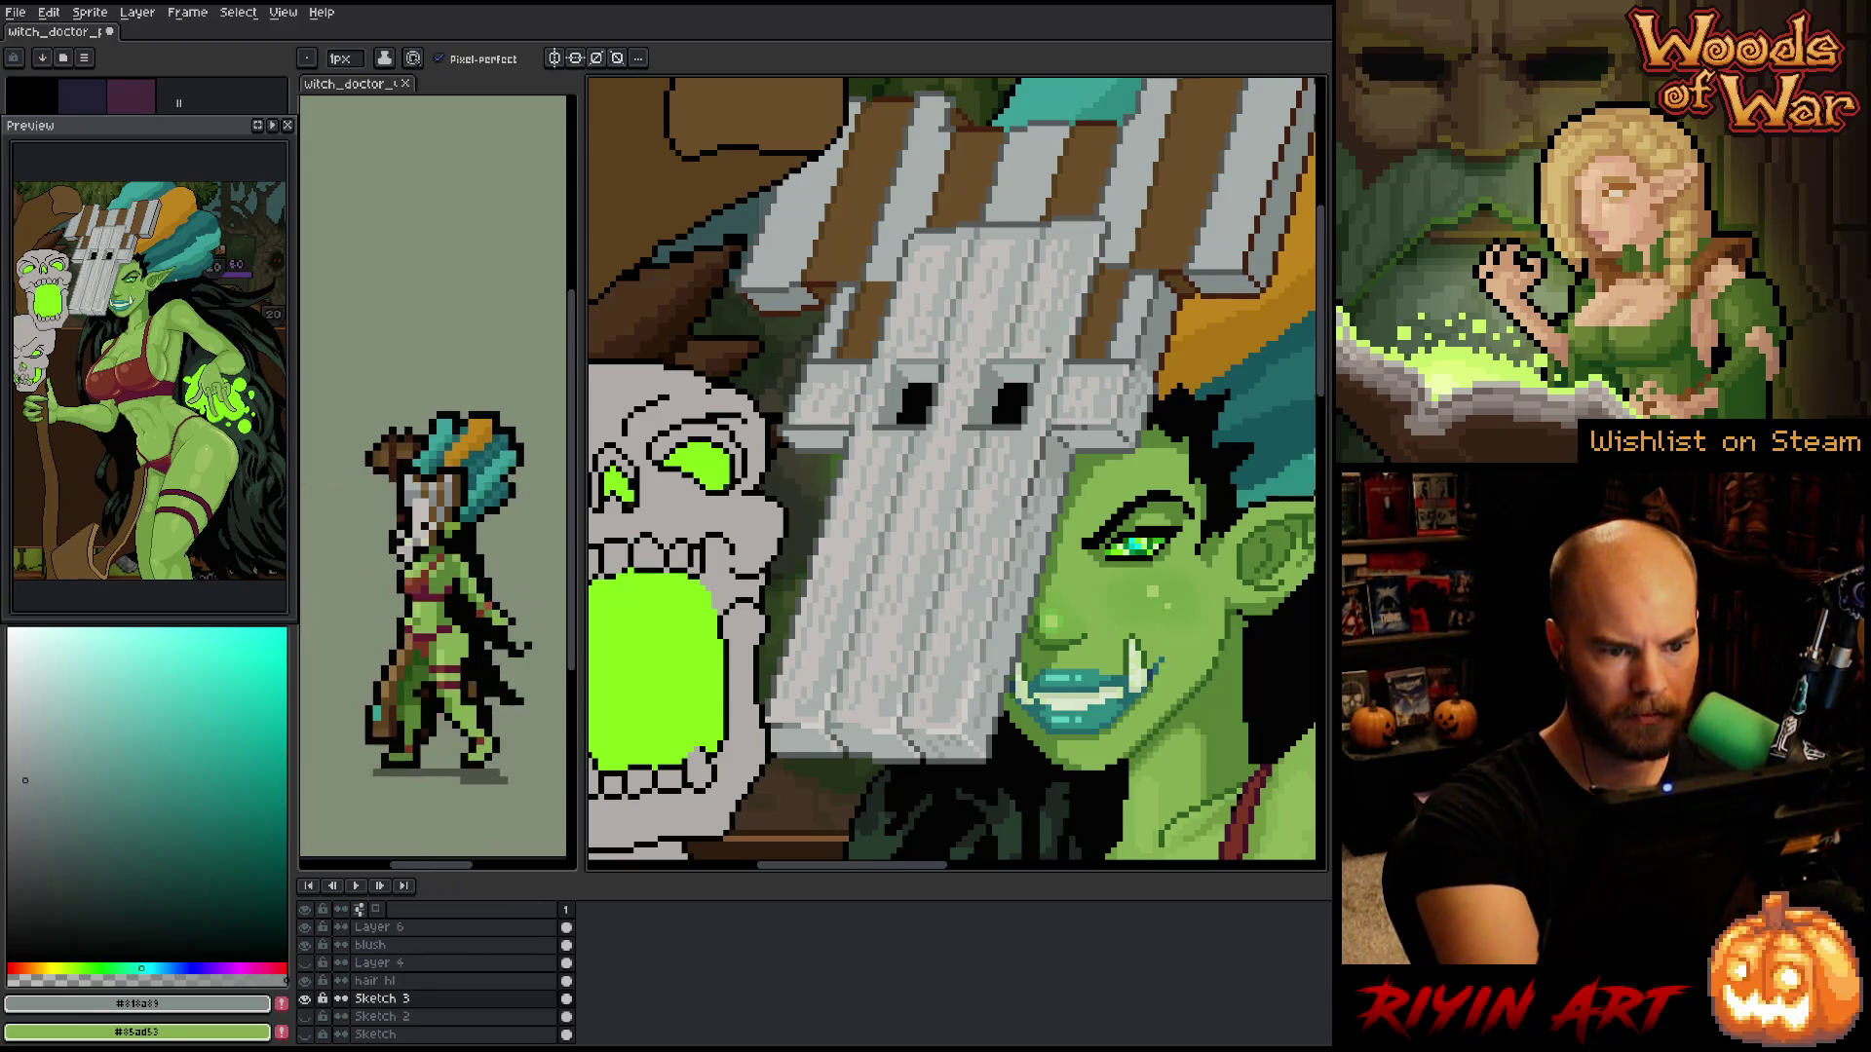
{"action": "left_click", "coordinate": [1068, 351], "text": "alt"}
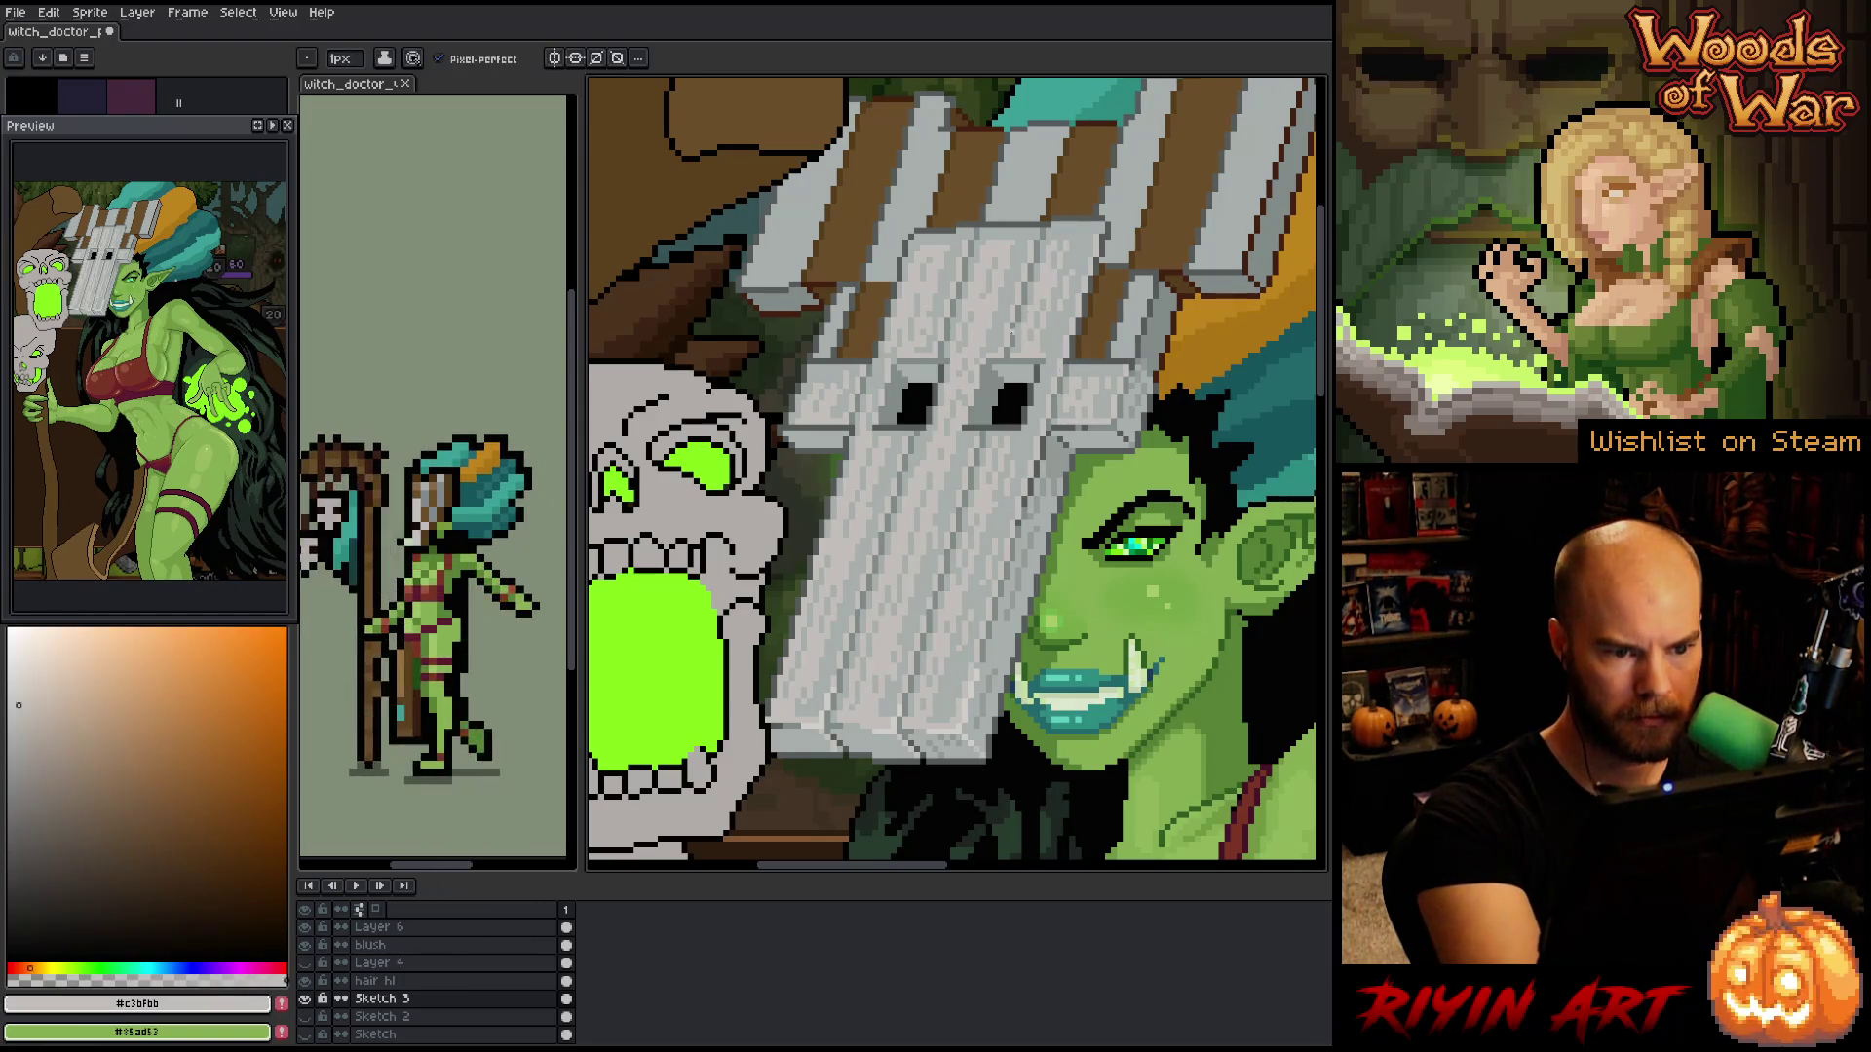
{"action": "left_click", "coordinate": [984, 361], "text": "alt"}
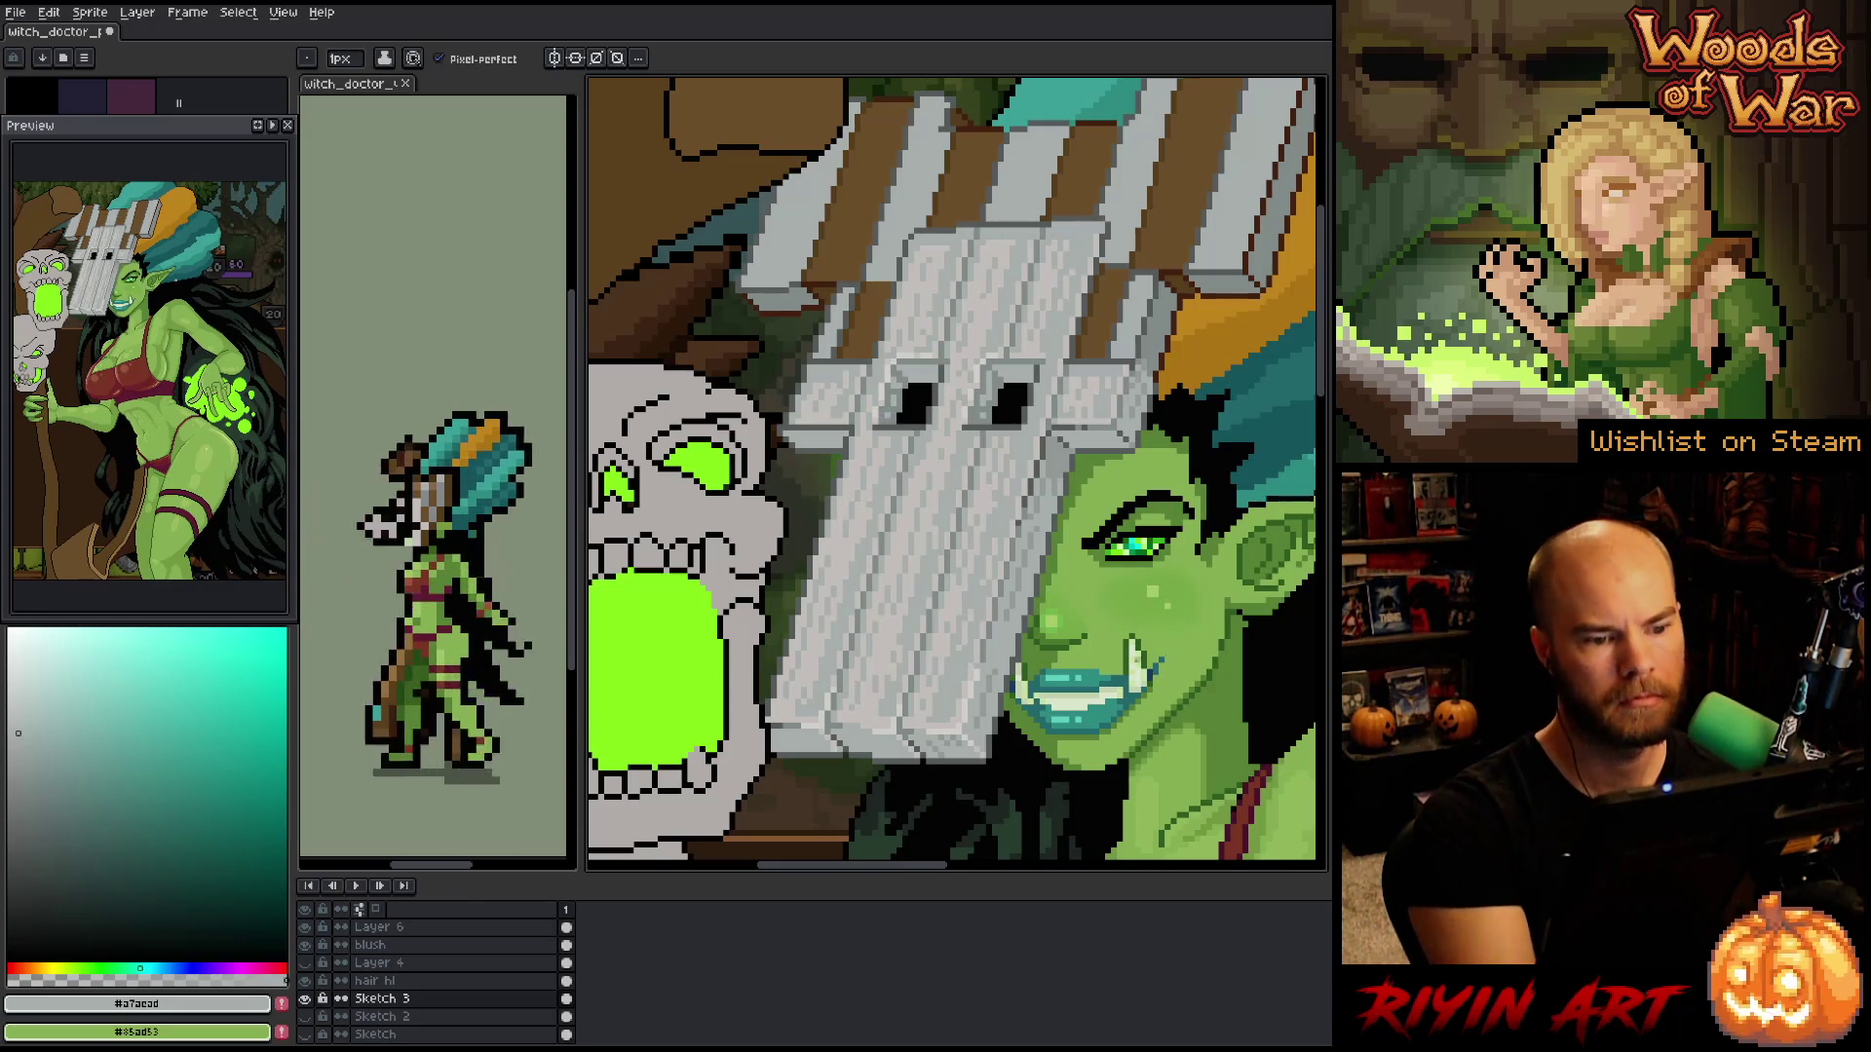
{"action": "left_click", "coordinate": [902, 380], "text": "alt"}
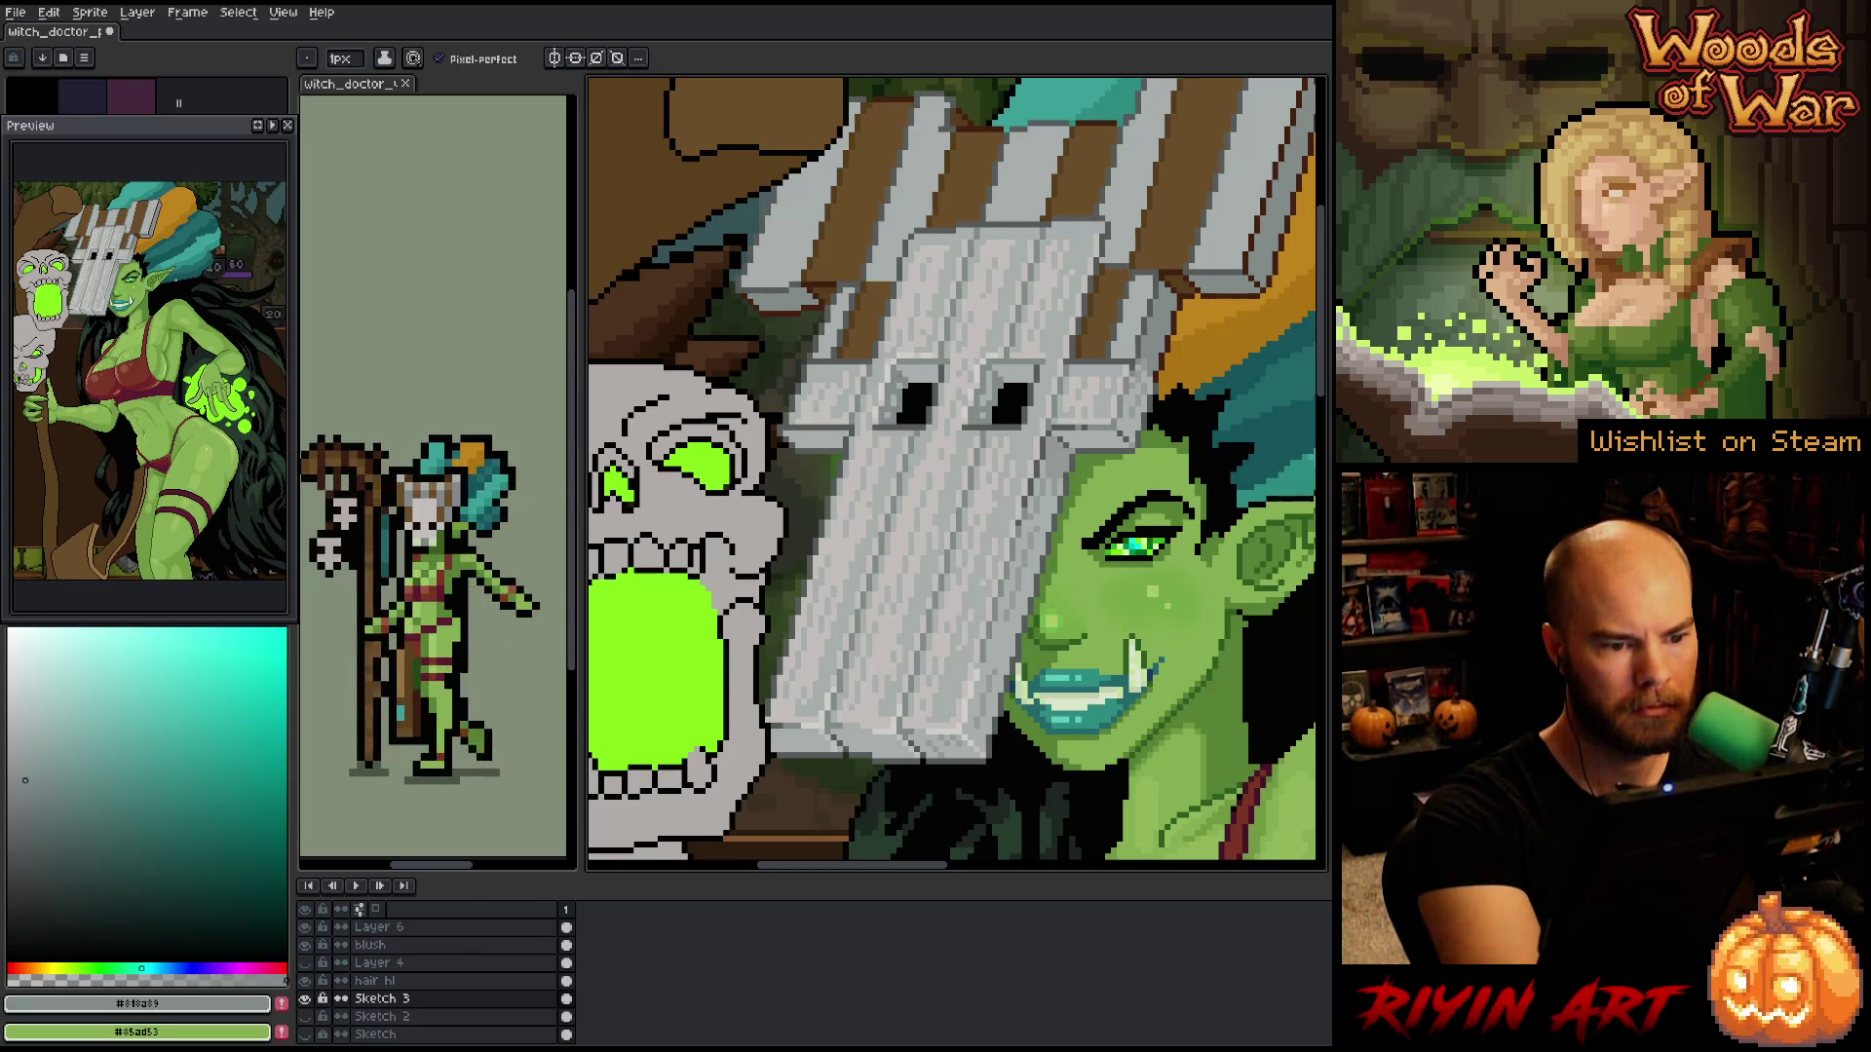
{"action": "left_click", "coordinate": [902, 390], "text": "alt"}
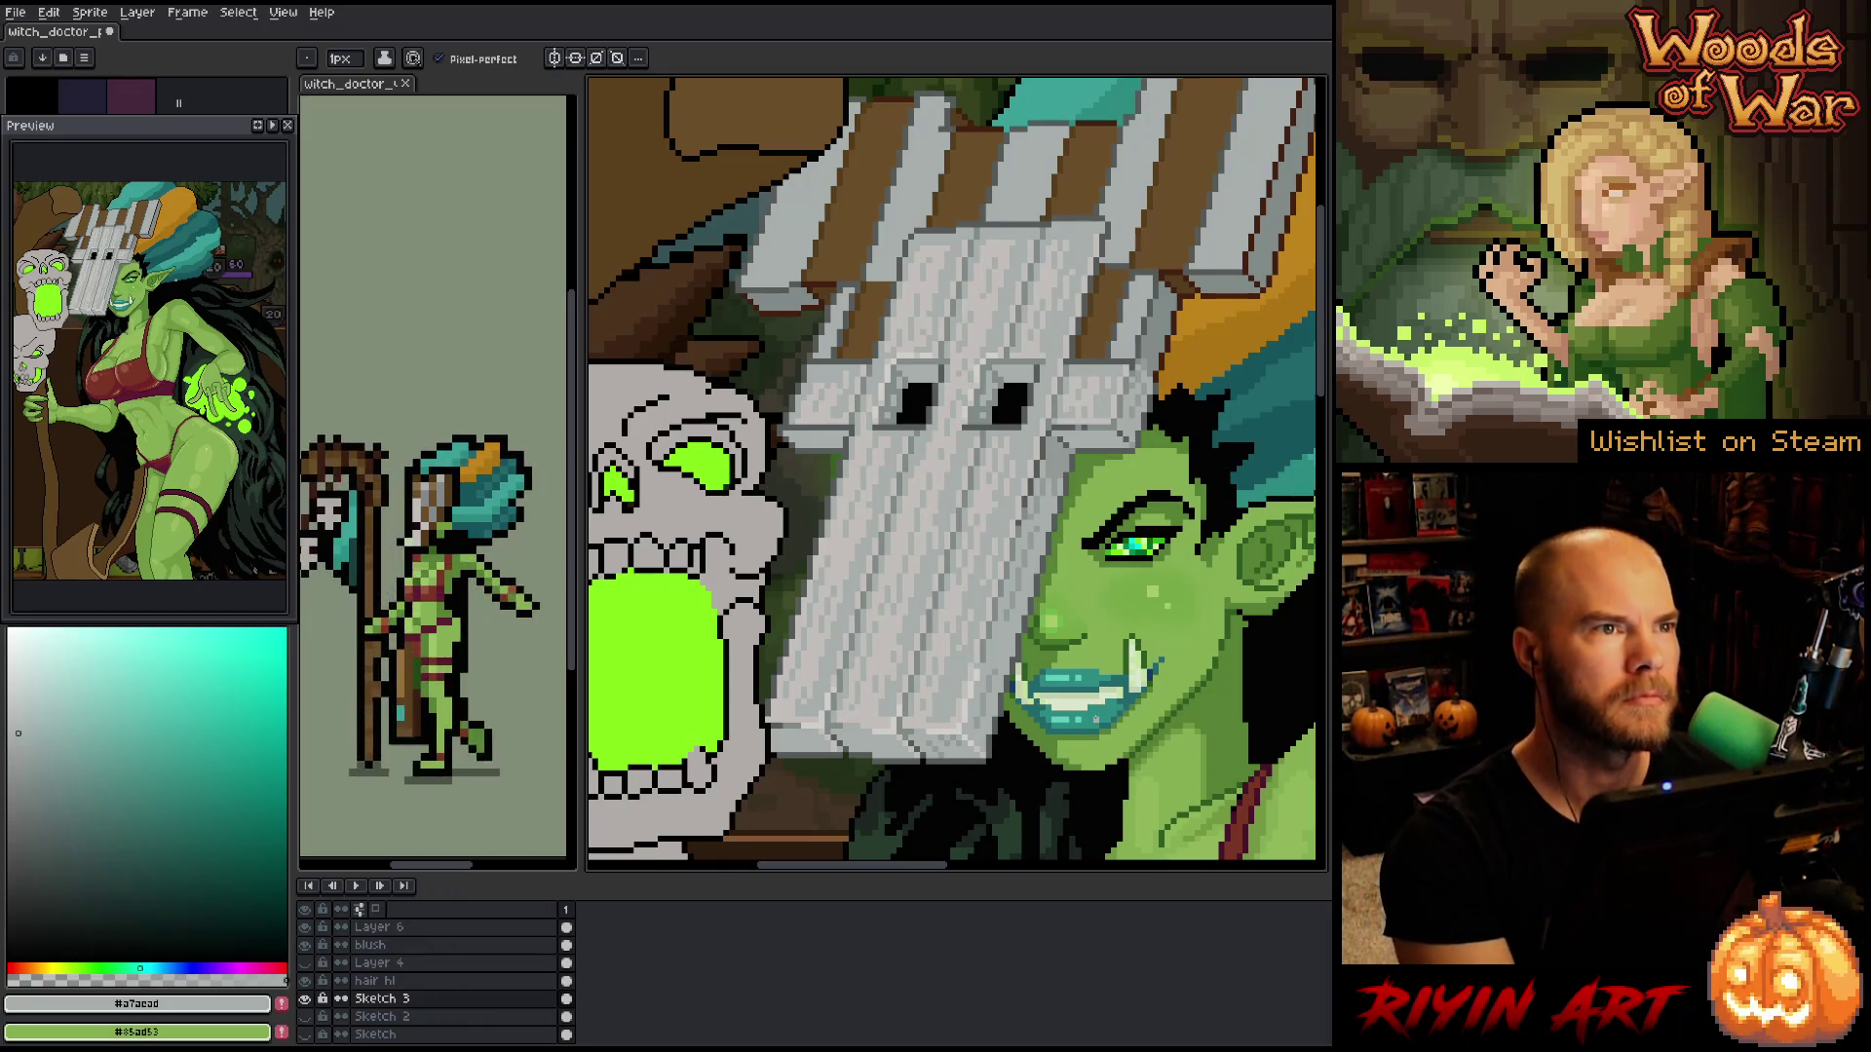
- Save the witch doctor file and zoom out to view the artwork
{"action": "key", "text": "ctrl+s"}
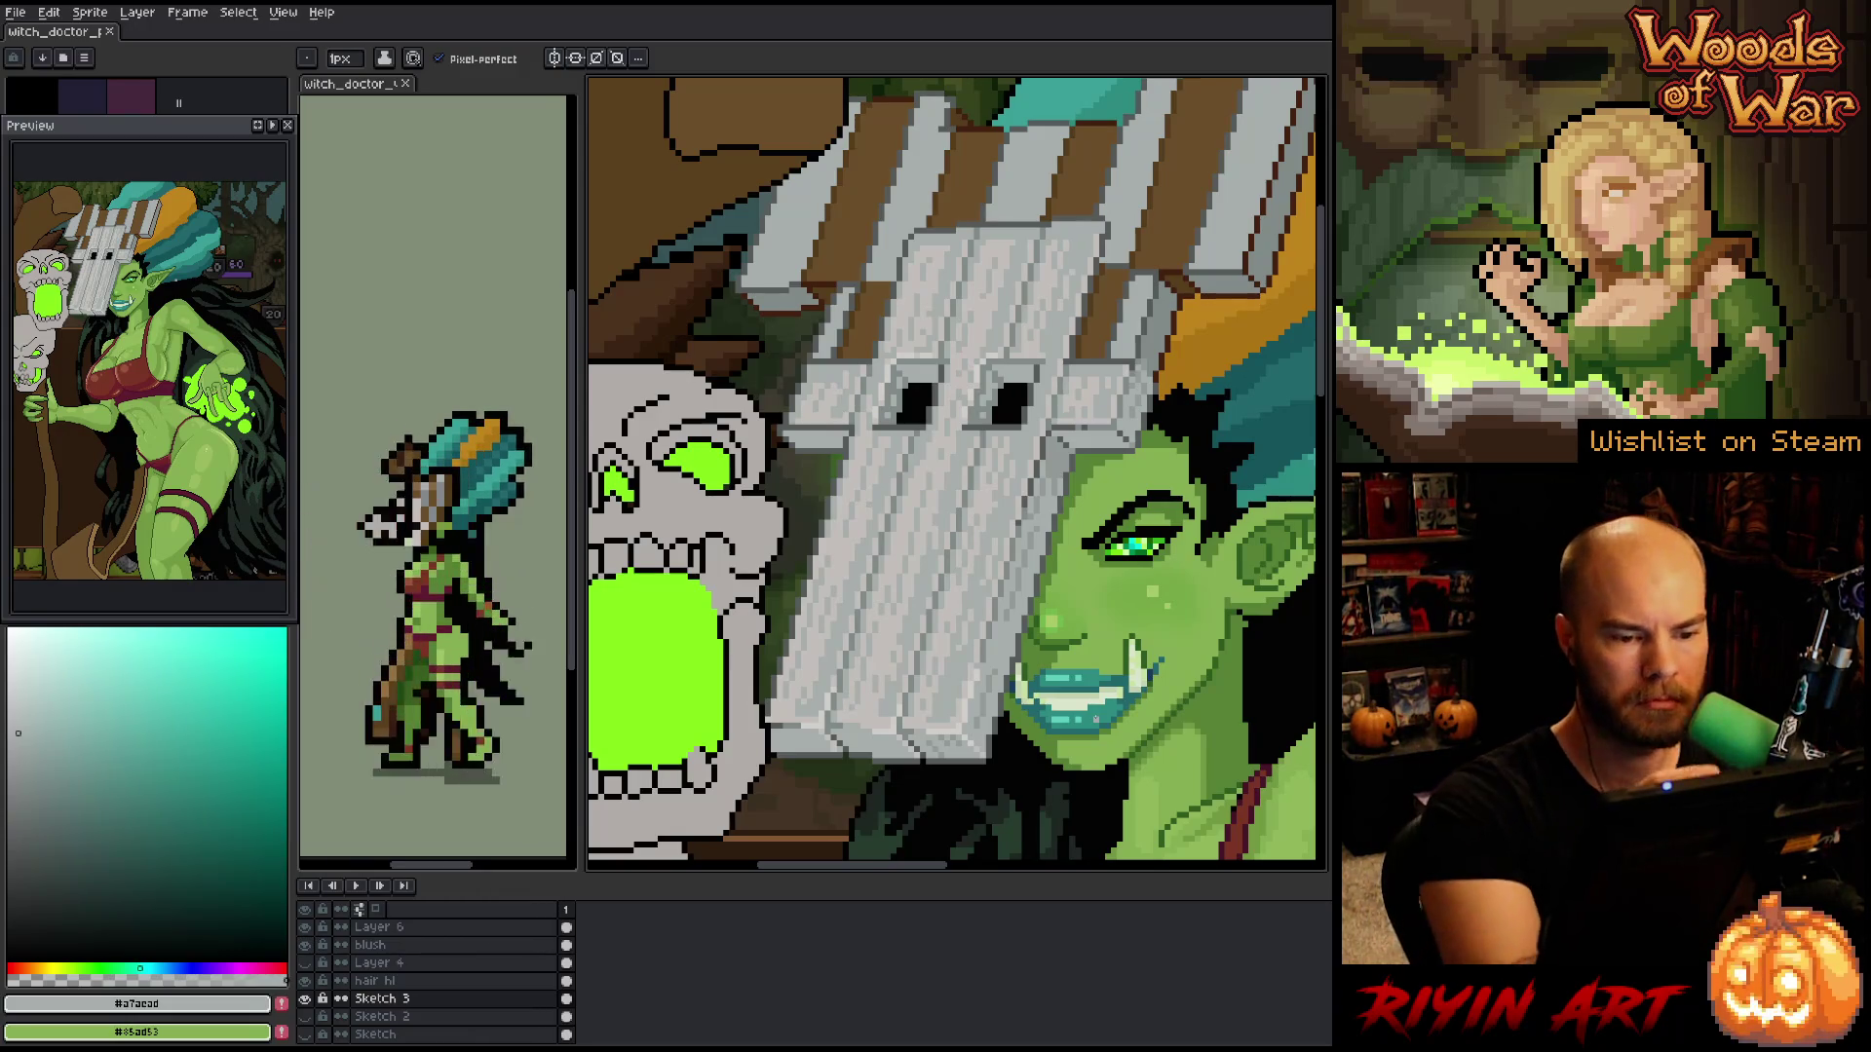
{"action": "left_click", "coordinate": [1096, 718], "text": "alt"}
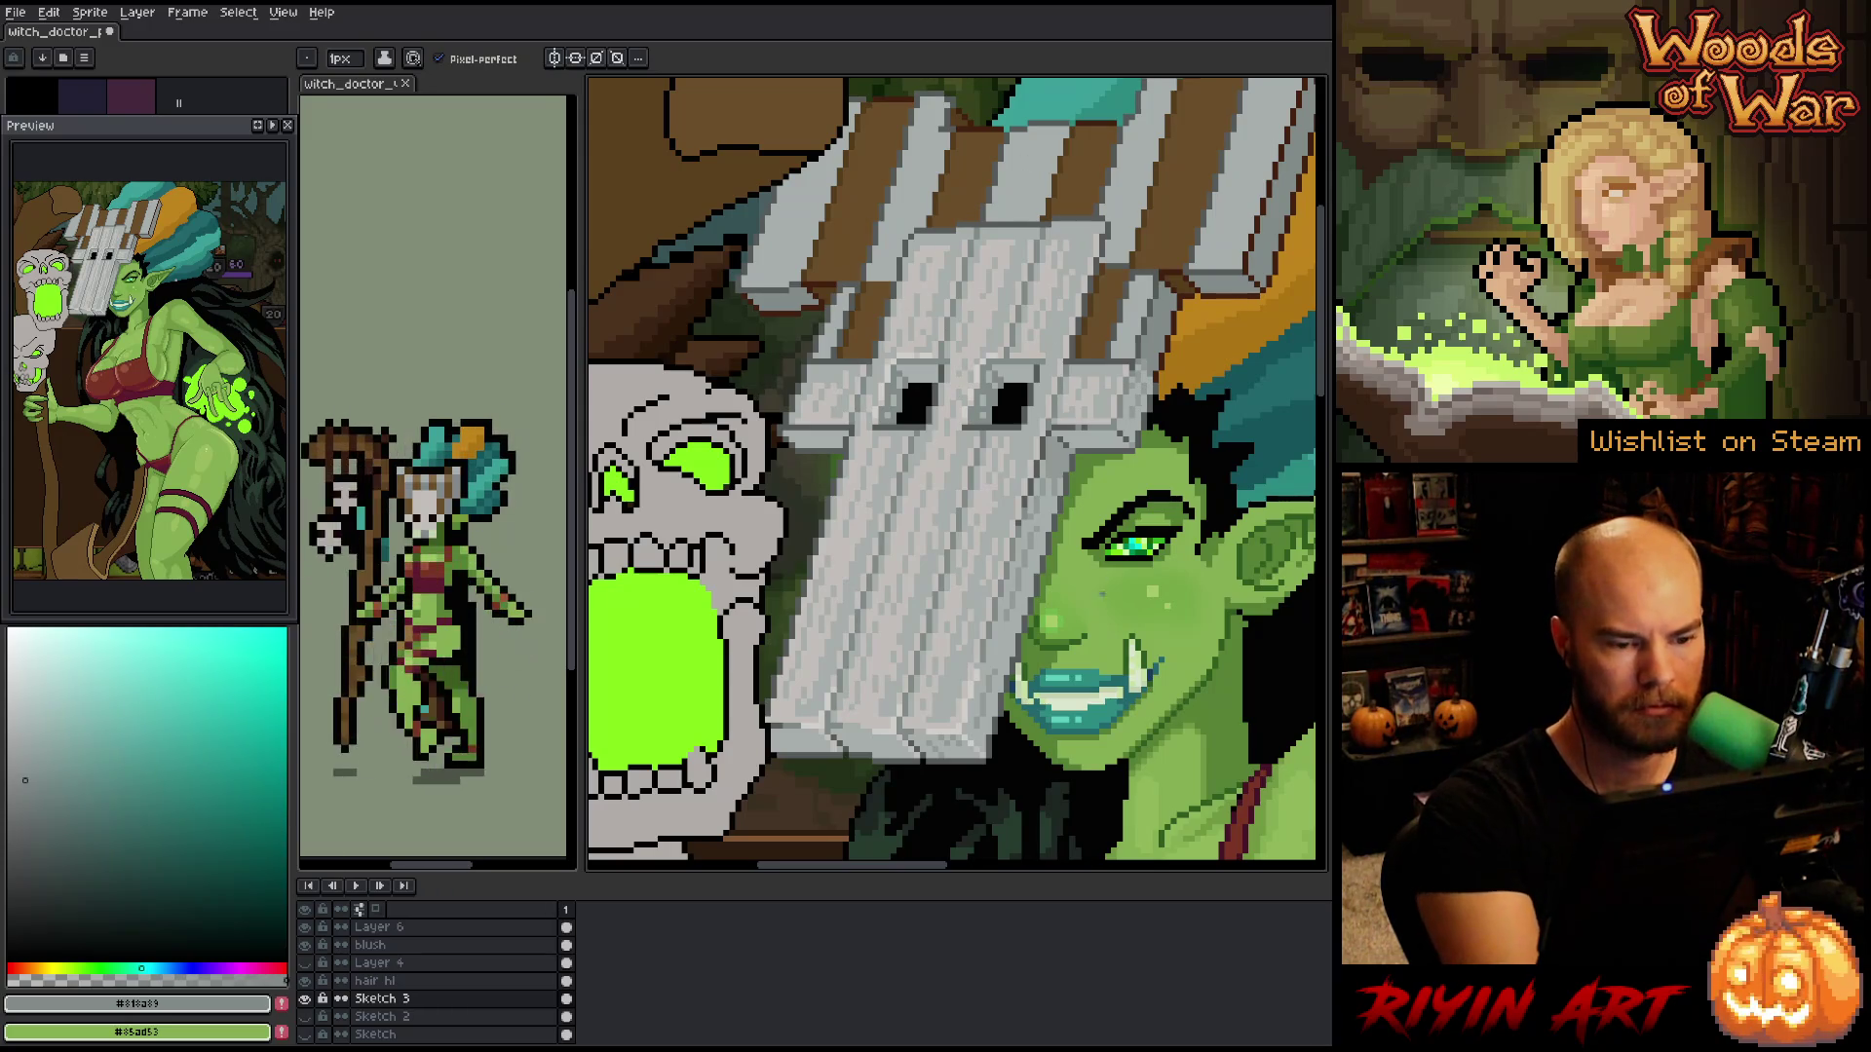
{"action": "key", "text": "ctrl+s"}
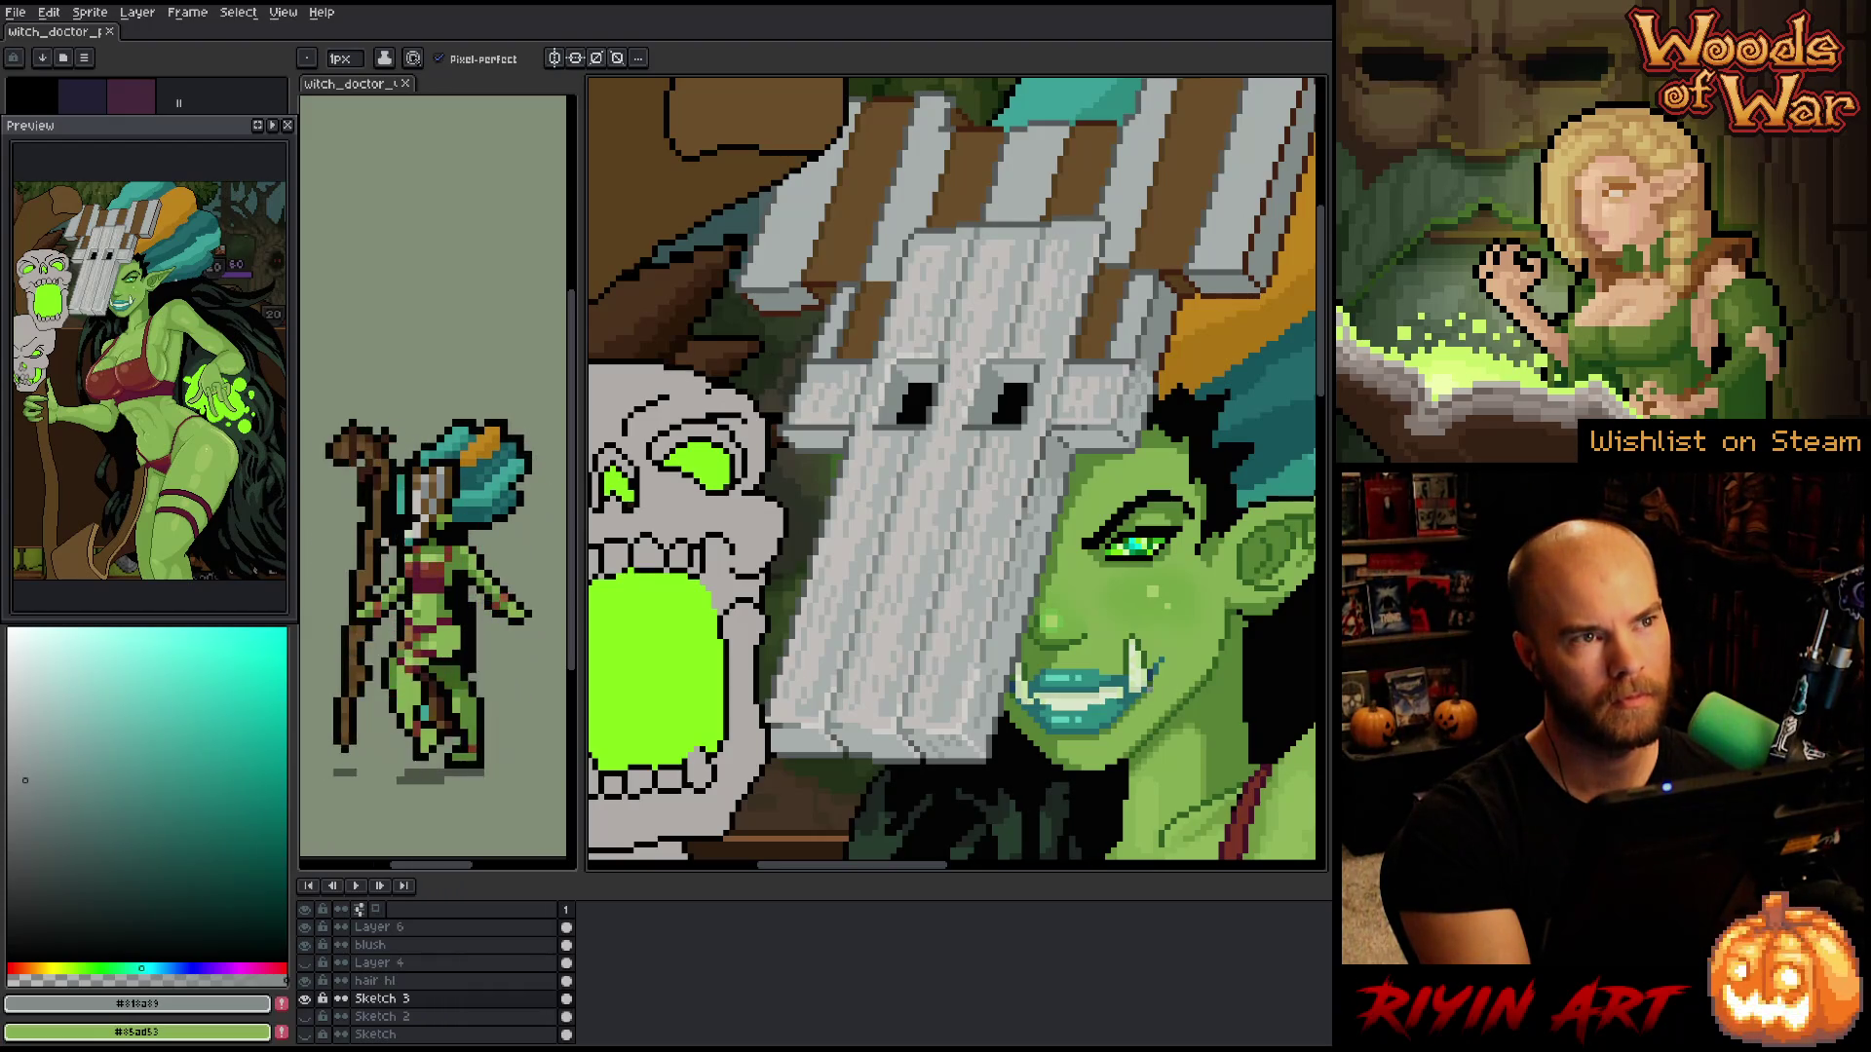
{"action": "key", "text": "minus"}
{"action": "key", "text": "minus"}
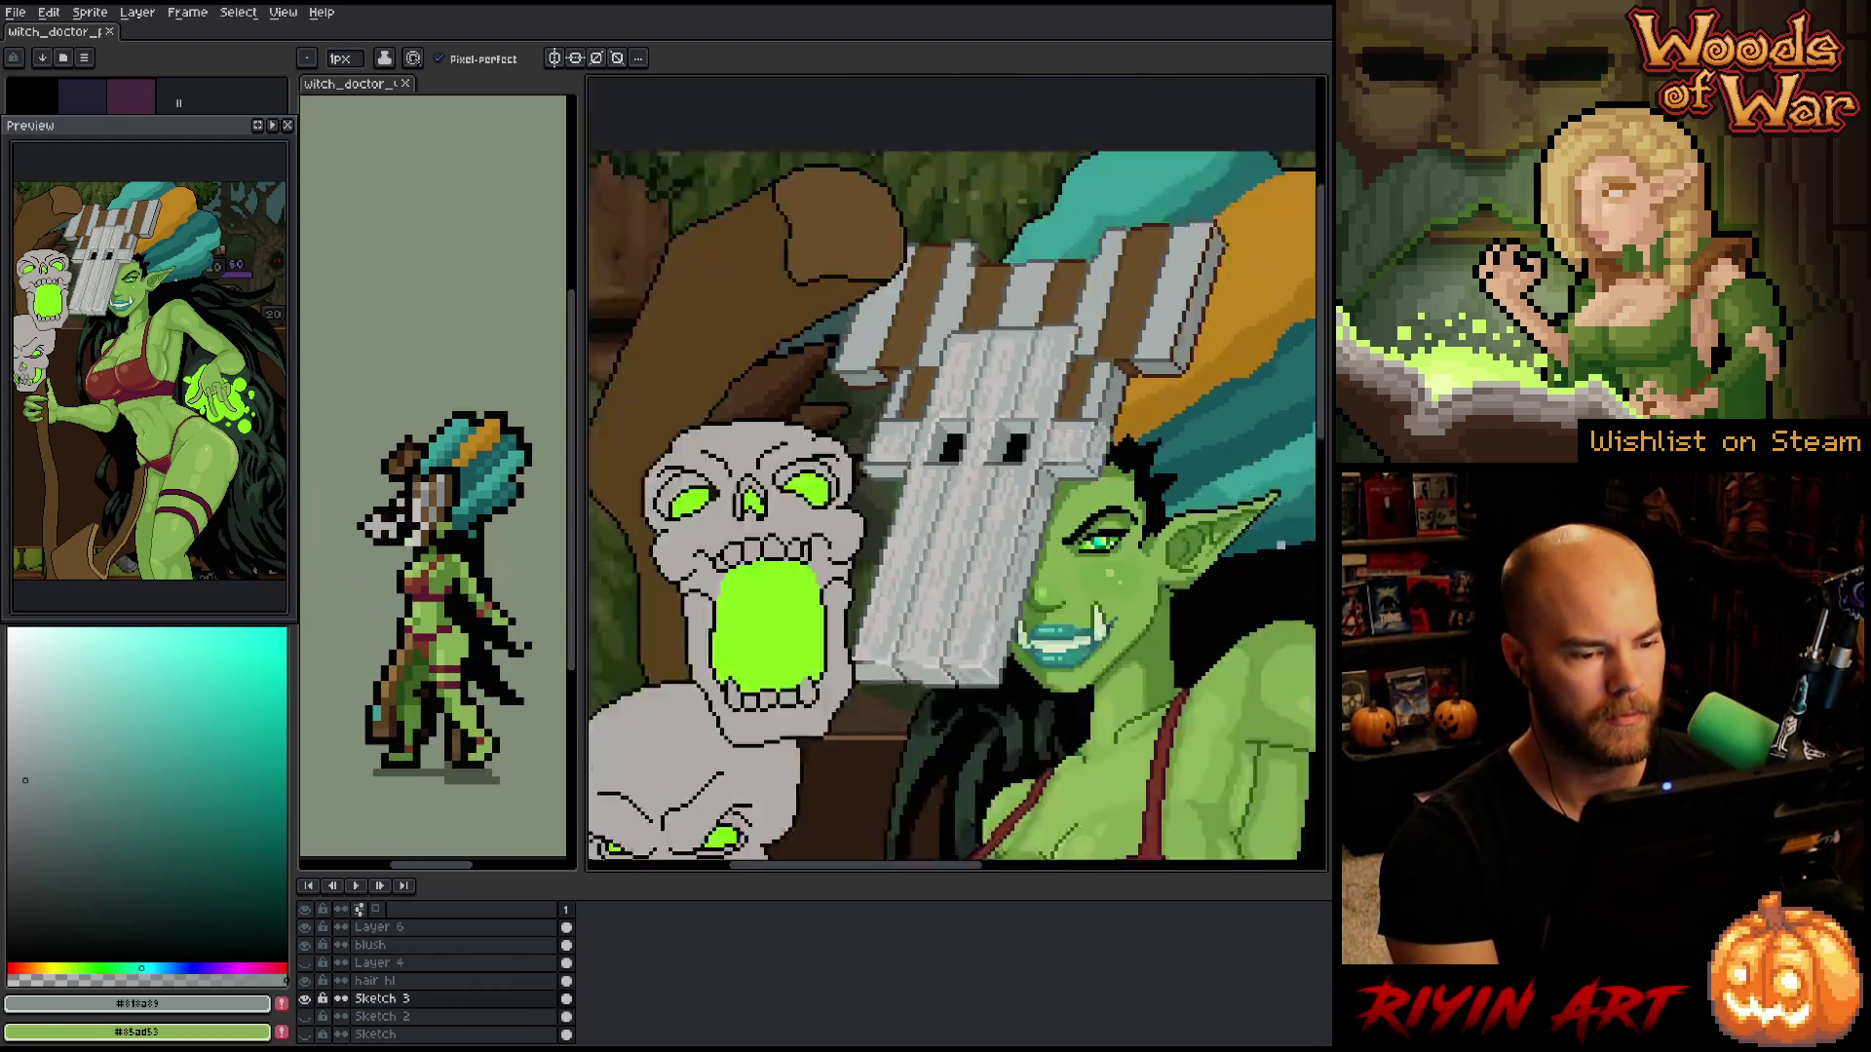
- Zoom in on the mask and draw a short dark line across its lower part
{"action": "left_click_drag", "start_coordinate": [974, 585], "coordinate": [887, 497]}
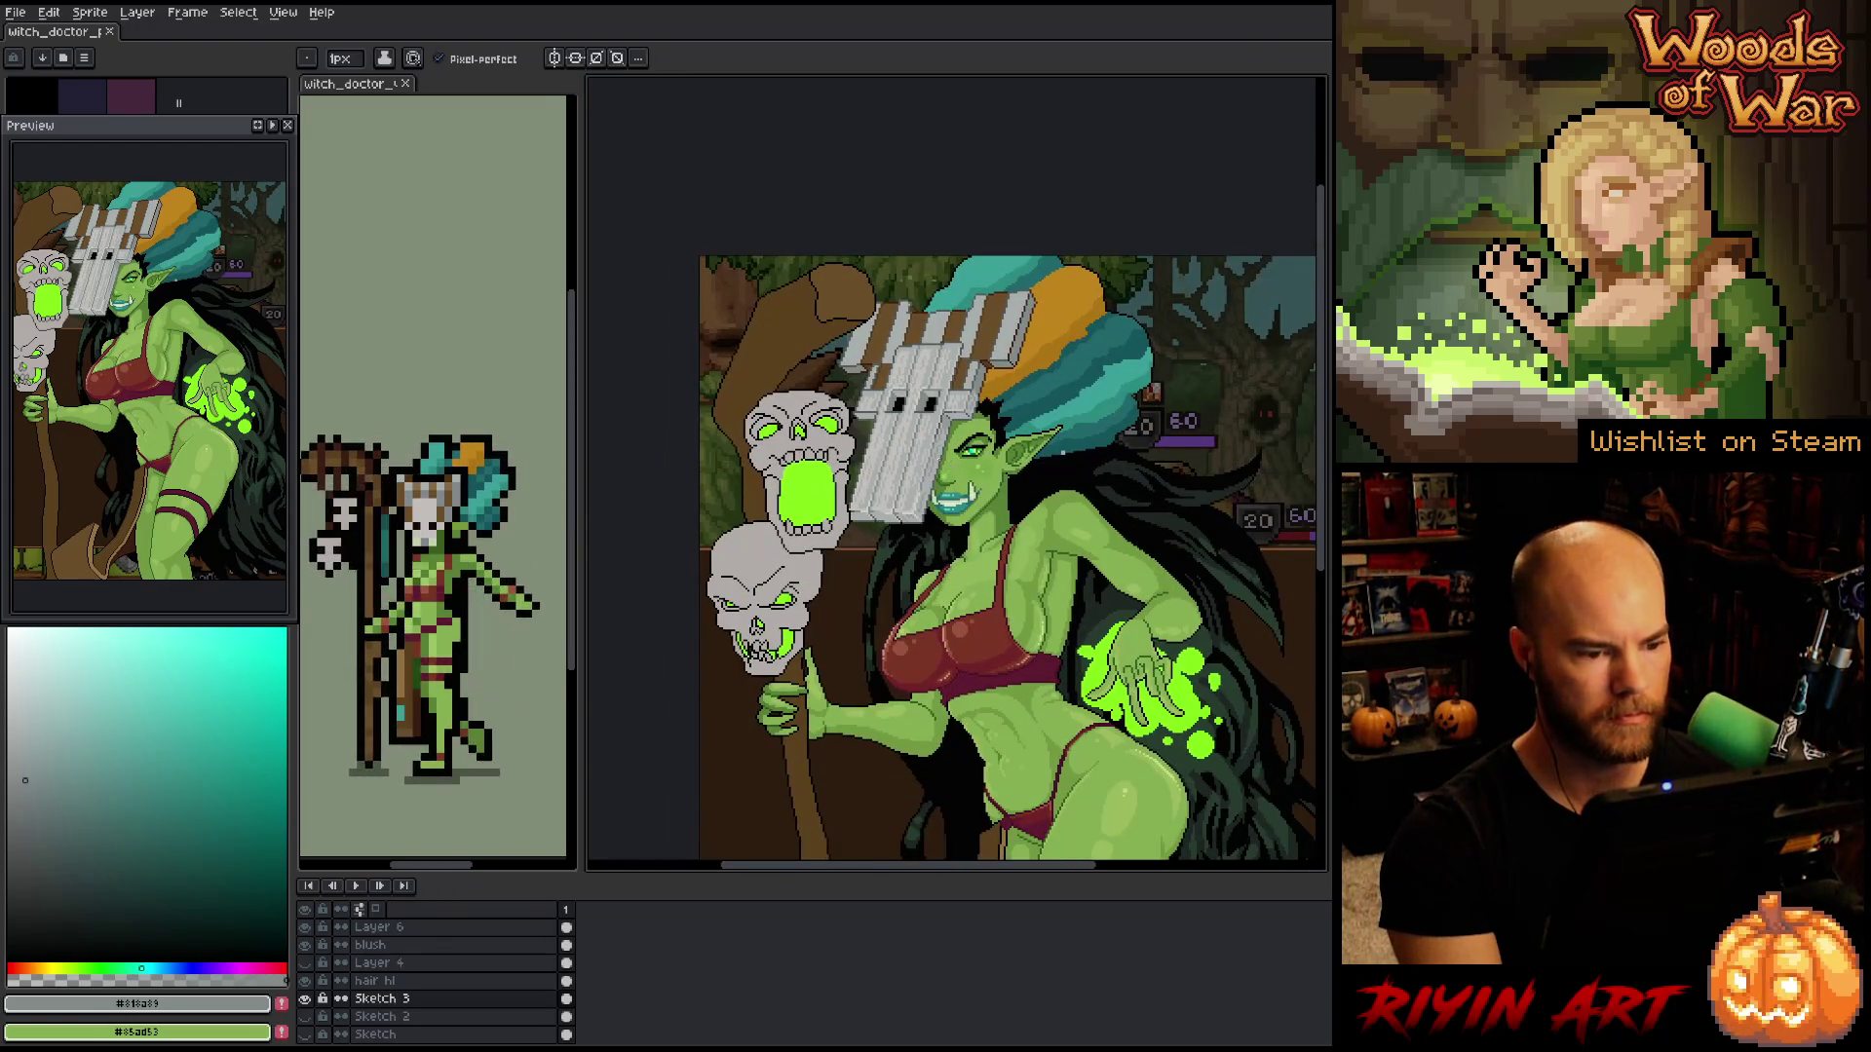
{"action": "scroll", "coordinate": [922, 358], "scroll_direction": "up", "scroll_amount": 2}
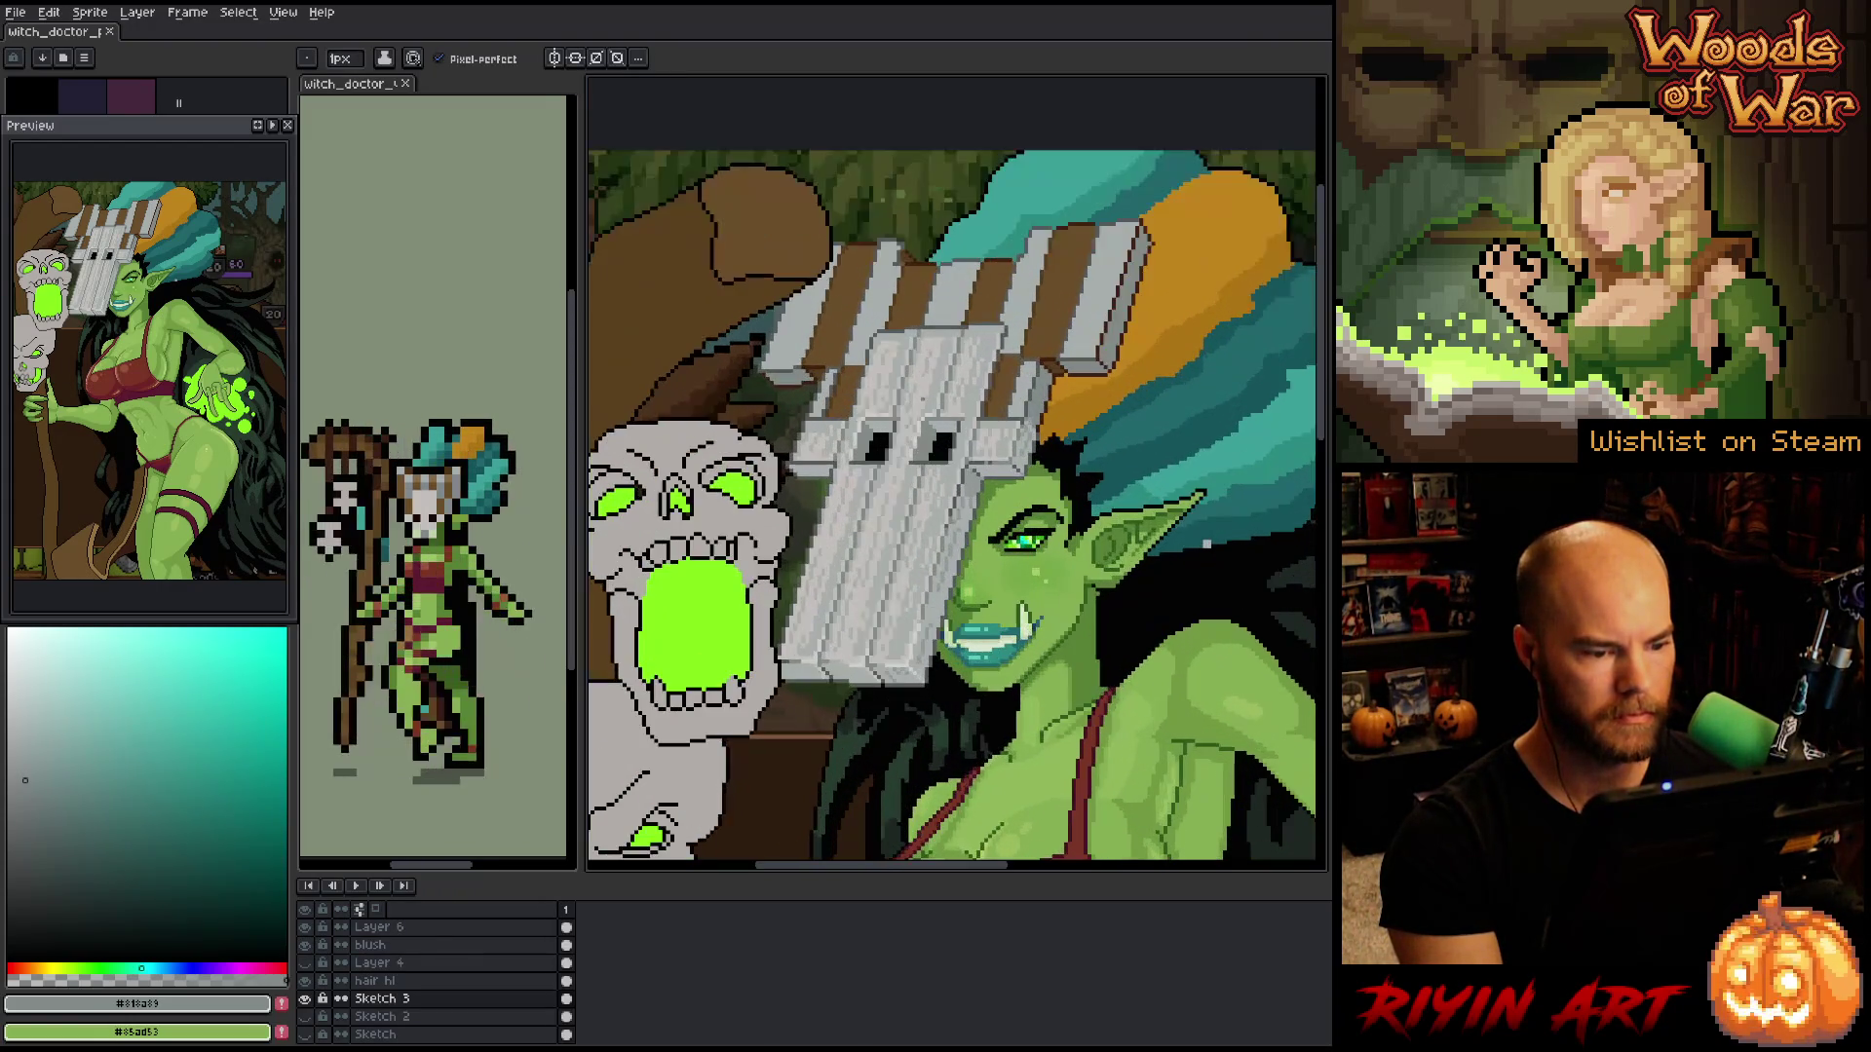
{"action": "left_click_drag", "start_coordinate": [1207, 543], "coordinate": [1264, 570]}
{"action": "scroll", "coordinate": [928, 634], "scroll_direction": "up", "scroll_amount": 2}
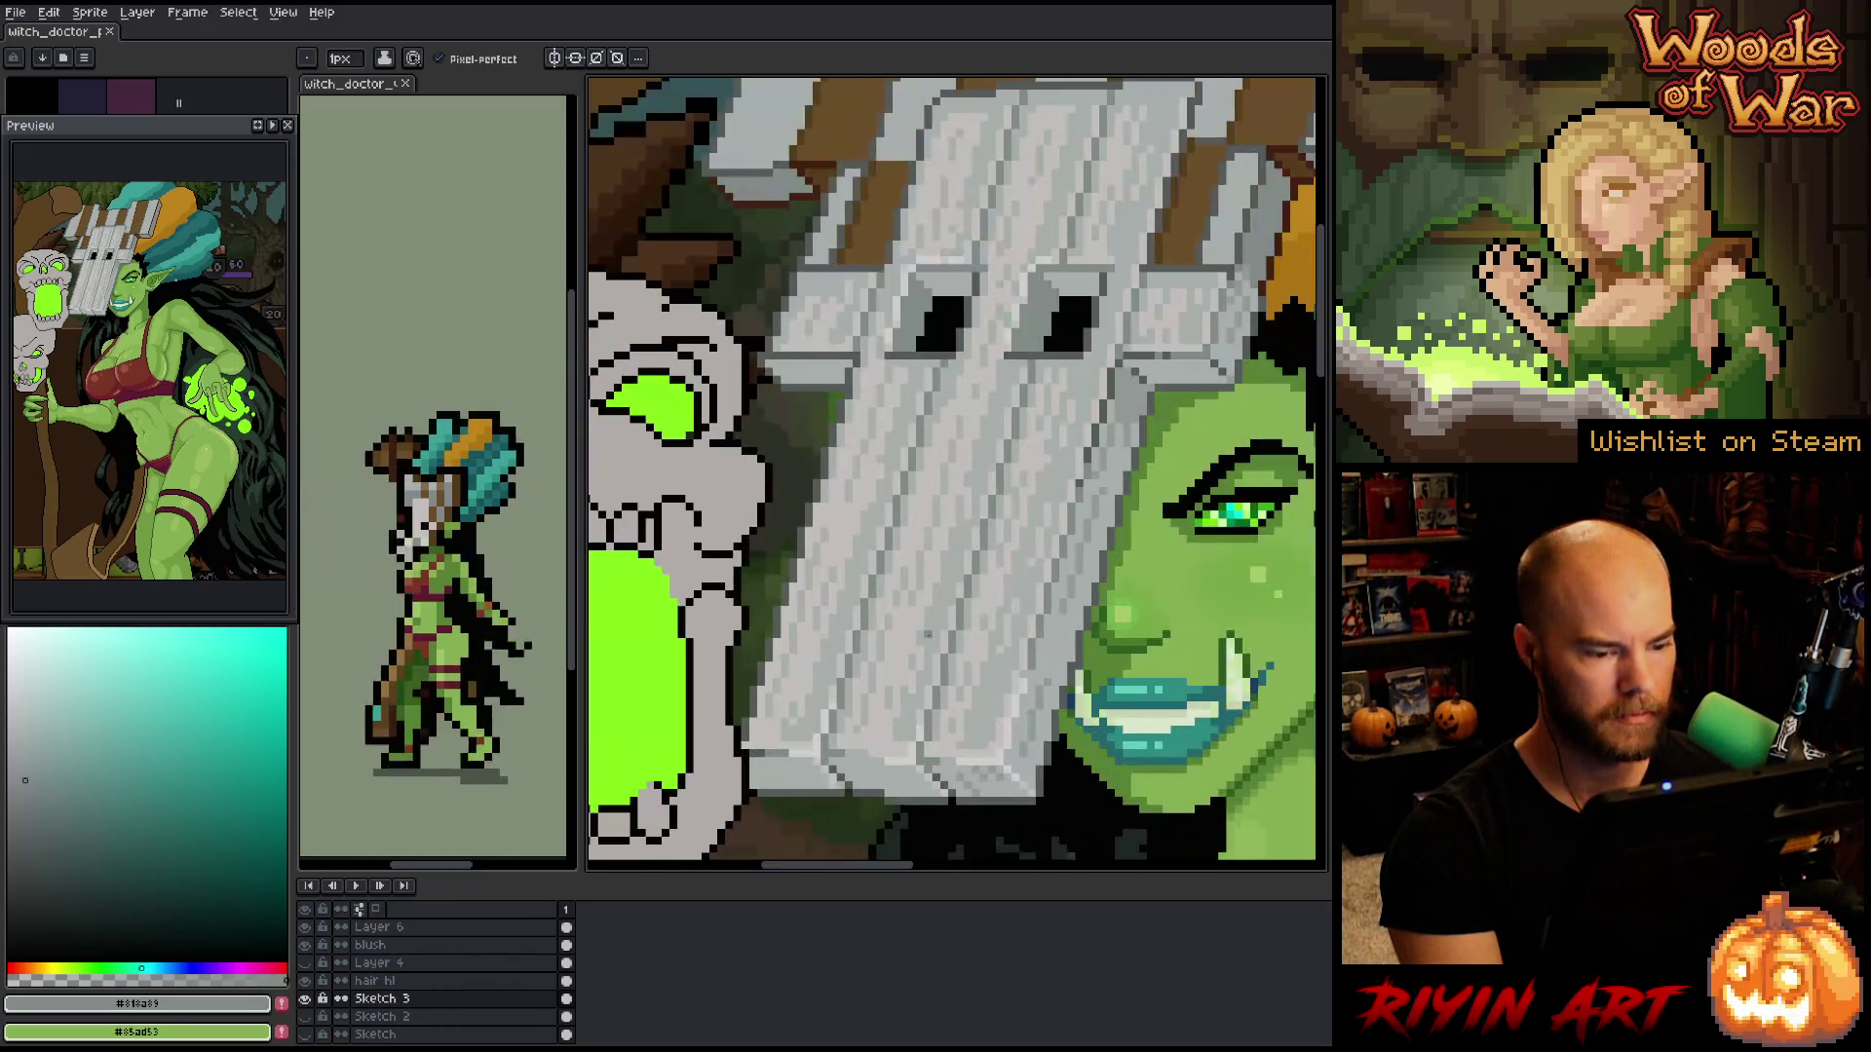
{"action": "left_click_drag", "start_coordinate": [999, 543], "coordinate": [1013, 508]}
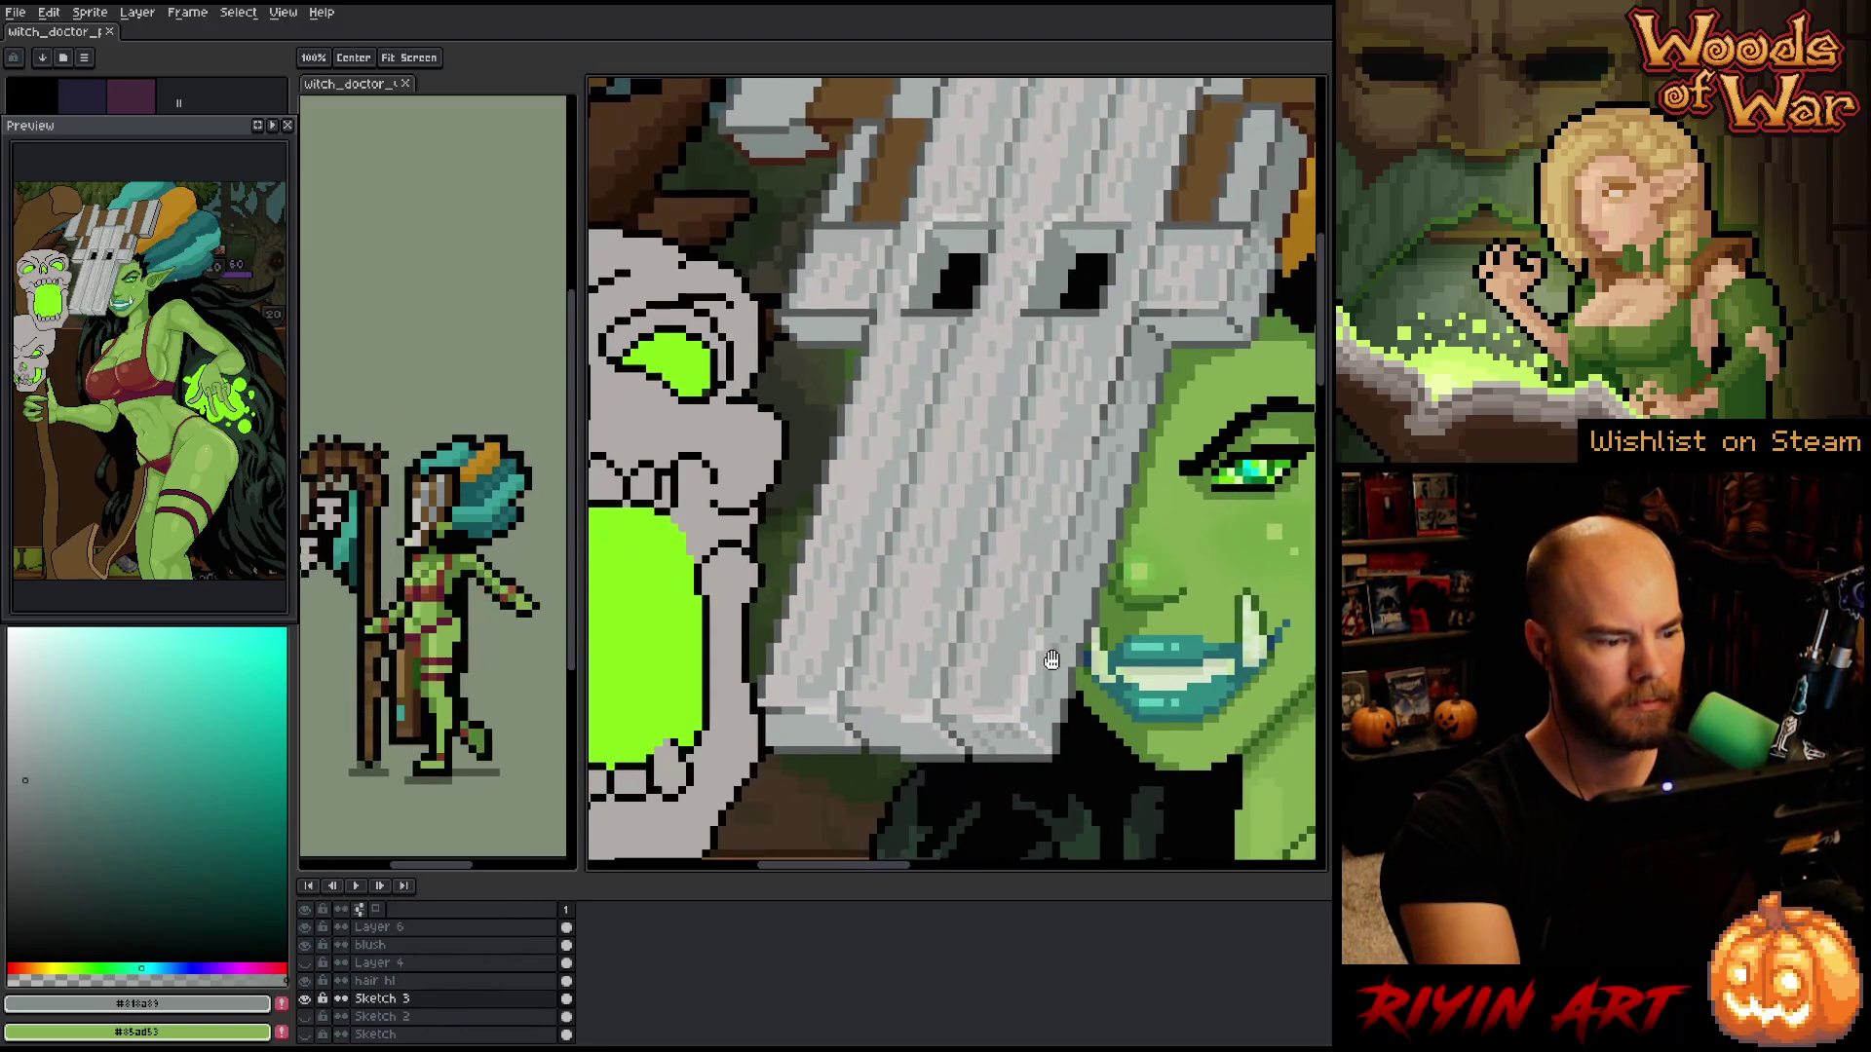
{"action": "key", "text": "alt"}
{"action": "left_click", "coordinate": [882, 591], "text": "alt"}
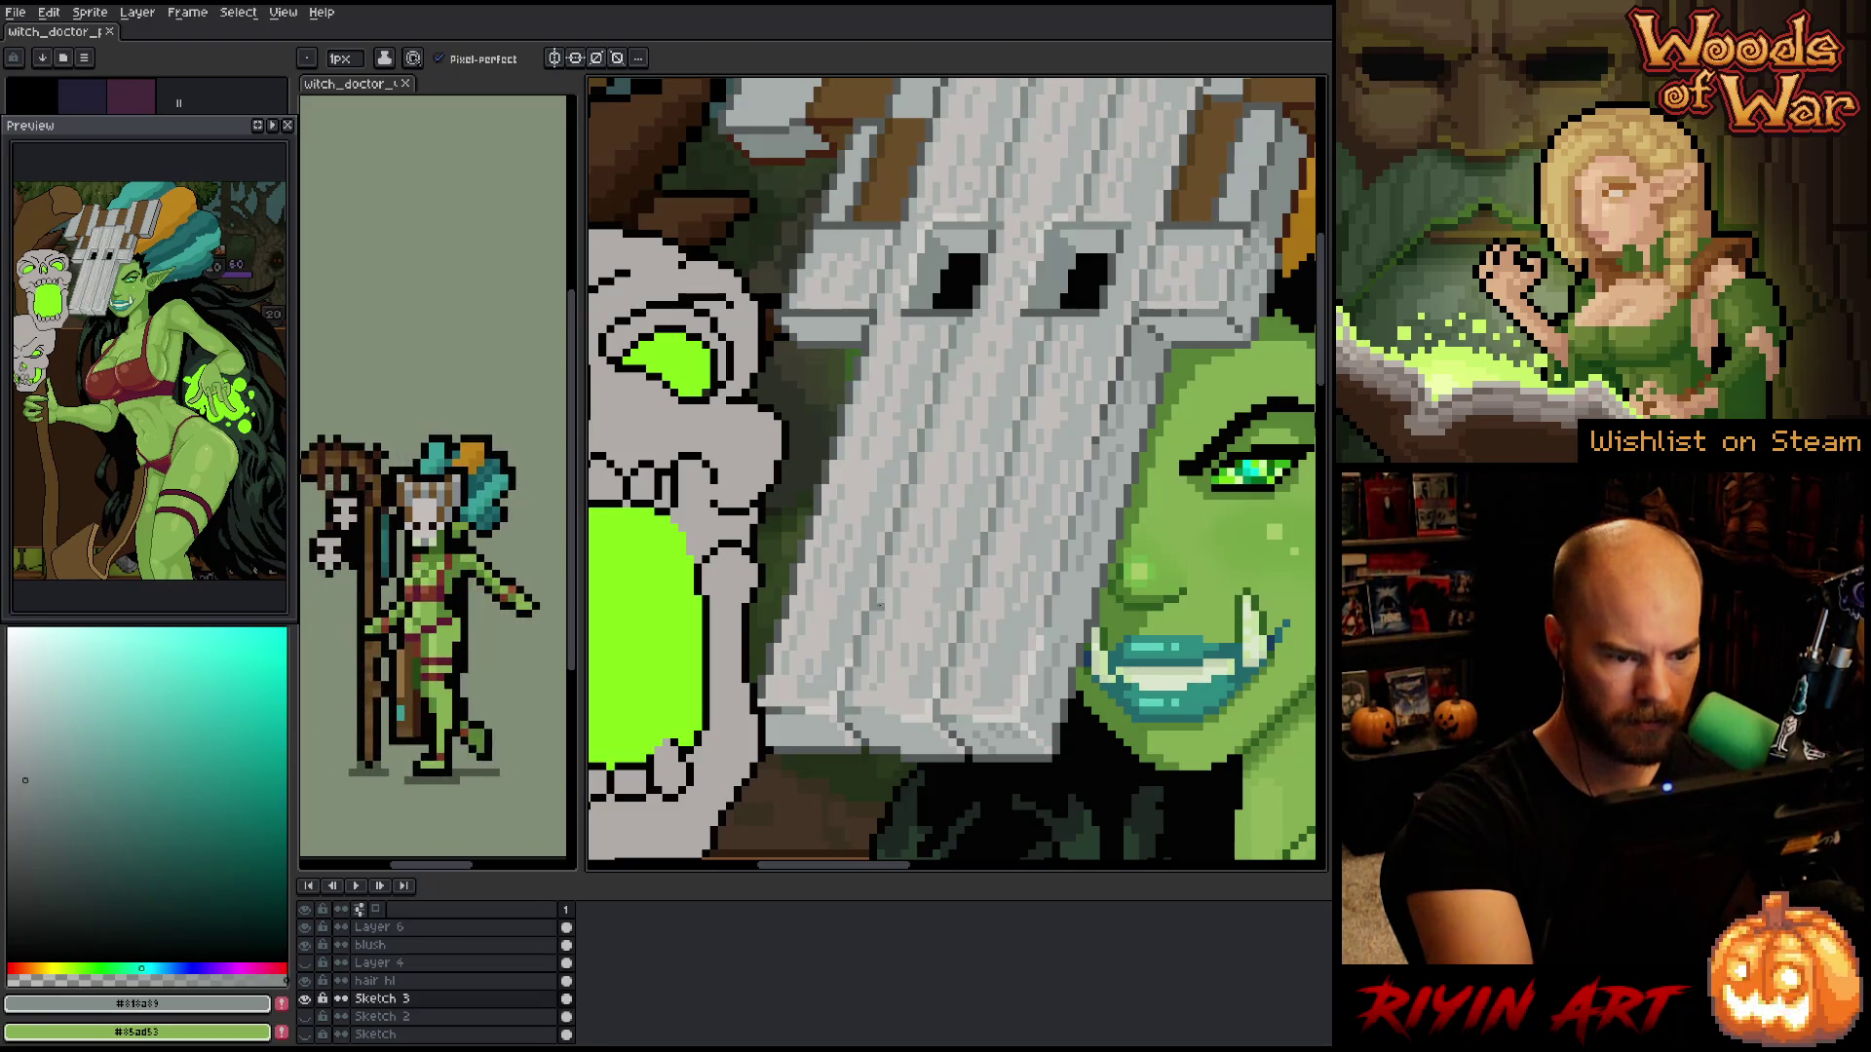
{"action": "left_click_drag", "start_coordinate": [882, 606], "coordinate": [959, 604]}
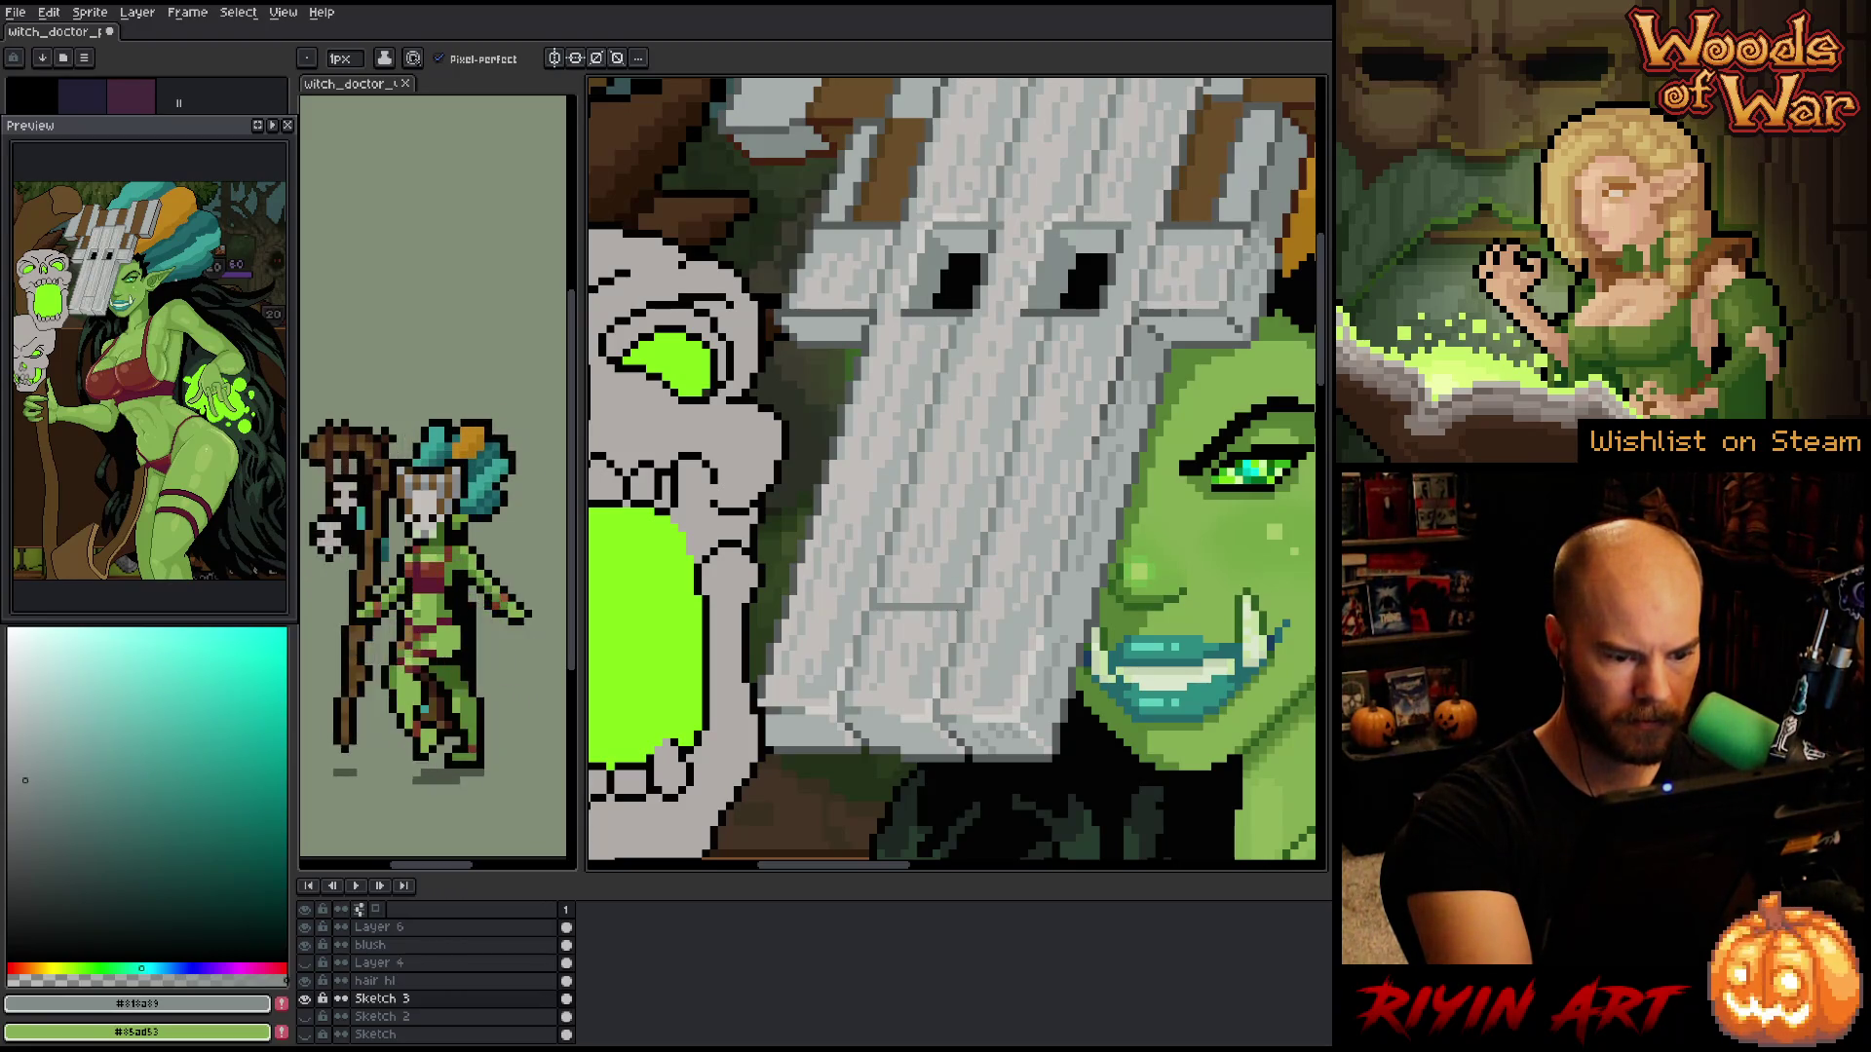
{"action": "key", "text": "ctrl+z"}
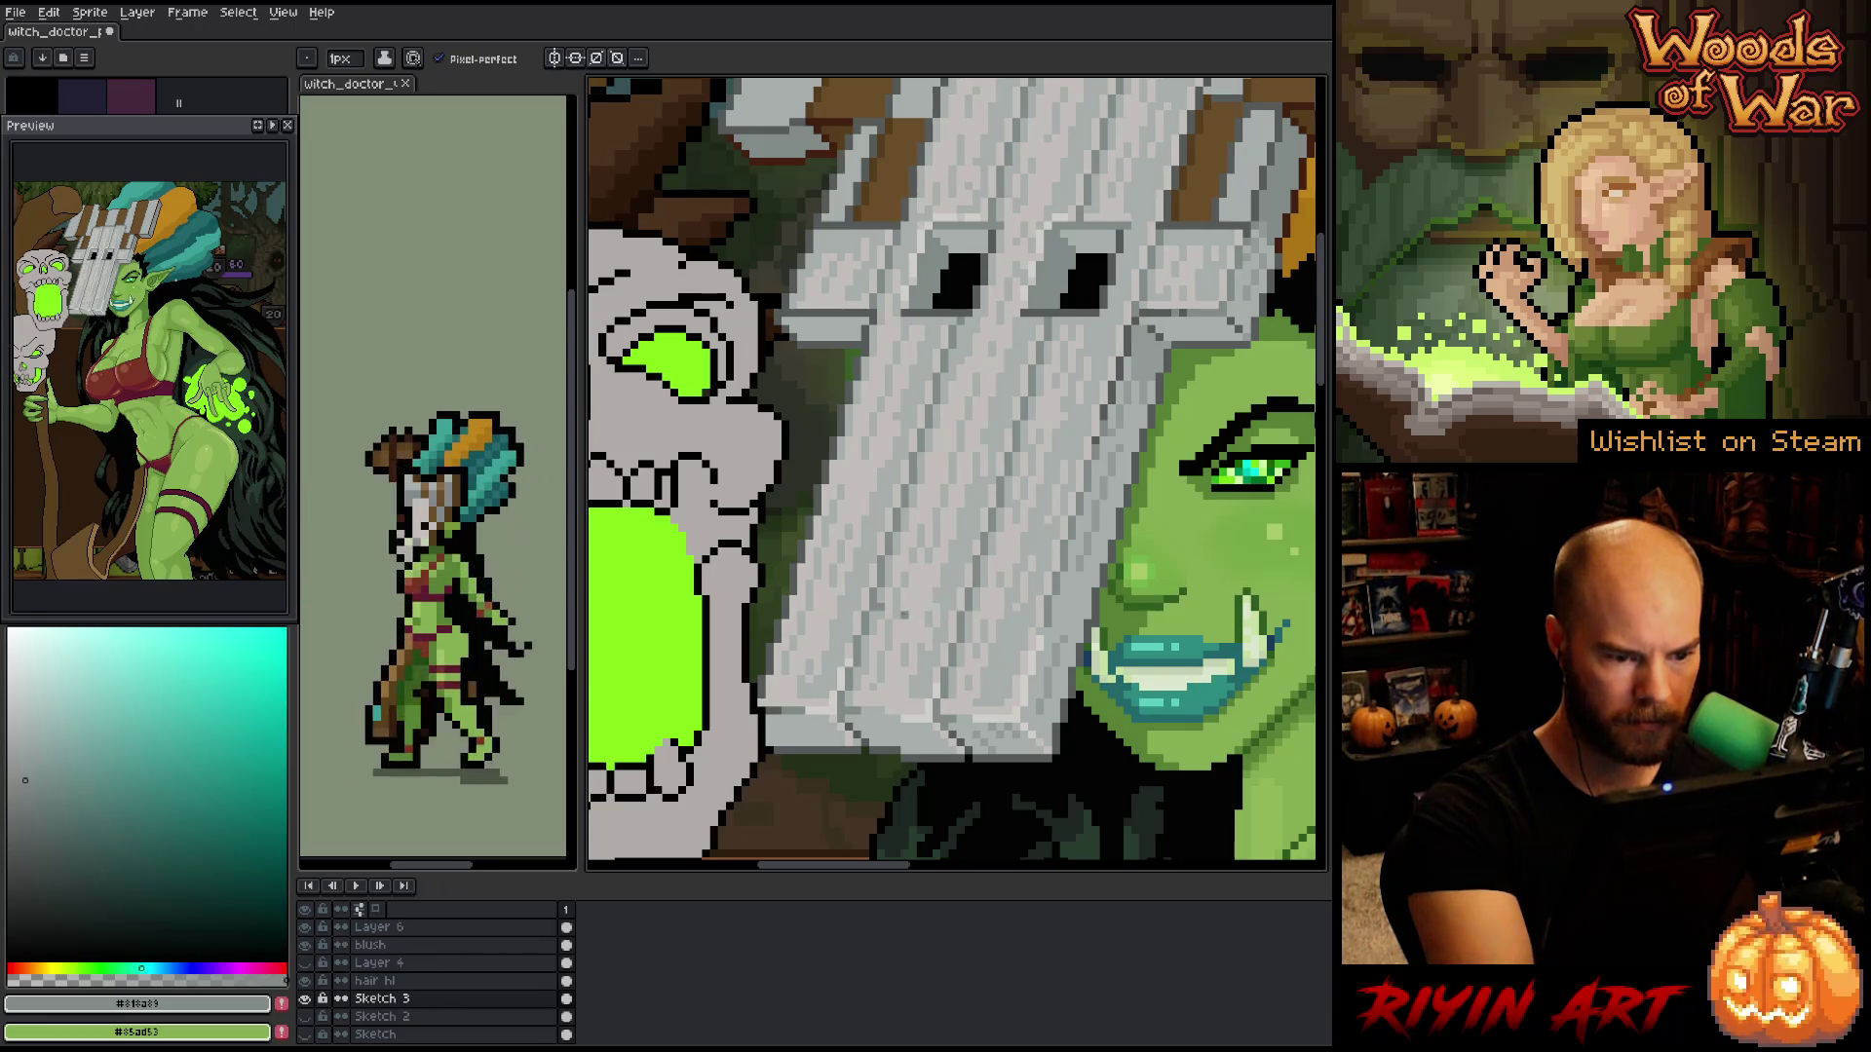
{"action": "mouse_move", "coordinate": [903, 606]}
{"action": "left_mouse_down"}
{"action": "mouse_move", "coordinate": [883, 606]}
{"action": "mouse_move", "coordinate": [963, 615]}
{"action": "left_mouse_up"}
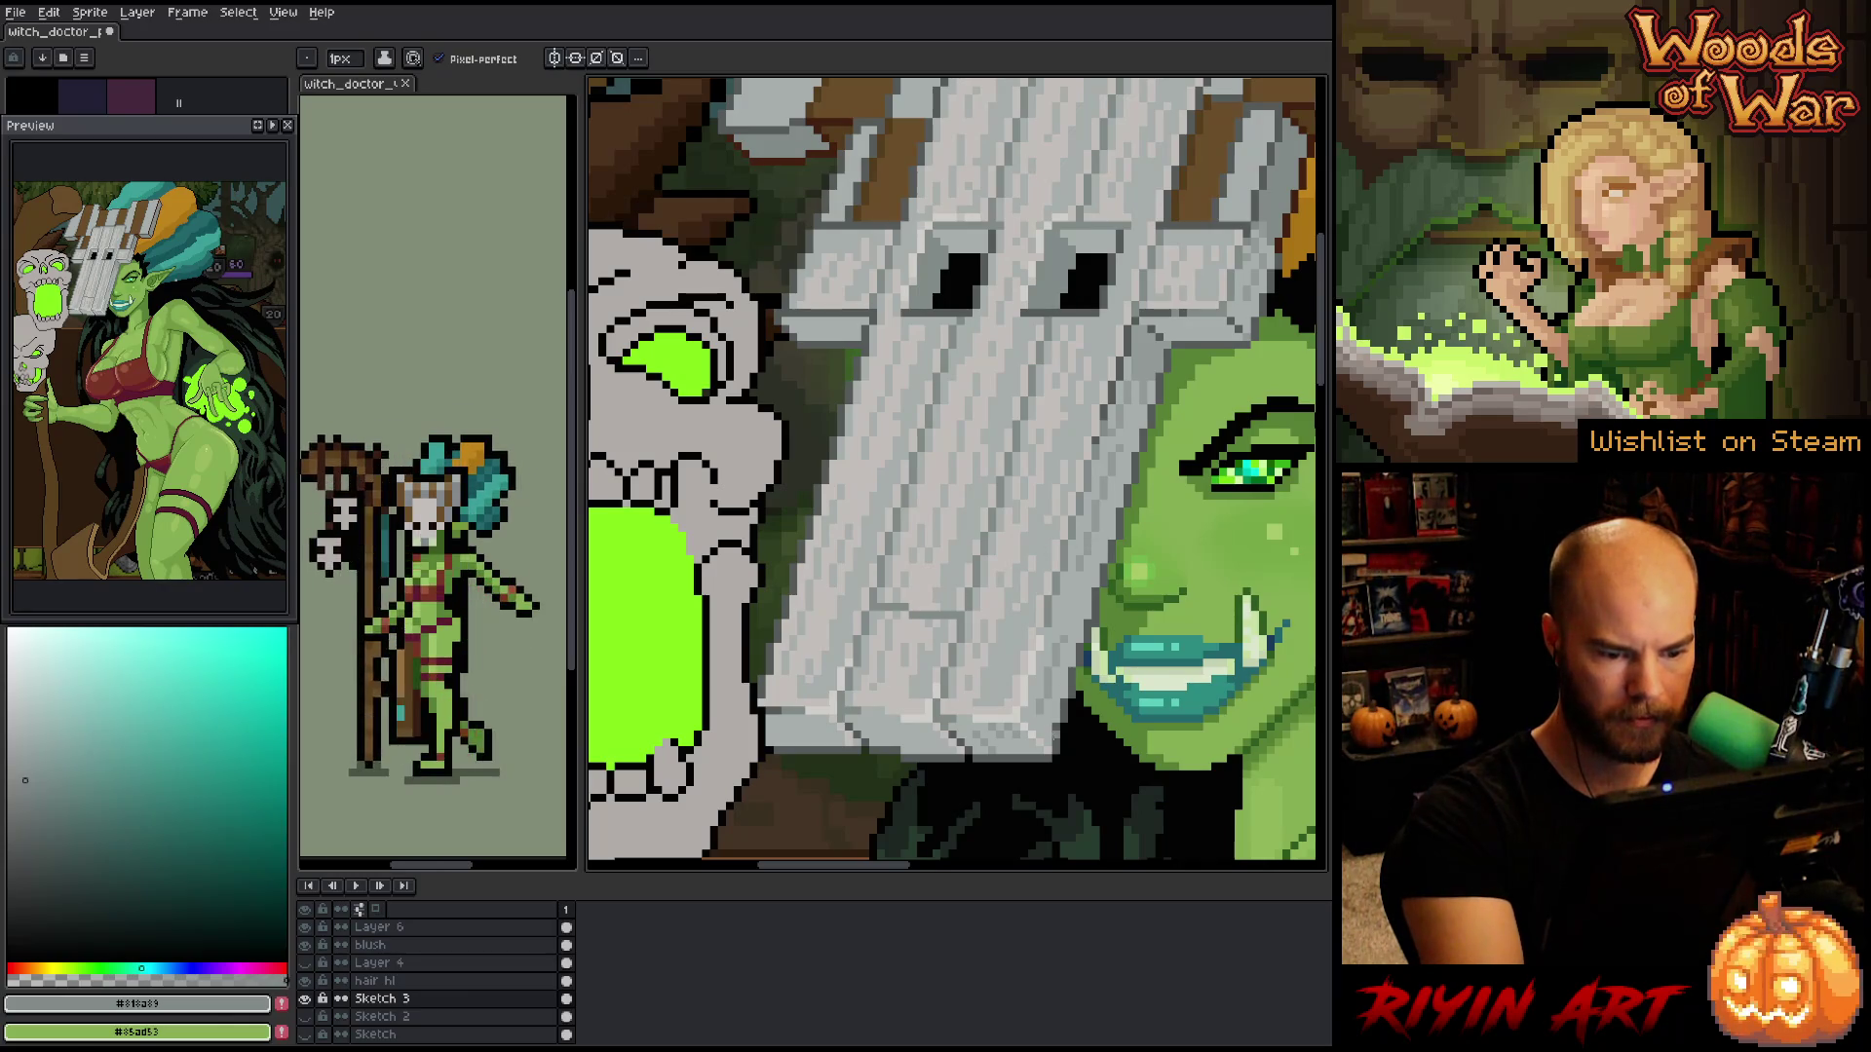
- Draw a dark grey plank edge and a short dark crack line on the lower mask
{"action": "left_click", "coordinate": [1062, 733], "text": "alt"}
{"action": "left_click_drag", "start_coordinate": [874, 735], "coordinate": [906, 617]}
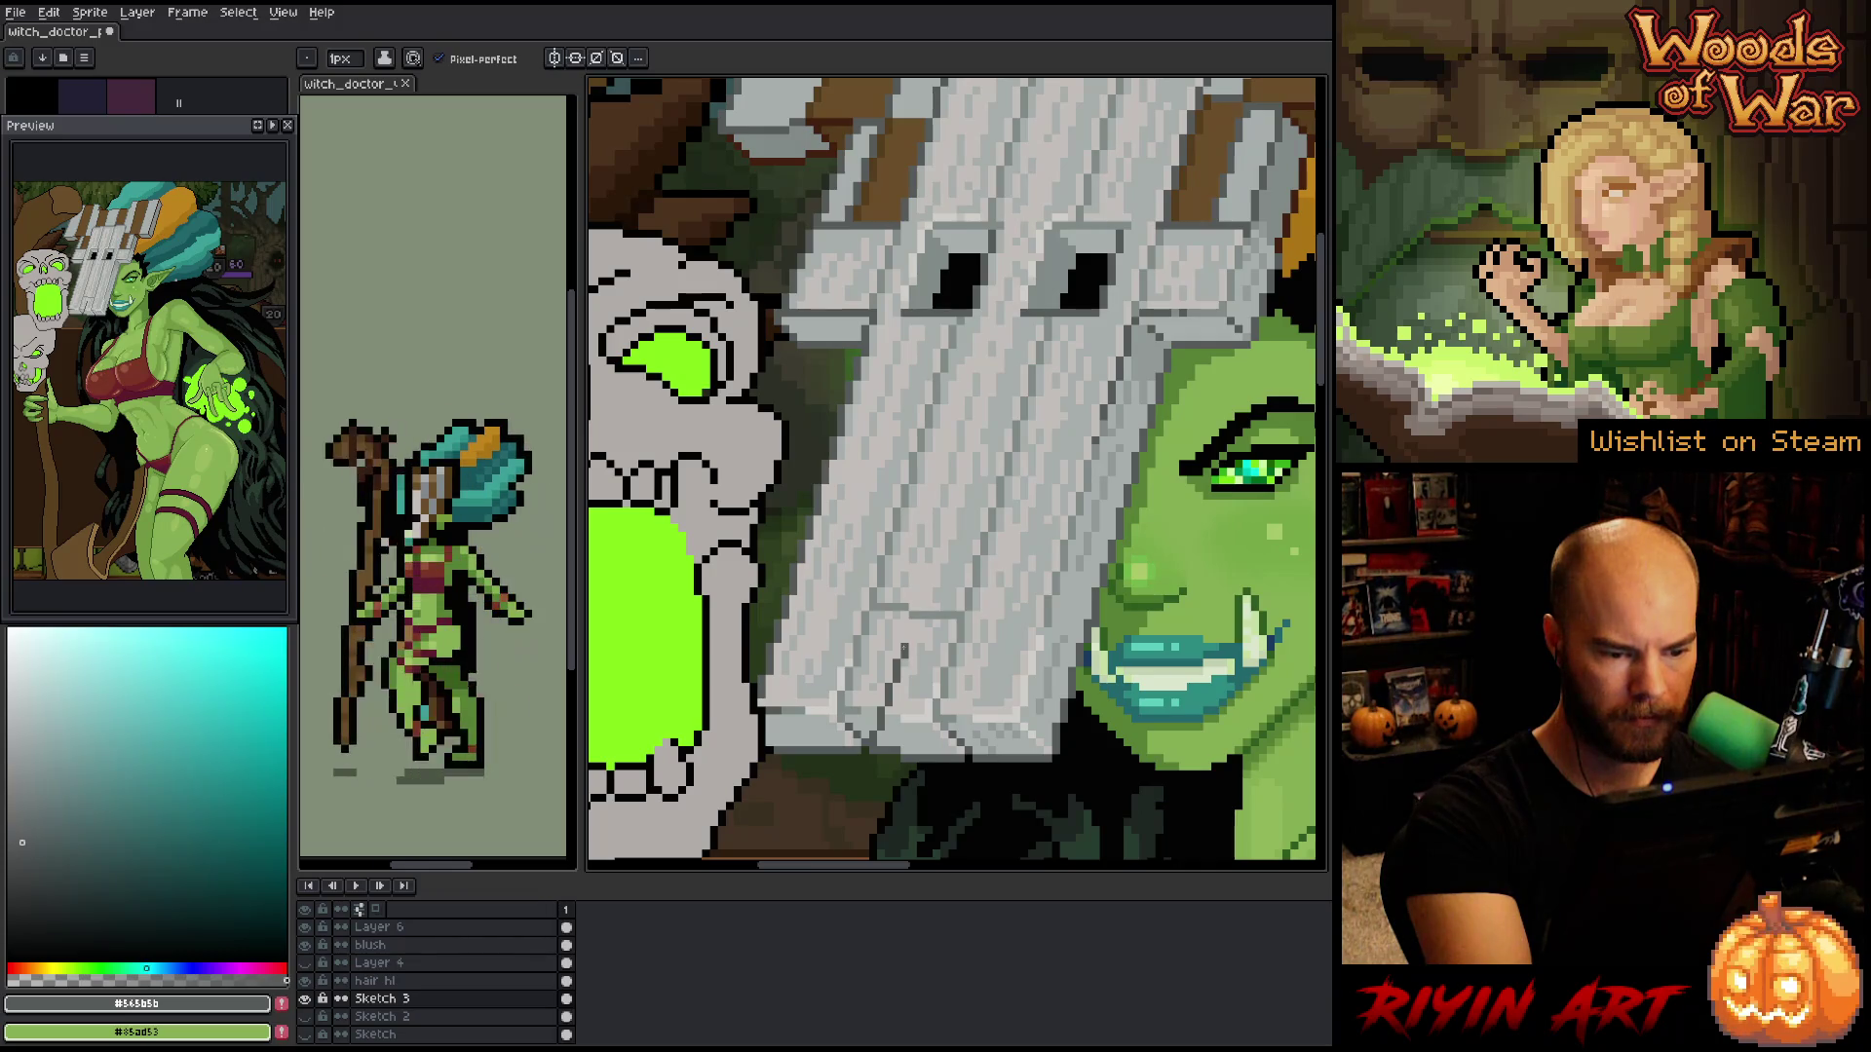
{"action": "left_click", "coordinate": [904, 648], "text": "alt"}
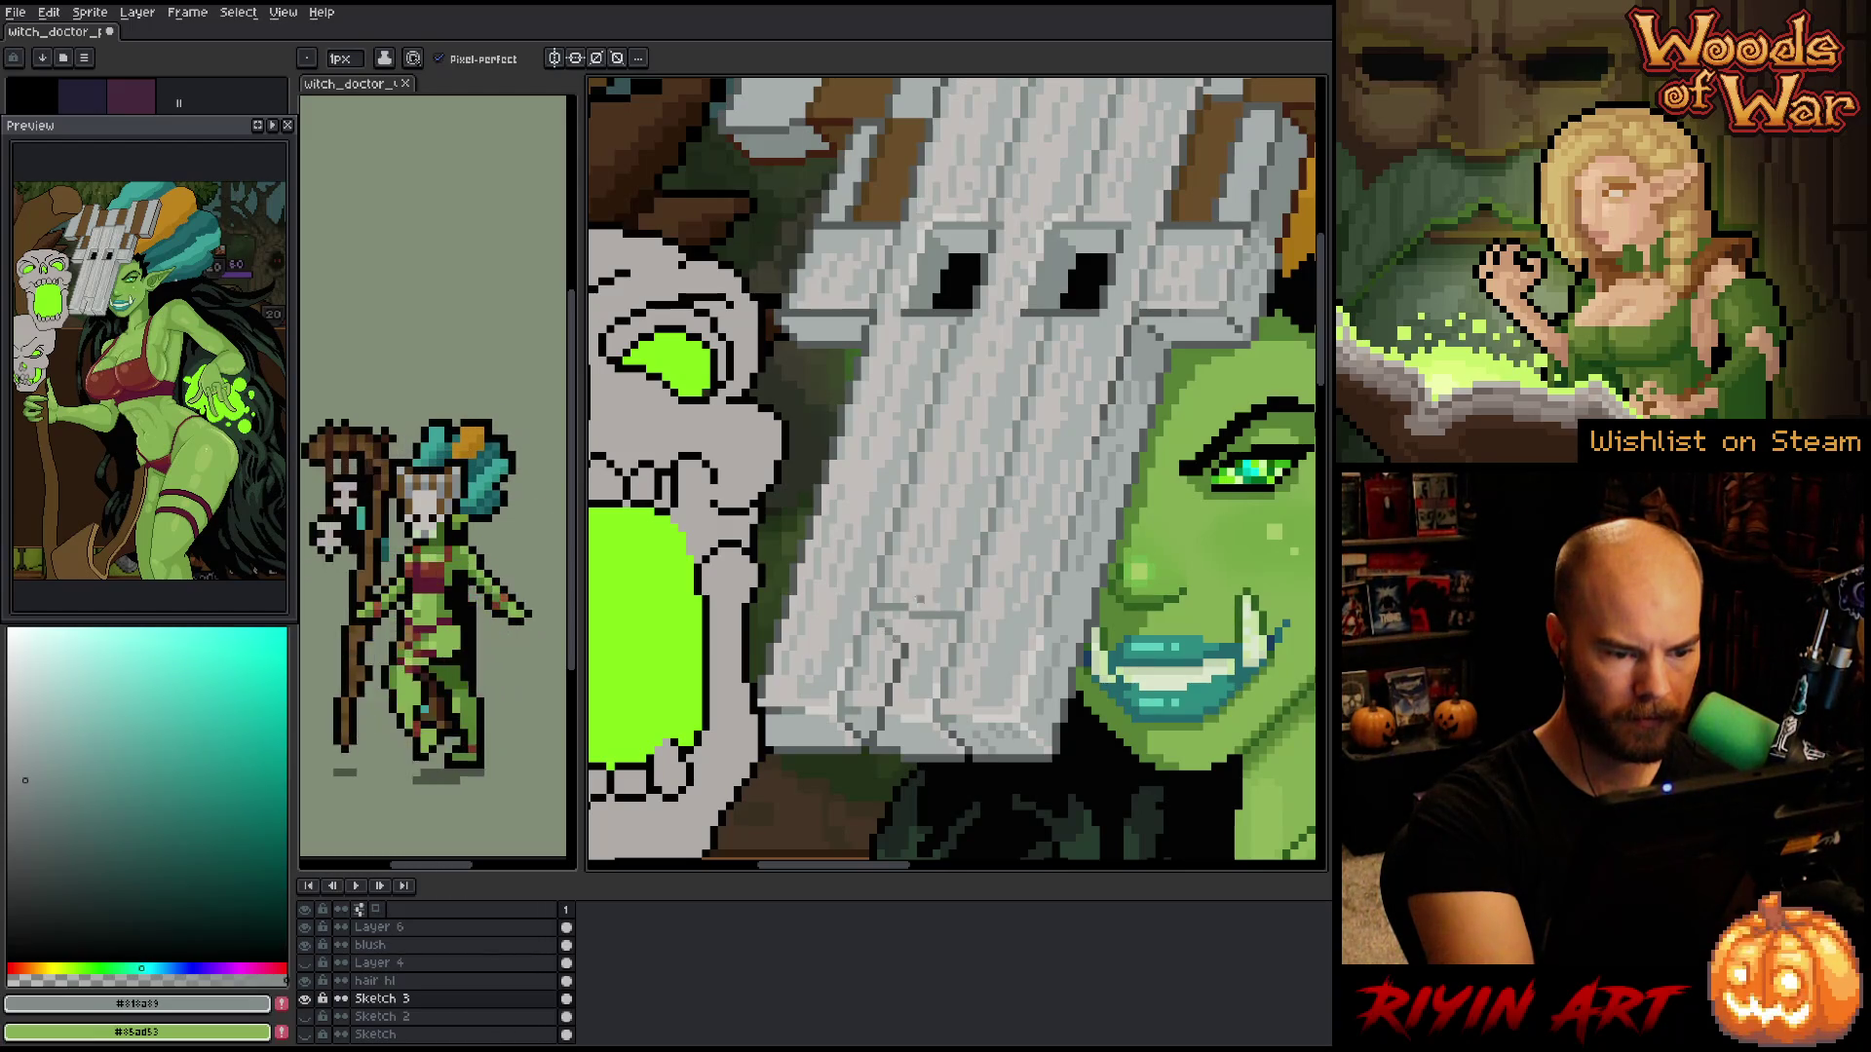
{"action": "left_click", "coordinate": [912, 643], "text": "alt"}
{"action": "mouse_move", "coordinate": [912, 646]}
{"action": "left_mouse_down"}
{"action": "mouse_move", "coordinate": [938, 647]}
{"action": "mouse_move", "coordinate": [906, 647]}
{"action": "left_mouse_up"}
{"action": "key", "text": "ctrl+z"}
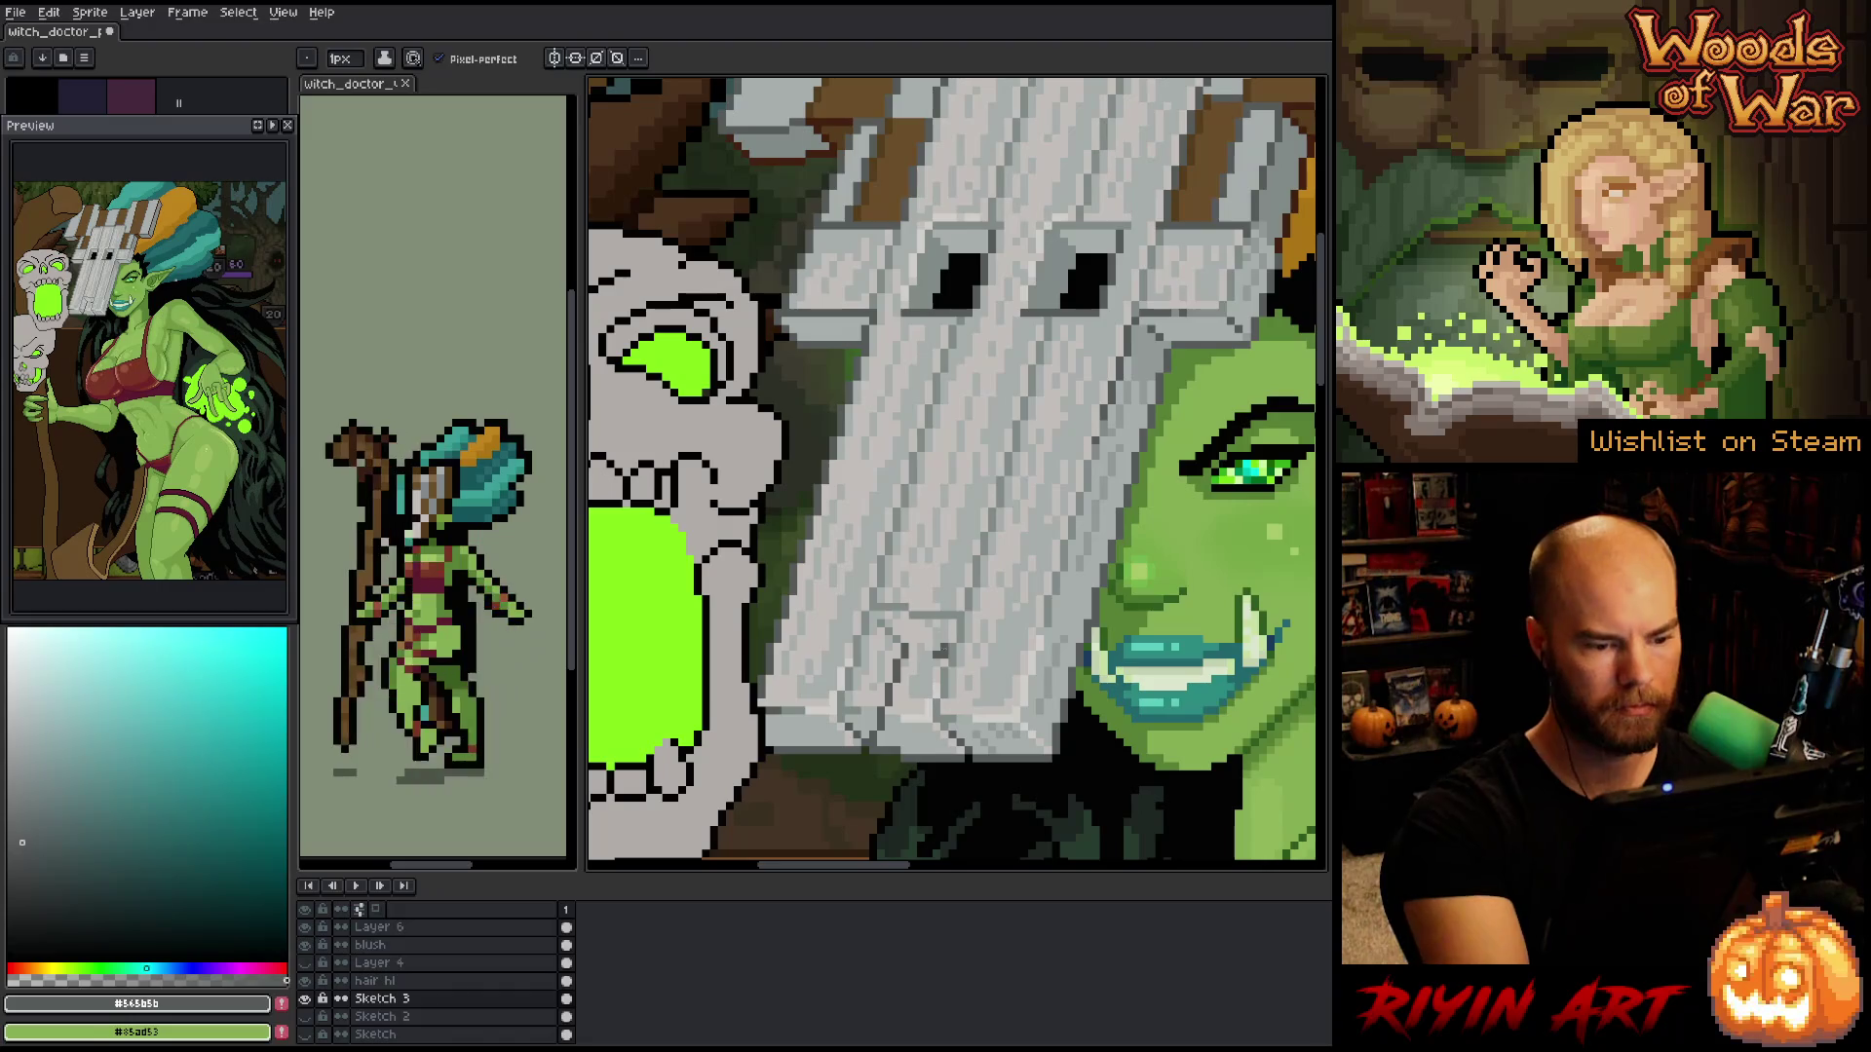
{"action": "left_click_drag", "start_coordinate": [945, 639], "coordinate": [907, 647]}
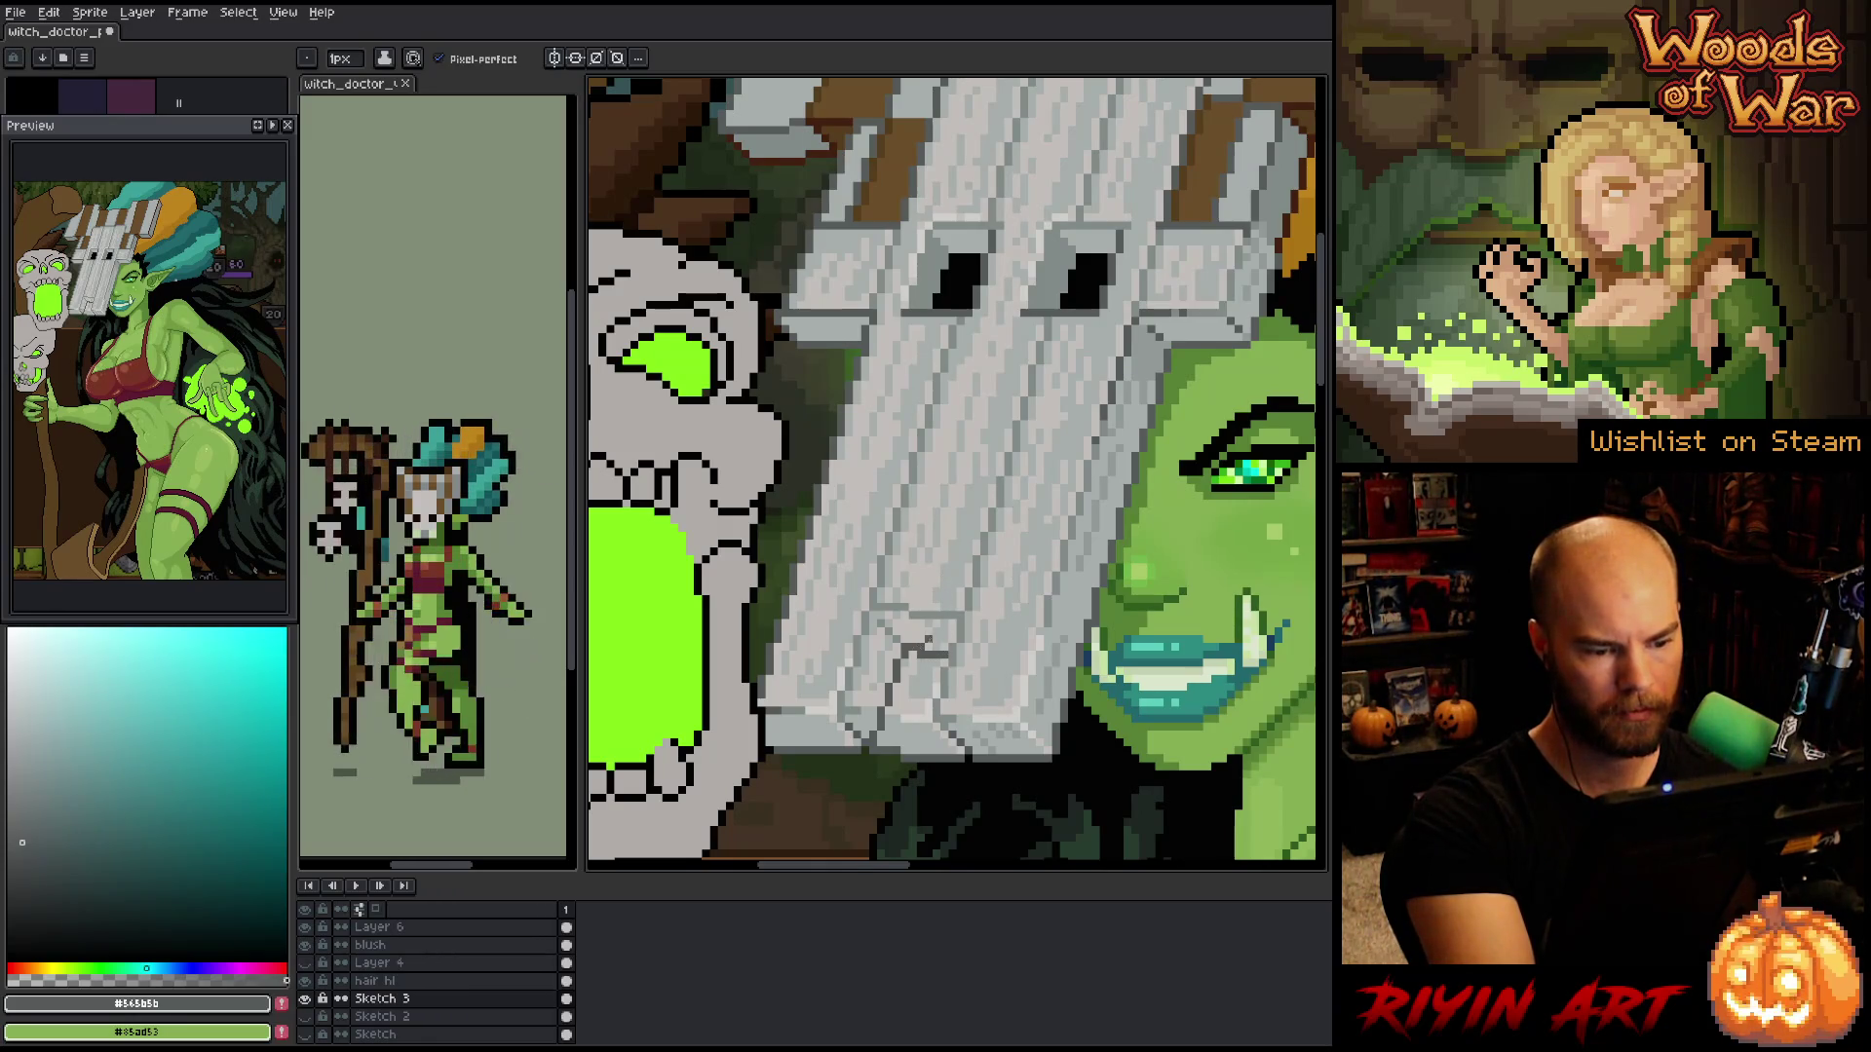
{"action": "left_click_drag", "start_coordinate": [912, 692], "coordinate": [893, 541]}
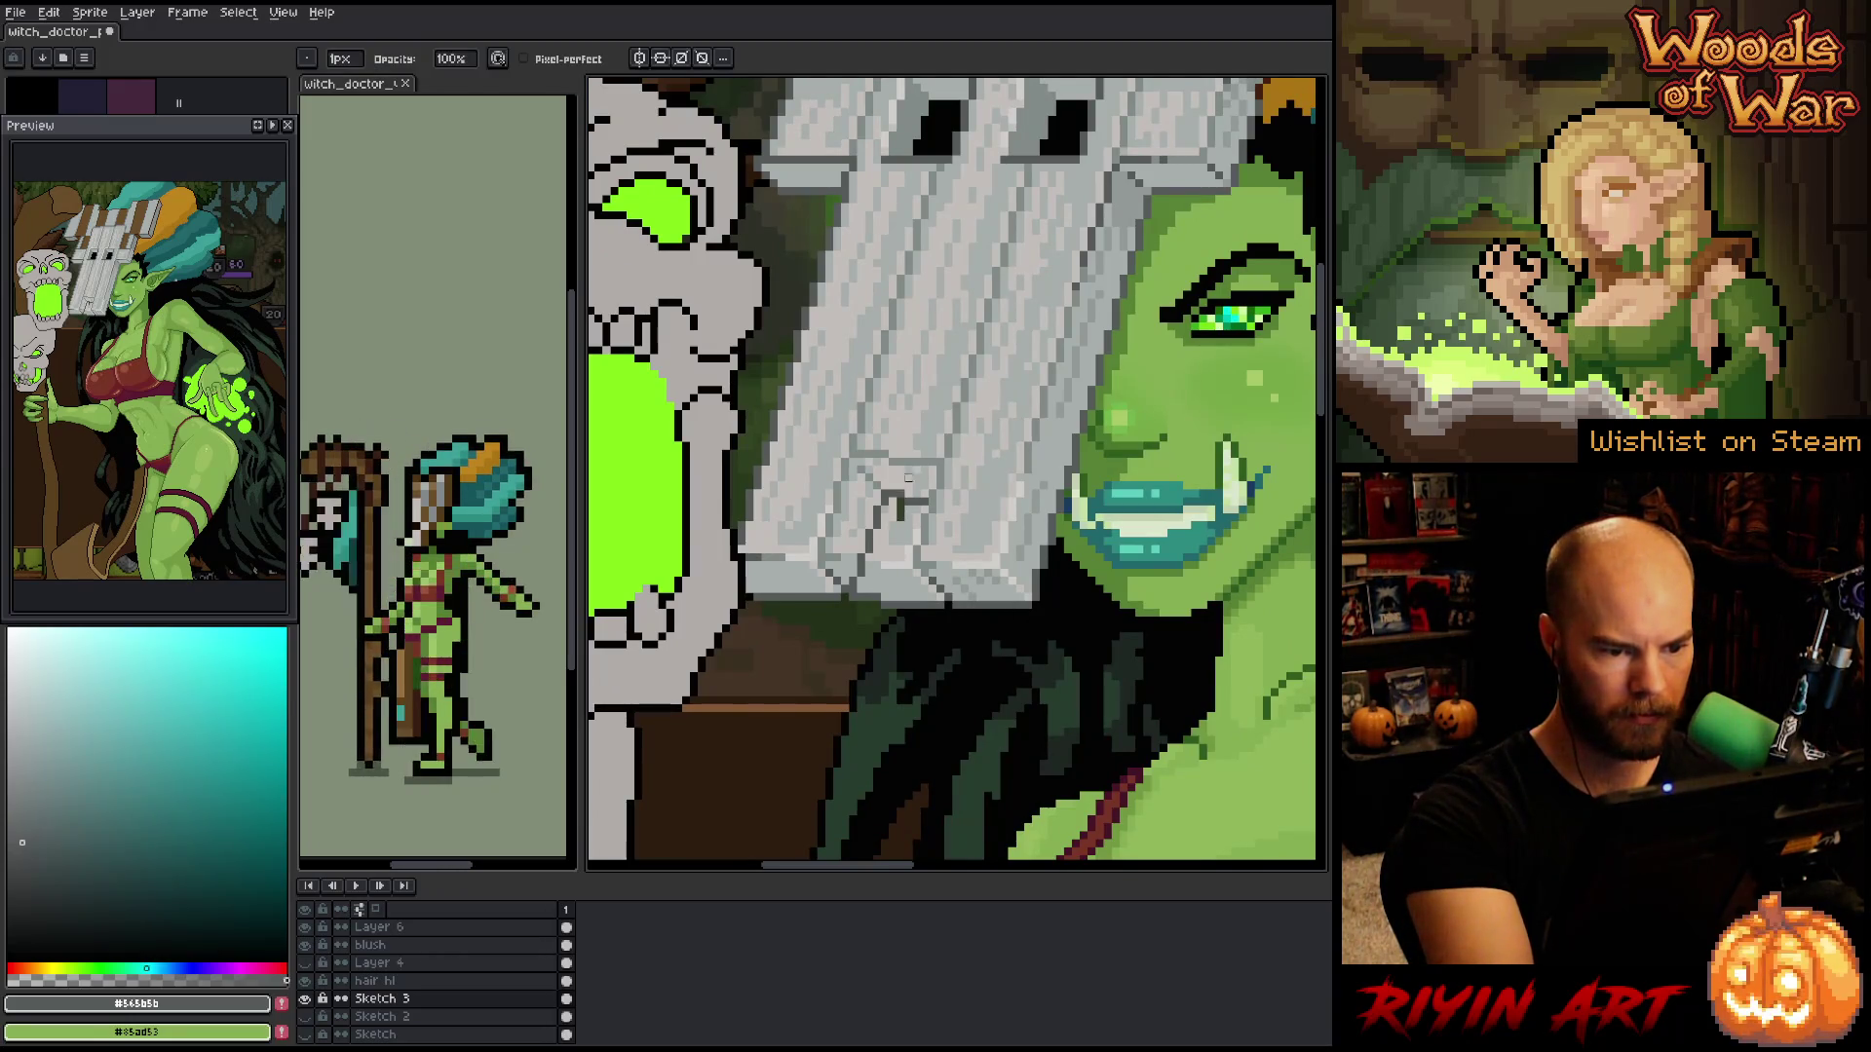
- Paint black vertical hair strands just below the plank mask
{"action": "left_click", "coordinate": [917, 601], "text": "alt"}
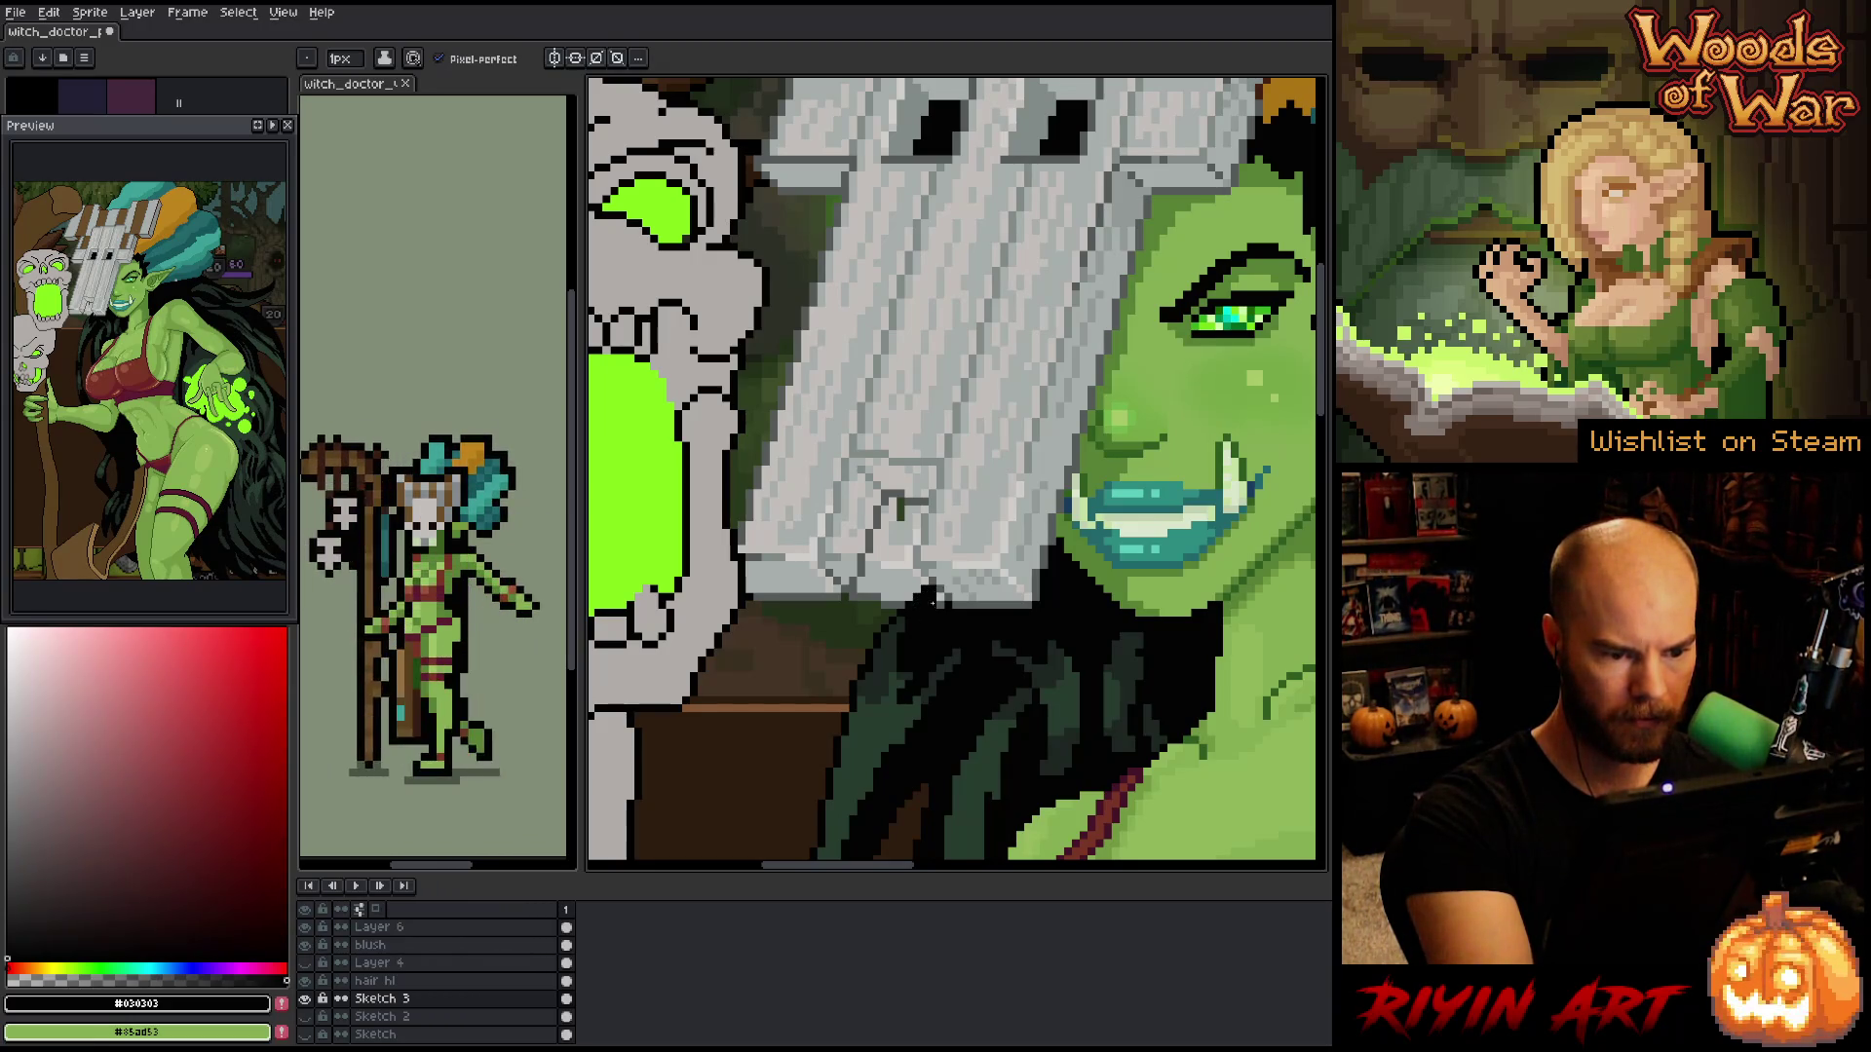
{"action": "key", "text": "e"}
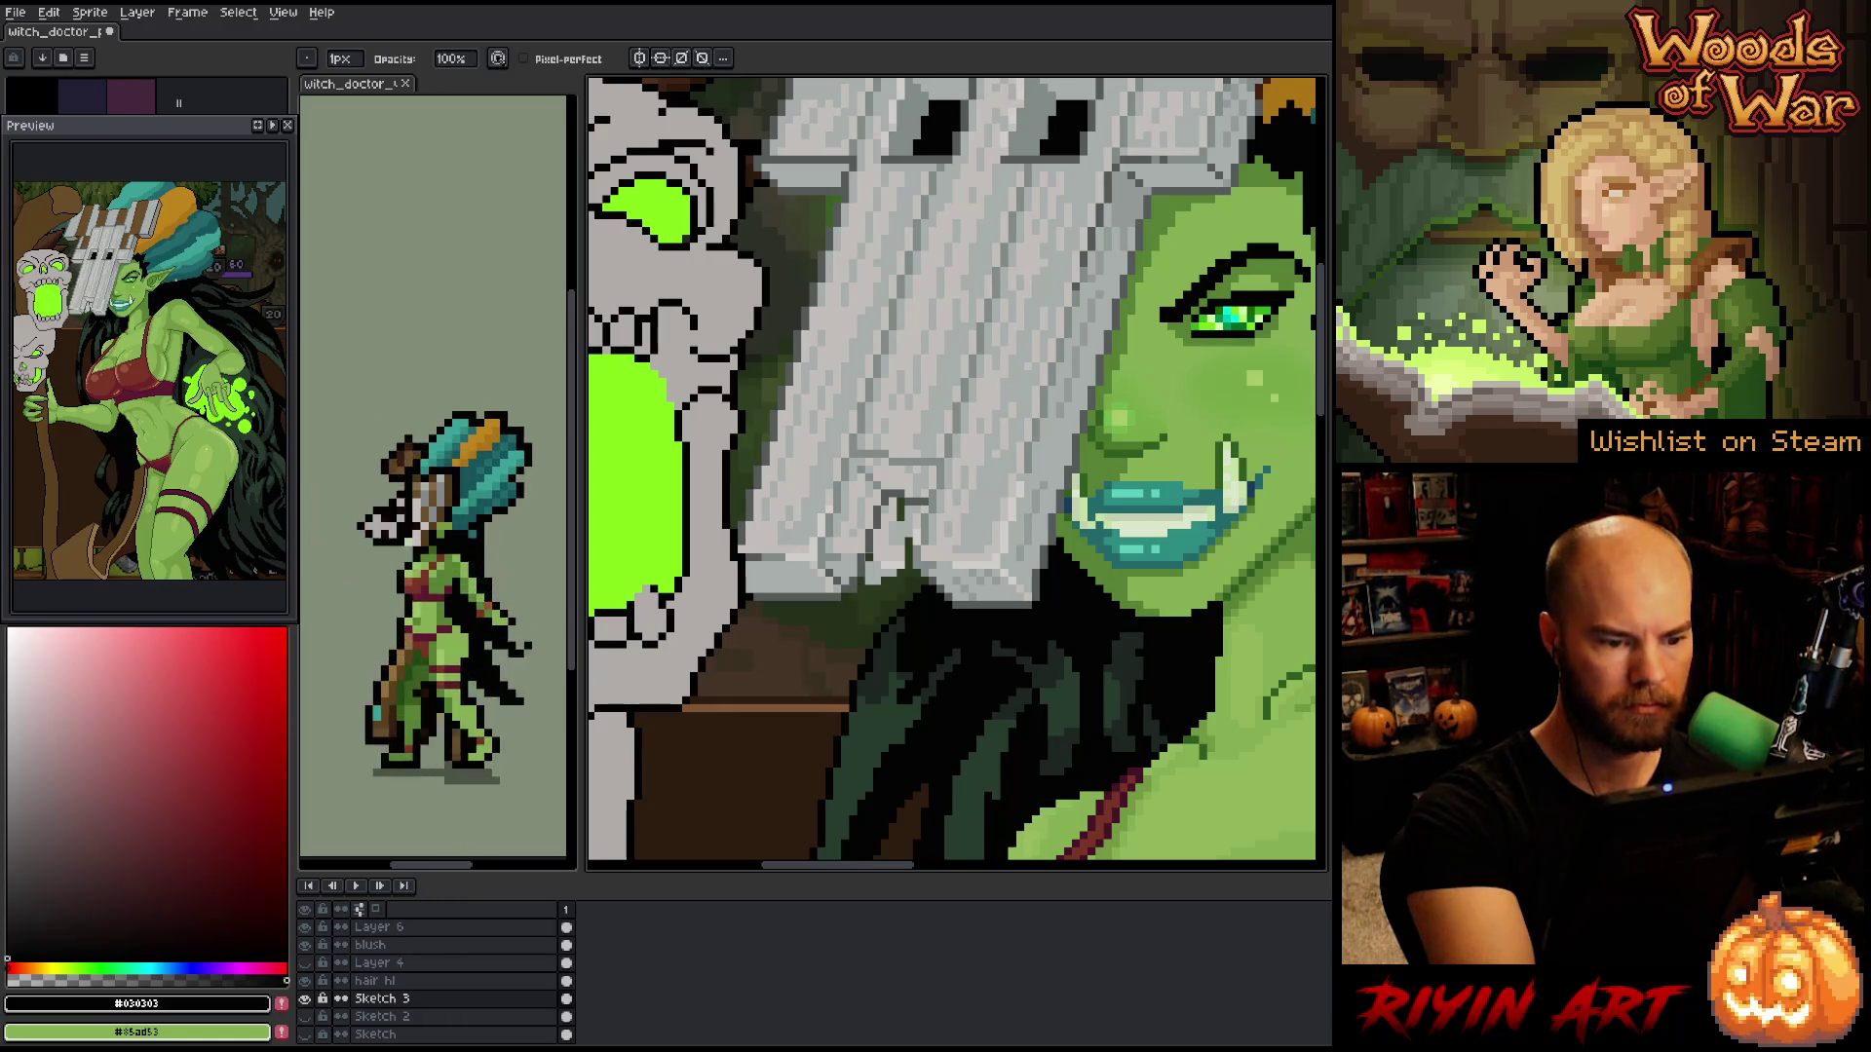
{"action": "left_click_drag", "start_coordinate": [877, 541], "coordinate": [886, 575]}
{"action": "mouse_move", "coordinate": [895, 499]}
{"action": "left_mouse_down"}
{"action": "mouse_move", "coordinate": [895, 577]}
{"action": "mouse_move", "coordinate": [916, 514]}
{"action": "left_mouse_up"}
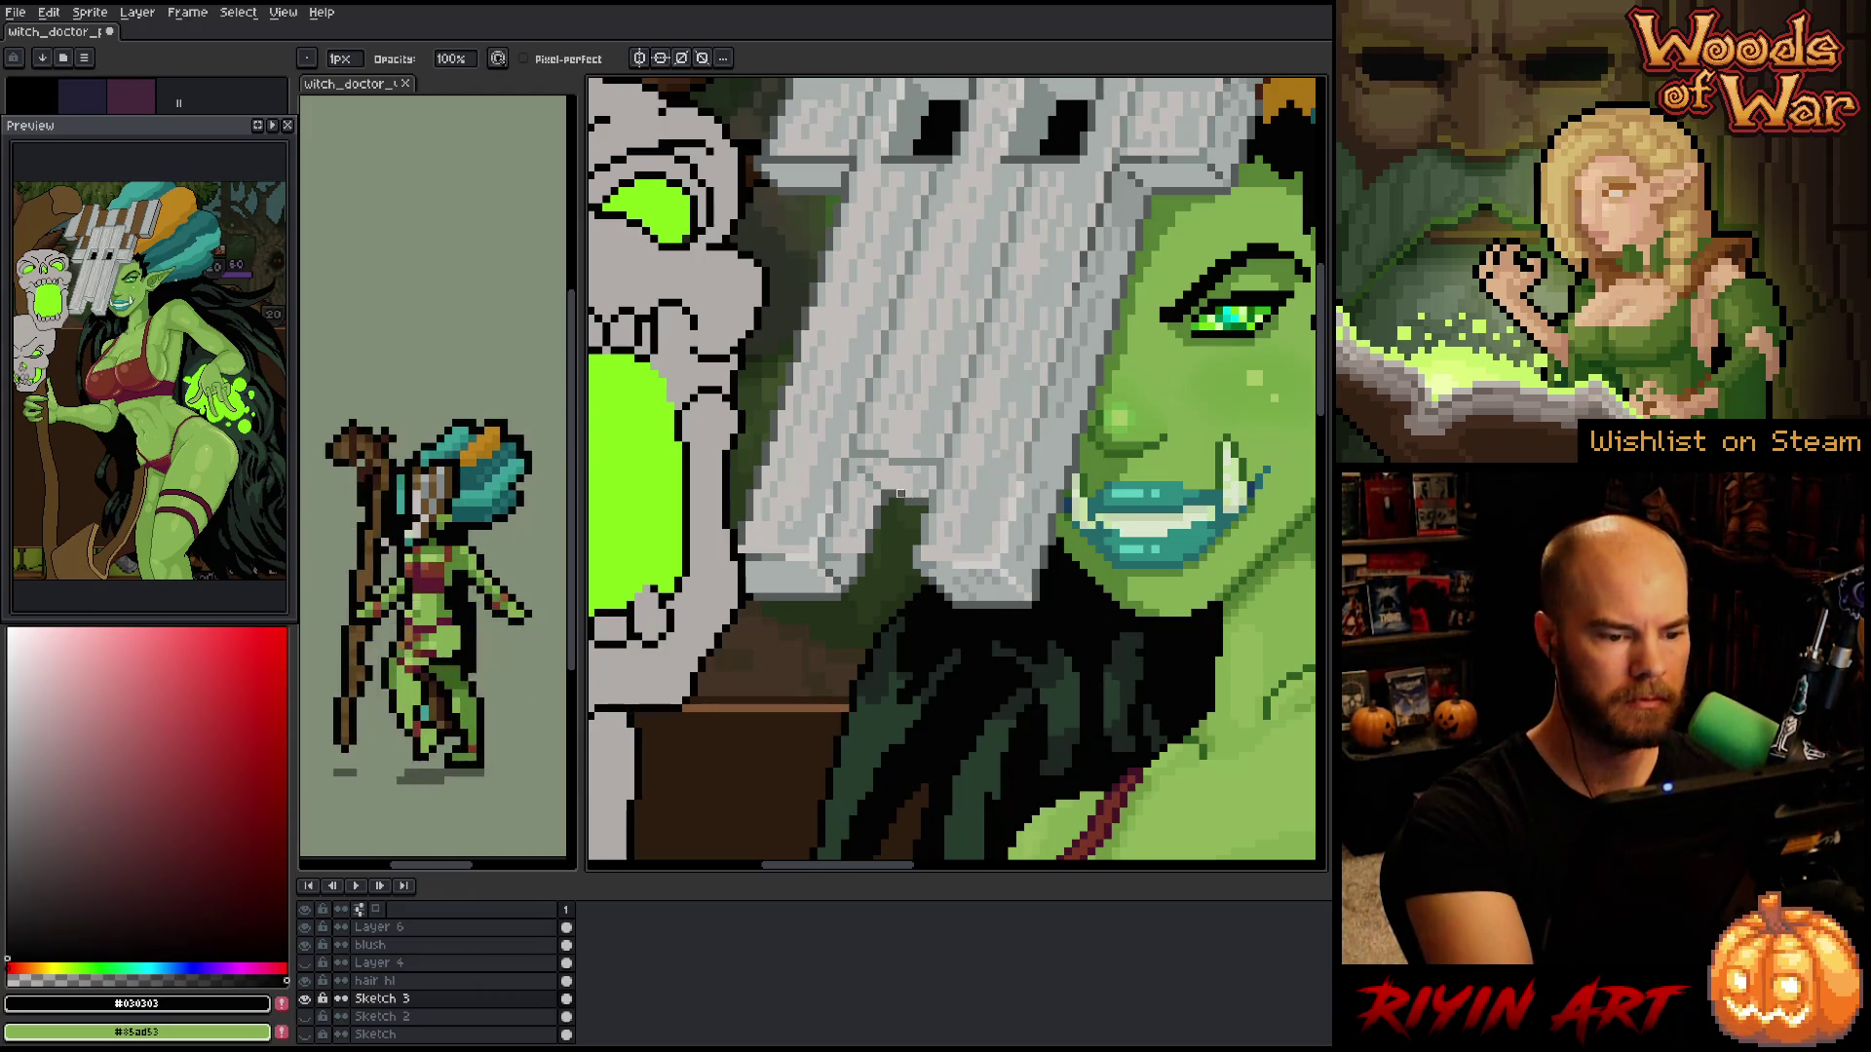
{"action": "left_click", "coordinate": [906, 517], "text": "alt"}
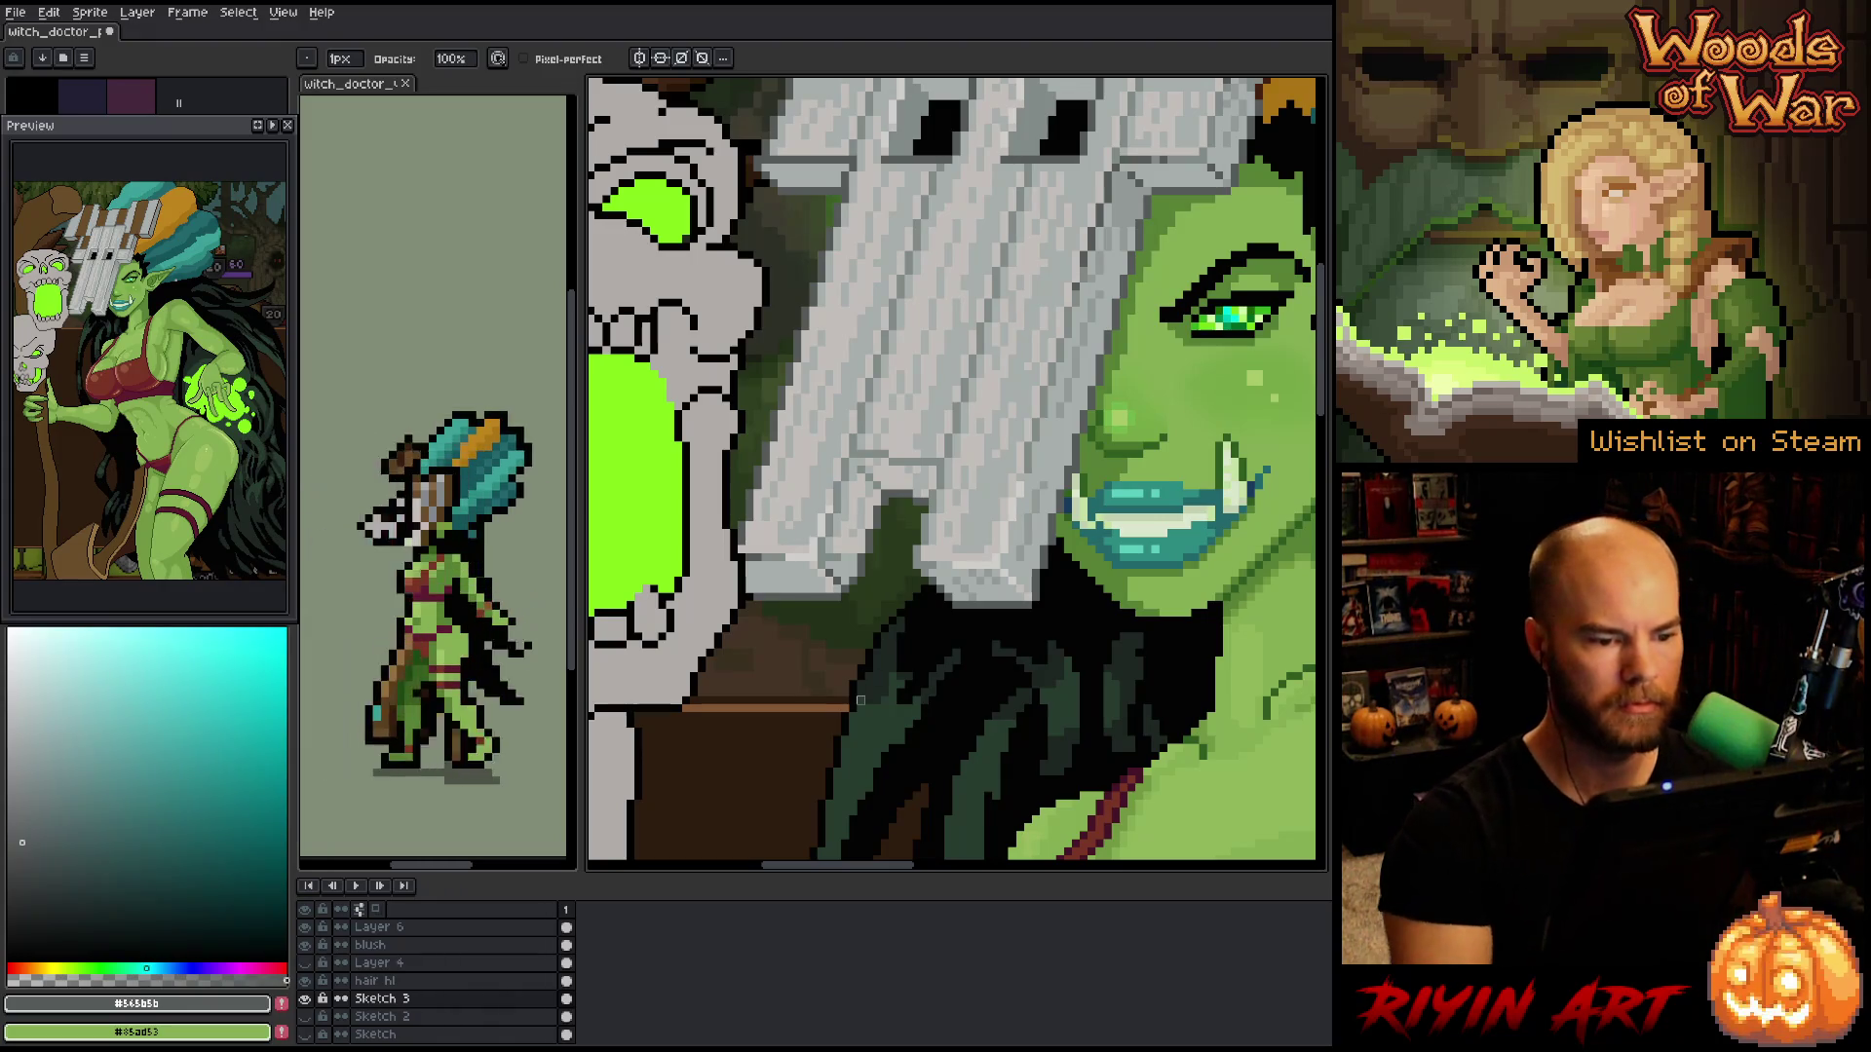
{"action": "scroll", "coordinate": [869, 676], "scroll_direction": "down", "scroll_amount": 3}
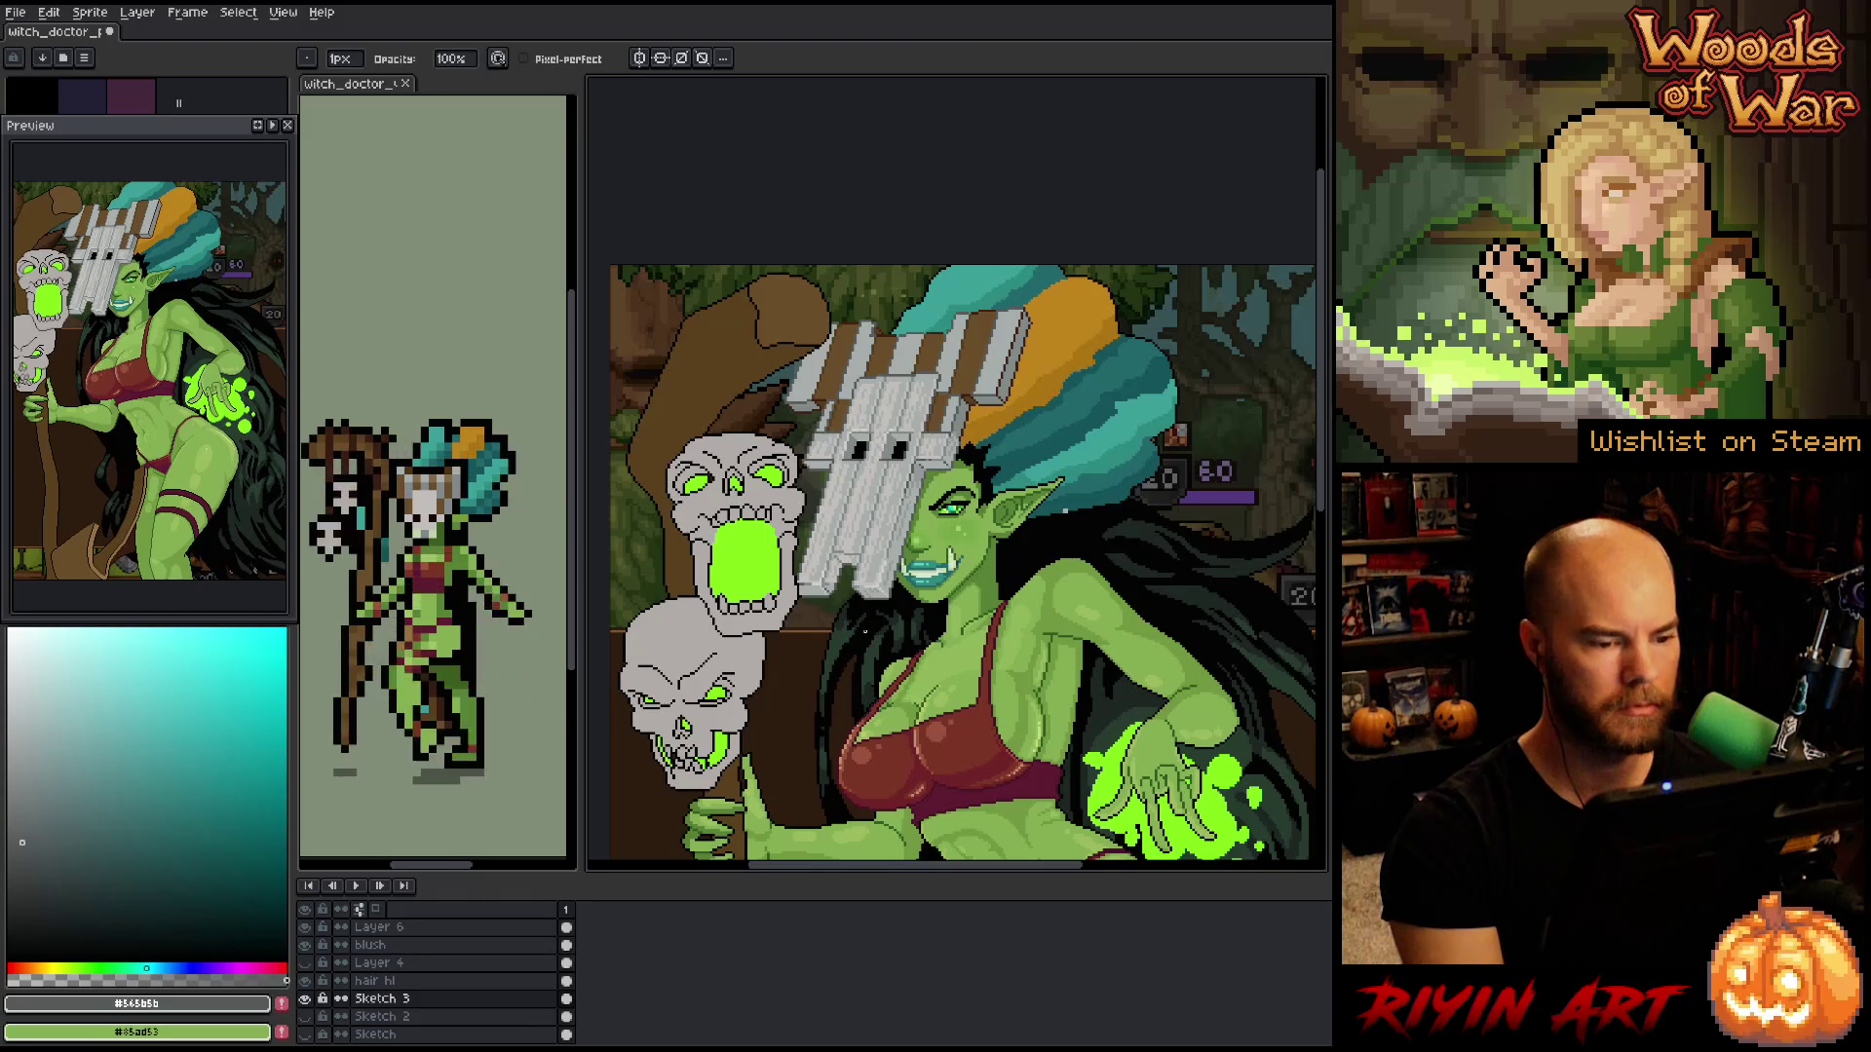
- Zoom in on the lower half of the plank mask
{"action": "scroll", "coordinate": [864, 631], "scroll_direction": "up", "scroll_amount": 1}
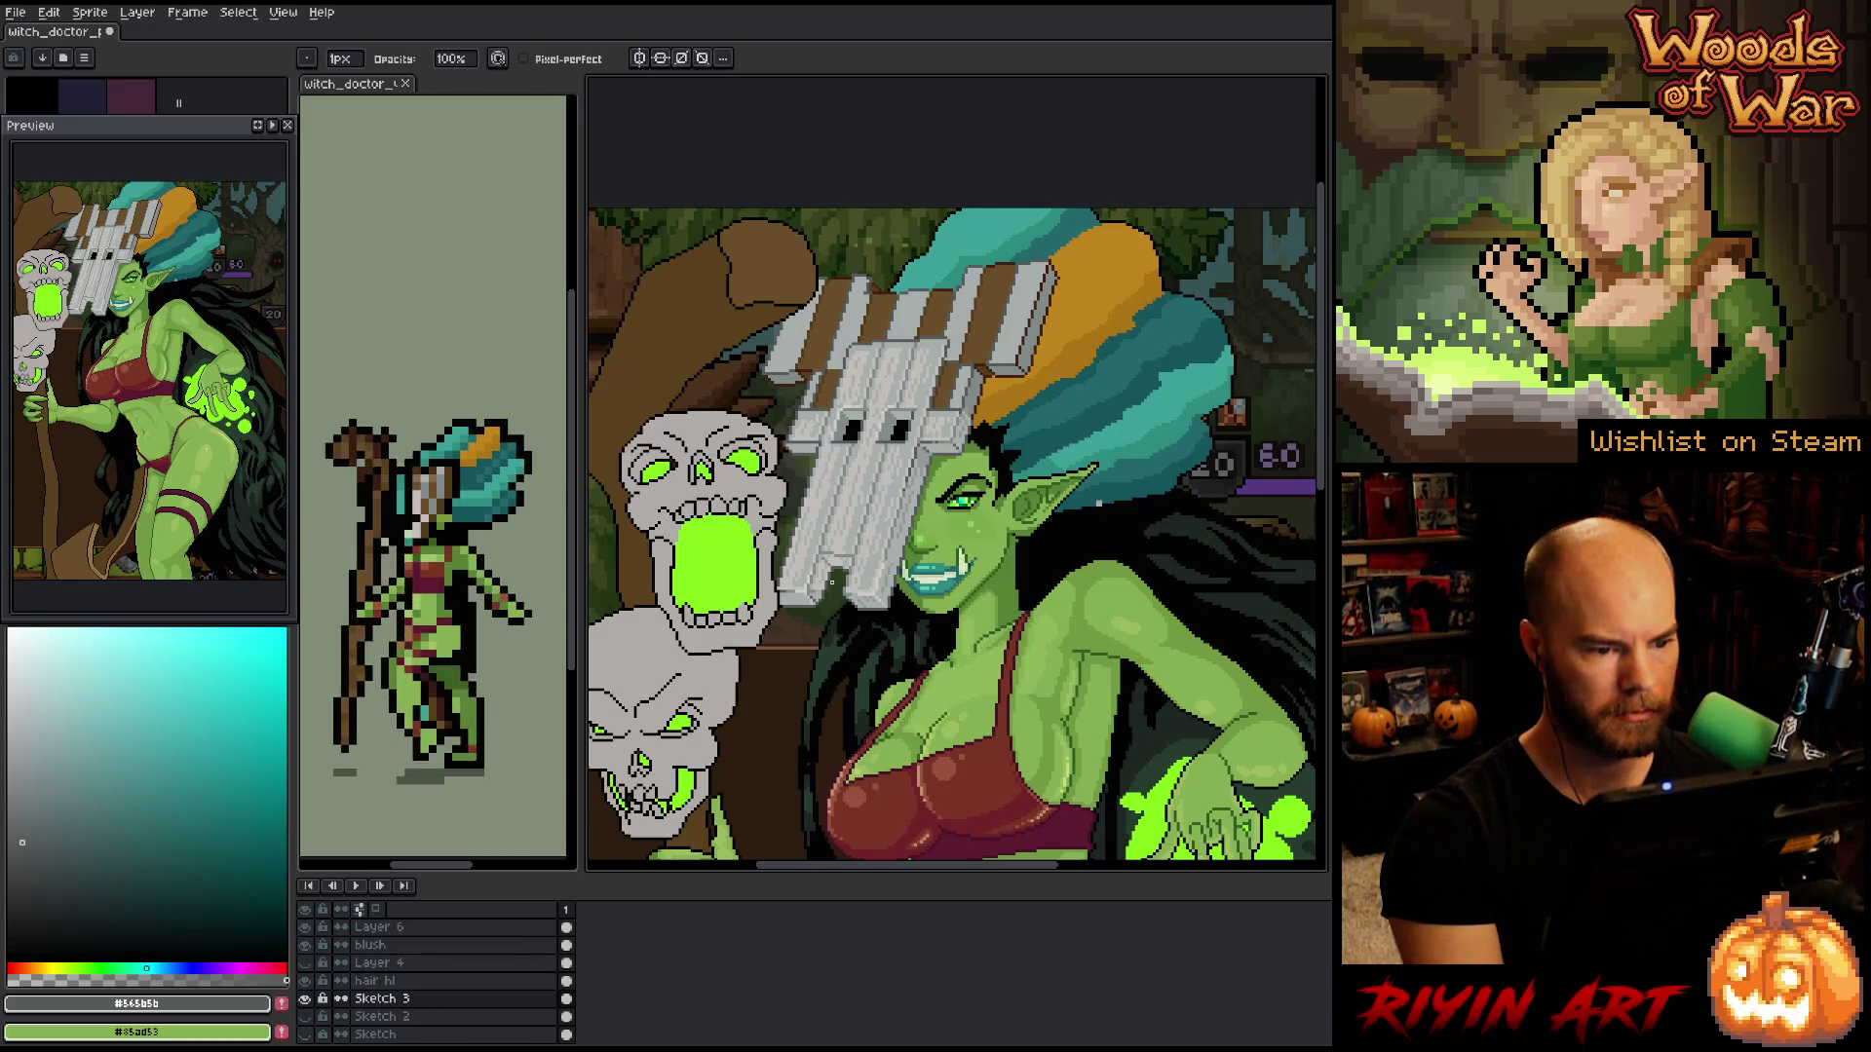
{"action": "scroll", "coordinate": [831, 582], "scroll_direction": "up", "scroll_amount": 3}
{"action": "scroll", "coordinate": [868, 589], "scroll_direction": "up", "scroll_amount": 1}
{"action": "scroll", "coordinate": [877, 591], "scroll_direction": "down", "scroll_amount": 1}
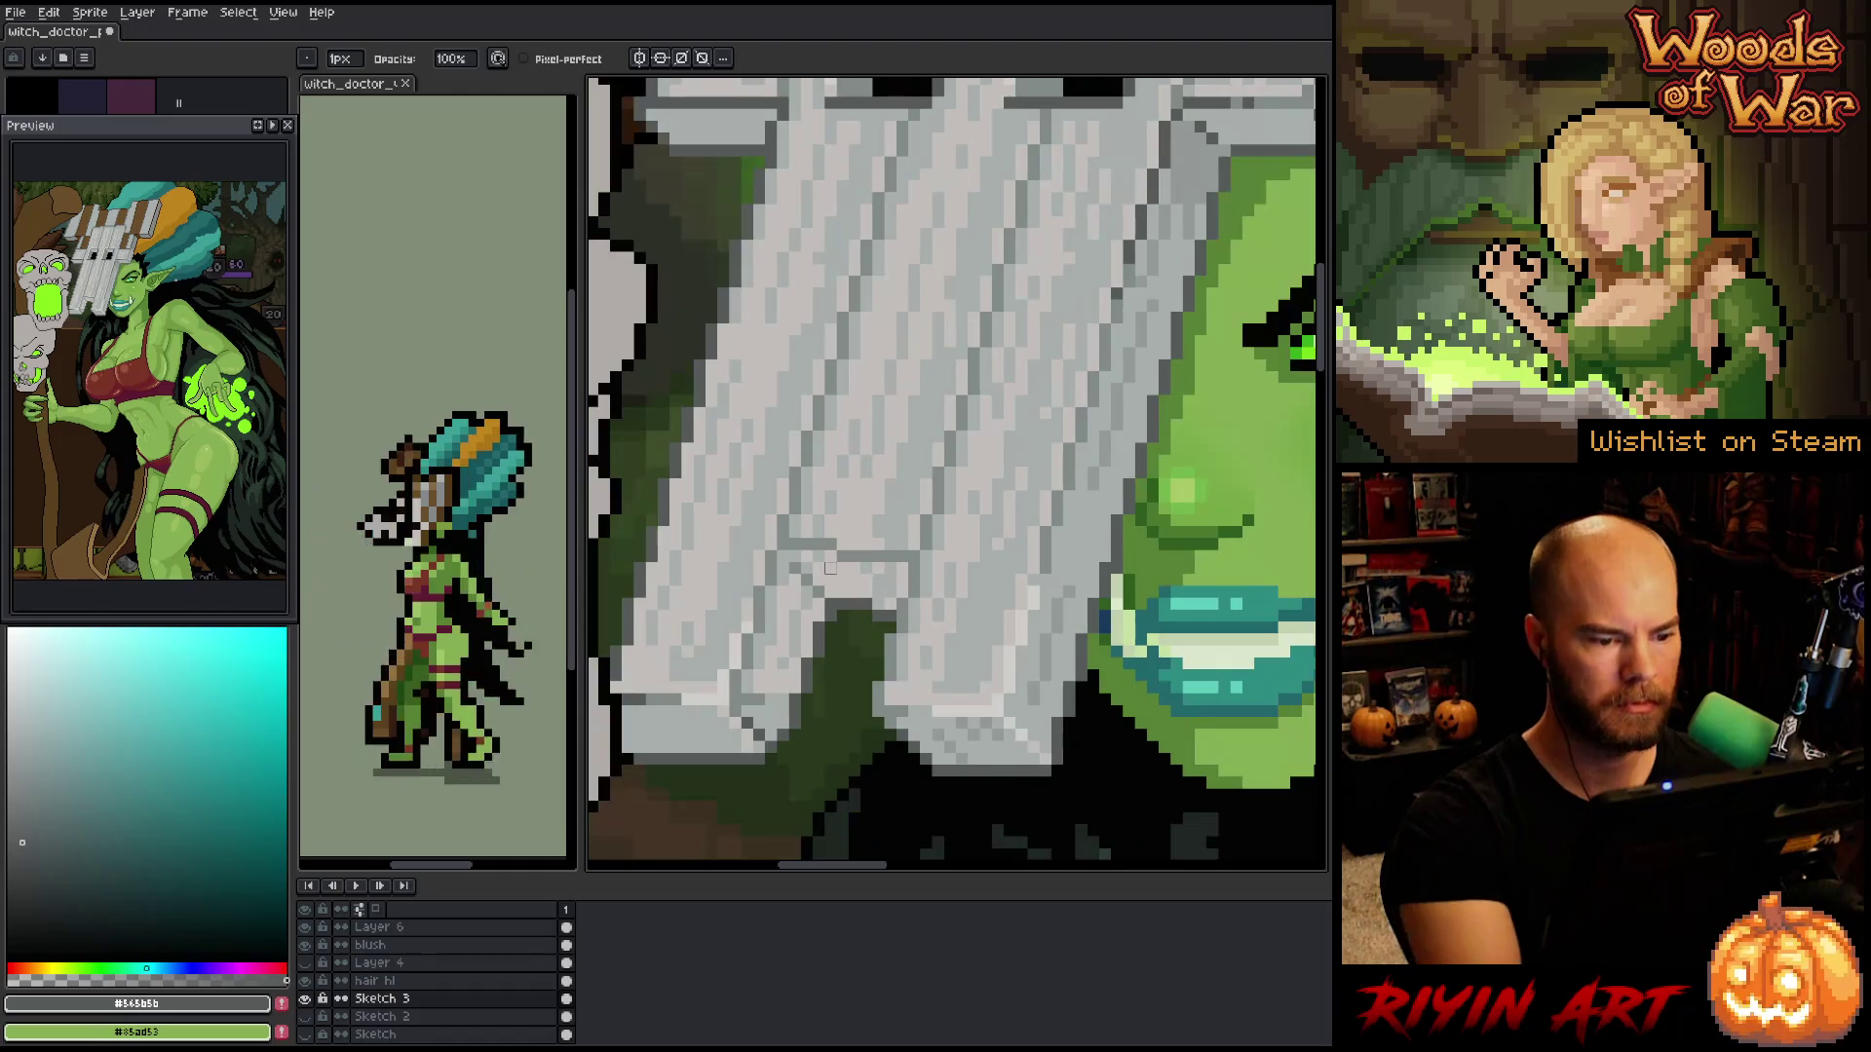
- Place dark grey crack pixels on the mask planks
{"action": "key", "text": "e"}
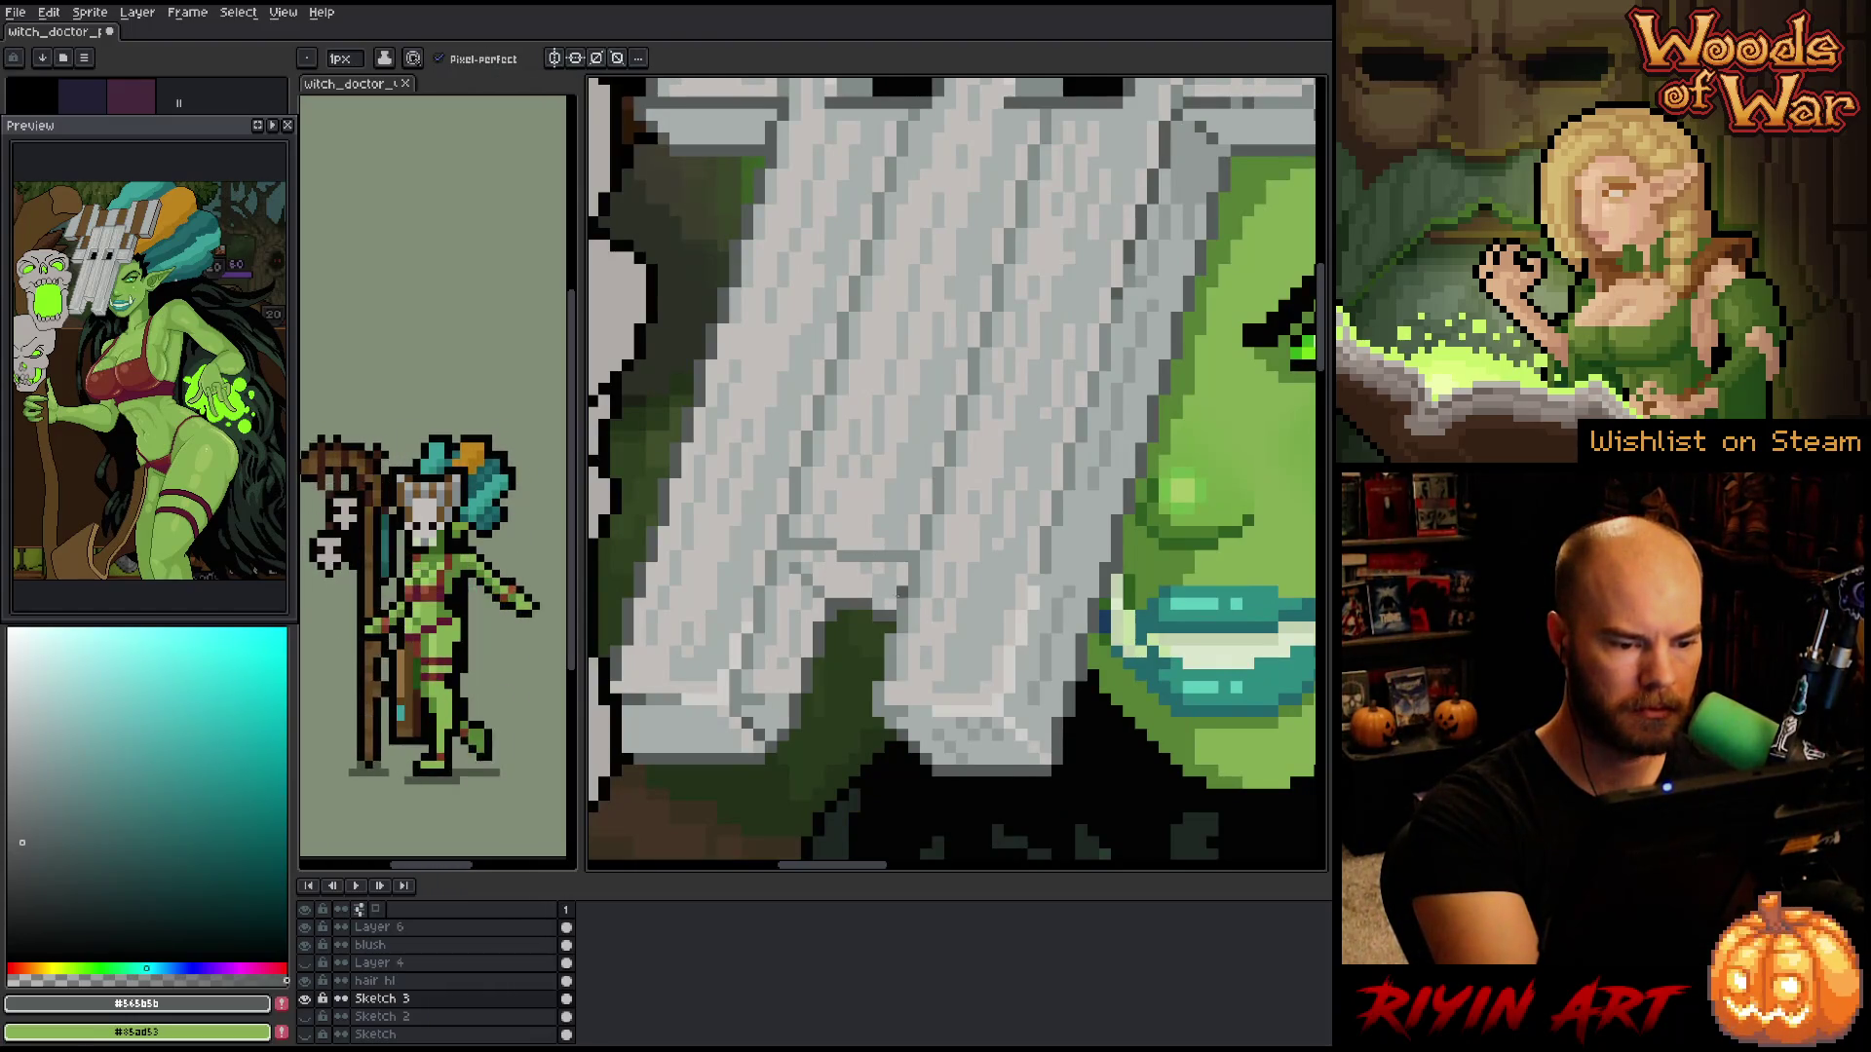
{"action": "left_click", "coordinate": [883, 604], "text": "alt"}
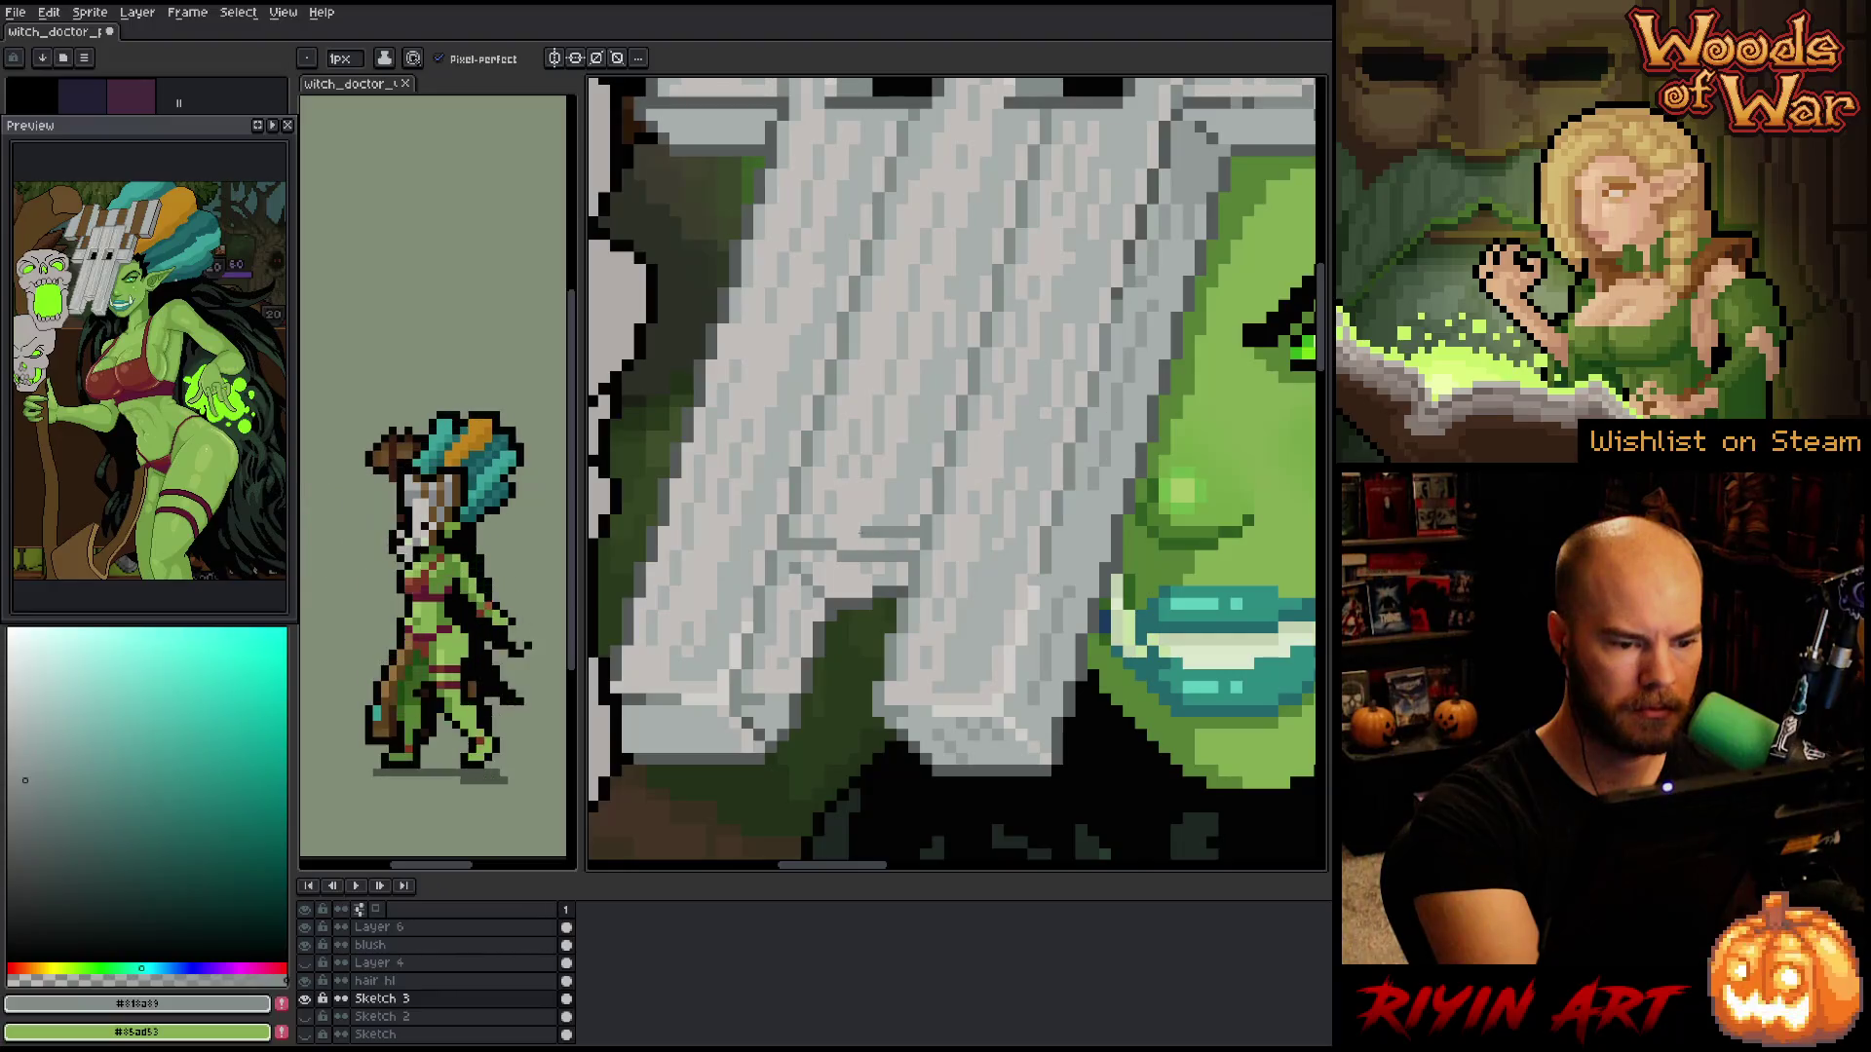
{"action": "key", "text": "i"}
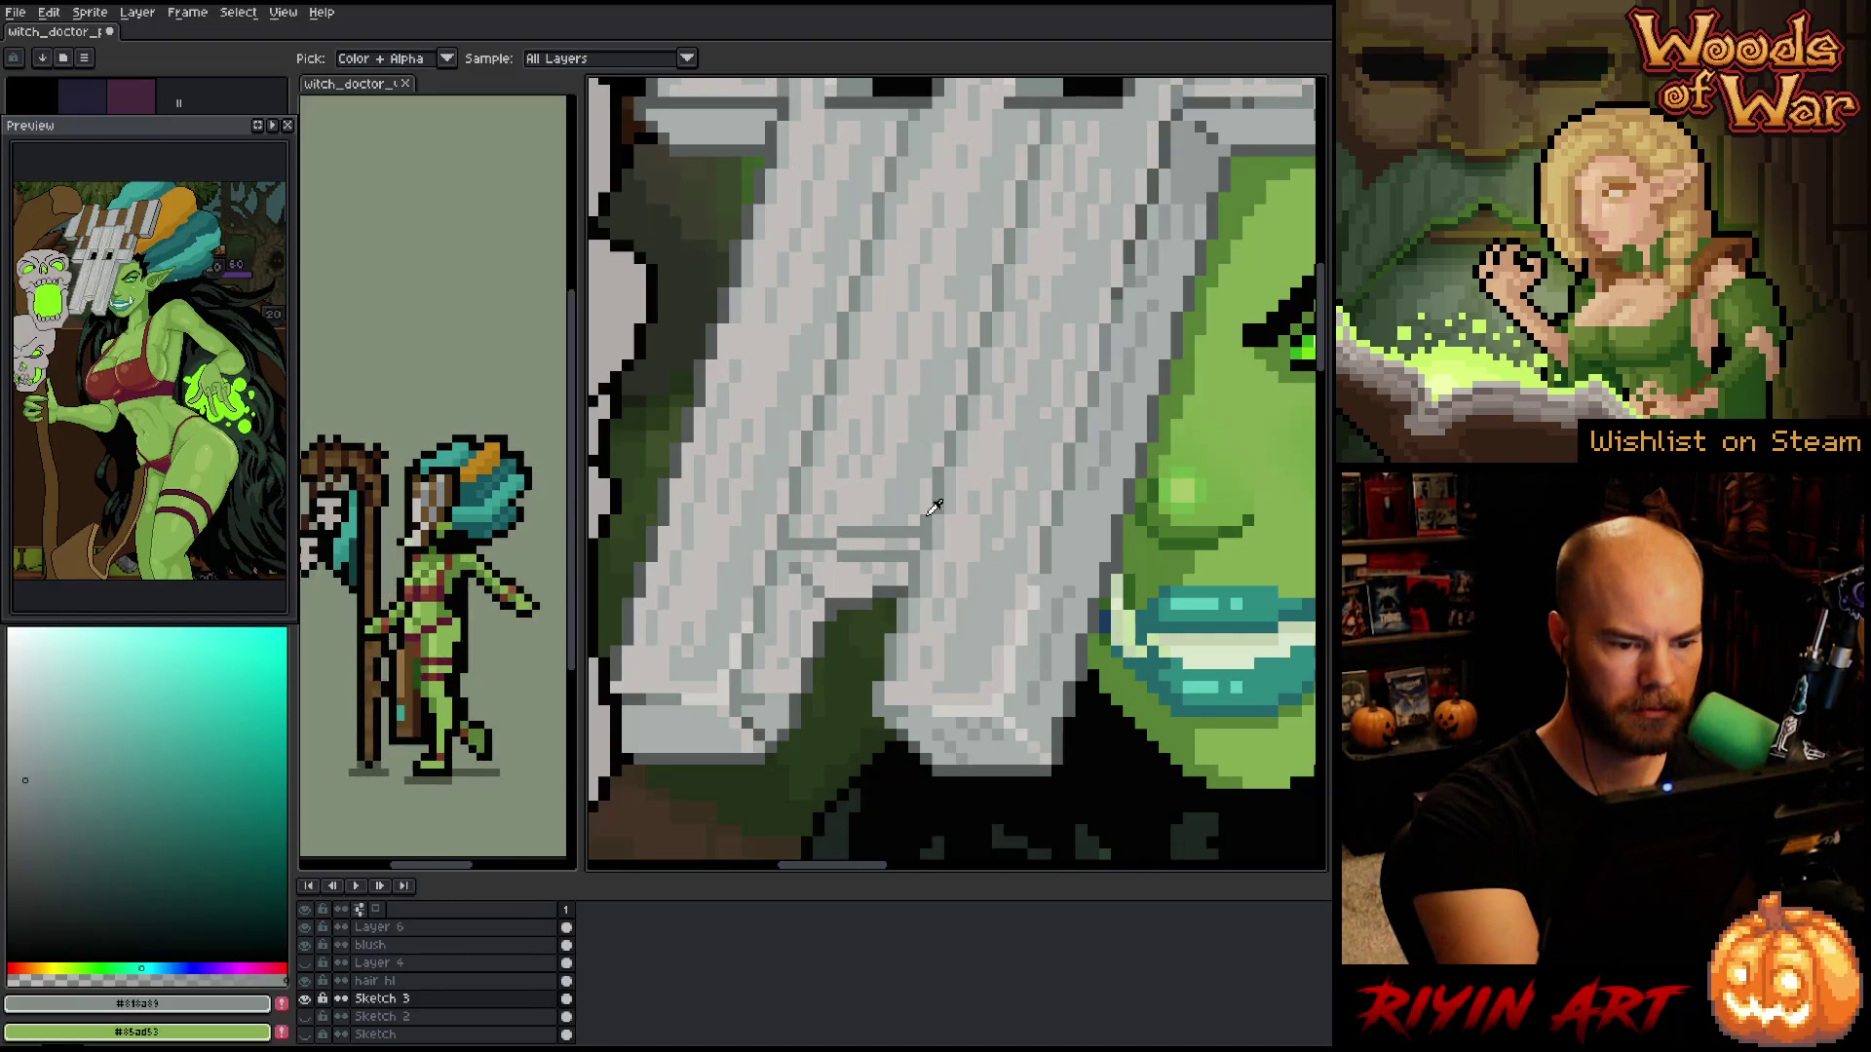
{"action": "left_click", "coordinate": [1010, 733], "text": "alt"}
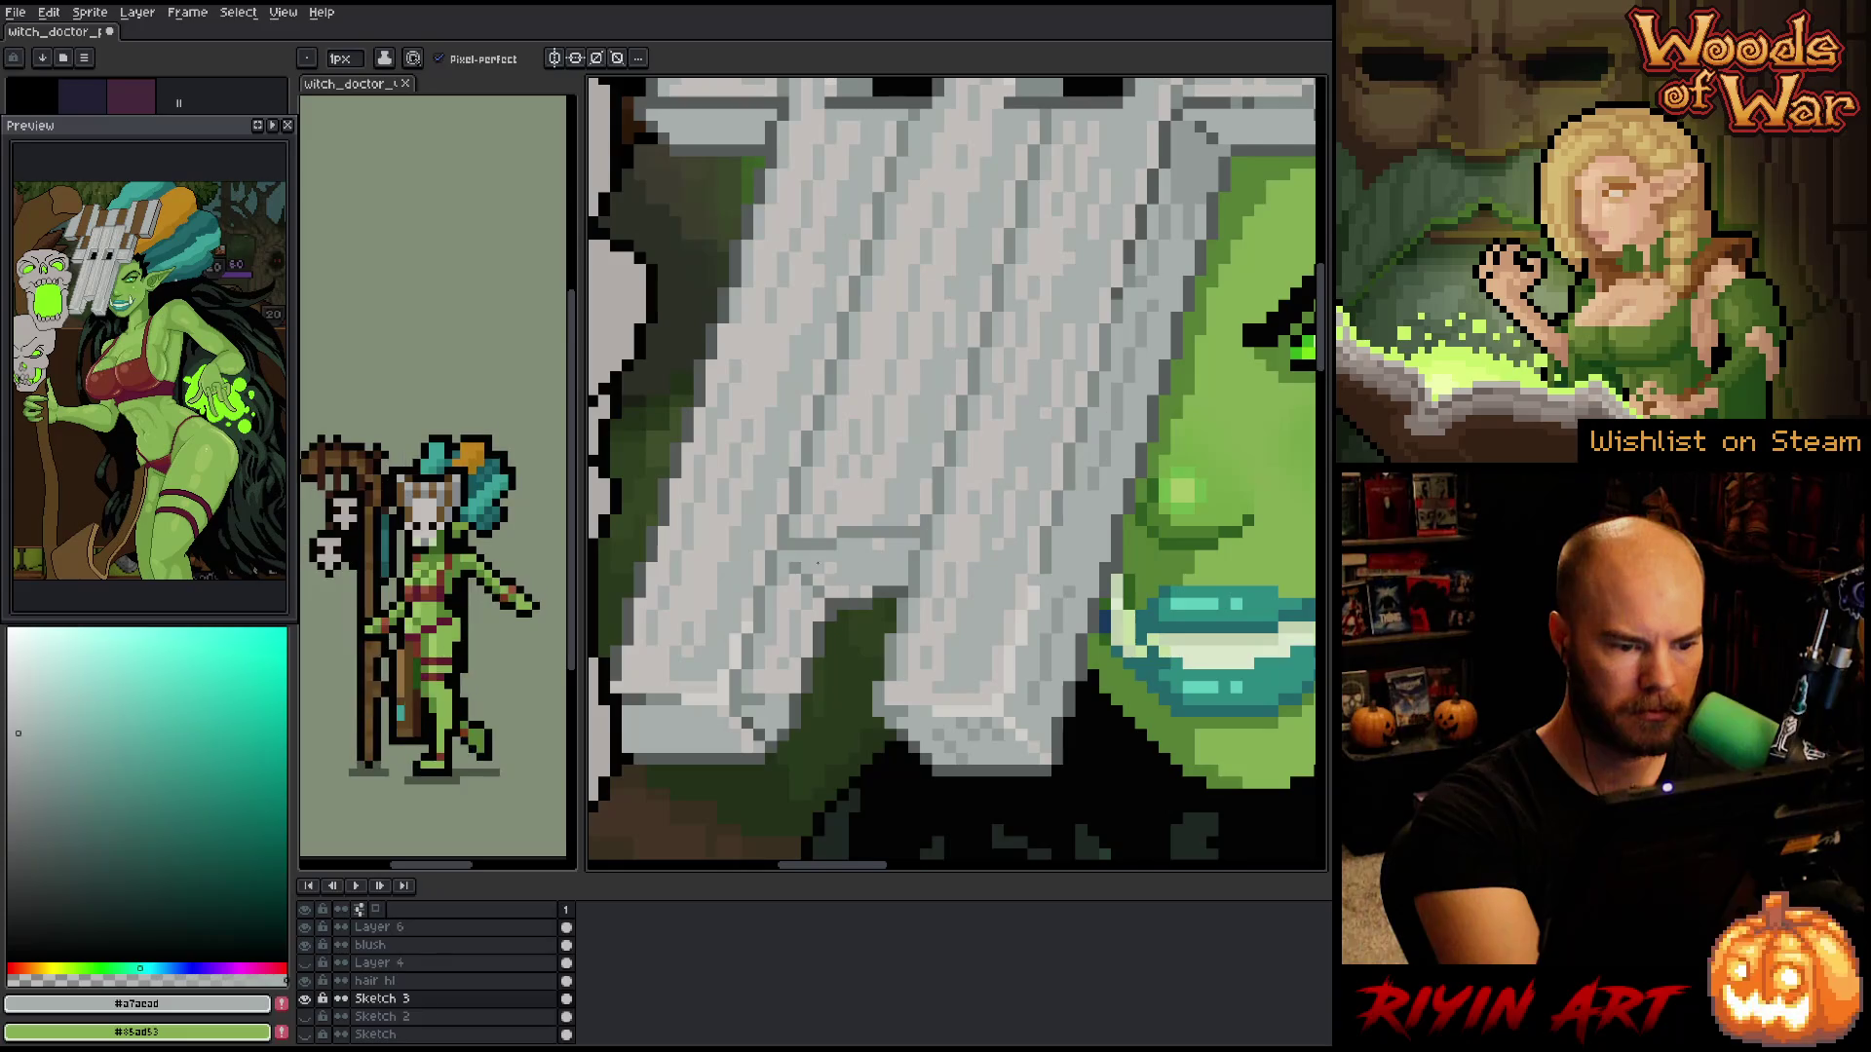
{"action": "key", "text": "g"}
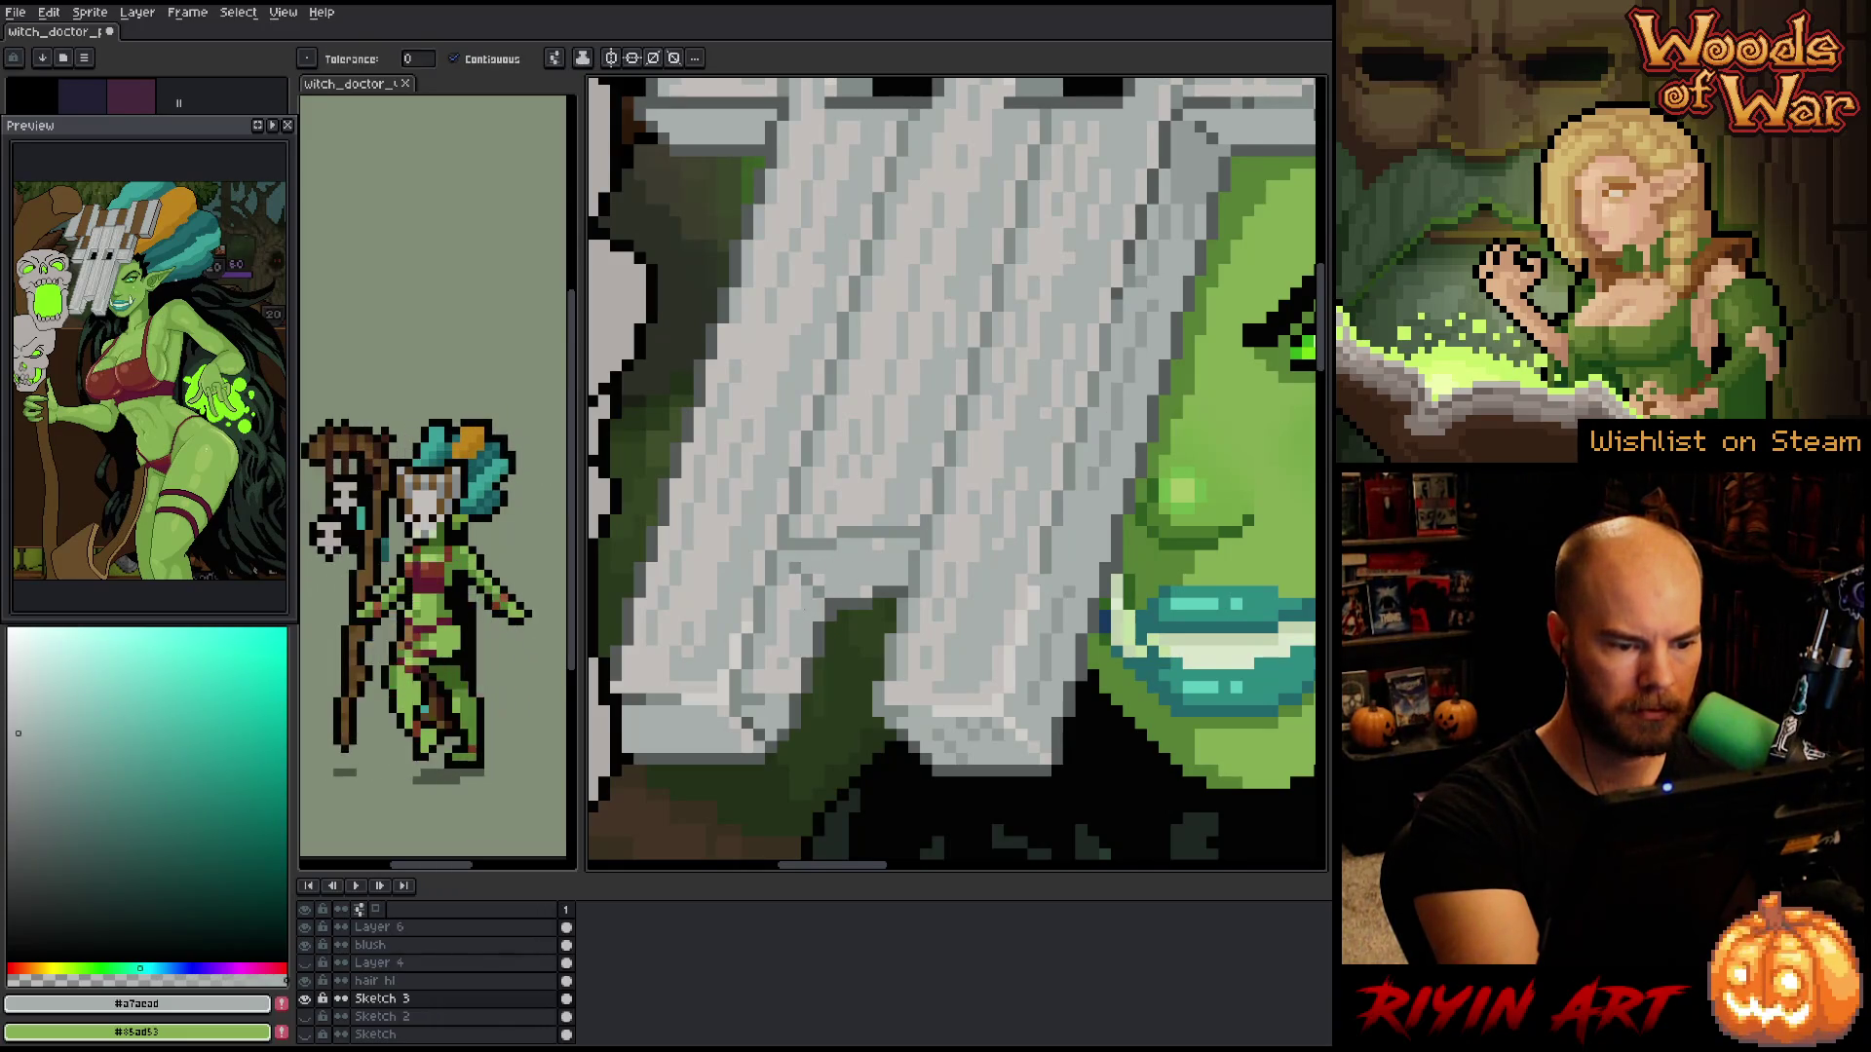
{"action": "key", "text": "b"}
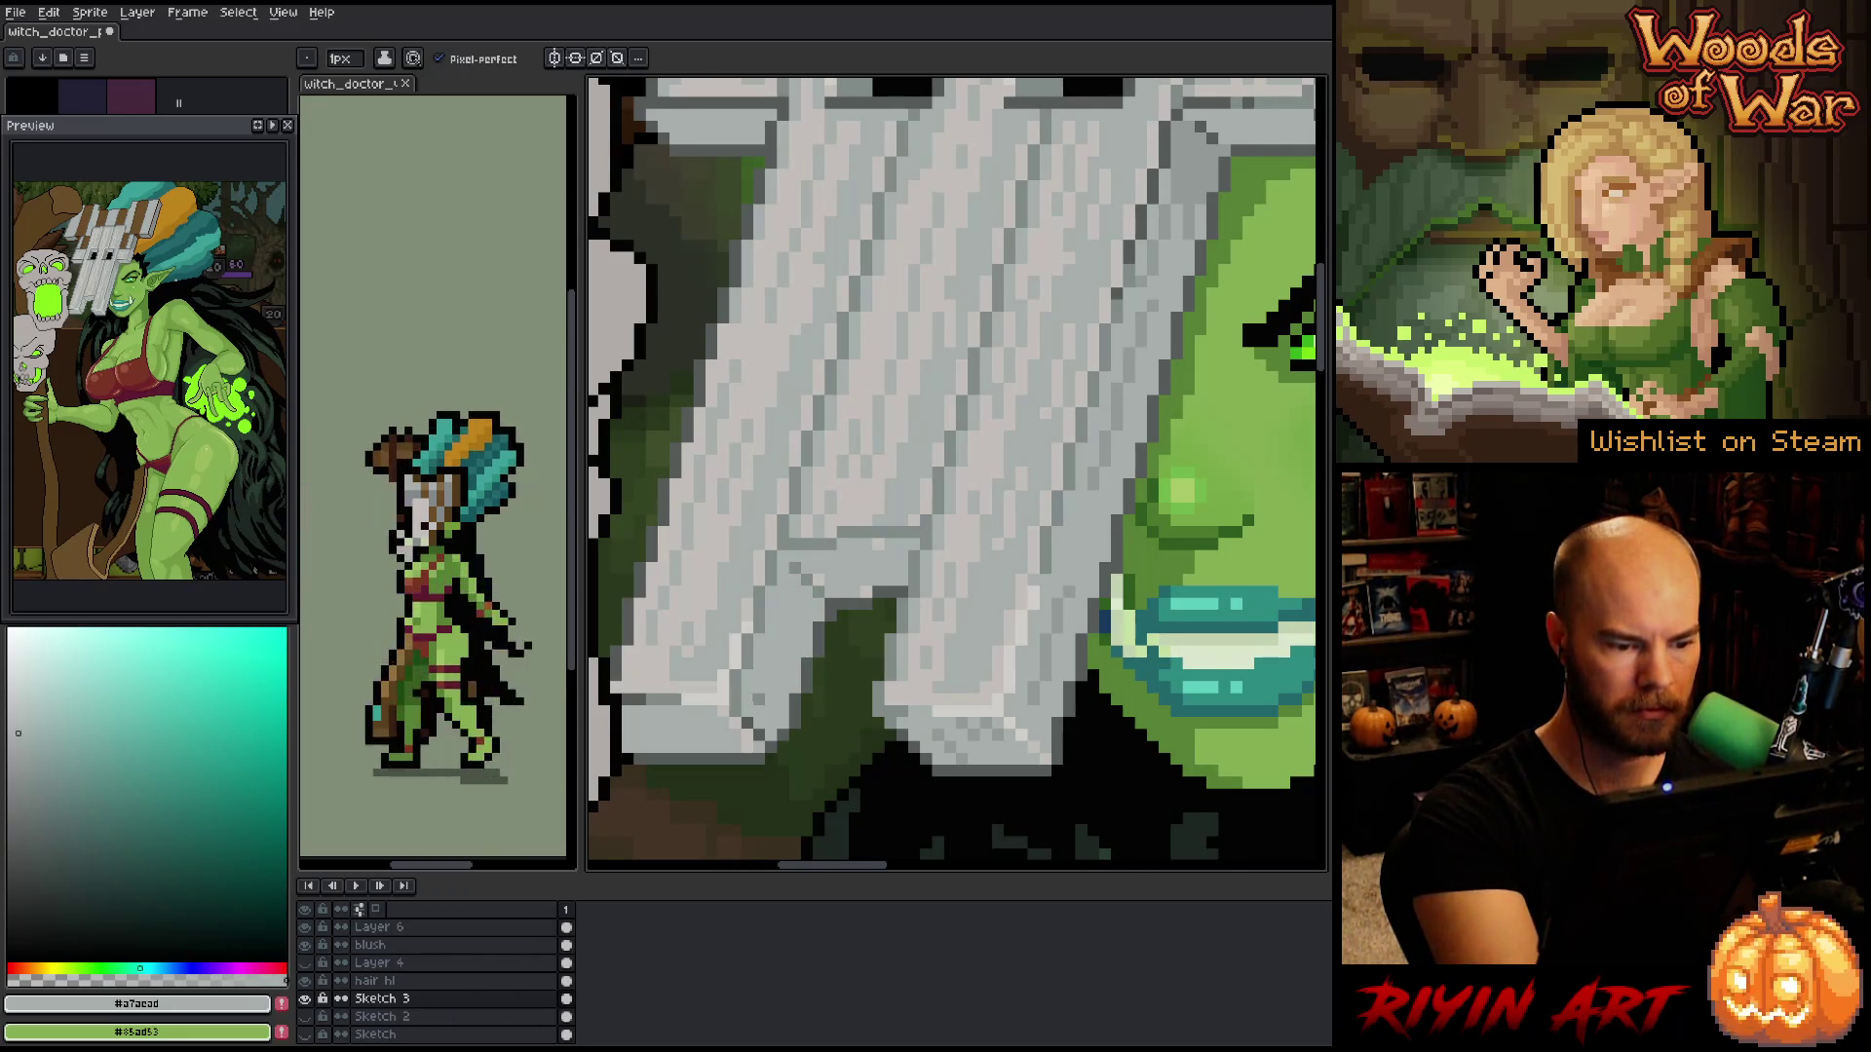
{"action": "left_click", "coordinate": [795, 544], "text": "alt"}
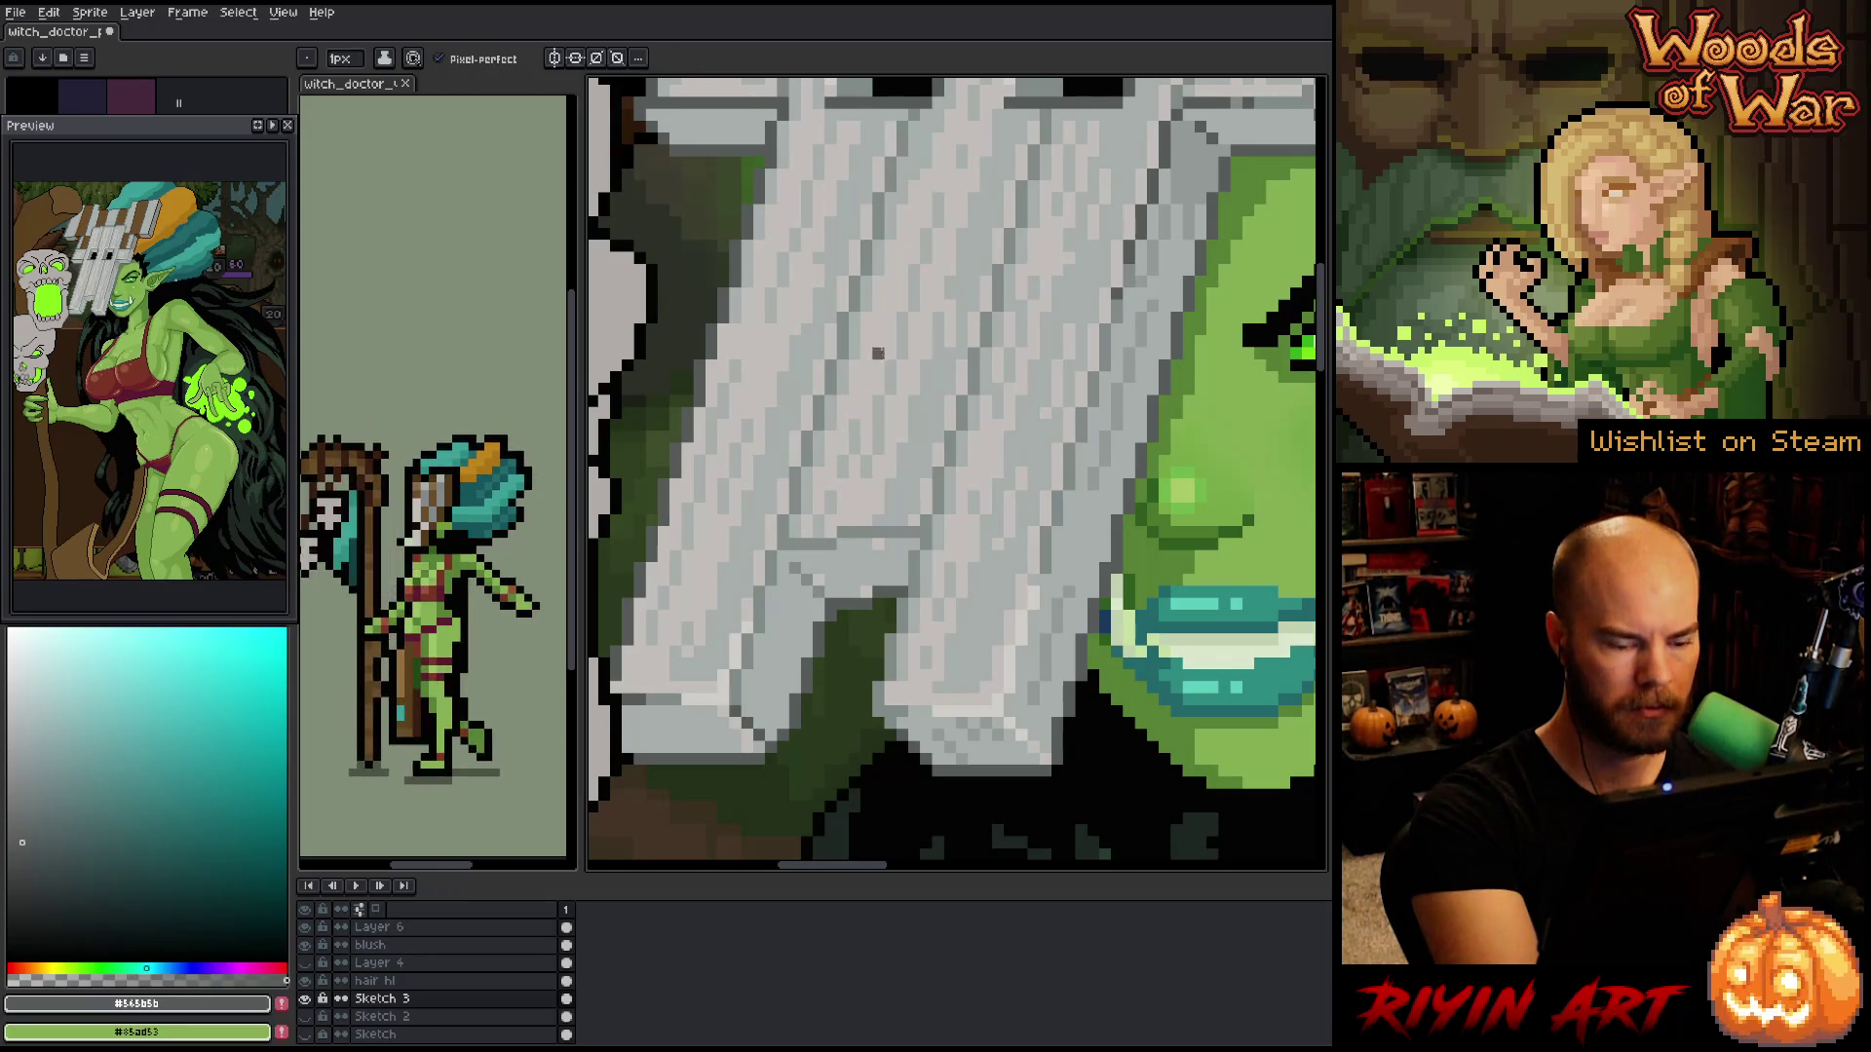
{"action": "left_click", "coordinate": [804, 558], "text": "alt"}
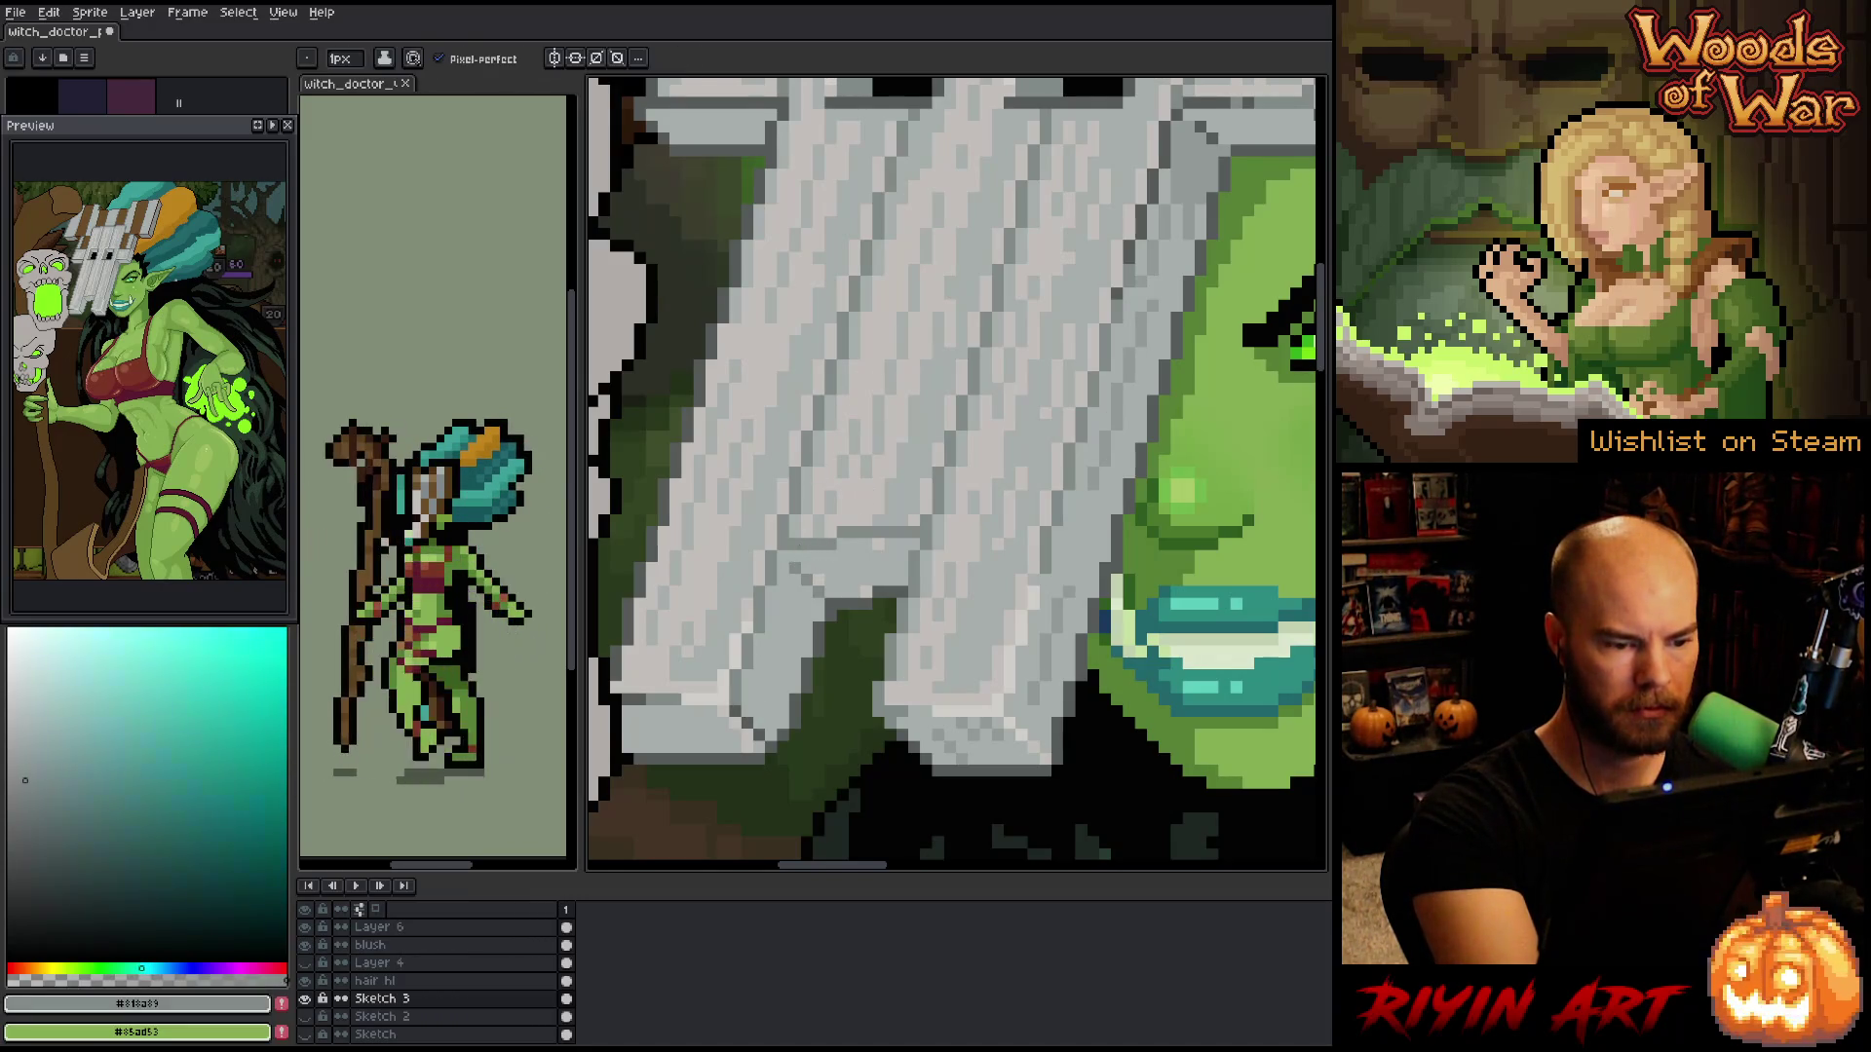
{"action": "left_click", "coordinate": [779, 555], "text": "alt"}
- Refine the light grey plank pixels and pick up the pale warm highlight greys
{"action": "left_click", "coordinate": [818, 579], "text": "alt"}
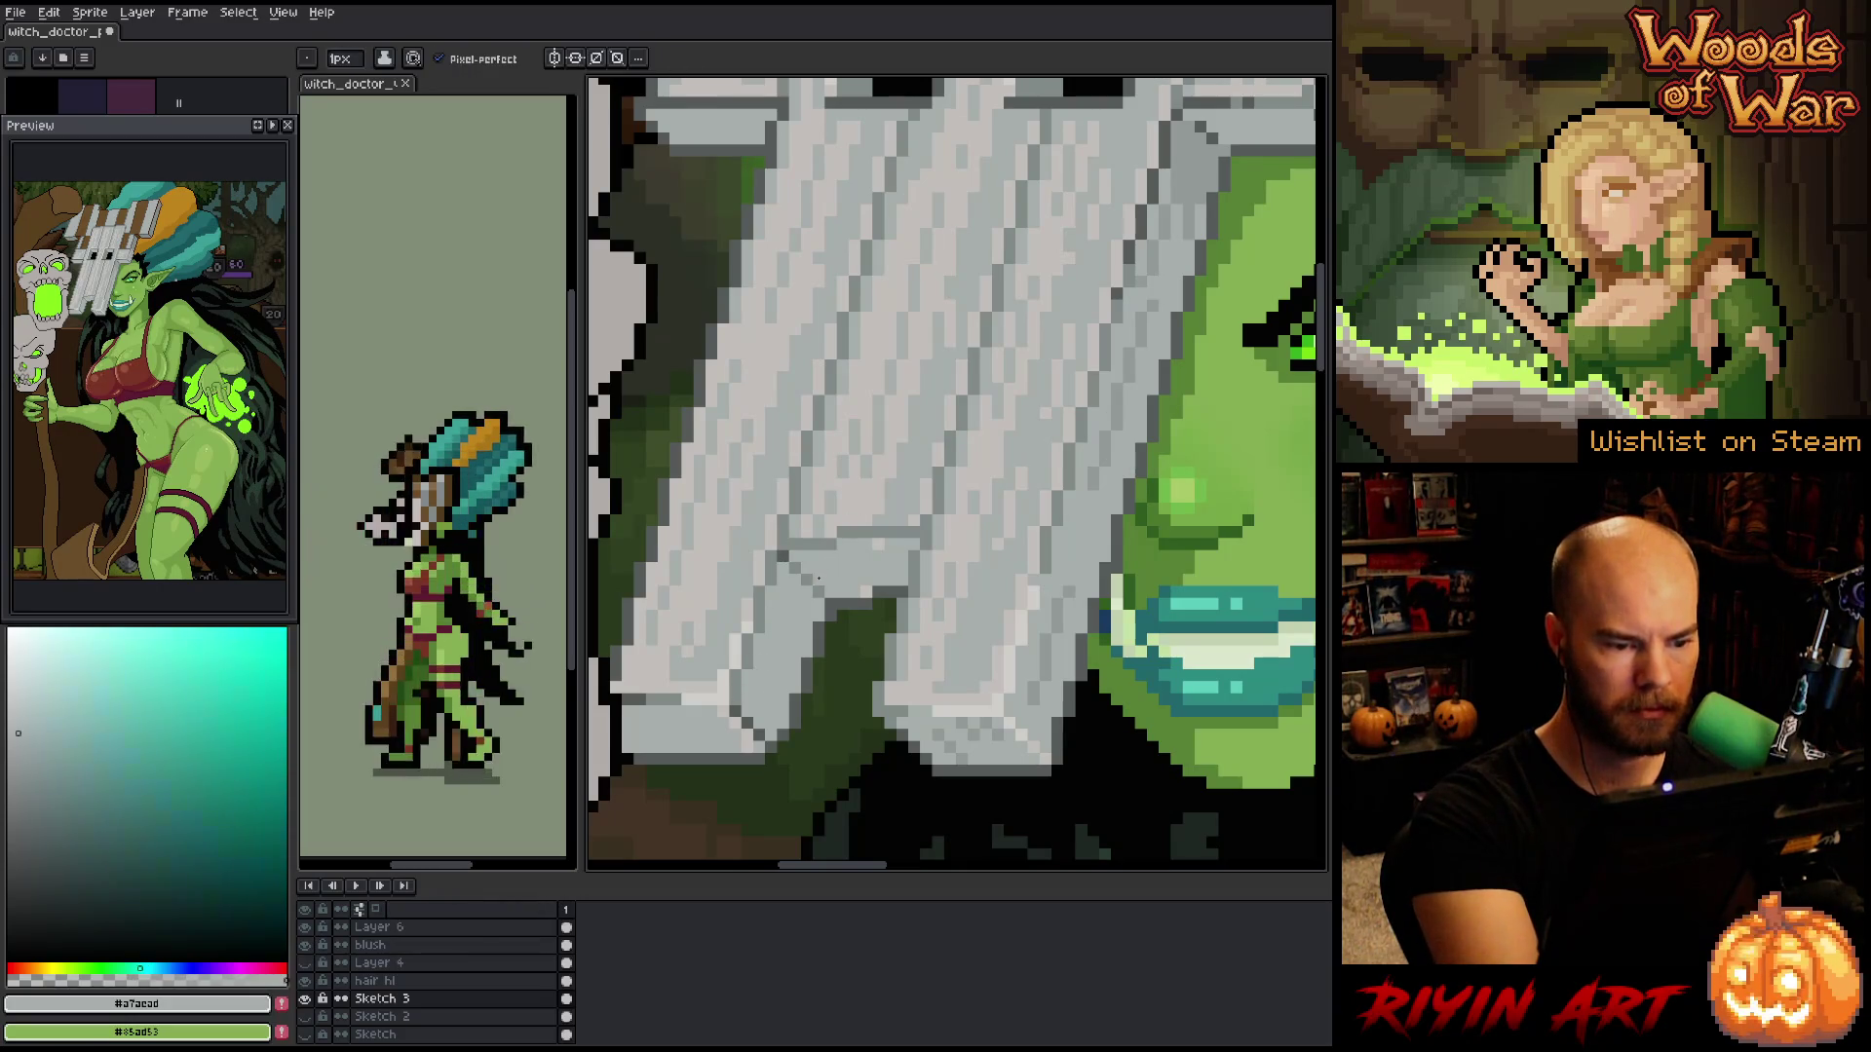
{"action": "left_click", "coordinate": [878, 595], "text": "alt"}
{"action": "left_click", "coordinate": [878, 579], "text": "alt"}
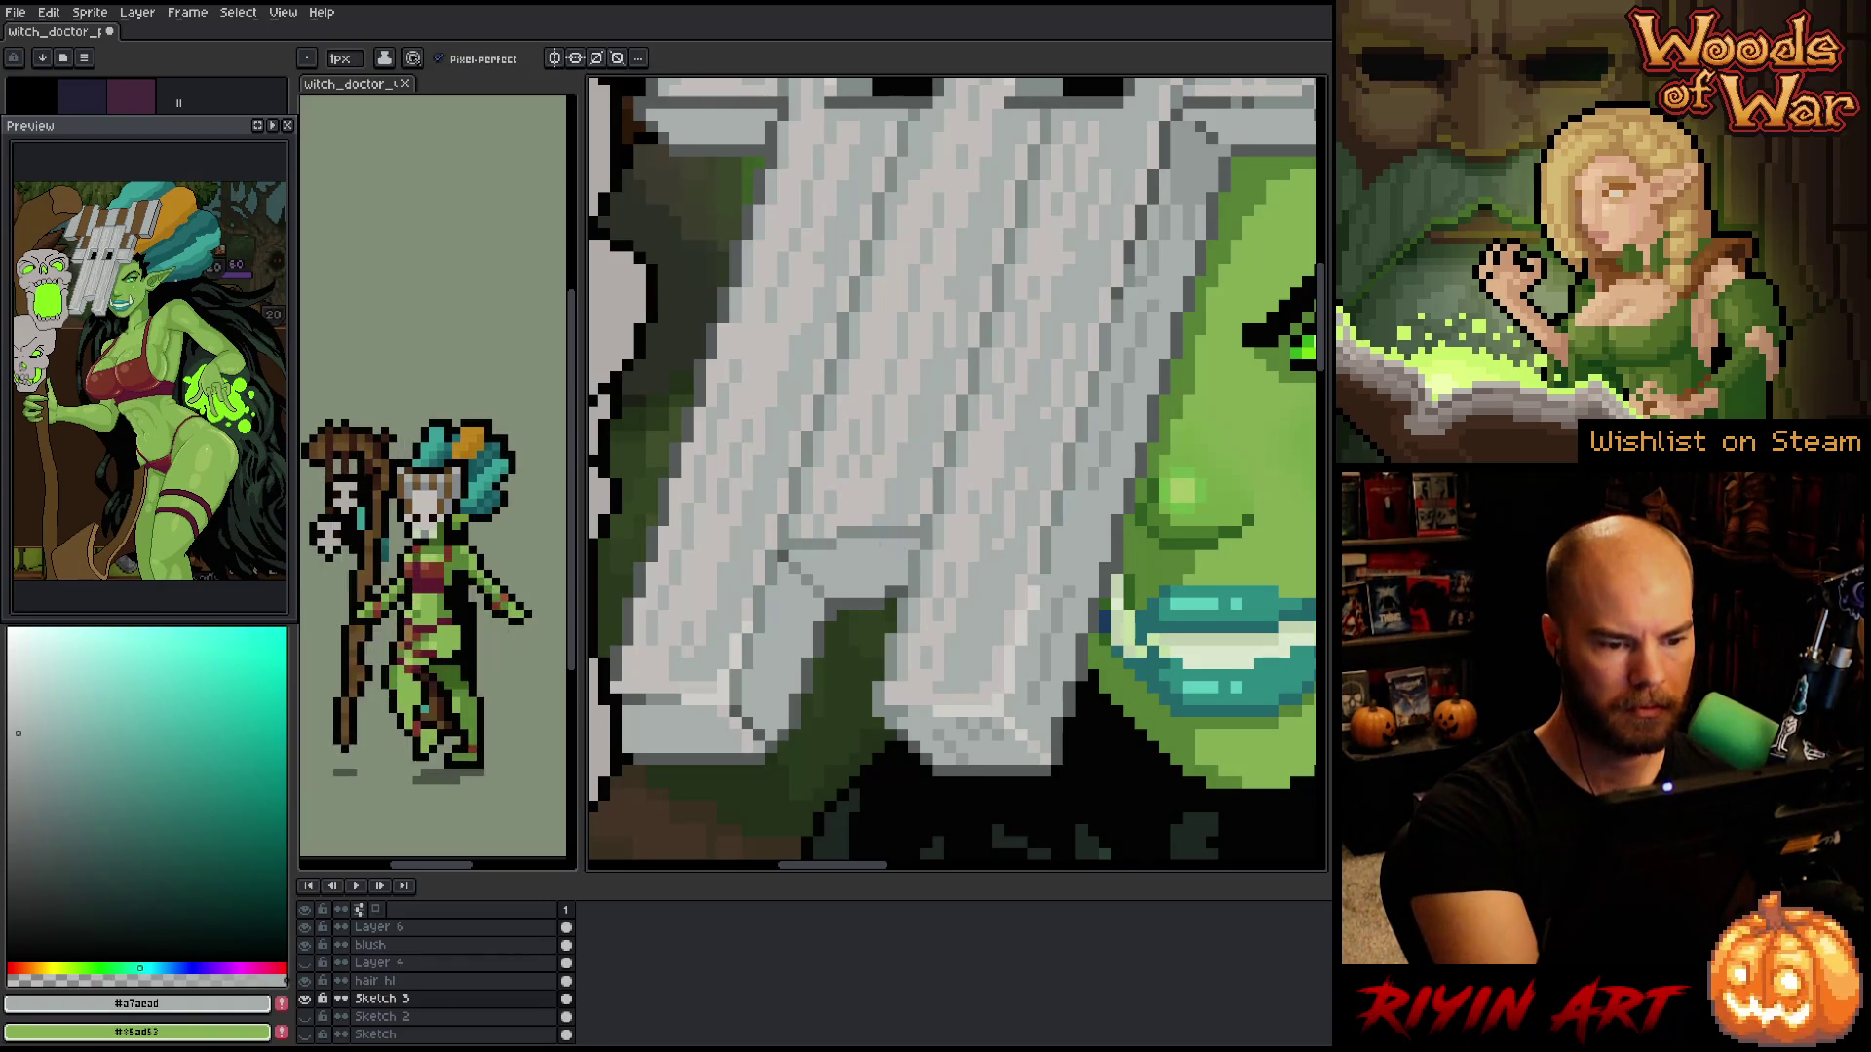
{"action": "left_click", "coordinate": [887, 600], "text": "alt"}
{"action": "left_click", "coordinate": [890, 593], "text": "alt"}
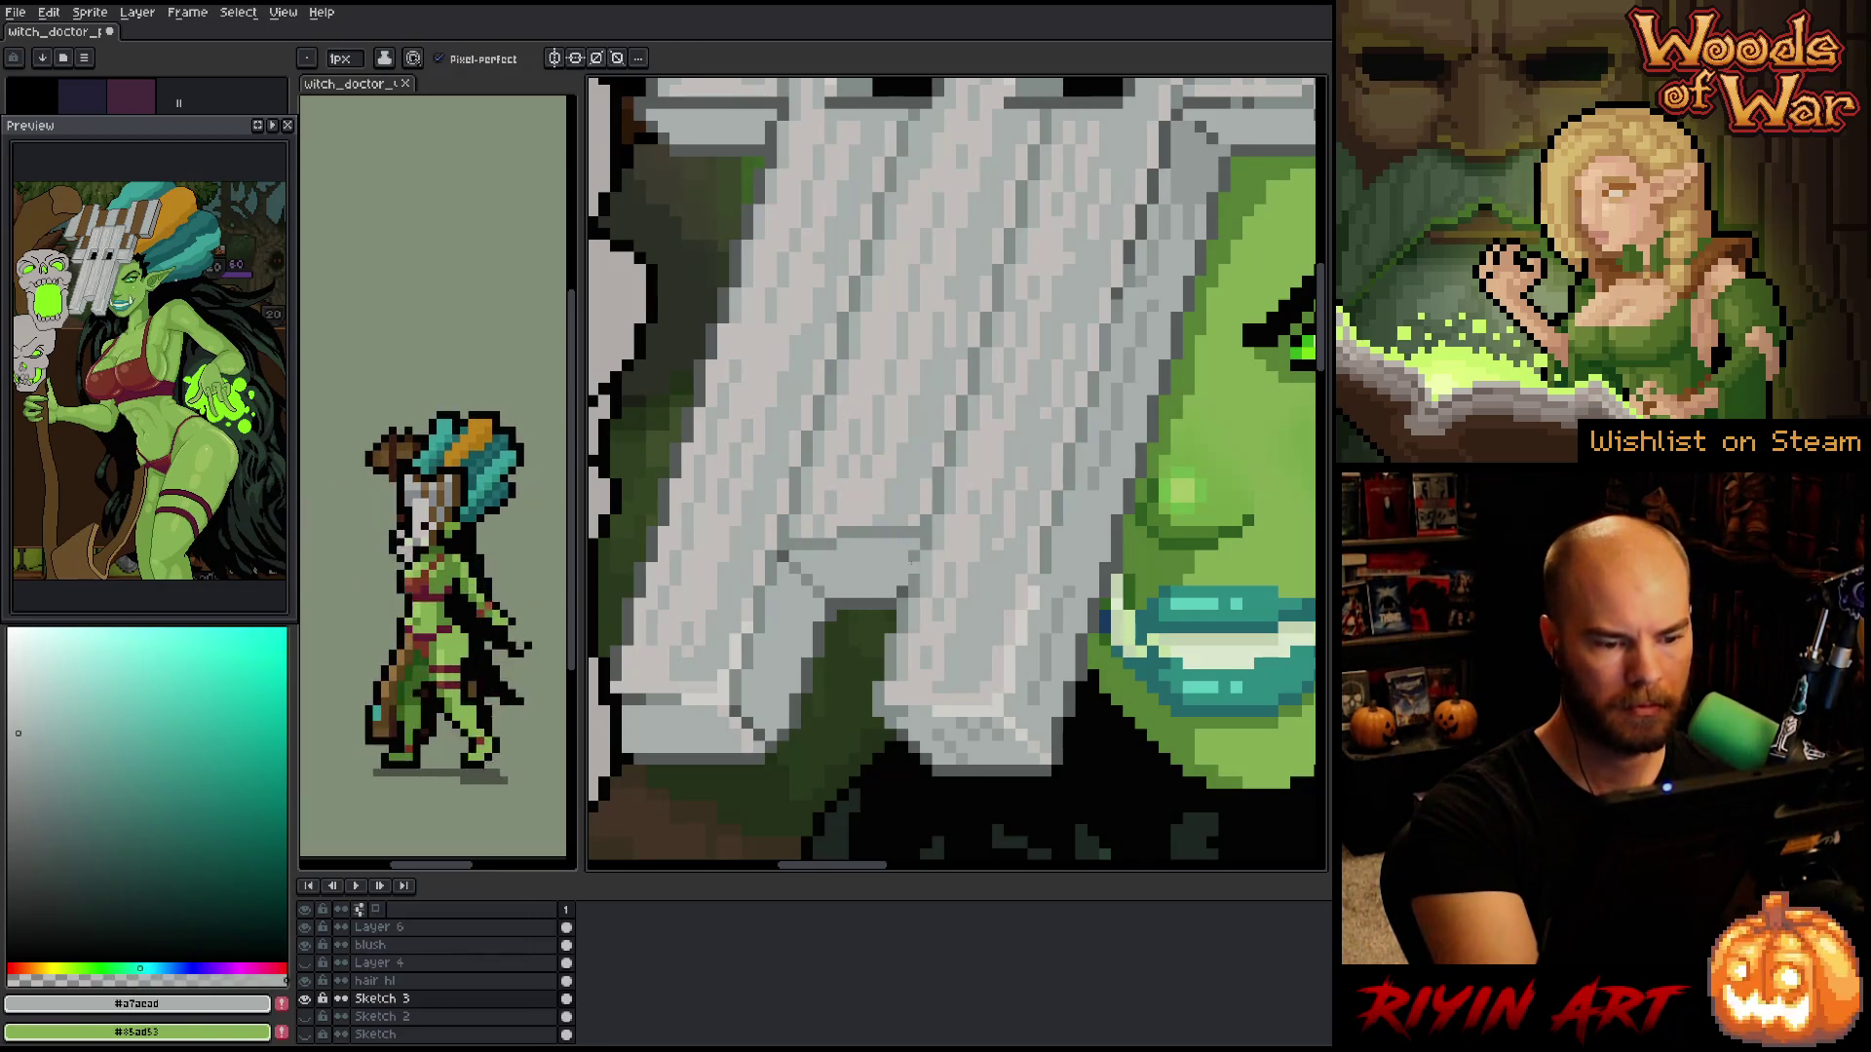
{"action": "left_click", "coordinate": [846, 532], "text": "alt"}
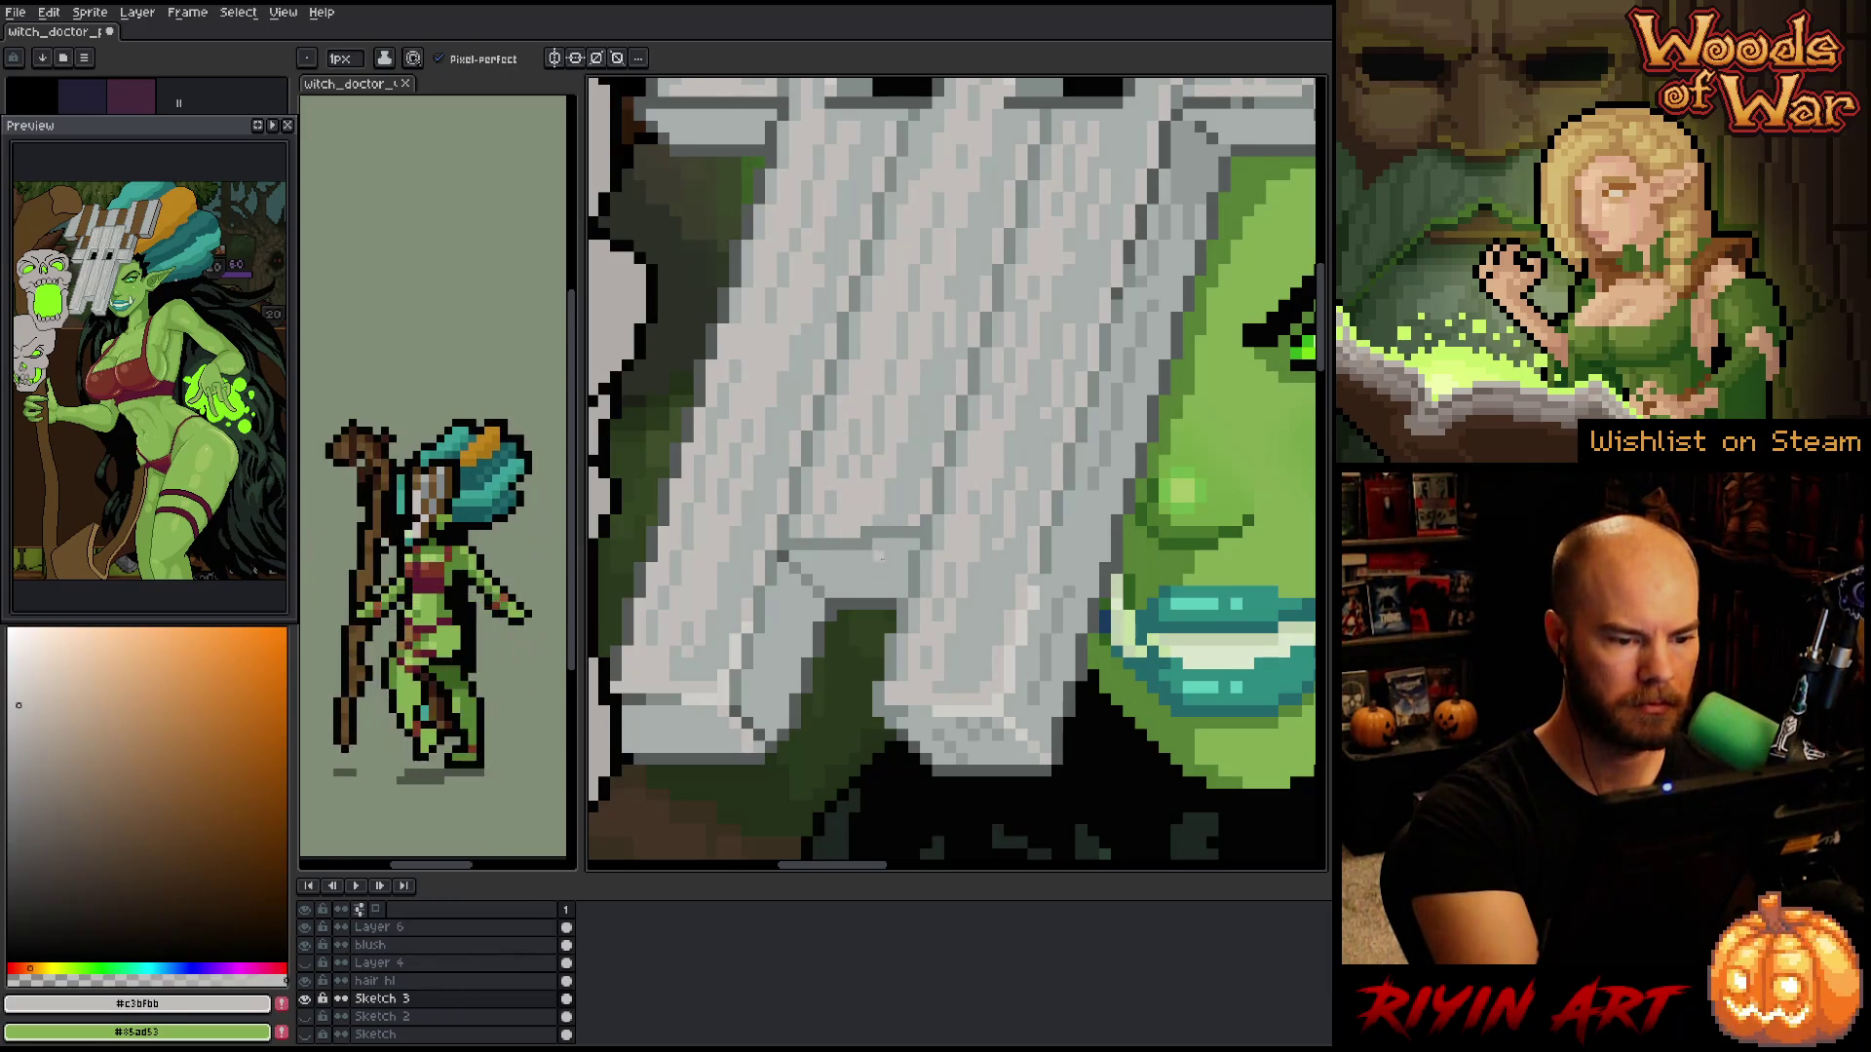
{"action": "left_click", "coordinate": [882, 548], "text": "alt"}
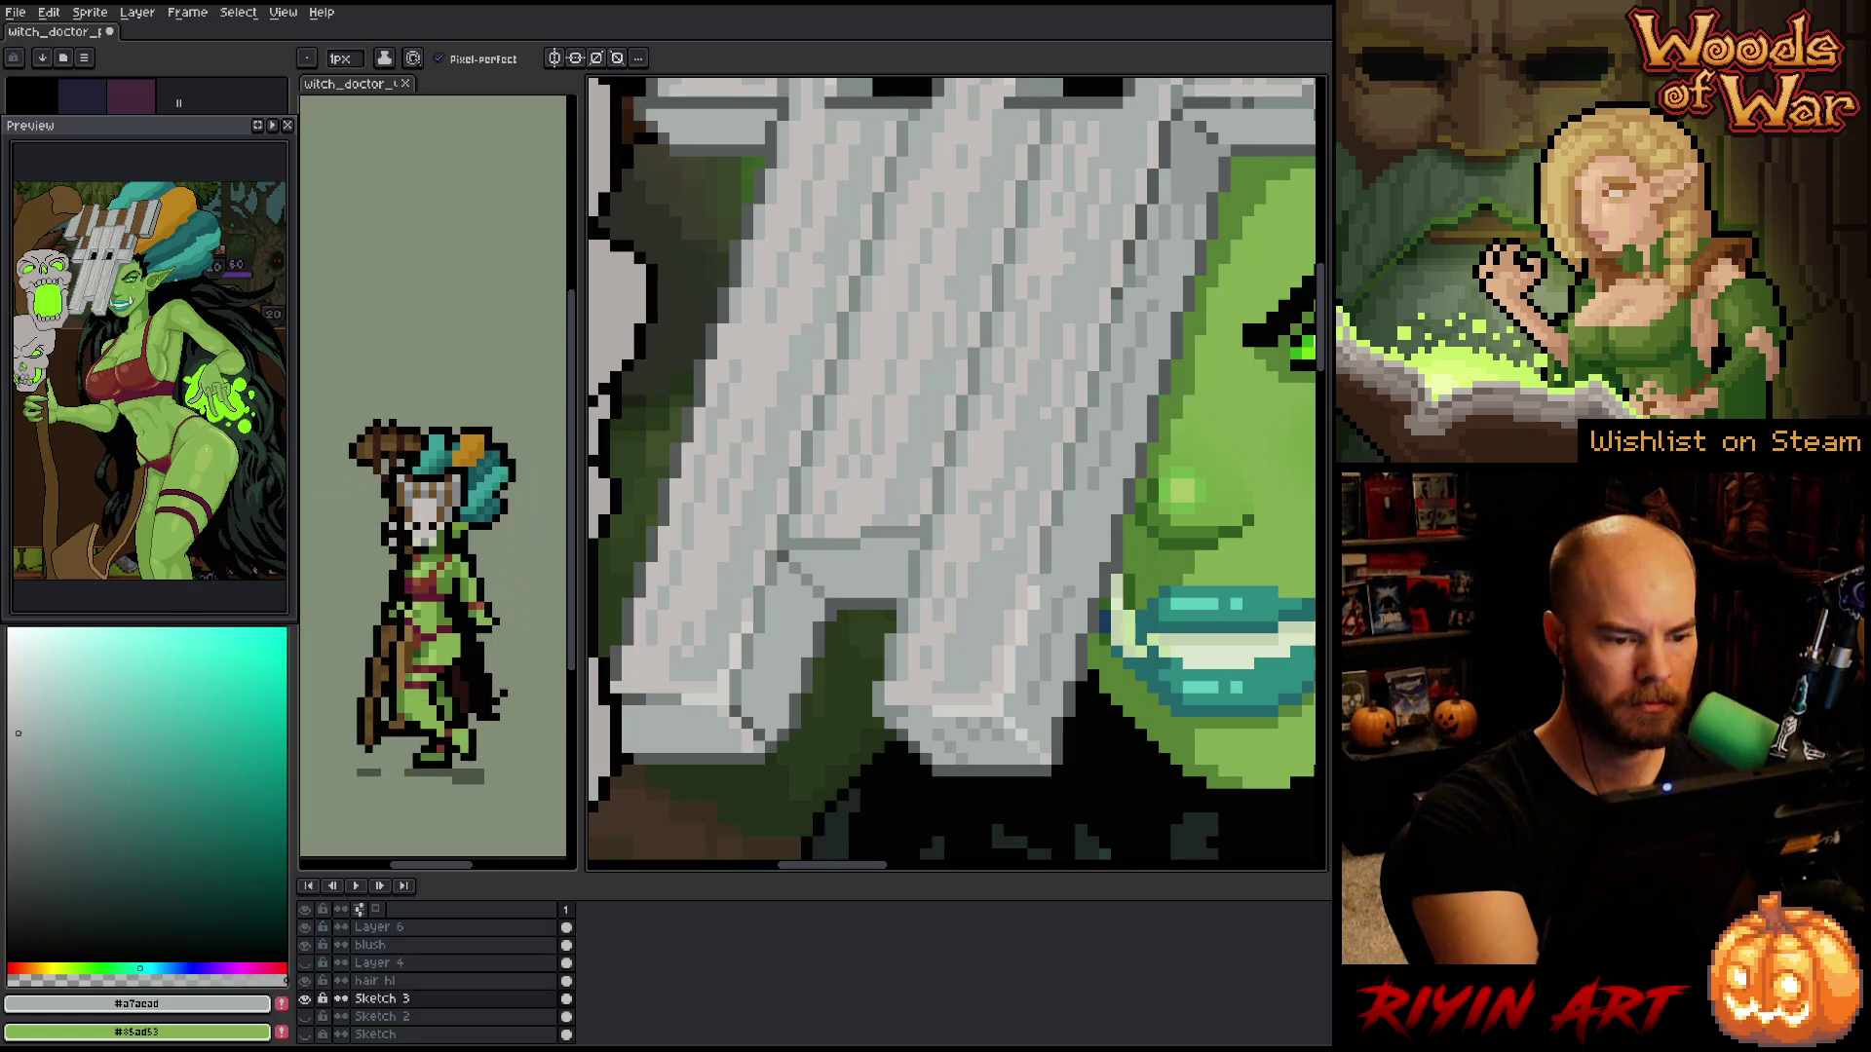
{"action": "left_click", "coordinate": [919, 520], "text": "alt"}
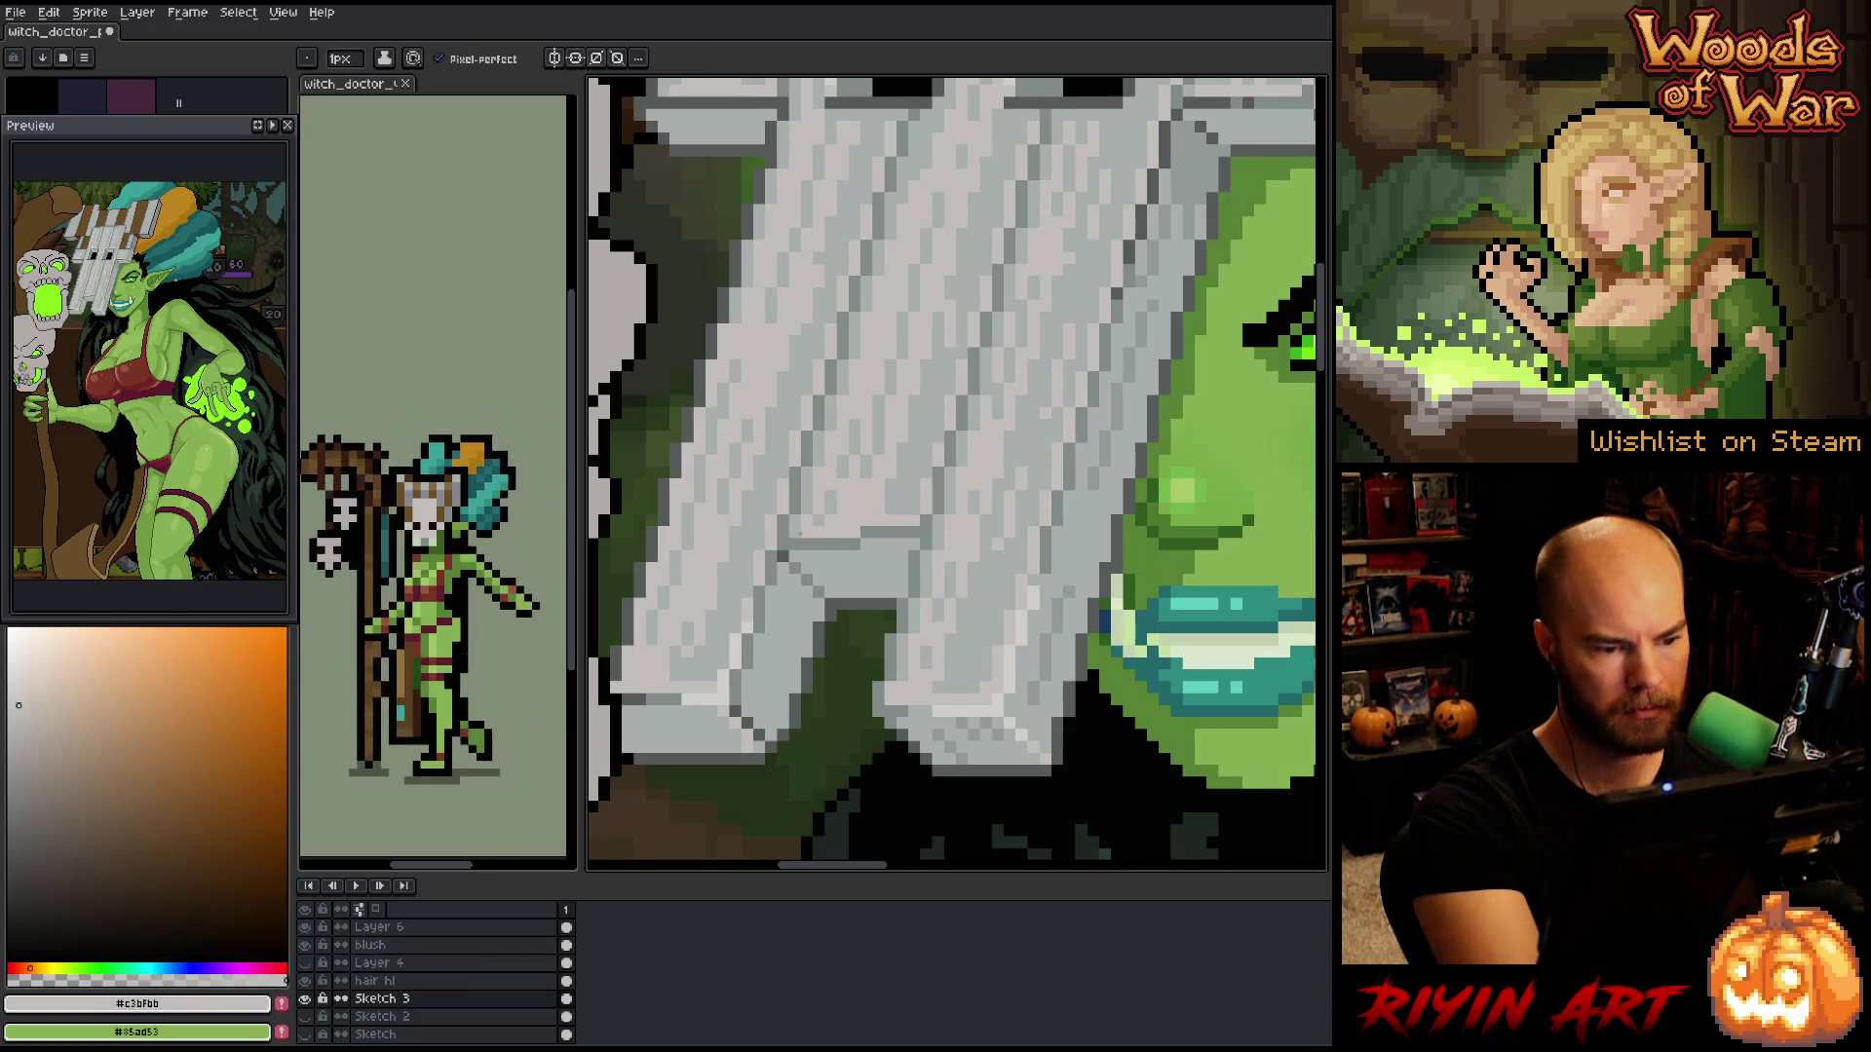
{"action": "left_click", "coordinate": [913, 507], "text": "alt"}
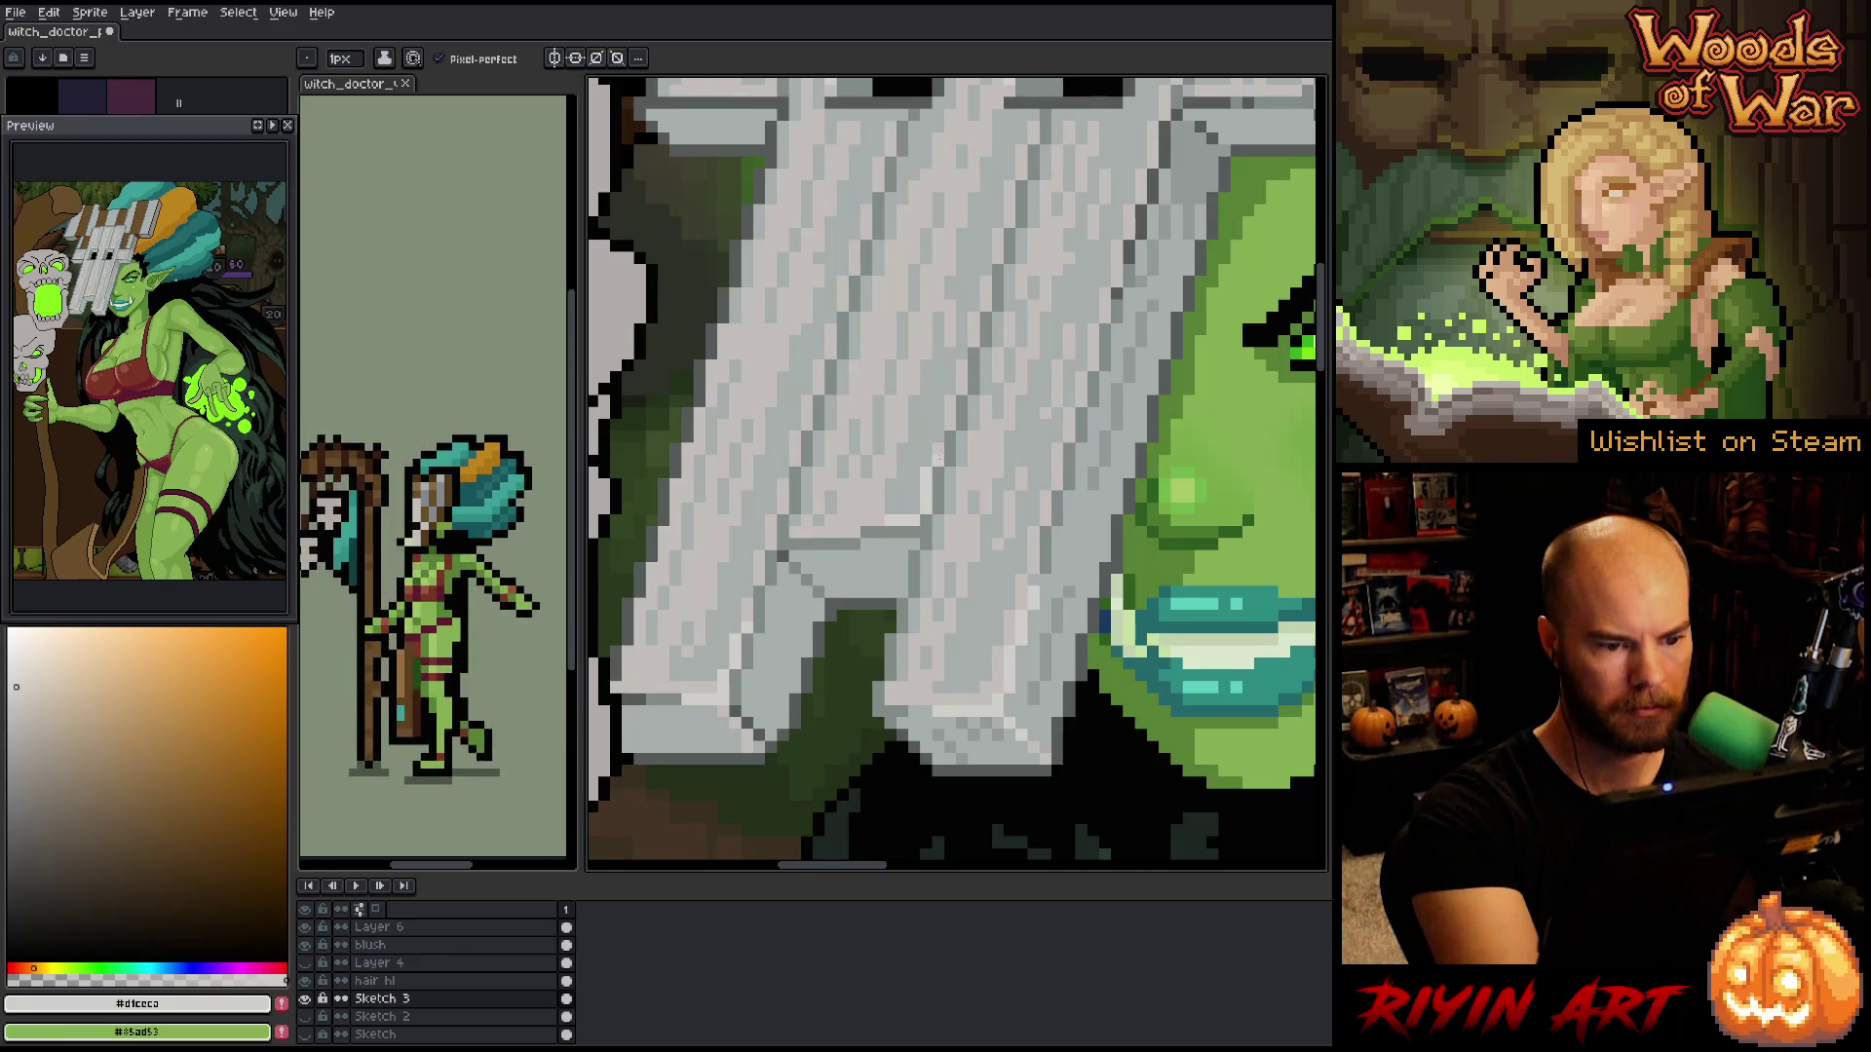
{"action": "left_click", "coordinate": [926, 474], "text": "alt"}
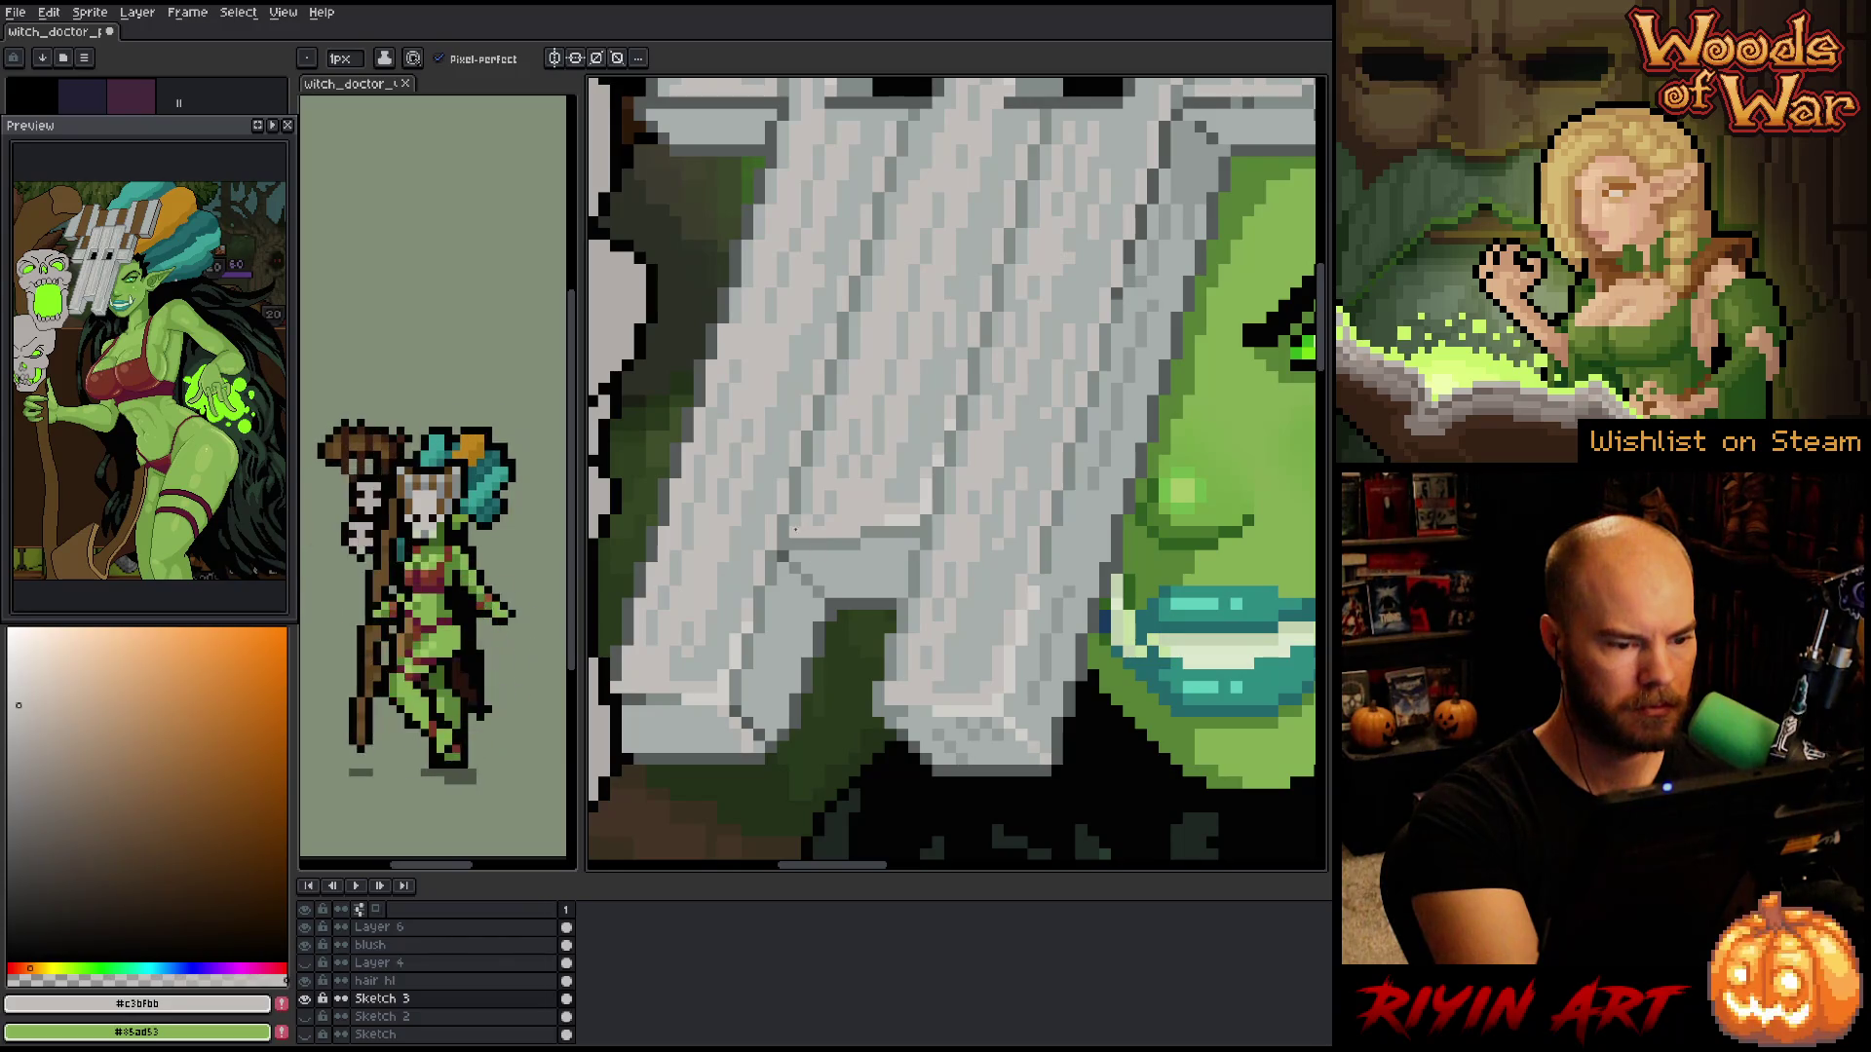
- Sample the pale, light and darker greys from the mask as the painting colour
{"action": "left_click", "coordinate": [760, 579], "text": "alt"}
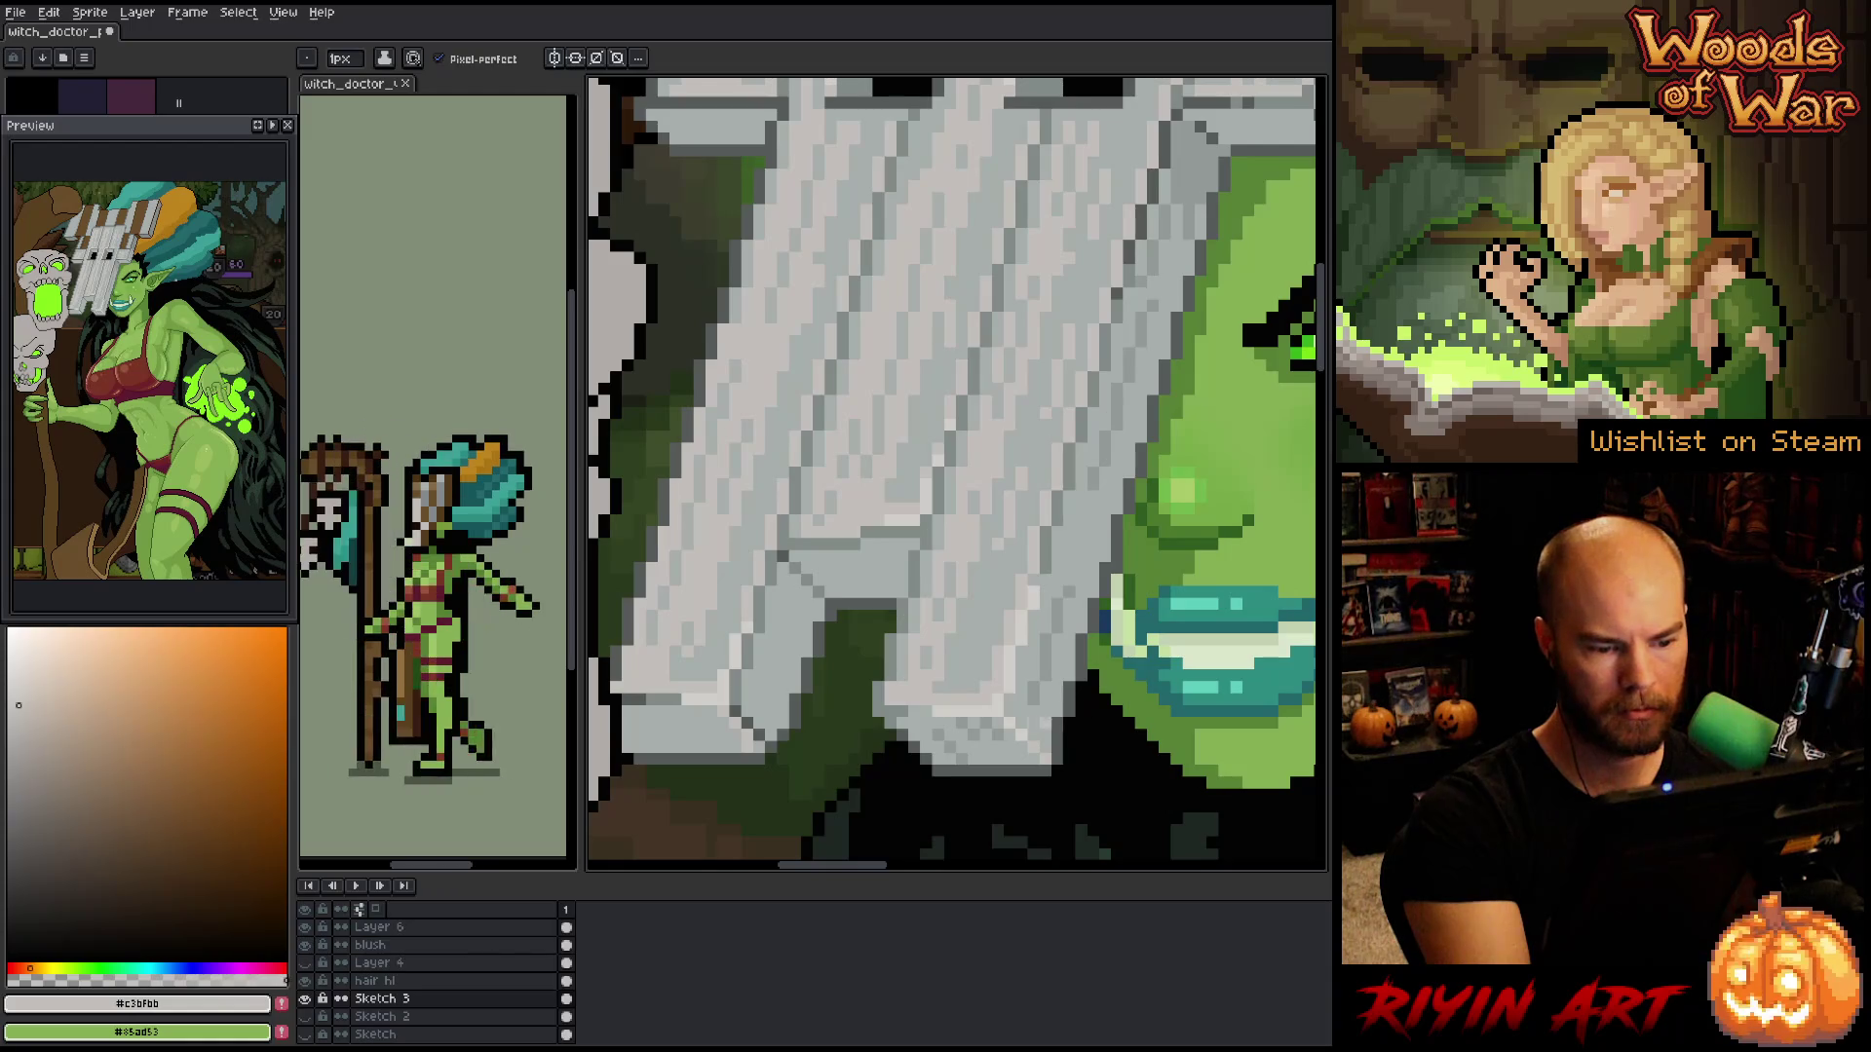
{"action": "left_click", "coordinate": [1047, 722], "text": "alt"}
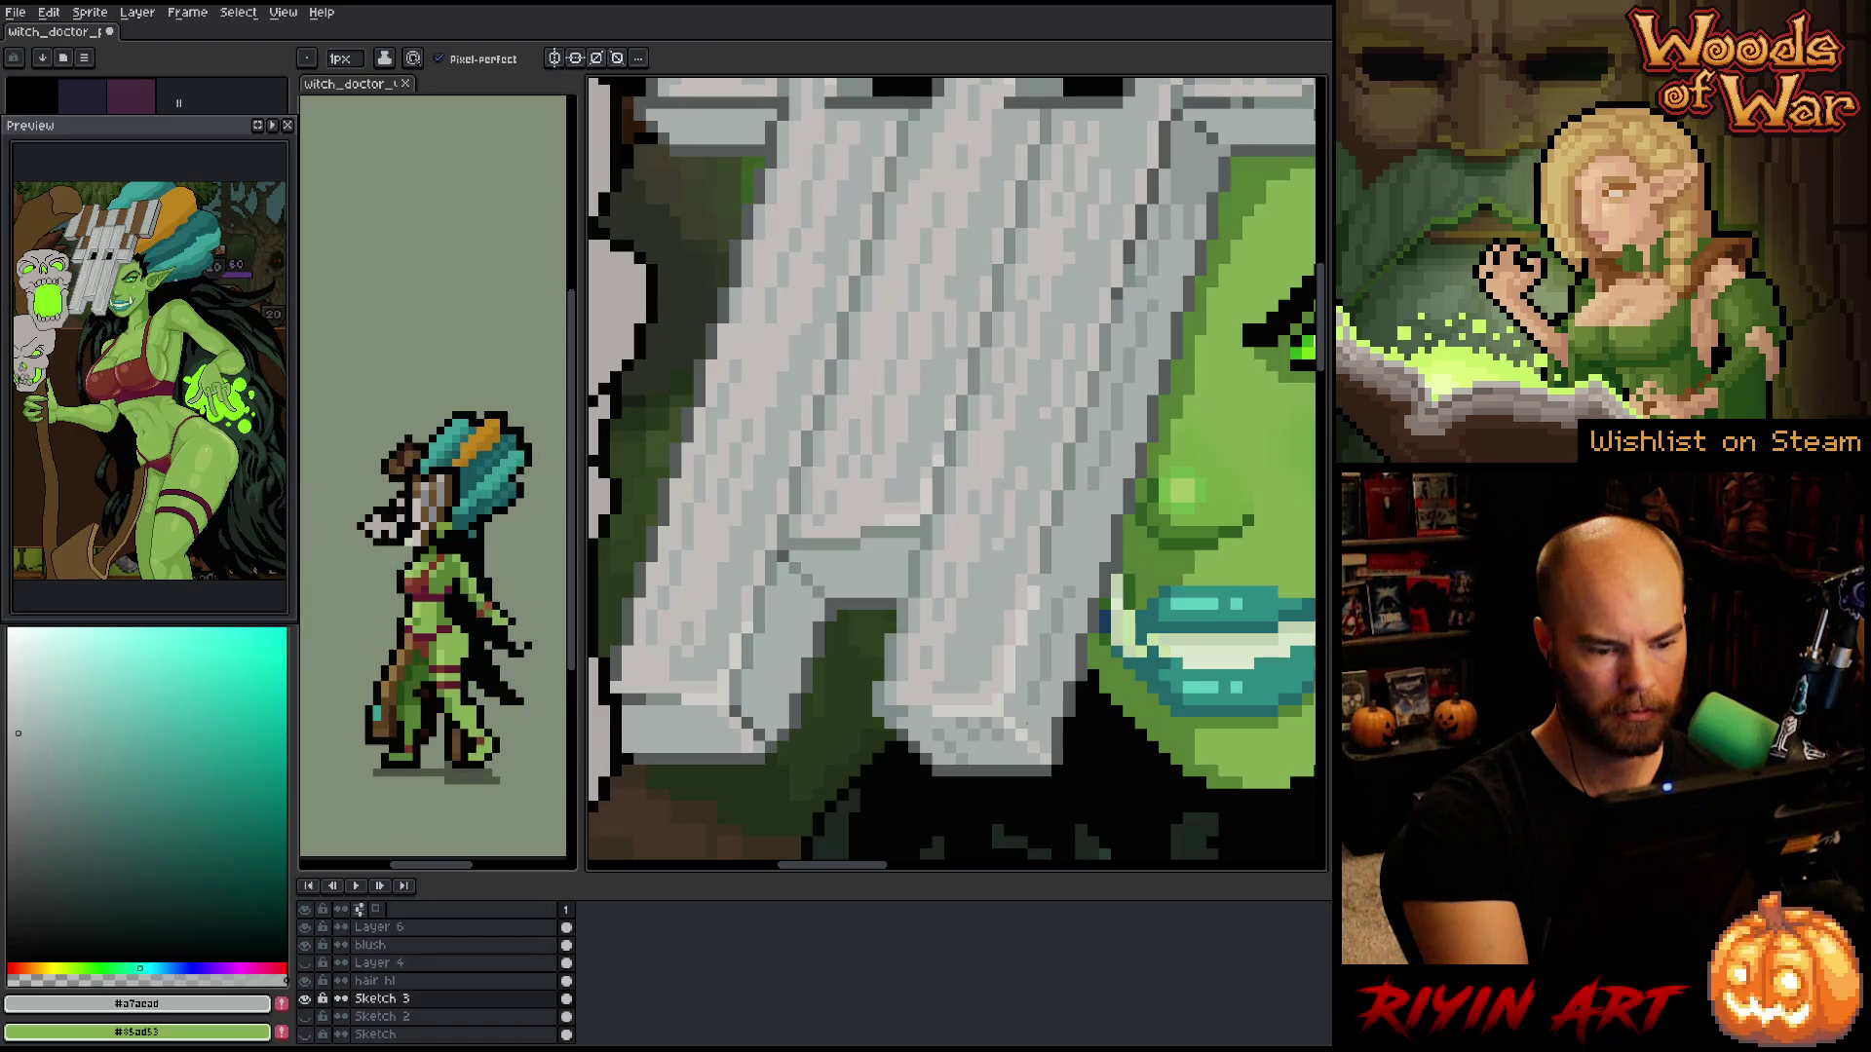
{"action": "left_click", "coordinate": [1045, 746], "text": "alt"}
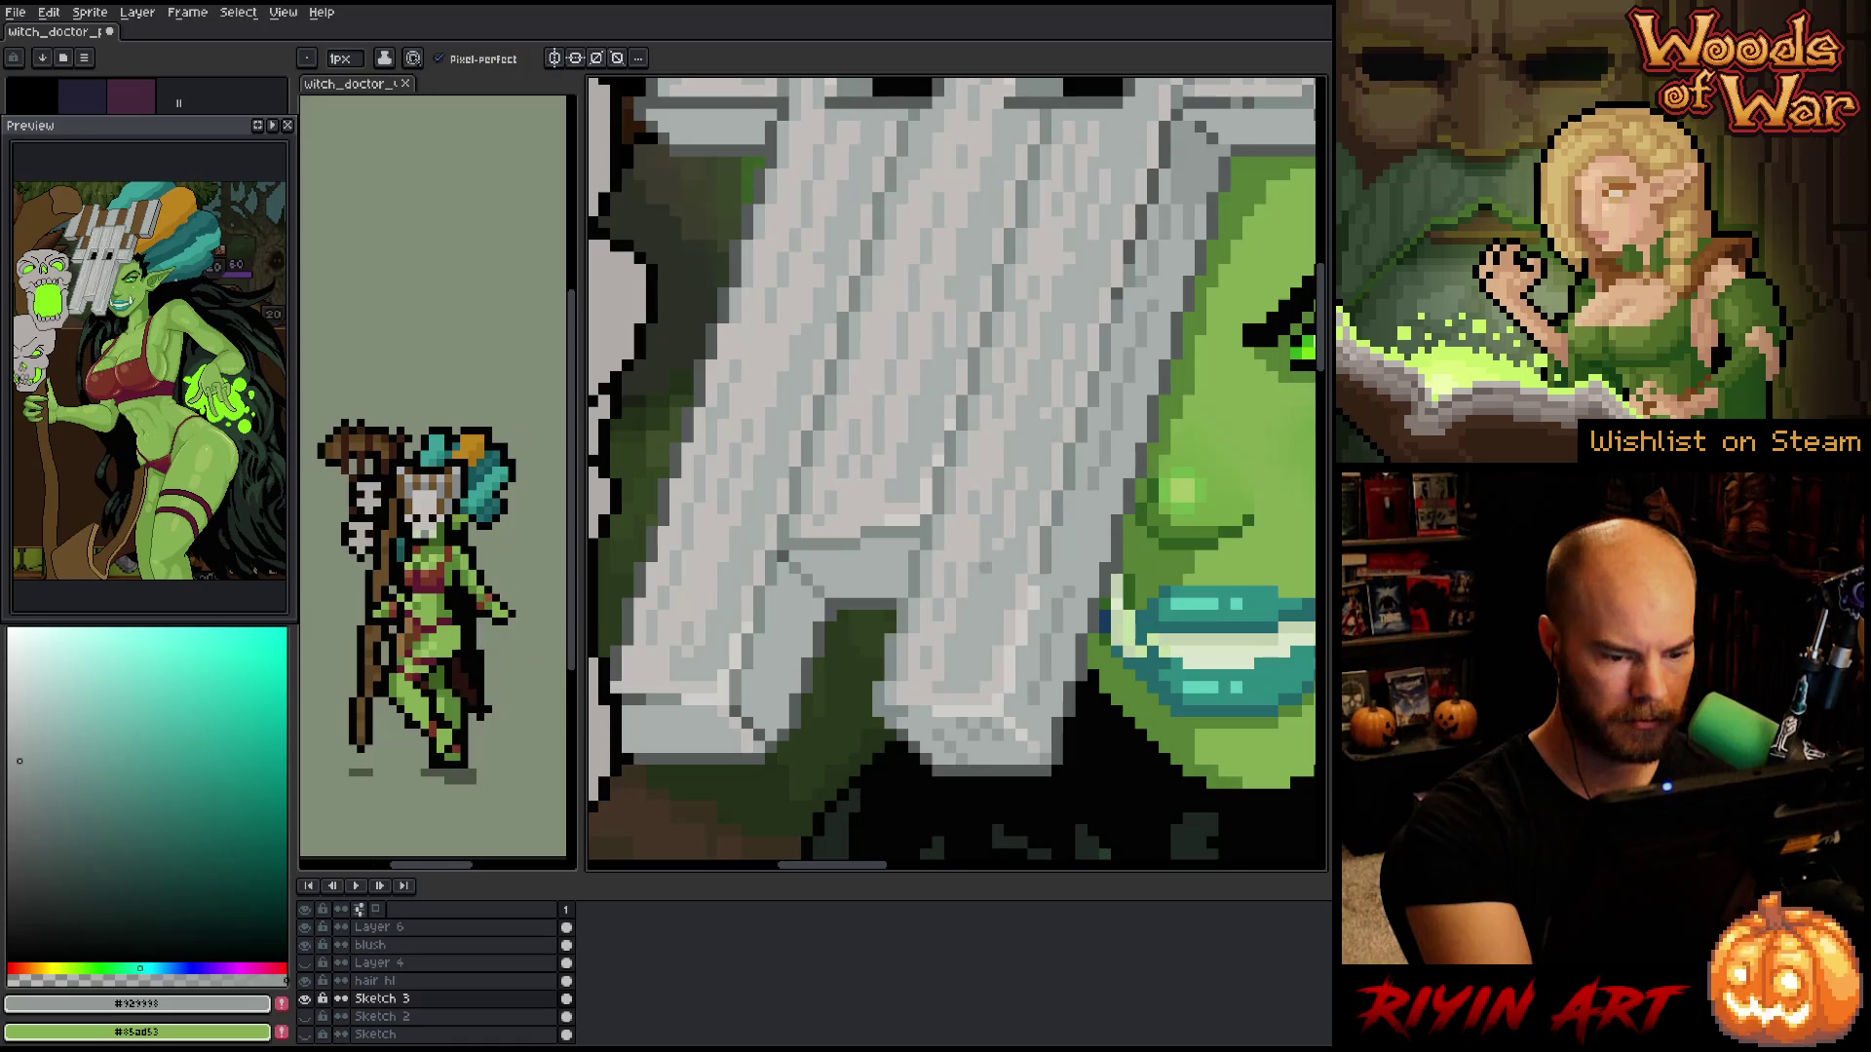
{"action": "left_click", "coordinate": [746, 704], "text": "alt"}
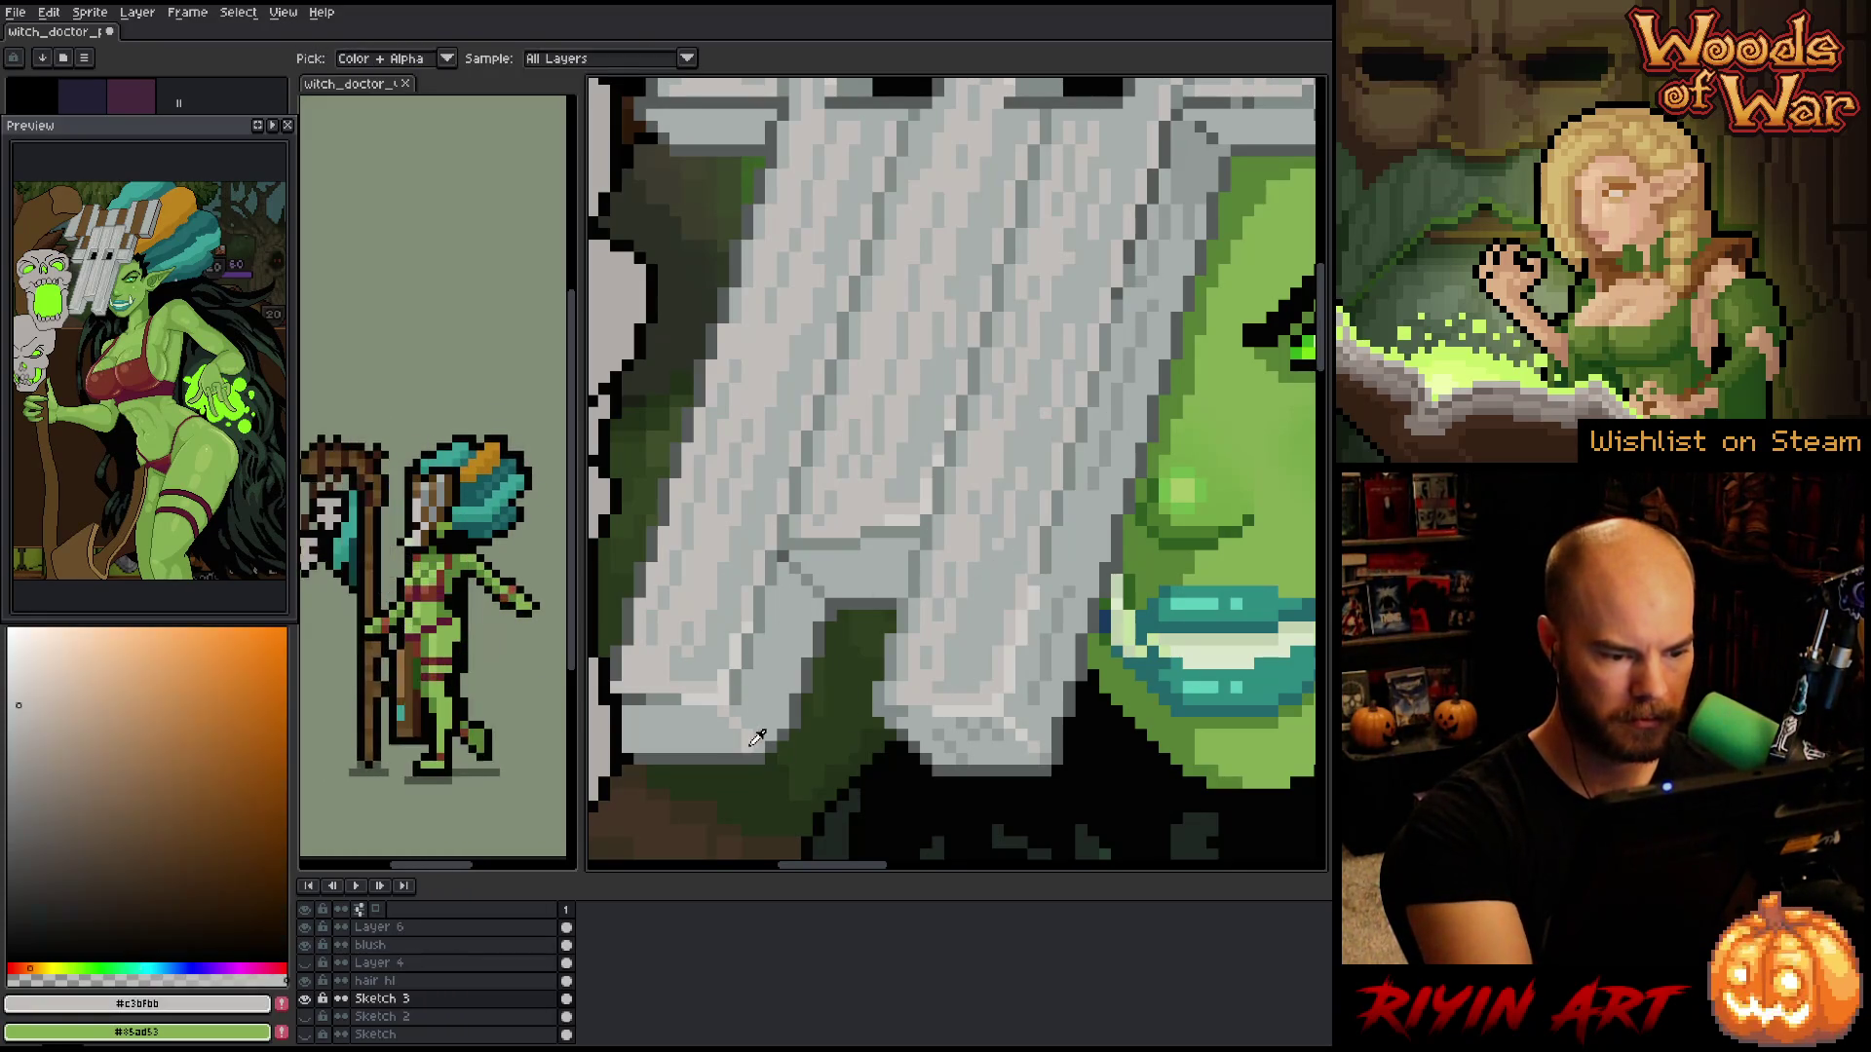
{"action": "left_click", "coordinate": [730, 710], "text": "alt"}
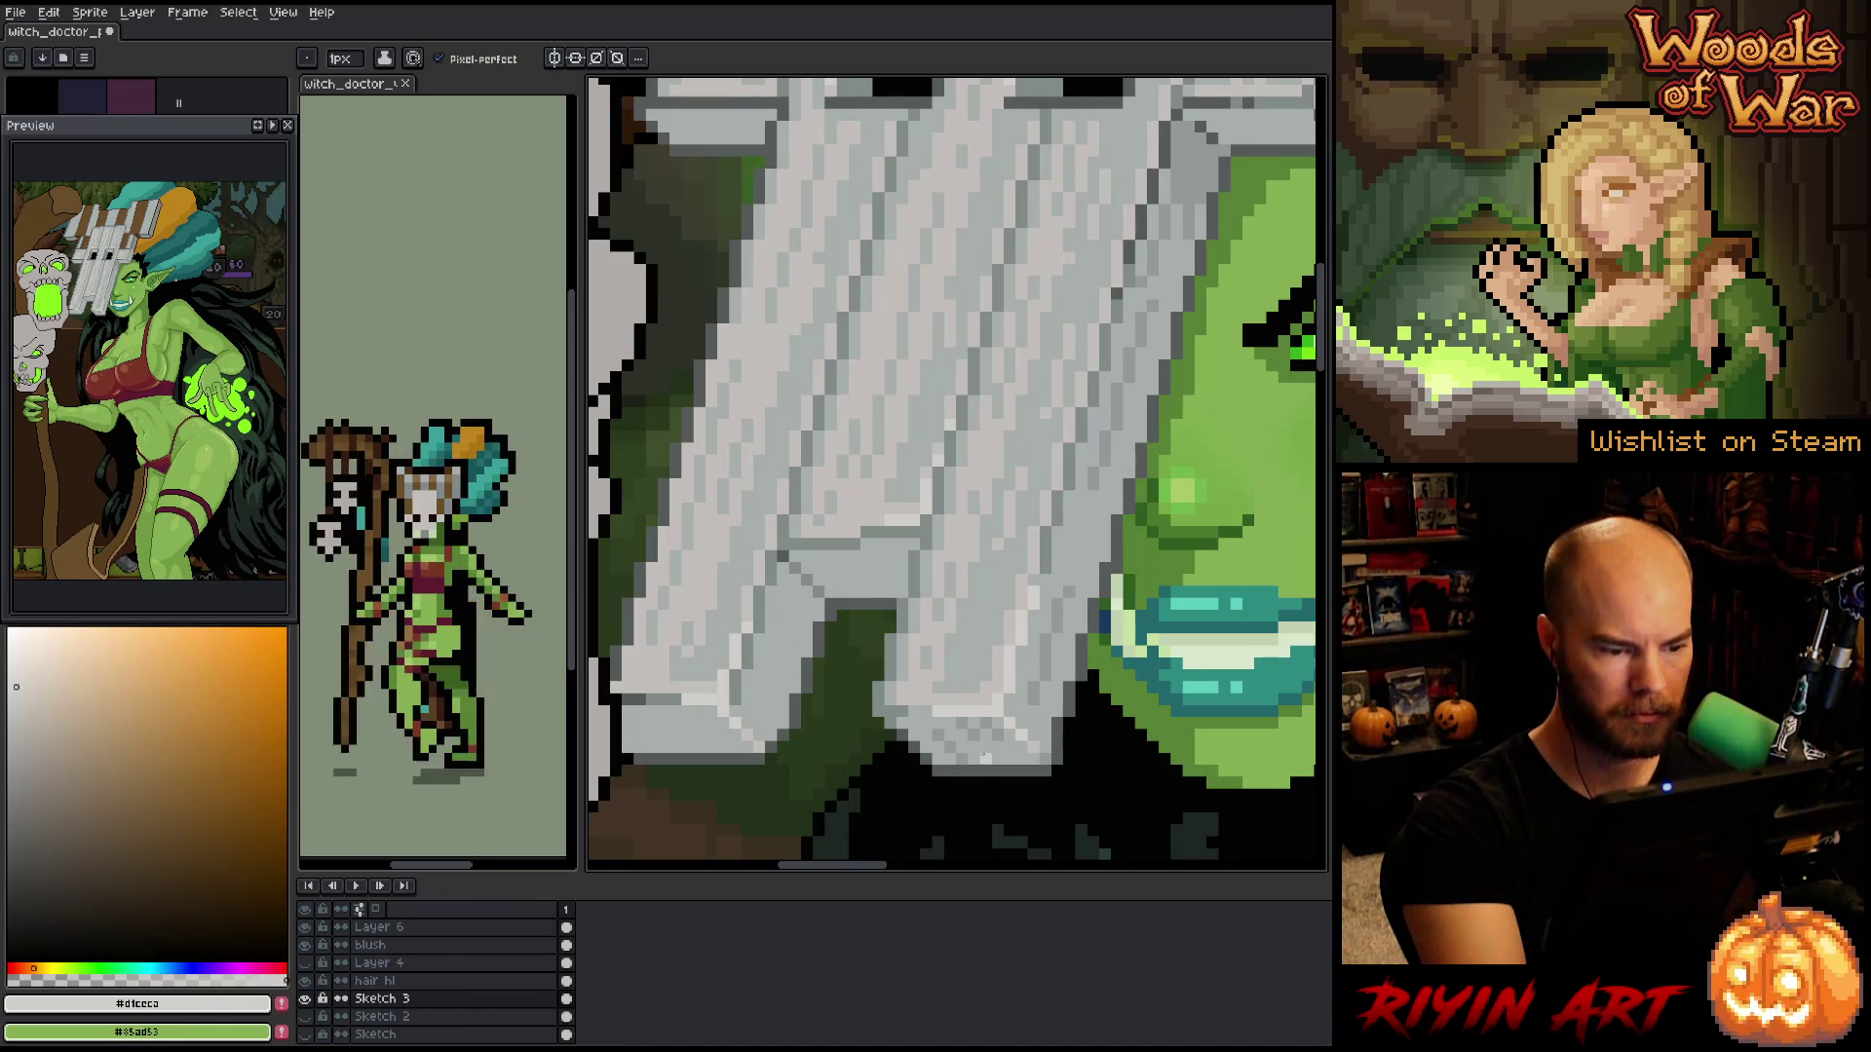
{"action": "left_click", "coordinate": [735, 700], "text": "alt"}
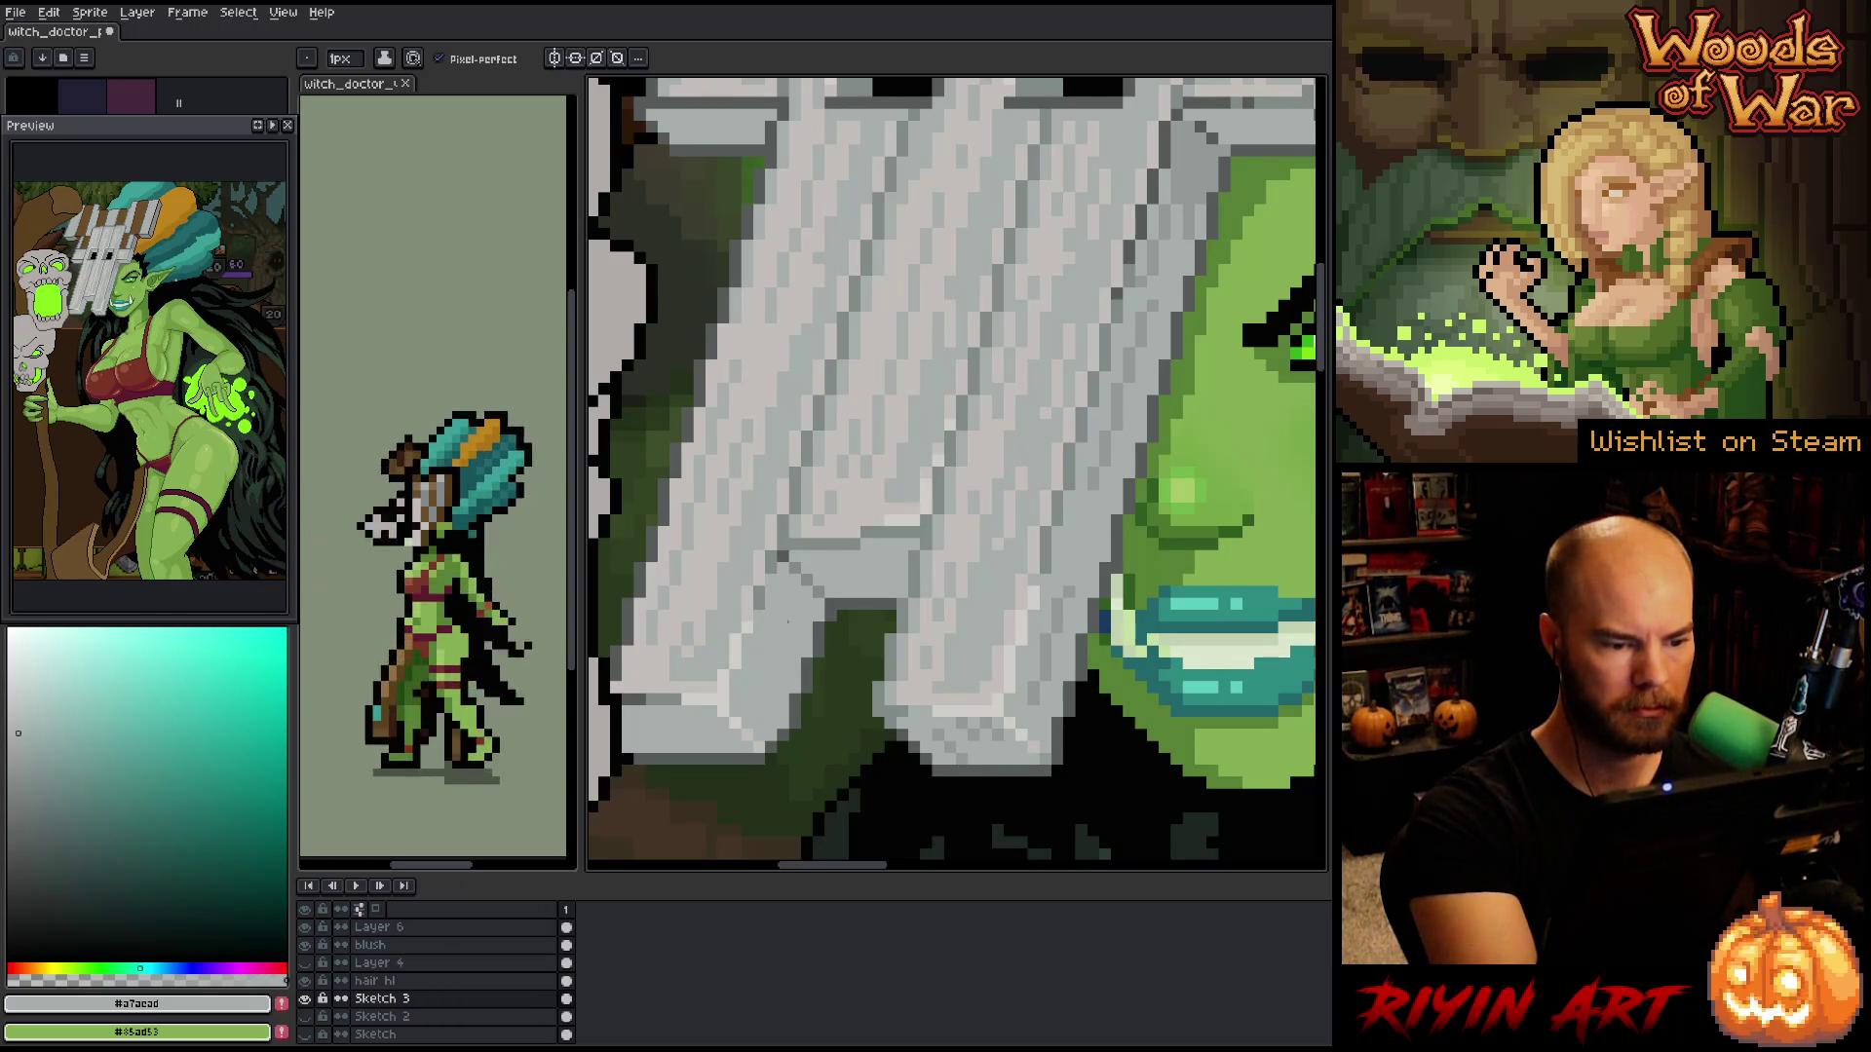
{"action": "left_click", "coordinate": [811, 549], "text": "alt"}
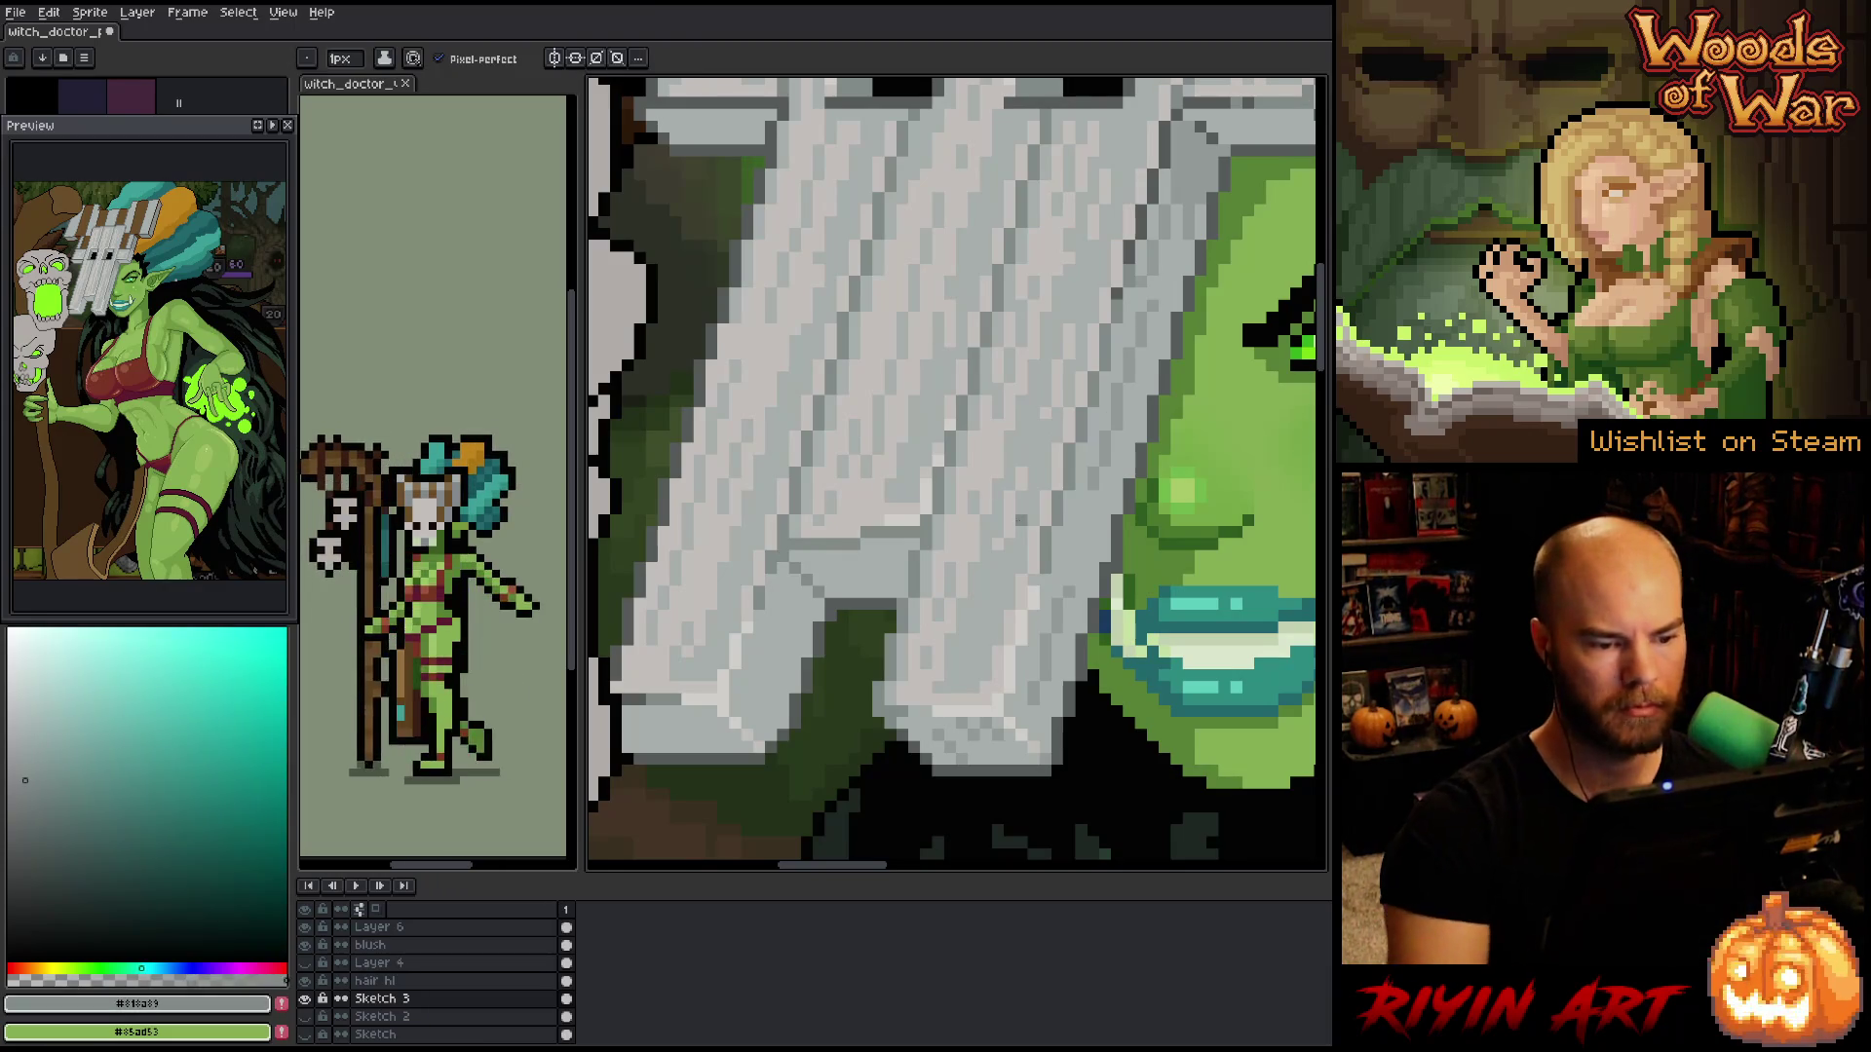
{"action": "scroll", "coordinate": [876, 468], "scroll_direction": "down", "scroll_amount": 4}
{"action": "scroll", "coordinate": [877, 390], "scroll_direction": "up", "scroll_amount": 3}
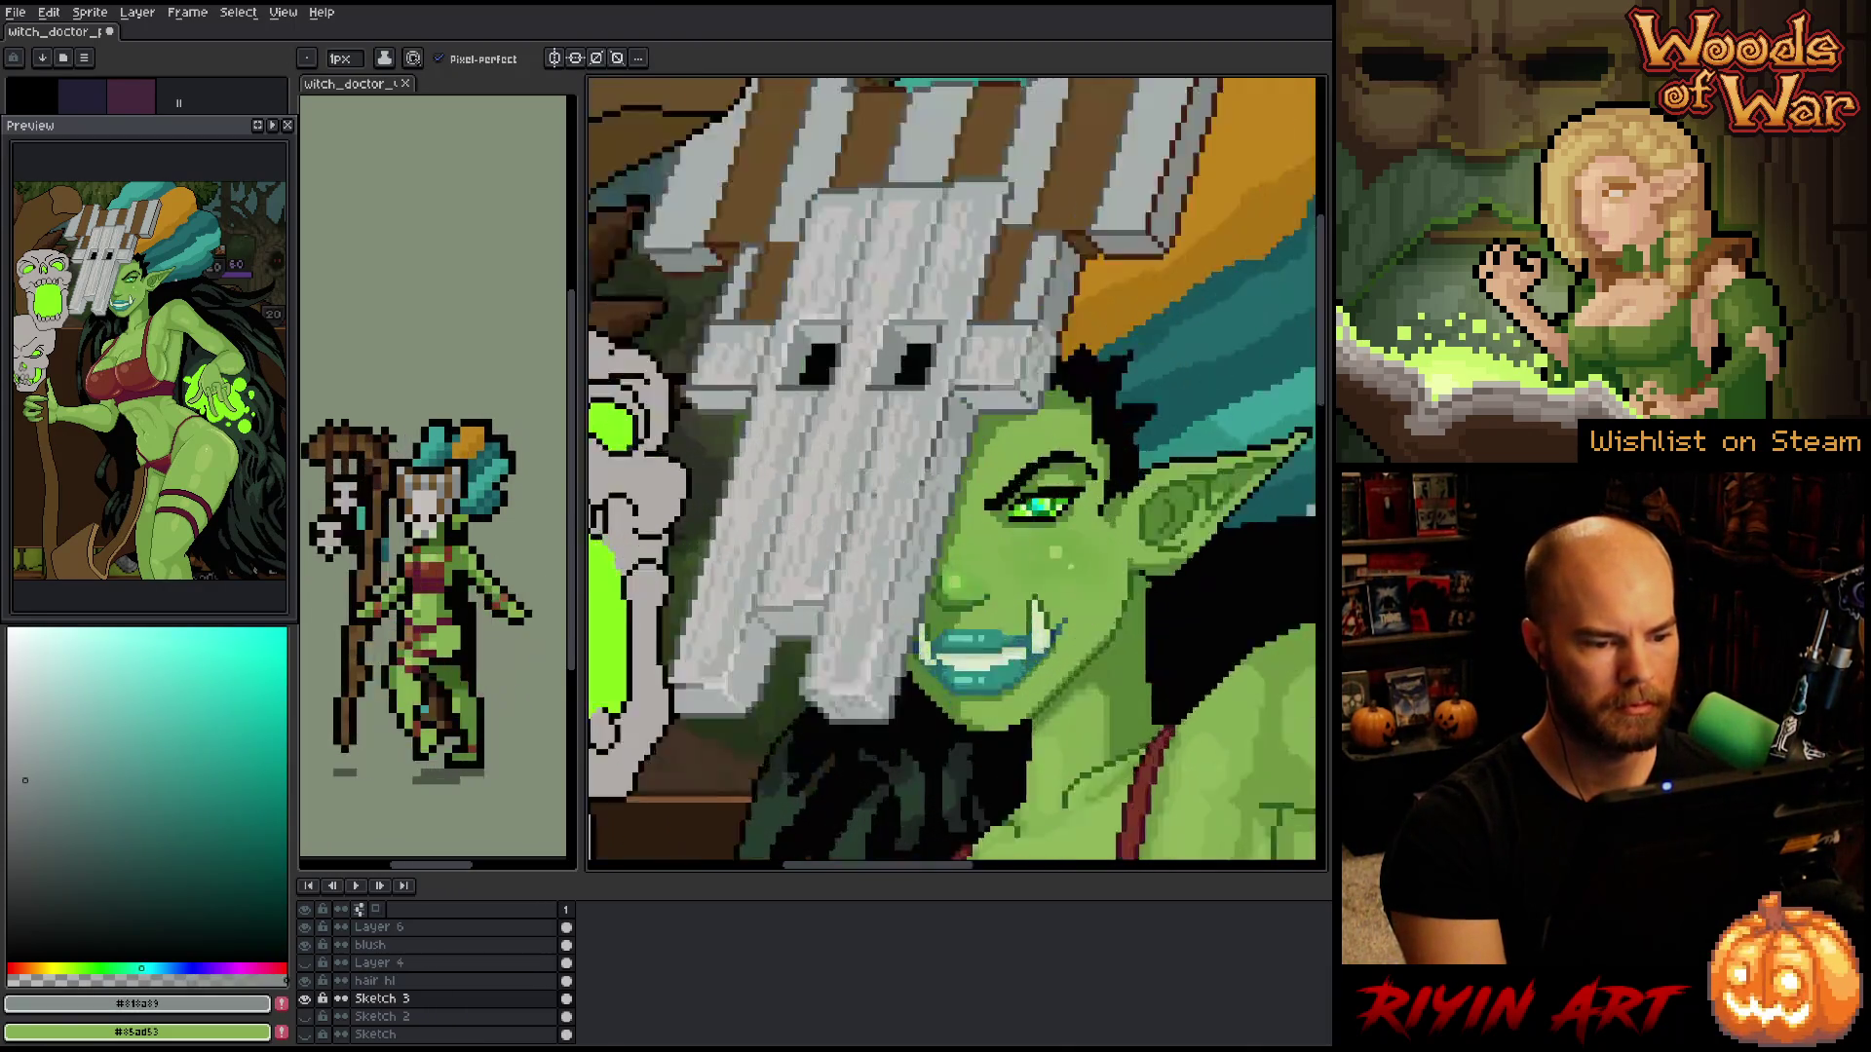
- Sample the mask's light, mid and darker greys along its edge
{"action": "scroll", "coordinate": [877, 506], "scroll_direction": "up", "scroll_amount": 1}
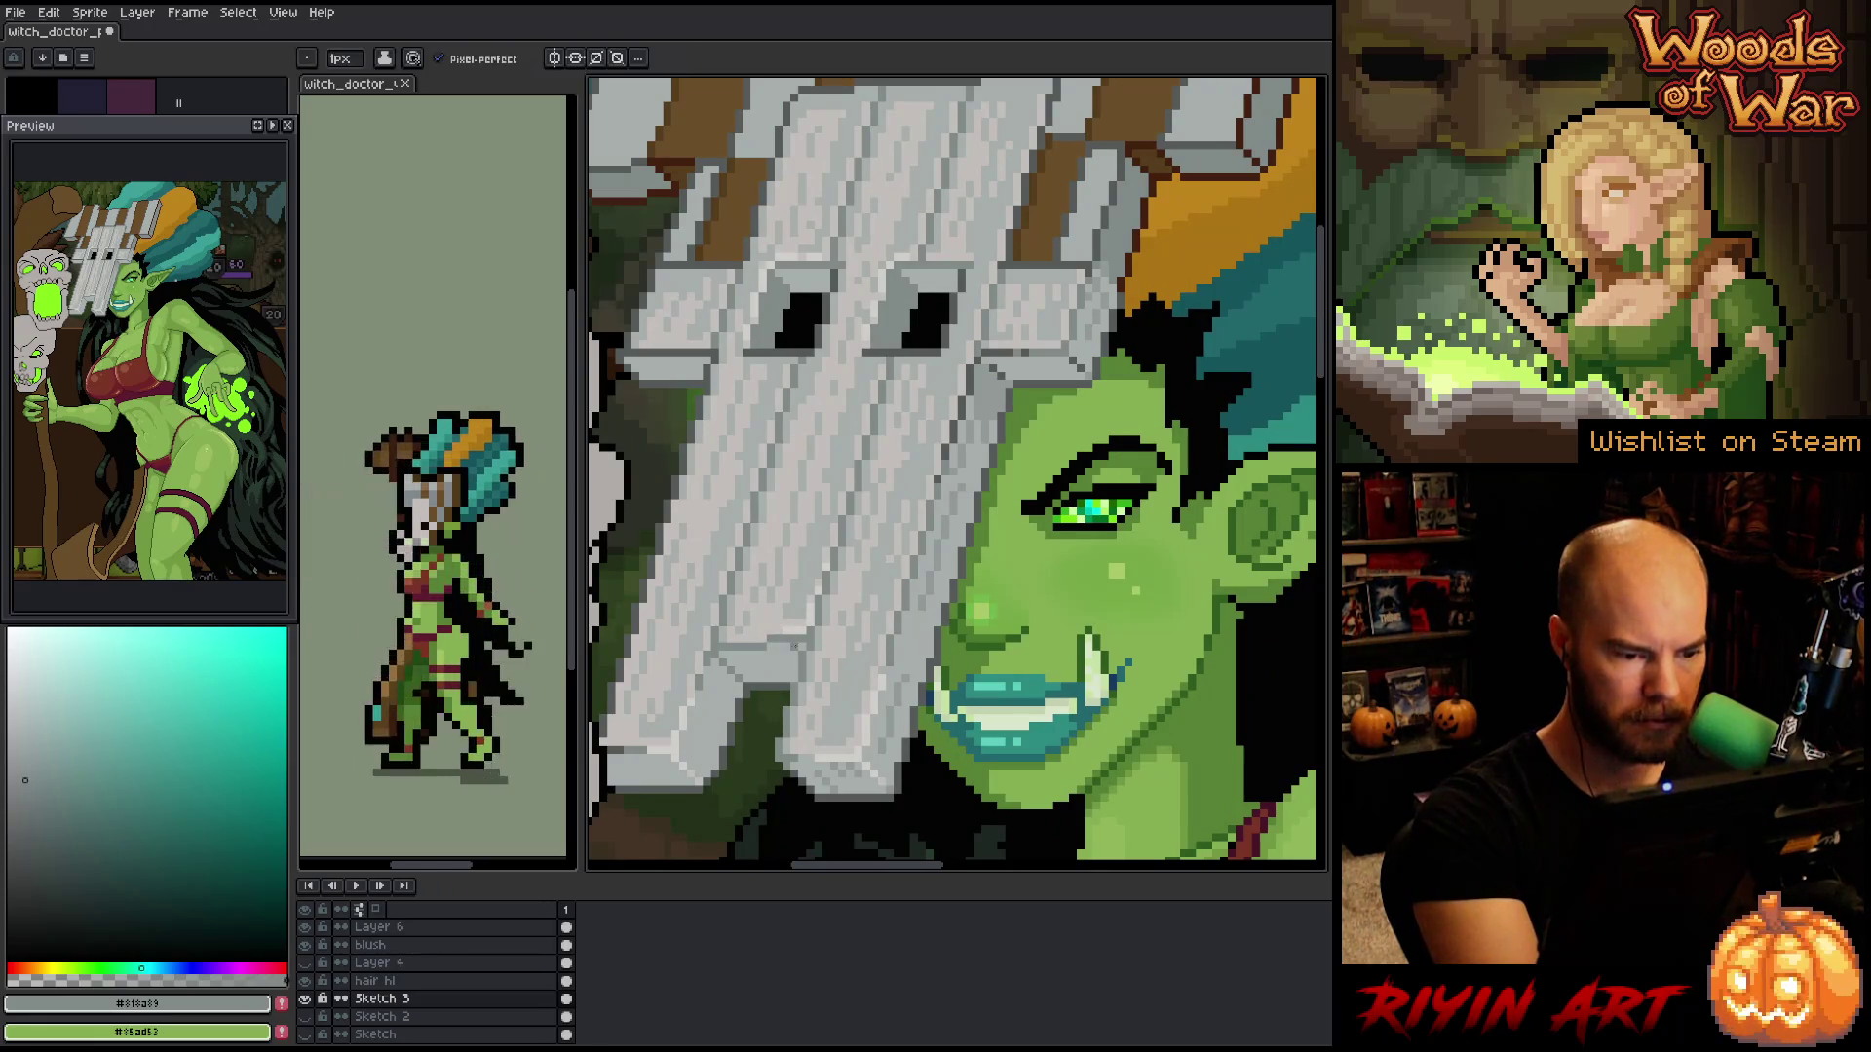
{"action": "left_click", "coordinate": [809, 623], "text": "alt"}
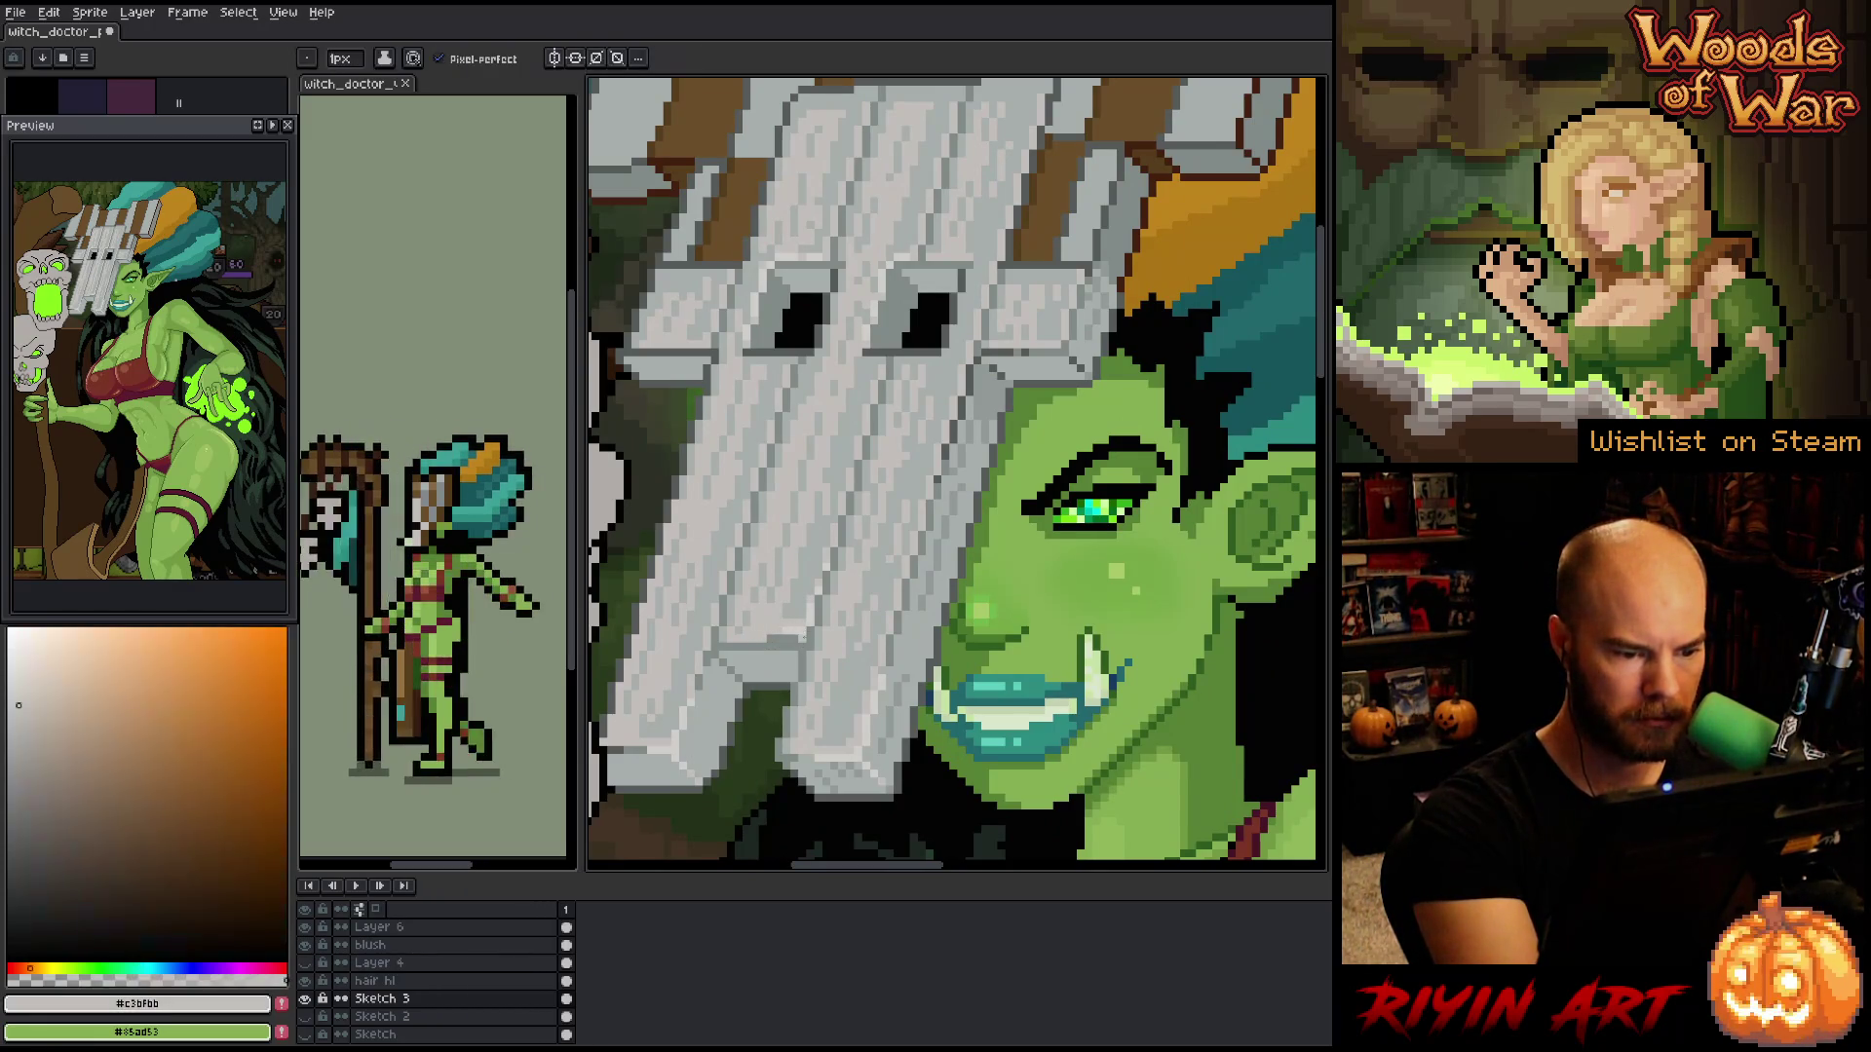
{"action": "left_click", "coordinate": [799, 622], "text": "alt"}
{"action": "left_click", "coordinate": [789, 624], "text": "alt"}
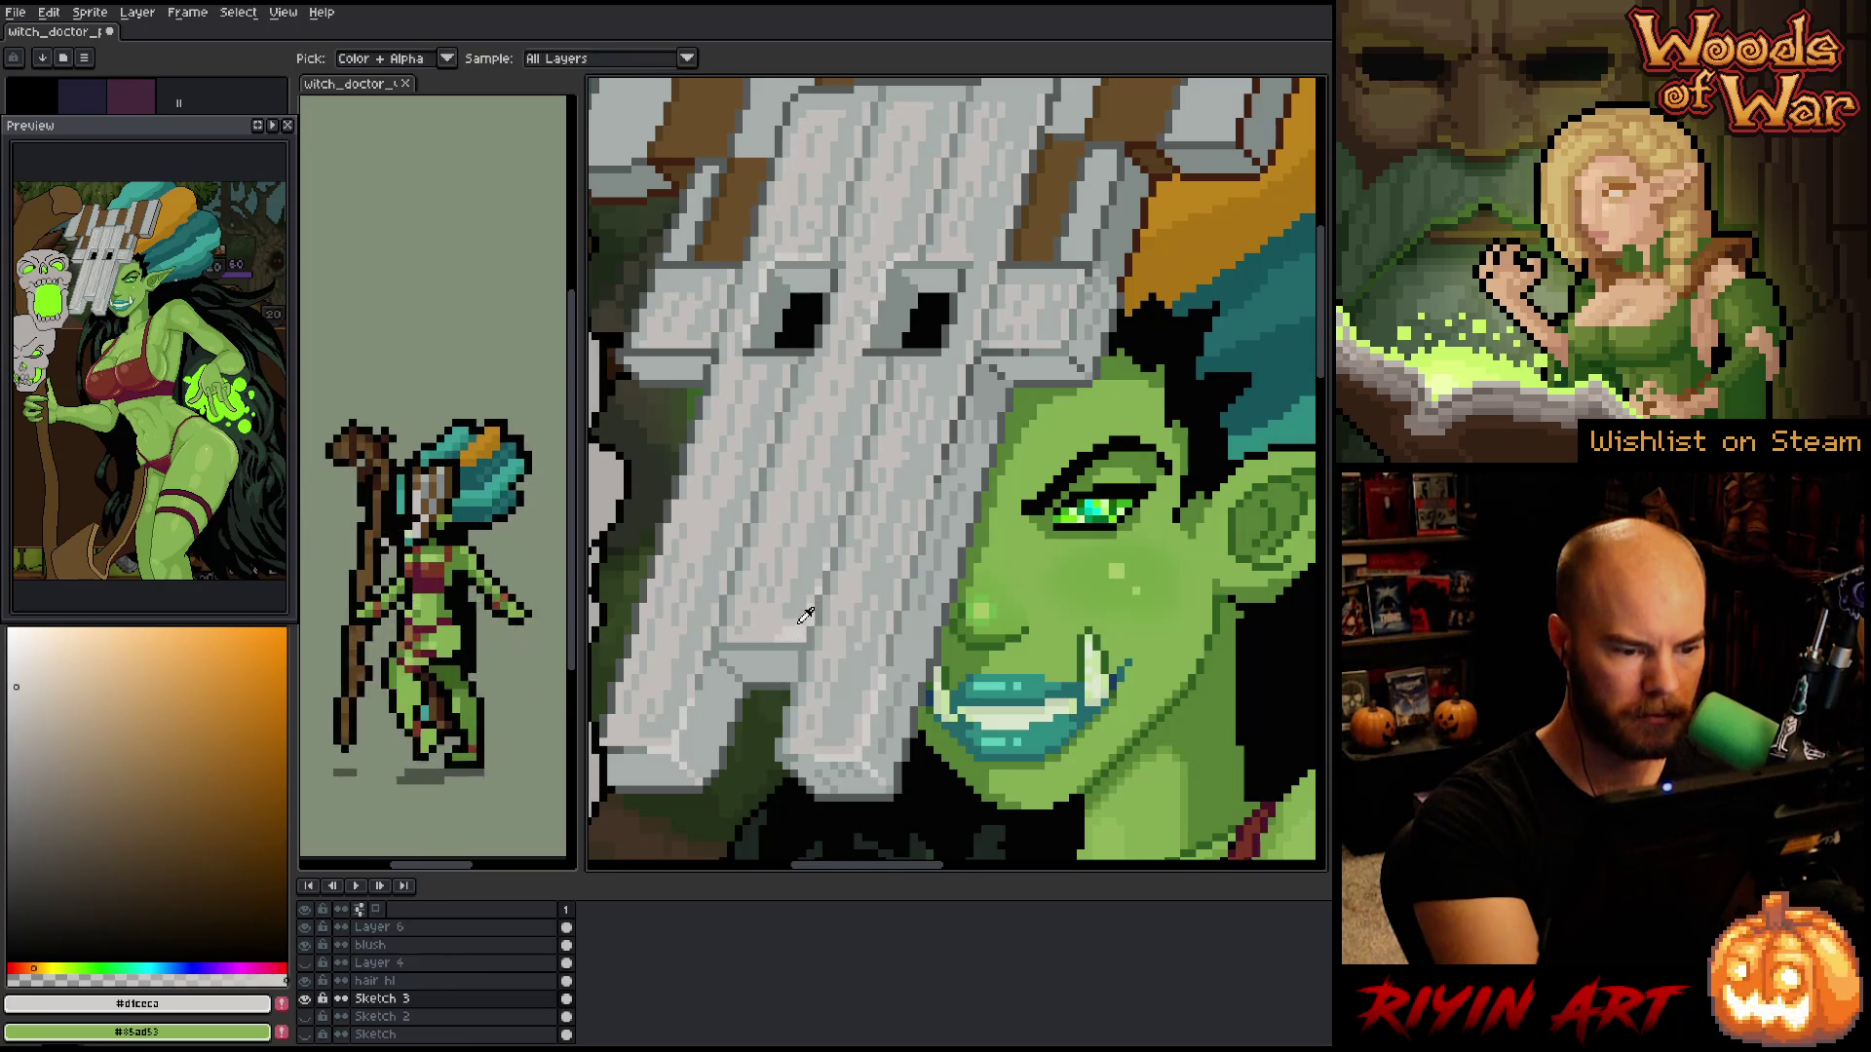
{"action": "left_click", "coordinate": [801, 629], "text": "alt"}
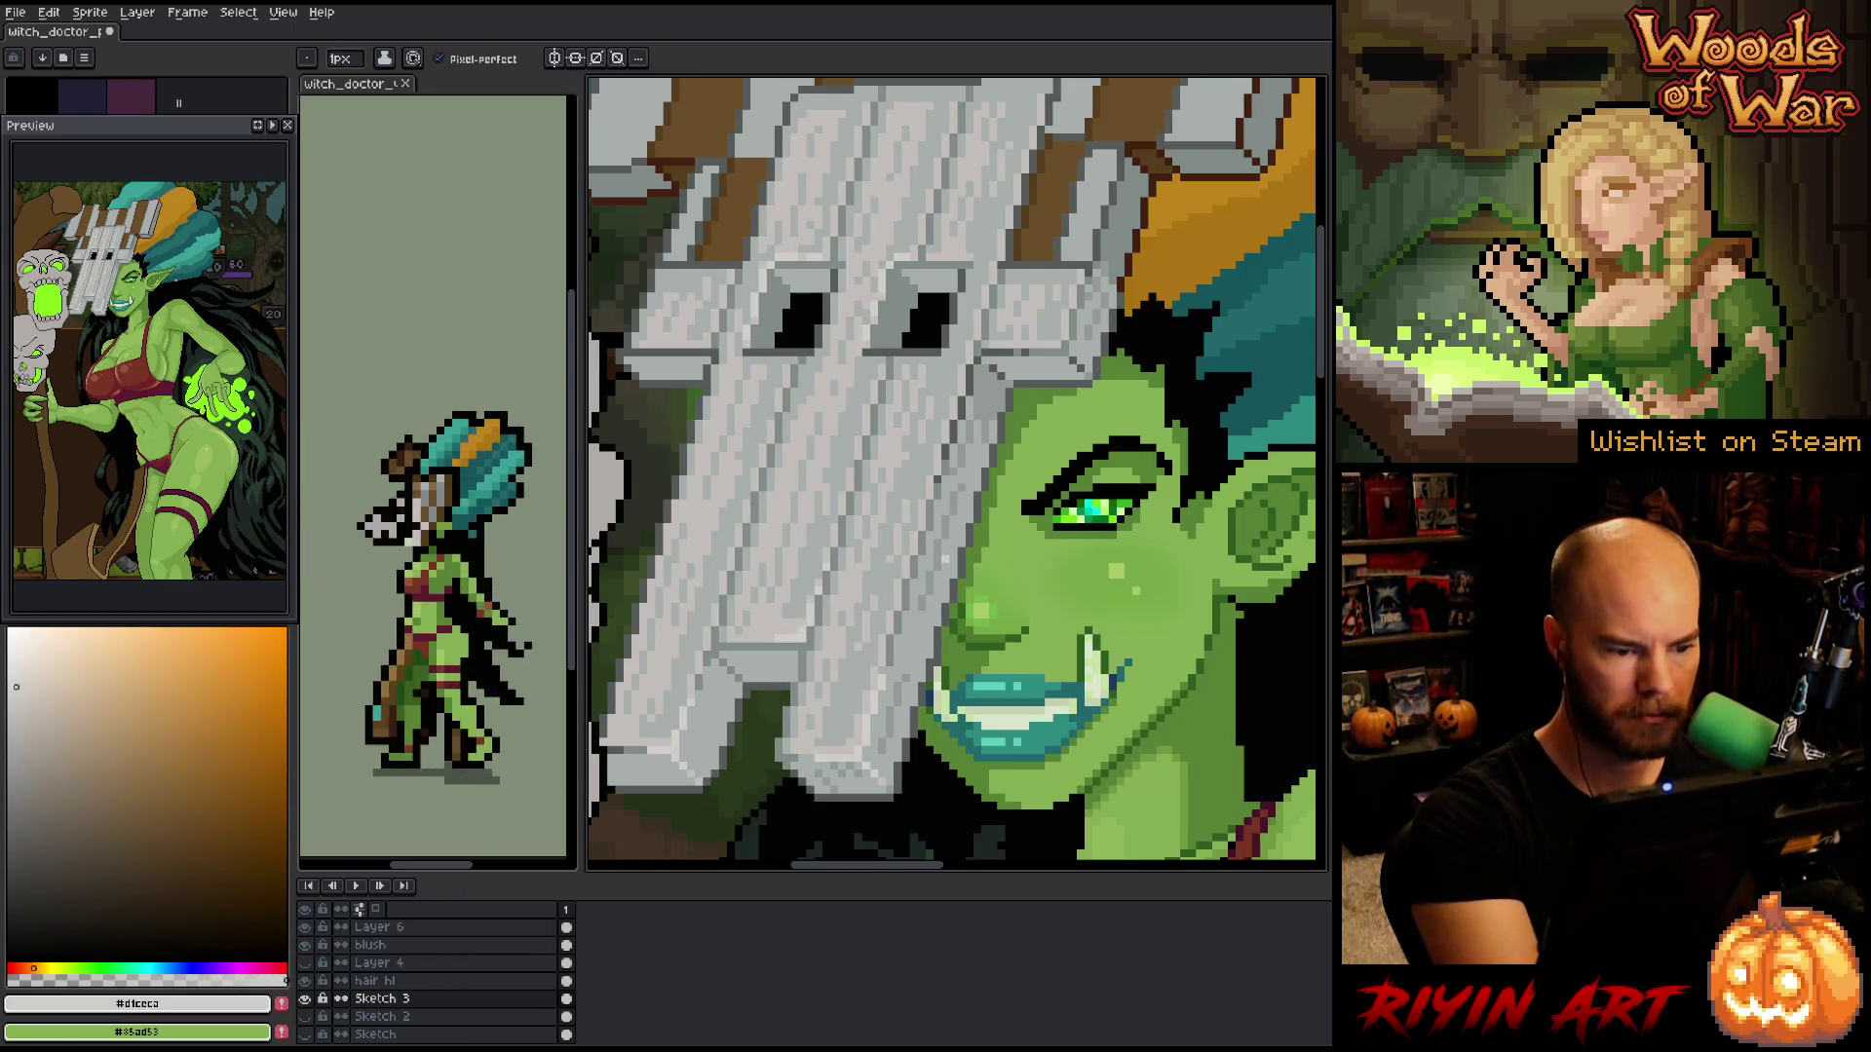
{"action": "left_click", "coordinate": [792, 619], "text": "alt"}
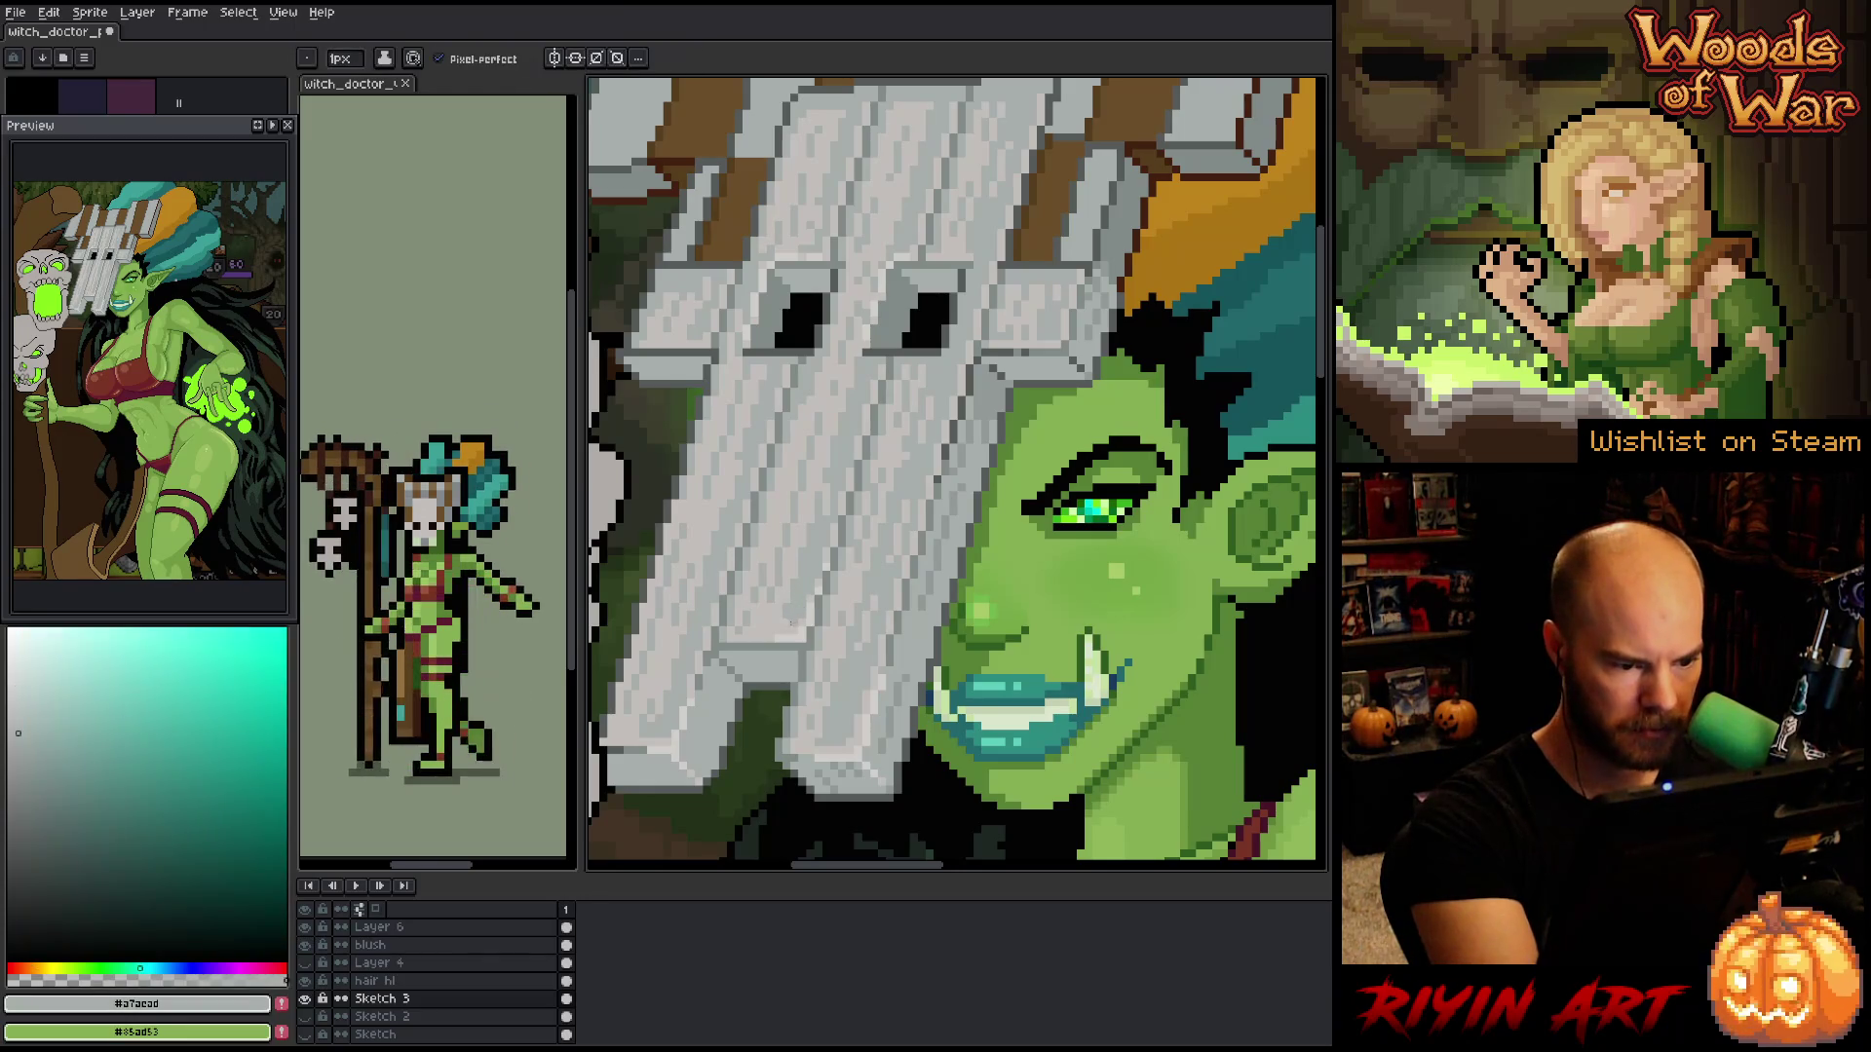
{"action": "scroll", "coordinate": [874, 556], "scroll_direction": "down", "scroll_amount": 3}
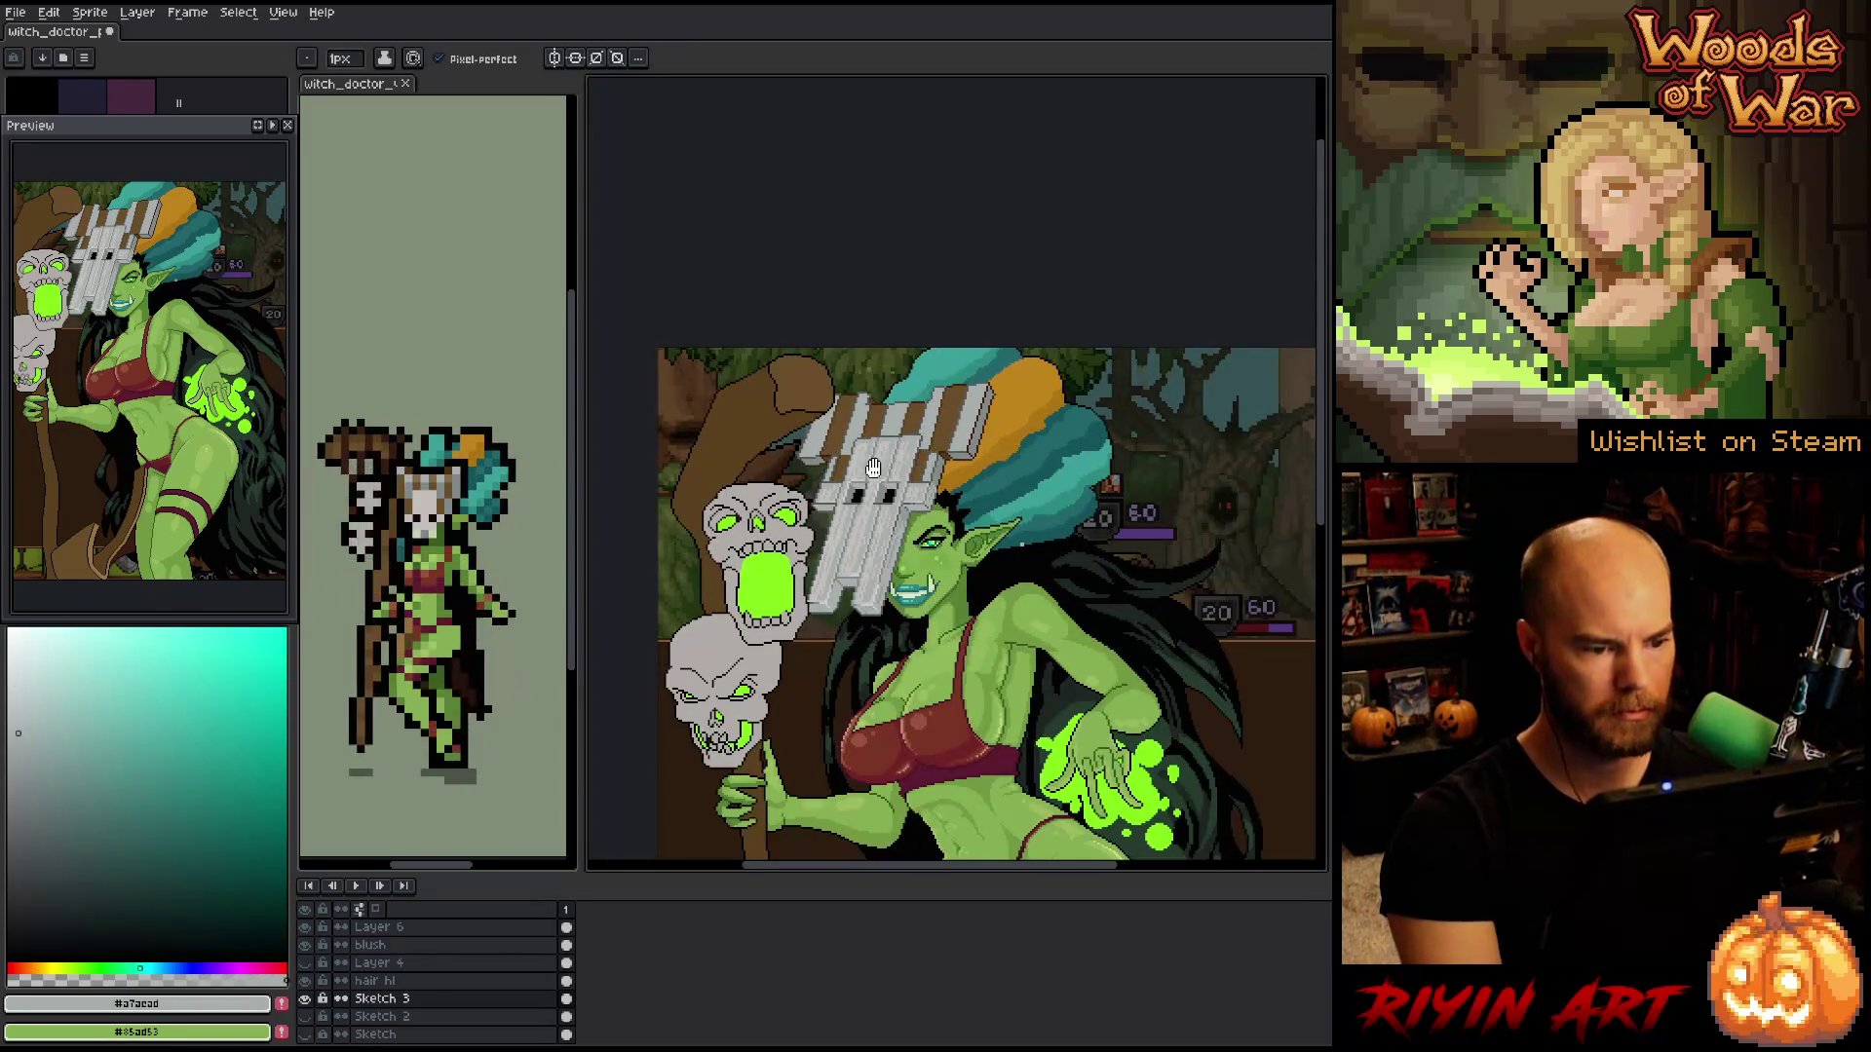
- Add grey #929998 pixels along the mask's edge, then take up darker grey #818a89
{"action": "left_click_drag", "start_coordinate": [928, 509], "coordinate": [942, 462]}
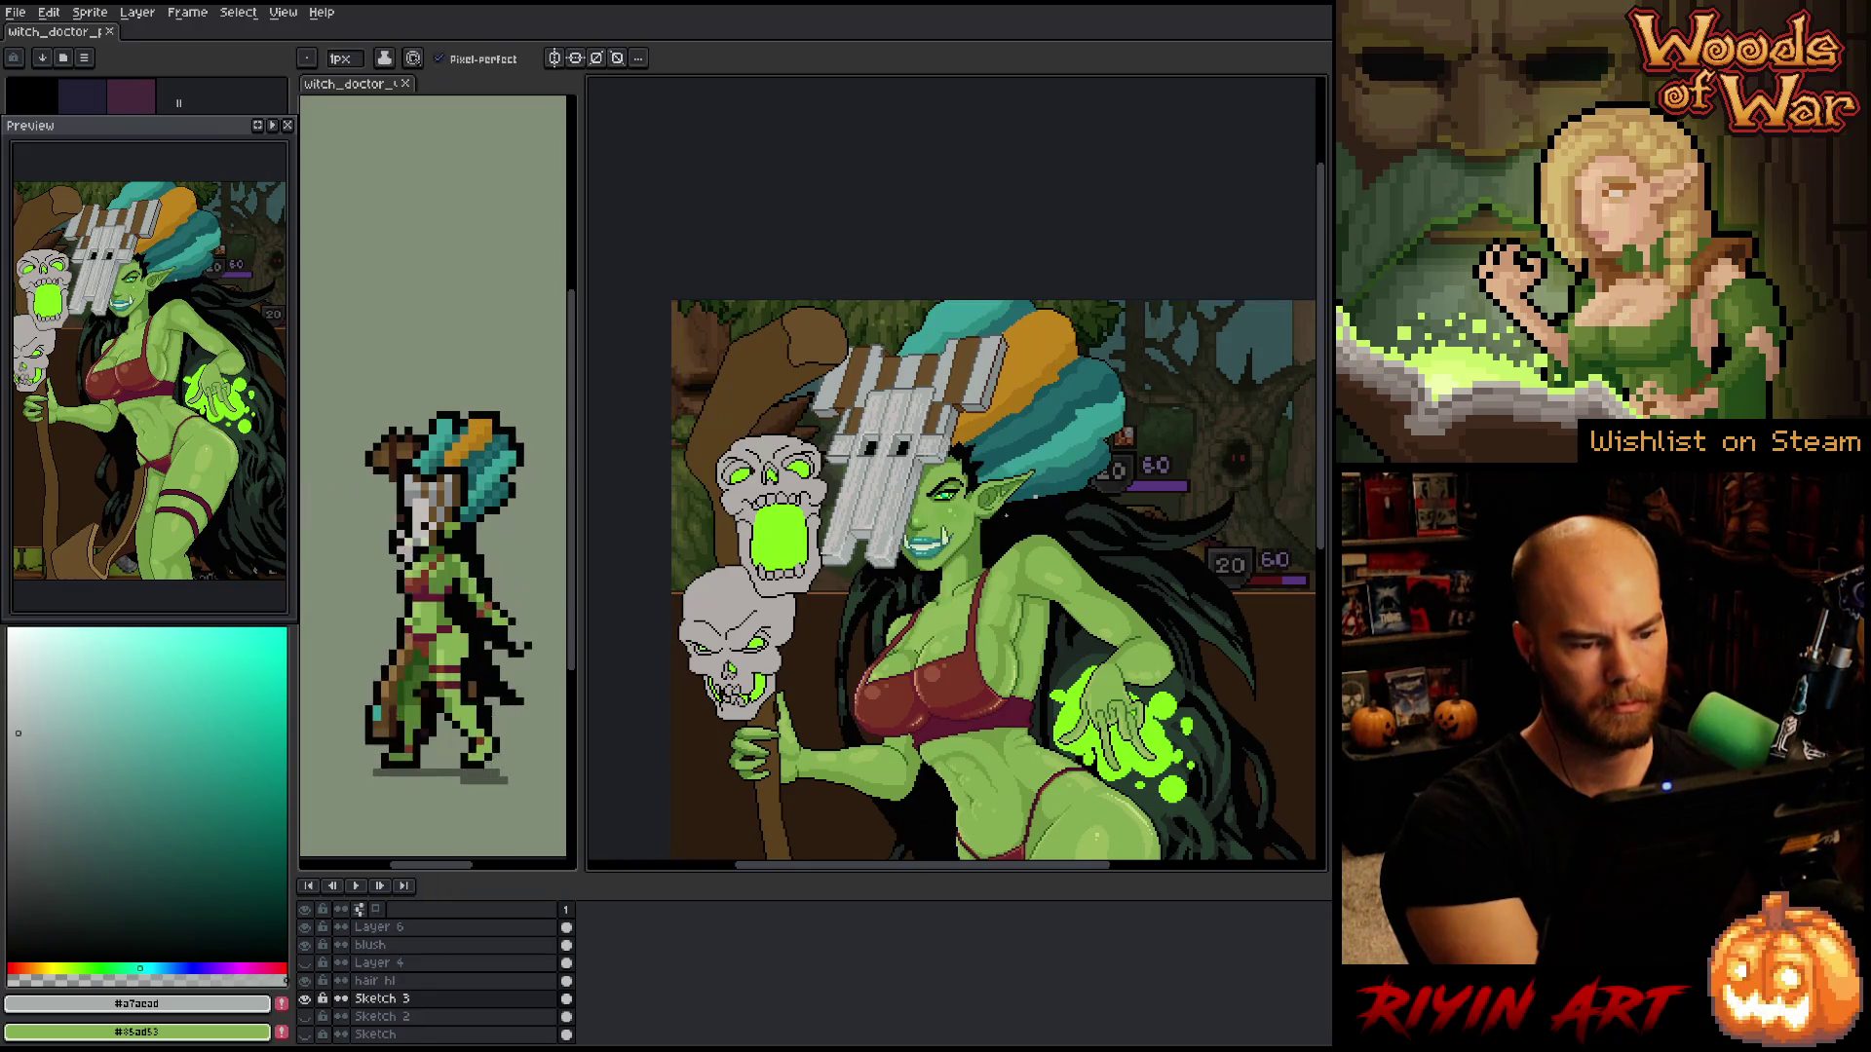
{"action": "scroll", "coordinate": [907, 447], "scroll_direction": "up", "scroll_amount": 5}
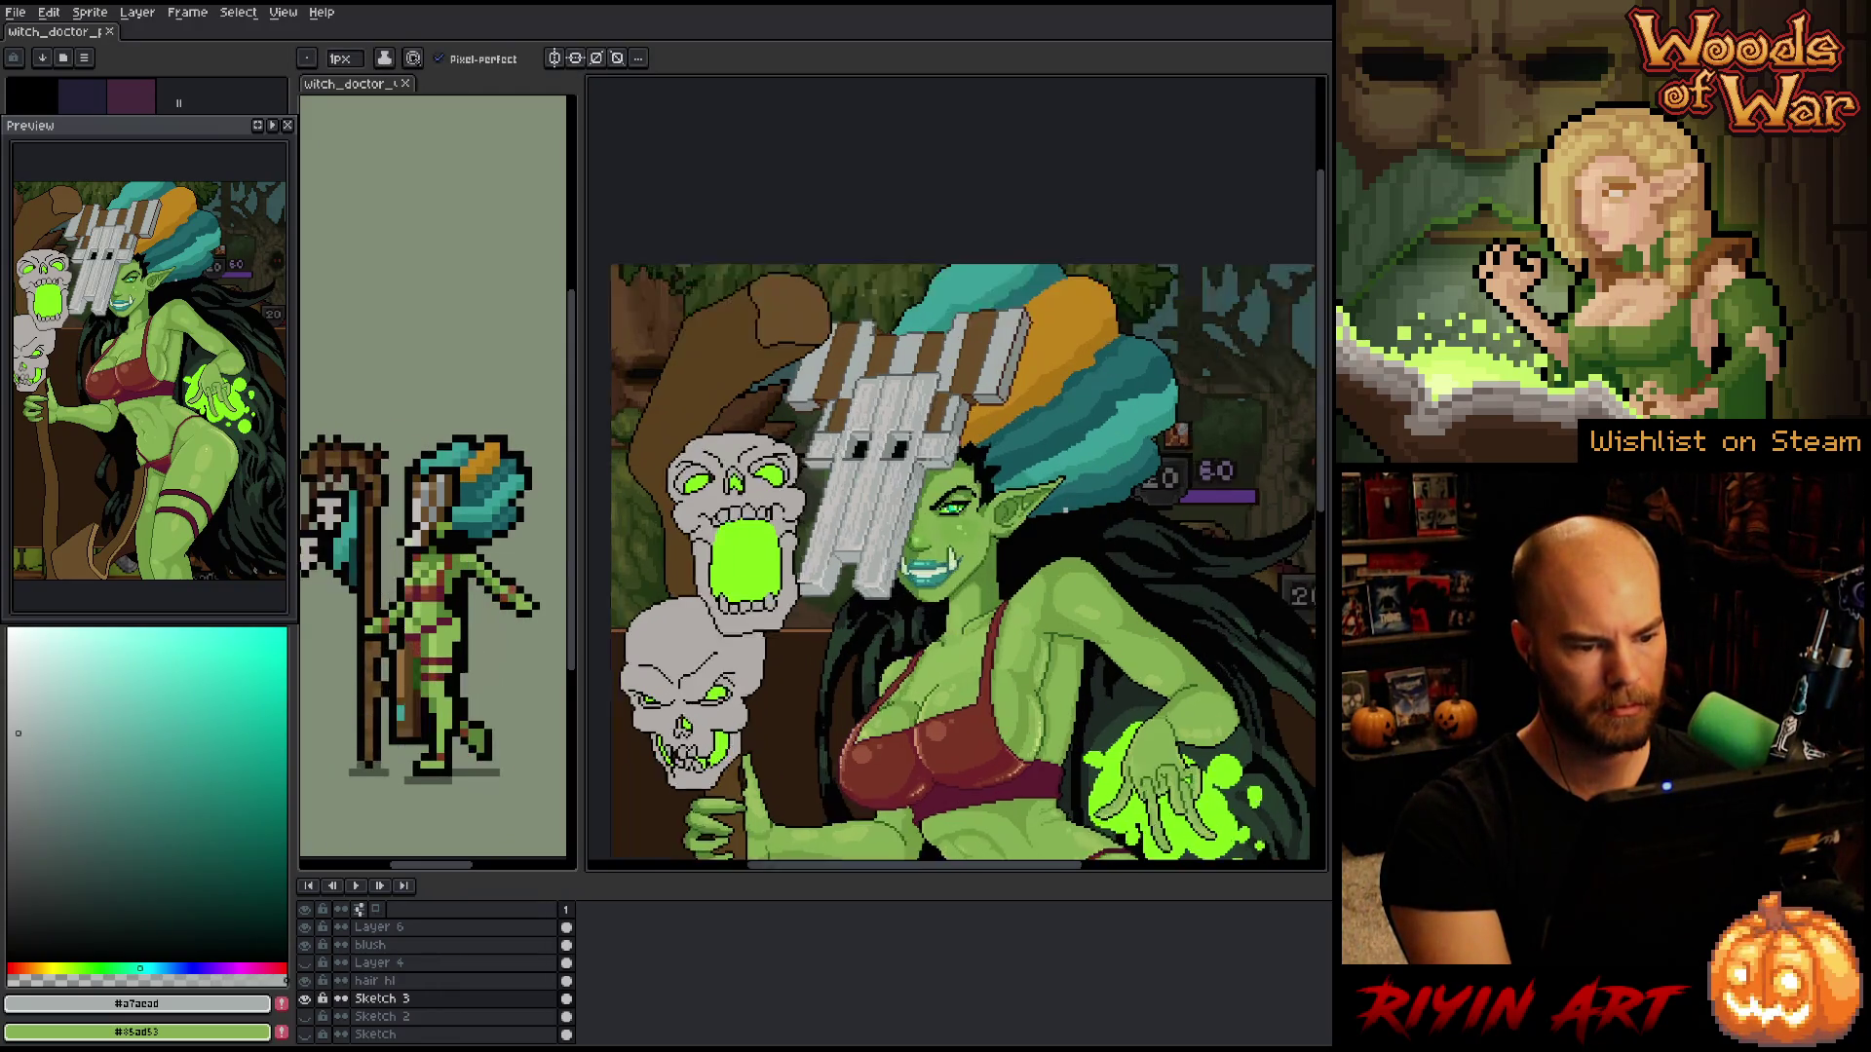
{"action": "left_click_drag", "start_coordinate": [1007, 599], "coordinate": [1046, 465]}
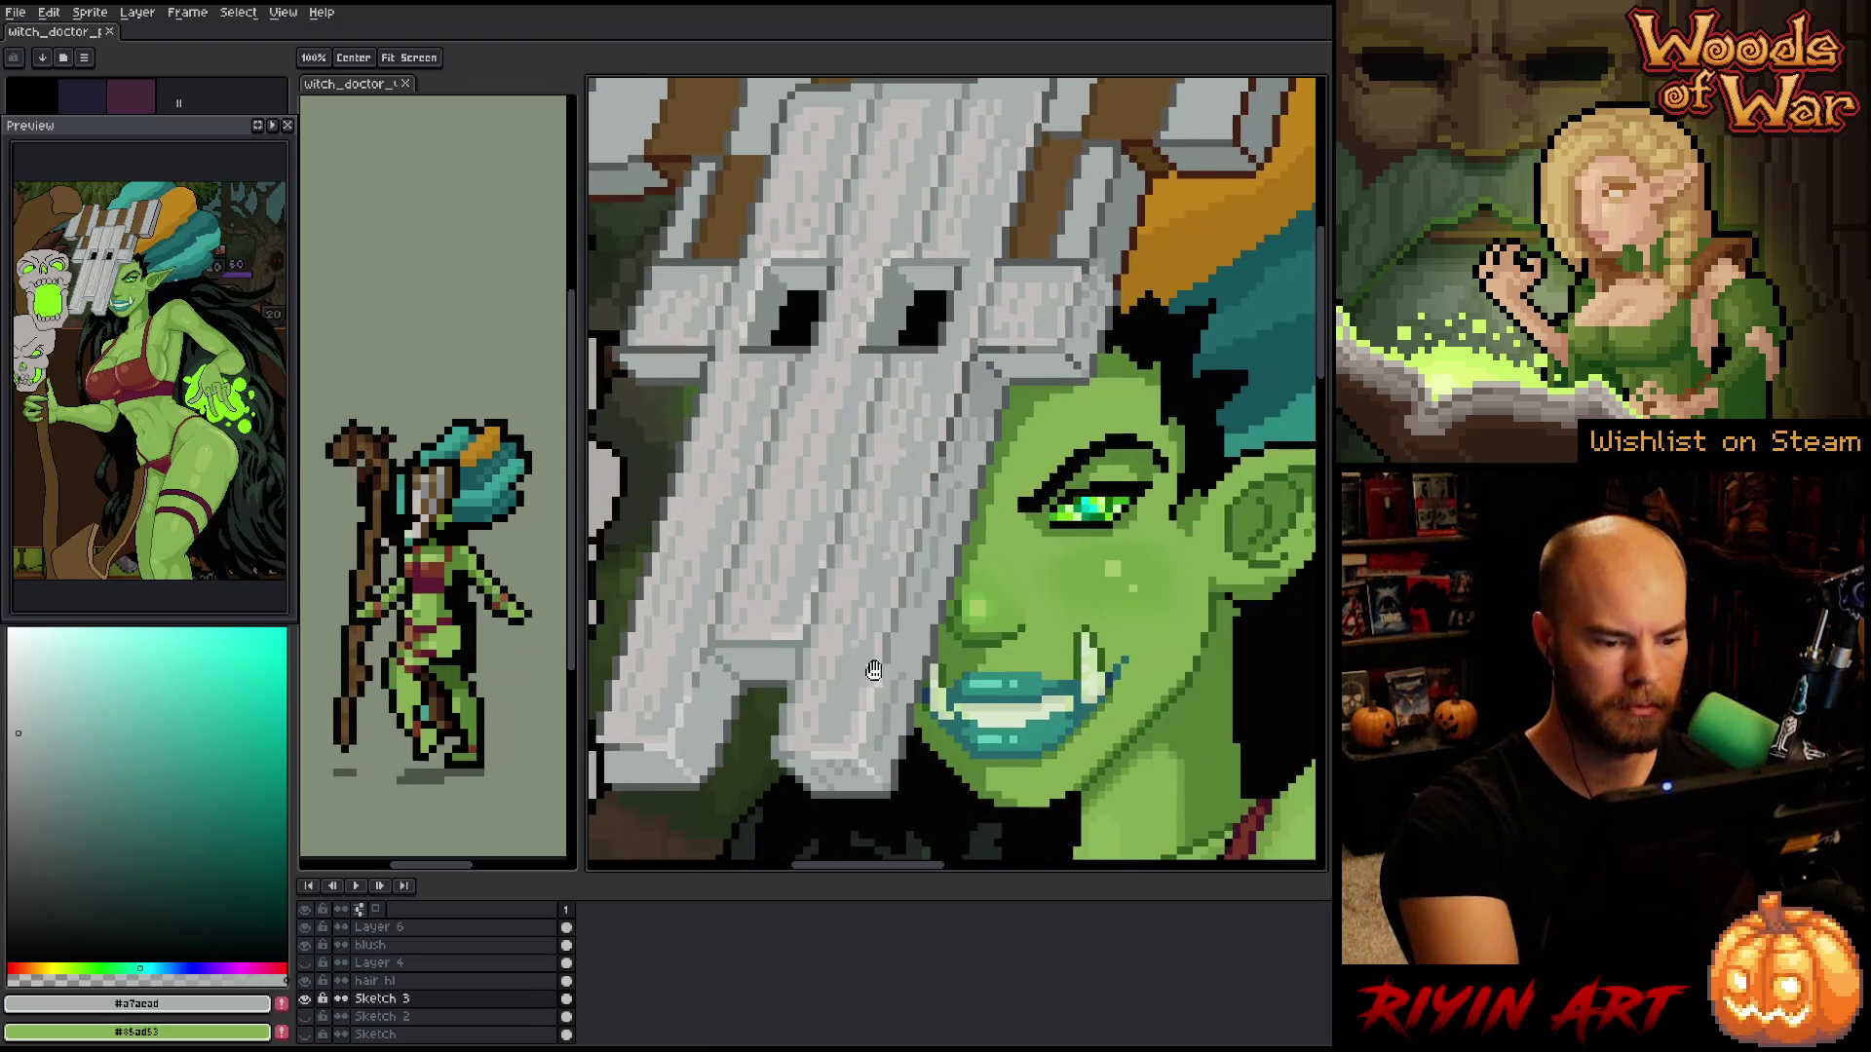
{"action": "left_click", "coordinate": [824, 762], "text": "alt"}
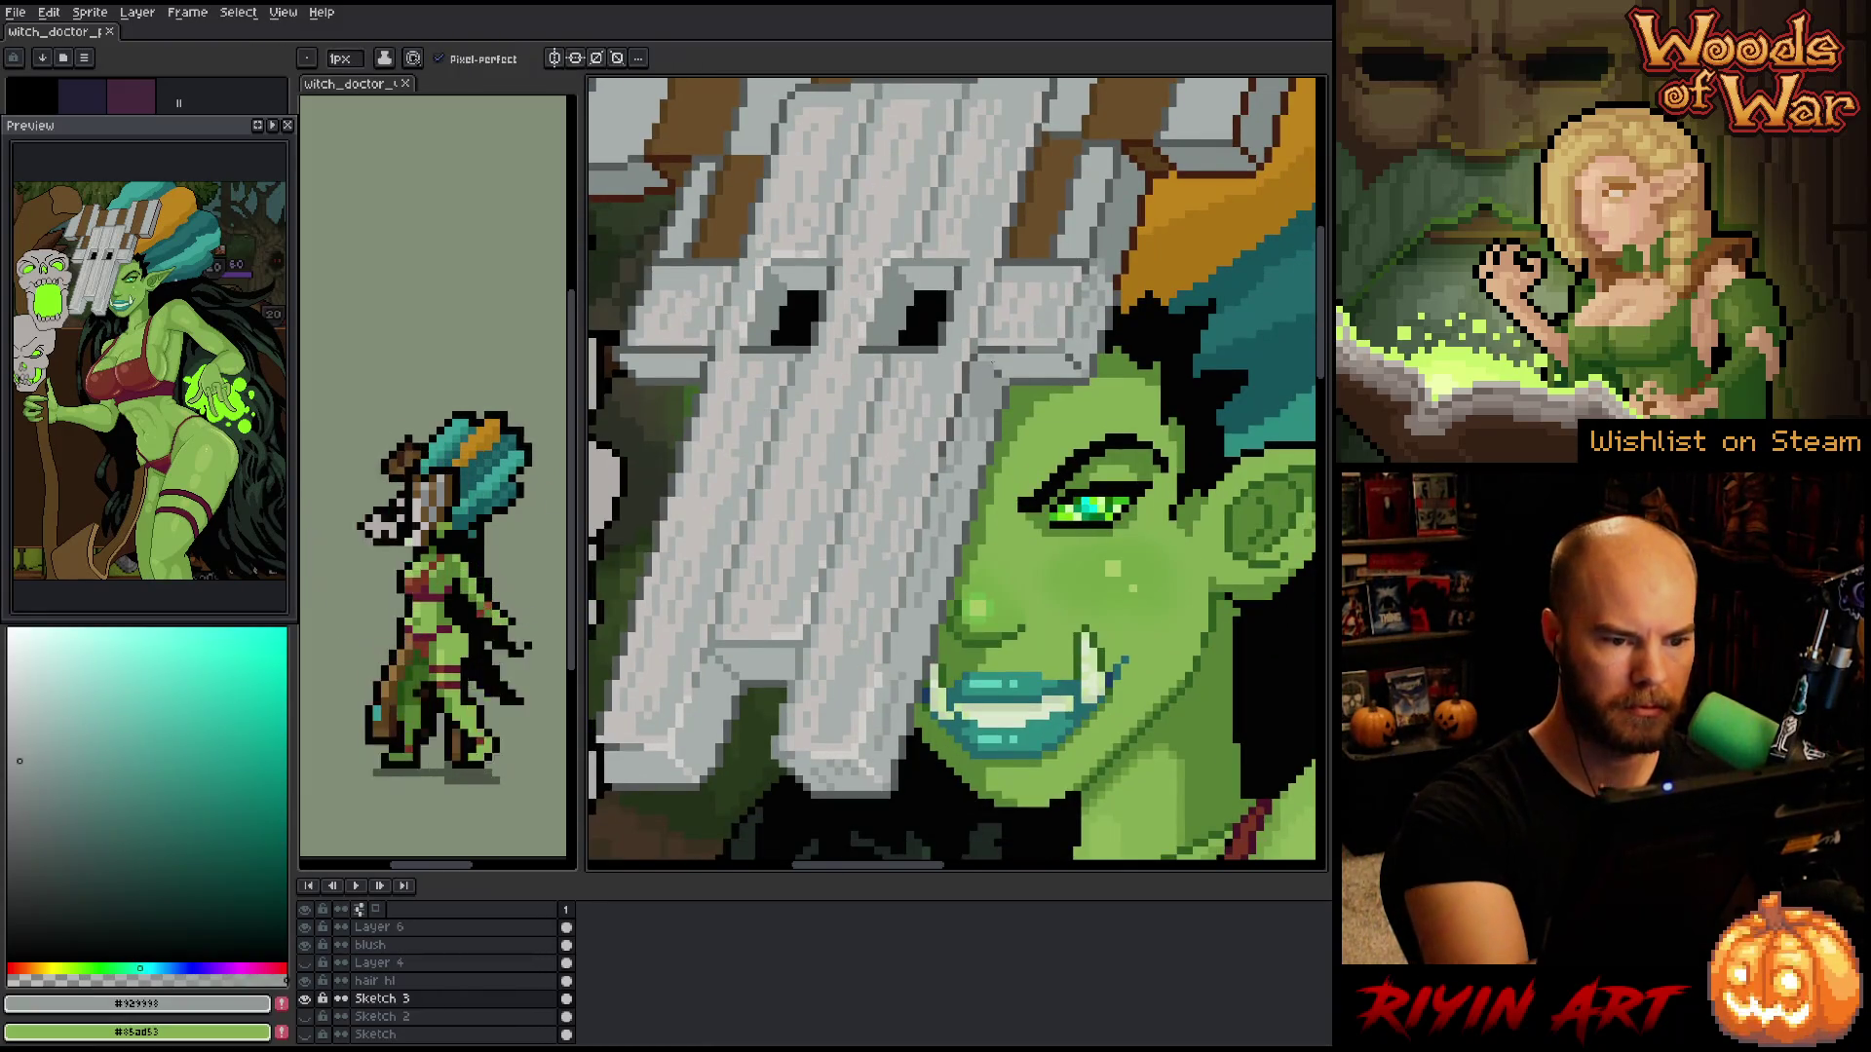
{"action": "left_click", "coordinate": [998, 371]}
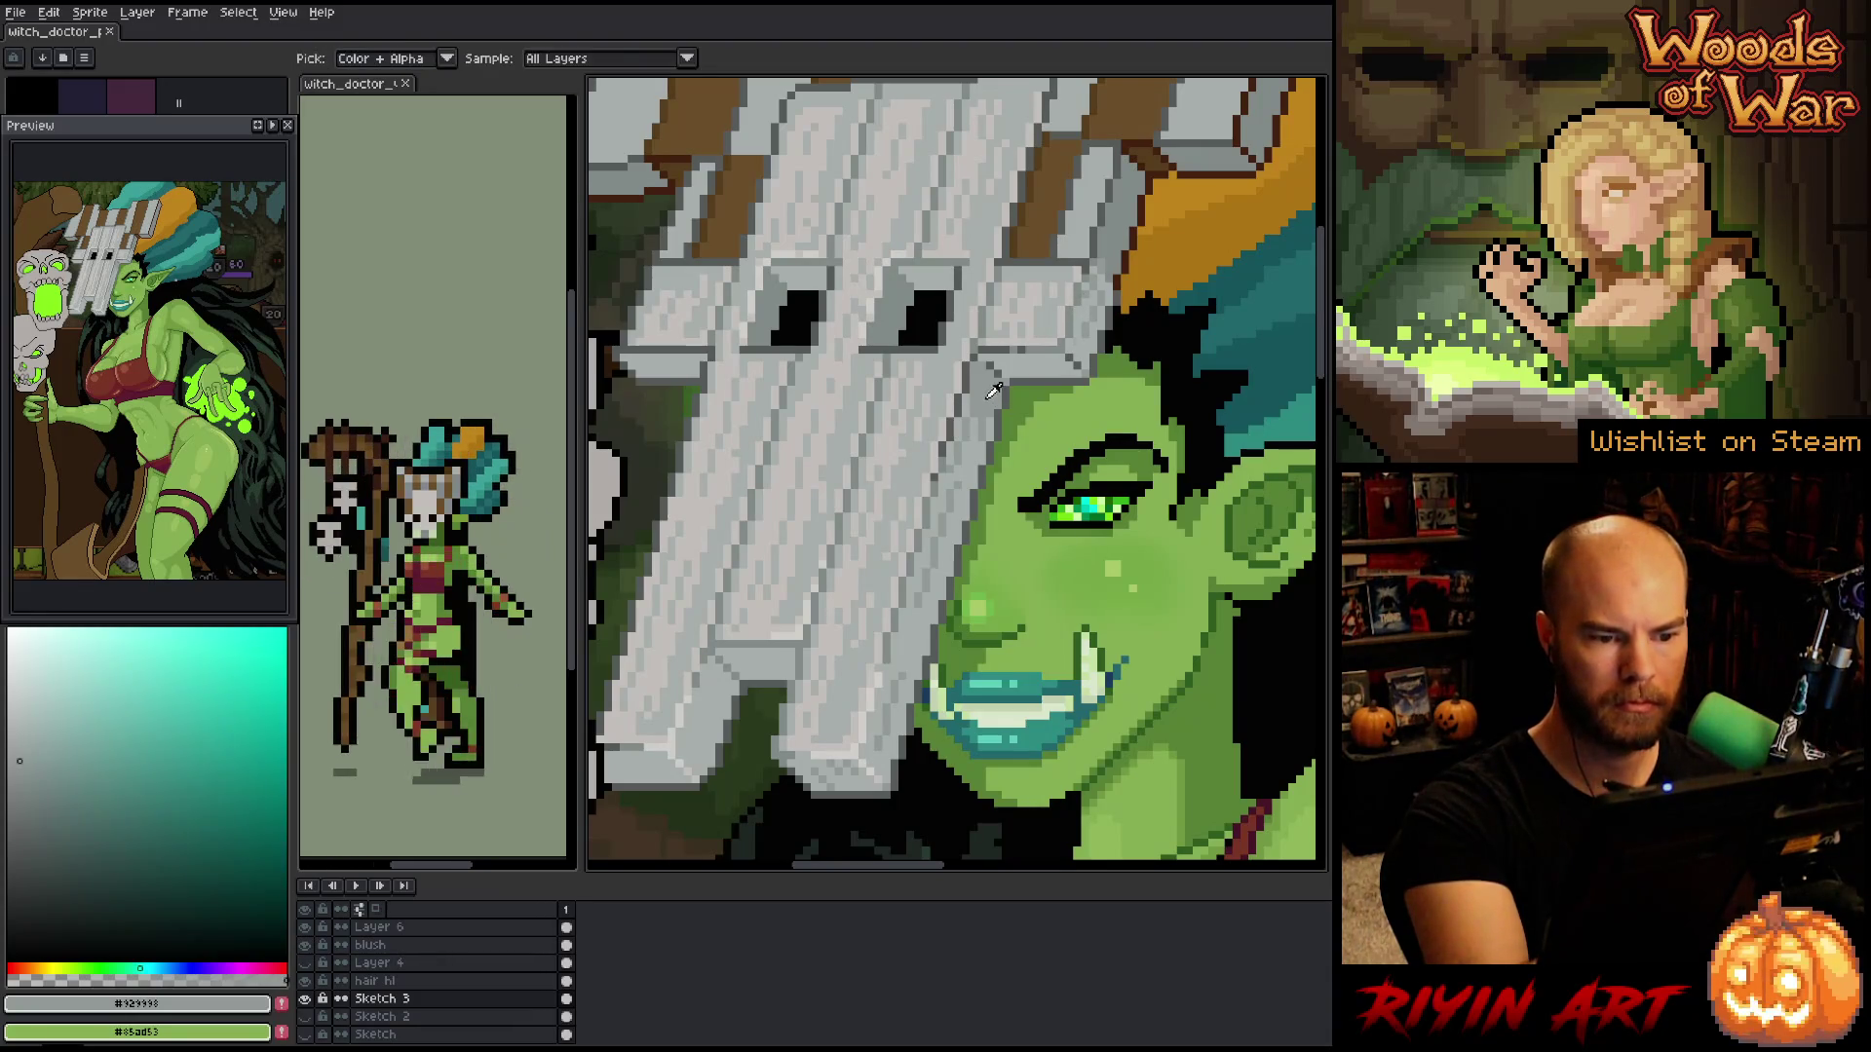
{"action": "key", "text": "g"}
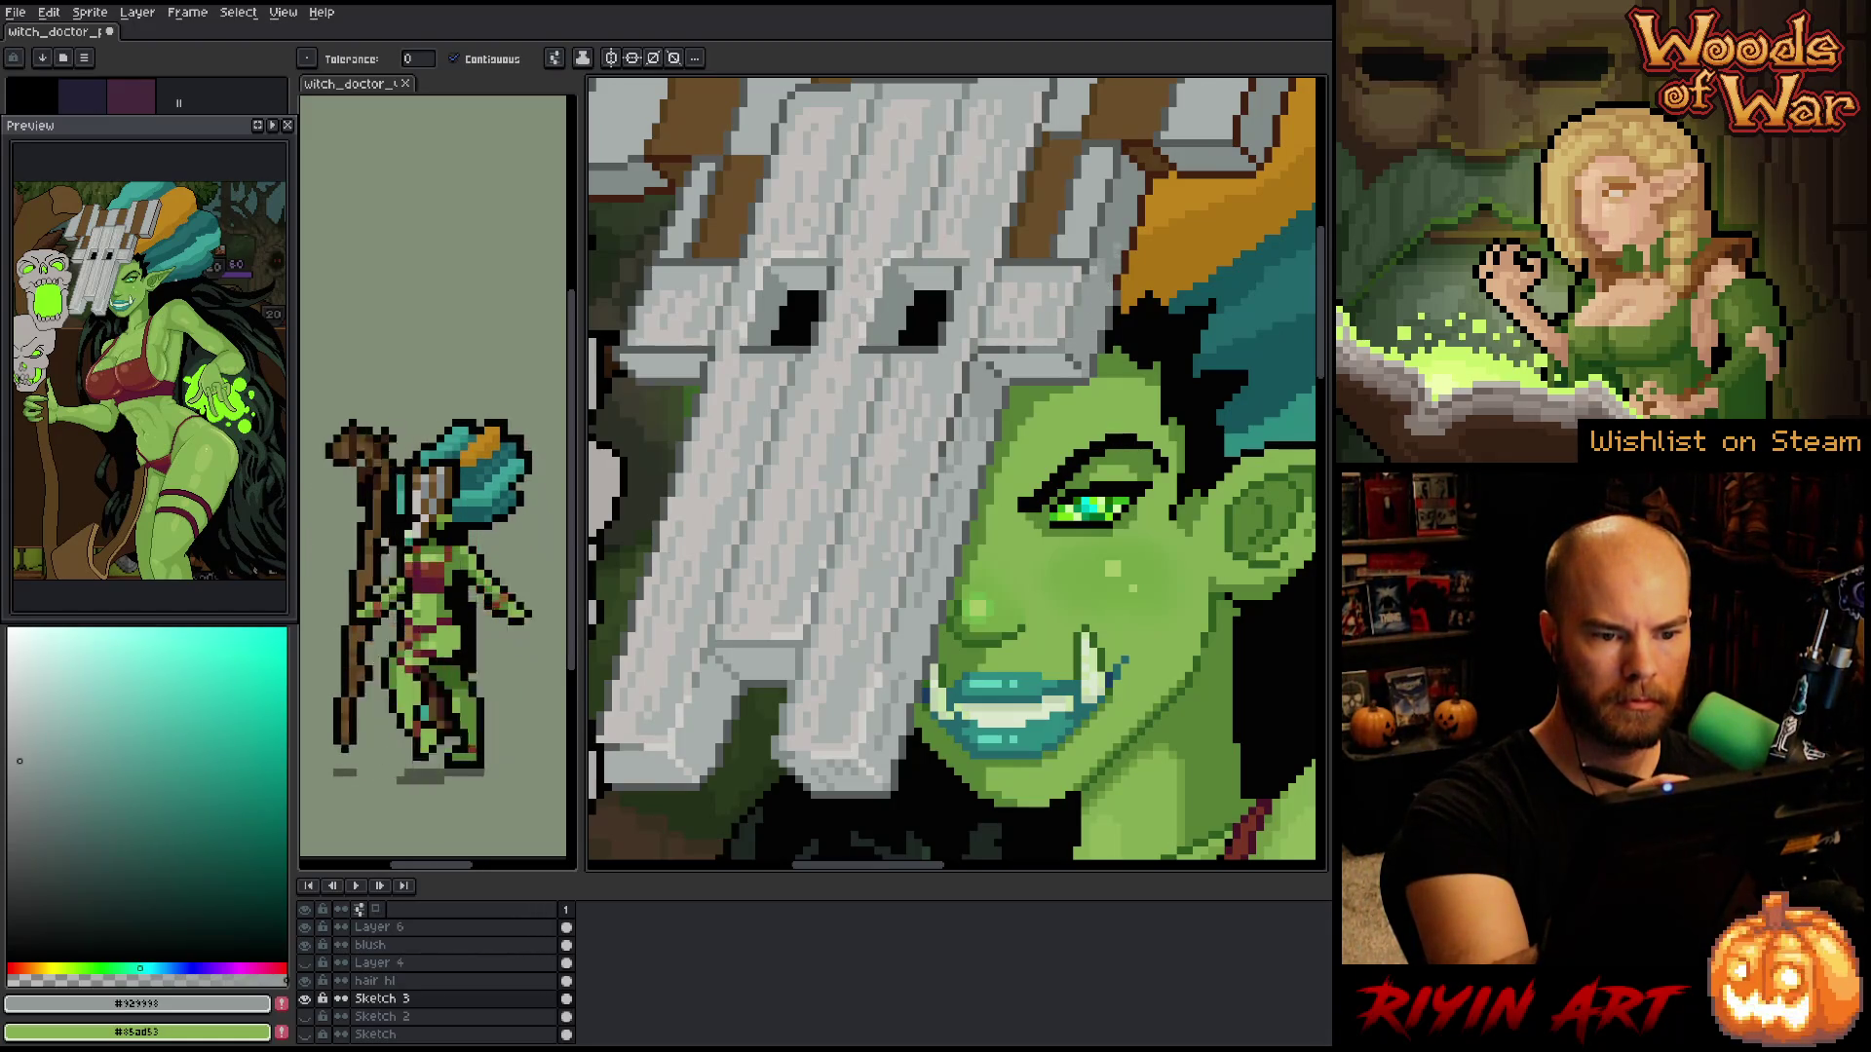
{"action": "left_click", "coordinate": [1098, 261], "text": "alt"}
{"action": "key", "text": "b"}
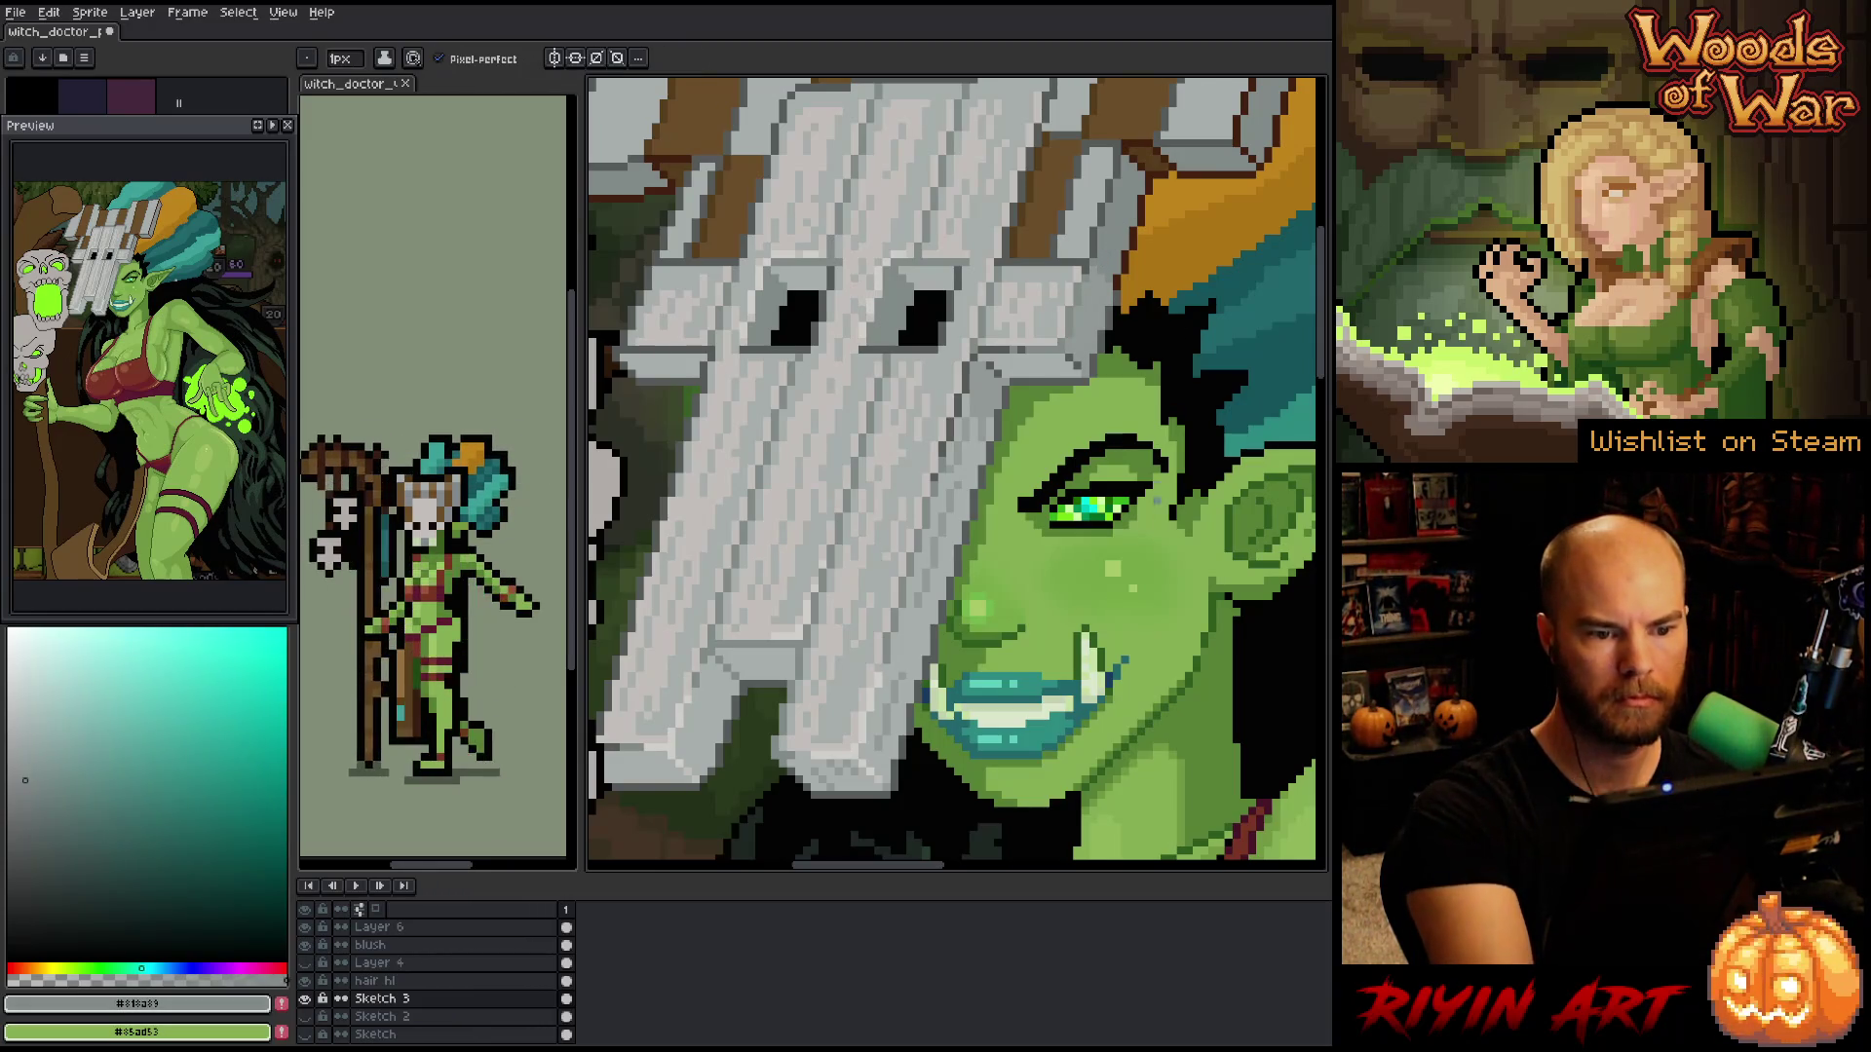
{"action": "key", "text": "space"}
{"action": "mouse_move", "coordinate": [1098, 563]}
{"action": "left_mouse_down"}
{"action": "mouse_move", "coordinate": [1103, 612]}
{"action": "mouse_move", "coordinate": [1114, 585]}
{"action": "mouse_move", "coordinate": [1099, 623]}
{"action": "left_mouse_up"}
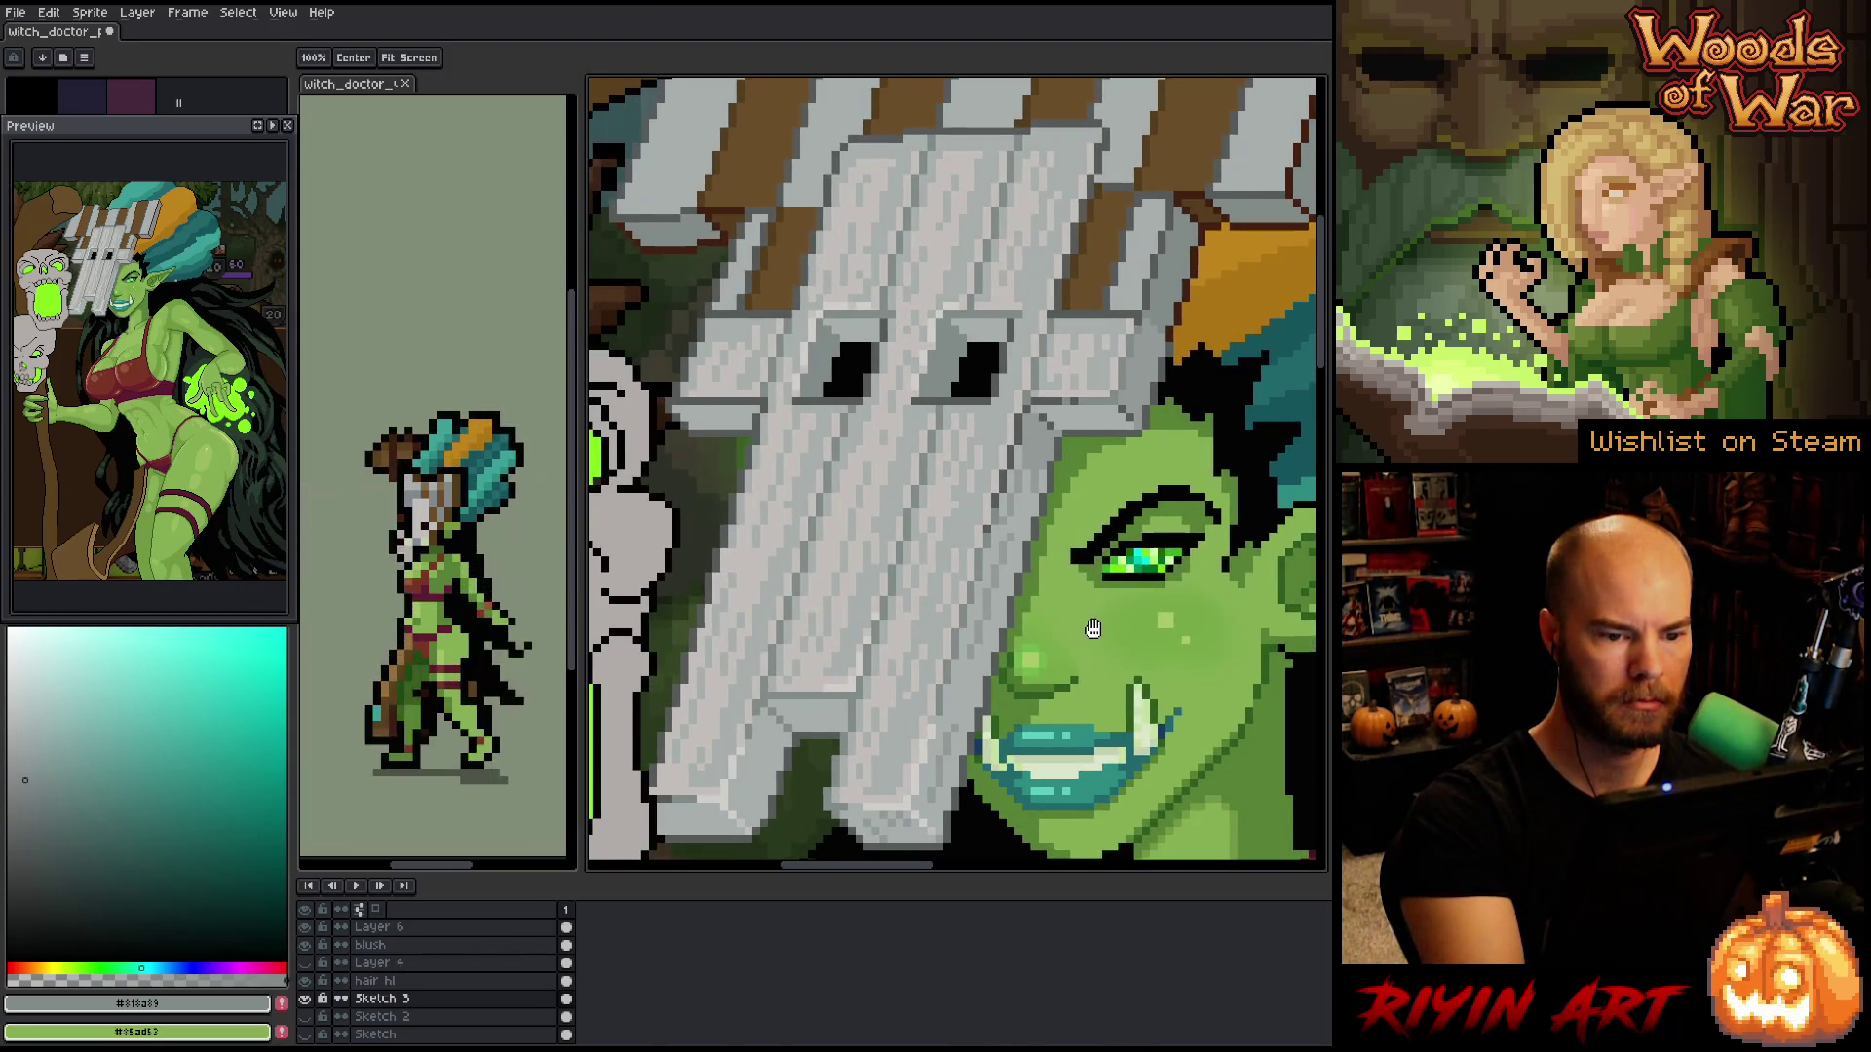
{"action": "scroll", "coordinate": [1051, 663], "scroll_direction": "down", "scroll_amount": 3}
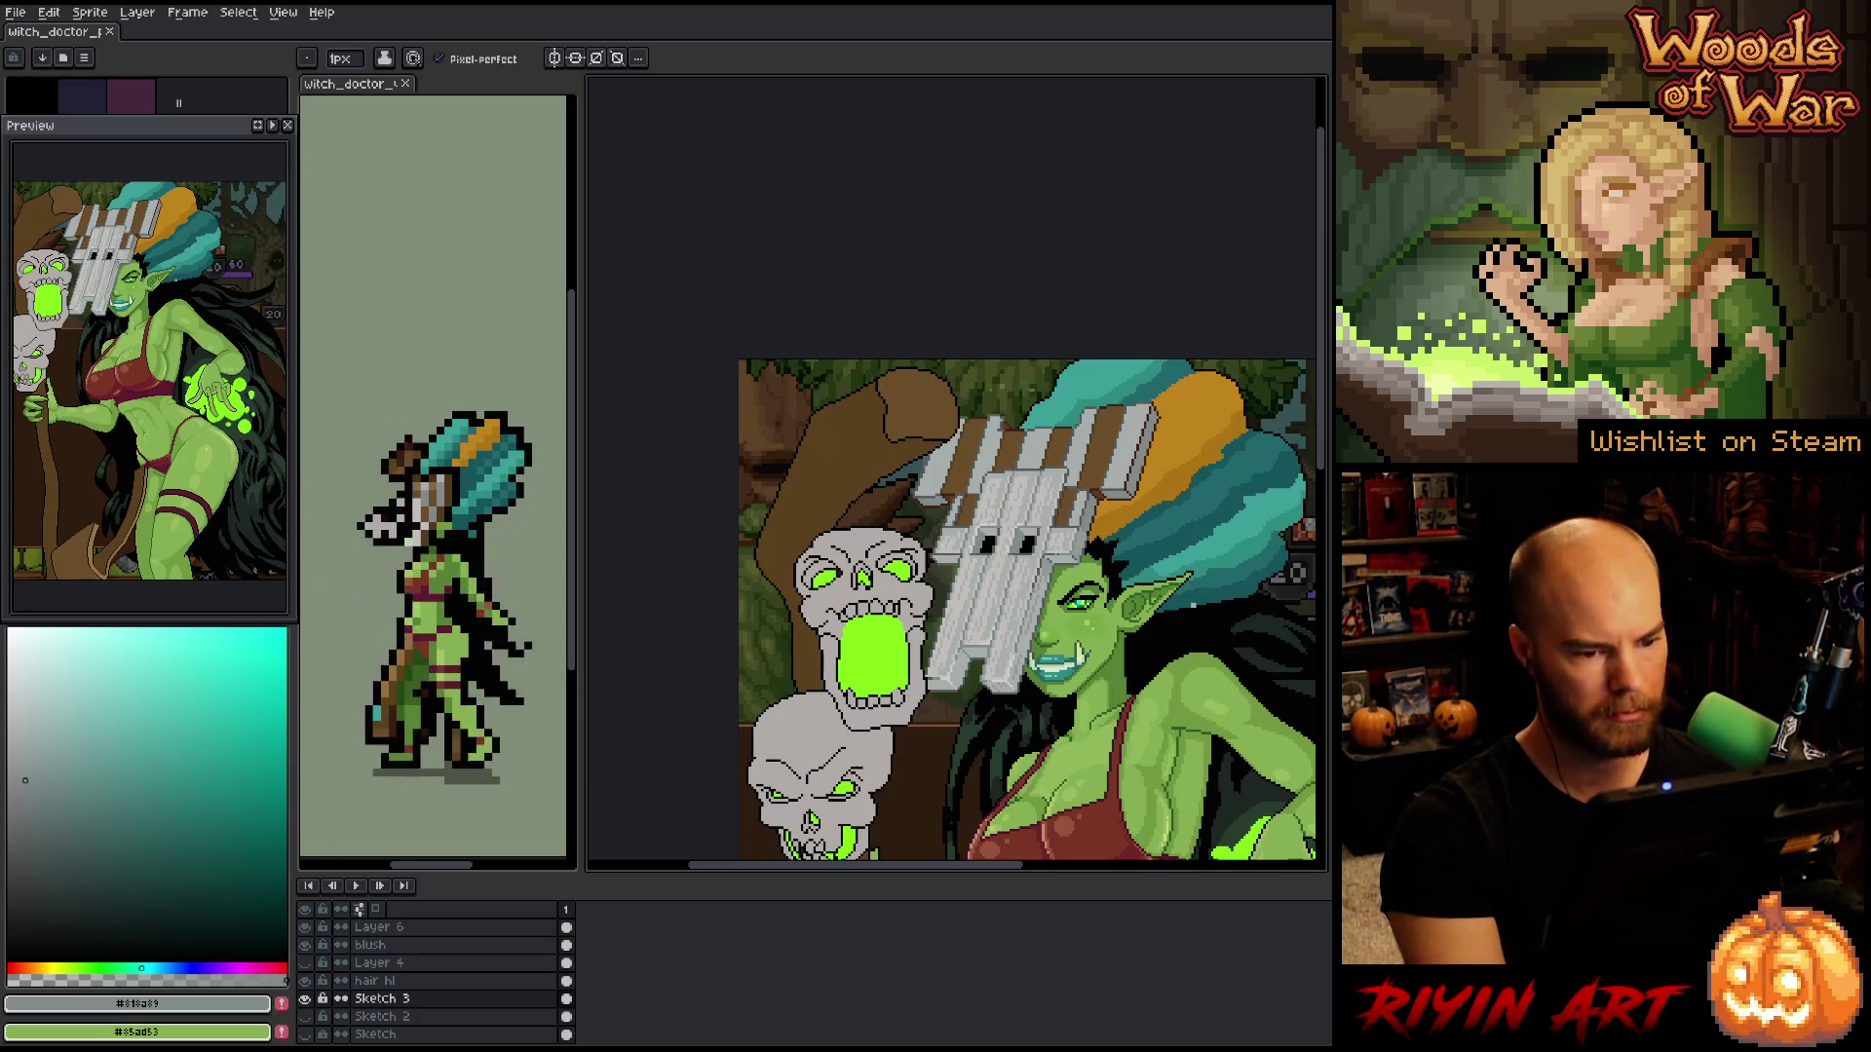
{"action": "scroll", "coordinate": [1005, 537], "scroll_direction": "up", "scroll_amount": 2}
{"action": "scroll", "coordinate": [927, 601], "scroll_direction": "down", "scroll_amount": 3}
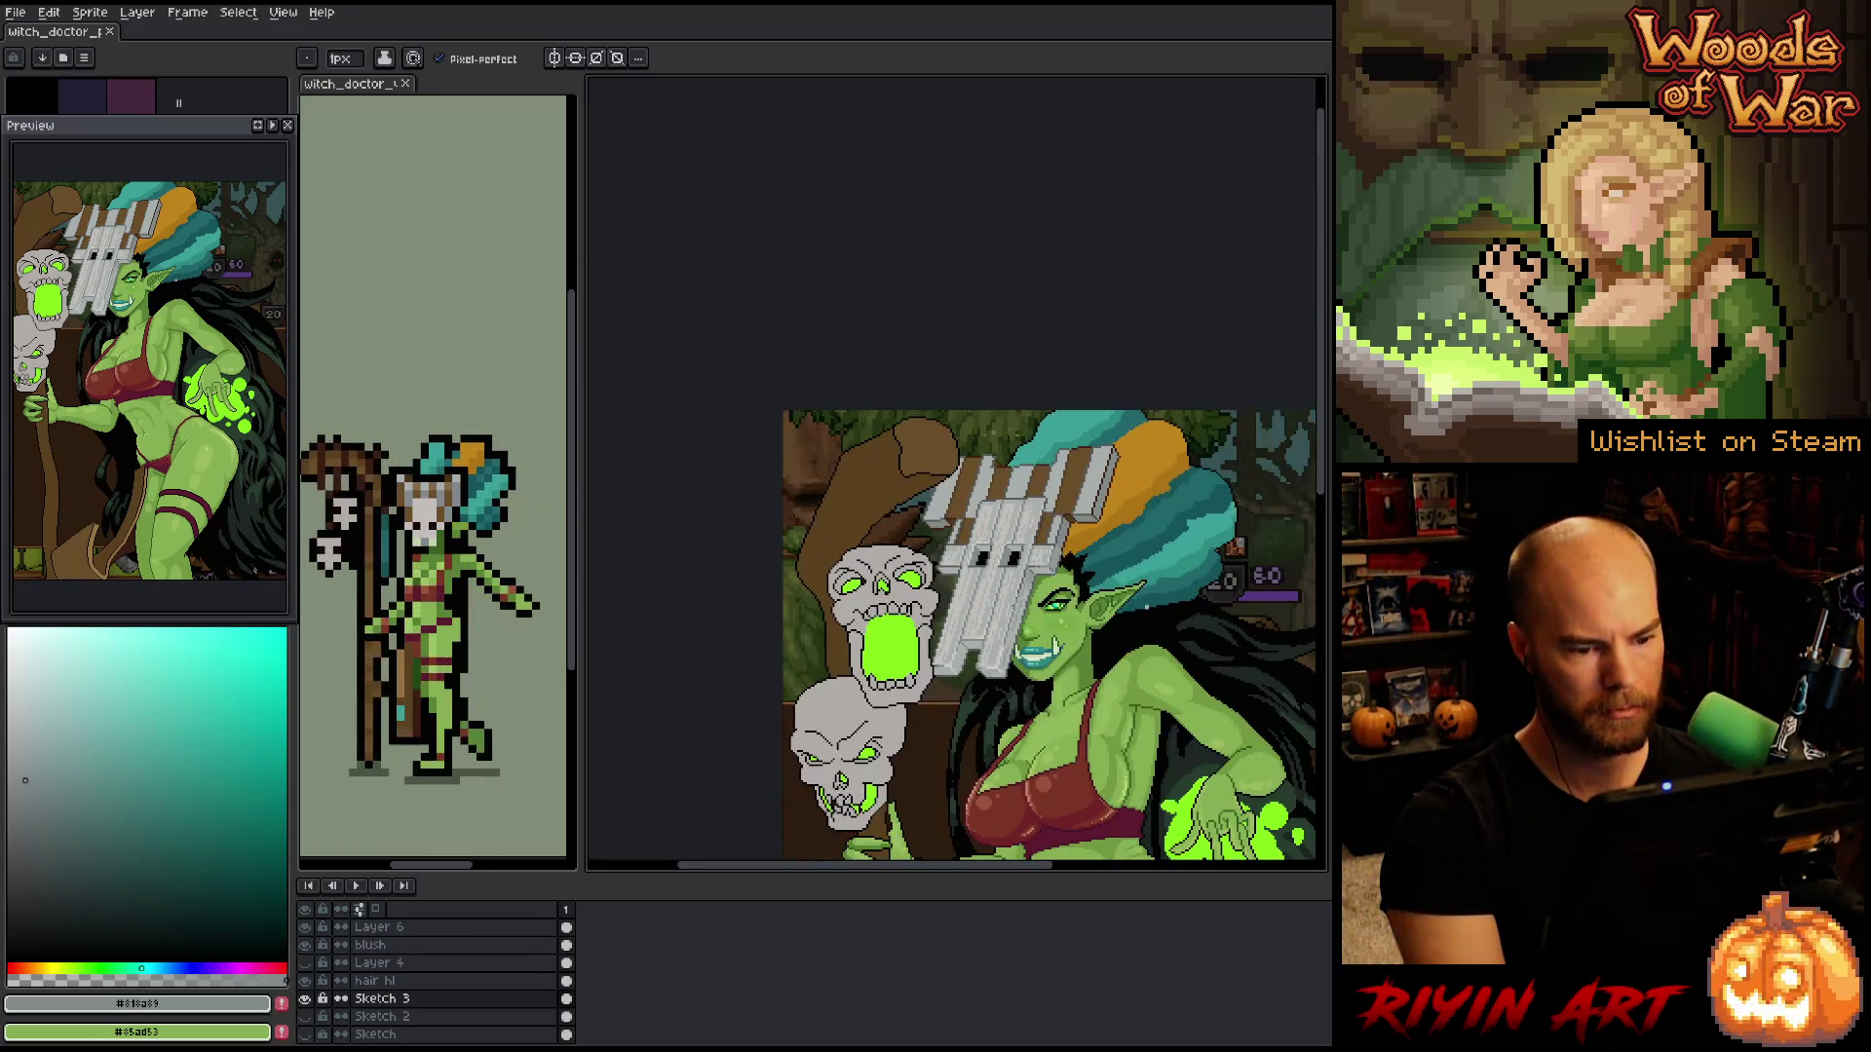
{"action": "key", "text": "b"}
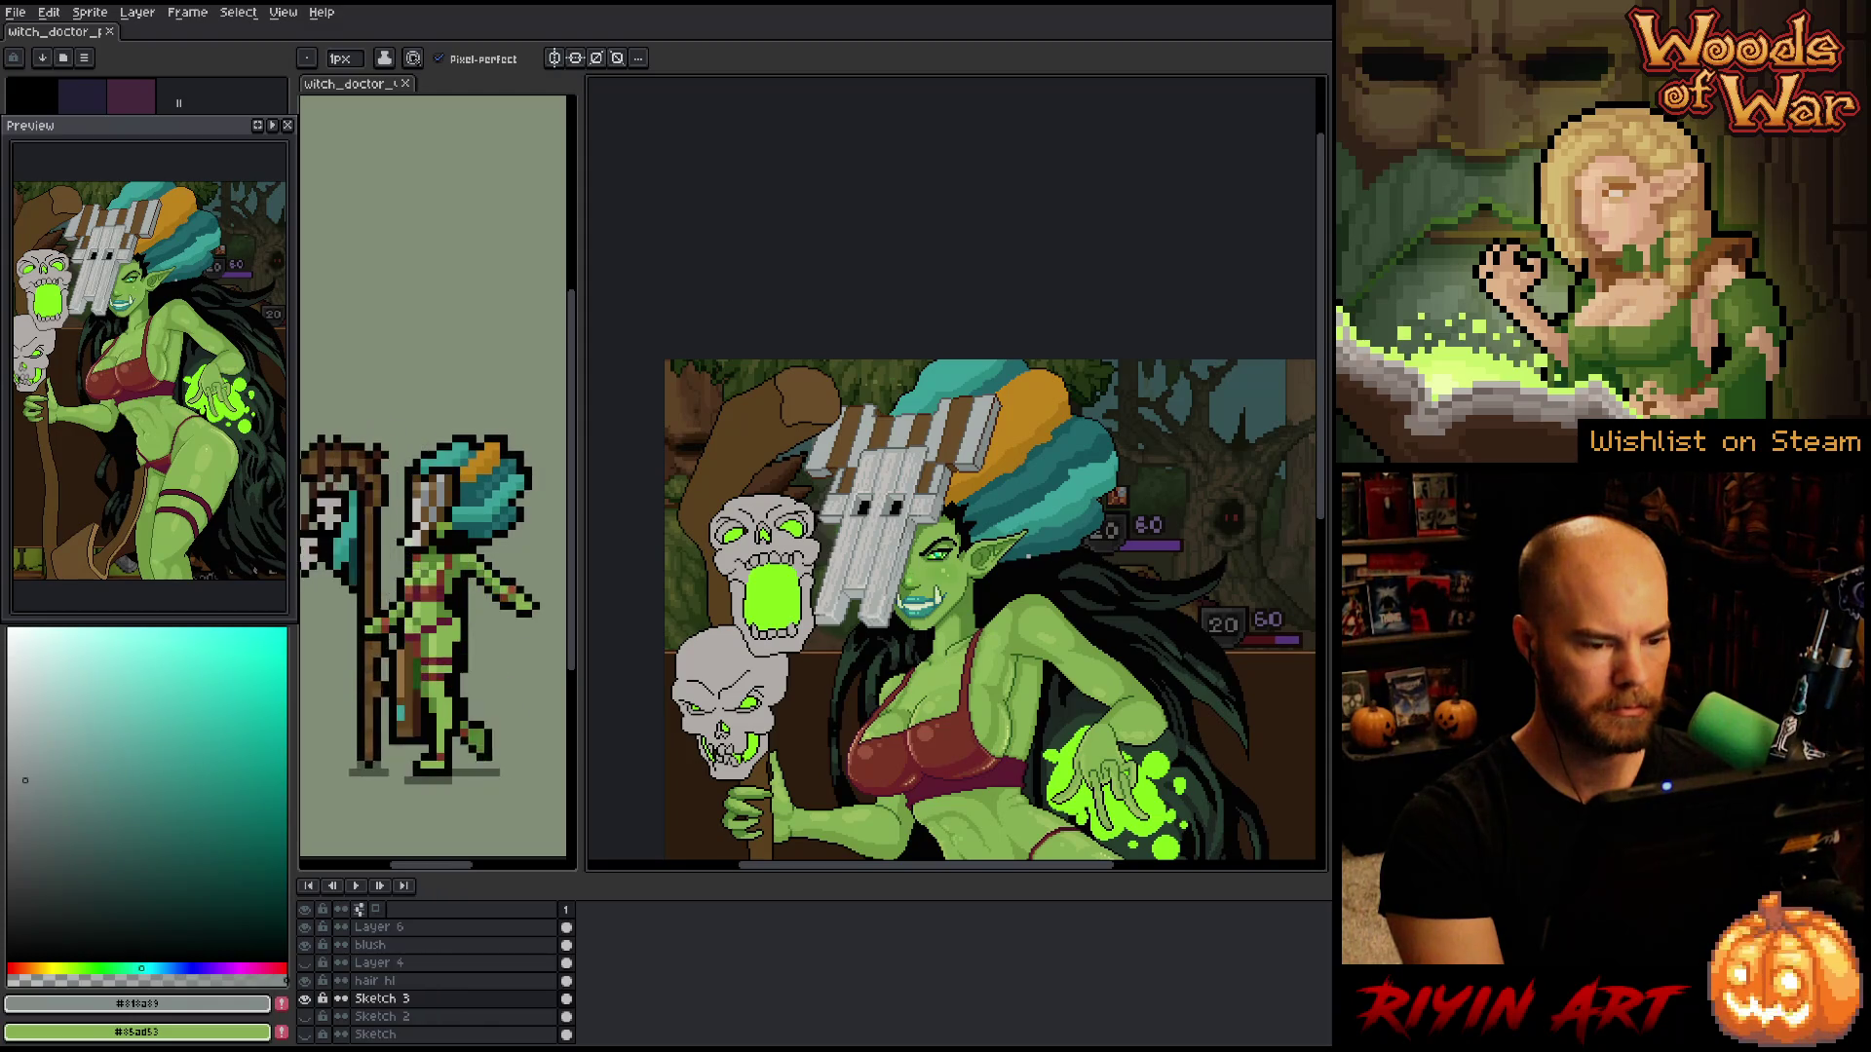
{"action": "scroll", "coordinate": [975, 531], "scroll_direction": "up", "scroll_amount": 2}
{"action": "left_click_drag", "start_coordinate": [954, 536], "coordinate": [1095, 554]}
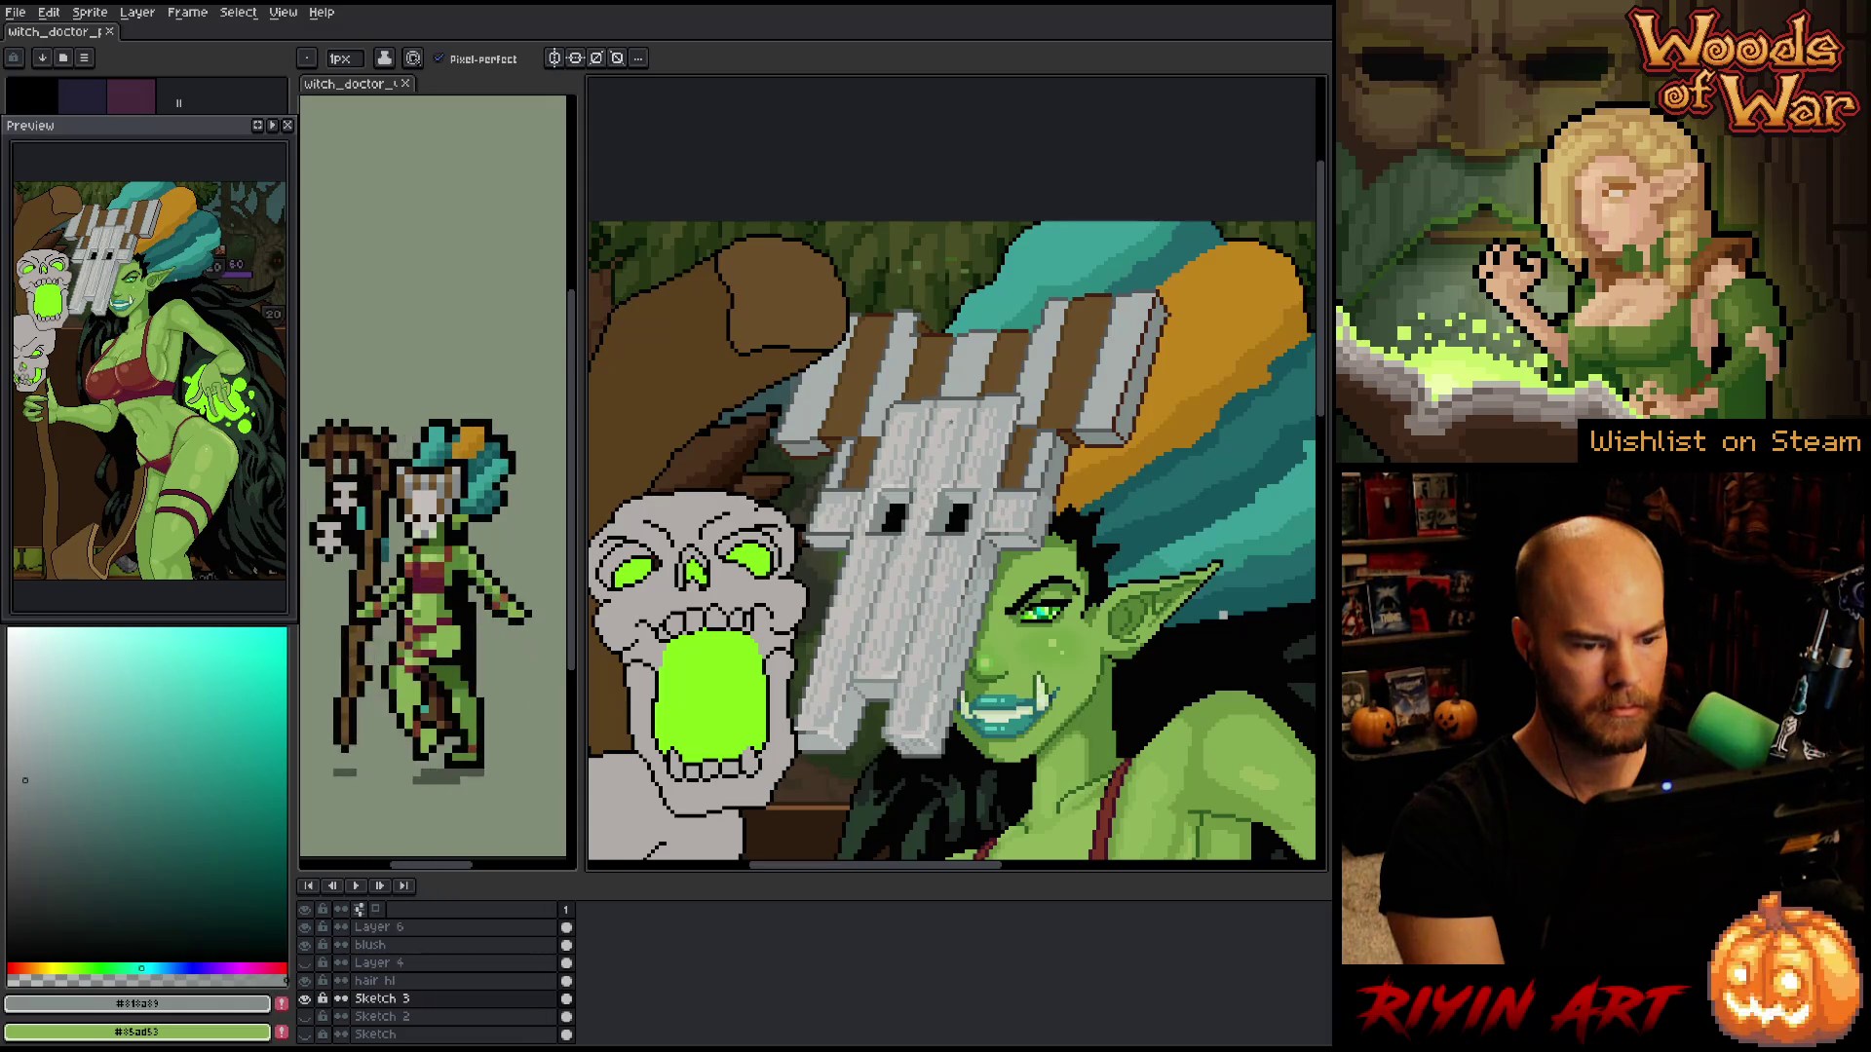
{"action": "scroll", "coordinate": [1107, 668], "scroll_direction": "down", "scroll_amount": 4}
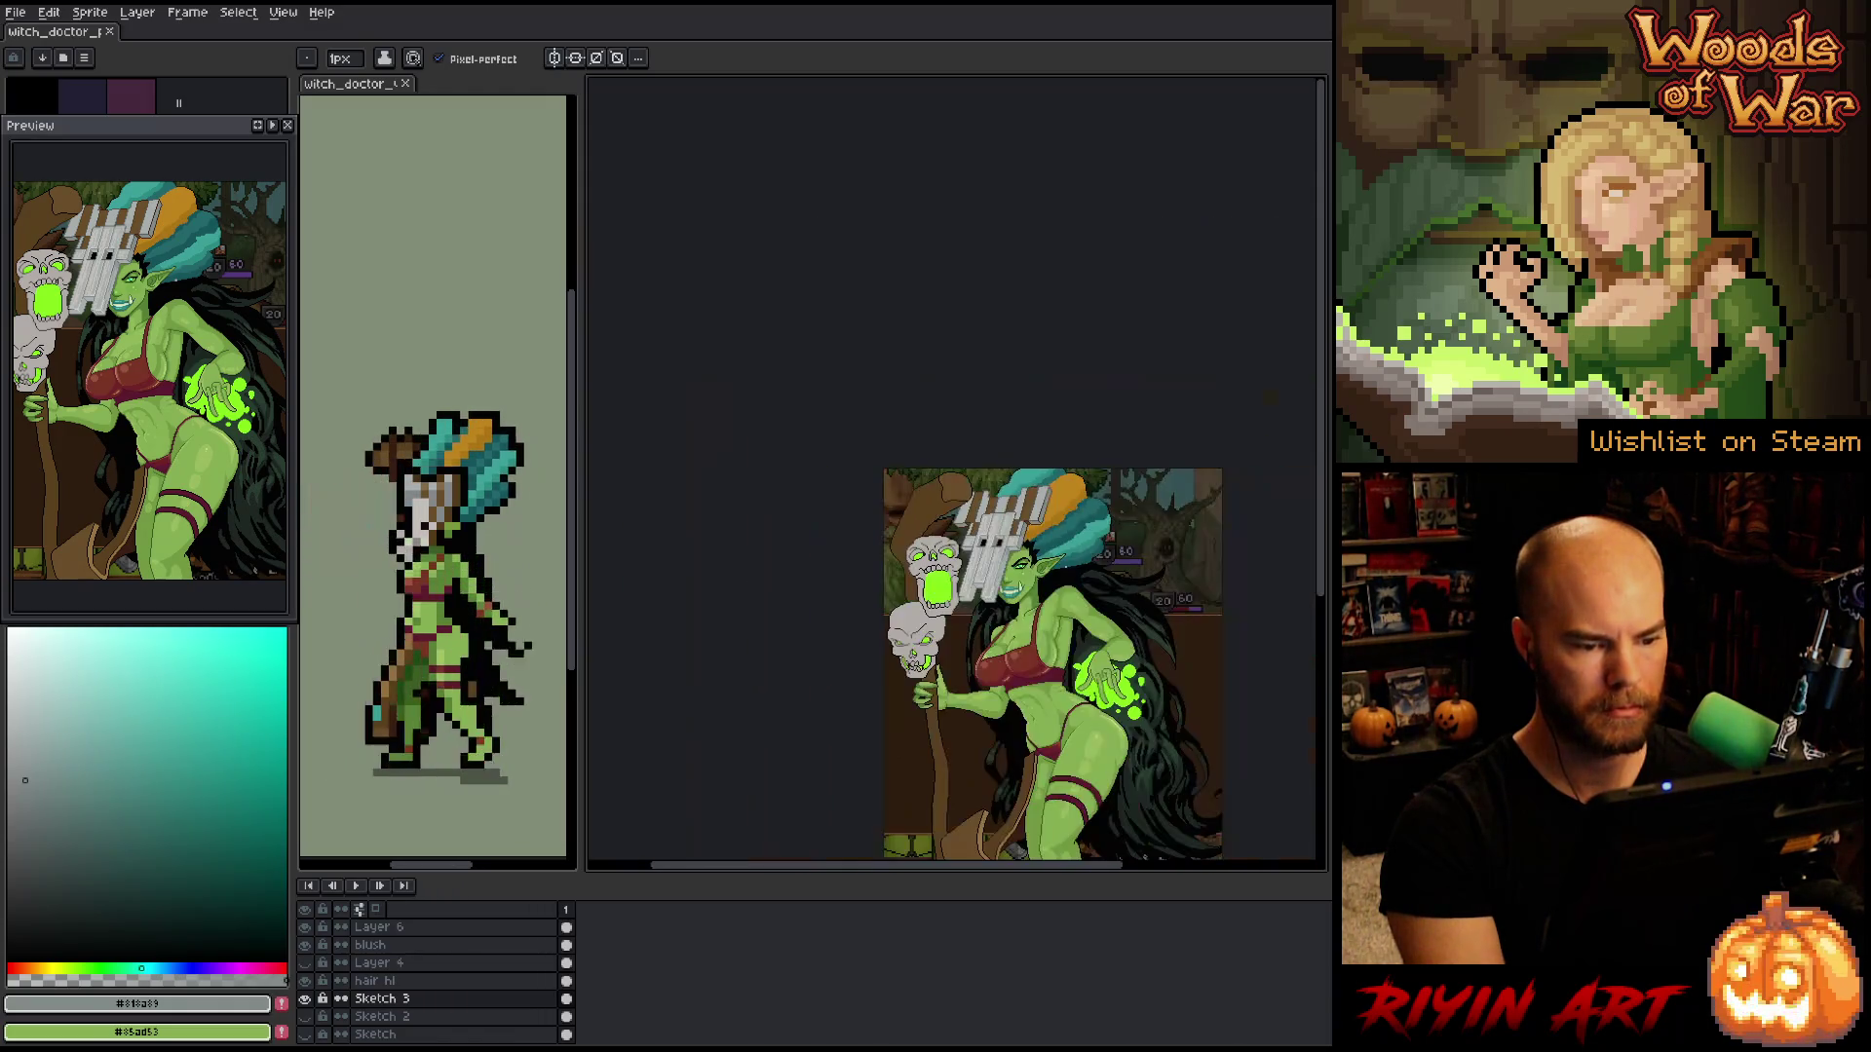
{"action": "scroll", "coordinate": [1108, 668], "scroll_direction": "up", "scroll_amount": 1}
{"action": "key", "text": "space"}
{"action": "left_click_drag", "start_coordinate": [1108, 668], "coordinate": [998, 478]}
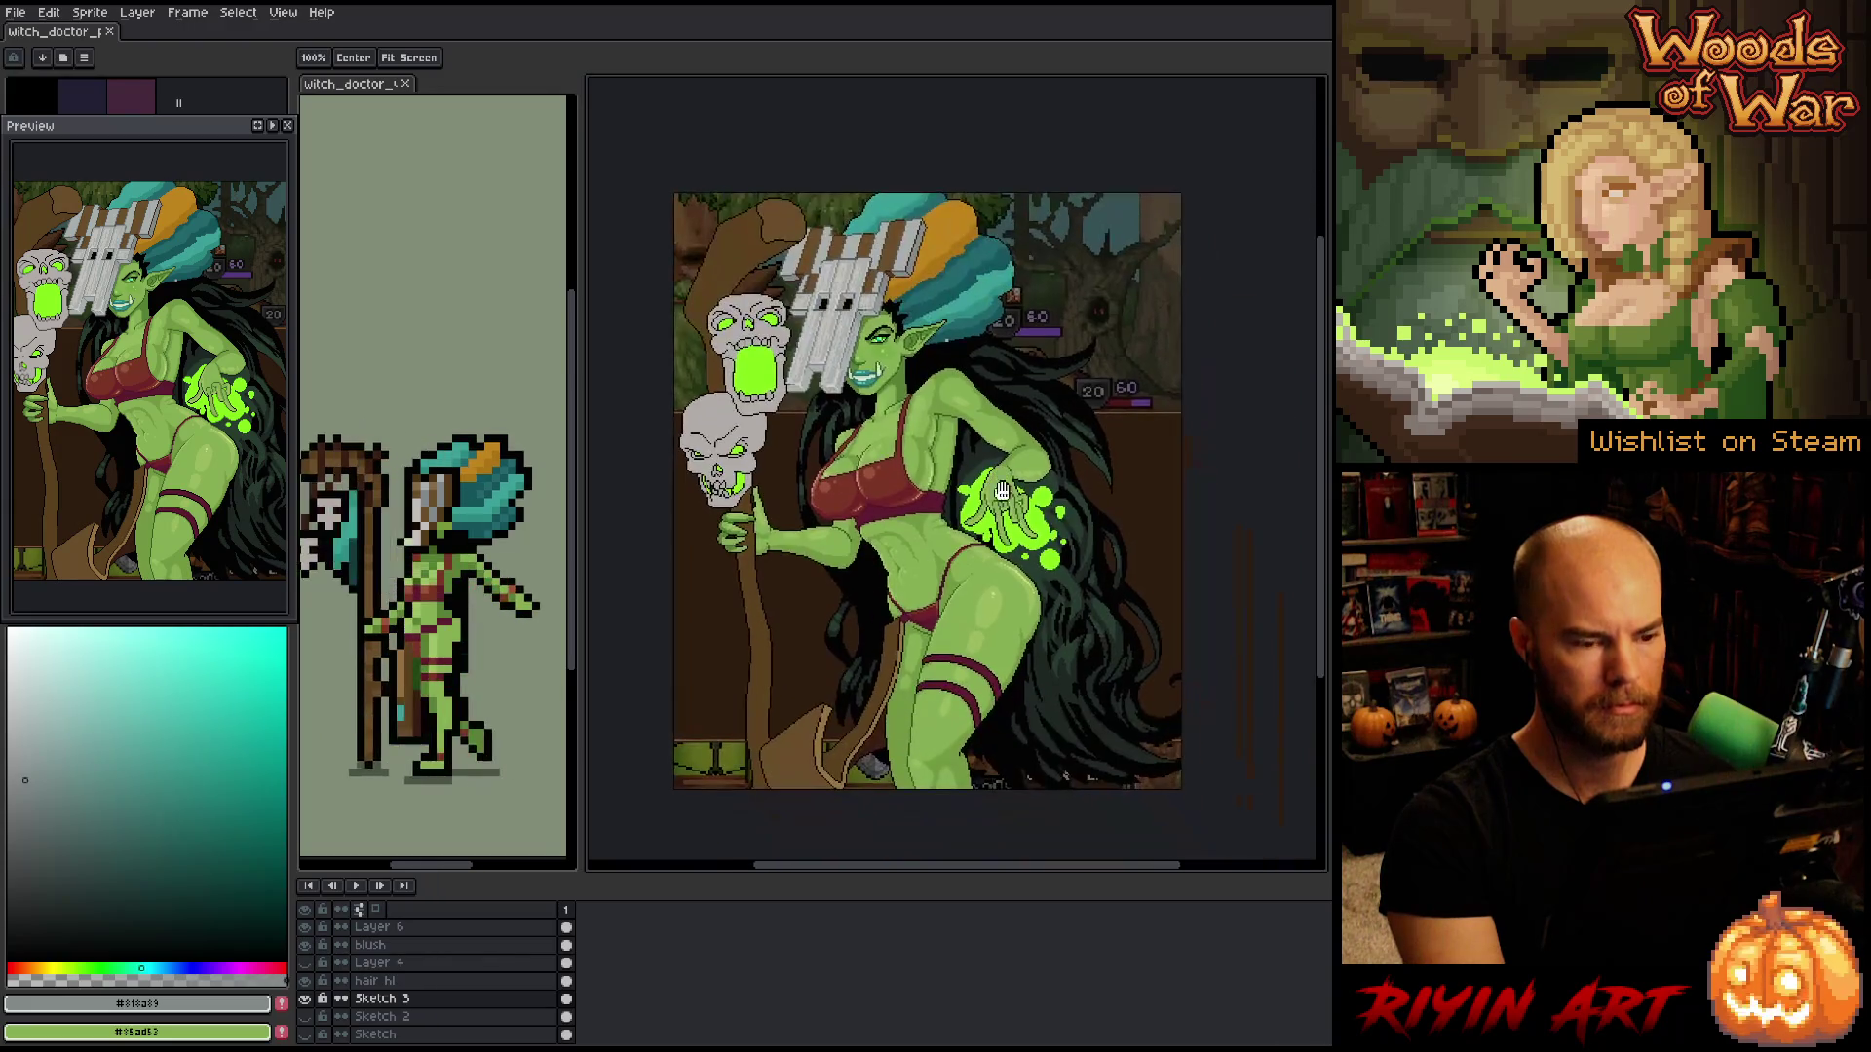
{"action": "key", "text": "b"}
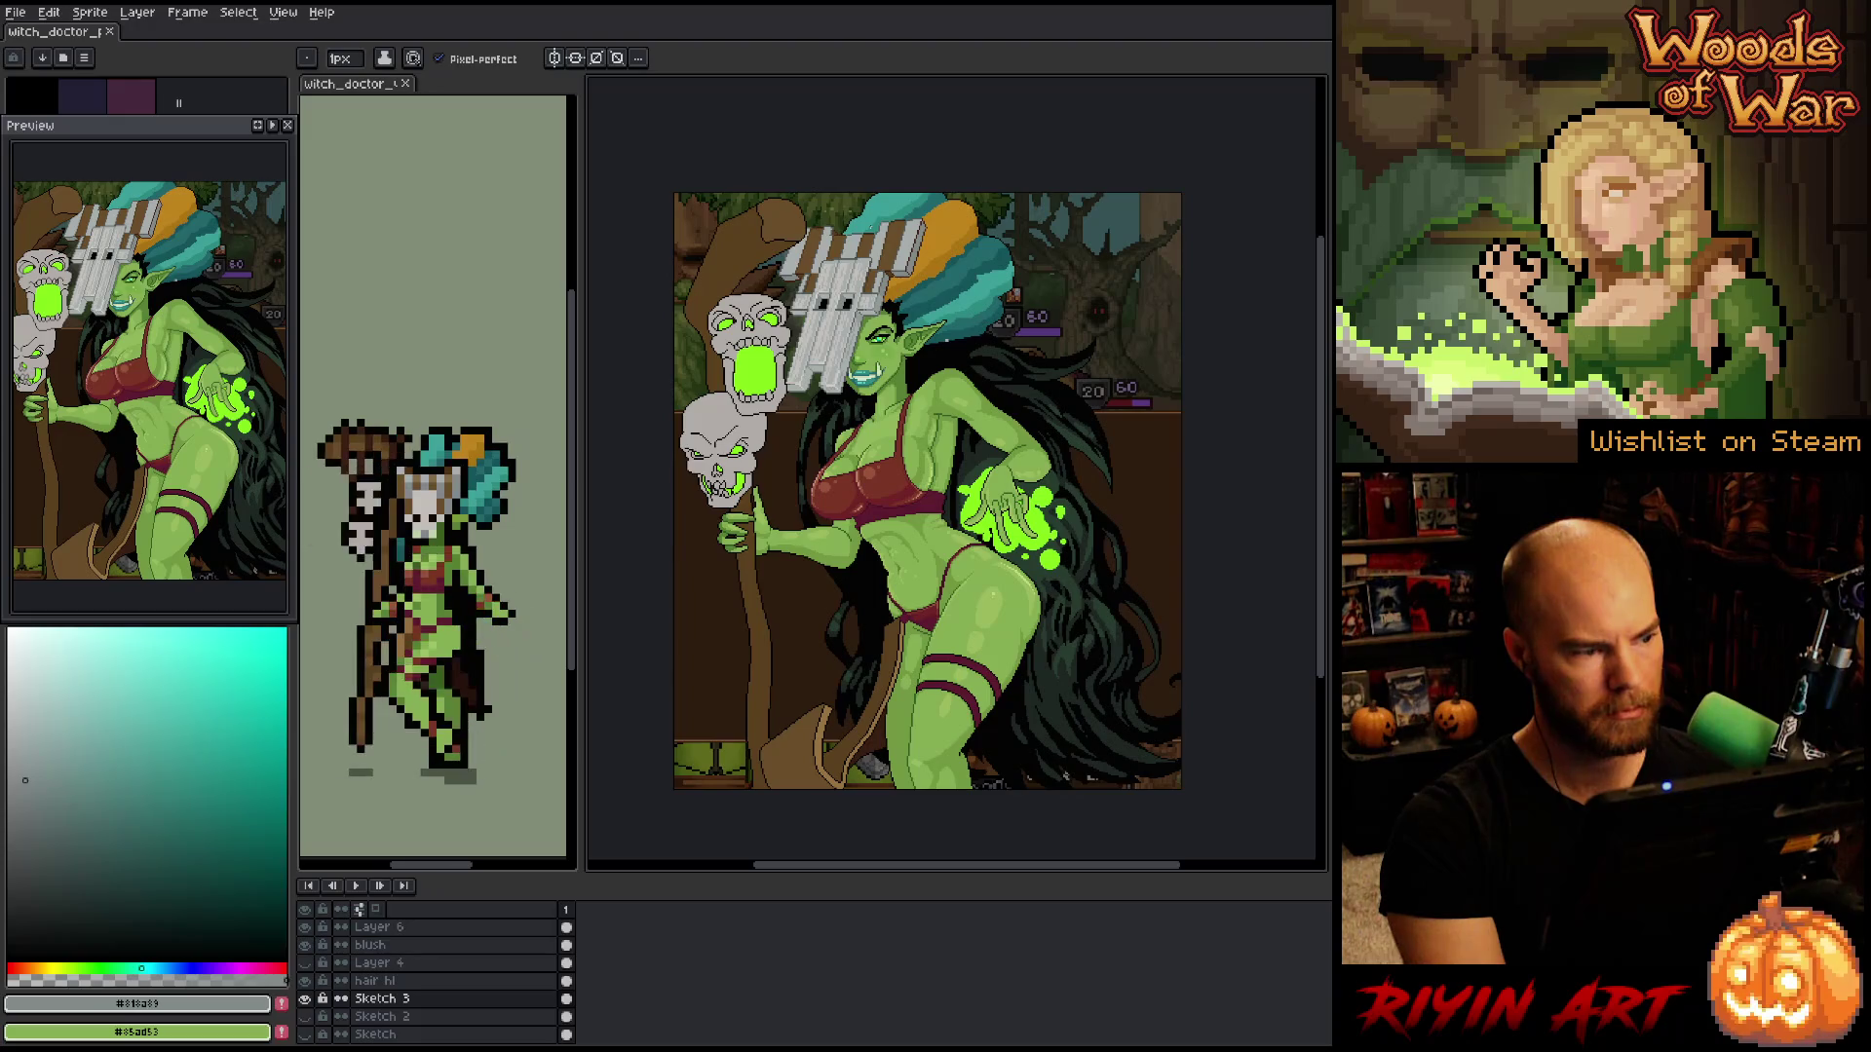
{"action": "scroll", "coordinate": [954, 488], "scroll_direction": "up", "scroll_amount": 2}
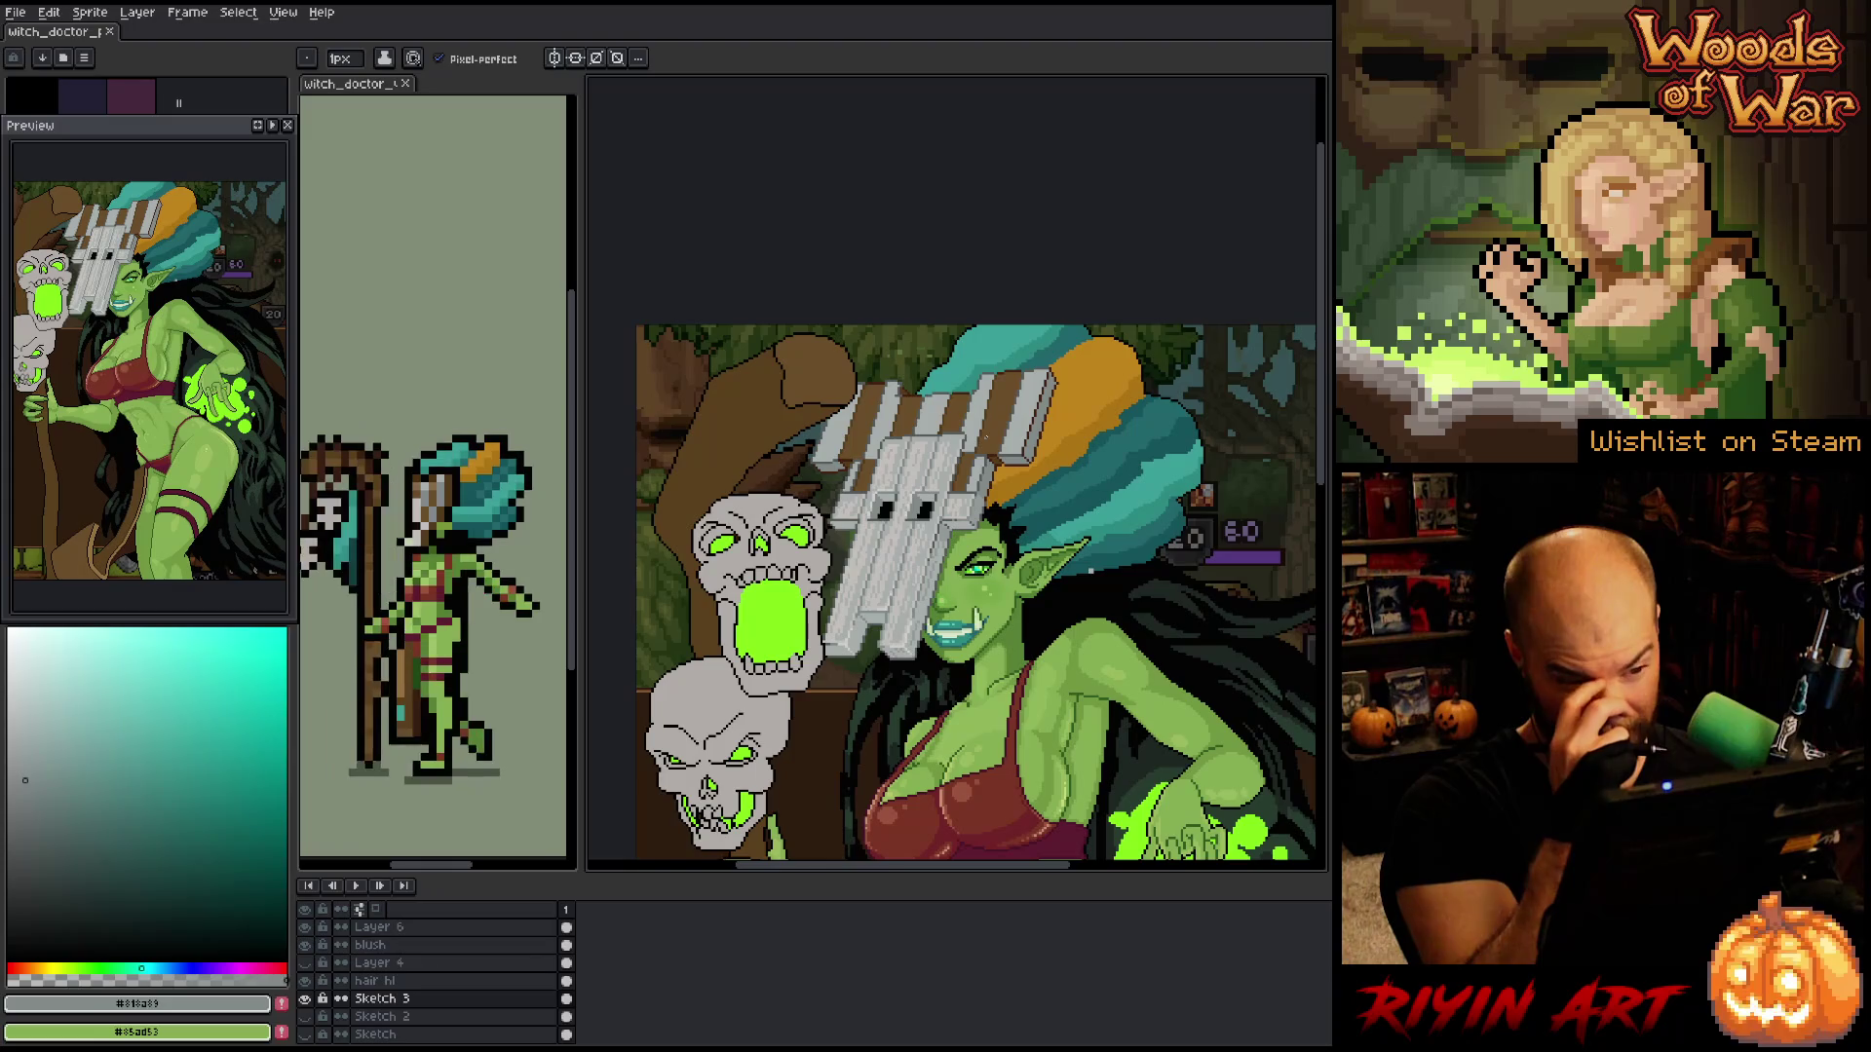
{"action": "scroll", "coordinate": [984, 438], "scroll_direction": "up", "scroll_amount": 2}
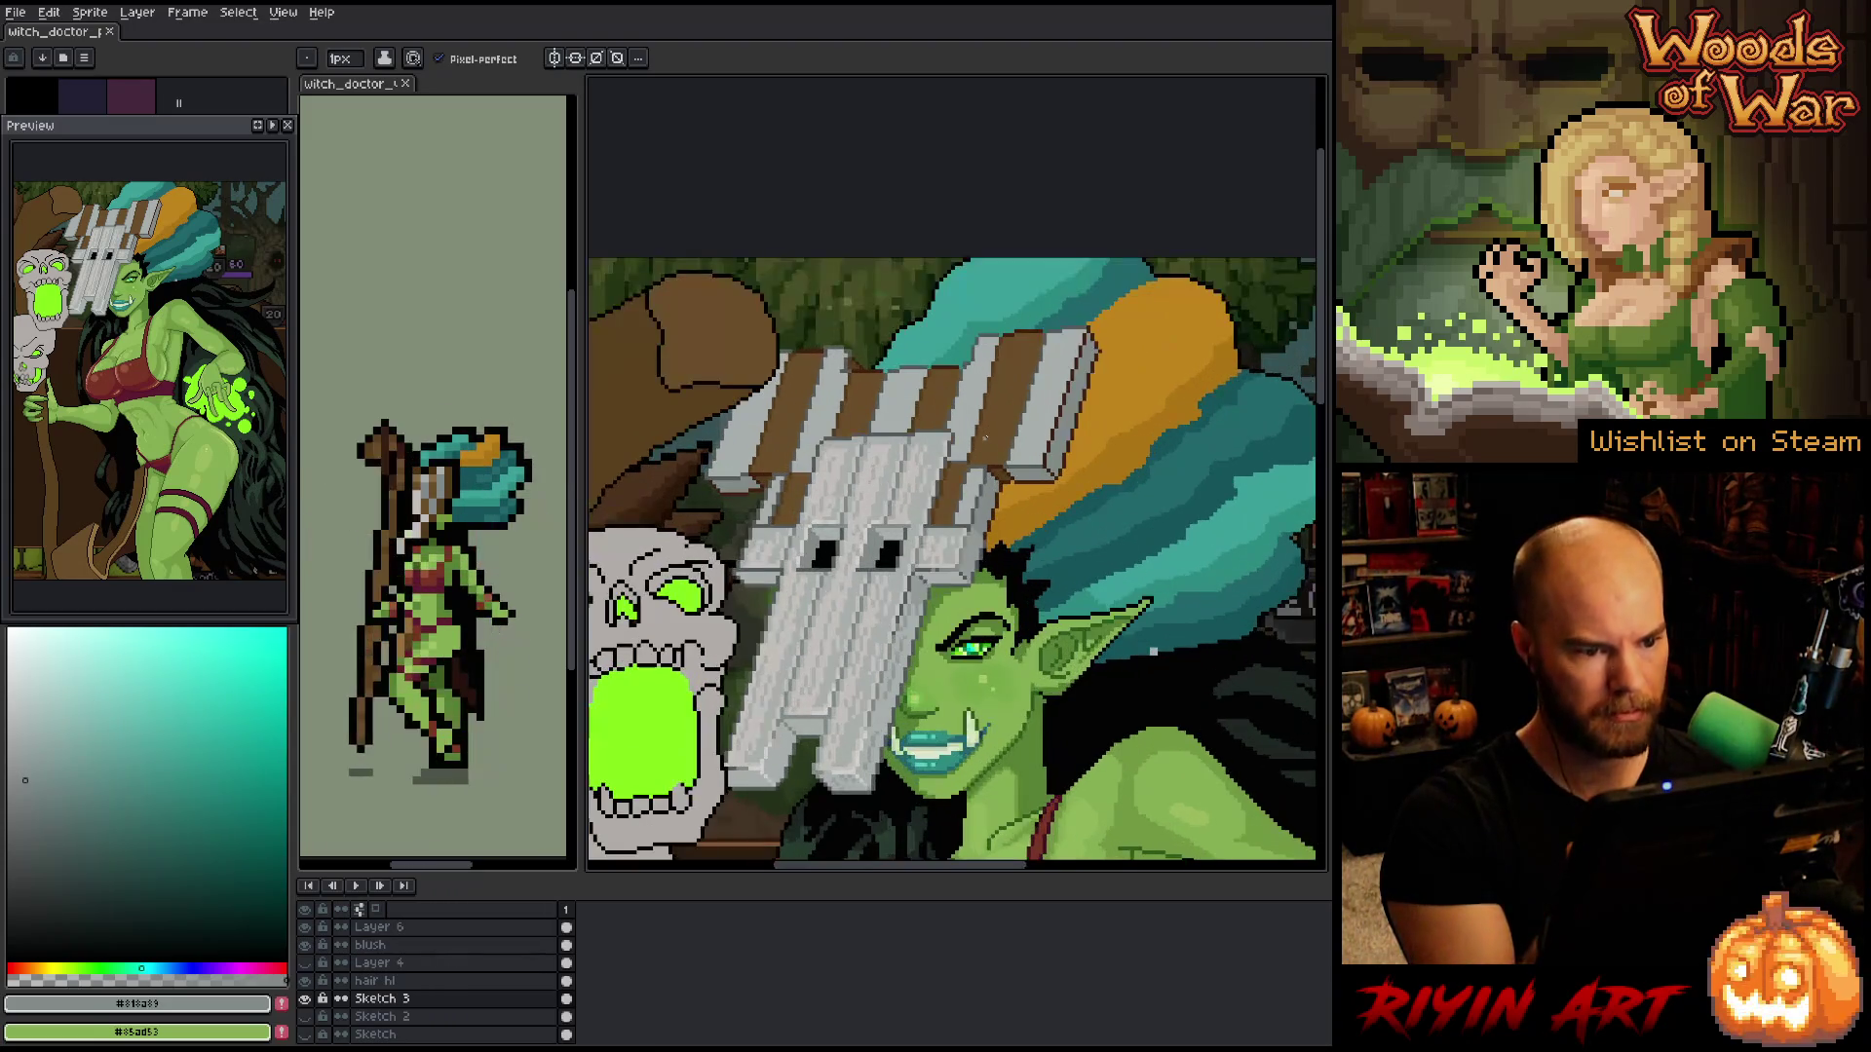
- Zoom to the mask and skull, then pick a brown drawing colour shifted toward yellow-orange
{"action": "left_click_drag", "start_coordinate": [992, 348], "coordinate": [1050, 444]}
{"action": "key", "text": "b"}
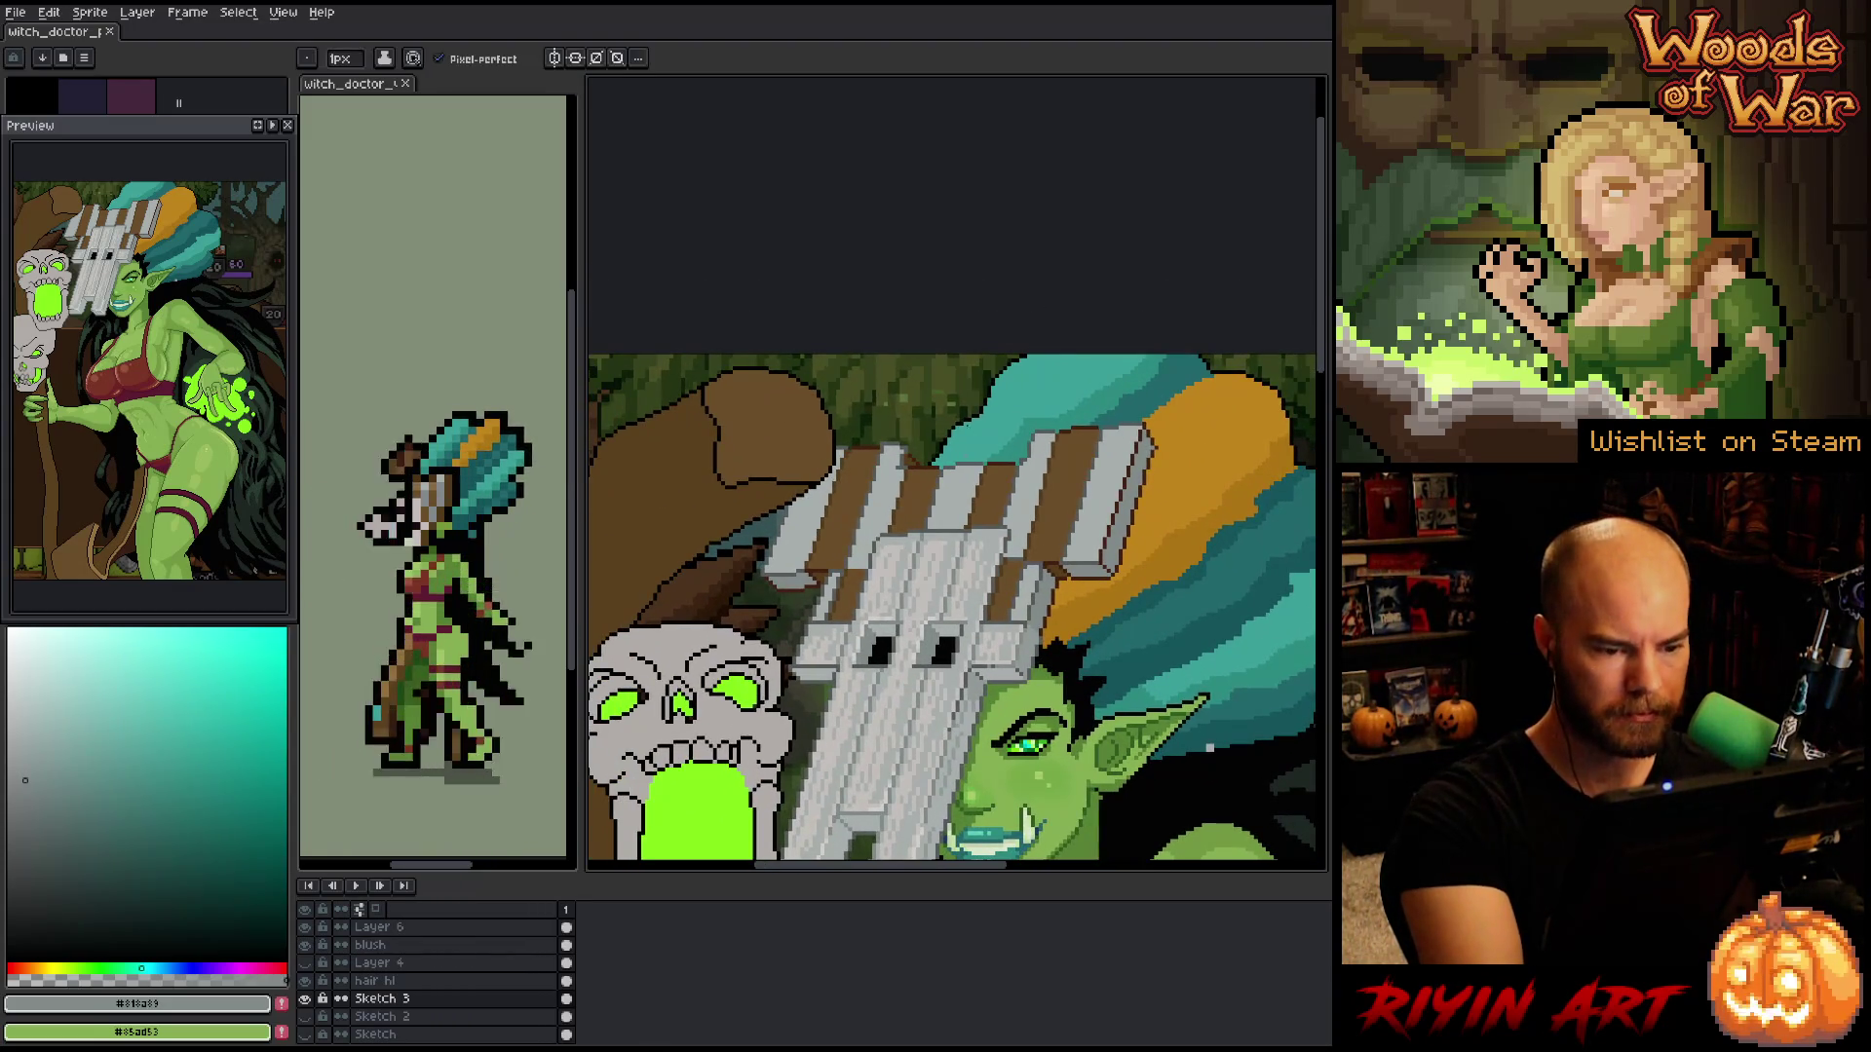
{"action": "left_click", "coordinate": [984, 500], "text": "alt"}
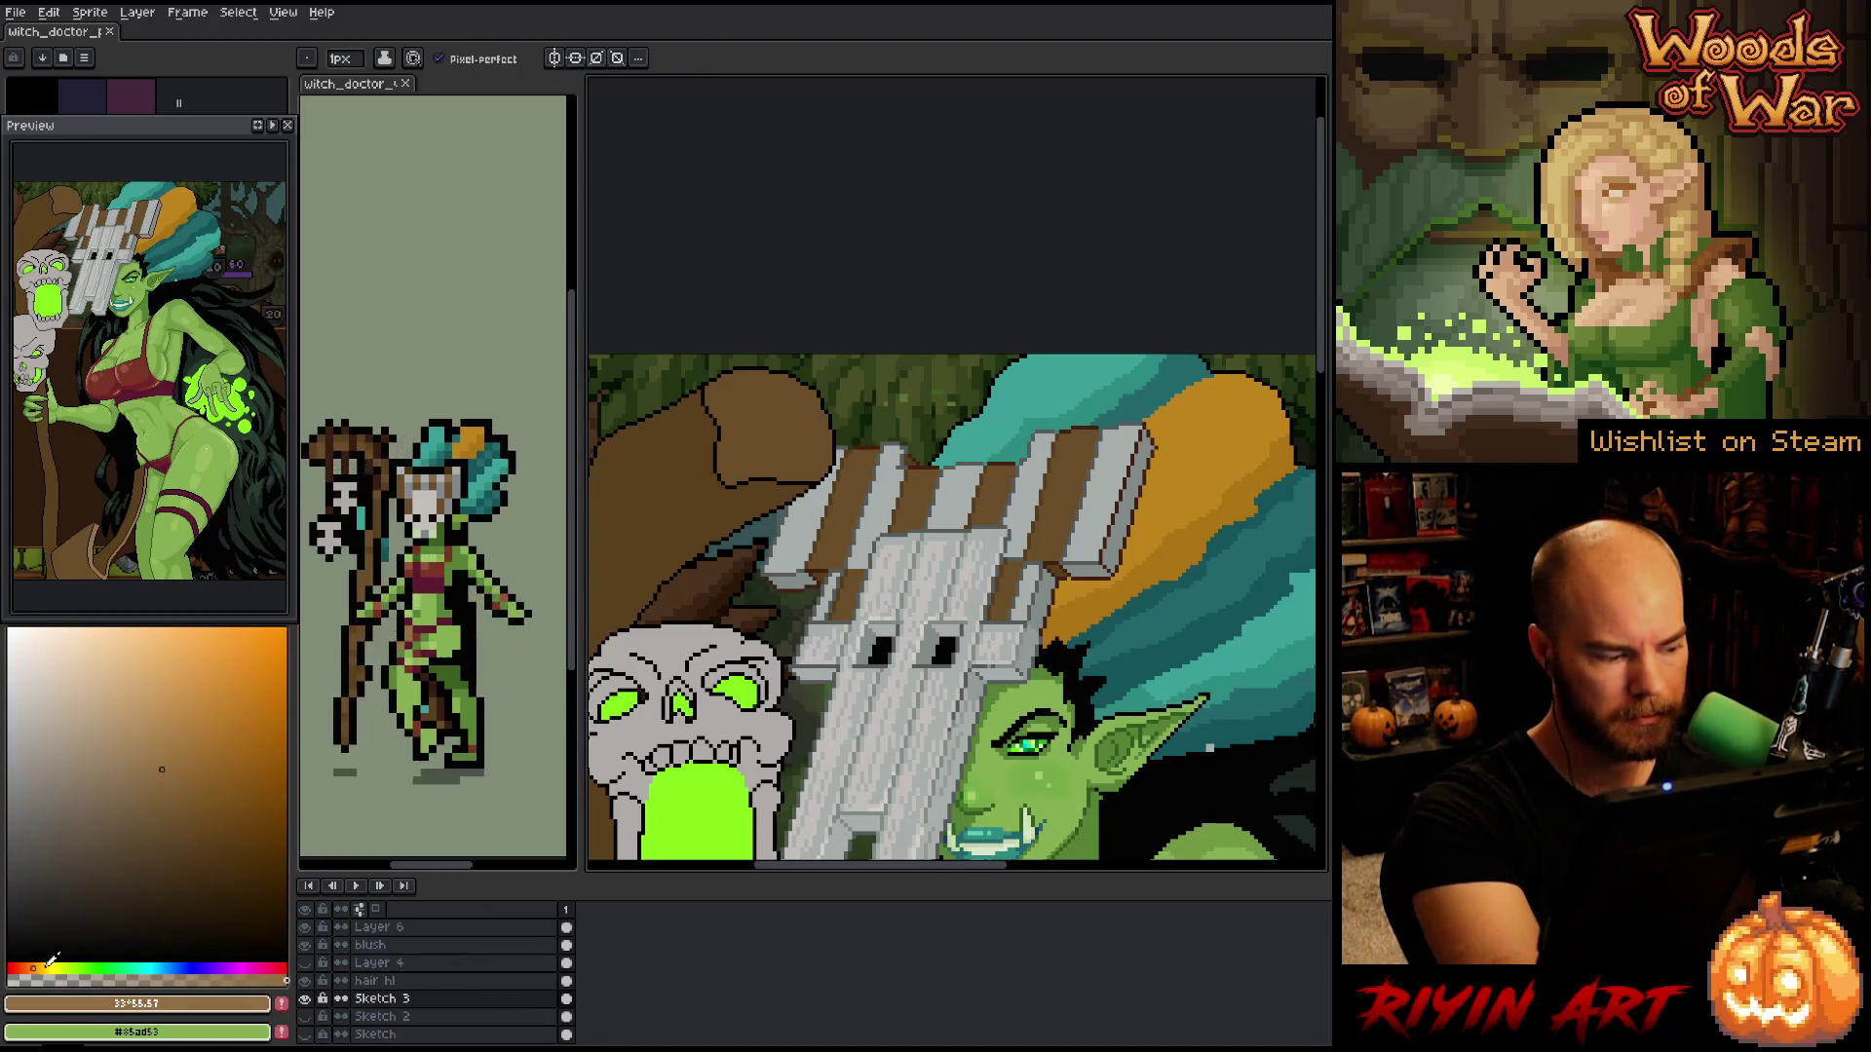
{"action": "left_click", "coordinate": [41, 968]}
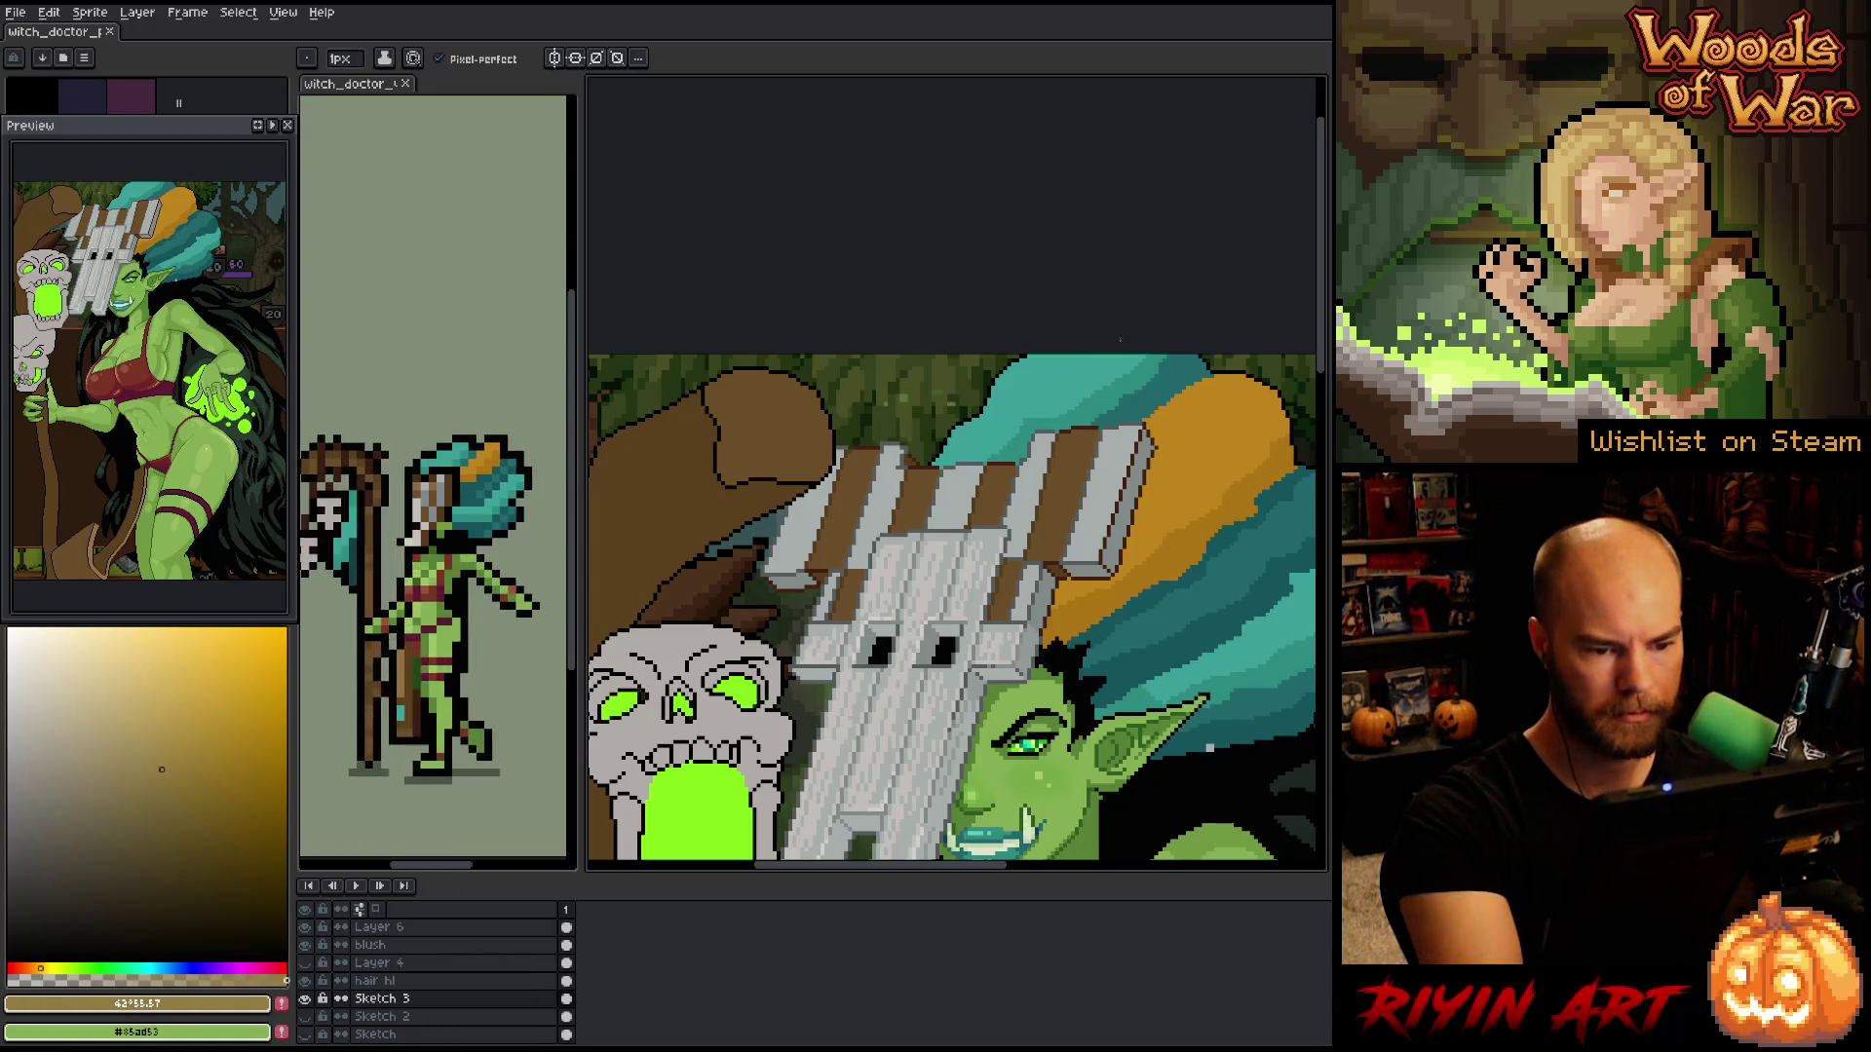
- Select every dark brown #6a4e2a pixel with Color Range, then return to the pencil
{"action": "key", "text": "w"}
{"action": "key", "text": "shift+c"}
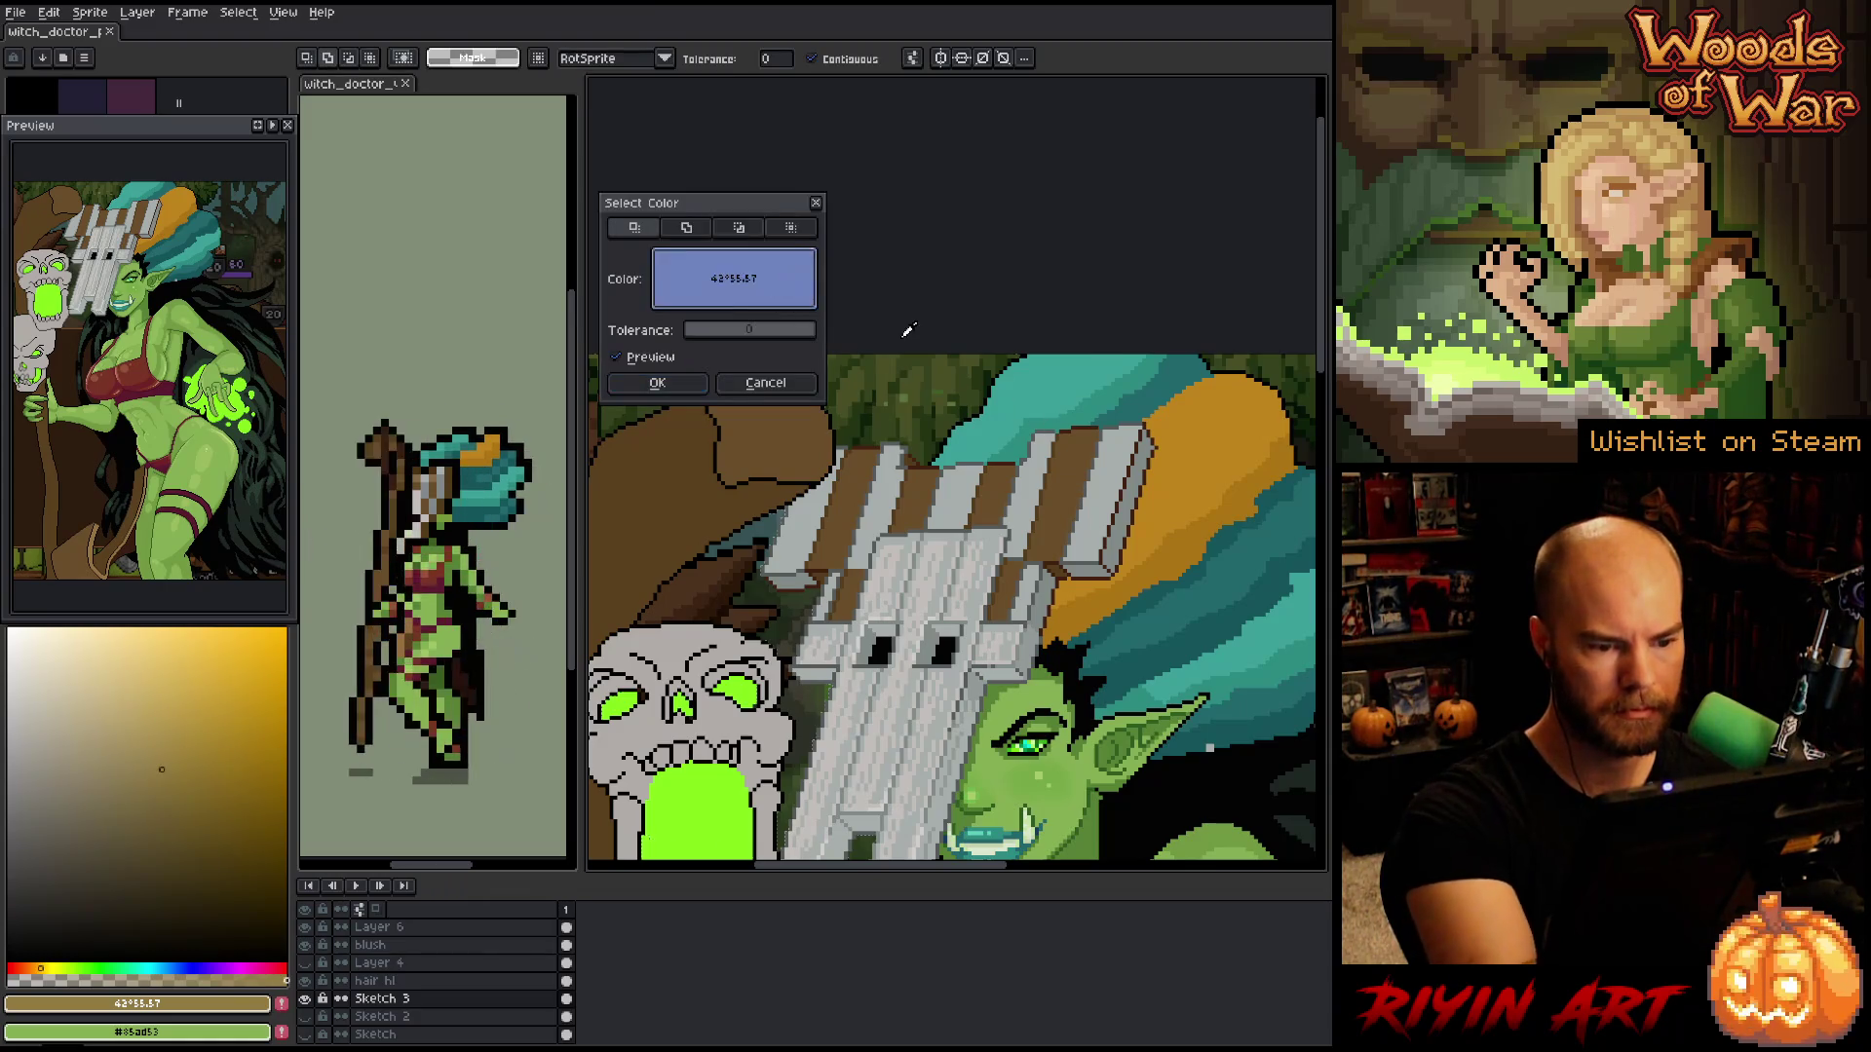
{"action": "left_click", "coordinate": [1072, 502]}
{"action": "key", "text": "Return"}
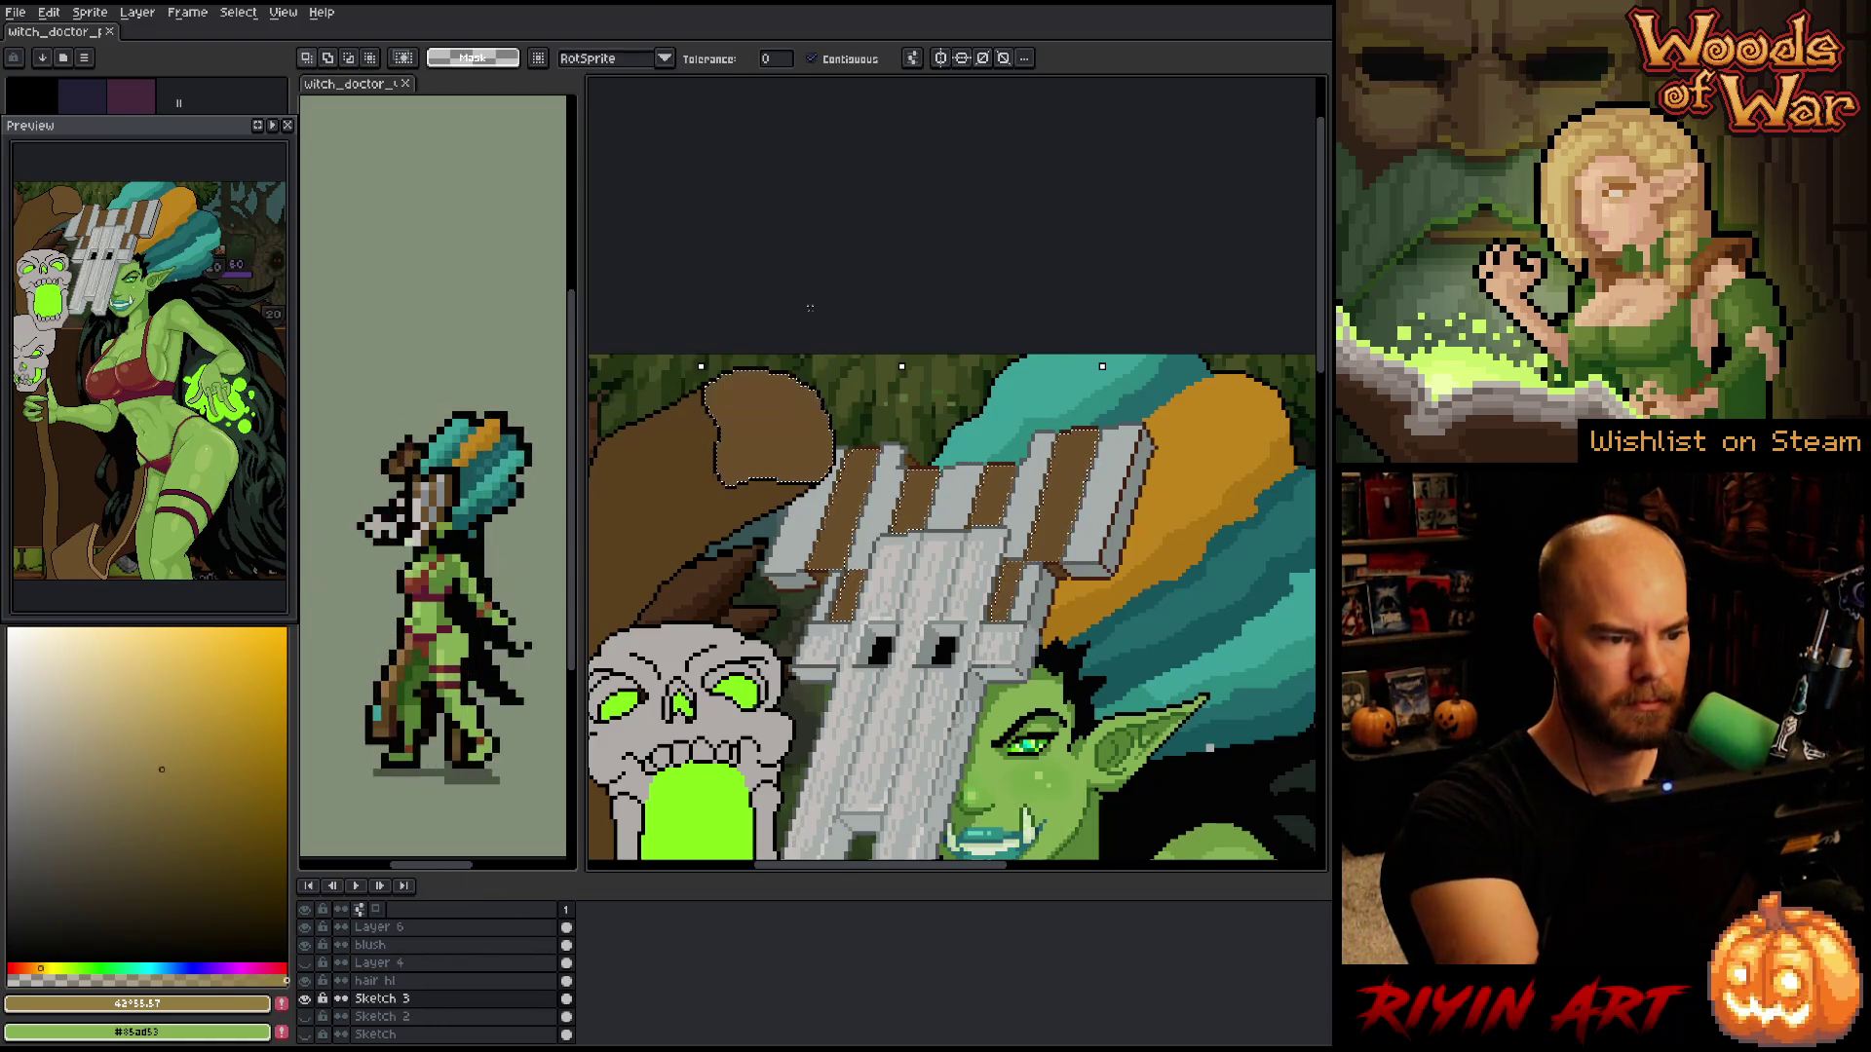
{"action": "key", "text": "b"}
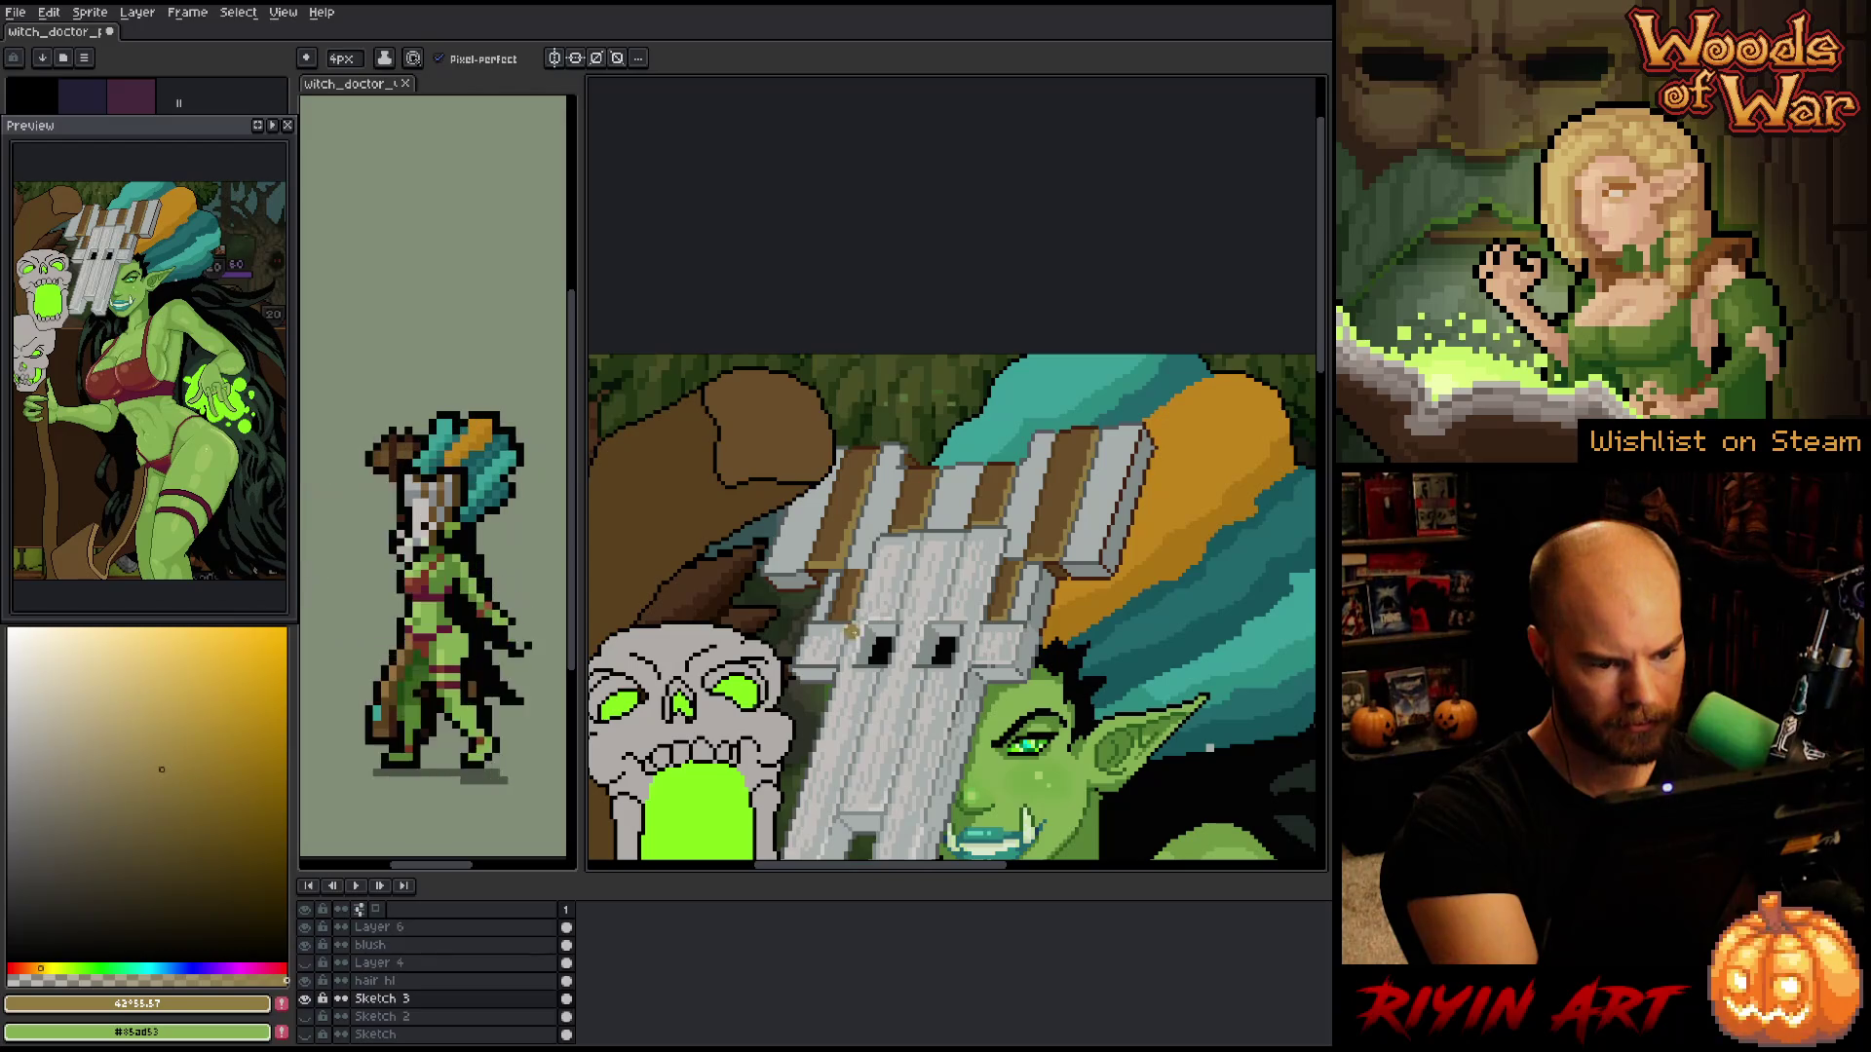
- Eyedropper the mask's dark and tan plank browns, ending on stripe brown #563d1b
{"action": "key", "text": "i"}
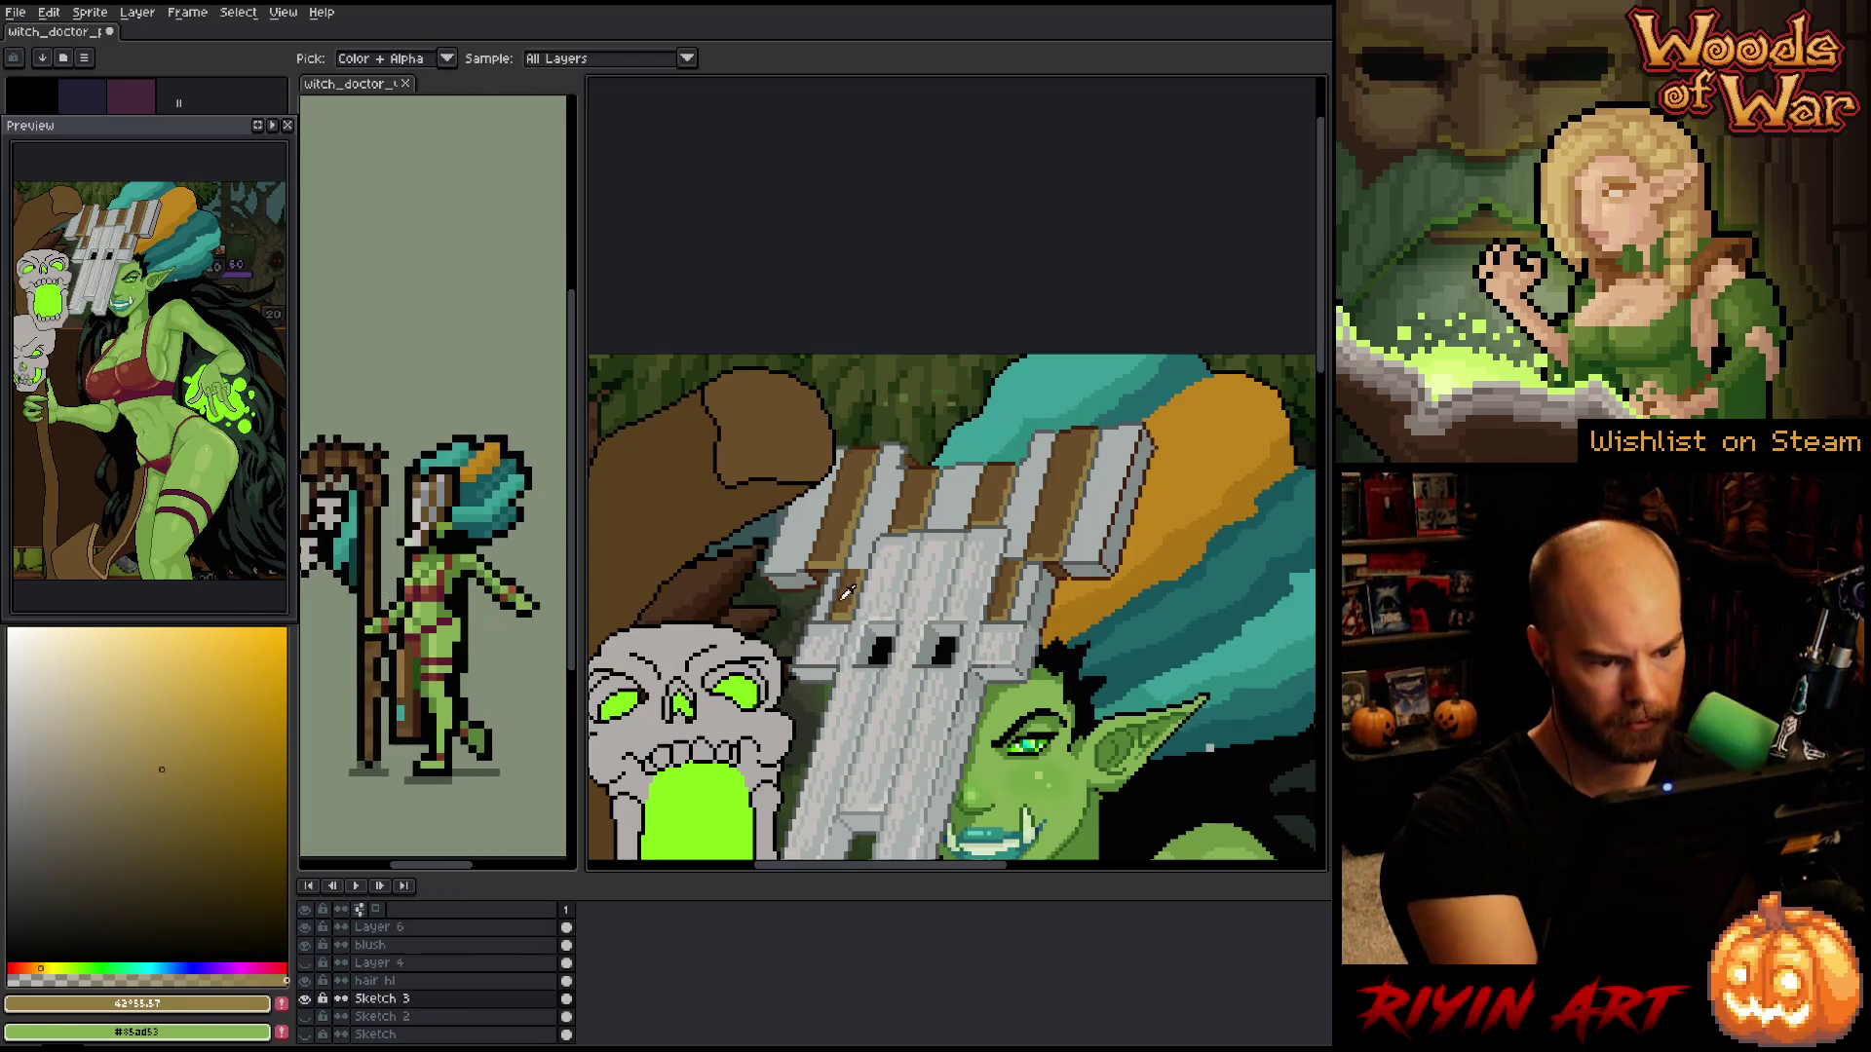
{"action": "left_click", "coordinate": [847, 592], "text": "alt"}
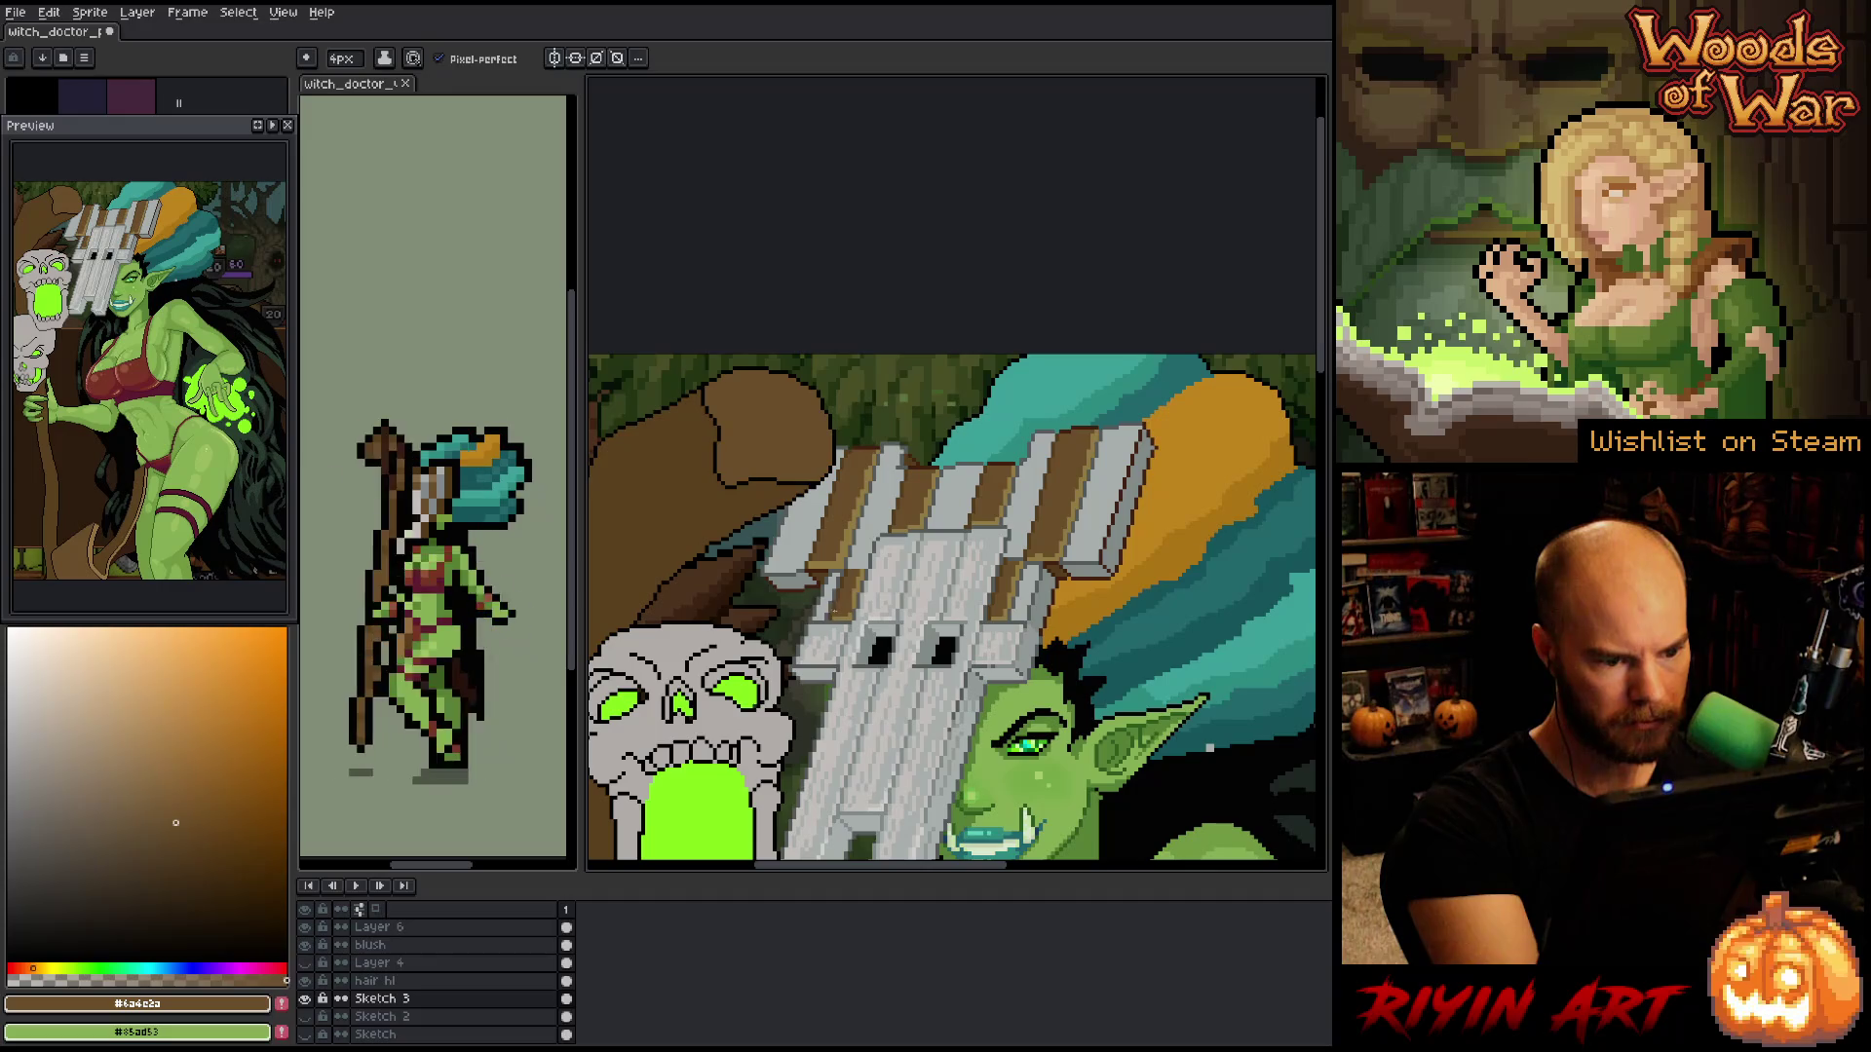
{"action": "left_click", "coordinate": [859, 589], "text": "alt"}
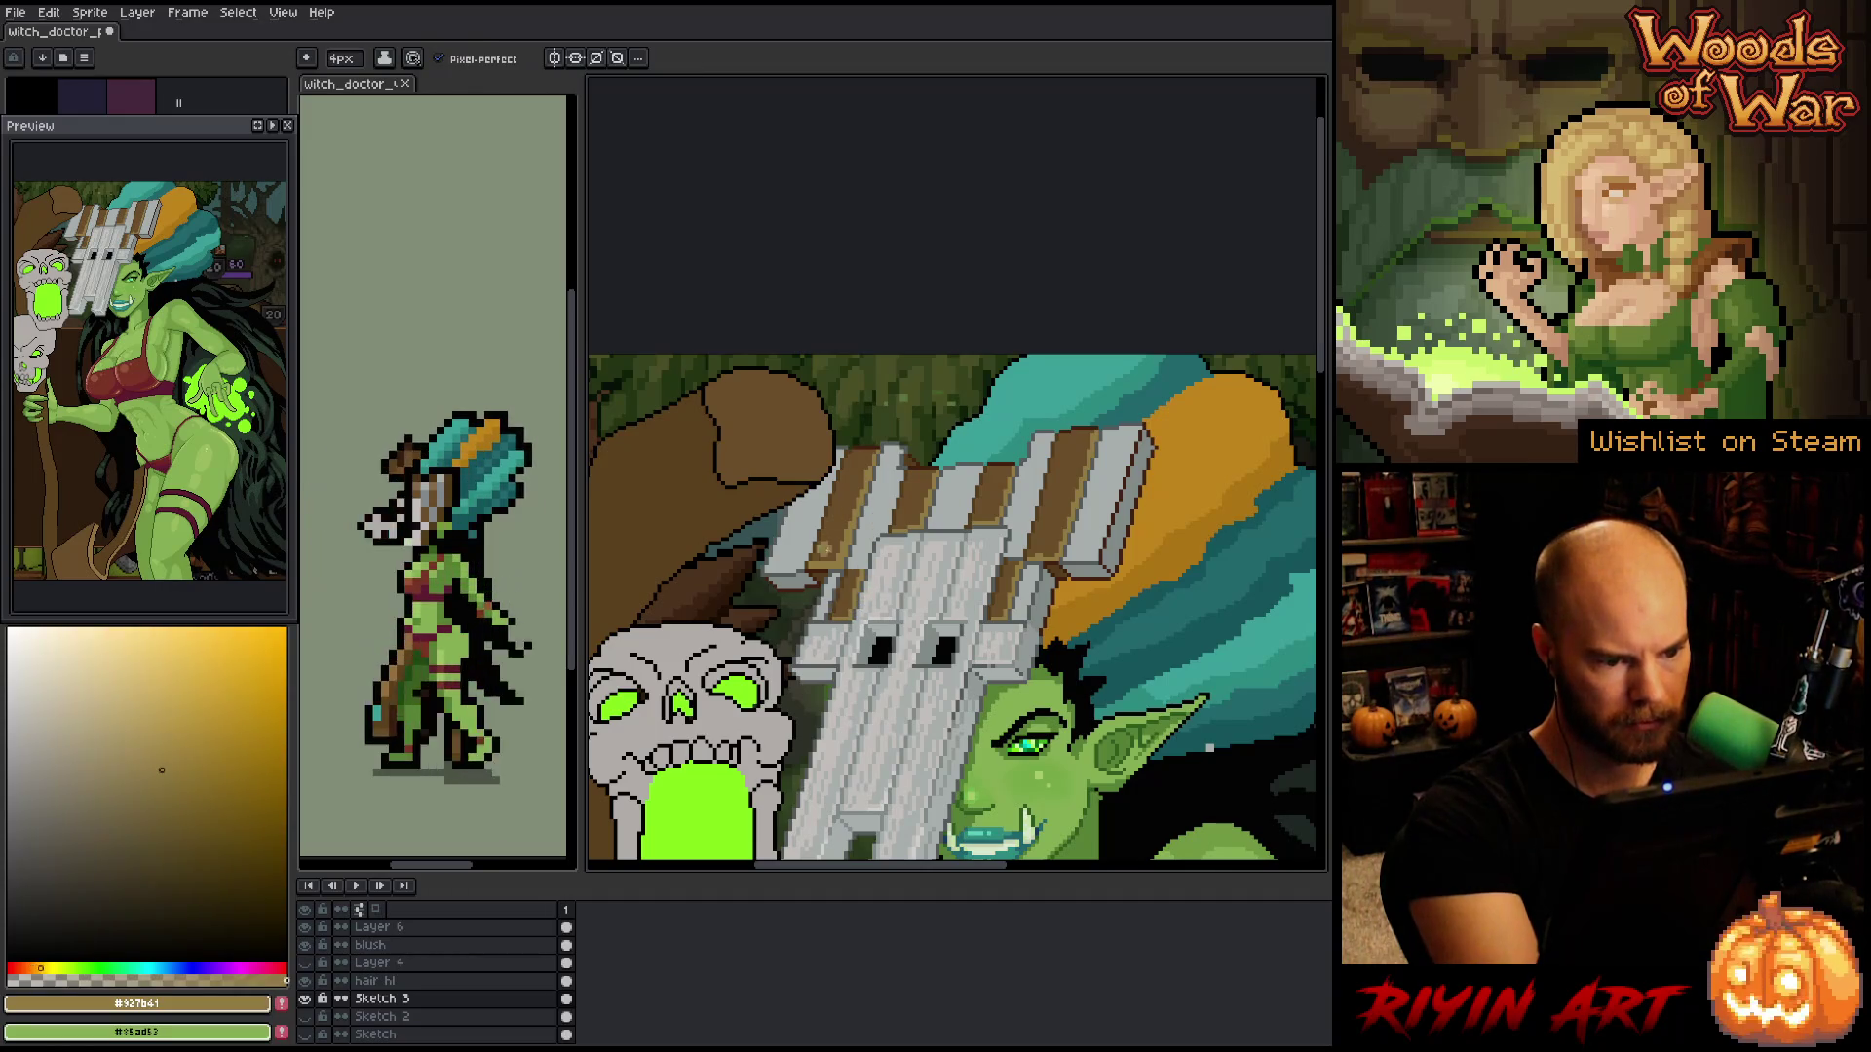
{"action": "left_click", "coordinate": [819, 562], "text": "alt"}
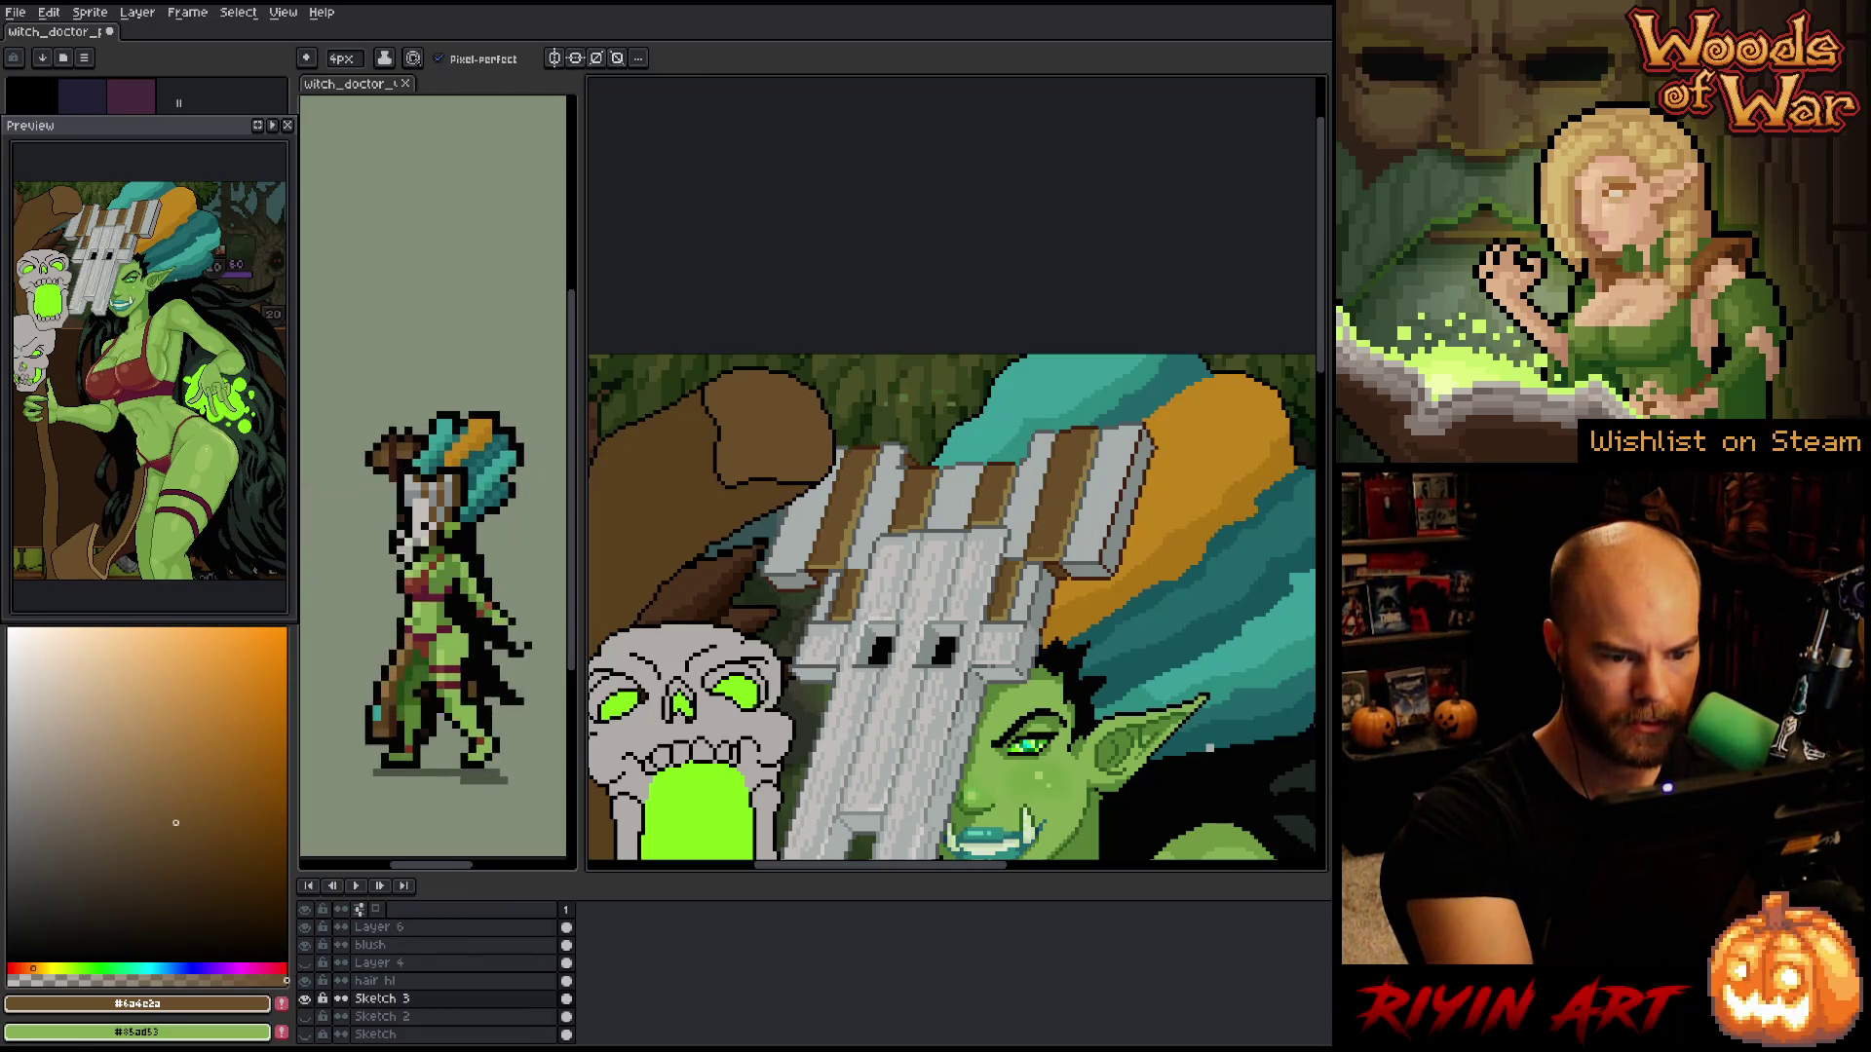
{"action": "left_click", "coordinate": [1009, 488], "text": "alt"}
{"action": "left_click_drag", "start_coordinate": [841, 548], "coordinate": [870, 430]}
{"action": "left_click", "coordinate": [870, 431], "text": "alt"}
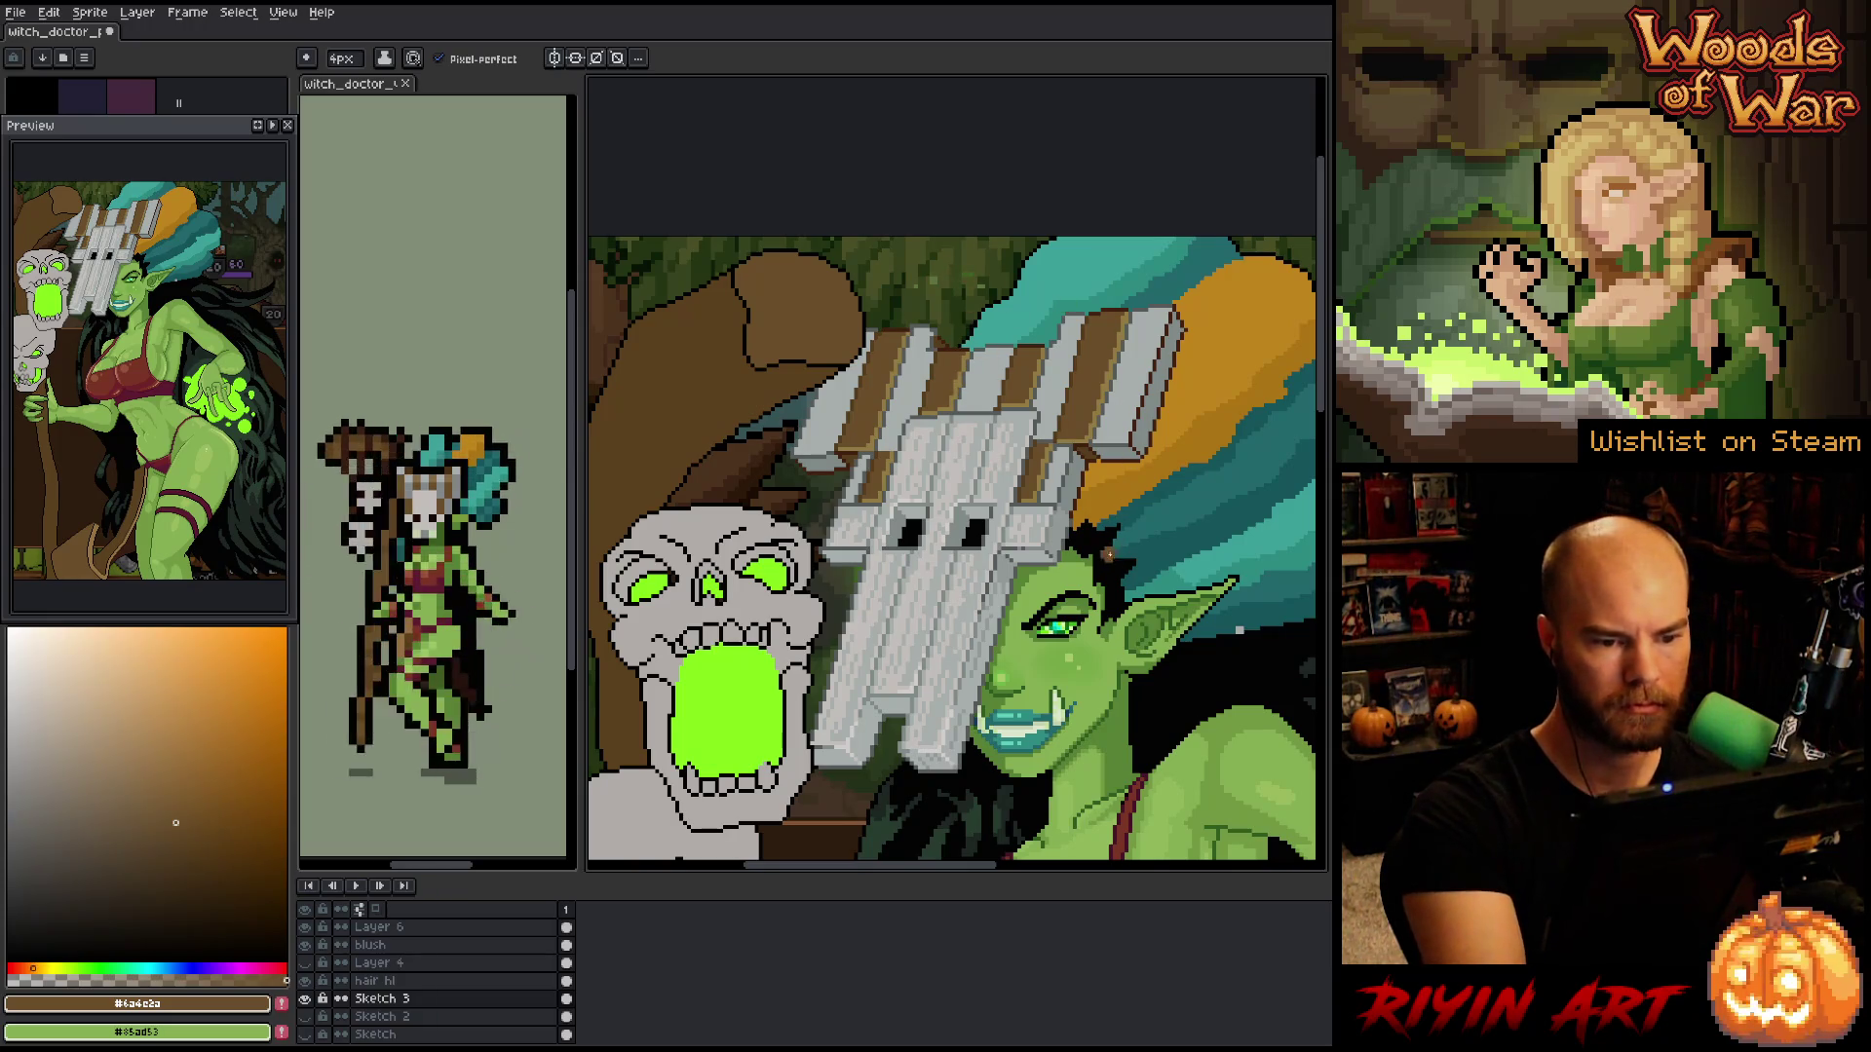
{"action": "left_click", "coordinate": [1083, 358], "text": "alt"}
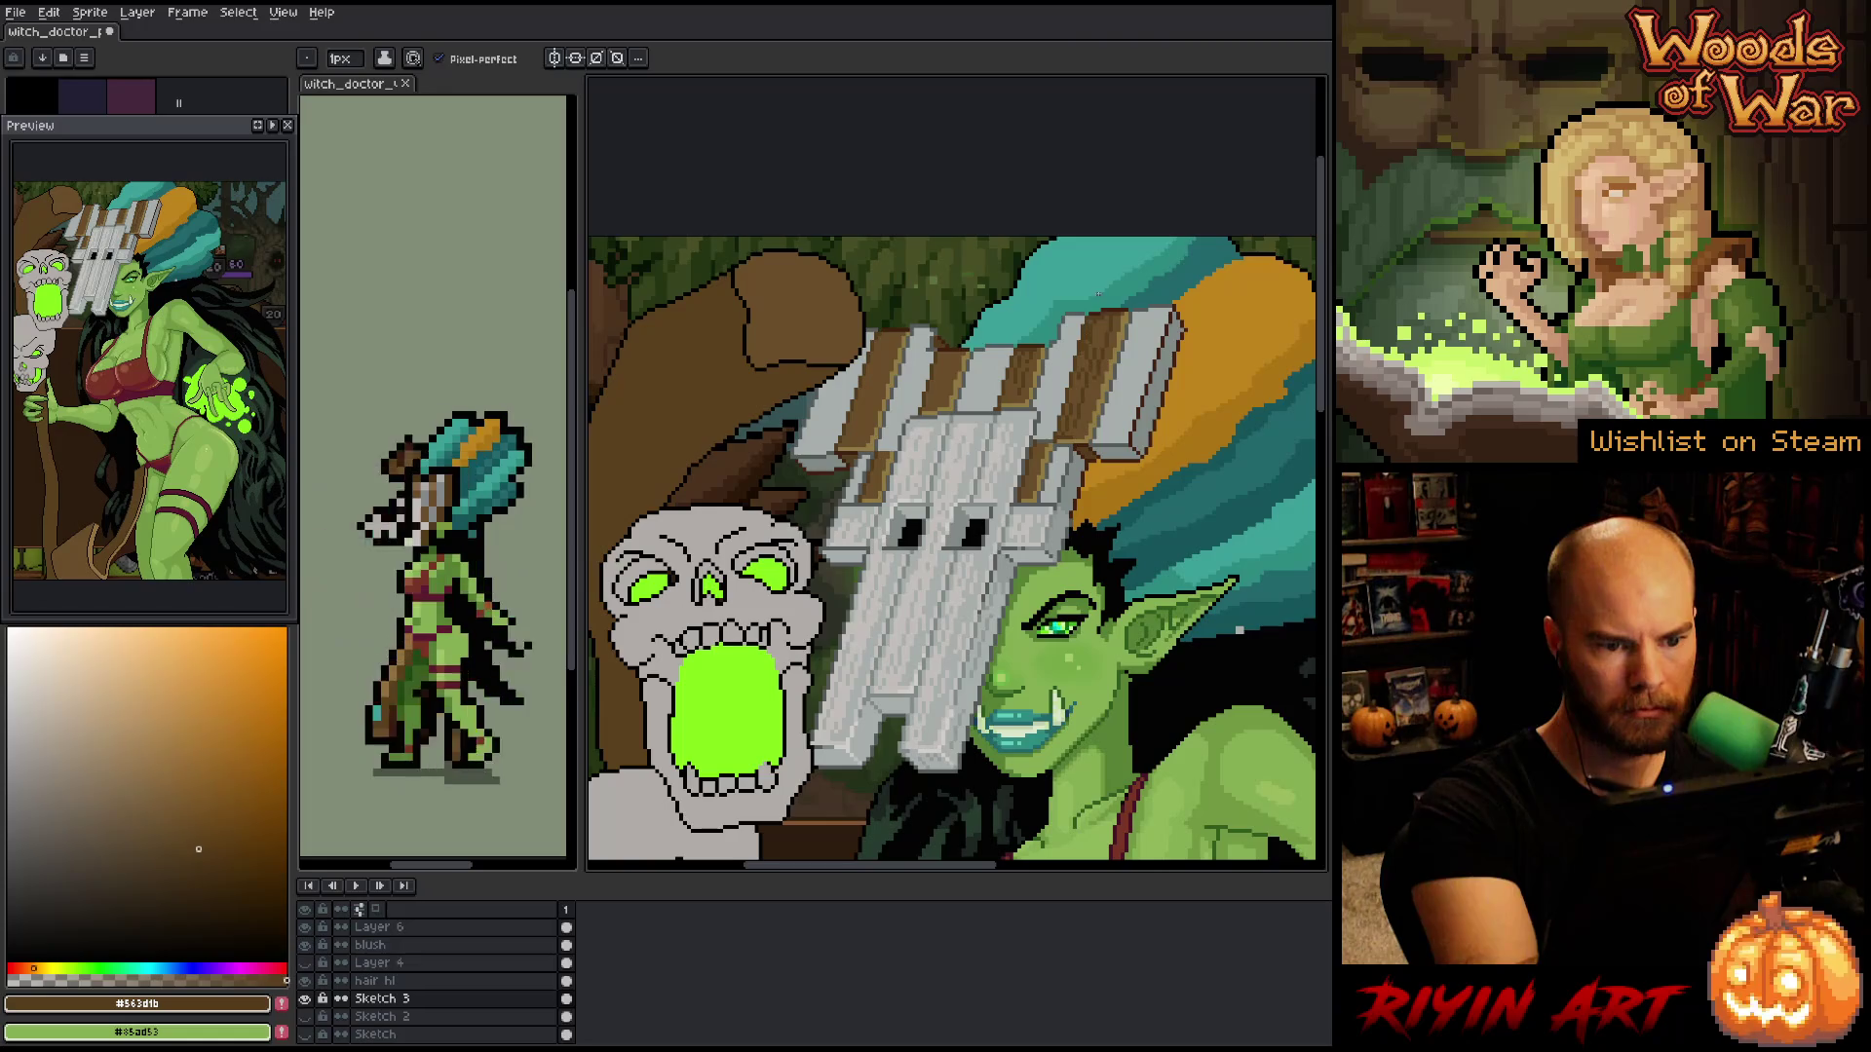
{"action": "left_click", "coordinate": [1091, 321], "text": "alt"}
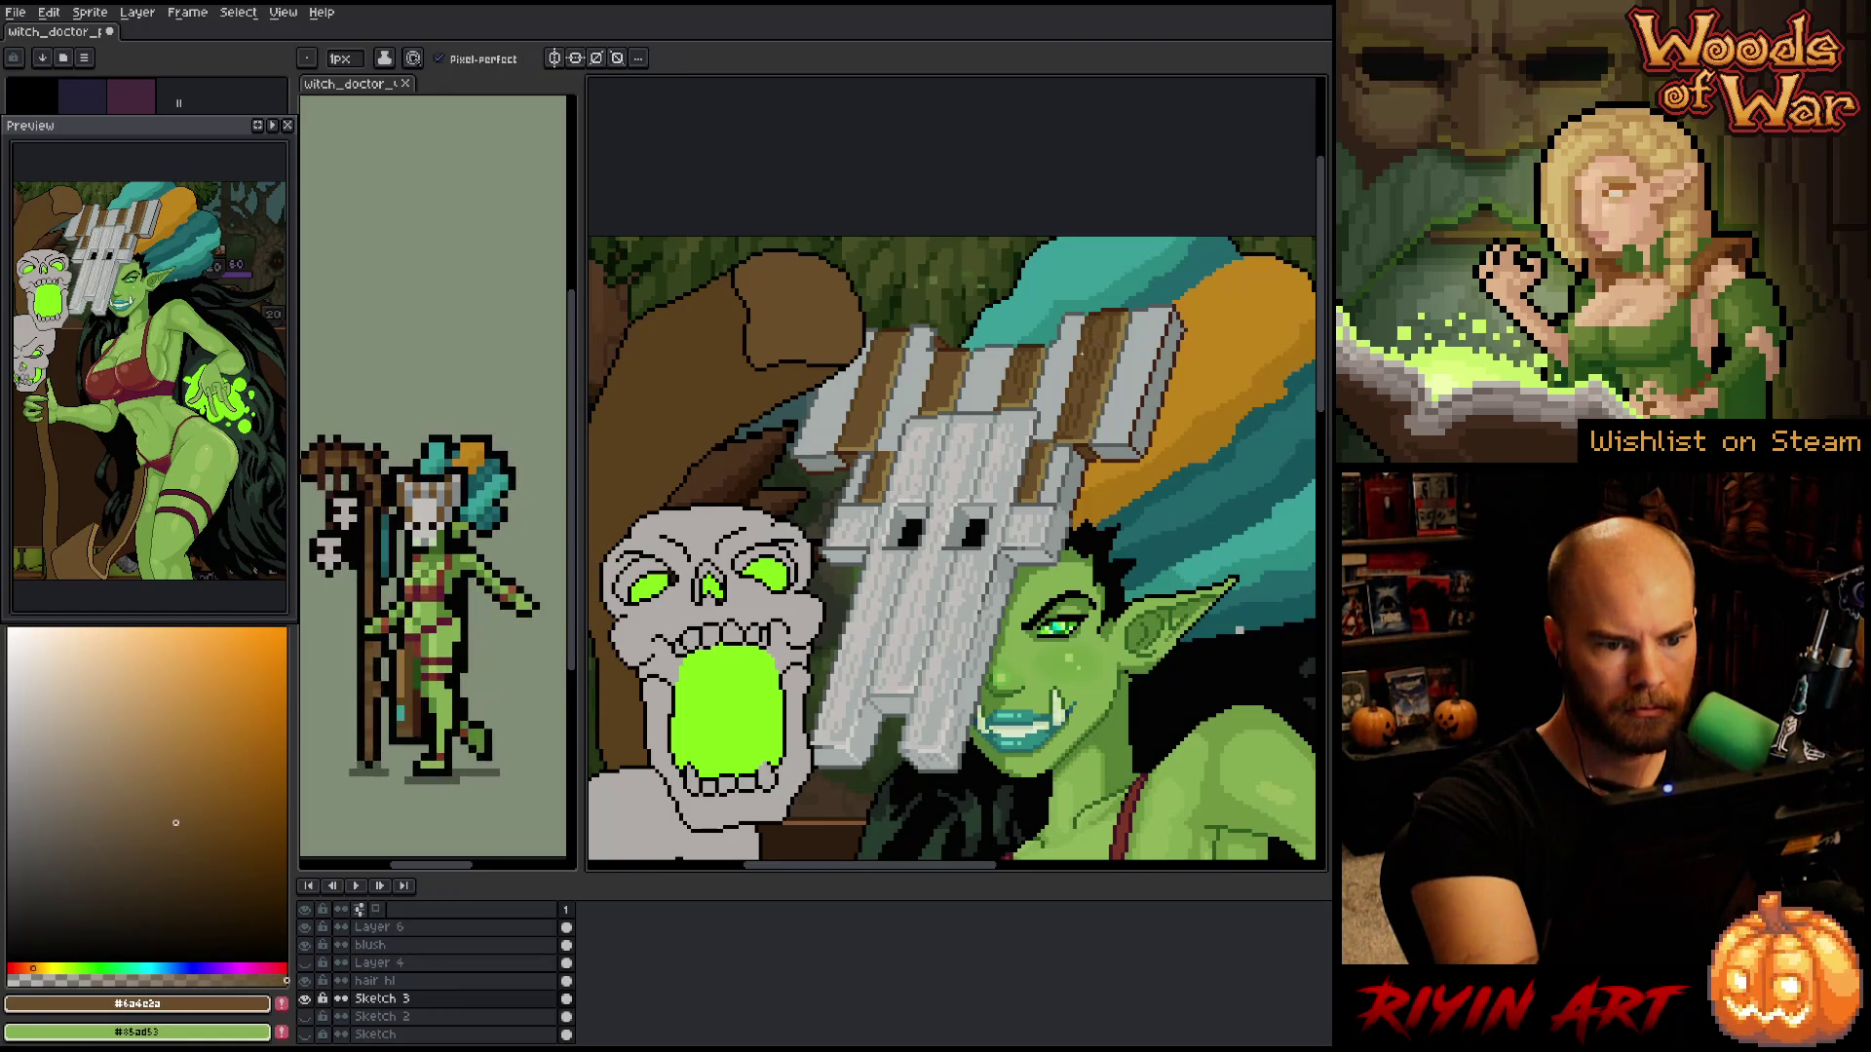
{"action": "left_click", "coordinate": [1098, 312], "text": "alt"}
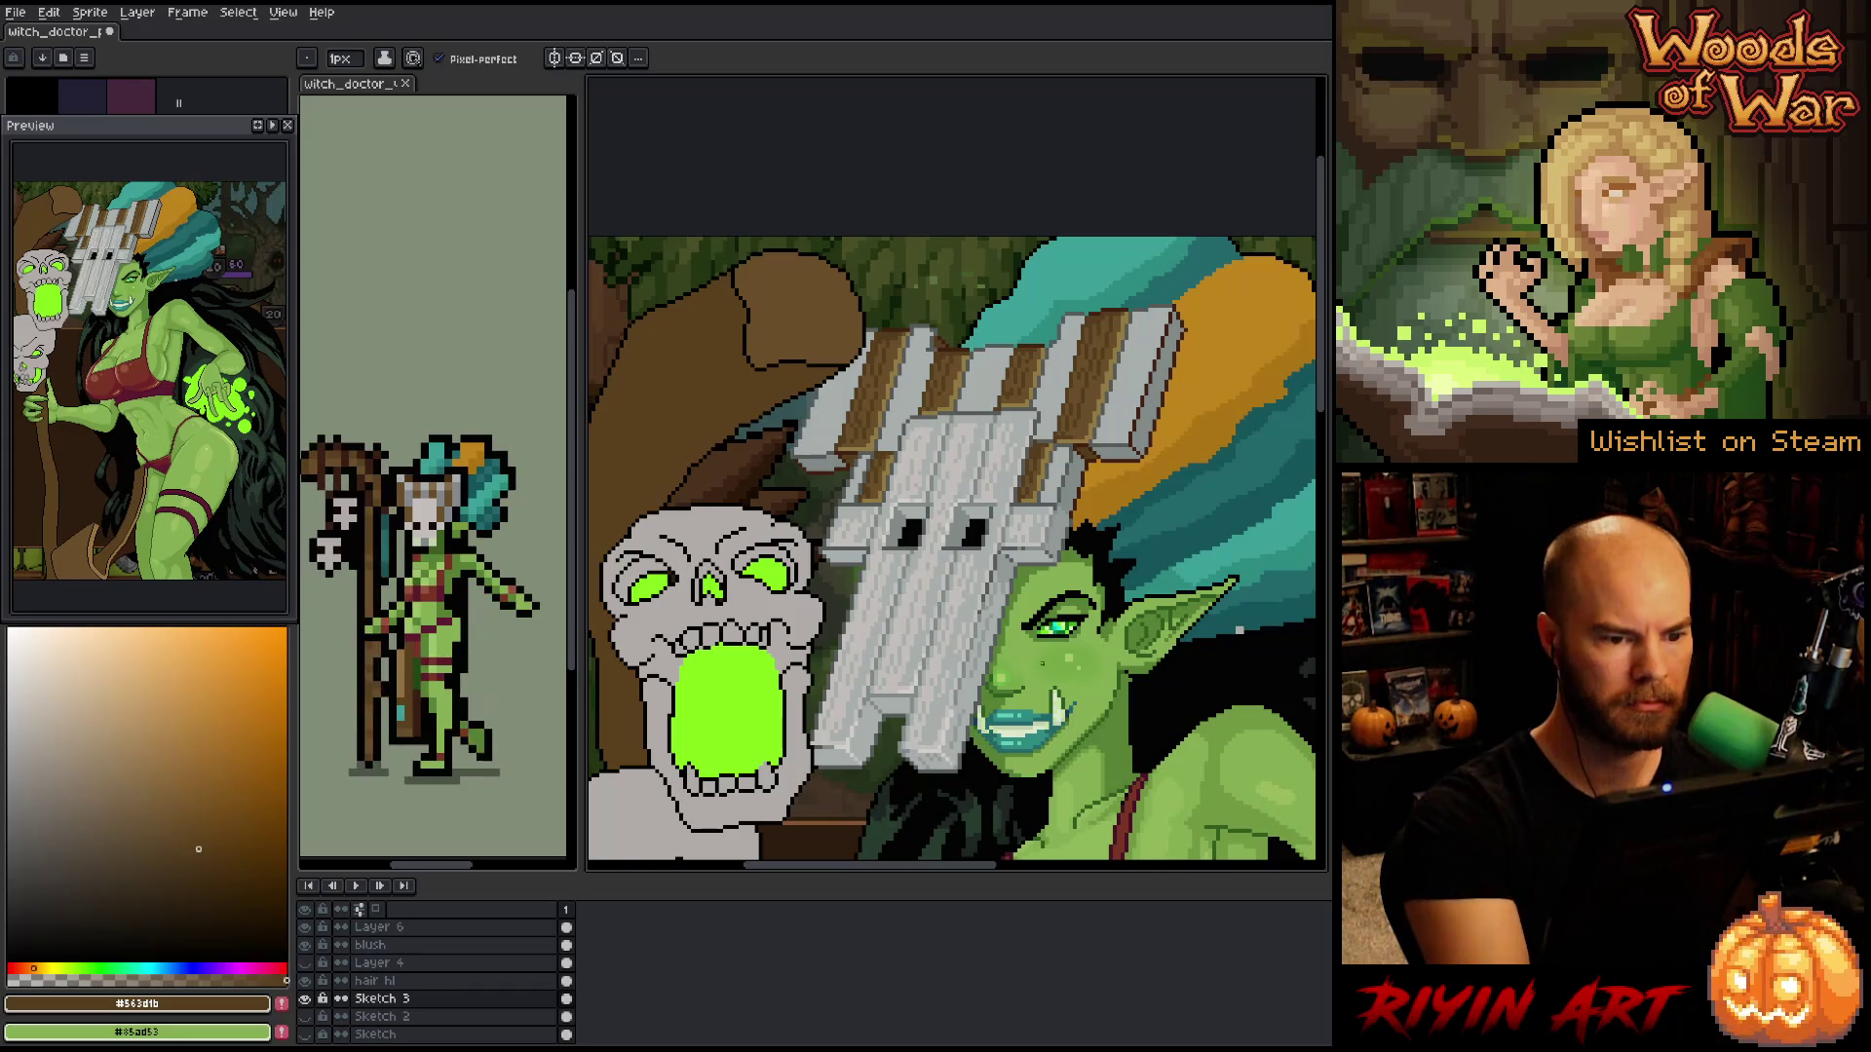
- Make pale pinkish grey #dfccca the drawing colour and bring up Replace Color (Shift+R)
{"action": "left_click", "coordinate": [943, 392], "text": "alt"}
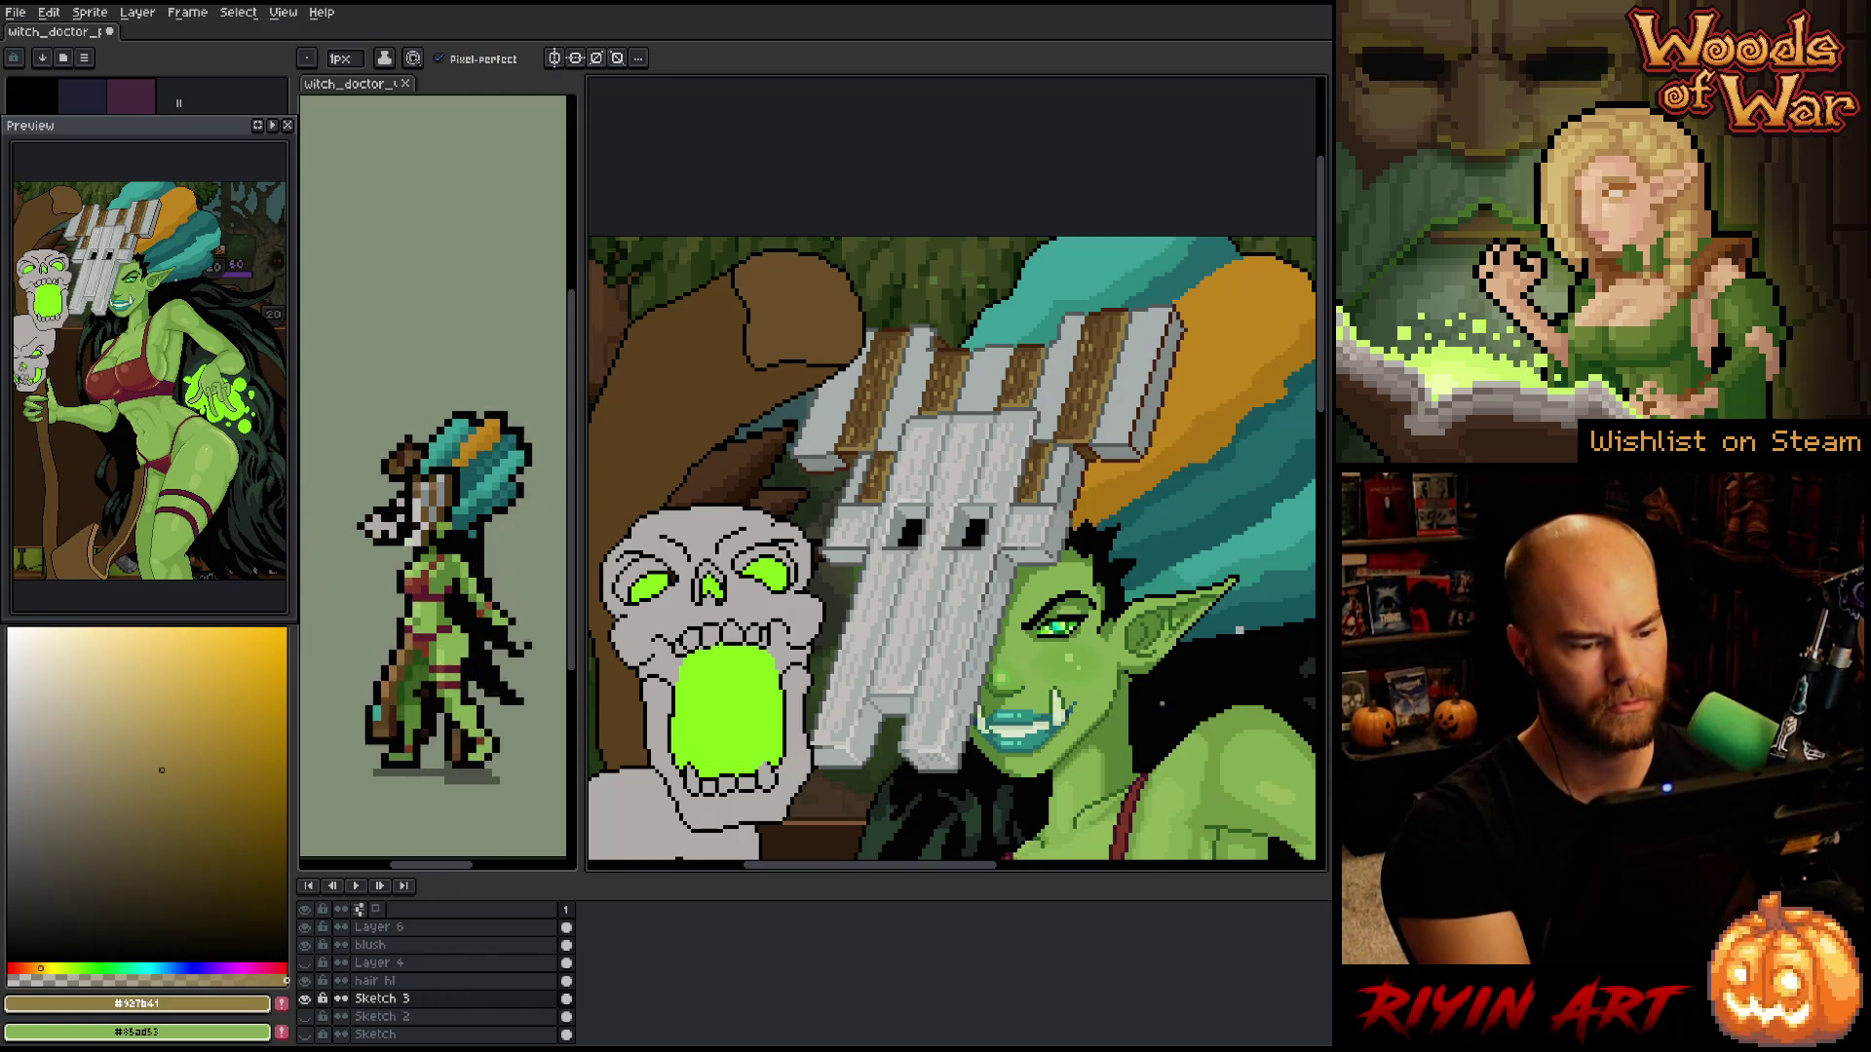
{"action": "left_click", "coordinate": [643, 672], "text": "alt"}
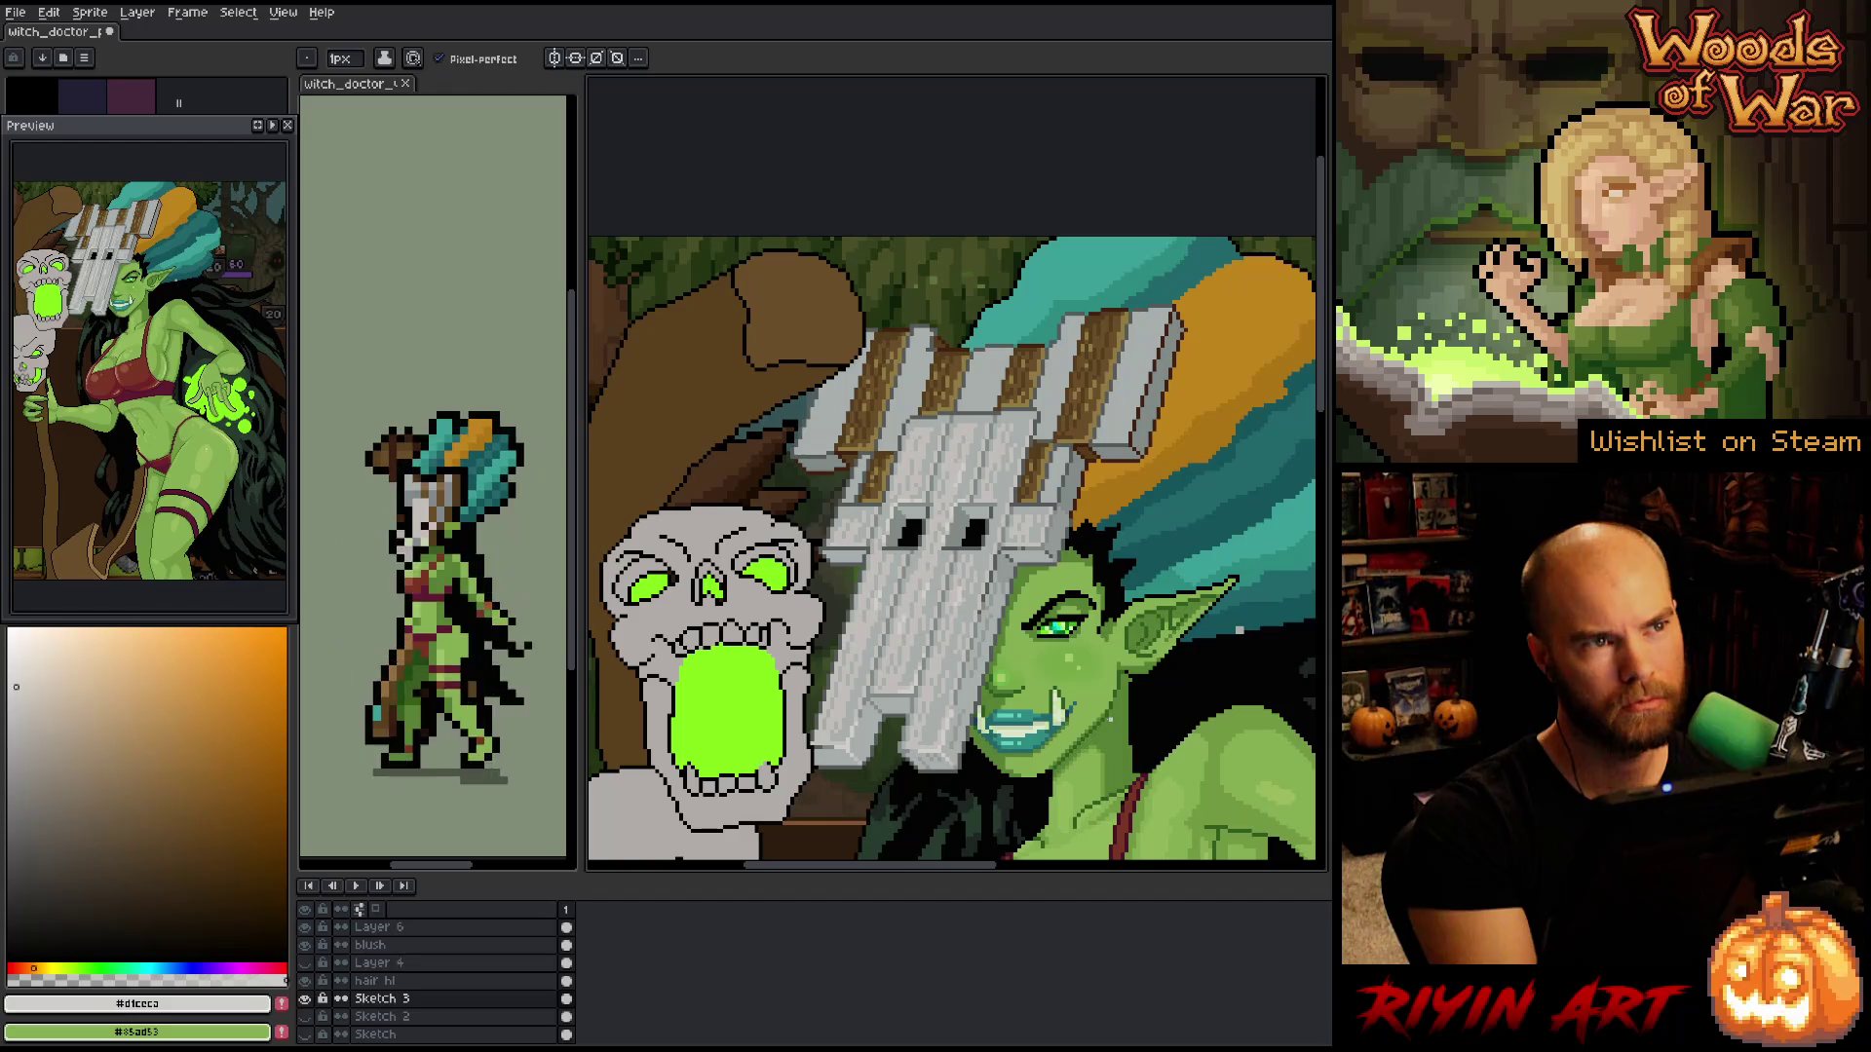
{"action": "scroll", "coordinate": [955, 478], "scroll_direction": "down", "scroll_amount": 3}
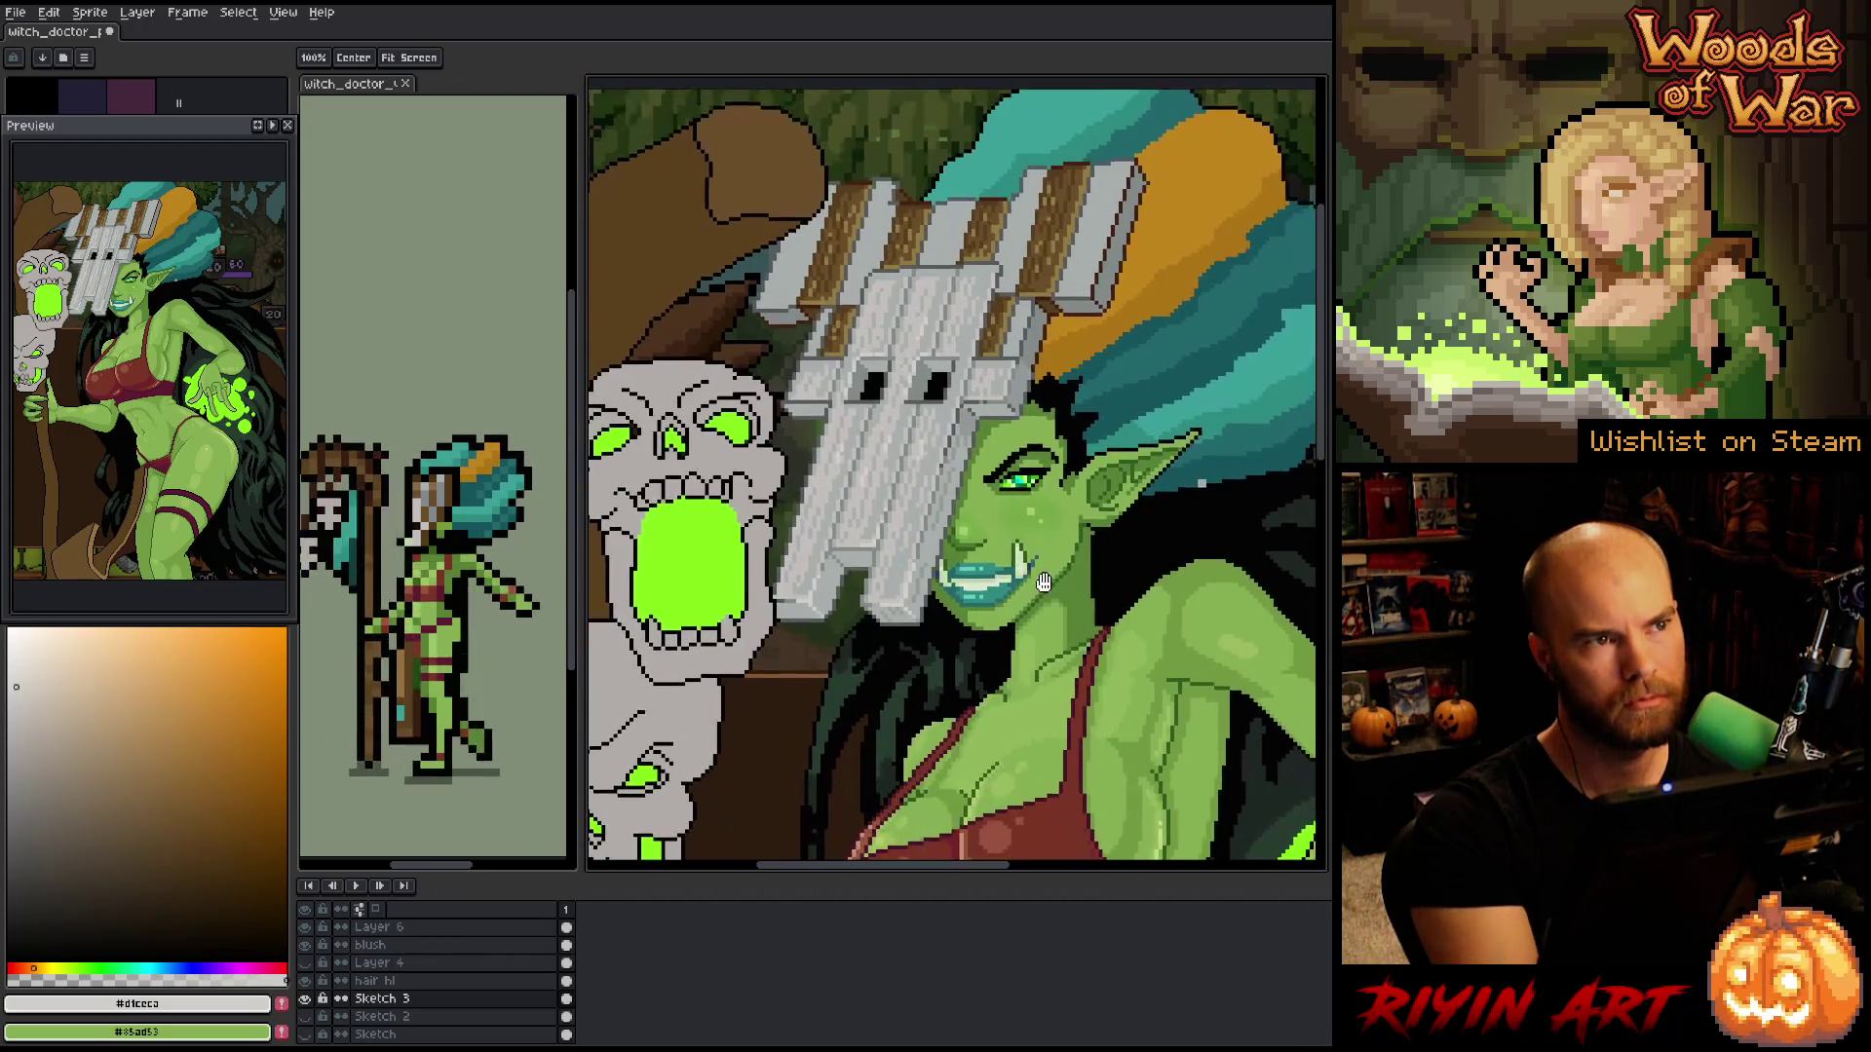
{"action": "scroll", "coordinate": [955, 477], "scroll_direction": "down", "scroll_amount": 4}
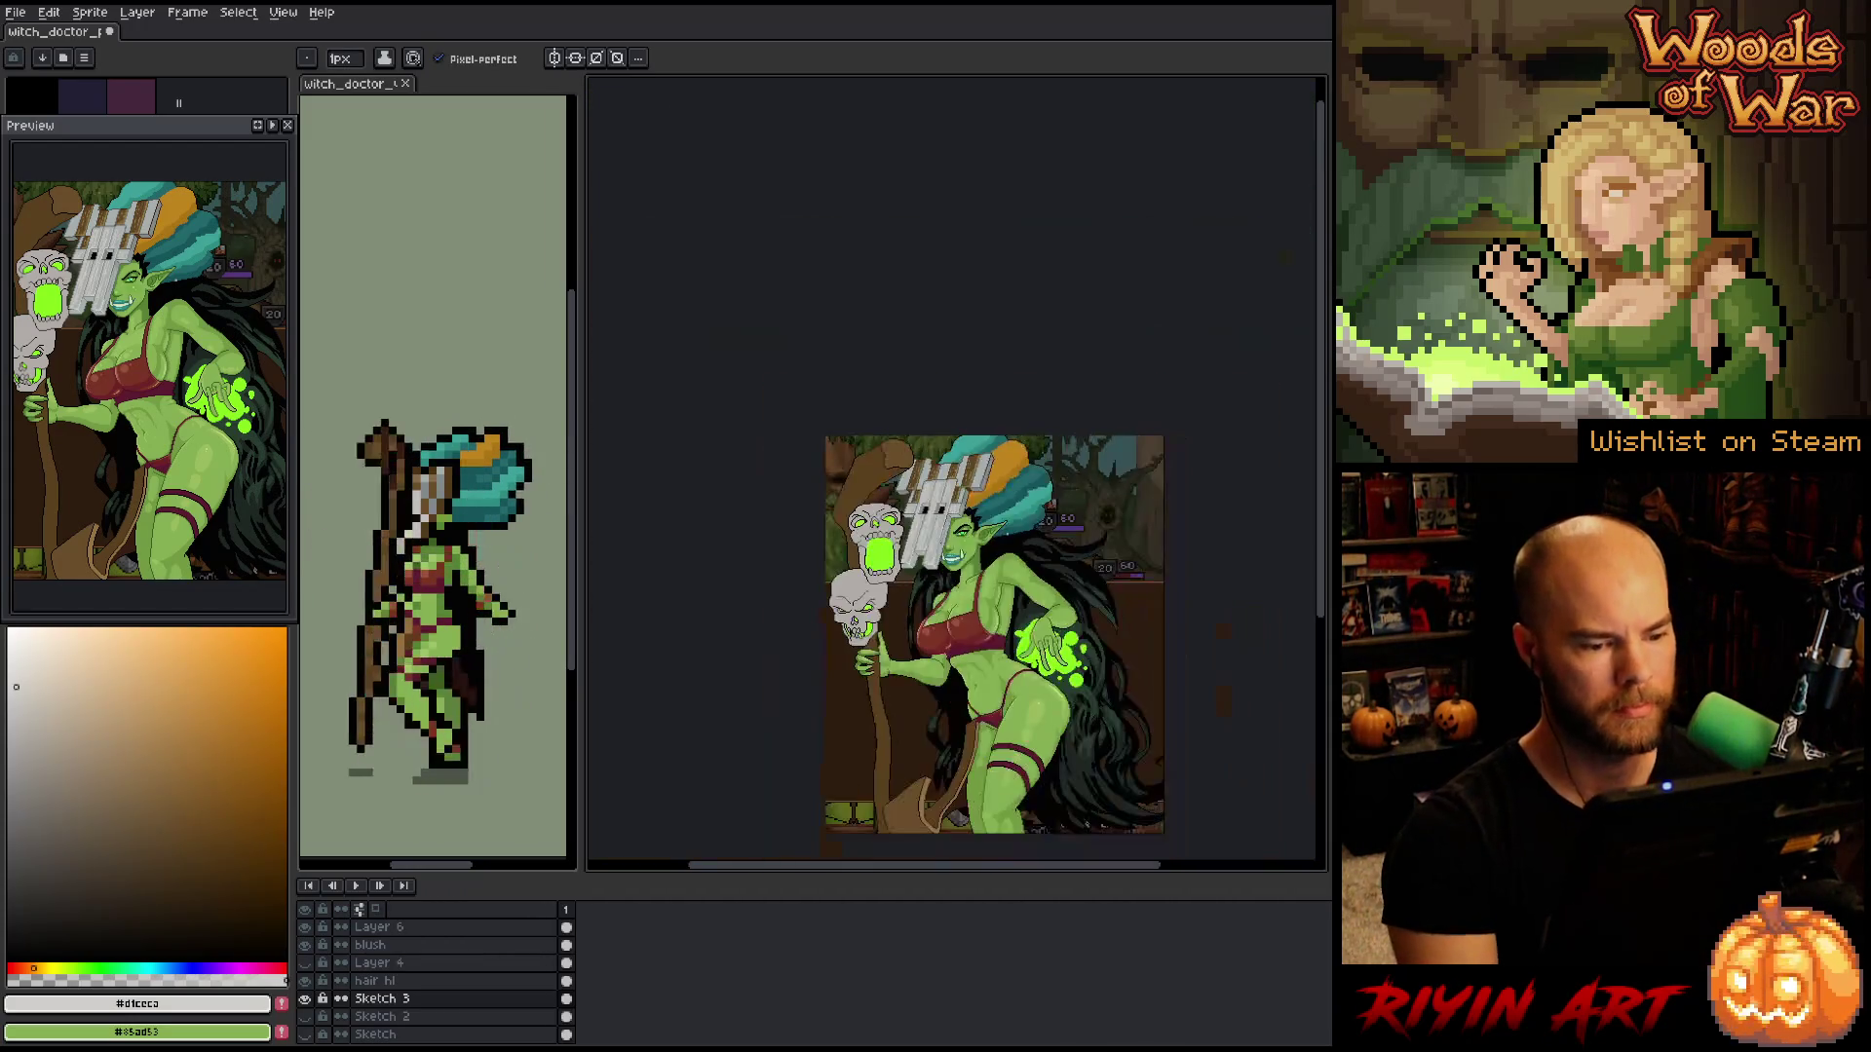
{"action": "scroll", "coordinate": [955, 477], "scroll_direction": "up", "scroll_amount": 2}
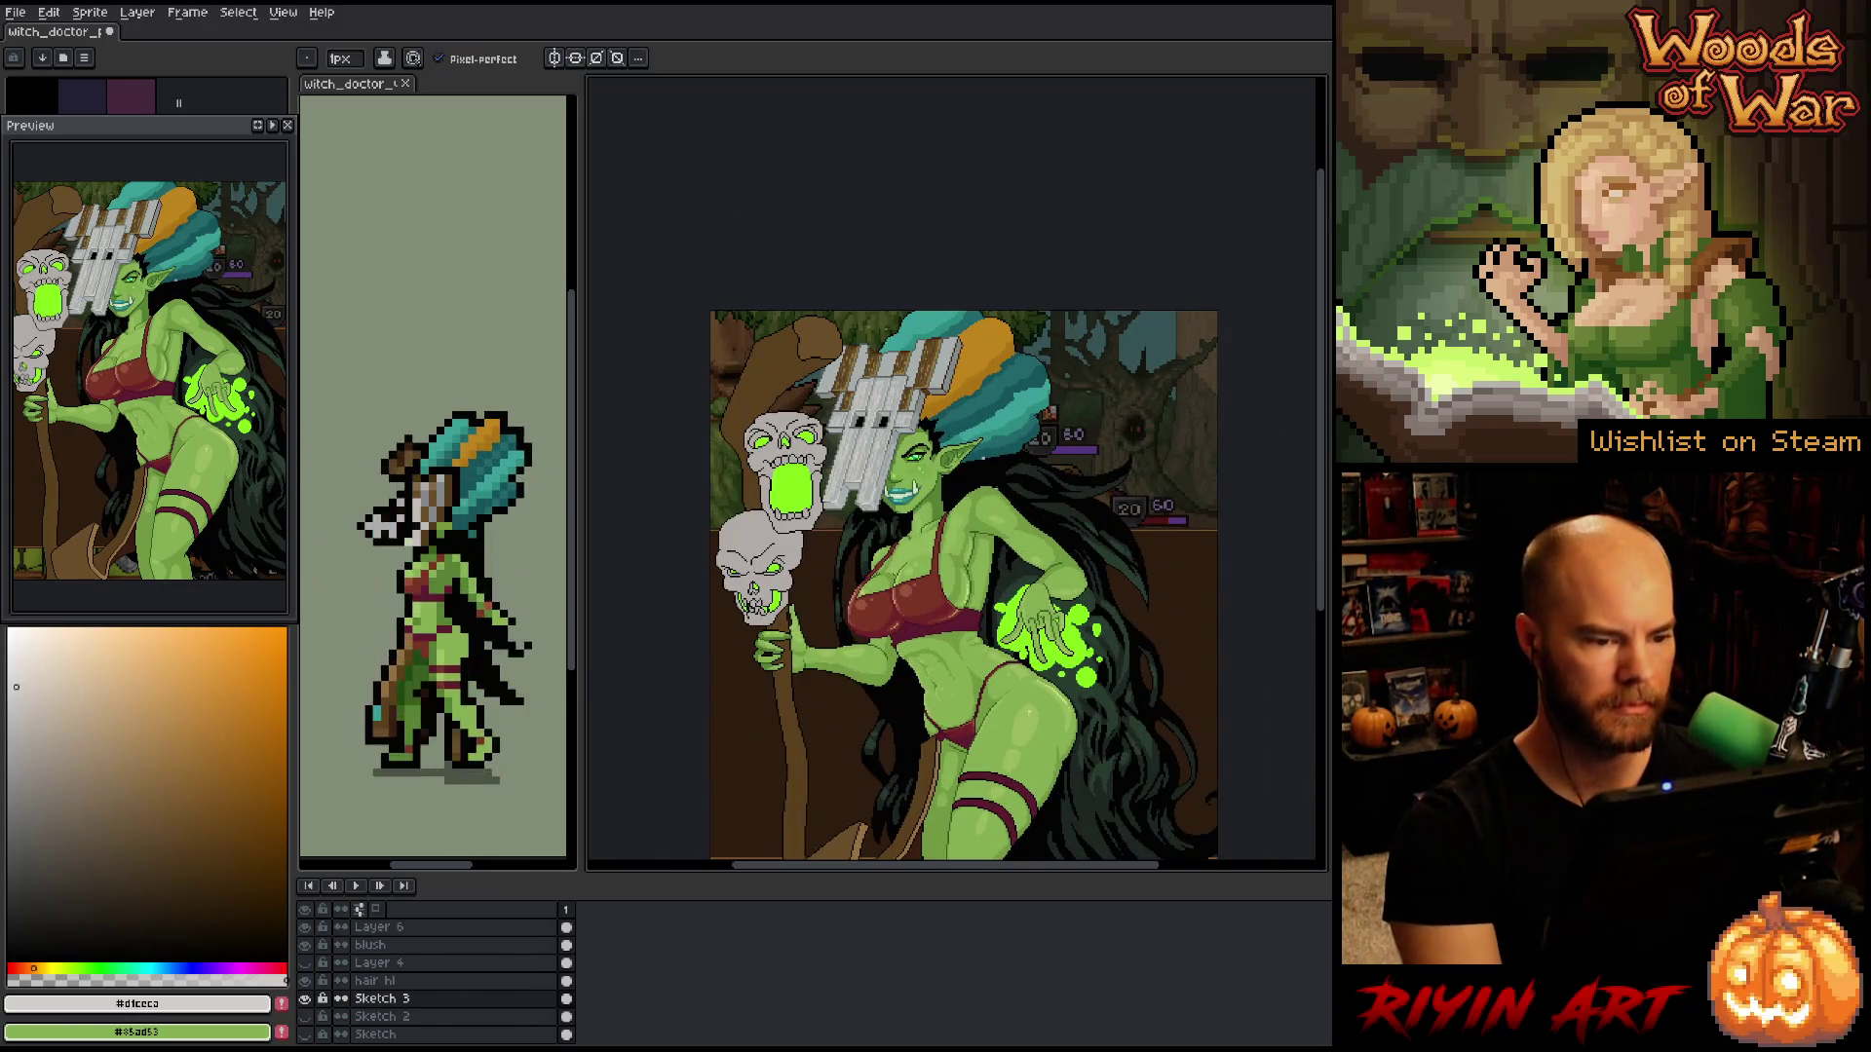
{"action": "scroll", "coordinate": [955, 477], "scroll_direction": "up", "scroll_amount": 3}
{"action": "key", "text": "shift+r"}
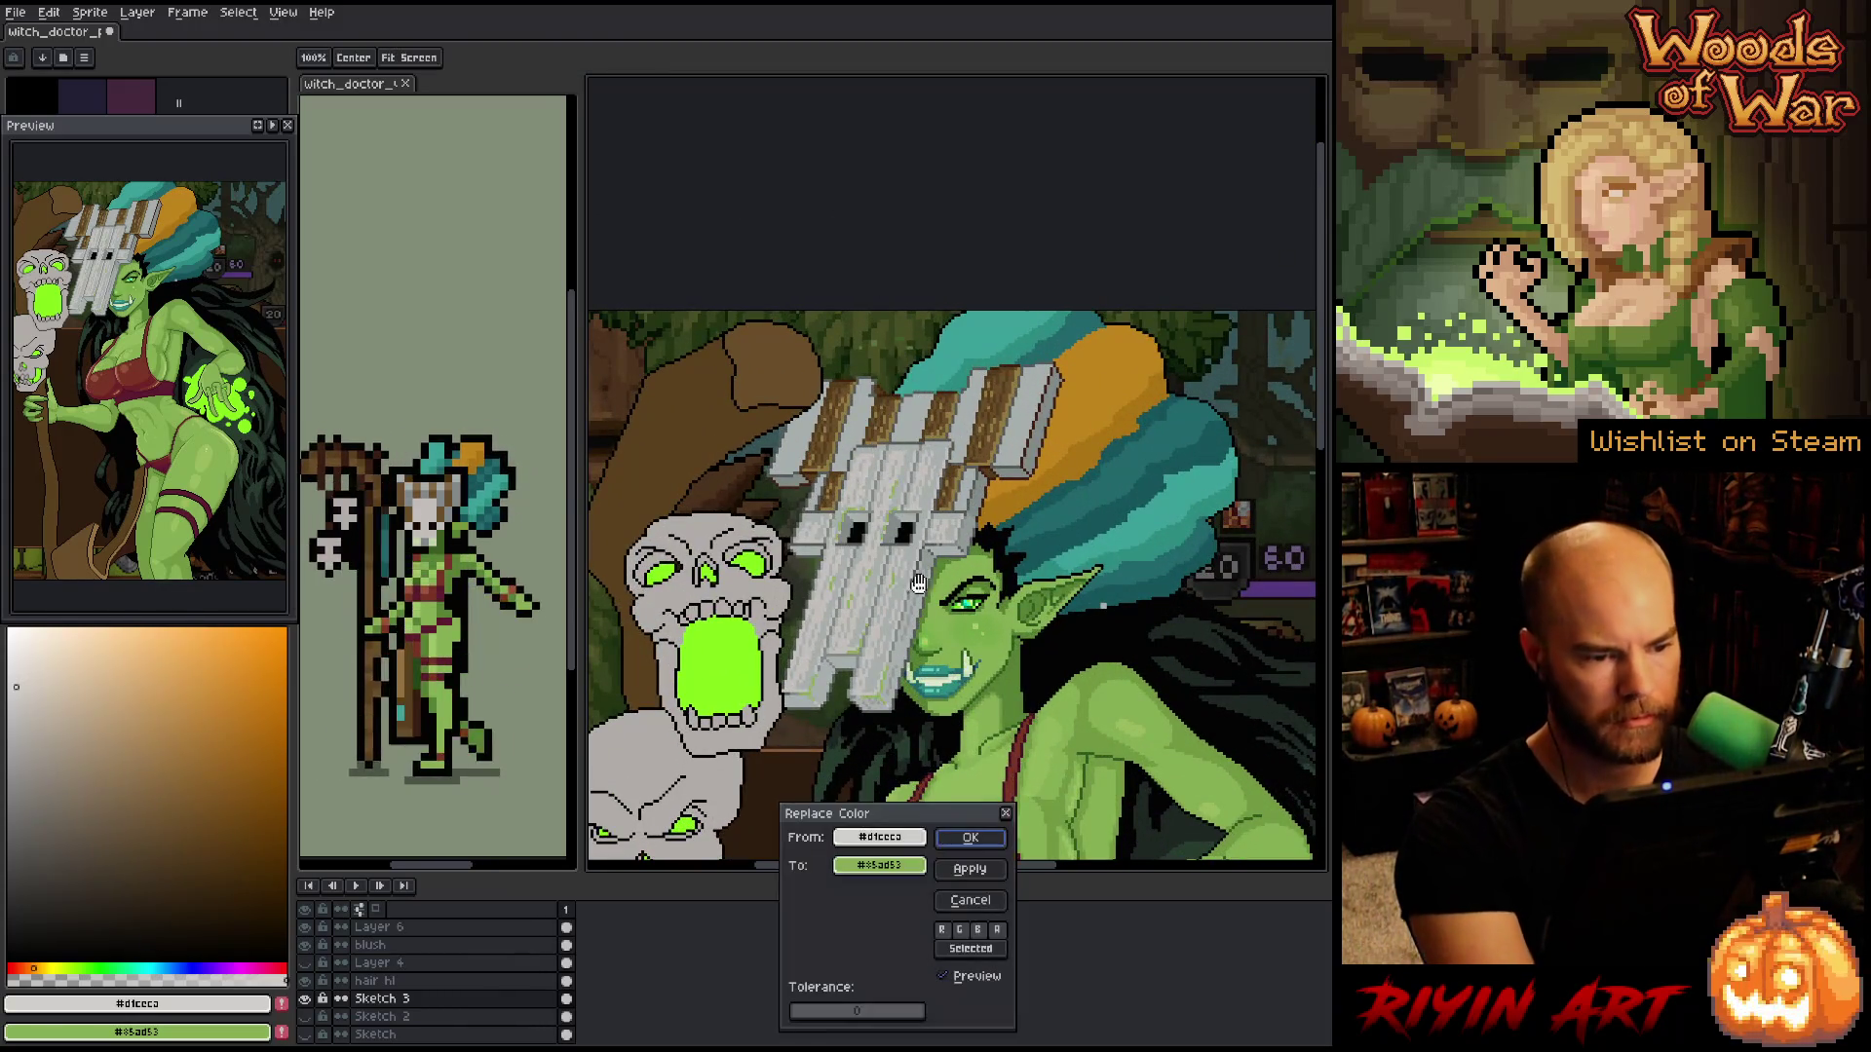
- Set Replace Color to swap tan plank #927b41 for a dark brown, edited in HSV
{"action": "left_click", "coordinate": [943, 434]}
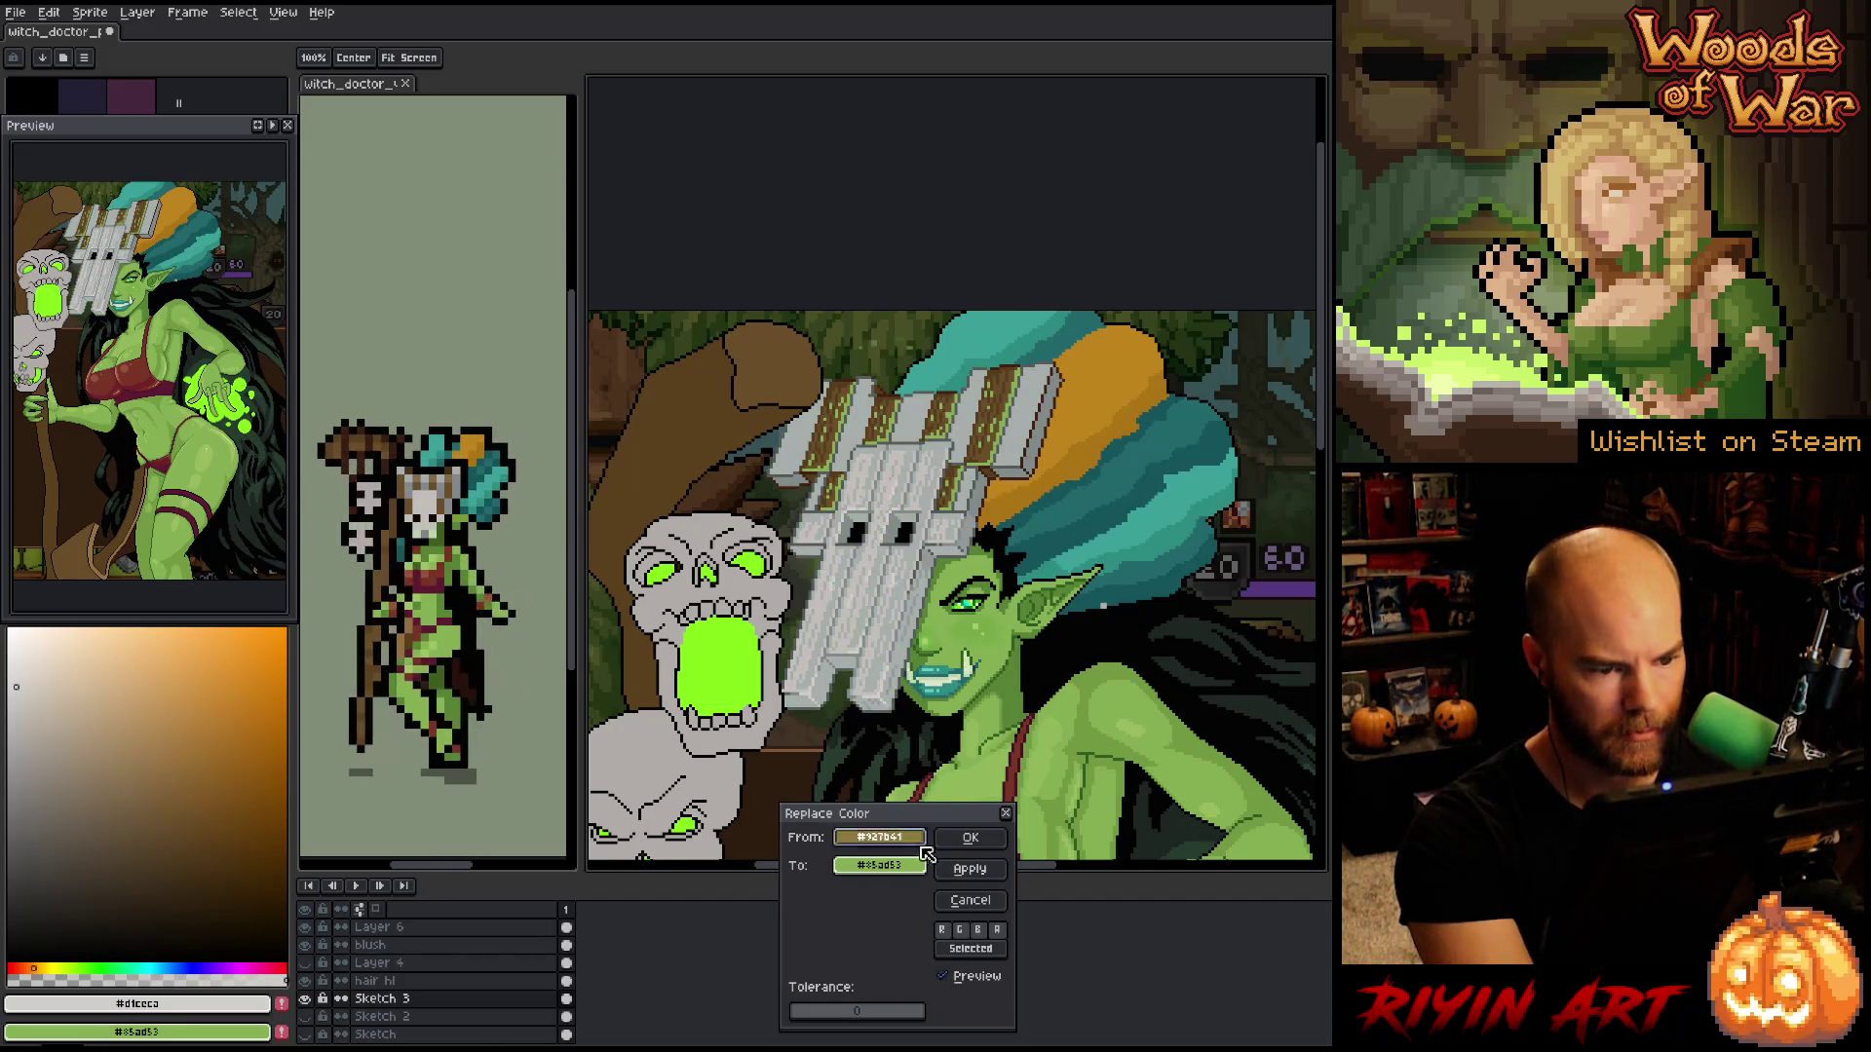
{"action": "right_click", "coordinate": [967, 506]}
{"action": "right_click", "coordinate": [993, 444]}
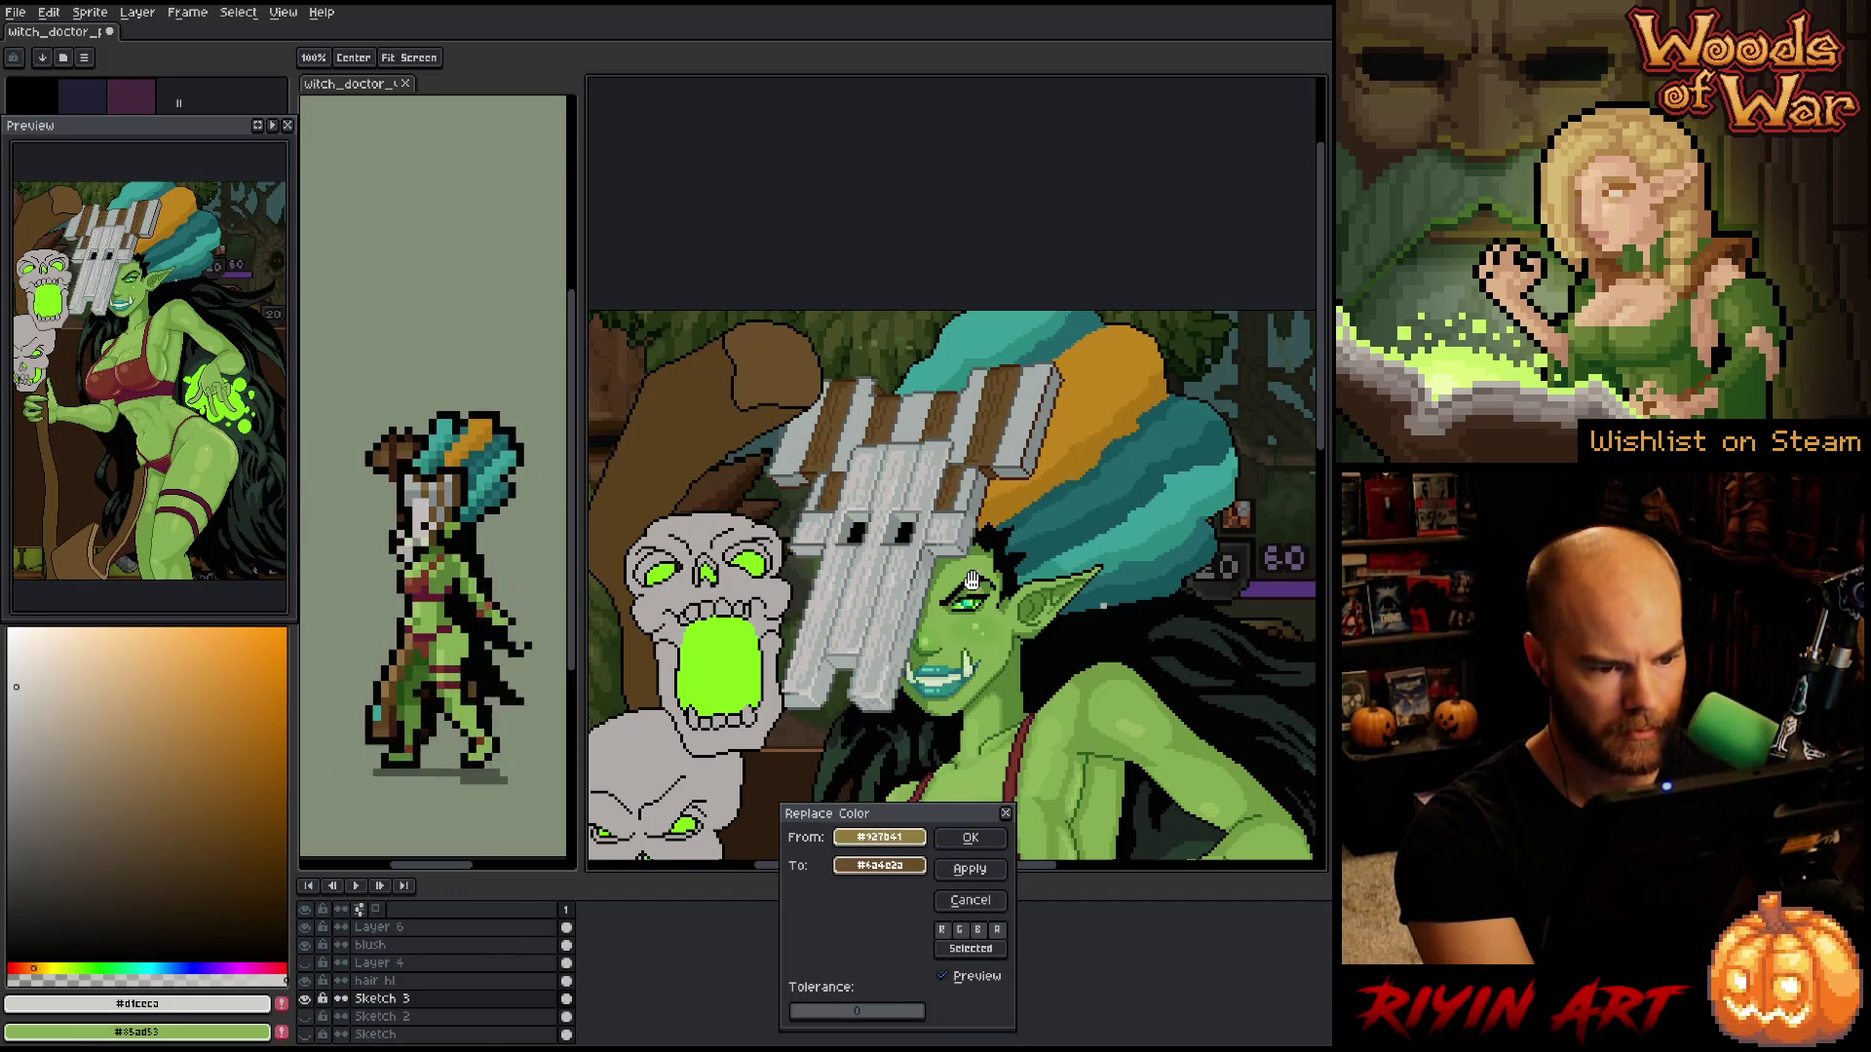
{"action": "left_click", "coordinate": [906, 867]}
{"action": "left_click", "coordinate": [918, 896]}
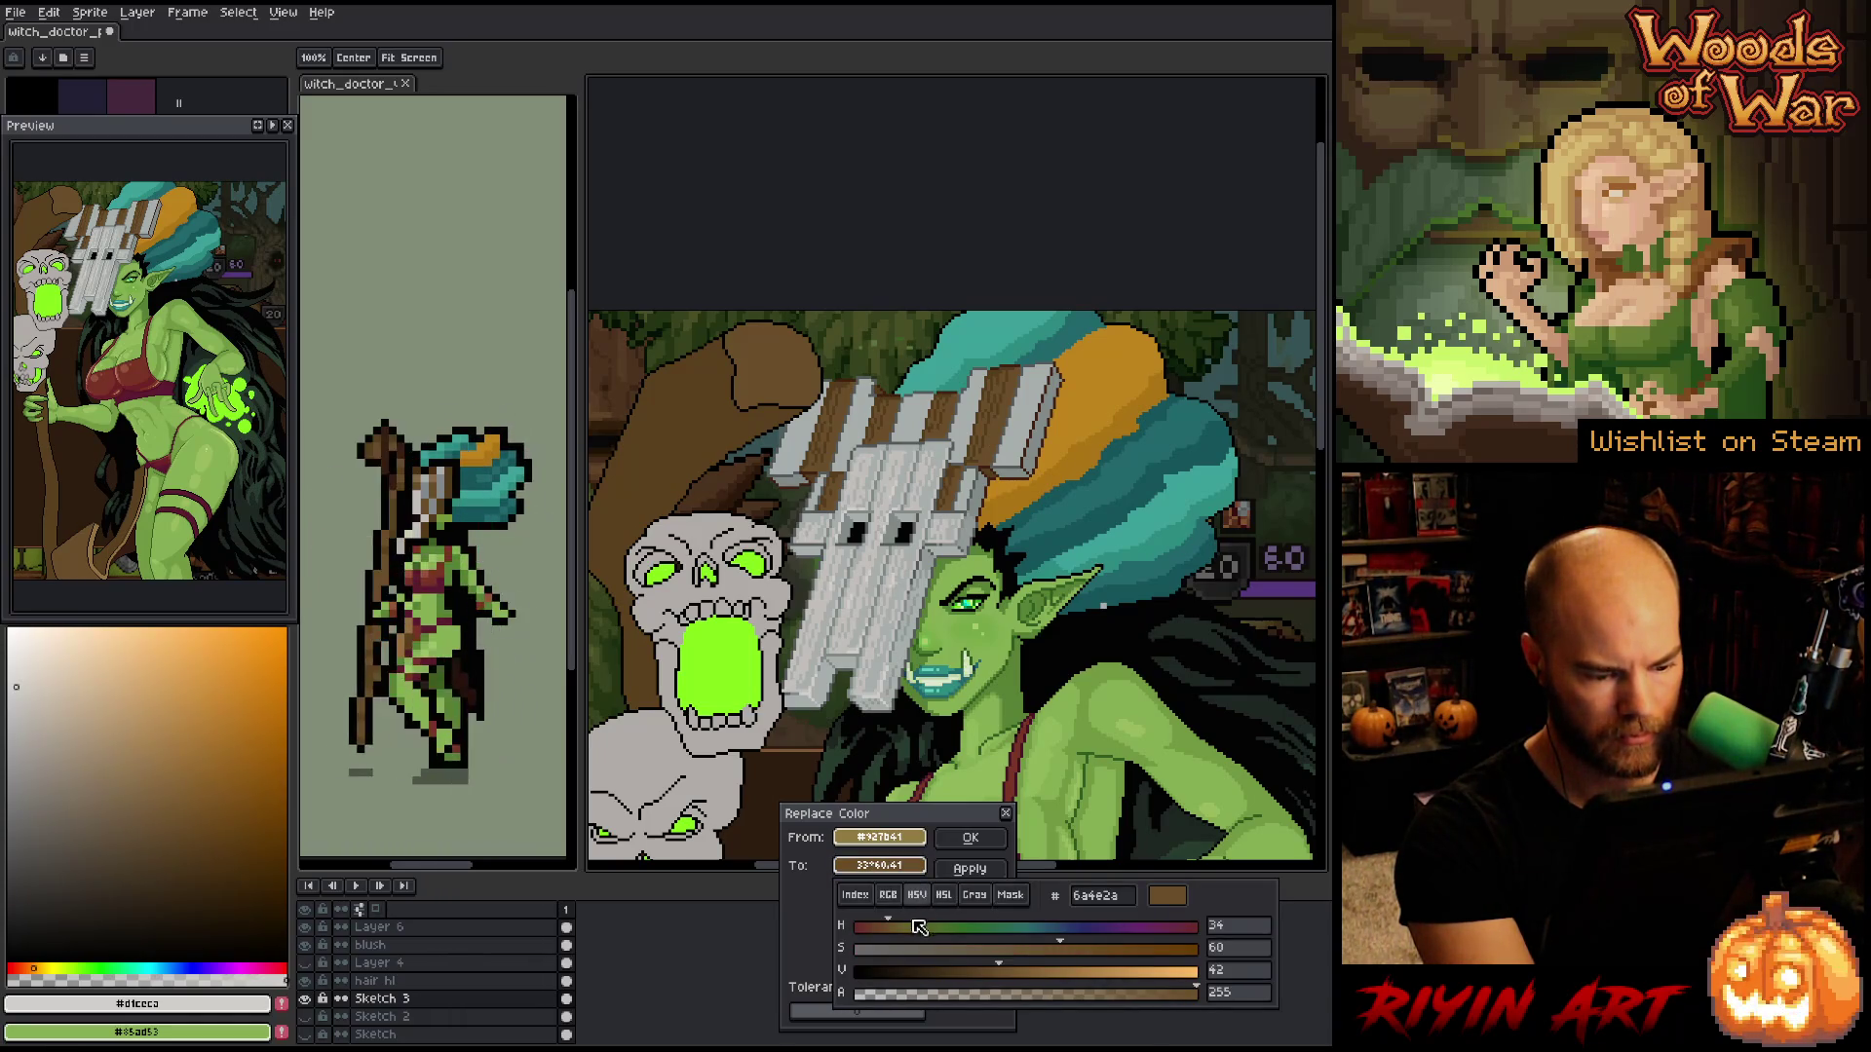
- Tune hue, brightness and saturation to #876024, apply the recolour, and zoom out
{"action": "left_click", "coordinate": [896, 927]}
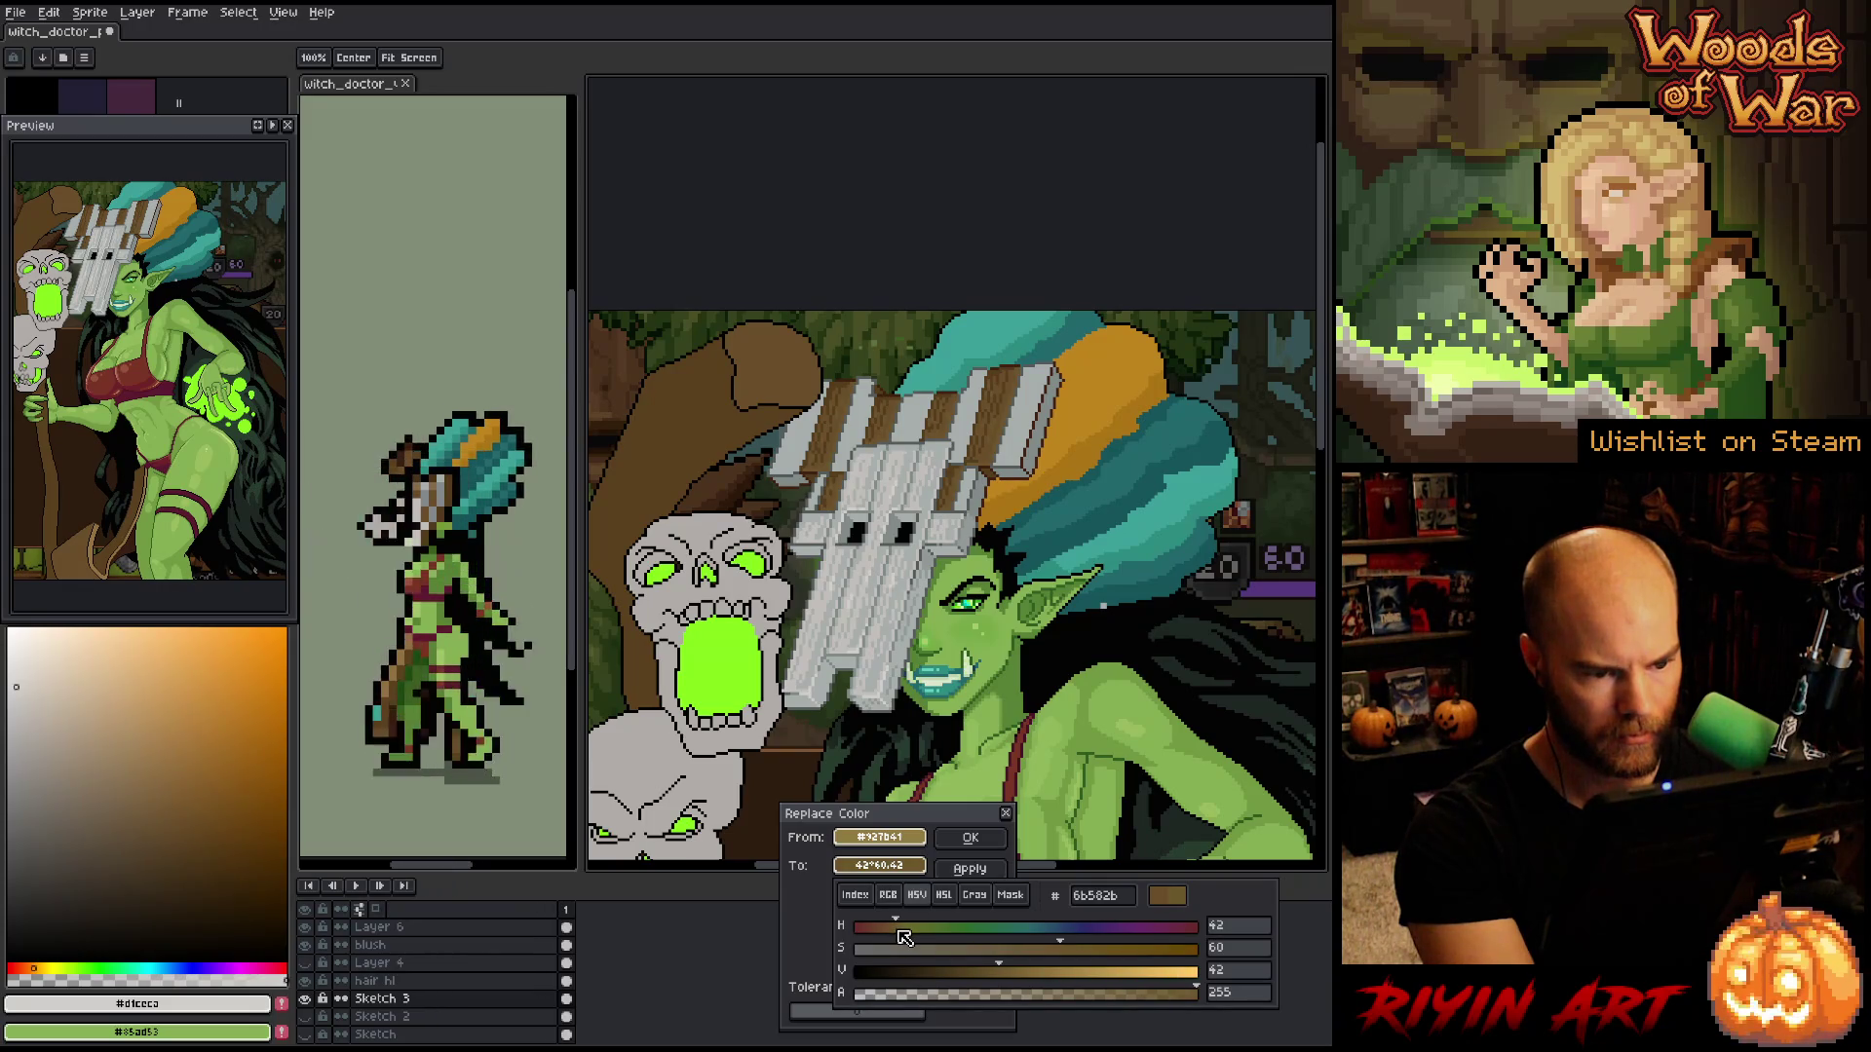
{"action": "left_click", "coordinate": [1023, 971]}
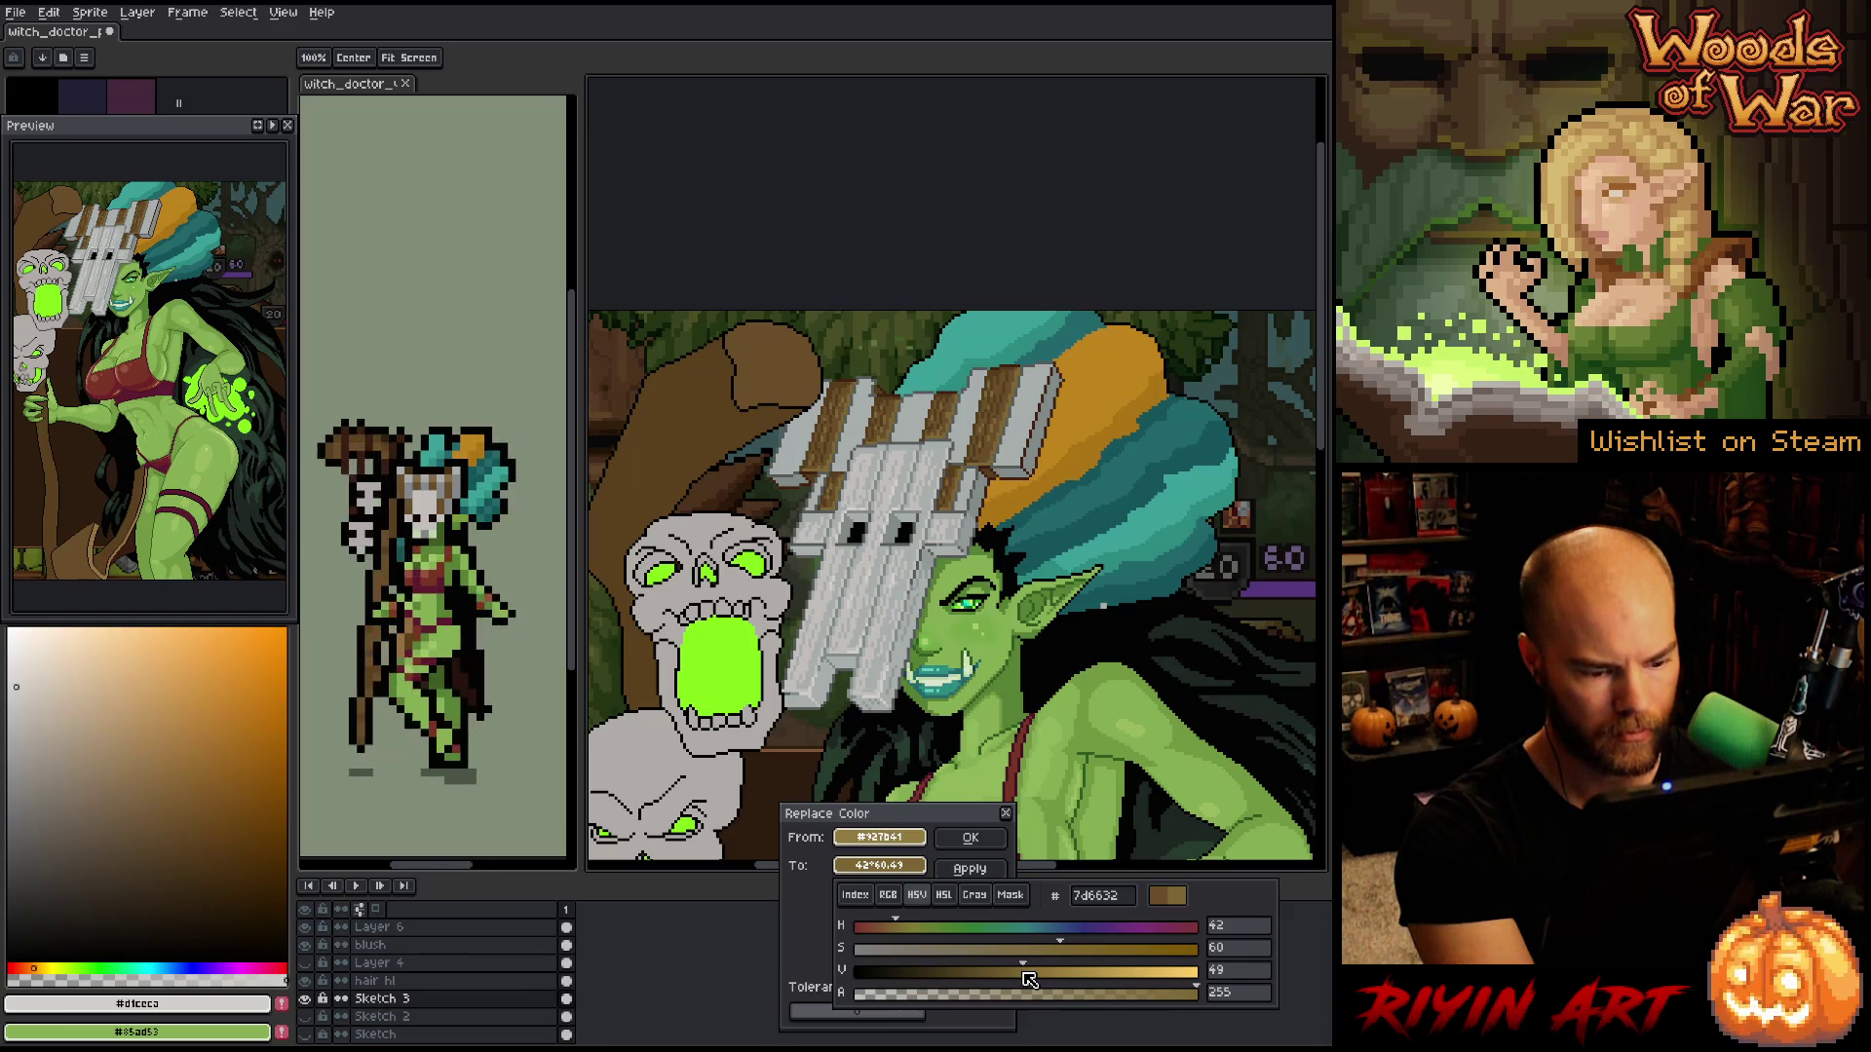
{"action": "left_click", "coordinate": [893, 927]}
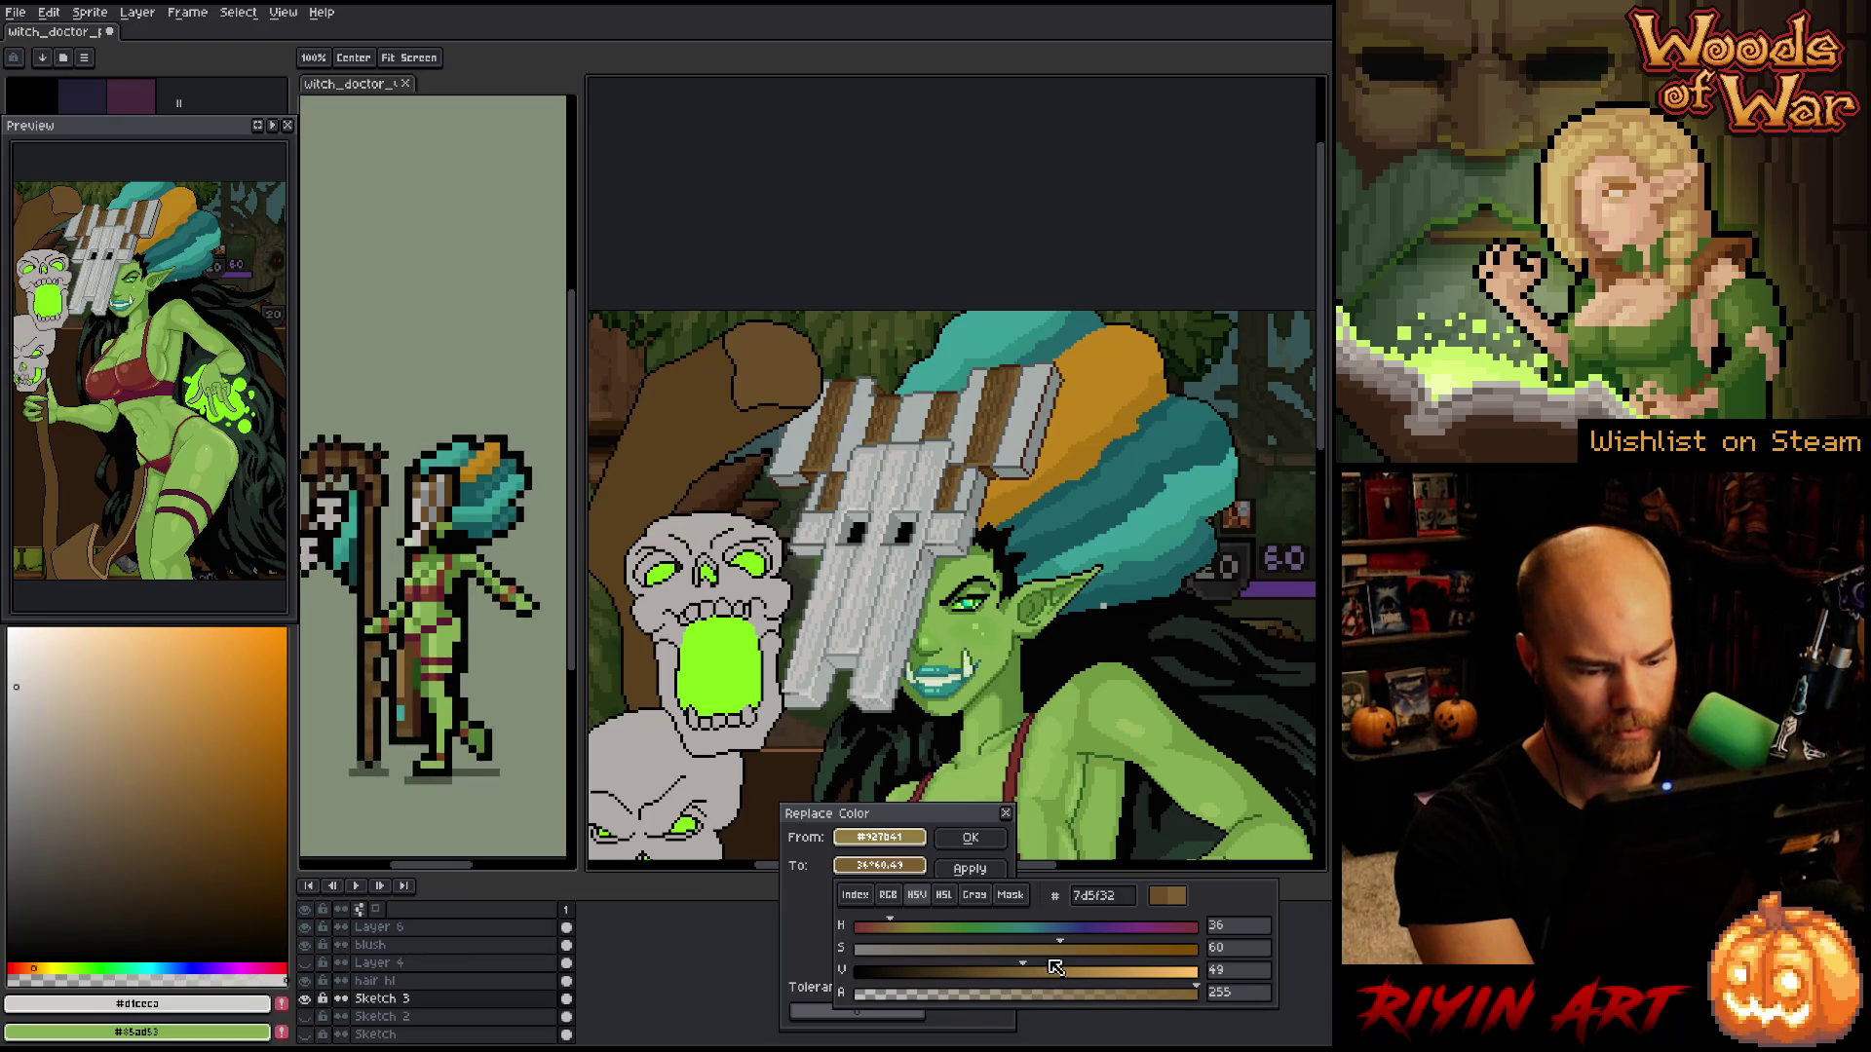
{"action": "left_click_drag", "start_coordinate": [1065, 958], "coordinate": [1047, 958]}
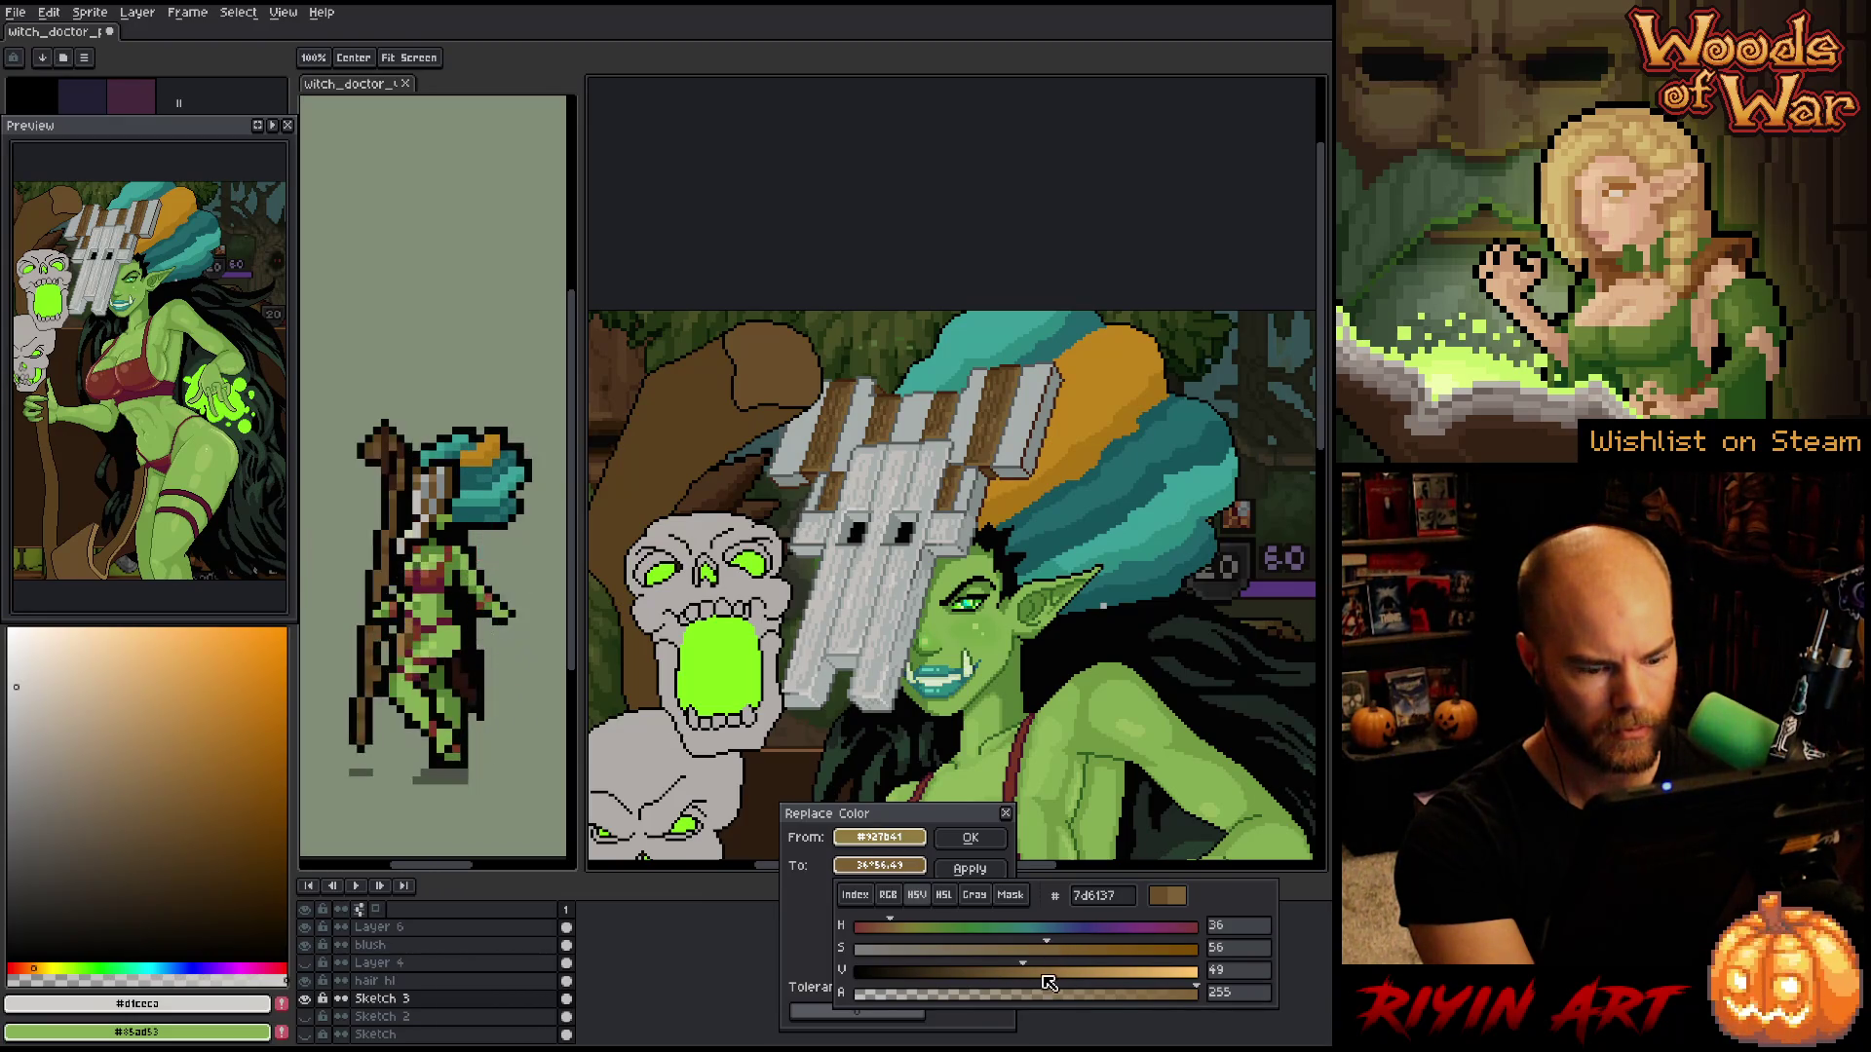
{"action": "left_click", "coordinate": [1041, 971]}
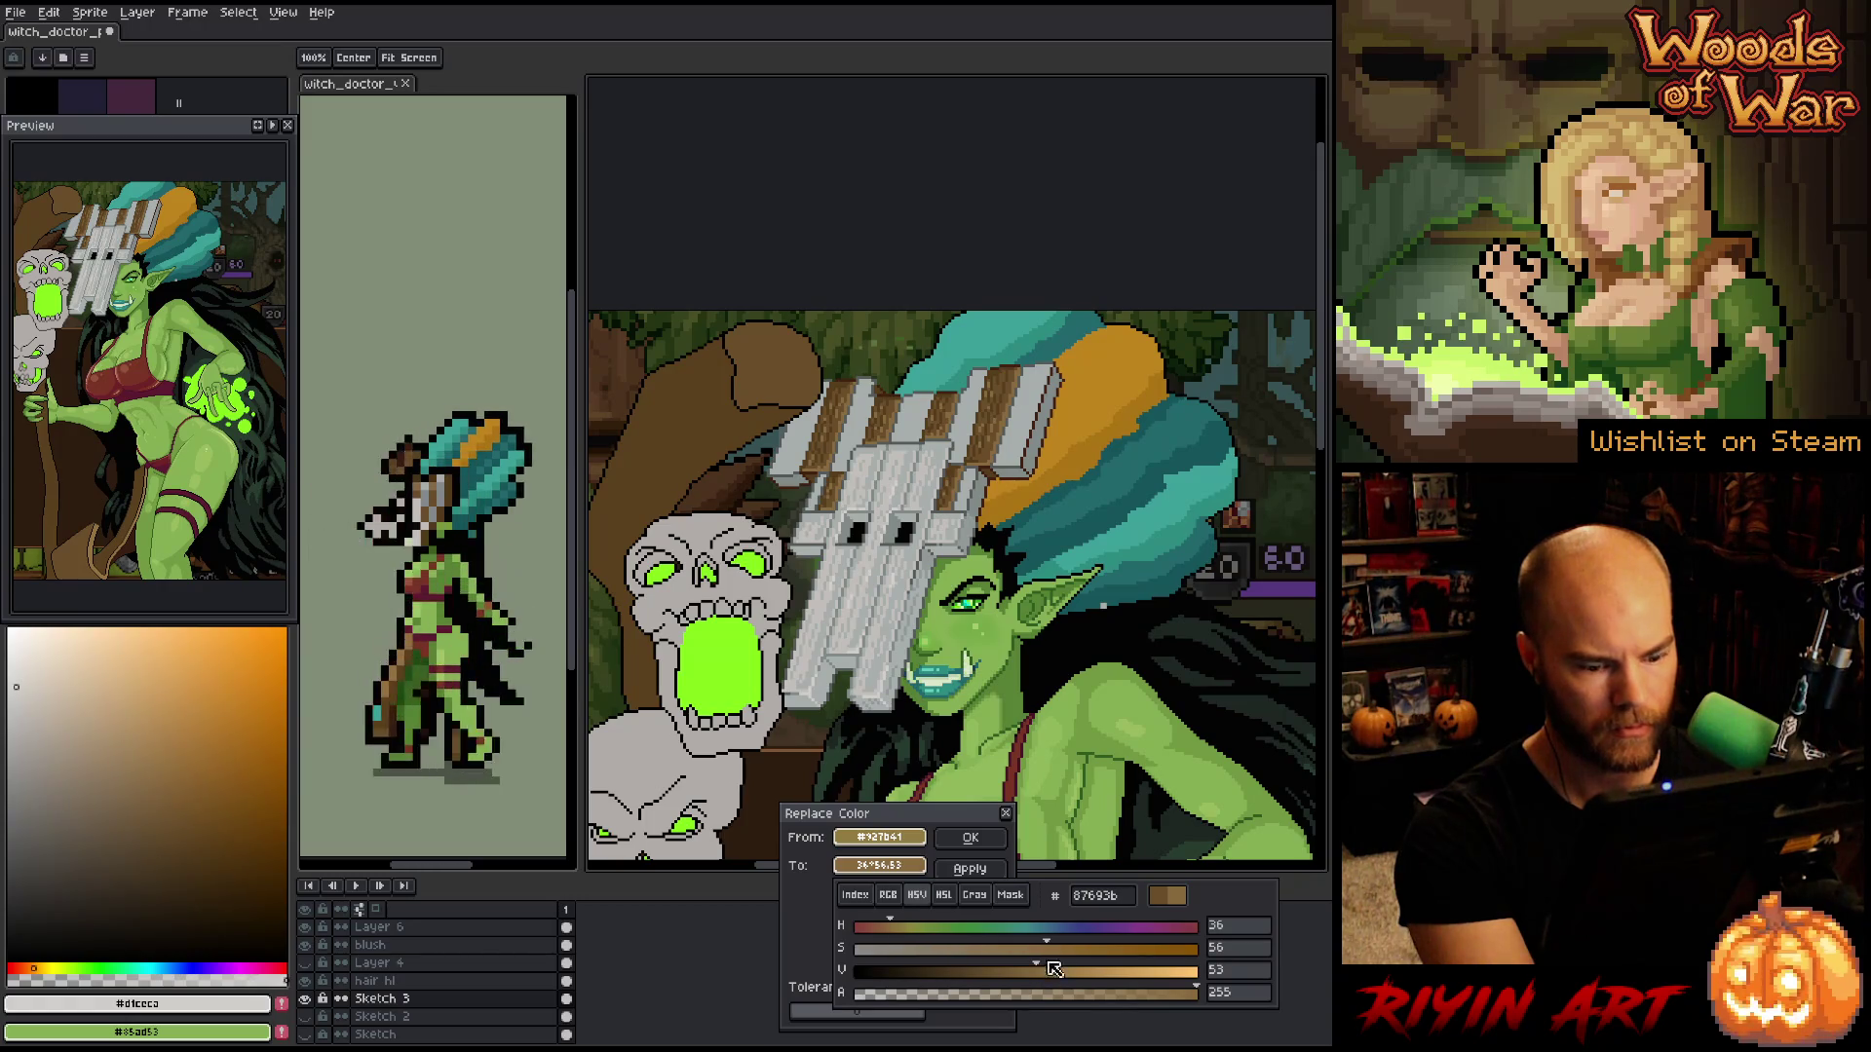
{"action": "left_click", "coordinate": [1106, 948]}
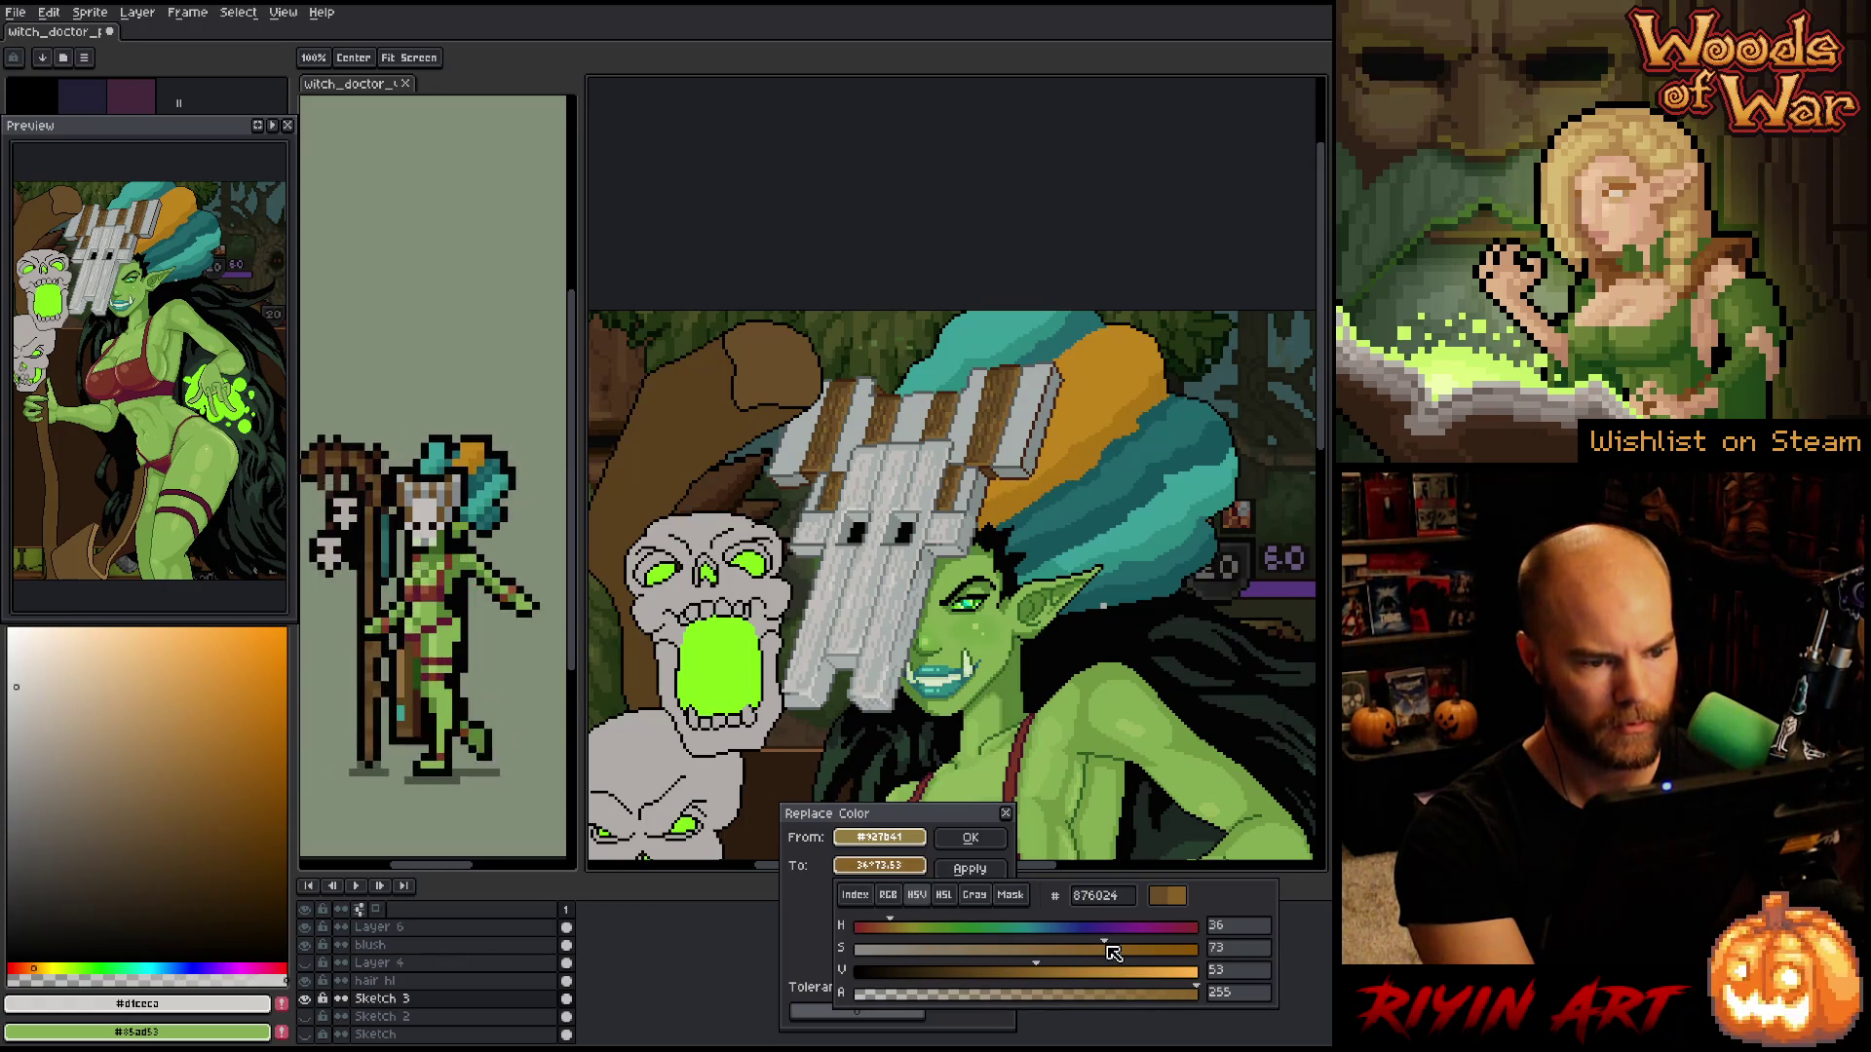
{"action": "left_click", "coordinate": [1035, 867]}
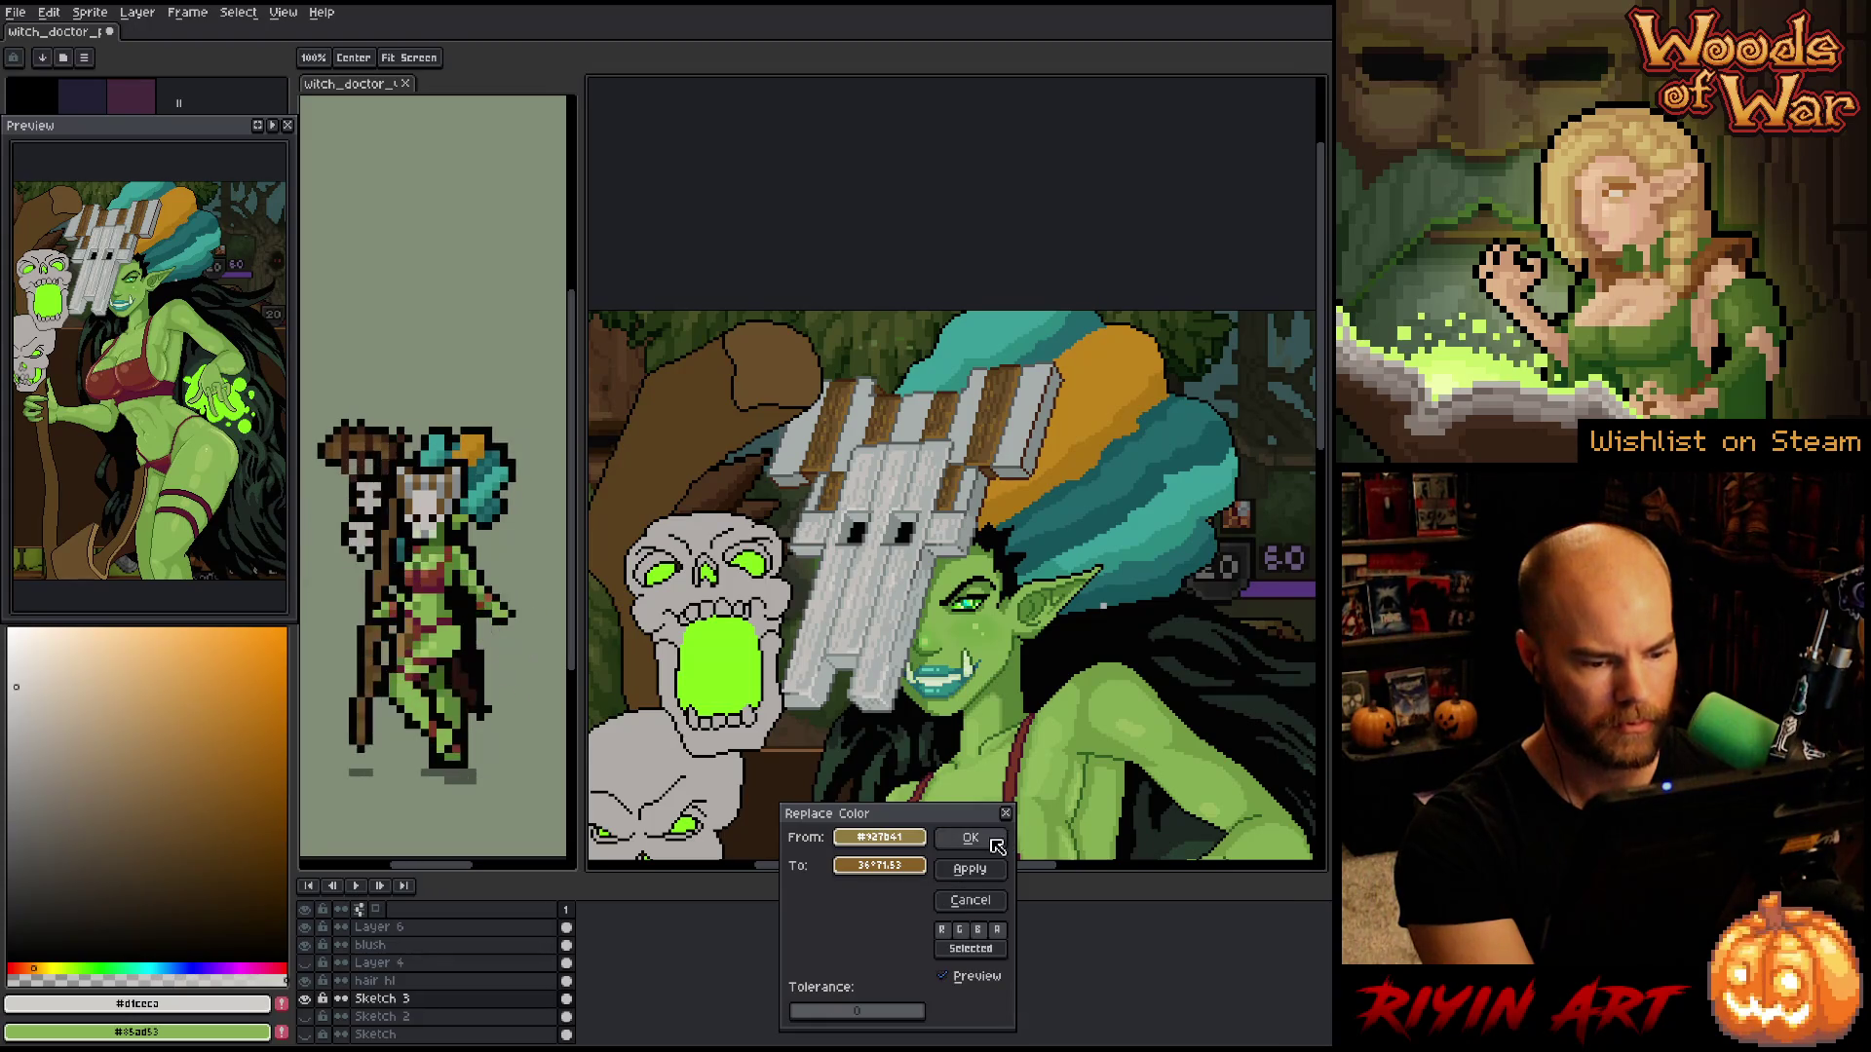
{"action": "left_click", "coordinate": [970, 838]}
{"action": "key", "text": "minus"}
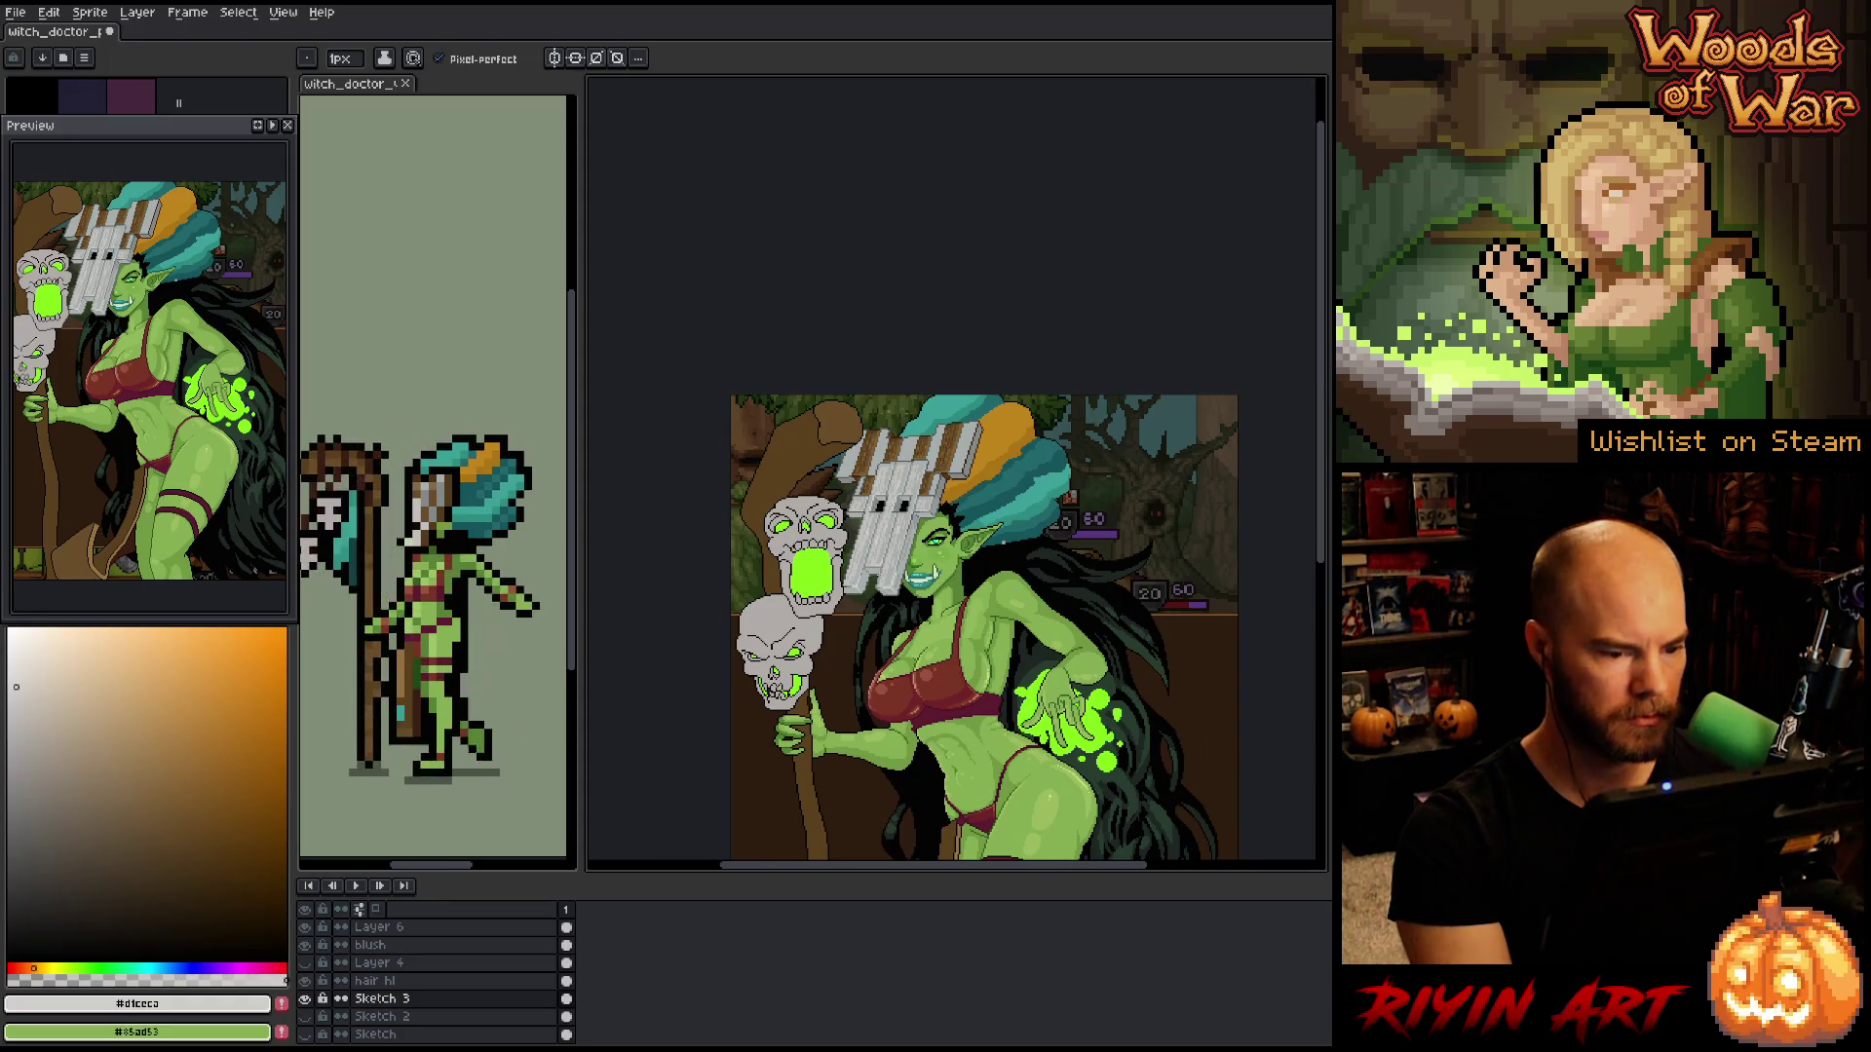
{"action": "key", "text": "minus"}
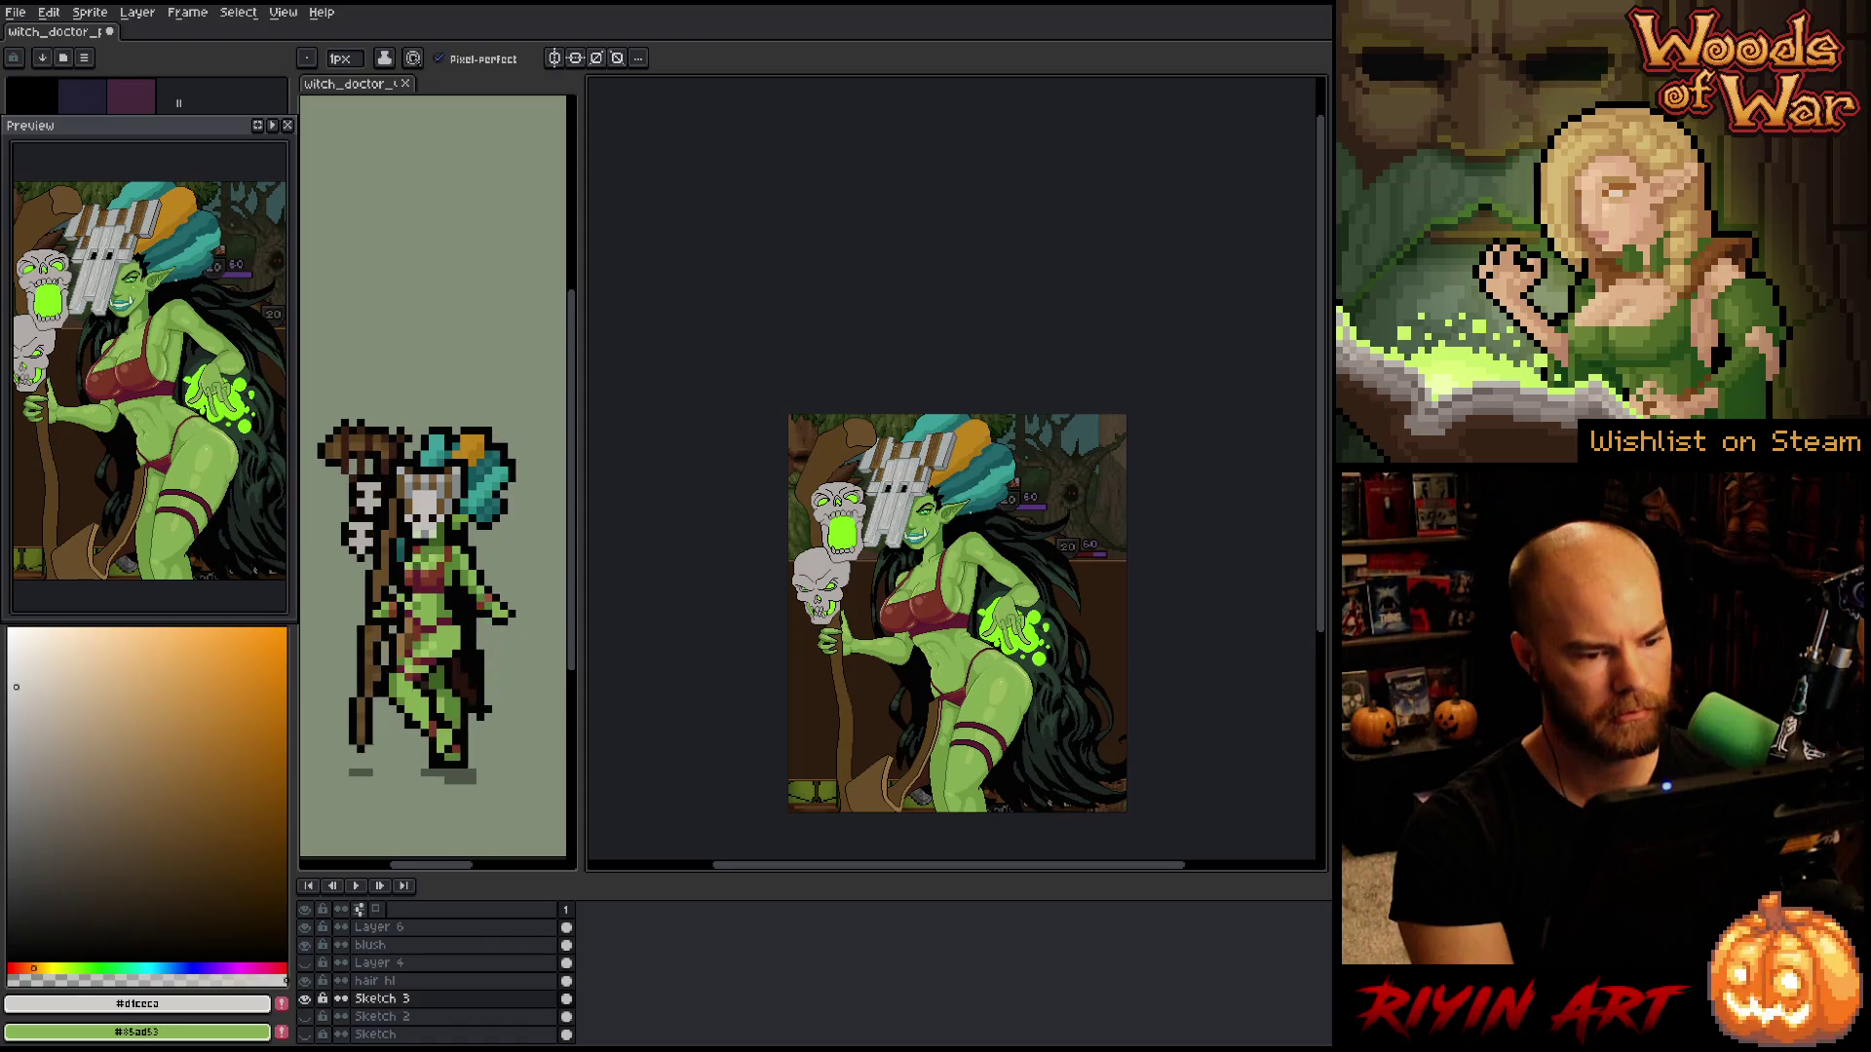
{"action": "scroll", "coordinate": [882, 472], "scroll_direction": "up", "scroll_amount": 3}
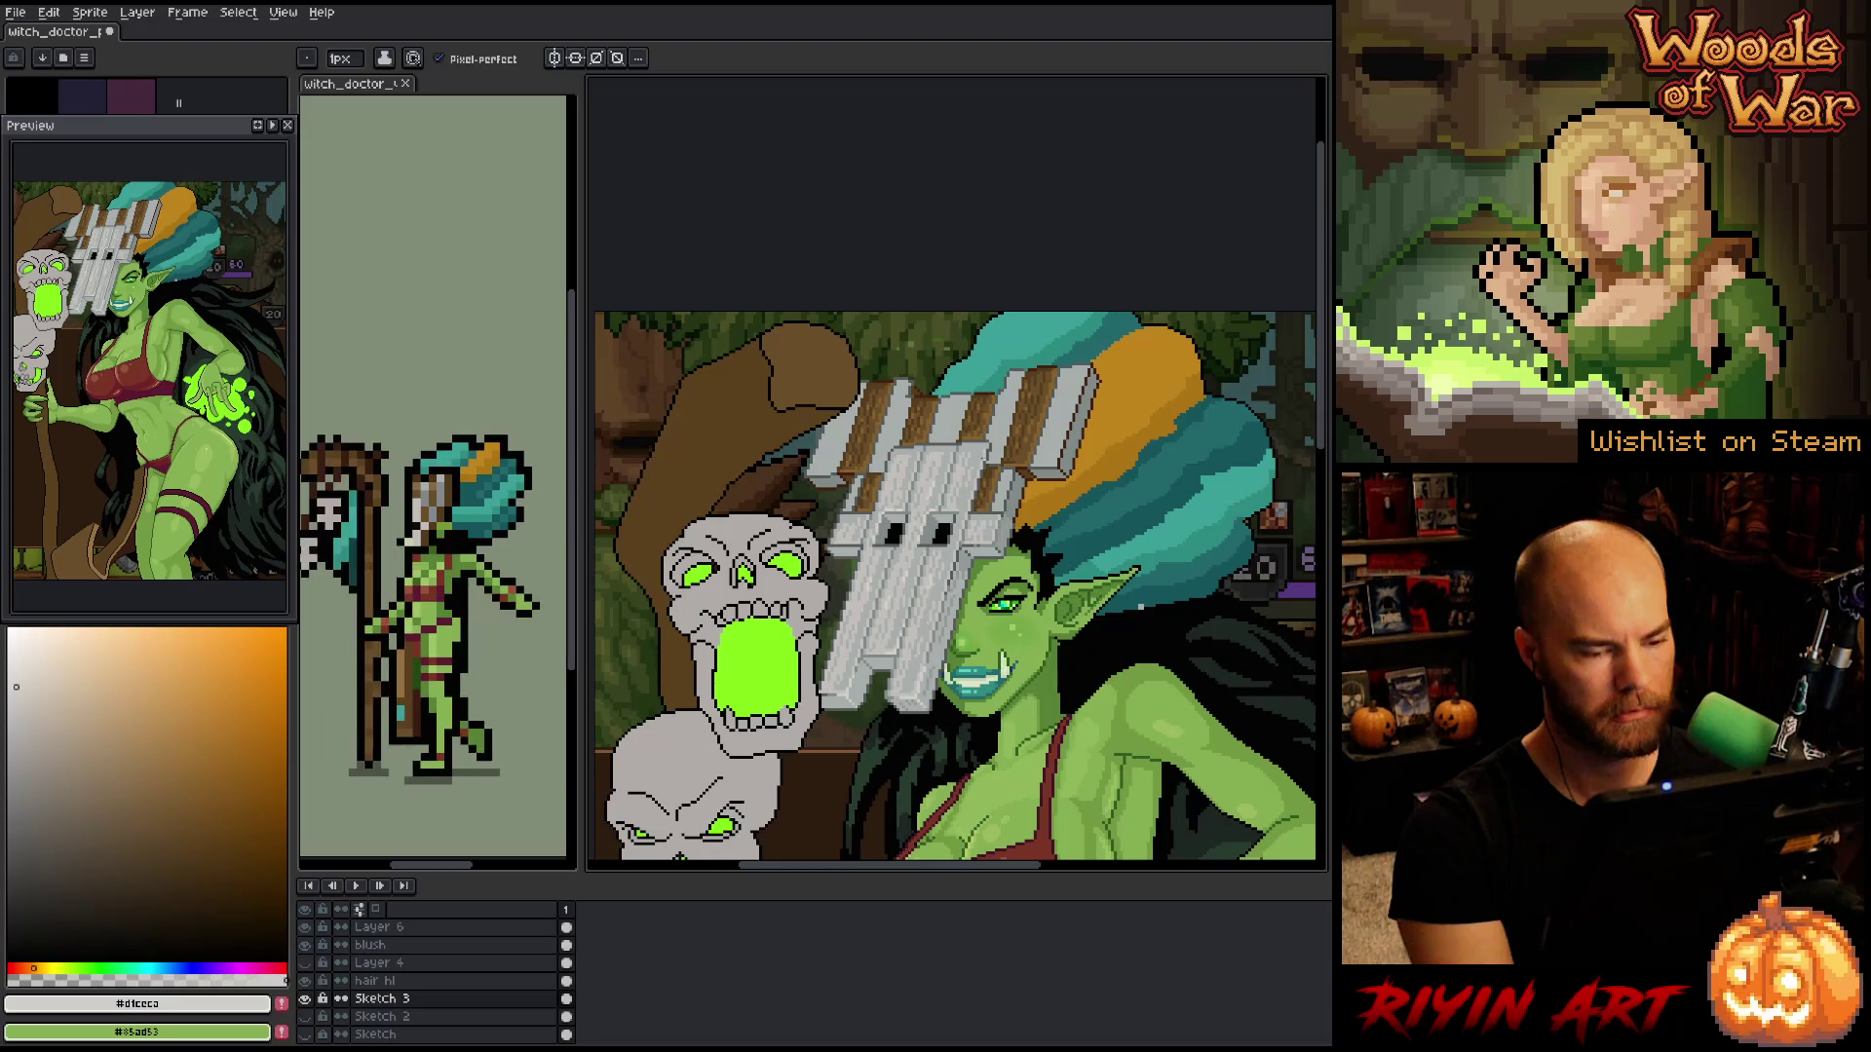
- Cancel a first Replace Color attempt and draw an elliptical selection around the plank mask
{"action": "key", "text": "shift+r"}
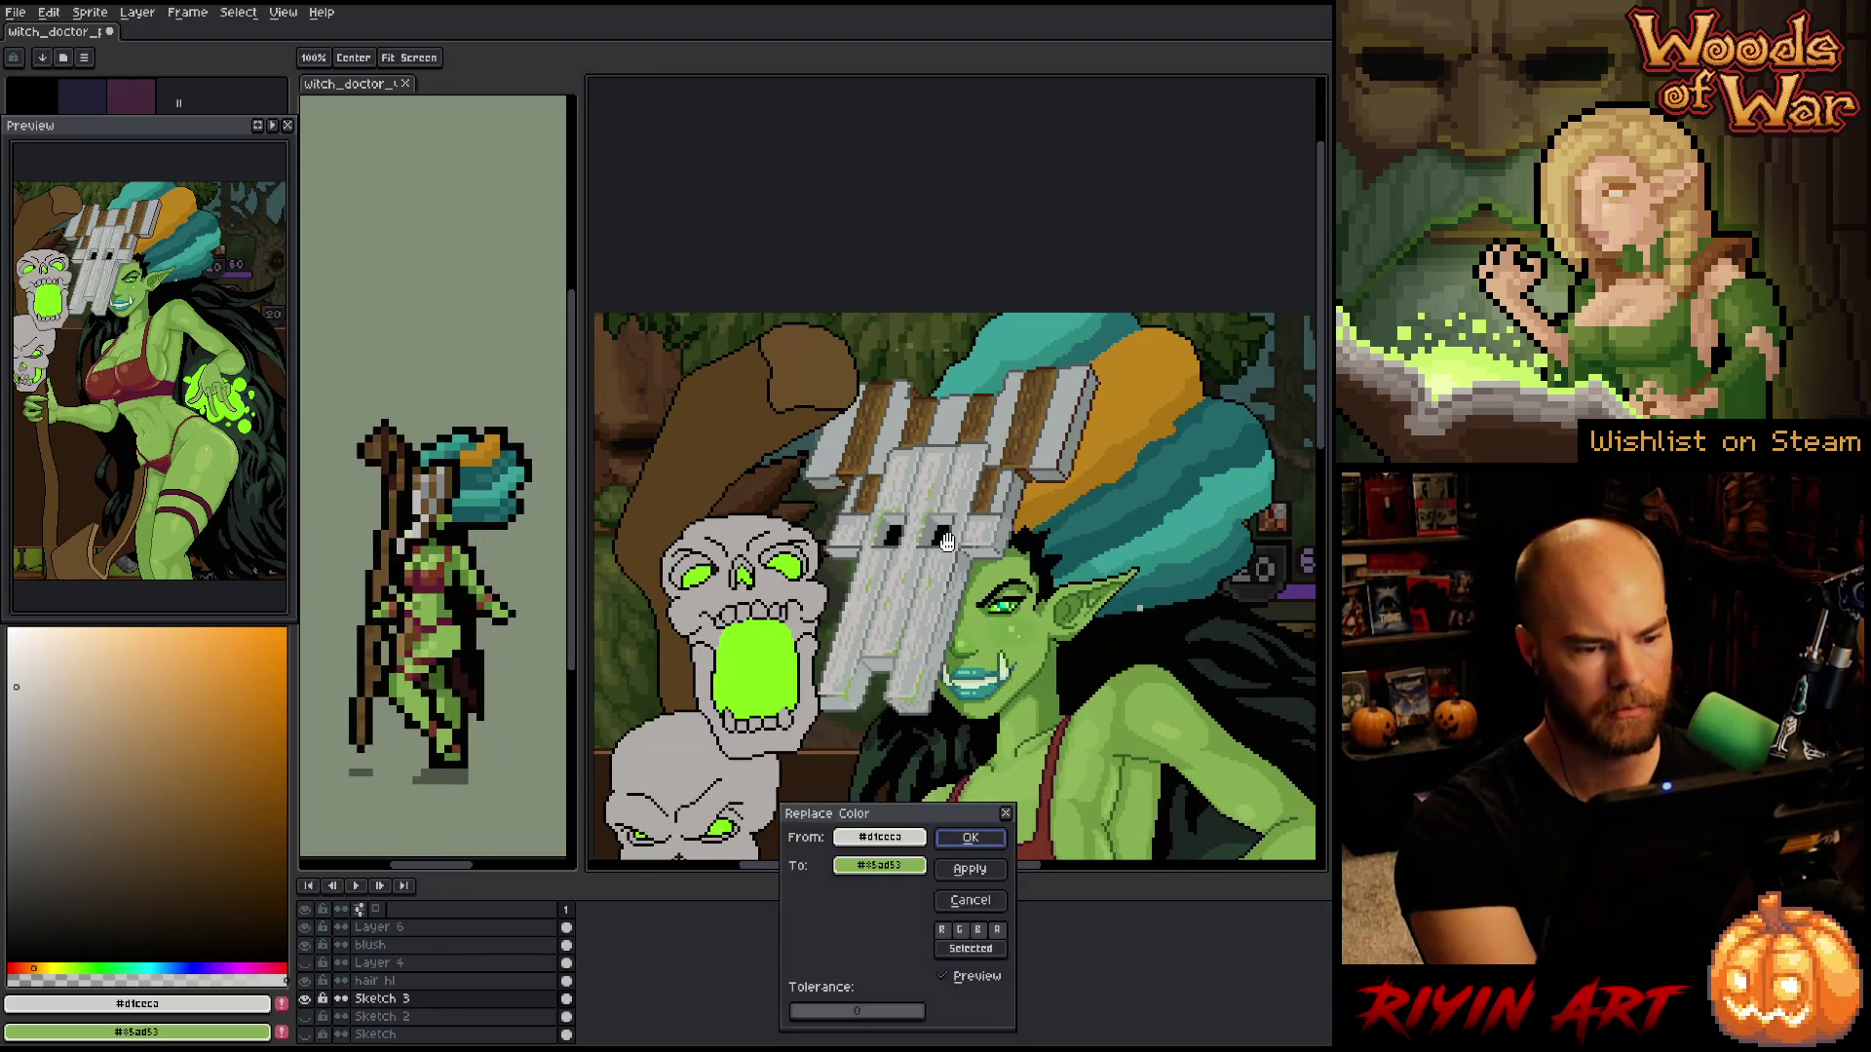
{"action": "left_click", "coordinate": [1043, 397]}
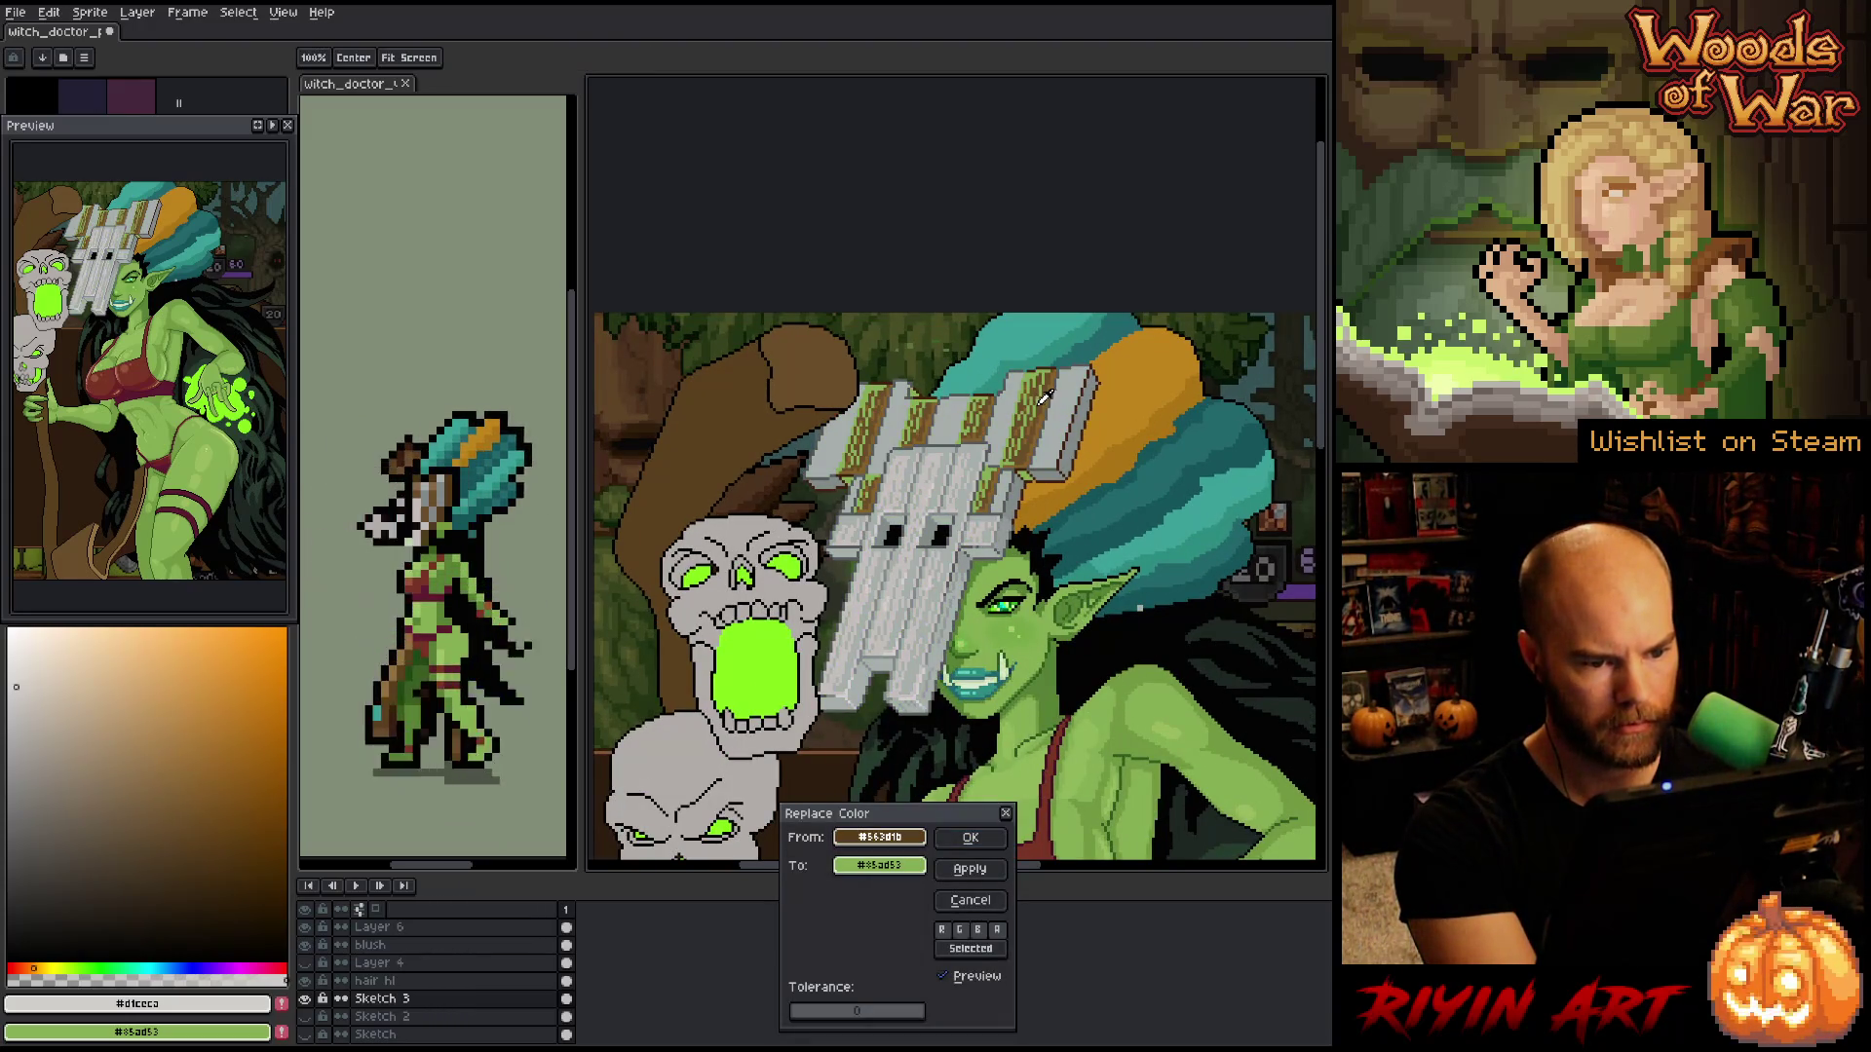
{"action": "left_click", "coordinate": [1044, 396]}
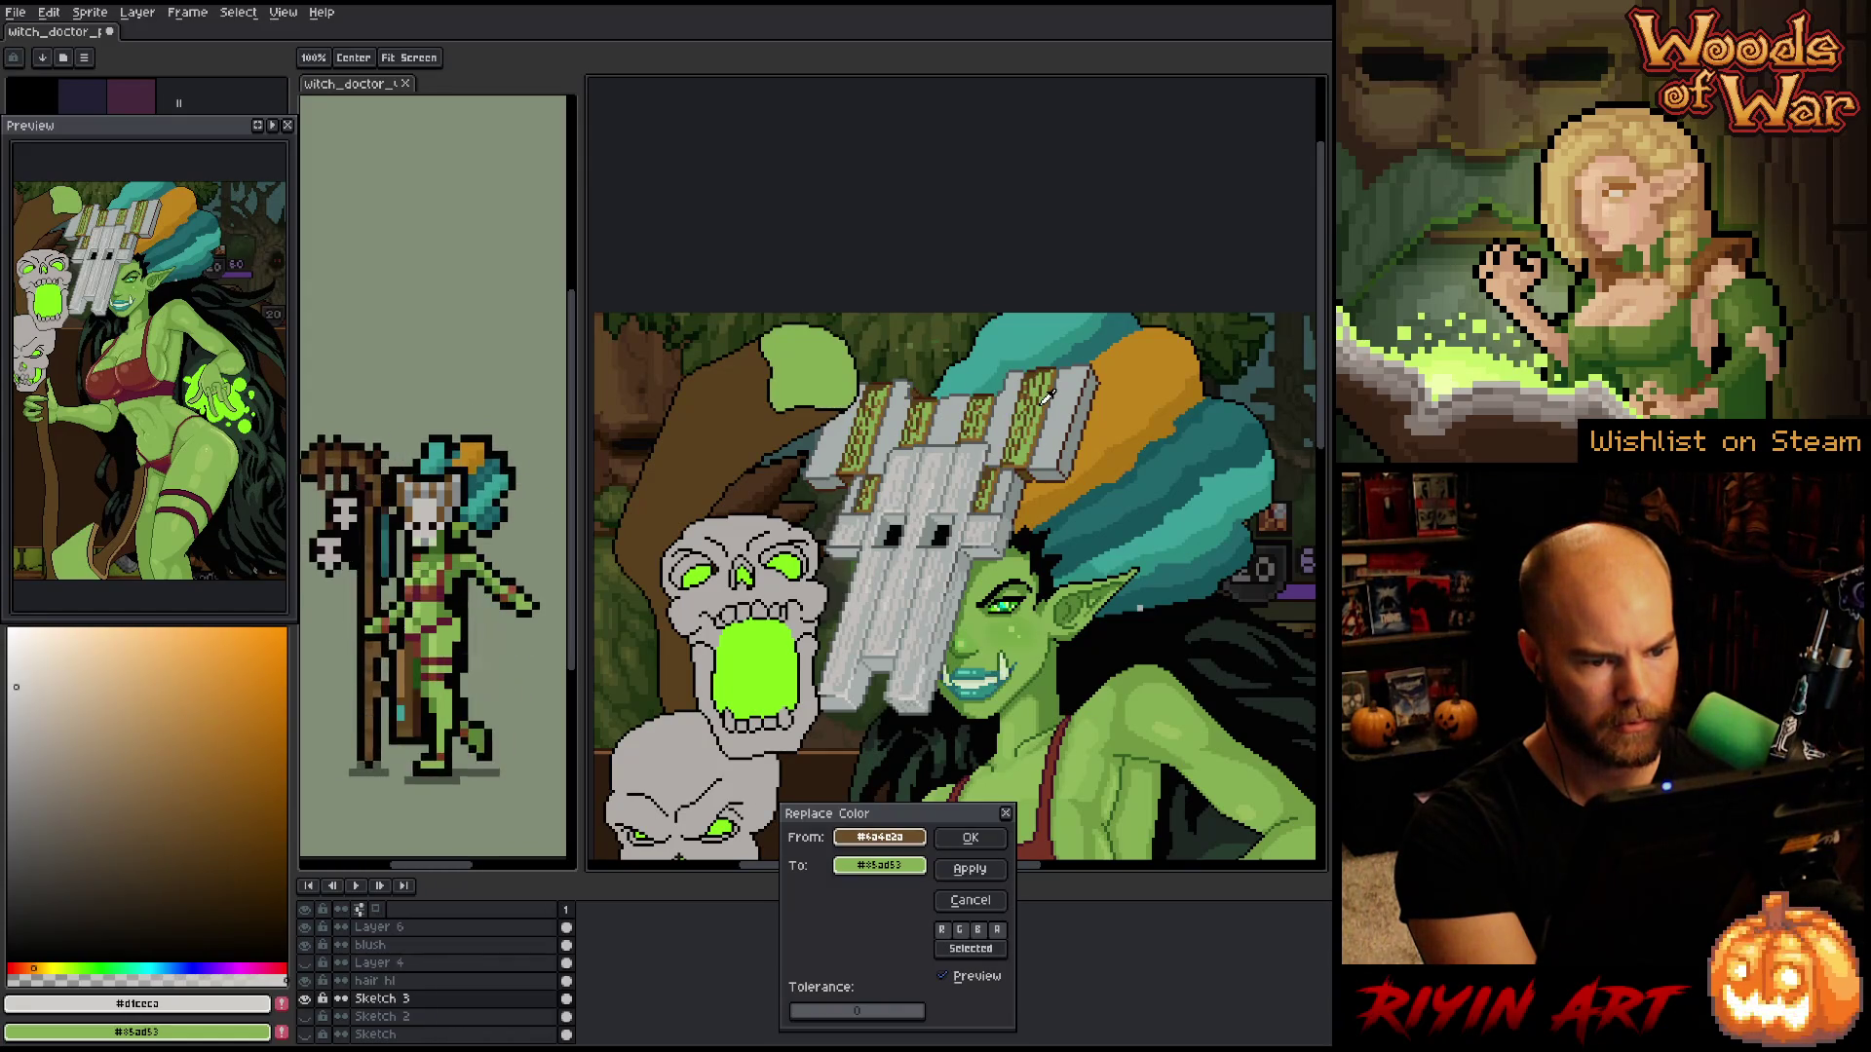
{"action": "left_click", "coordinate": [970, 901]}
{"action": "key", "text": "q"}
{"action": "mouse_move", "coordinate": [1126, 527]}
{"action": "left_mouse_down"}
{"action": "mouse_move", "coordinate": [877, 545]}
{"action": "mouse_move", "coordinate": [820, 656]}
{"action": "left_mouse_up"}
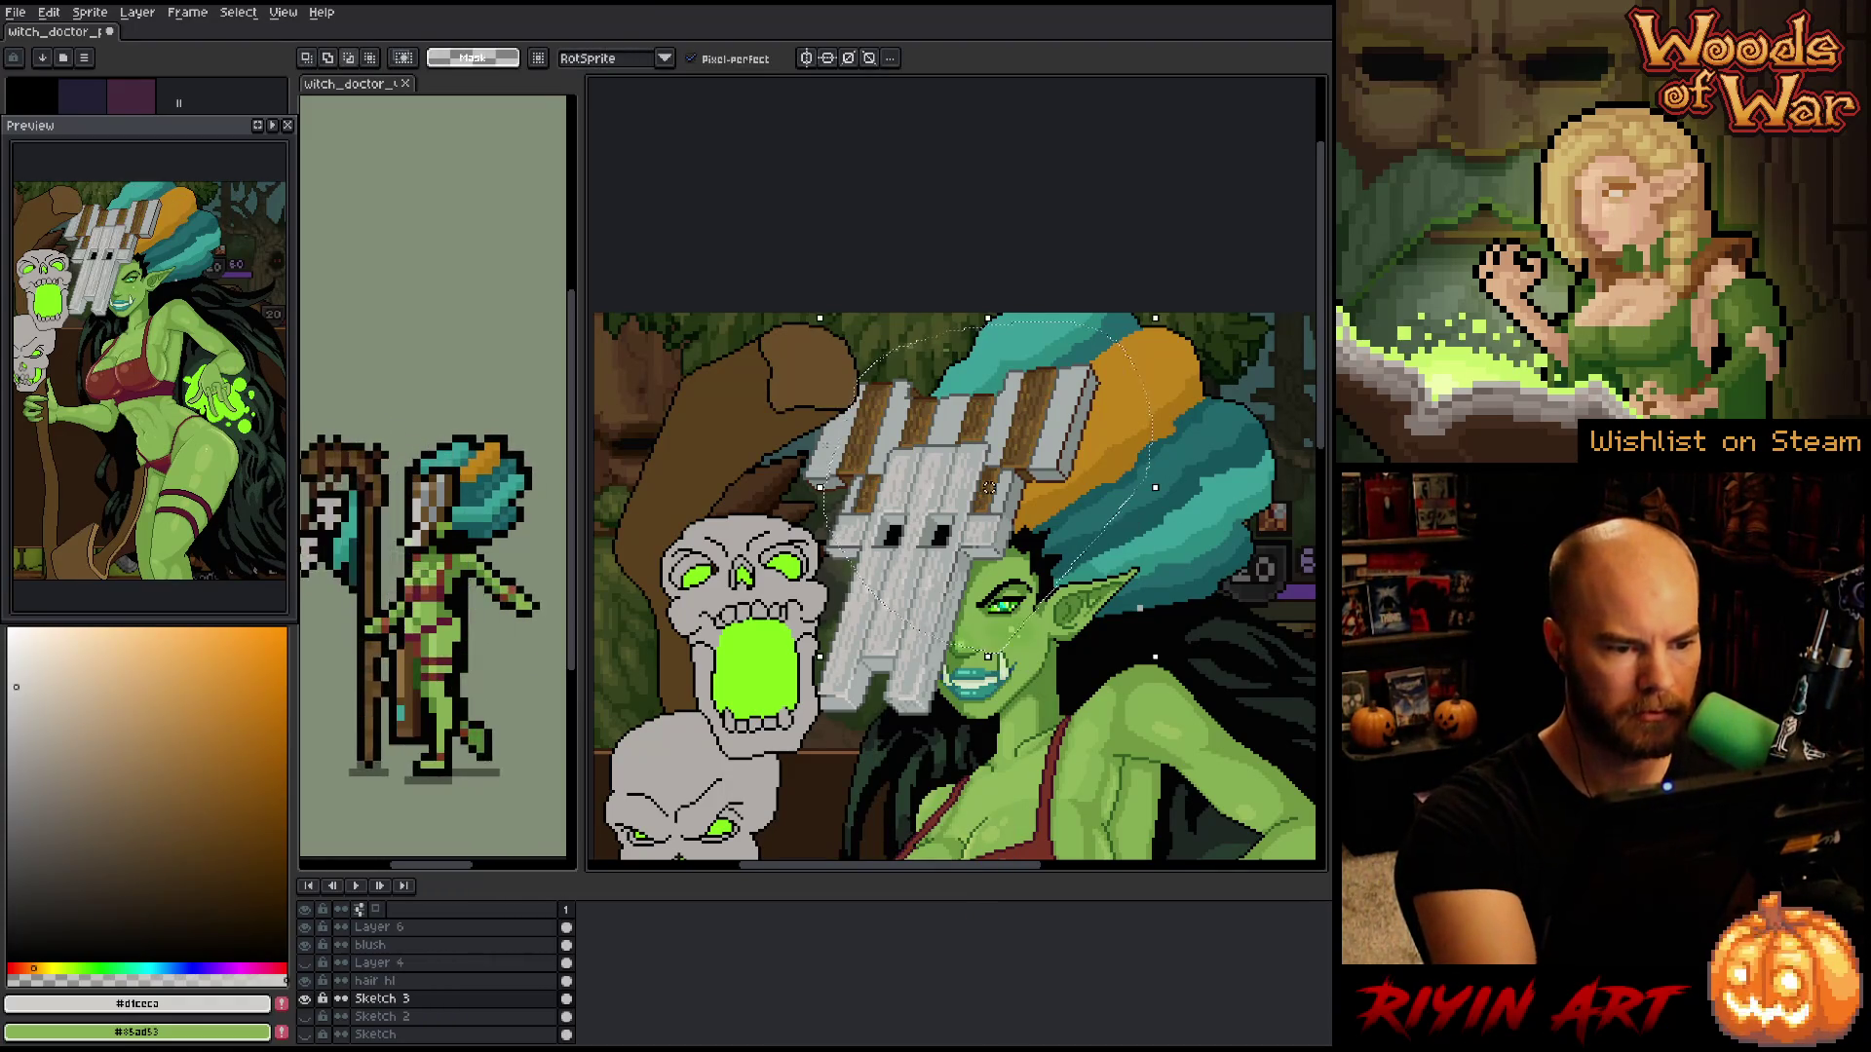
- Within the selection, replace the plank brown with a slightly lighter, redder brown
{"action": "key", "text": "shift+r"}
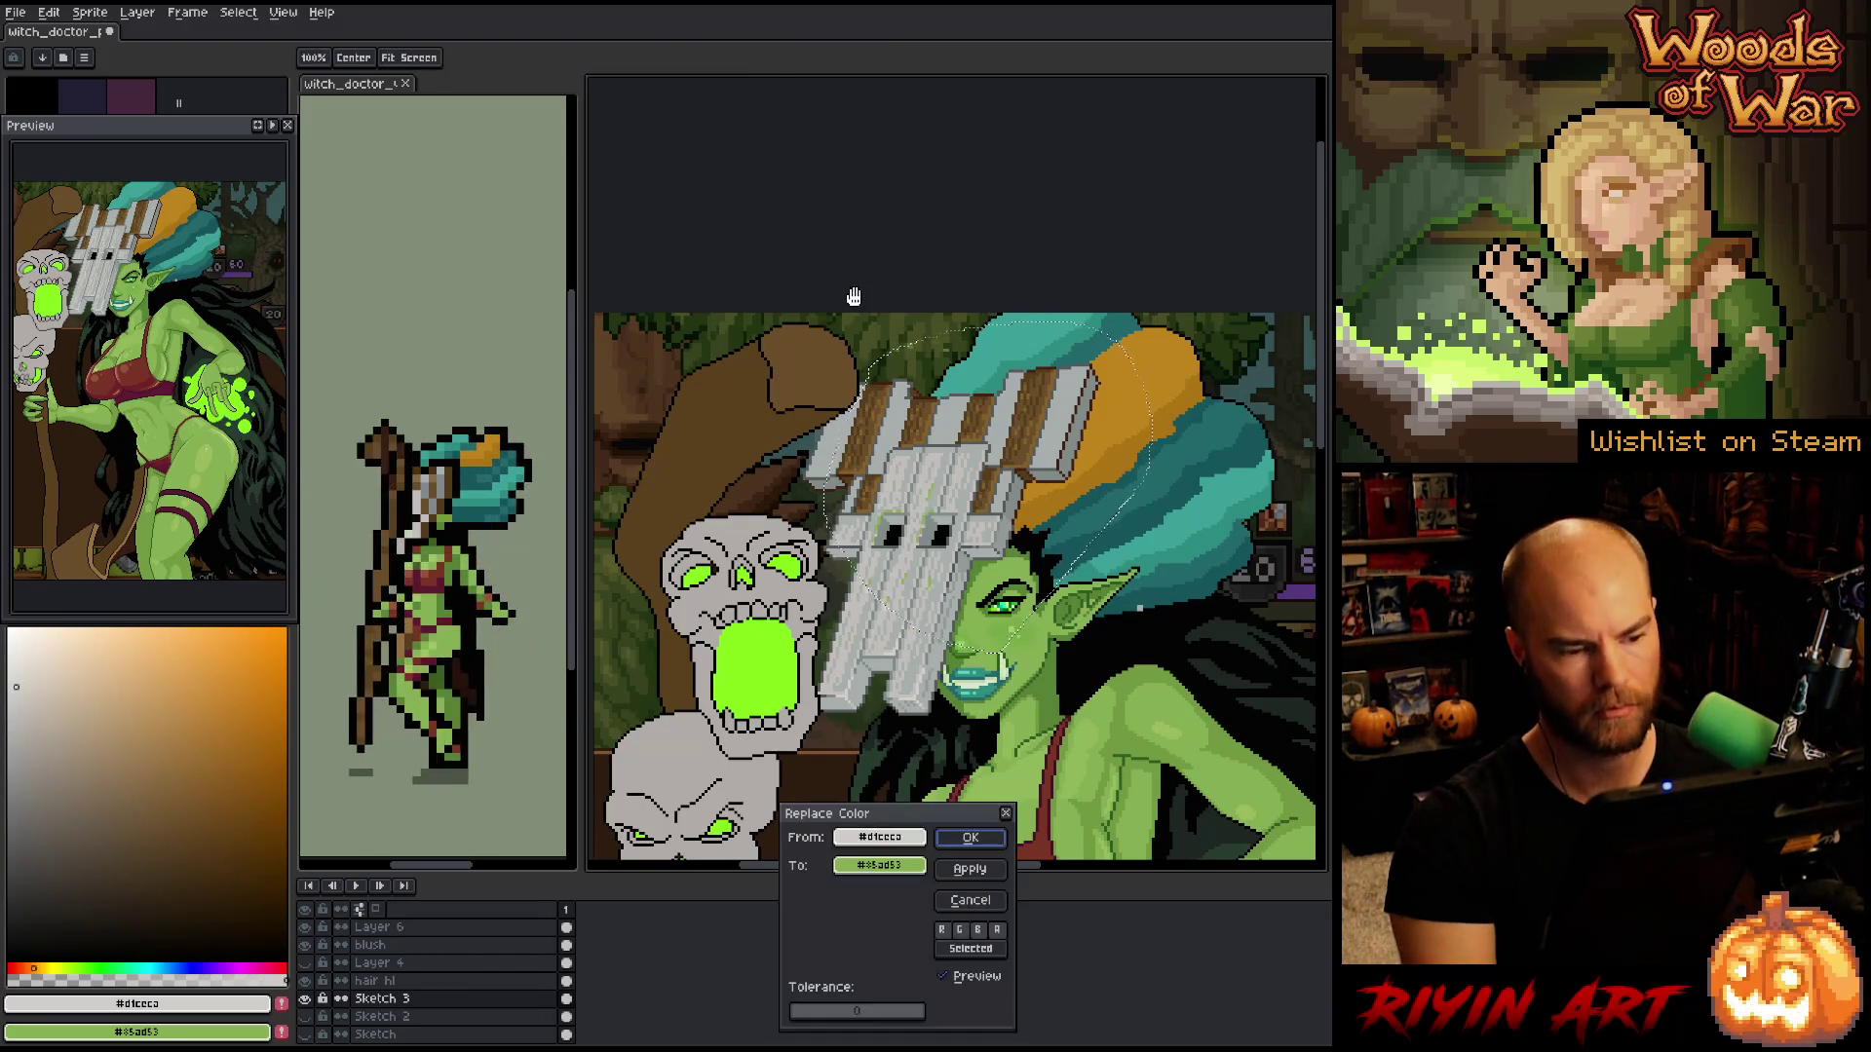
{"action": "left_click", "coordinate": [1020, 426]}
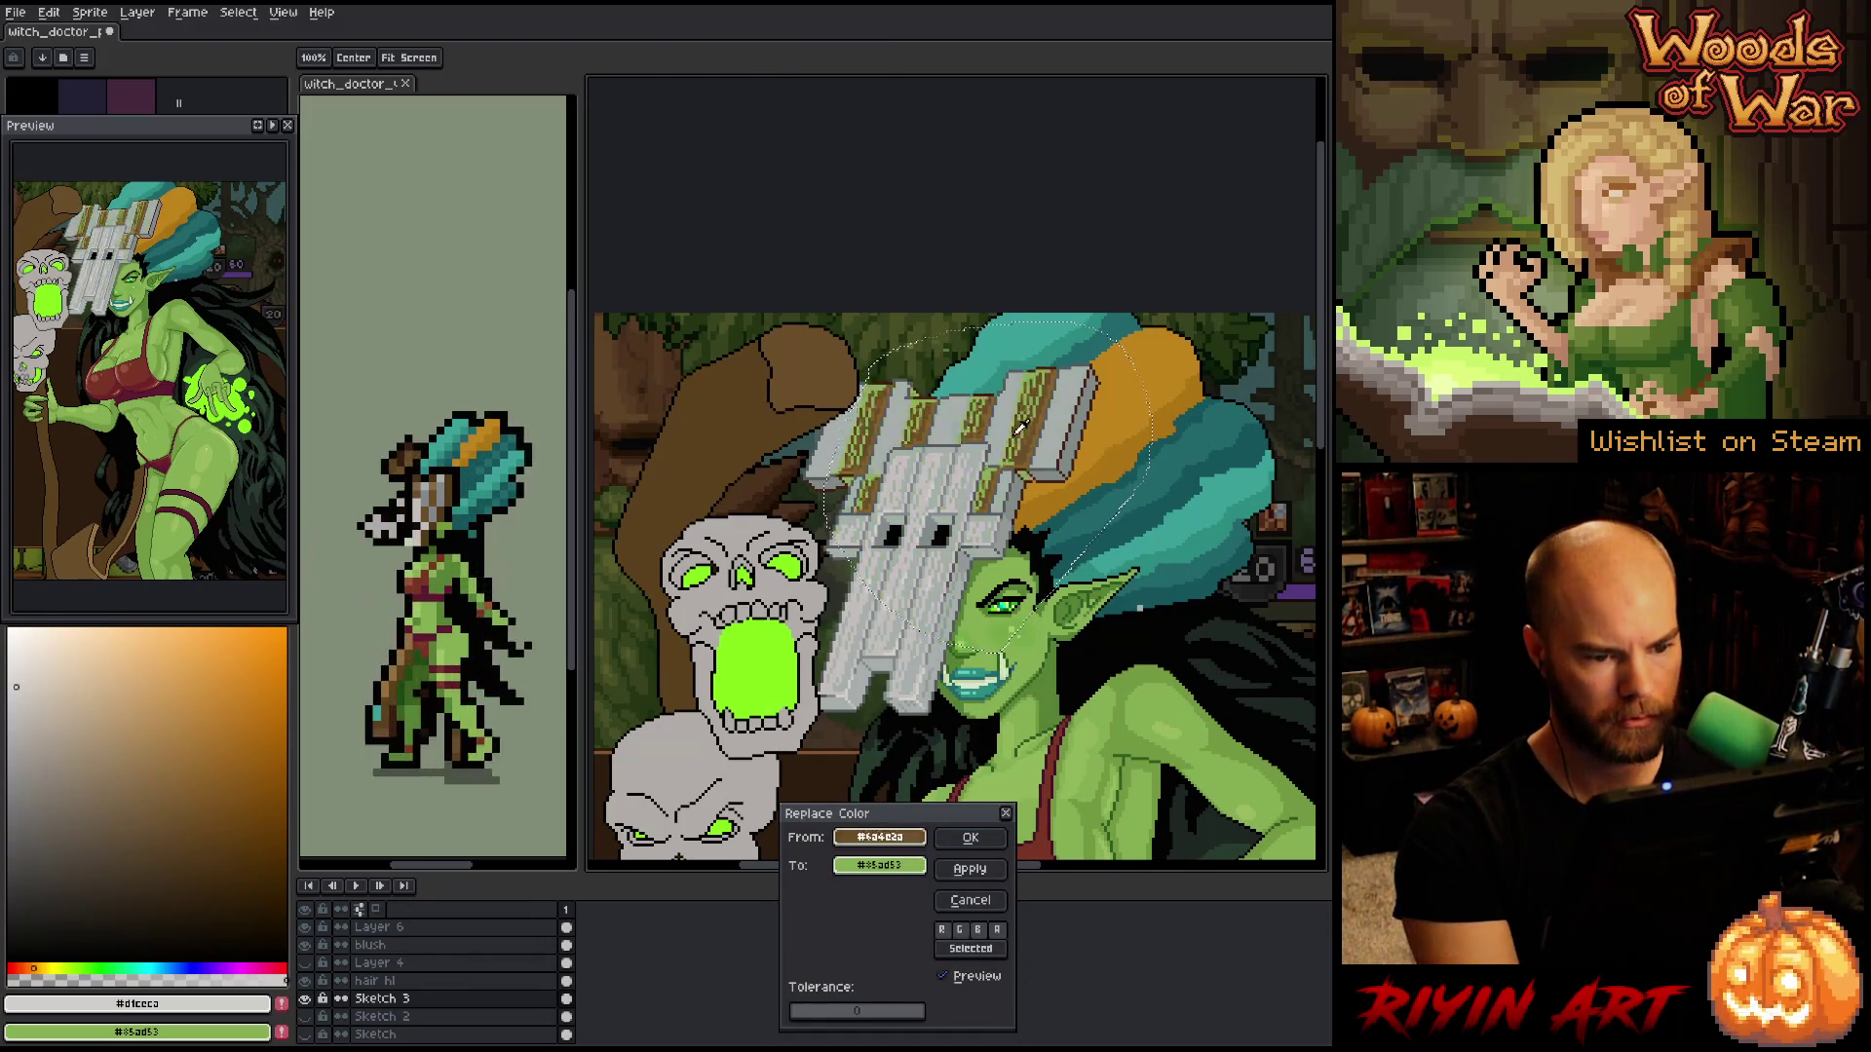
{"action": "left_click_drag", "start_coordinate": [879, 838], "coordinate": [879, 865]}
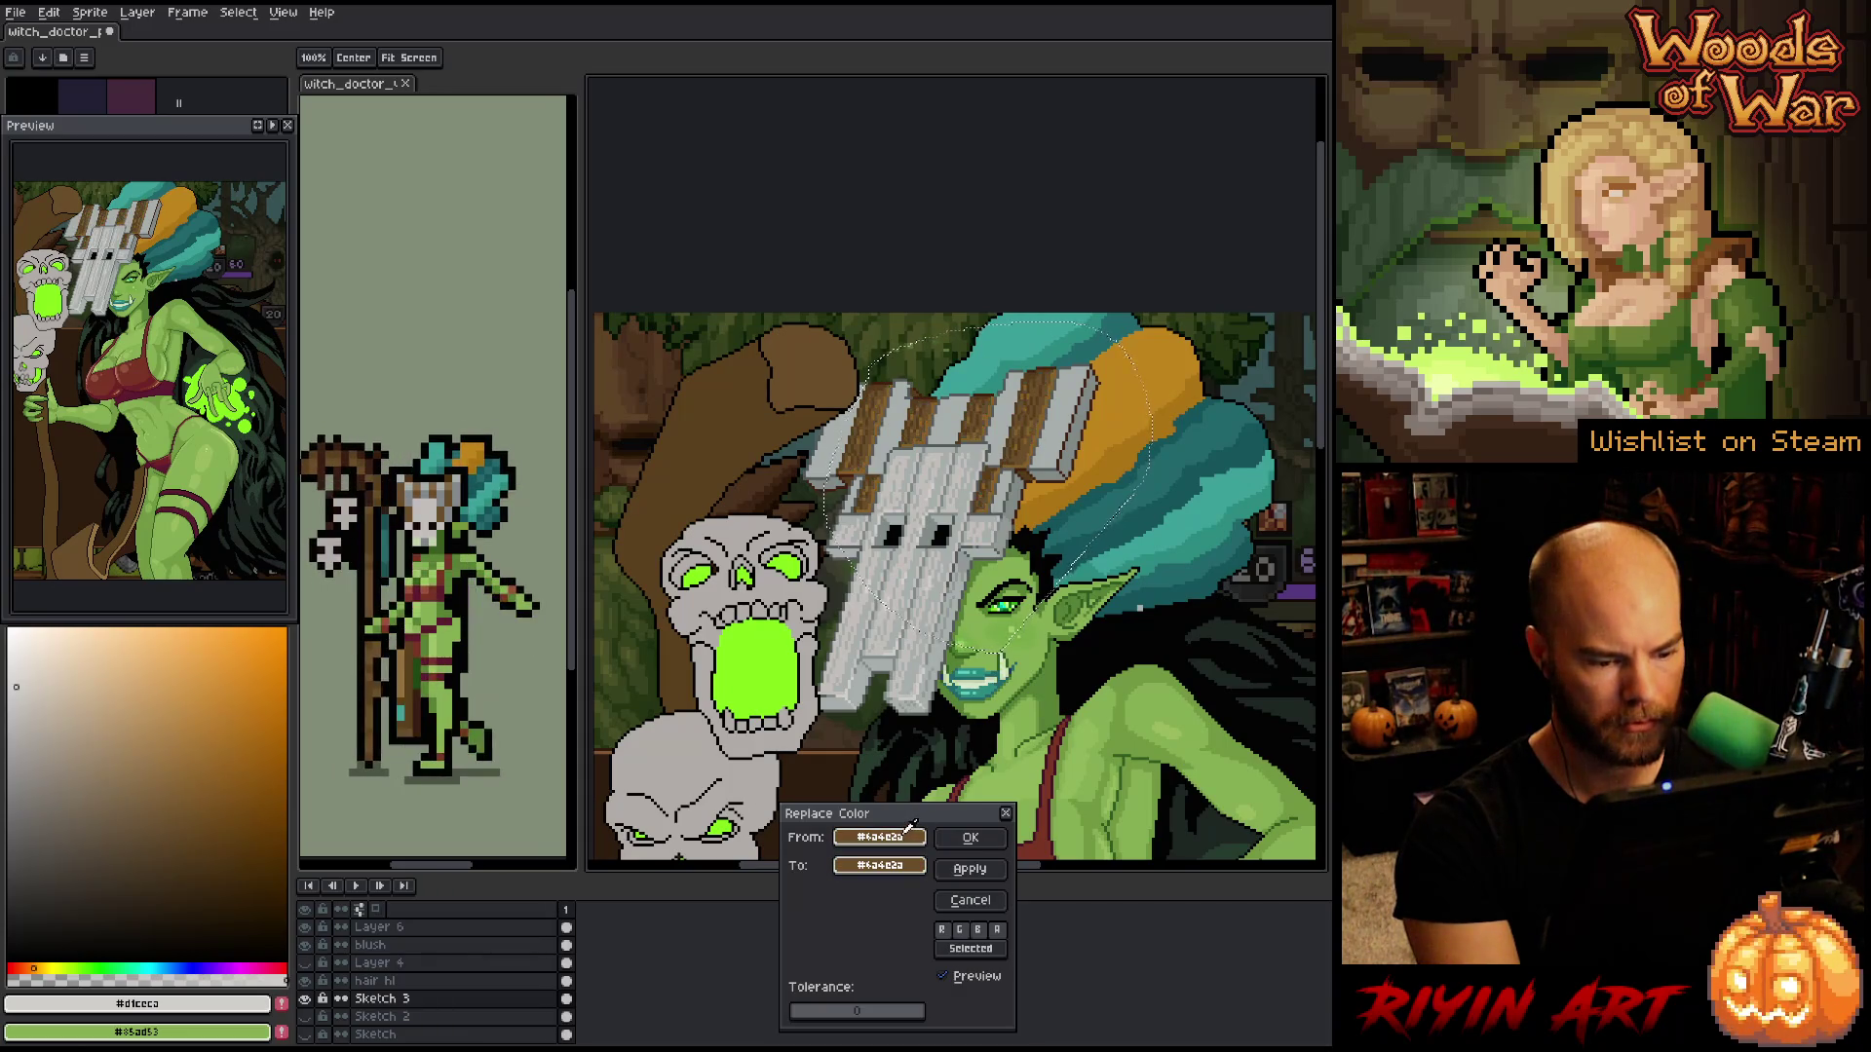
{"action": "left_click", "coordinate": [911, 866]}
{"action": "left_click", "coordinate": [943, 894]}
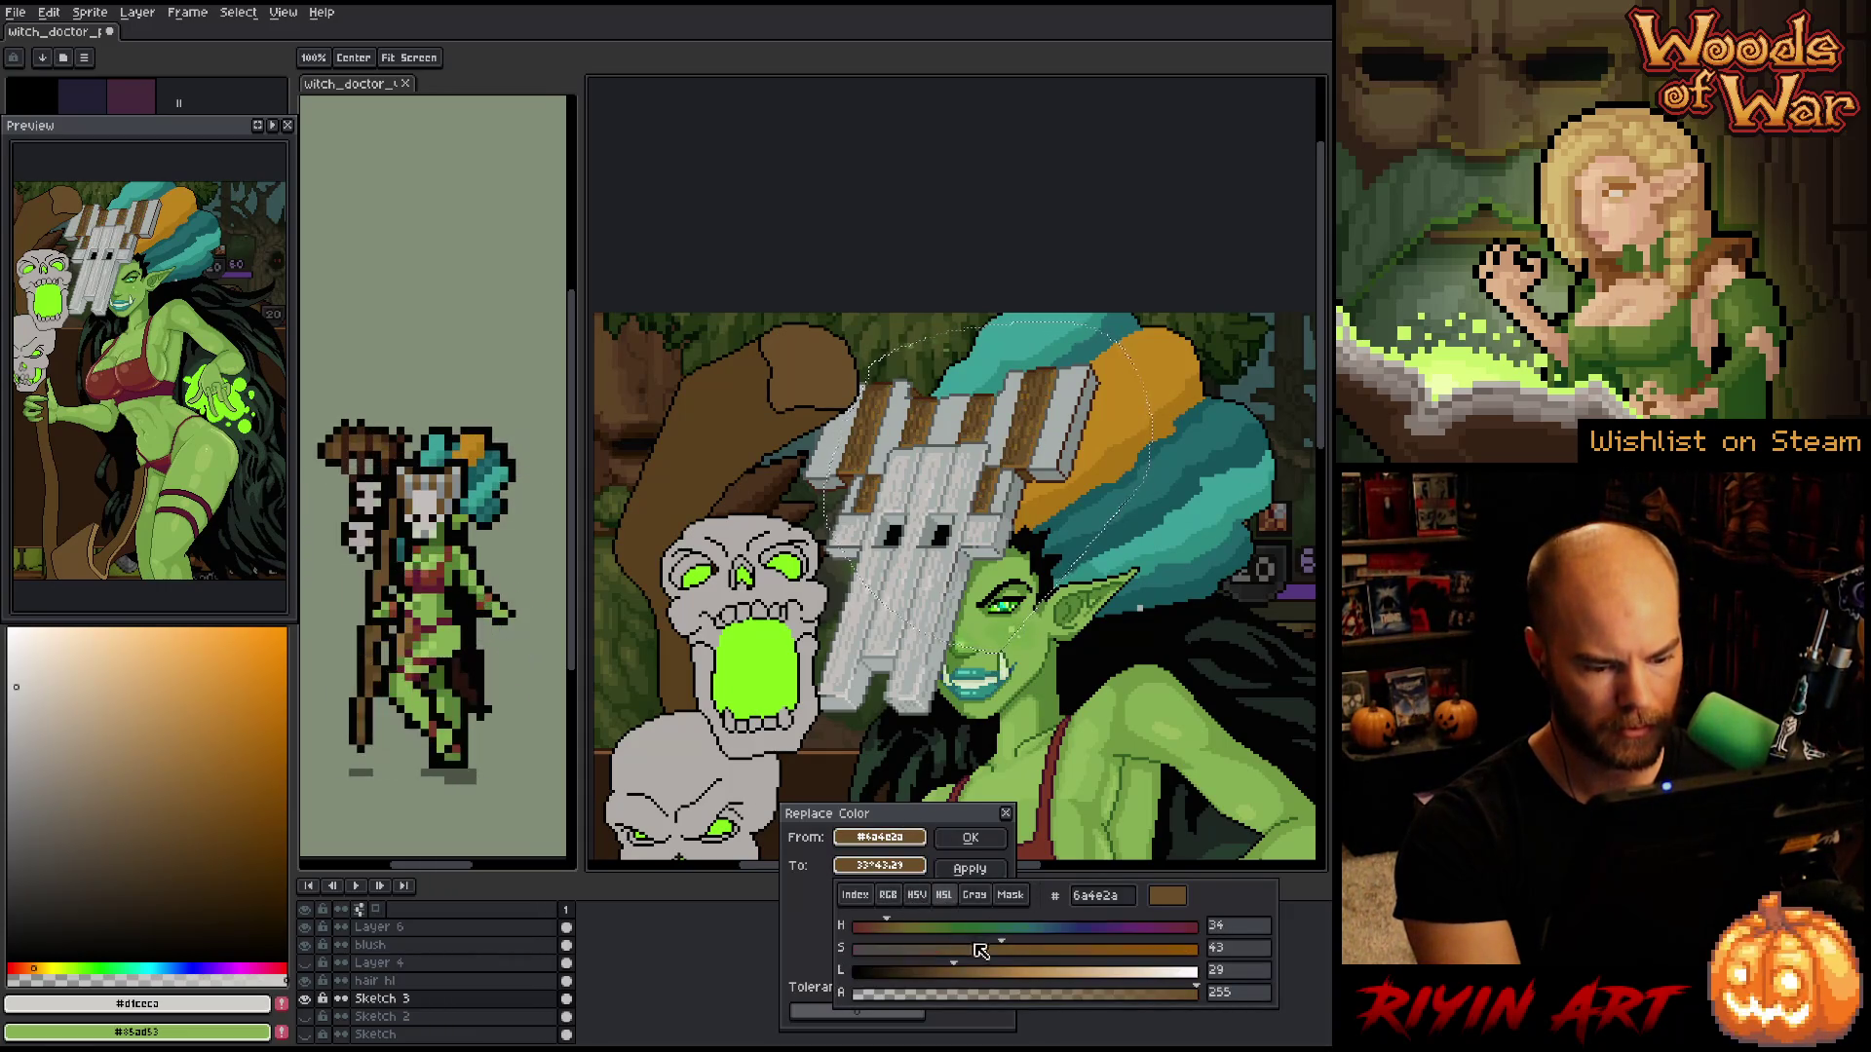
{"action": "left_click_drag", "start_coordinate": [999, 973], "coordinate": [970, 972]}
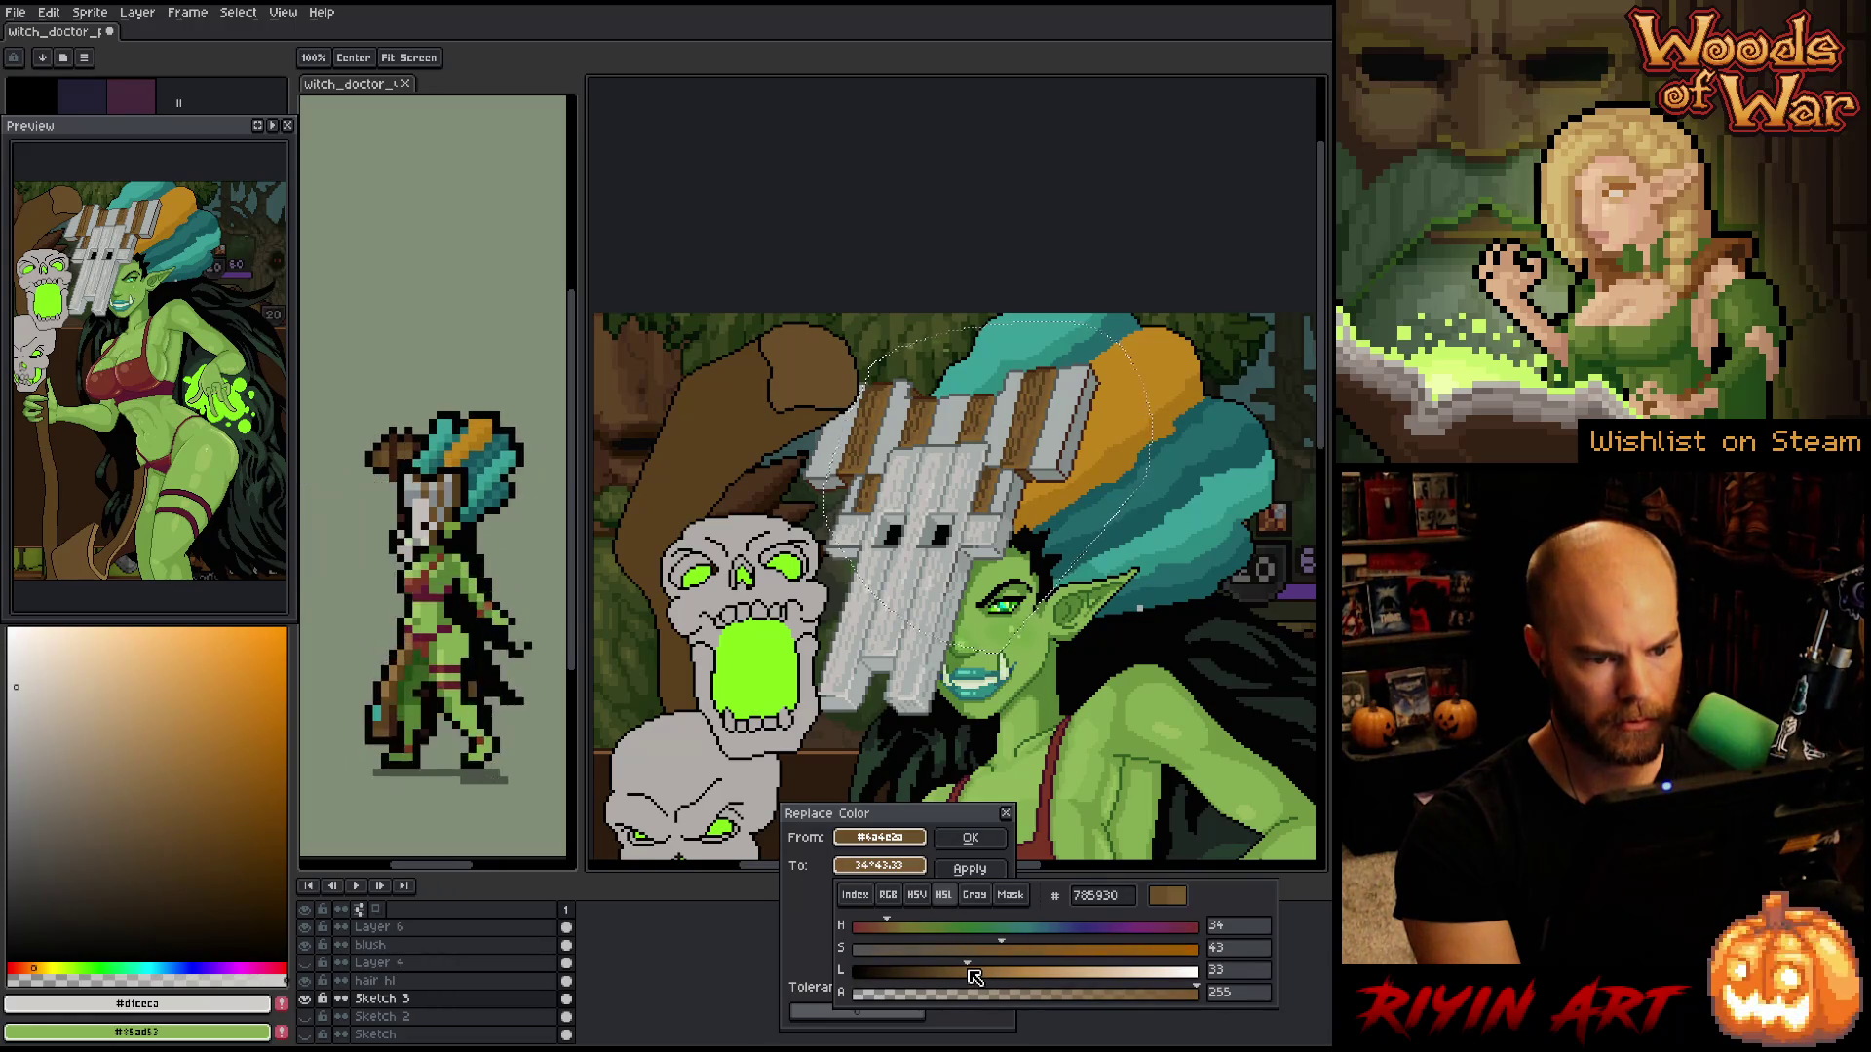
{"action": "left_click_drag", "start_coordinate": [888, 927], "coordinate": [979, 952]}
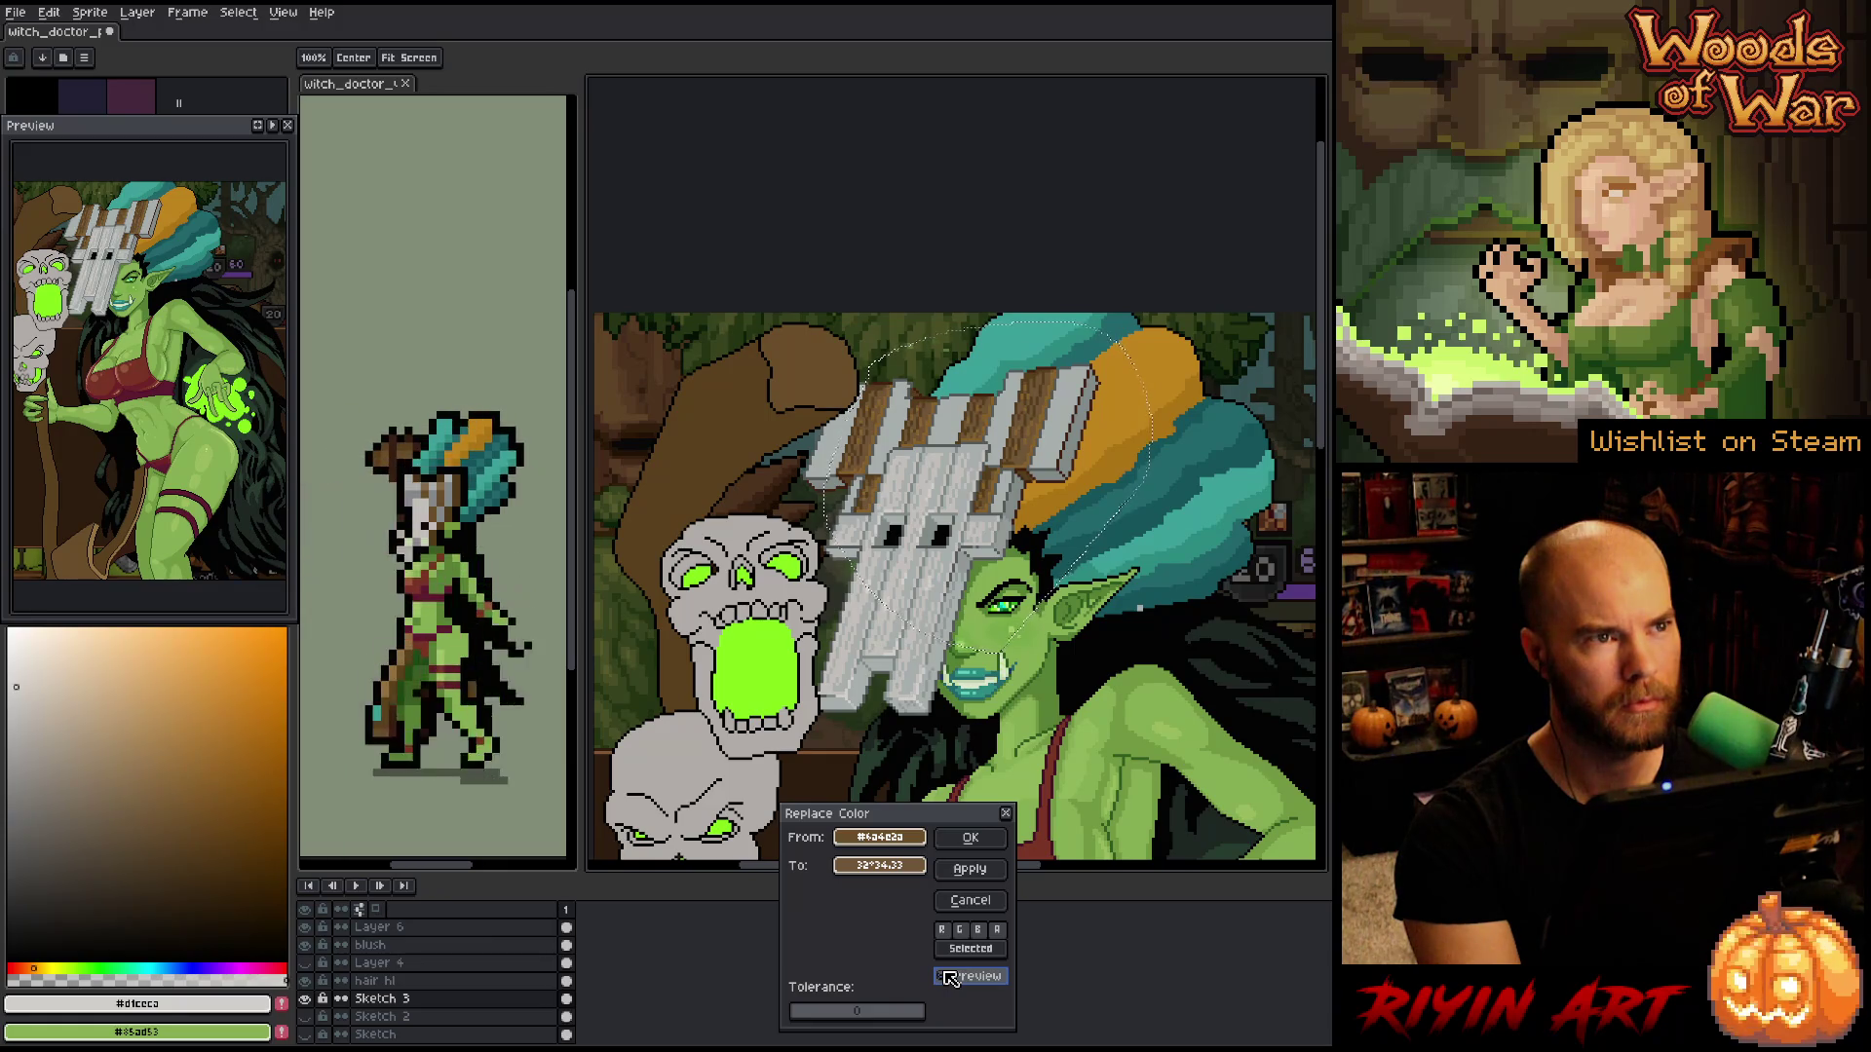
{"action": "left_click", "coordinate": [970, 838]}
- Replace the dark stripe brown #563d1b with a slightly warmer brown
{"action": "key", "text": "shift+r"}
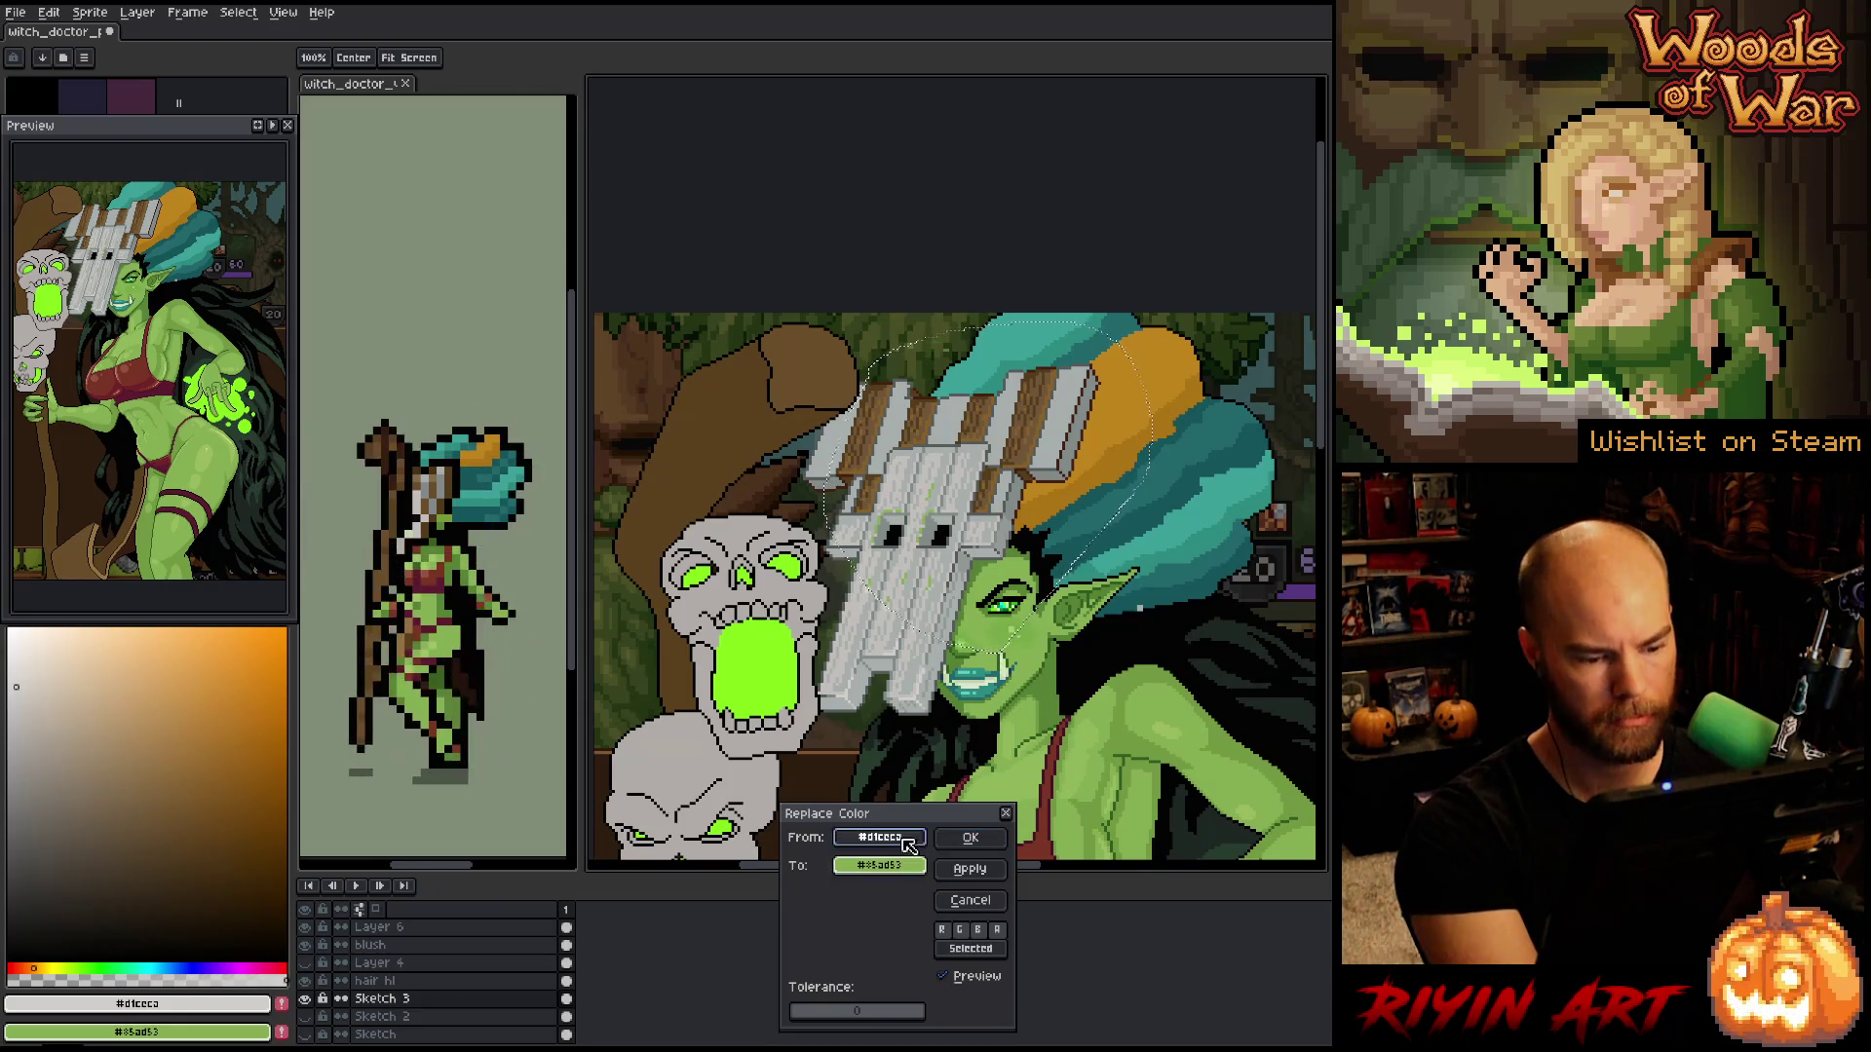
{"action": "left_click", "coordinate": [1039, 395]}
{"action": "left_click", "coordinate": [1040, 396]}
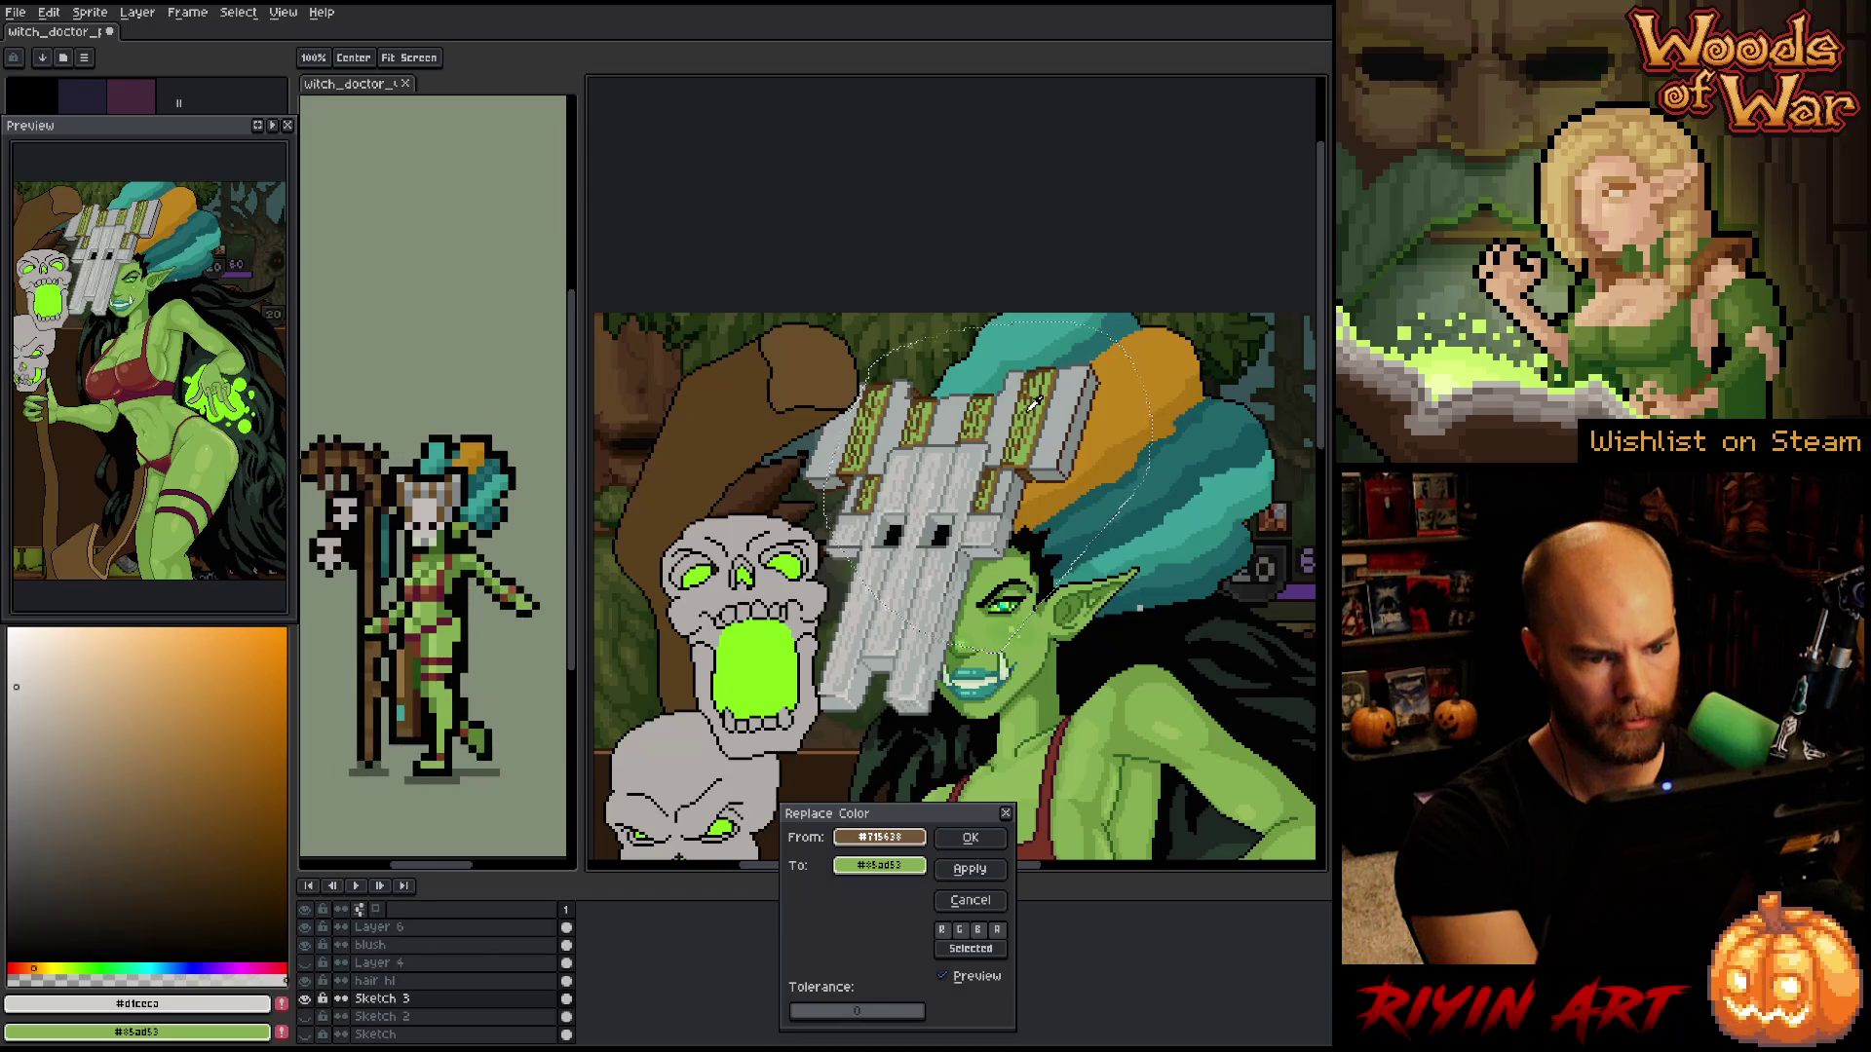
{"action": "left_click", "coordinate": [1035, 403]}
{"action": "mouse_move", "coordinate": [880, 865]}
{"action": "left_mouse_down"}
{"action": "mouse_move", "coordinate": [910, 876]}
{"action": "mouse_move", "coordinate": [777, 394]}
{"action": "mouse_move", "coordinate": [800, 363]}
{"action": "mouse_move", "coordinate": [746, 443]}
{"action": "left_mouse_up"}
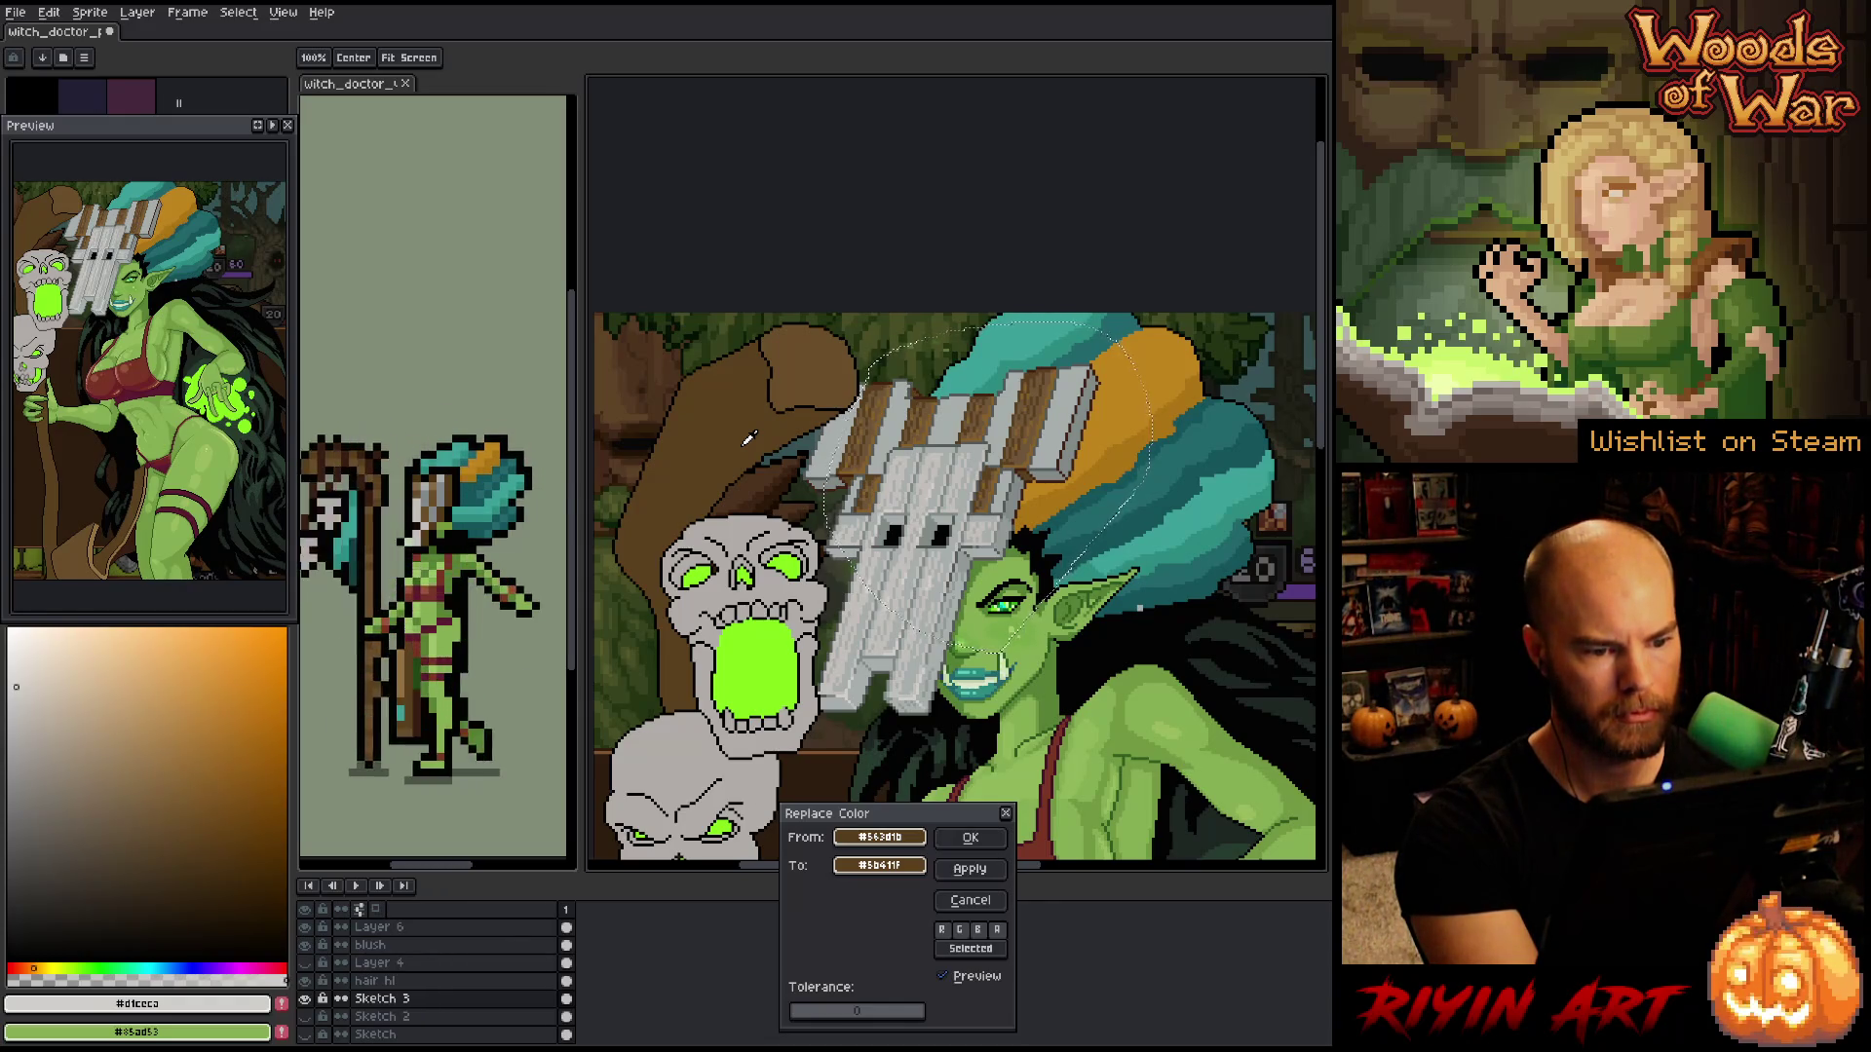
{"action": "left_click", "coordinate": [971, 838]}
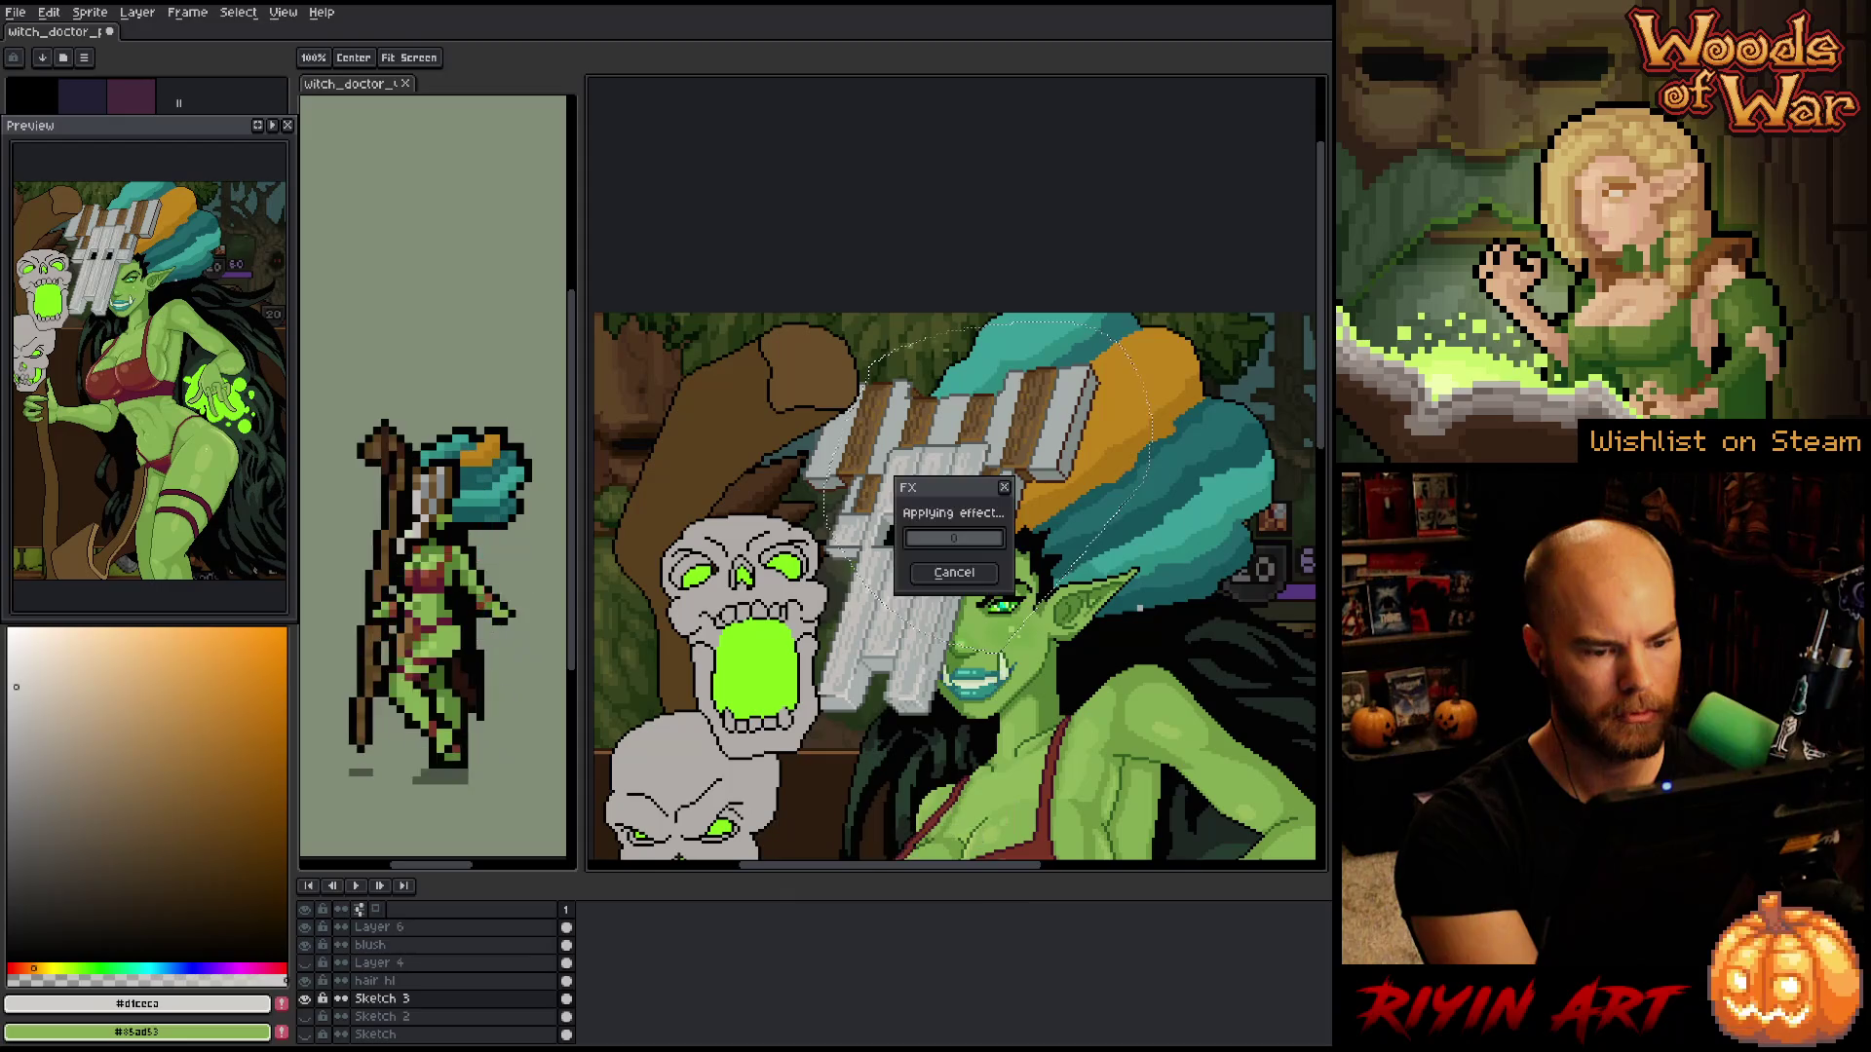
{"action": "scroll", "coordinate": [992, 693], "scroll_direction": "down", "scroll_amount": 1}
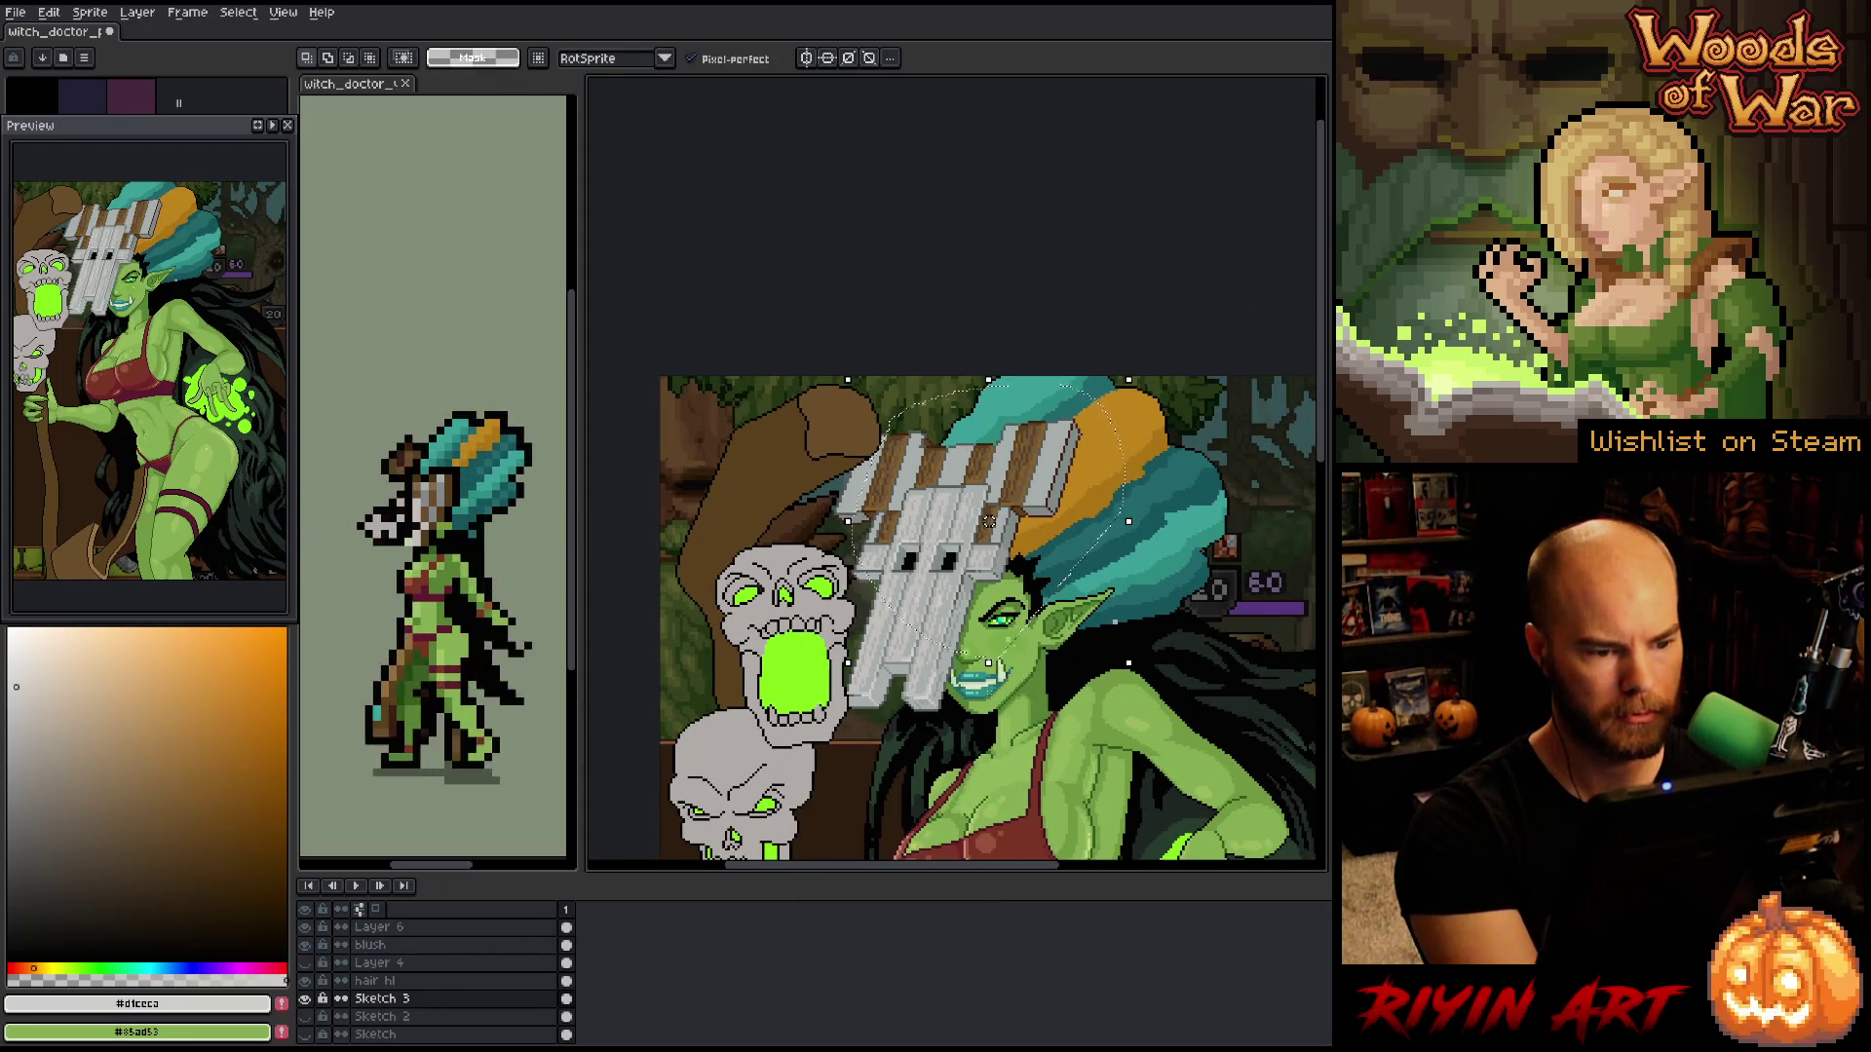
- Zoom the canvas to fit and open the Sprite menu for Rotate Canvas
{"action": "scroll", "coordinate": [990, 521], "scroll_direction": "down", "scroll_amount": 1}
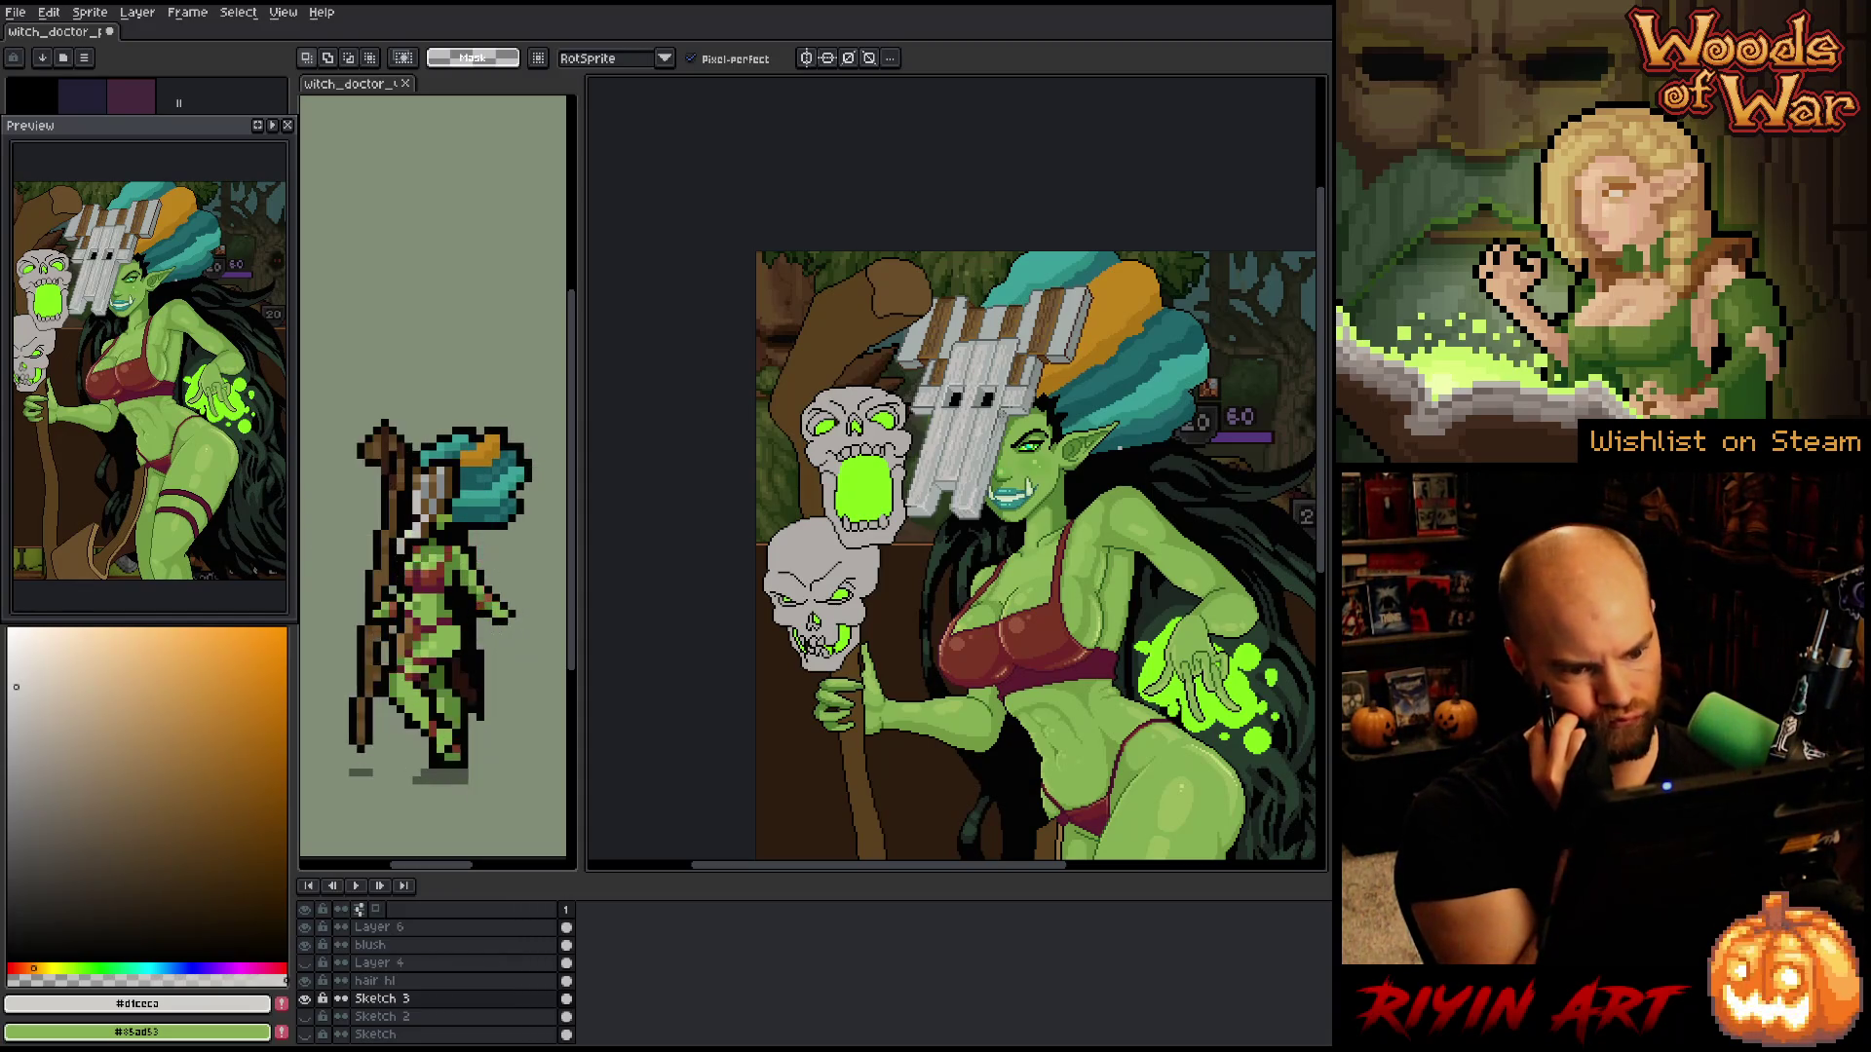
{"action": "scroll", "coordinate": [1139, 418], "scroll_direction": "down", "scroll_amount": 4}
{"action": "scroll", "coordinate": [1201, 529], "scroll_direction": "up", "scroll_amount": 3}
{"action": "scroll", "coordinate": [1200, 529], "scroll_direction": "down", "scroll_amount": 3}
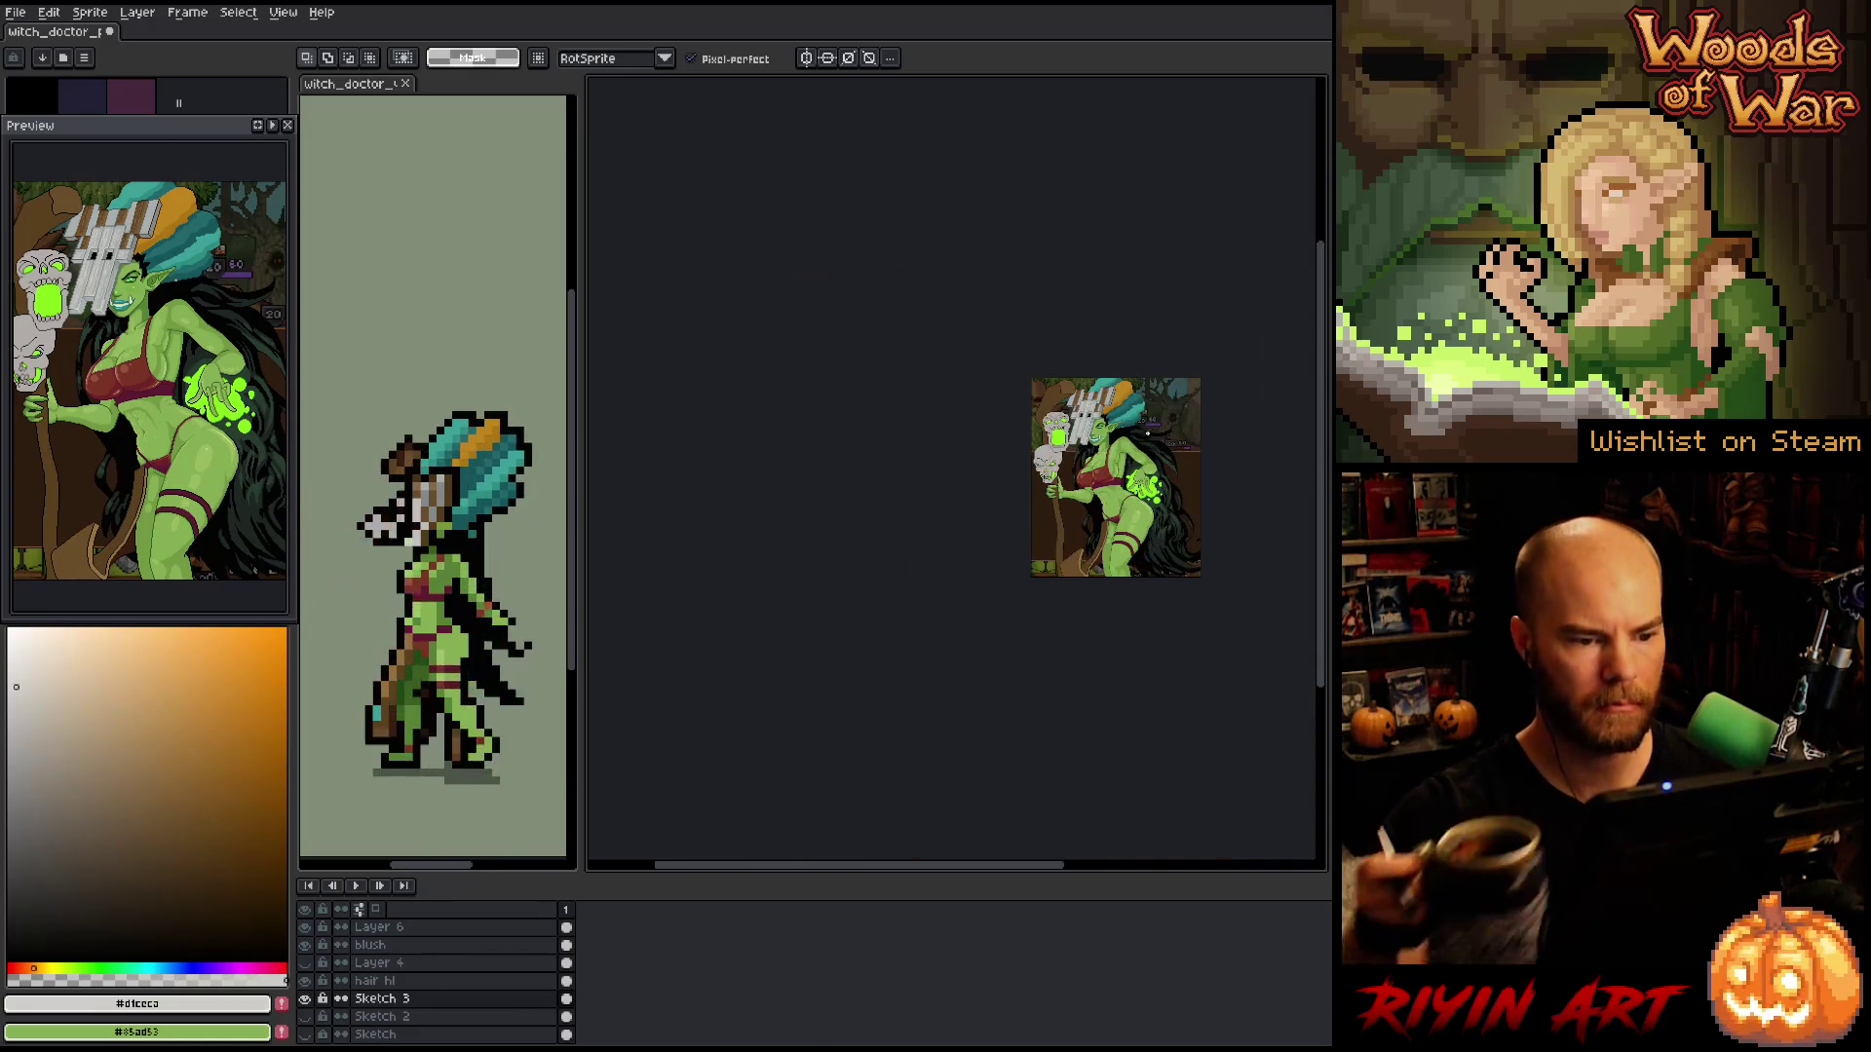
{"action": "scroll", "coordinate": [1200, 529], "scroll_direction": "up", "scroll_amount": 3}
{"action": "scroll", "coordinate": [947, 448], "scroll_direction": "up", "scroll_amount": 2}
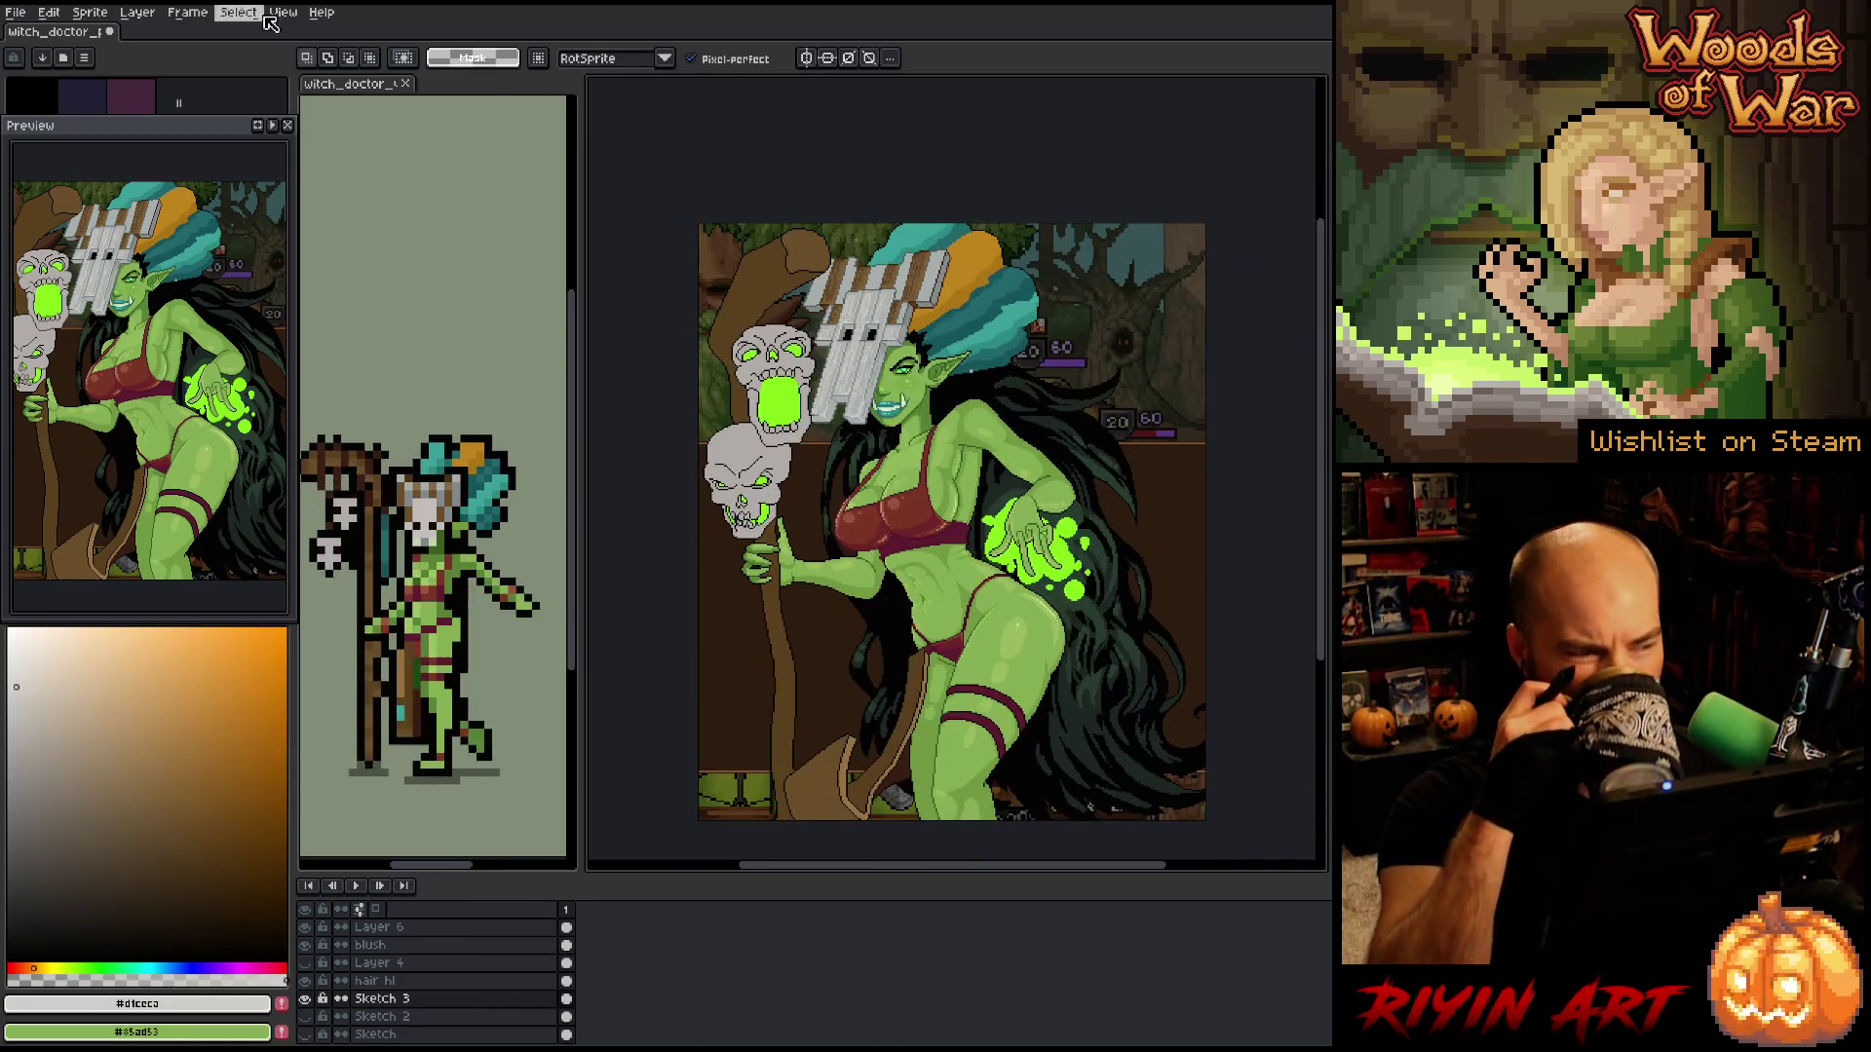
{"action": "left_click", "coordinate": [90, 13]}
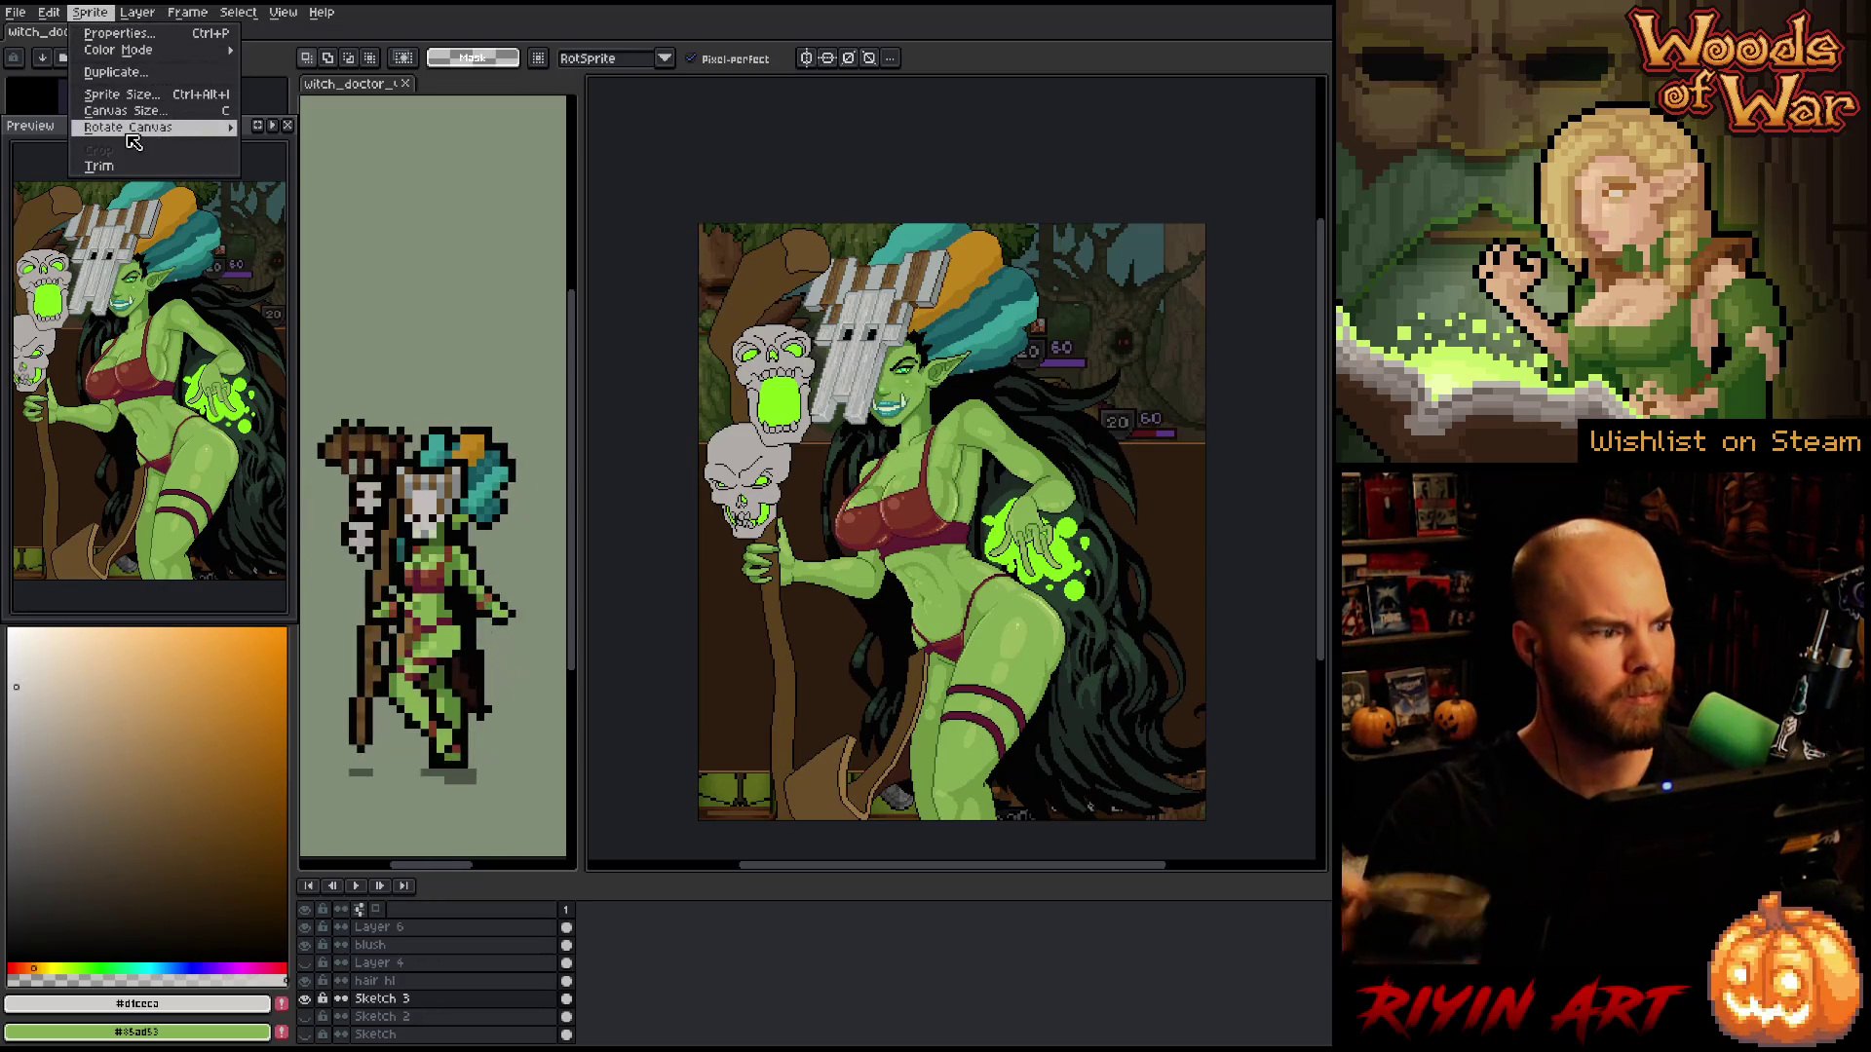
- Flip the canvas horizontally and widen the Preview panel
{"action": "mouse_move", "coordinate": [146, 127]}
{"action": "left_click", "coordinate": [293, 185]}
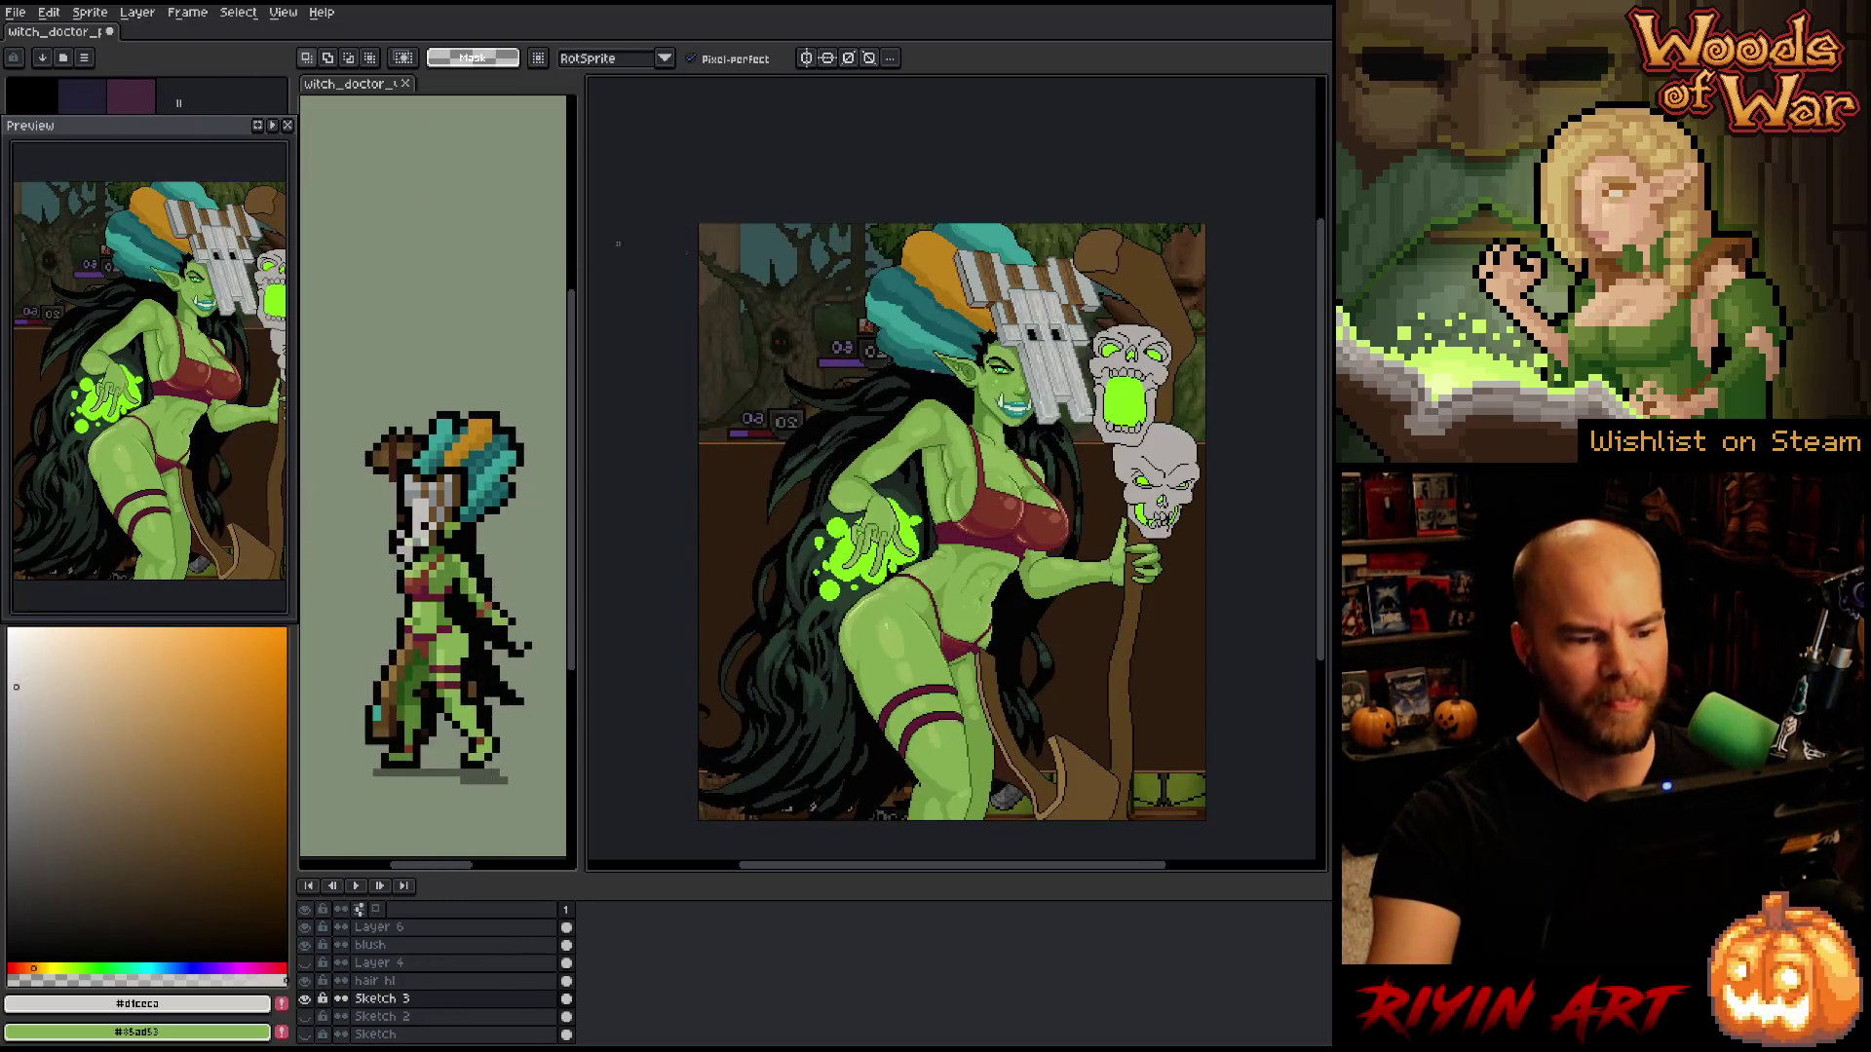
{"action": "scroll", "coordinate": [906, 526], "scroll_direction": "down", "scroll_amount": 1}
{"action": "scroll", "coordinate": [906, 526], "scroll_direction": "up", "scroll_amount": 2}
{"action": "left_click_drag", "start_coordinate": [907, 526], "coordinate": [851, 485]}
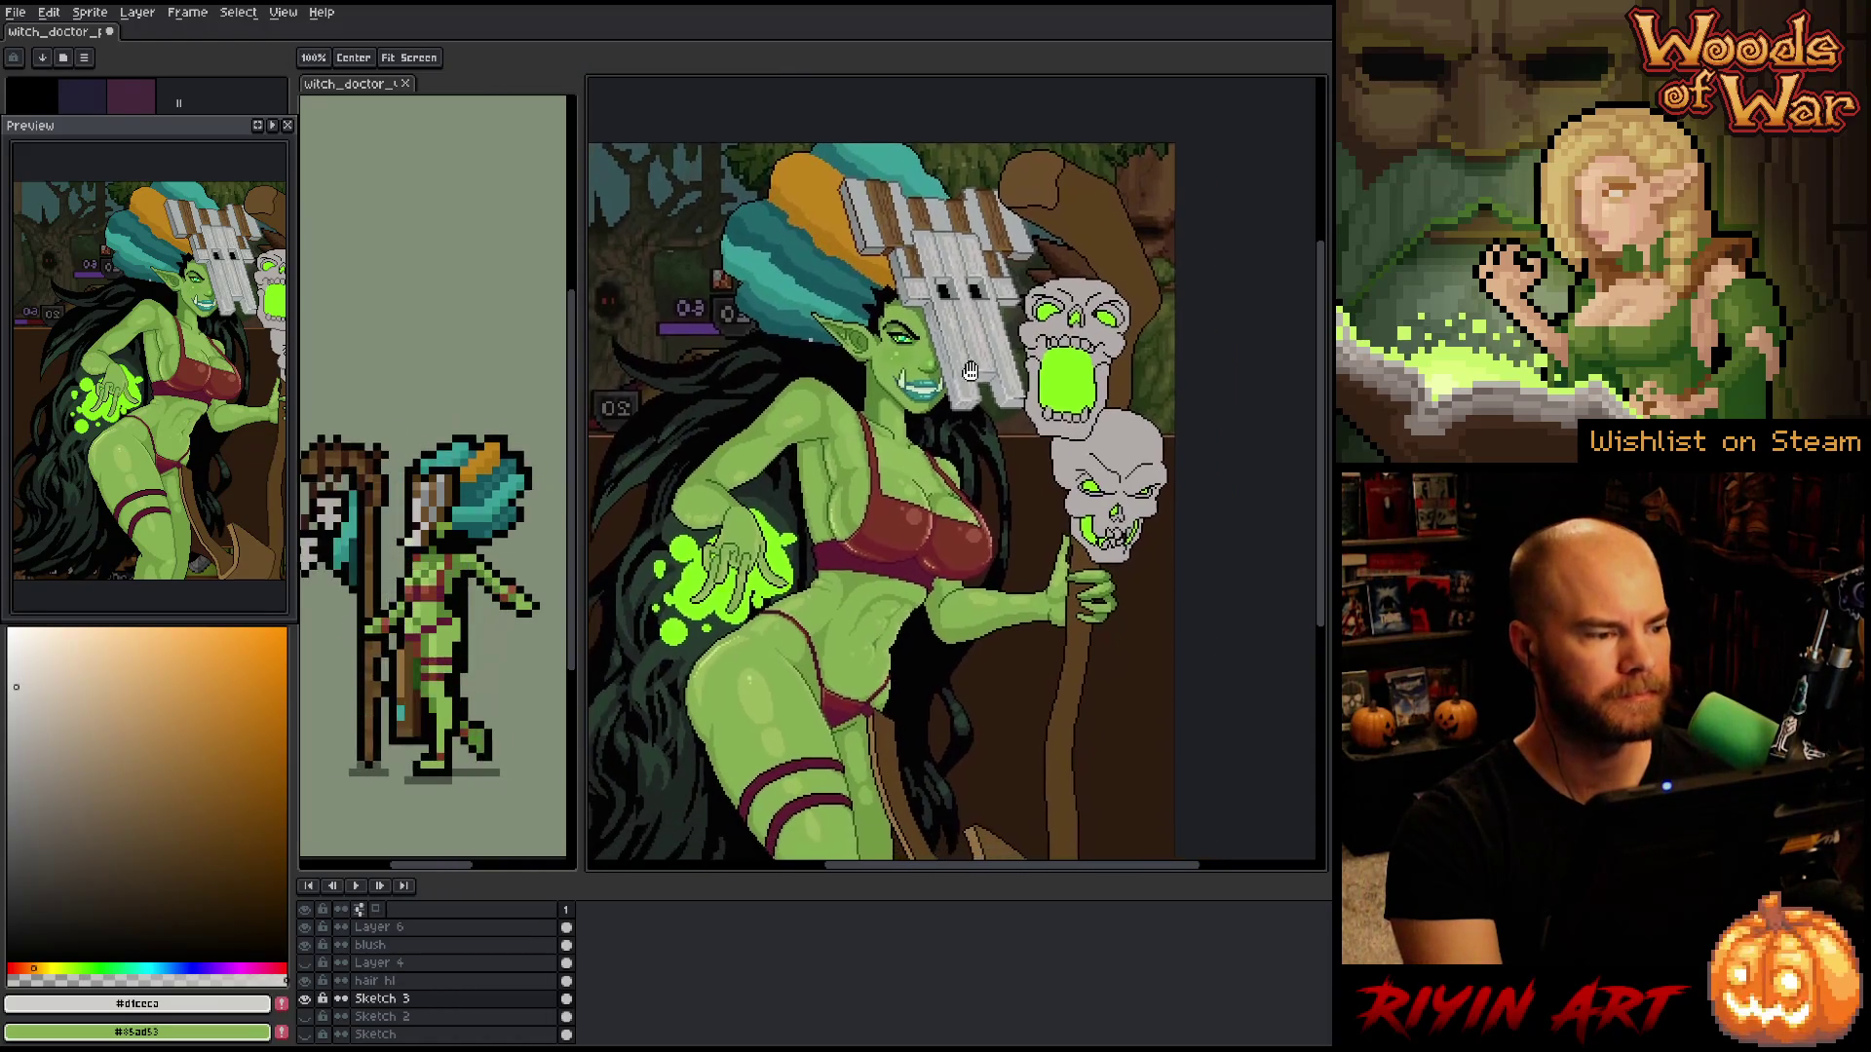
{"action": "left_click_drag", "start_coordinate": [293, 308], "coordinate": [206, 349]}
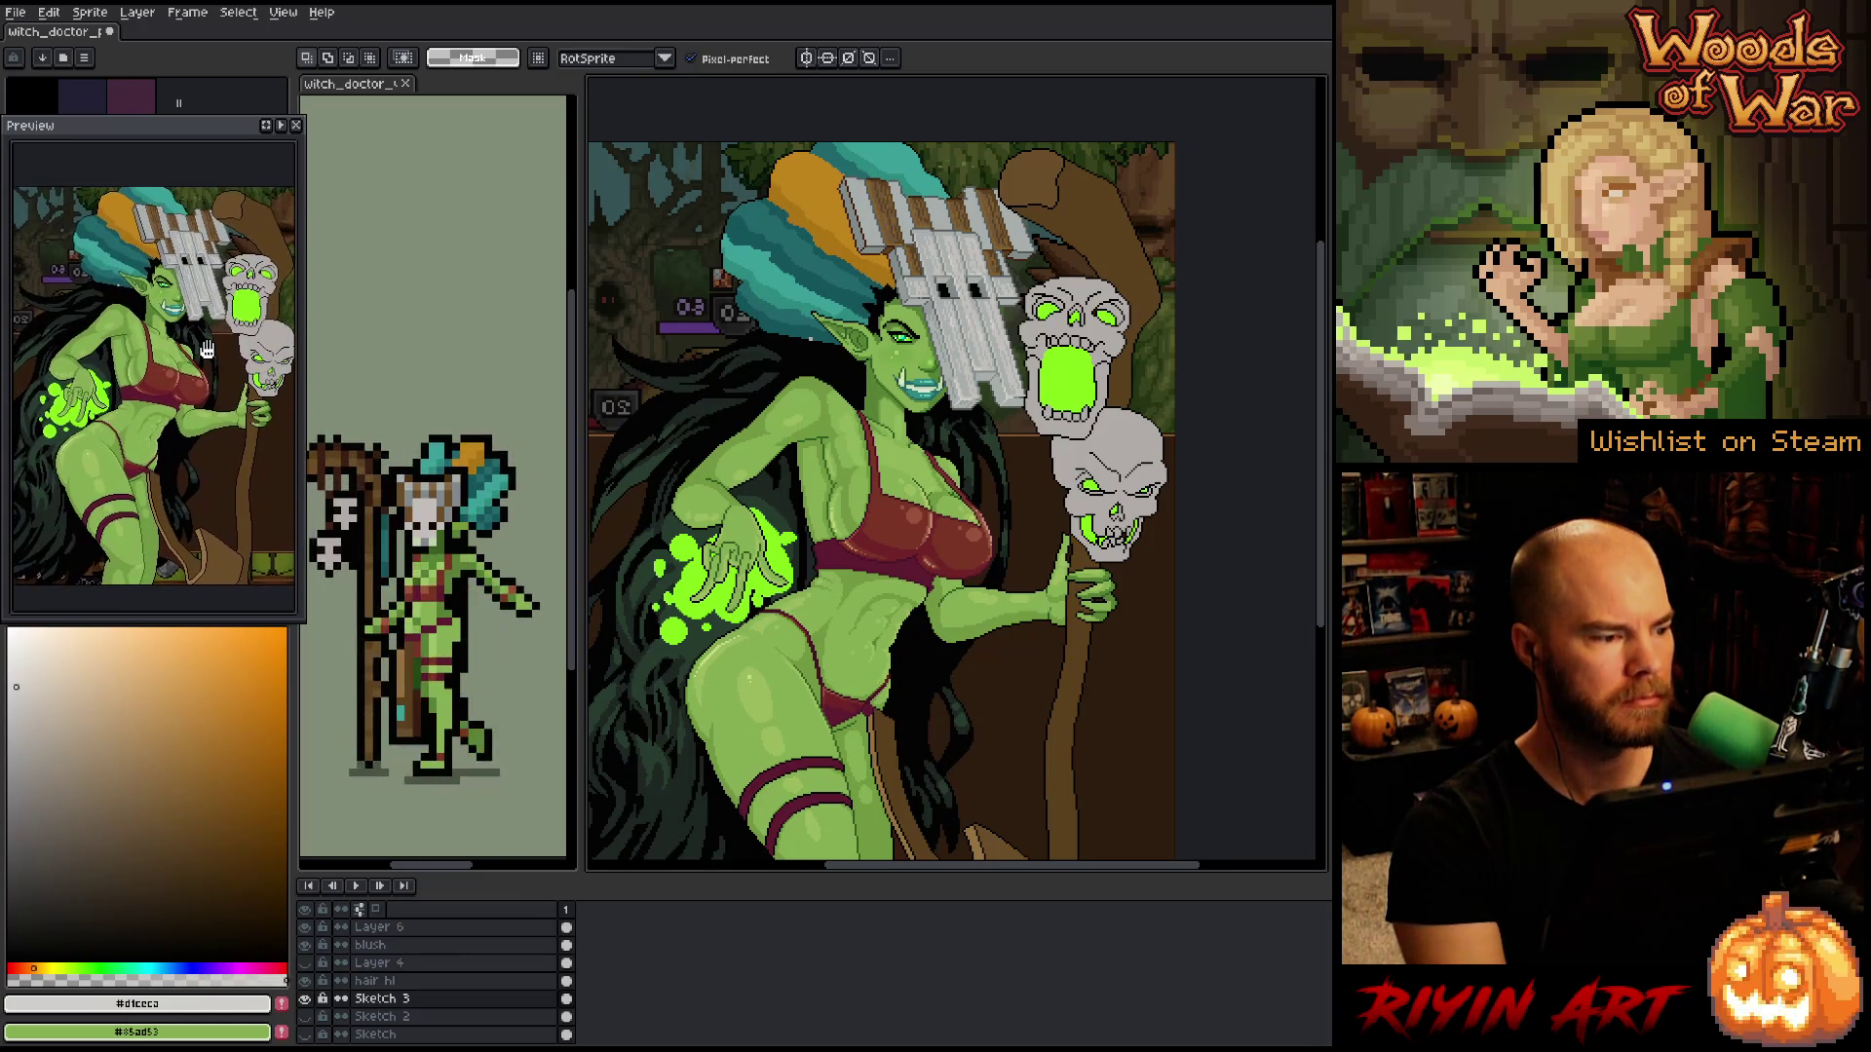
- Save the file, then add a new Layer 7 above Sketch 3
{"action": "key", "text": "ctrl+s"}
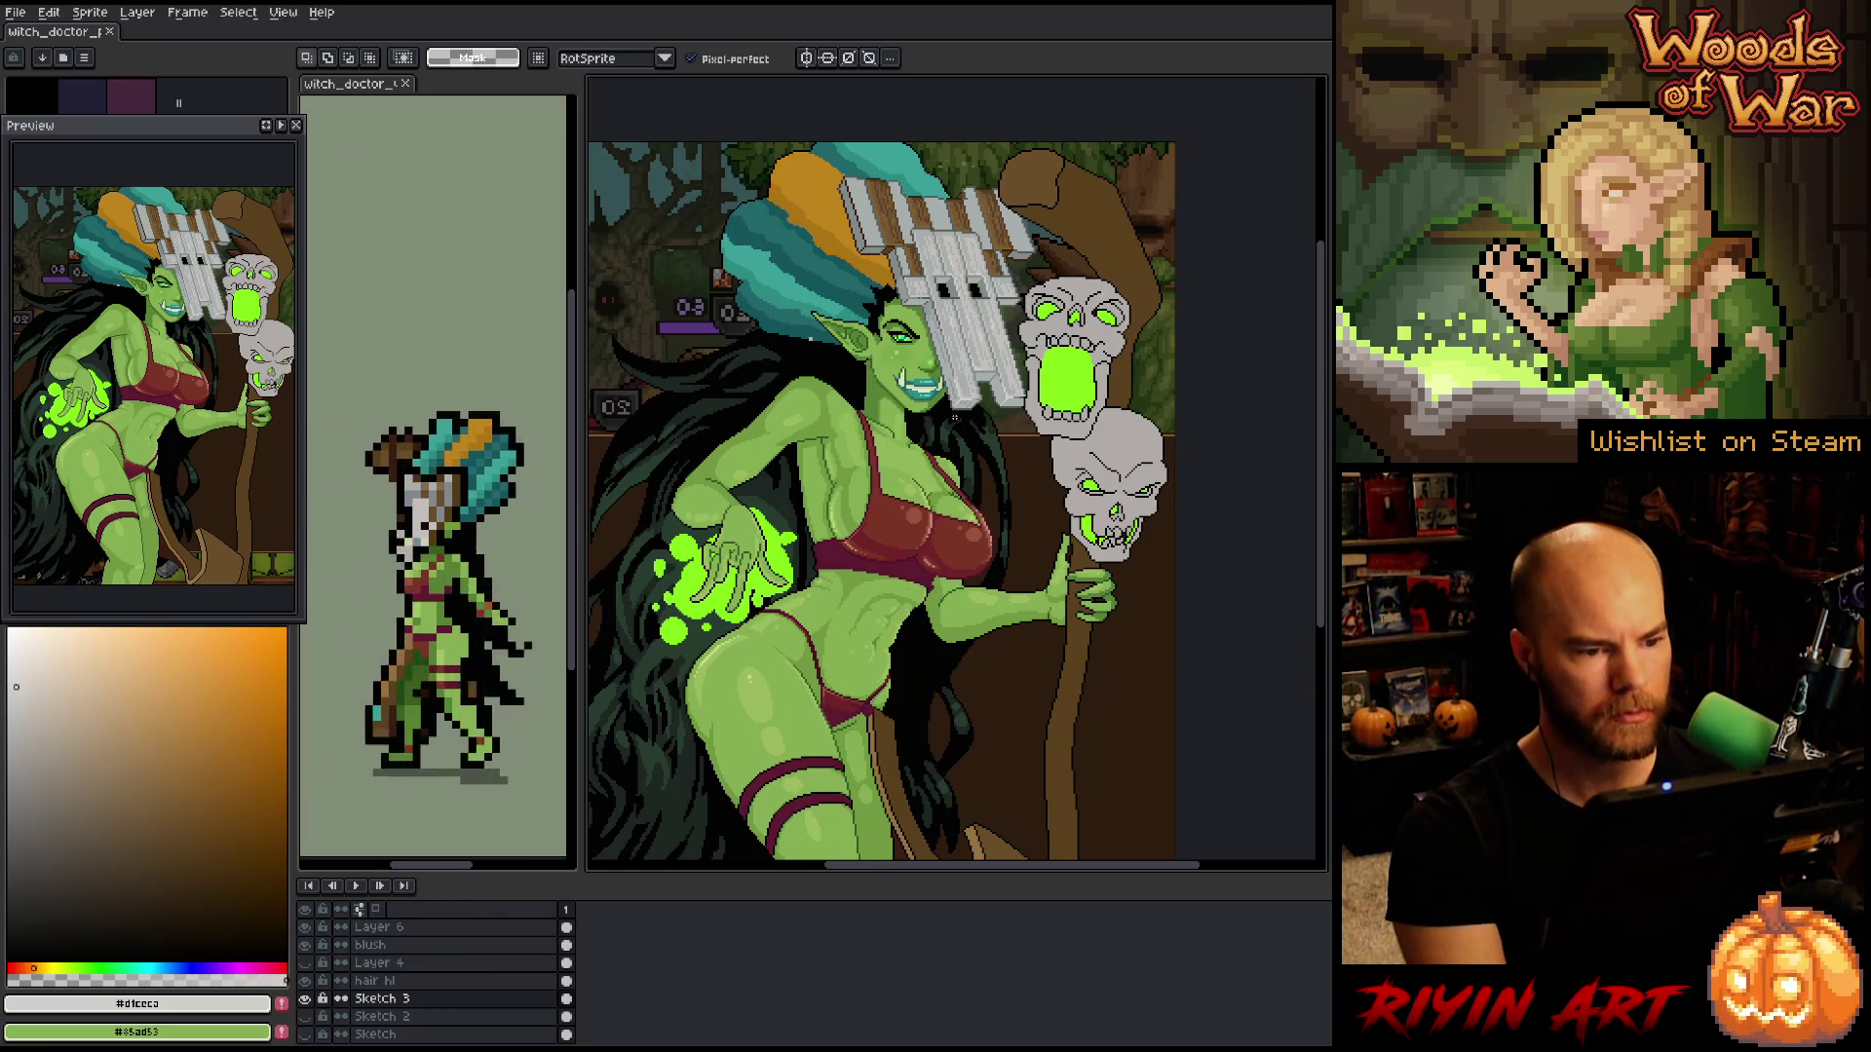
{"action": "scroll", "coordinate": [745, 742], "scroll_direction": "down", "scroll_amount": 1}
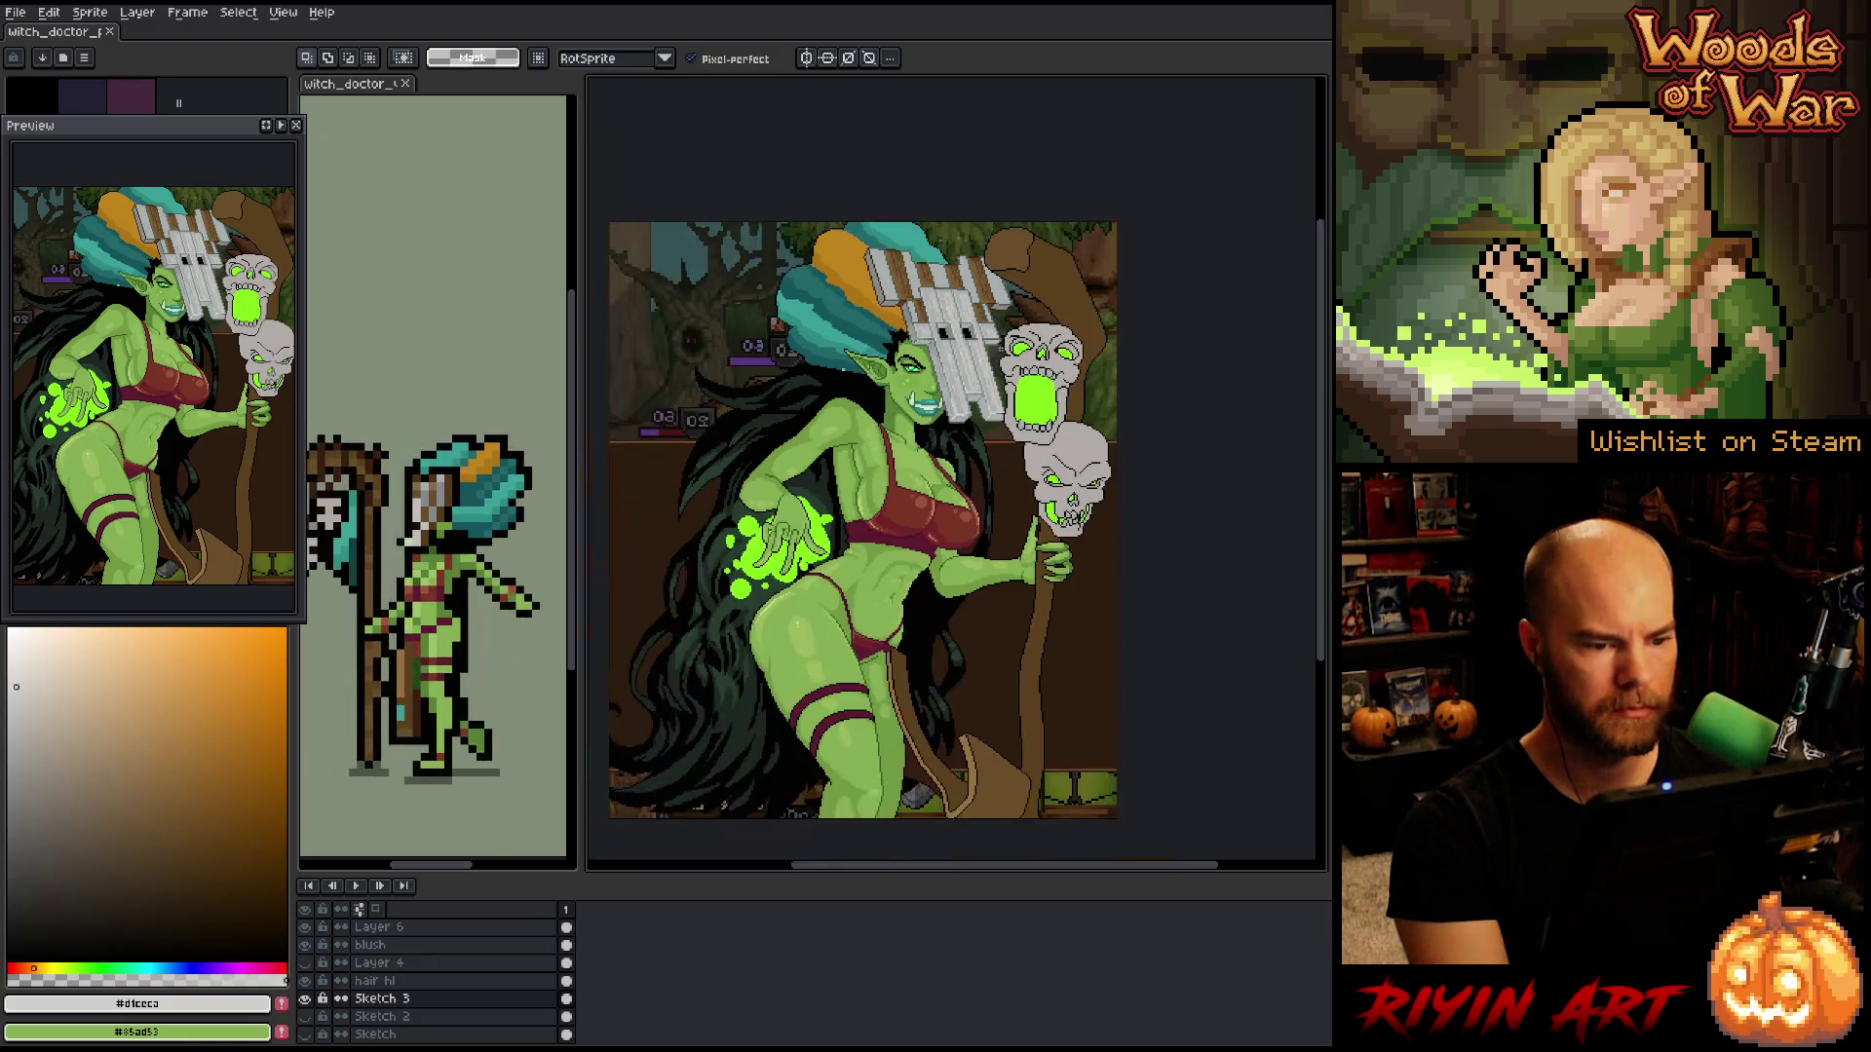
{"action": "scroll", "coordinate": [993, 338], "scroll_direction": "up", "scroll_amount": 1}
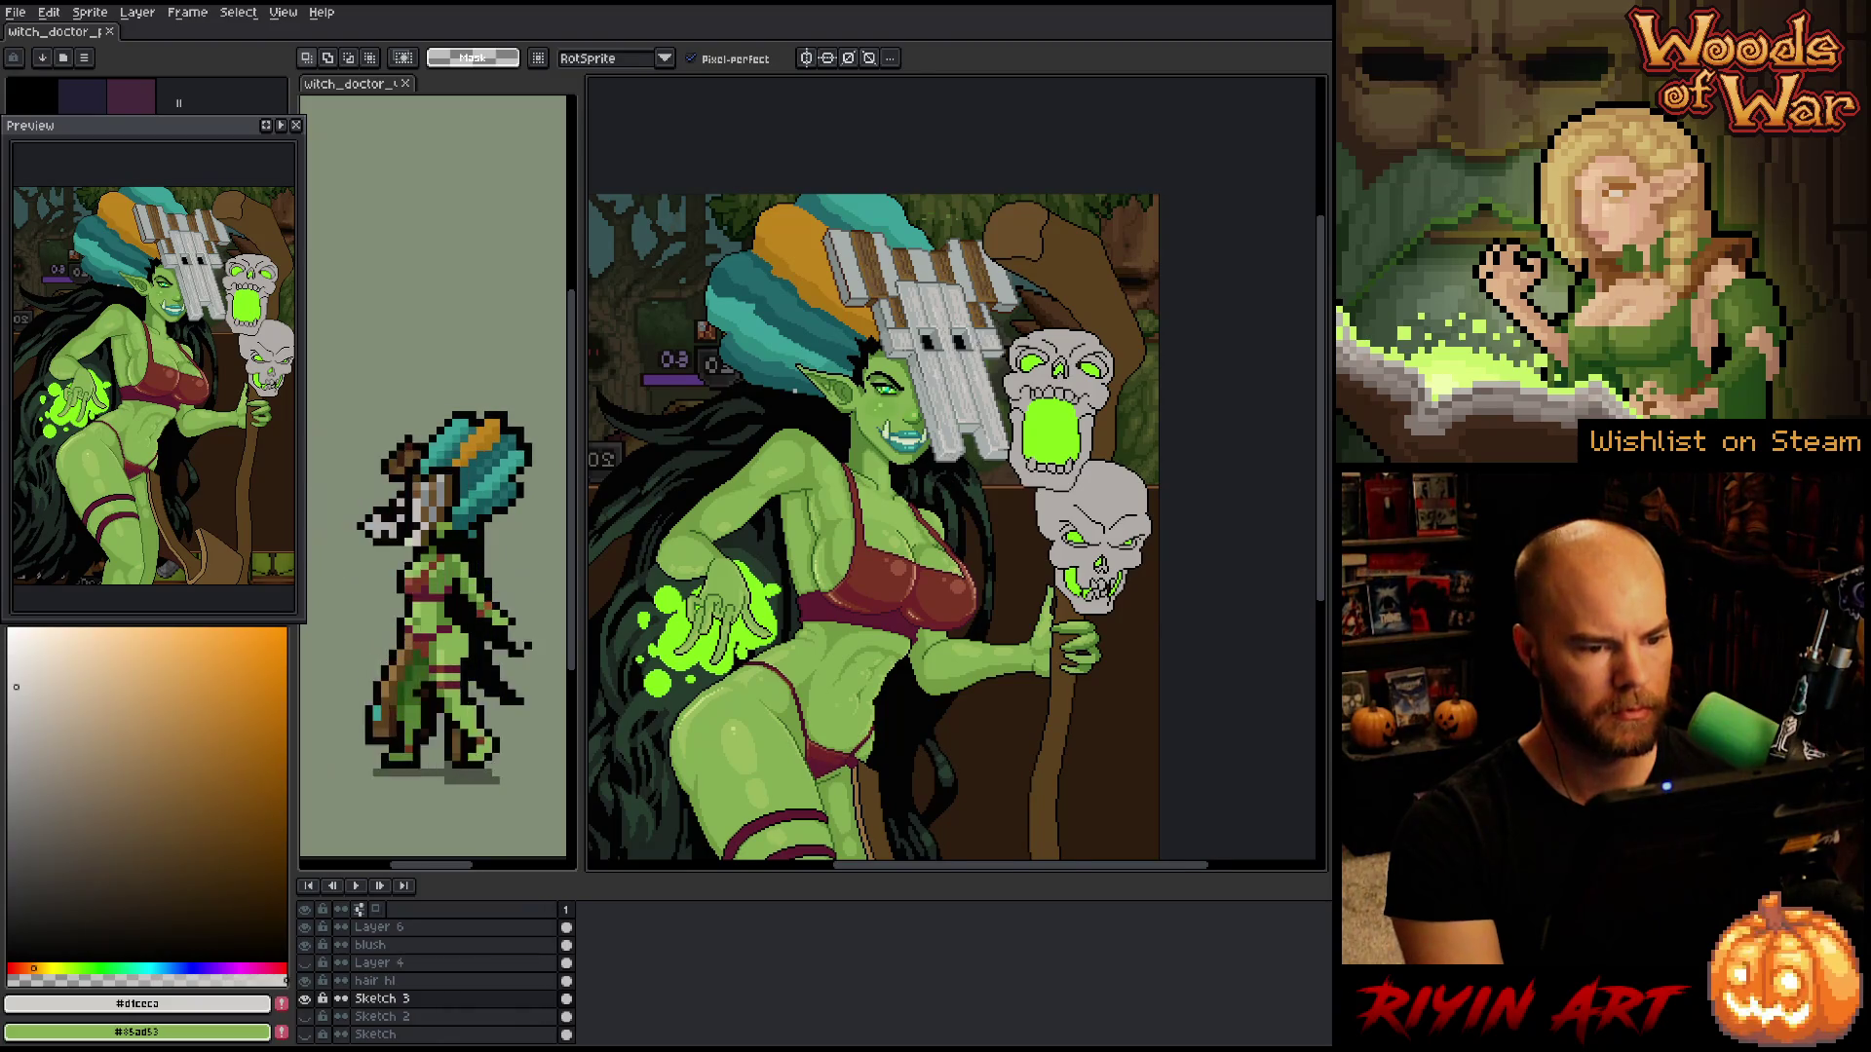
{"action": "scroll", "coordinate": [993, 338], "scroll_direction": "up", "scroll_amount": 1}
{"action": "left_click_drag", "start_coordinate": [993, 338], "coordinate": [990, 438]}
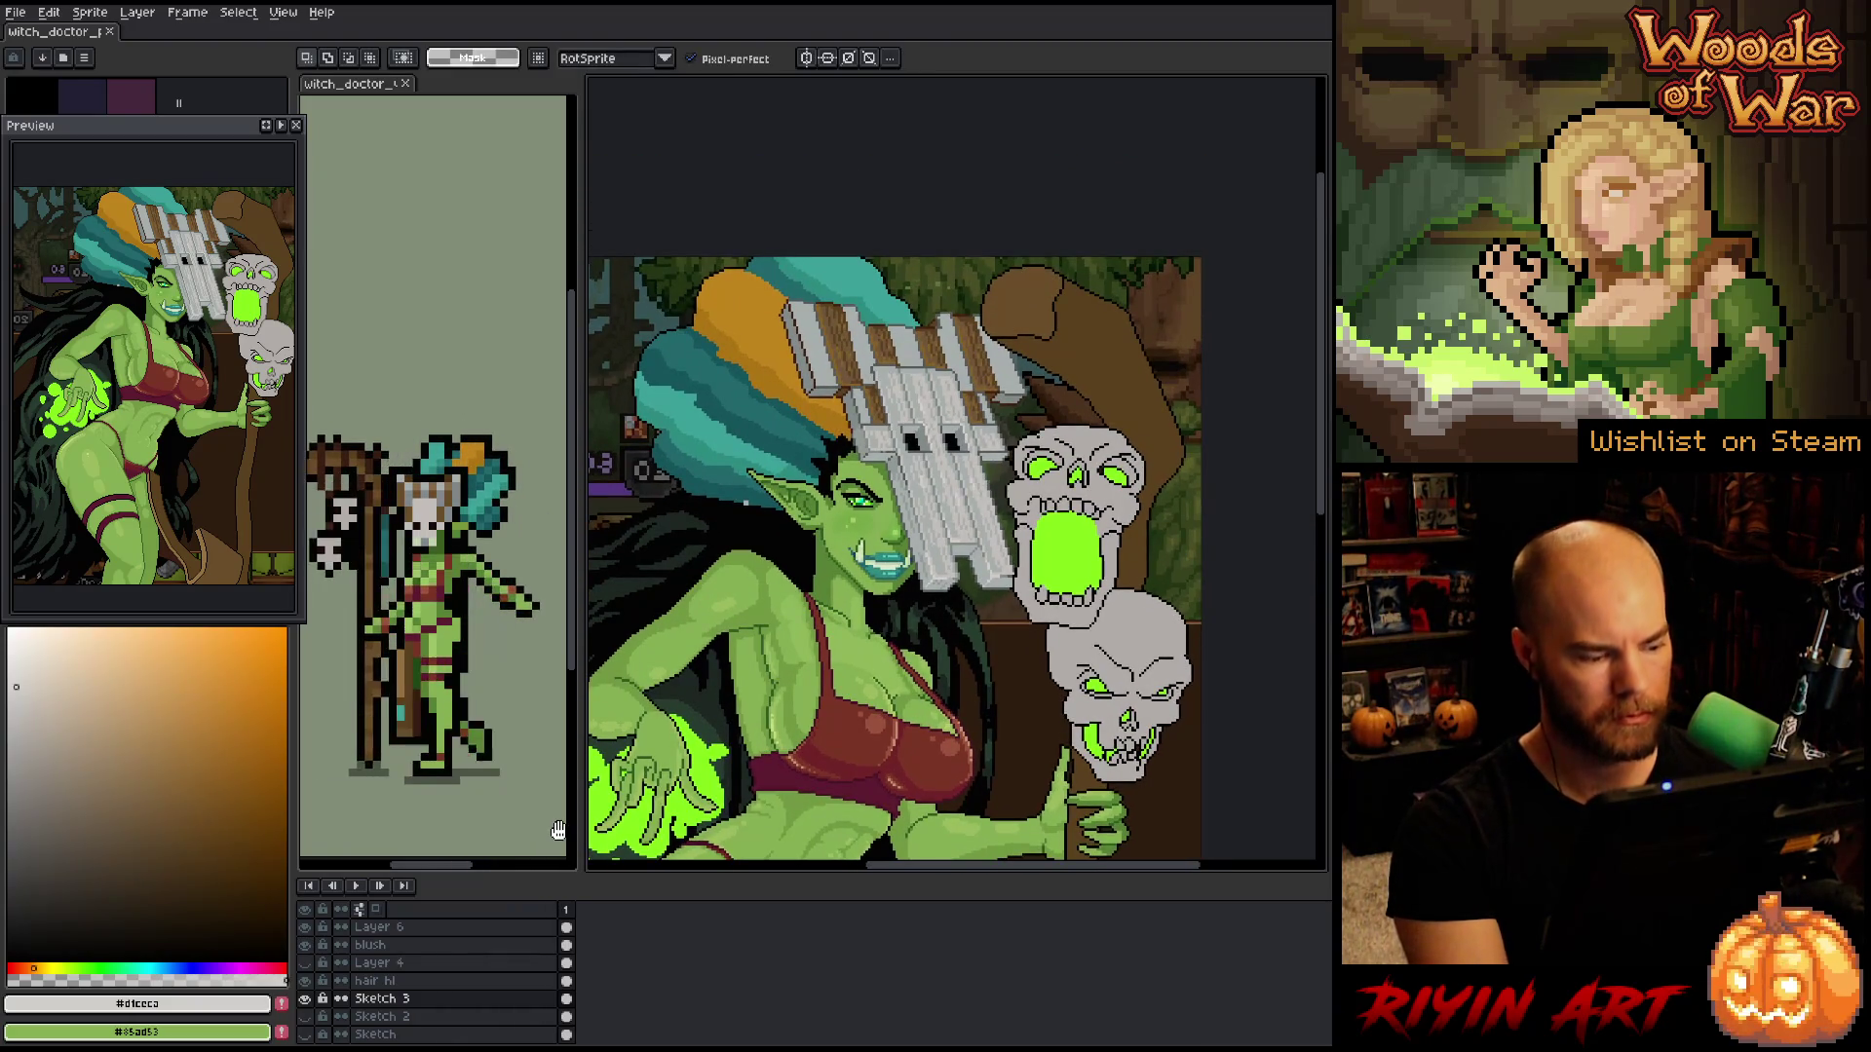
{"action": "key", "text": "shift+n"}
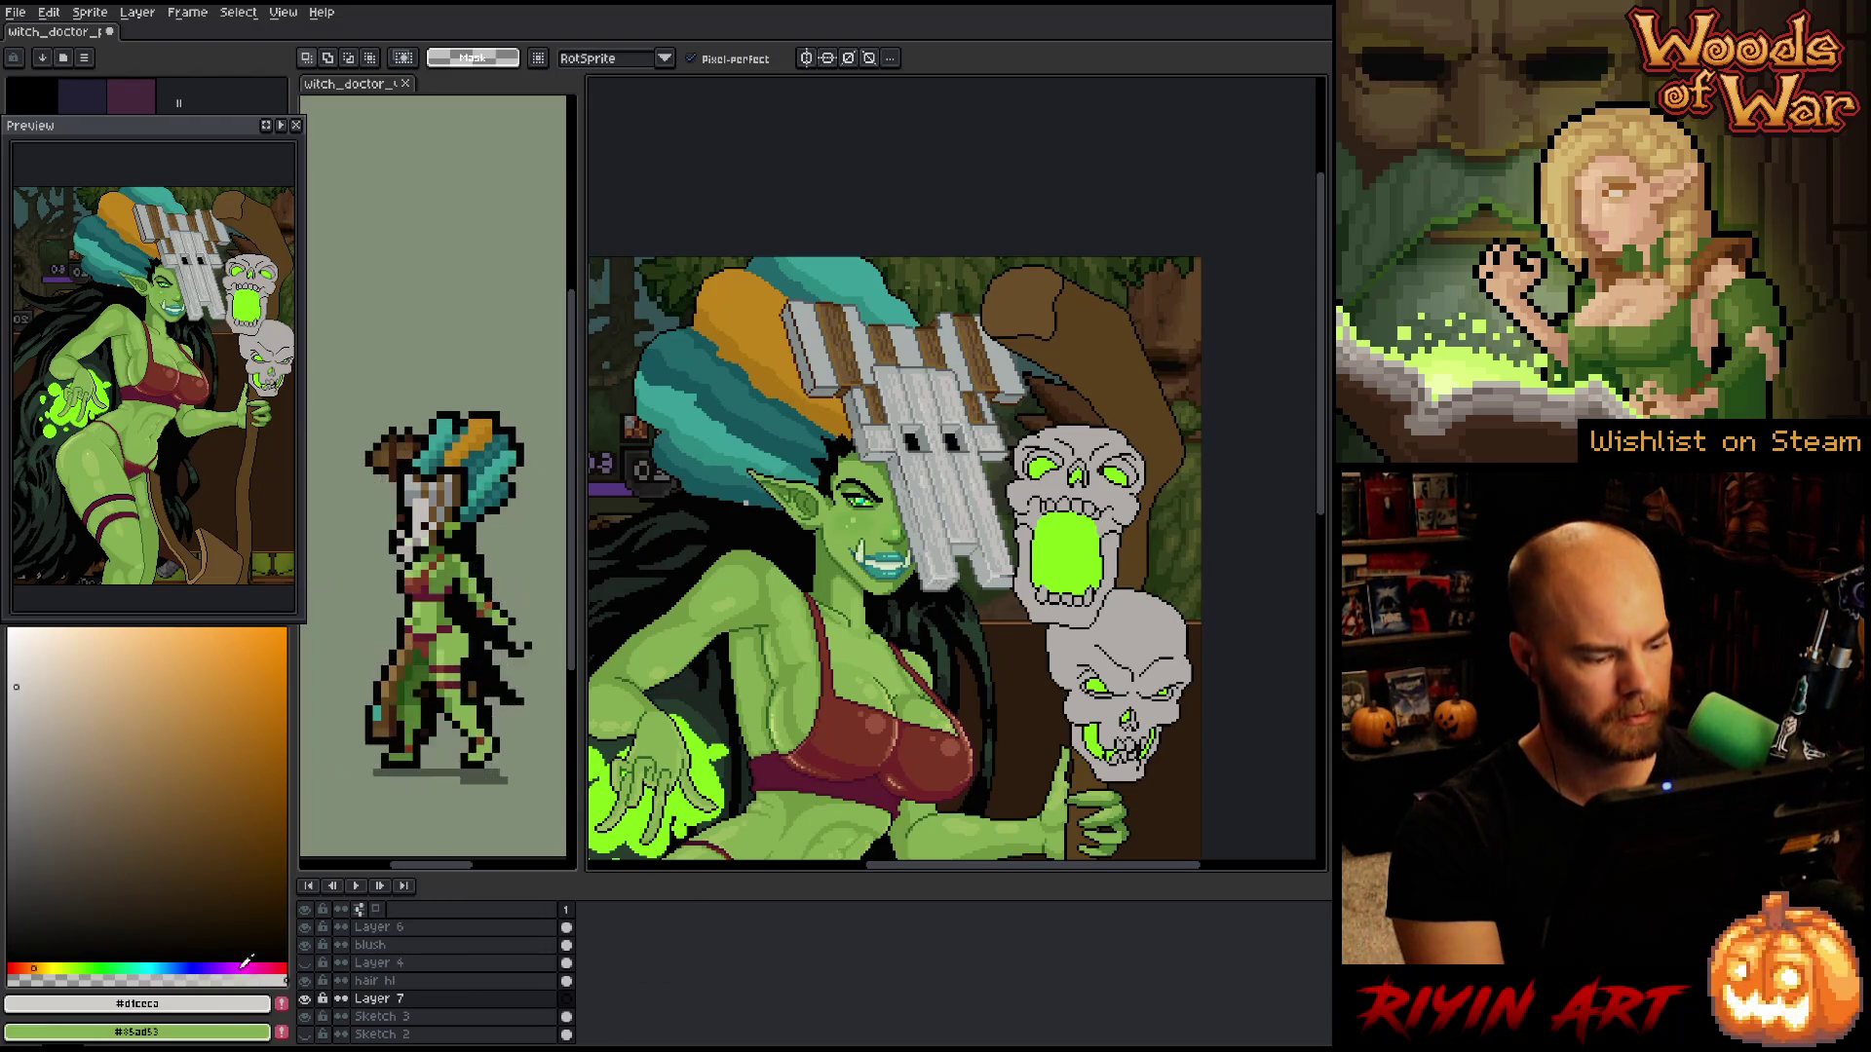
- Set Layer 7's blend mode to Overlay
{"action": "double_click", "coordinate": [378, 999]}
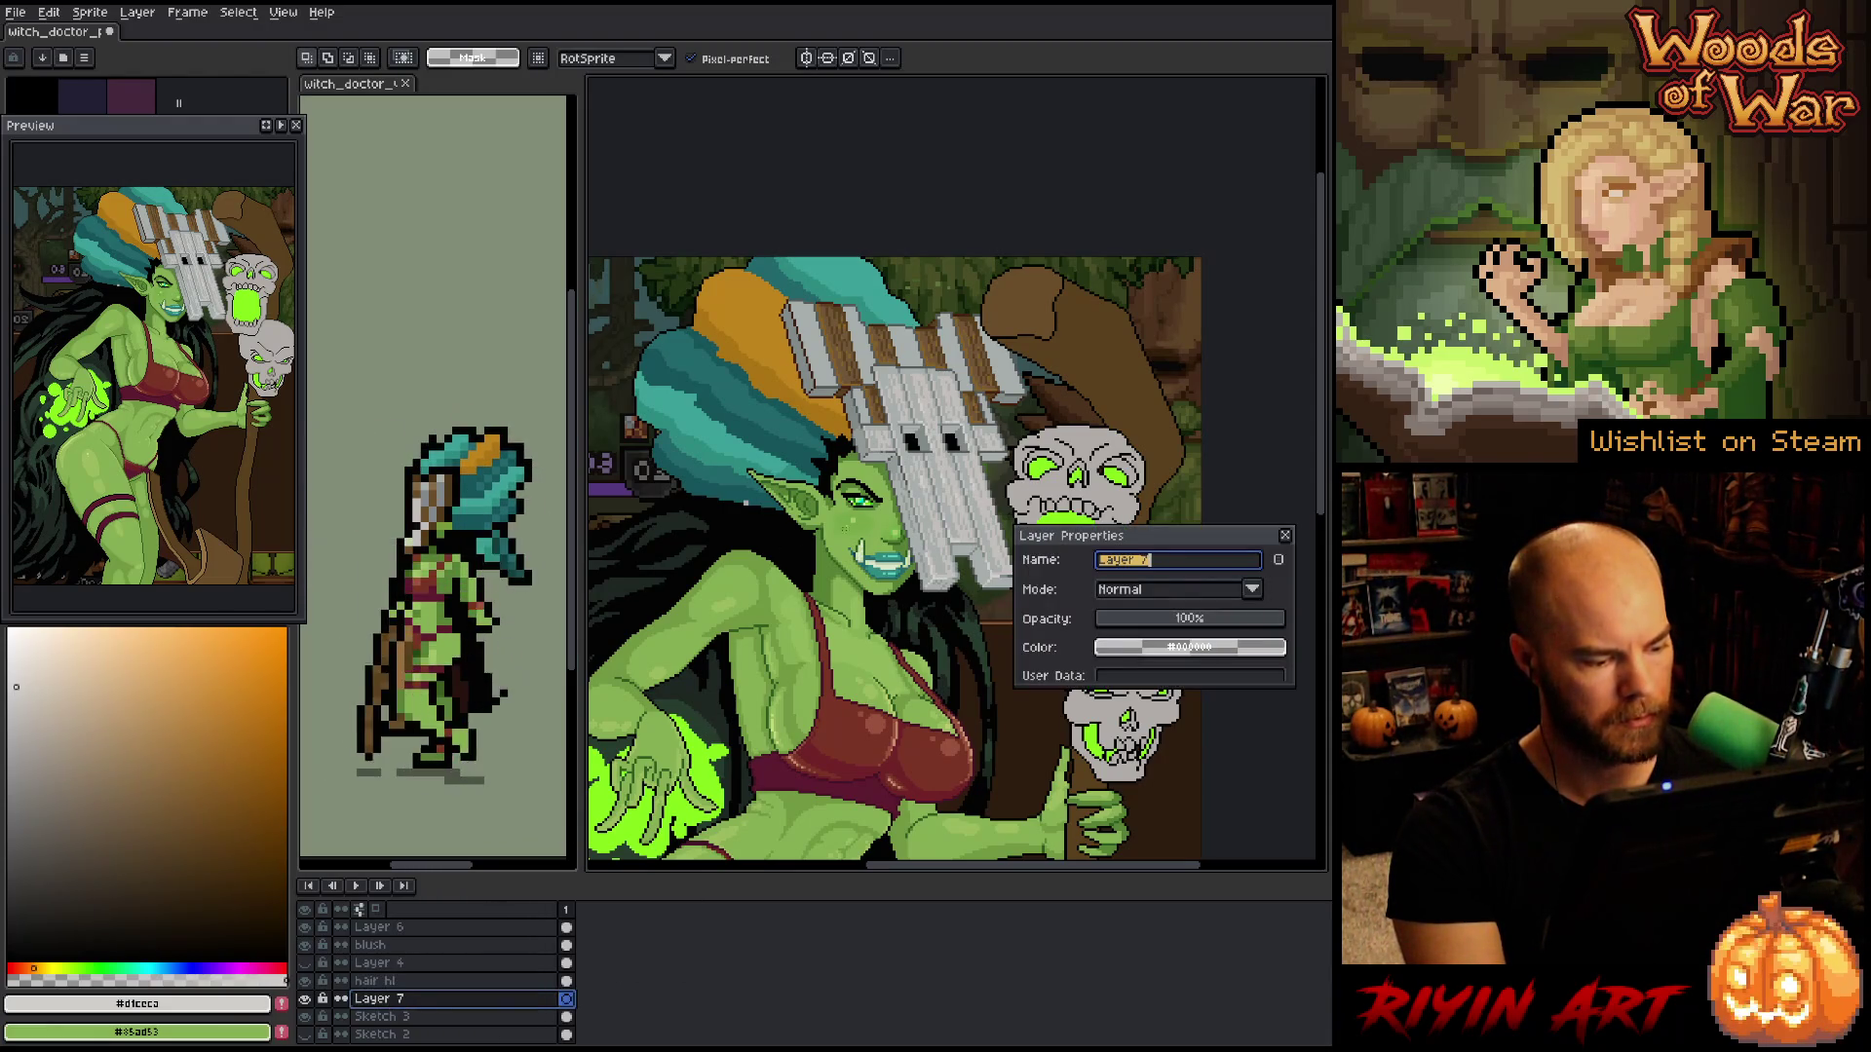
{"action": "left_click", "coordinate": [1197, 589]}
{"action": "left_click", "coordinate": [1140, 758]}
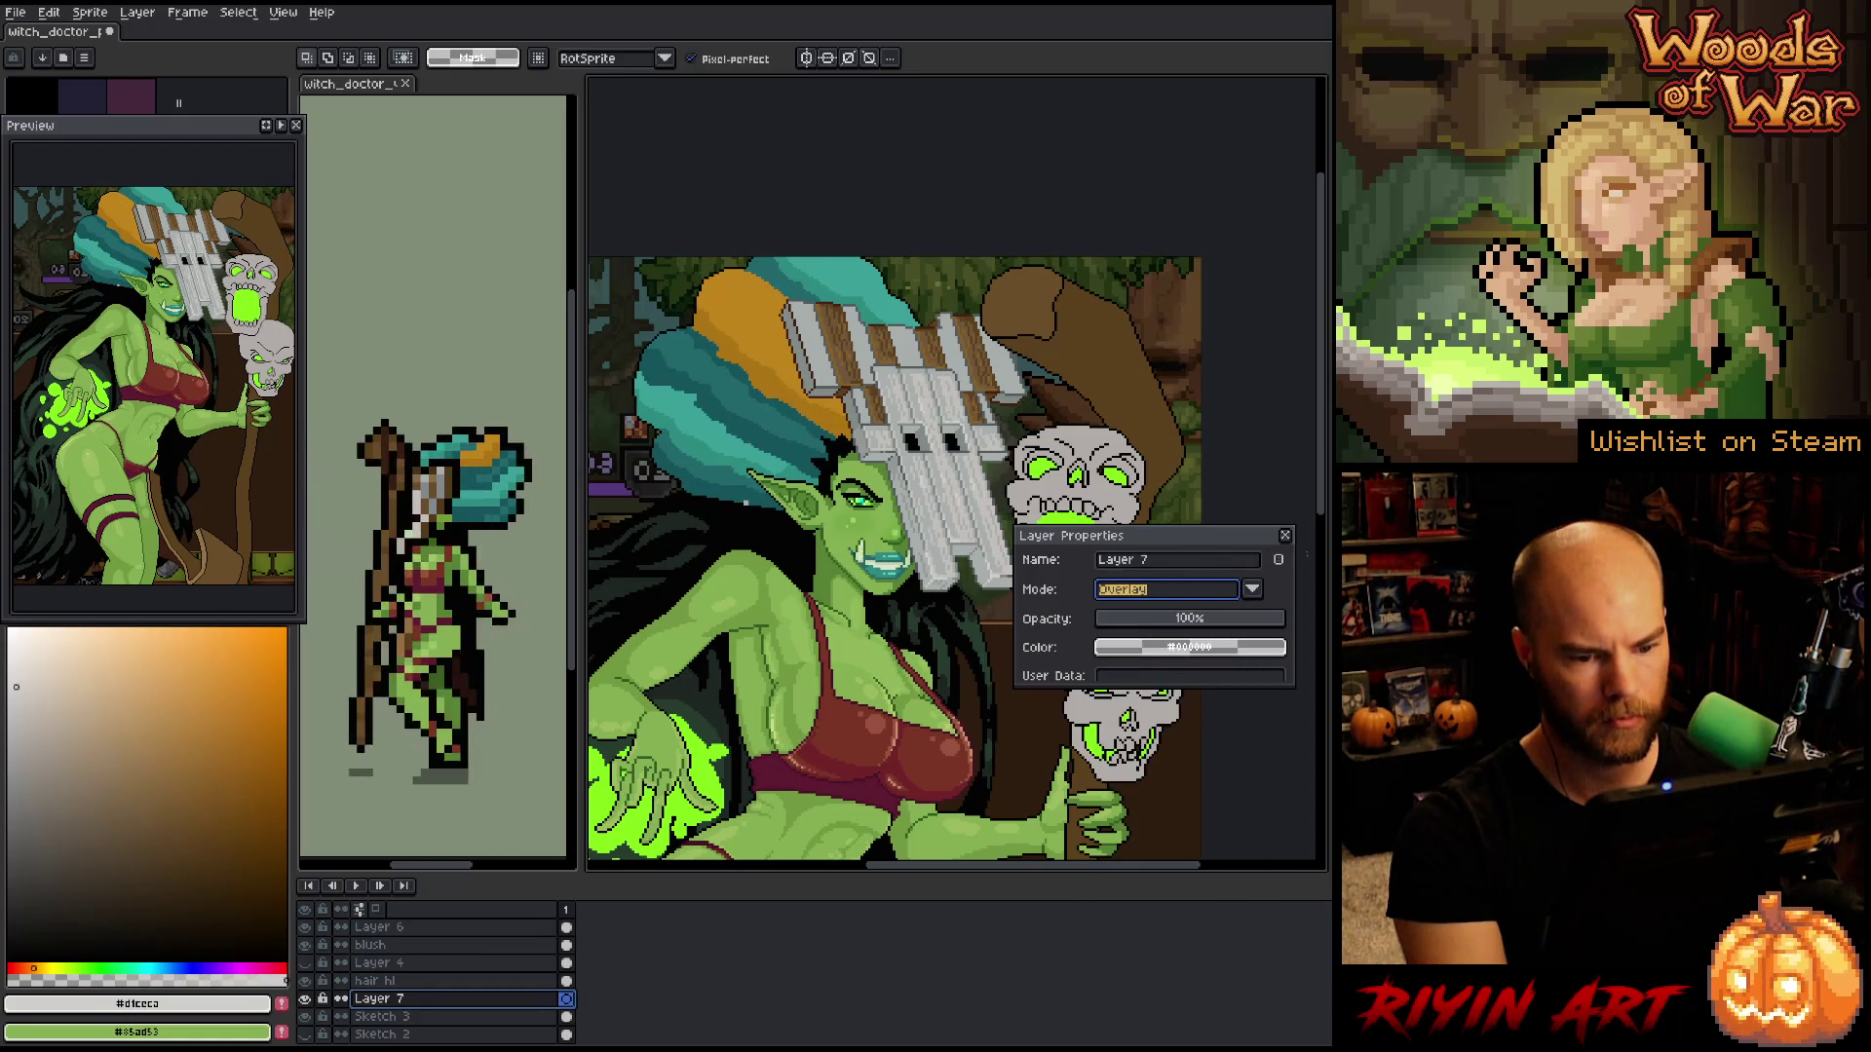
{"action": "left_click", "coordinate": [1287, 536]}
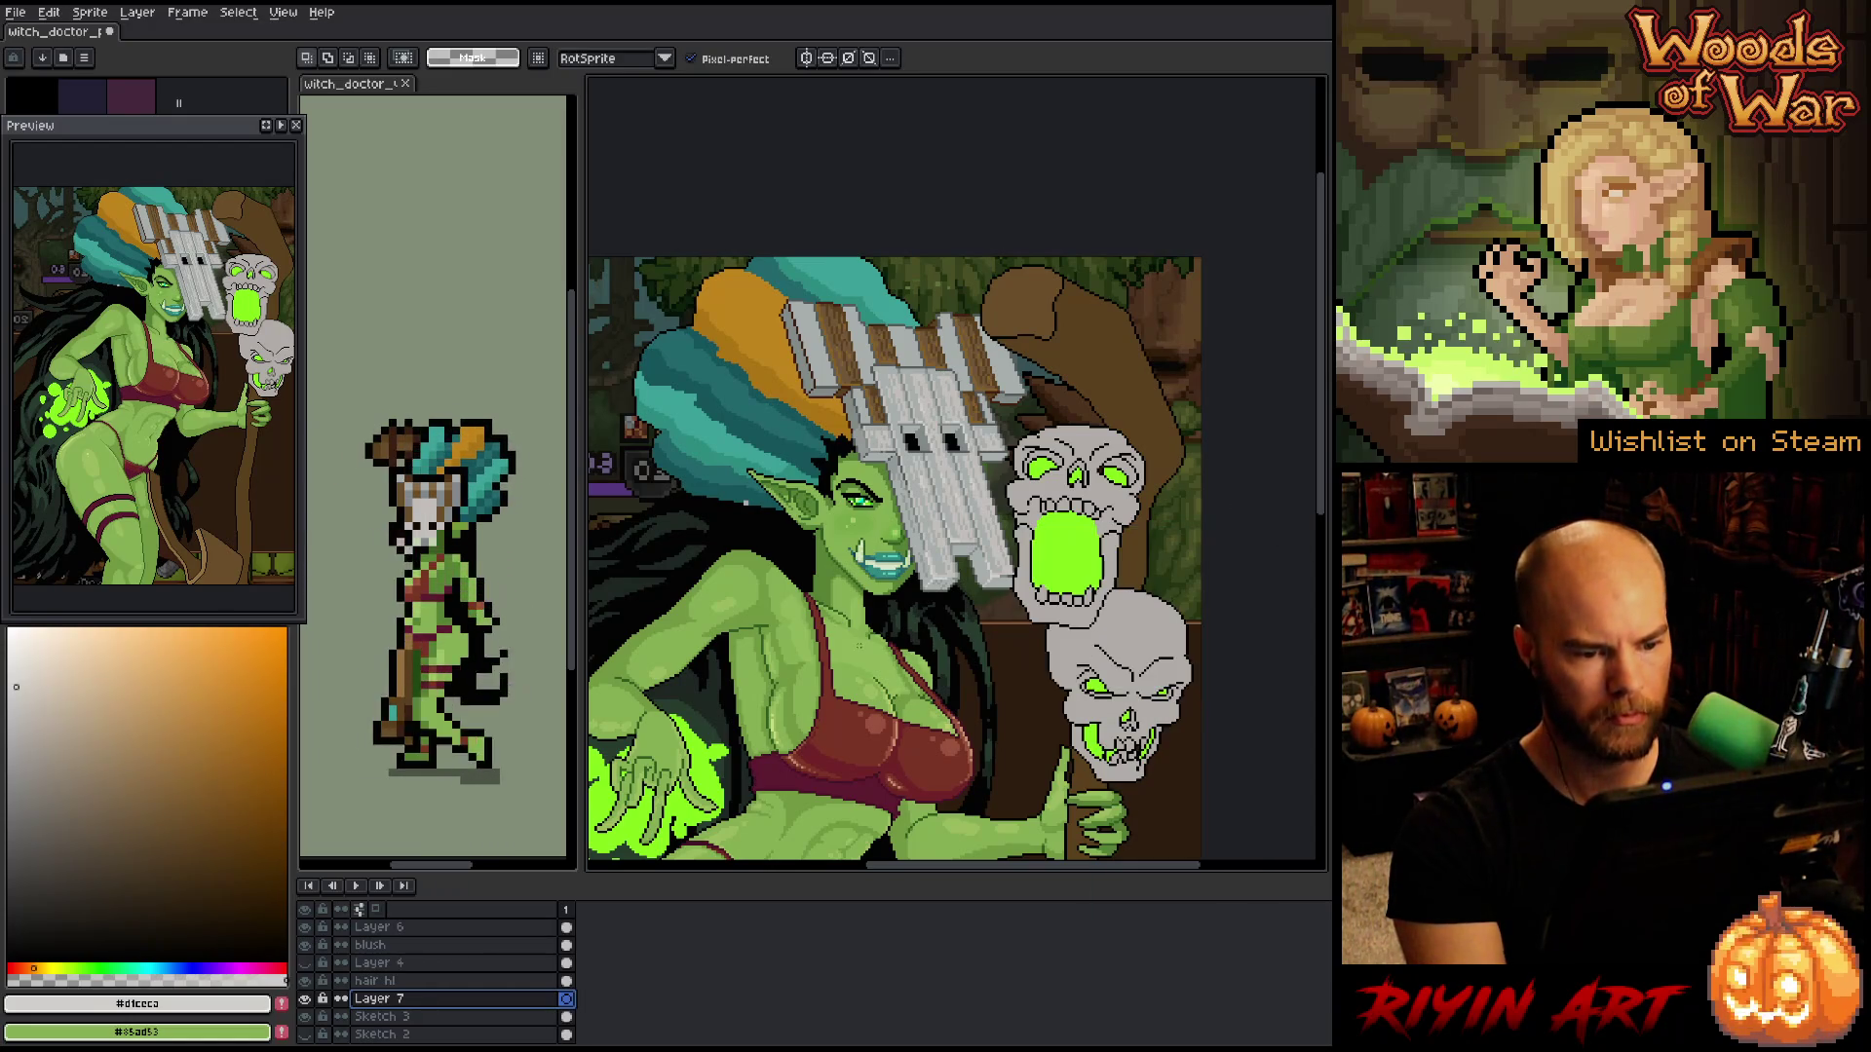
- Paint the skull-mouth bright green over the mask and drop Layer 7 opacity to about 20–29%
{"action": "left_click", "coordinate": [1072, 540], "text": "alt"}
{"action": "key", "text": "b"}
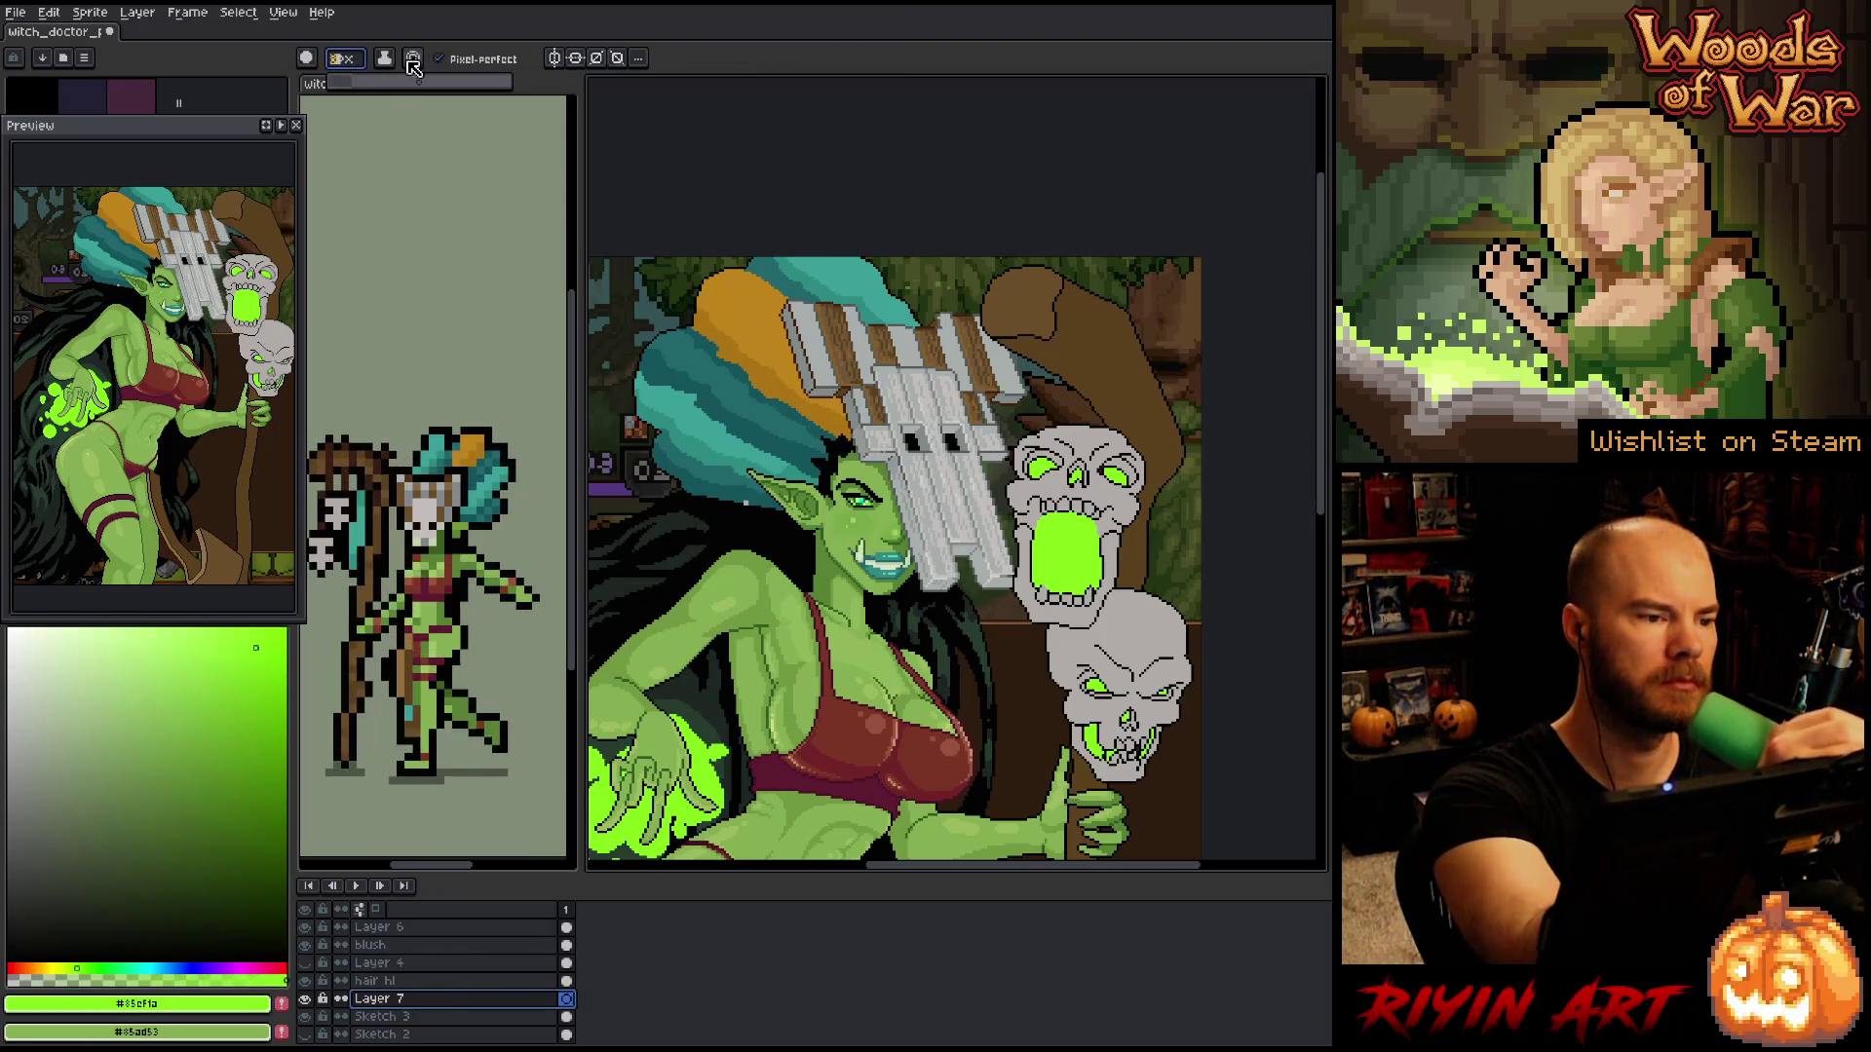
{"action": "left_click_drag", "start_coordinate": [926, 487], "coordinate": [940, 534]}
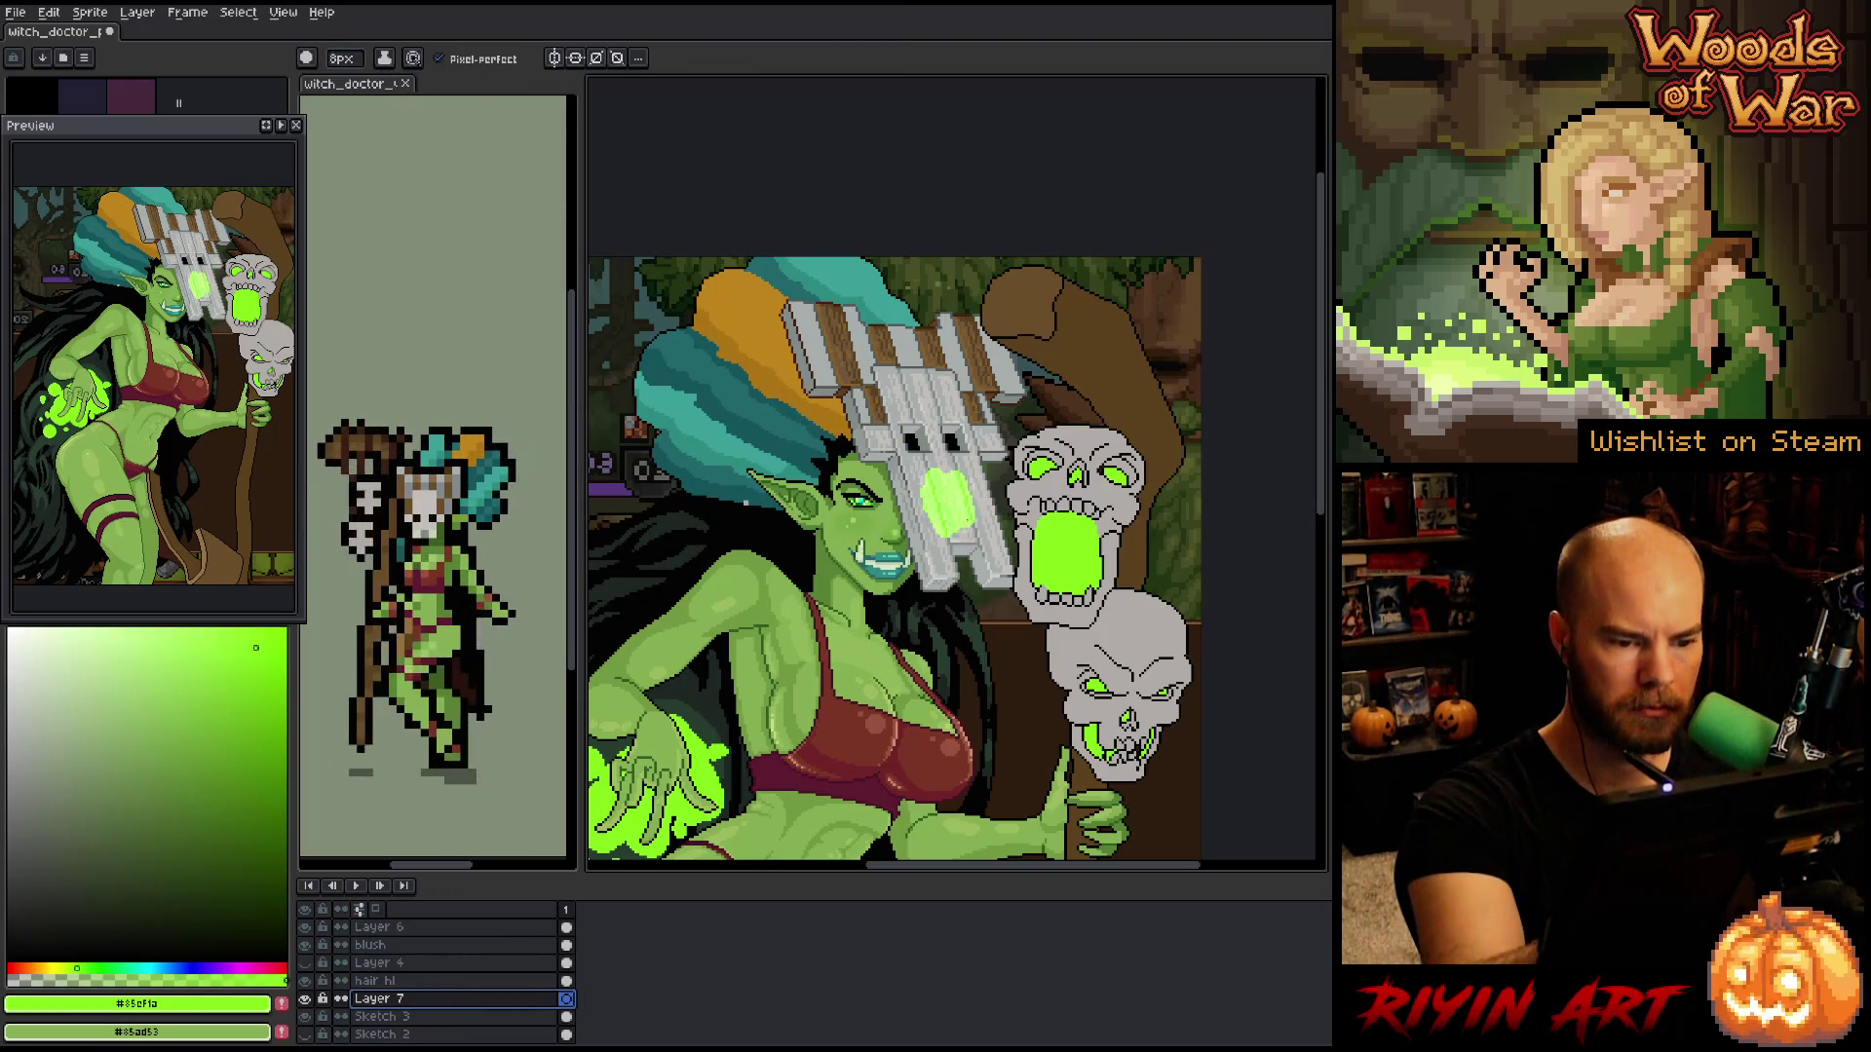
{"action": "double_click", "coordinate": [407, 1001]}
{"action": "mouse_move", "coordinate": [1272, 620]}
{"action": "left_mouse_down"}
{"action": "mouse_move", "coordinate": [1140, 622]}
{"action": "mouse_move", "coordinate": [1218, 631]}
{"action": "mouse_move", "coordinate": [1176, 634]}
{"action": "left_mouse_up"}
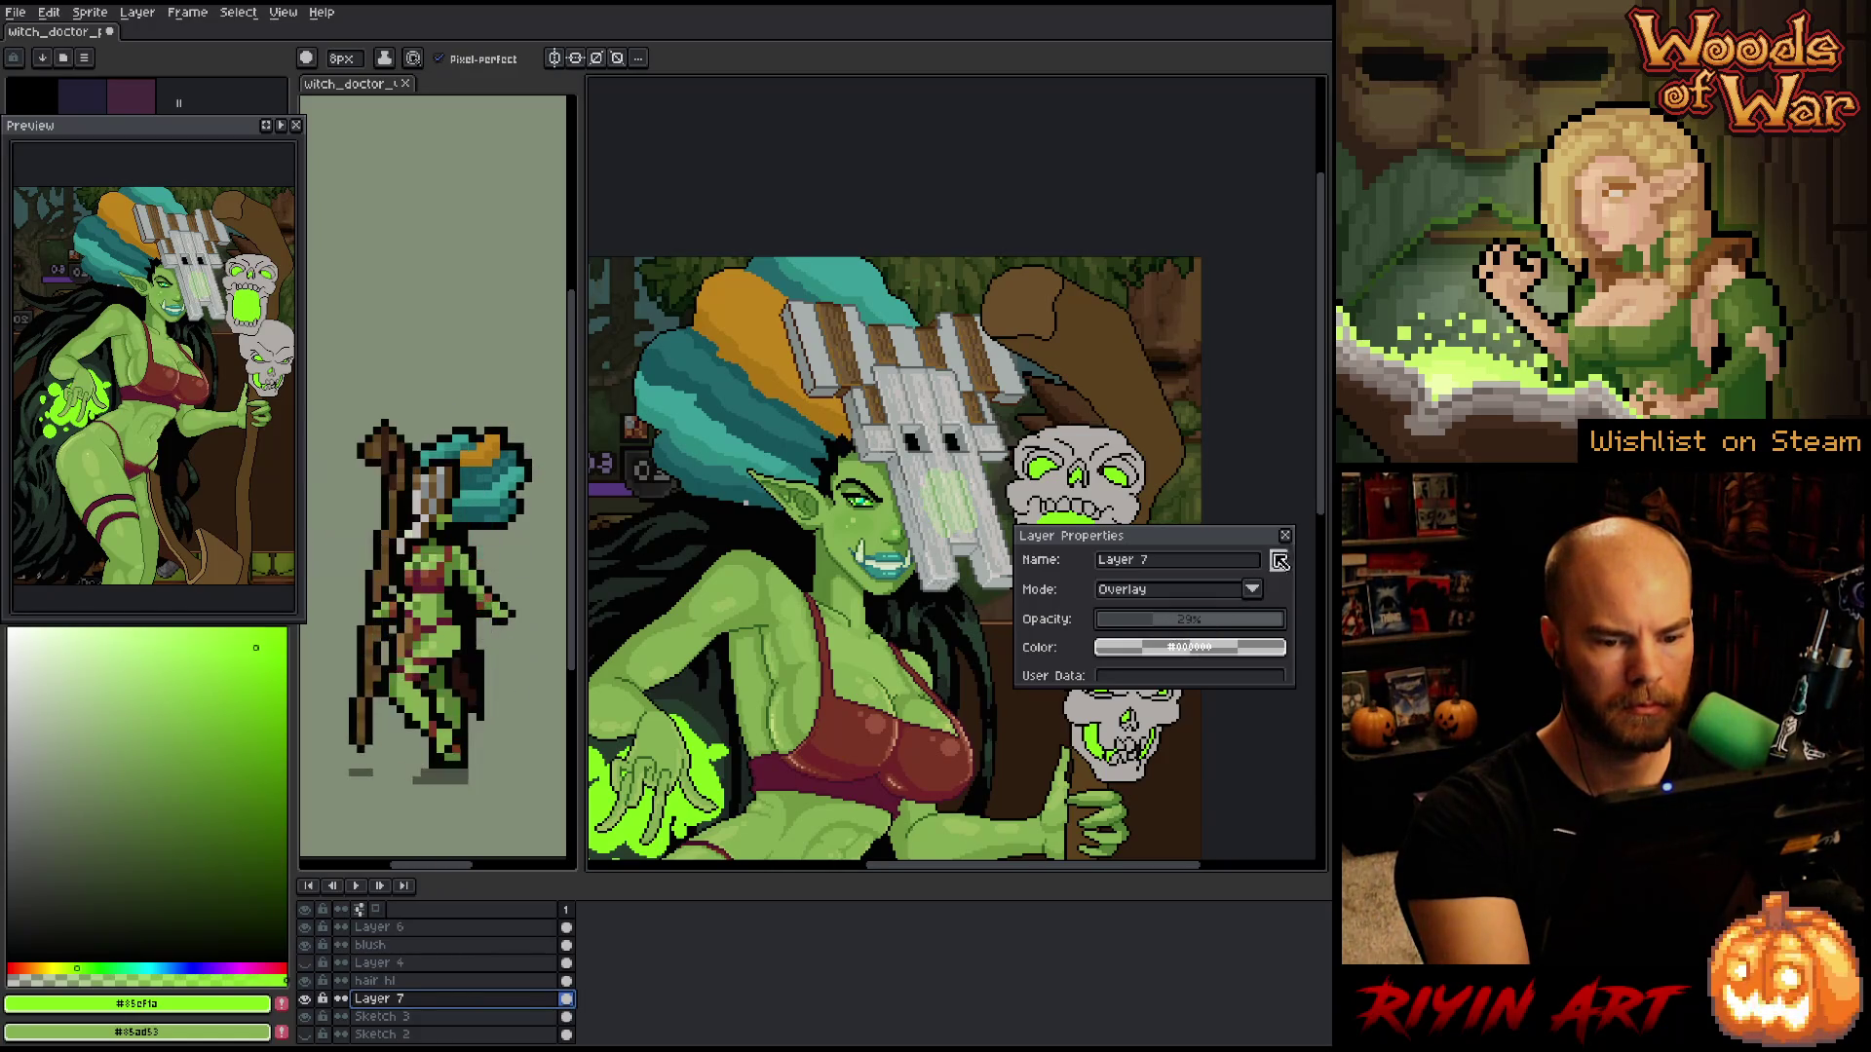
{"action": "left_click", "coordinate": [1285, 535]}
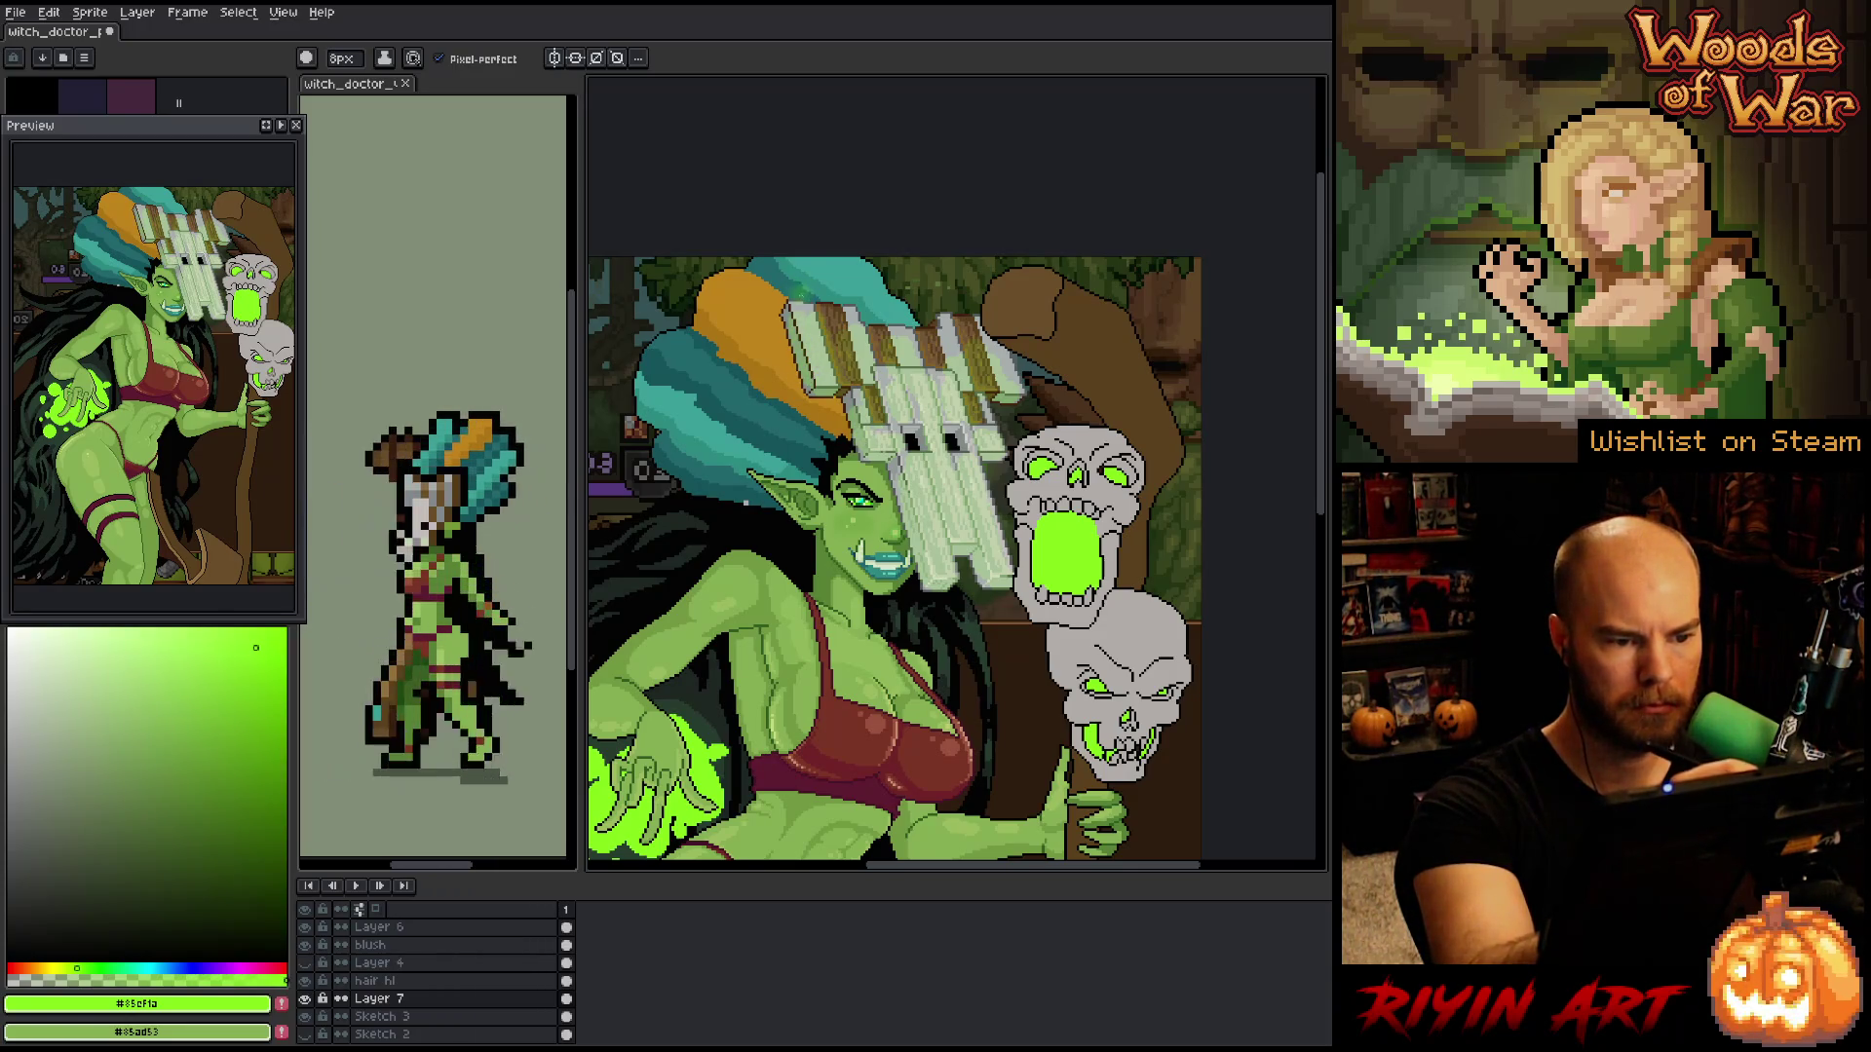
- Switch to the 1px pencil for green highlights on the mask planks
{"action": "key", "text": "b"}
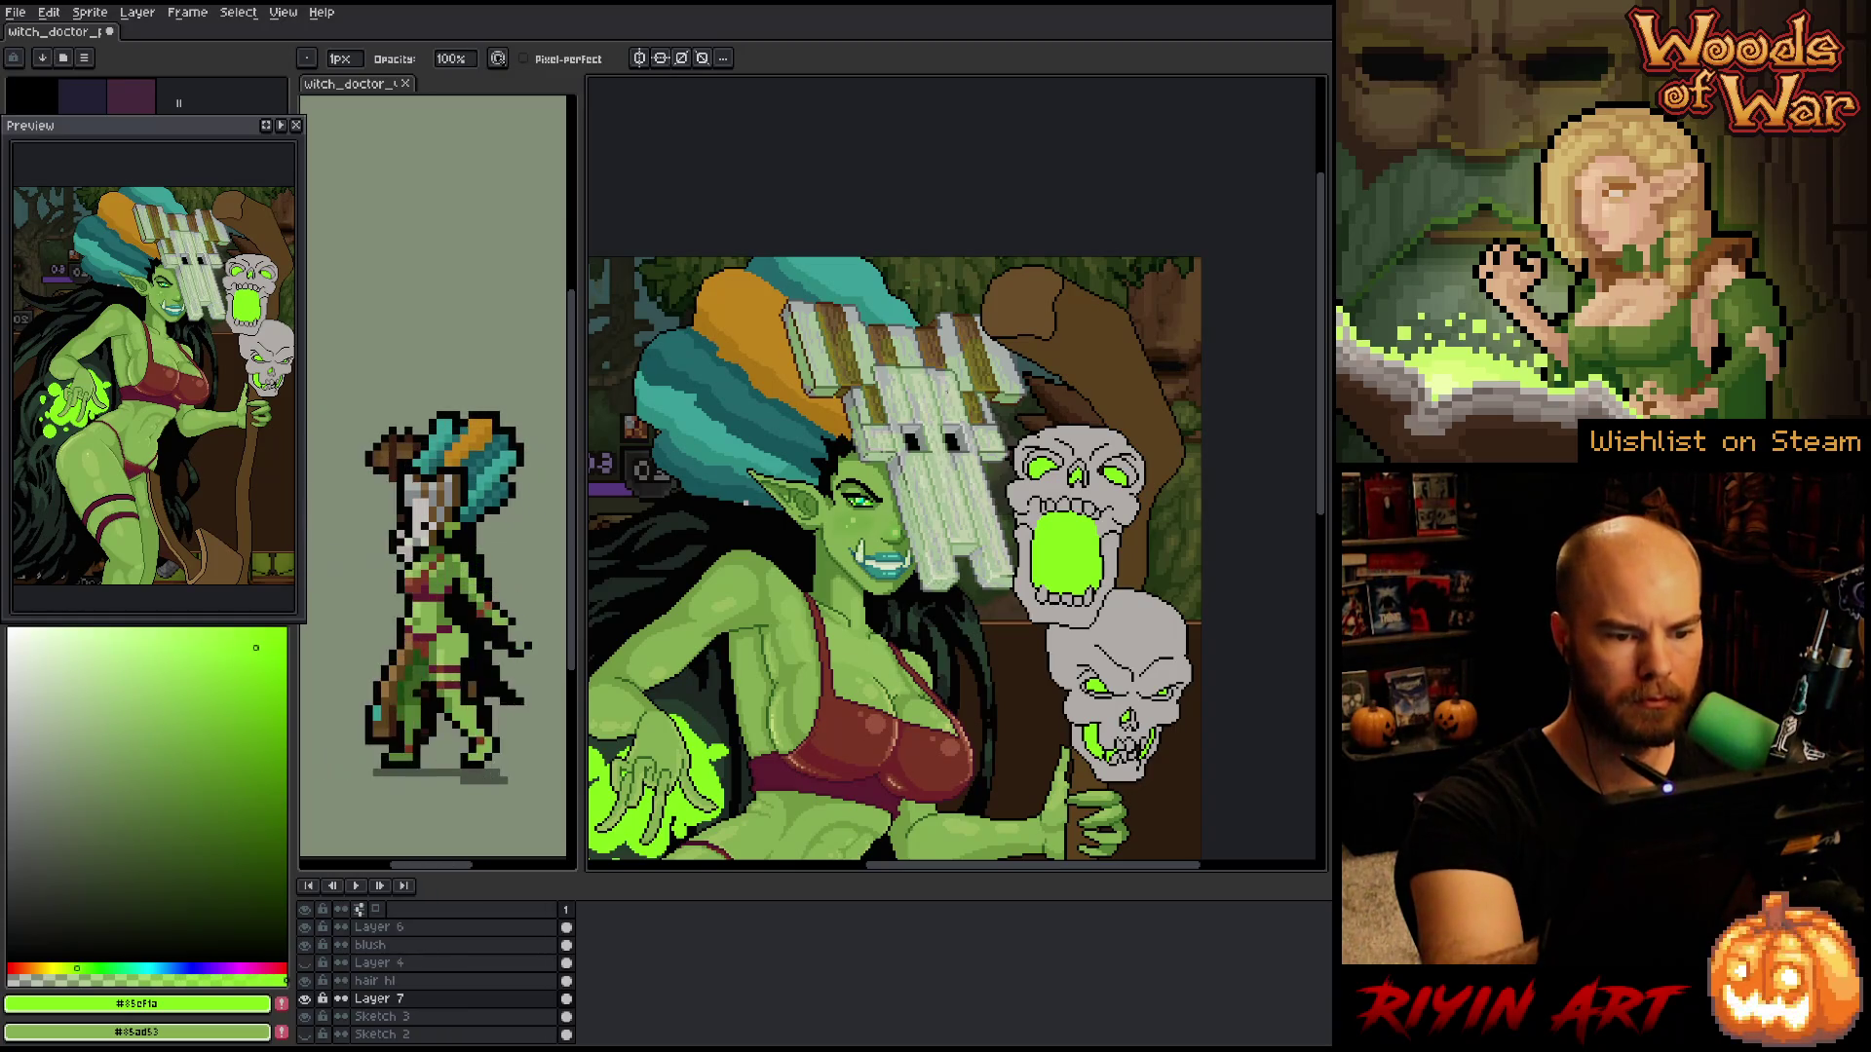
- Pan the view and fix stray glow pixels on the mask, alternating Eraser and Pencil
{"action": "key", "text": "space"}
{"action": "left_click_drag", "start_coordinate": [1073, 693], "coordinate": [1043, 686]}
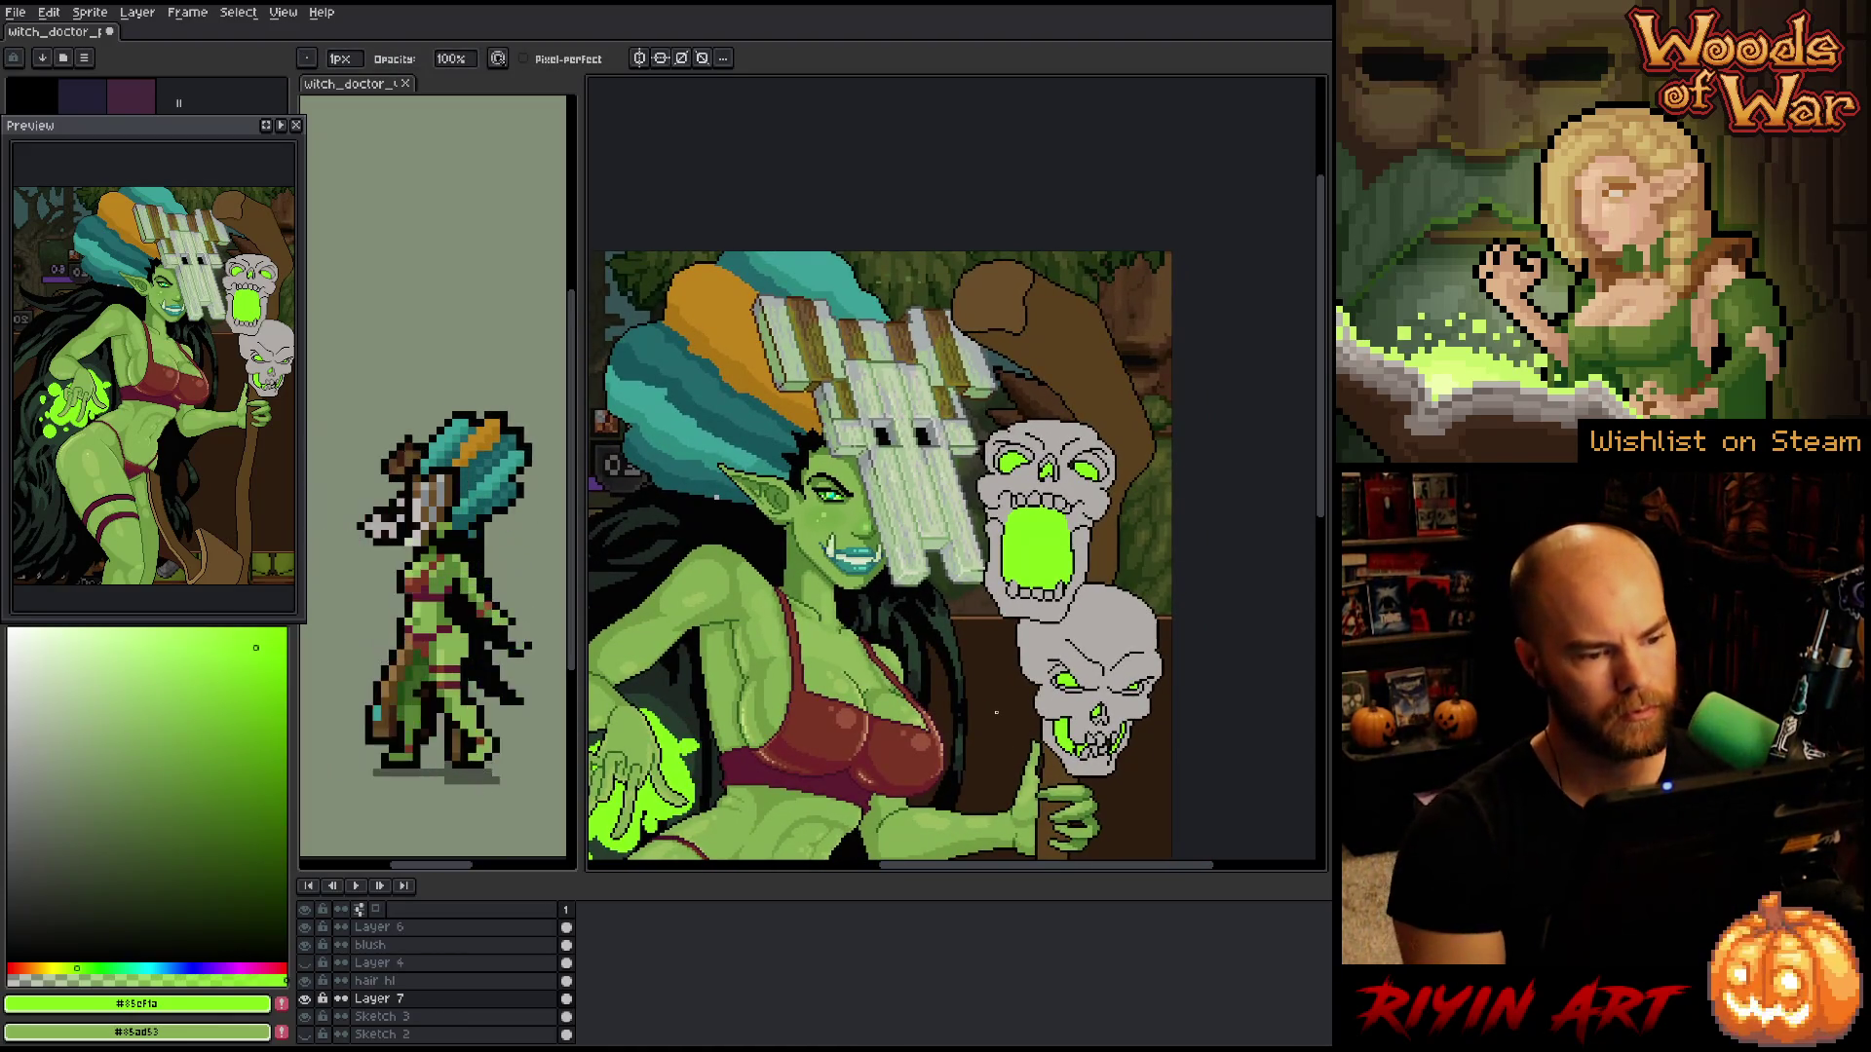
{"action": "key", "text": "e"}
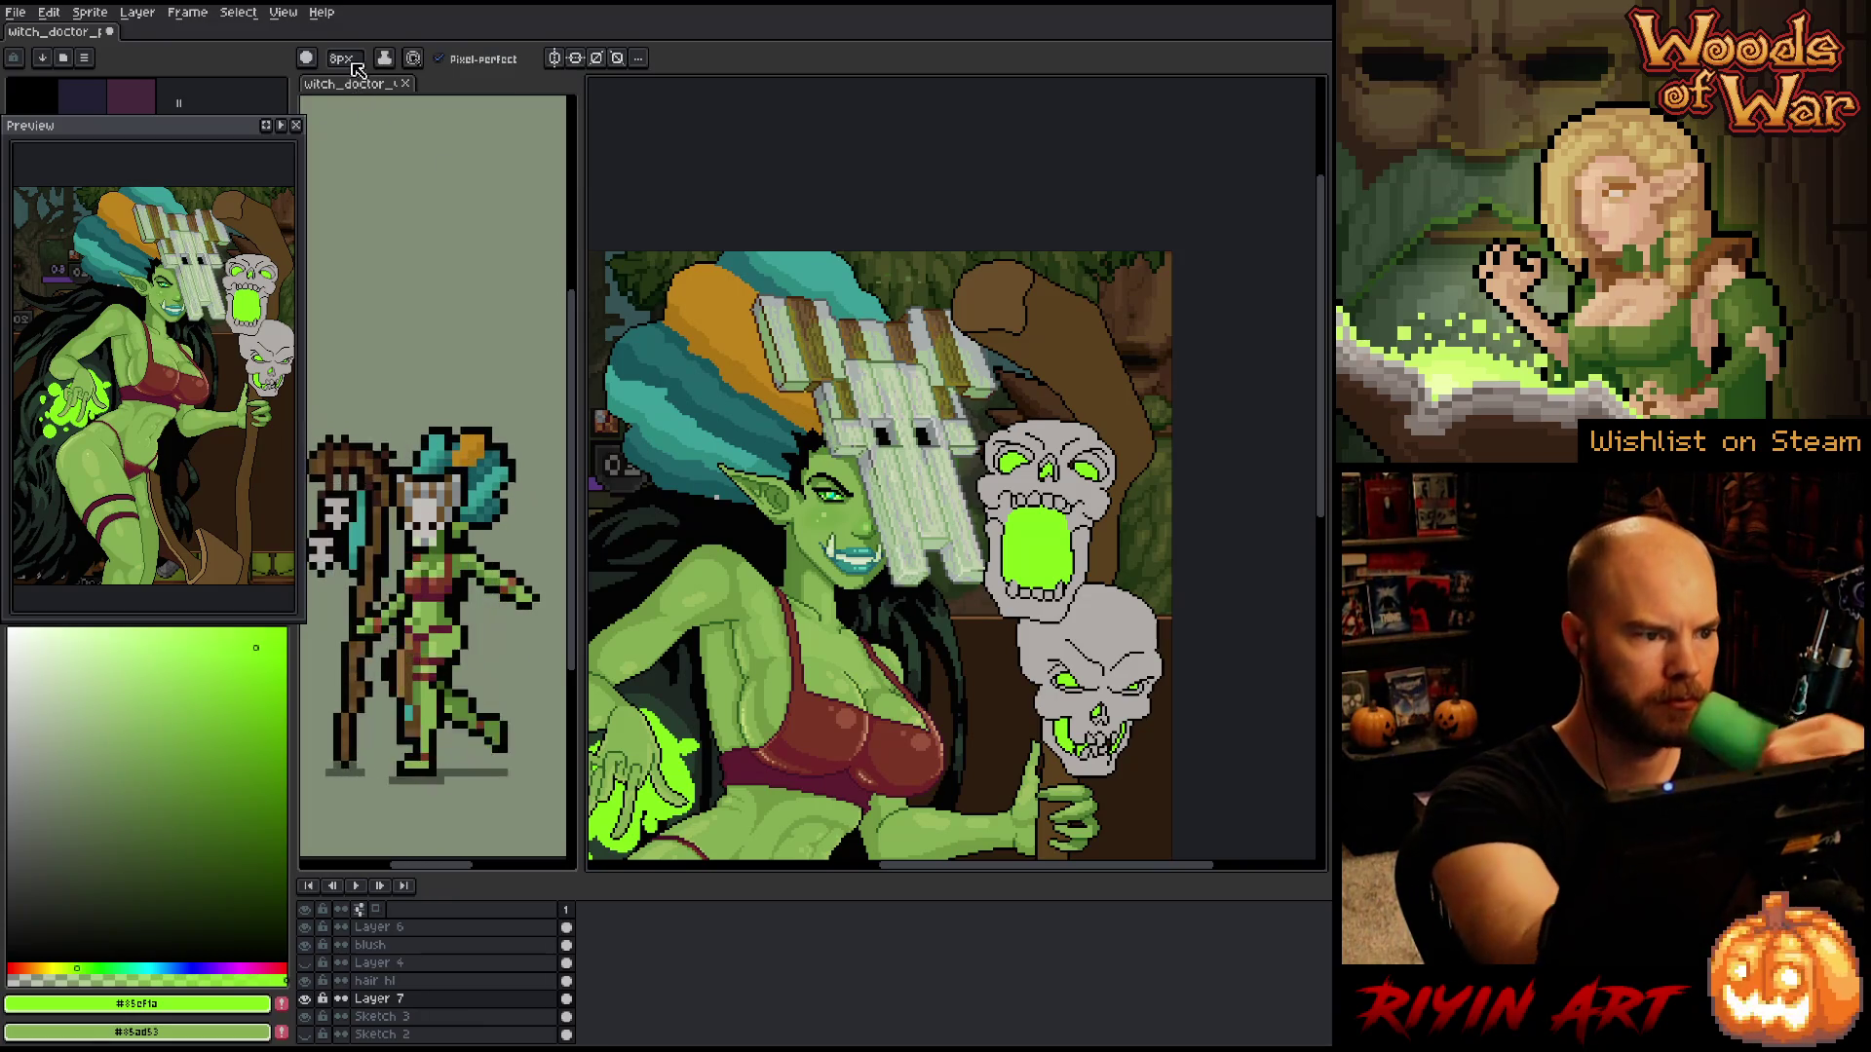
{"action": "key", "text": "b"}
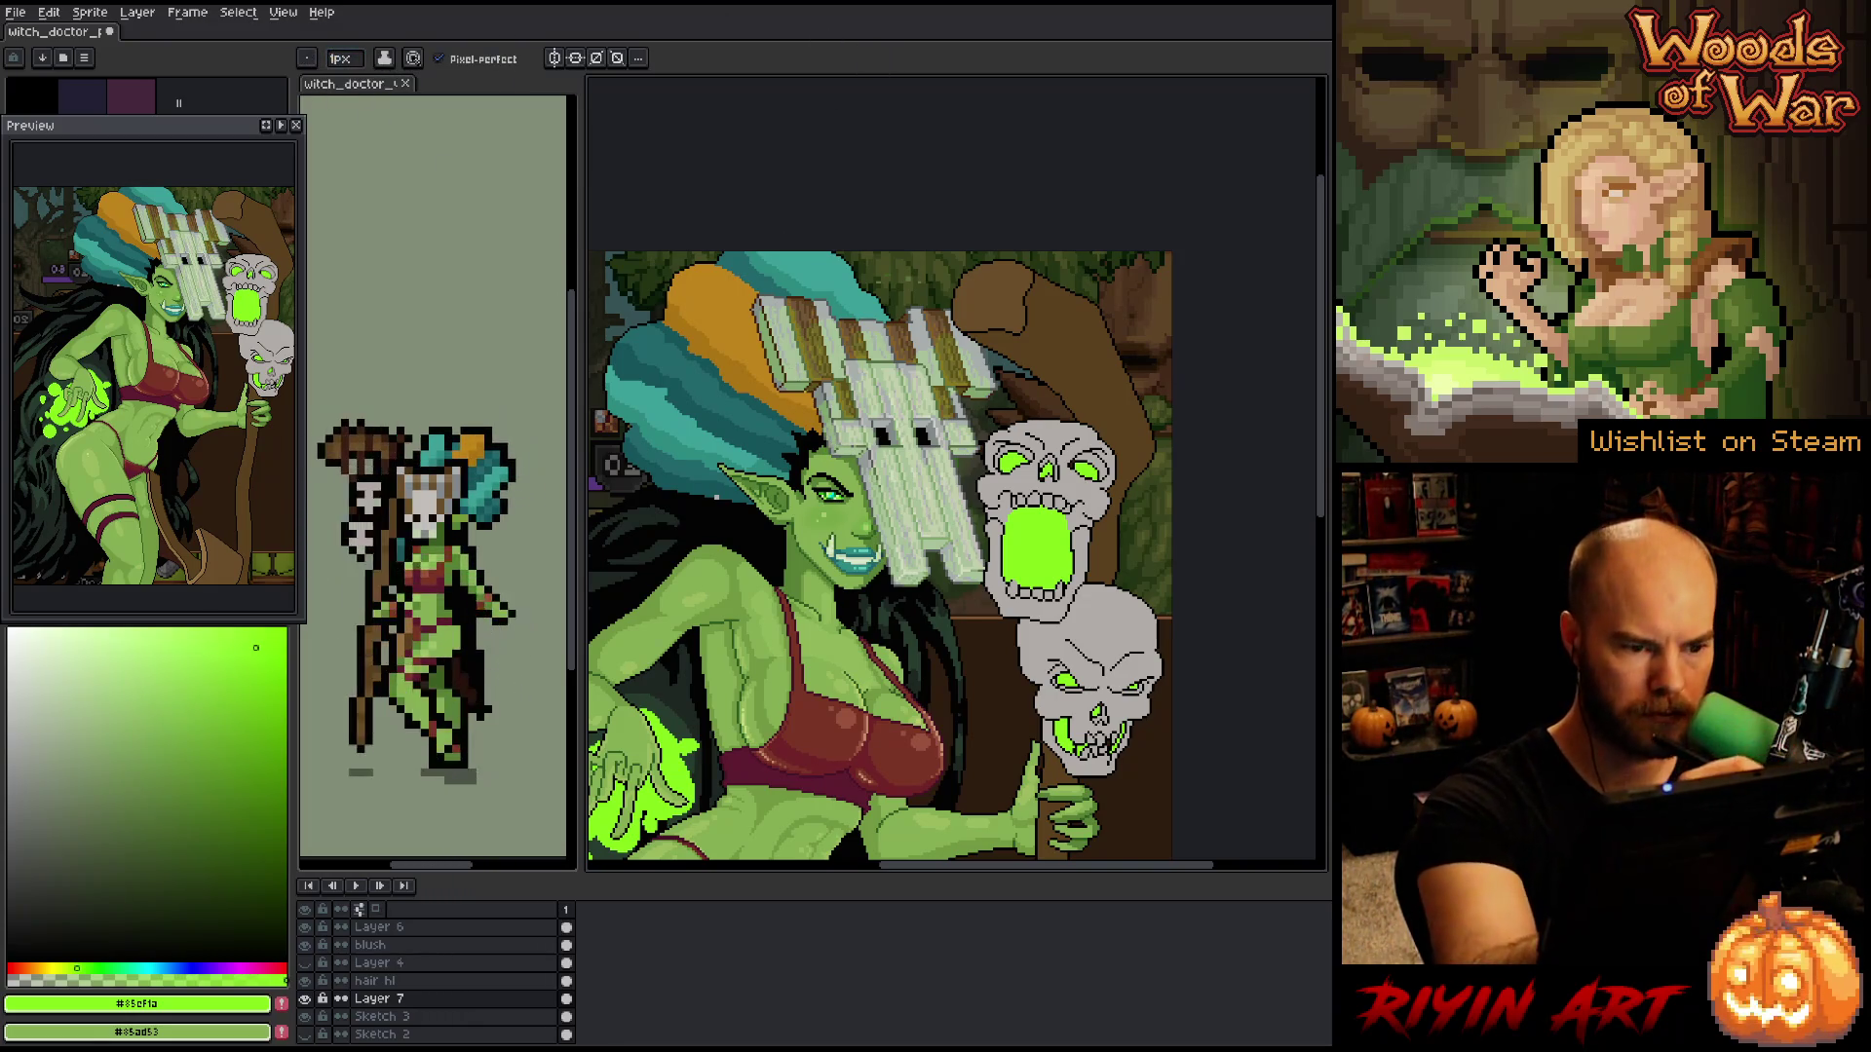
{"action": "key", "text": "b"}
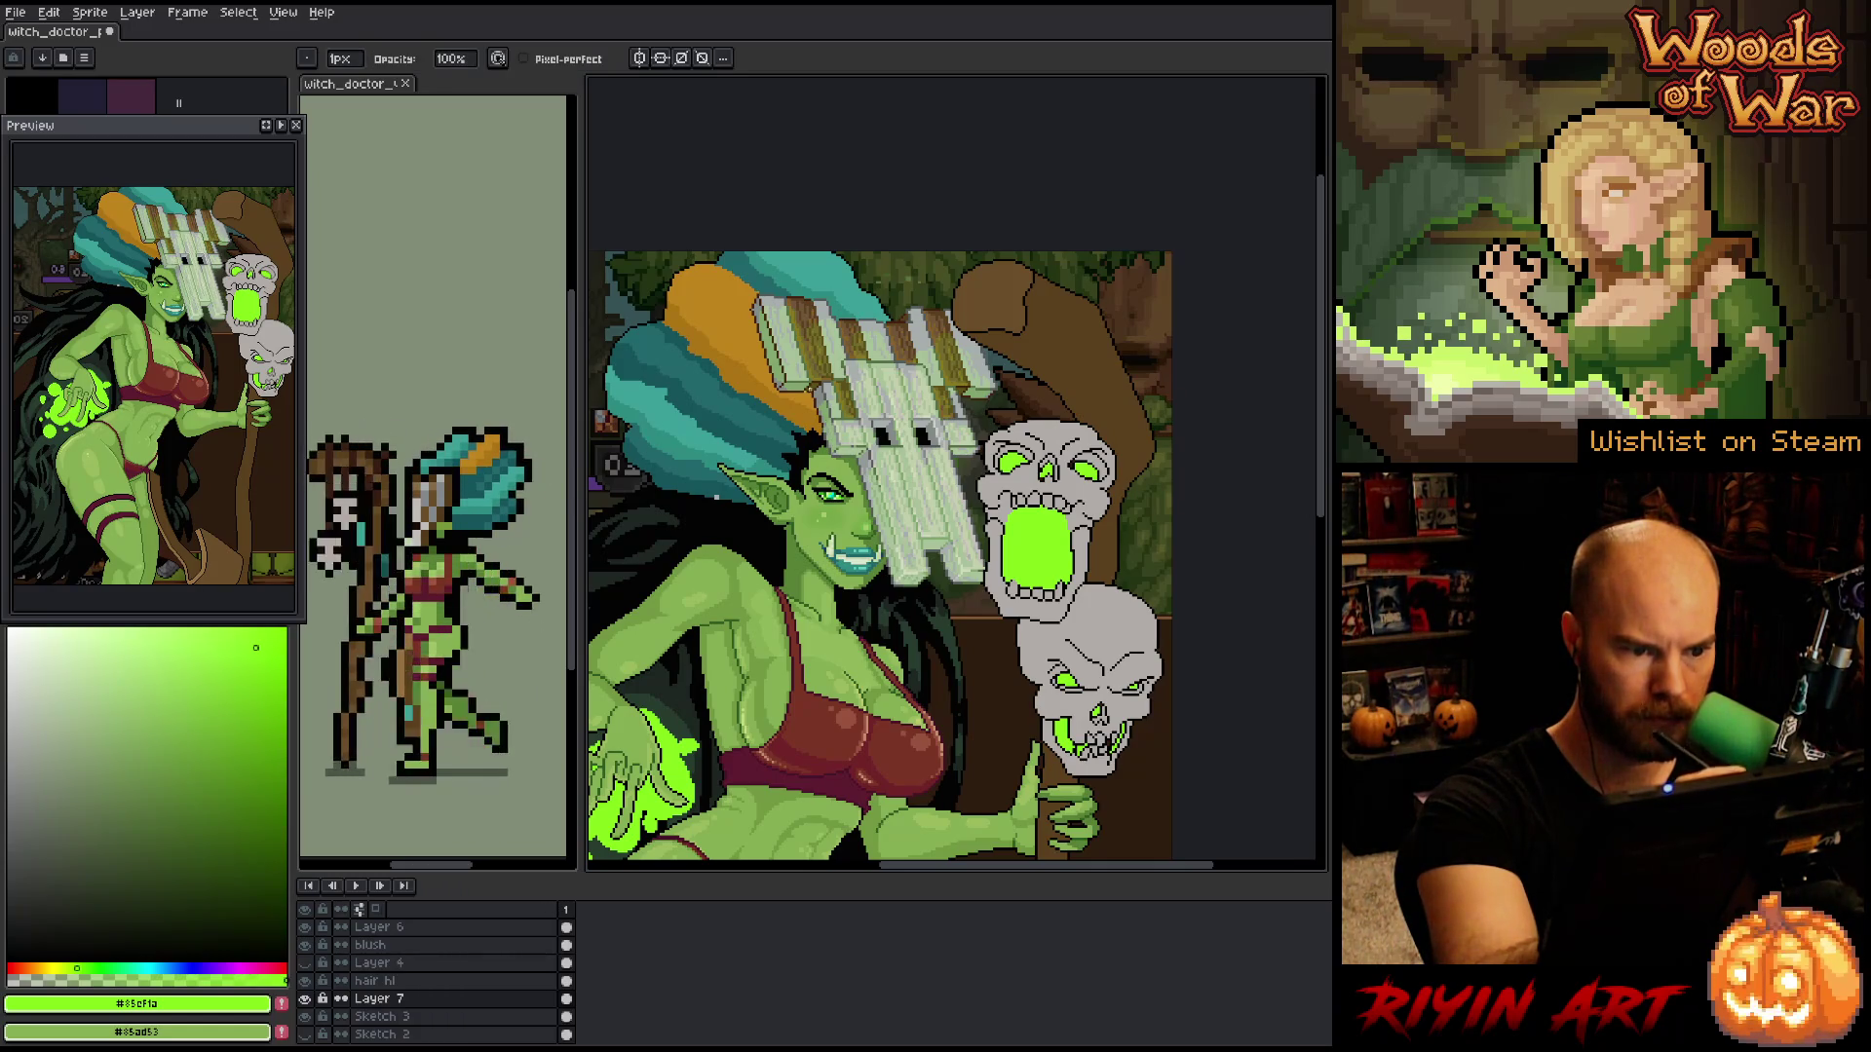
{"action": "key", "text": "e"}
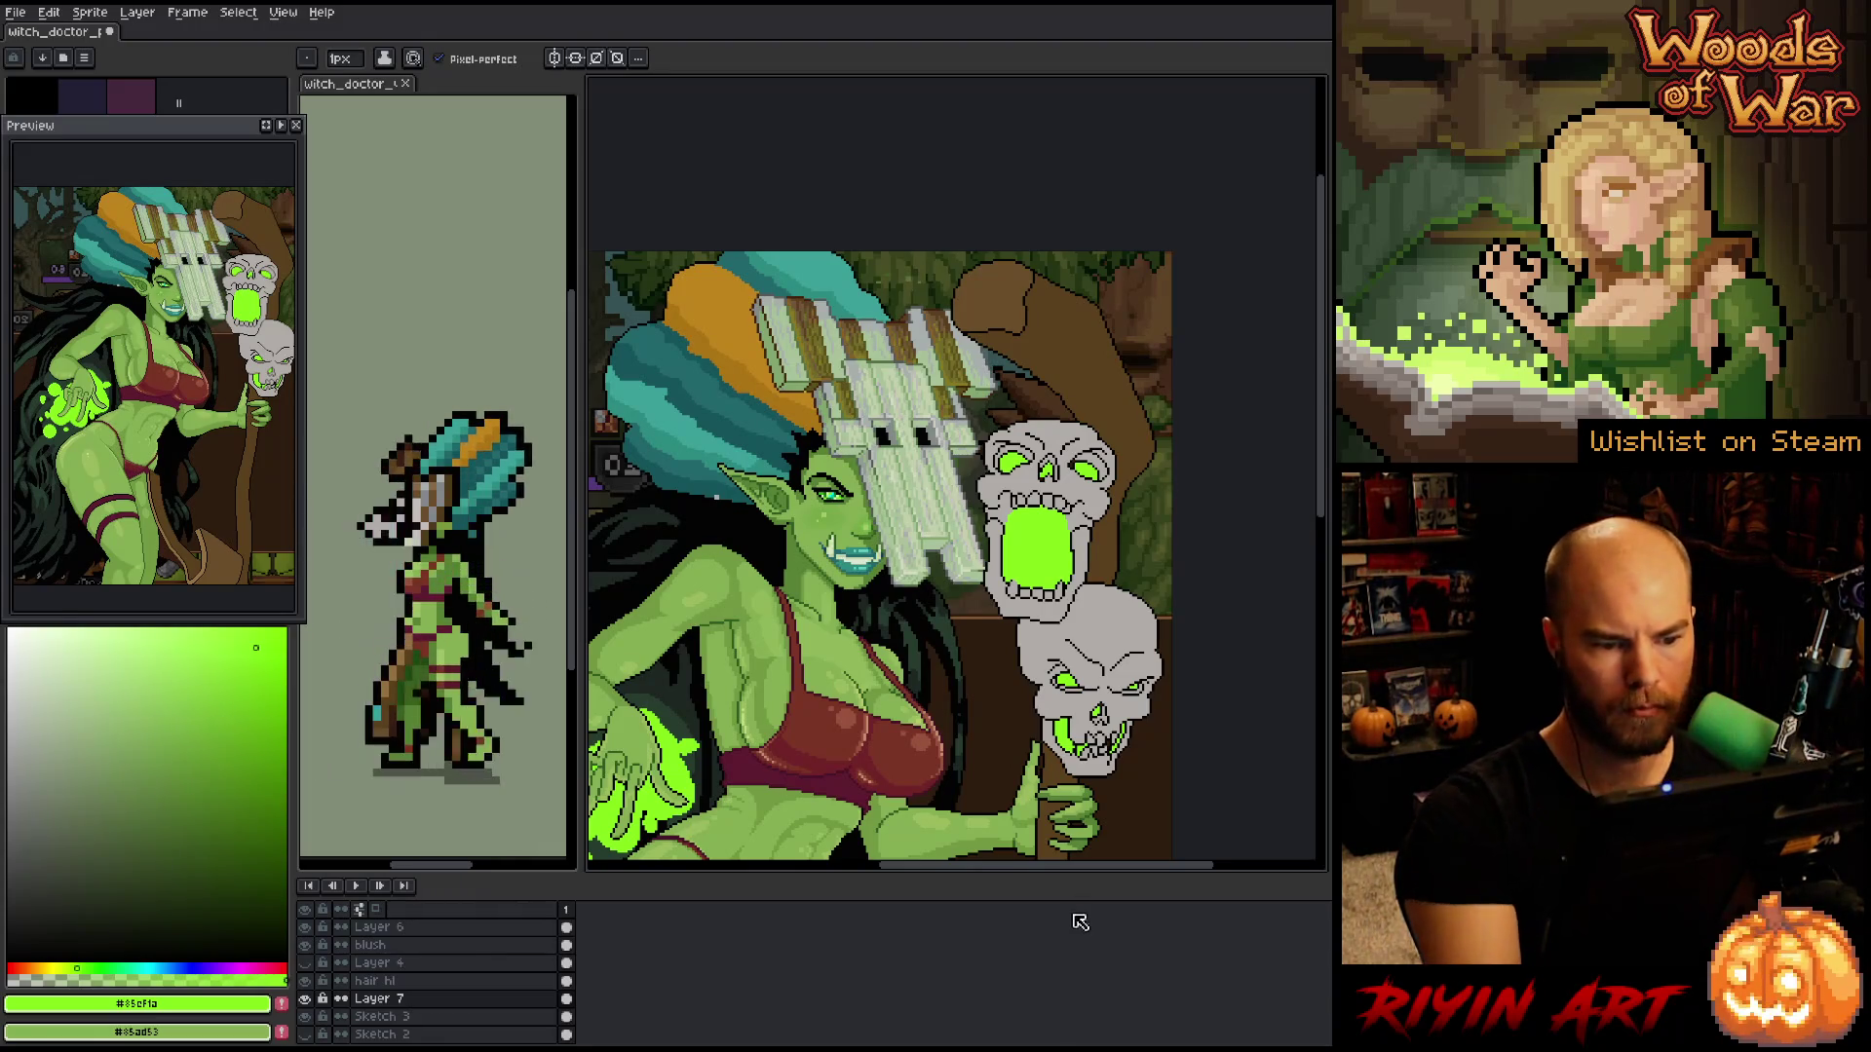
{"action": "left_click_drag", "start_coordinate": [1073, 748], "coordinate": [1057, 716]}
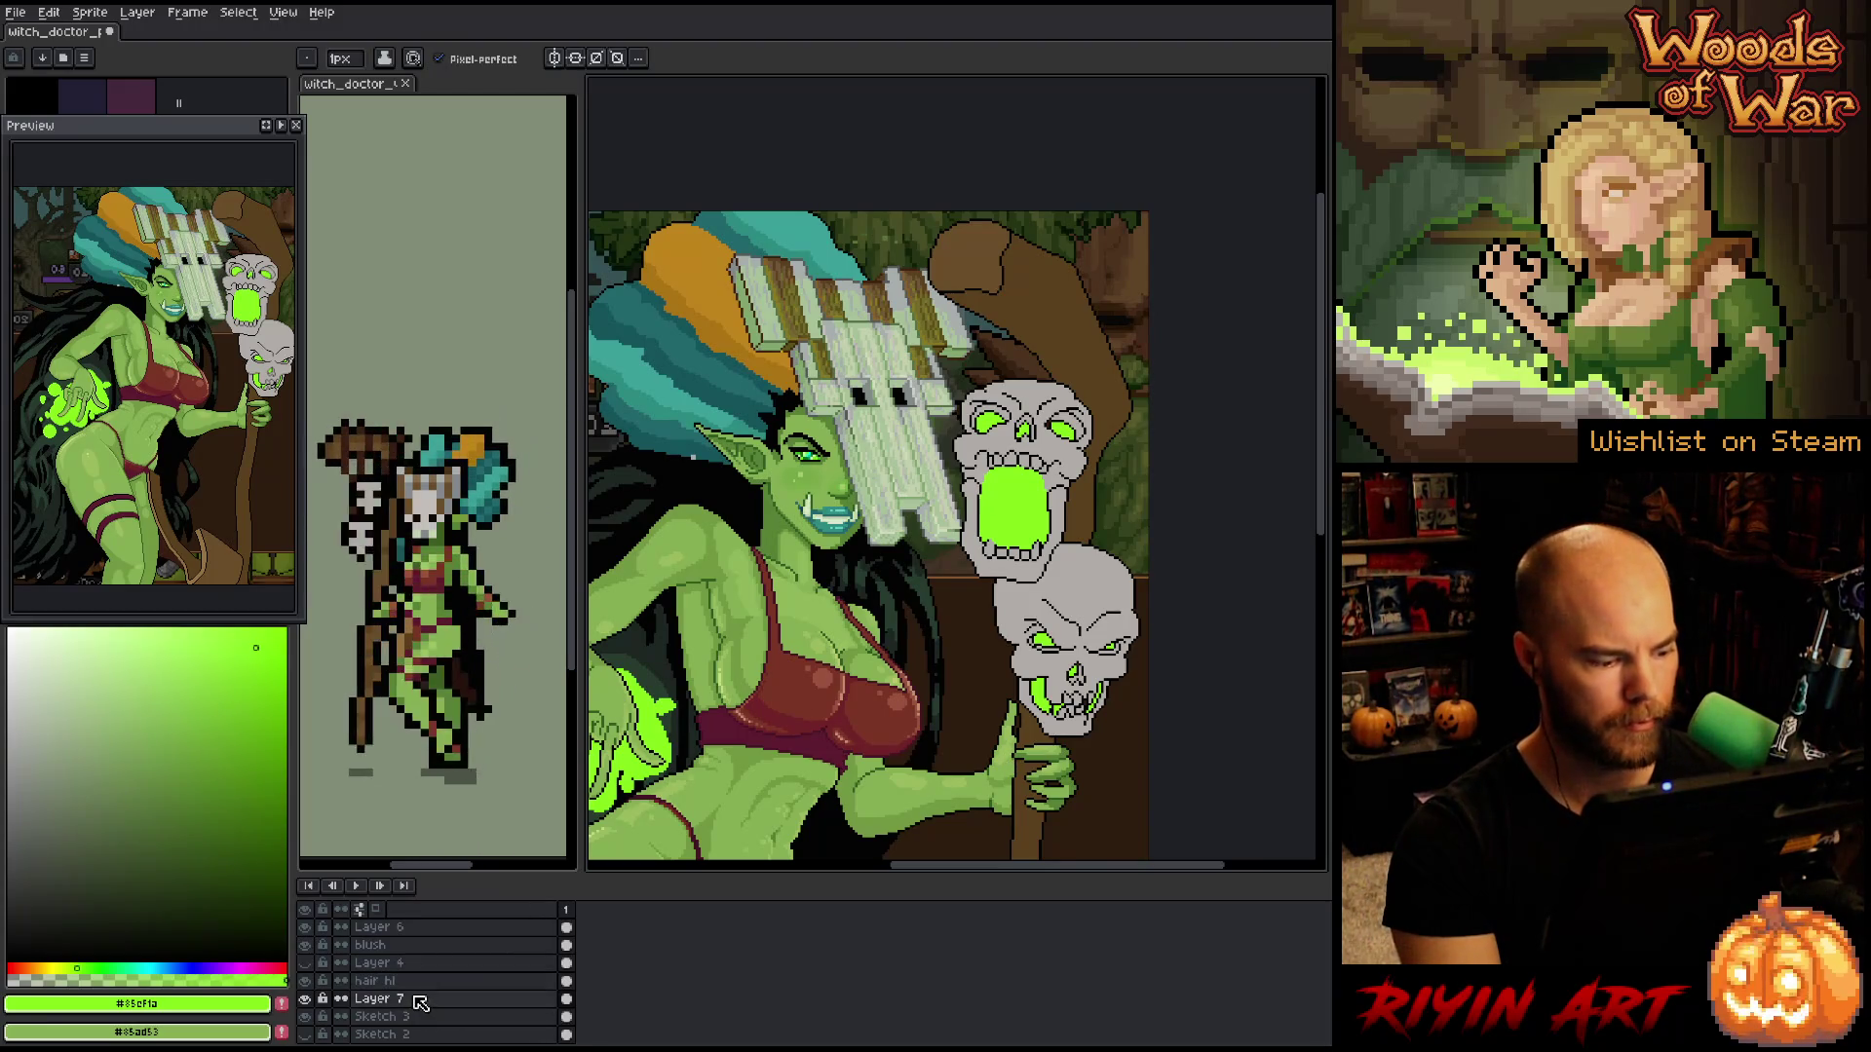
- Raise Layer 7's opacity slightly to about 32%
{"action": "double_click", "coordinate": [379, 999]}
{"action": "left_click_drag", "start_coordinate": [1202, 634], "coordinate": [1163, 629]}
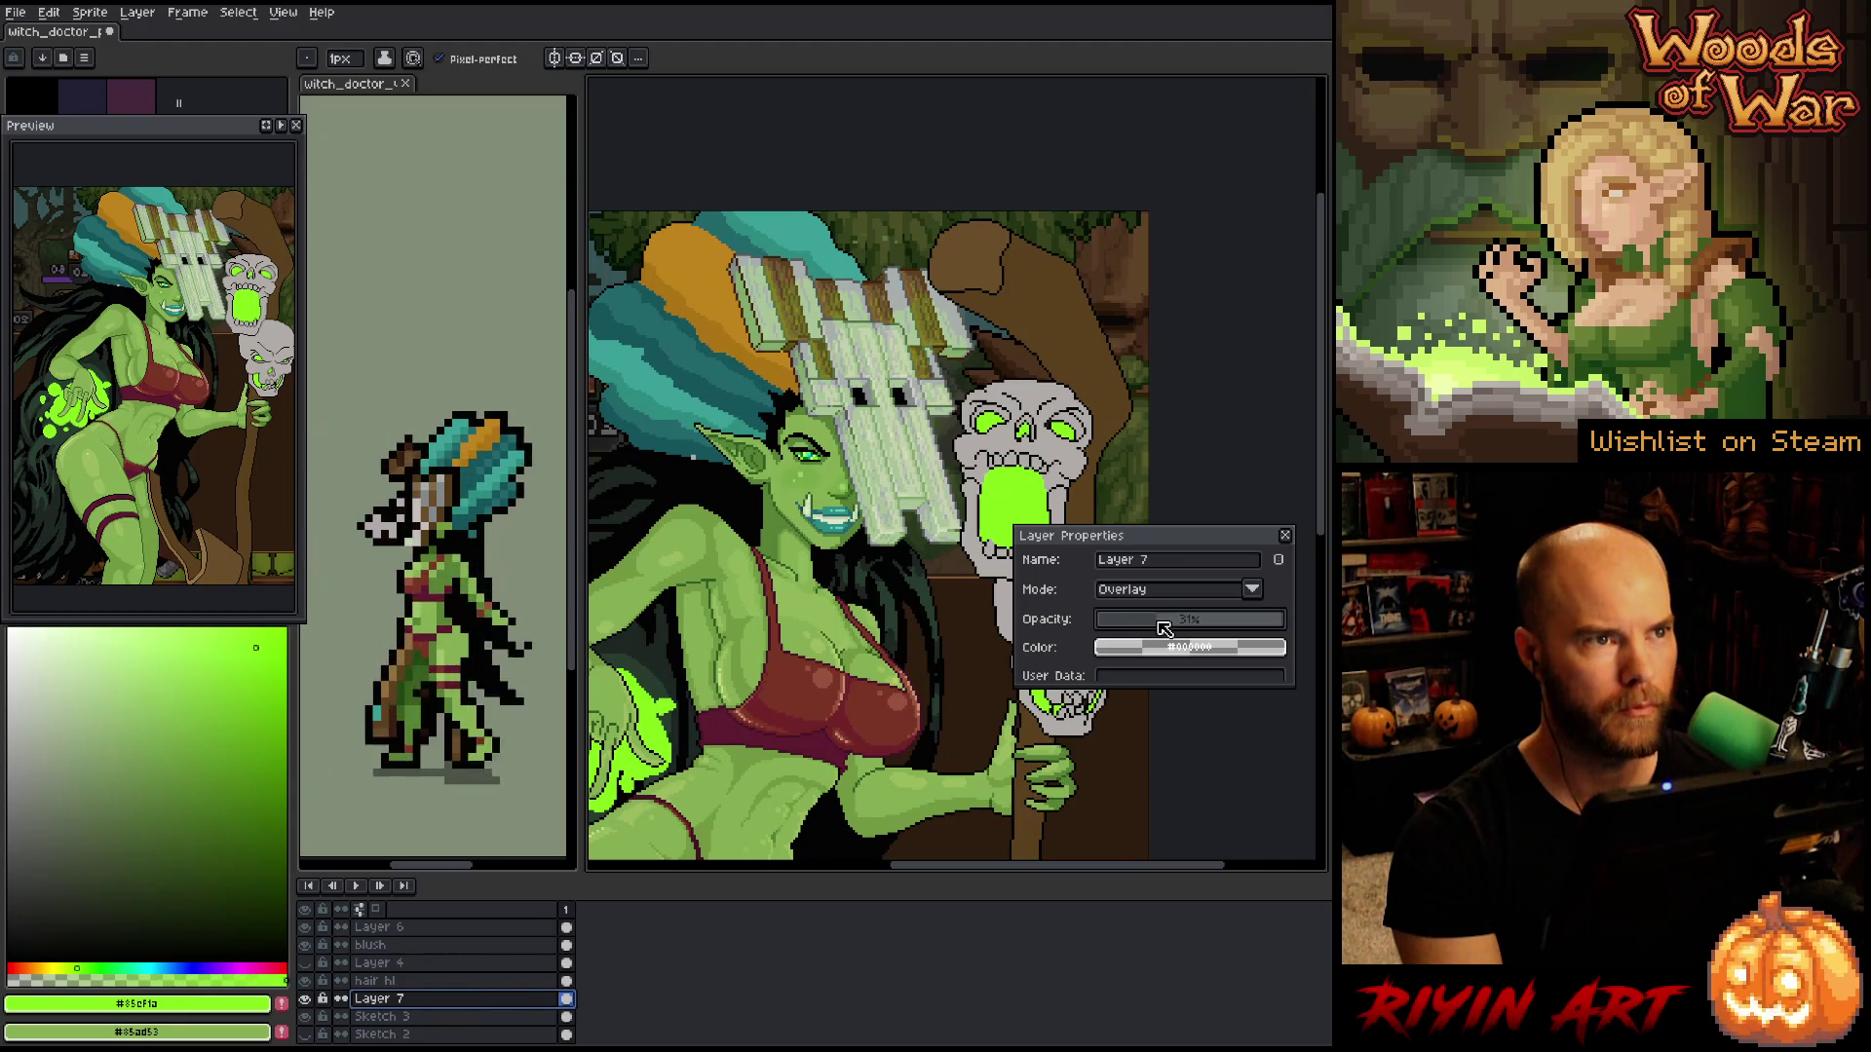
{"action": "left_click", "coordinate": [1285, 536]}
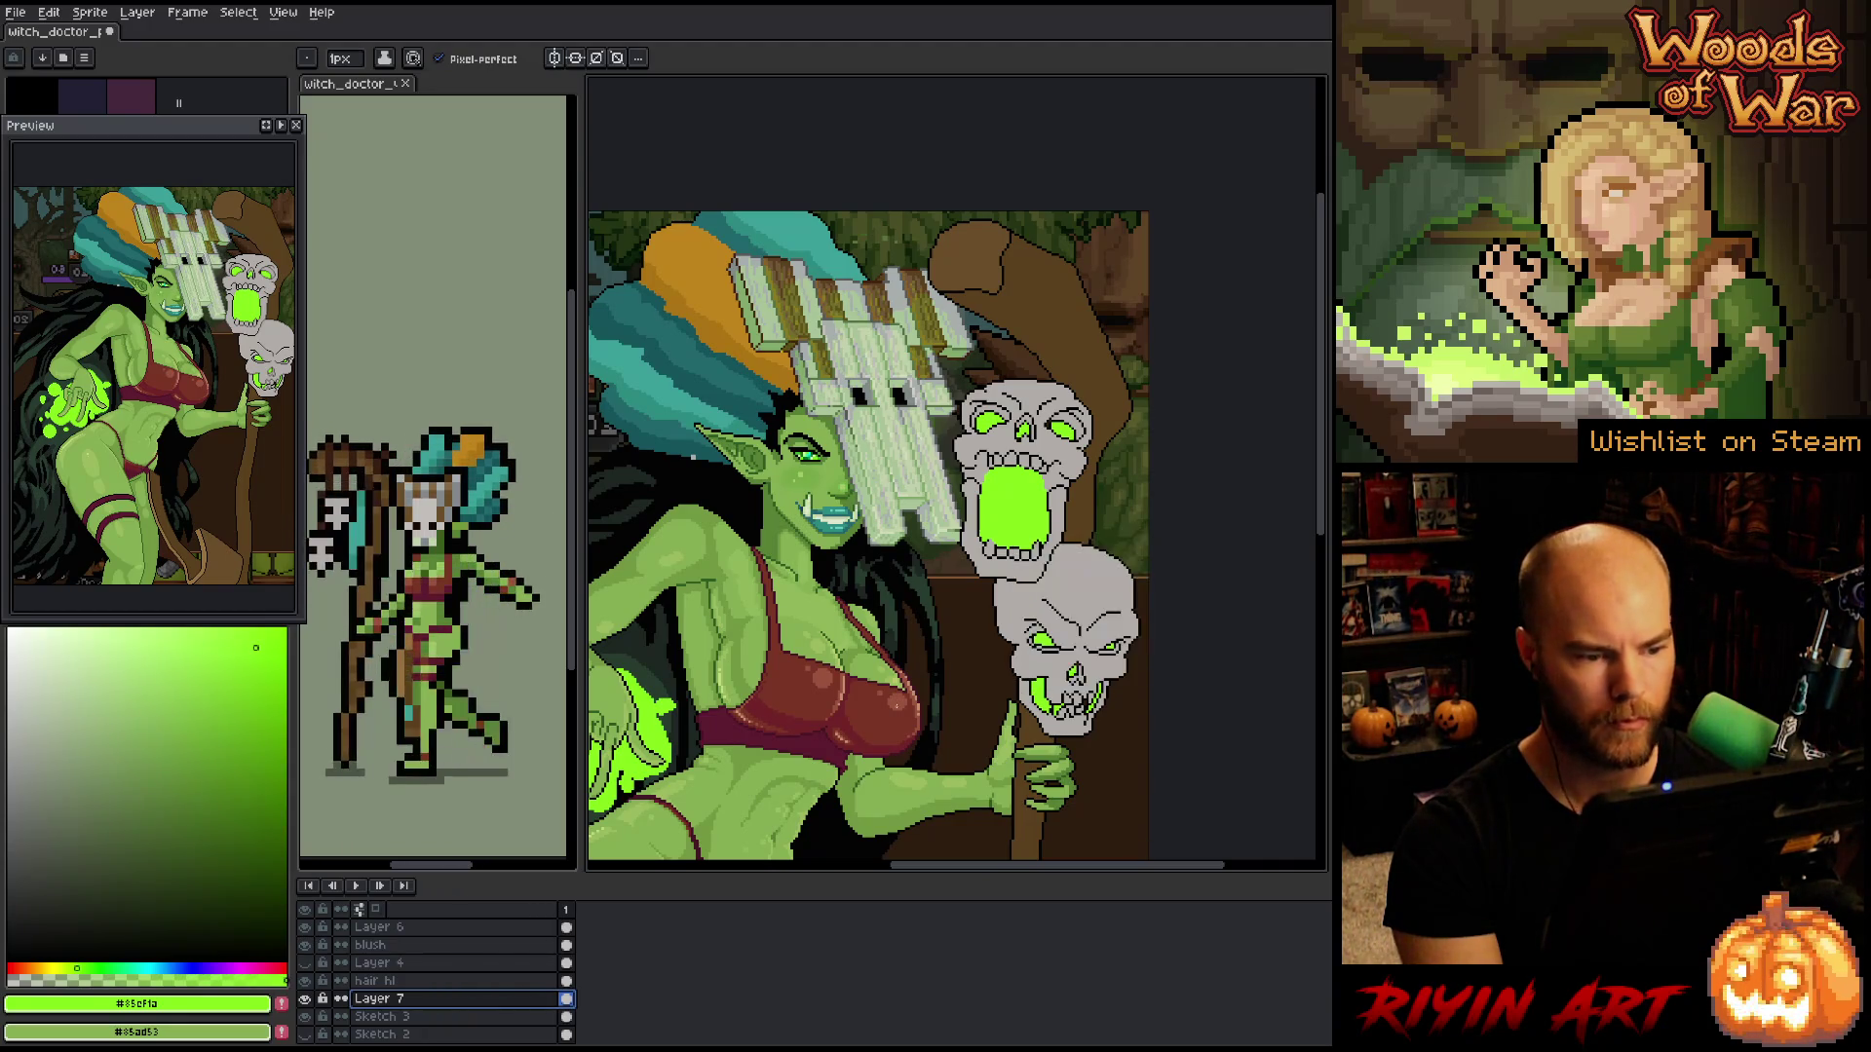
- Duplicate Layer 7 as Layer 7 Copy and select the new cel
{"action": "right_click", "coordinate": [441, 1001]}
{"action": "left_click", "coordinate": [473, 1004]}
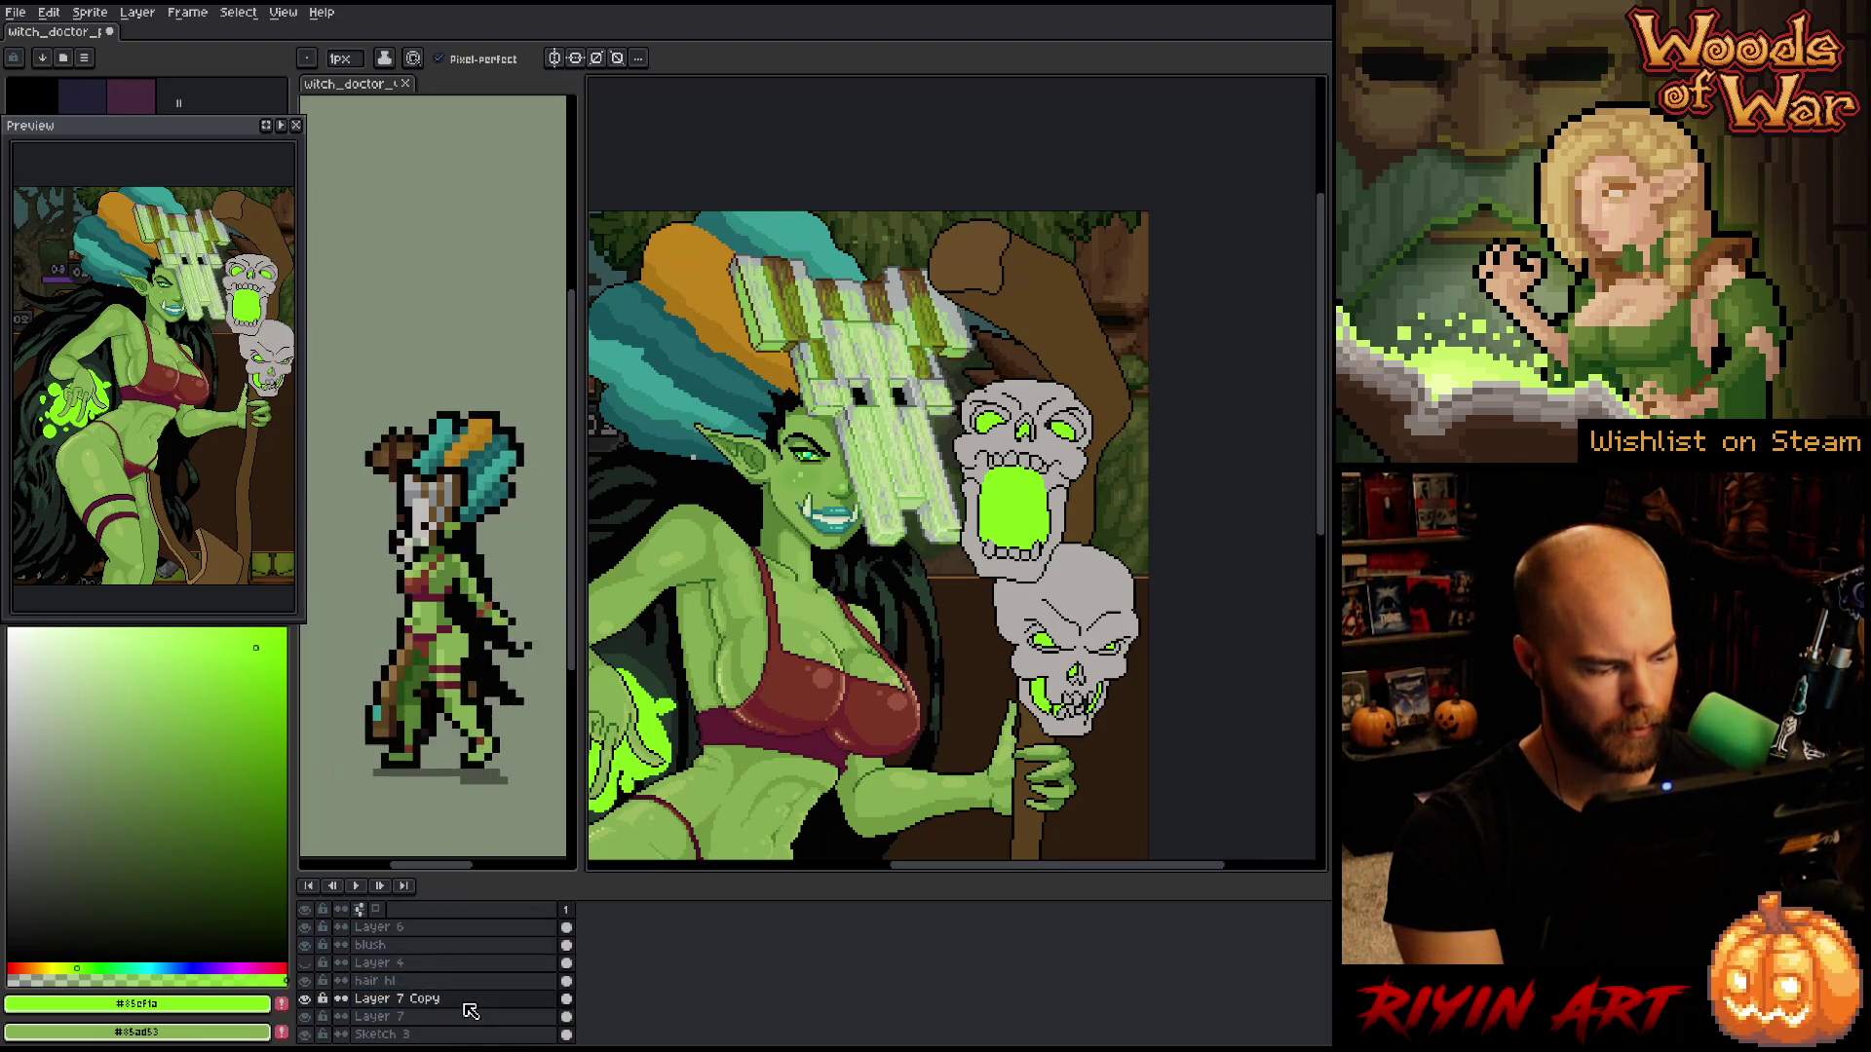
{"action": "left_click", "coordinate": [566, 1001]}
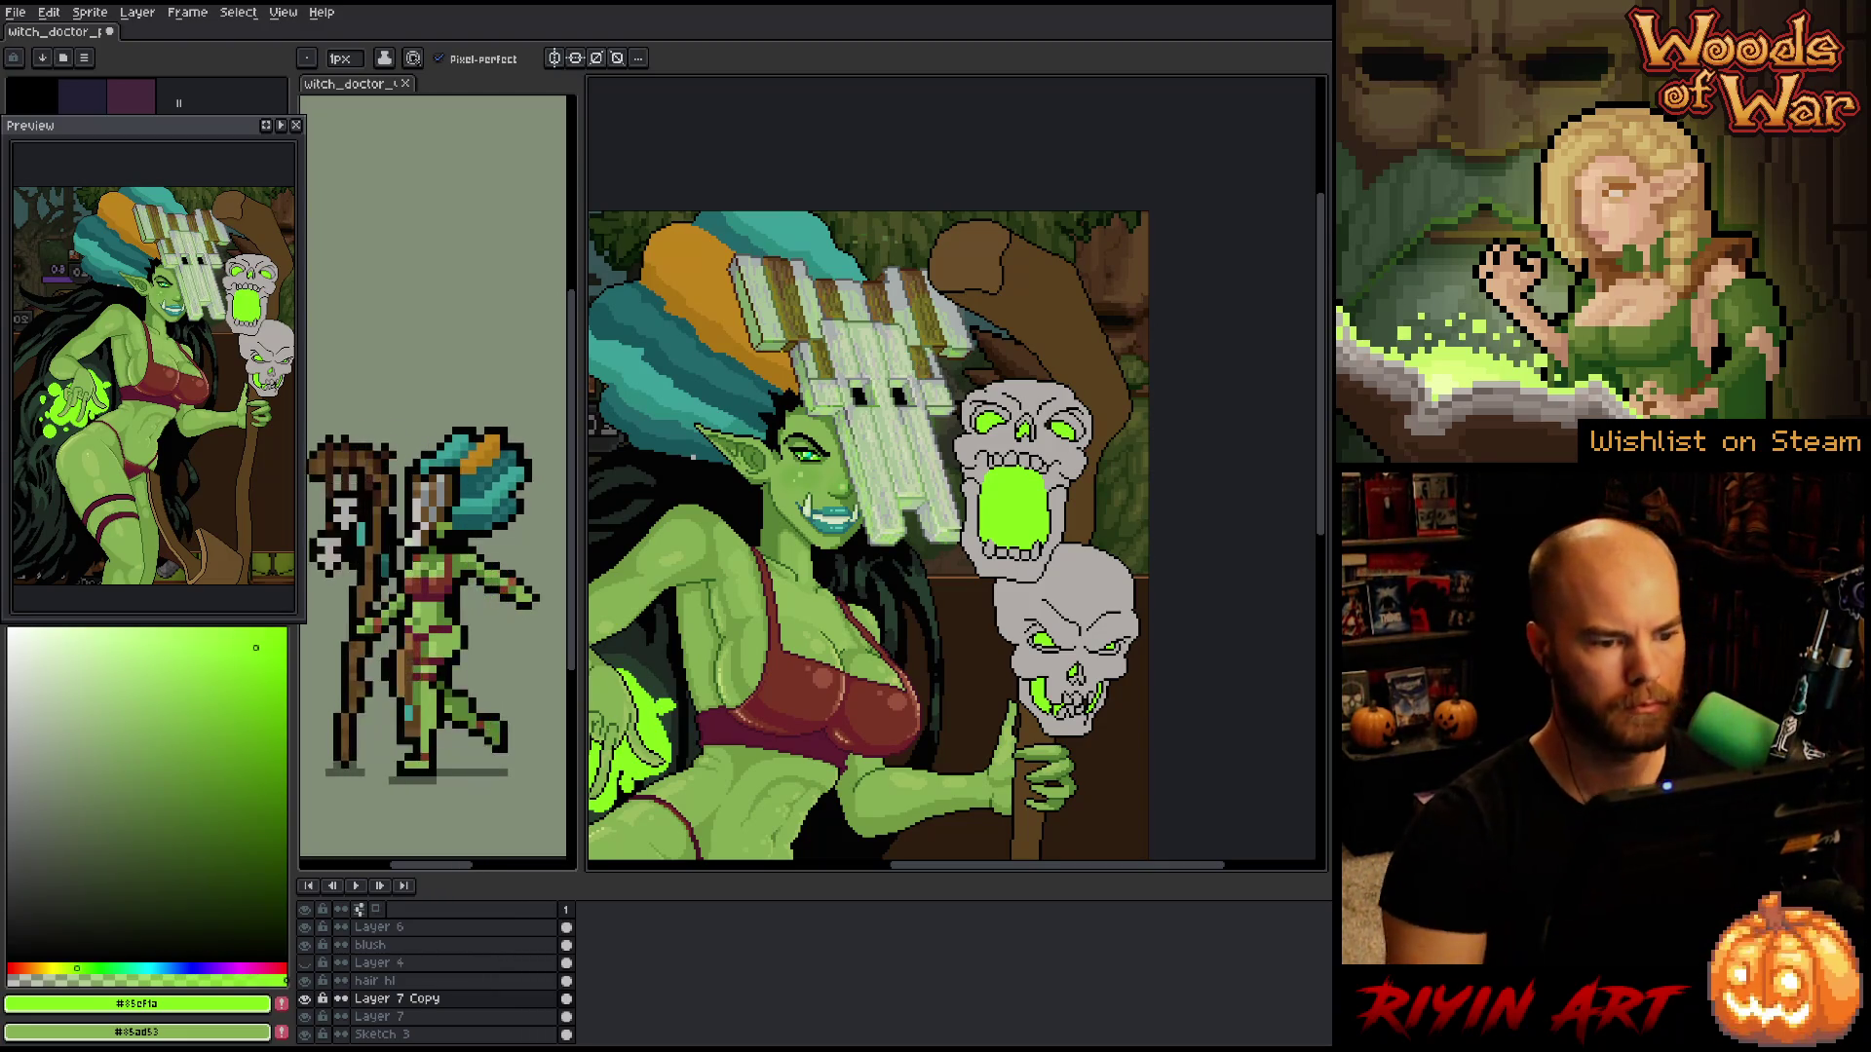
- Open the Layer Properties dialog for the Overlay layer Layer 7 Copy
{"action": "double_click", "coordinate": [391, 1004]}
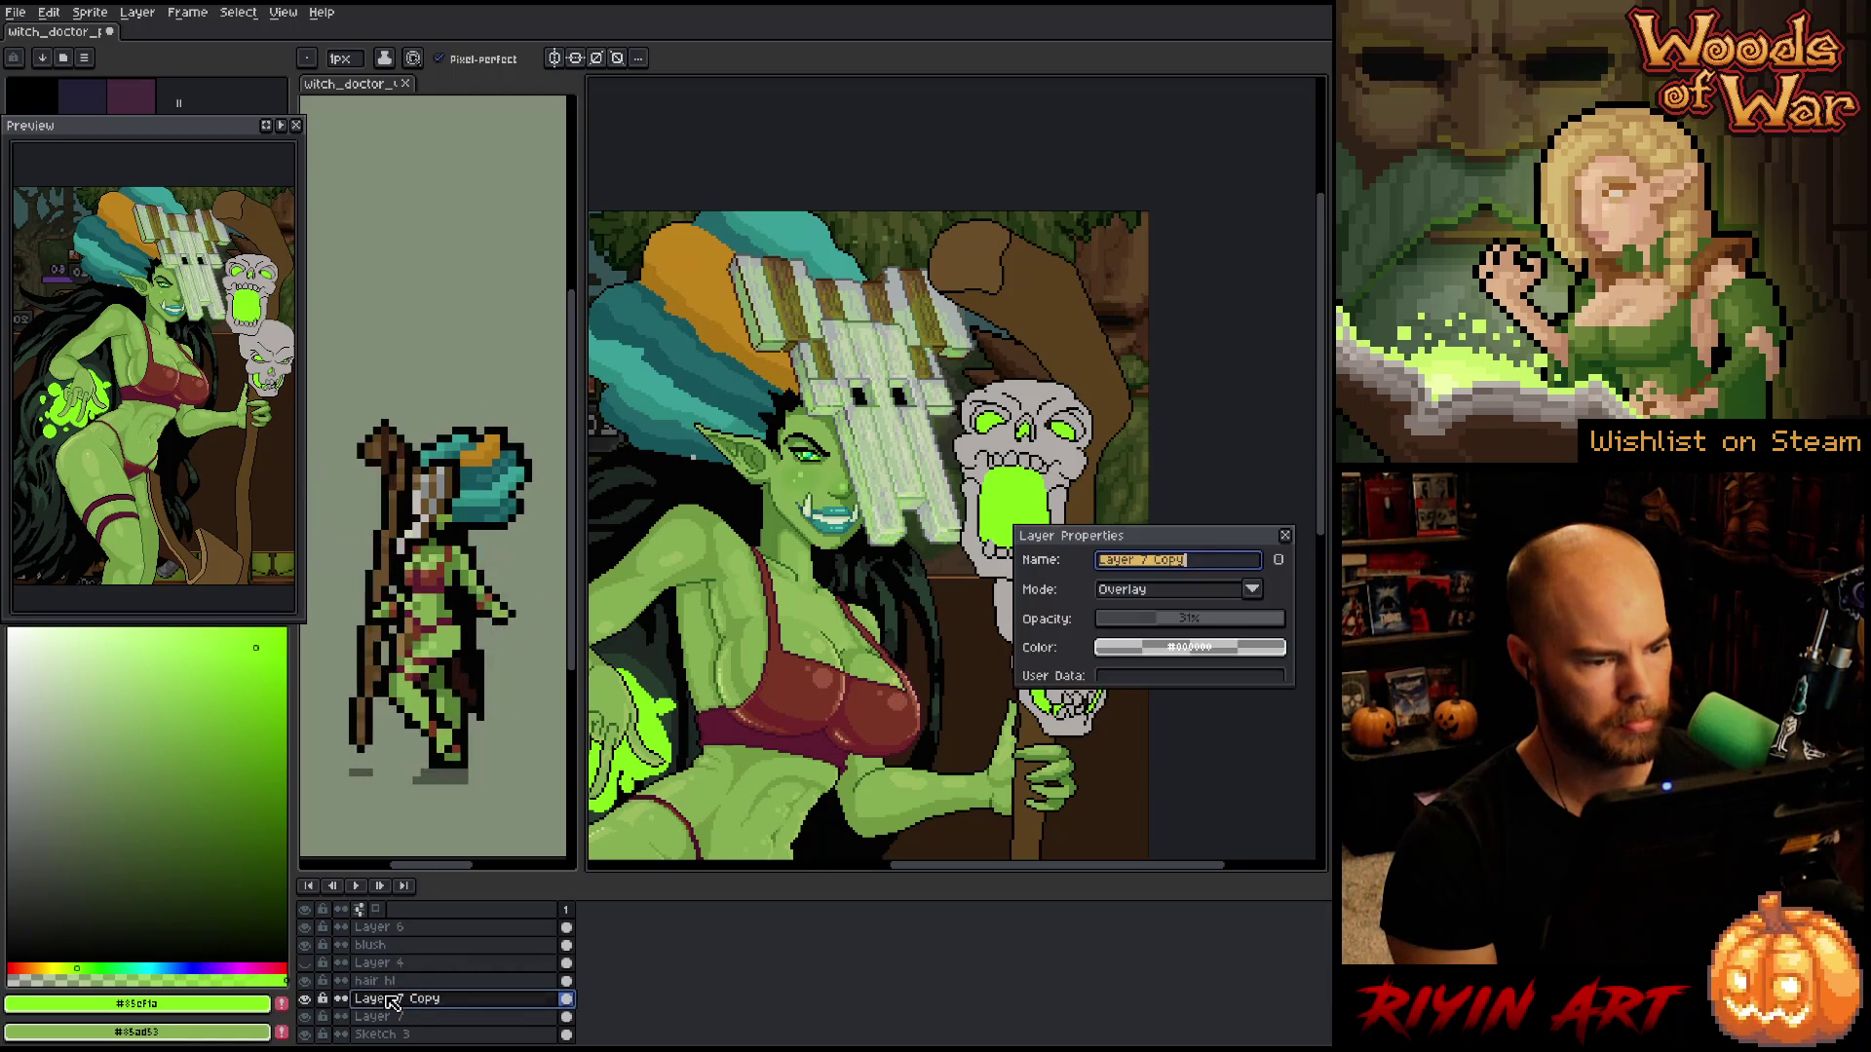
- Set Layer 7 Copy's opacity to 58% and pan around to judge the glow
{"action": "left_click", "coordinate": [1187, 626]}
{"action": "left_click_drag", "start_coordinate": [1187, 626], "coordinate": [1213, 624]}
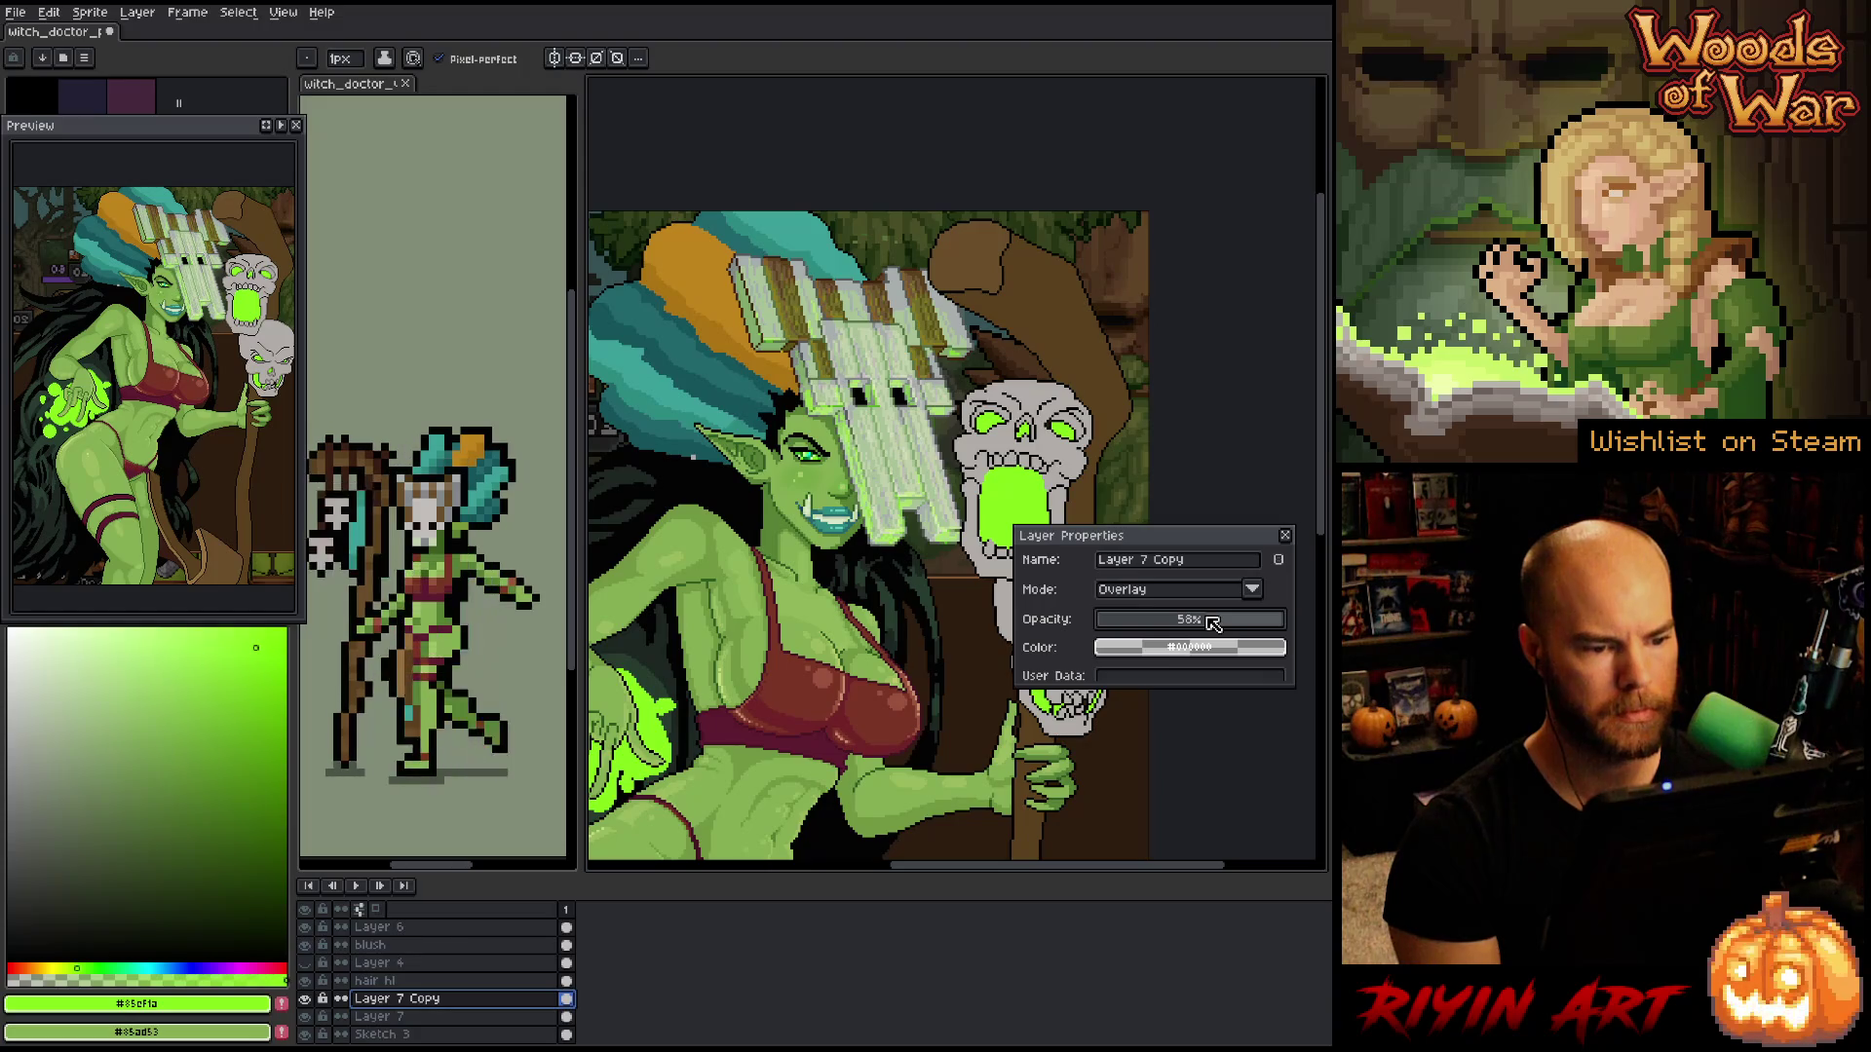
{"action": "left_click", "coordinate": [1285, 536]}
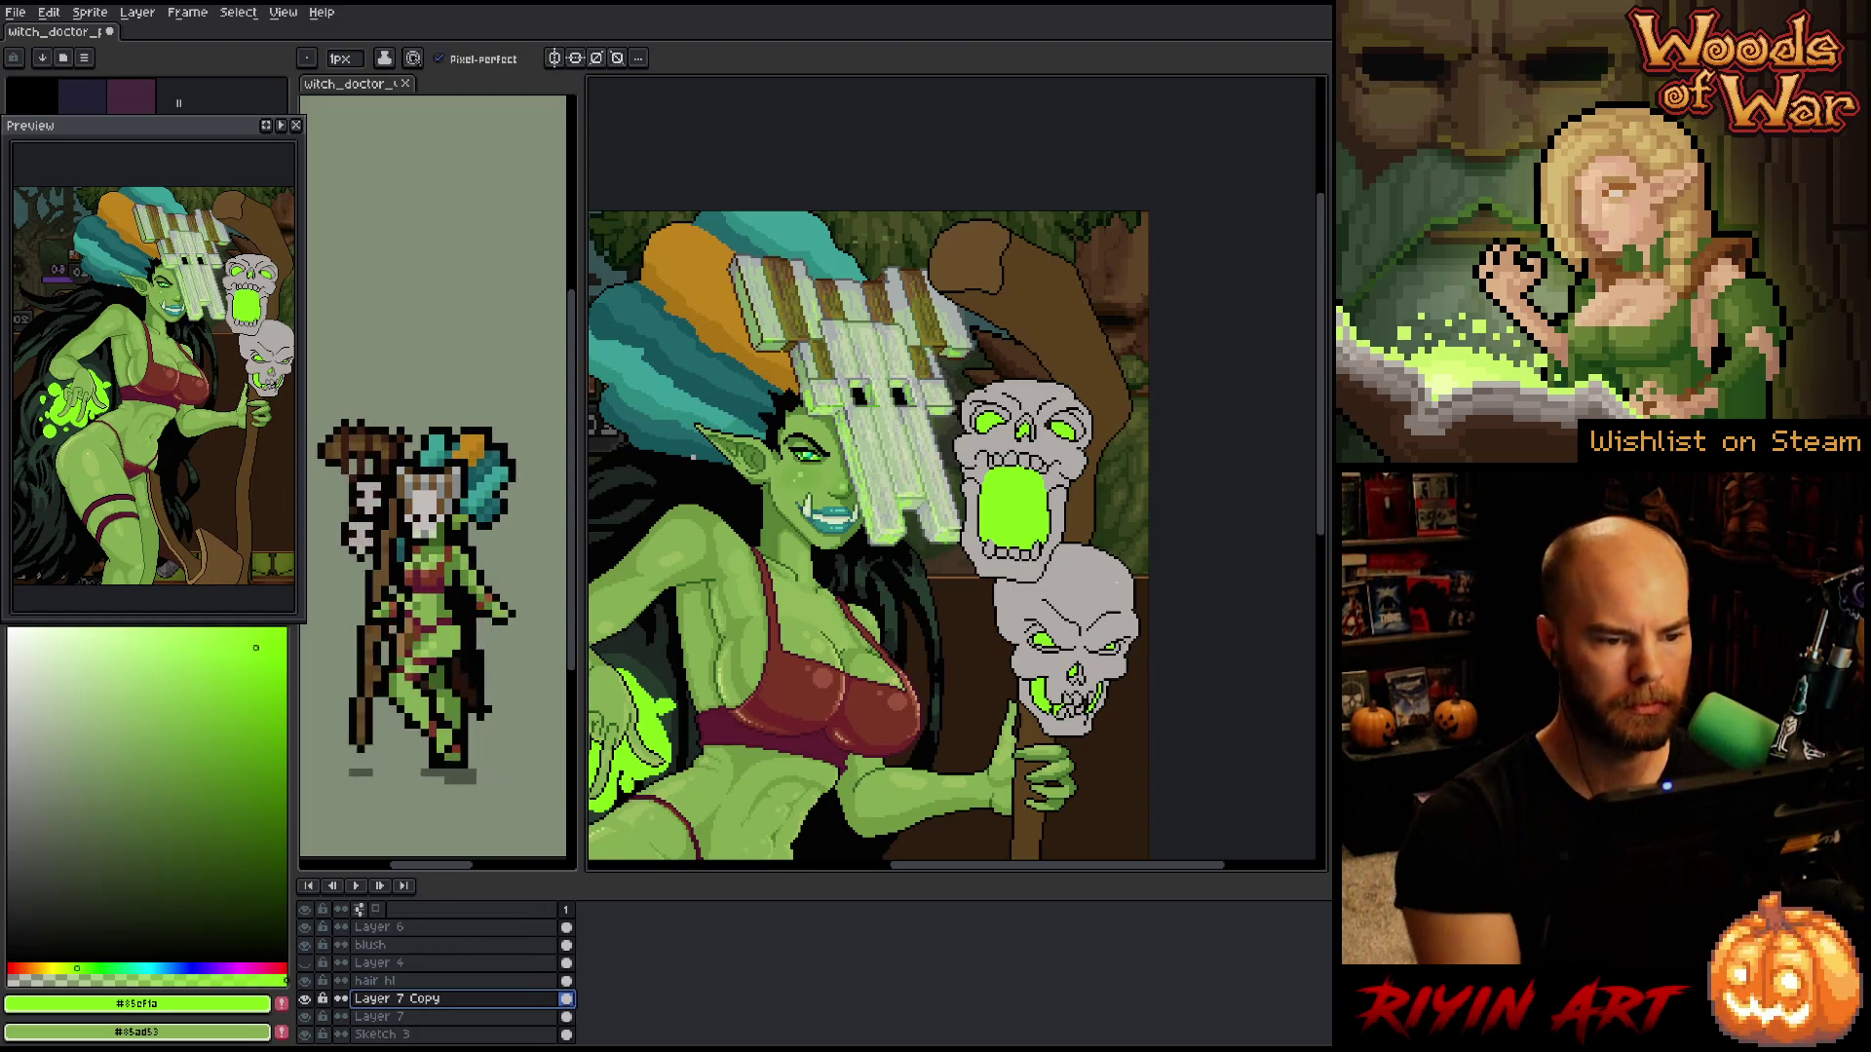
{"action": "key", "text": "b"}
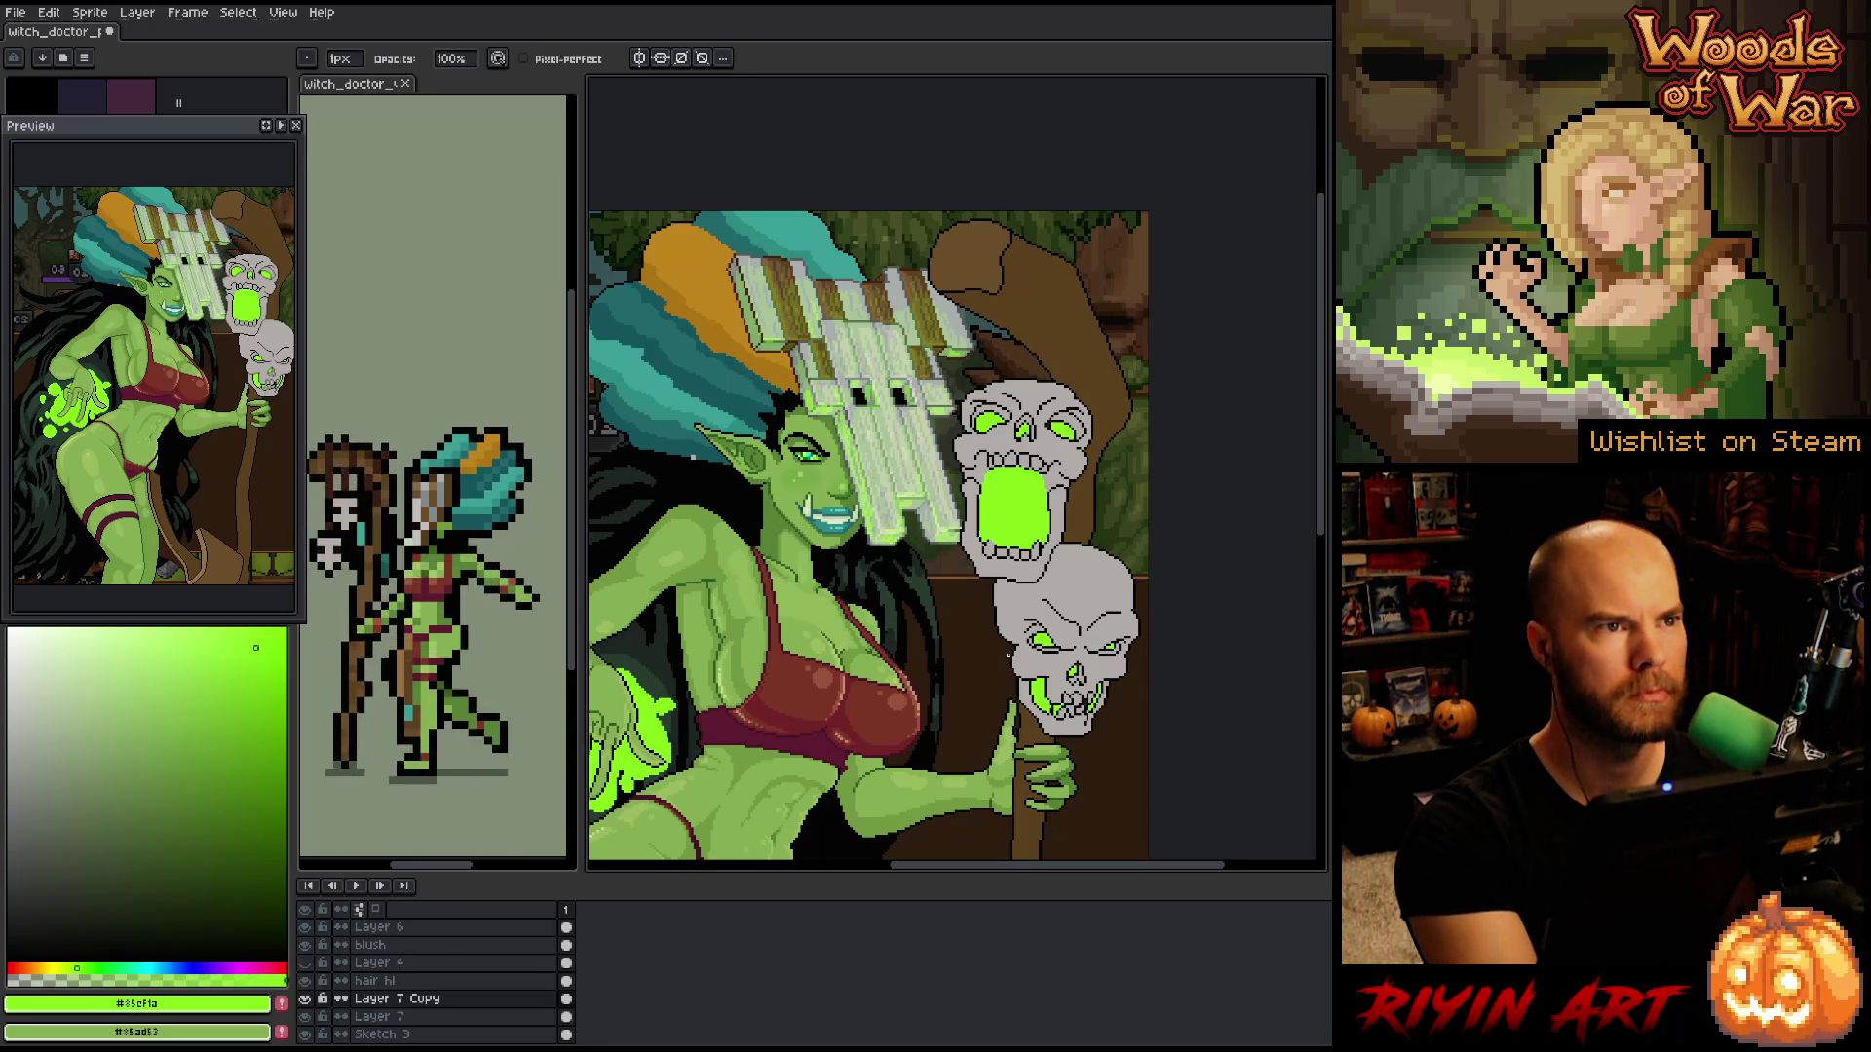
{"action": "key", "text": "space"}
{"action": "left_click_drag", "start_coordinate": [1008, 658], "coordinate": [1034, 622]}
{"action": "scroll", "coordinate": [1030, 663], "scroll_direction": "down", "scroll_amount": 3}
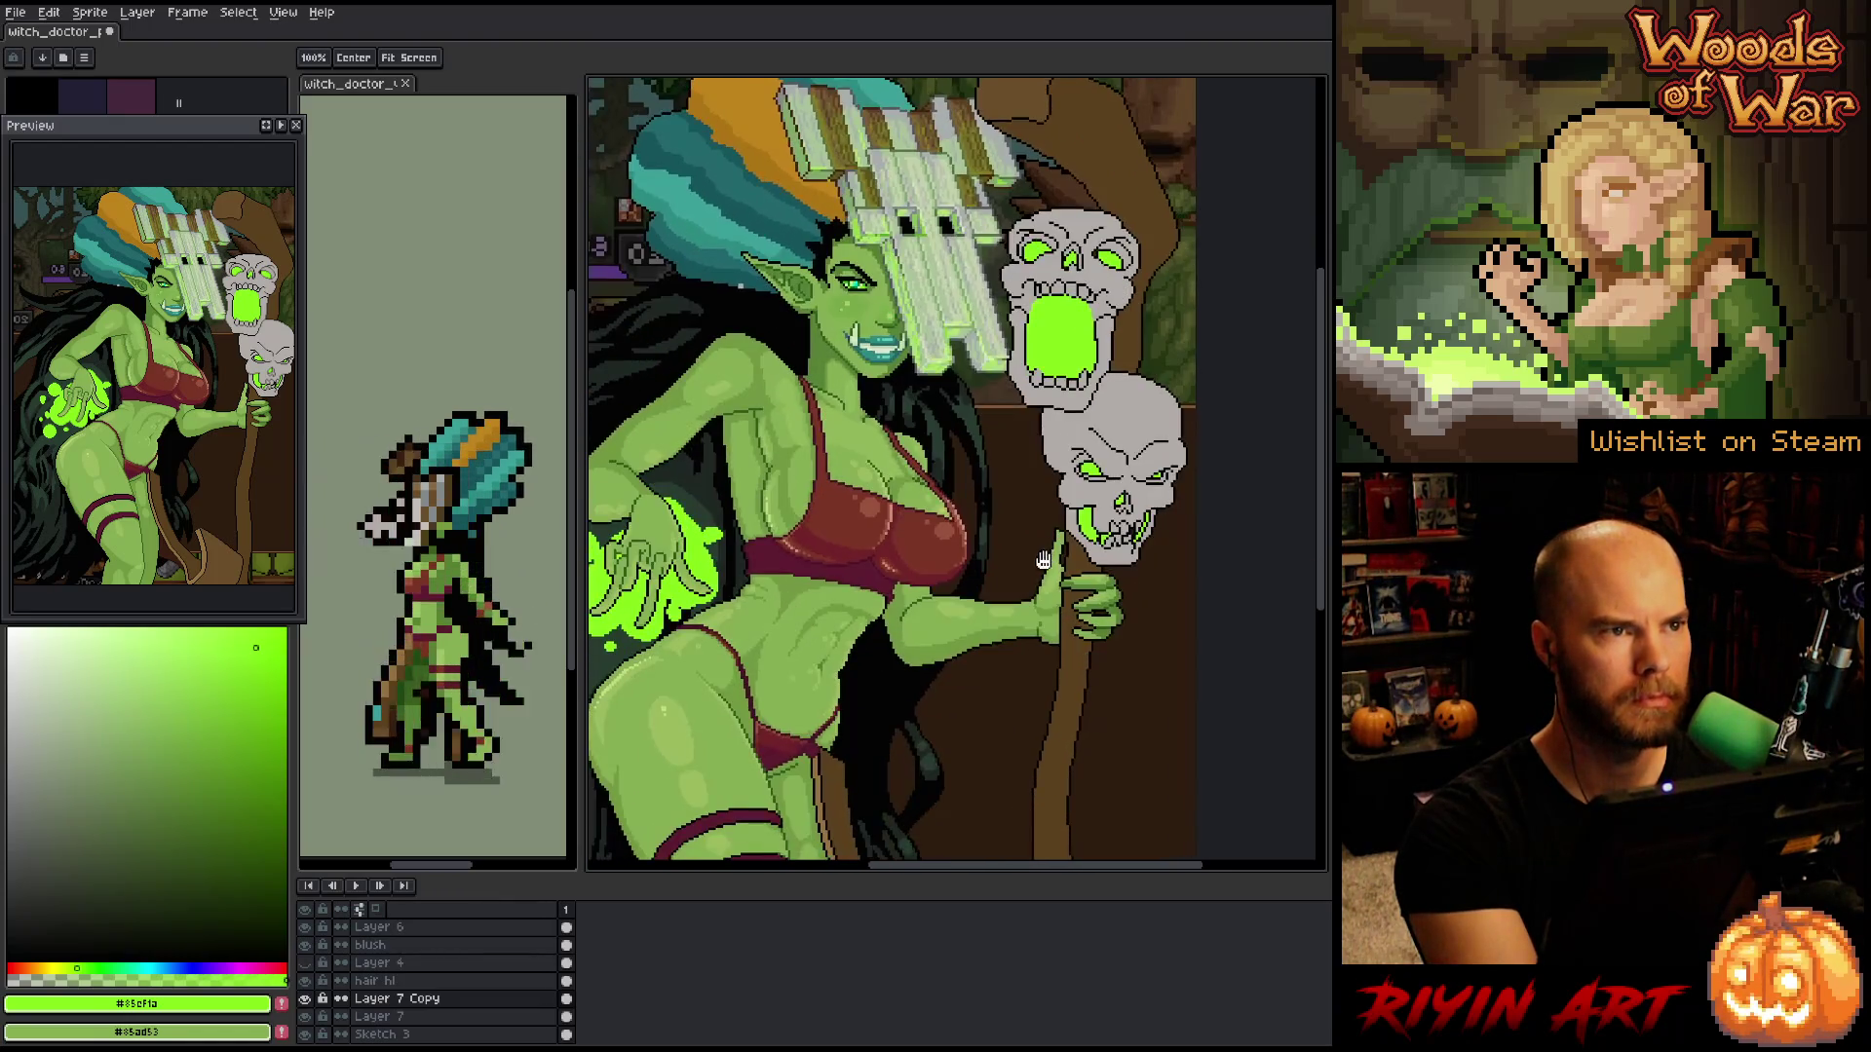
{"action": "left_click_drag", "start_coordinate": [1042, 683], "coordinate": [1037, 692]}
- Lower Layer 7 Copy's opacity to about a third and set Layer 7 to 27%
{"action": "double_click", "coordinate": [400, 998]}
{"action": "left_click_drag", "start_coordinate": [1193, 620], "coordinate": [1164, 624]}
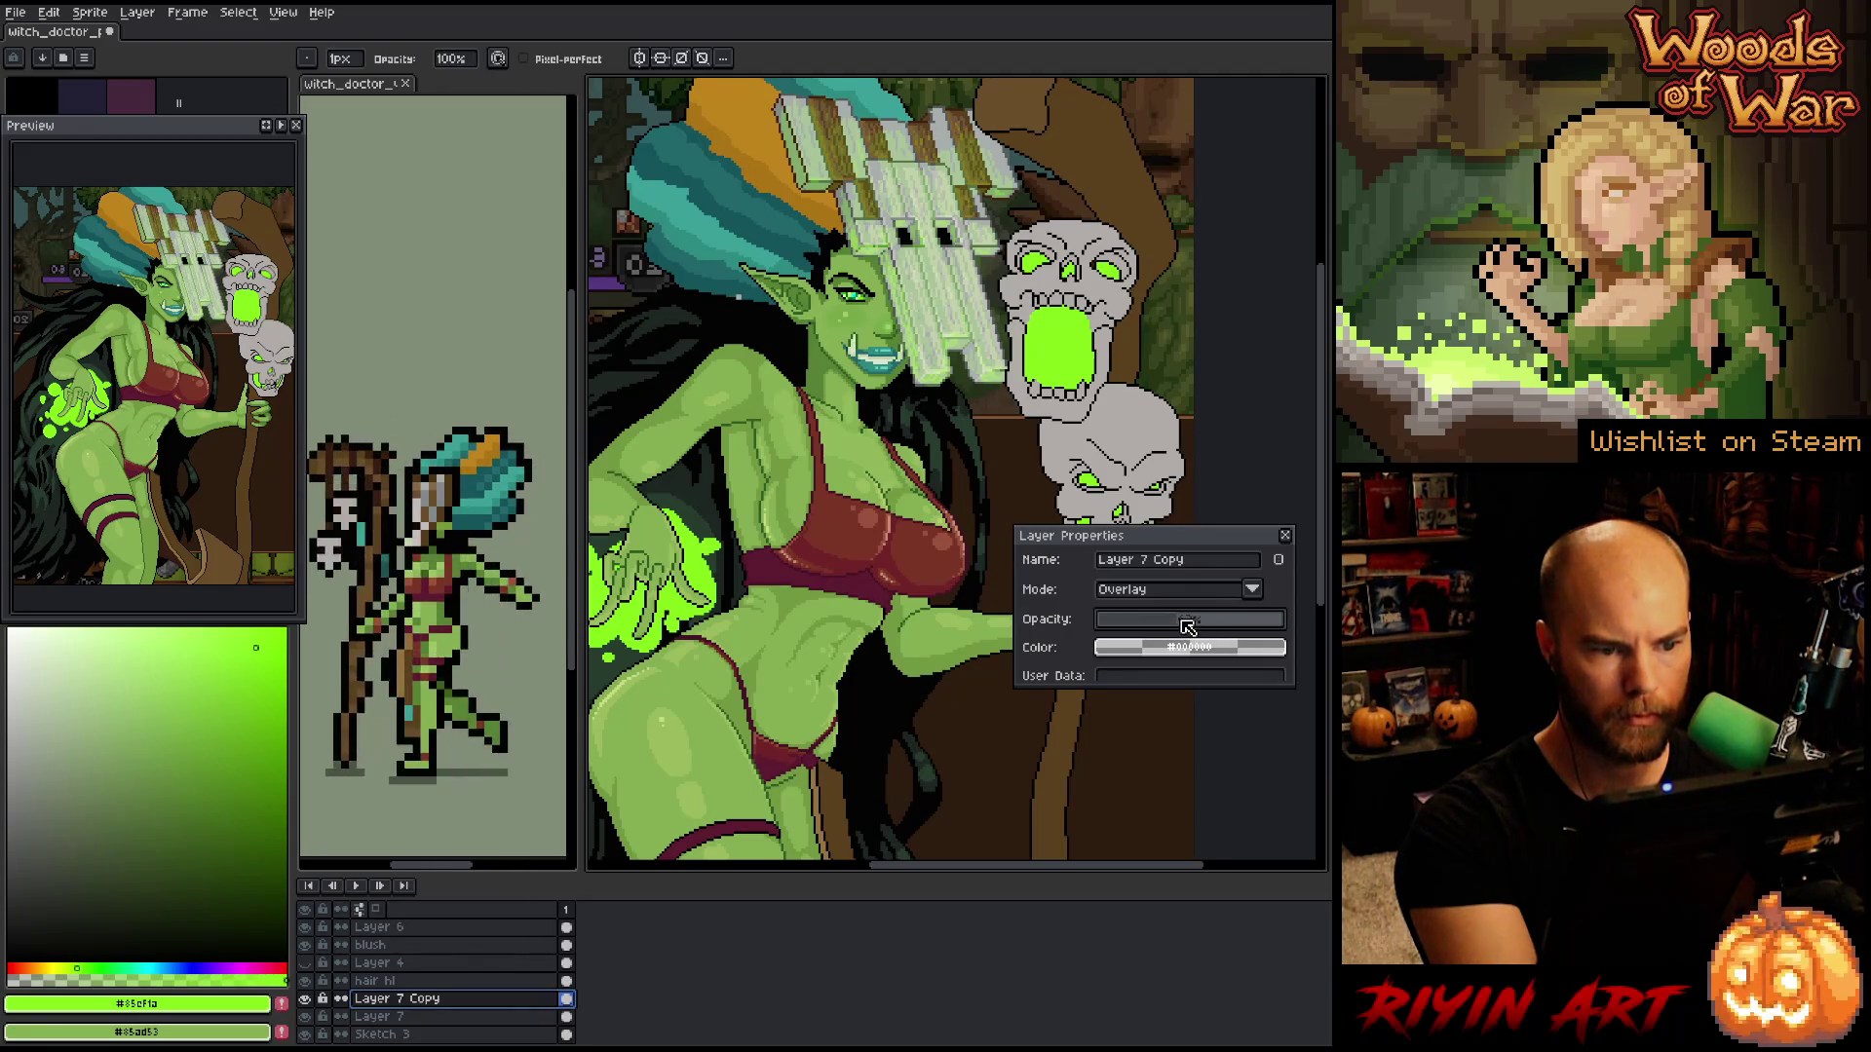
{"action": "key", "text": "alt+Down"}
{"action": "mouse_move", "coordinate": [1189, 620]}
{"action": "left_mouse_down"}
{"action": "mouse_move", "coordinate": [1145, 635]}
{"action": "mouse_move", "coordinate": [1170, 619]}
{"action": "left_mouse_up"}
{"action": "key", "text": "alt+Up"}
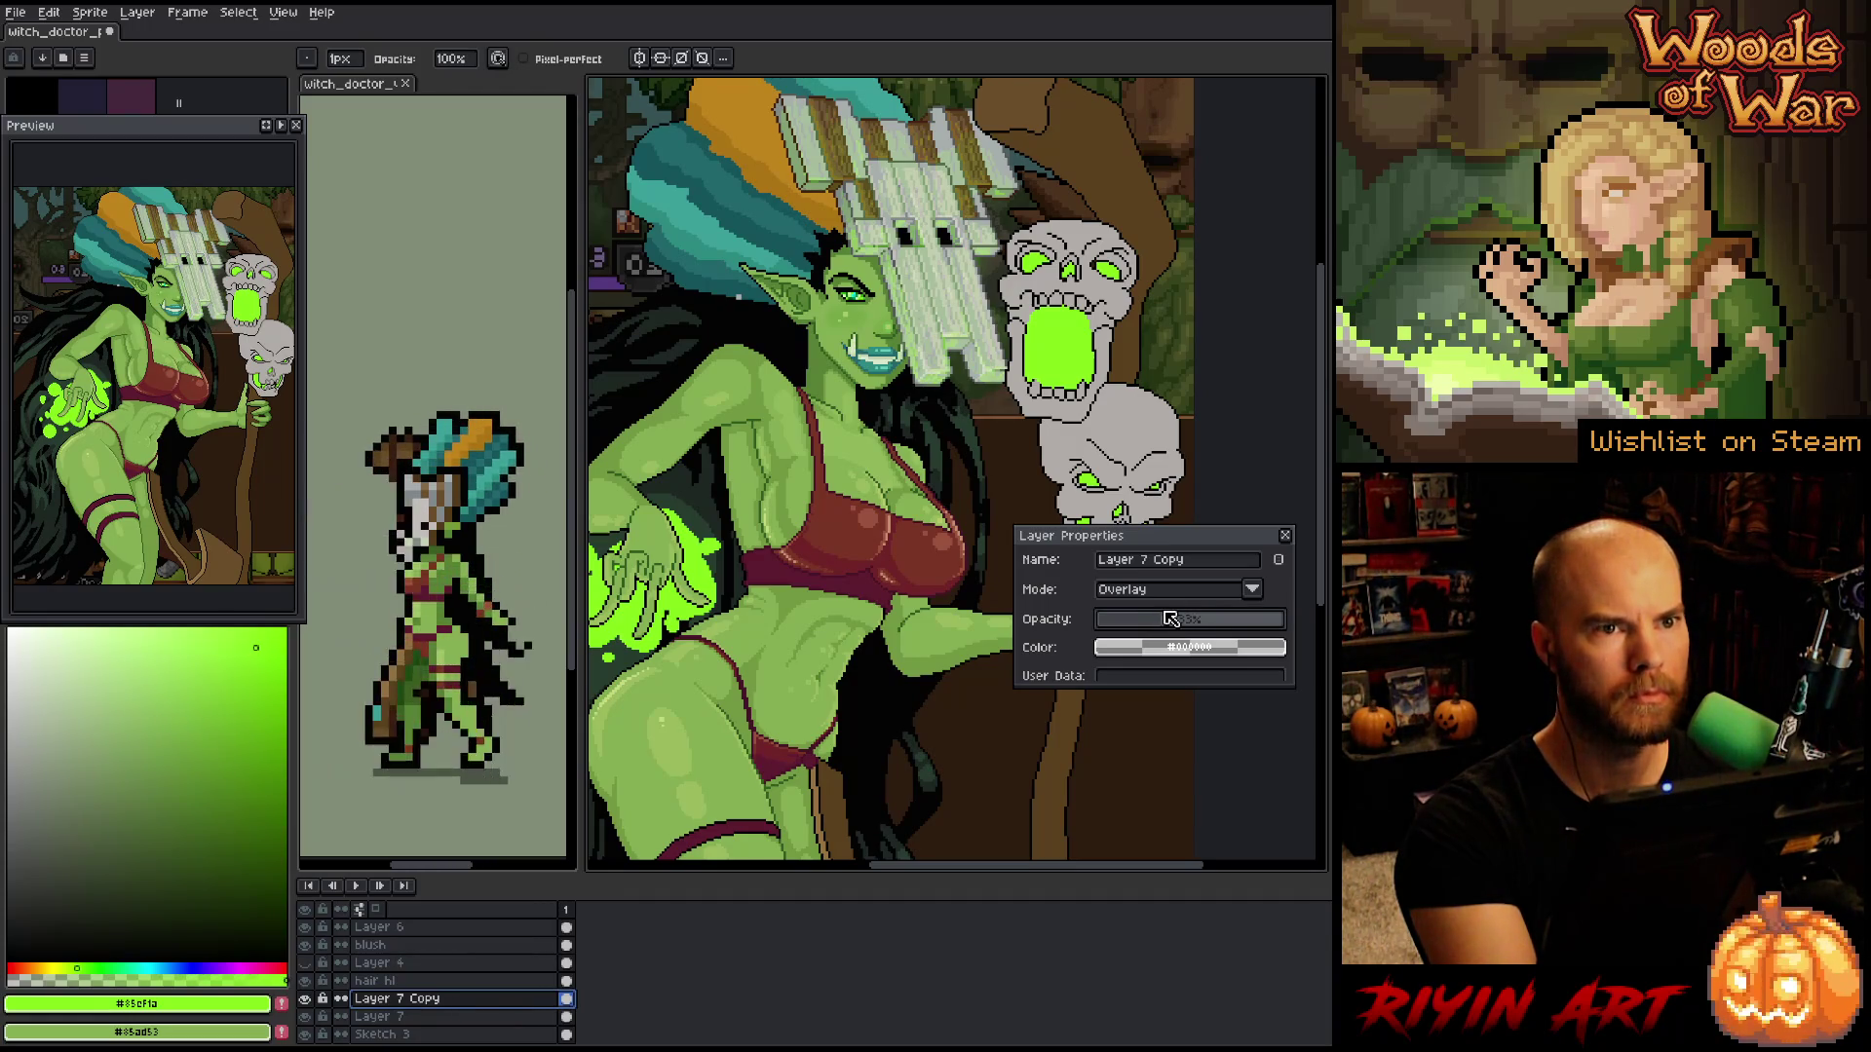
{"action": "key", "text": "Down"}
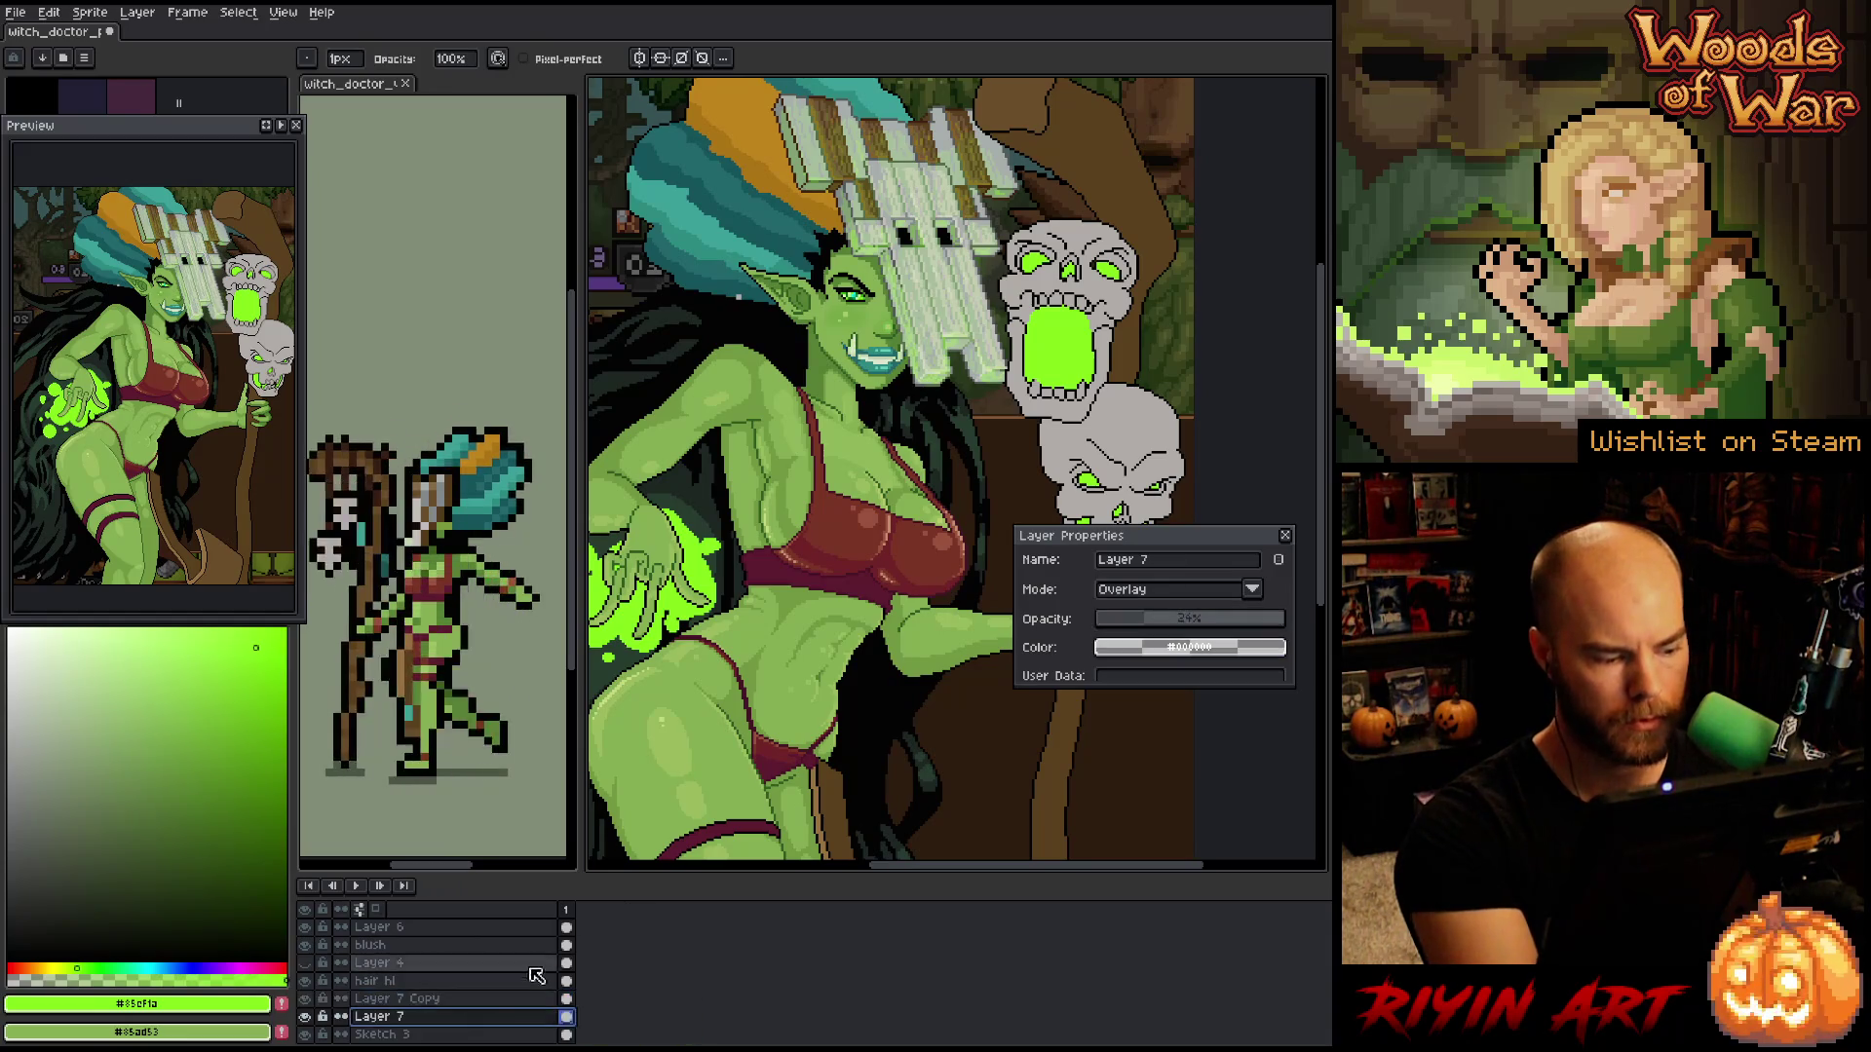
{"action": "left_click", "coordinate": [1149, 618]}
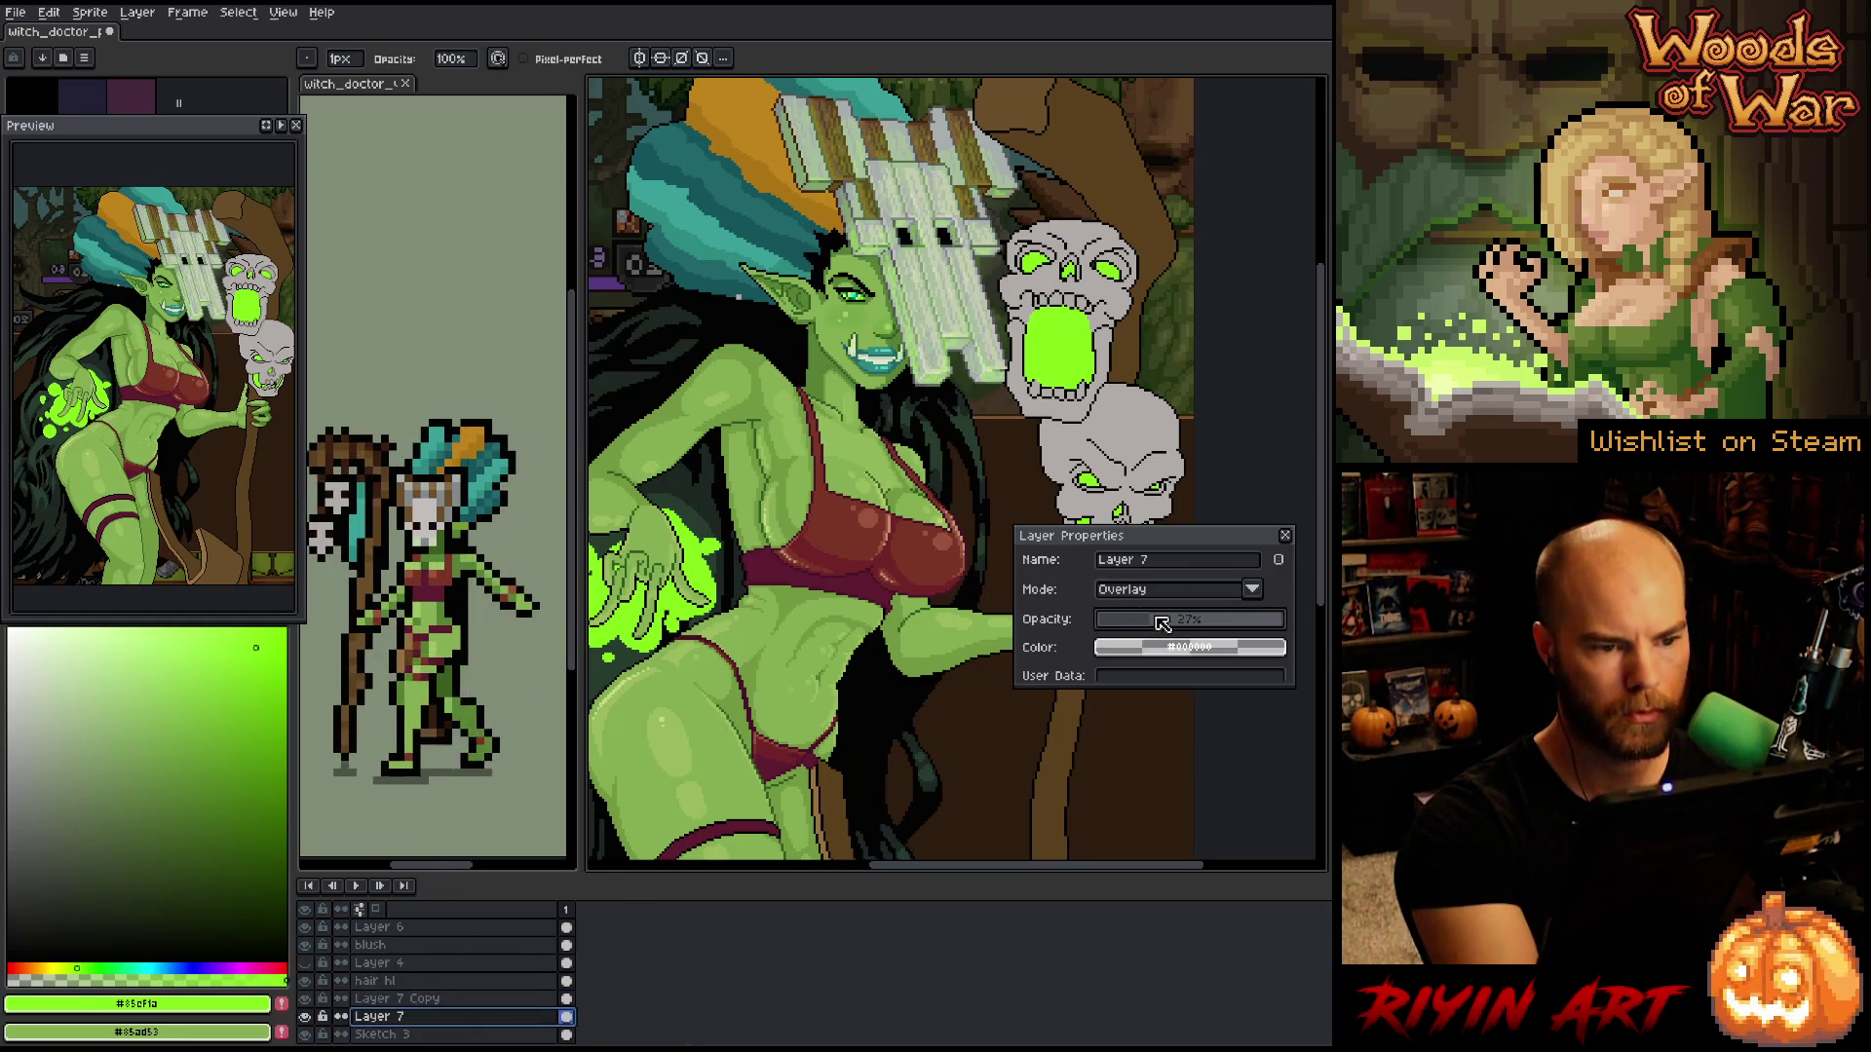
{"action": "left_click", "coordinate": [1286, 536]}
{"action": "left_click_drag", "start_coordinate": [1016, 653], "coordinate": [999, 679]}
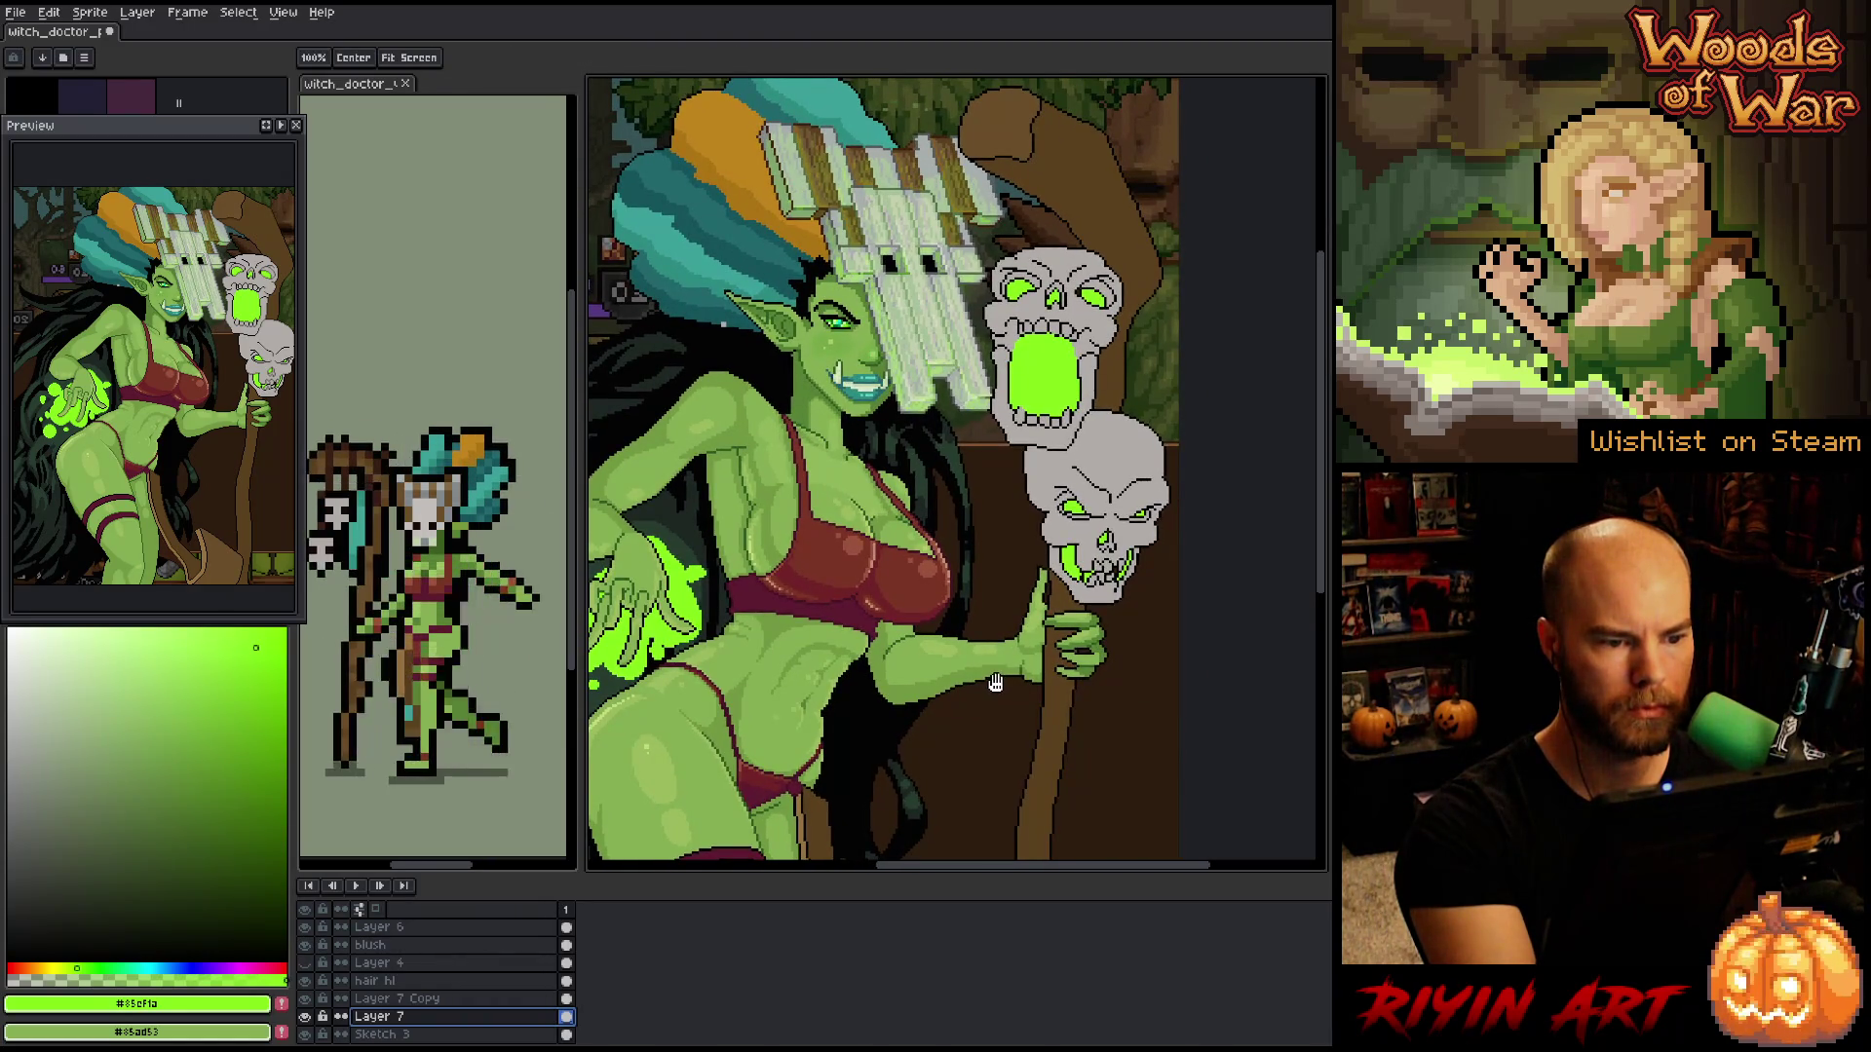
- Flip the whole artwork horizontally to check the composition
{"action": "key", "text": "b"}
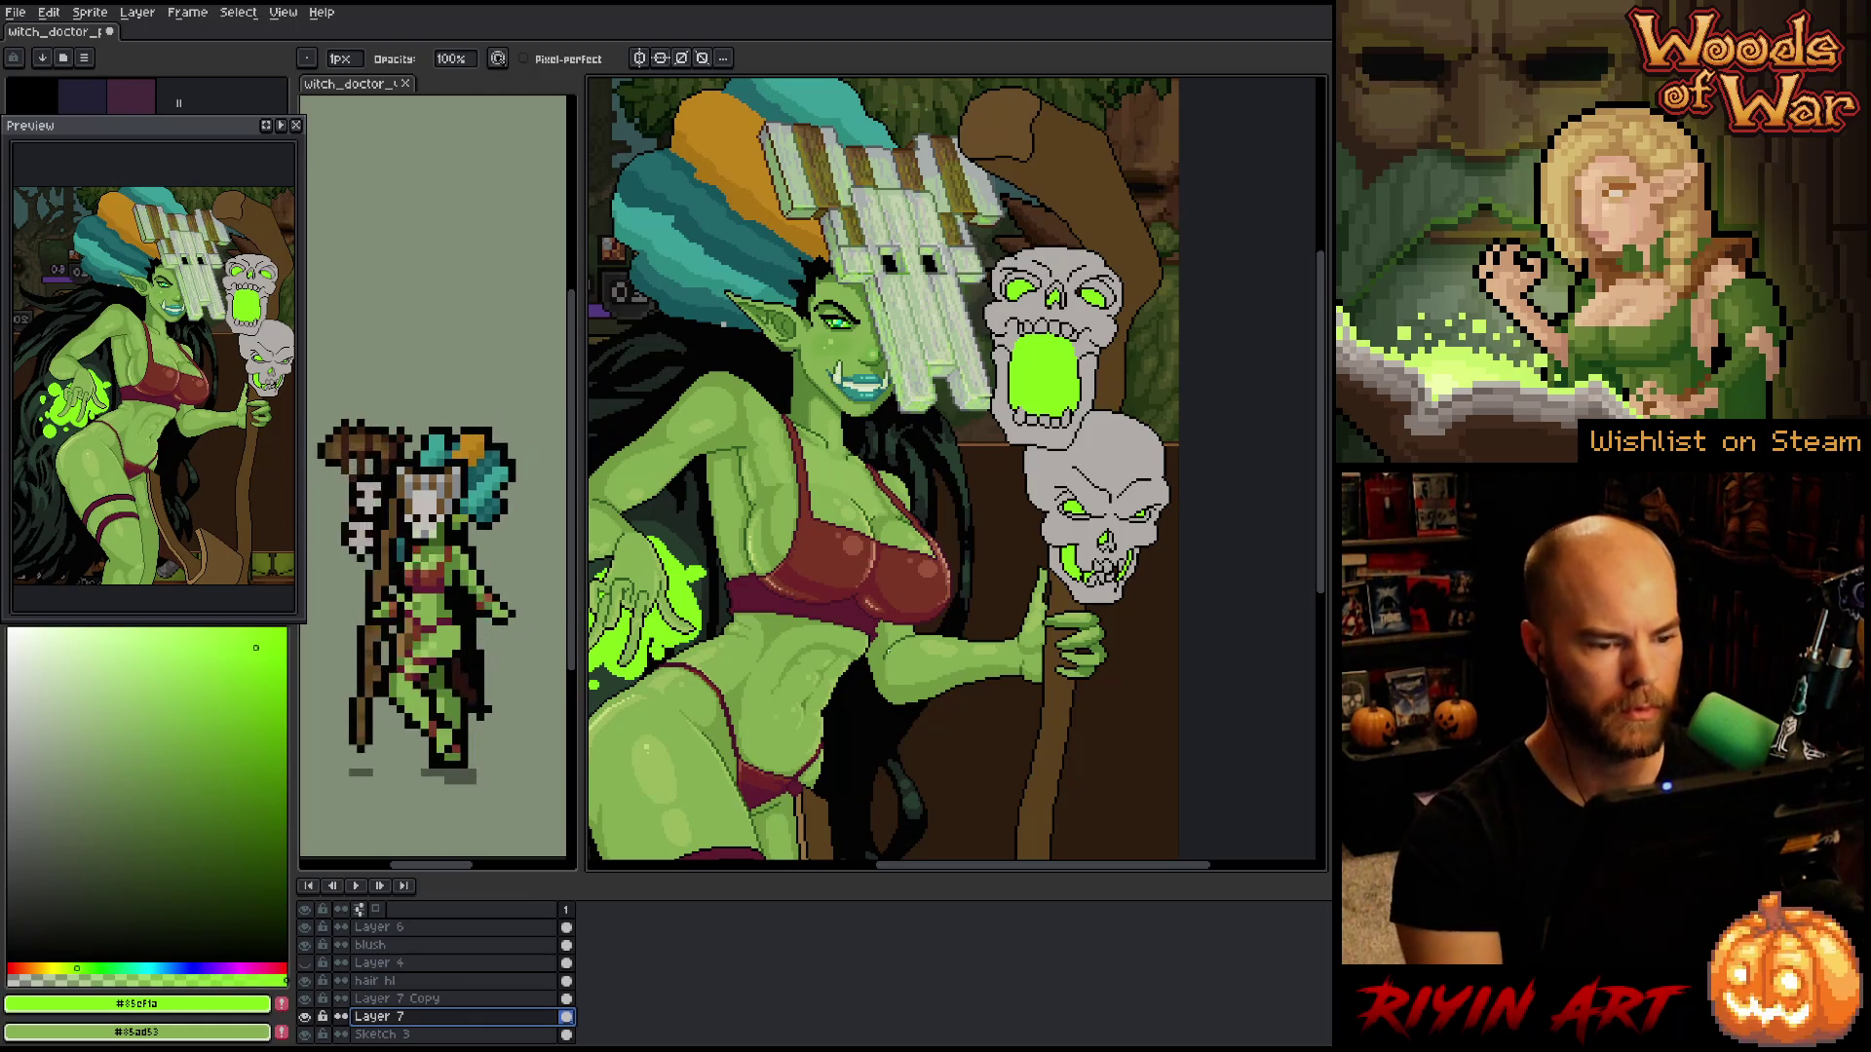
{"action": "scroll", "coordinate": [920, 498], "scroll_direction": "down", "scroll_amount": 1}
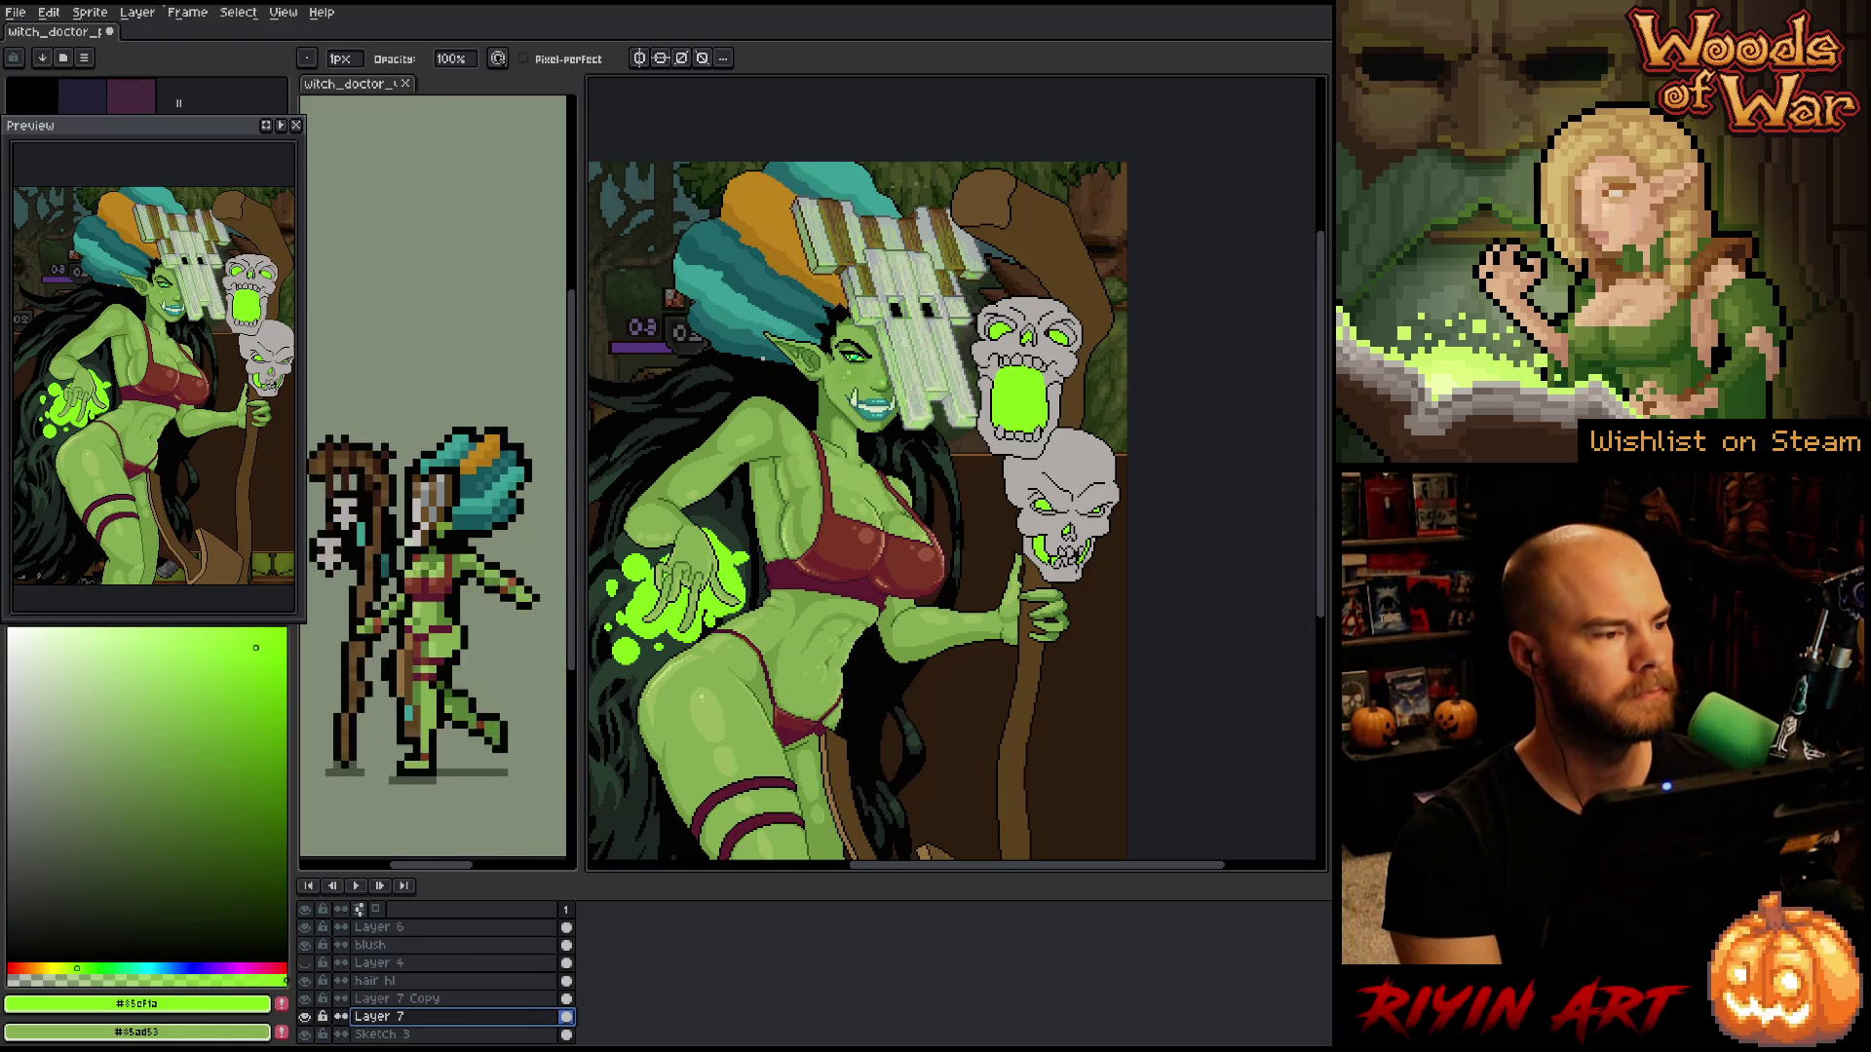
{"action": "left_click", "coordinate": [187, 11]}
{"action": "mouse_move", "coordinate": [90, 12]}
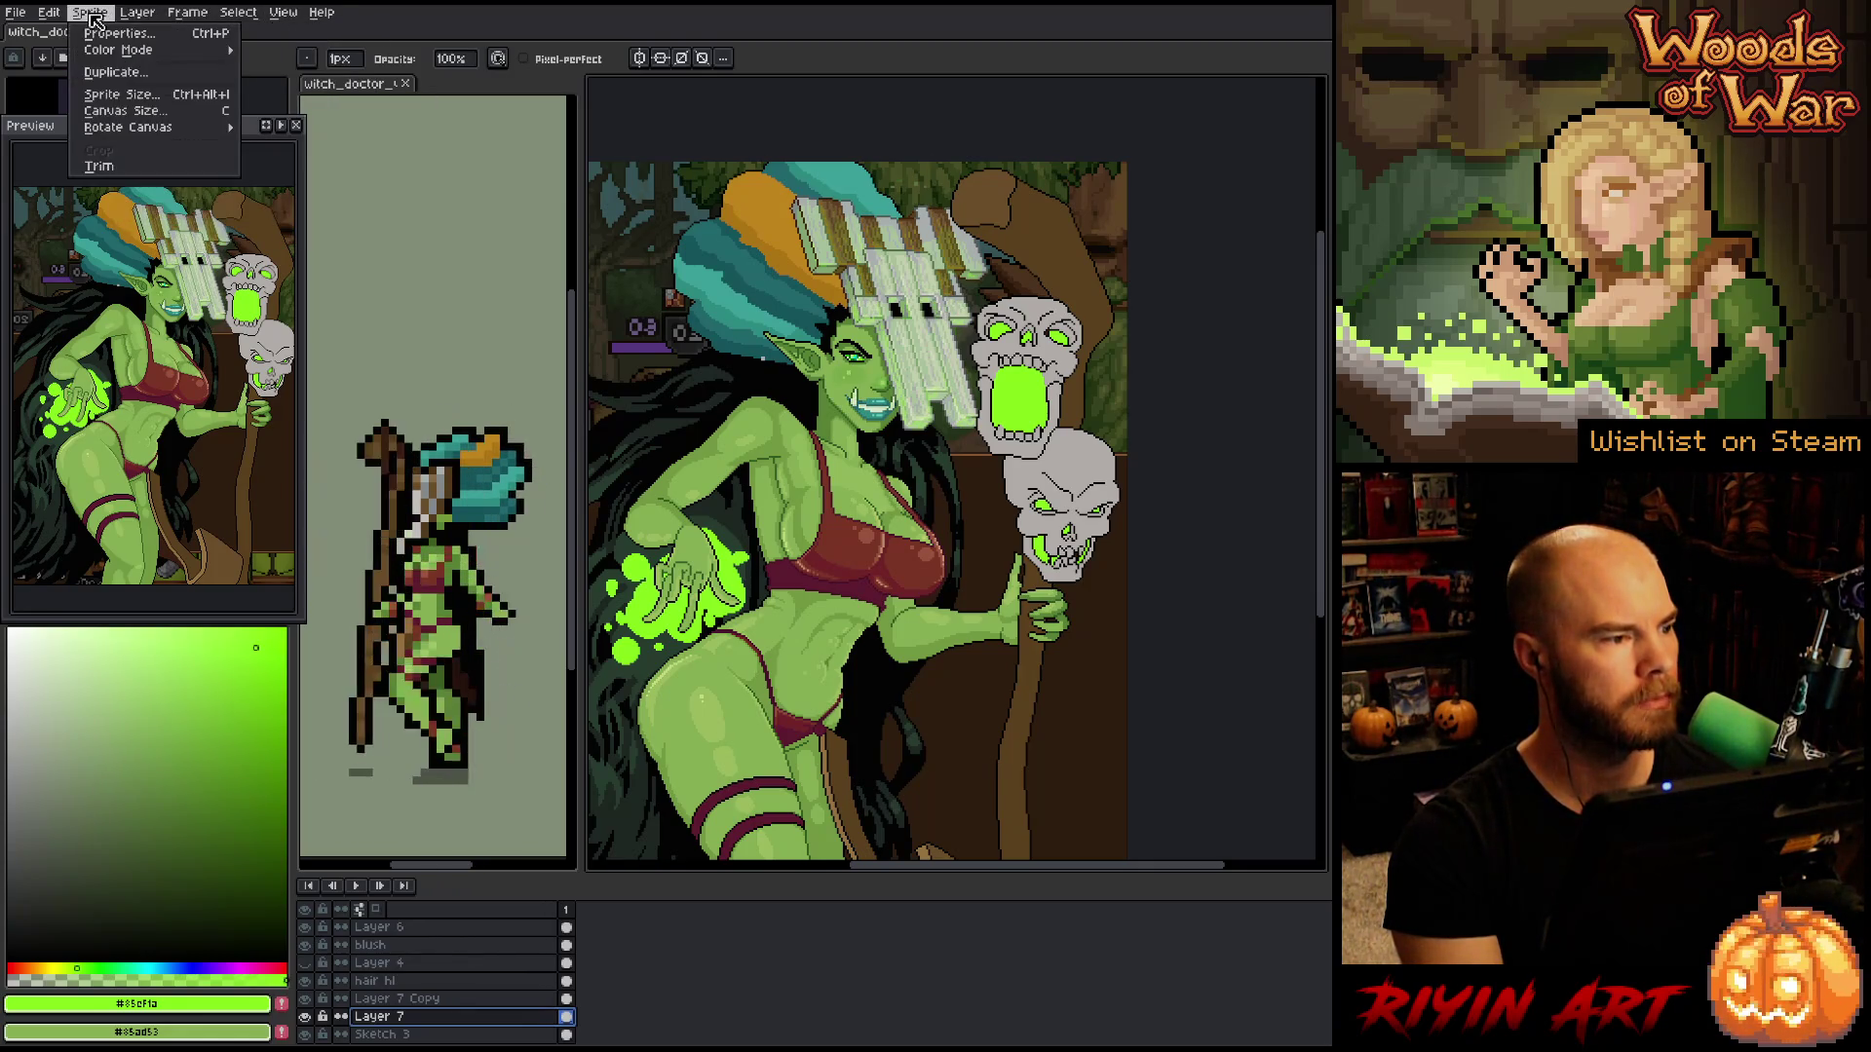
{"action": "mouse_move", "coordinate": [153, 135]}
{"action": "left_click", "coordinate": [292, 182]}
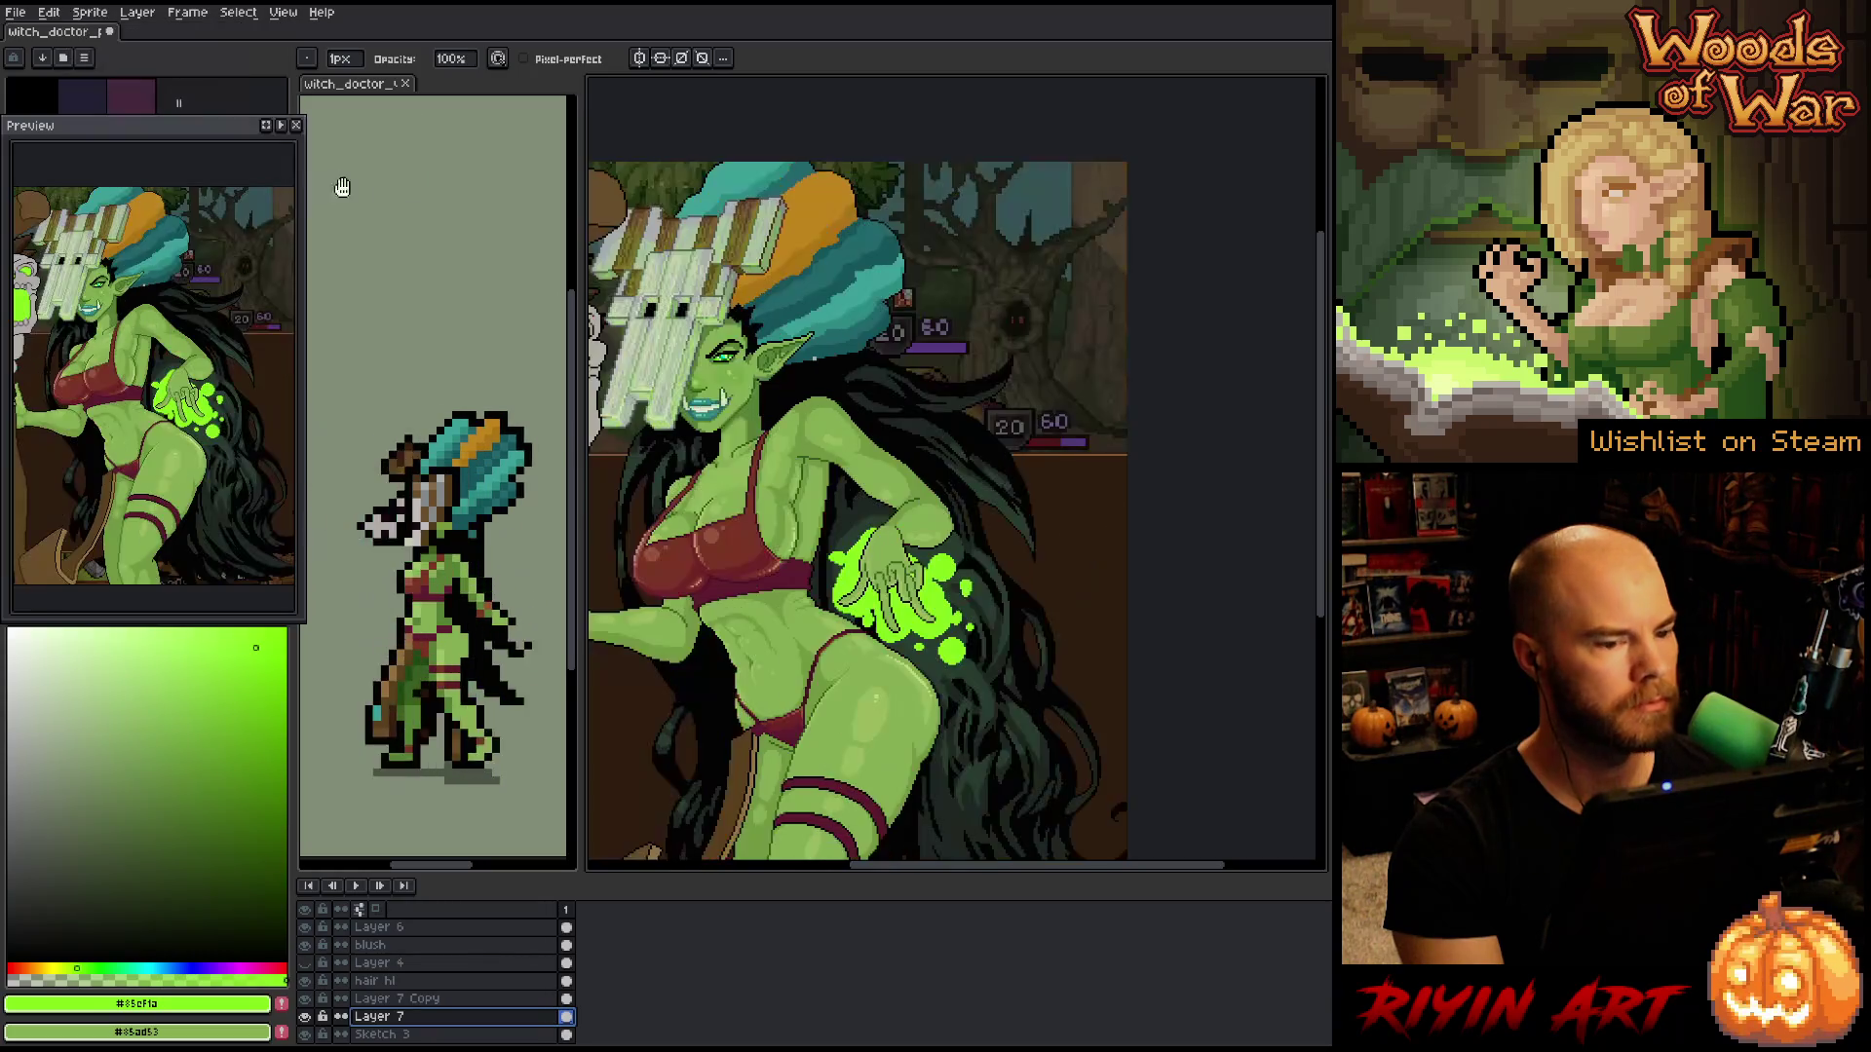
- Zoom in on the witch's face and skulls and auto-select the Sketch 3 layer with Move
{"action": "scroll", "coordinate": [799, 458], "scroll_direction": "down", "scroll_amount": 2}
{"action": "left_click_drag", "start_coordinate": [799, 458], "coordinate": [896, 458]}
{"action": "scroll", "coordinate": [897, 458], "scroll_direction": "up", "scroll_amount": 1}
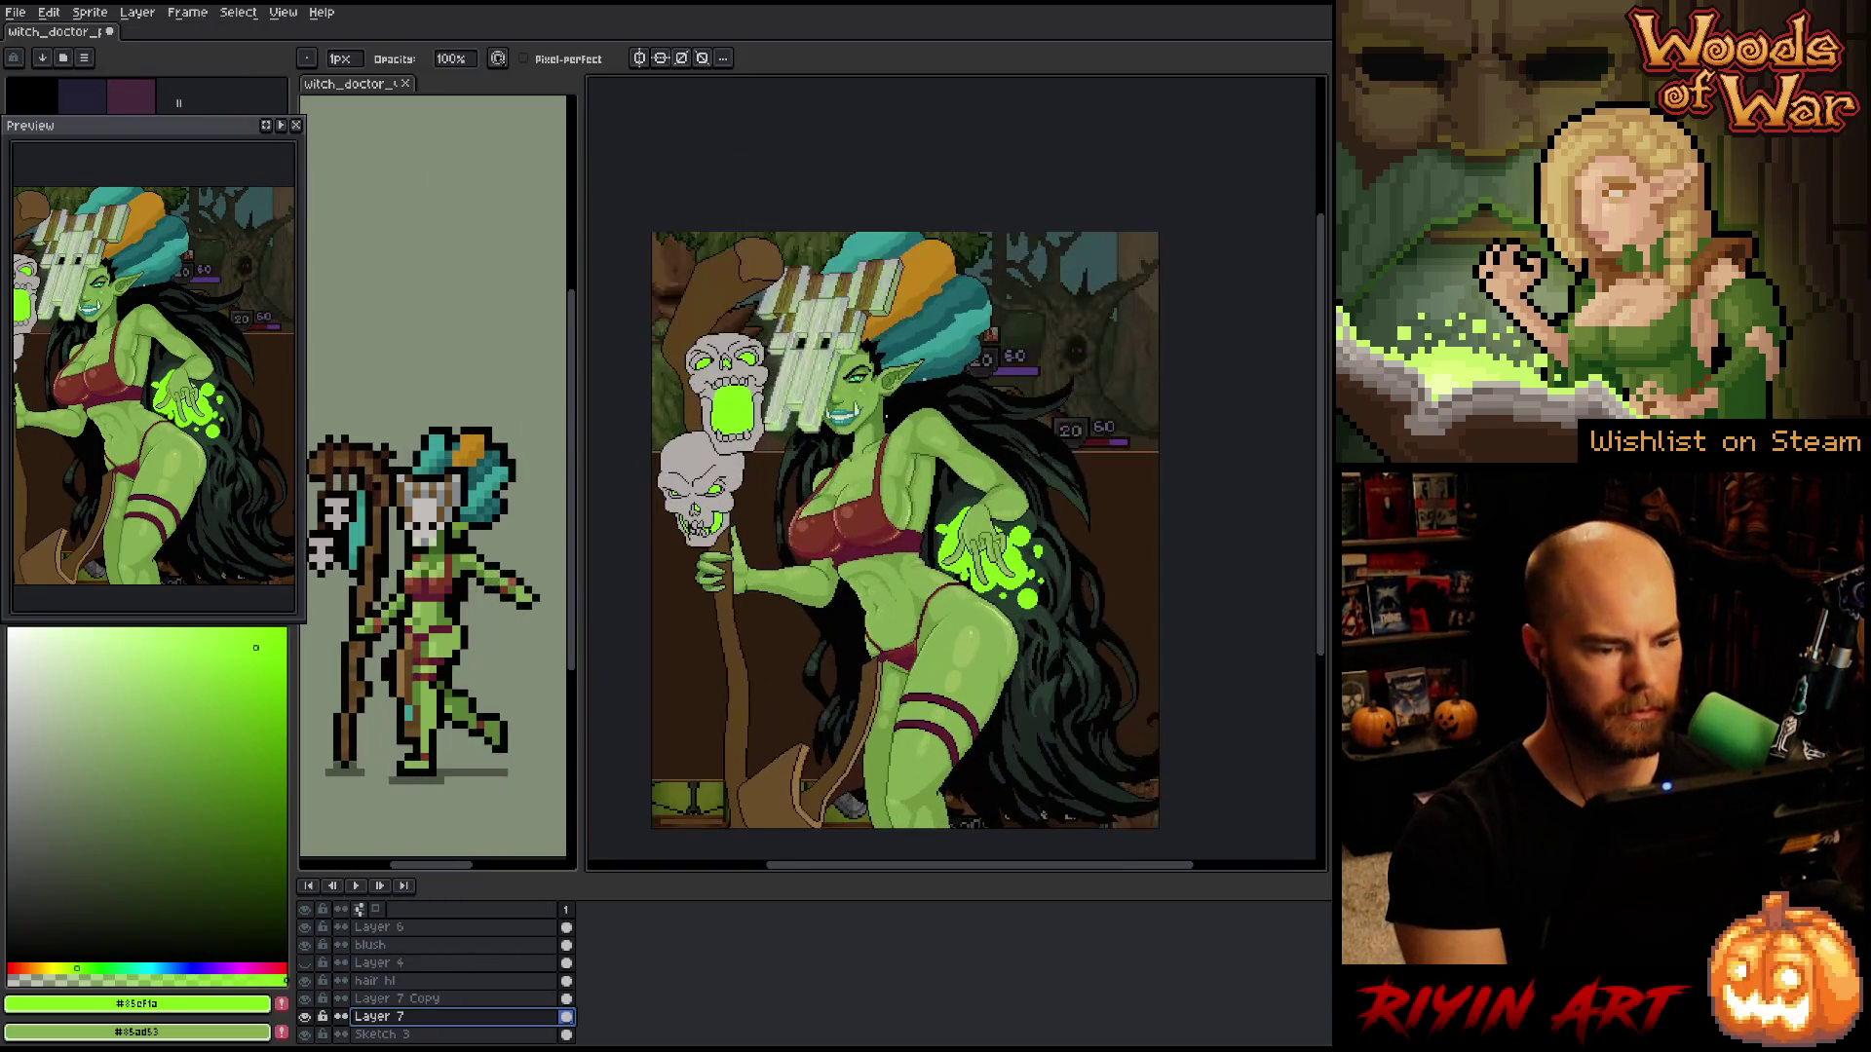
{"action": "scroll", "coordinate": [780, 390], "scroll_direction": "up", "scroll_amount": 1}
{"action": "left_click_drag", "start_coordinate": [780, 389], "coordinate": [917, 343]}
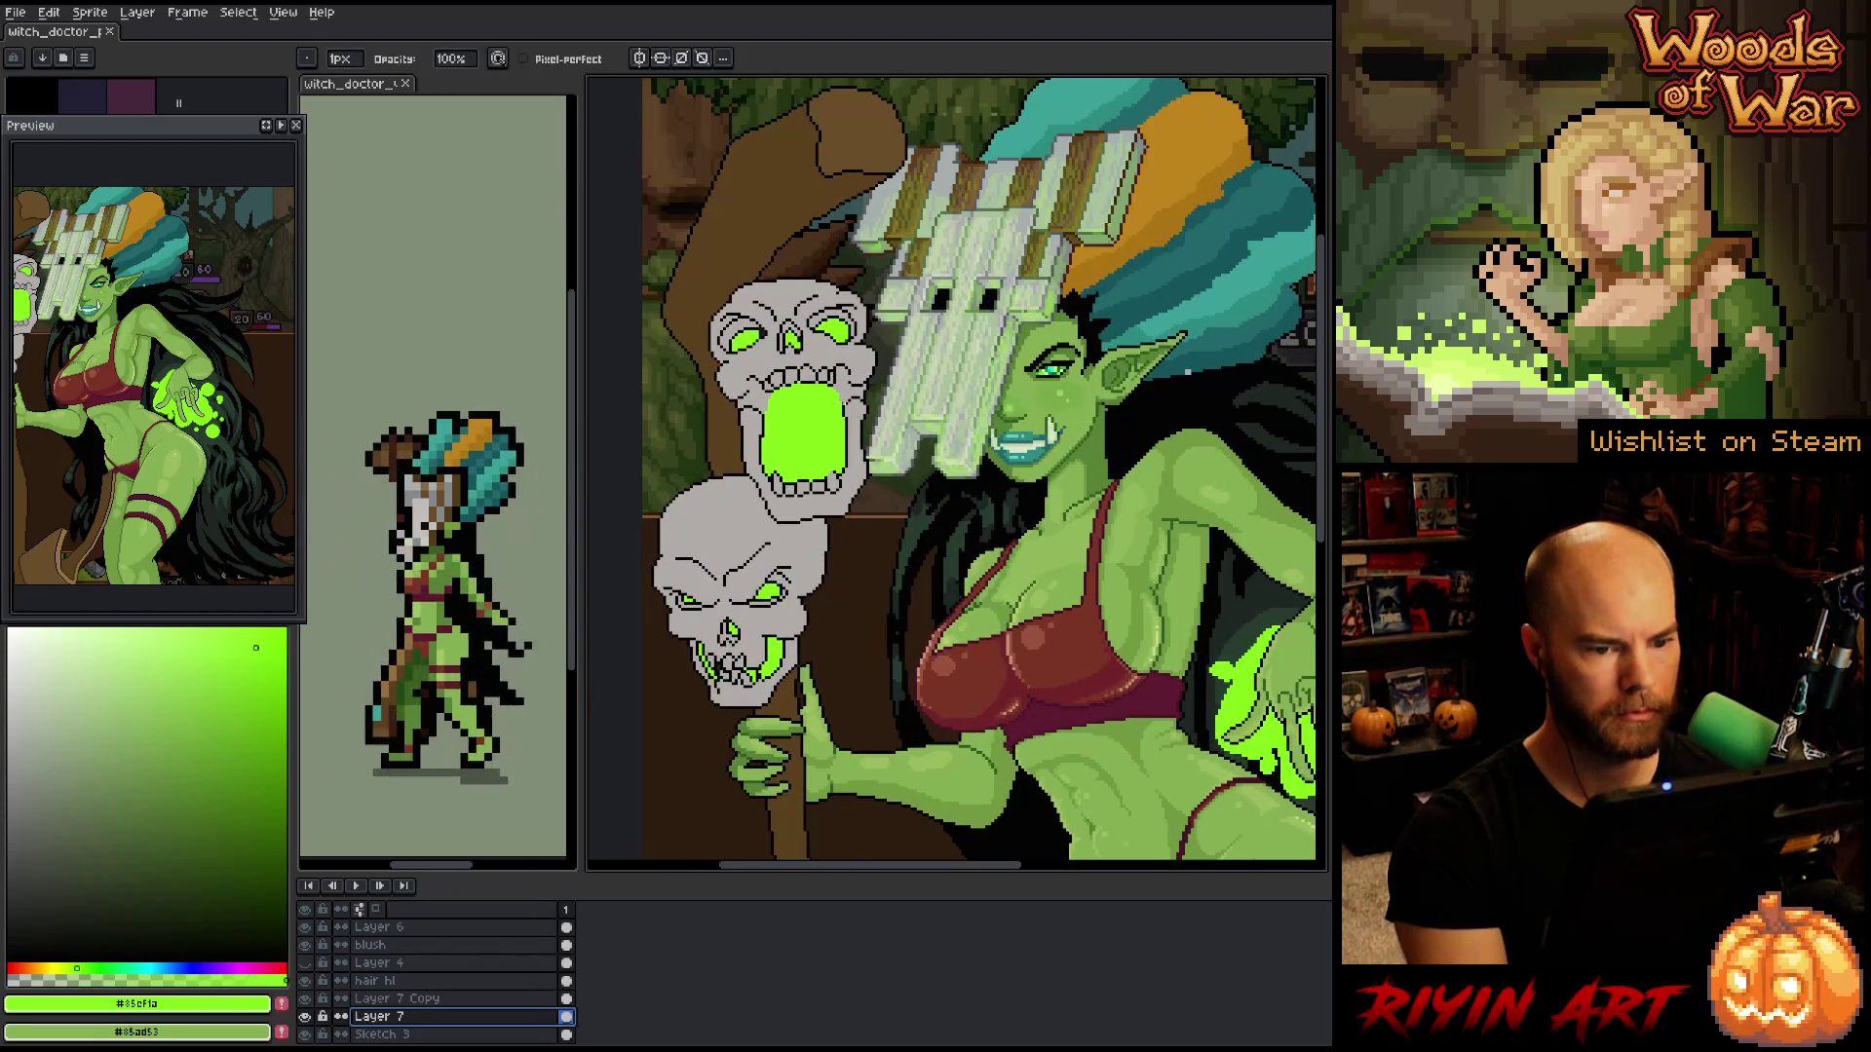
{"action": "scroll", "coordinate": [1129, 387], "scroll_direction": "up", "scroll_amount": 1}
{"action": "left_click_drag", "start_coordinate": [1128, 387], "coordinate": [1072, 453]}
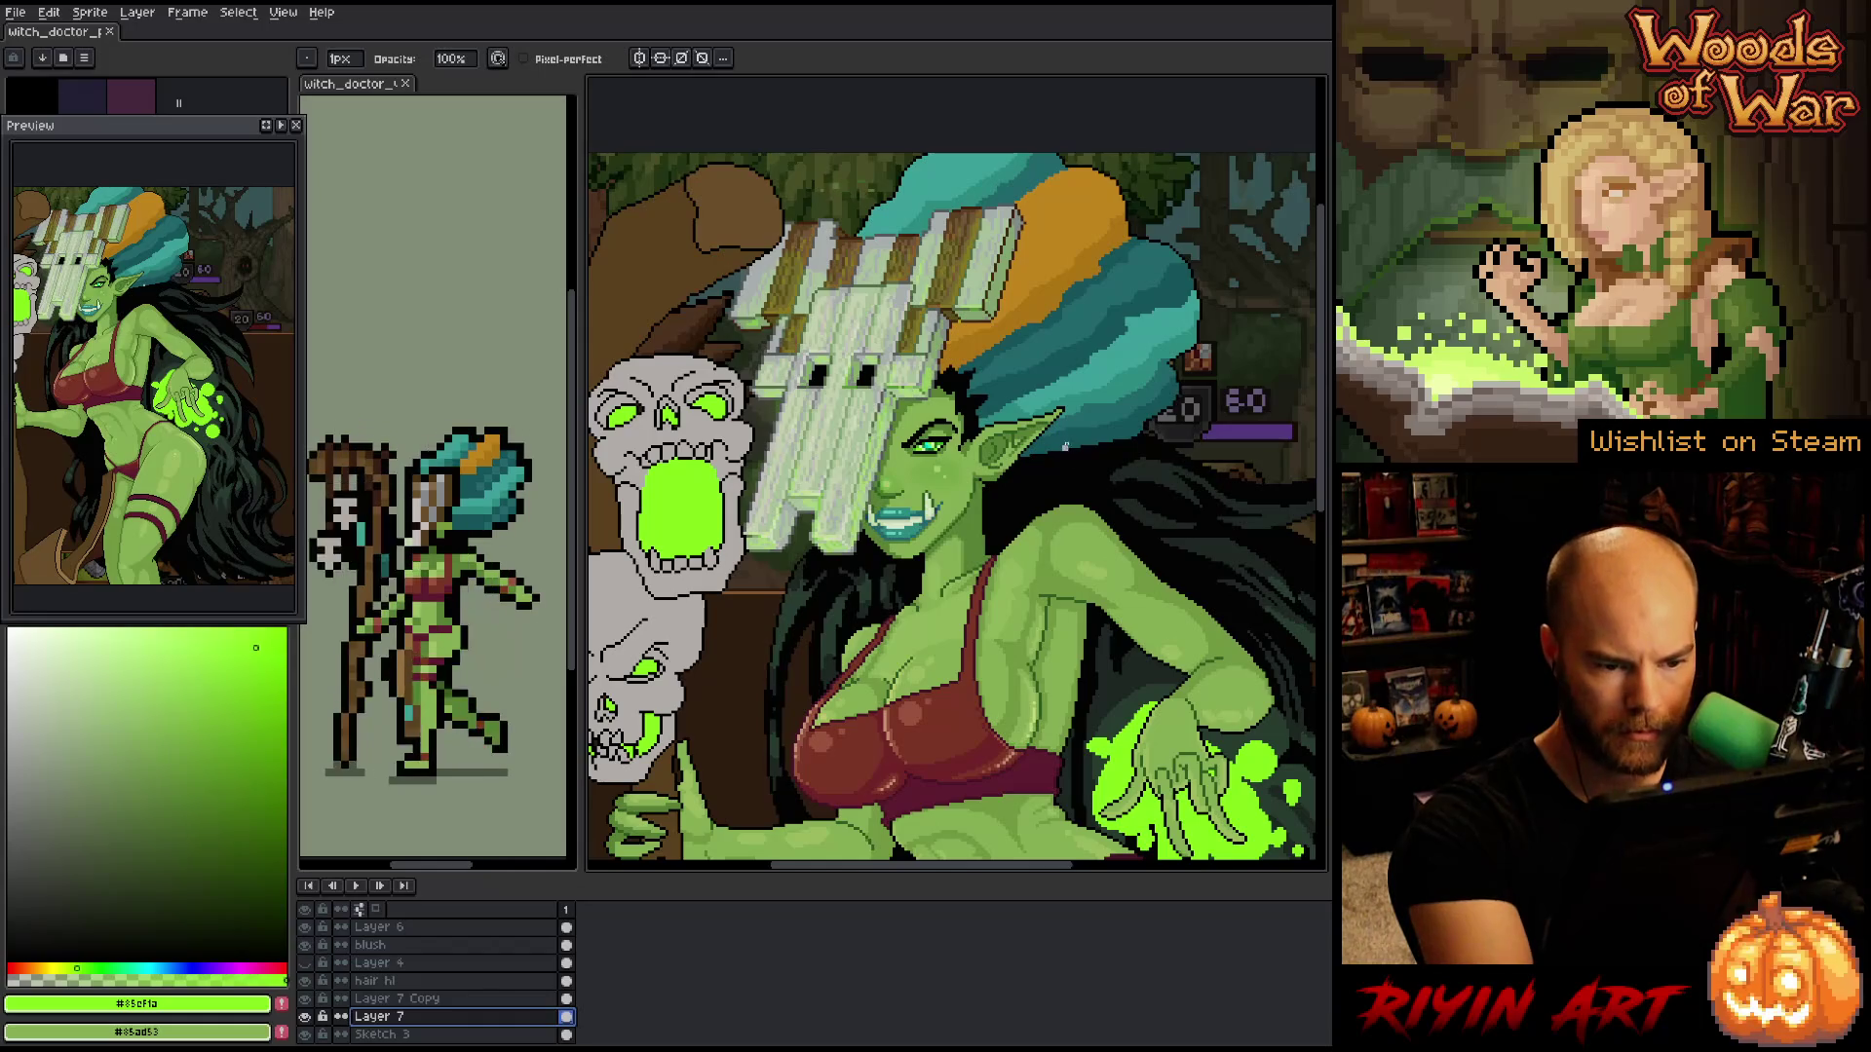
{"action": "key", "text": "v"}
{"action": "left_click", "coordinate": [1072, 458]}
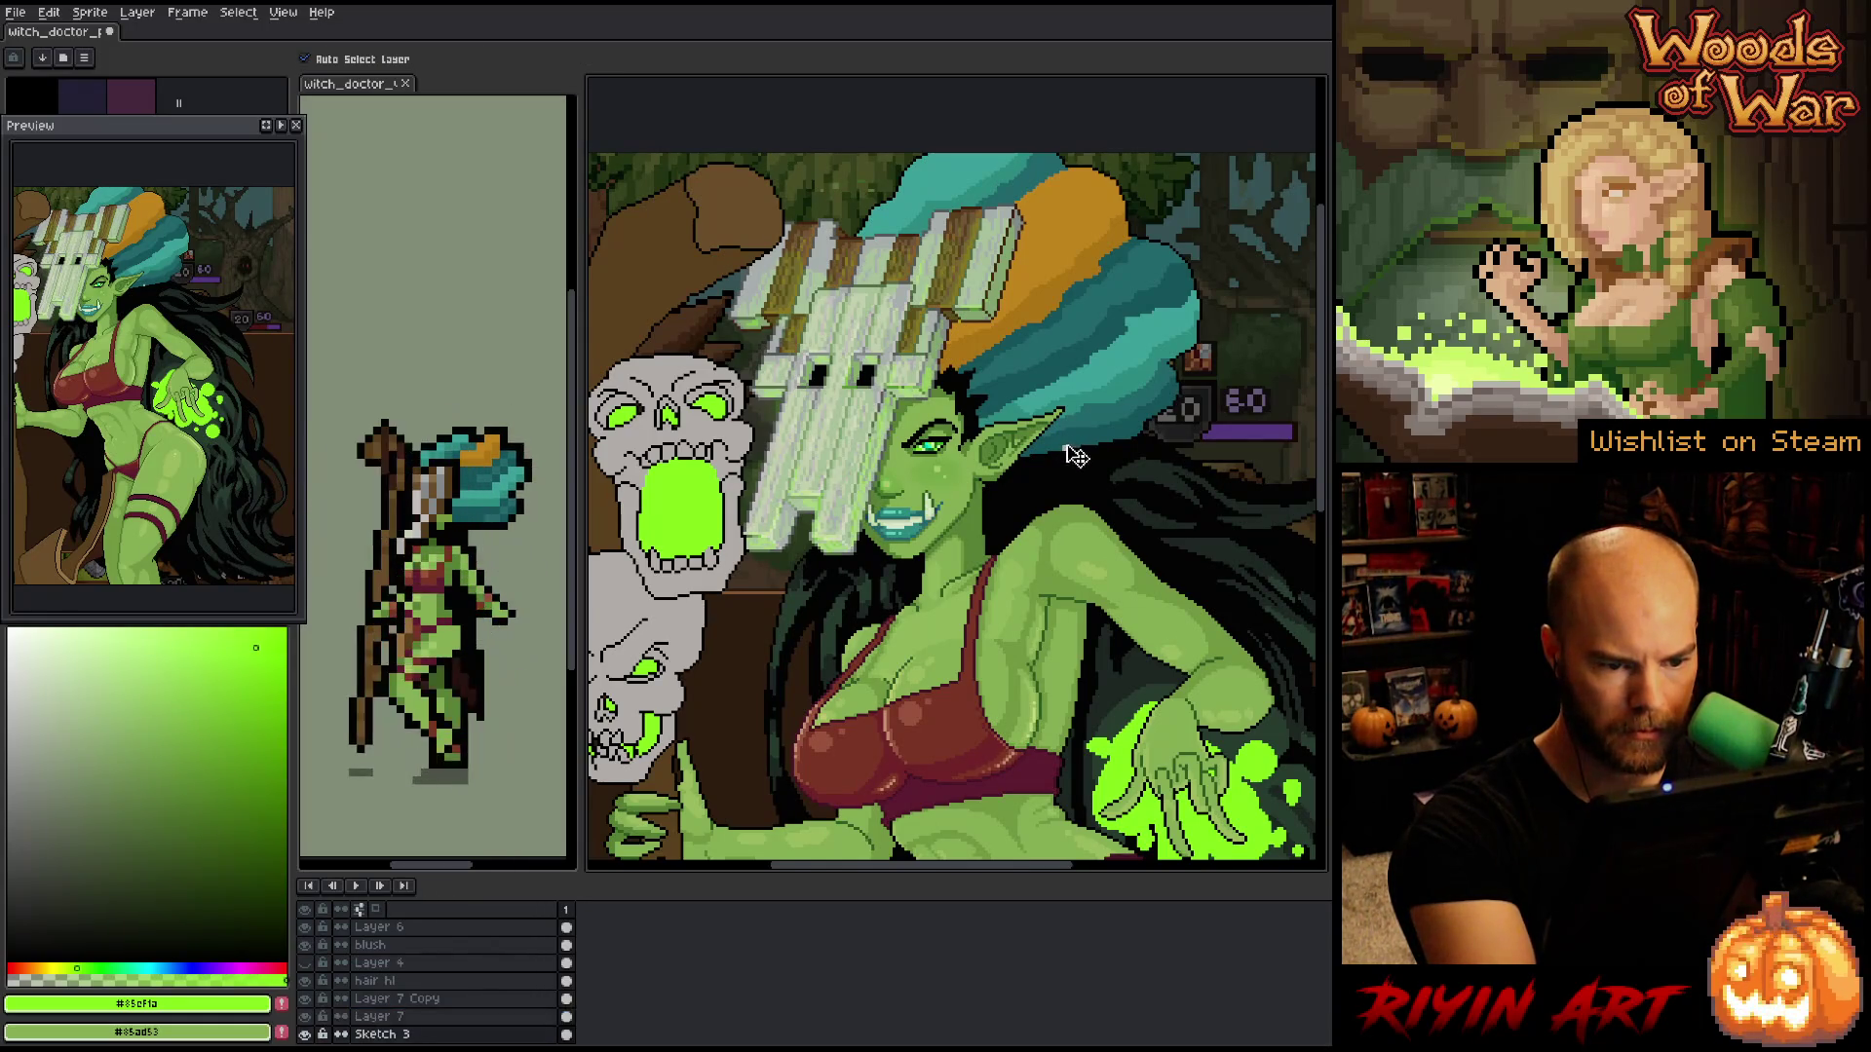
- Sample the dark teal #155459 from the hair near the ear and reframe on the witch
{"action": "scroll", "coordinate": [1081, 453], "scroll_direction": "up", "scroll_amount": 3}
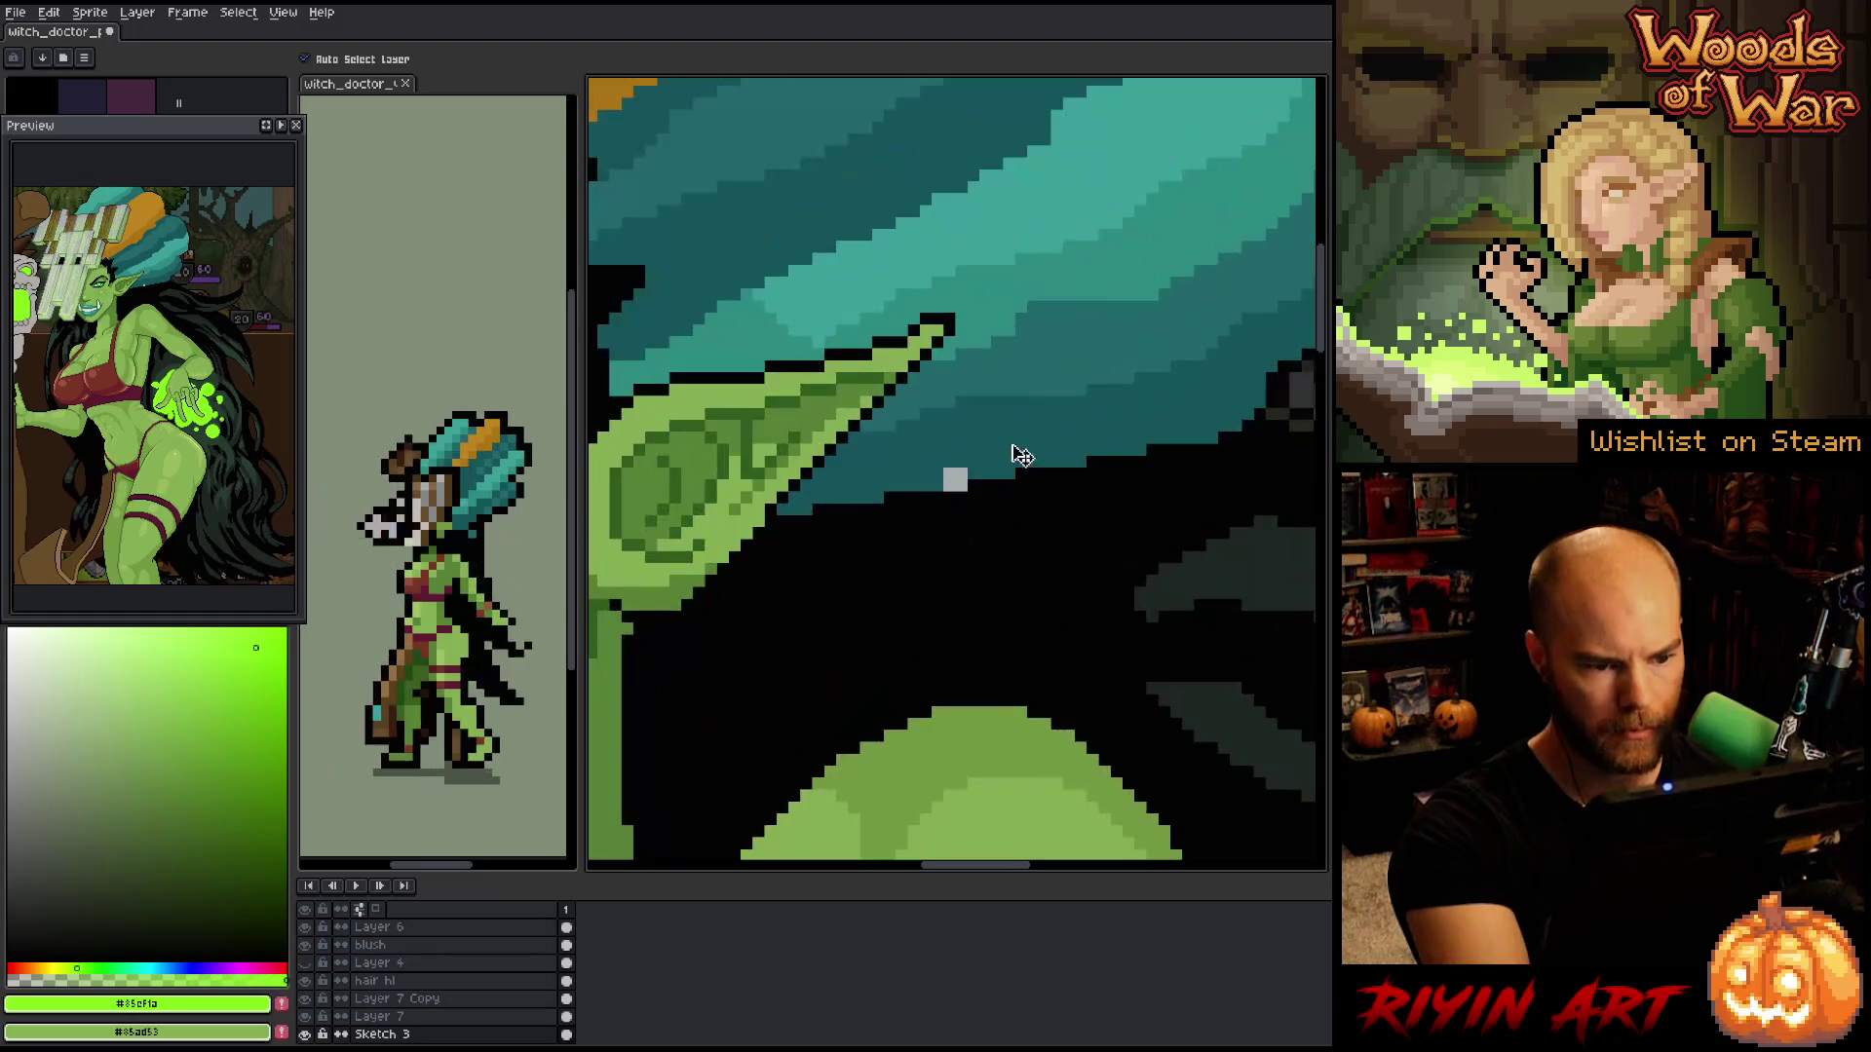
{"action": "key", "text": "i"}
{"action": "left_click", "coordinate": [991, 451]}
{"action": "key", "text": "g"}
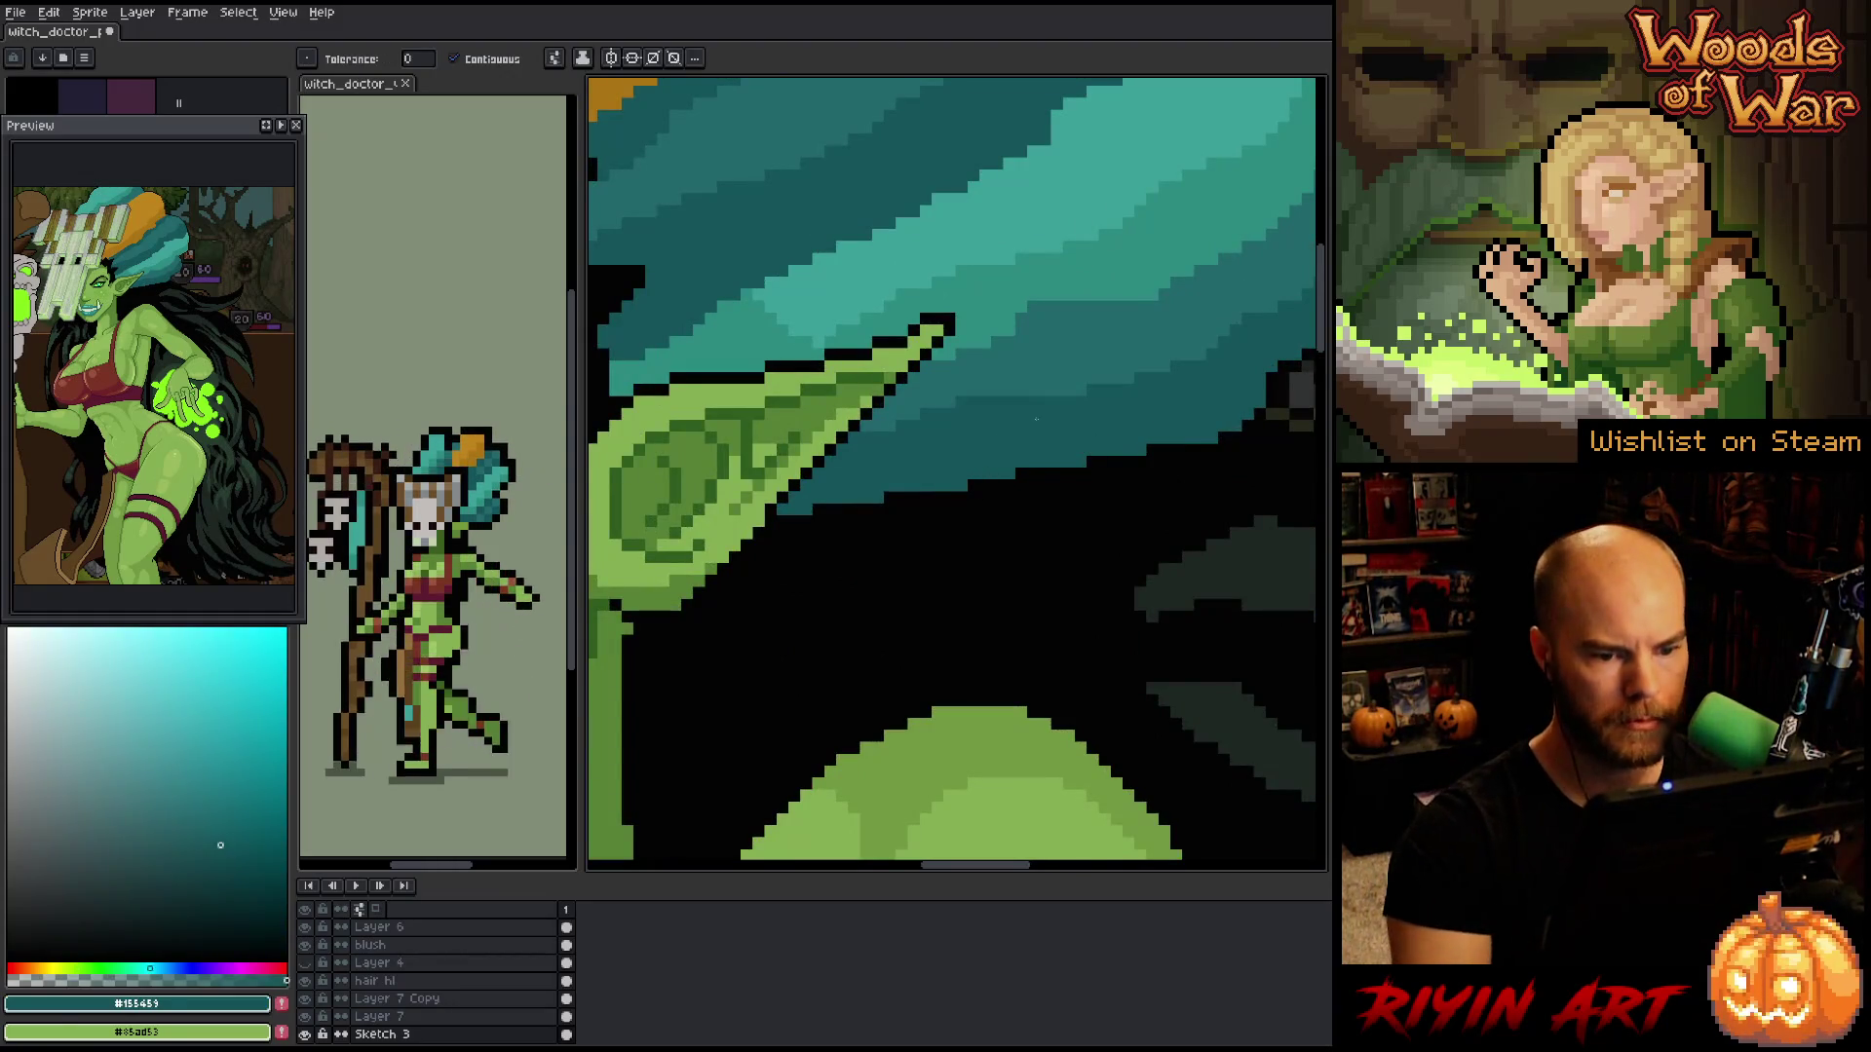
{"action": "scroll", "coordinate": [991, 451], "scroll_direction": "down", "scroll_amount": 5}
{"action": "mouse_move", "coordinate": [902, 462]}
{"action": "left_mouse_down"}
{"action": "mouse_move", "coordinate": [1004, 462]}
{"action": "mouse_move", "coordinate": [951, 477]}
{"action": "left_mouse_up"}
{"action": "scroll", "coordinate": [1004, 461], "scroll_direction": "up", "scroll_amount": 1}
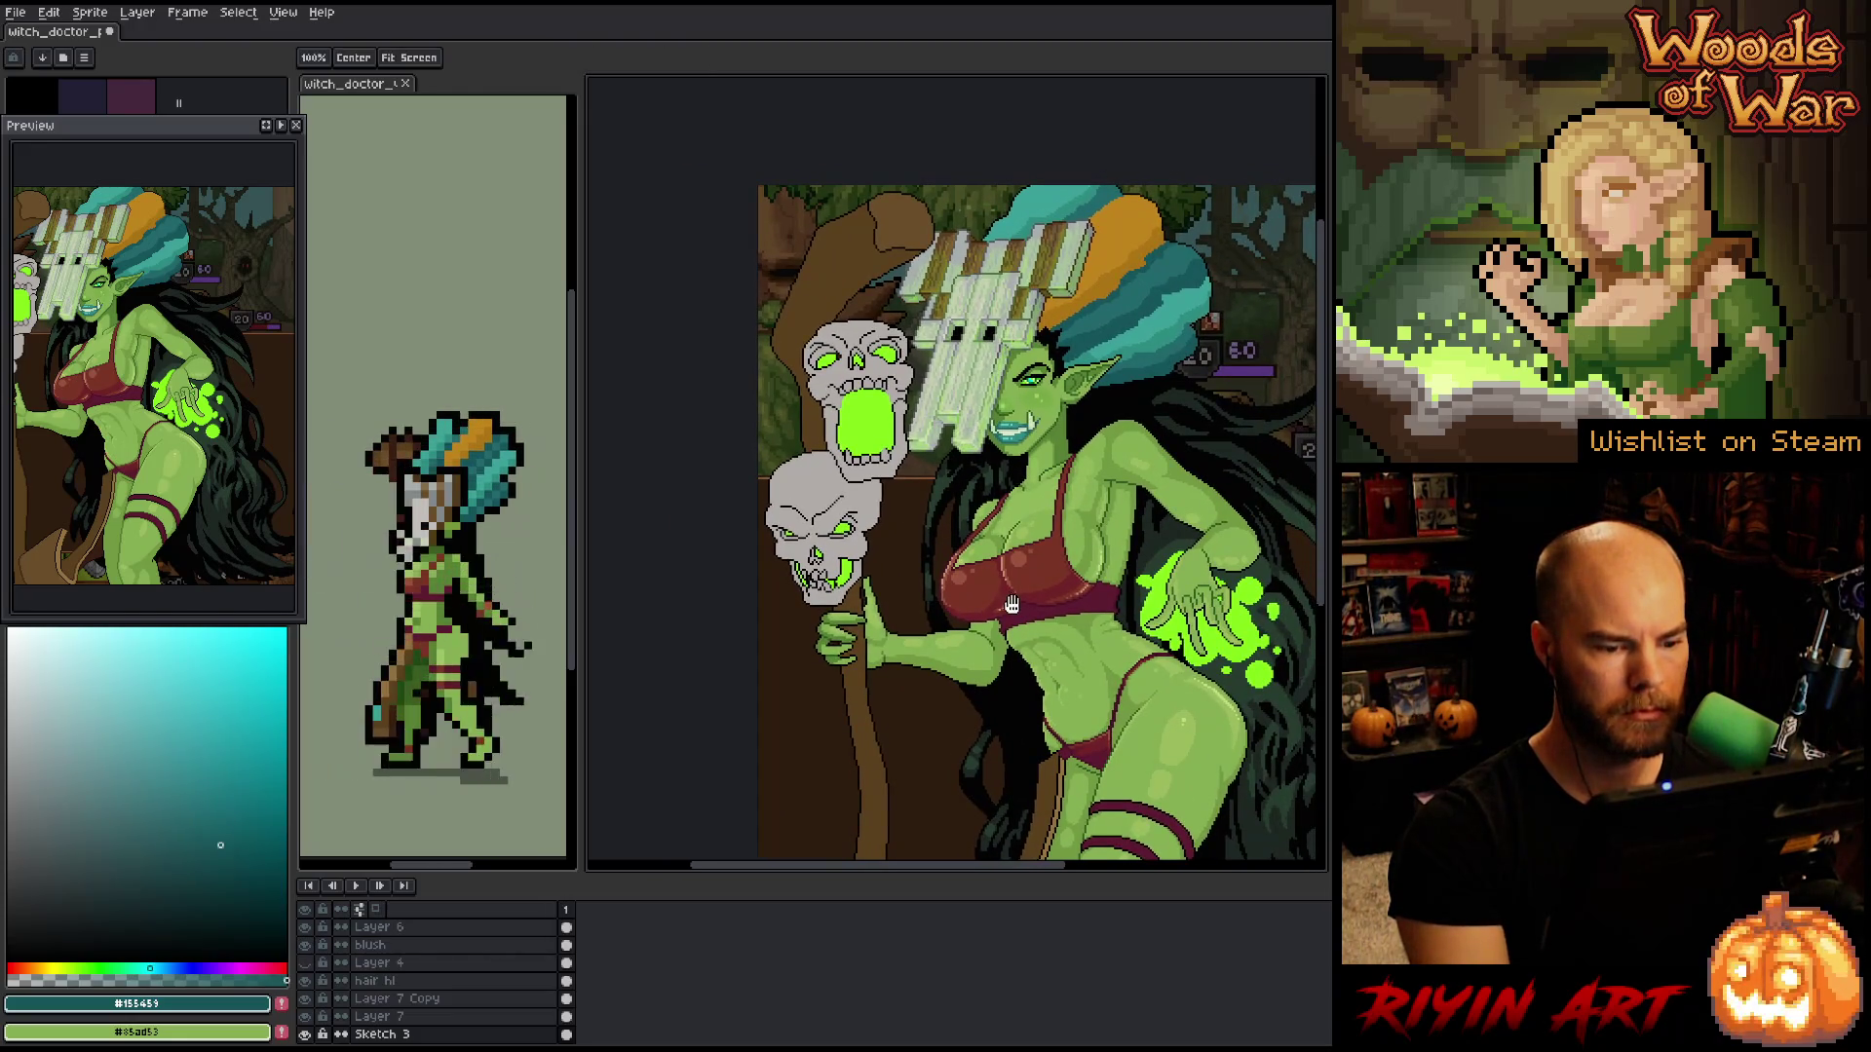
{"action": "left_click_drag", "start_coordinate": [926, 547], "coordinate": [891, 558]}
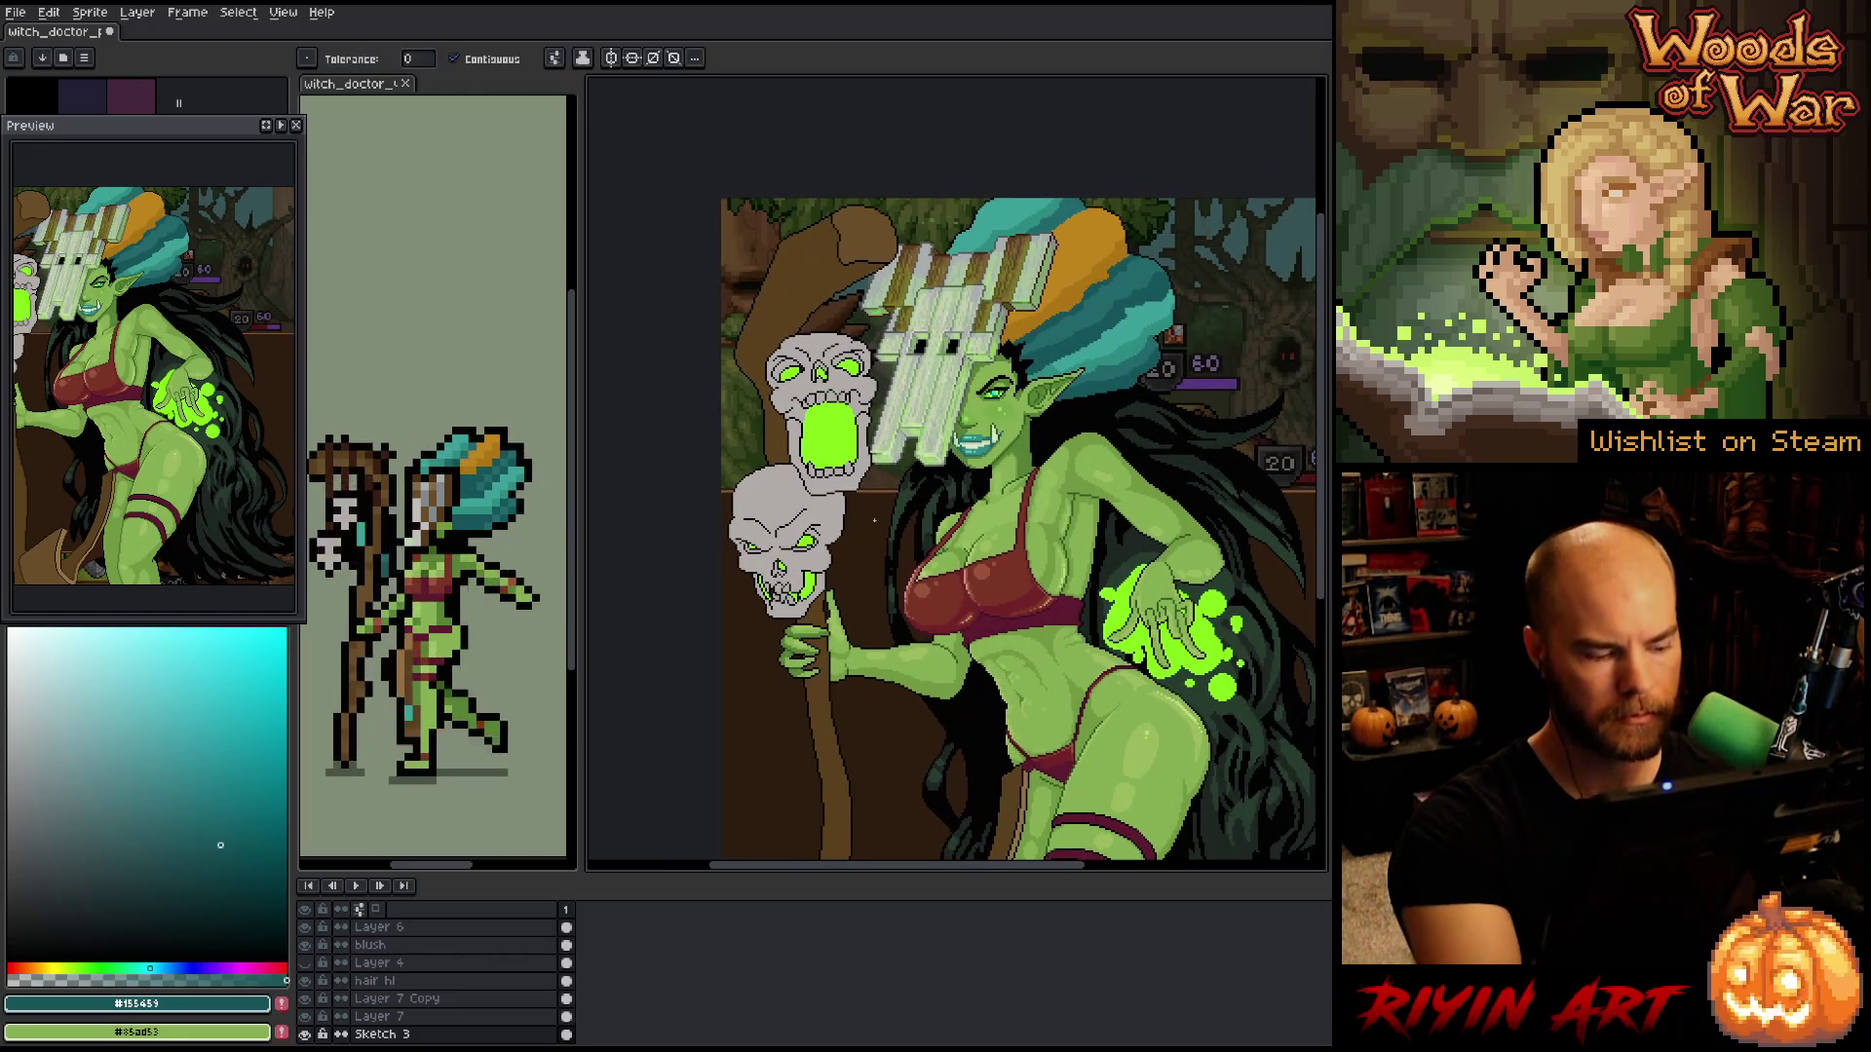
{"action": "key", "text": "v"}
{"action": "key", "text": "space"}
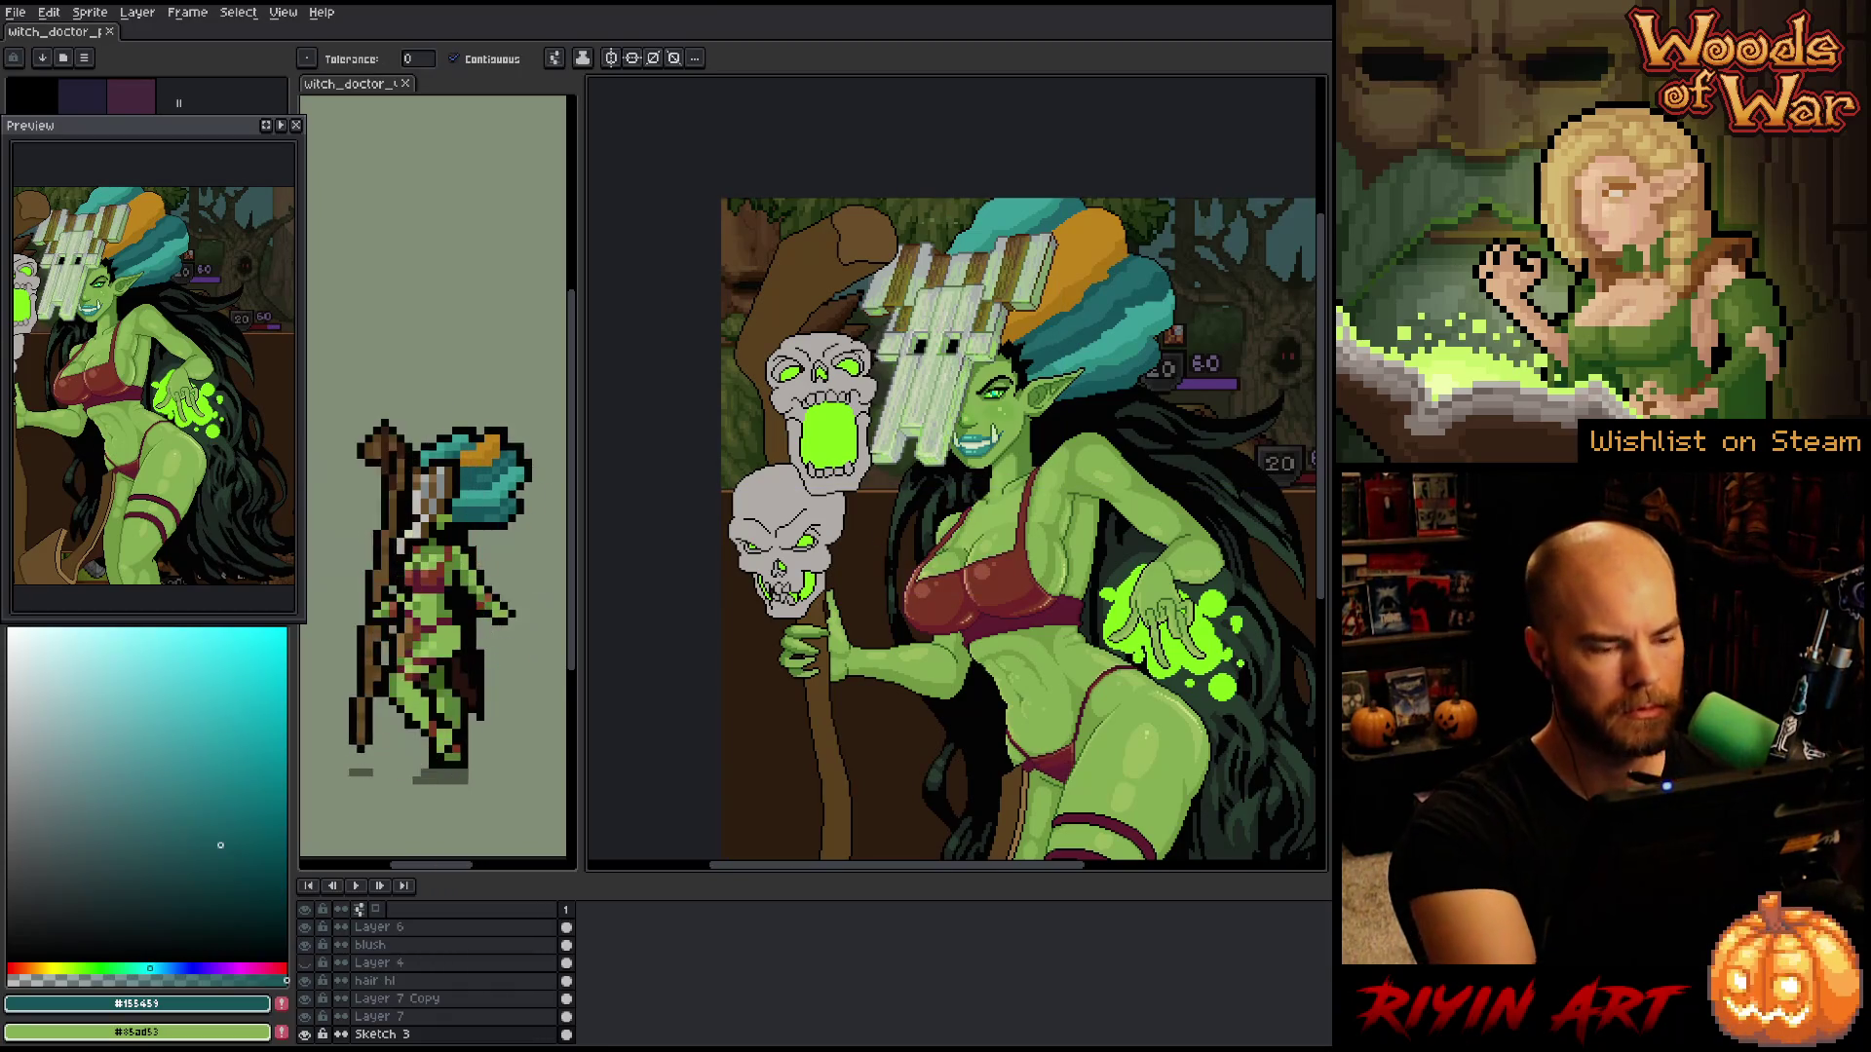
{"action": "scroll", "coordinate": [892, 575], "scroll_direction": "up", "scroll_amount": 2}
{"action": "left_click_drag", "start_coordinate": [898, 605], "coordinate": [951, 637]}
- Try a colour-range selection of the skull outlines, then cancel it
{"action": "key", "text": "w"}
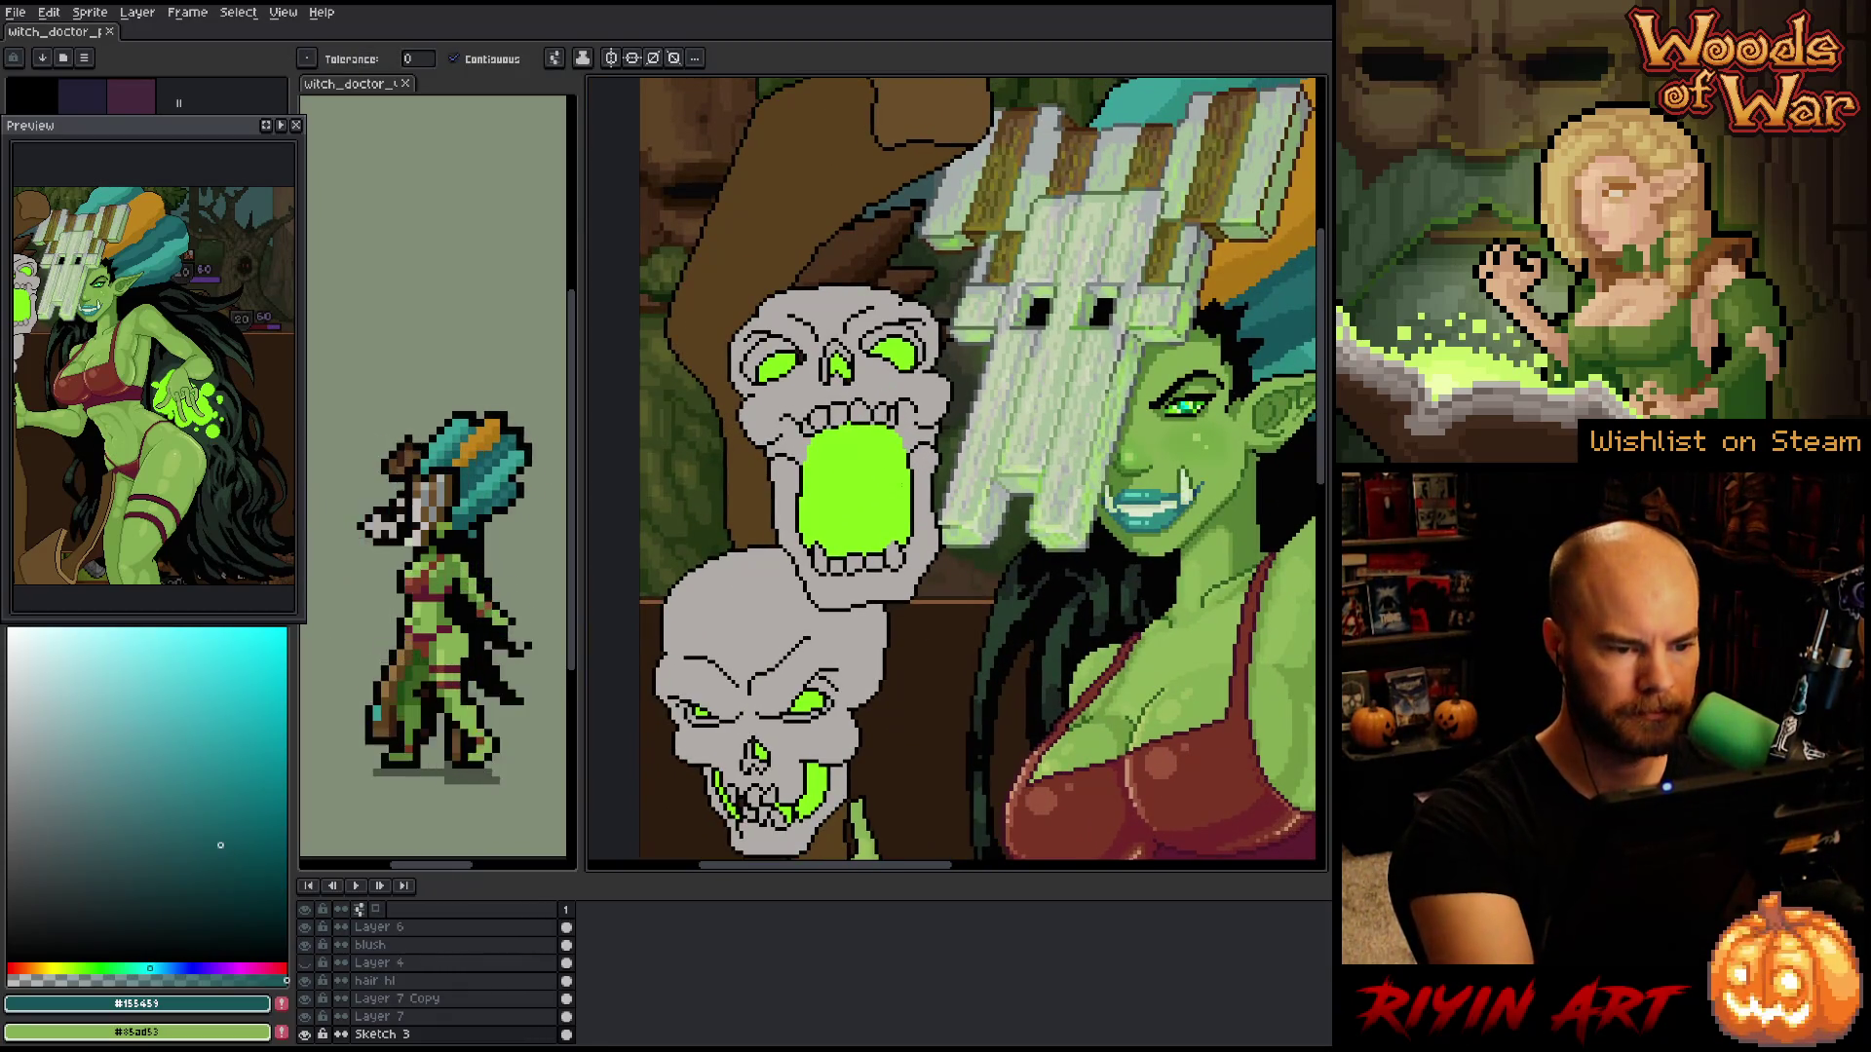
{"action": "key", "text": "shift+c"}
{"action": "left_click", "coordinate": [882, 361]}
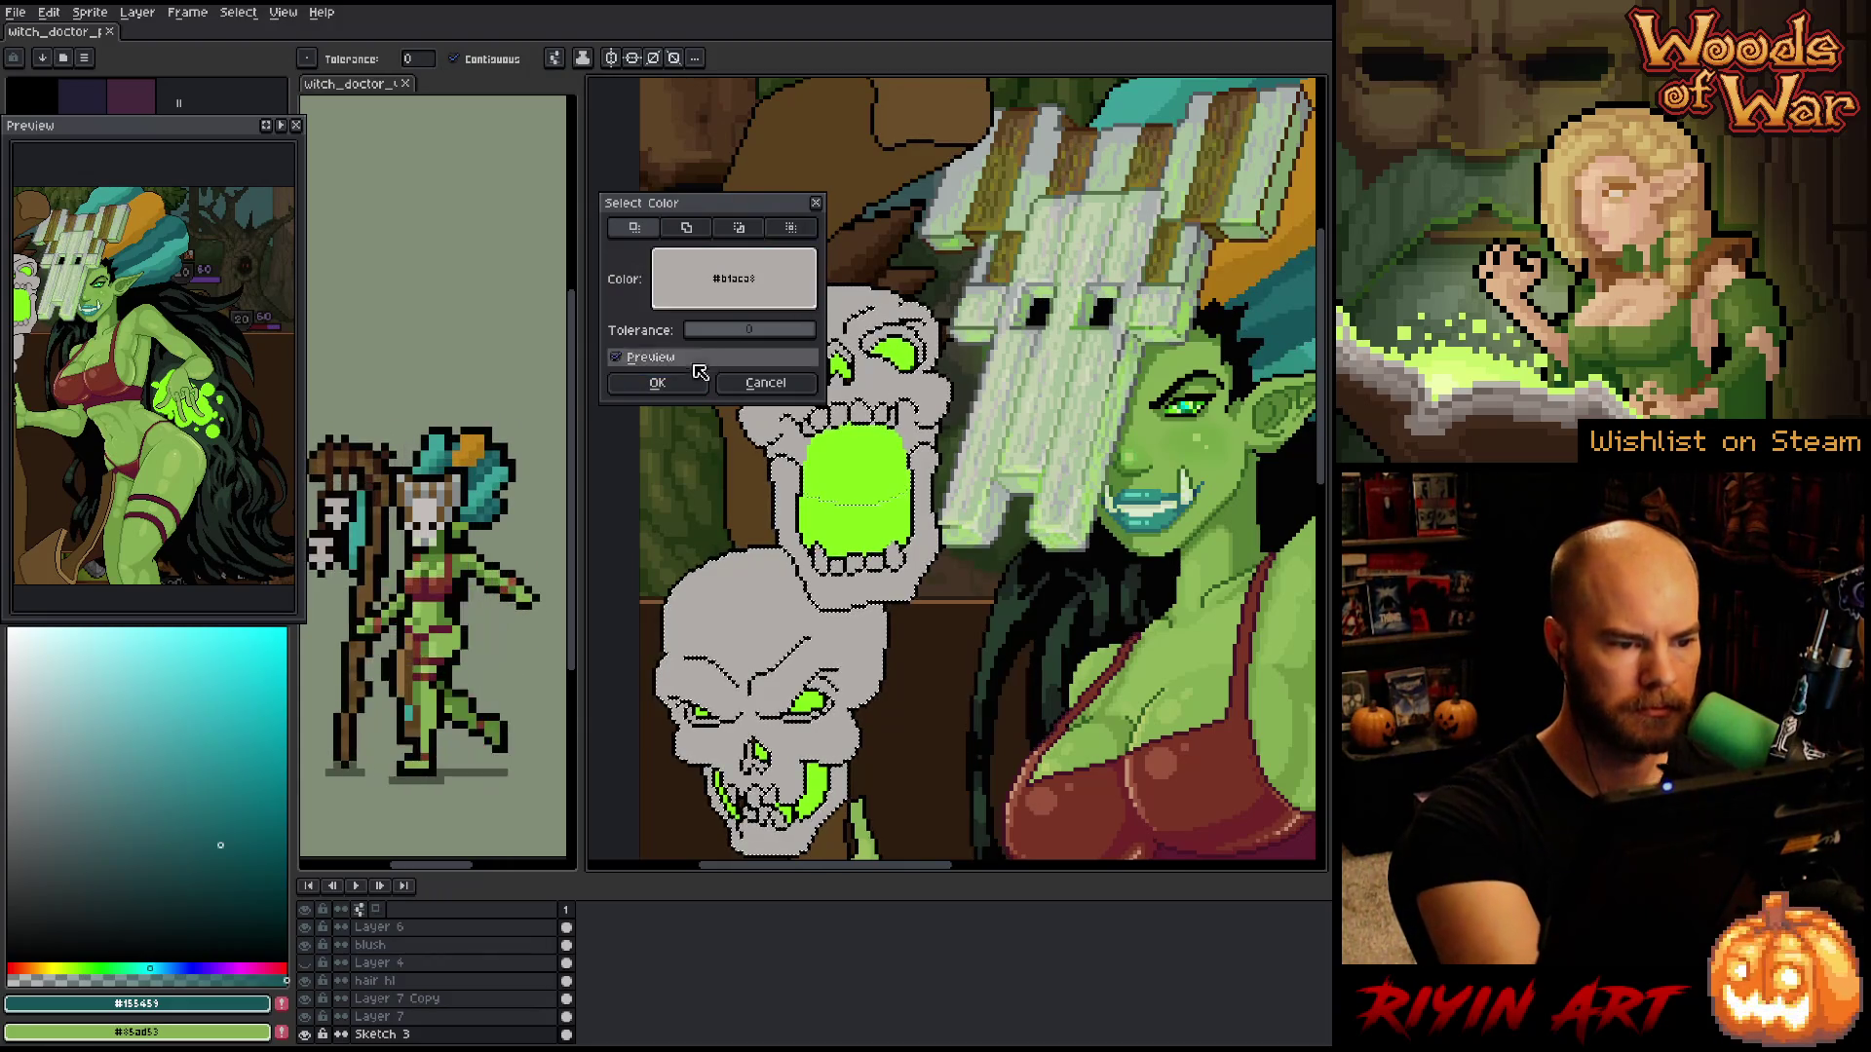
{"action": "left_click", "coordinate": [764, 382]}
{"action": "key", "text": "v"}
{"action": "key", "text": "i"}
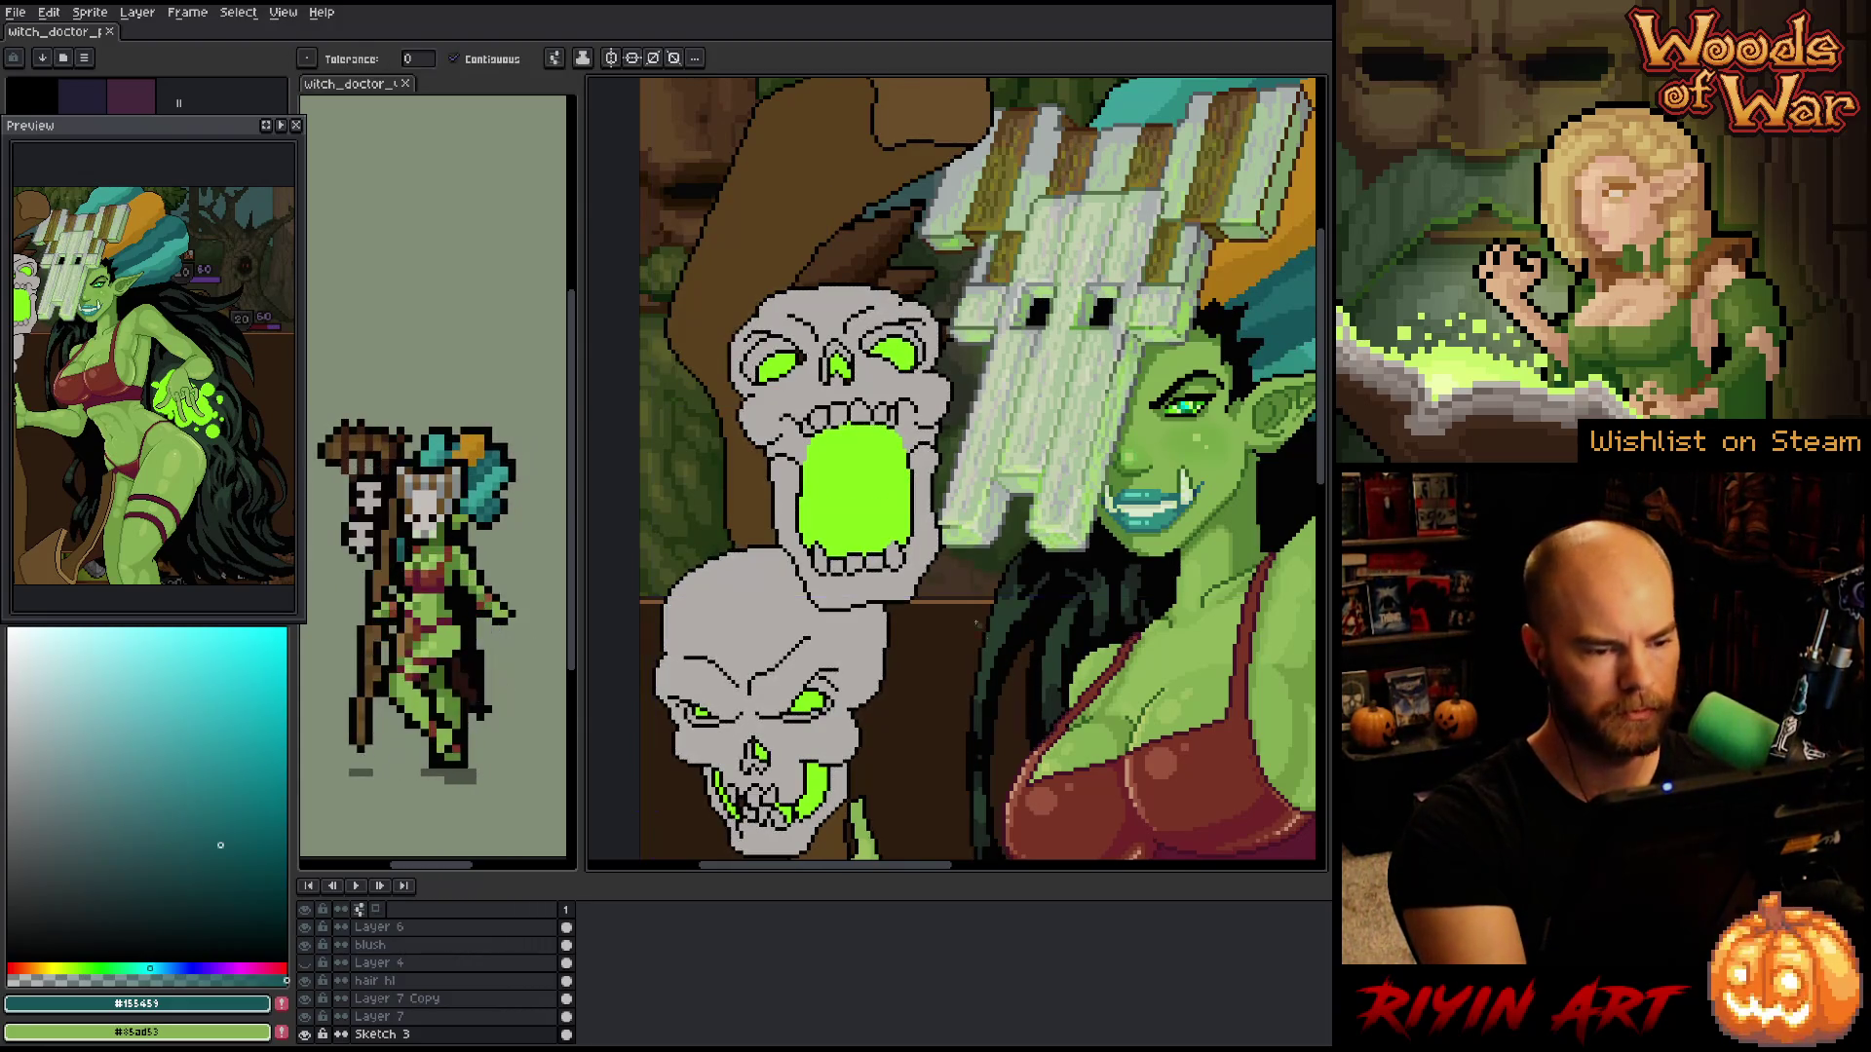
- Sample the skull grey and mouth green, then pick a darker green in the colour field
{"action": "left_click", "coordinate": [804, 390]}
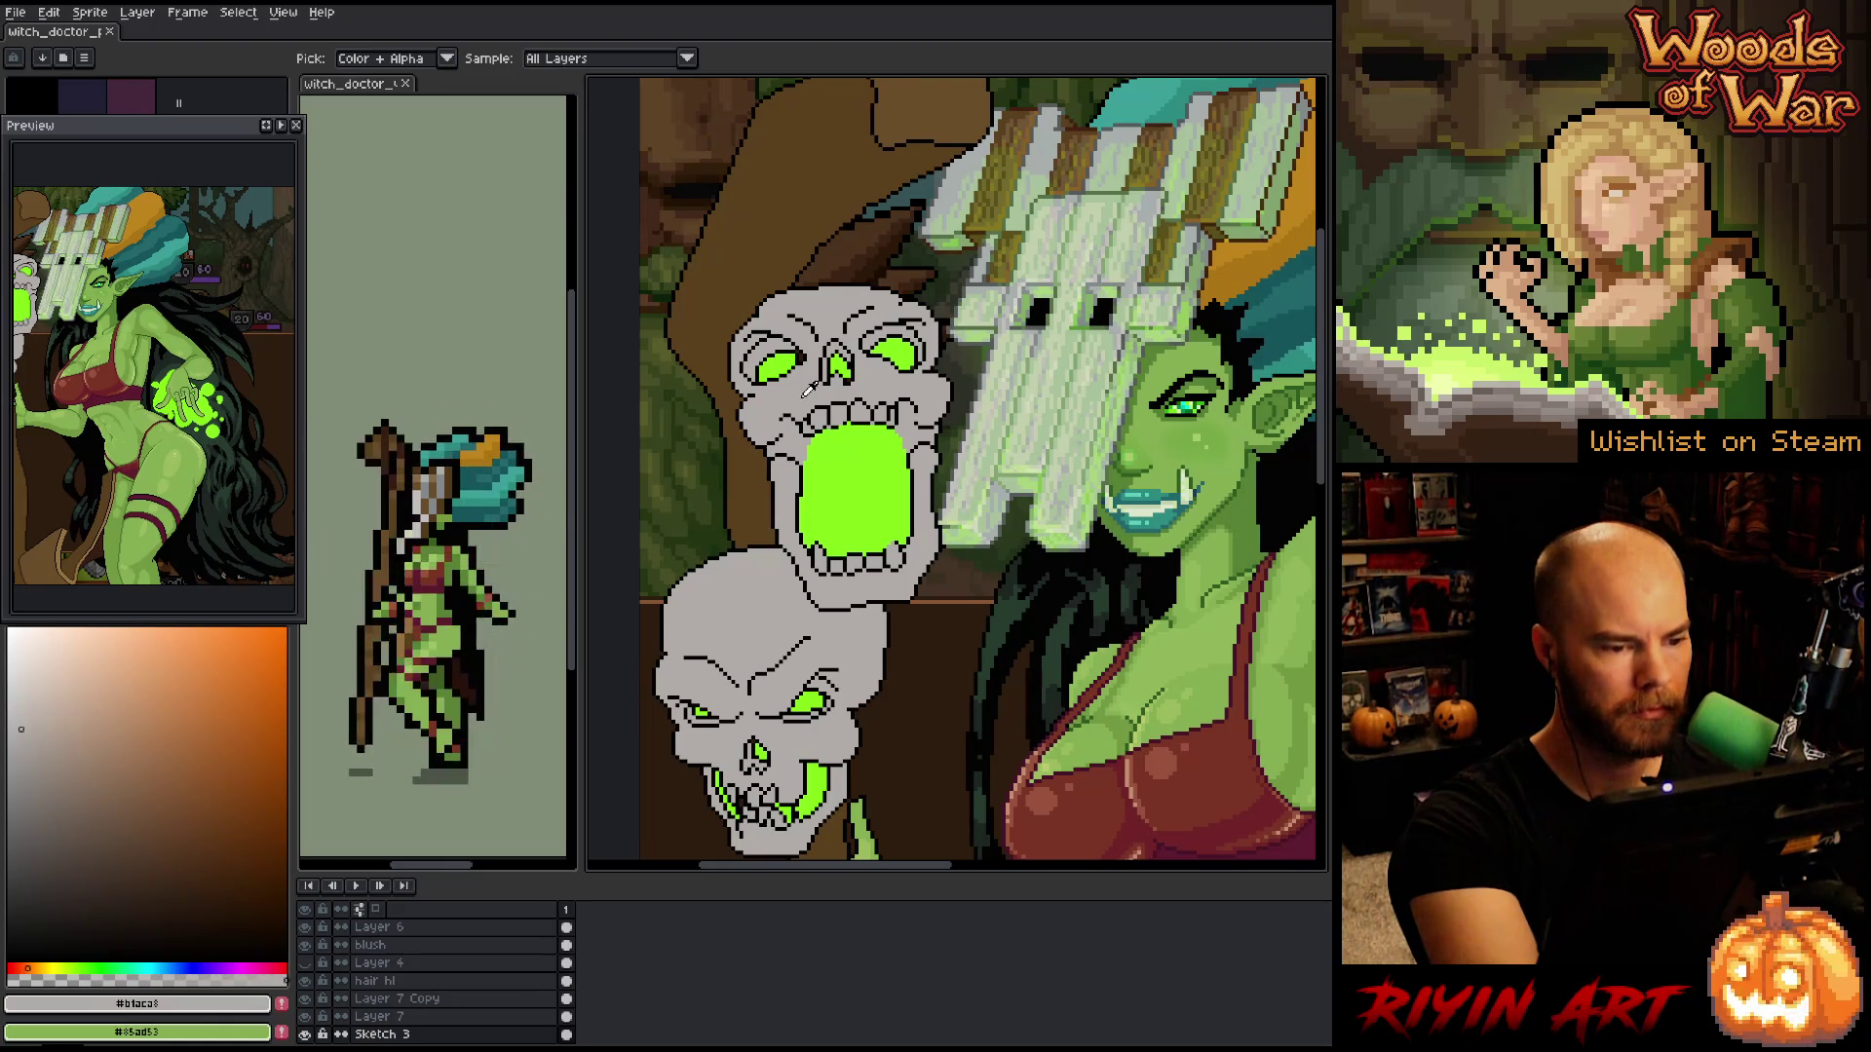
{"action": "left_click", "coordinate": [836, 458]}
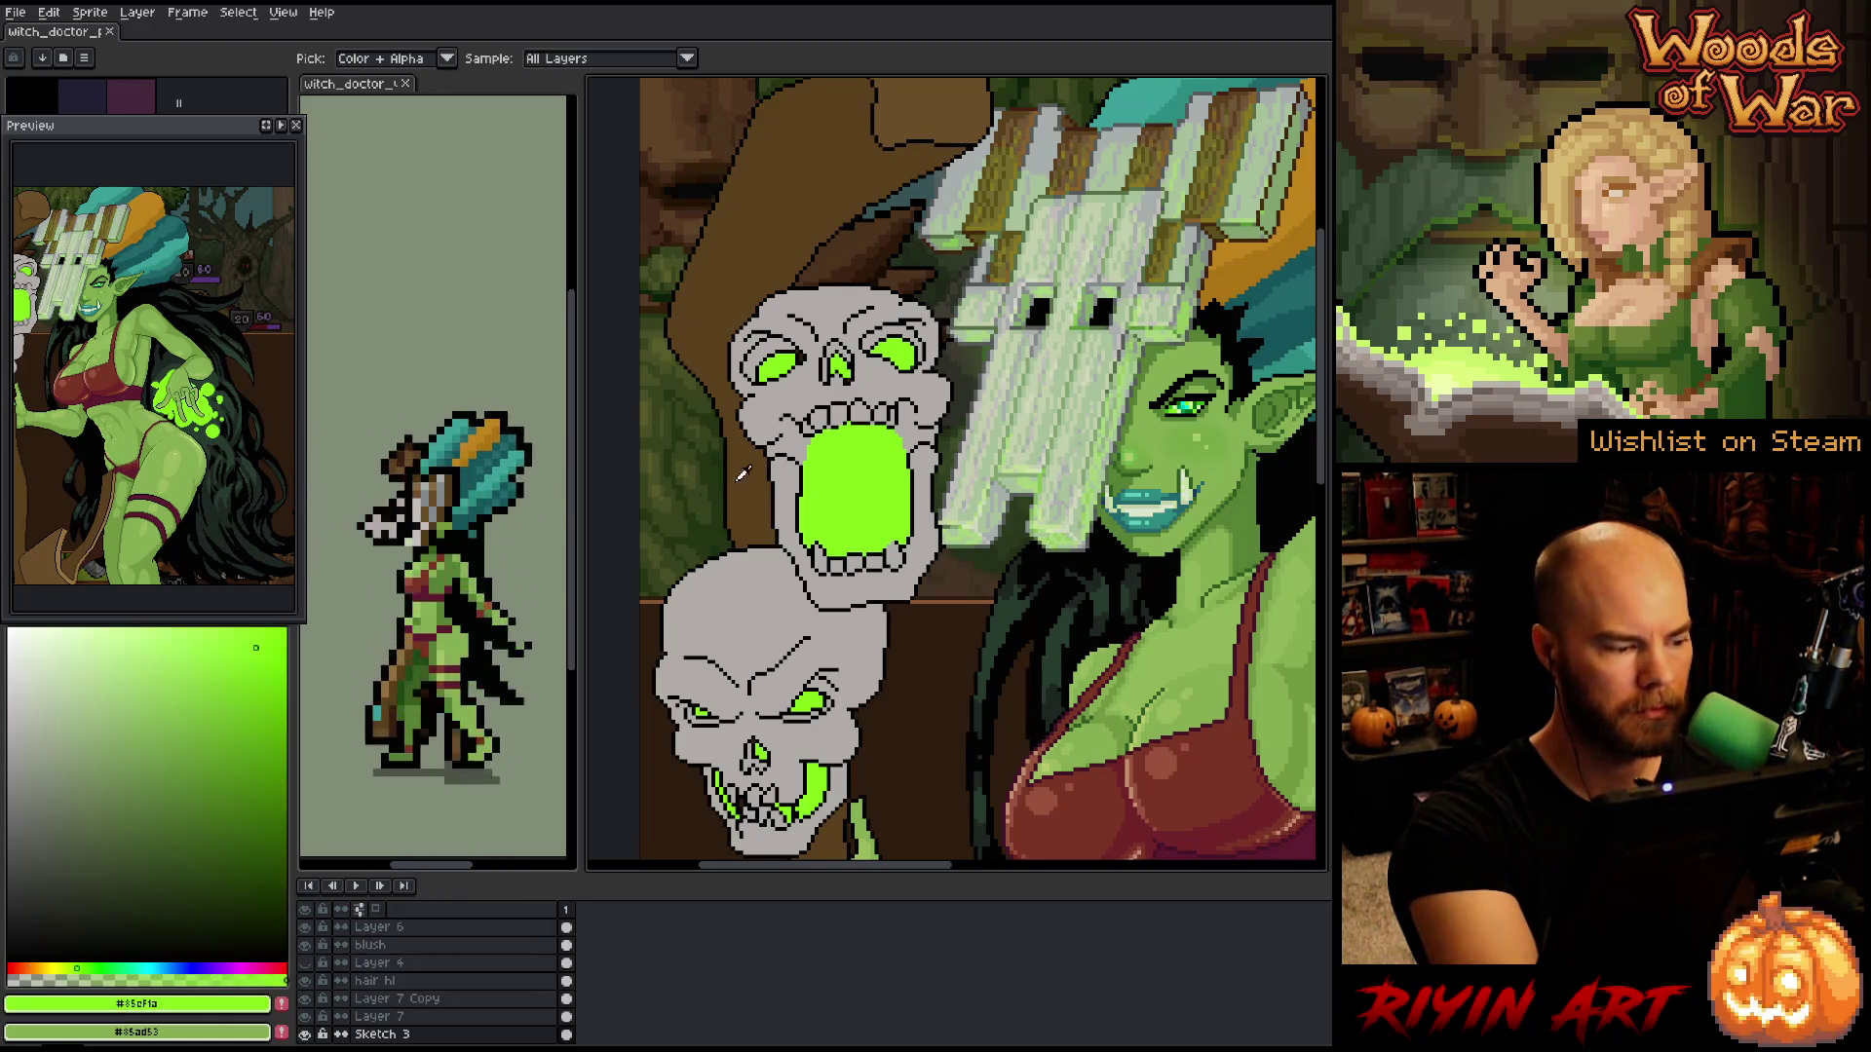
{"action": "key", "text": "g"}
{"action": "left_click", "coordinate": [89, 763]}
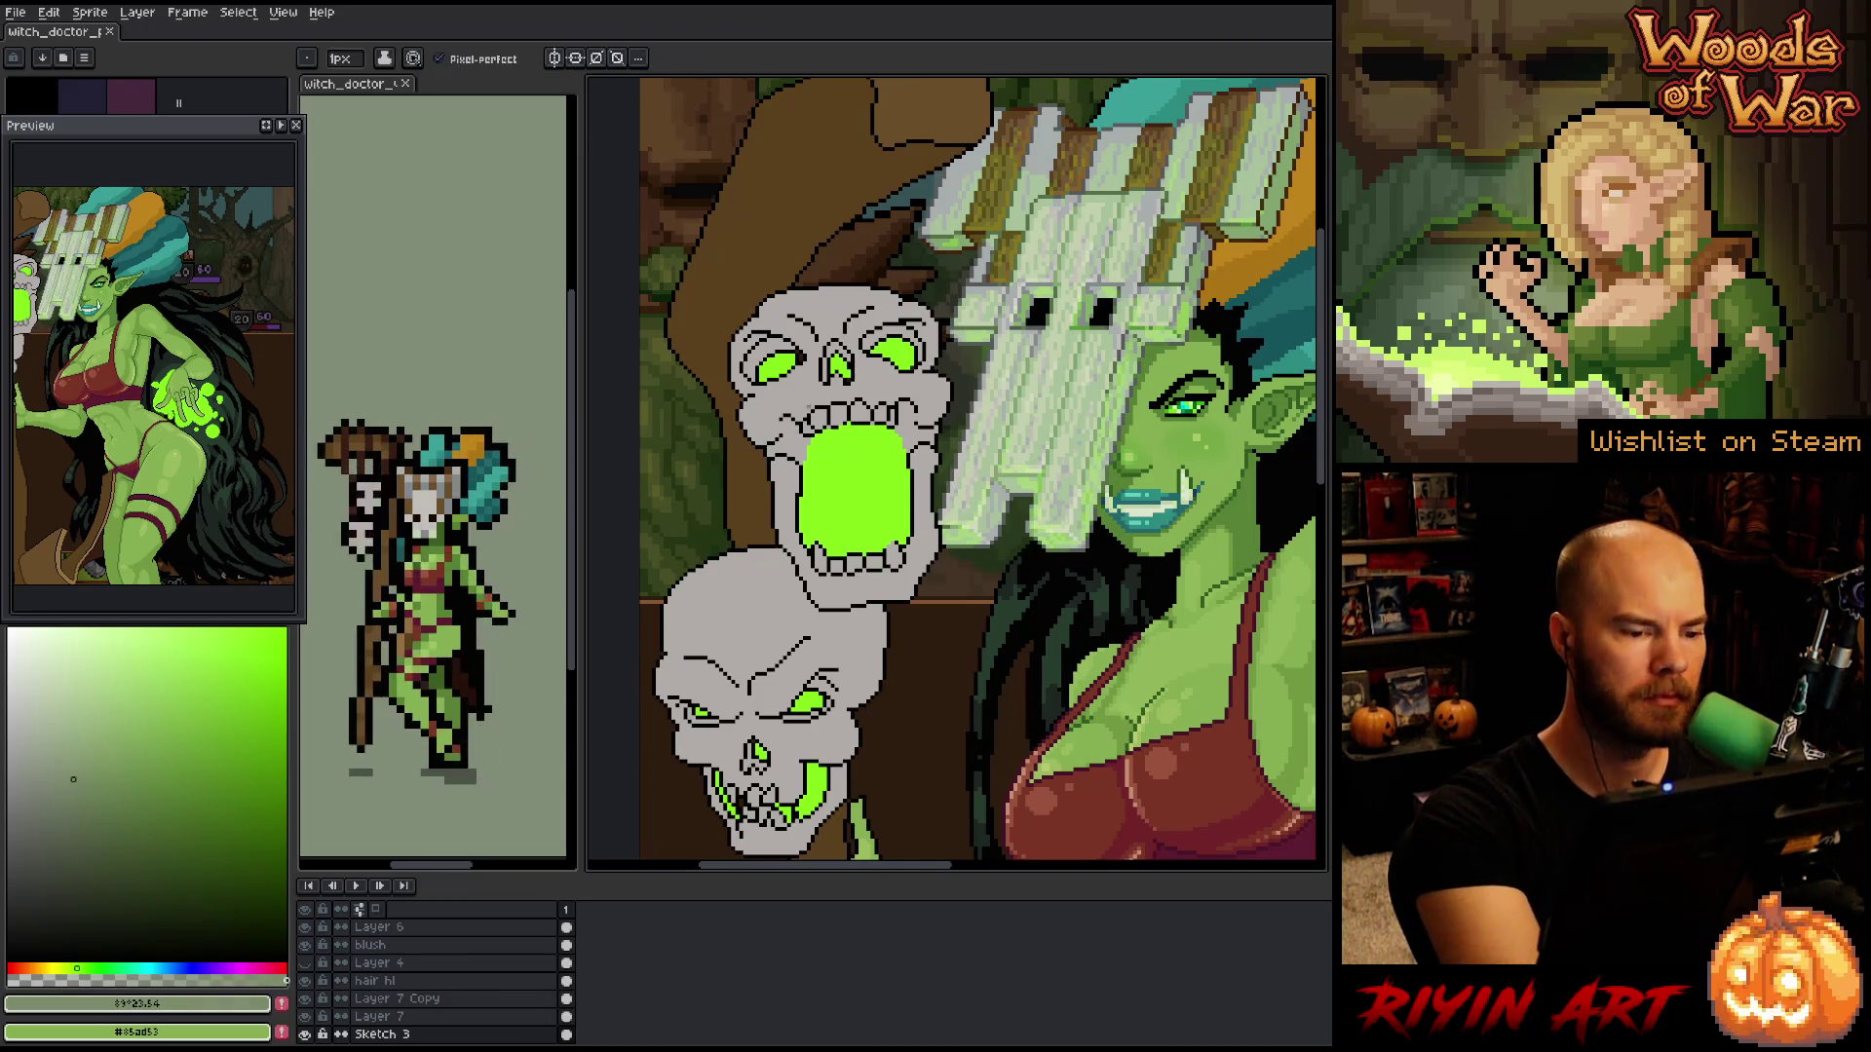
- Test a pencil stroke on the upper skull's top, undo it, and choose a slightly darker green
{"action": "key", "text": "b"}
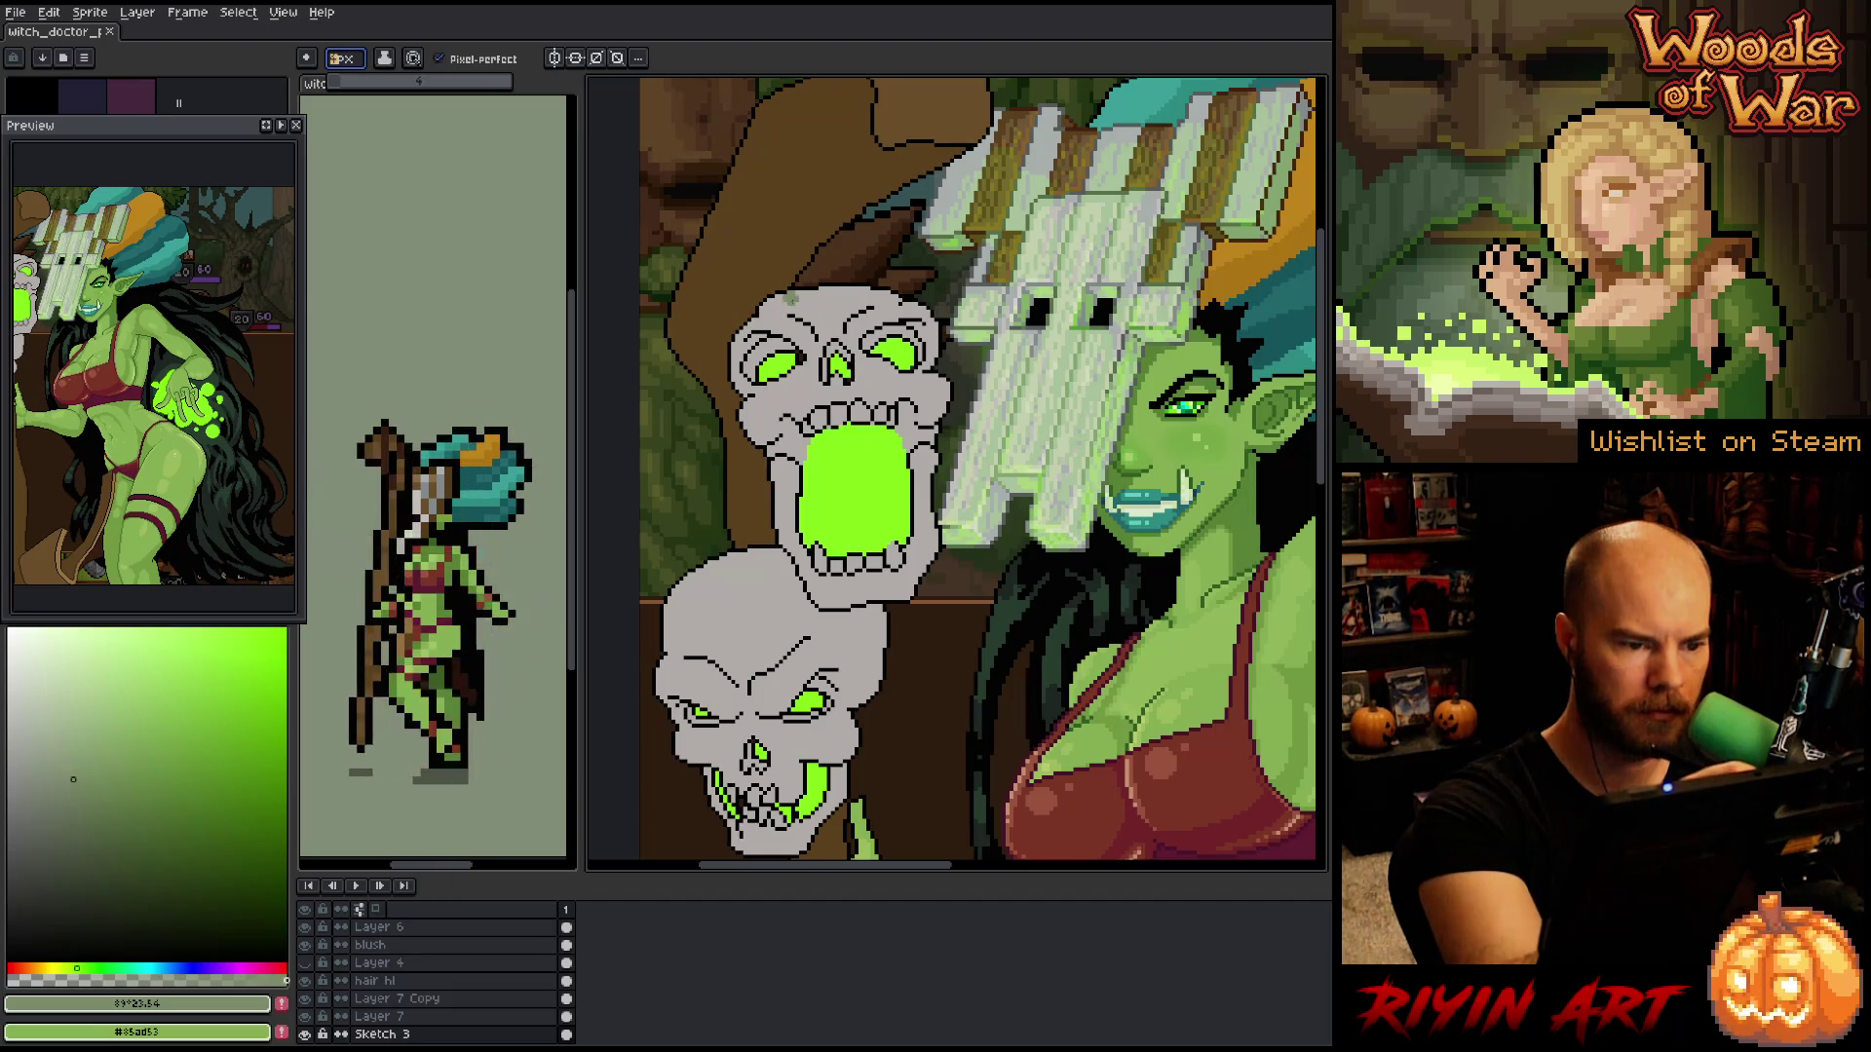
{"action": "left_click_drag", "start_coordinate": [770, 308], "coordinate": [814, 314]}
{"action": "key", "text": "ctrl+z"}
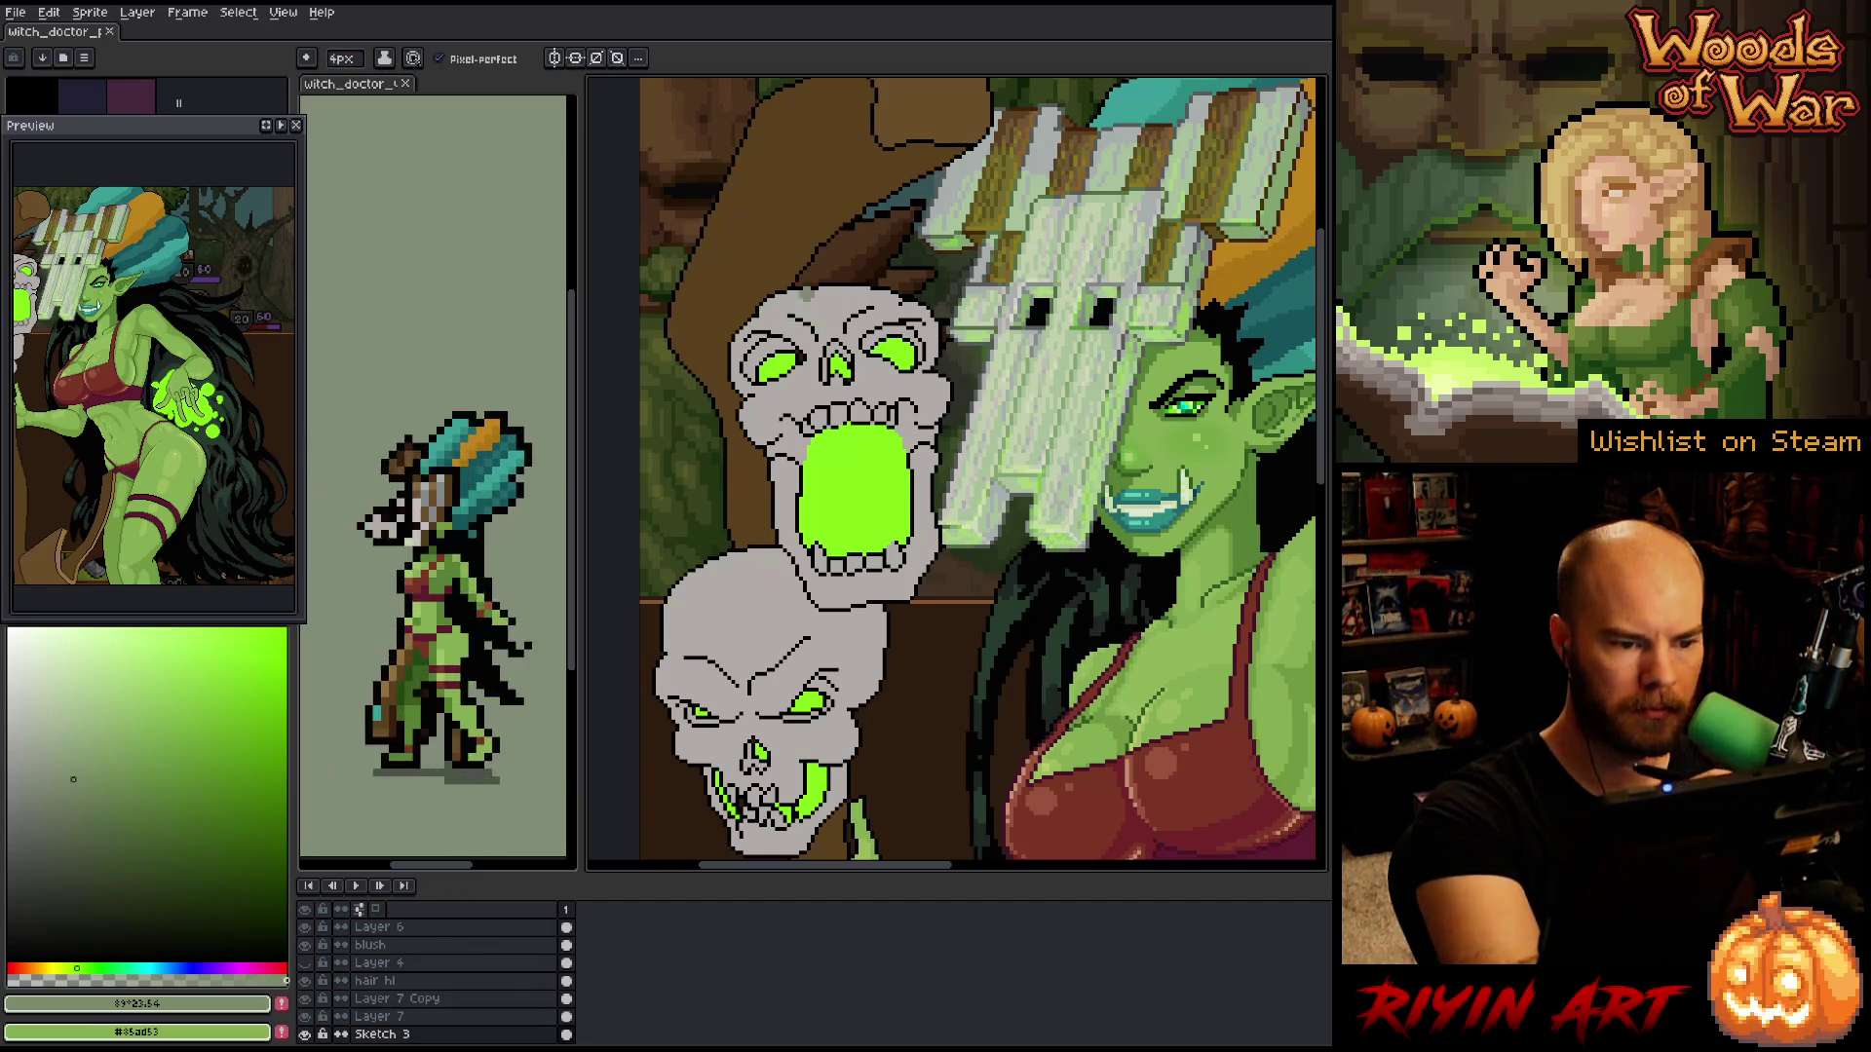
{"action": "left_click", "coordinate": [62, 770]}
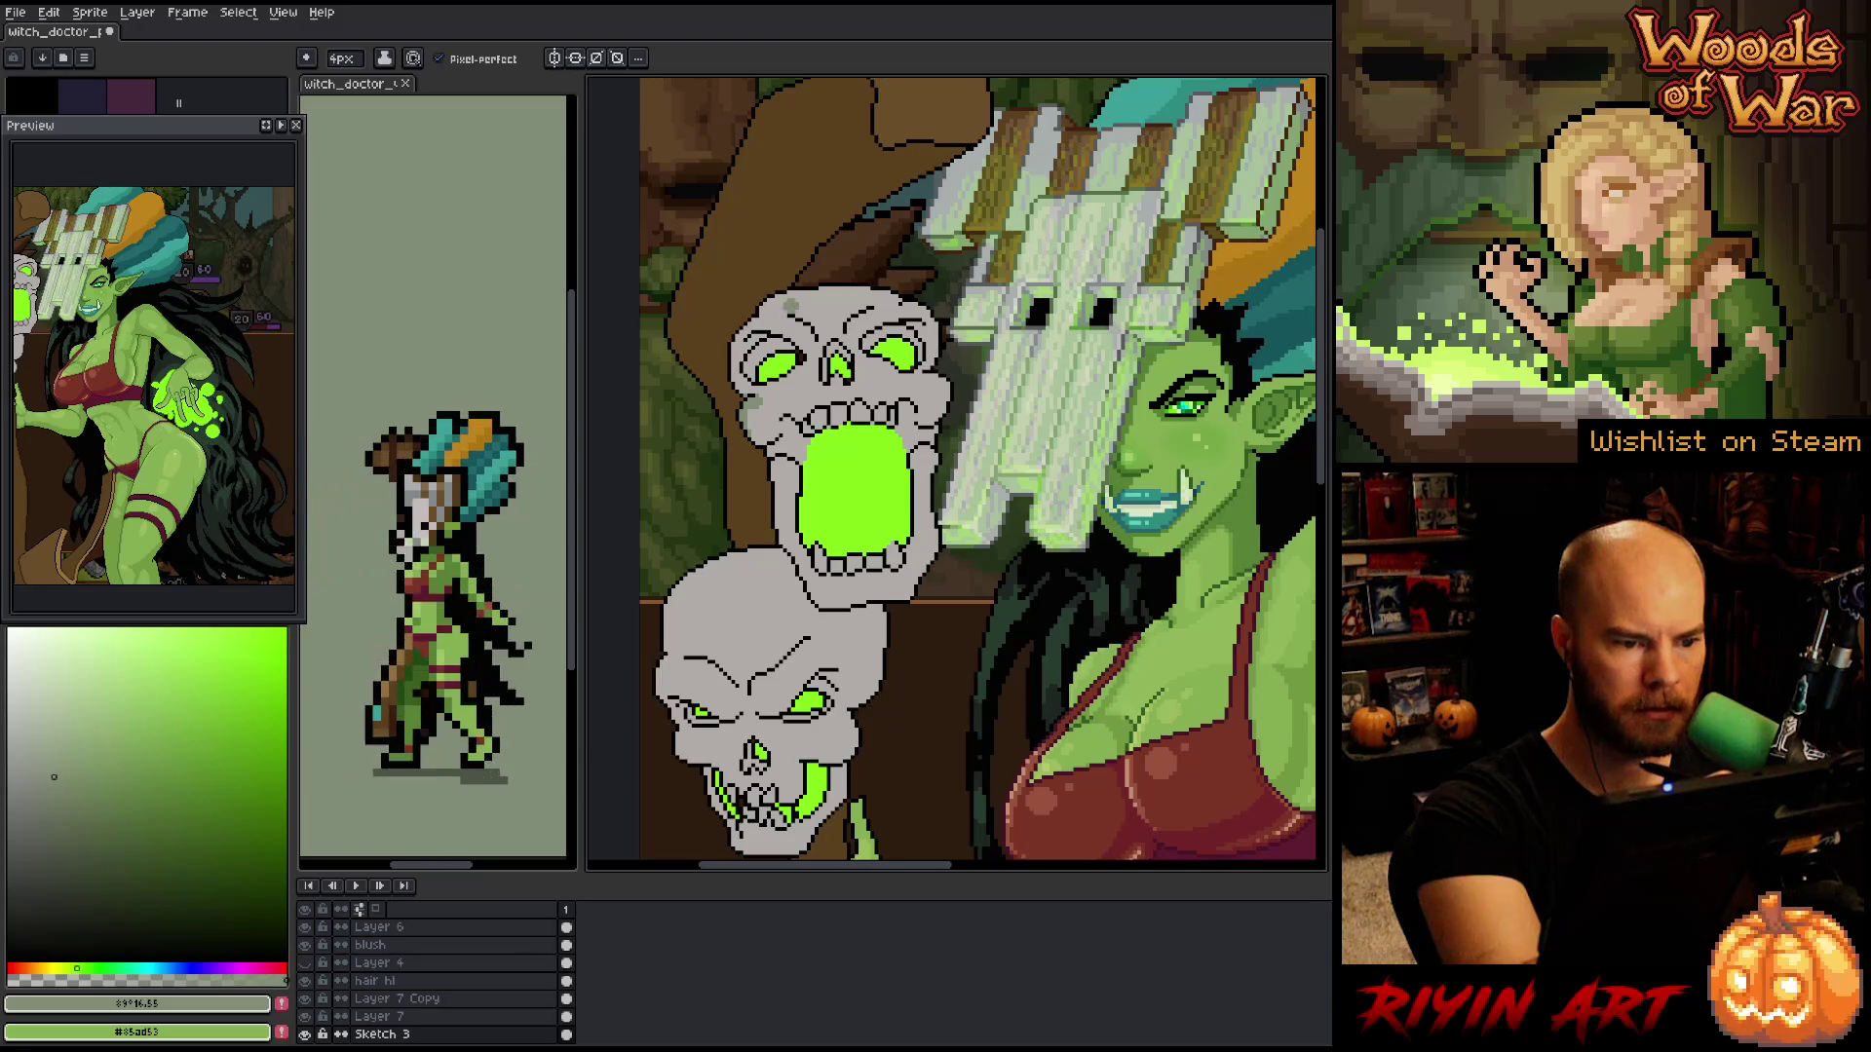
{"action": "left_click", "coordinate": [772, 295]}
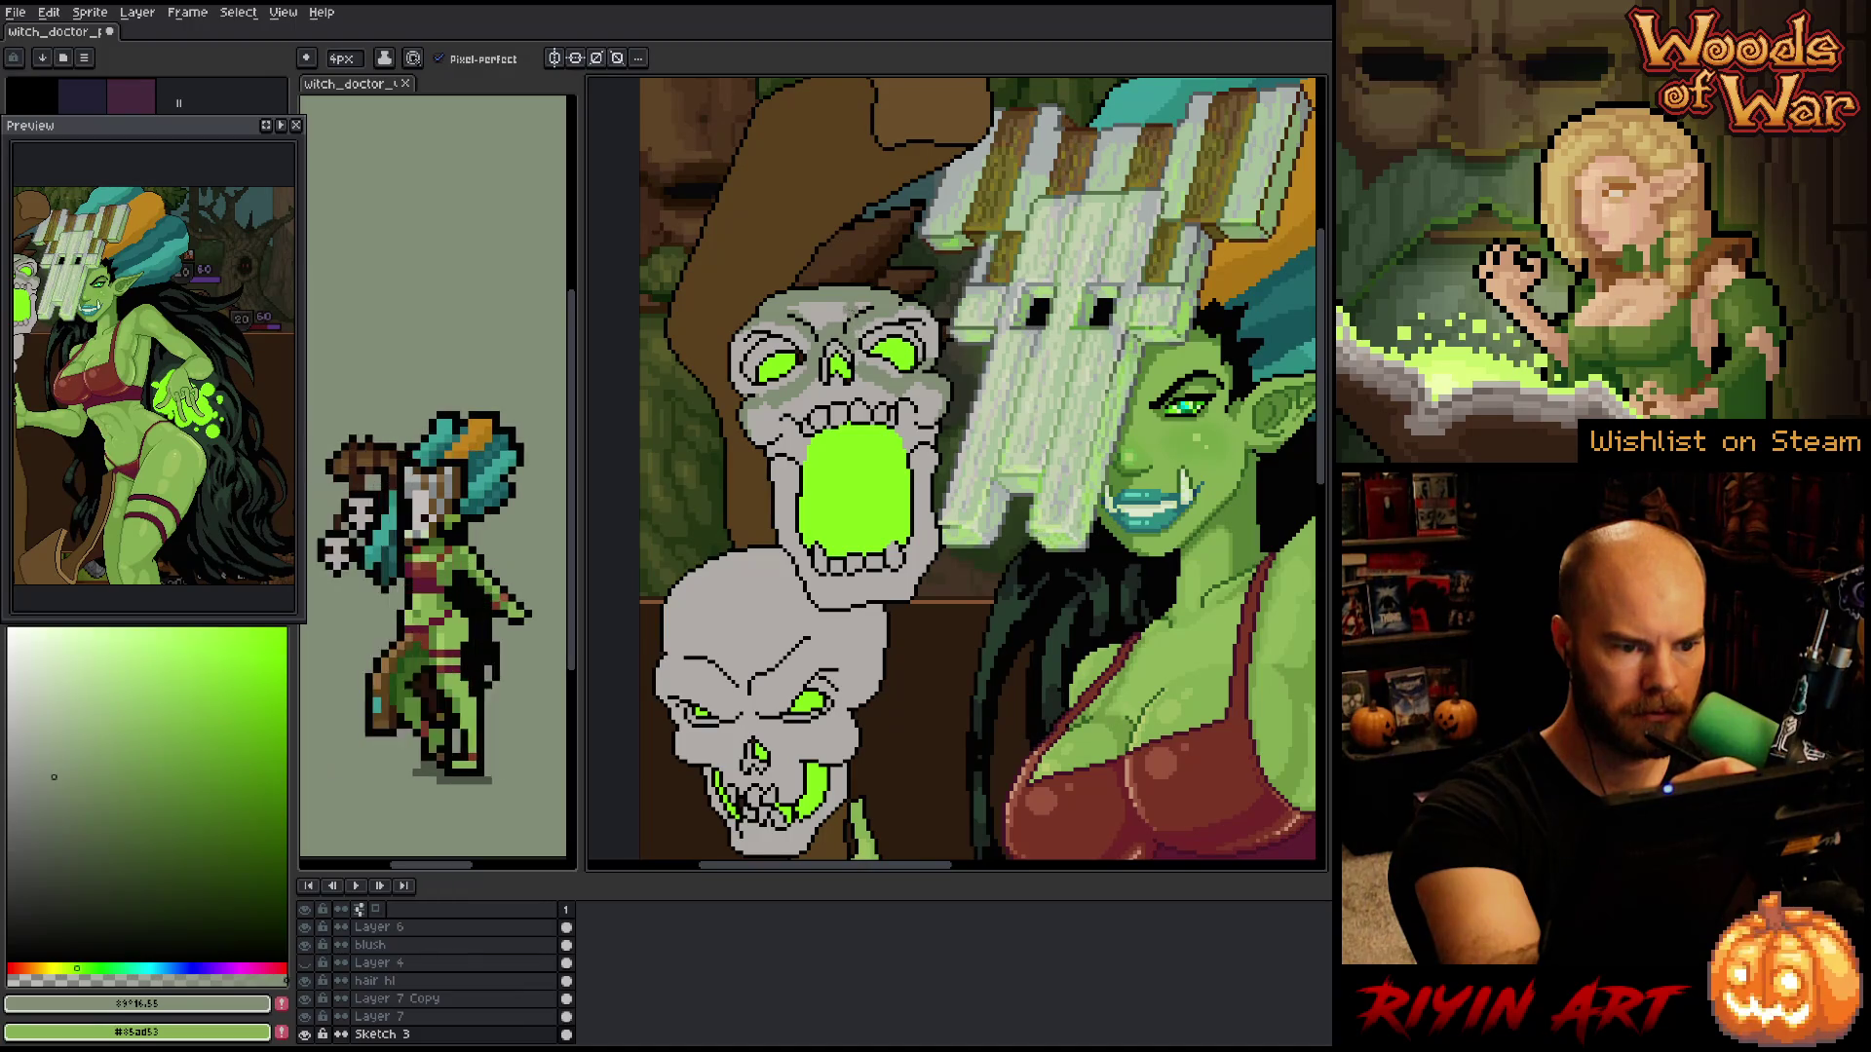
- Compare foreground and background colours repeatedly, then sample the lime green from the skull's mouth
{"action": "key", "text": "x"}
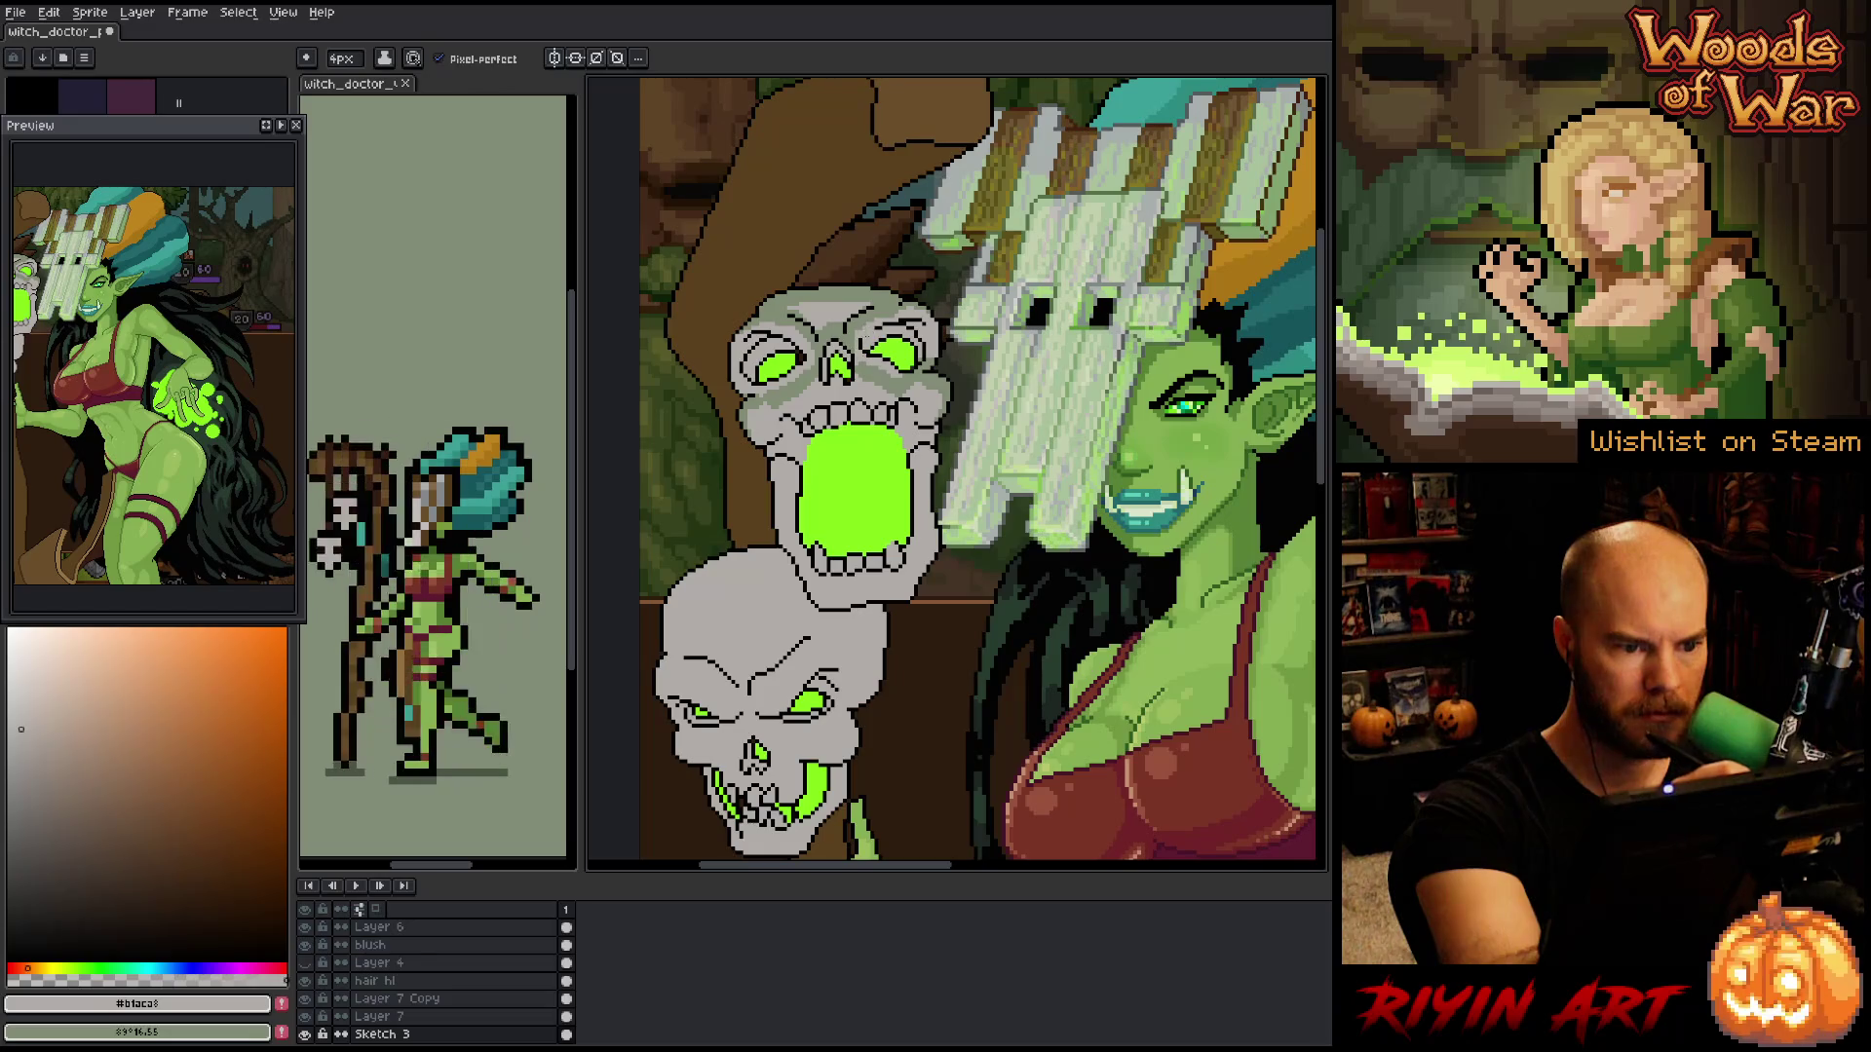
{"action": "key", "text": "x"}
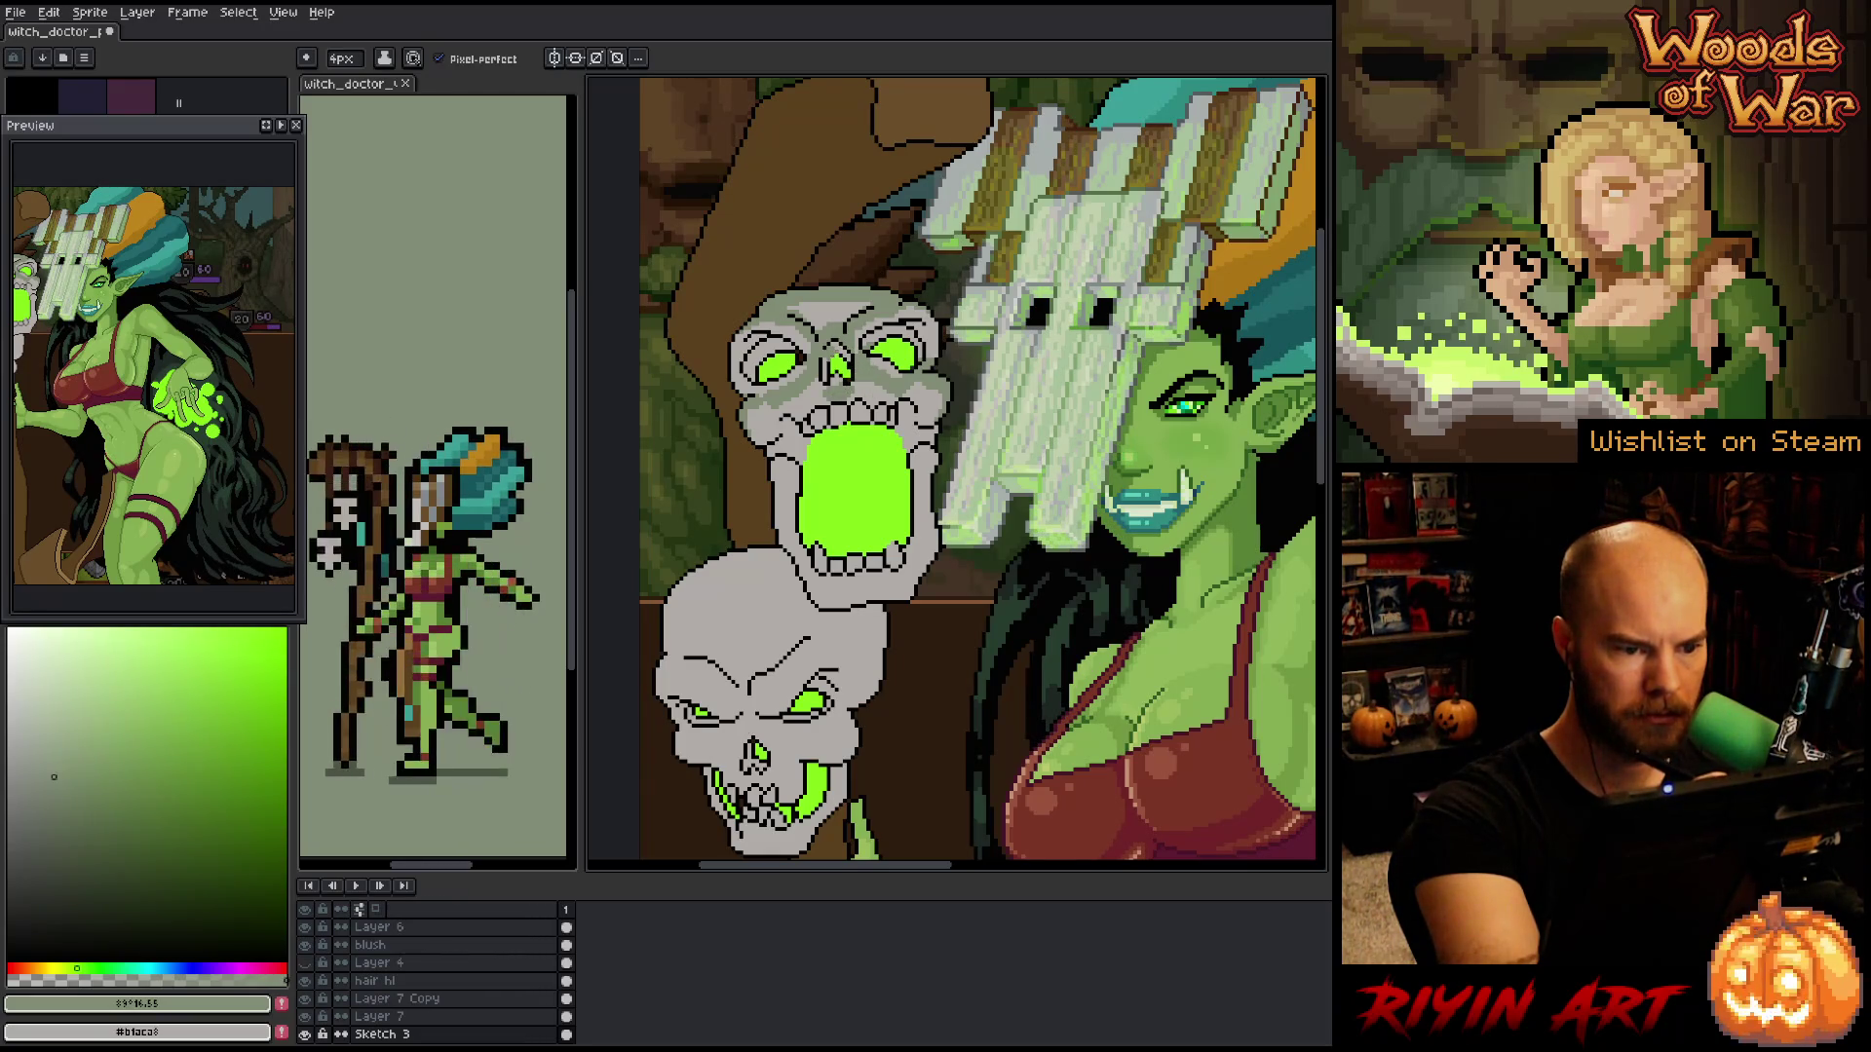
{"action": "key", "text": "x"}
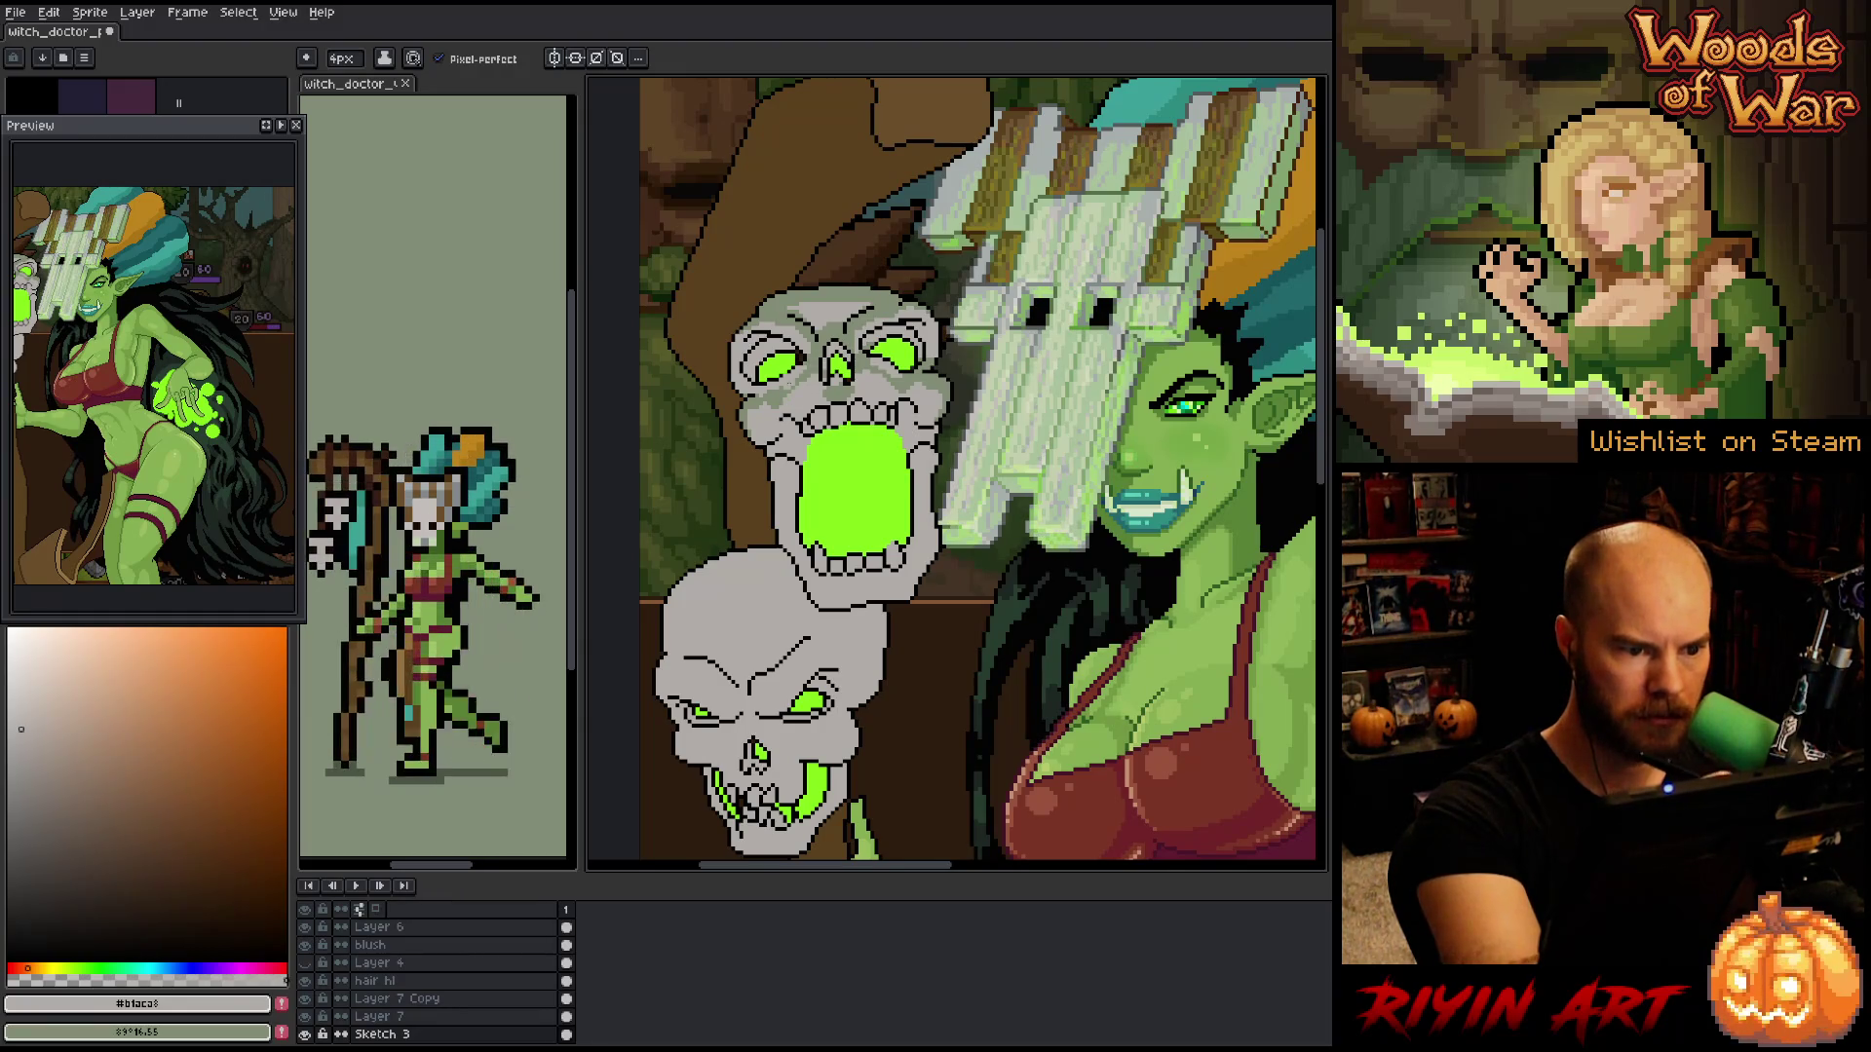
{"action": "key", "text": "x"}
{"action": "key", "text": "x"}
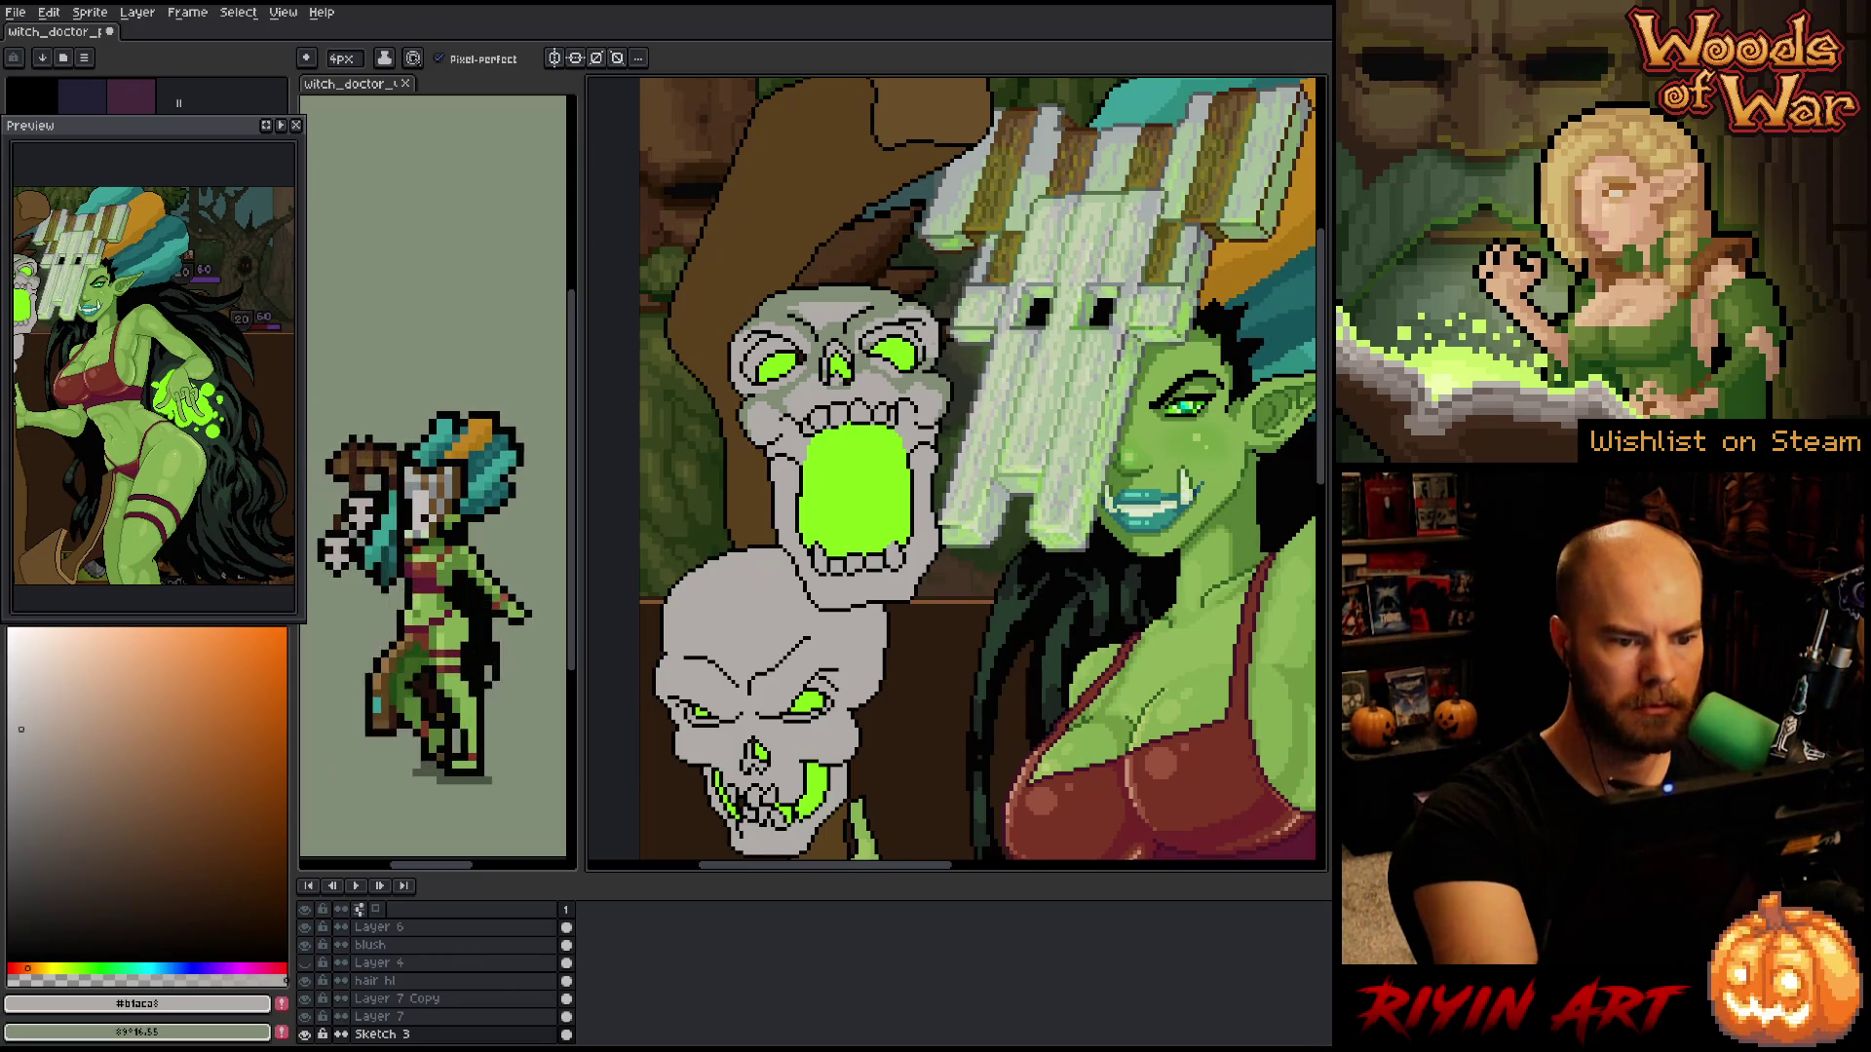
{"action": "key", "text": "x"}
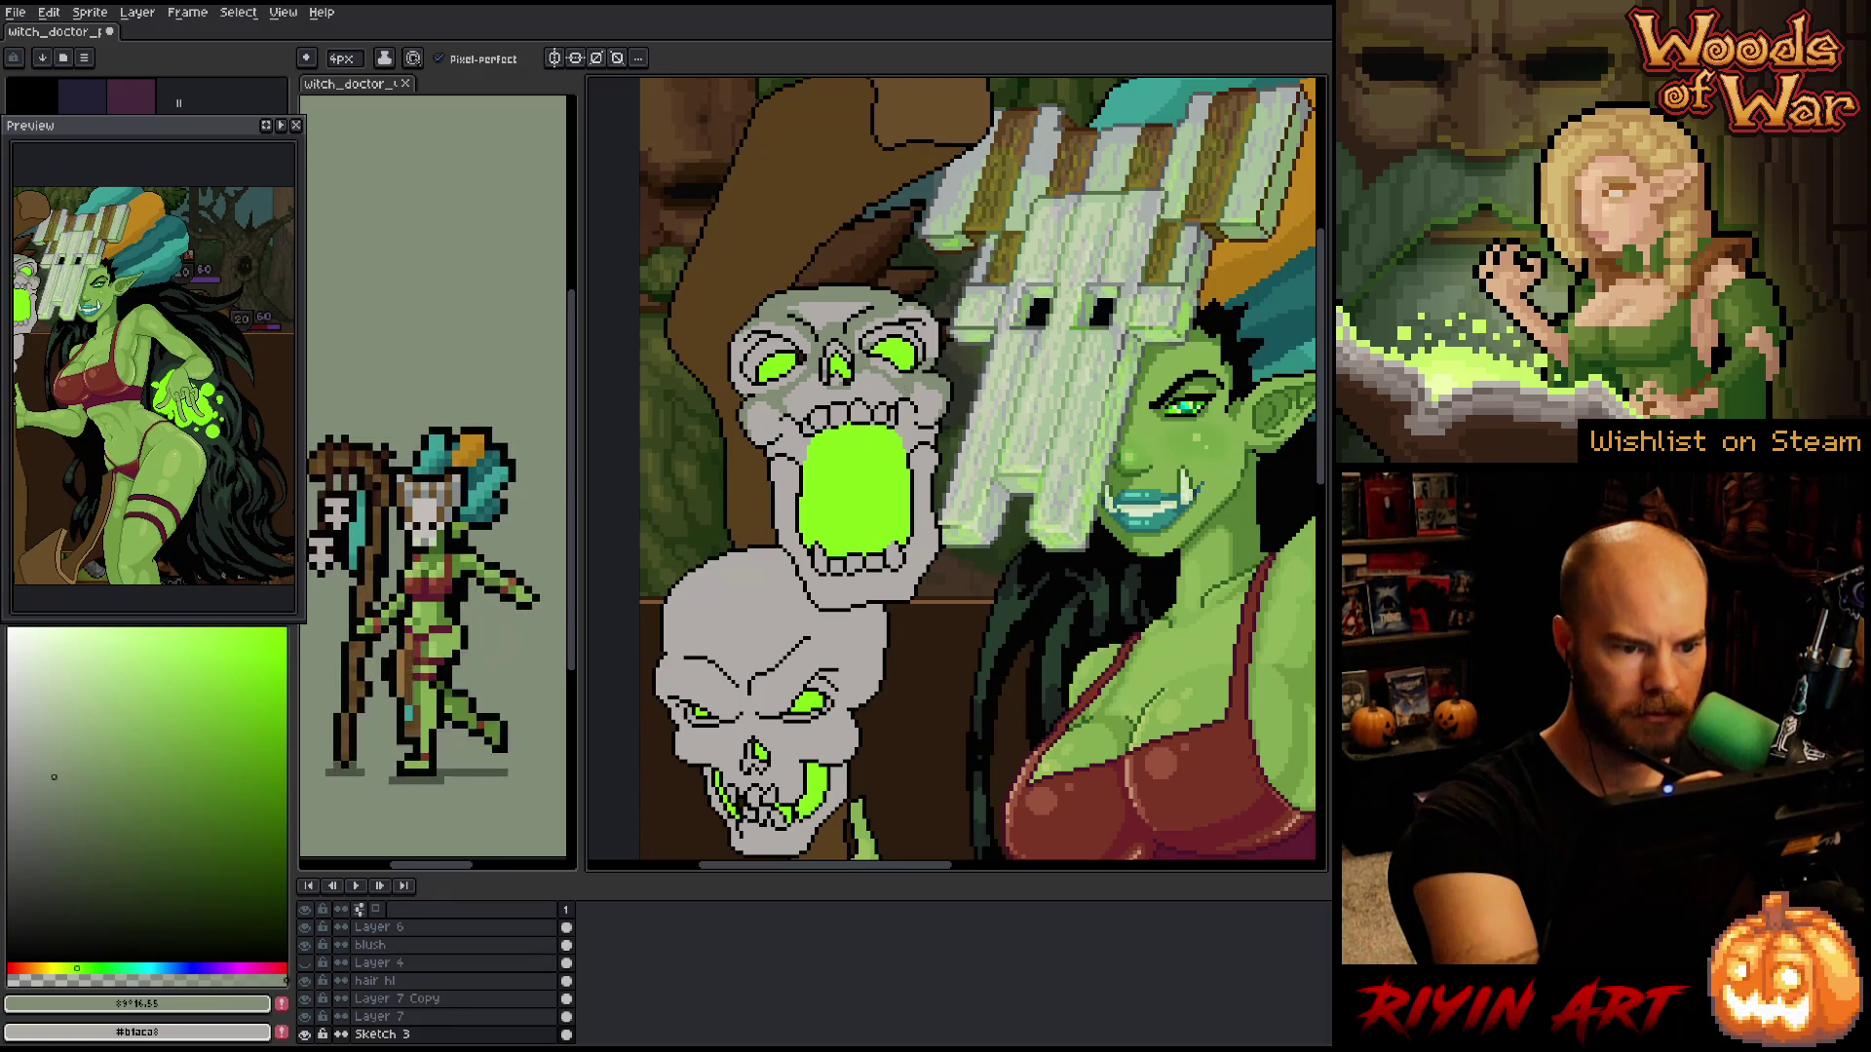
{"action": "key", "text": "x"}
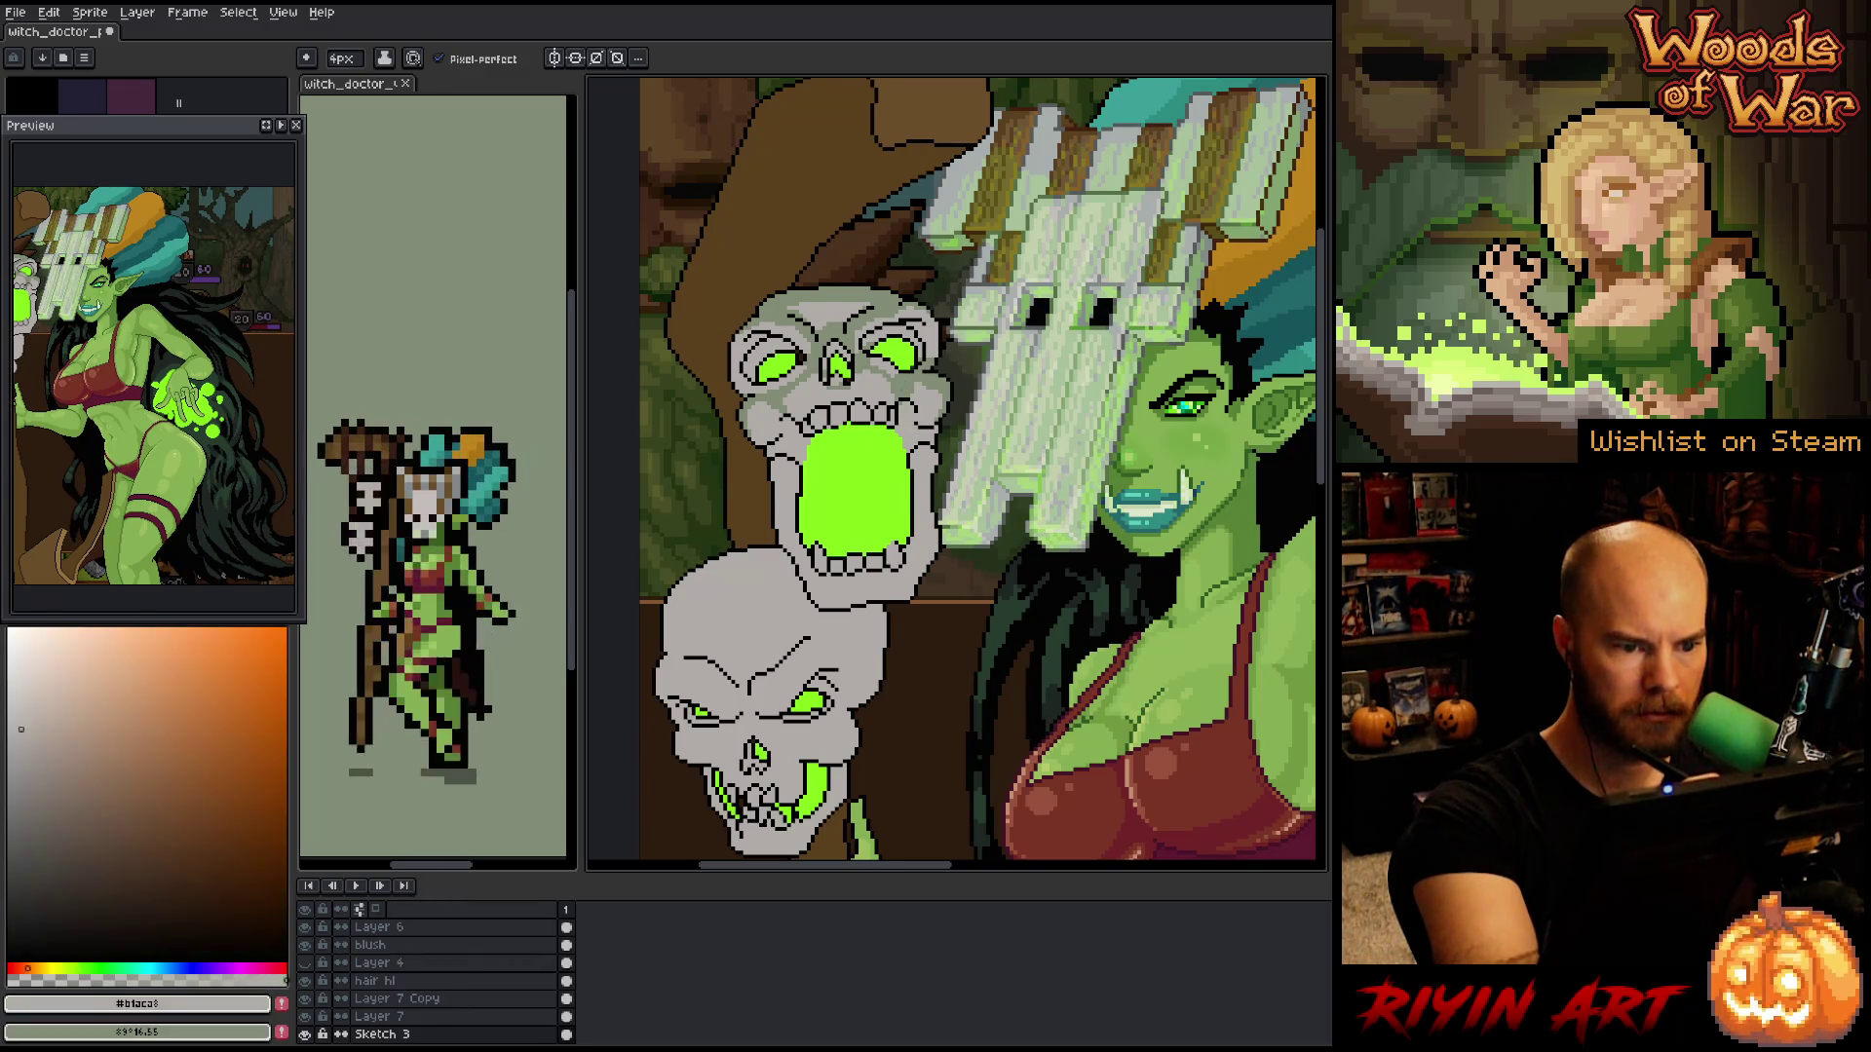
{"action": "key", "text": "x"}
{"action": "key", "text": "x"}
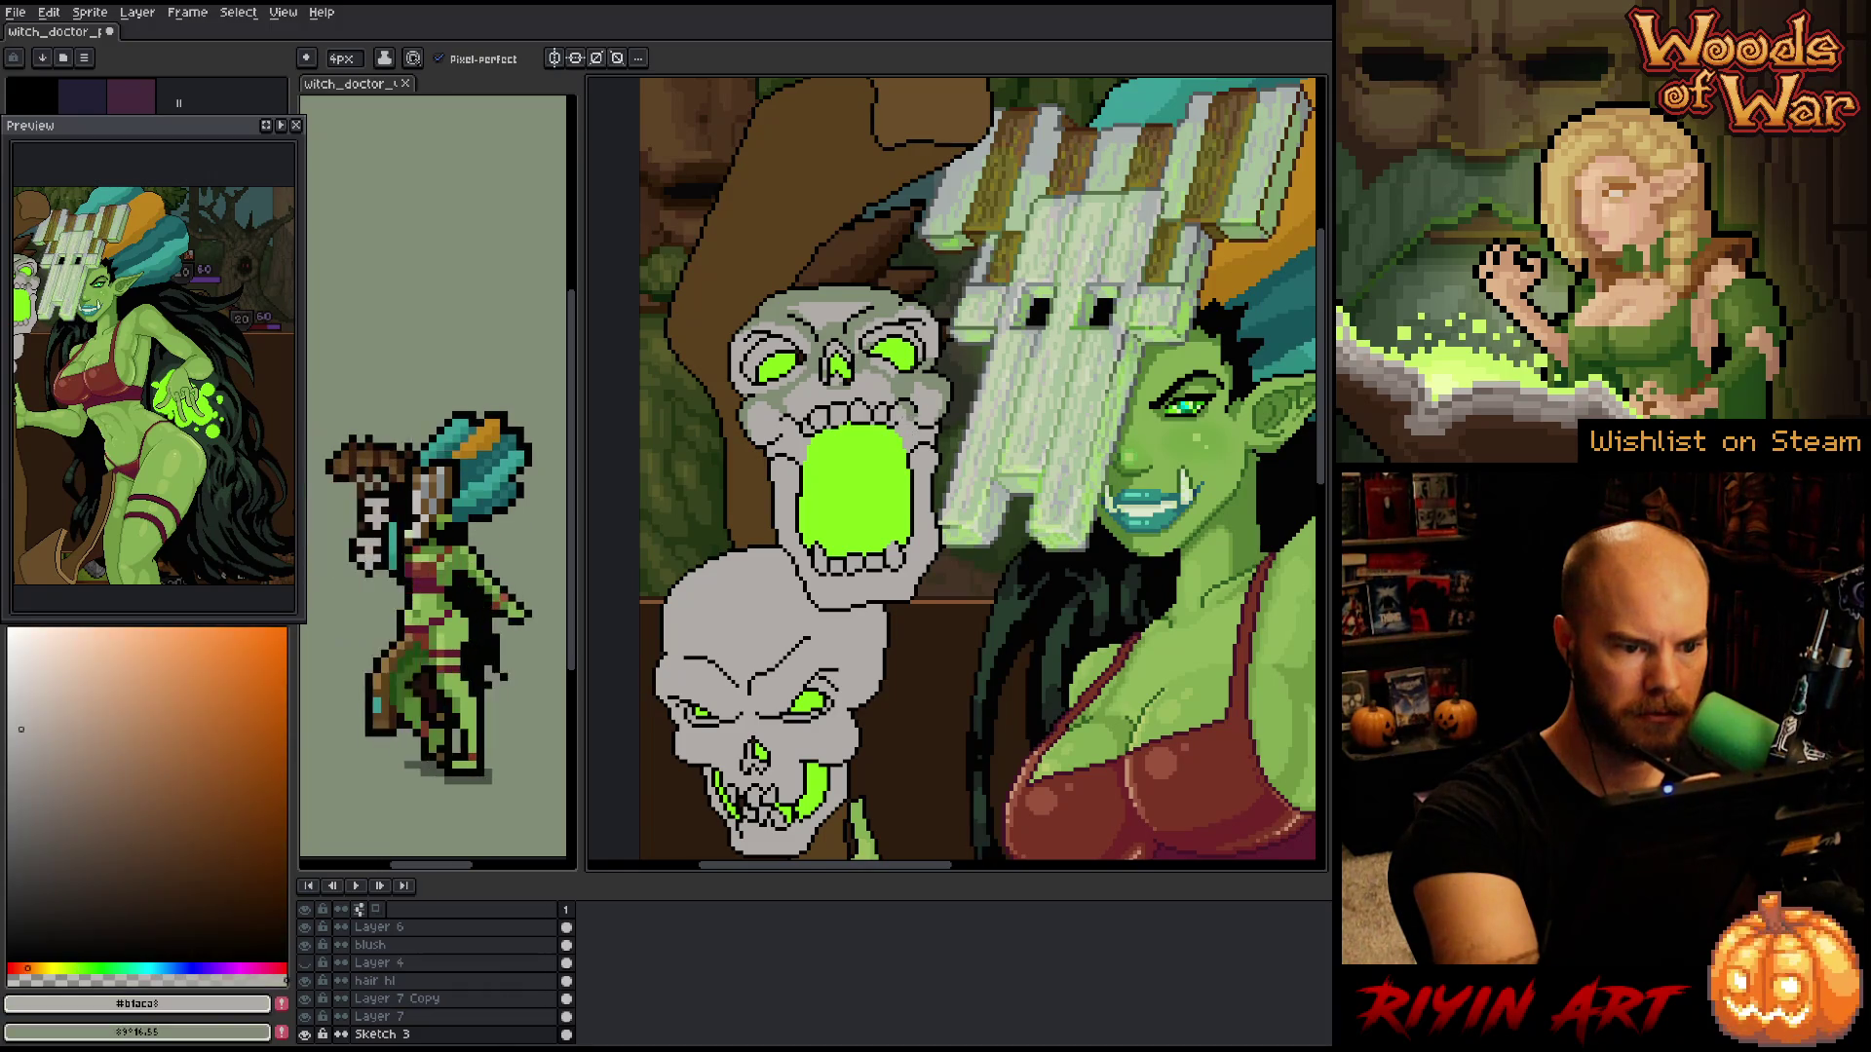
{"action": "key", "text": "x"}
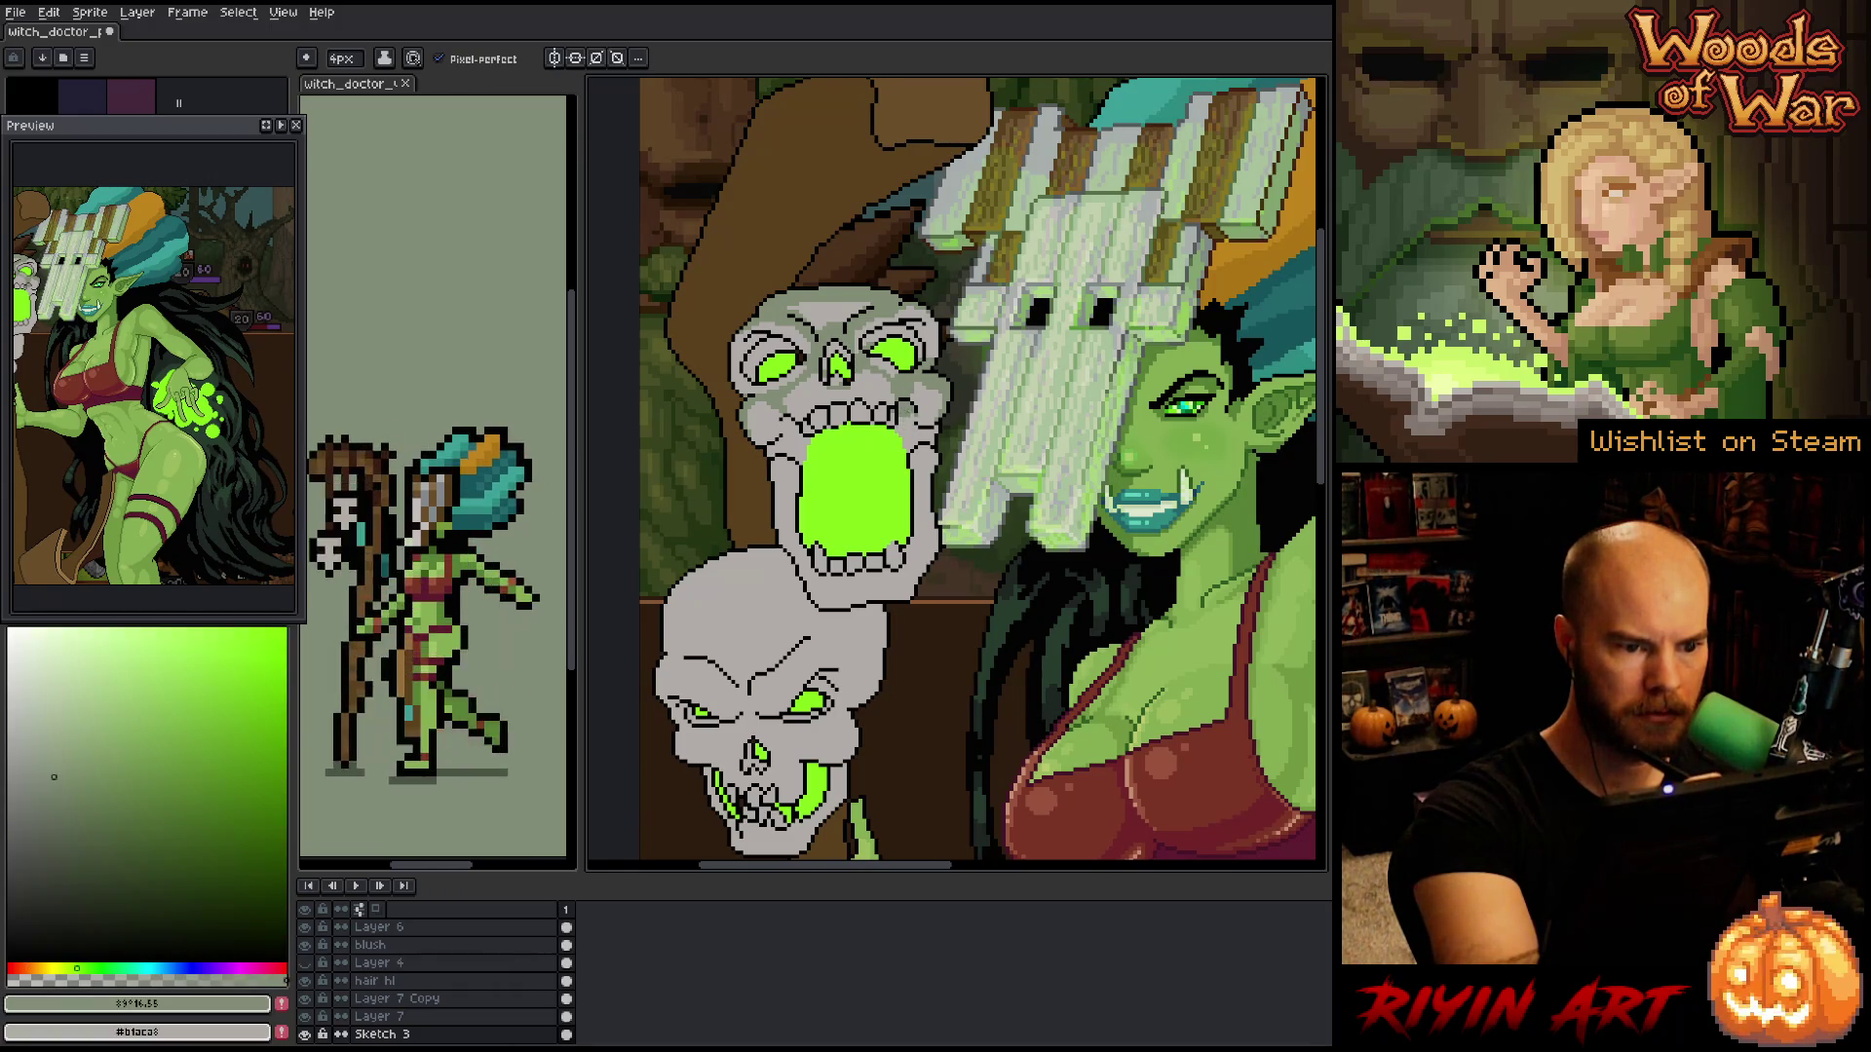
{"action": "key", "text": "x"}
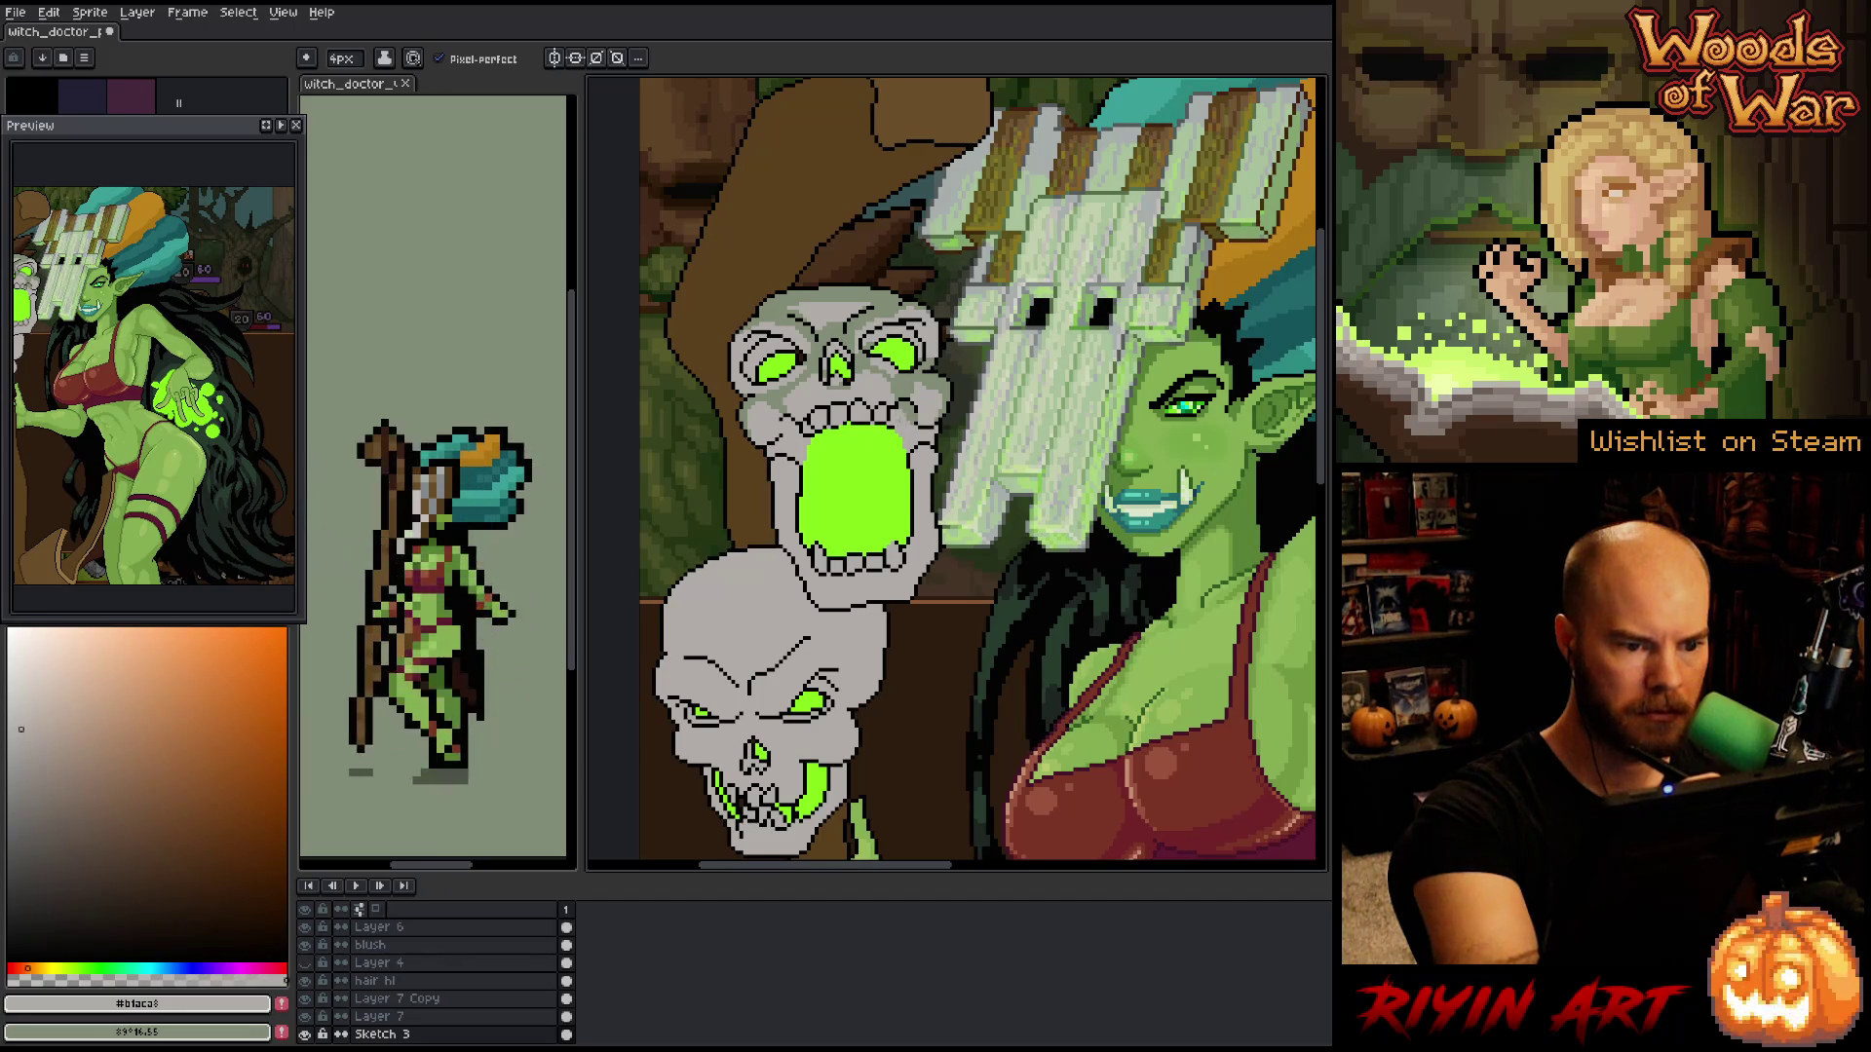
{"action": "key", "text": "x"}
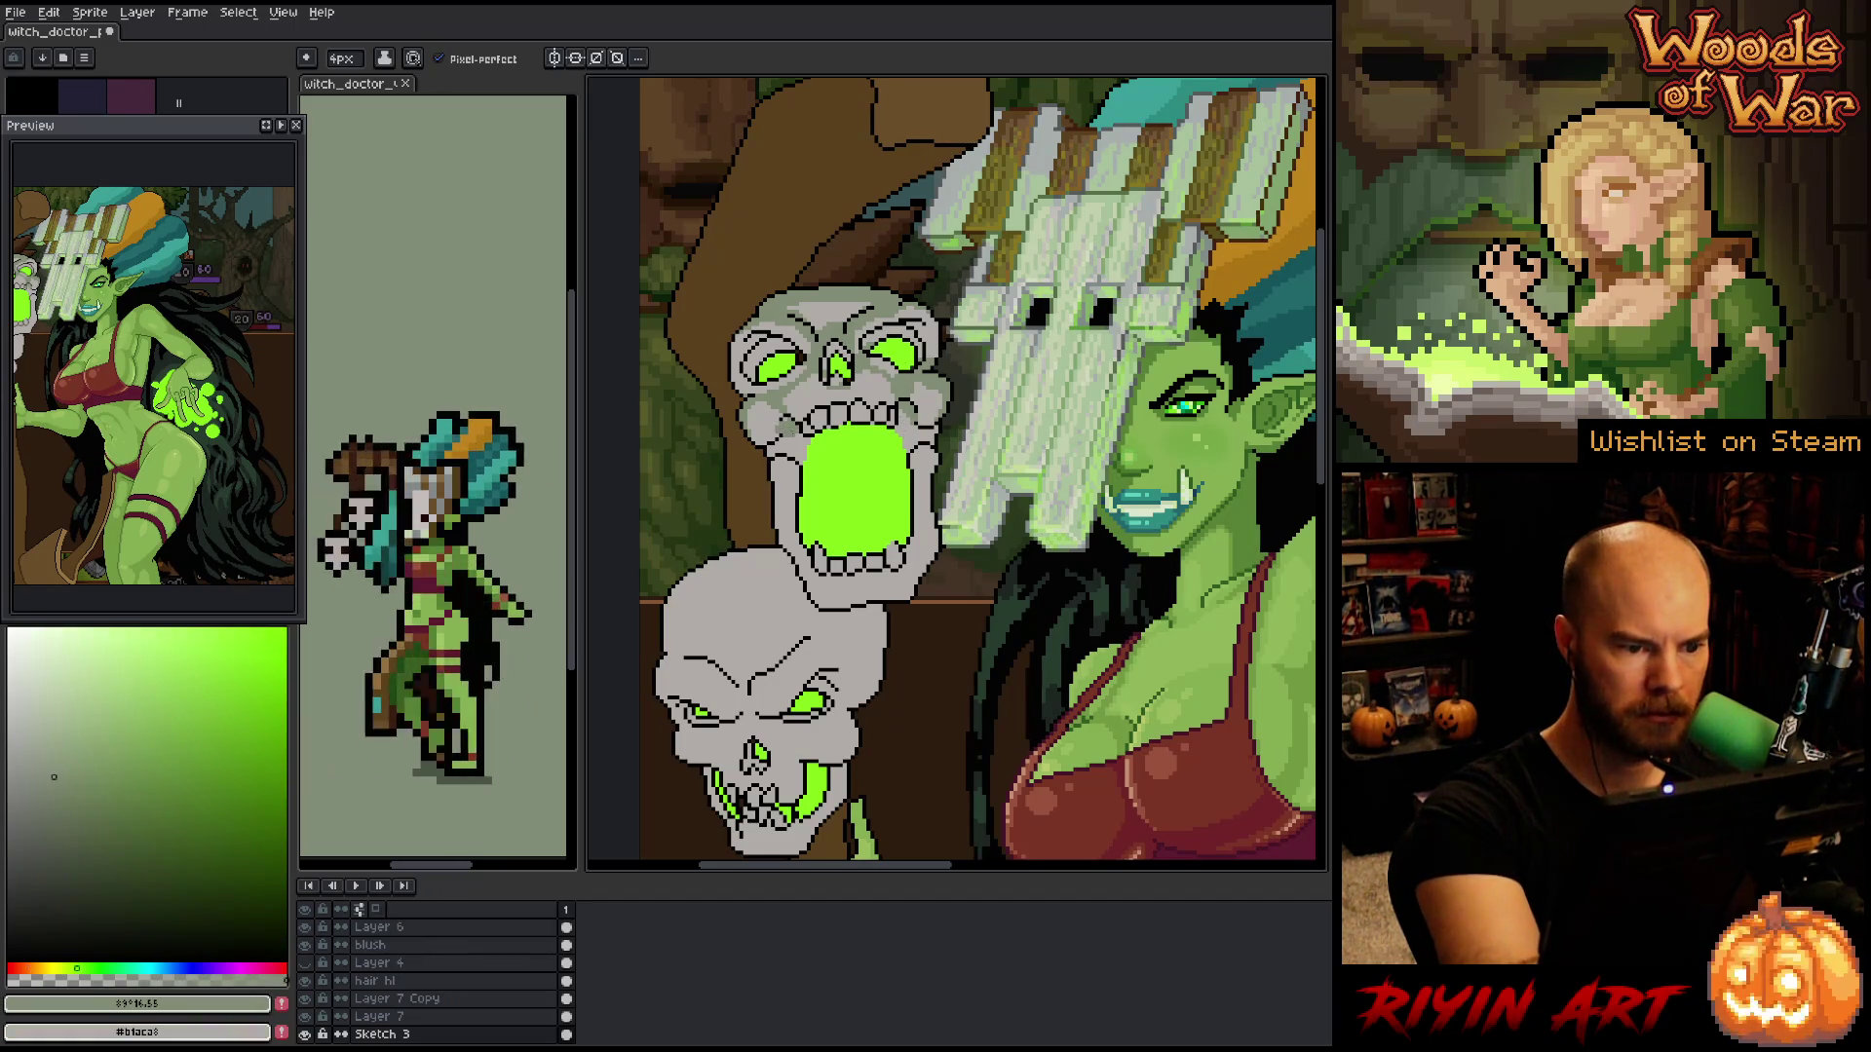
{"action": "key", "text": "x"}
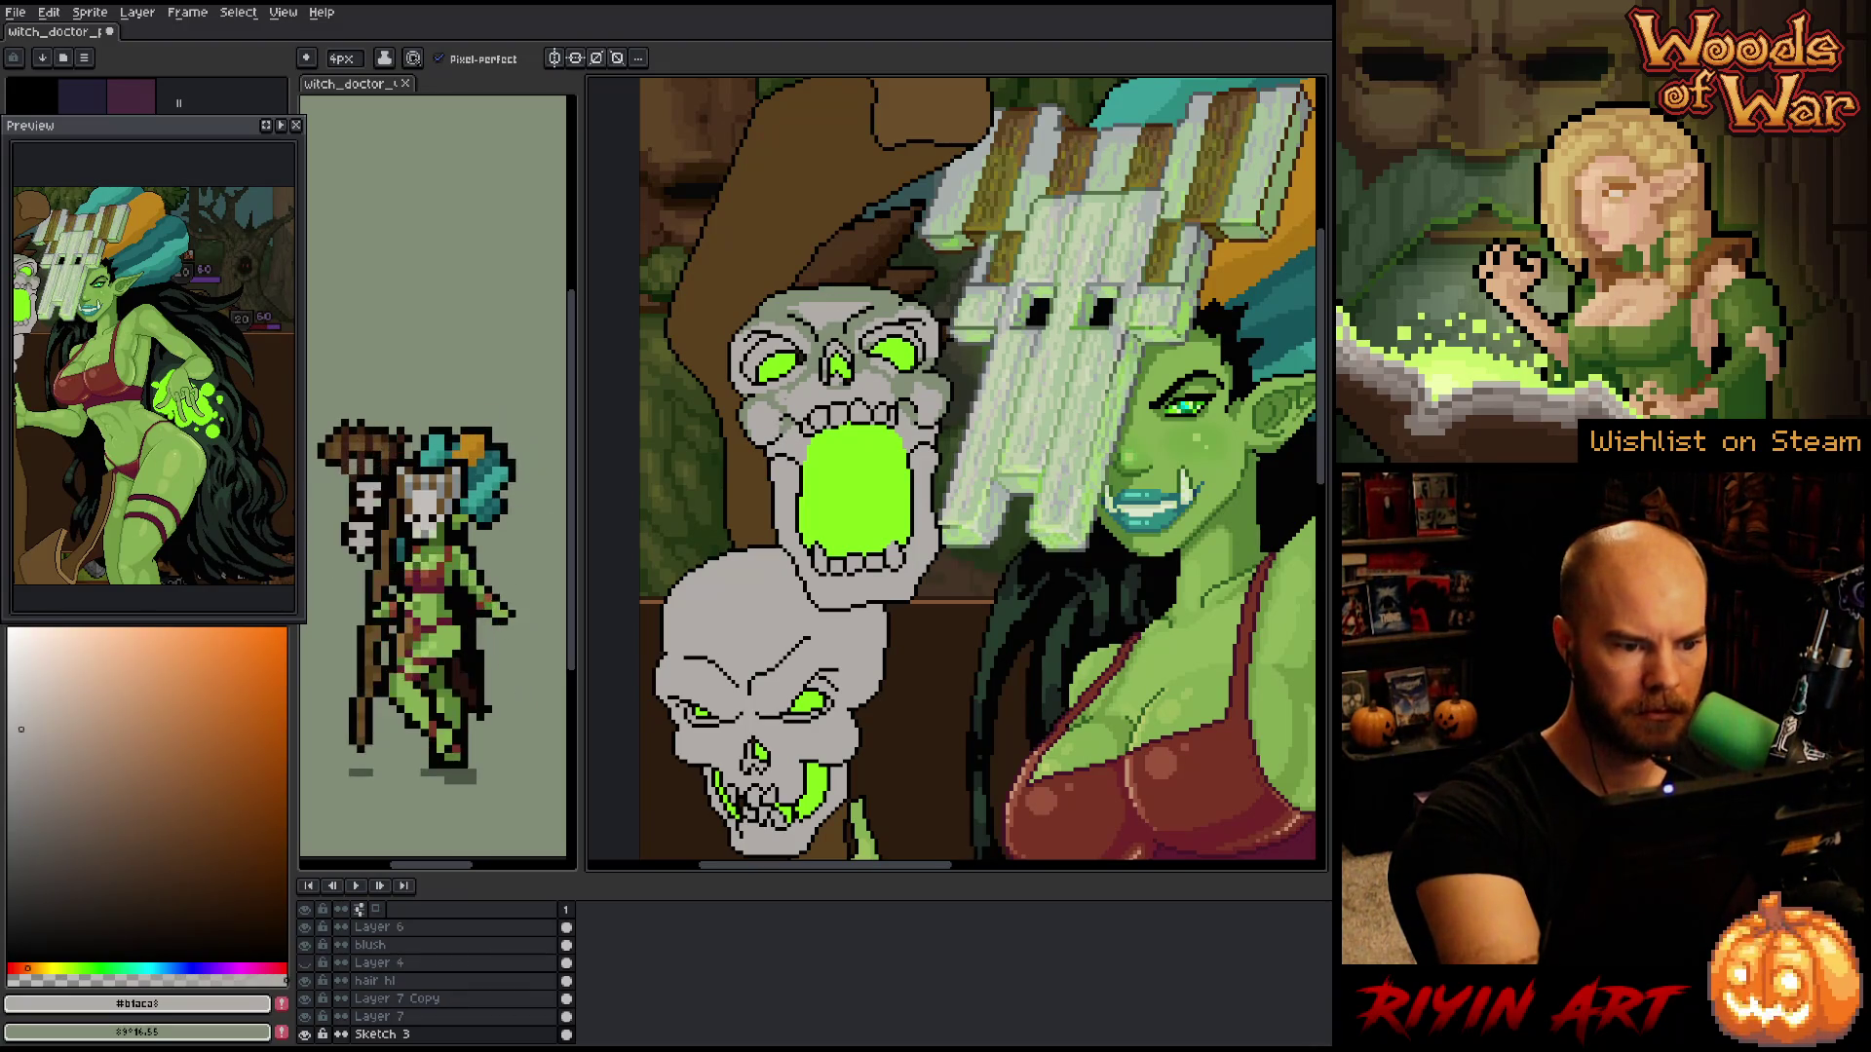
{"action": "key", "text": "x"}
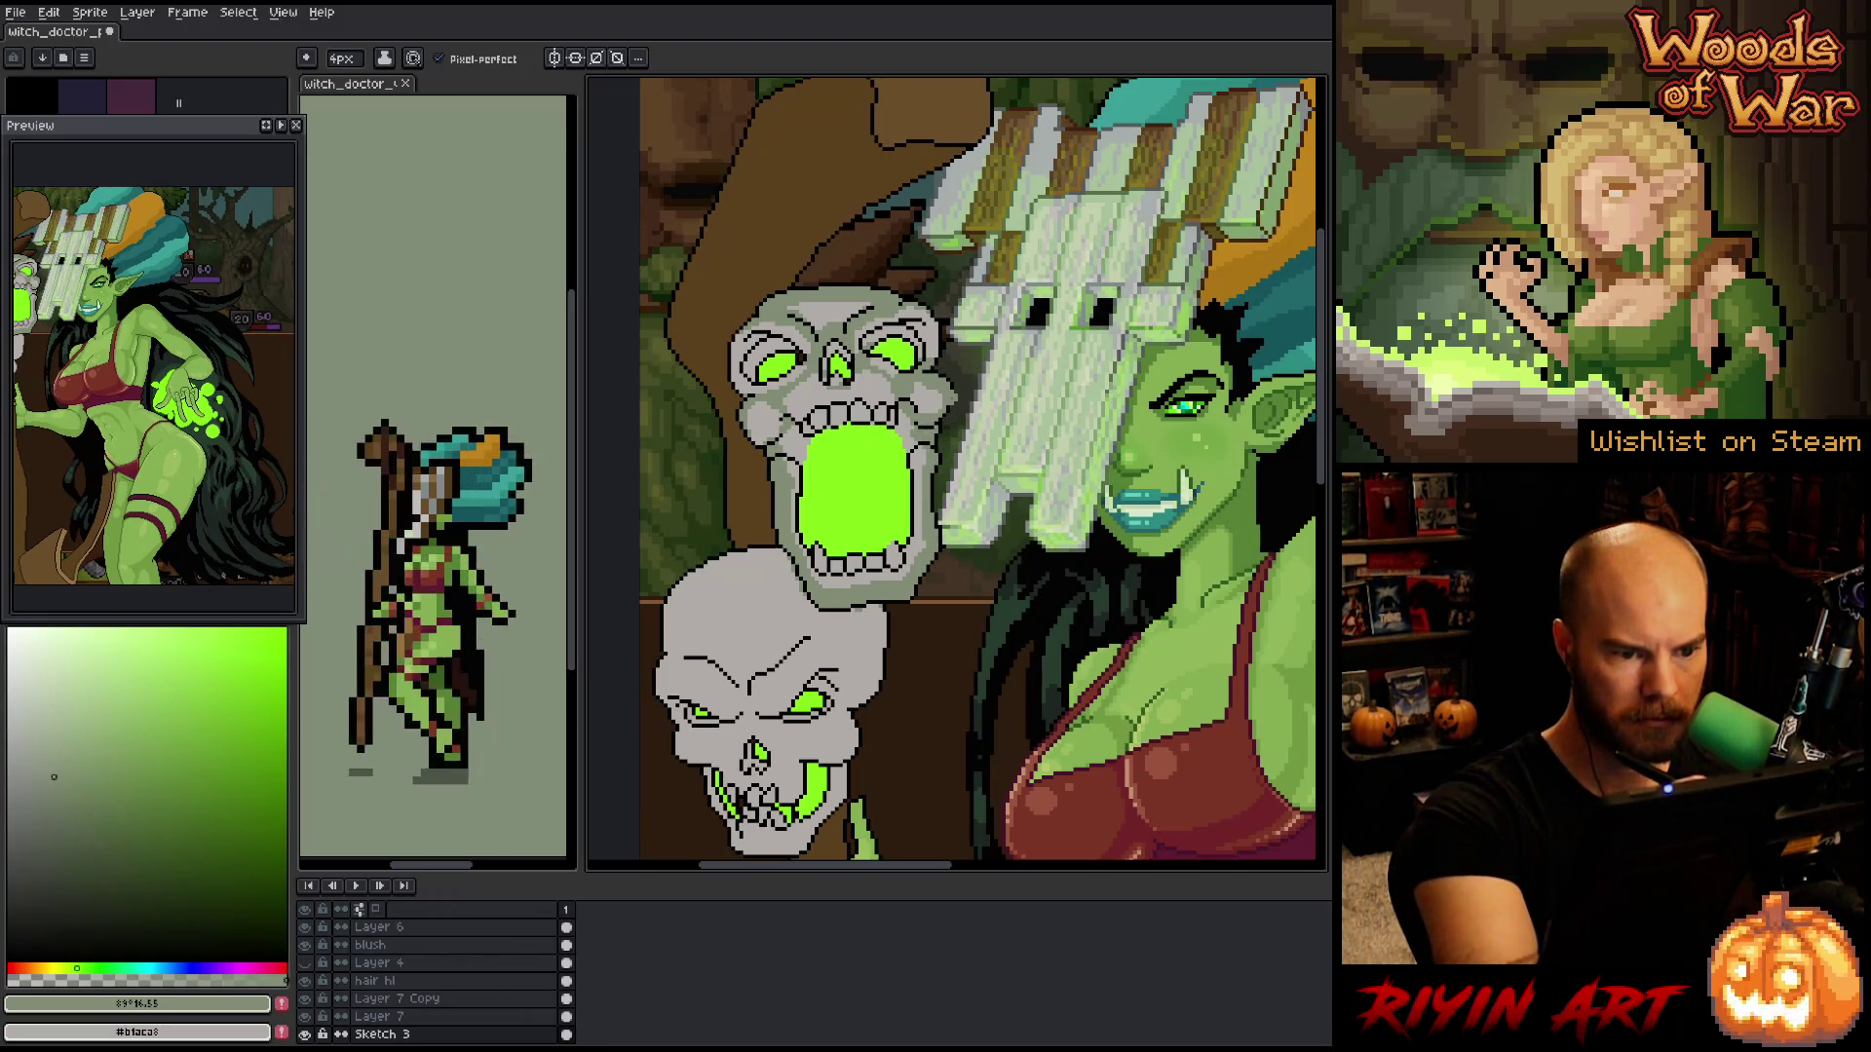
{"action": "key", "text": "x"}
{"action": "key", "text": "x"}
{"action": "key", "text": "x"}
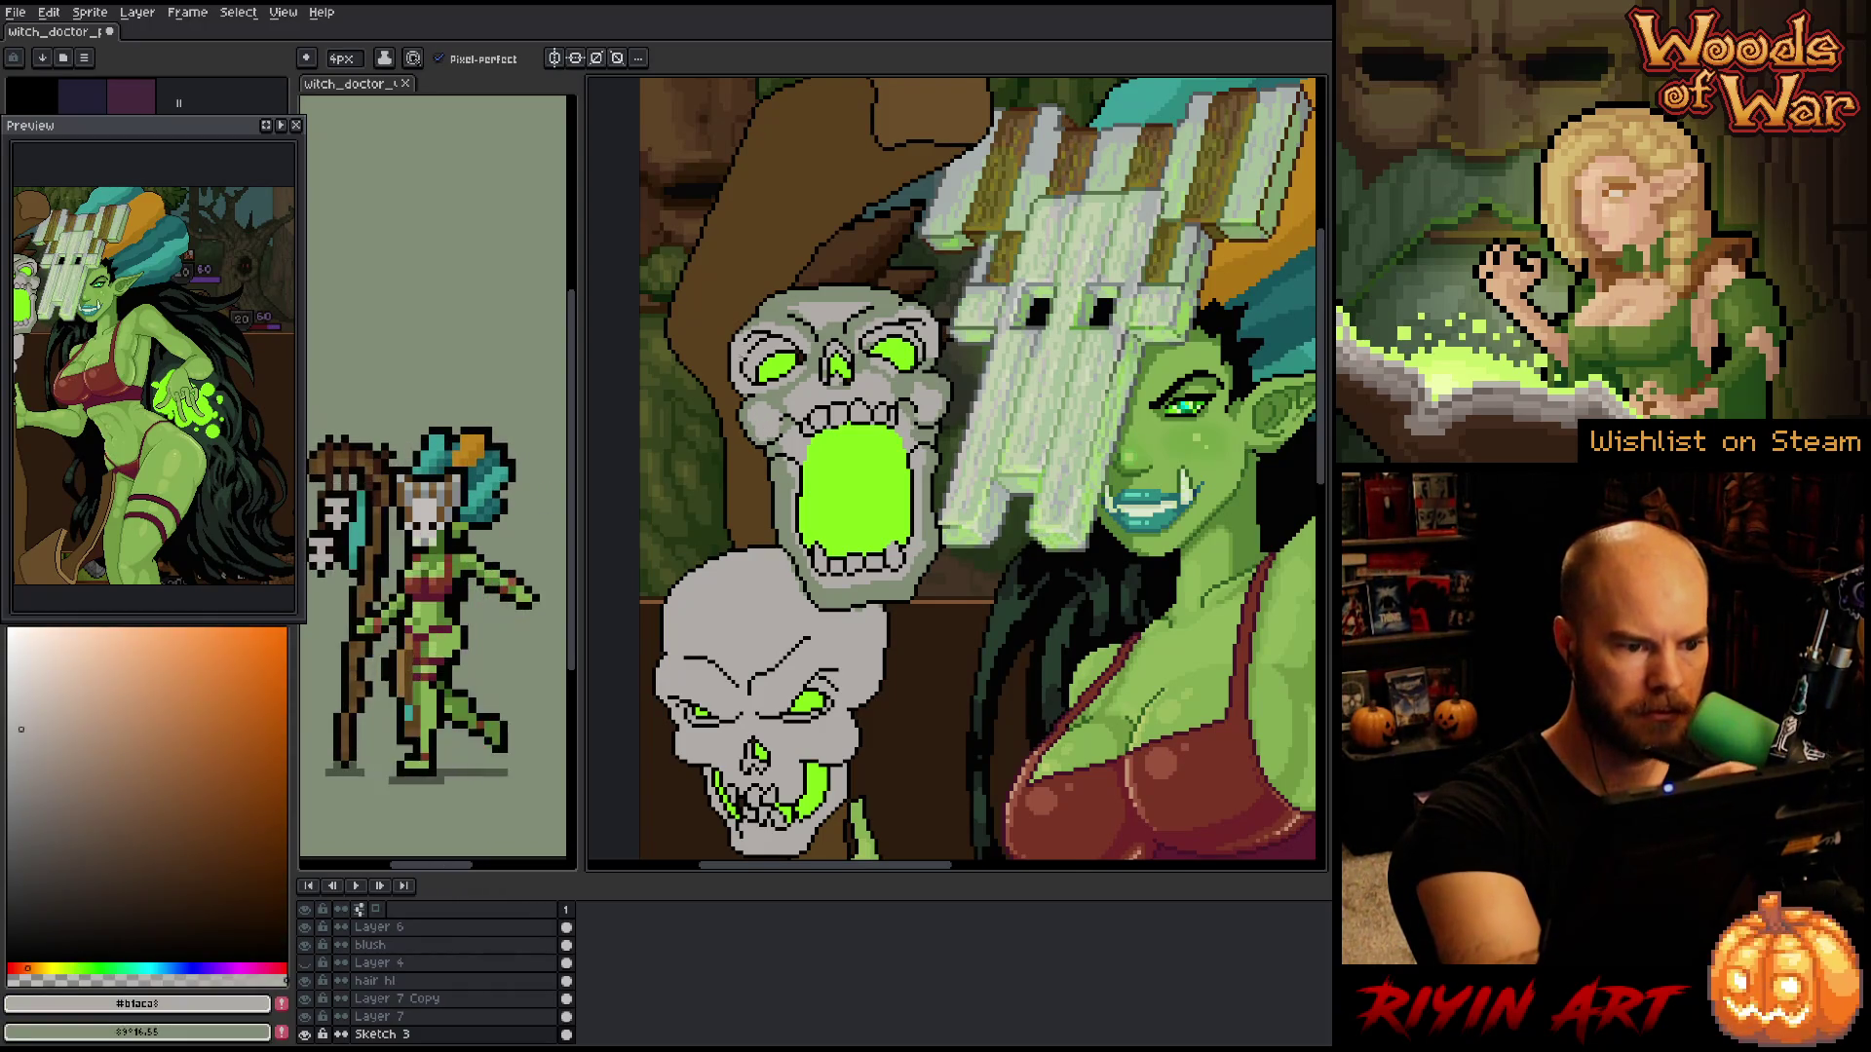
{"action": "key", "text": "x"}
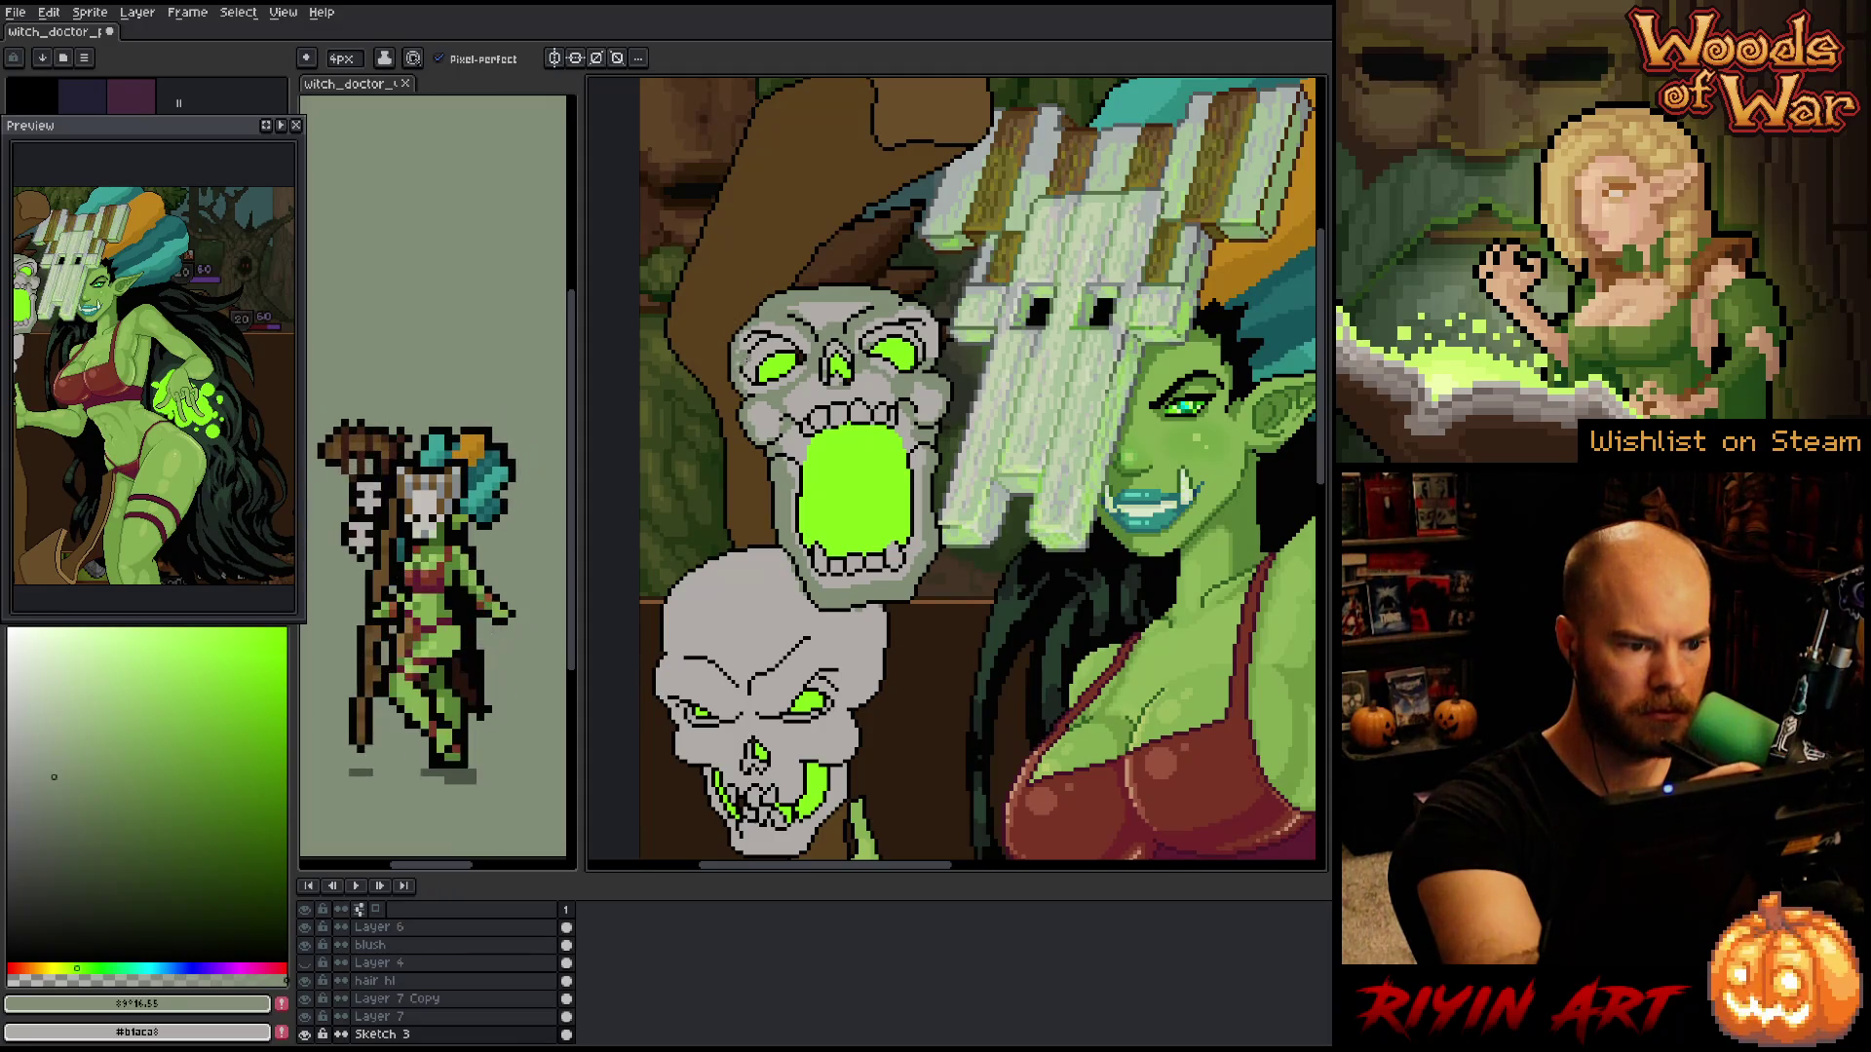
{"action": "key", "text": "x"}
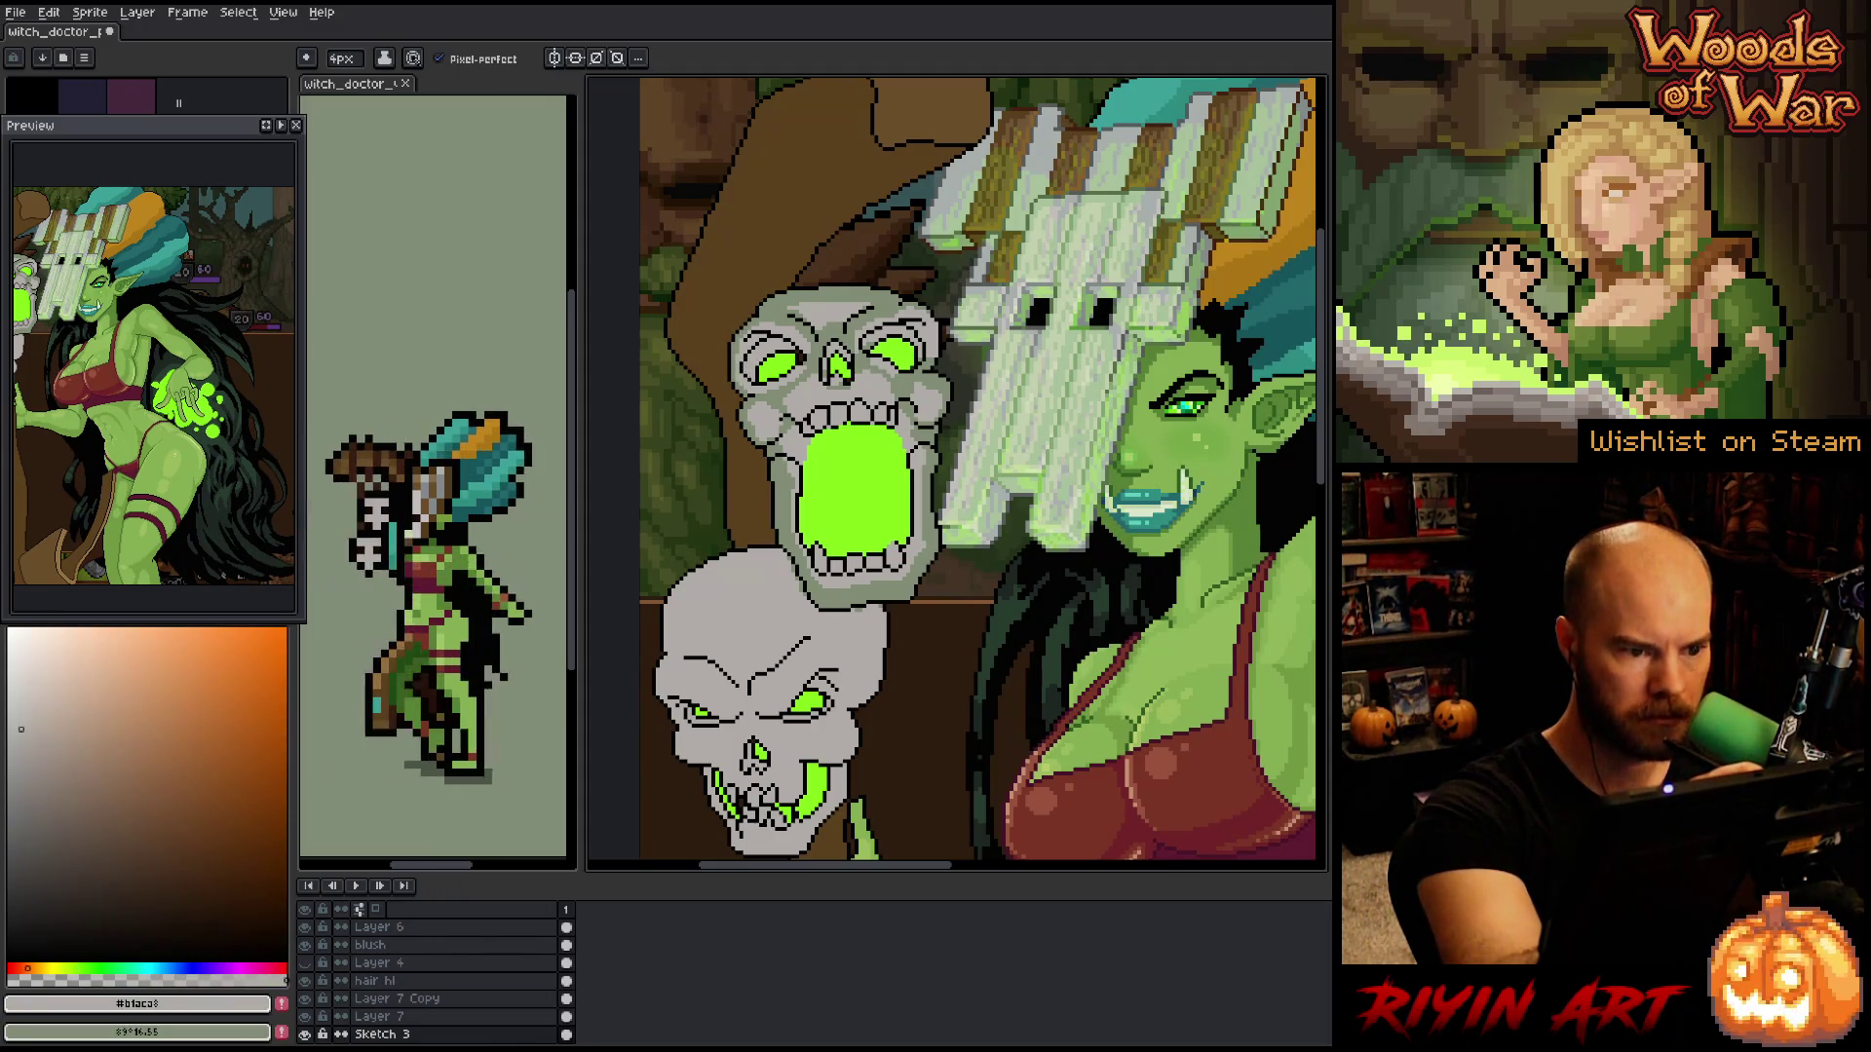
{"action": "key", "text": "x"}
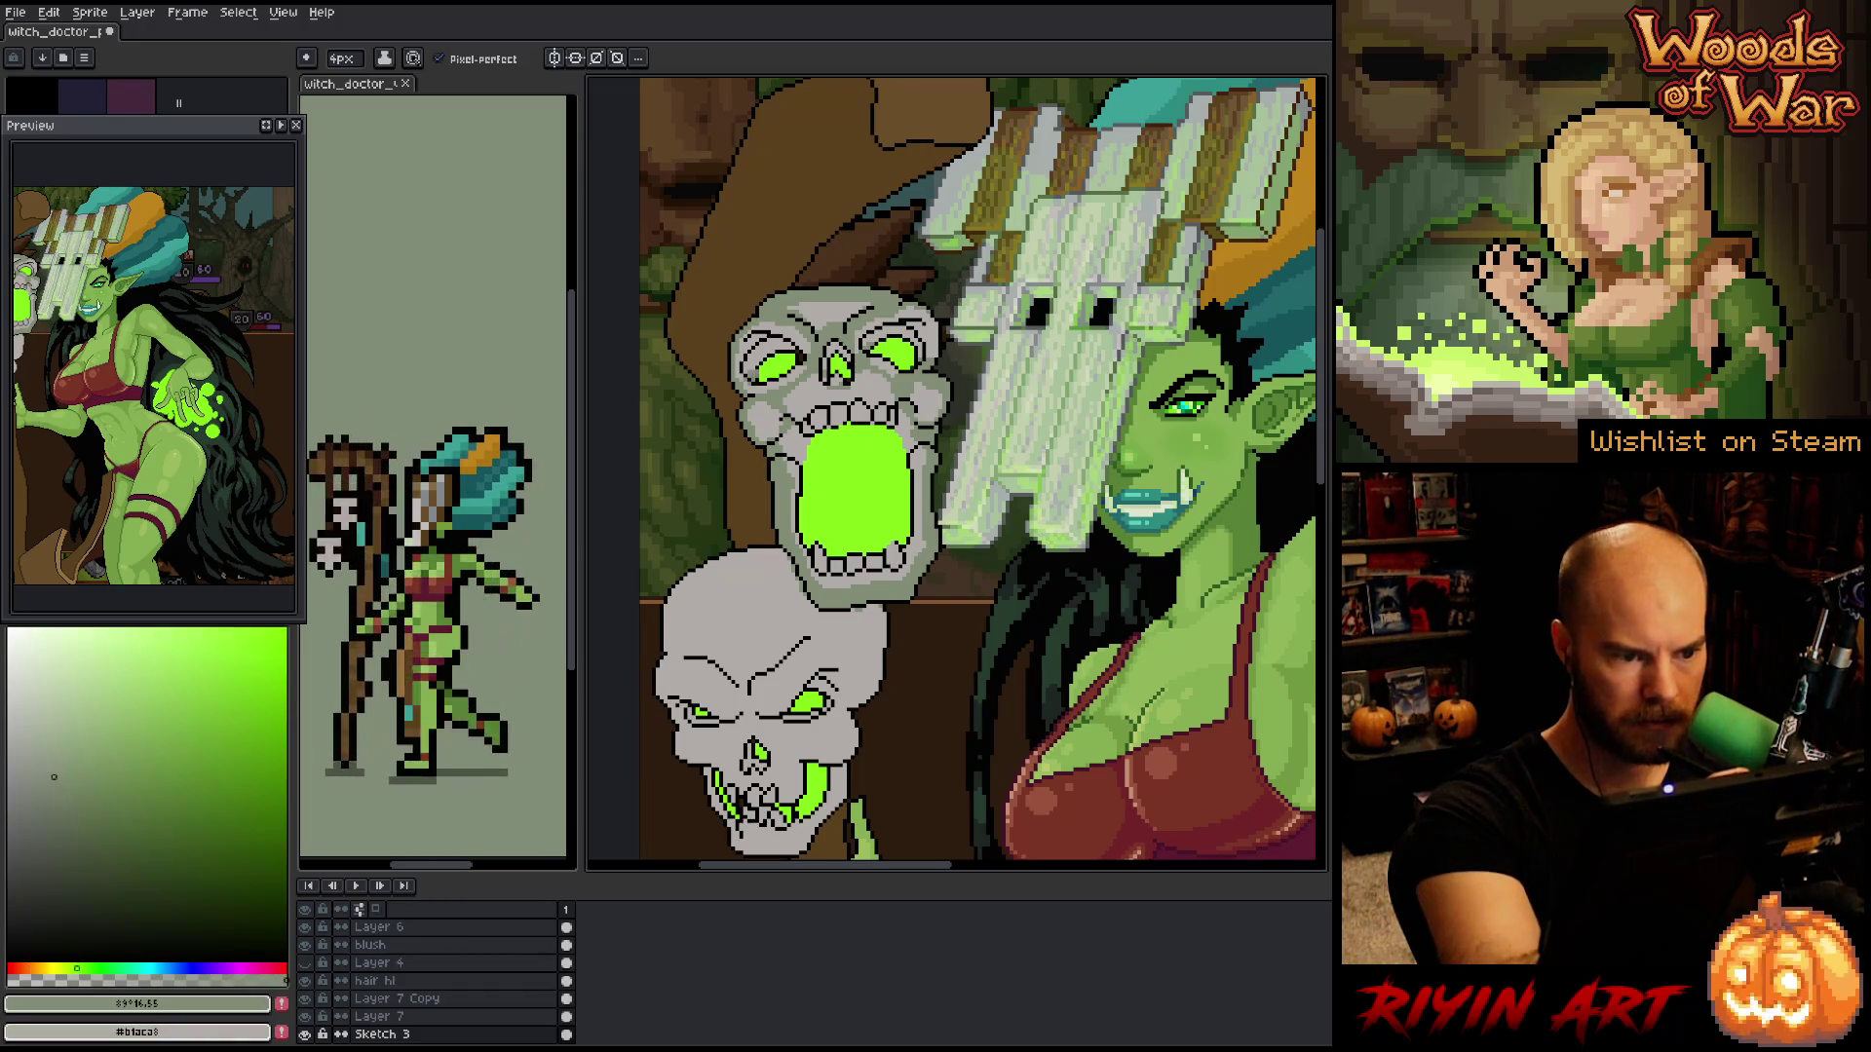
{"action": "key", "text": "x"}
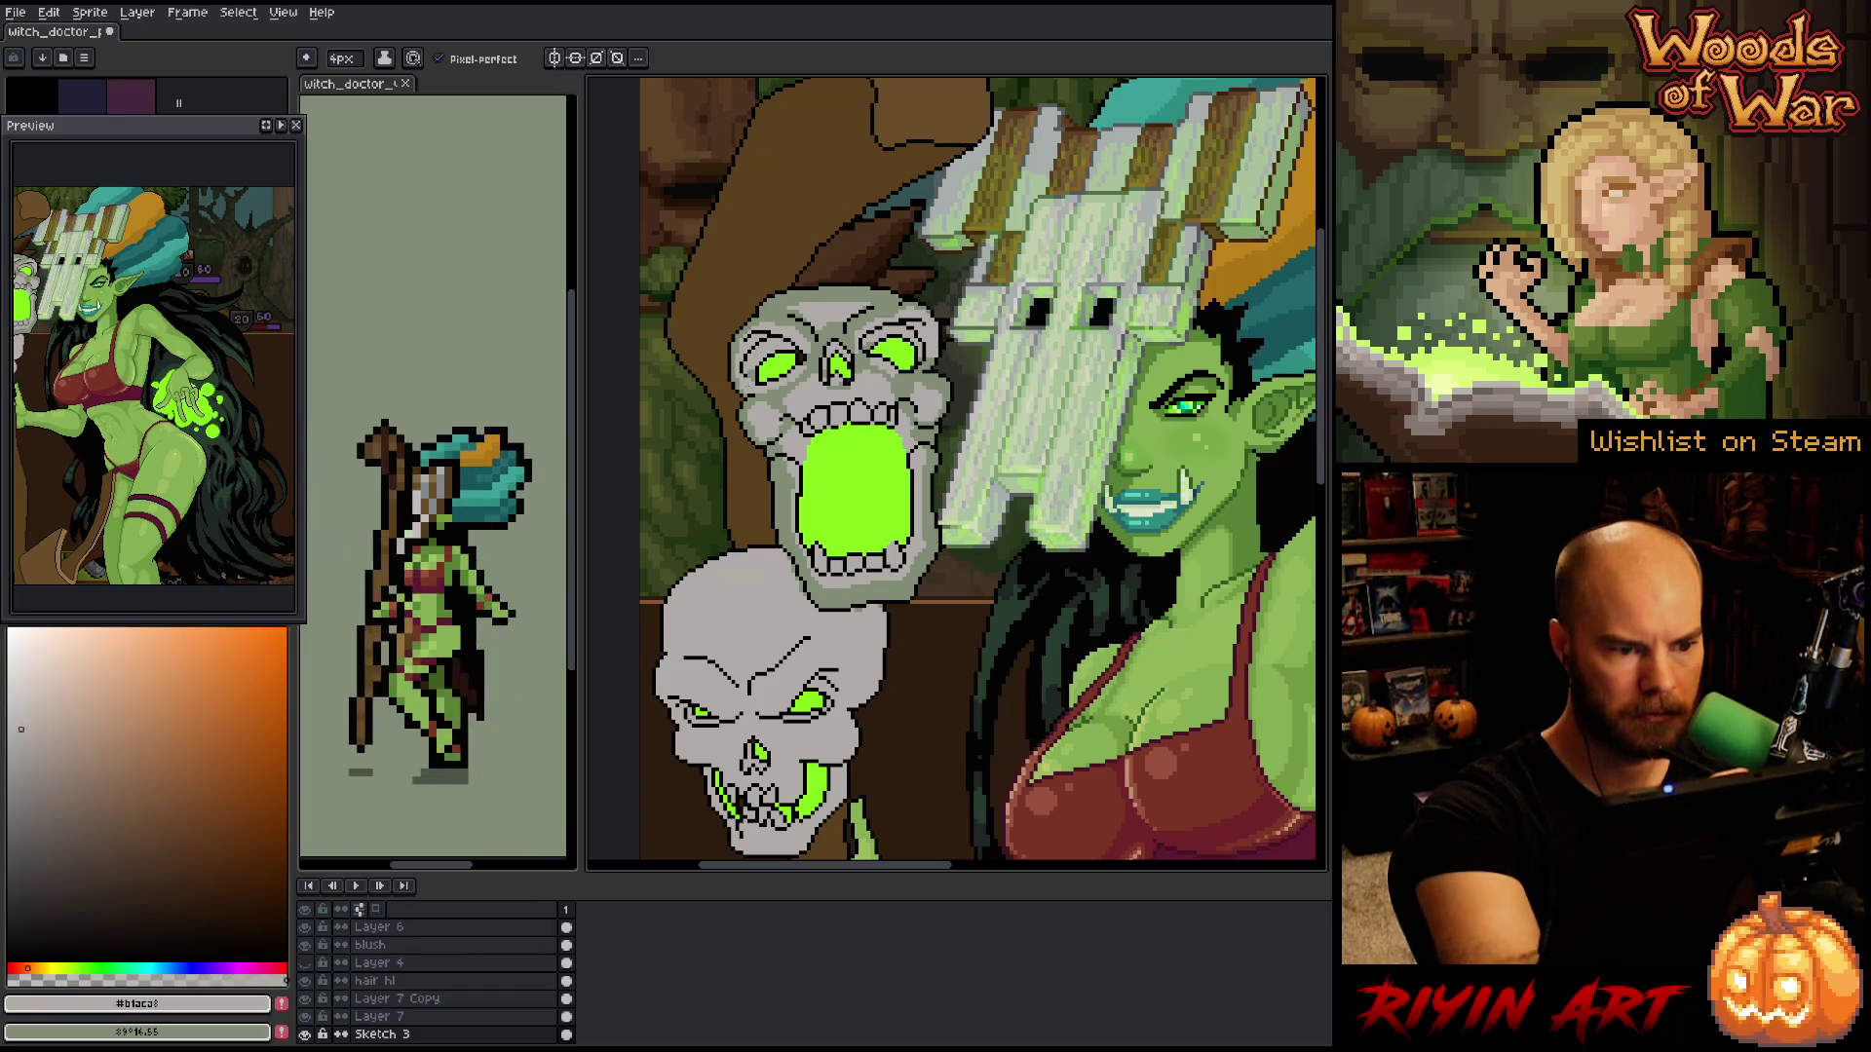
{"action": "key", "text": "x"}
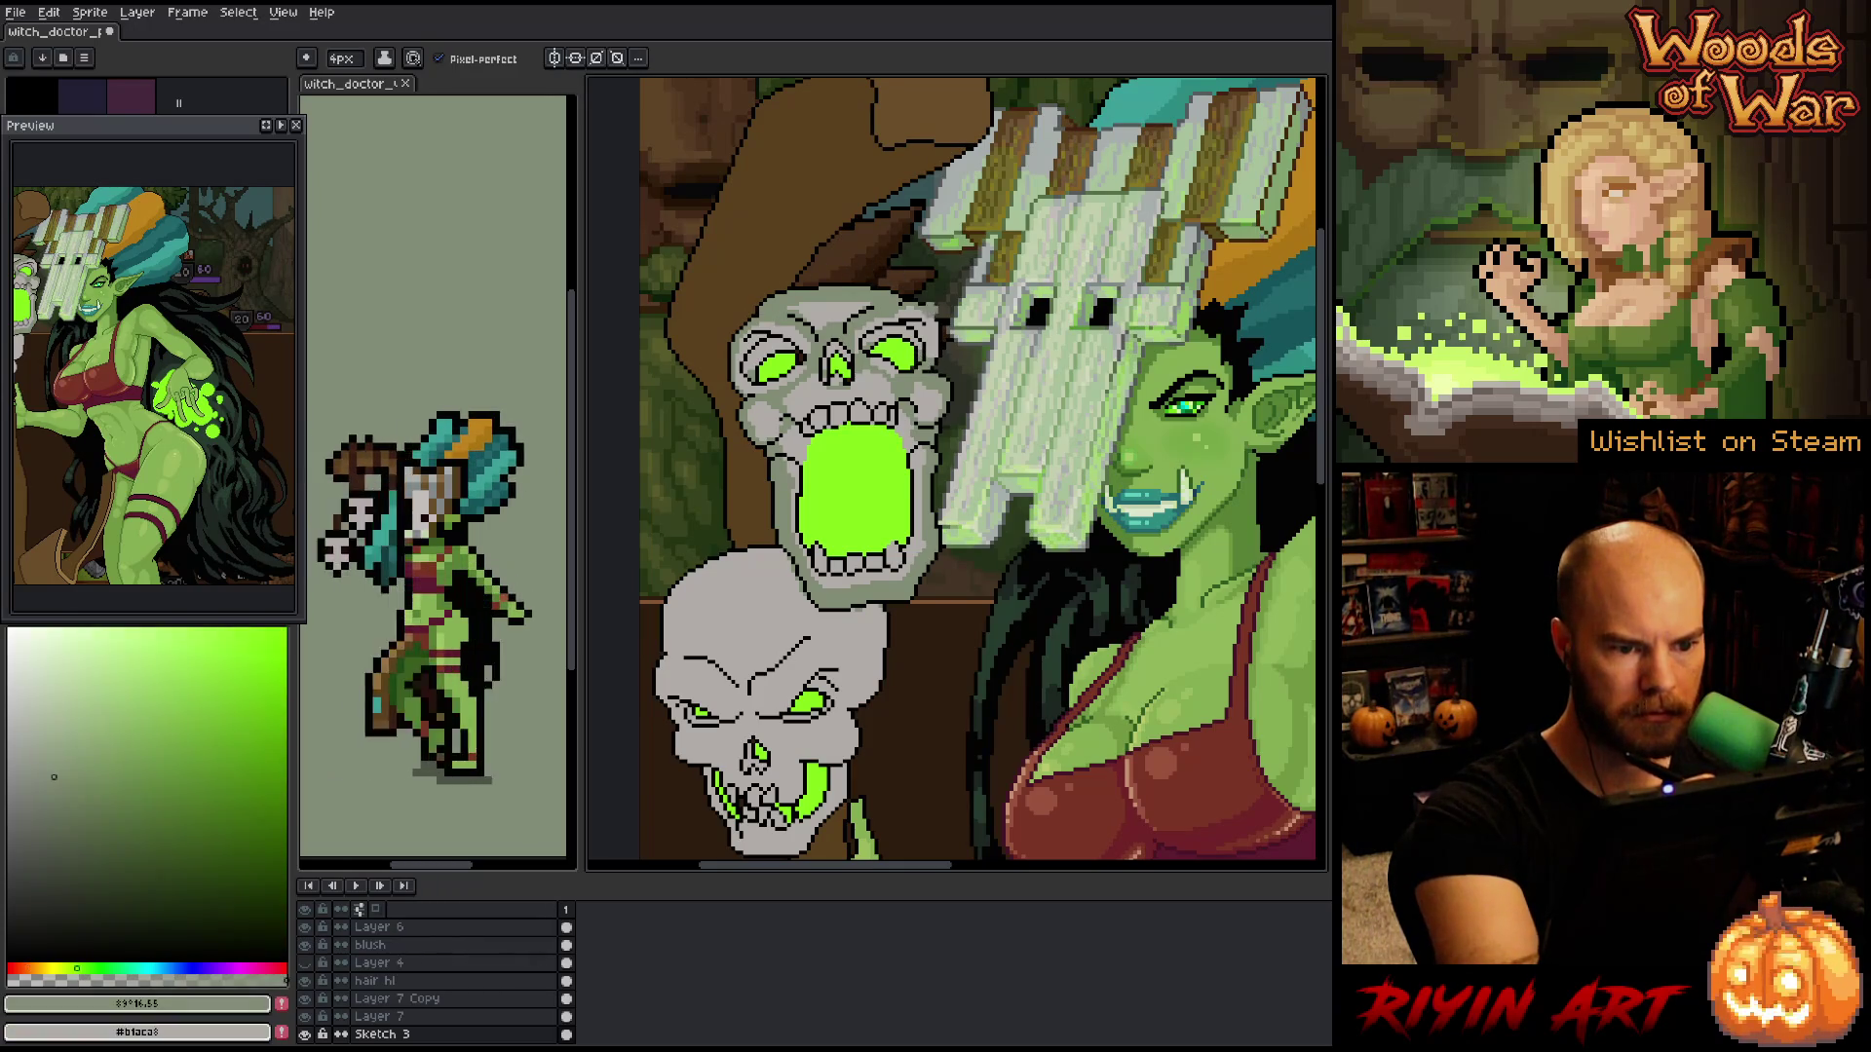
{"action": "key", "text": "x"}
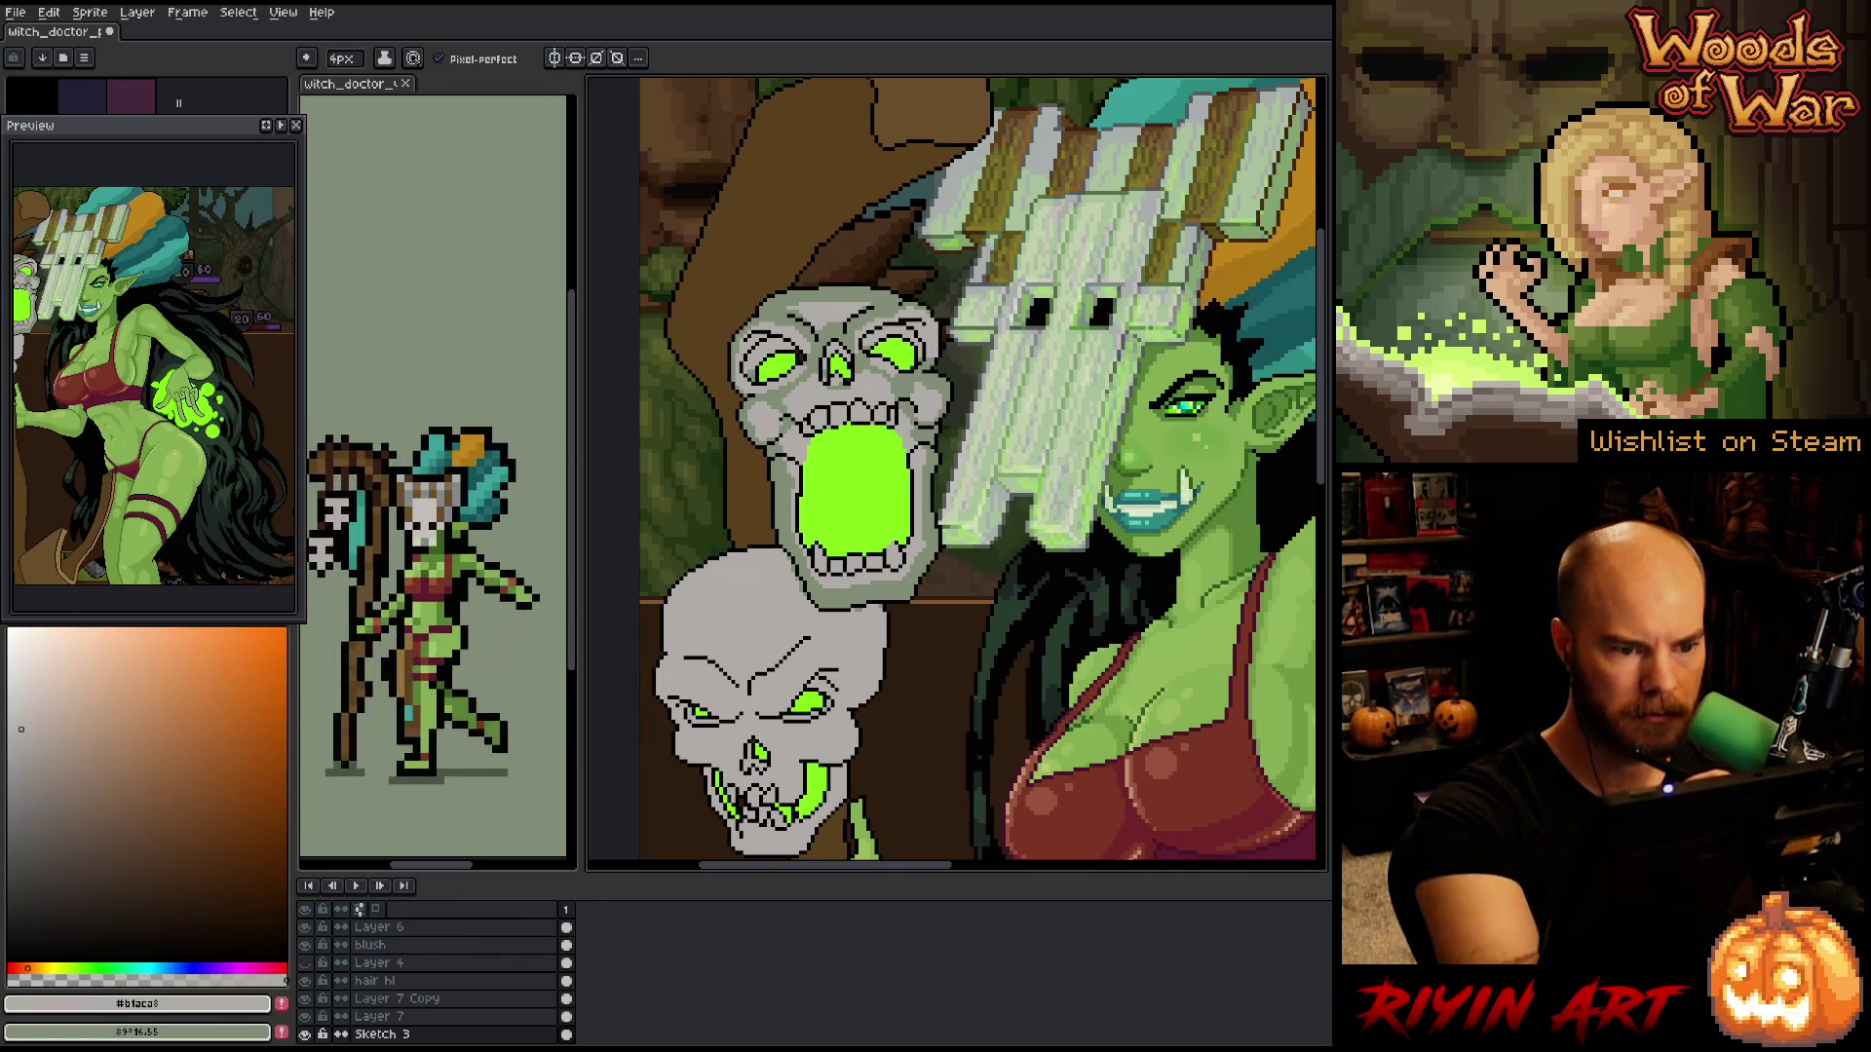
{"action": "key", "text": "x"}
{"action": "key", "text": "x"}
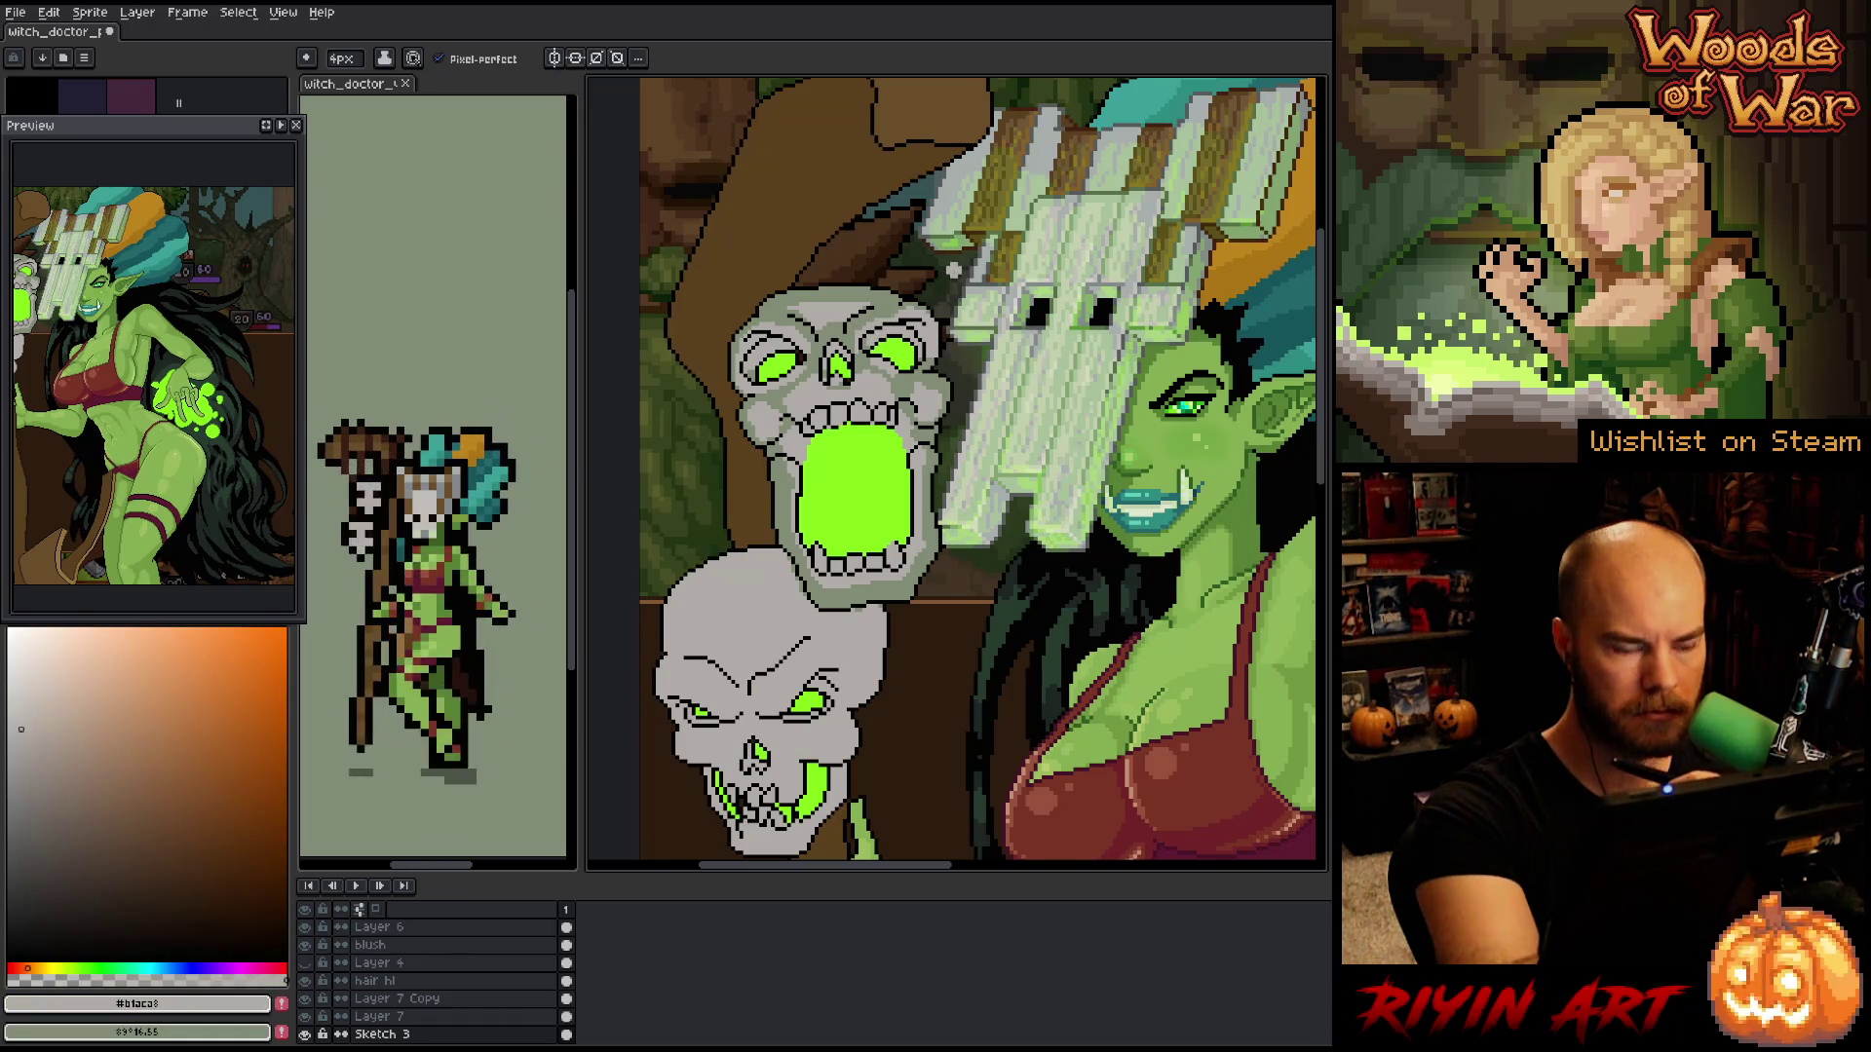
{"action": "key", "text": "x"}
{"action": "key", "text": "x"}
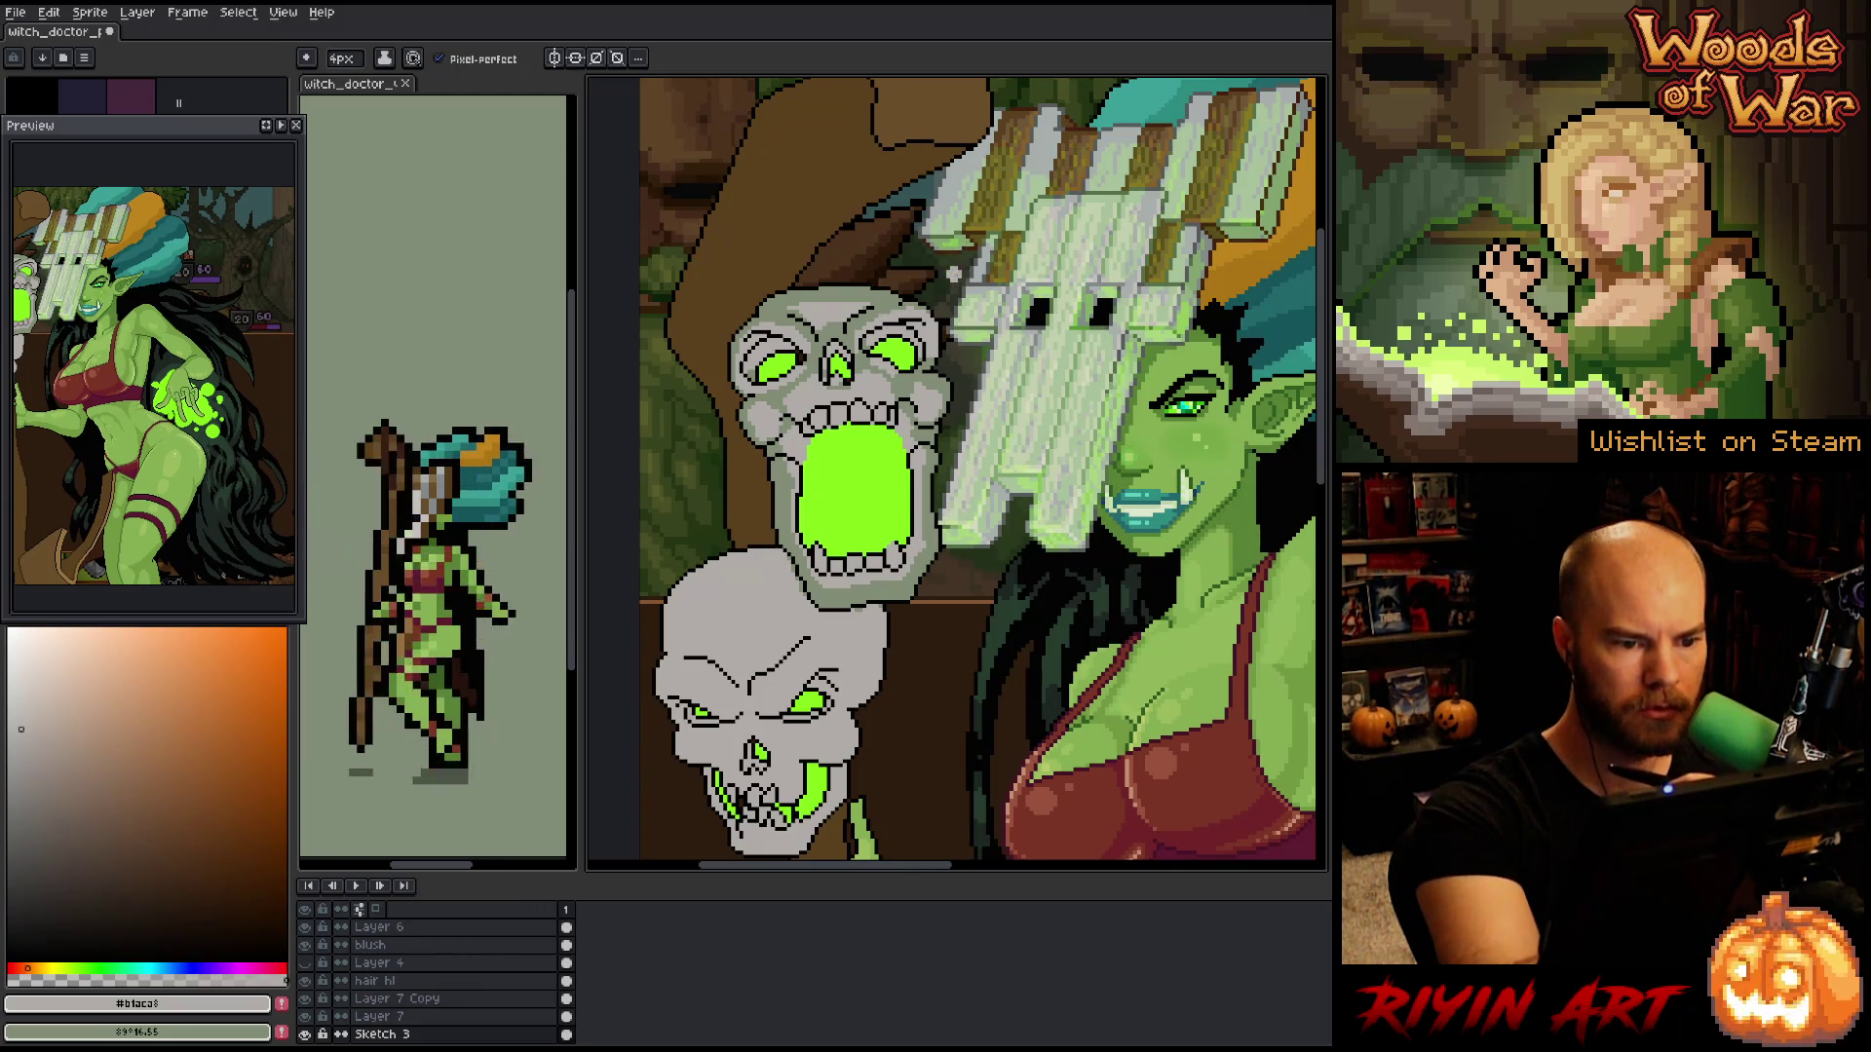
{"action": "key", "text": "x"}
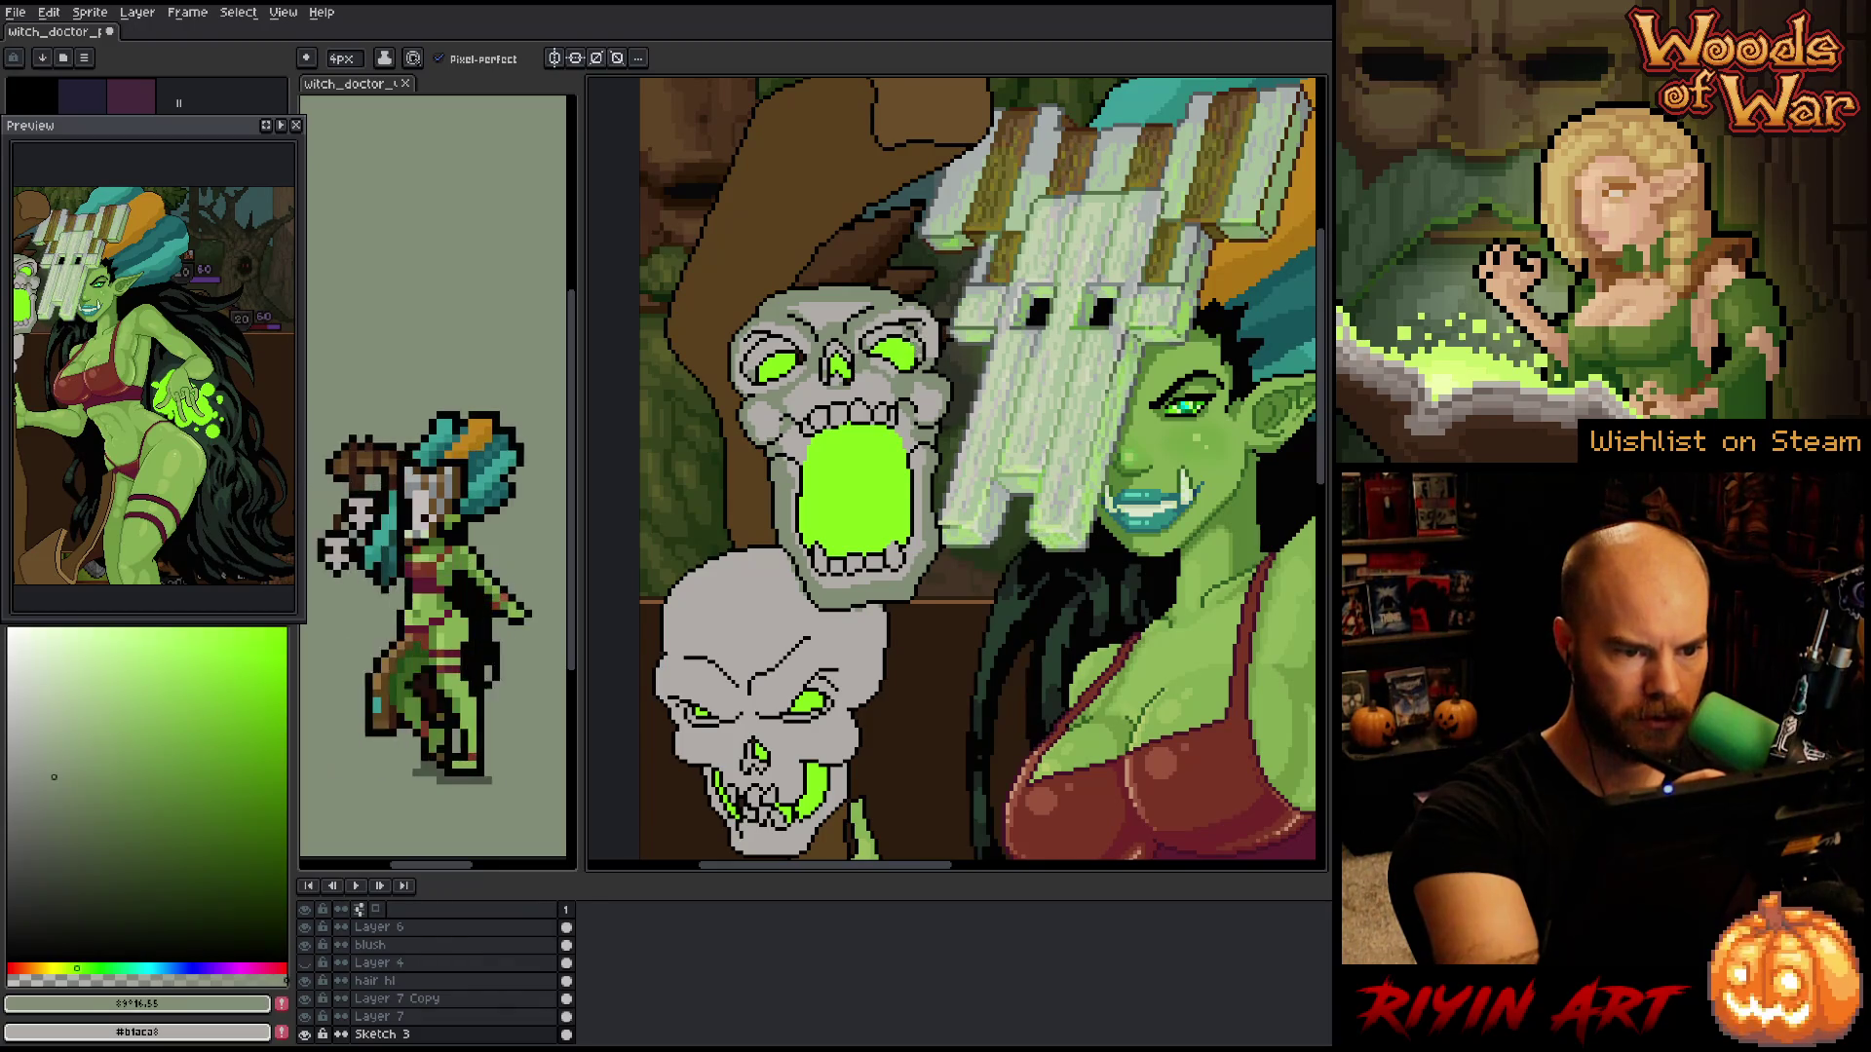
{"action": "key", "text": "x"}
{"action": "key", "text": "x"}
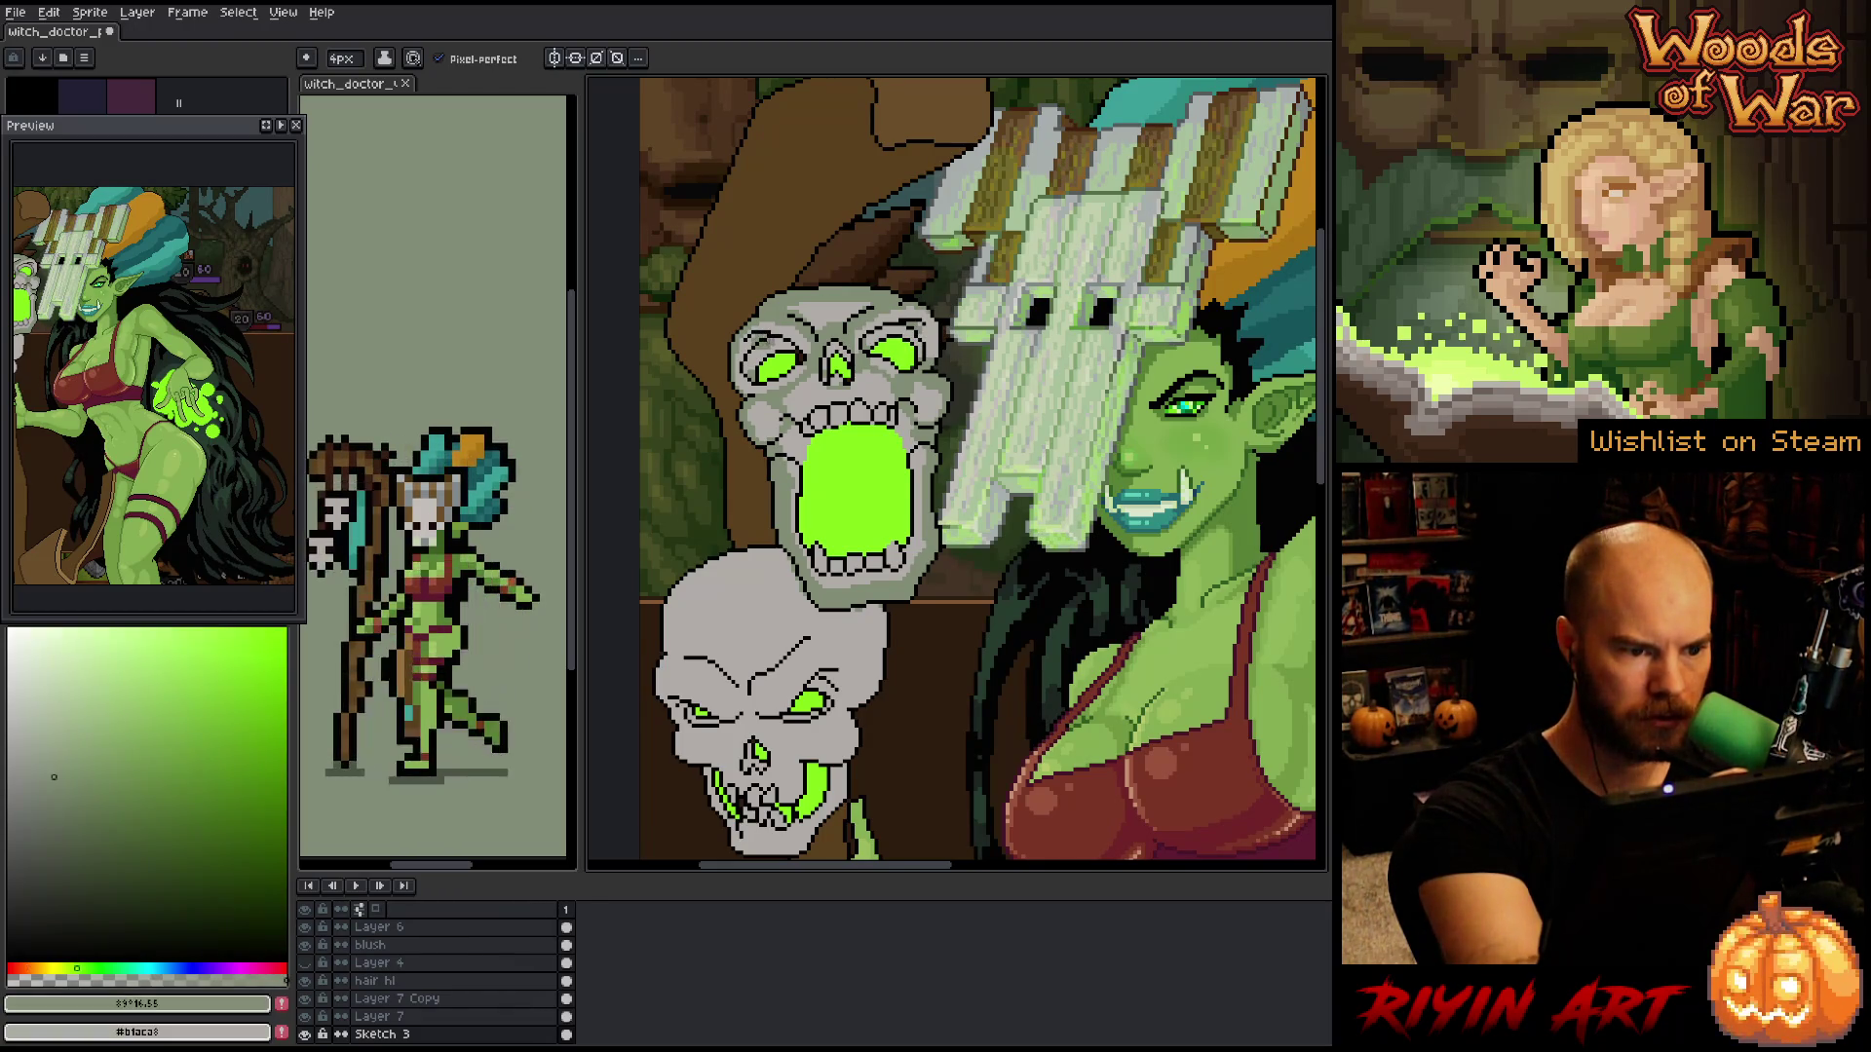
{"action": "key", "text": "x"}
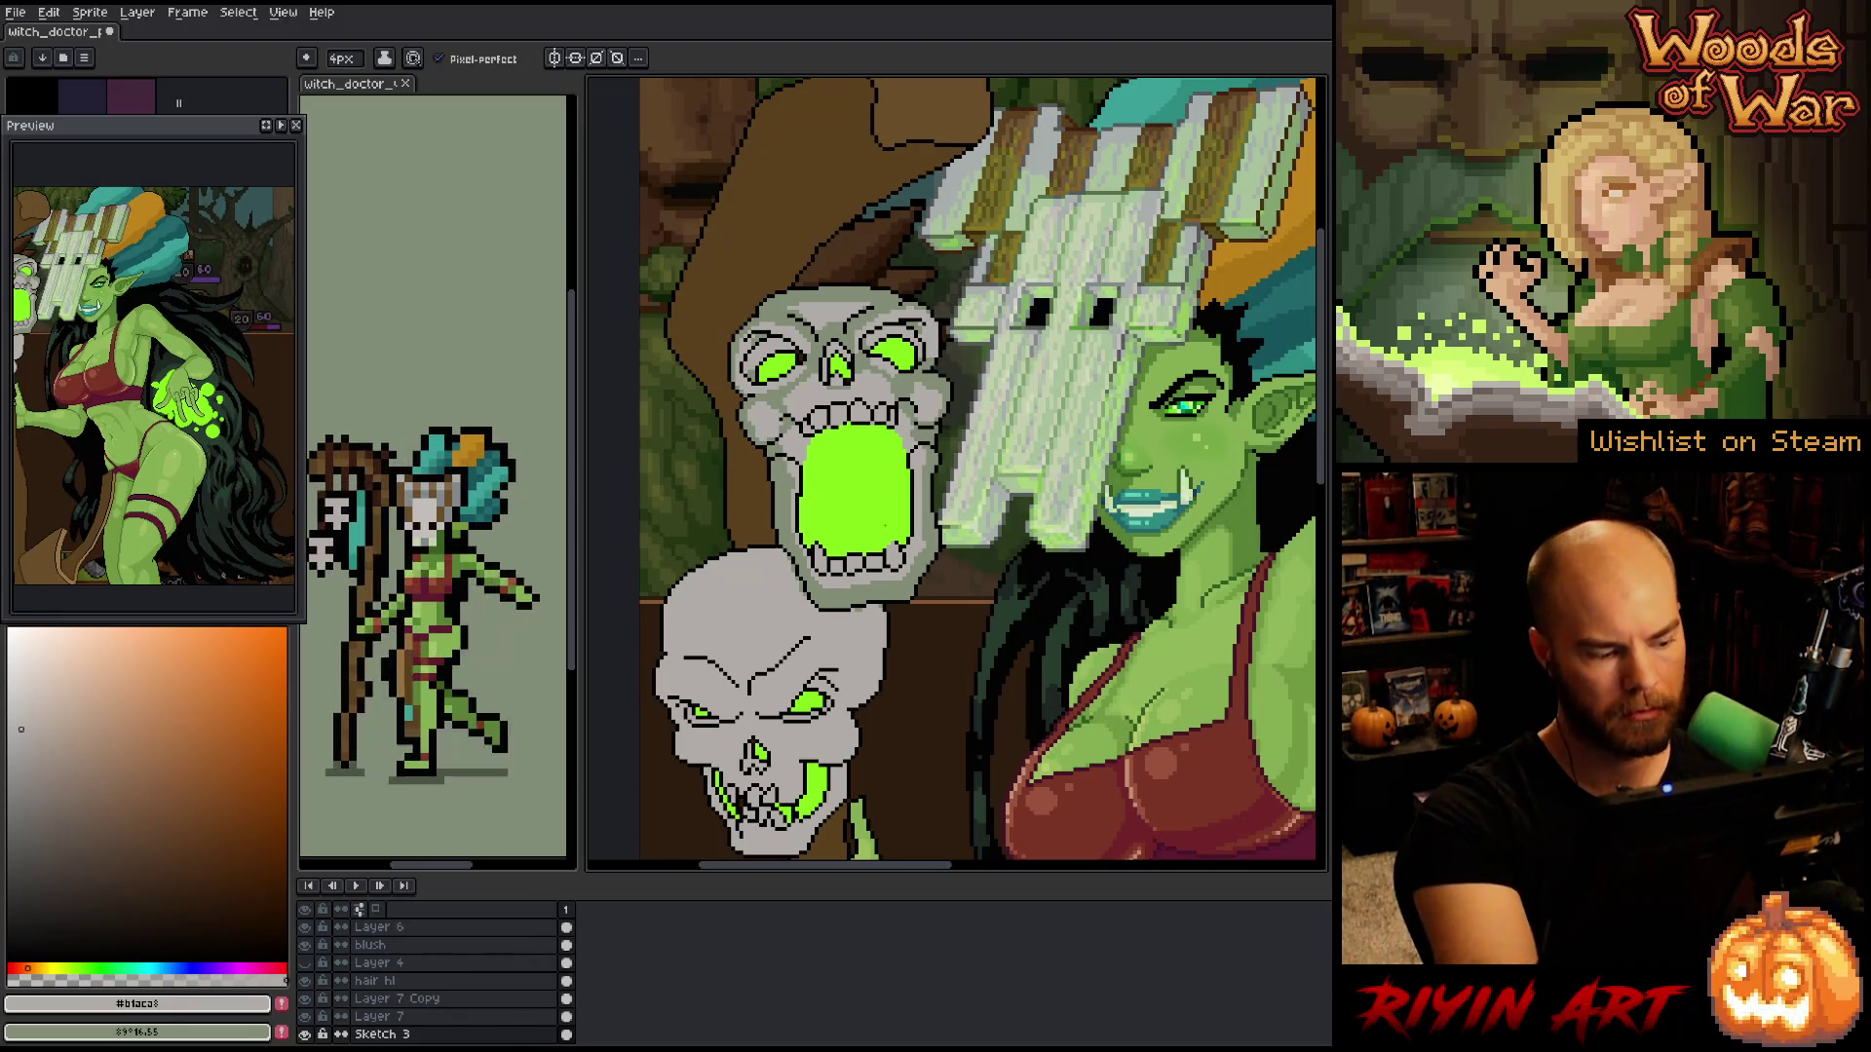
{"action": "left_click", "coordinate": [853, 478], "text": "alt"}
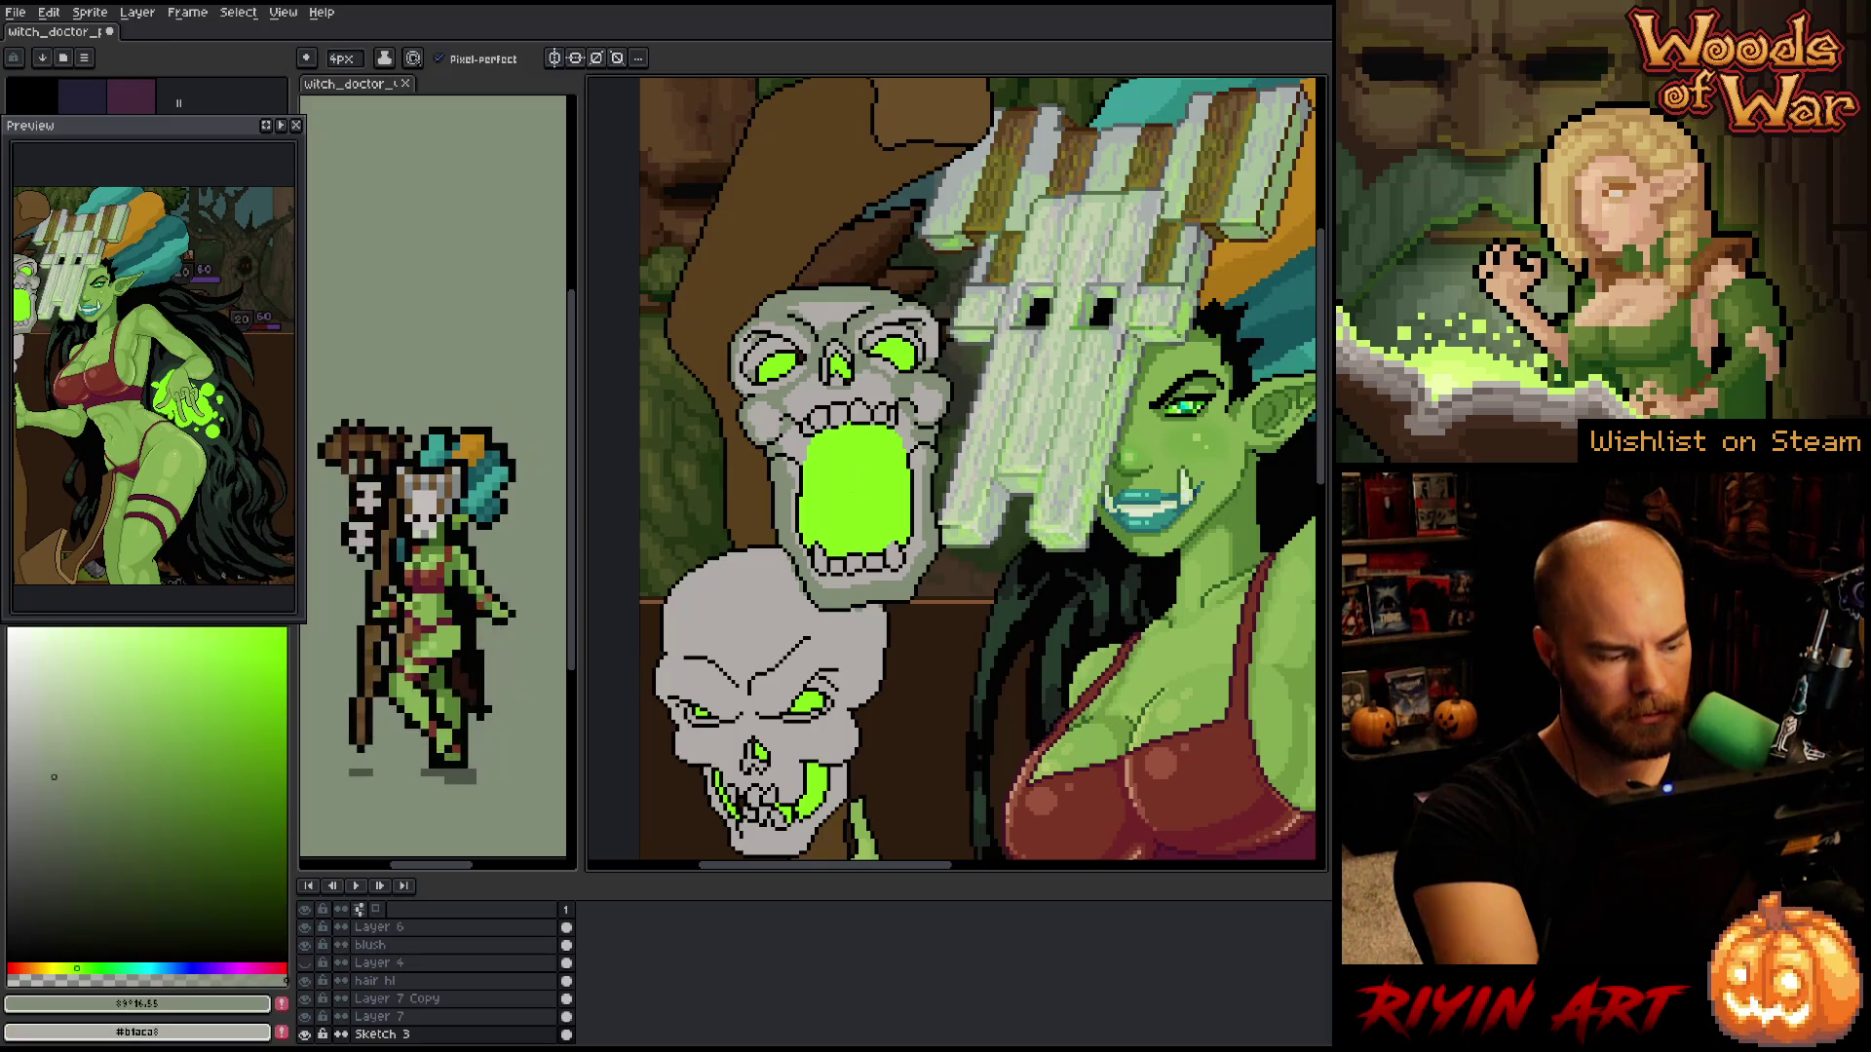
- Brighten the green slightly and paint faint glow on the upper skull's crown and eye rims
{"action": "left_click_drag", "start_coordinate": [144, 698], "coordinate": [128, 716]}
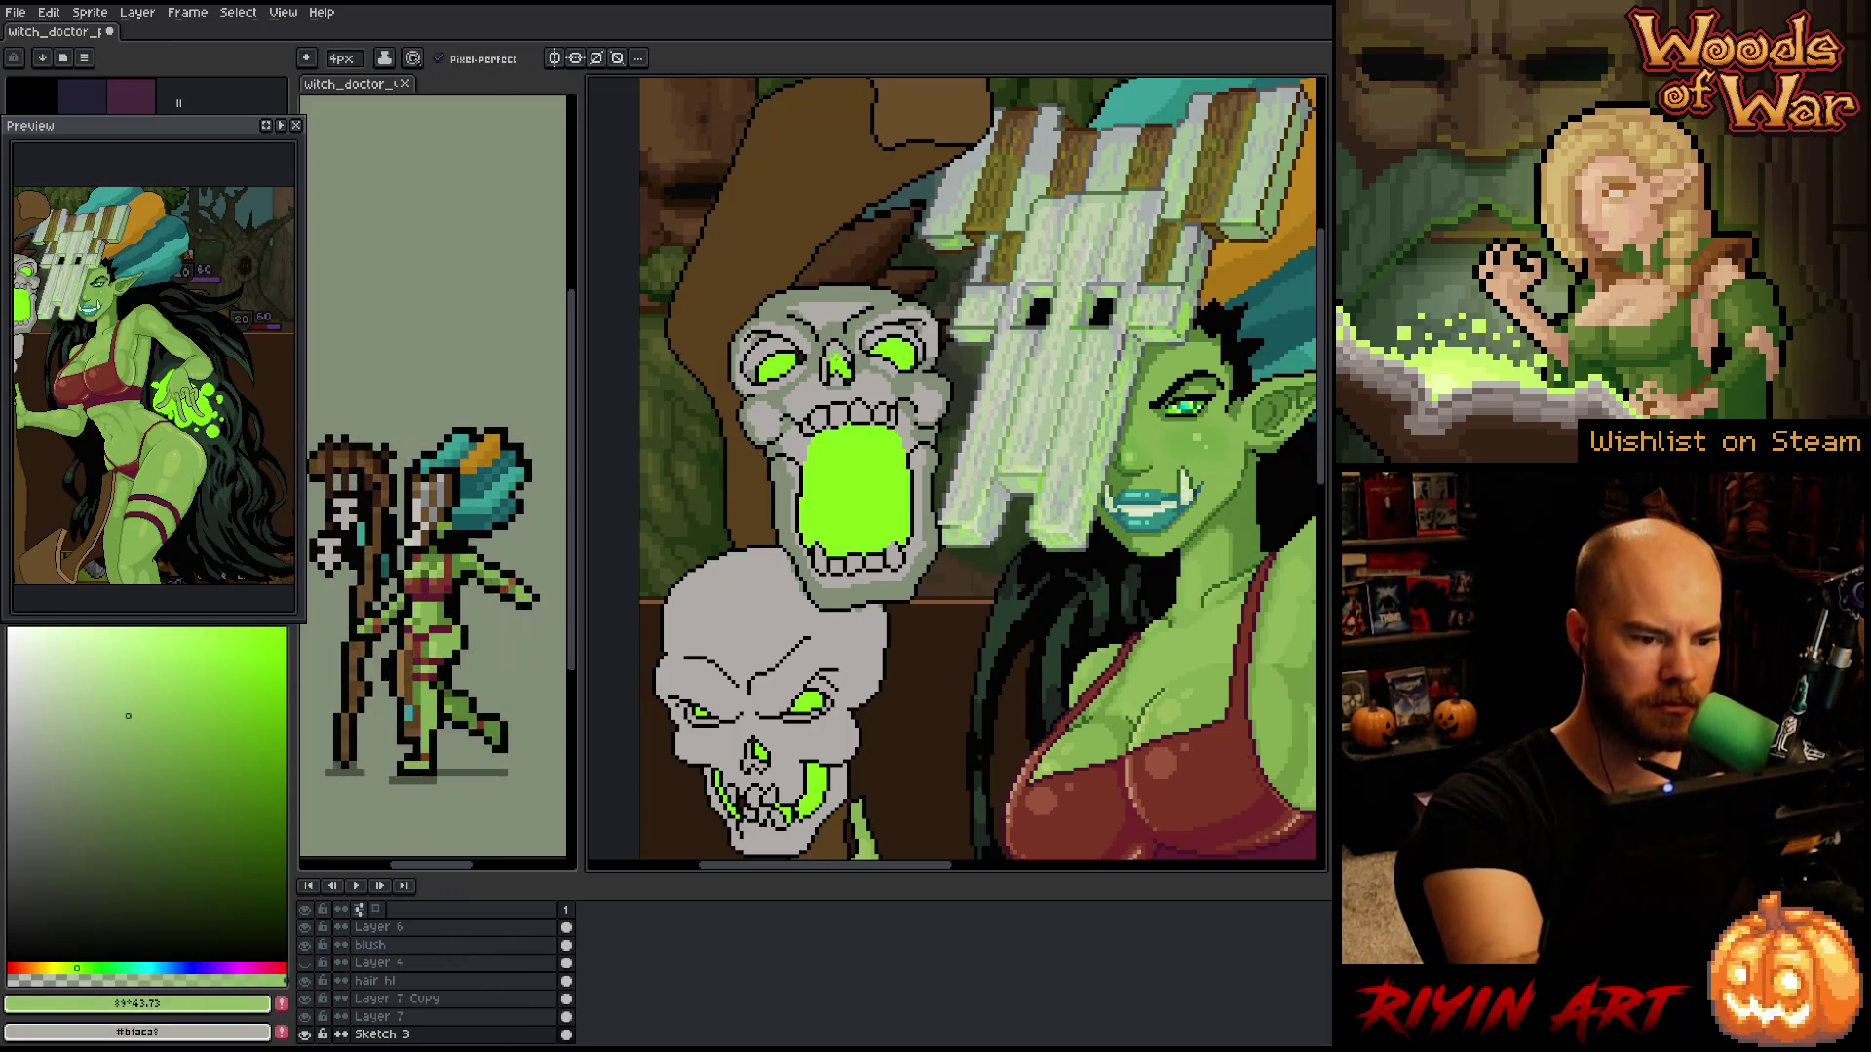
{"action": "left_click", "coordinate": [142, 696]}
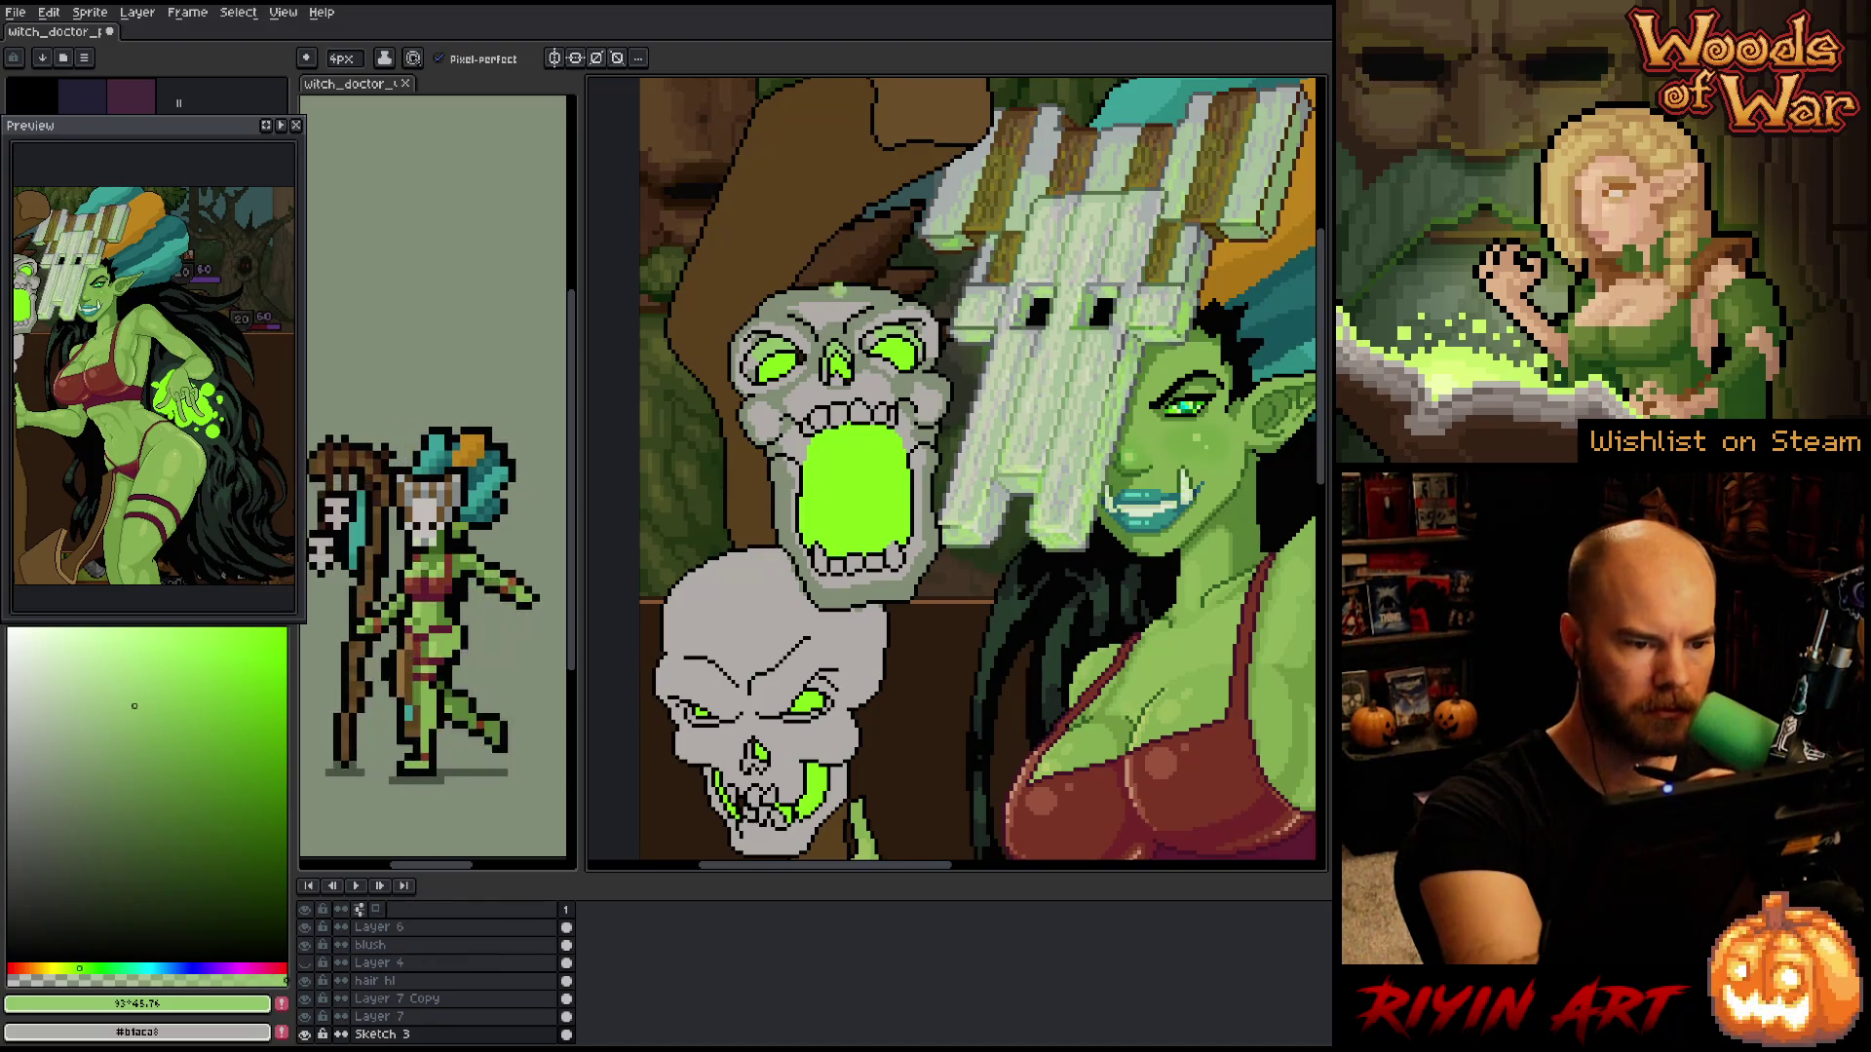
{"action": "key", "text": "x"}
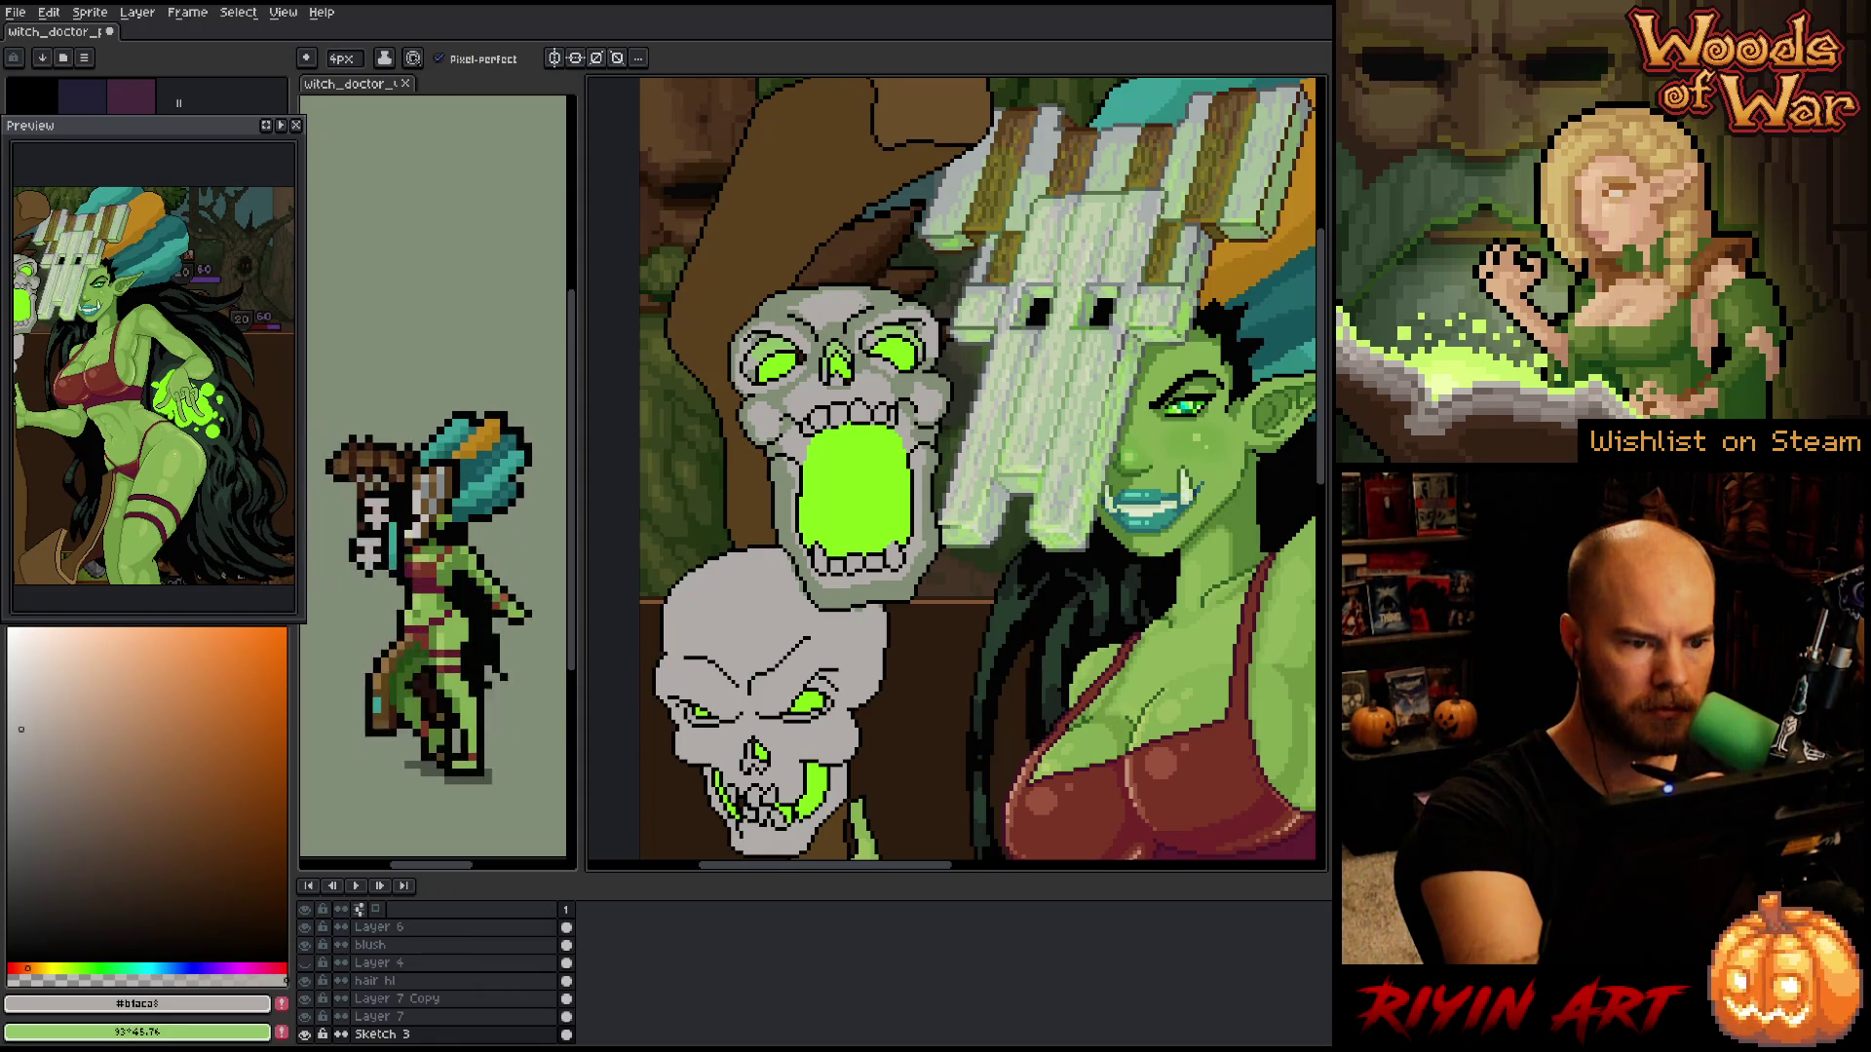
{"action": "key", "text": "x"}
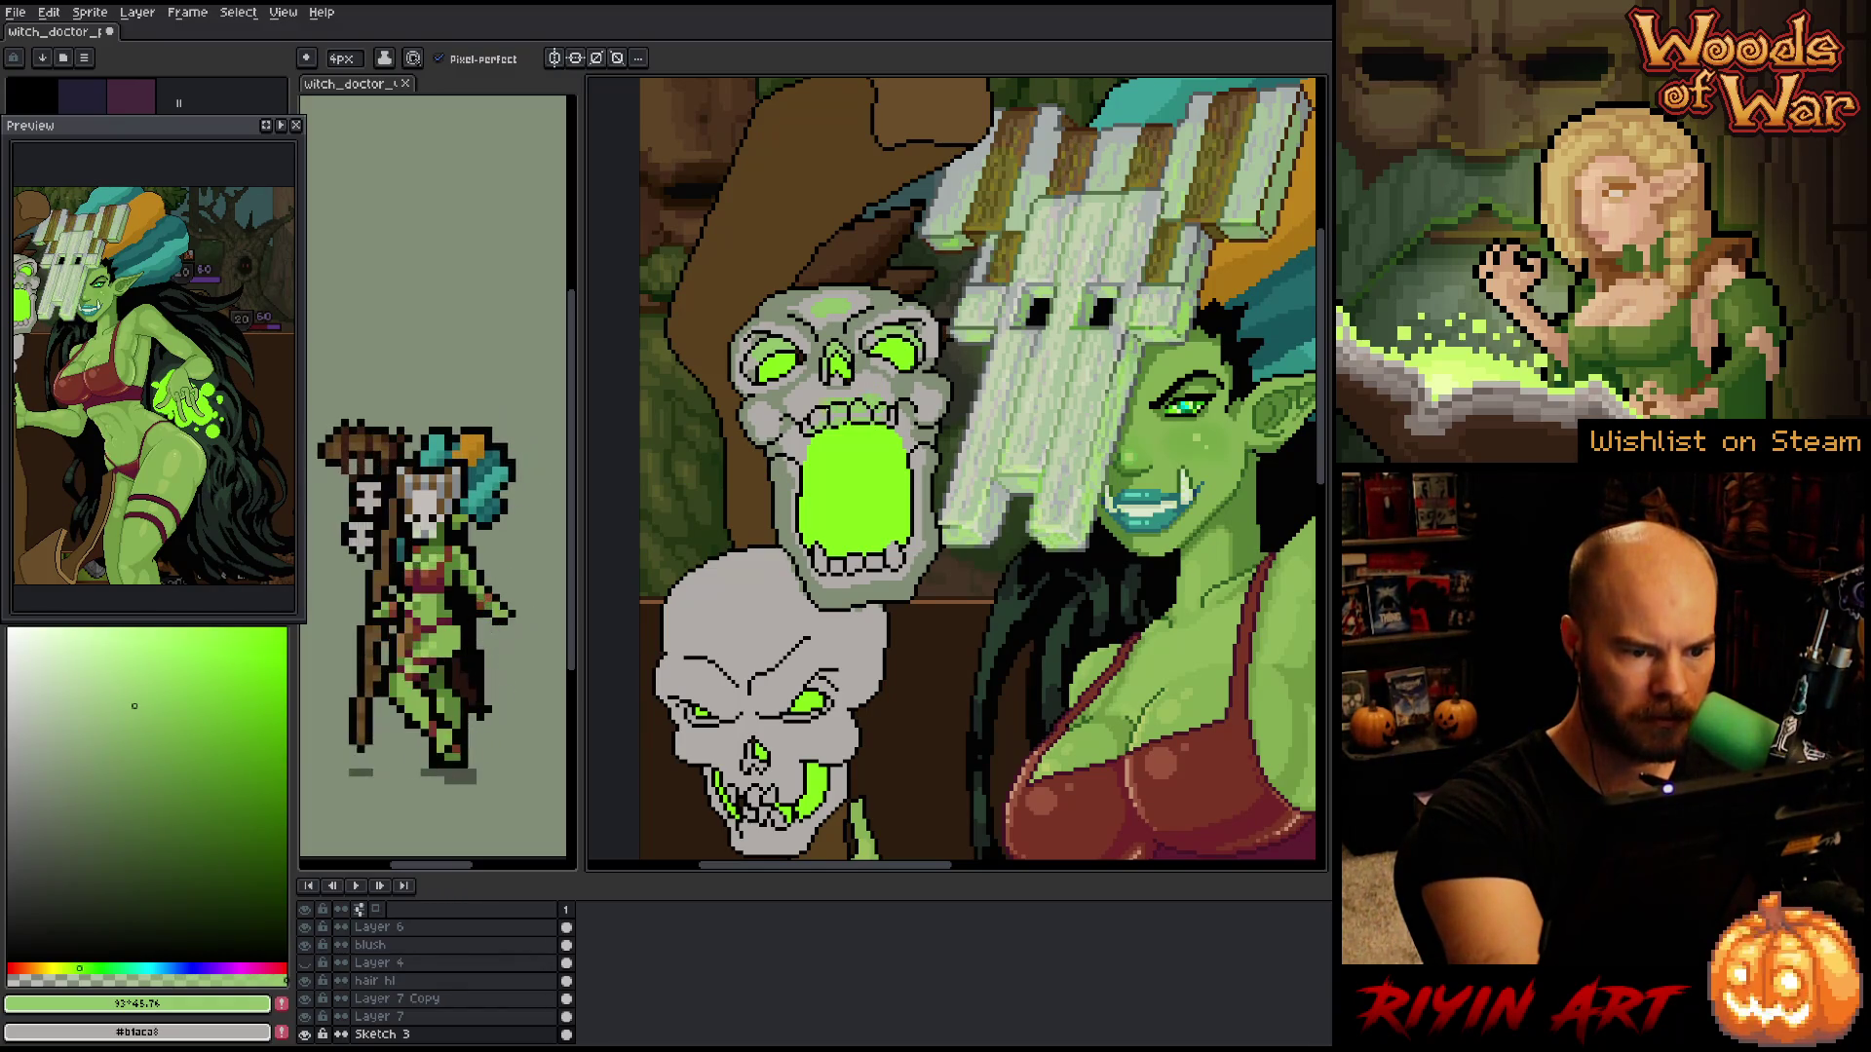
{"action": "key", "text": "x"}
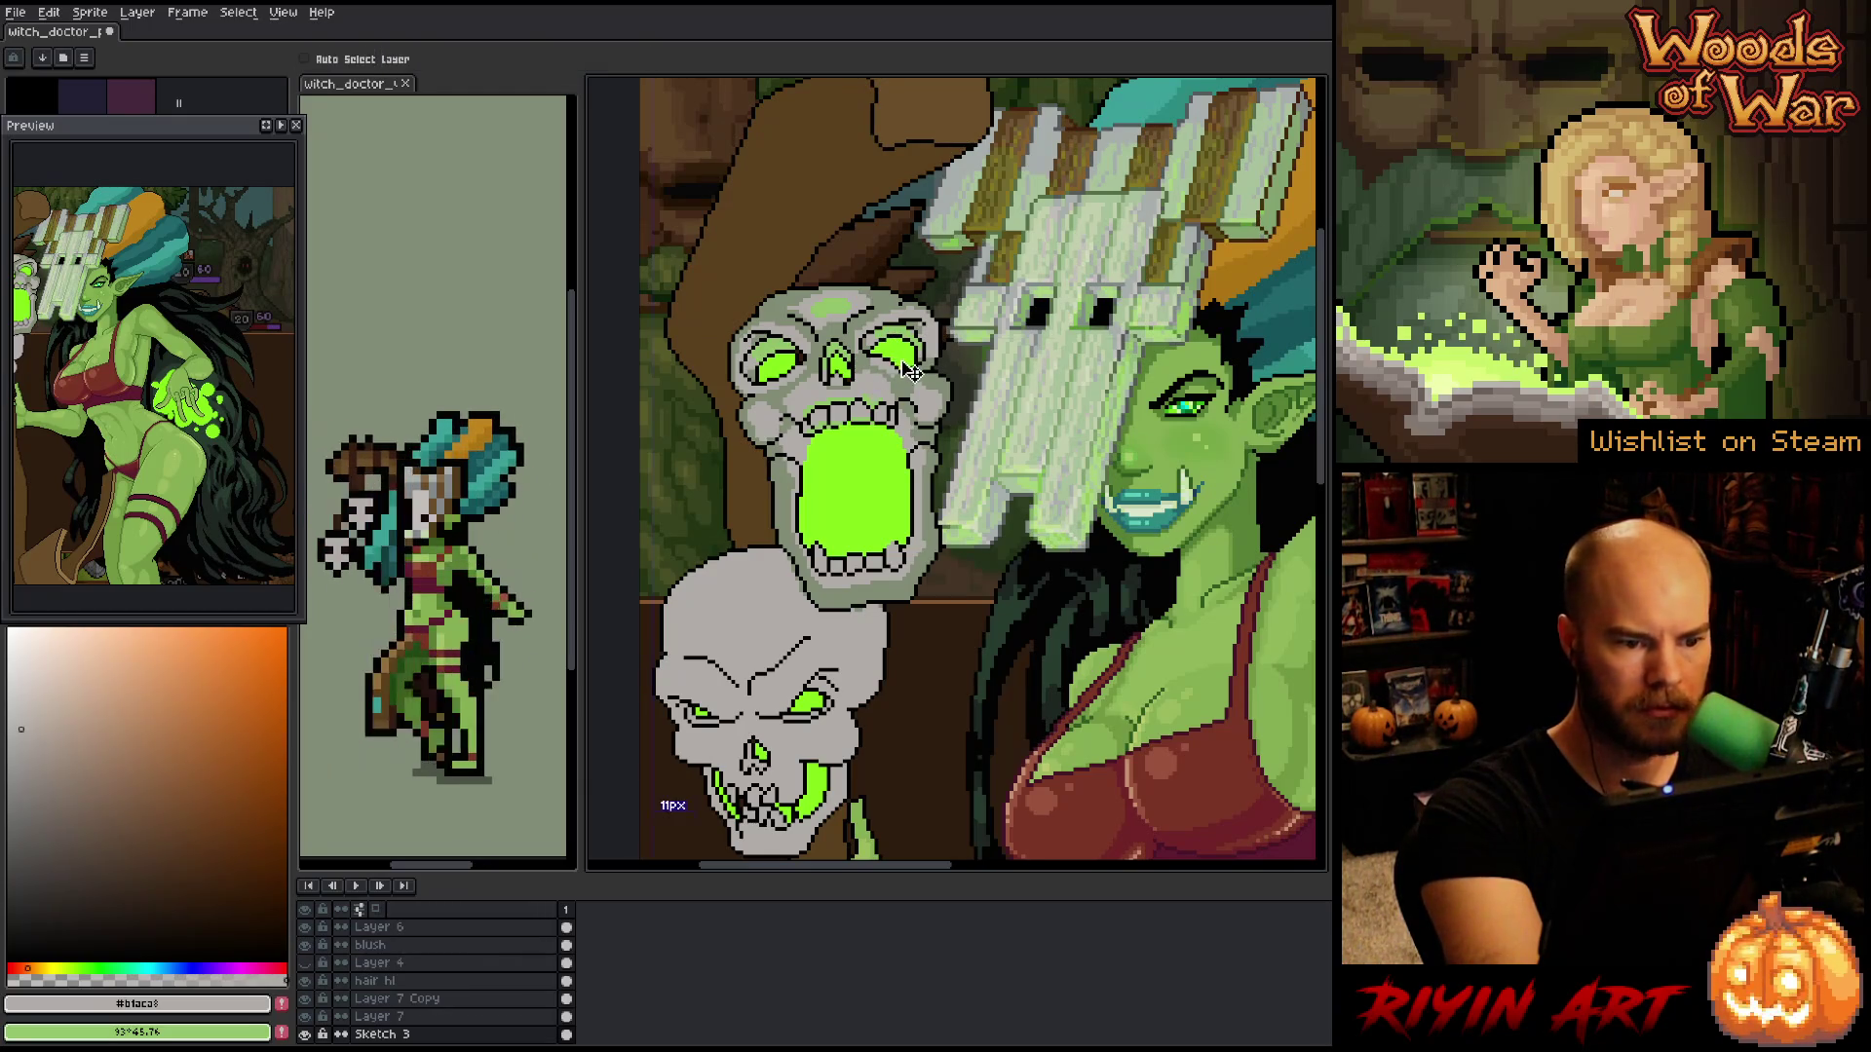
{"action": "key", "text": "x"}
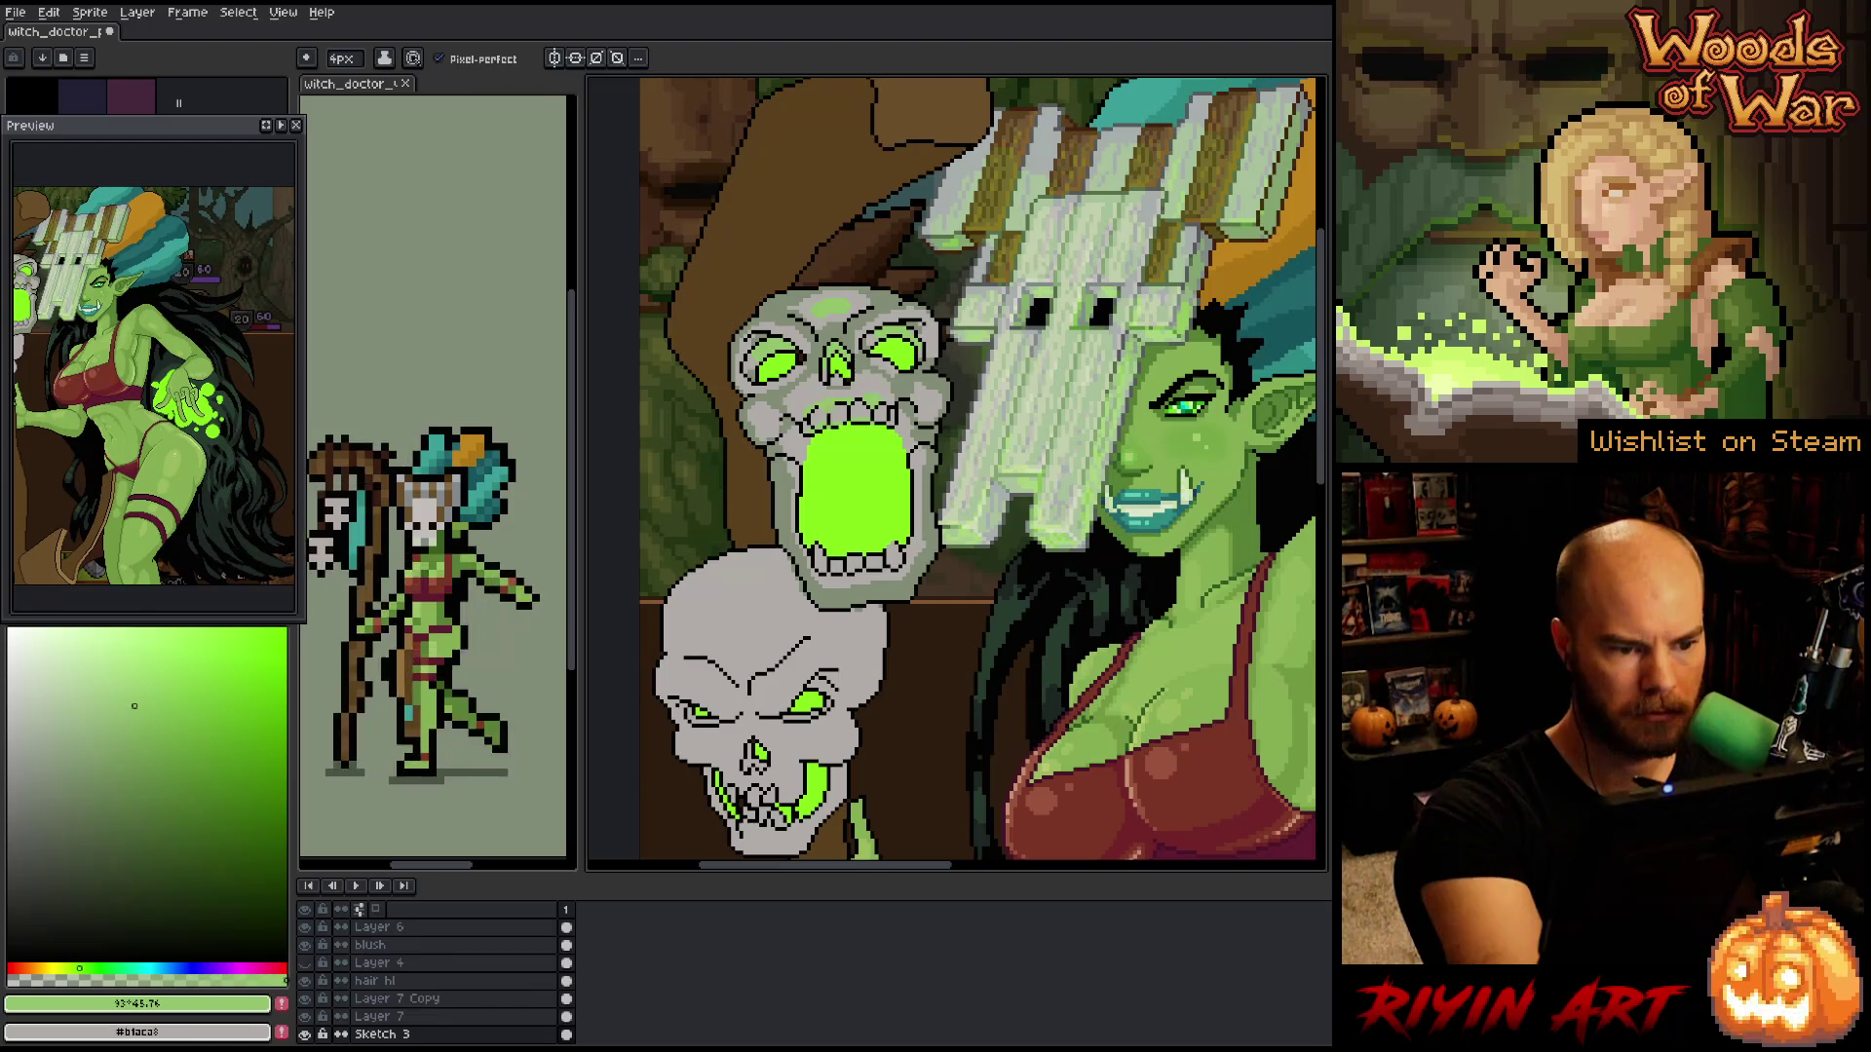
{"action": "key", "text": "x"}
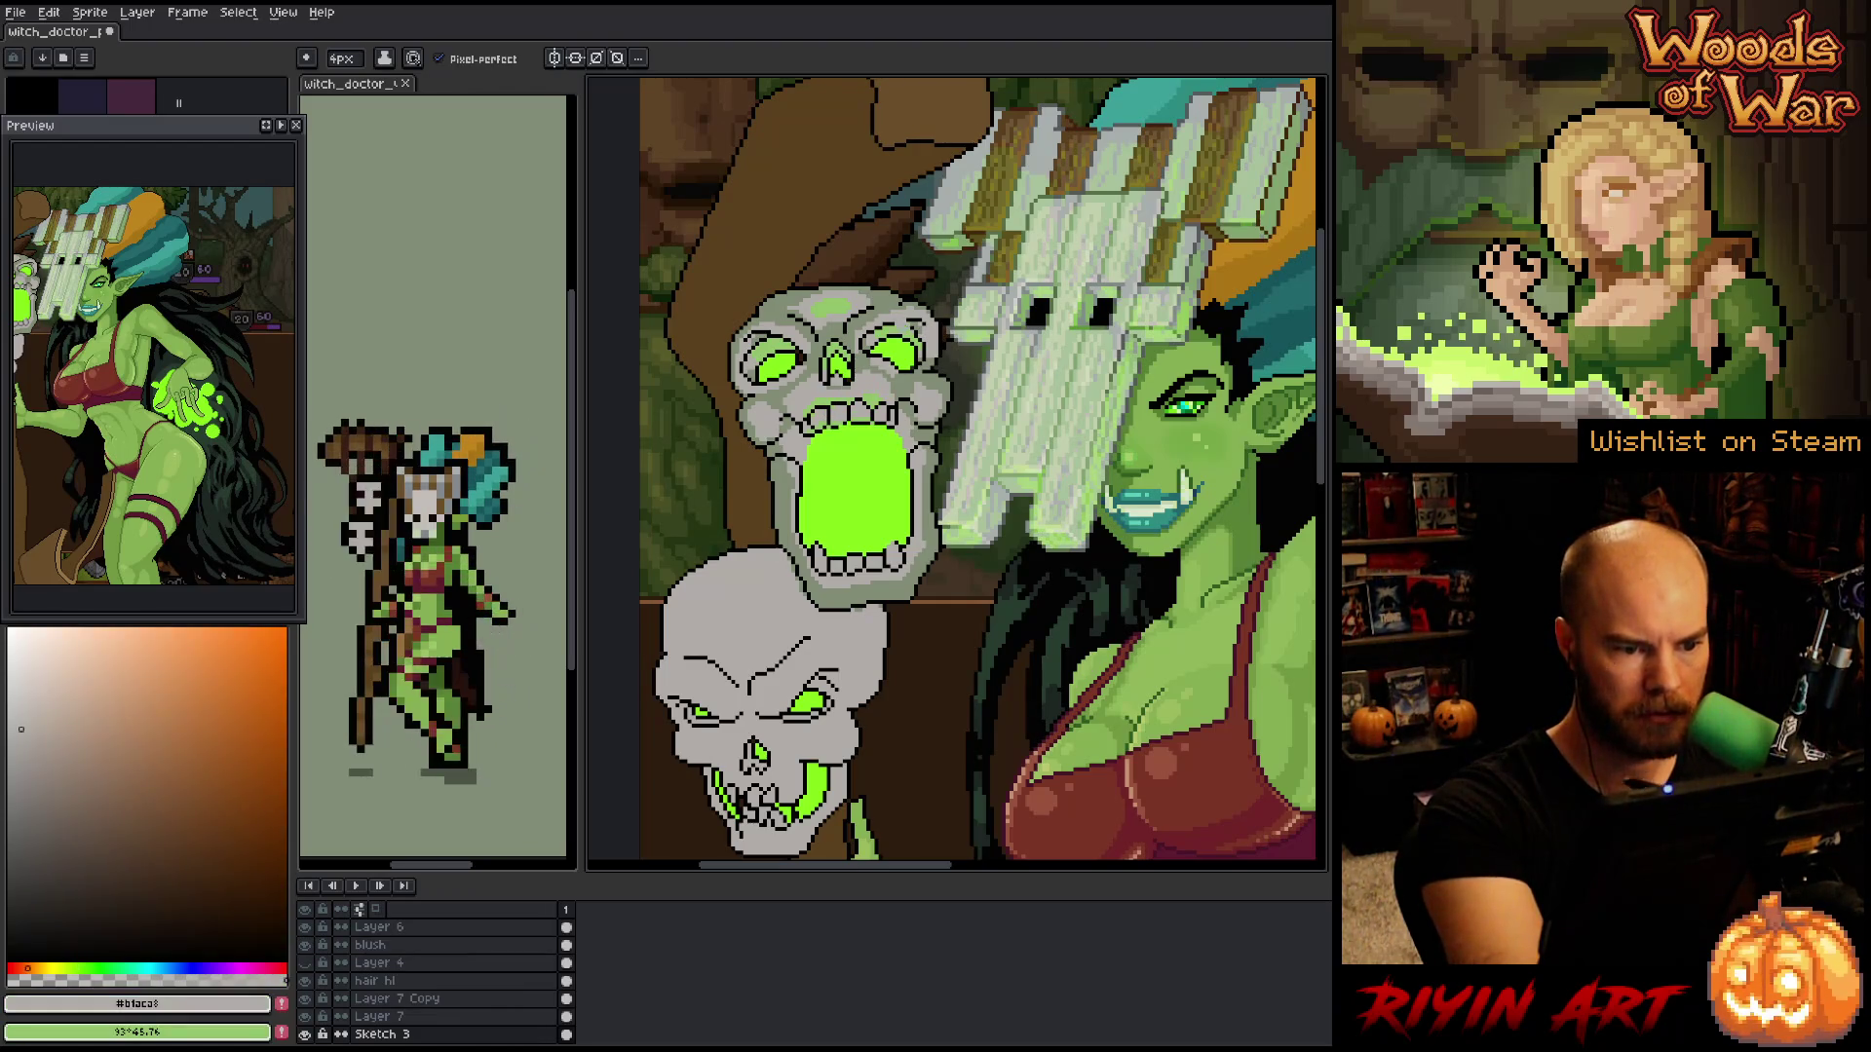
{"action": "key", "text": "x"}
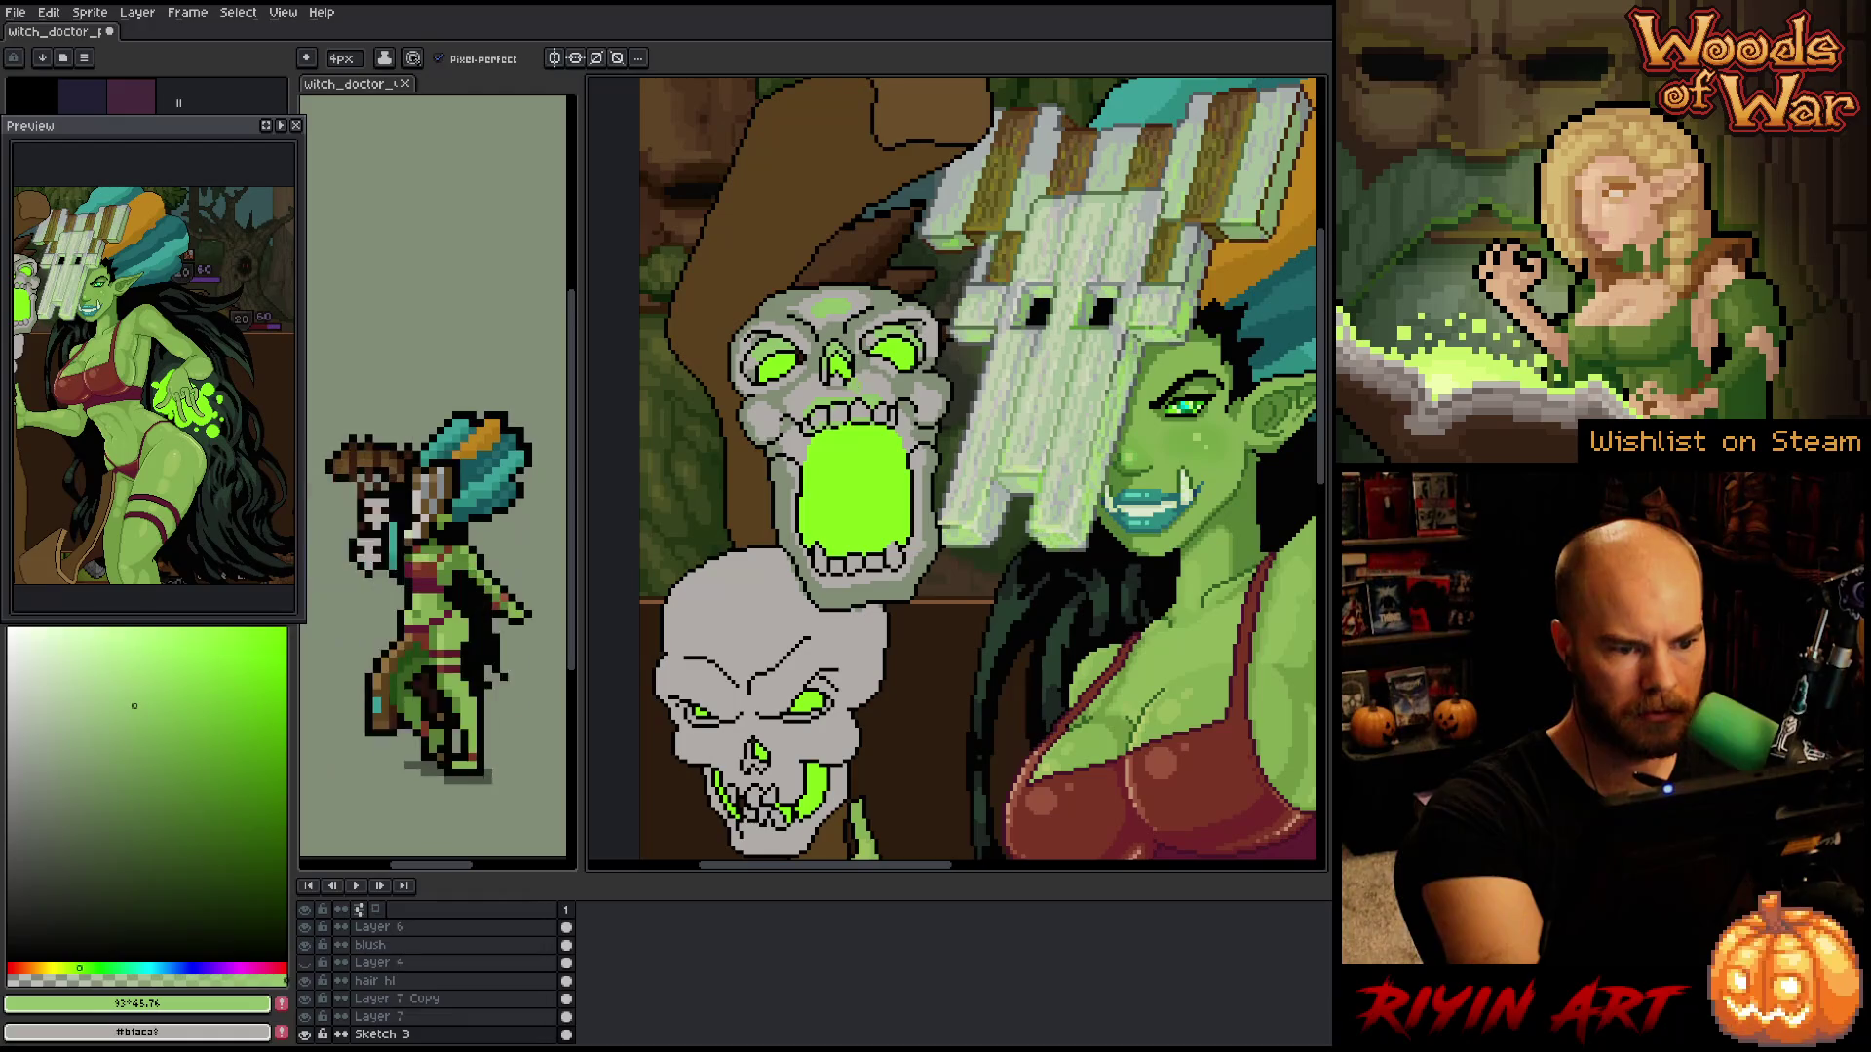
{"action": "key", "text": "x"}
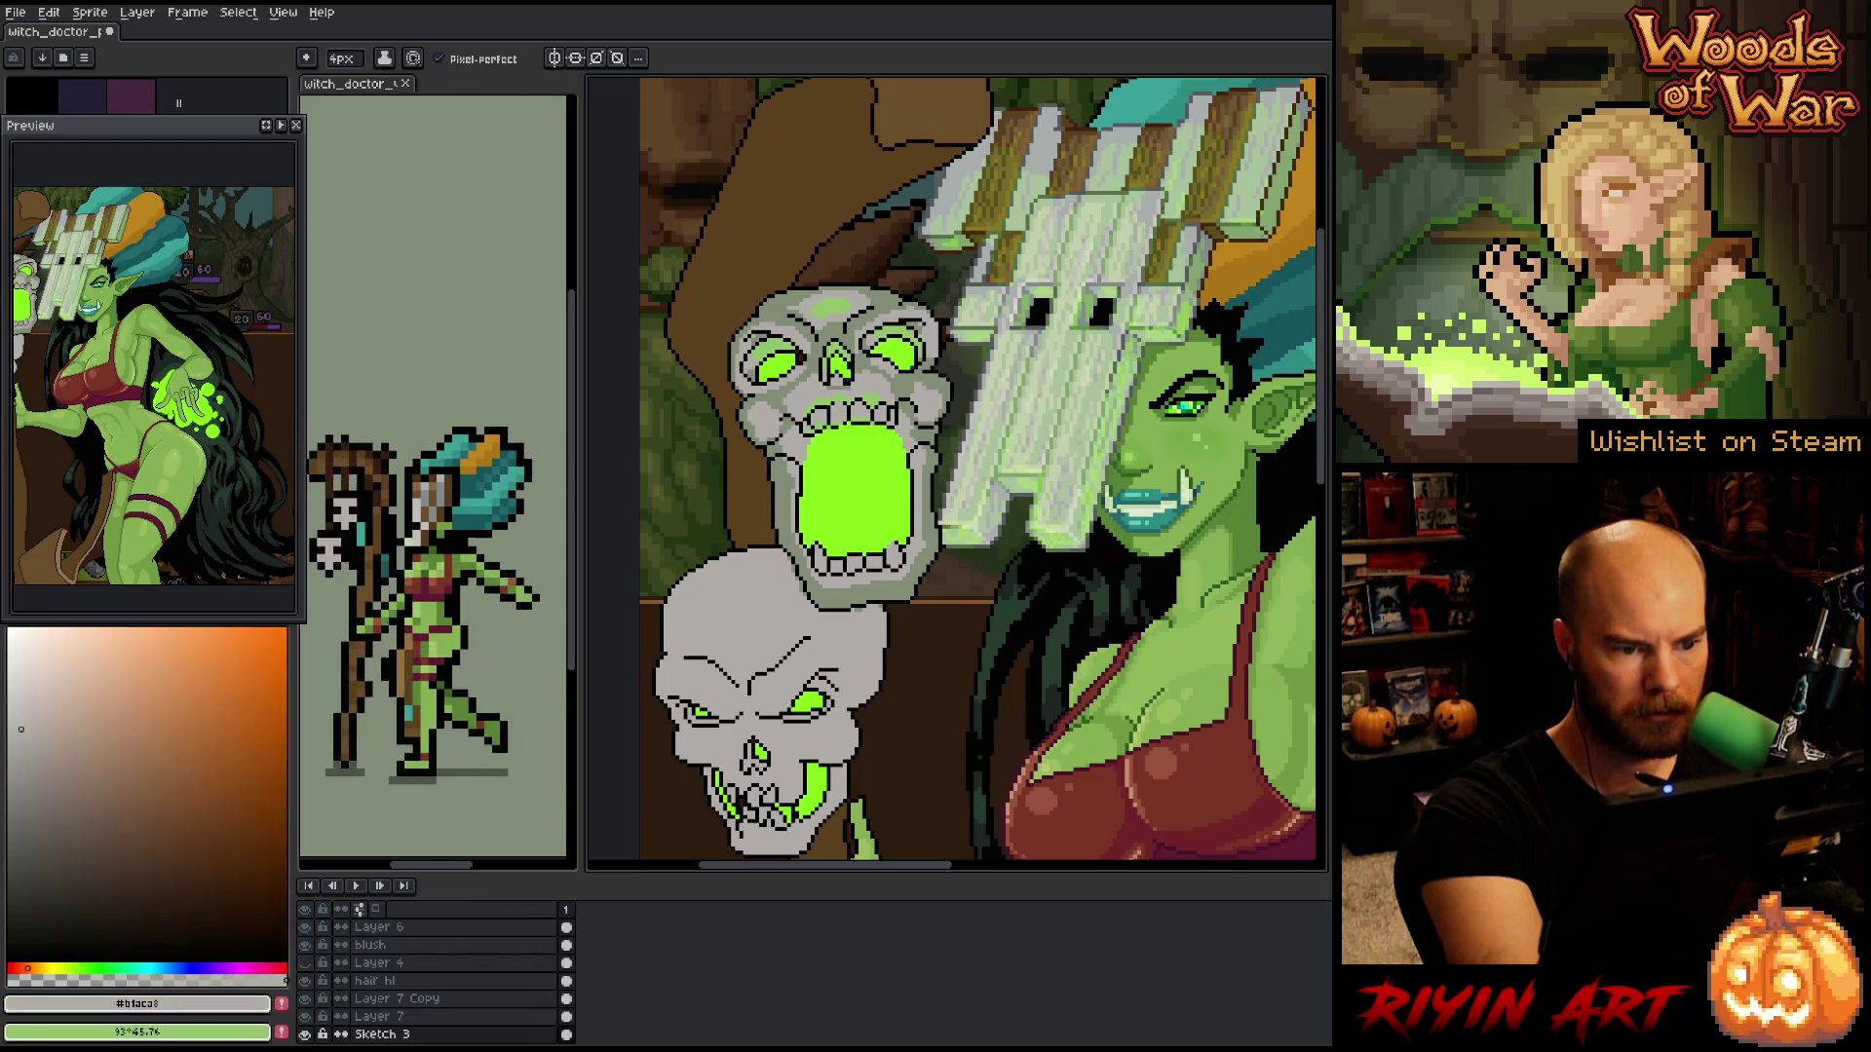
{"action": "key", "text": "x"}
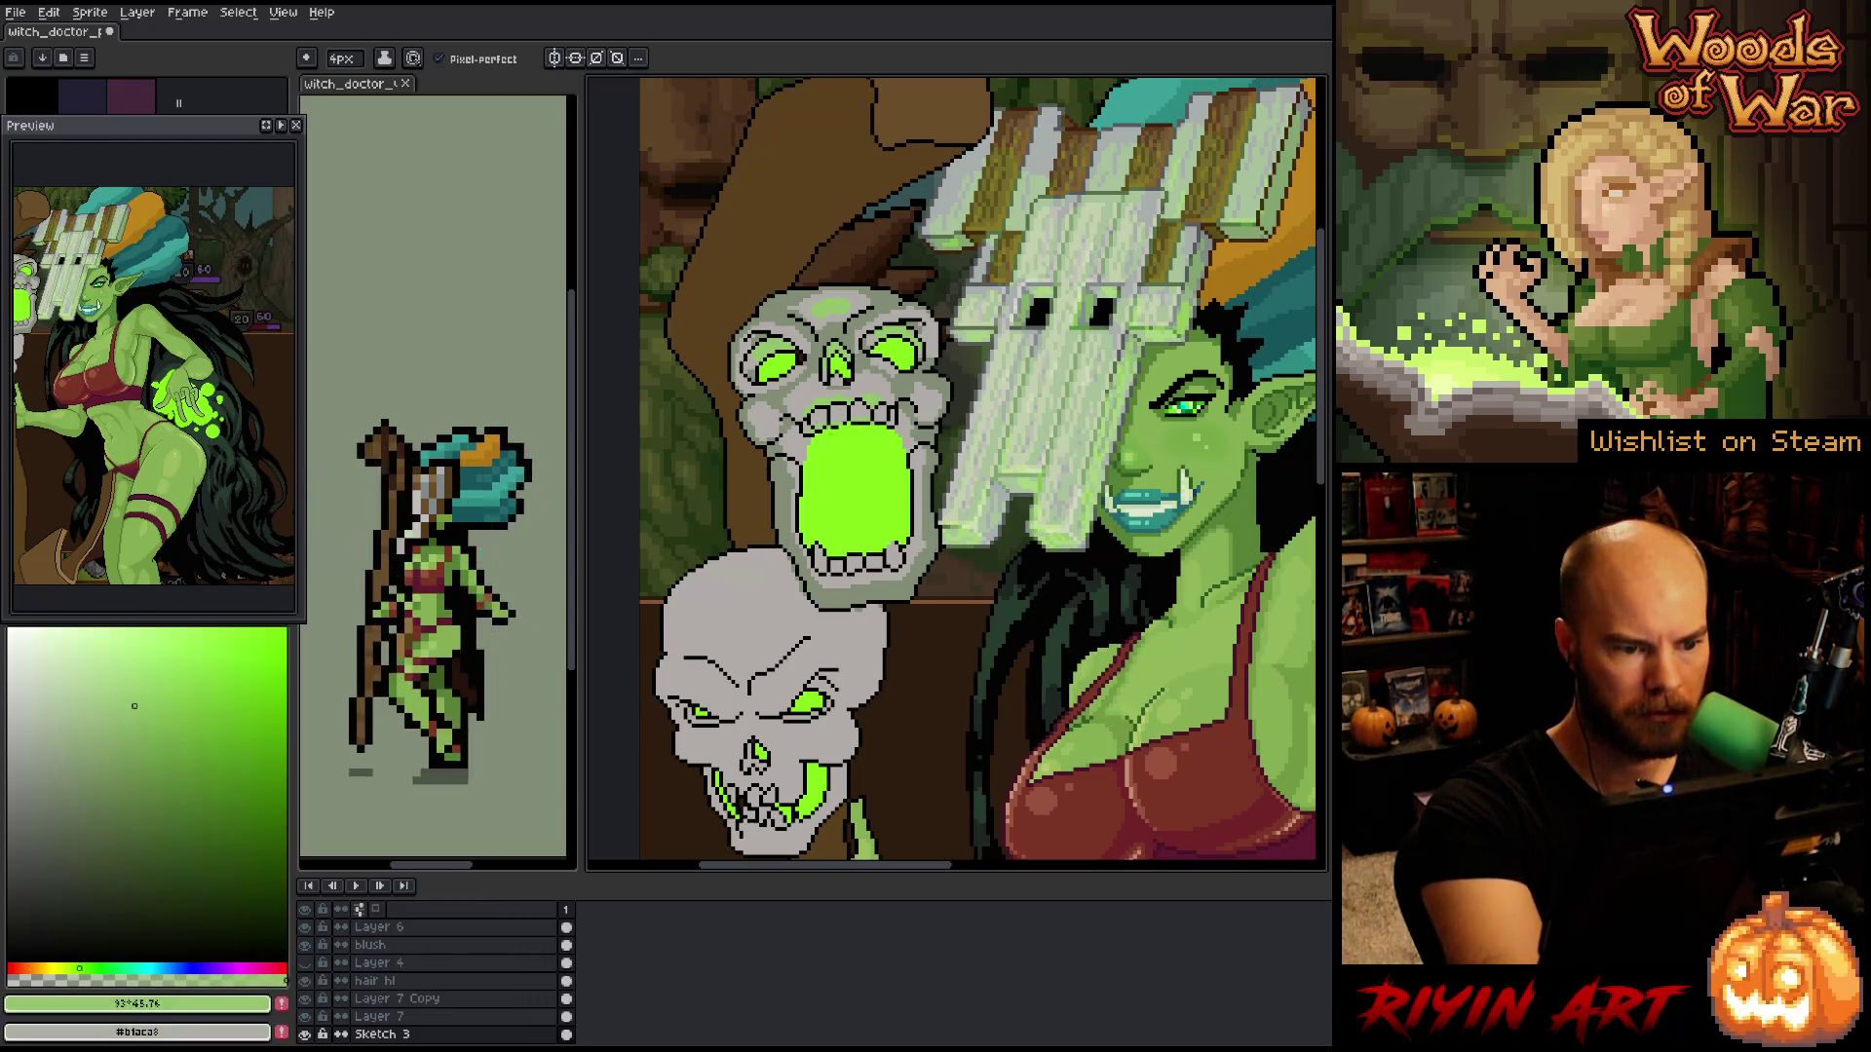
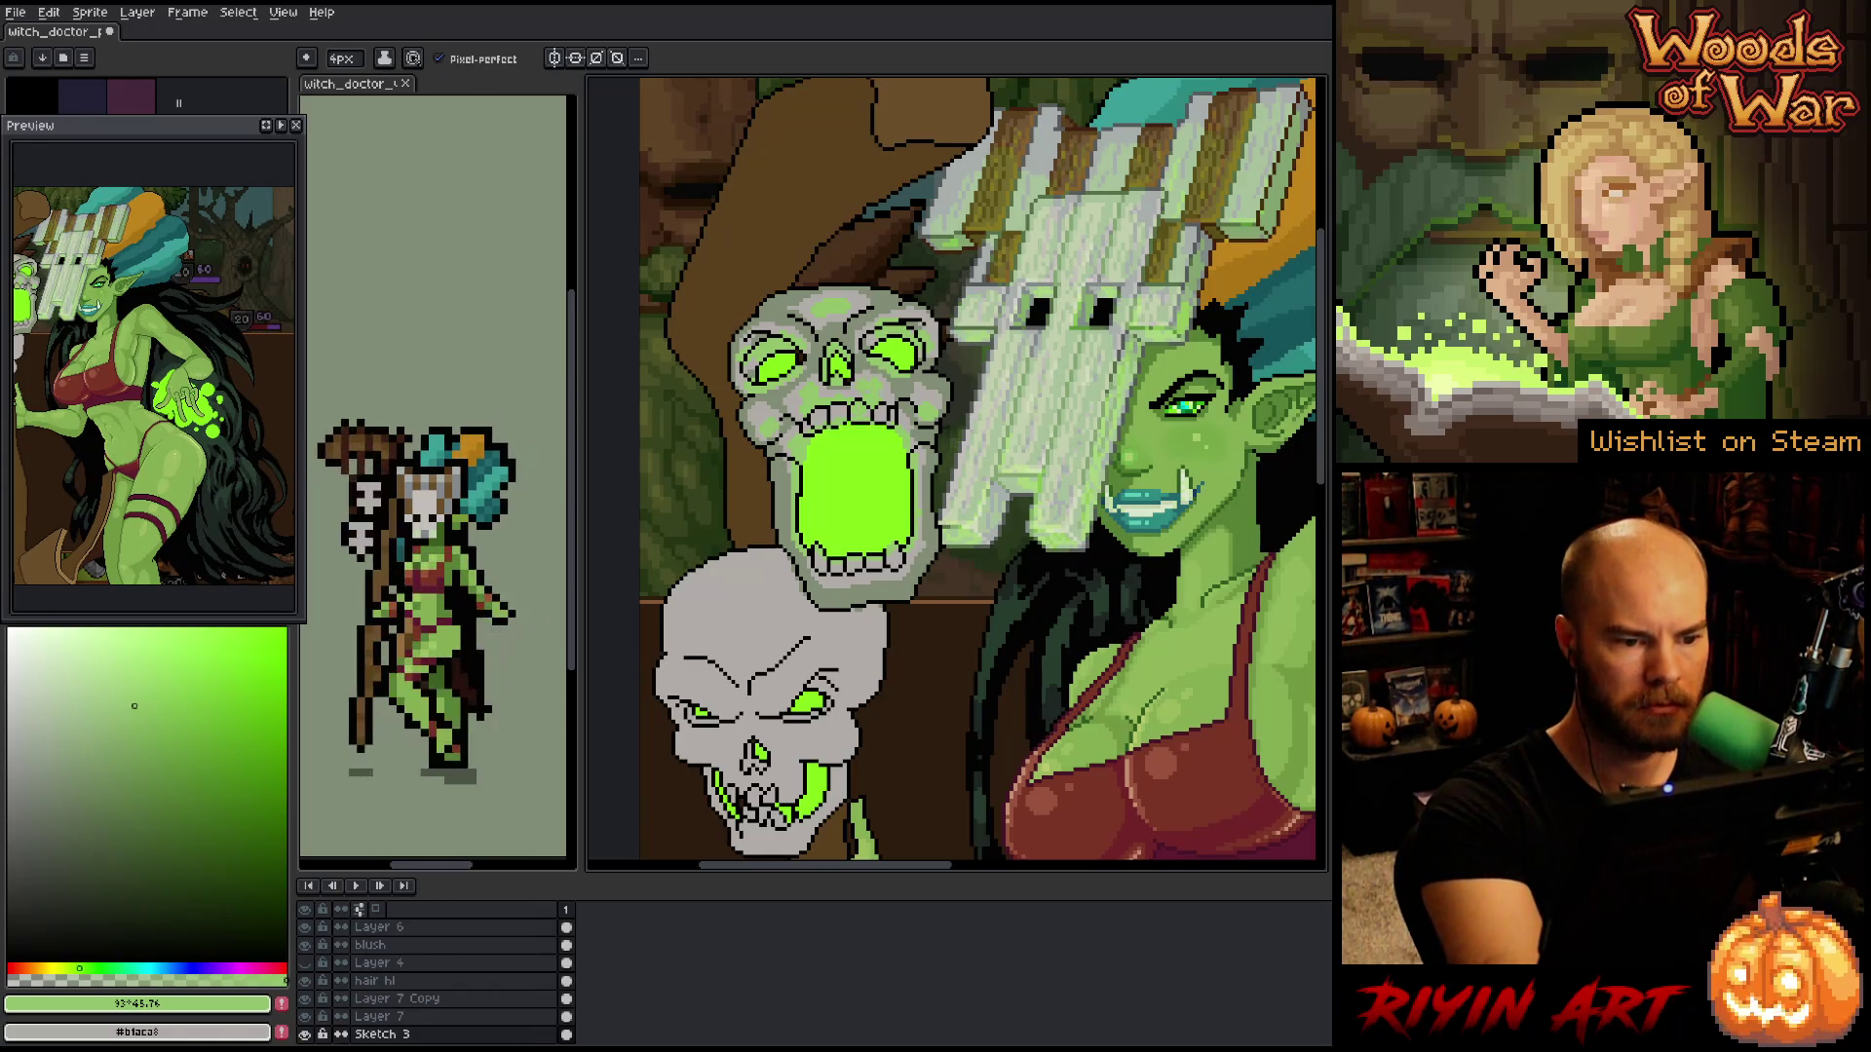
- Select the magic layer with a 1 px pencil and toggle the glow's visibility to compare
{"action": "key", "text": "x"}
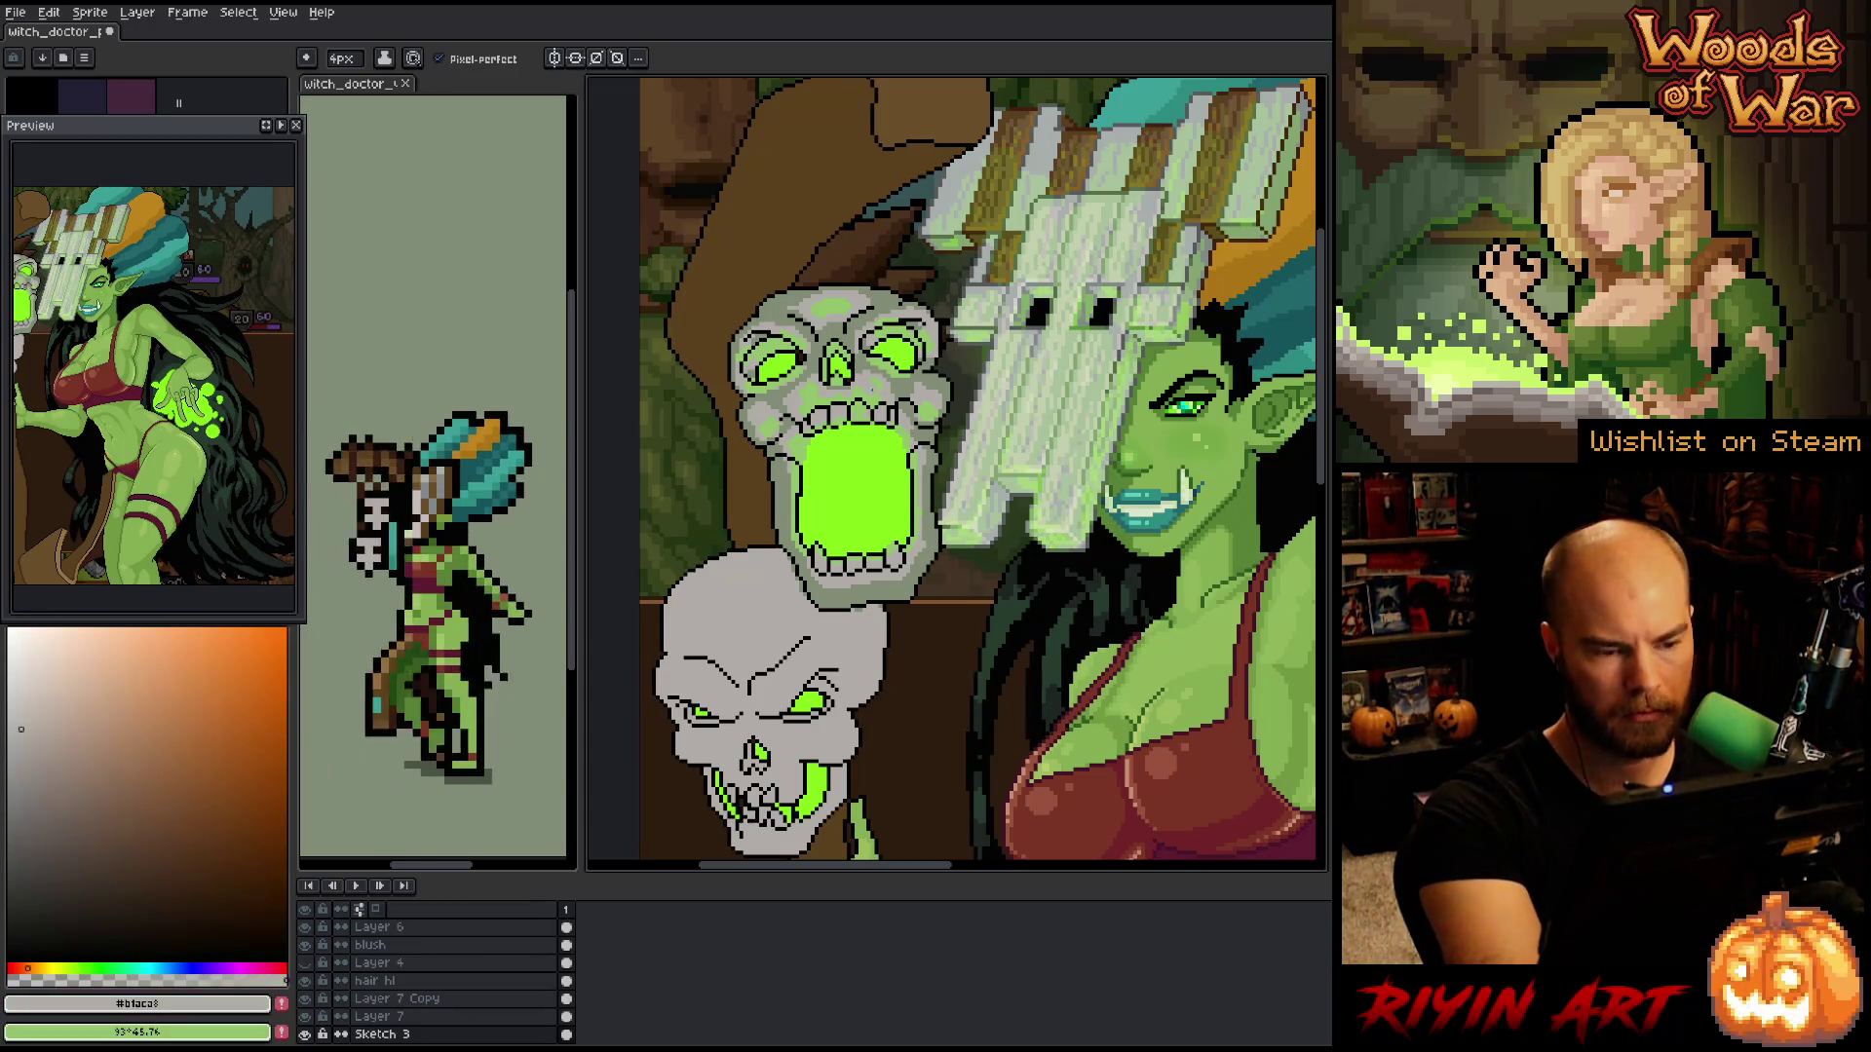
{"action": "key", "text": "x"}
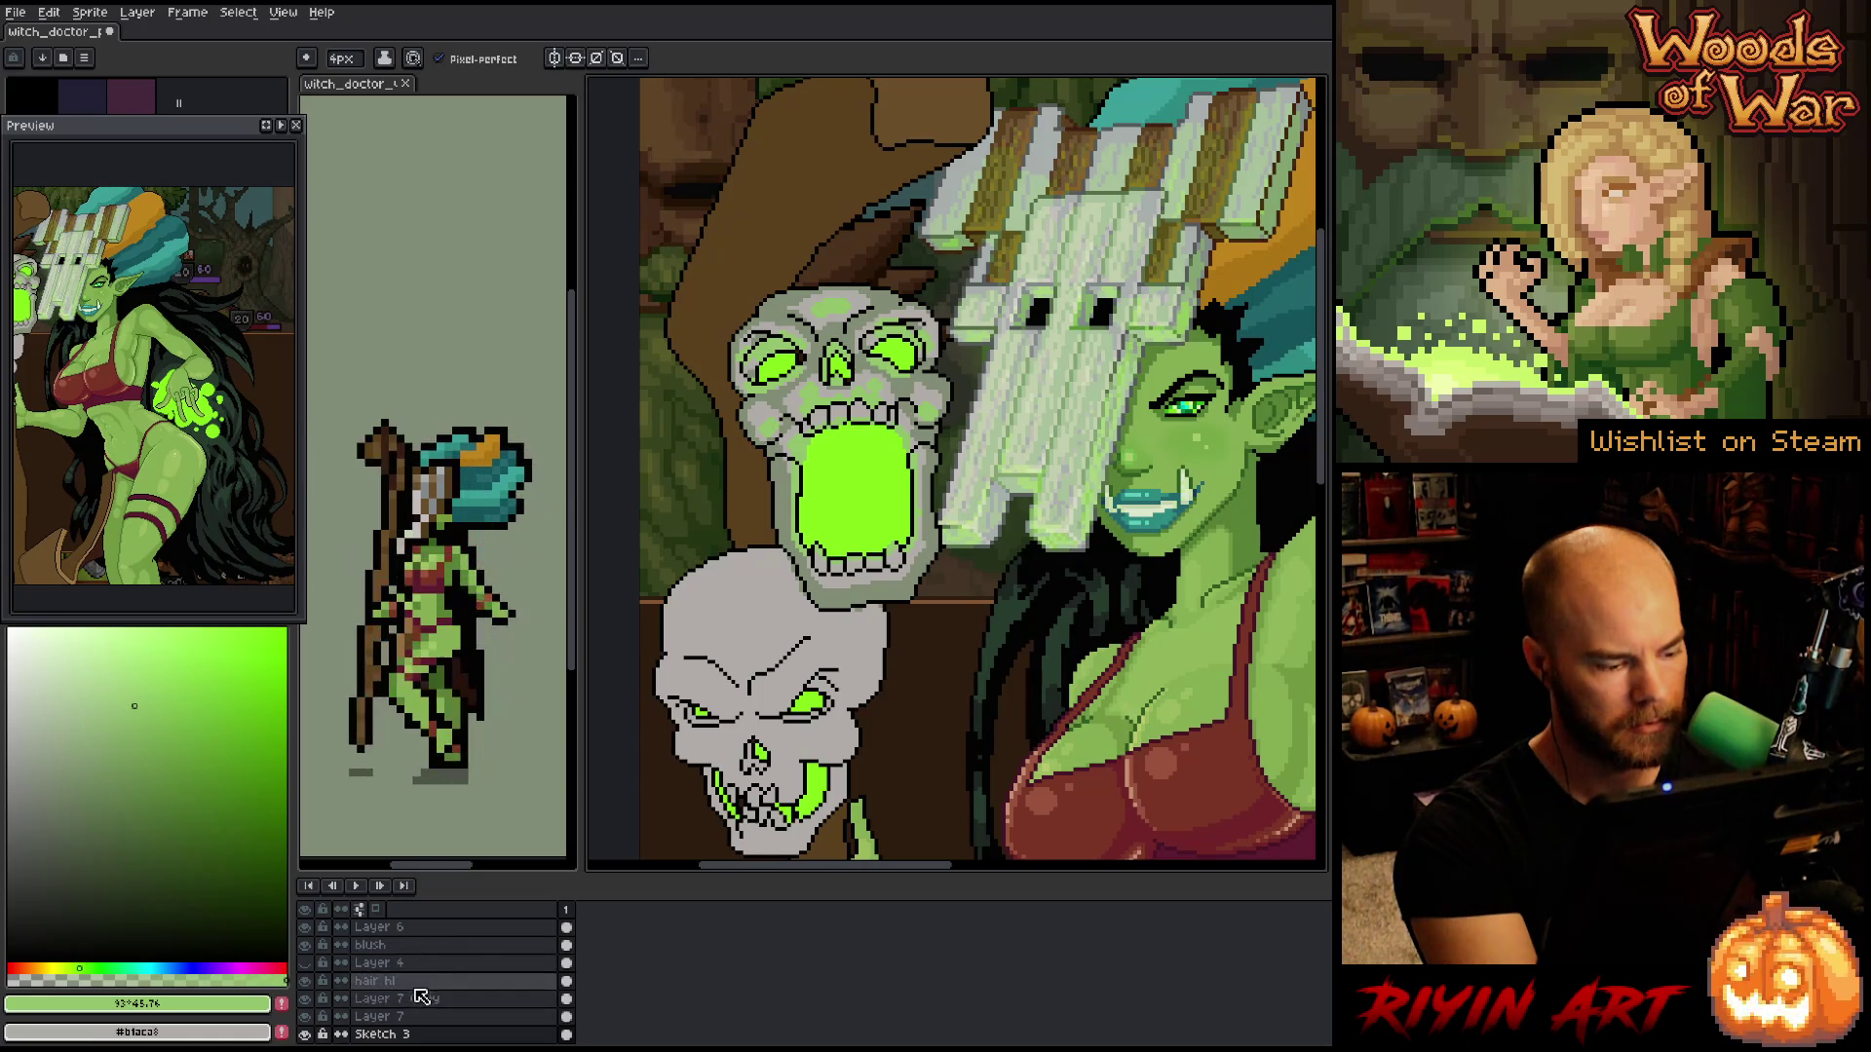
{"action": "scroll", "coordinate": [431, 964], "scroll_direction": "up", "scroll_amount": 3}
{"action": "left_click", "coordinate": [409, 945]}
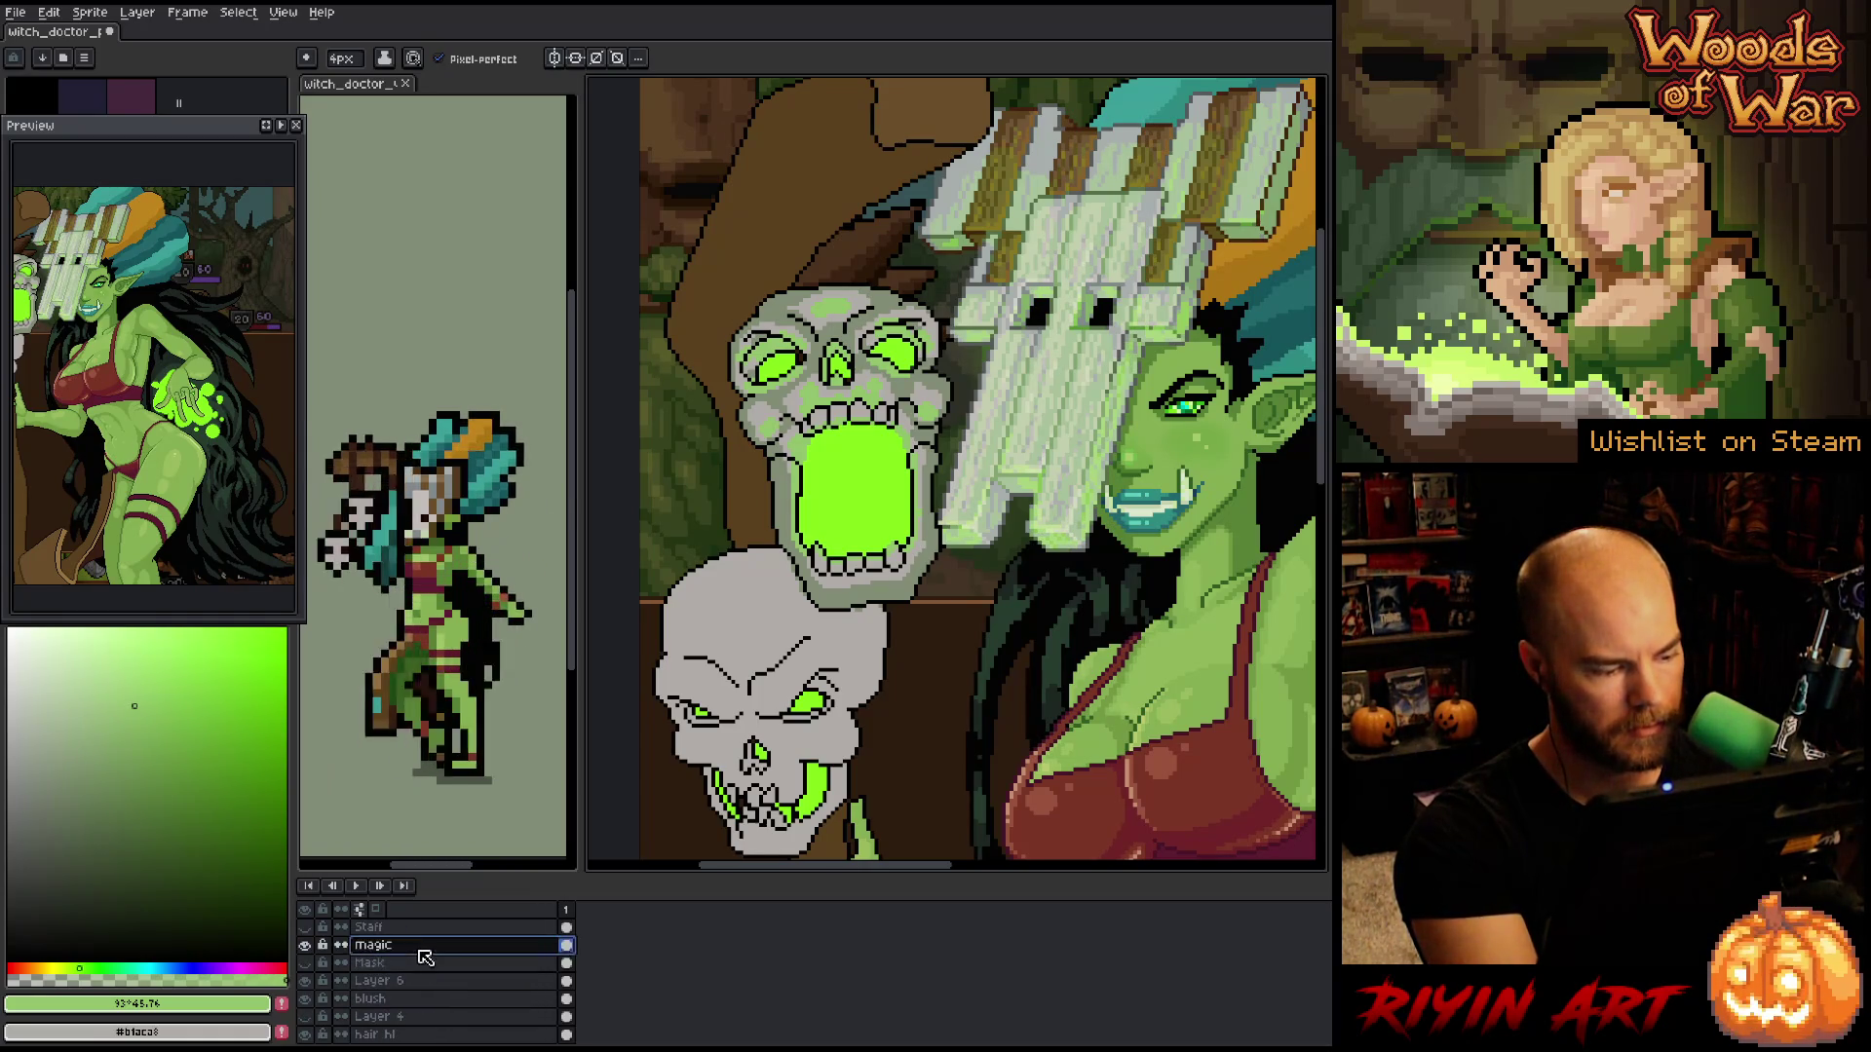
{"action": "key", "text": "b"}
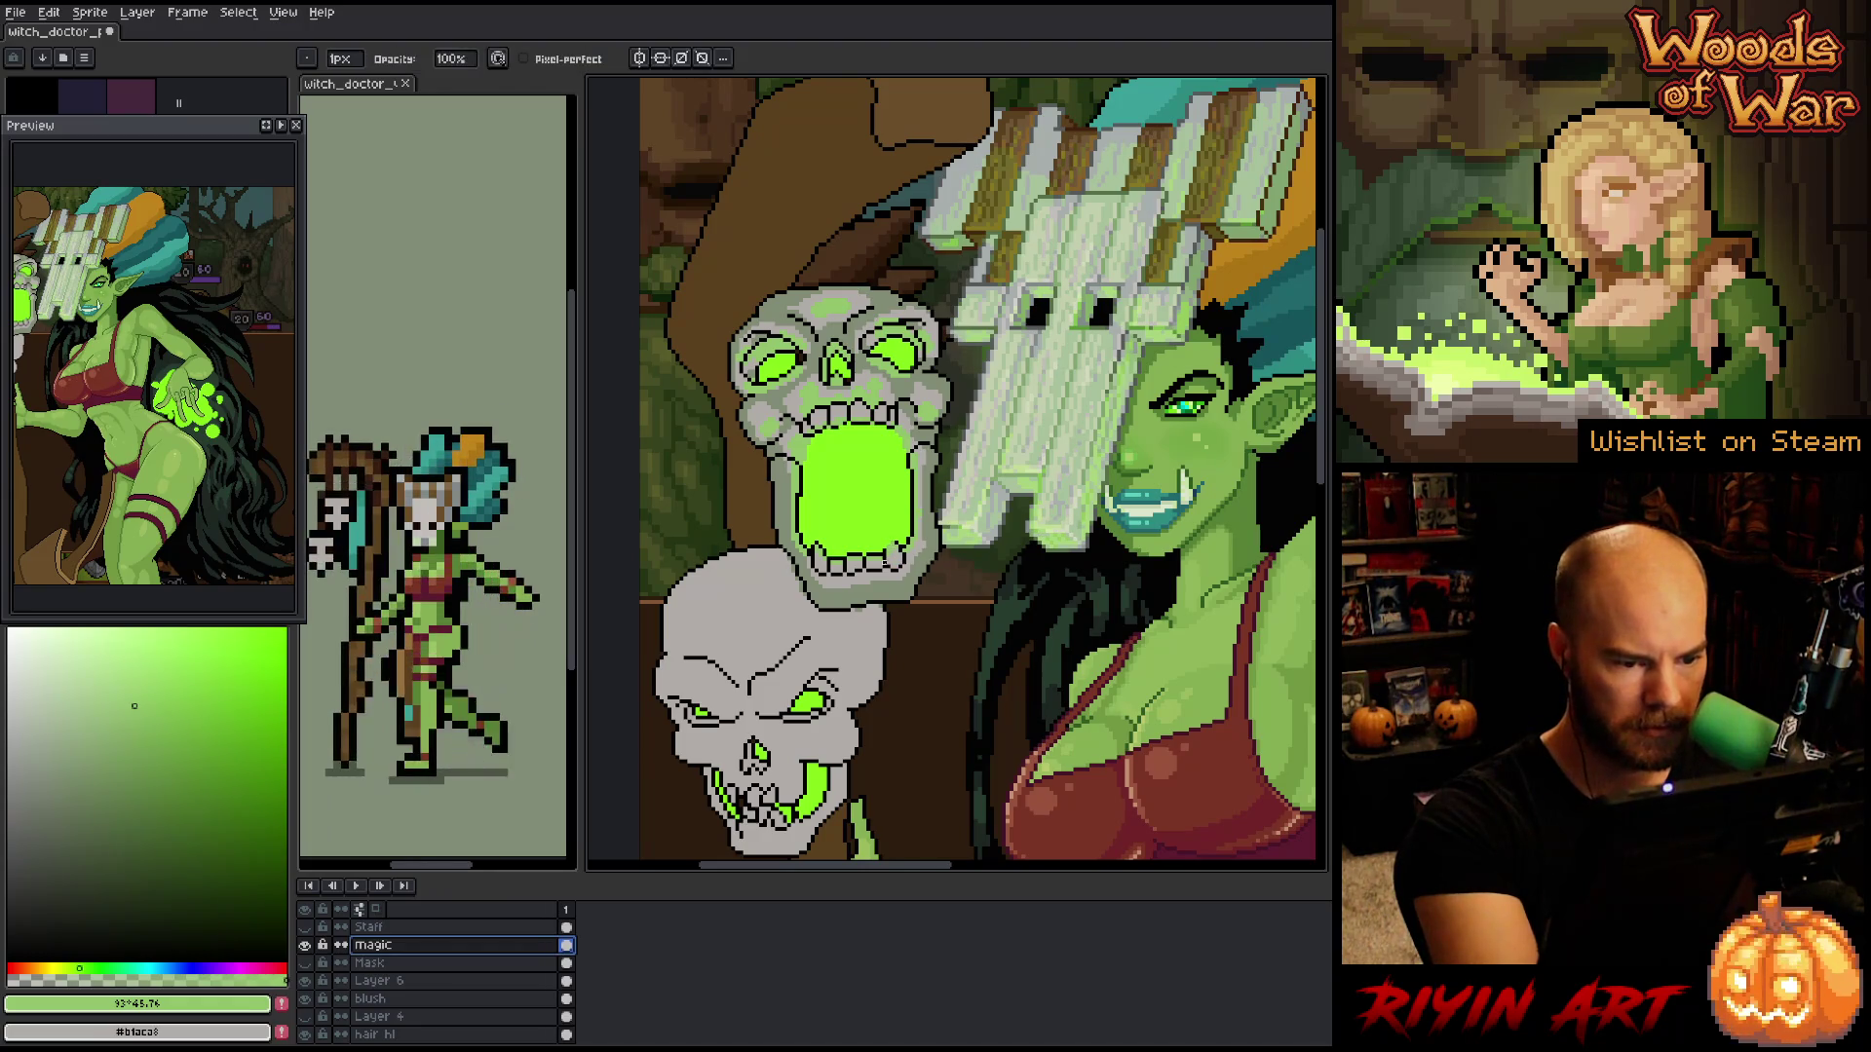
{"action": "left_click", "coordinate": [305, 945]}
{"action": "left_click", "coordinate": [305, 945]}
{"action": "left_click", "coordinate": [305, 945]}
{"action": "left_click", "coordinate": [305, 945]}
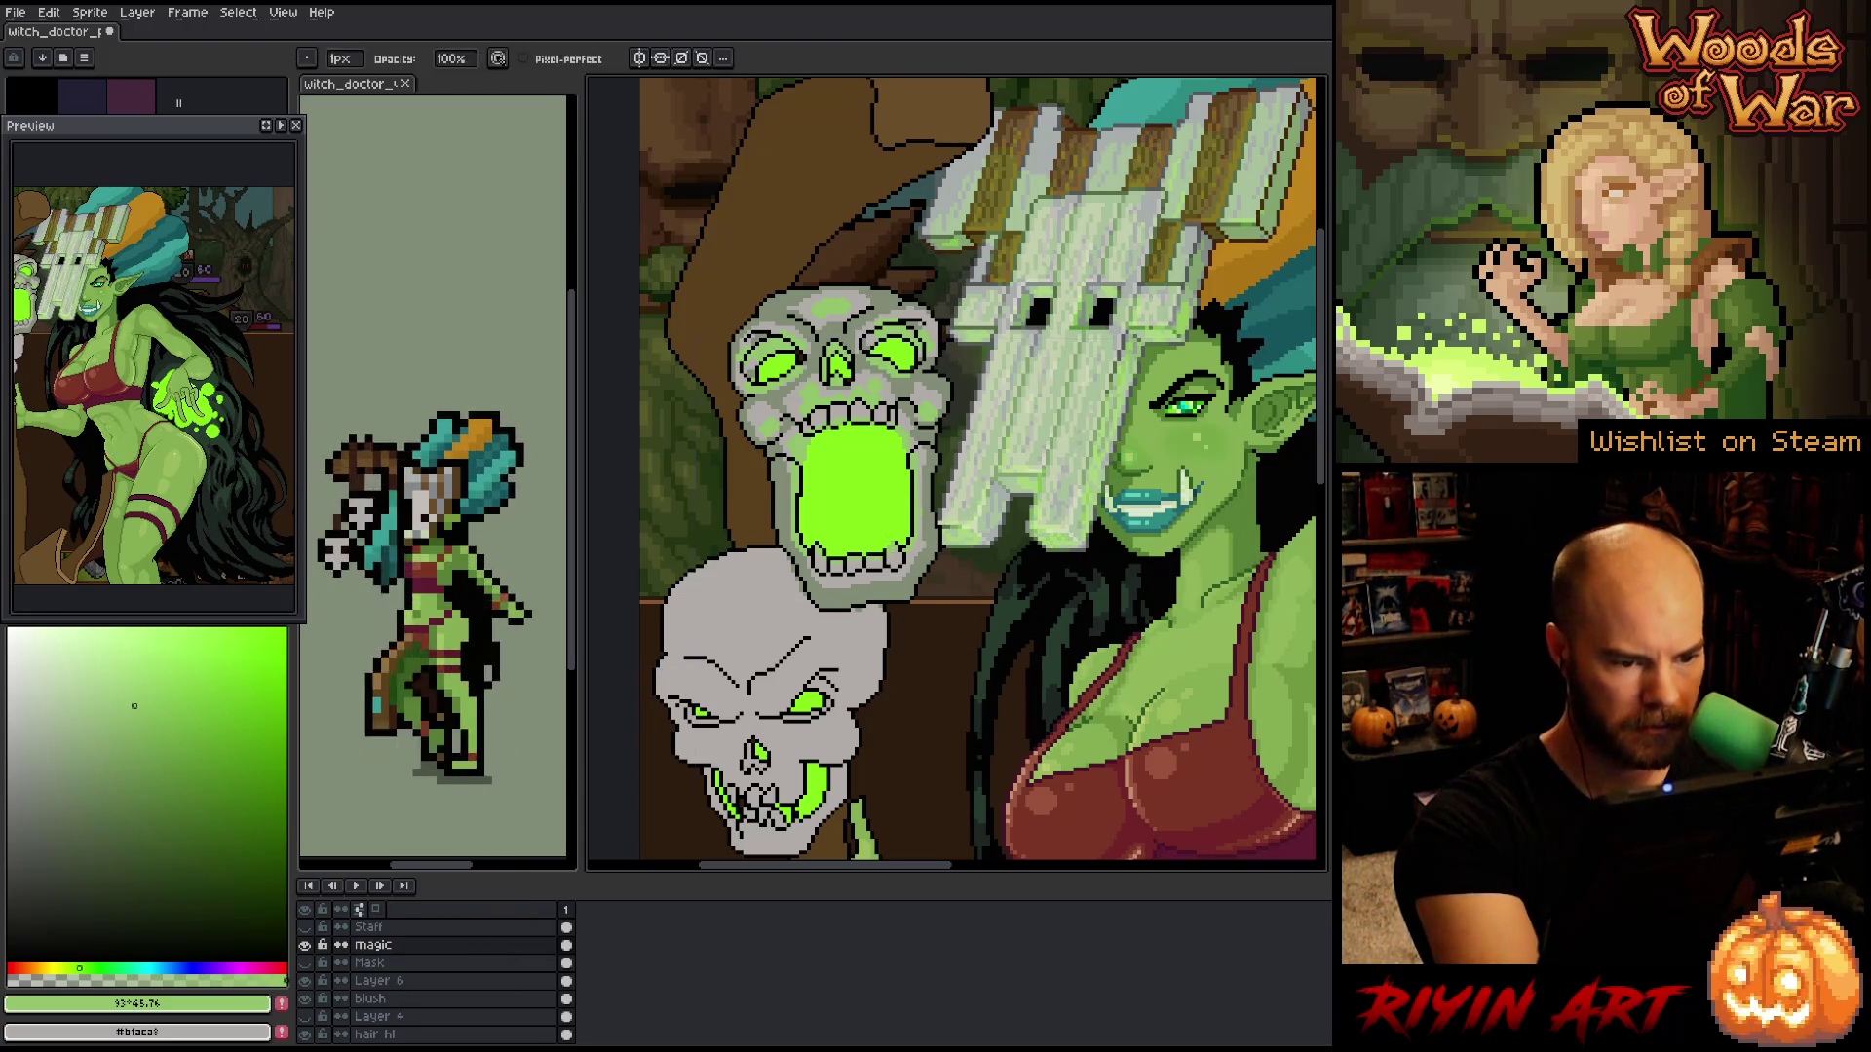
- Reframe the view around the skulls and face, and make Sketch 3 the active layer
{"action": "scroll", "coordinate": [883, 519], "scroll_direction": "up", "scroll_amount": 3}
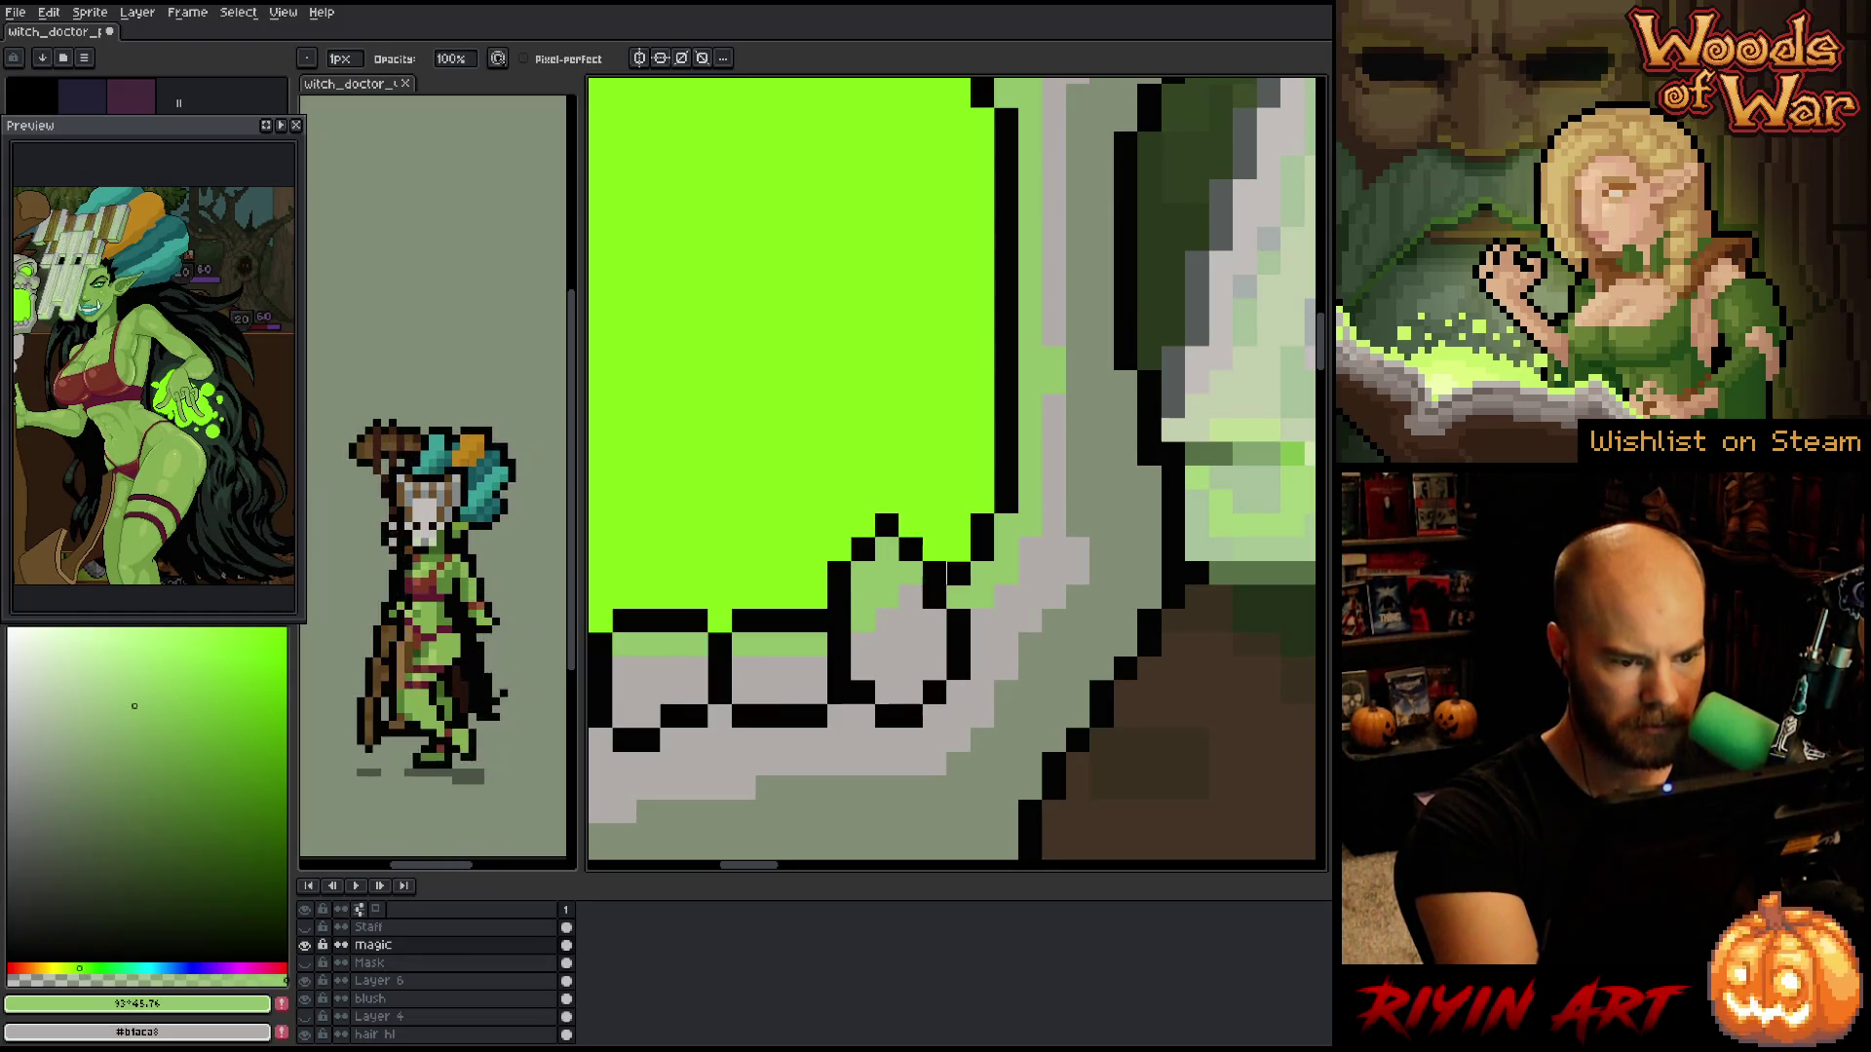
{"action": "scroll", "coordinate": [982, 621], "scroll_direction": "down", "scroll_amount": 5}
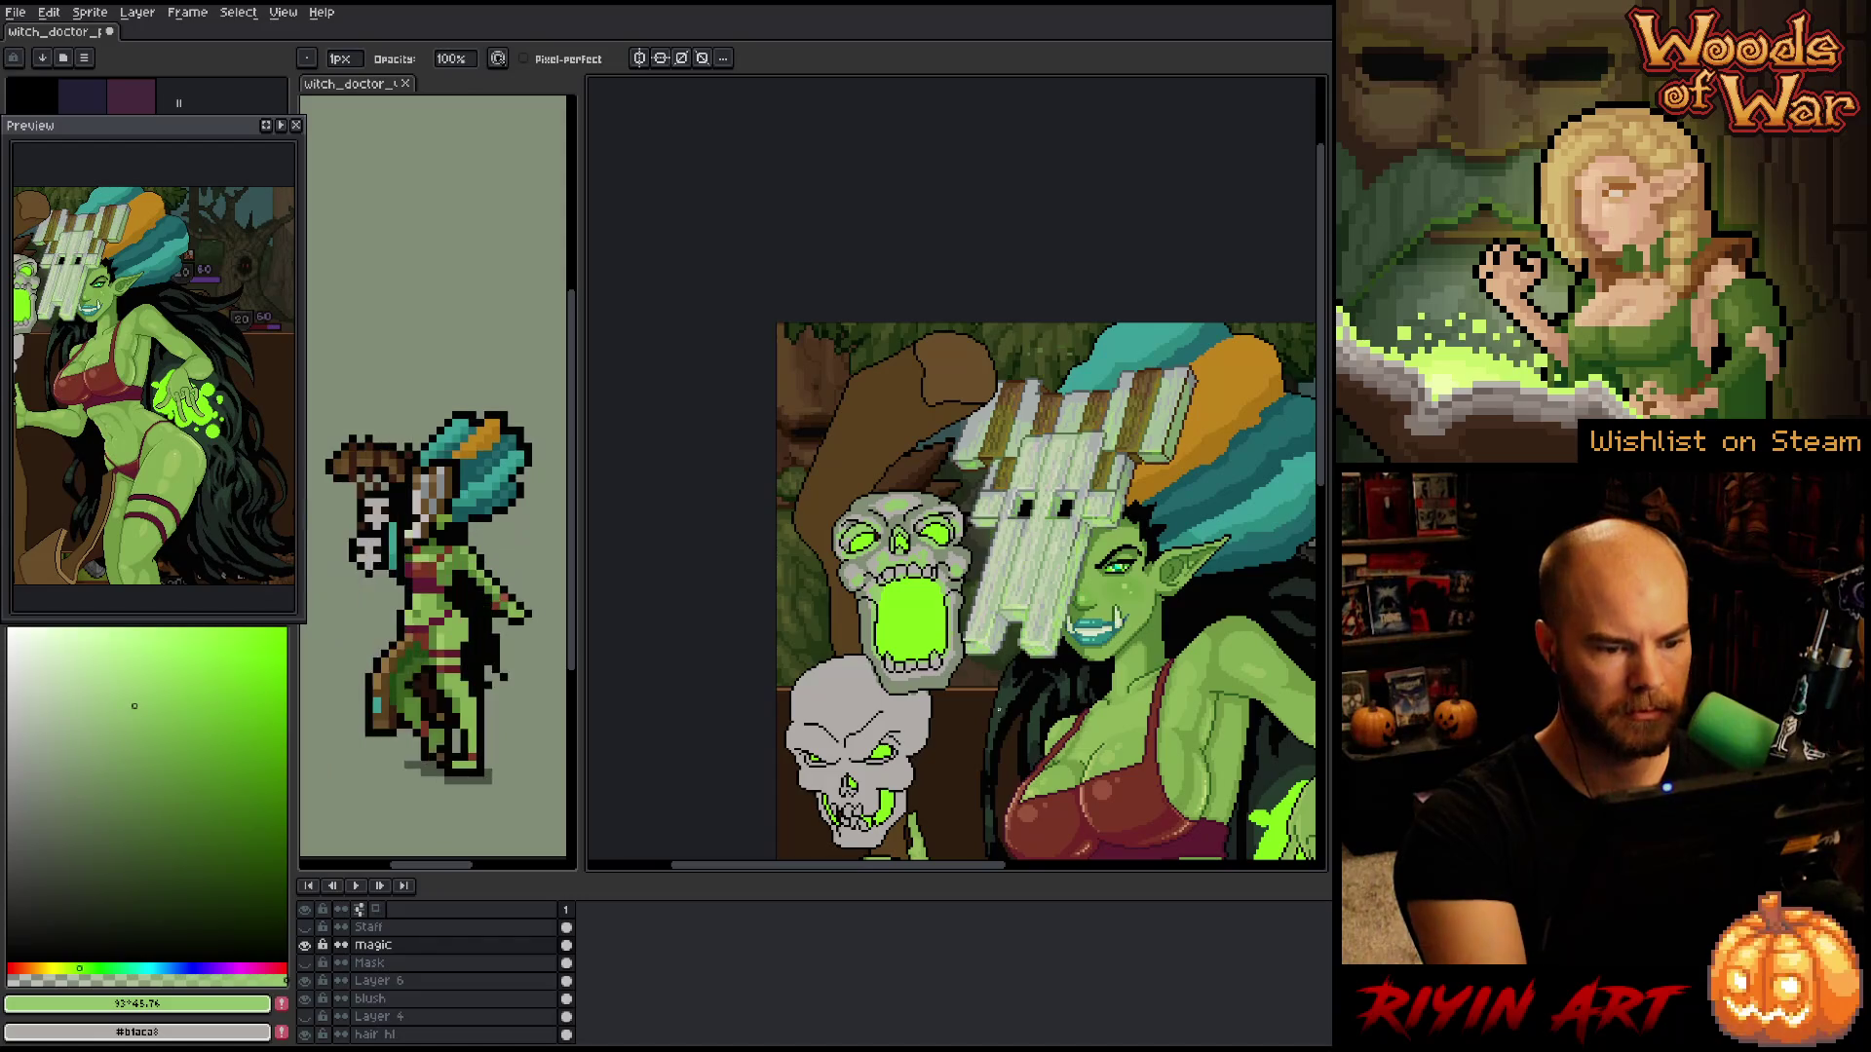
{"action": "scroll", "coordinate": [927, 699], "scroll_direction": "up", "scroll_amount": 1}
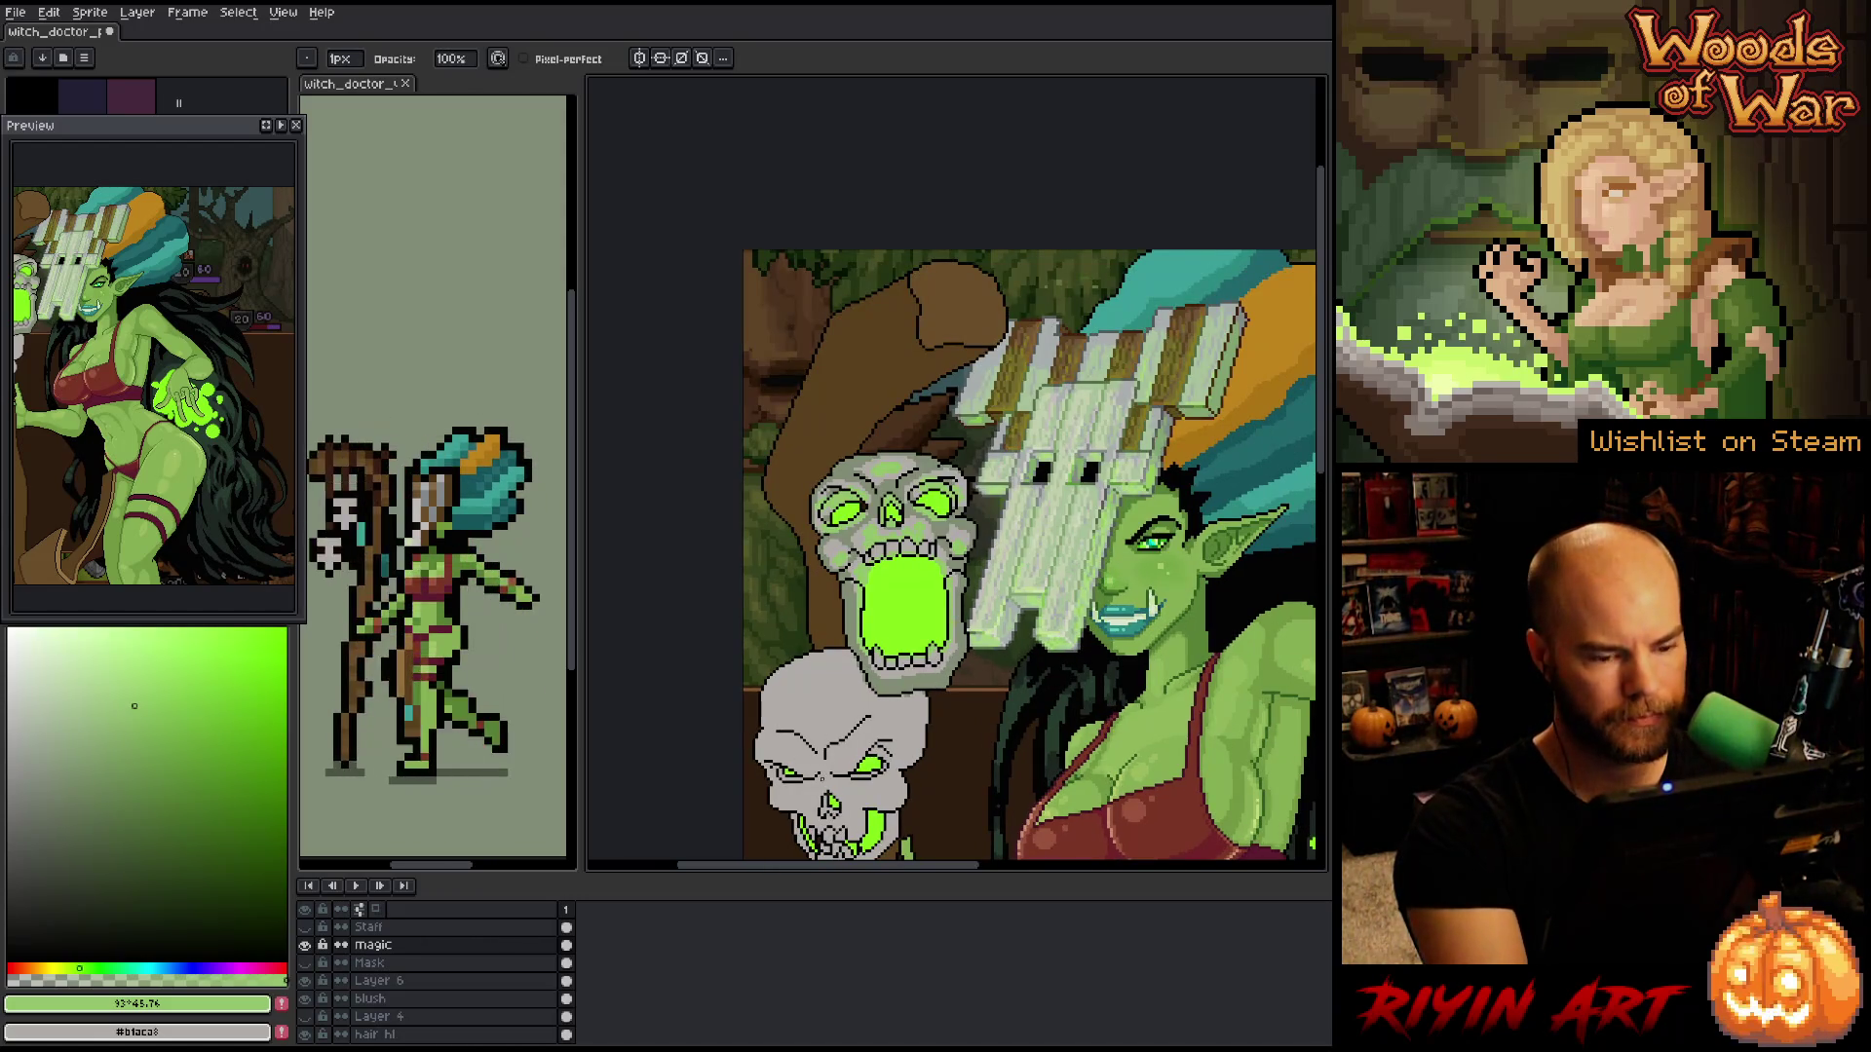
{"action": "left_click_drag", "start_coordinate": [924, 680], "coordinate": [915, 664]}
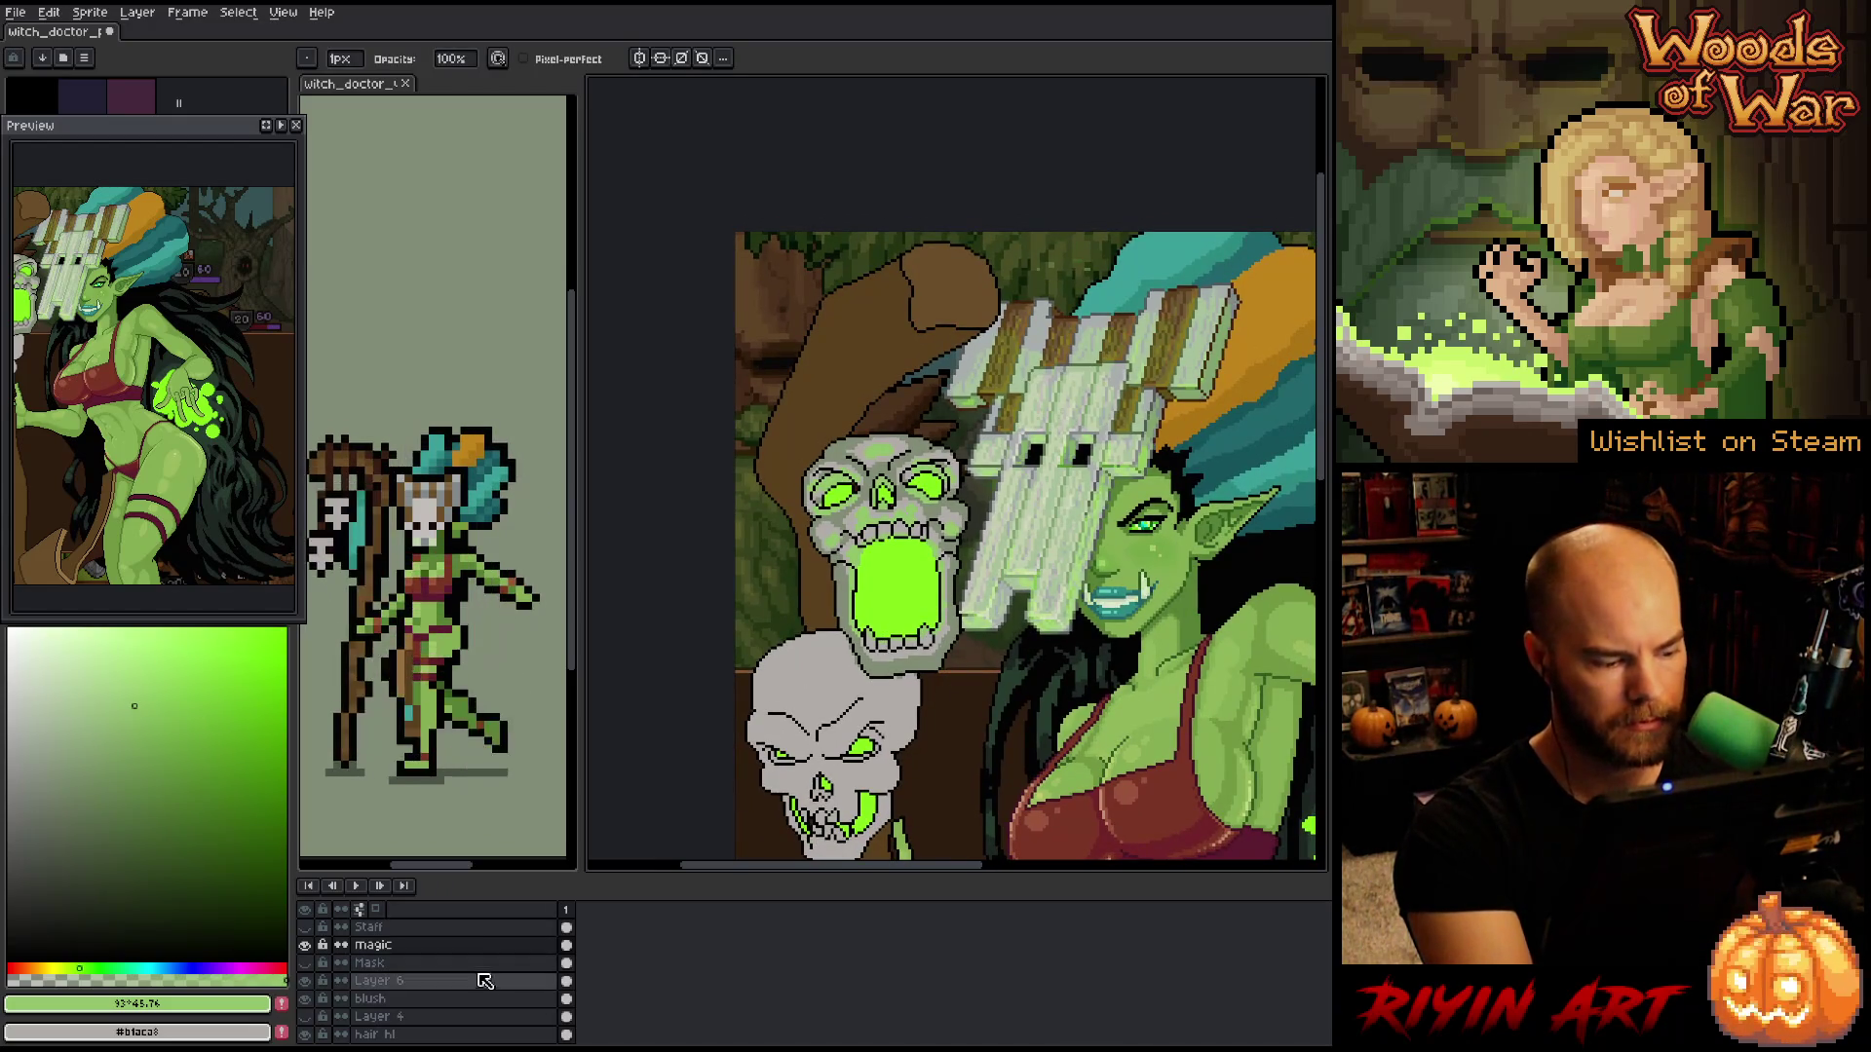
{"action": "scroll", "coordinate": [471, 997], "scroll_direction": "down", "scroll_amount": 5}
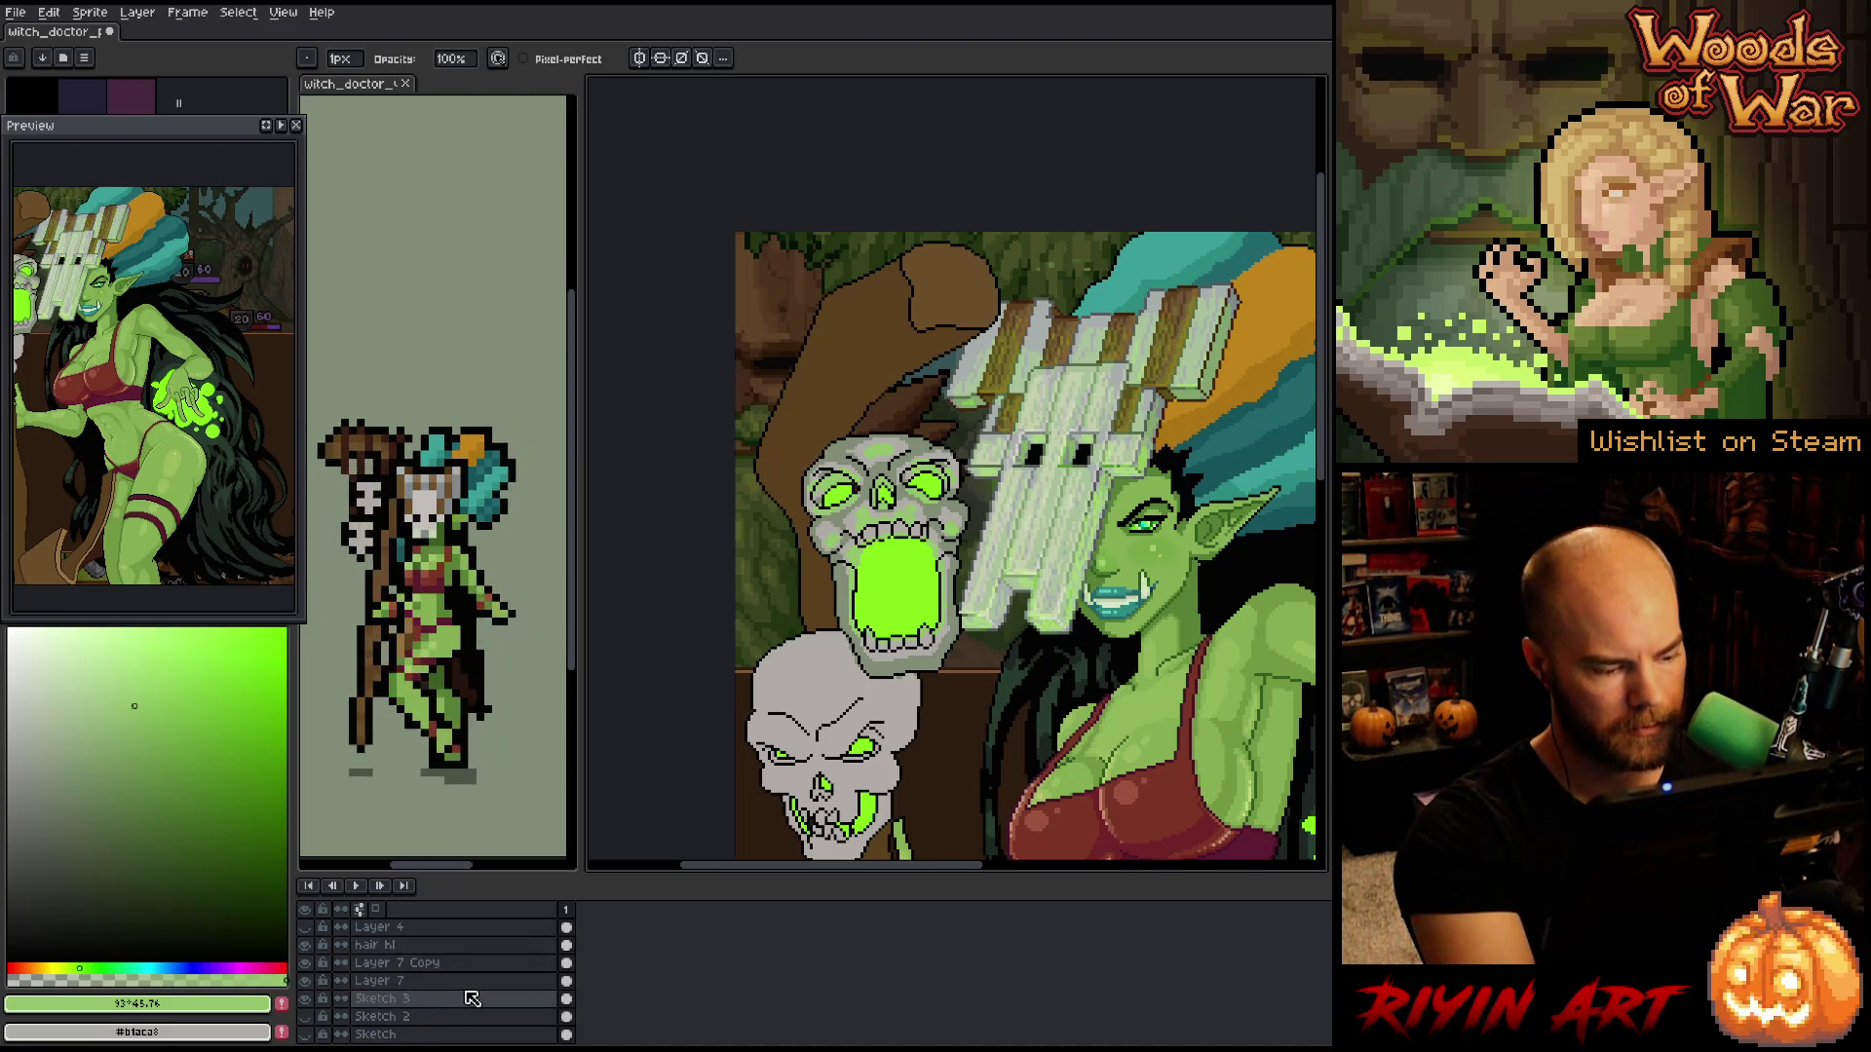
{"action": "left_click", "coordinate": [470, 998]}
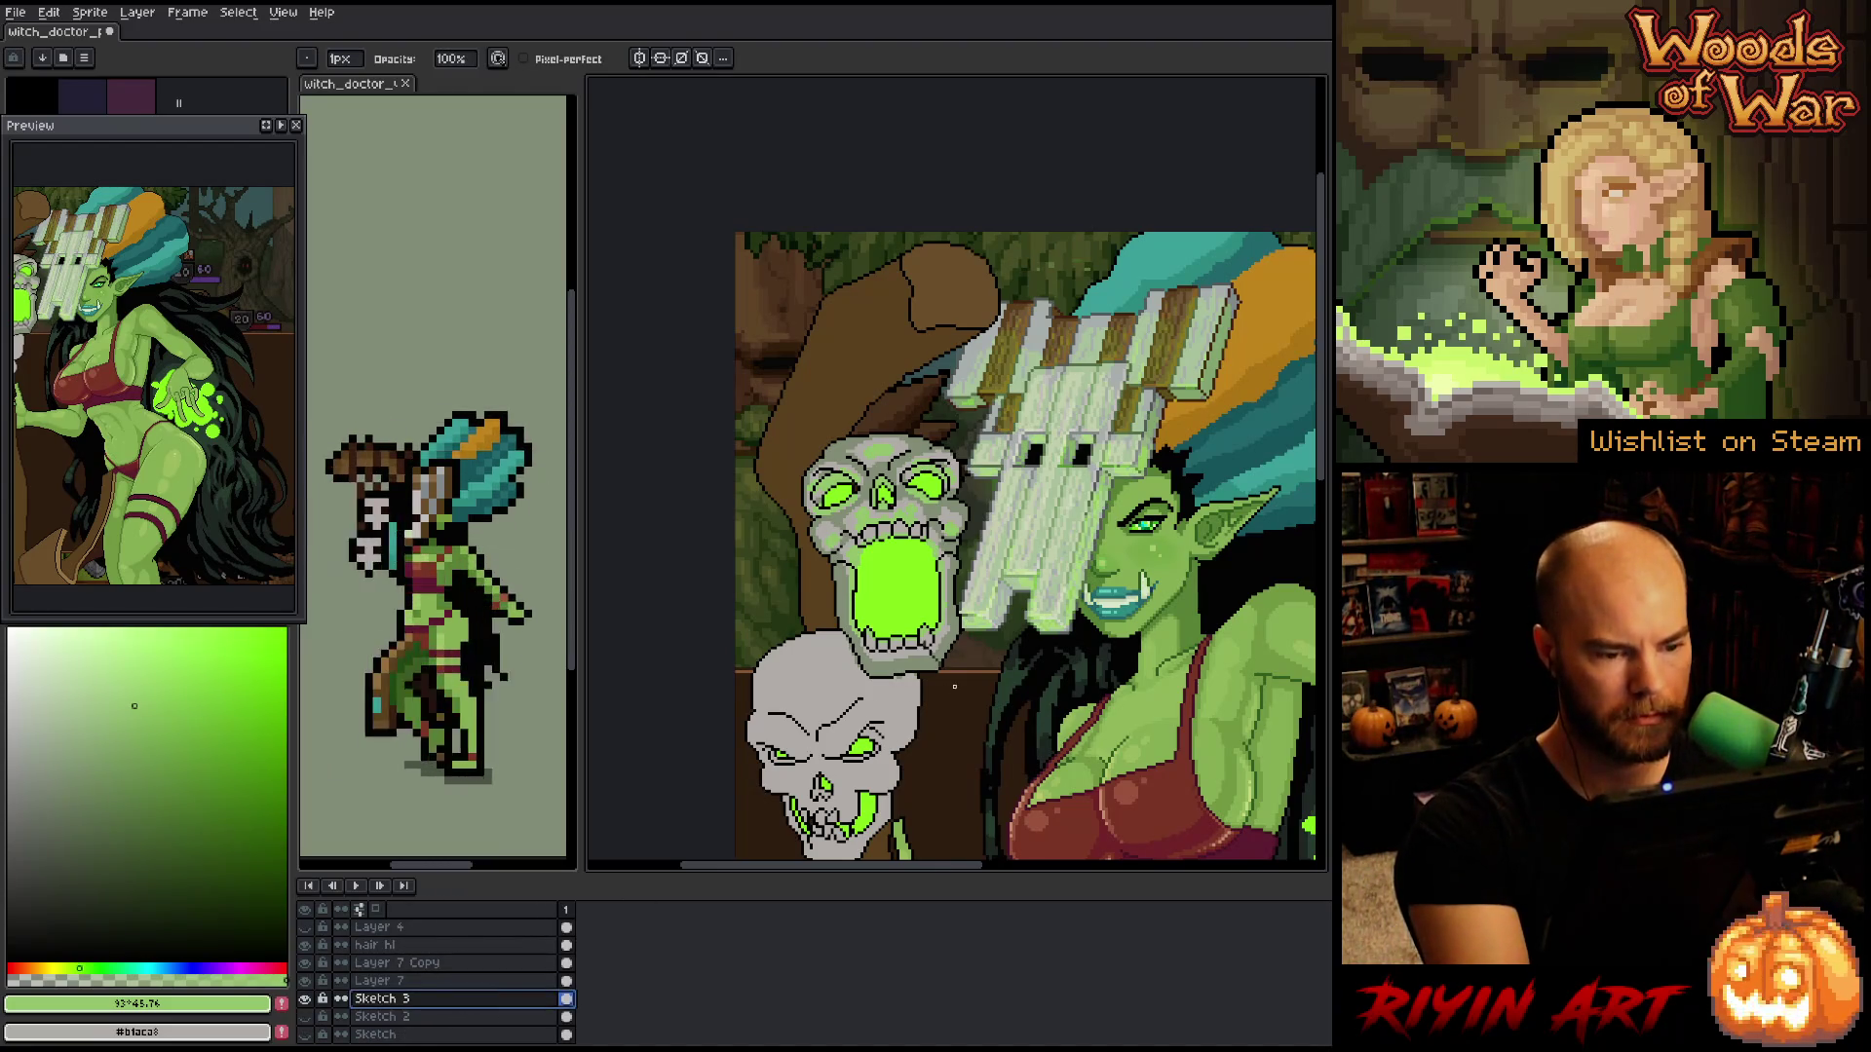
- In Replace Color, set the skulls' grey as From and try green replacement colours
{"action": "key", "text": "shift+r"}
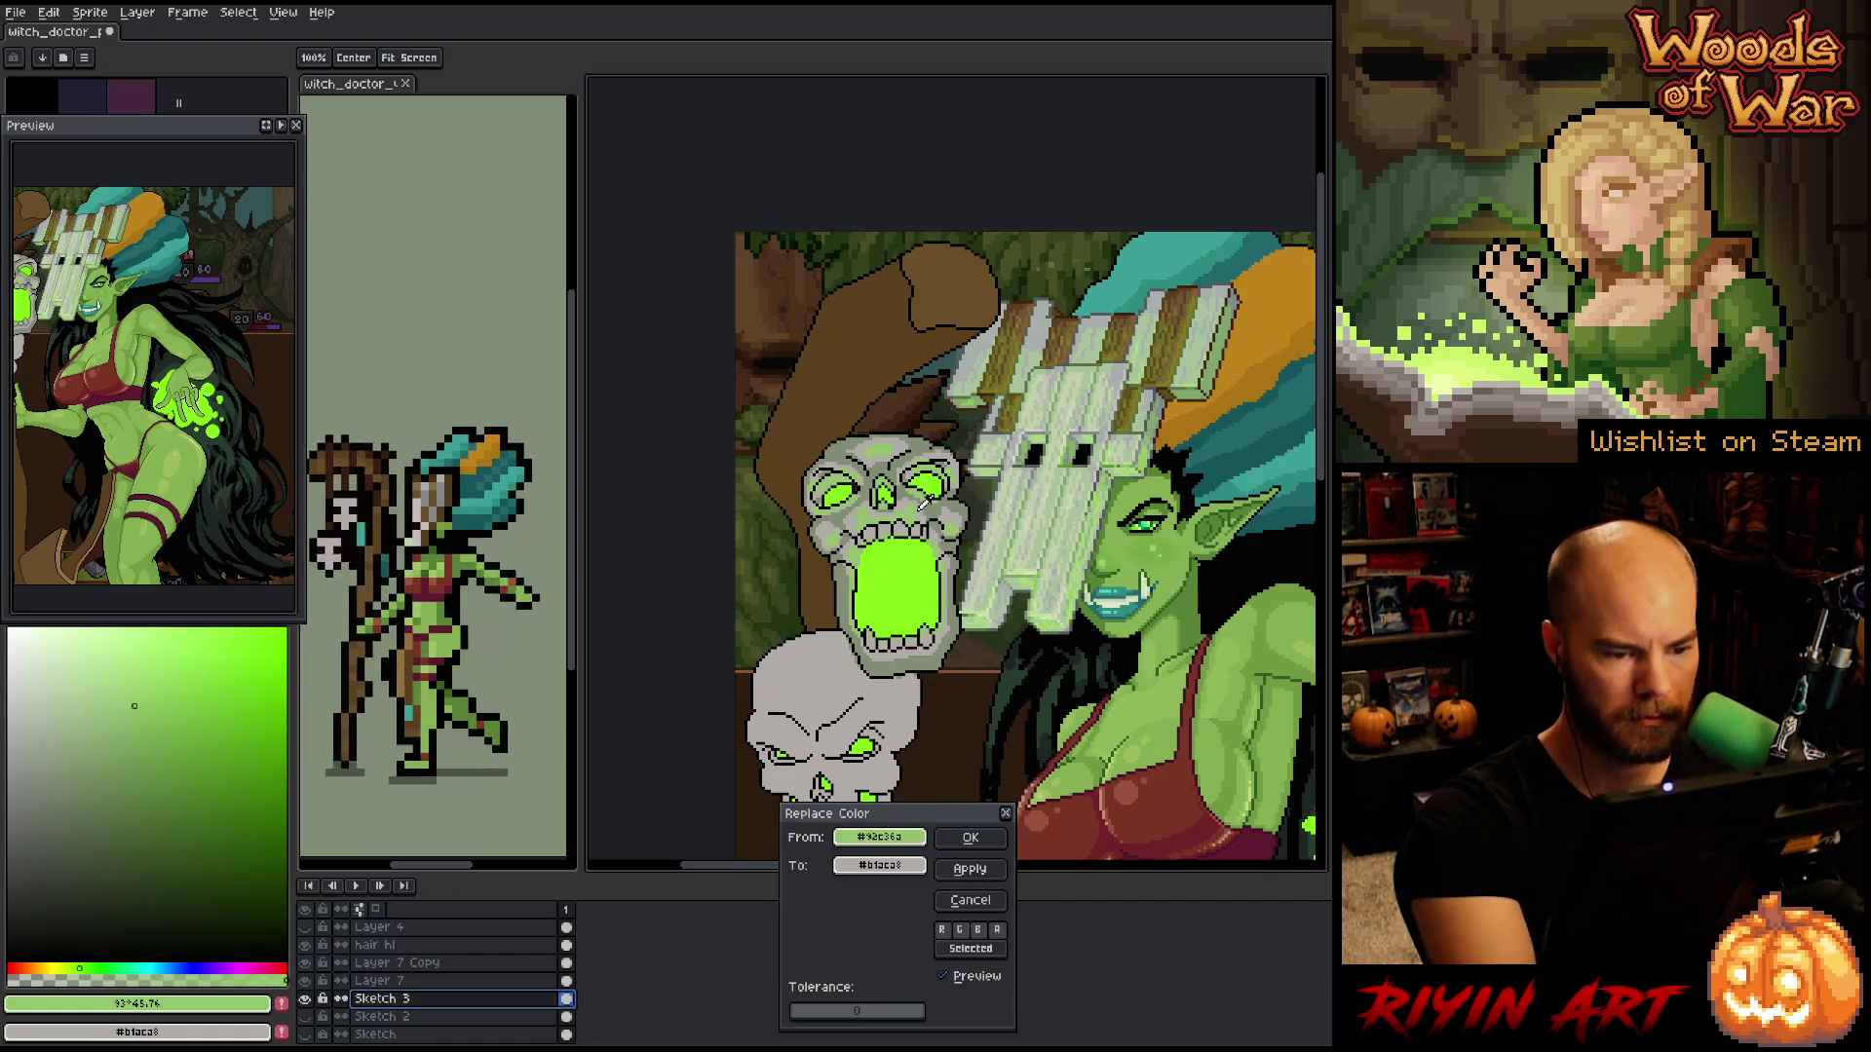
{"action": "left_click", "coordinate": [923, 503]}
{"action": "right_click", "coordinate": [908, 562]}
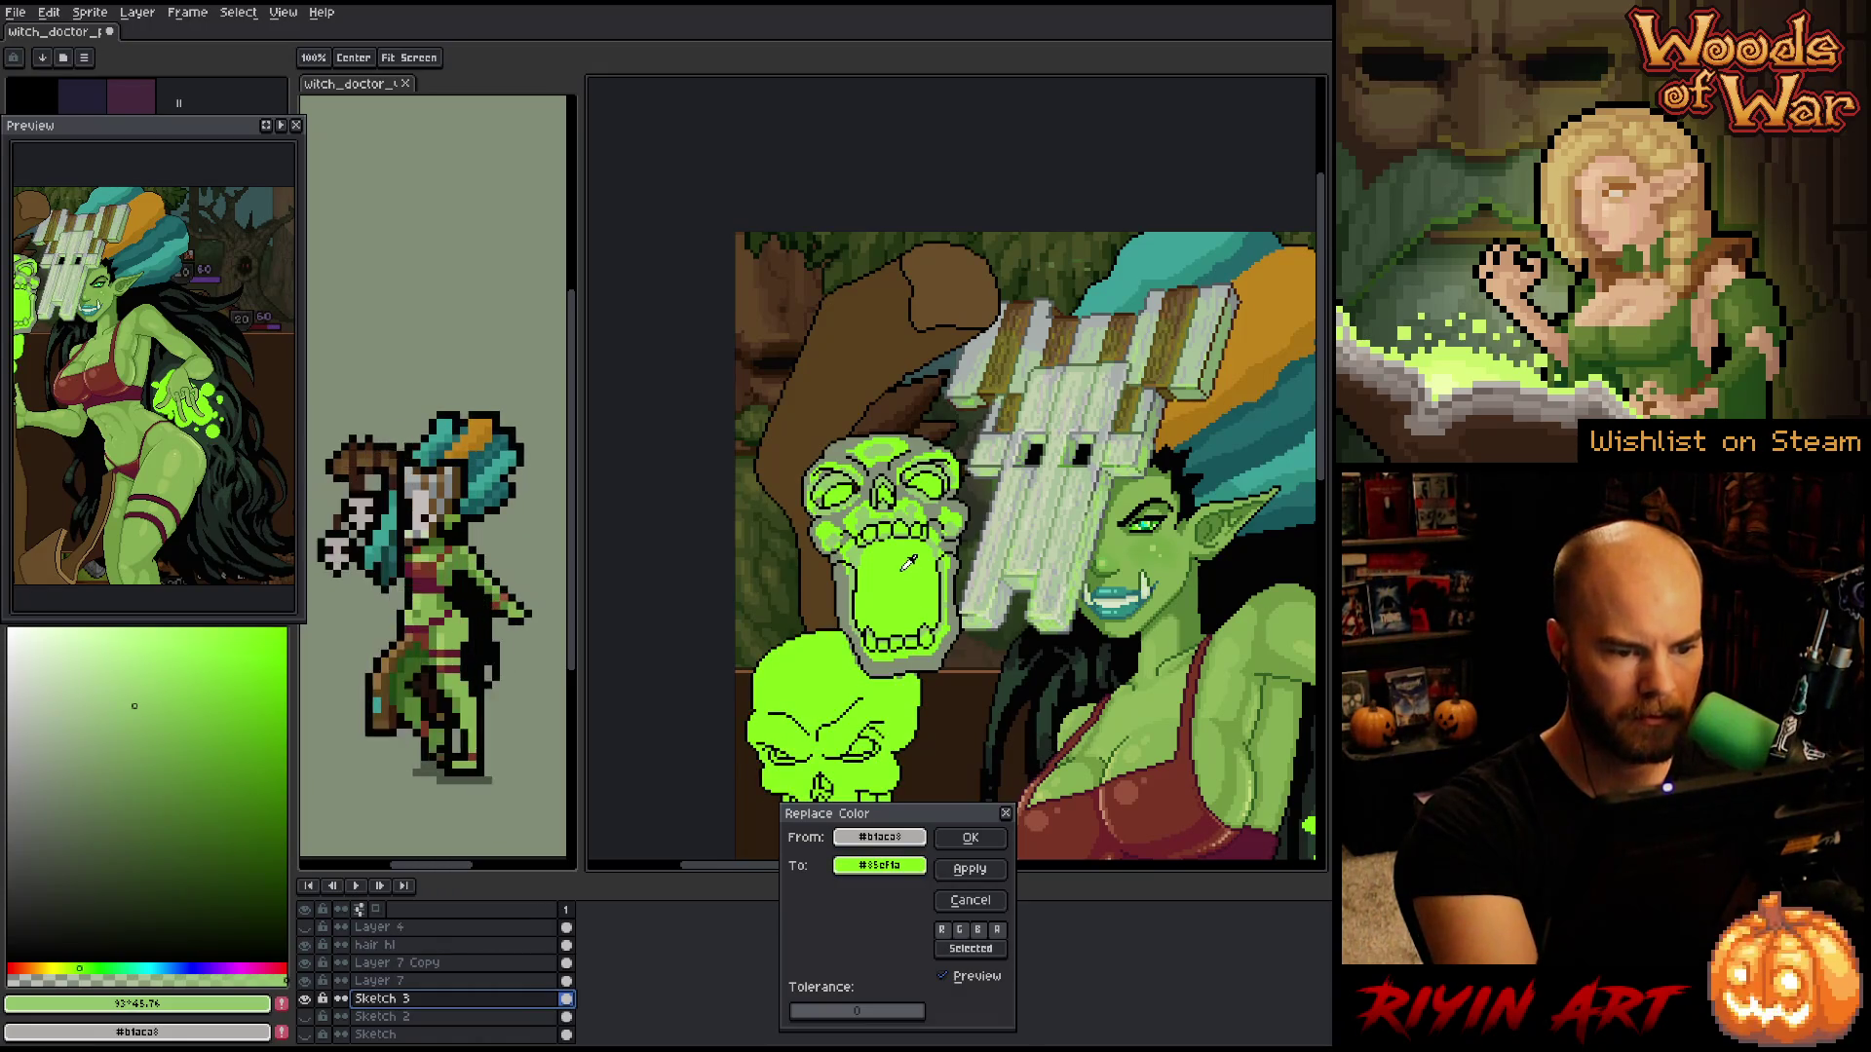
{"action": "right_click", "coordinate": [941, 505]}
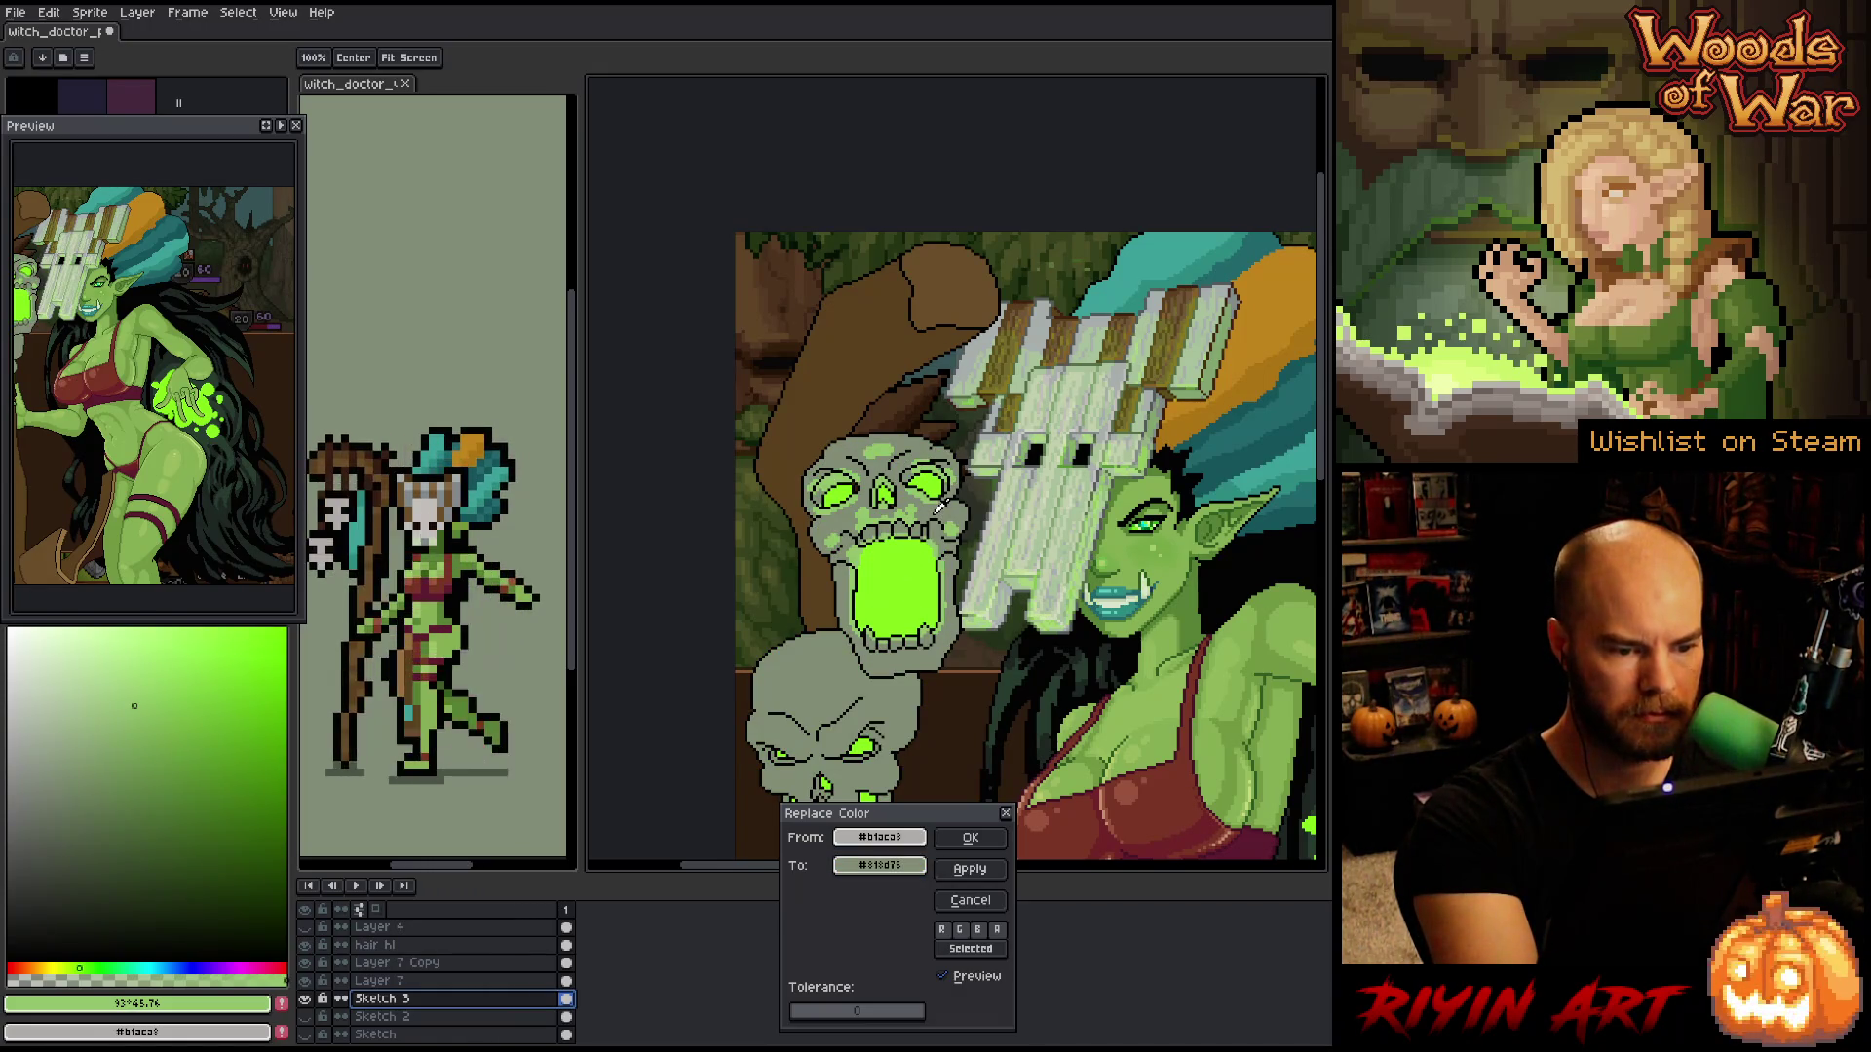
{"action": "left_click", "coordinate": [880, 865]}
{"action": "left_click", "coordinate": [914, 863]}
{"action": "left_click", "coordinate": [914, 862]}
{"action": "left_click", "coordinate": [914, 862]}
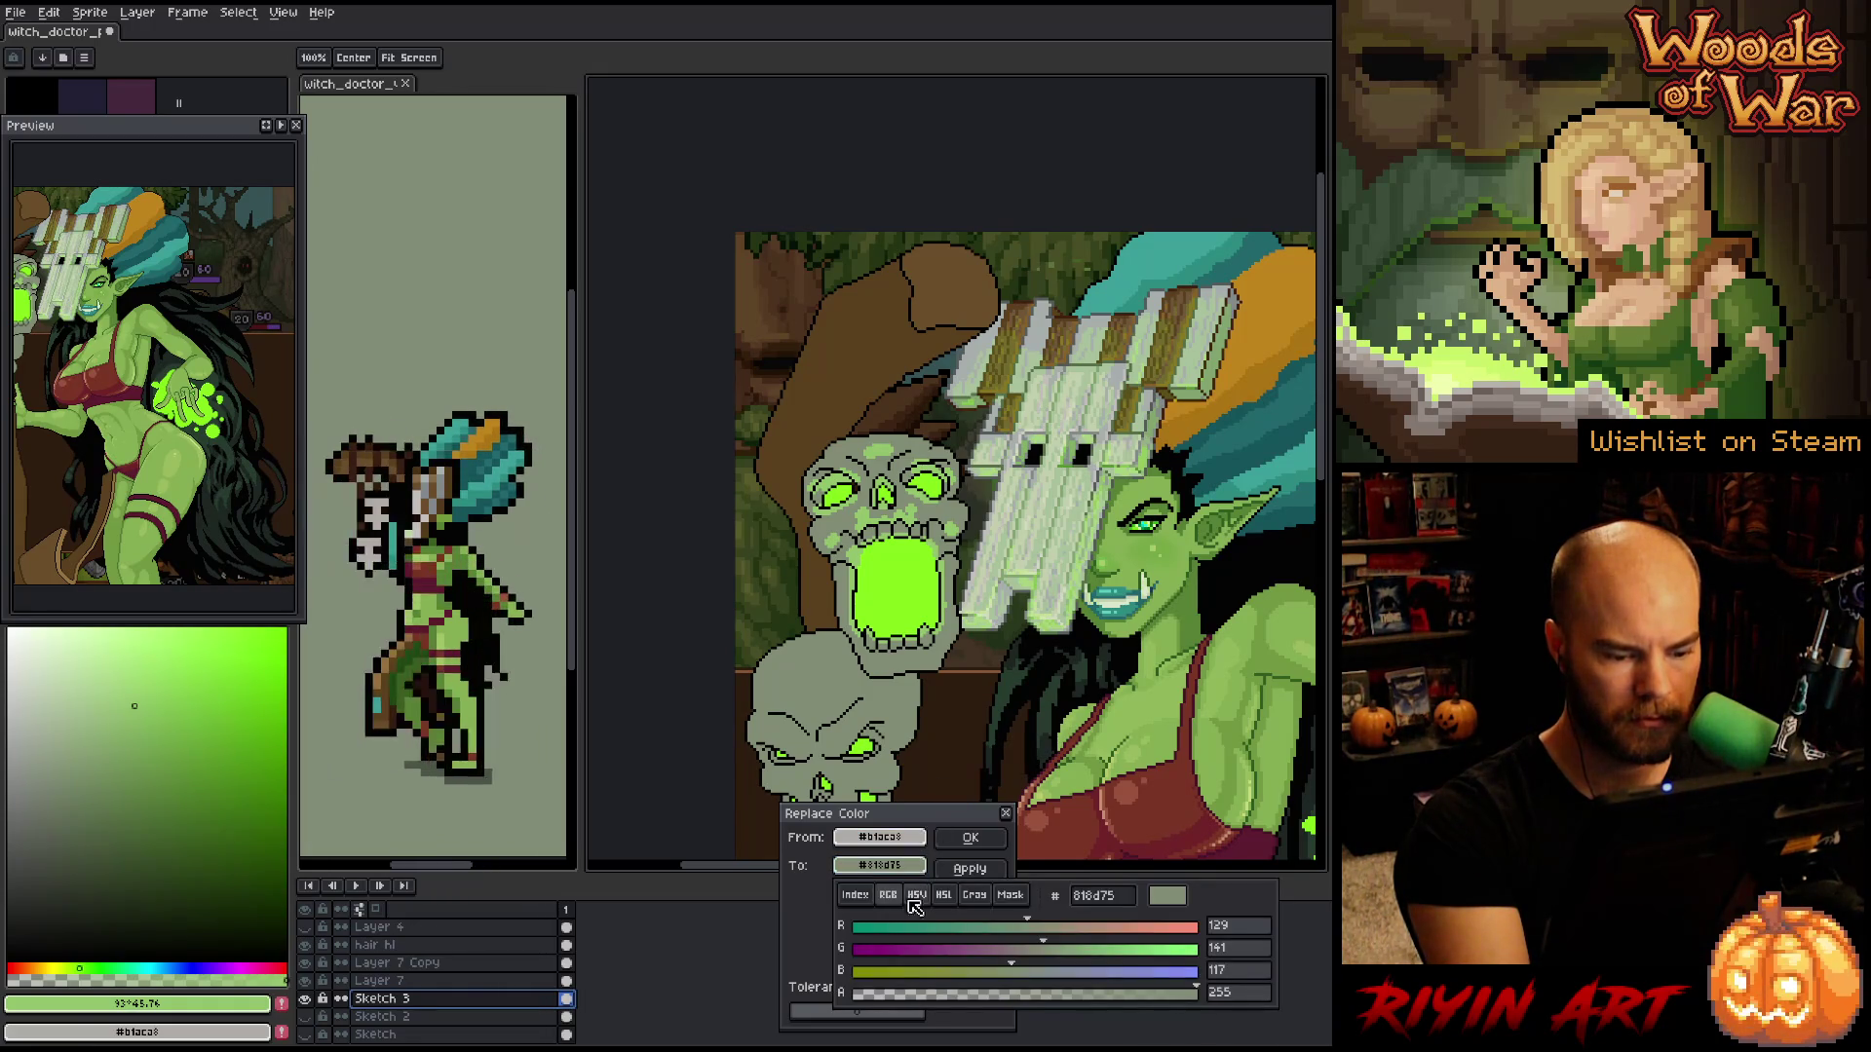
- Tune the To colour in HSL to a pale, desaturated teal-grey and apply it
{"action": "left_click", "coordinate": [944, 895]}
{"action": "mouse_move", "coordinate": [909, 951]}
{"action": "left_mouse_down"}
{"action": "mouse_move", "coordinate": [952, 956]}
{"action": "mouse_move", "coordinate": [936, 930]}
{"action": "mouse_move", "coordinate": [1135, 931]}
{"action": "mouse_move", "coordinate": [1030, 933]}
{"action": "left_mouse_up"}
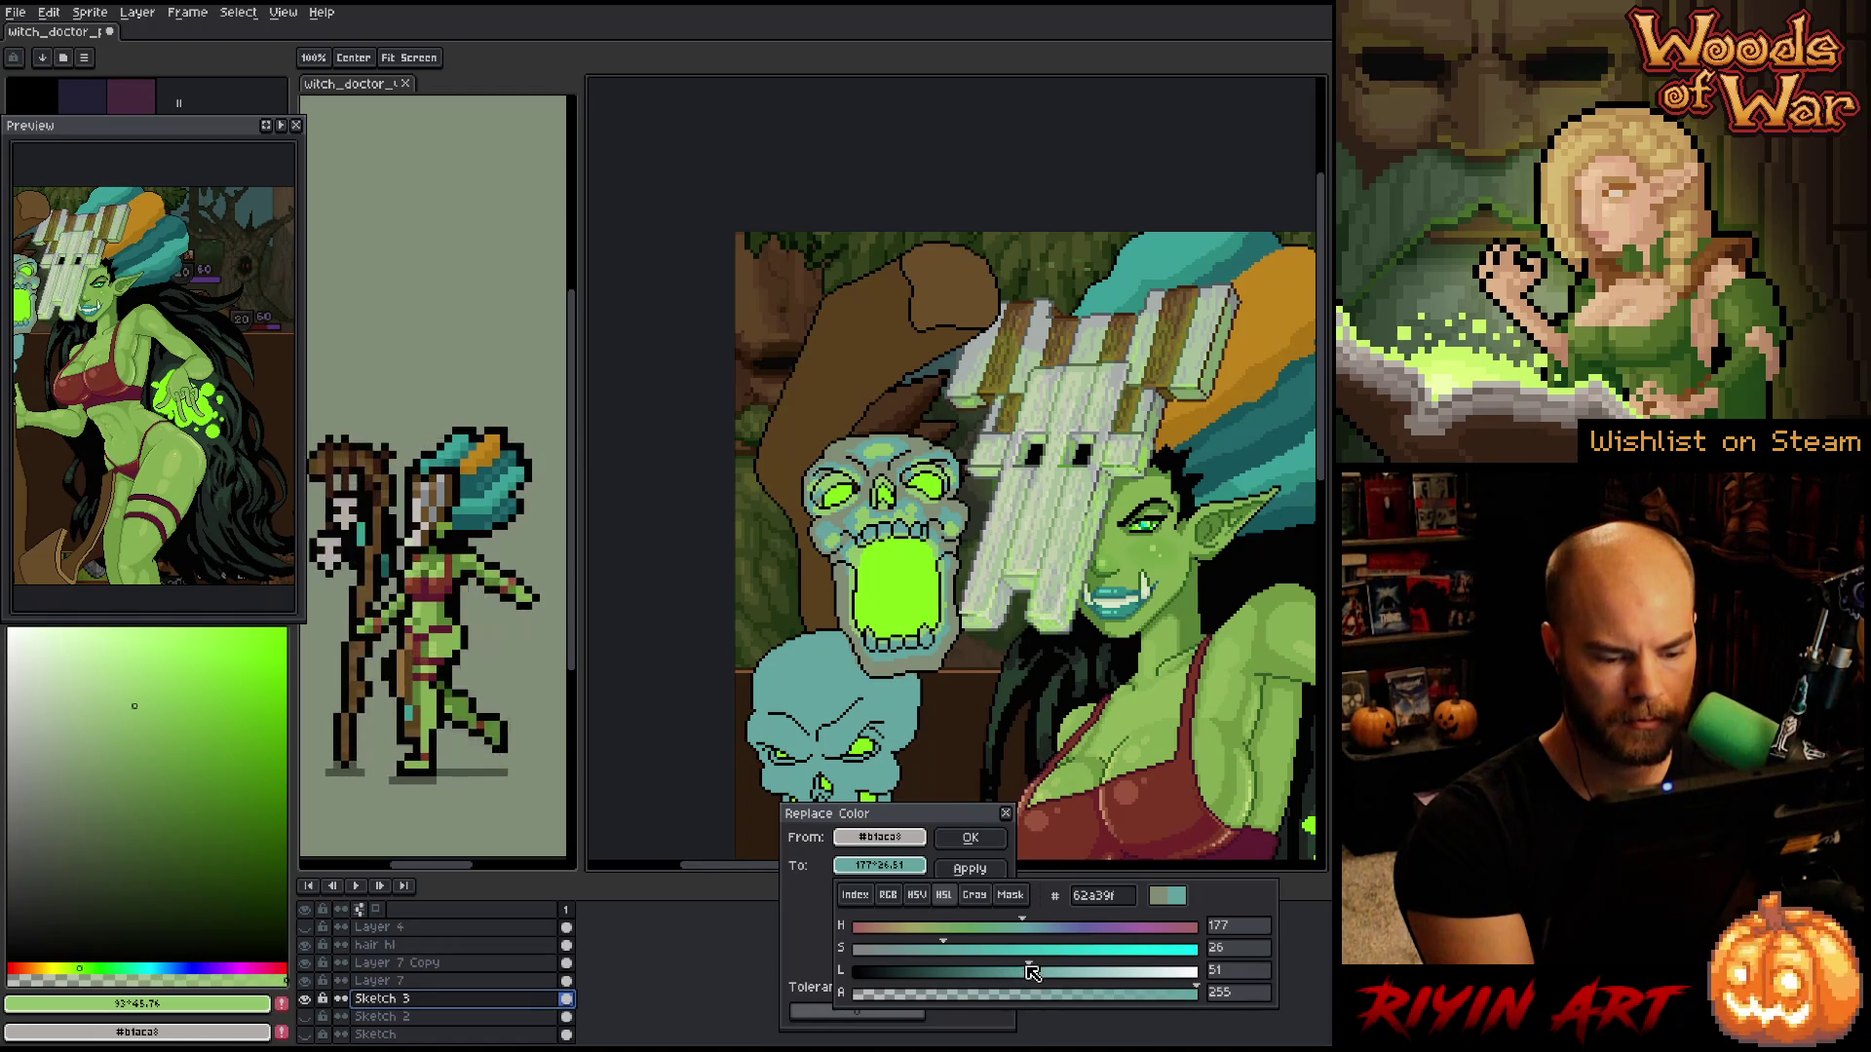
{"action": "mouse_move", "coordinate": [943, 950]}
{"action": "left_mouse_down"}
{"action": "mouse_move", "coordinate": [914, 952]}
{"action": "mouse_move", "coordinate": [1066, 974]}
{"action": "left_mouse_up"}
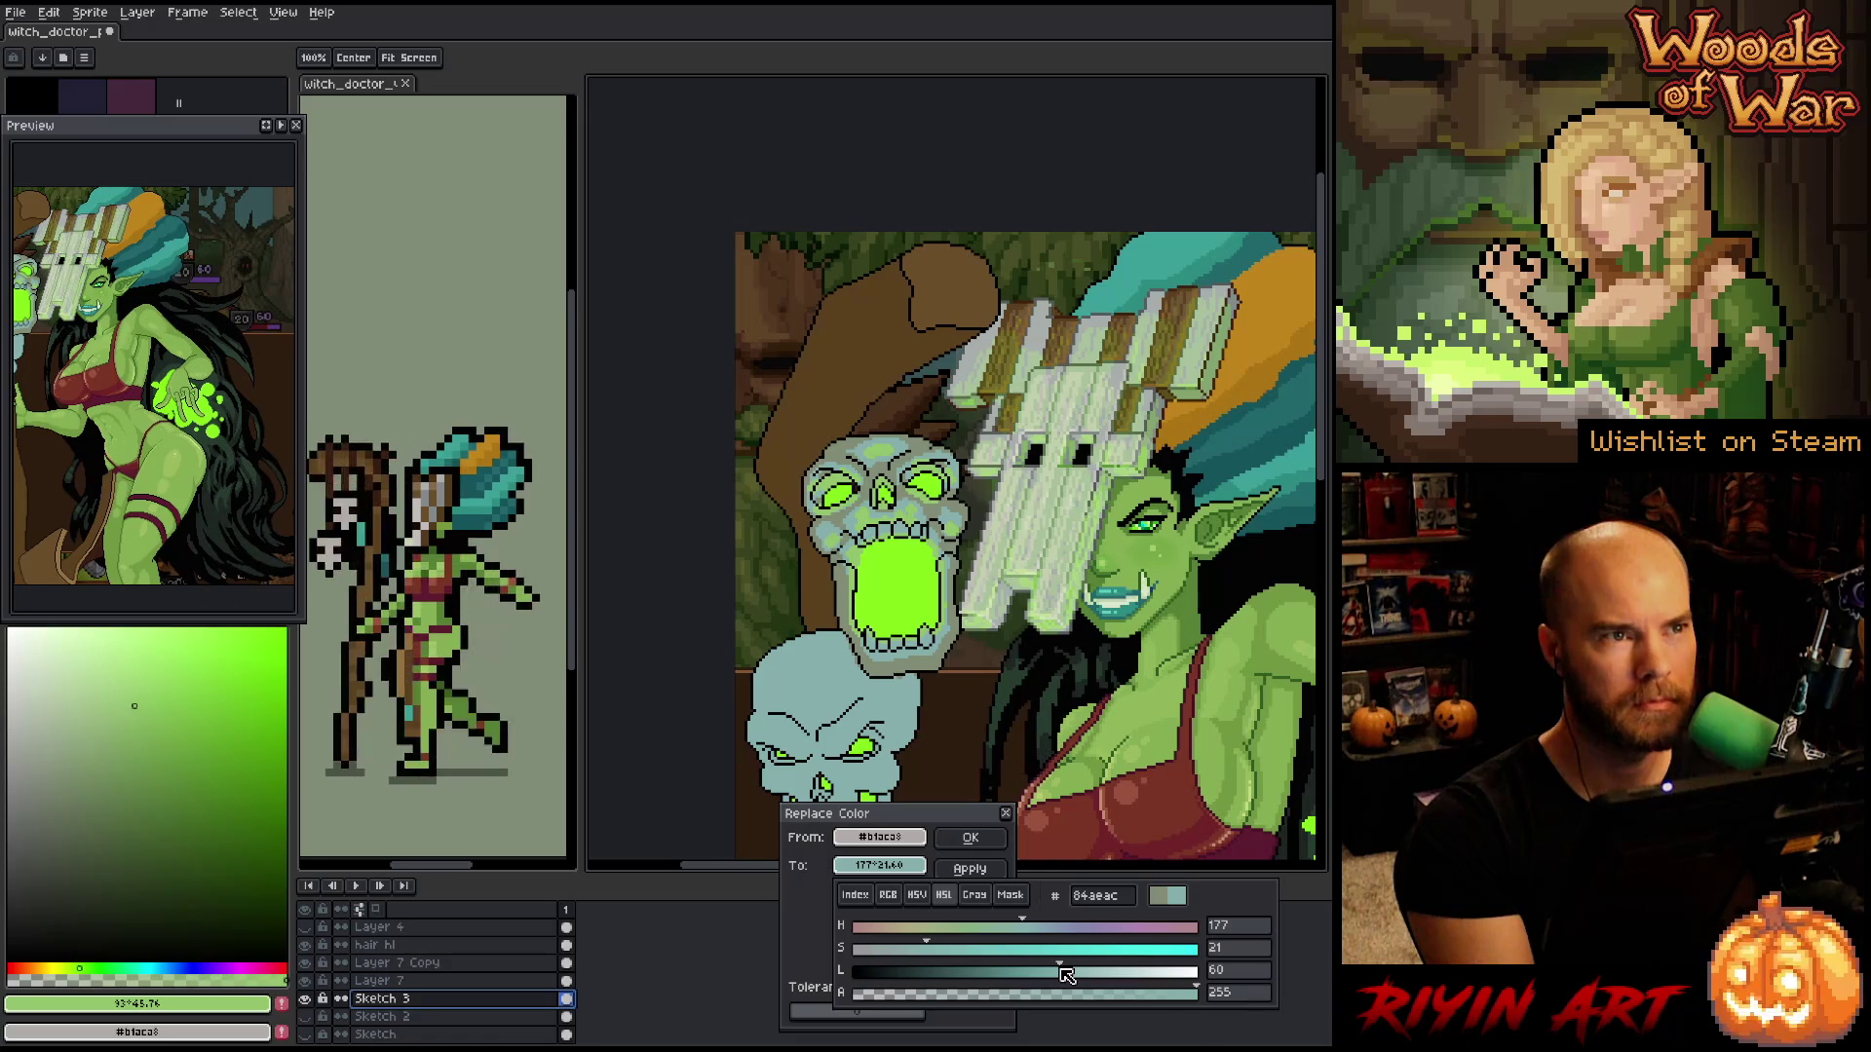
{"action": "left_click_drag", "start_coordinate": [1066, 975], "coordinate": [1070, 977]}
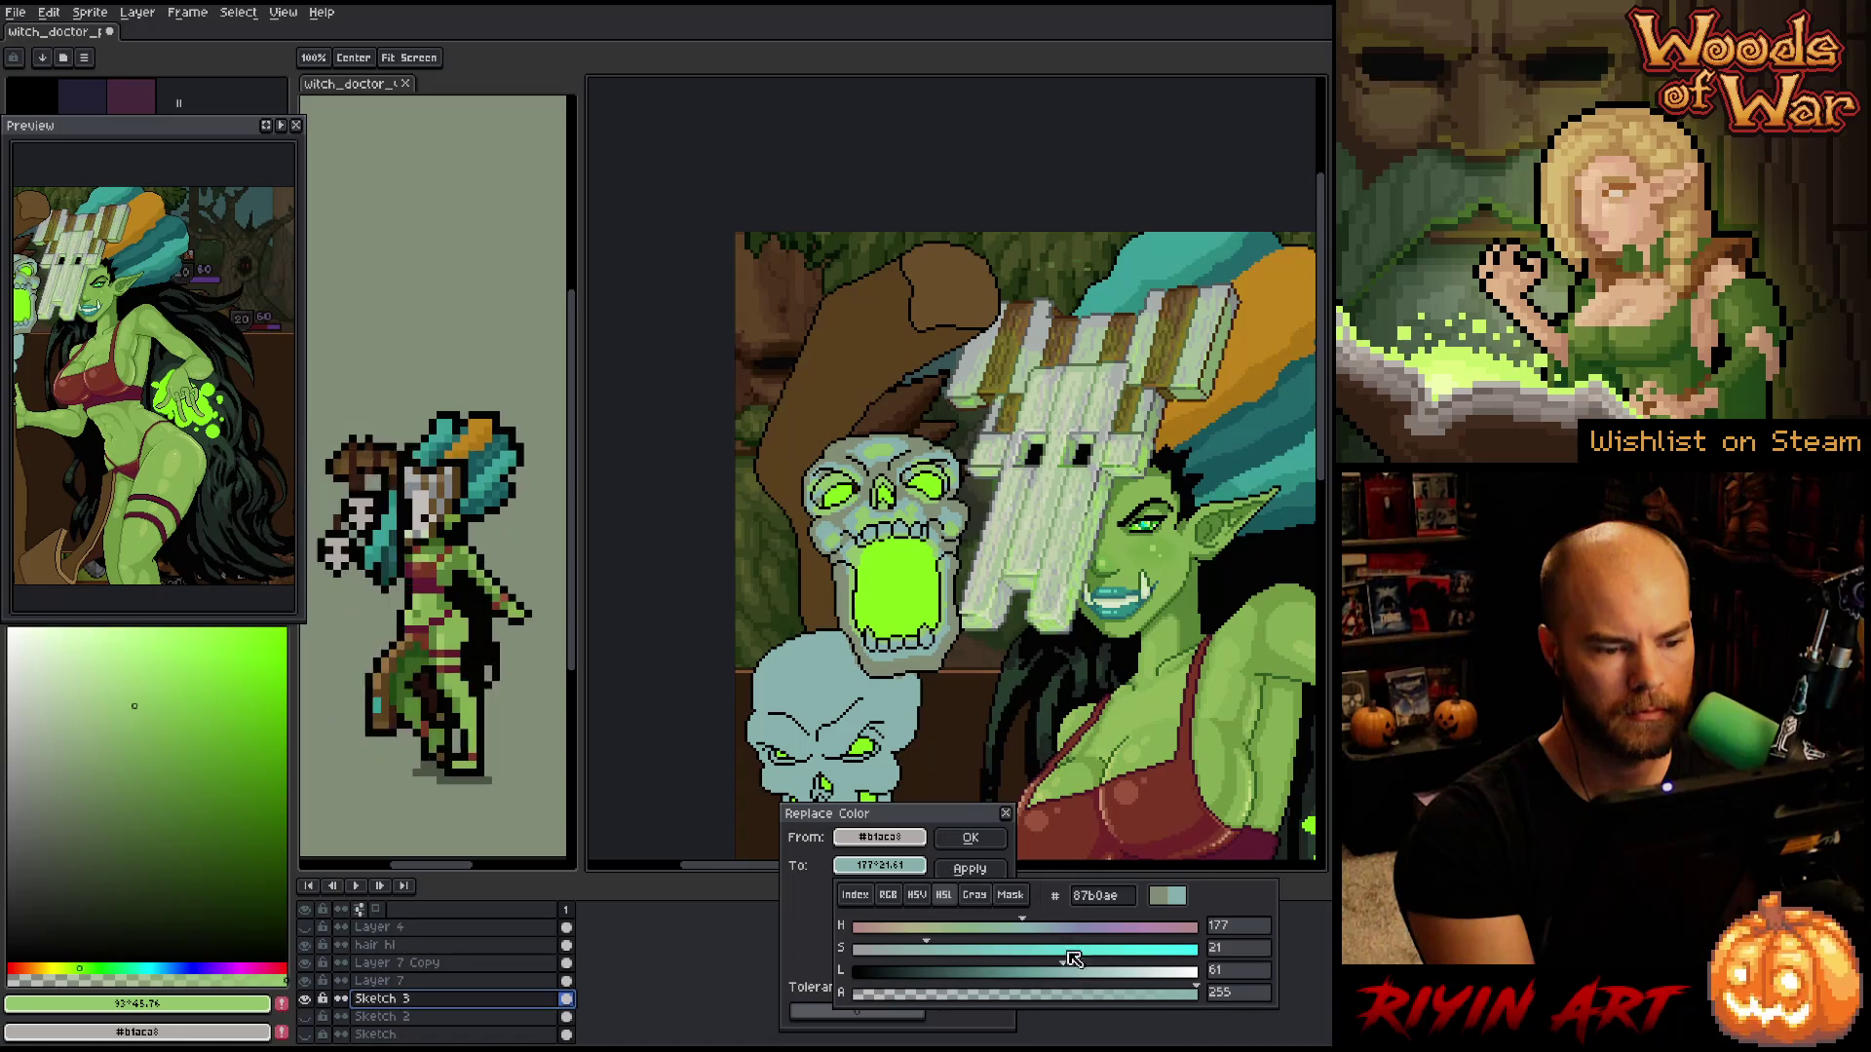
{"action": "left_click", "coordinate": [971, 838]}
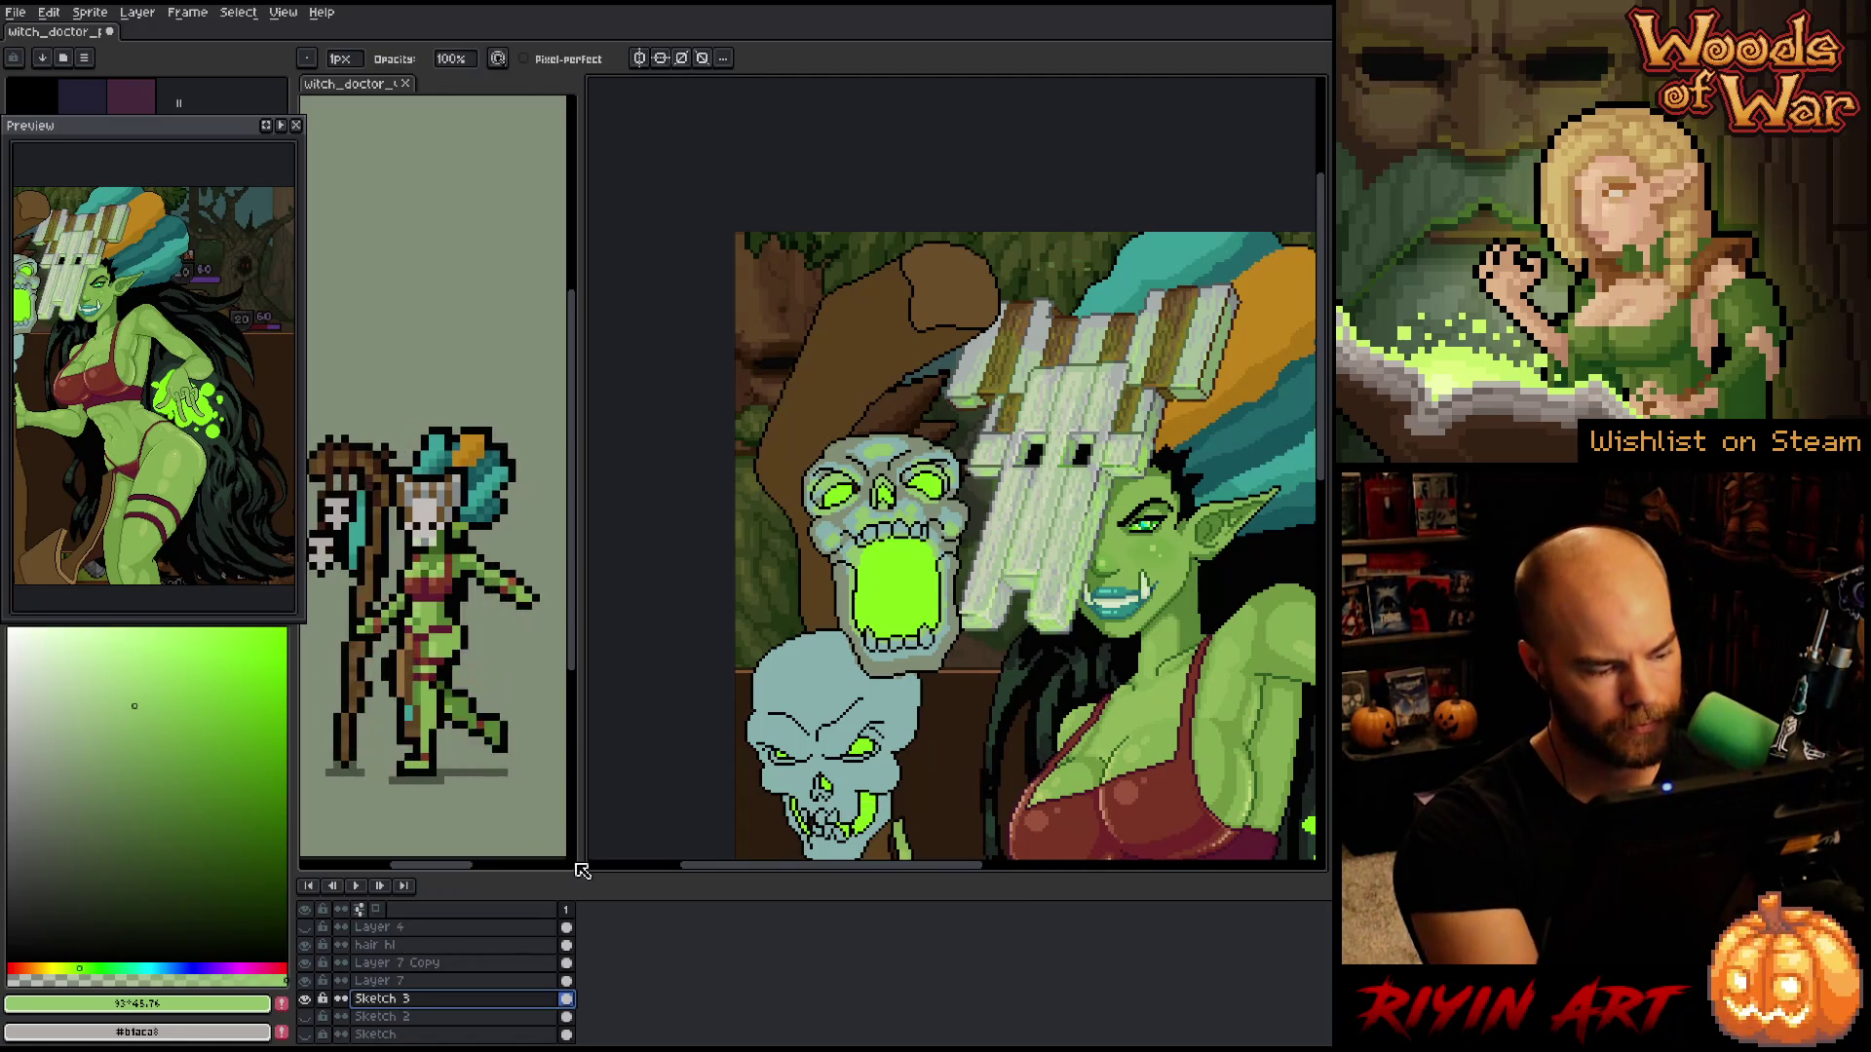
- On the magic layer, pick the skull mouth's bright green for the 1 px pencil
{"action": "scroll", "coordinate": [448, 969], "scroll_direction": "up", "scroll_amount": 2}
{"action": "scroll", "coordinate": [448, 969], "scroll_direction": "up", "scroll_amount": 3}
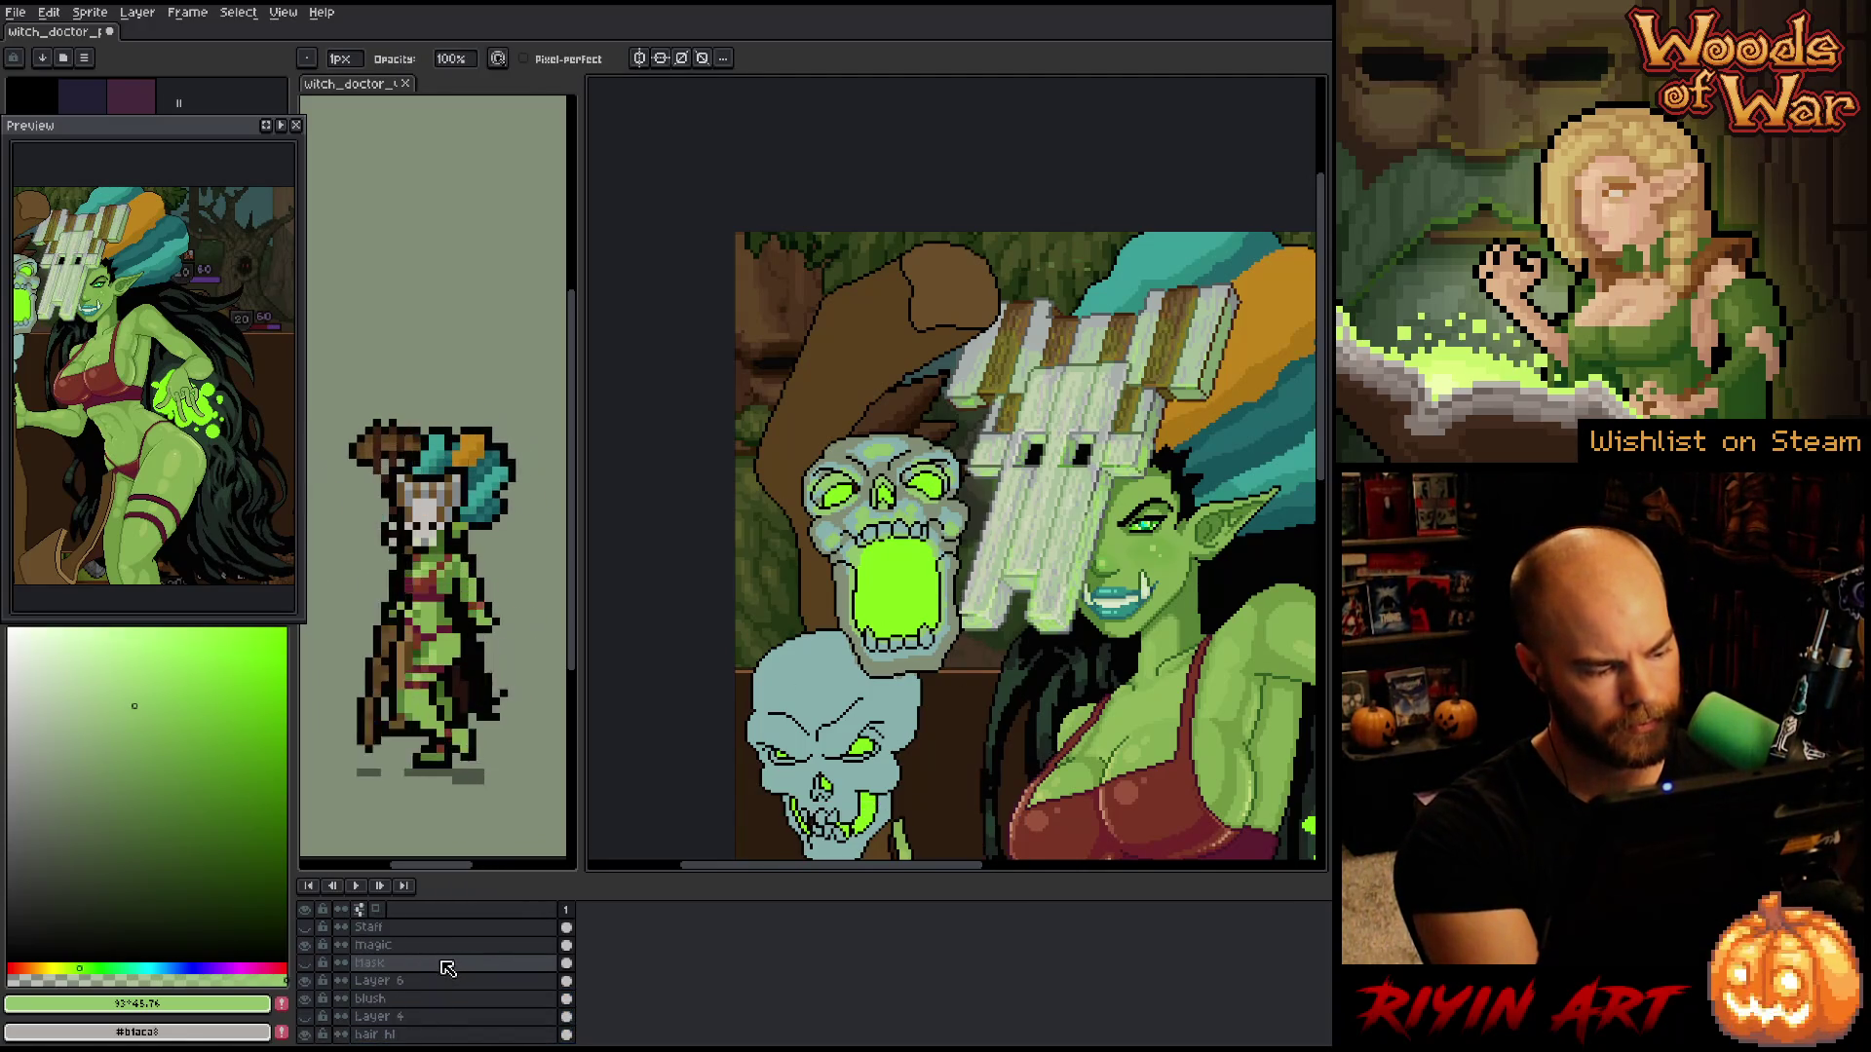
{"action": "left_click", "coordinate": [448, 944]}
{"action": "key", "text": "i"}
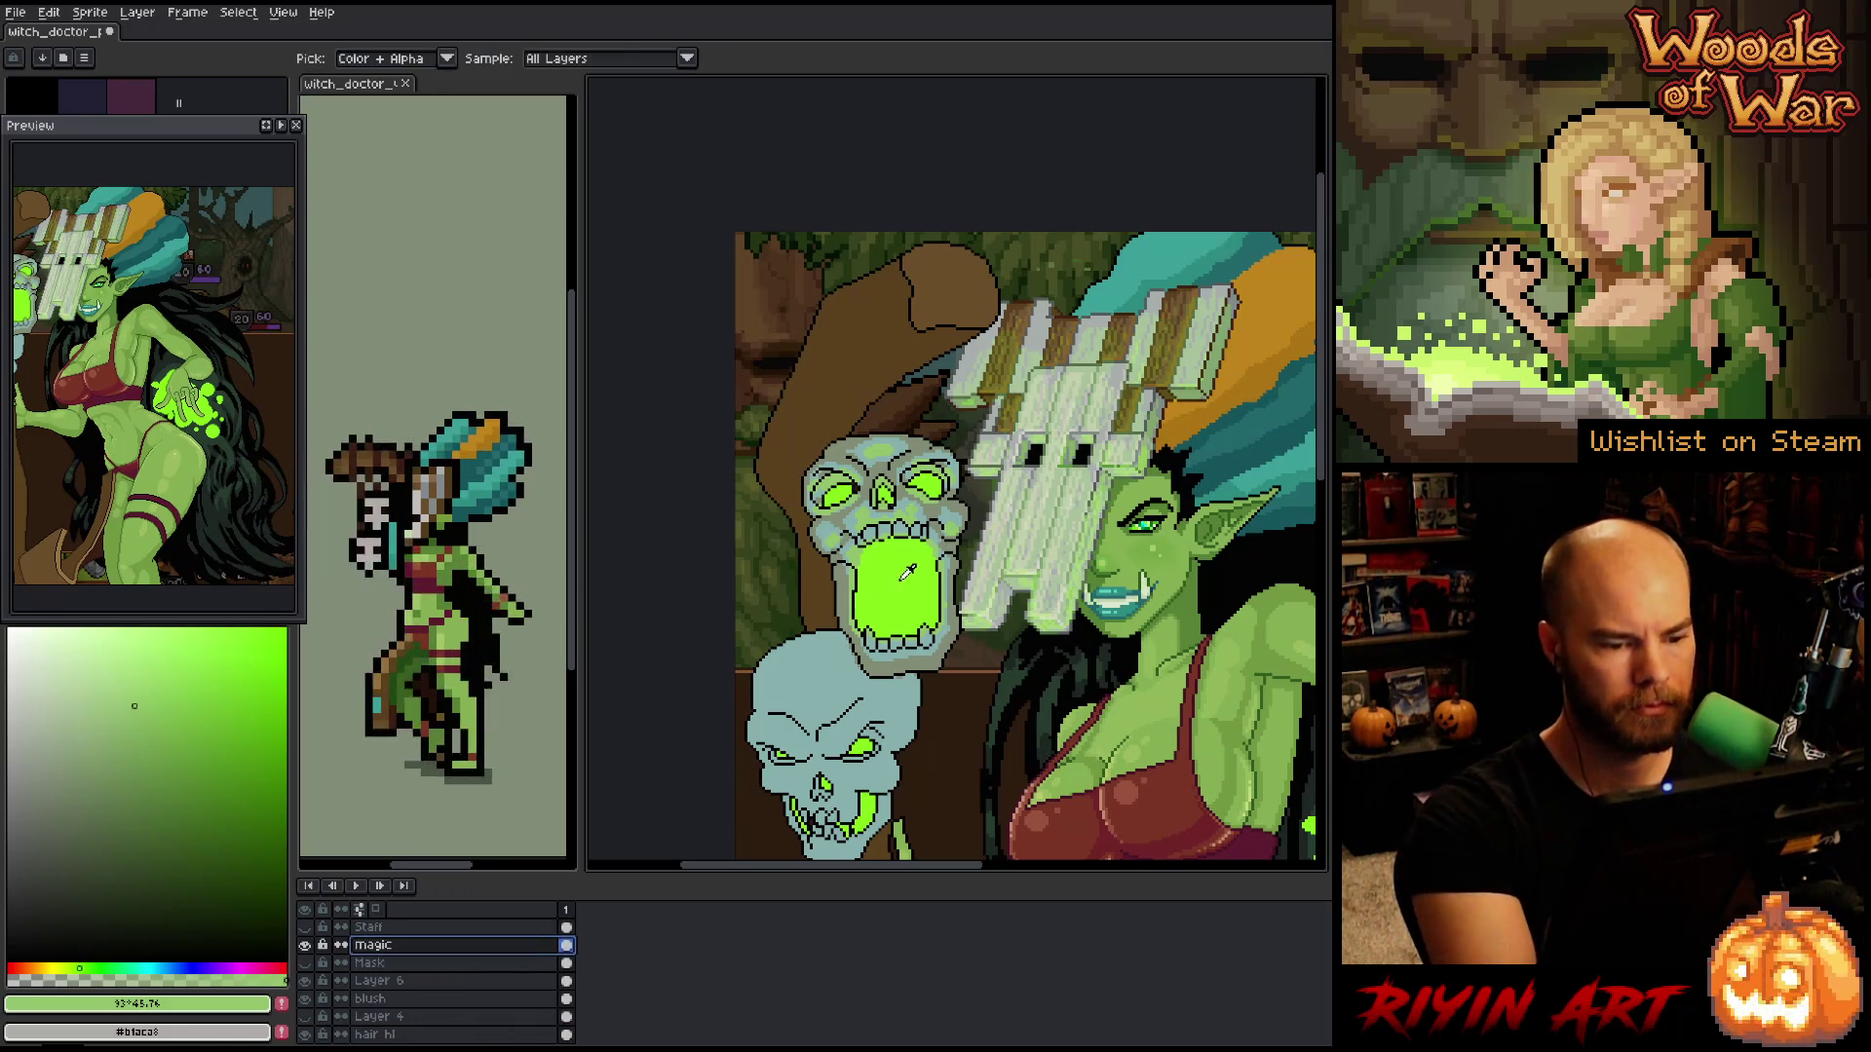
{"action": "left_click", "coordinate": [907, 575]}
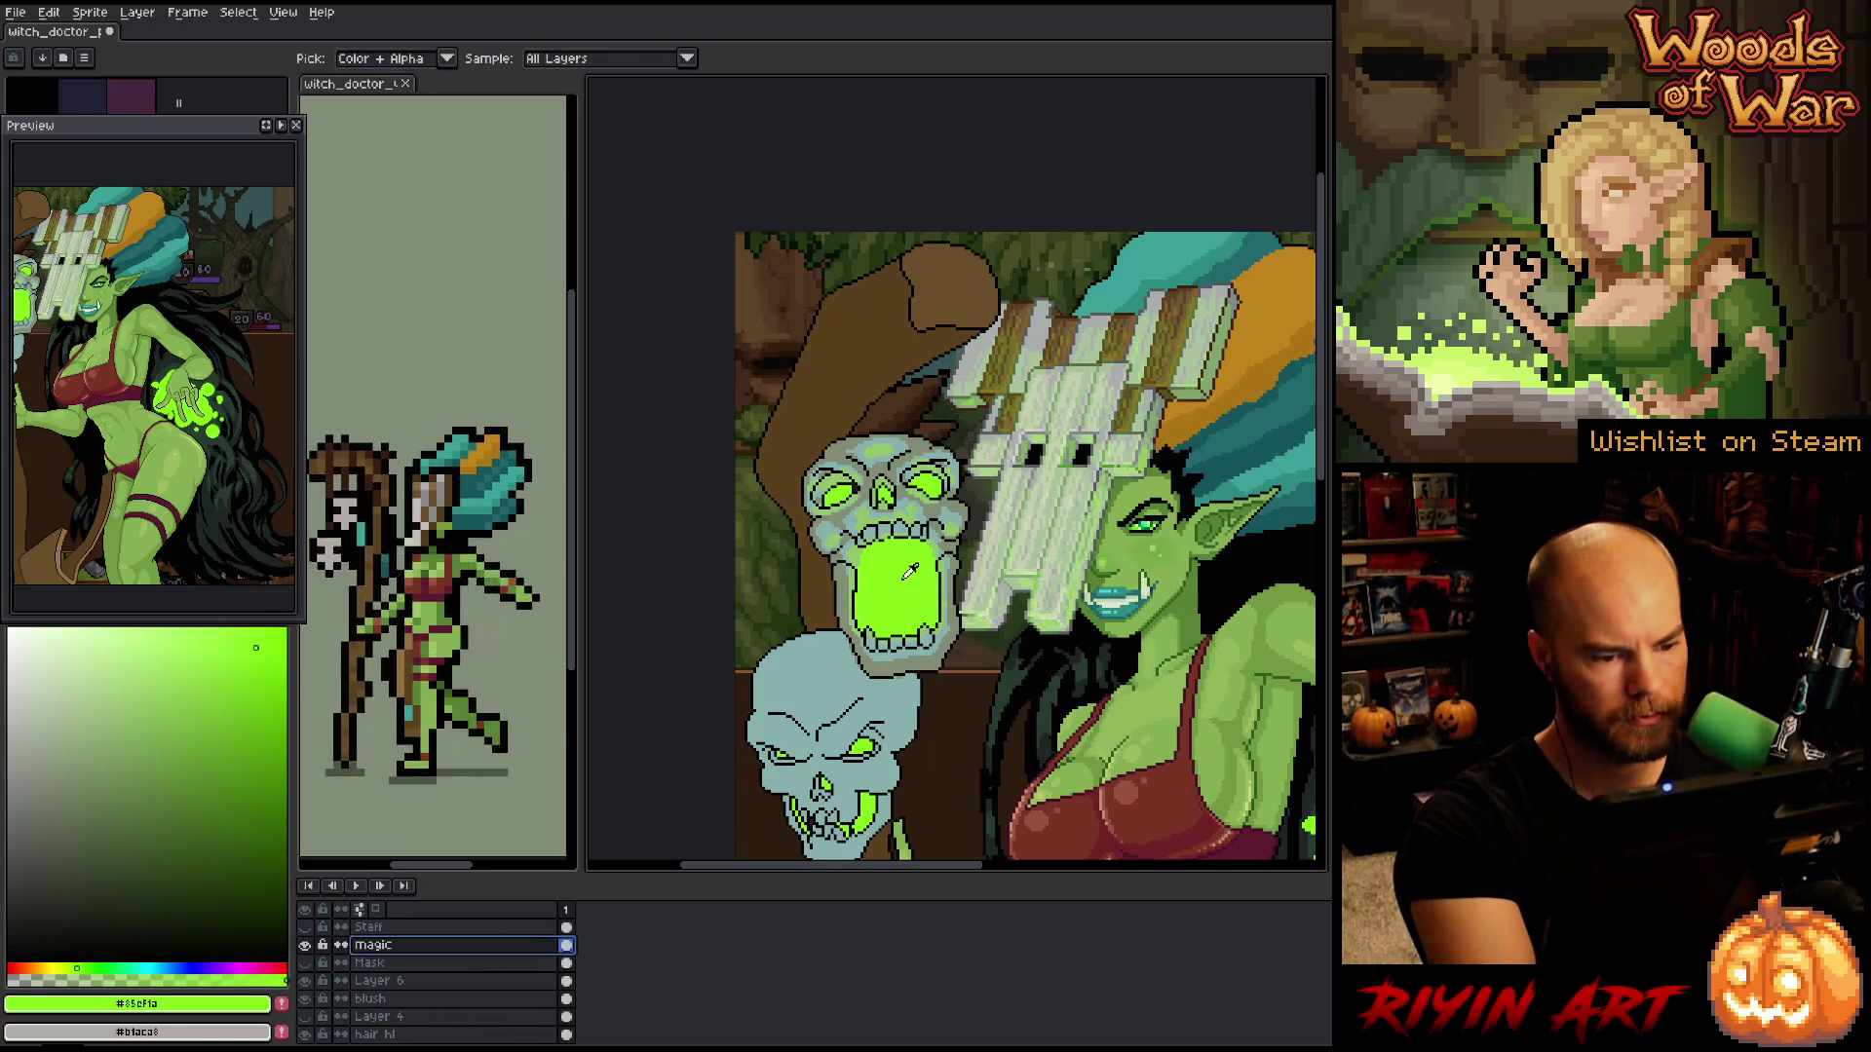
{"action": "key", "text": "b"}
{"action": "scroll", "coordinate": [891, 511], "scroll_direction": "up", "scroll_amount": 4}
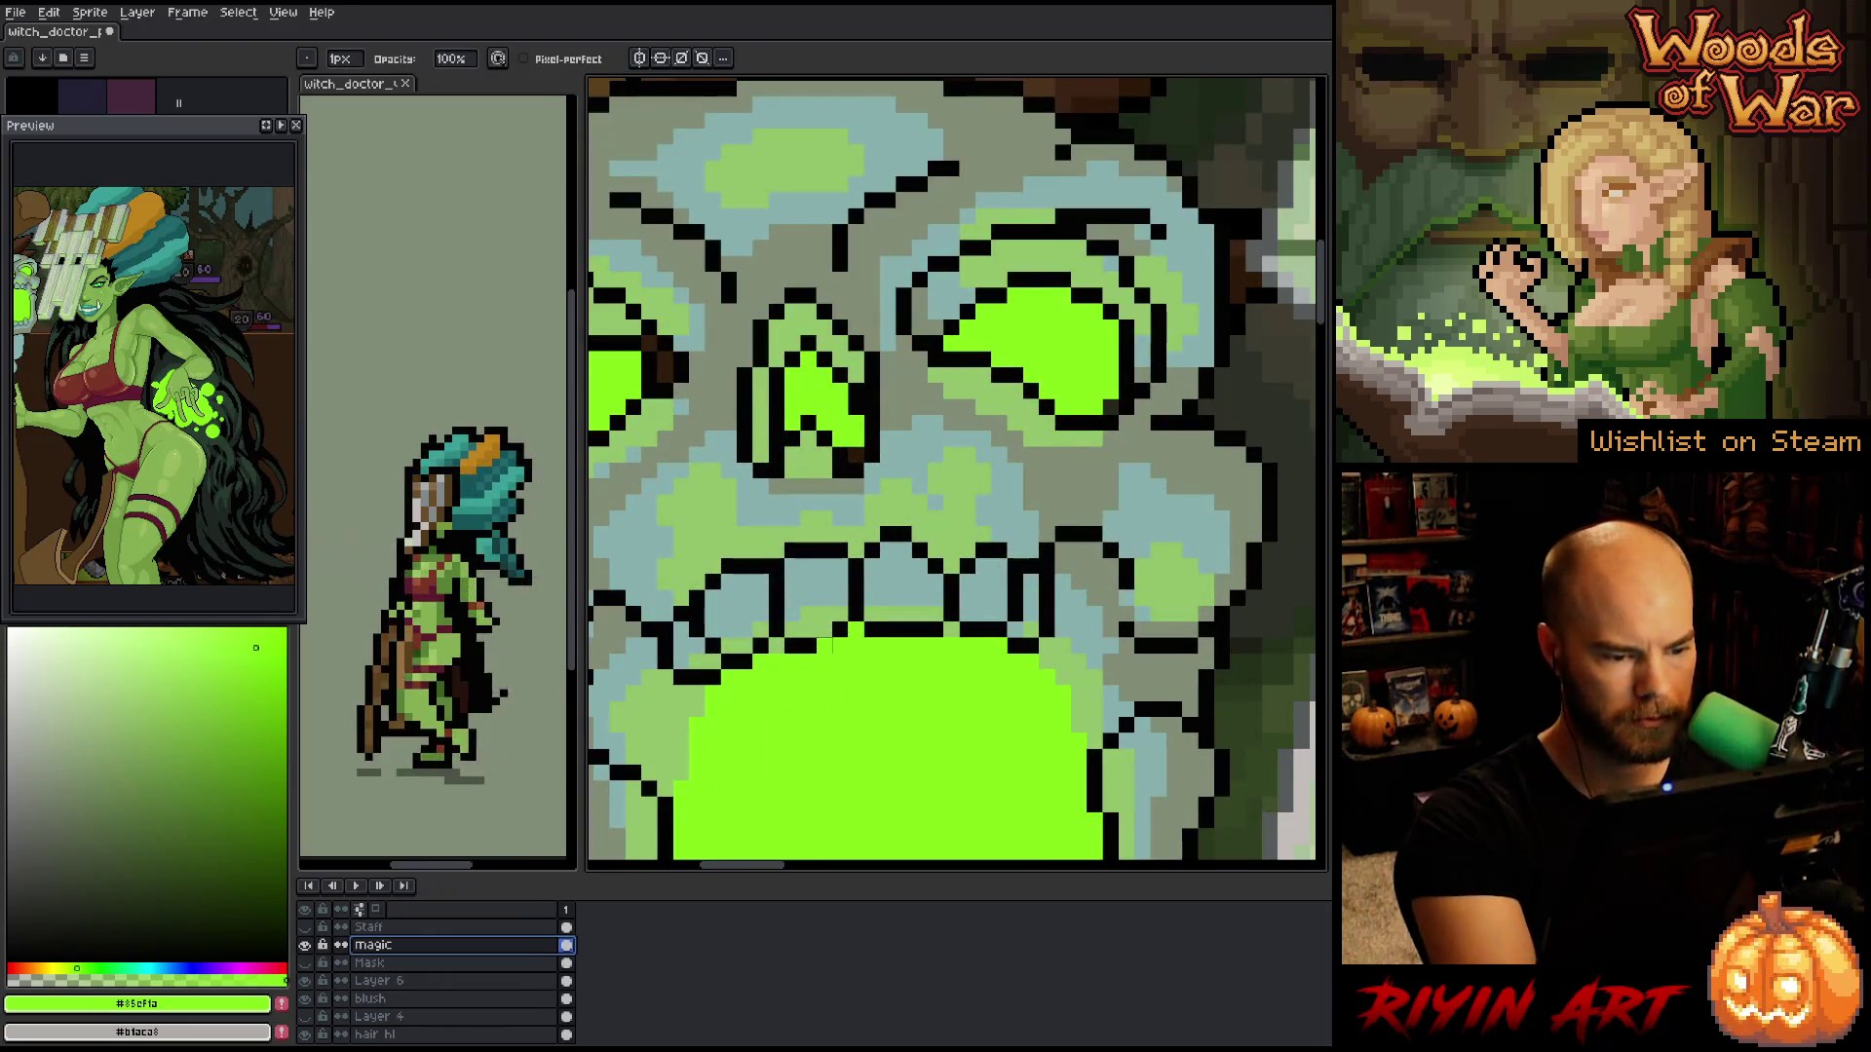
{"action": "key", "text": "e"}
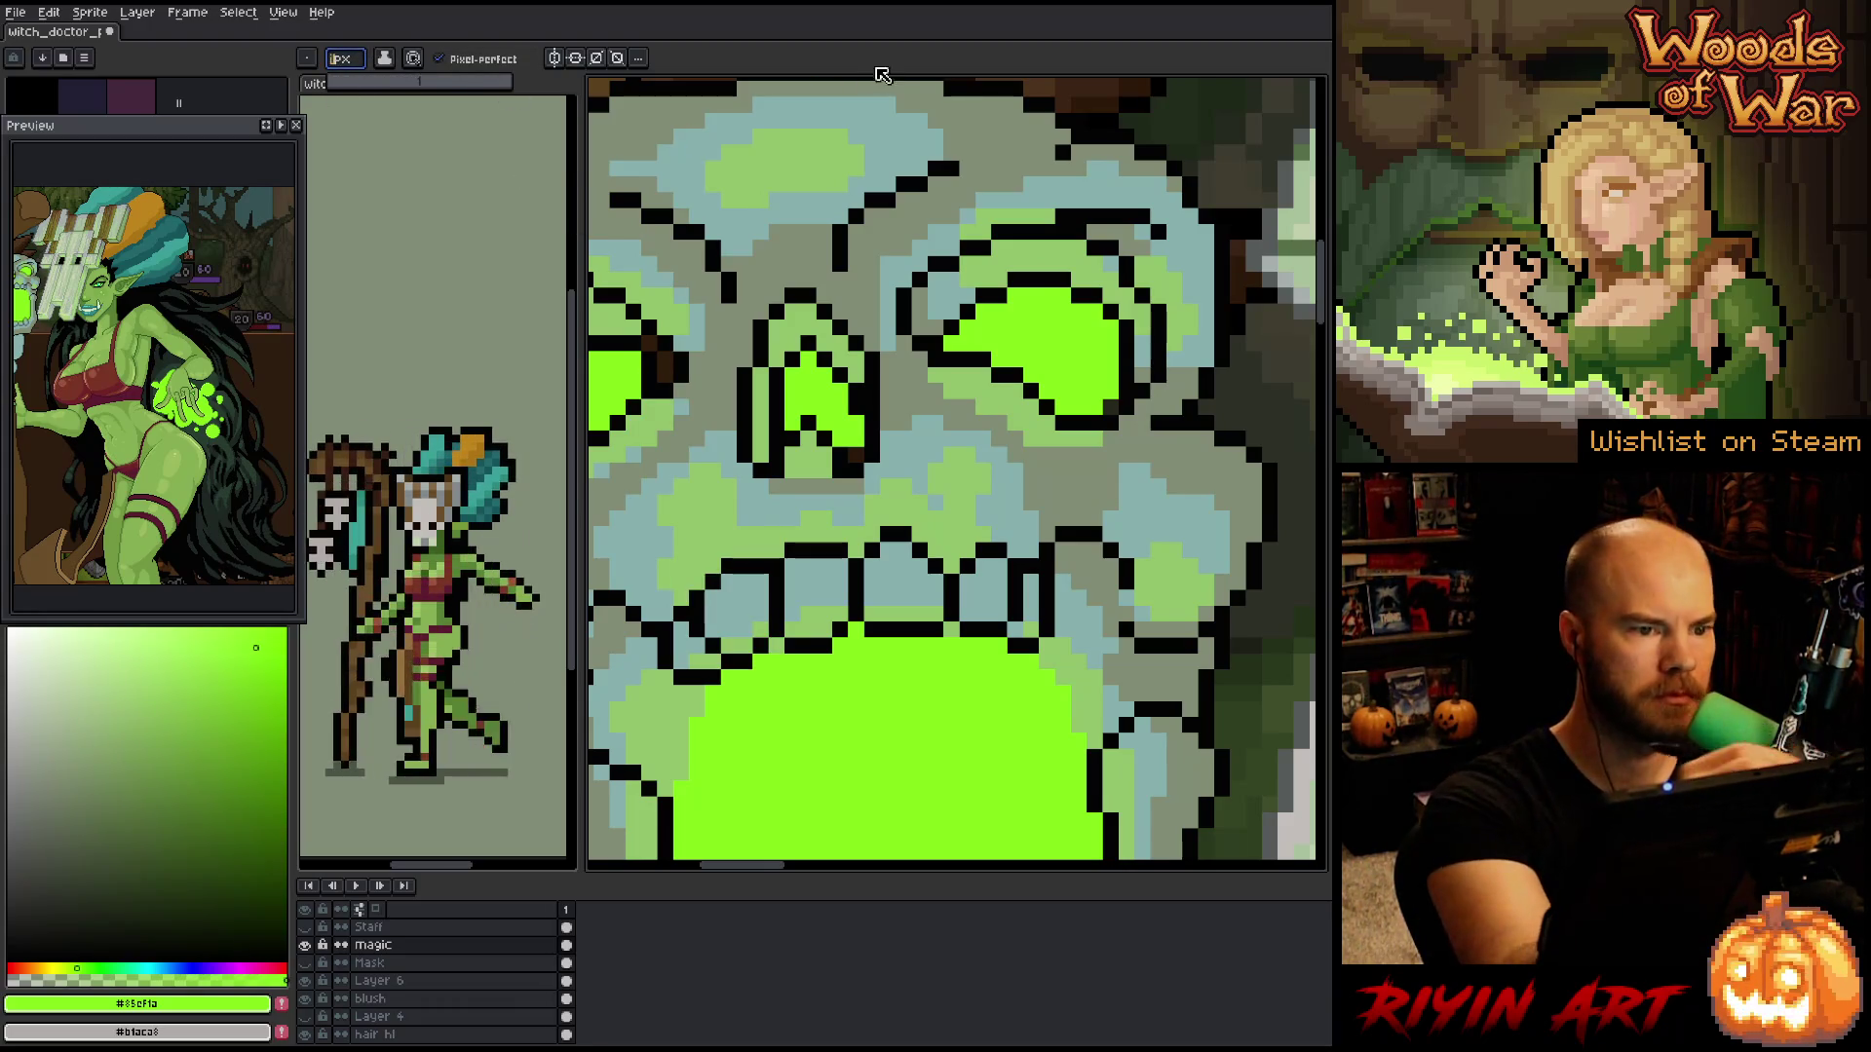
{"action": "key", "text": "b"}
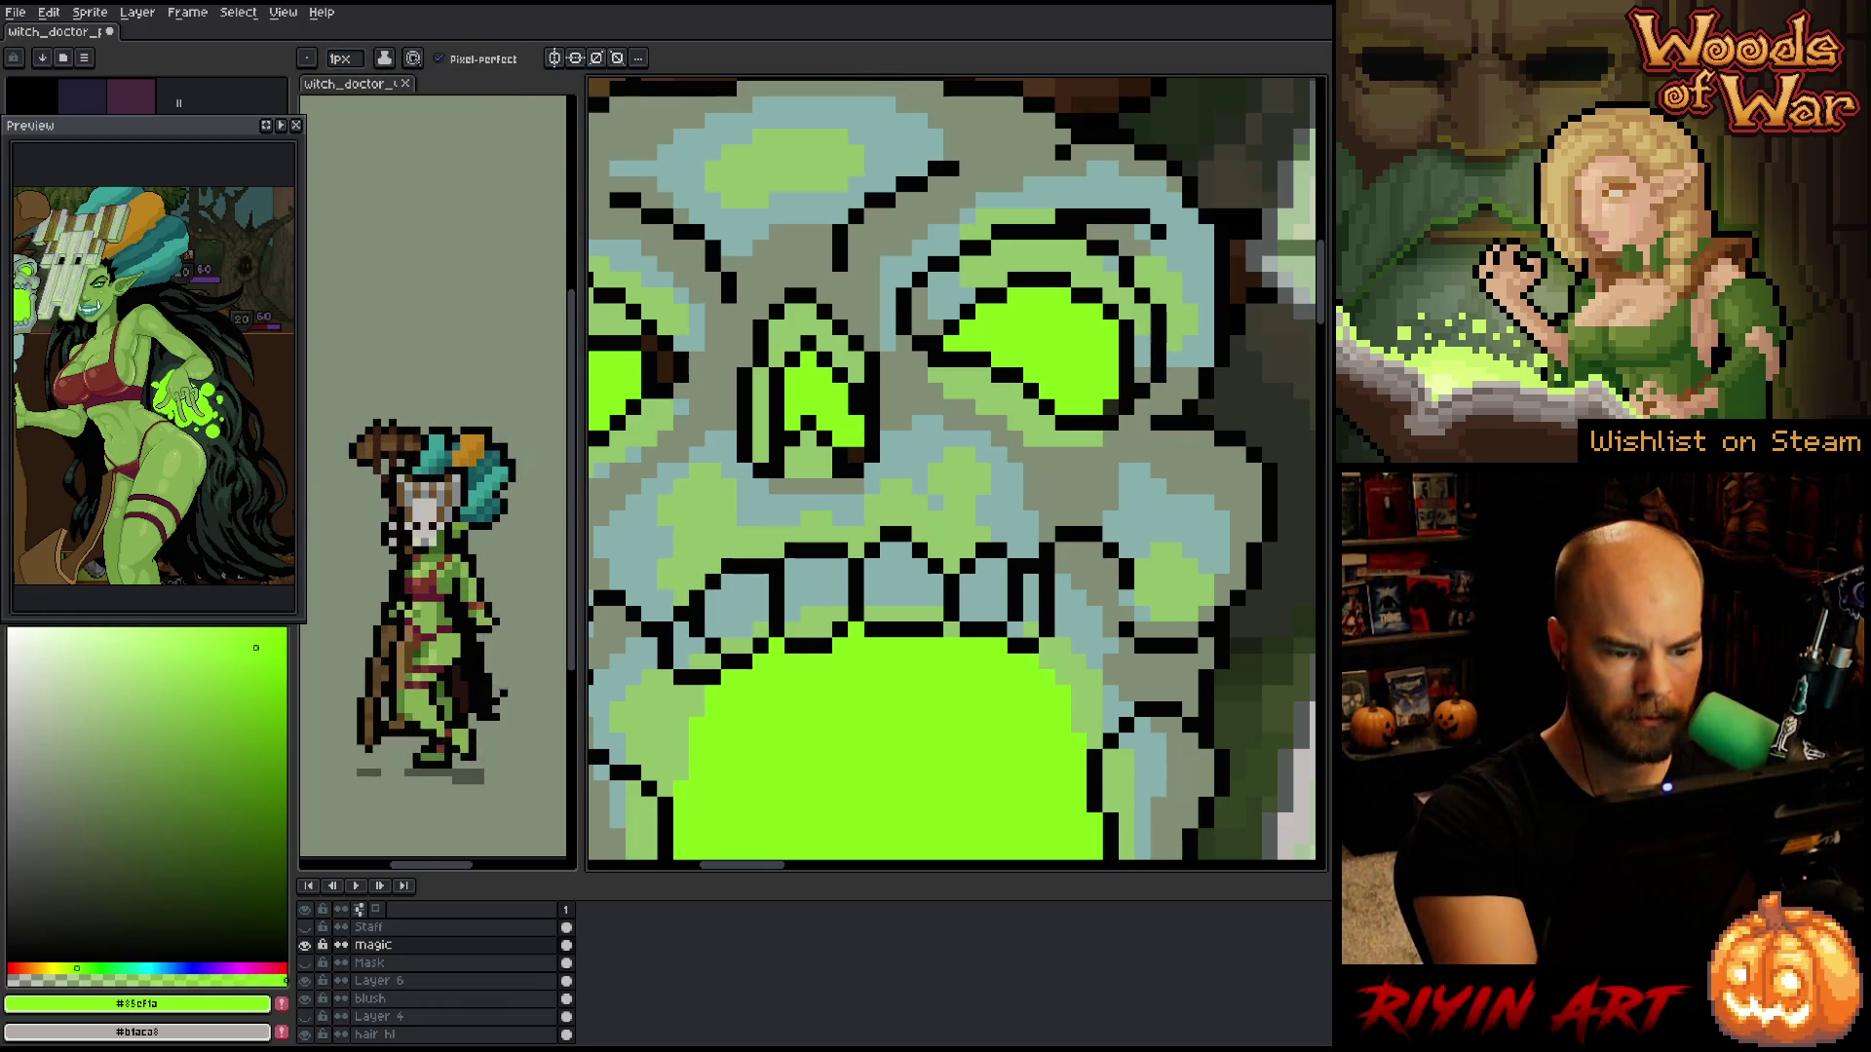
- Zoom out, shift the green toward yellow-green, and draw from the skull's mouth
{"action": "key", "text": "space"}
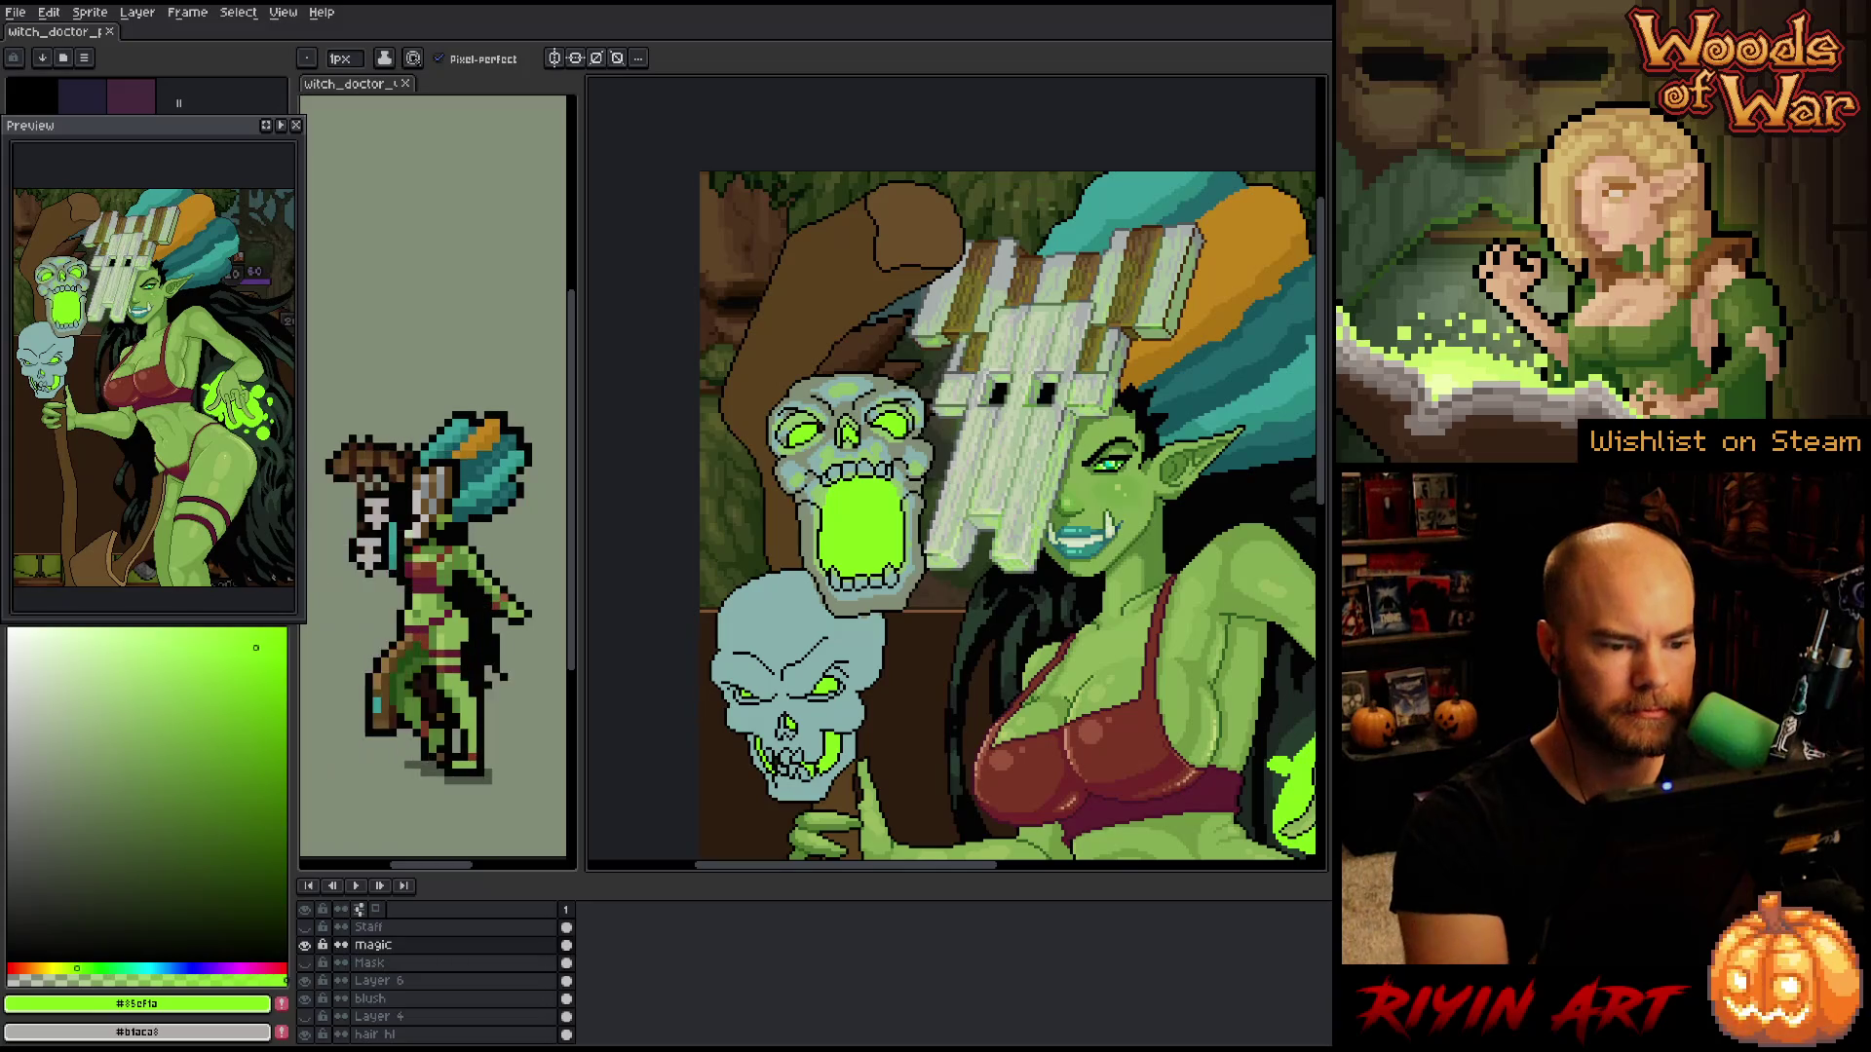
{"action": "key", "text": "z"}
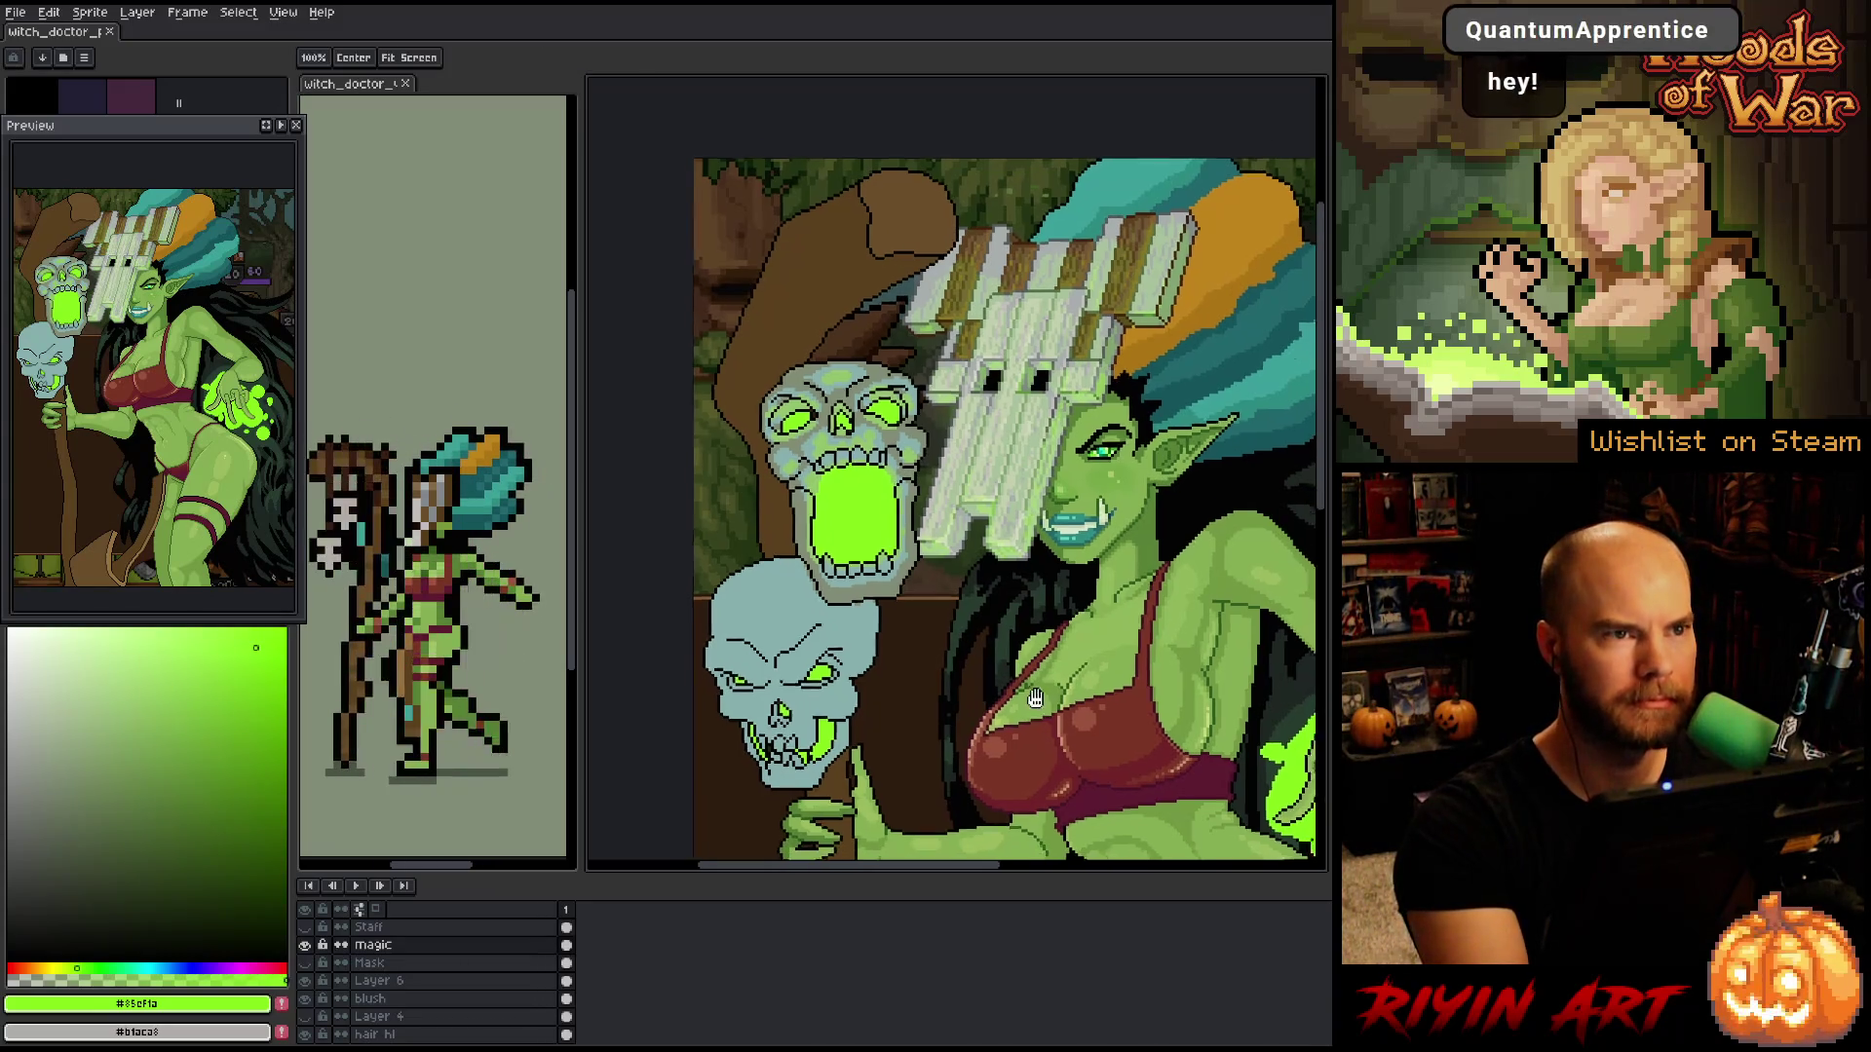
{"action": "scroll", "coordinate": [955, 478], "scroll_direction": "down", "scroll_amount": 2}
{"action": "key", "text": "b"}
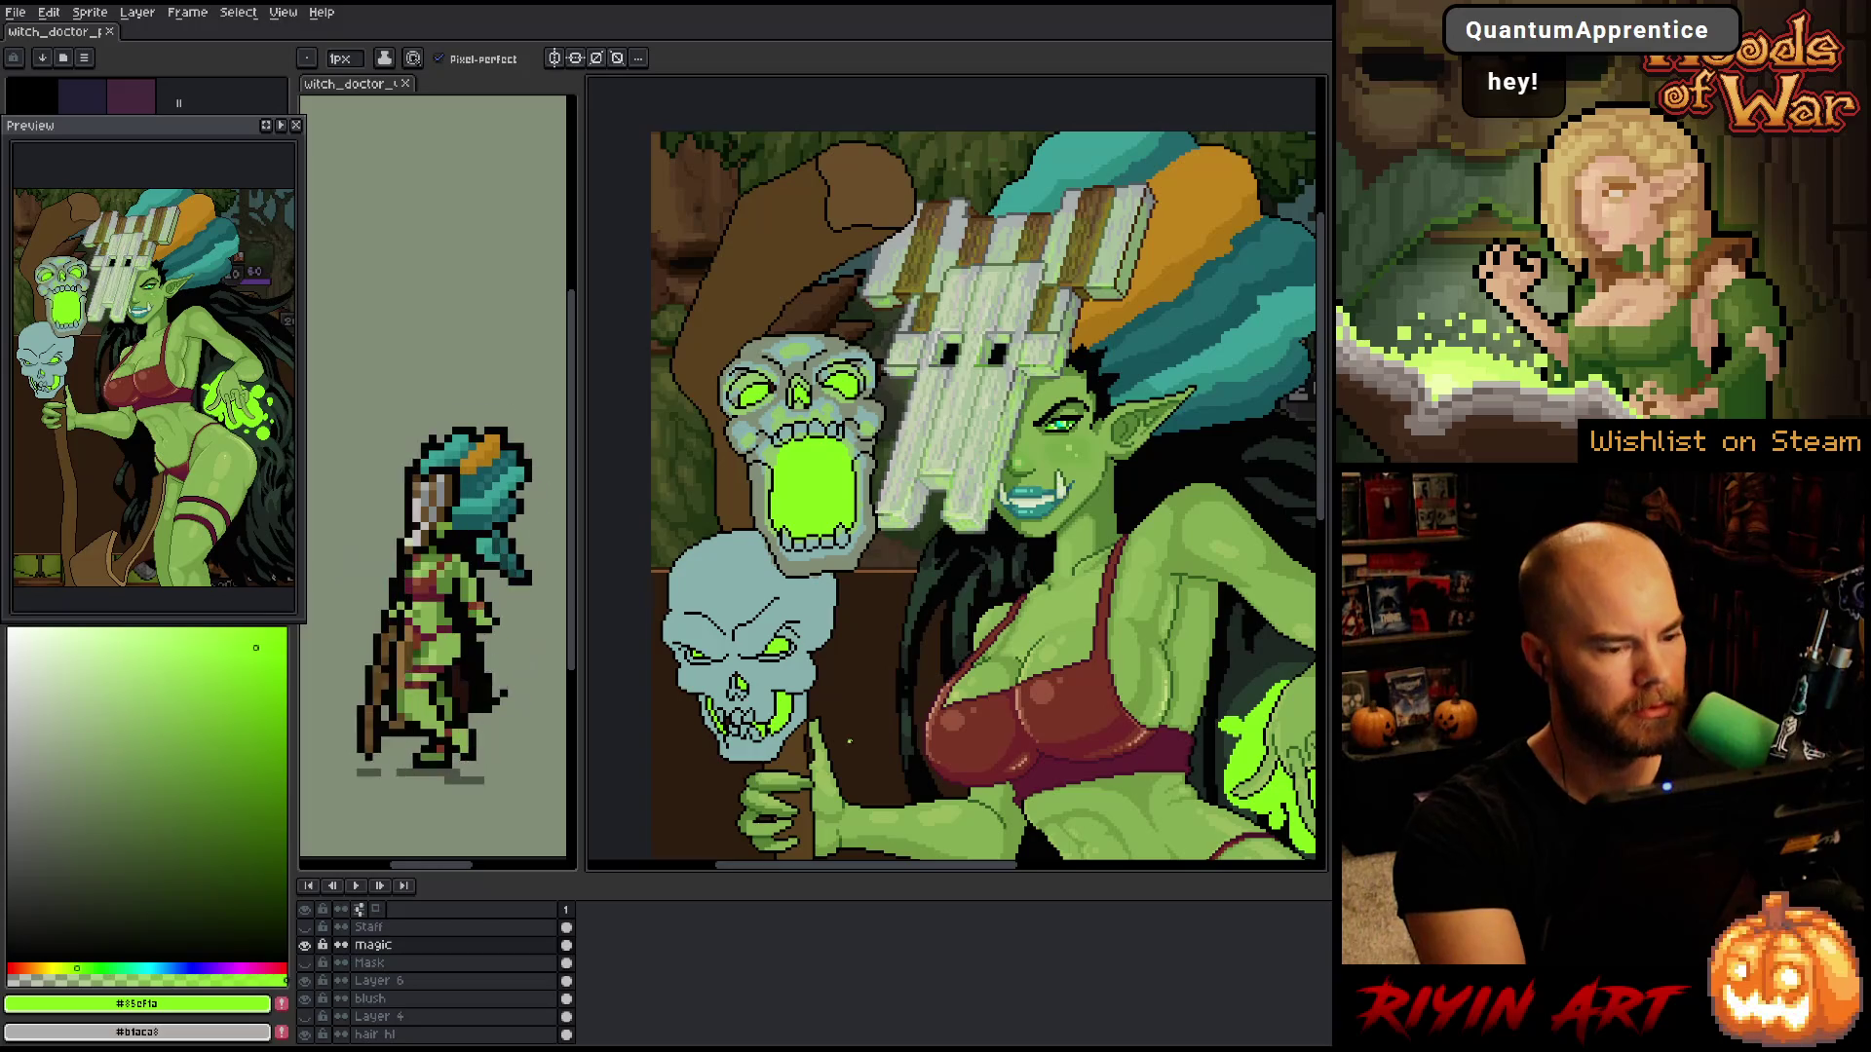
{"action": "key", "text": "i"}
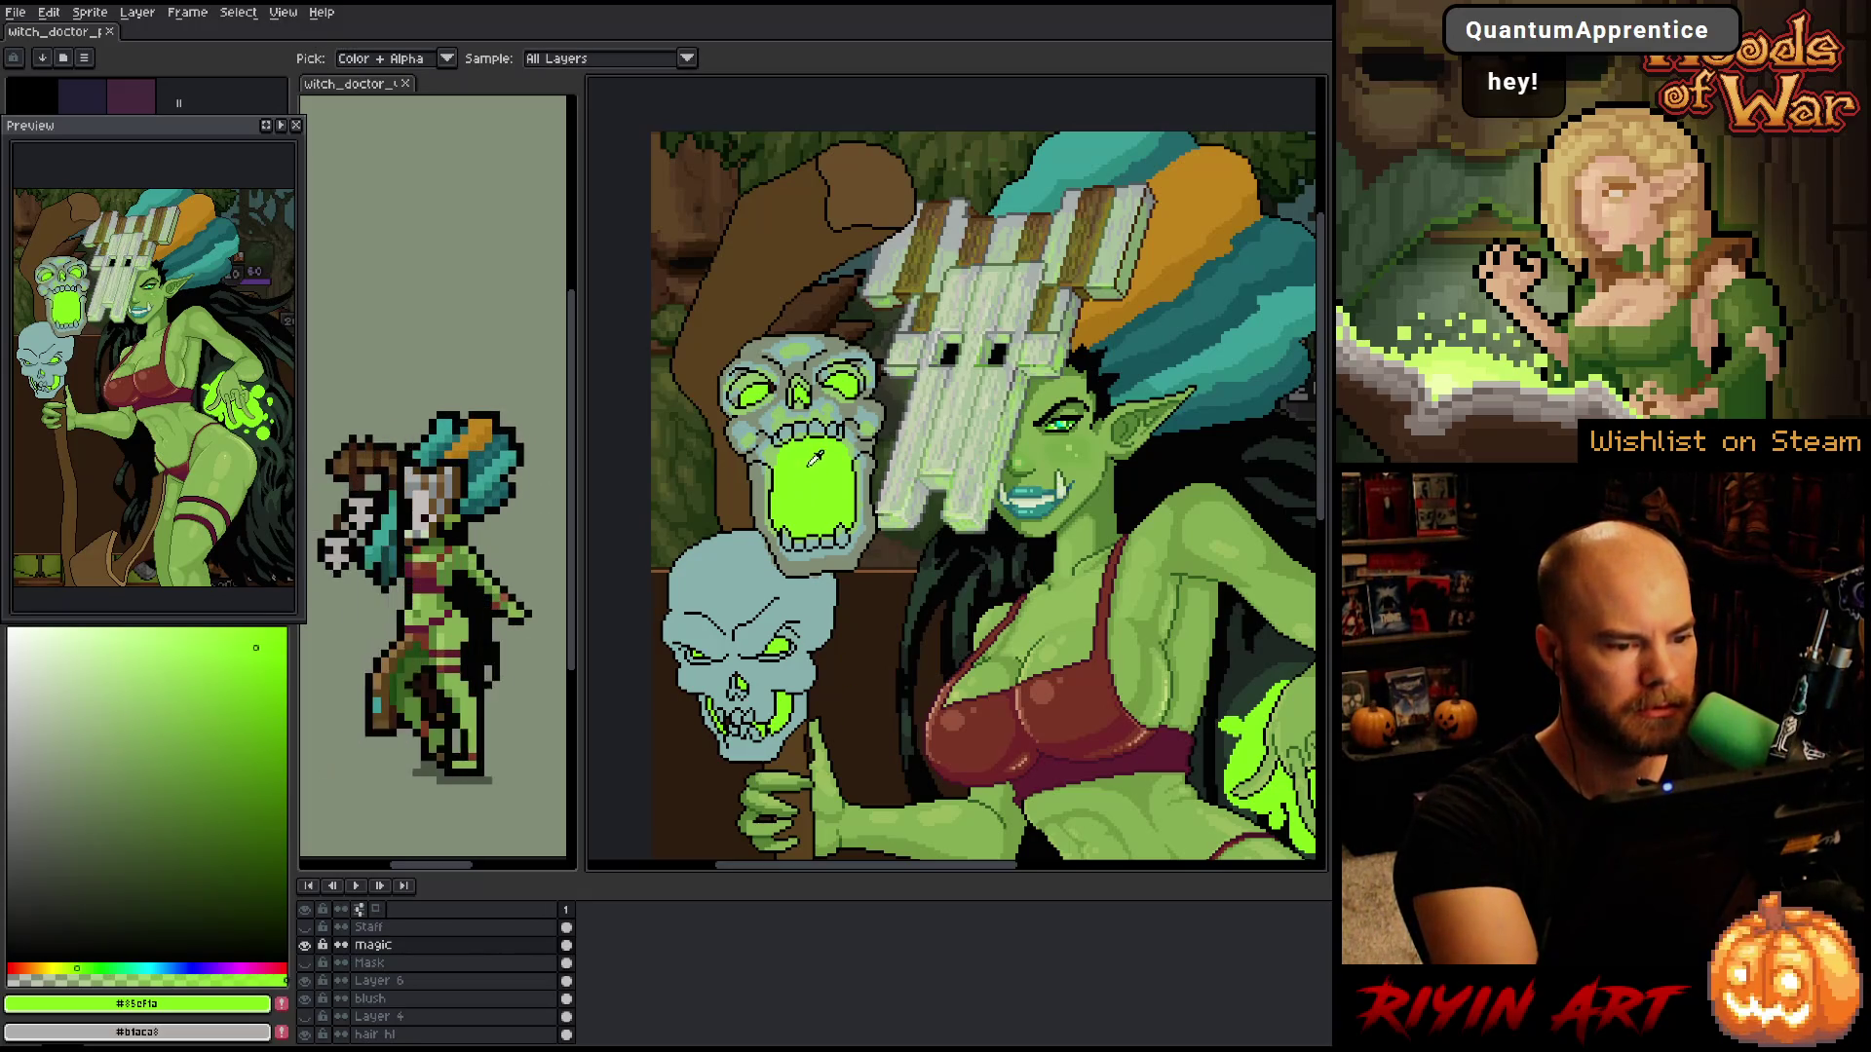
{"action": "key", "text": "b"}
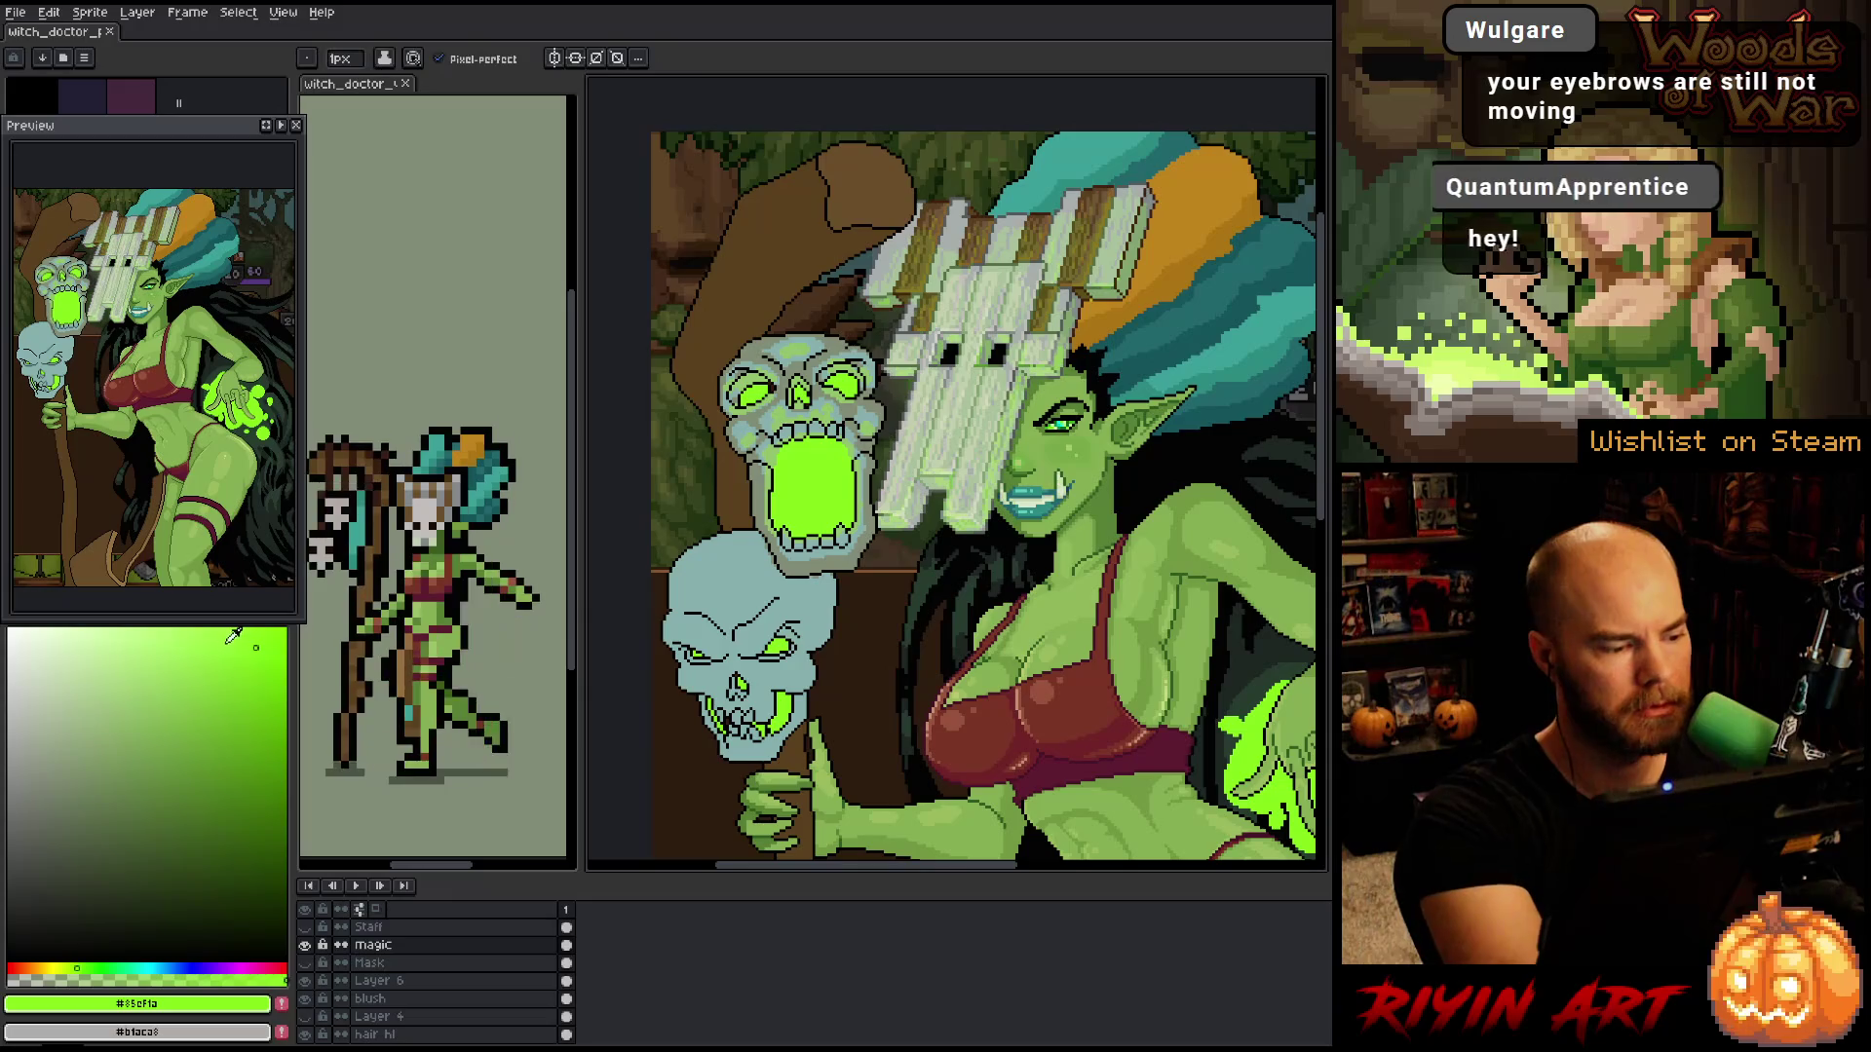
{"action": "left_click_drag", "start_coordinate": [79, 961], "coordinate": [71, 966]}
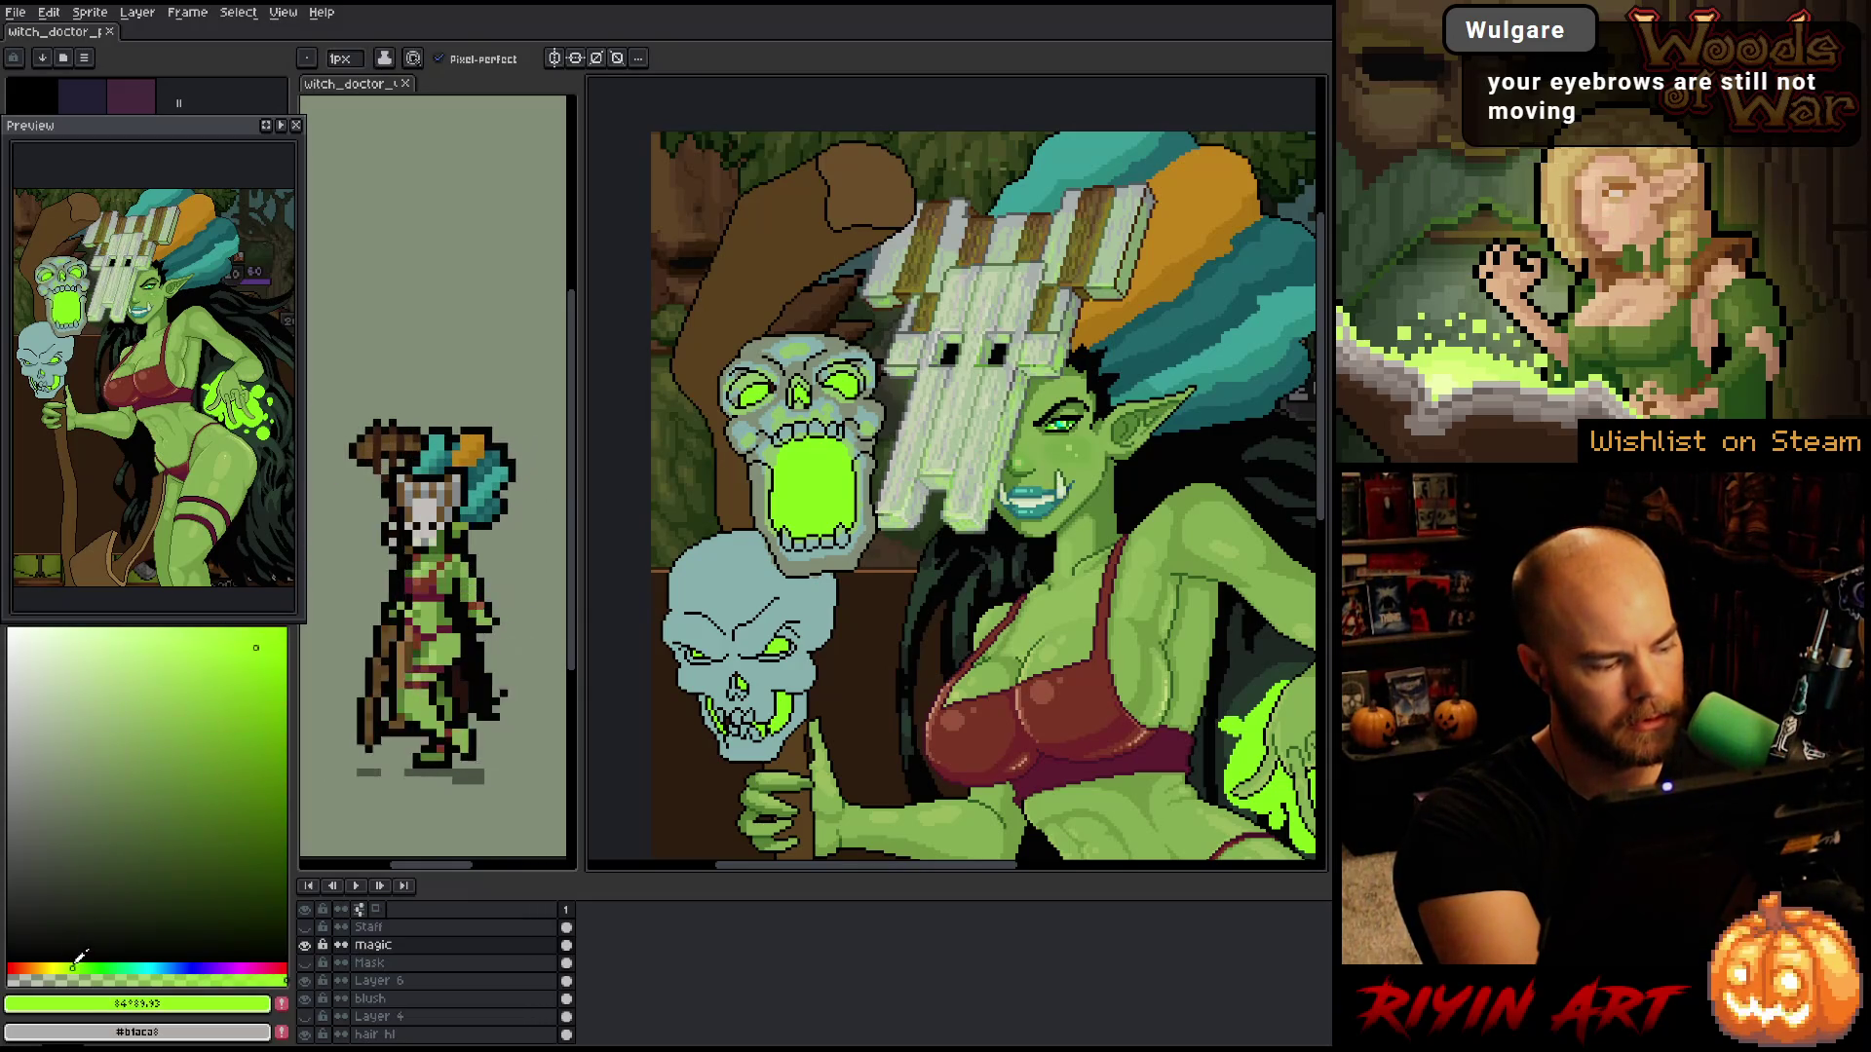
{"action": "left_click", "coordinate": [195, 644]}
{"action": "left_click", "coordinate": [62, 968]}
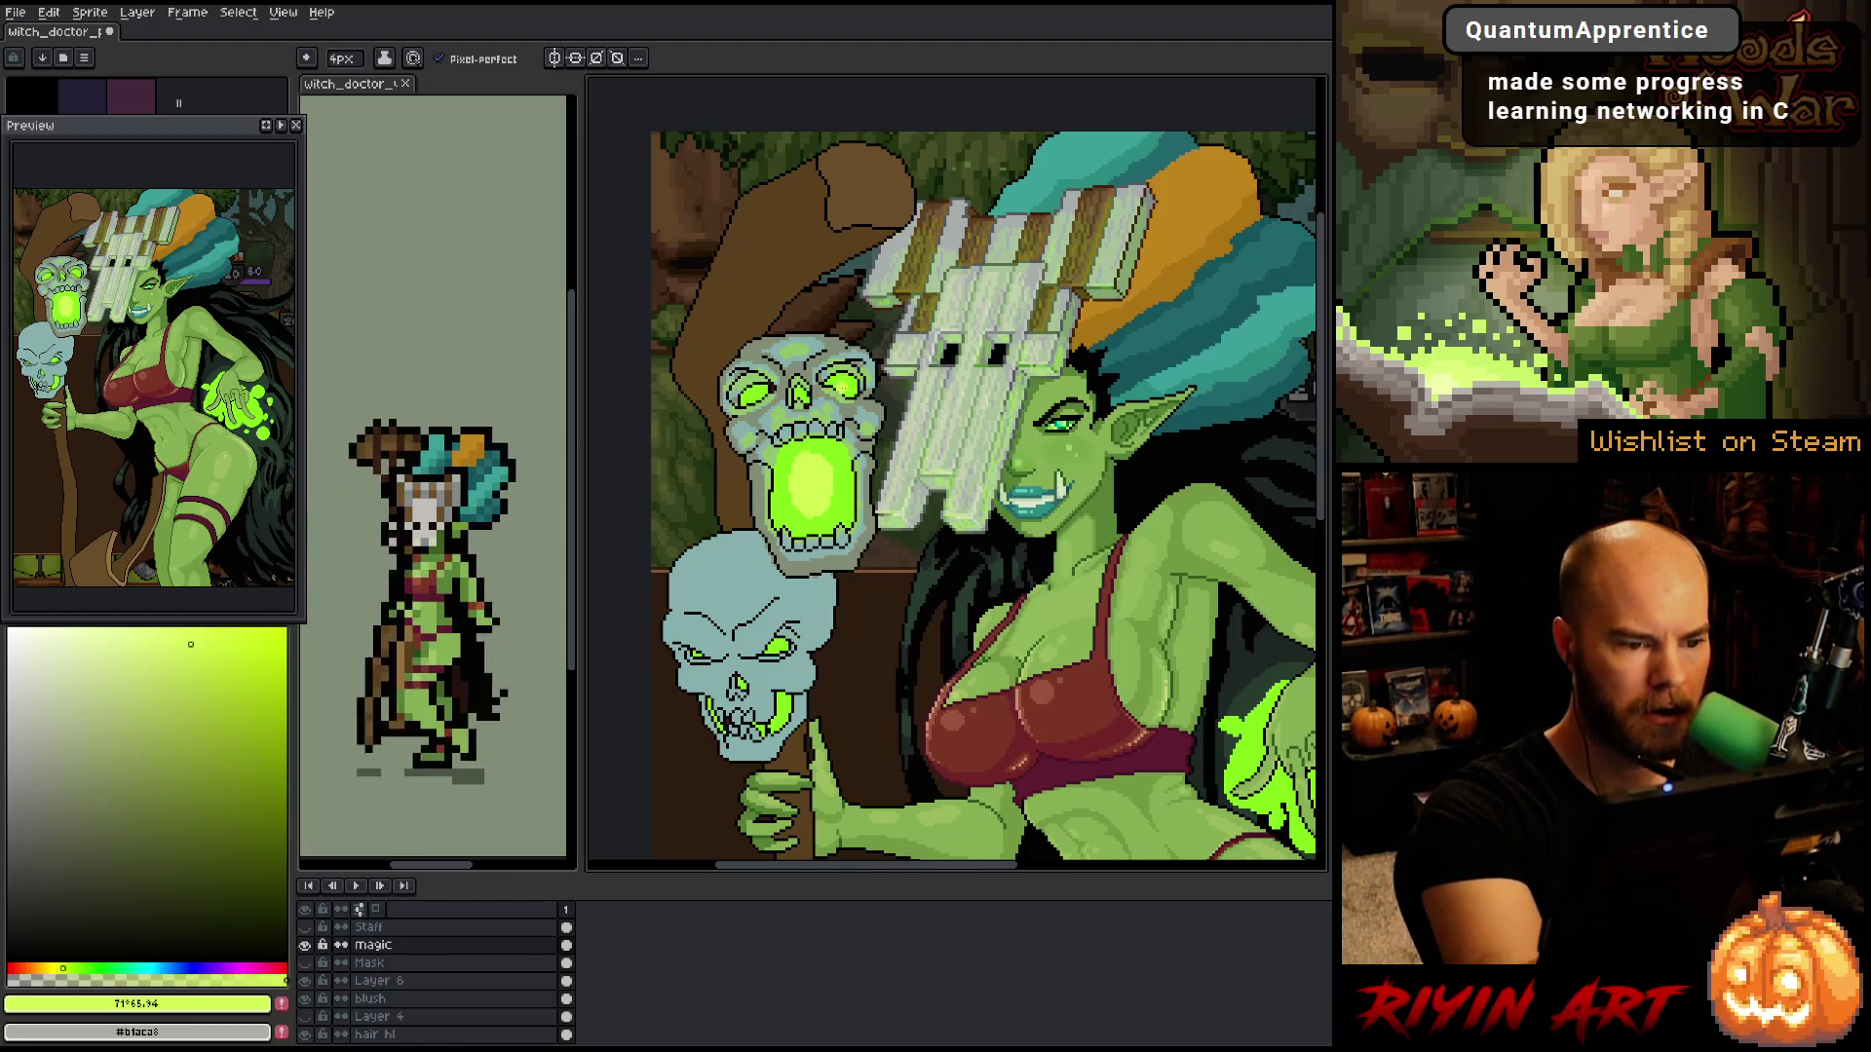
{"action": "left_click_drag", "start_coordinate": [829, 444], "coordinate": [906, 637]}
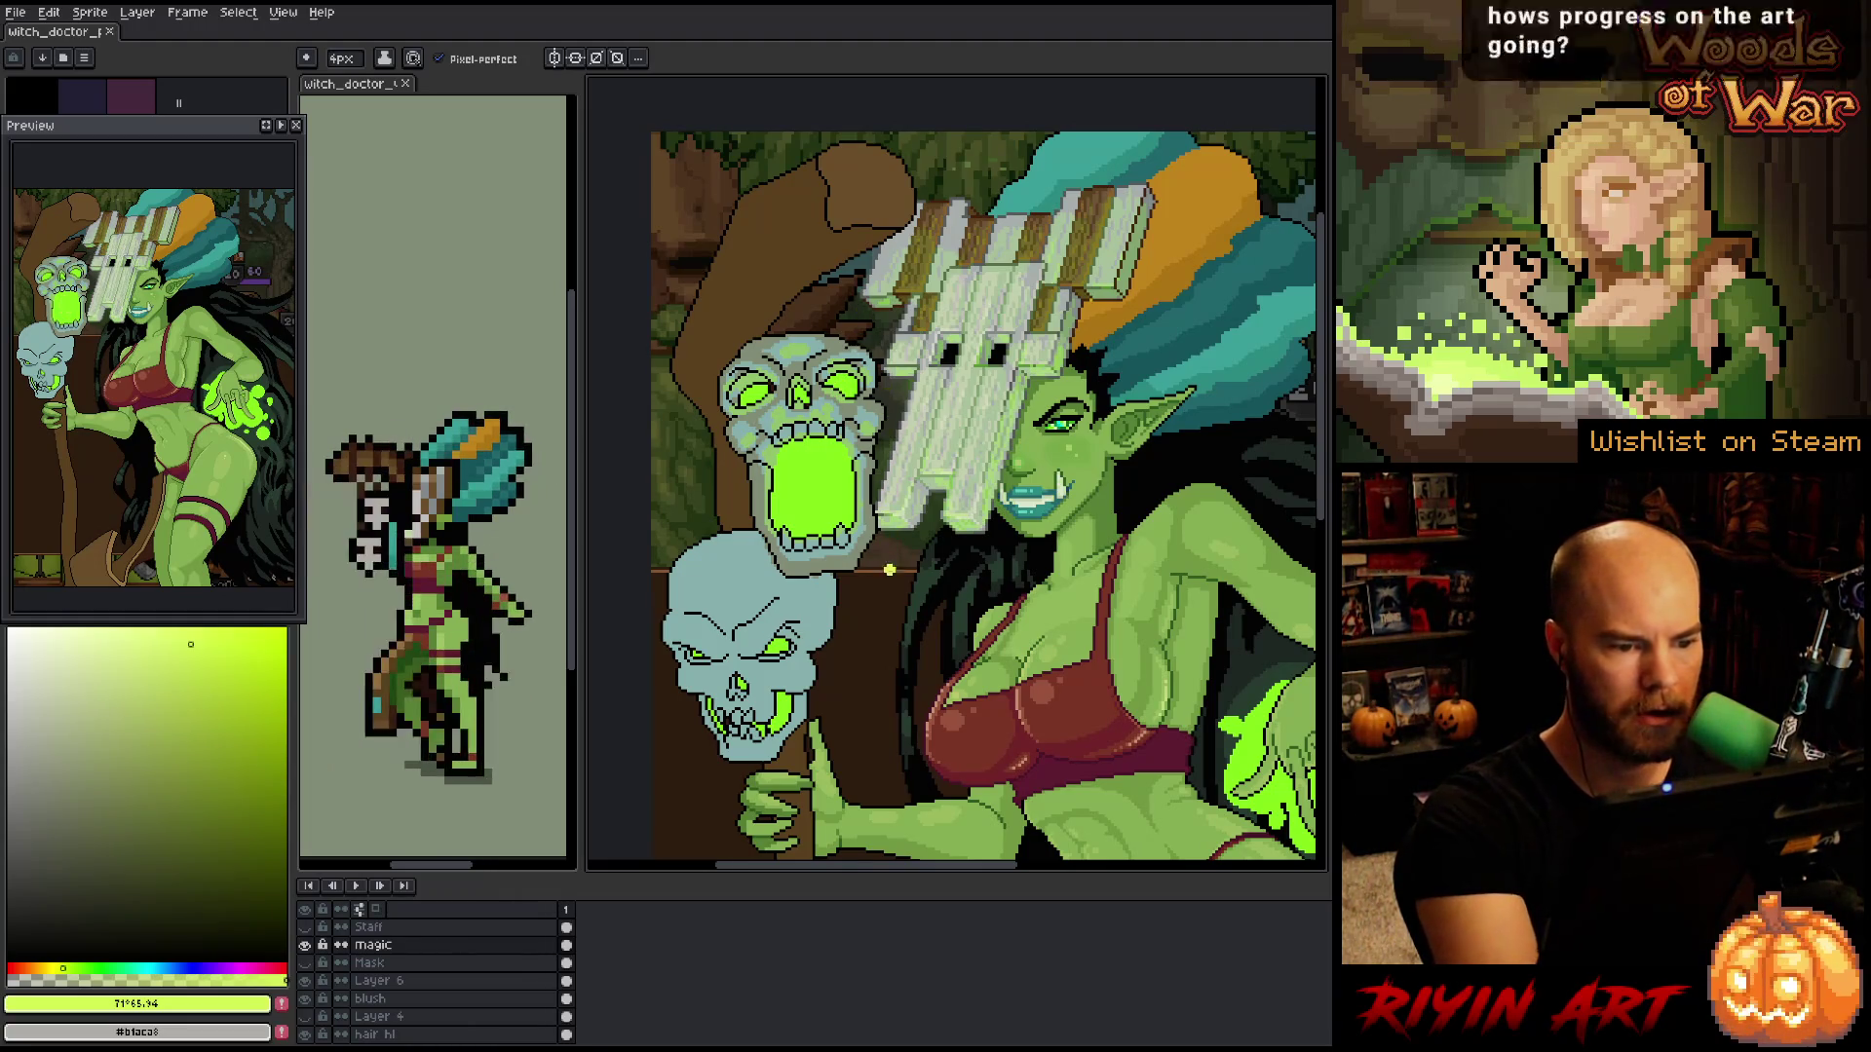
- Undo the stray line and paint a light green curl inside the mouth
{"action": "key", "text": "shift+r"}
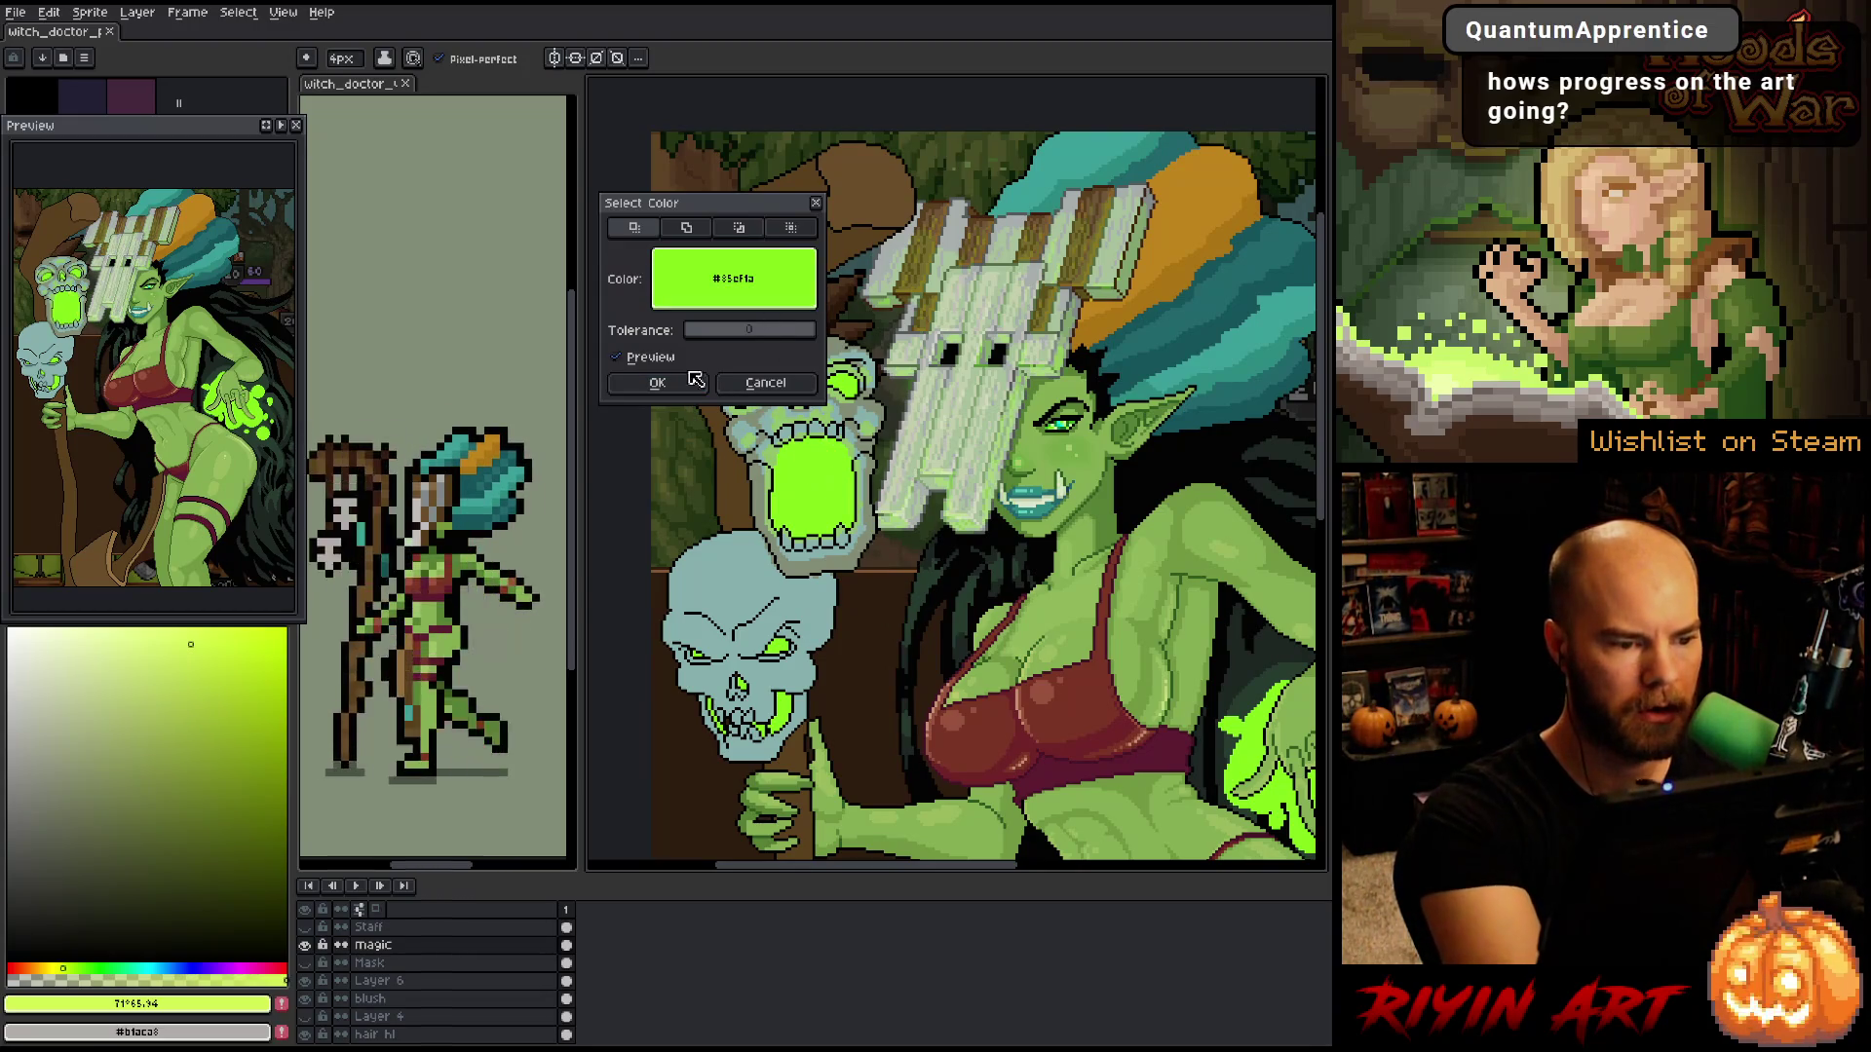
{"action": "key", "text": "Return"}
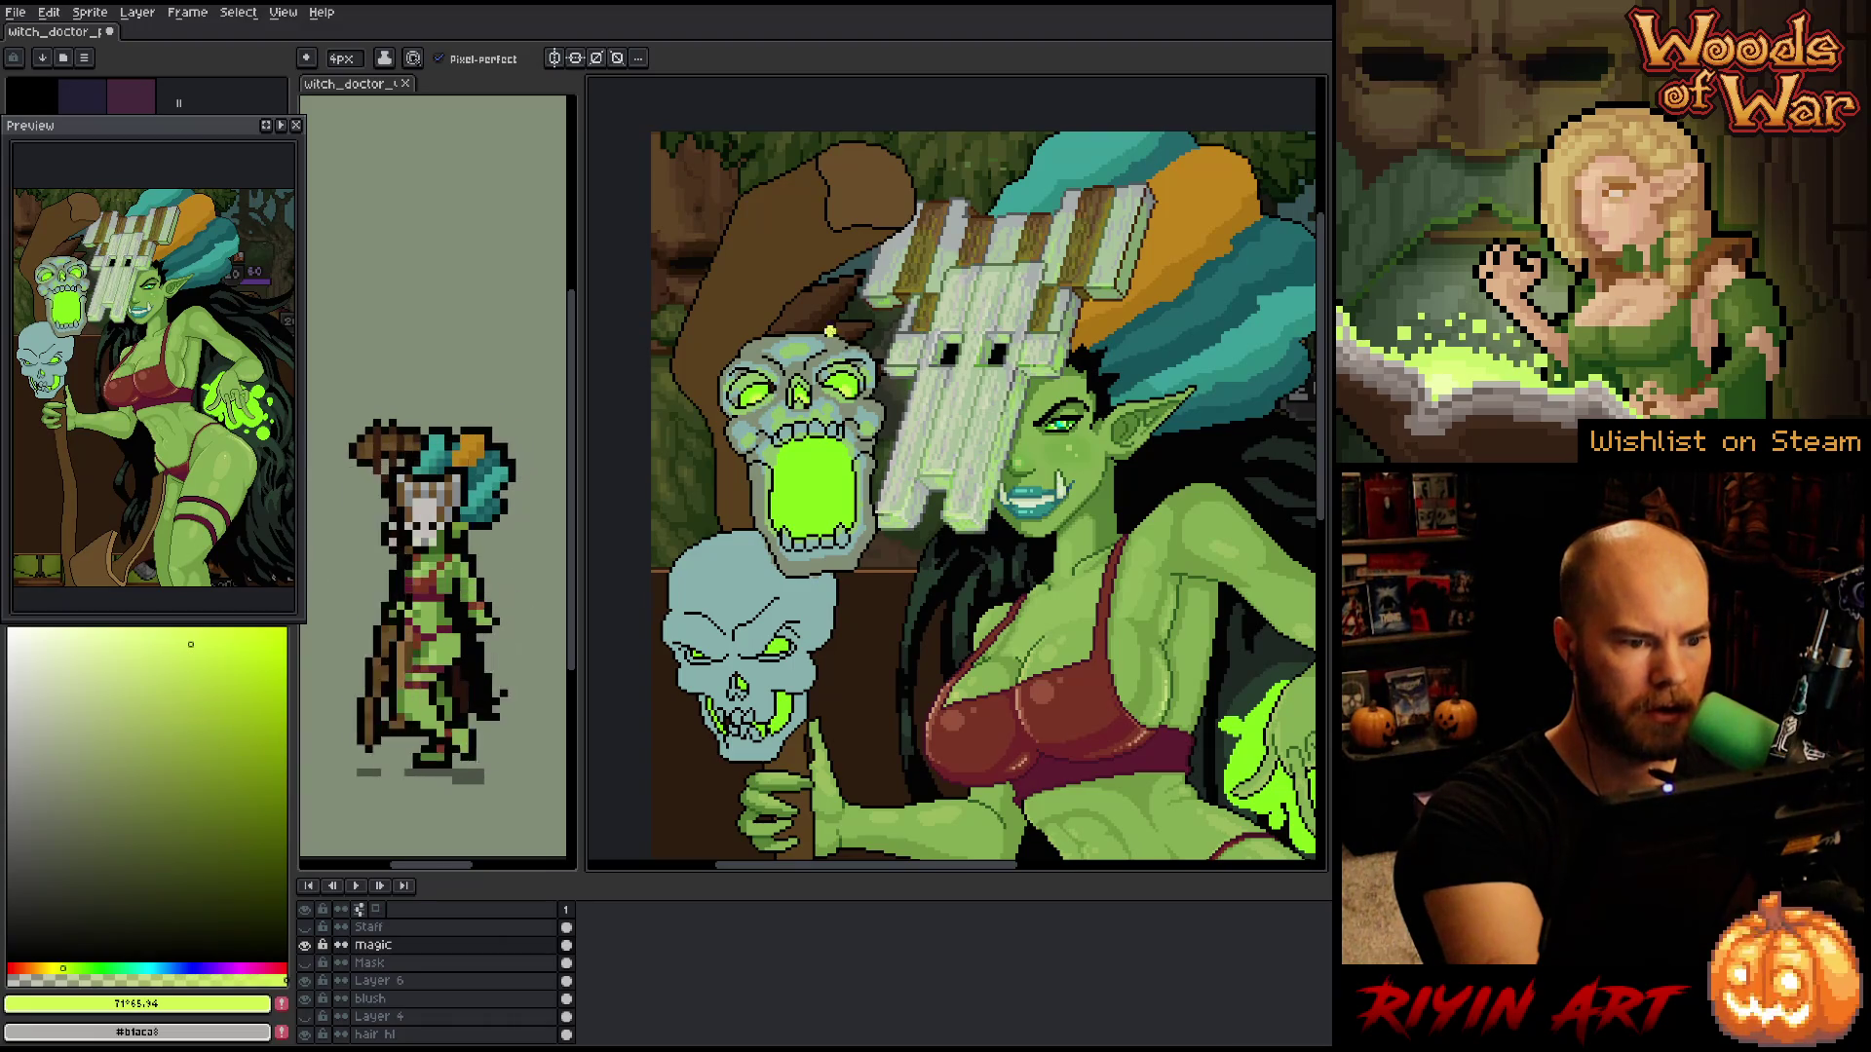
{"action": "left_click_drag", "start_coordinate": [814, 456], "coordinate": [820, 483]}
{"action": "key", "text": "ctrl+z"}
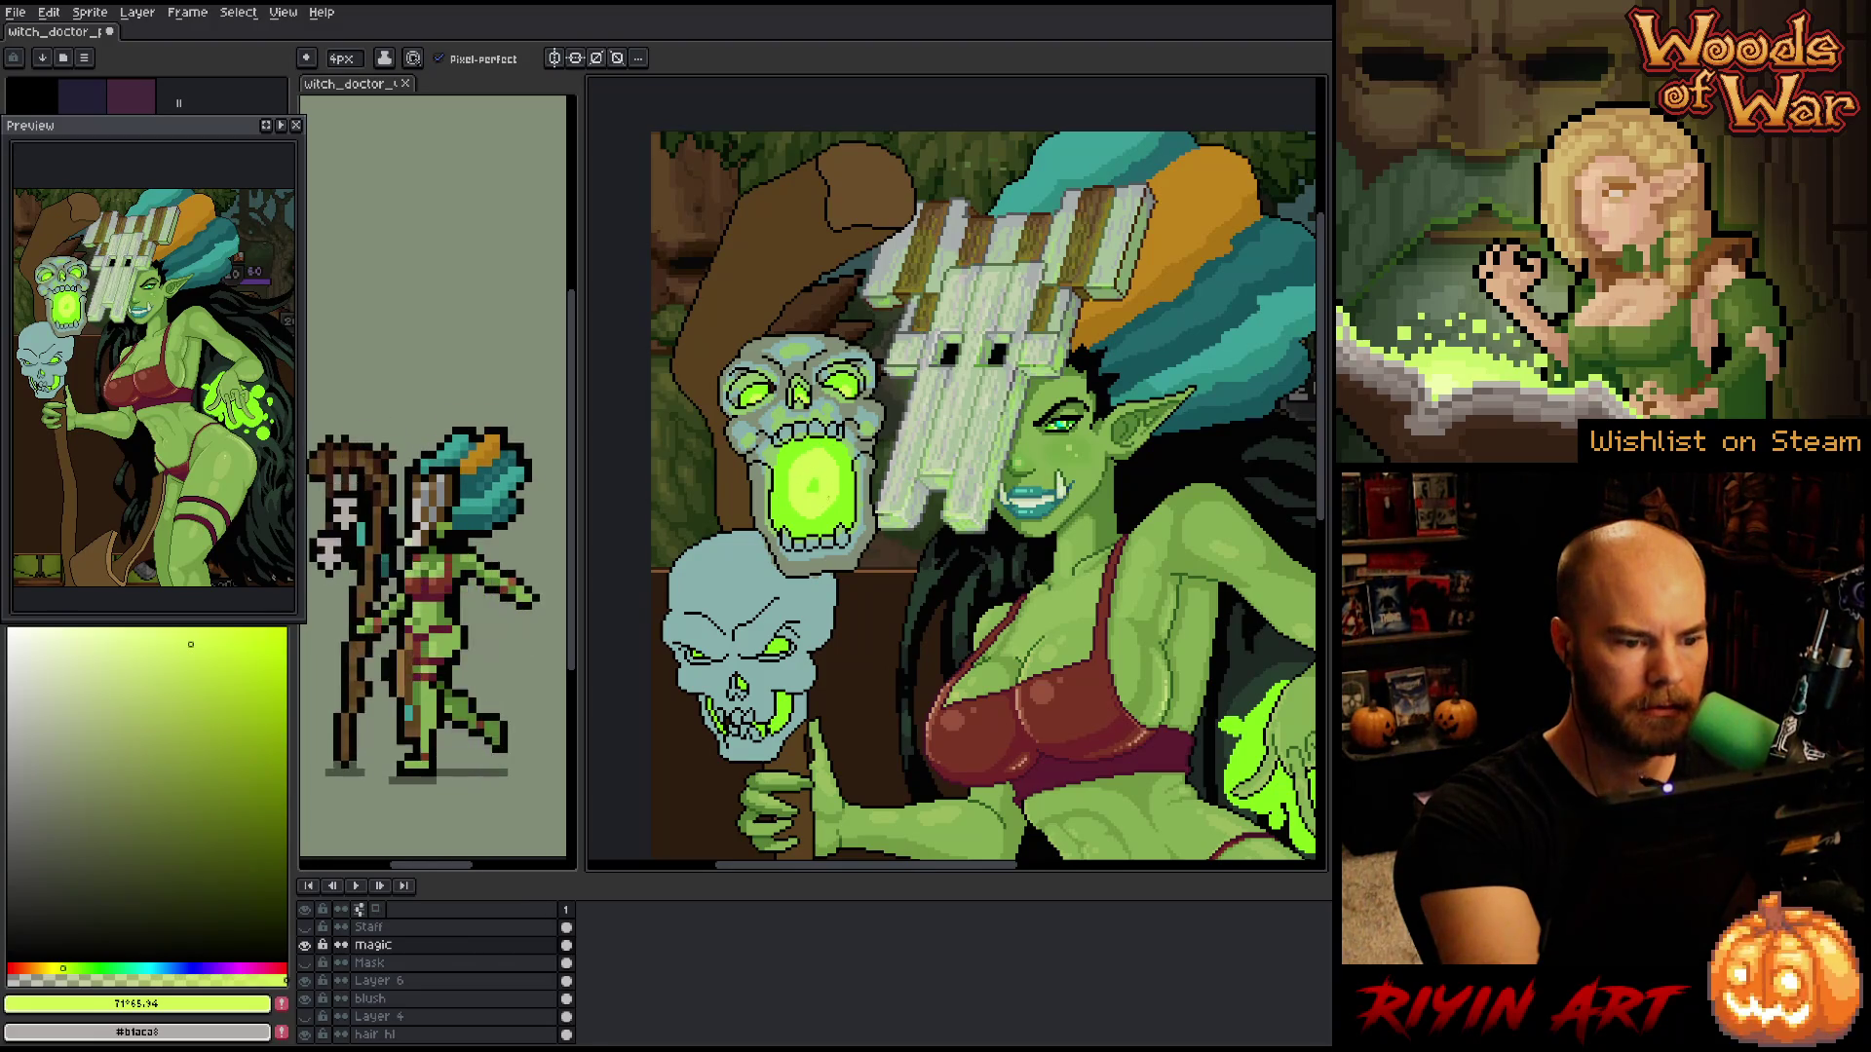
{"action": "key", "text": "ctrl+z"}
{"action": "mouse_move", "coordinate": [821, 456]}
{"action": "left_mouse_down"}
{"action": "mouse_move", "coordinate": [785, 507]}
{"action": "mouse_move", "coordinate": [844, 497]}
{"action": "left_mouse_up"}
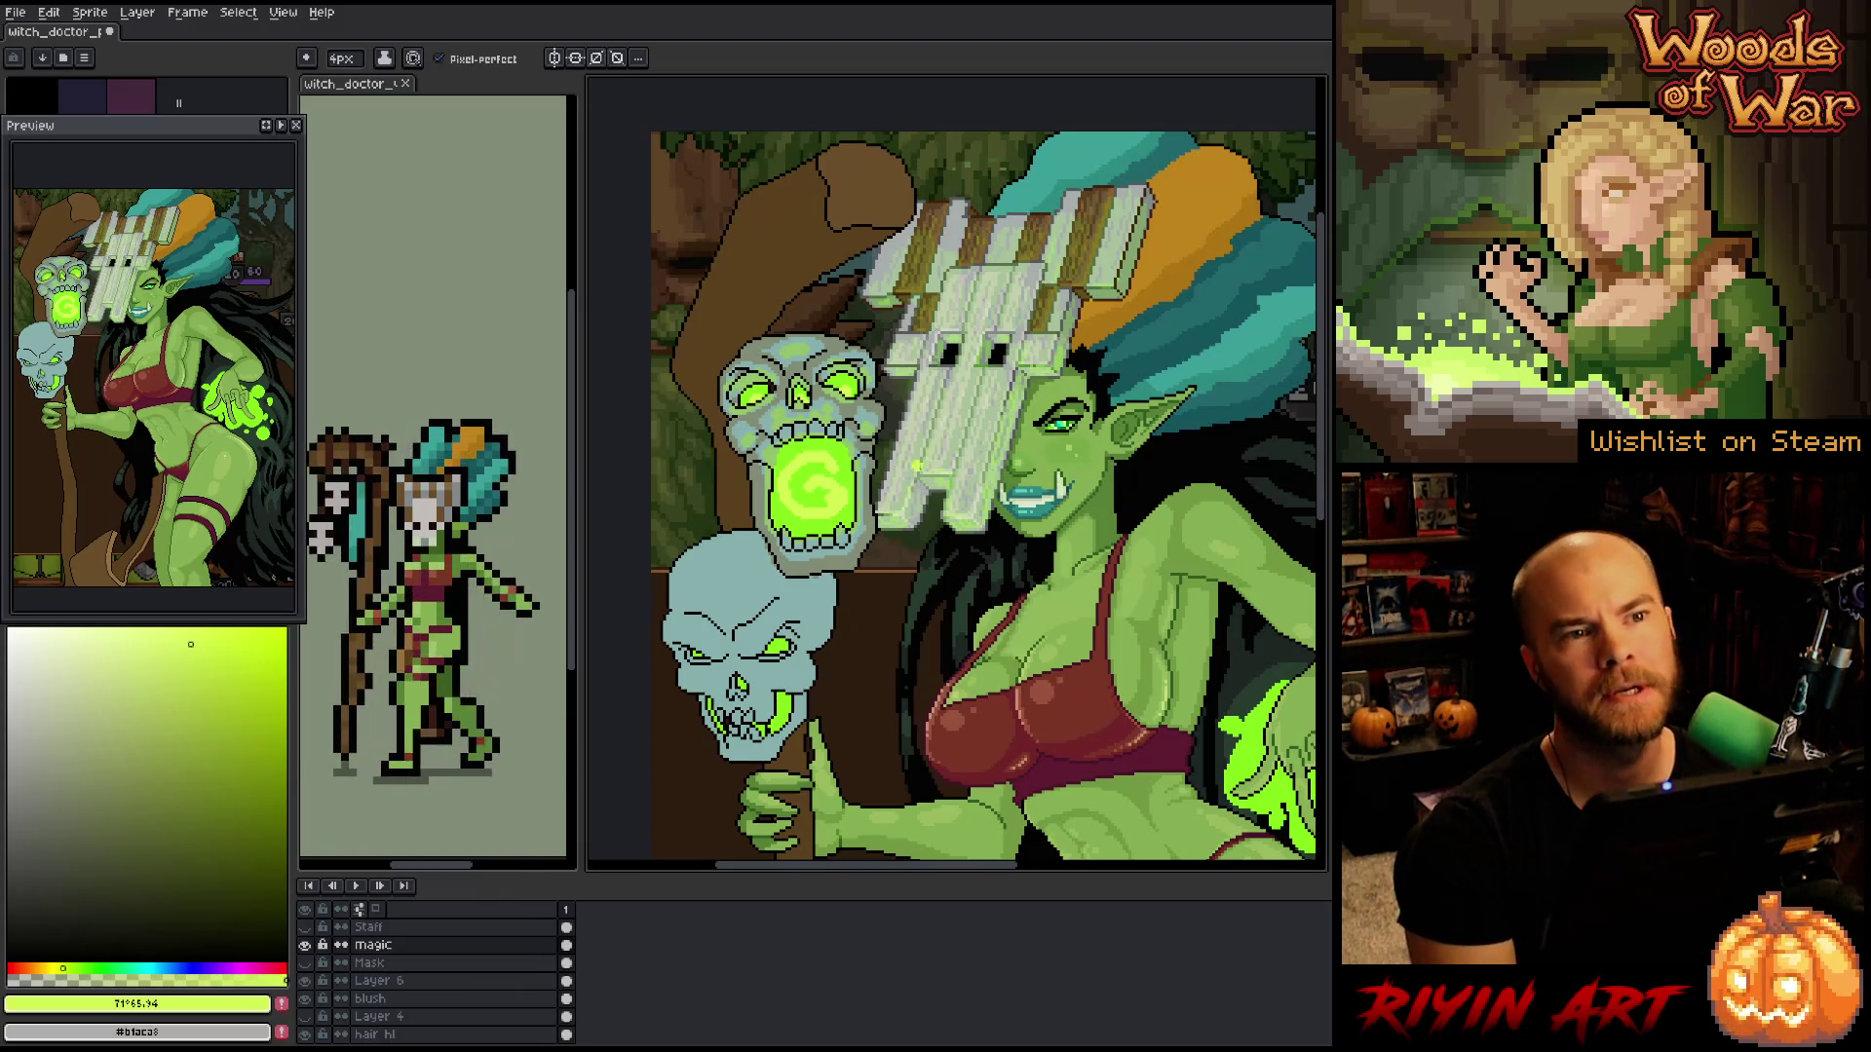
- Recentre on the glowing skull and build the spiral alternating #85cf1a and #d2f253
{"action": "scroll", "coordinate": [1027, 635], "scroll_direction": "down", "scroll_amount": 3}
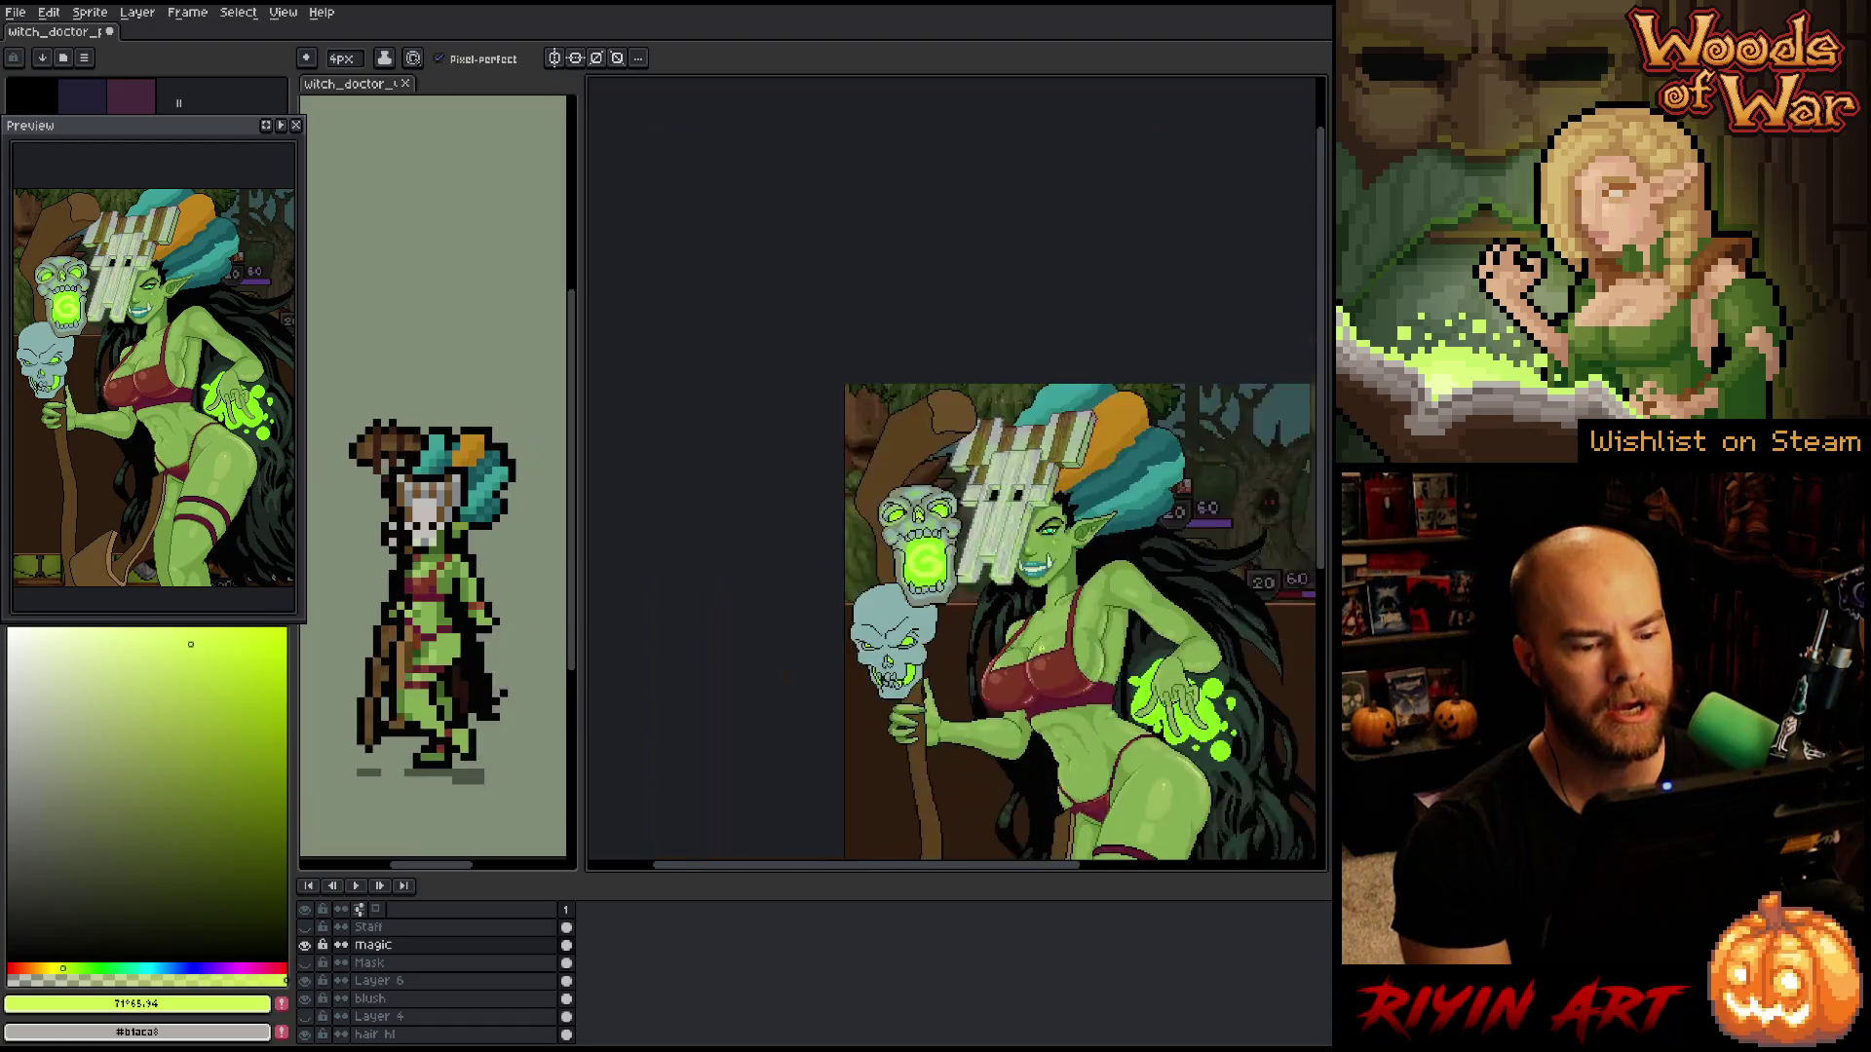
{"action": "scroll", "coordinate": [1028, 635], "scroll_direction": "up", "scroll_amount": 2}
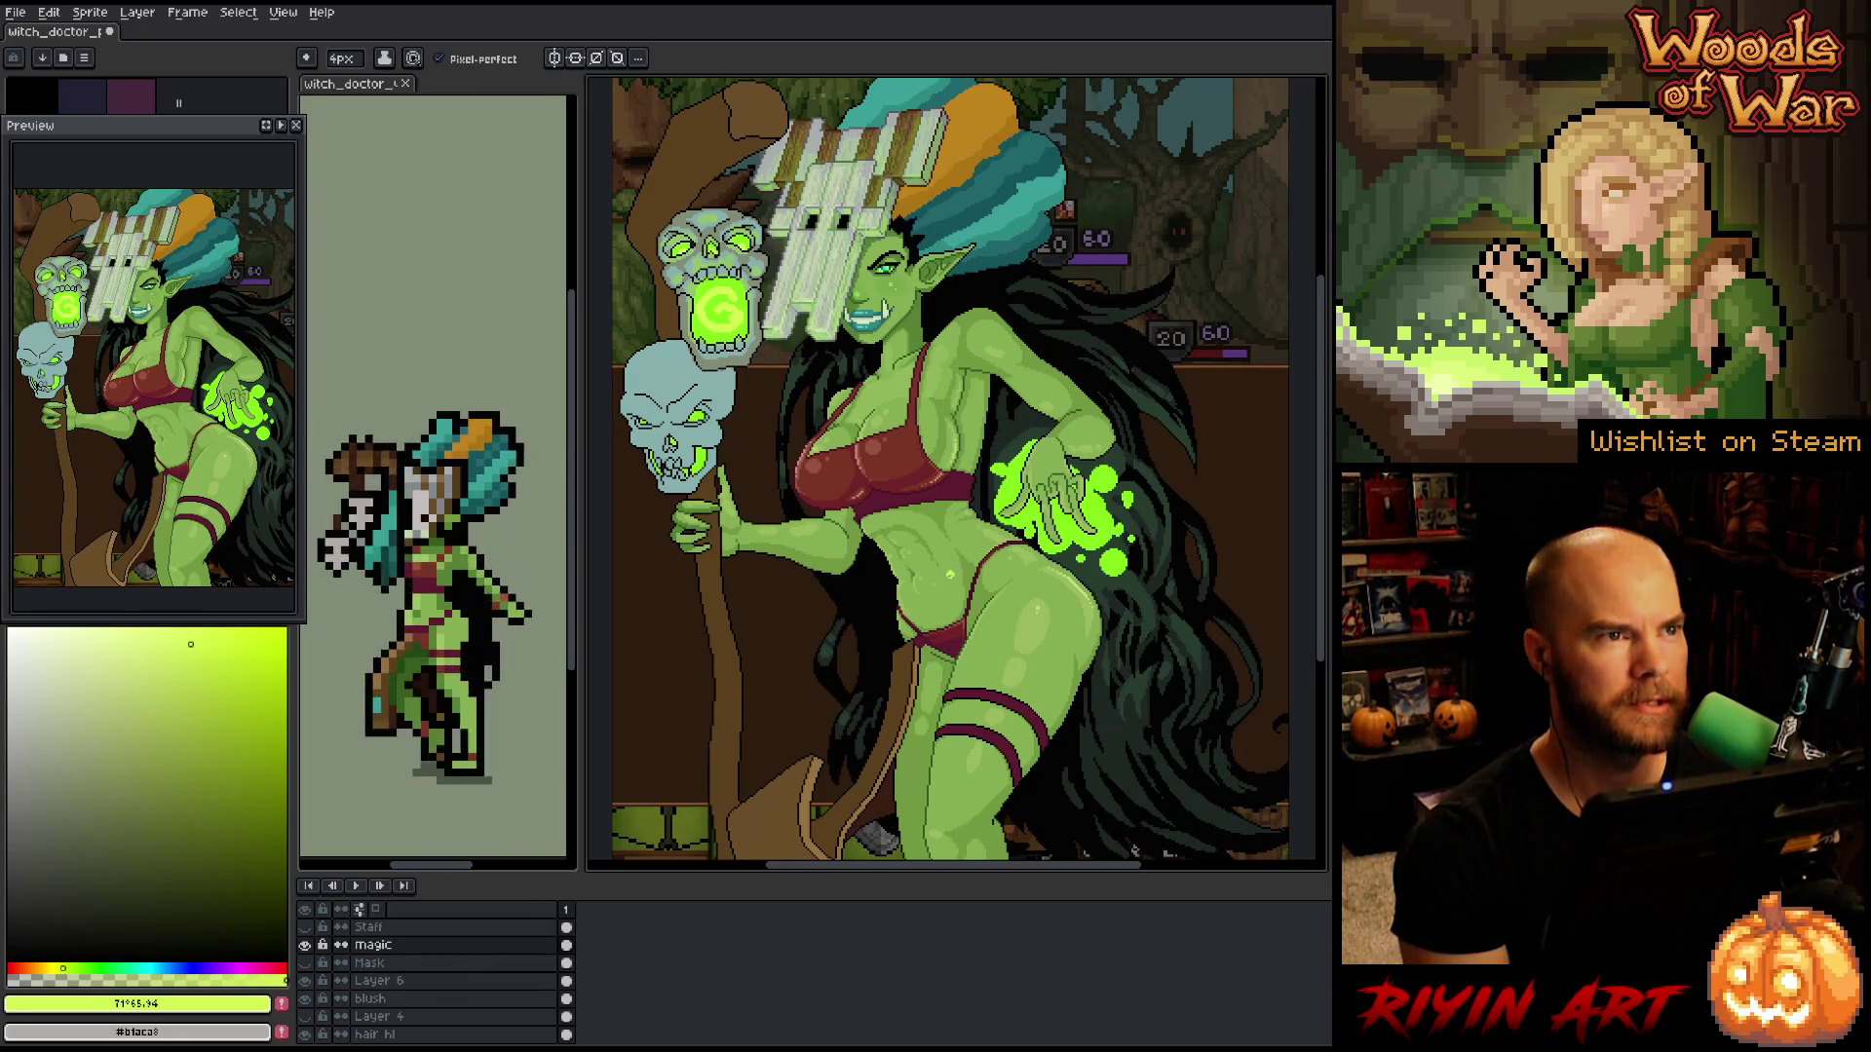
{"action": "scroll", "coordinate": [850, 497], "scroll_direction": "down", "scroll_amount": 3}
{"action": "scroll", "coordinate": [850, 497], "scroll_direction": "up", "scroll_amount": 5}
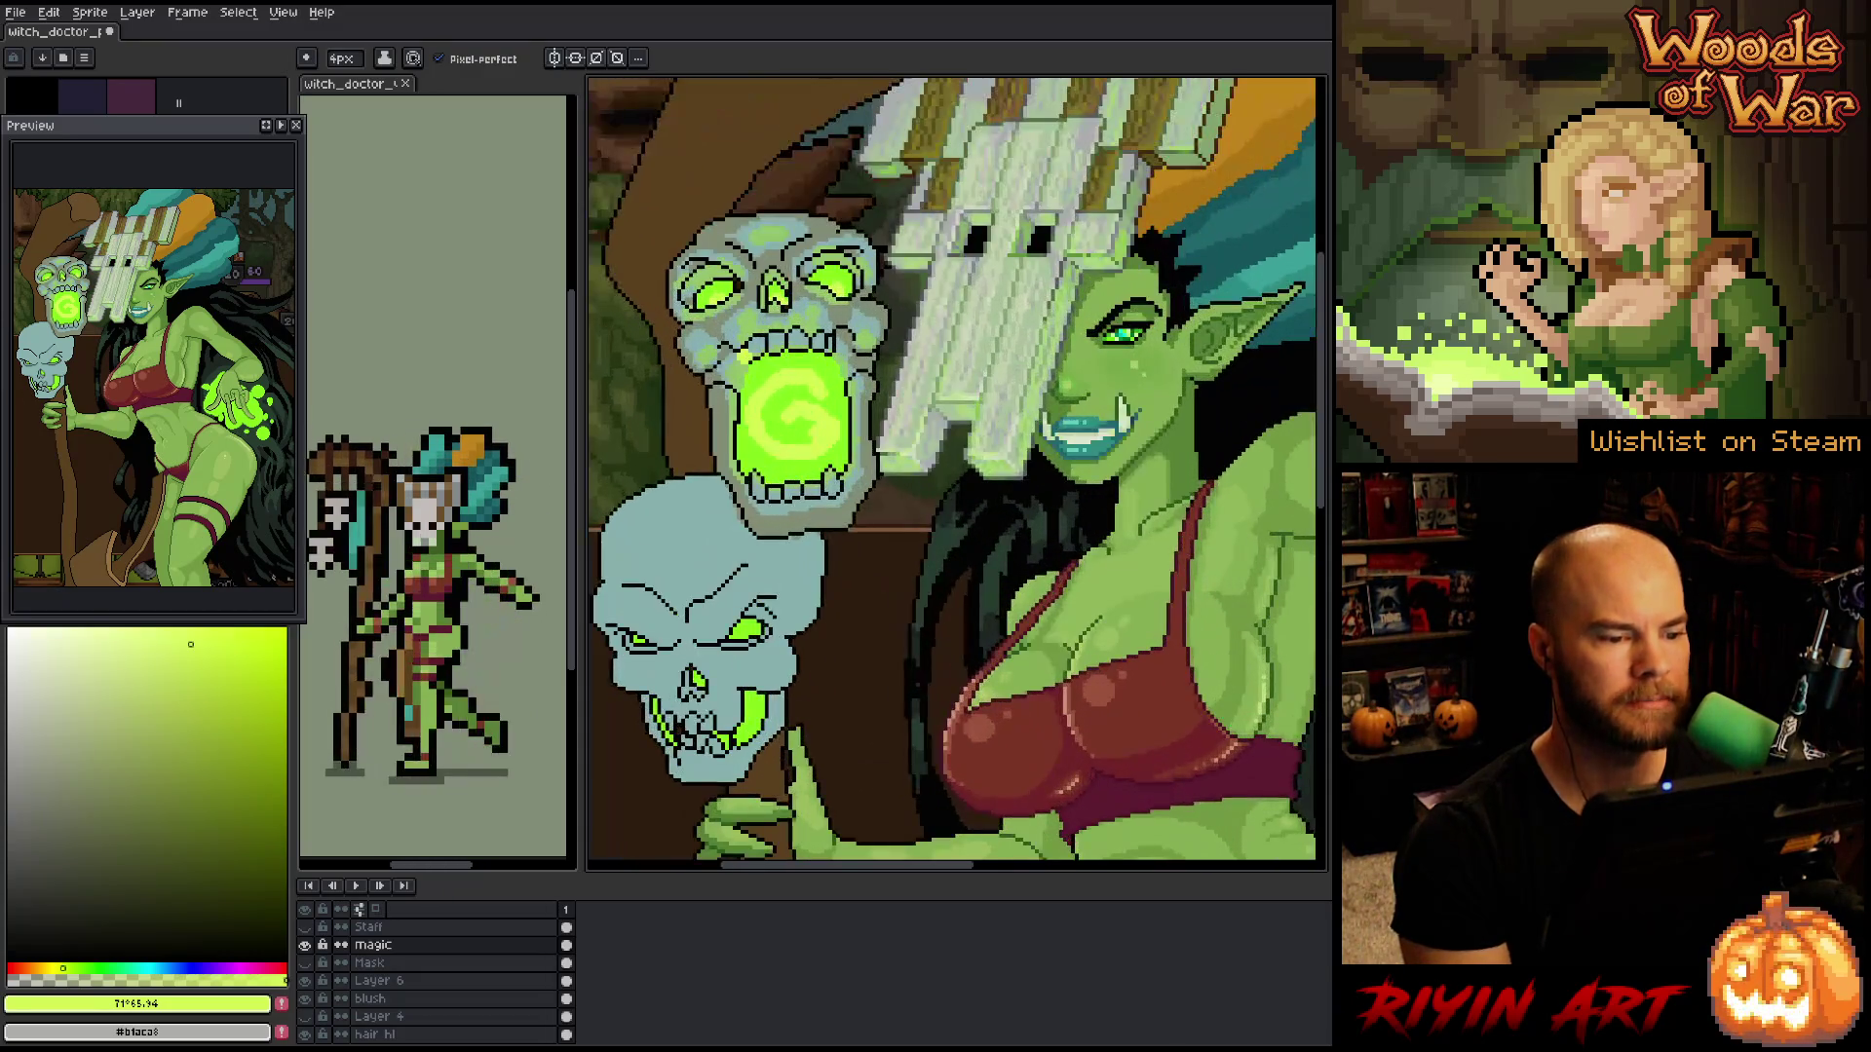
{"action": "left_click_drag", "start_coordinate": [802, 425], "coordinate": [880, 527]}
{"action": "key", "text": "alt"}
{"action": "left_click", "coordinate": [880, 527], "text": "alt"}
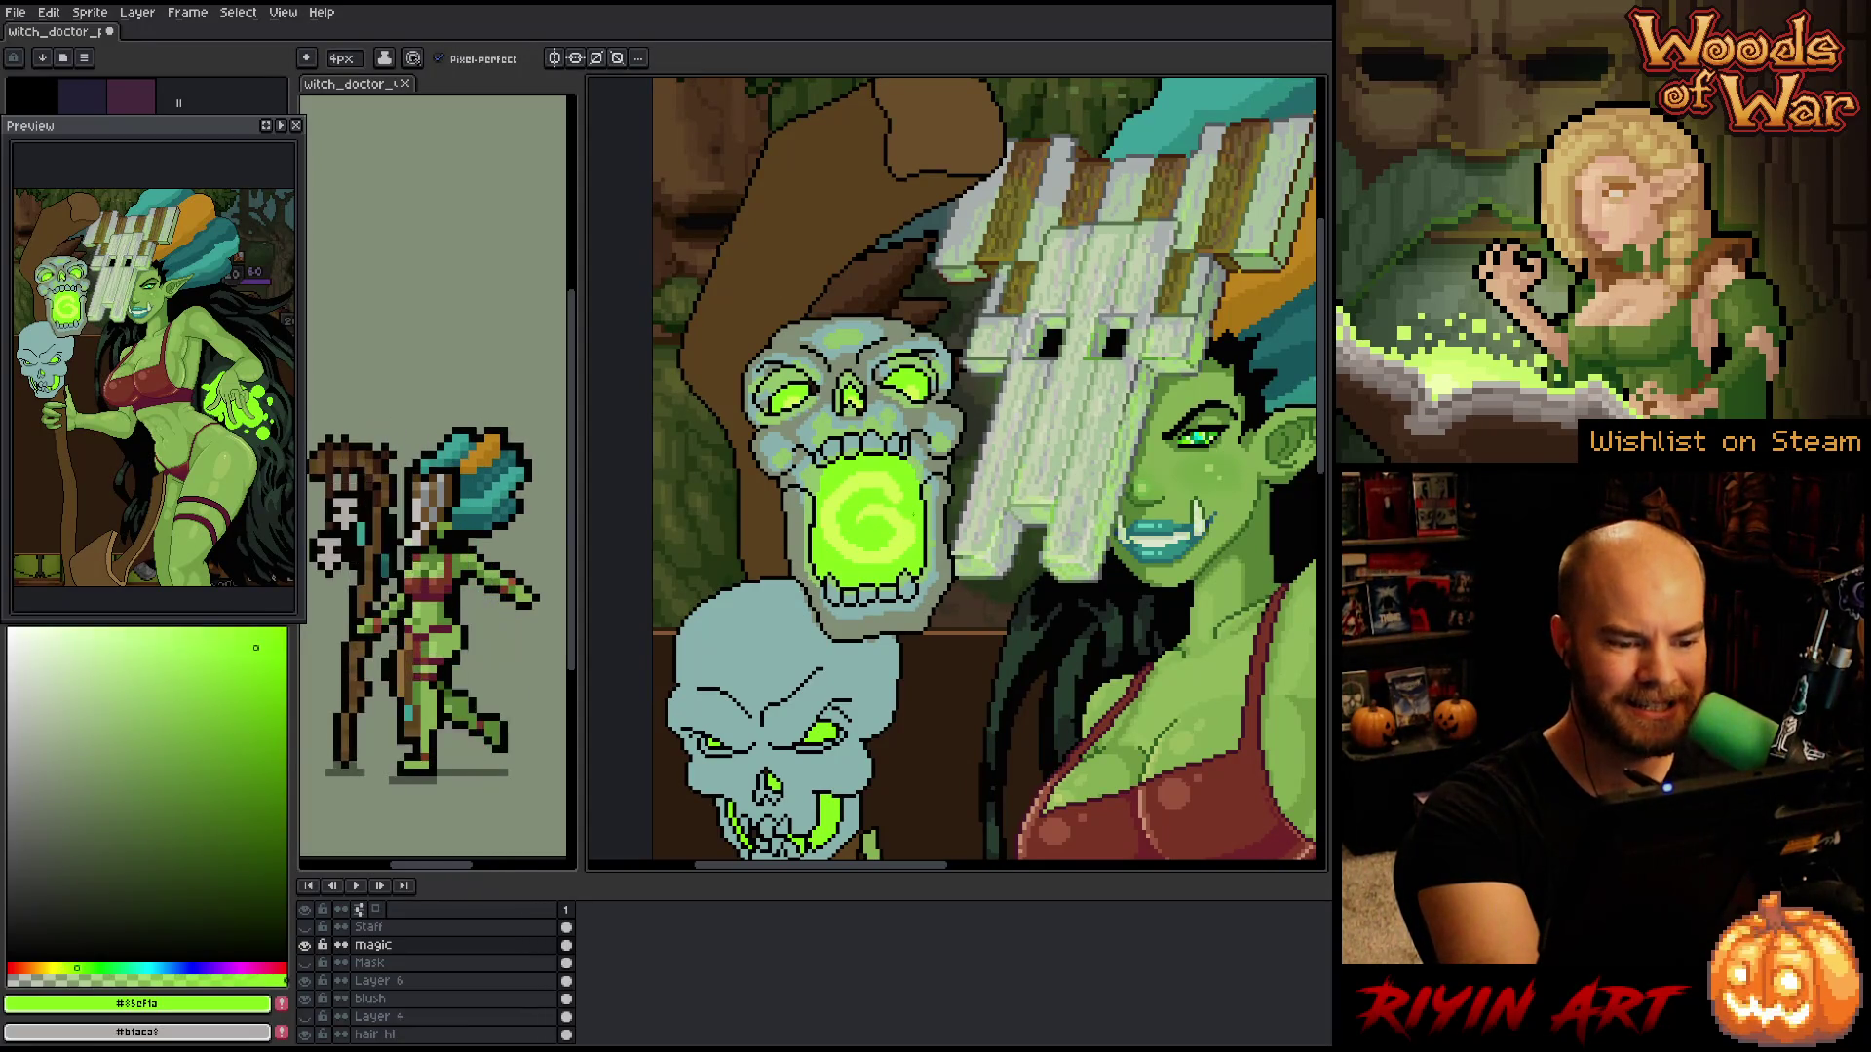
{"action": "left_click", "coordinate": [895, 545], "text": "alt"}
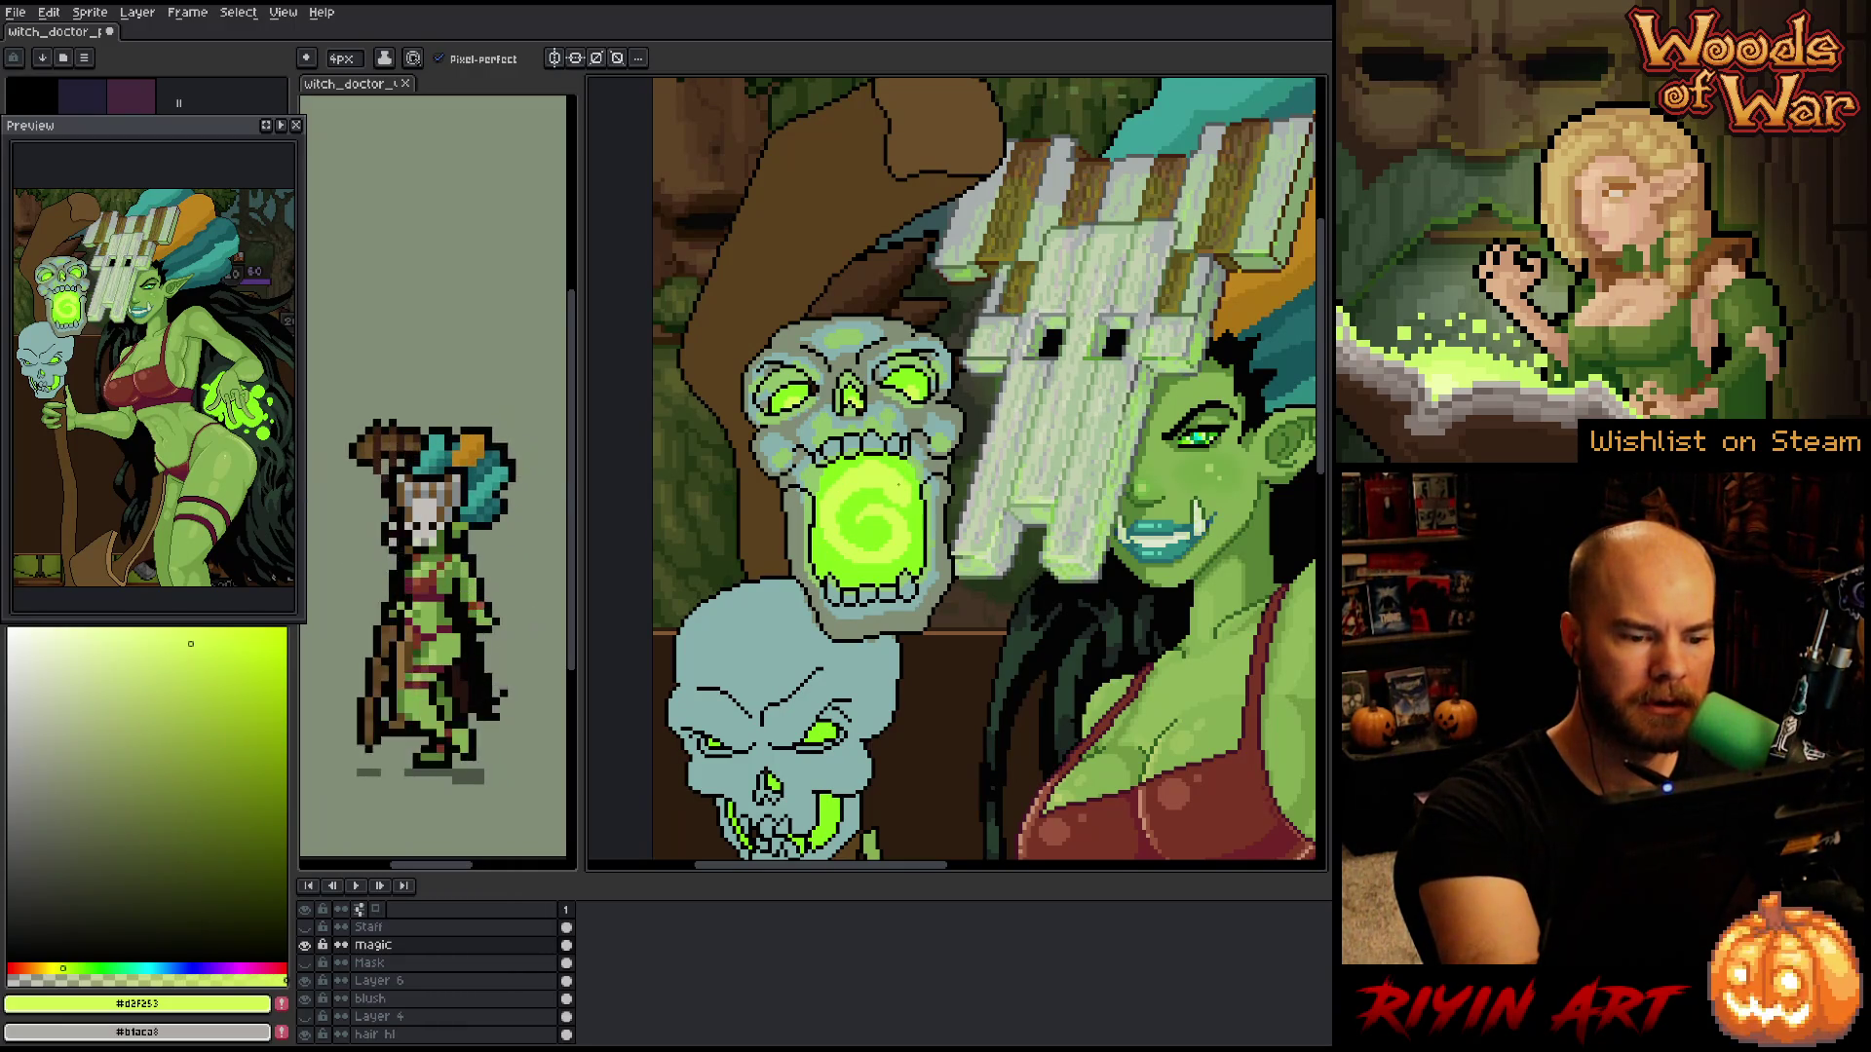
{"action": "left_click", "coordinate": [899, 484], "text": "alt"}
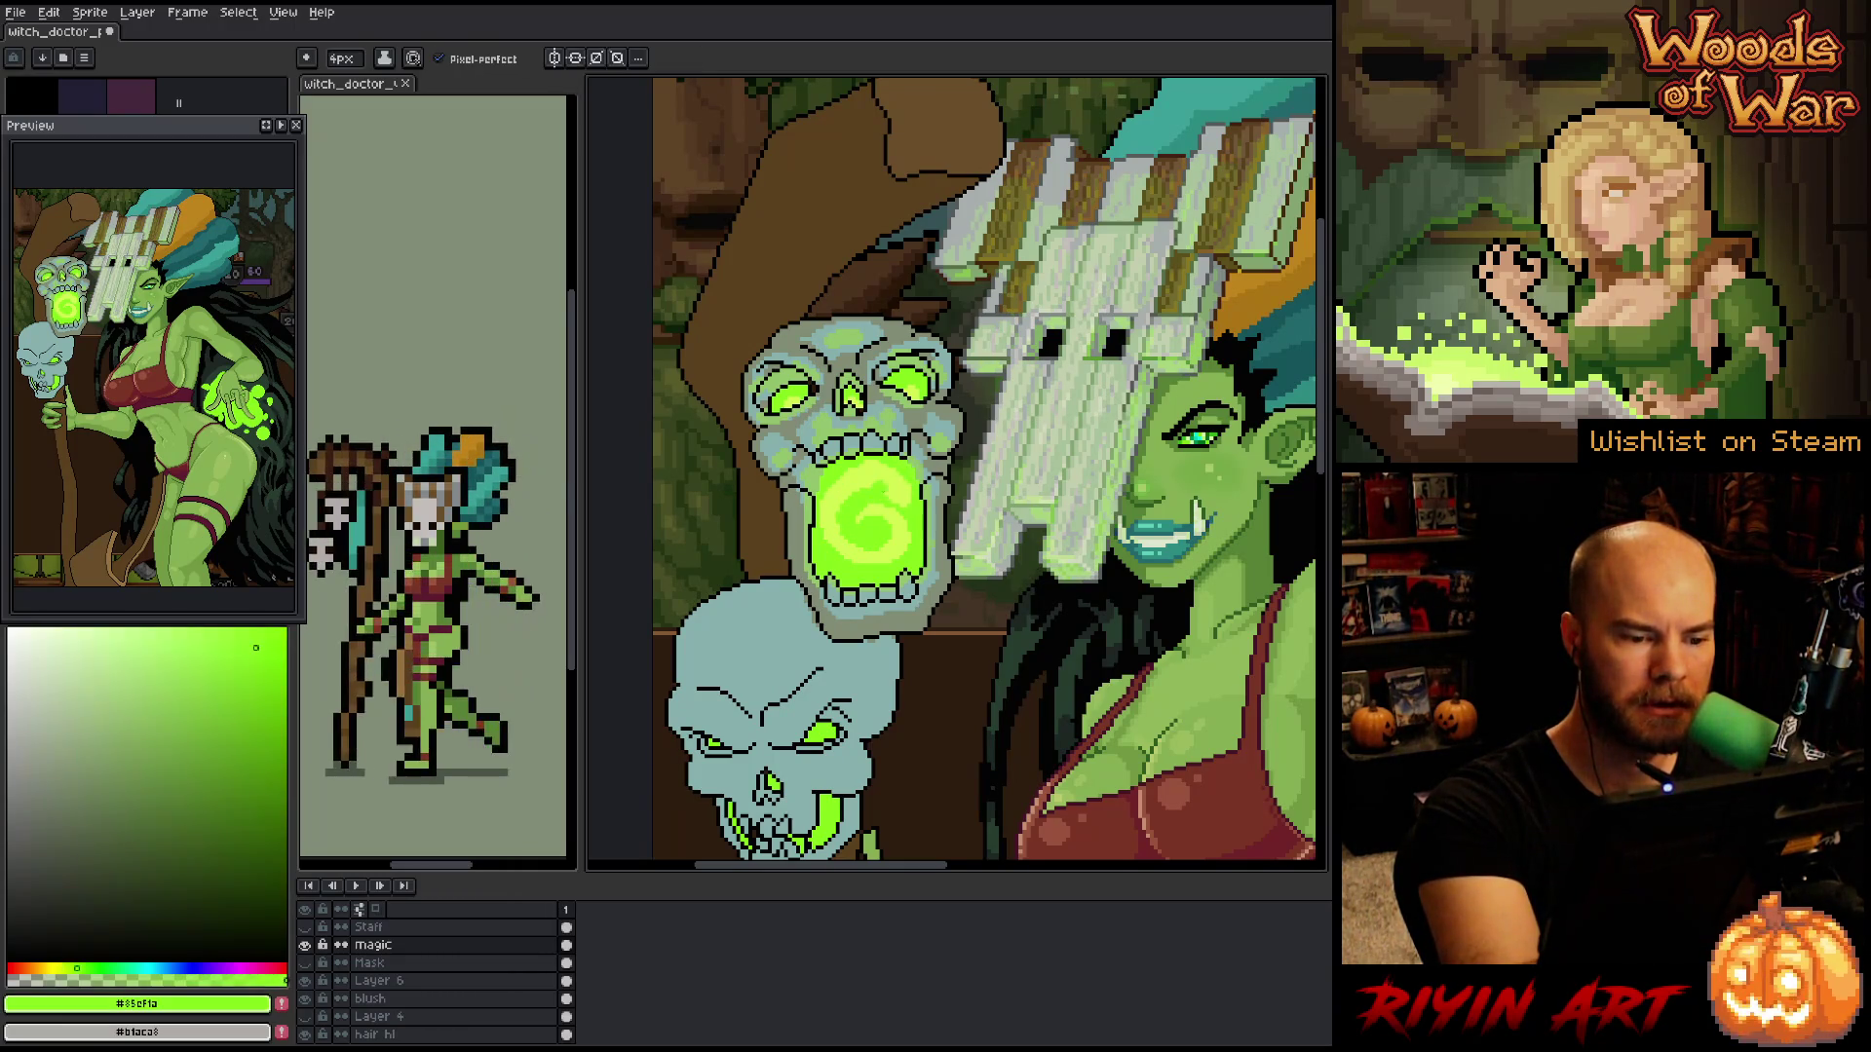
{"action": "left_click", "coordinate": [882, 479], "text": "alt"}
{"action": "left_click", "coordinate": [914, 499], "text": "alt"}
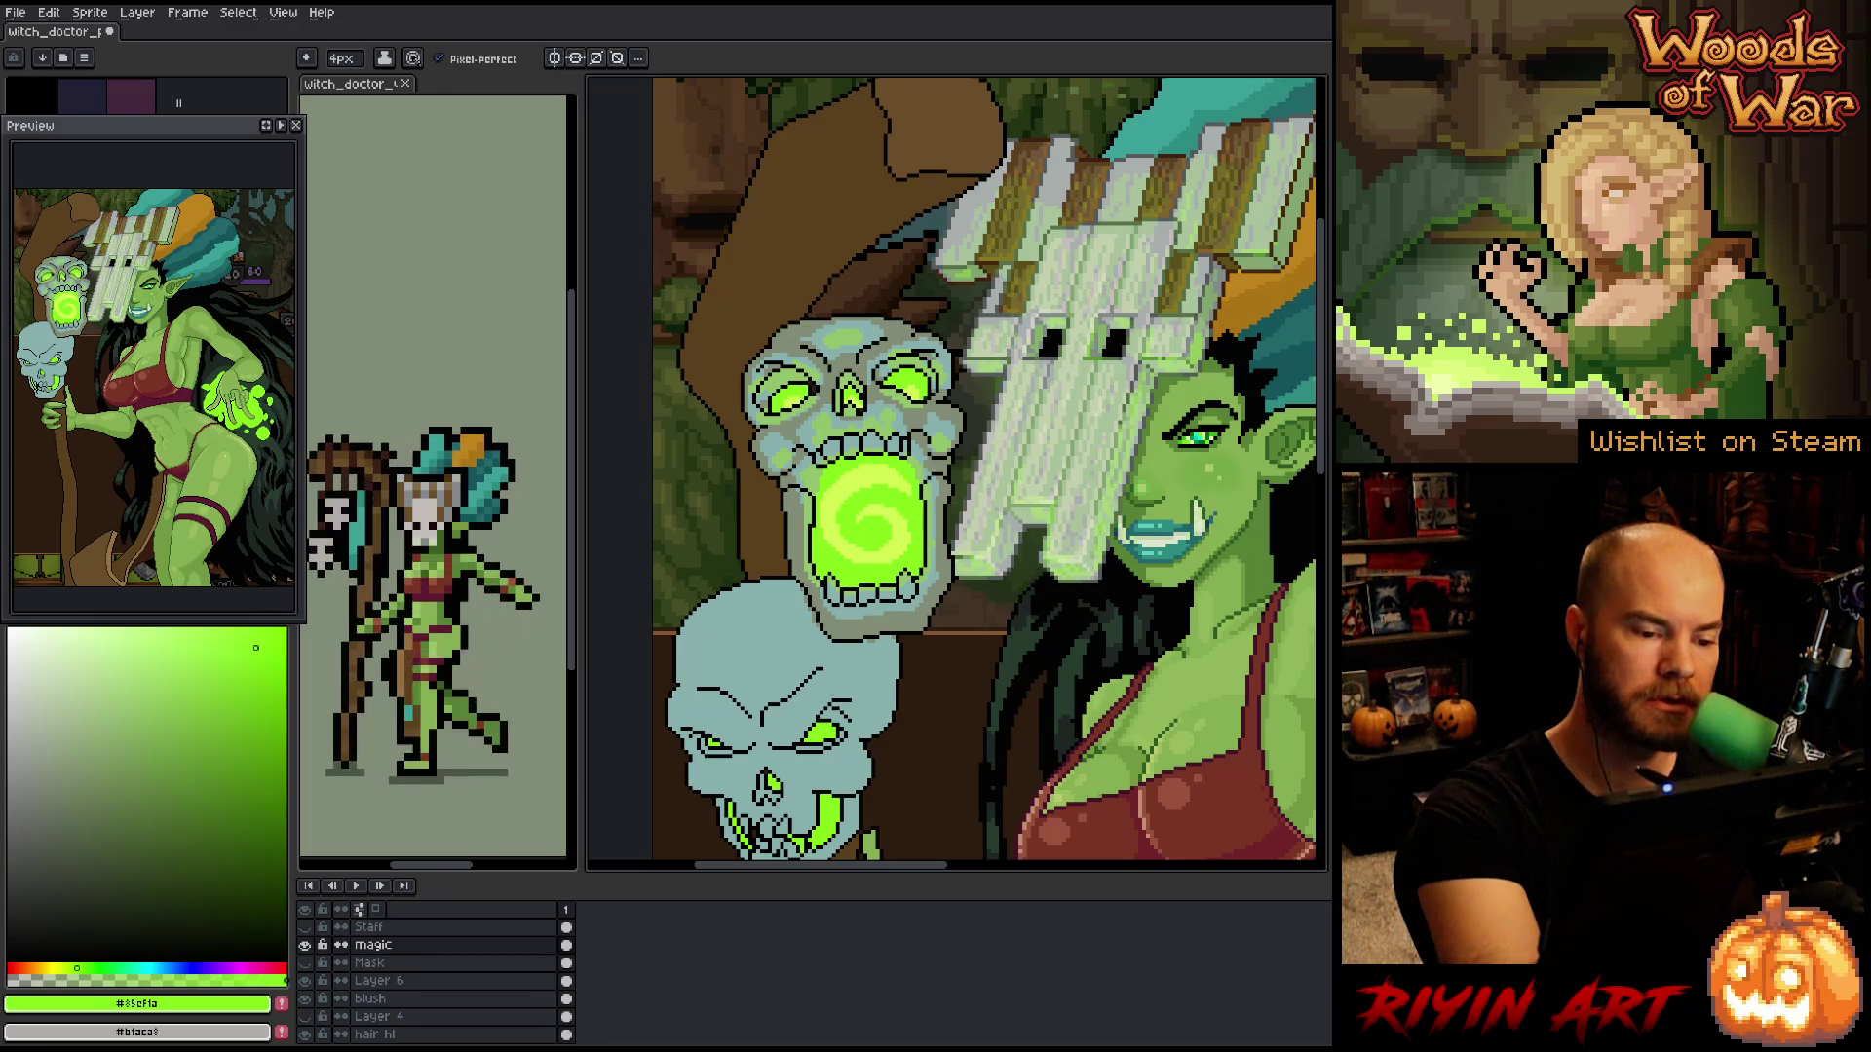
{"action": "left_click", "coordinate": [872, 444], "text": "alt"}
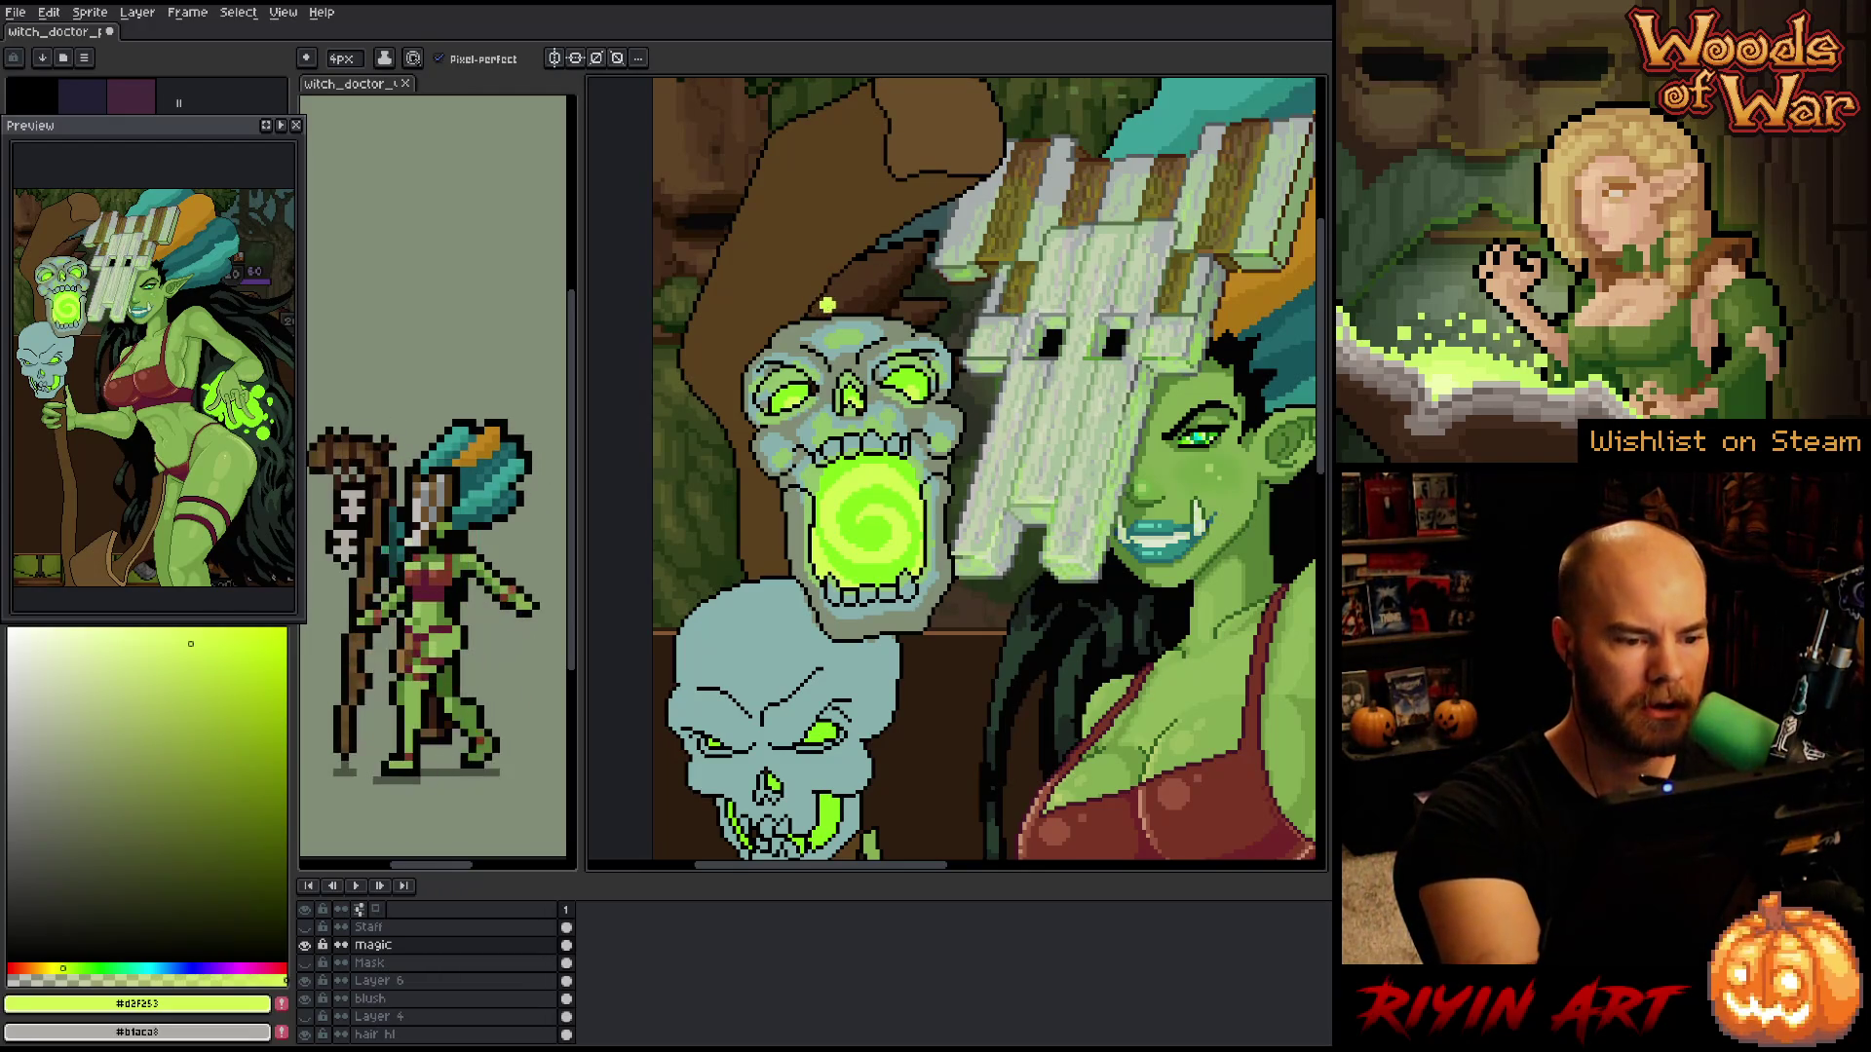
- Sample a darker swirl green and shift the drawing colour toward teal-green
{"action": "key", "text": "h"}
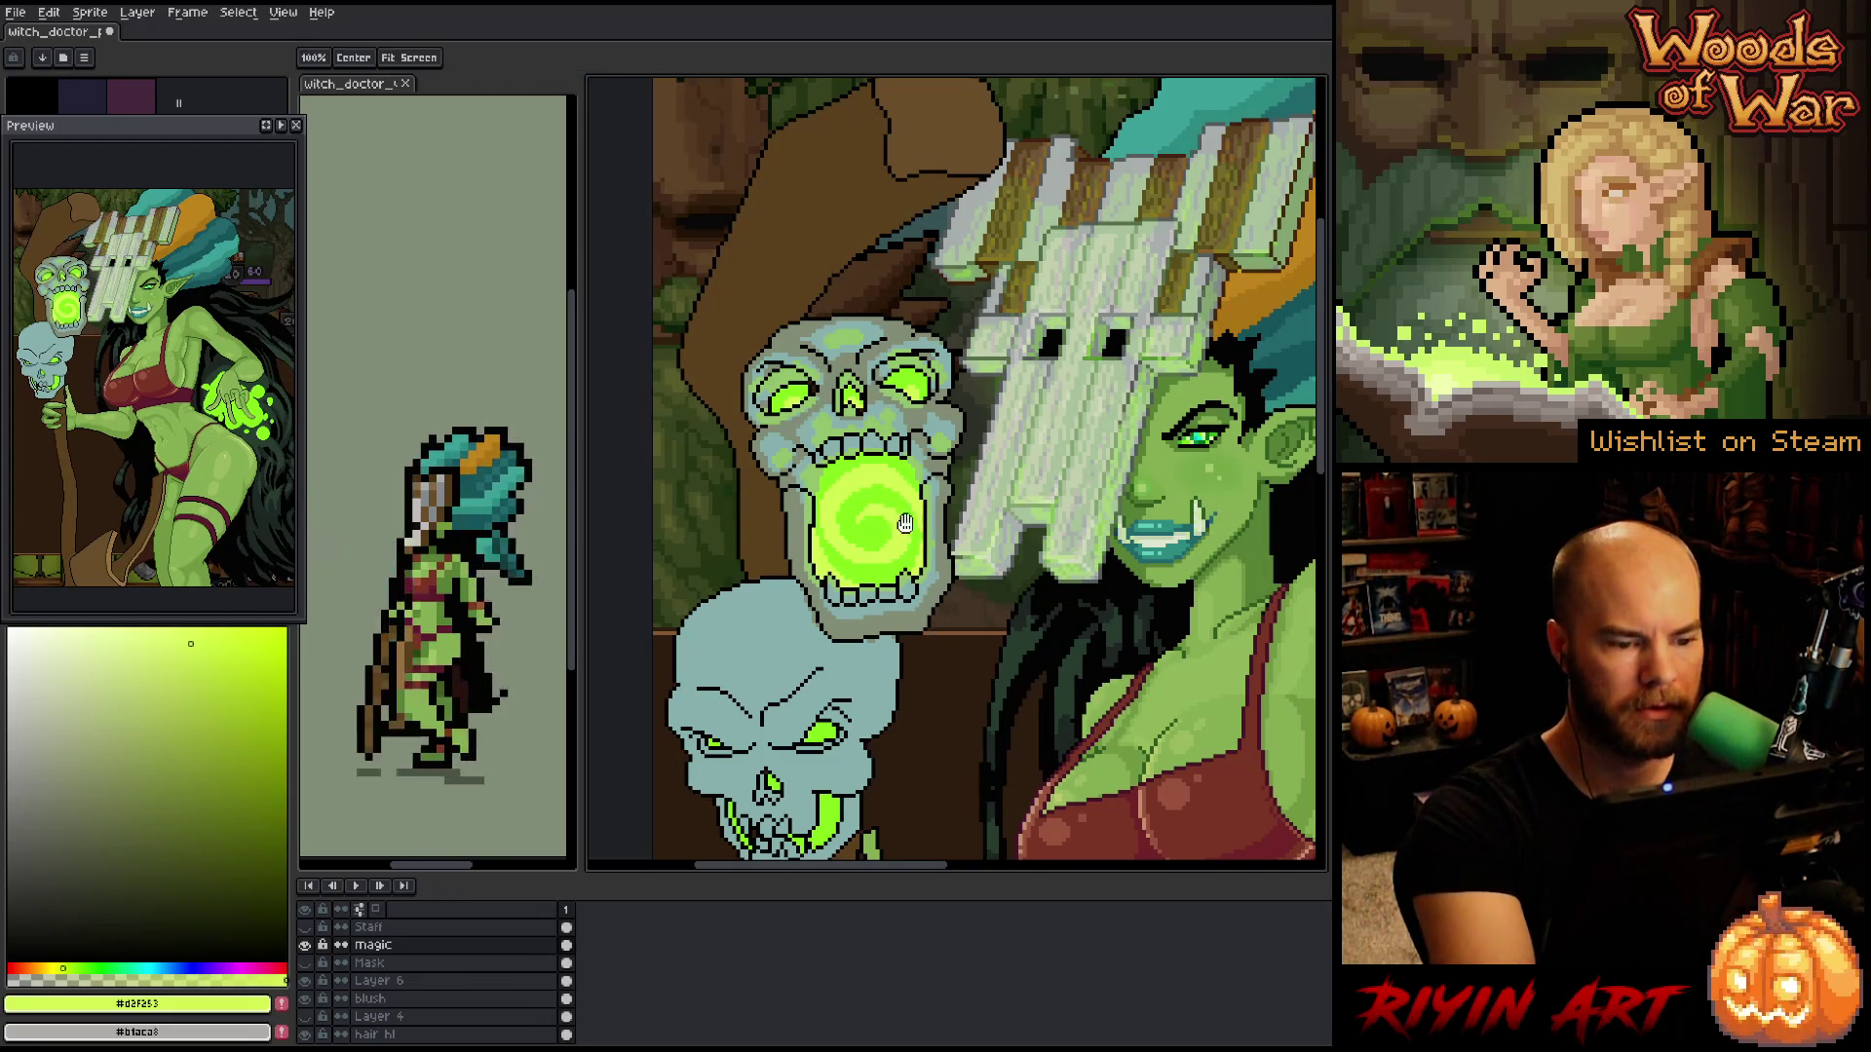
{"action": "key", "text": "b"}
{"action": "key", "text": "i"}
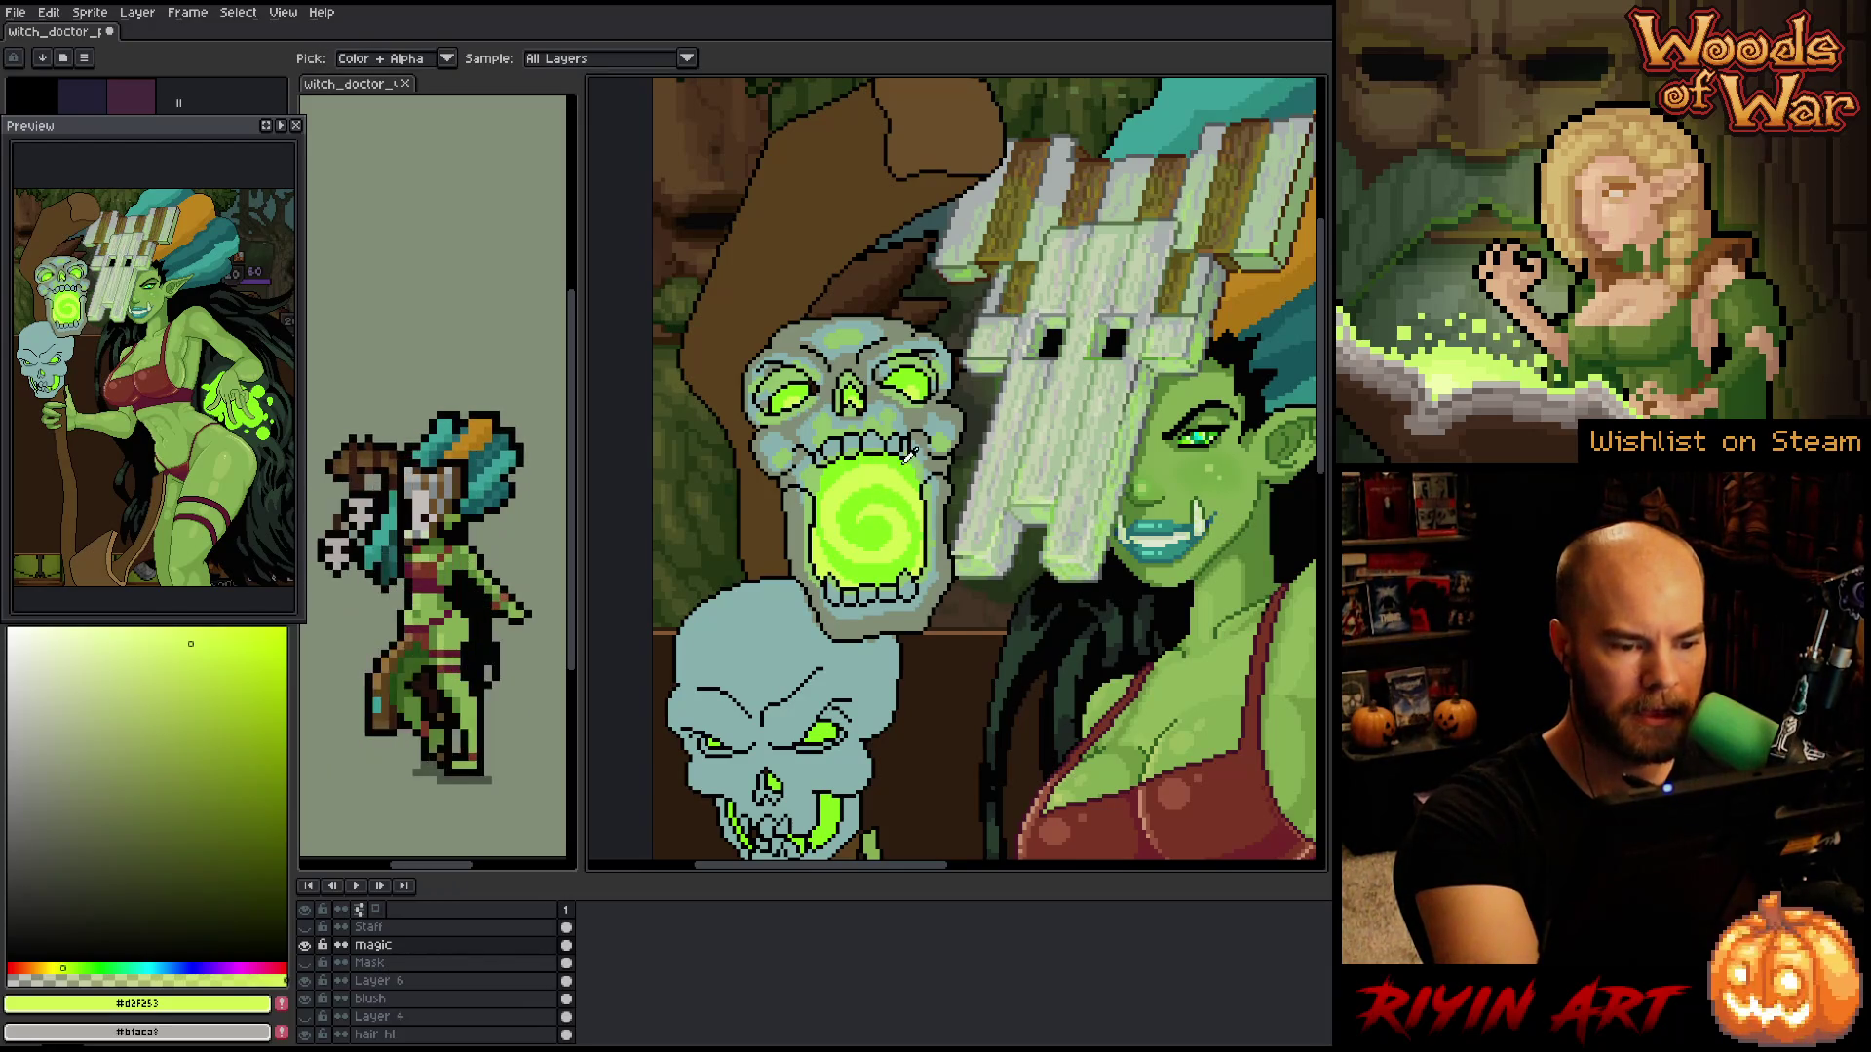
{"action": "left_click", "coordinate": [909, 460]}
{"action": "key", "text": "b"}
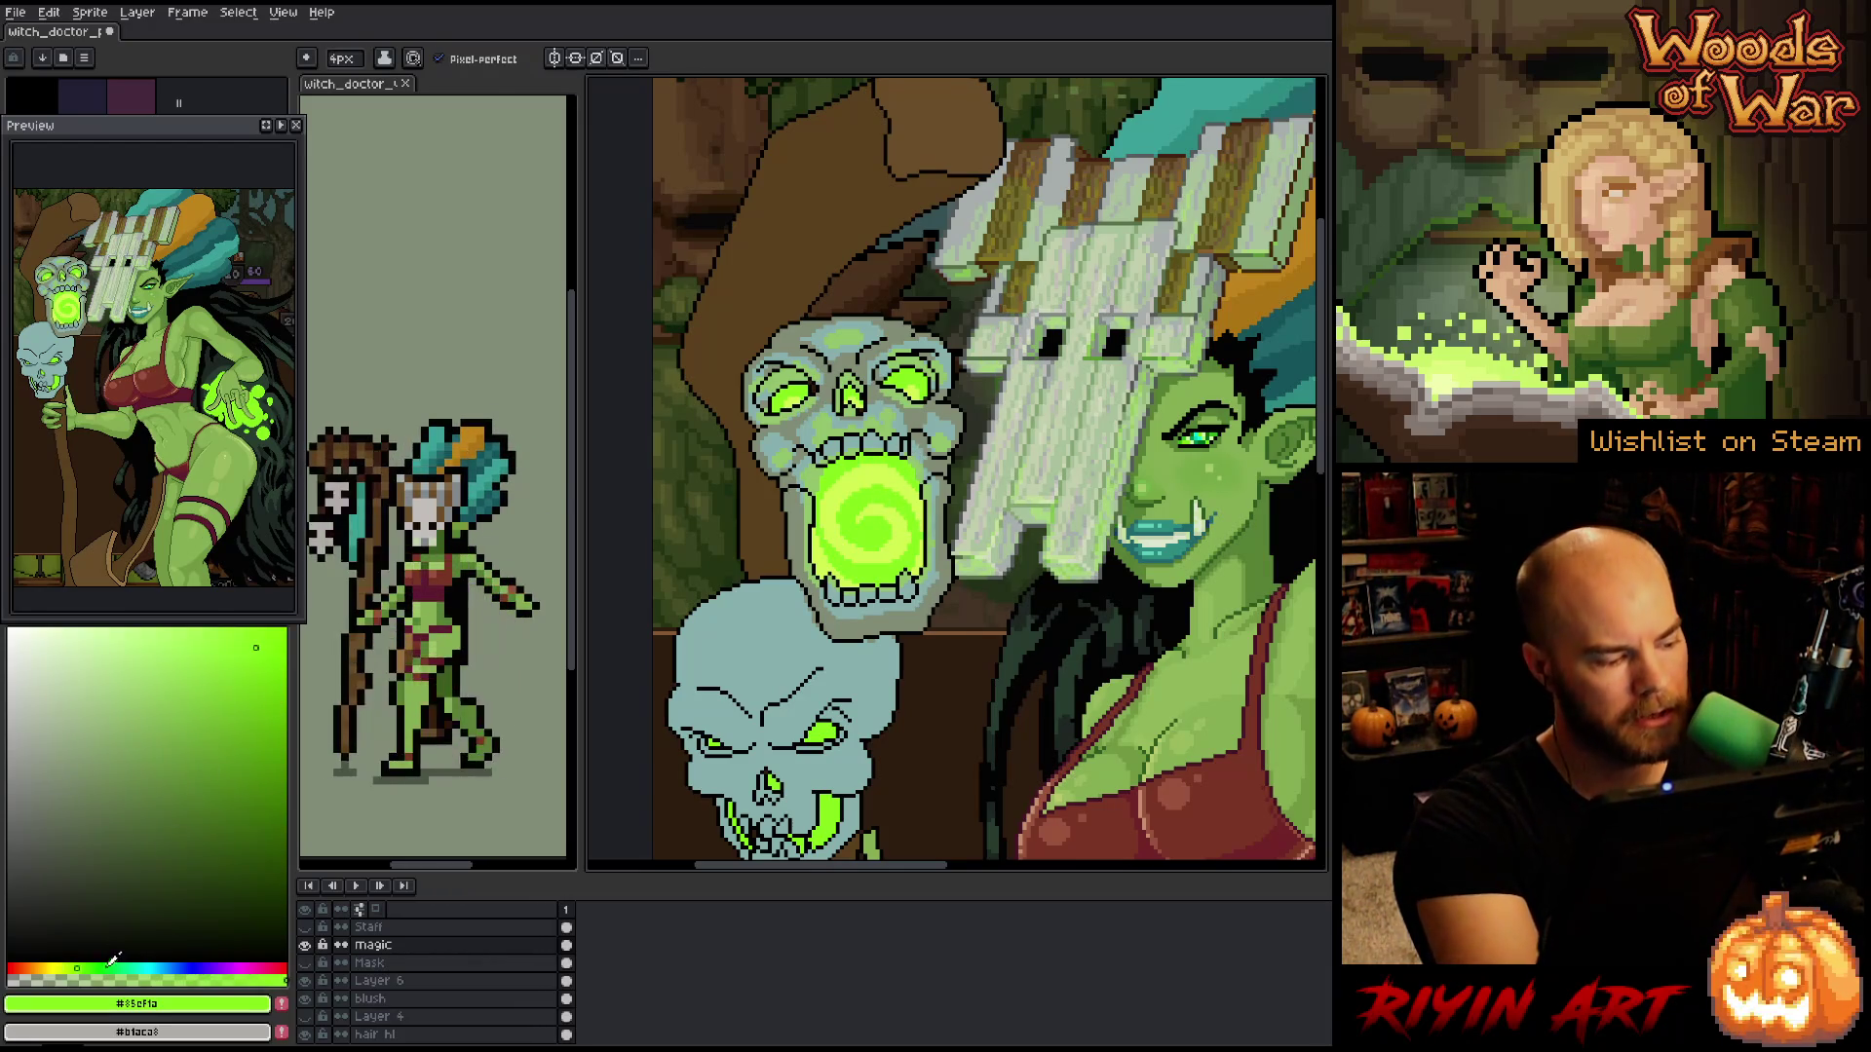
{"action": "left_click", "coordinate": [104, 963]}
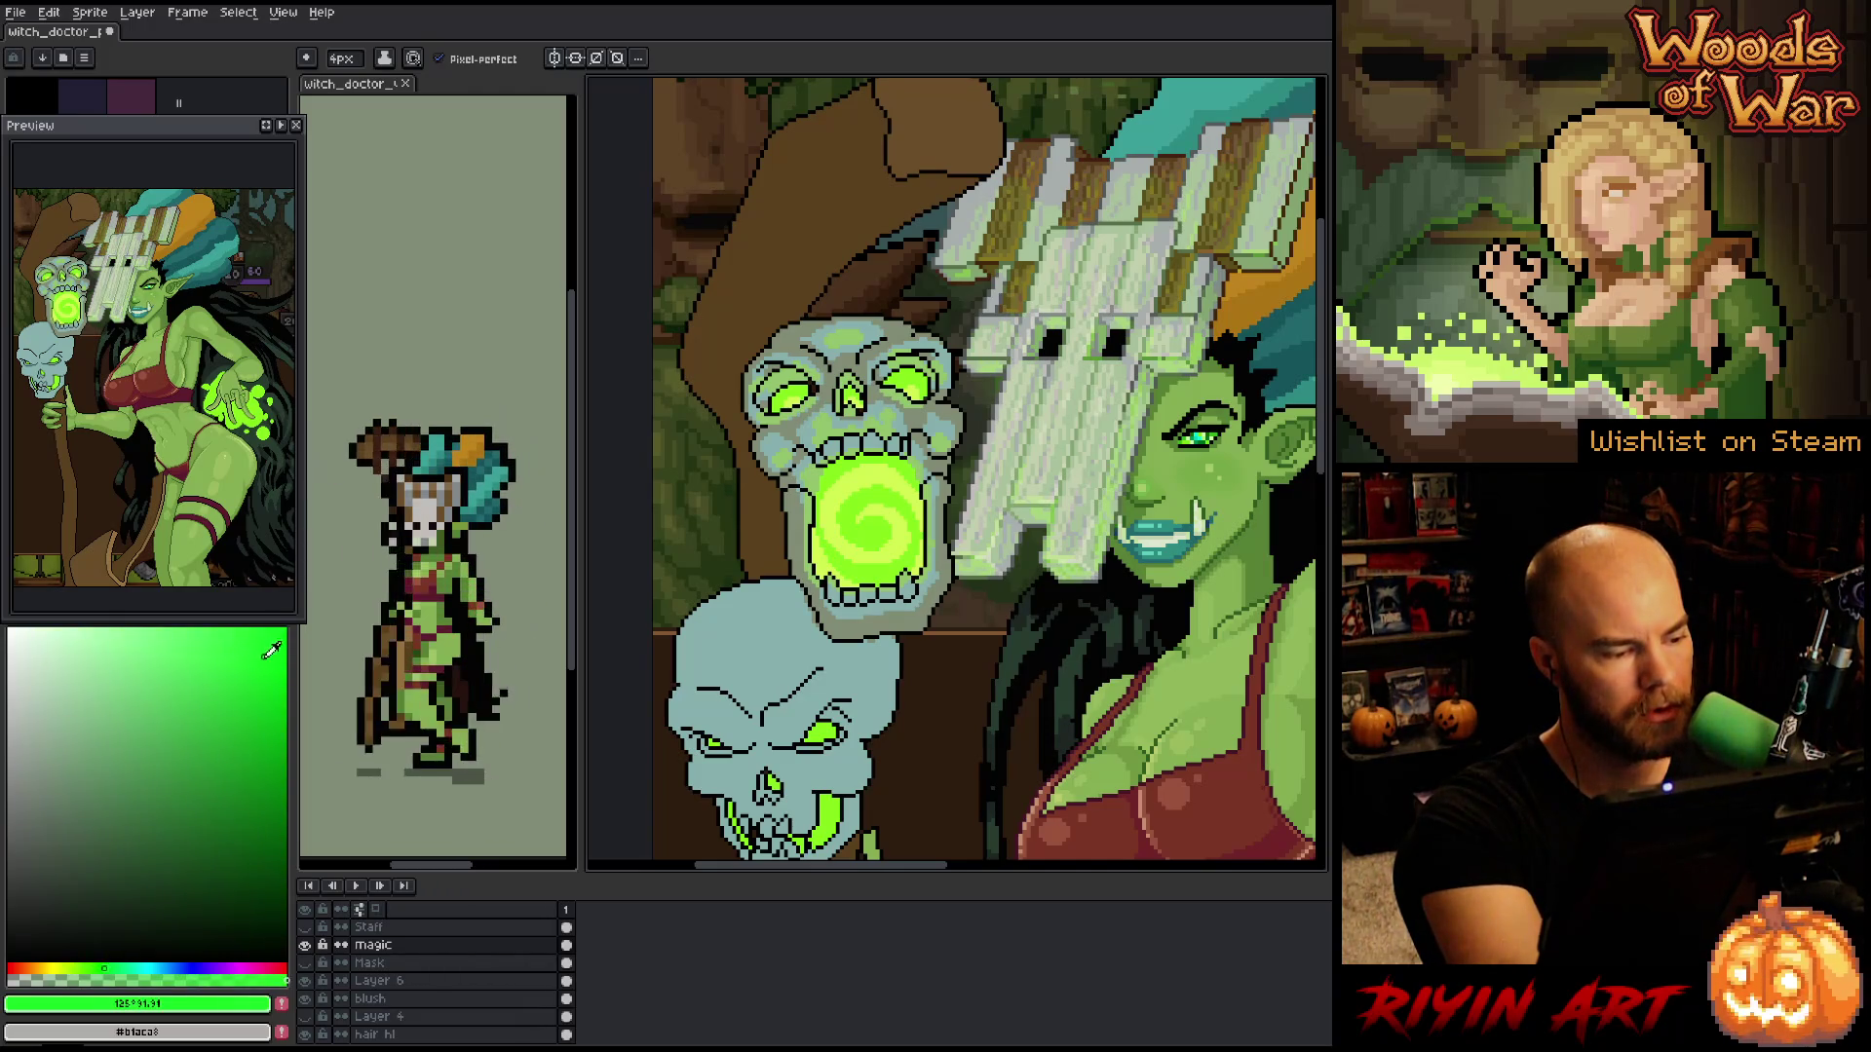
{"action": "left_click_drag", "start_coordinate": [109, 966], "coordinate": [137, 957]}
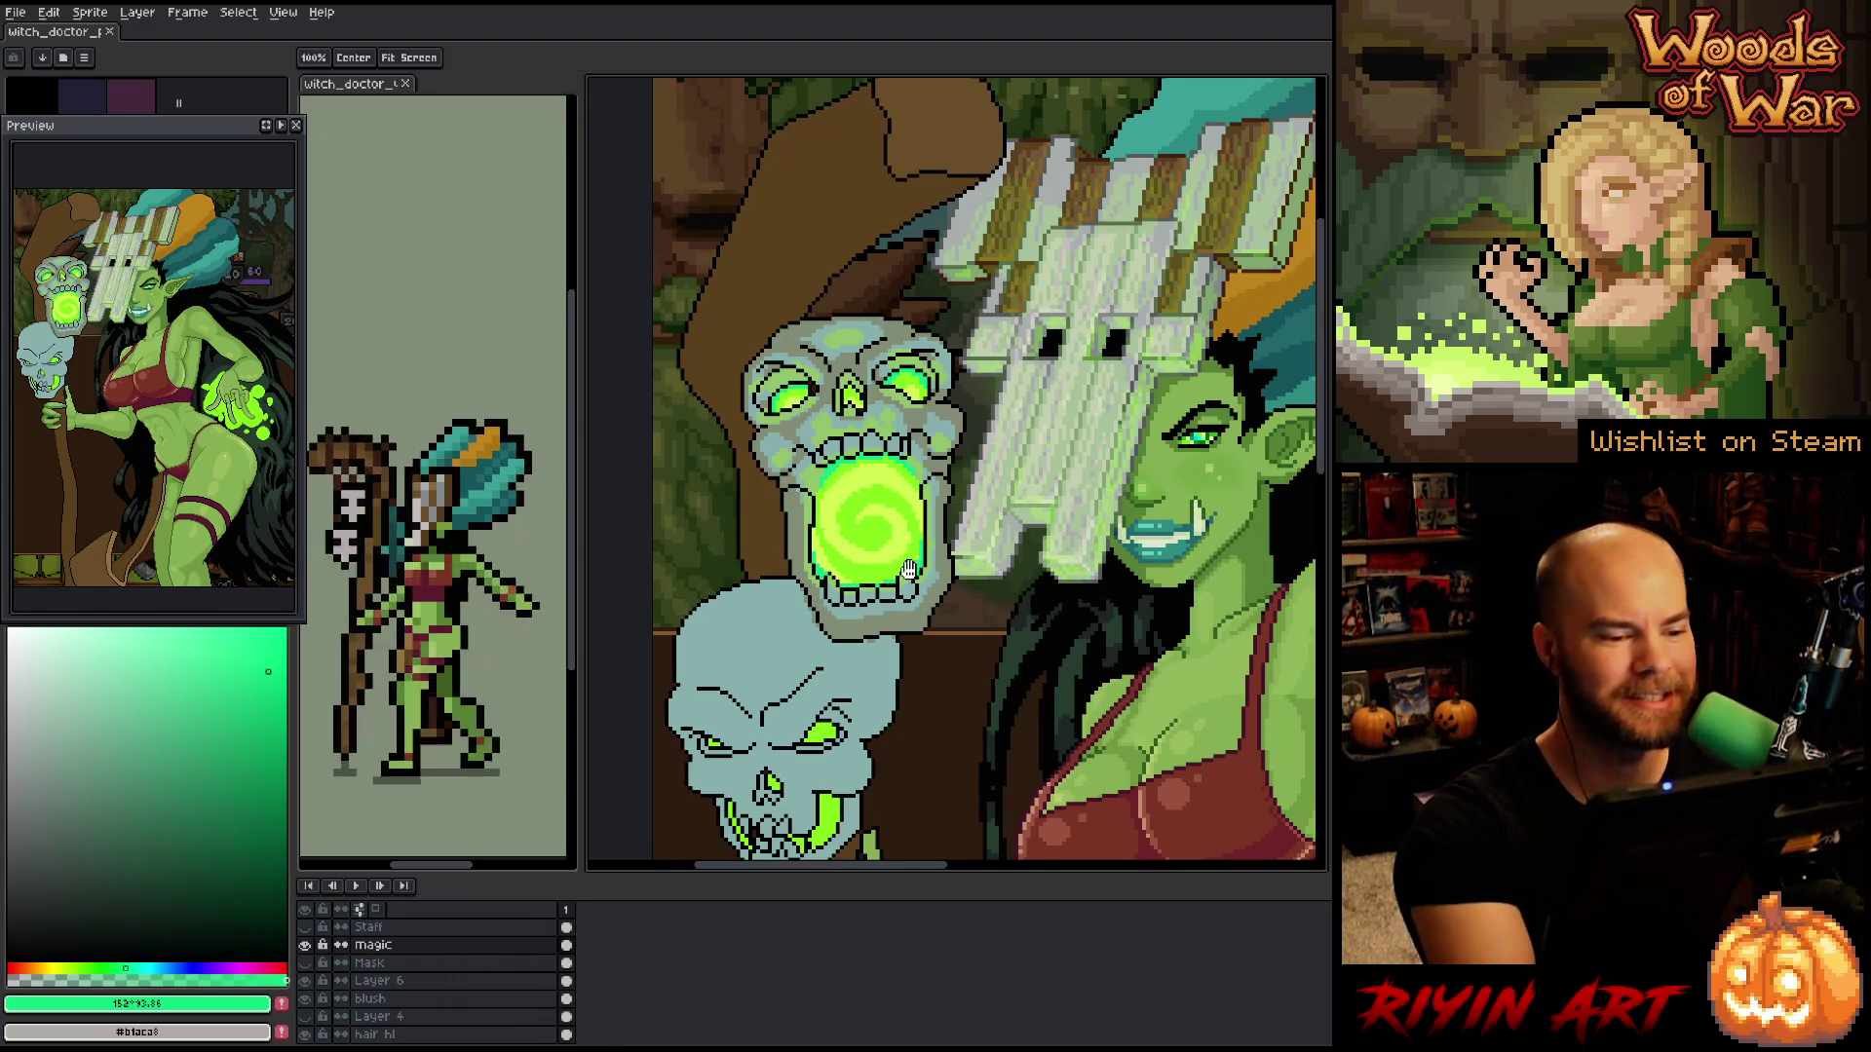
- Pick the teal-grey skull colour #87b0ac, dismissing the select-by-colour dialogs unused
{"action": "left_click_drag", "start_coordinate": [808, 666], "coordinate": [764, 634]}
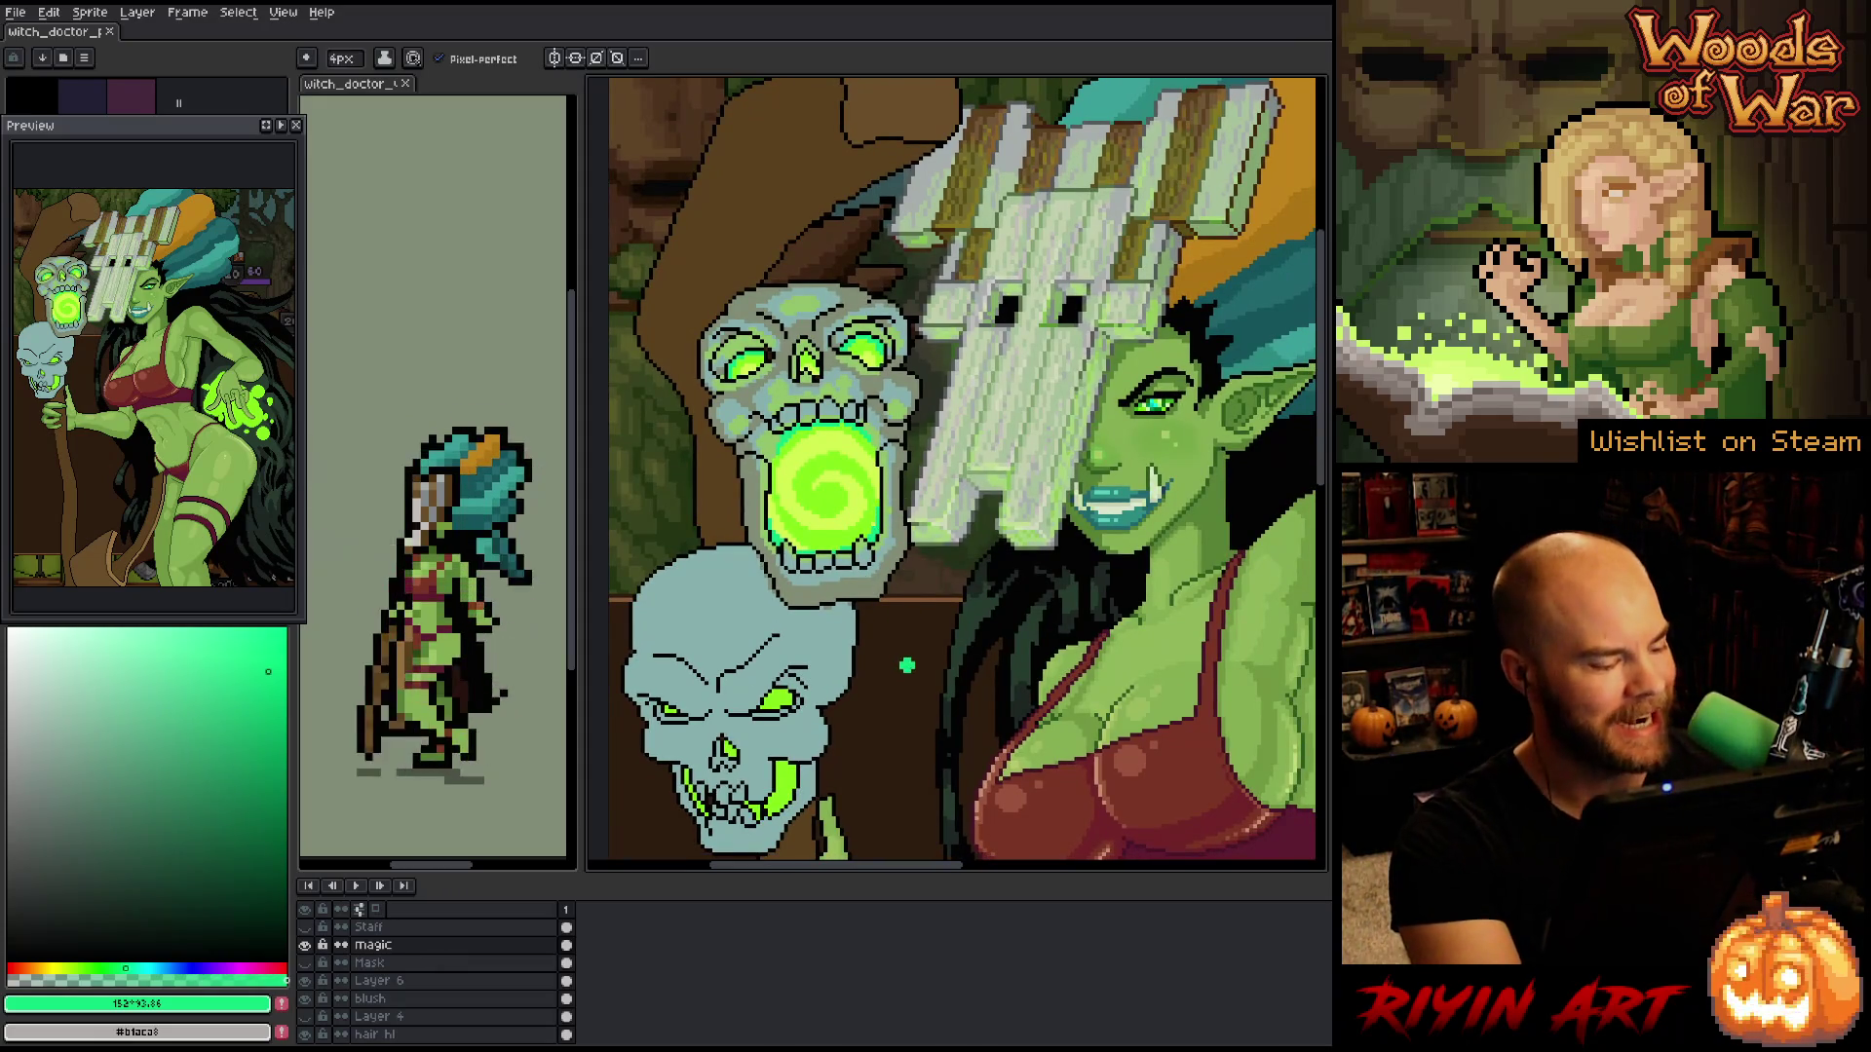
{"action": "key", "text": "shift+c"}
{"action": "left_click_drag", "start_coordinate": [760, 266], "coordinate": [759, 475]}
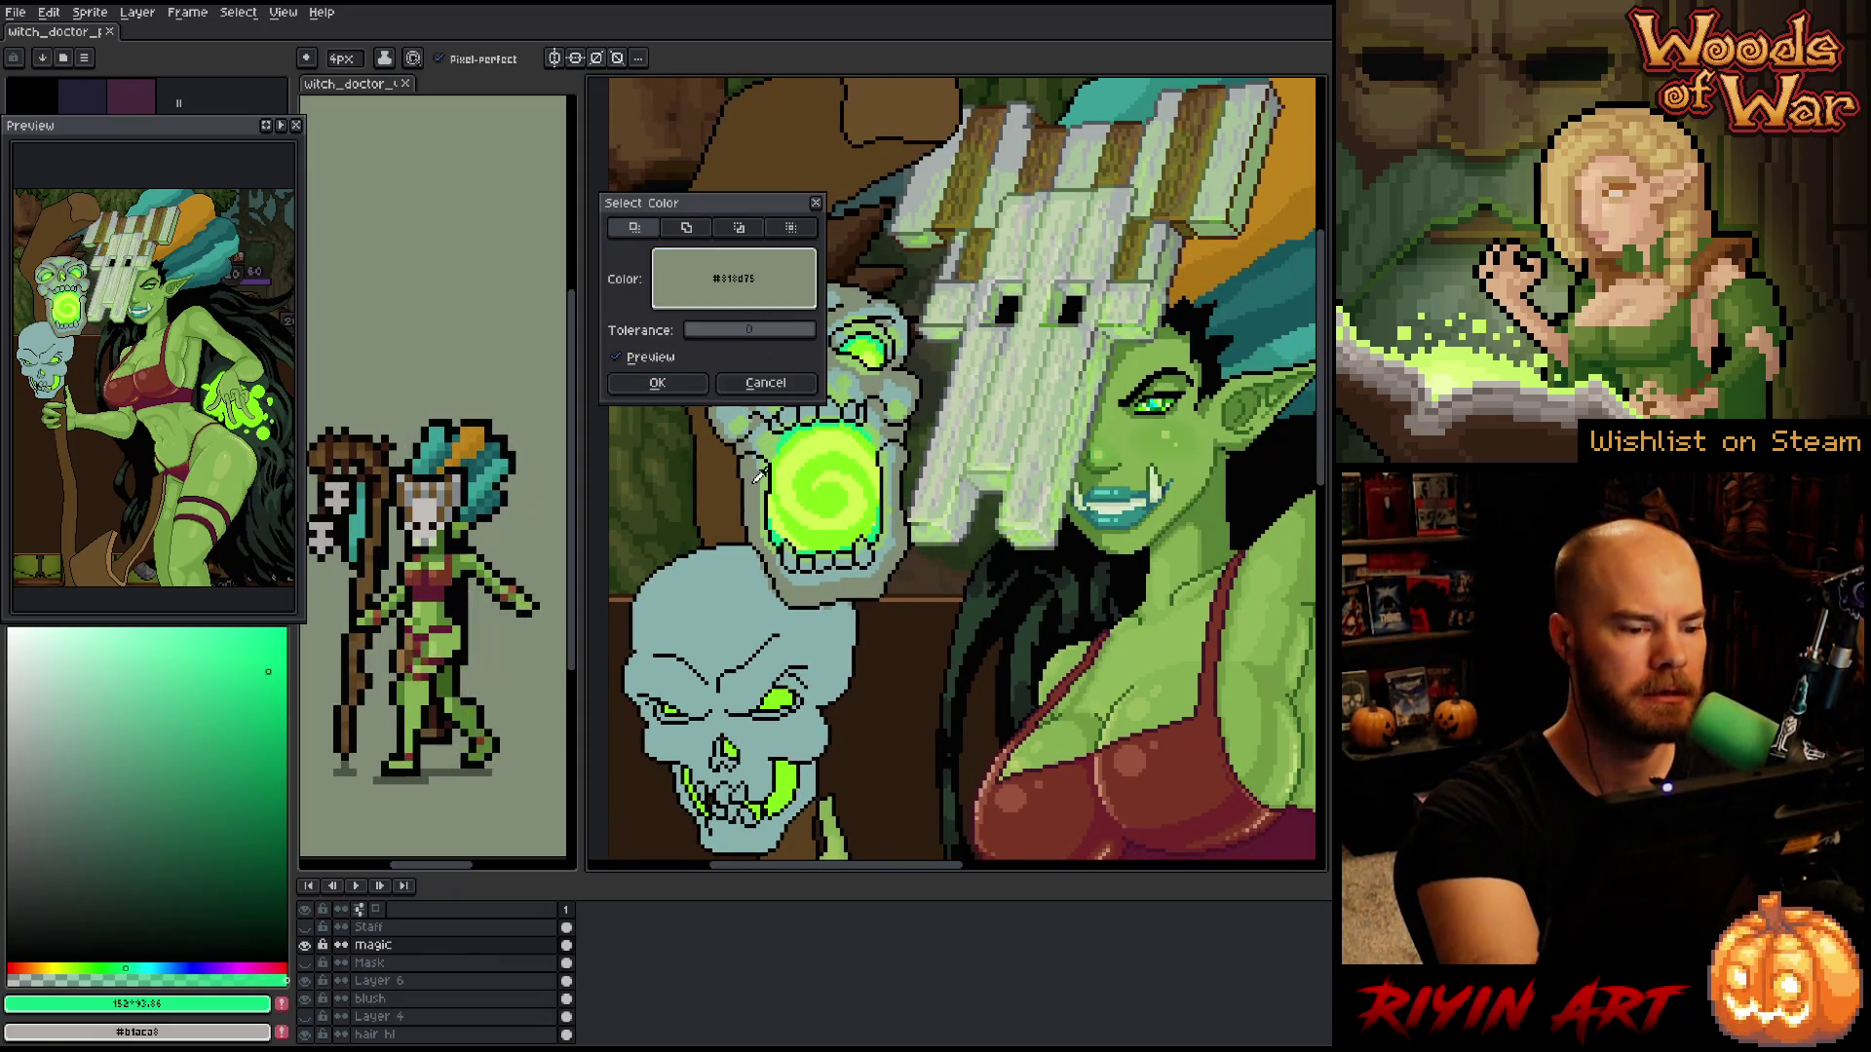
{"action": "left_click", "coordinate": [741, 388]}
{"action": "key", "text": "i"}
{"action": "left_click", "coordinate": [761, 417]}
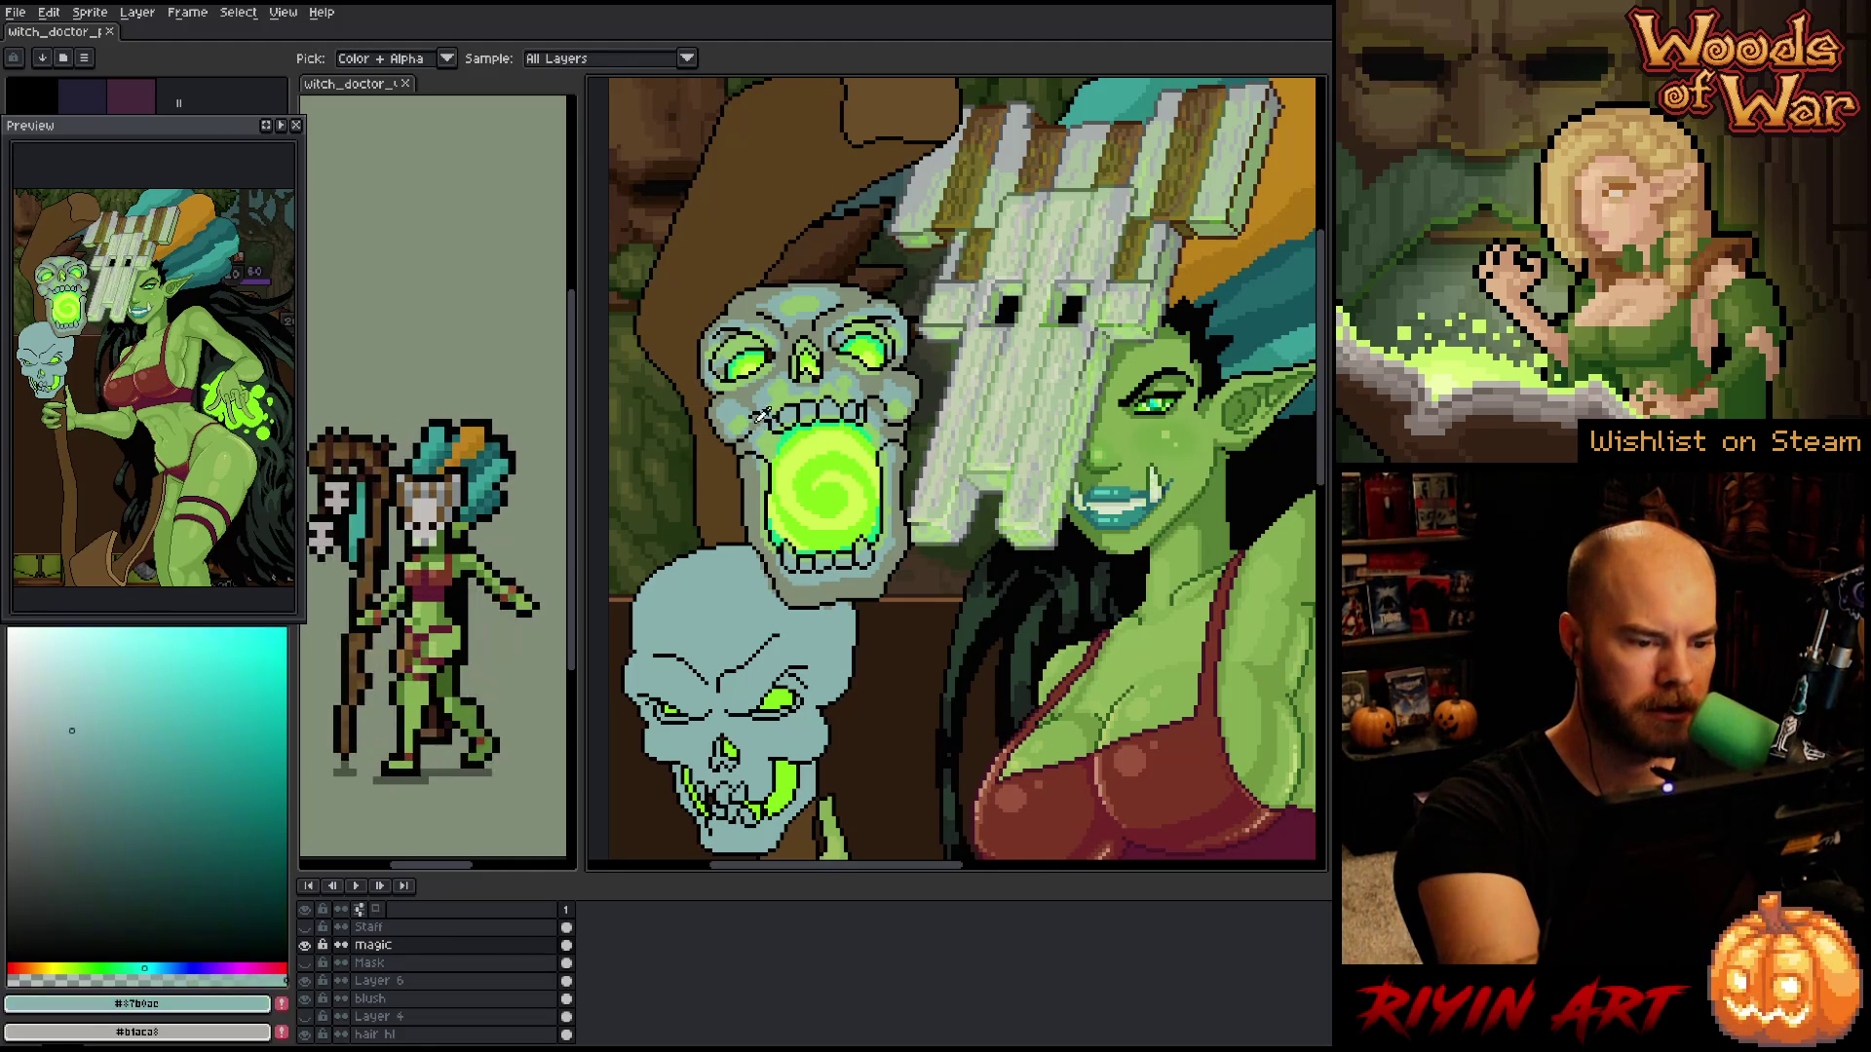
{"action": "key", "text": "b"}
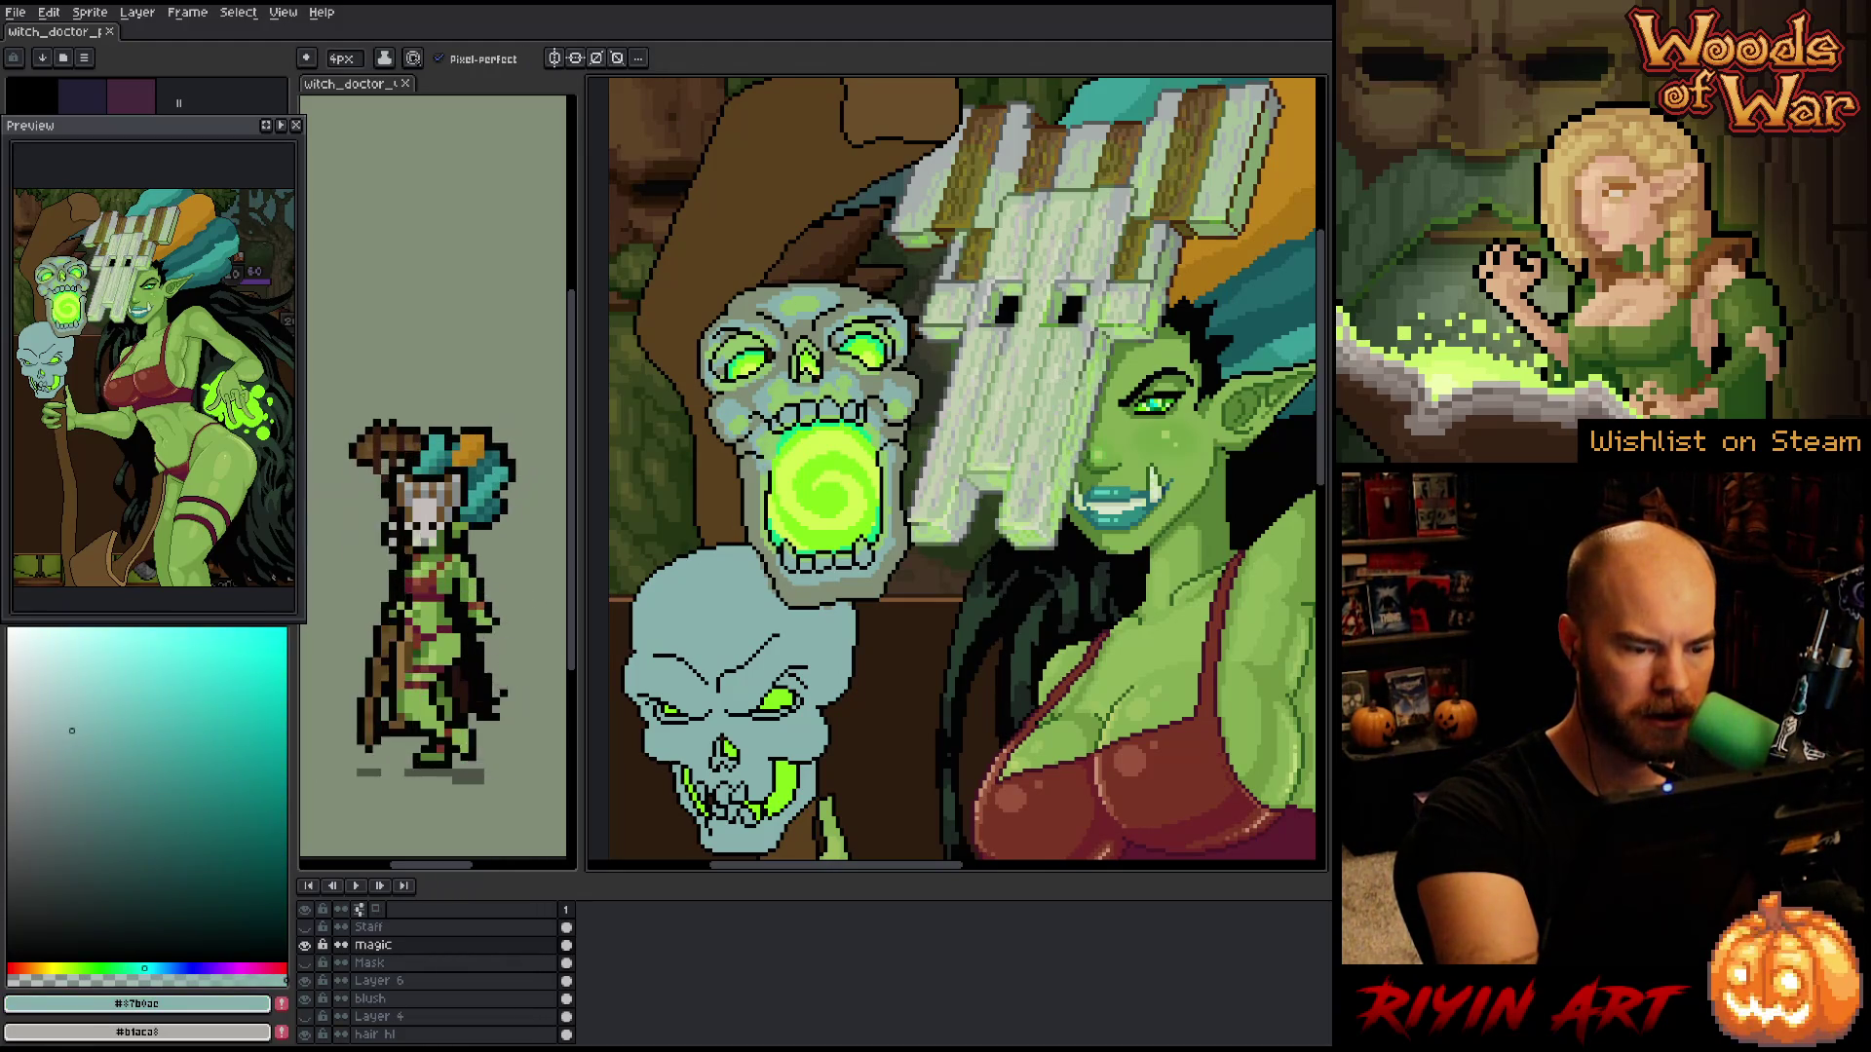
{"action": "key", "text": "w"}
{"action": "key", "text": "ctrl+shift+c"}
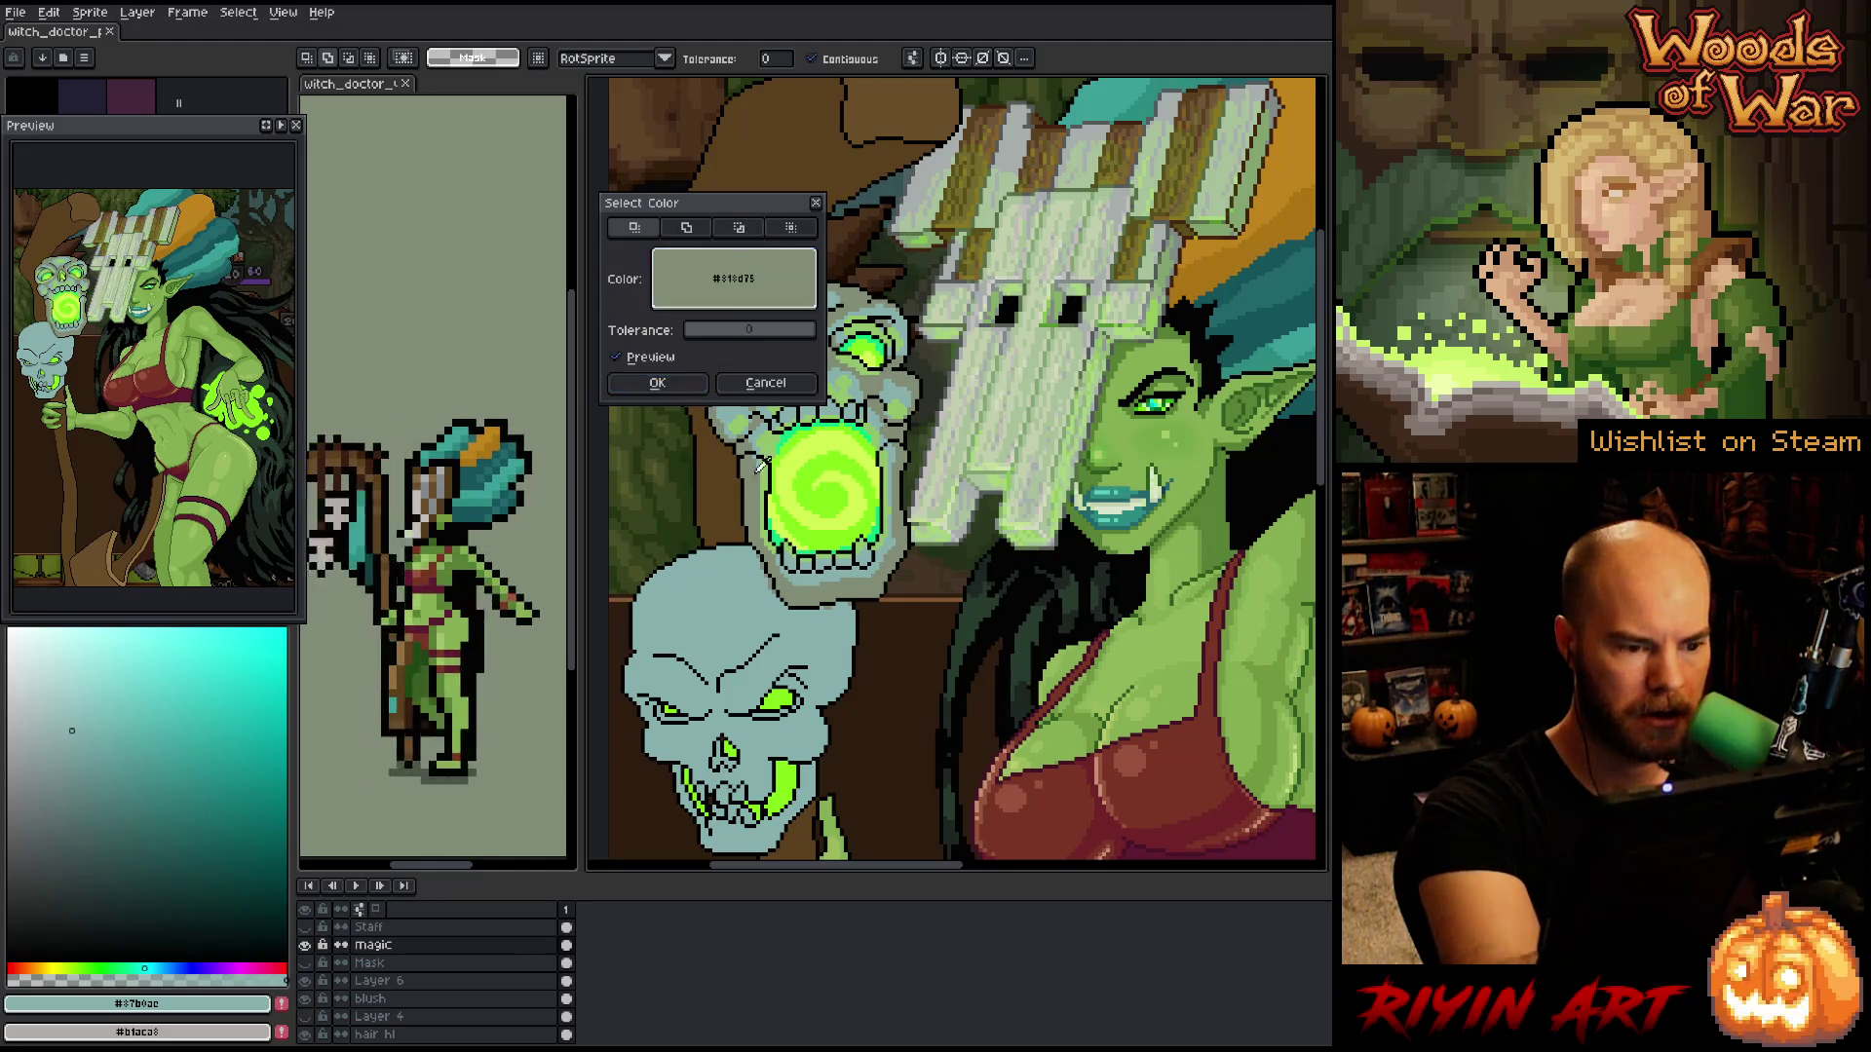
{"action": "left_click", "coordinate": [658, 382]}
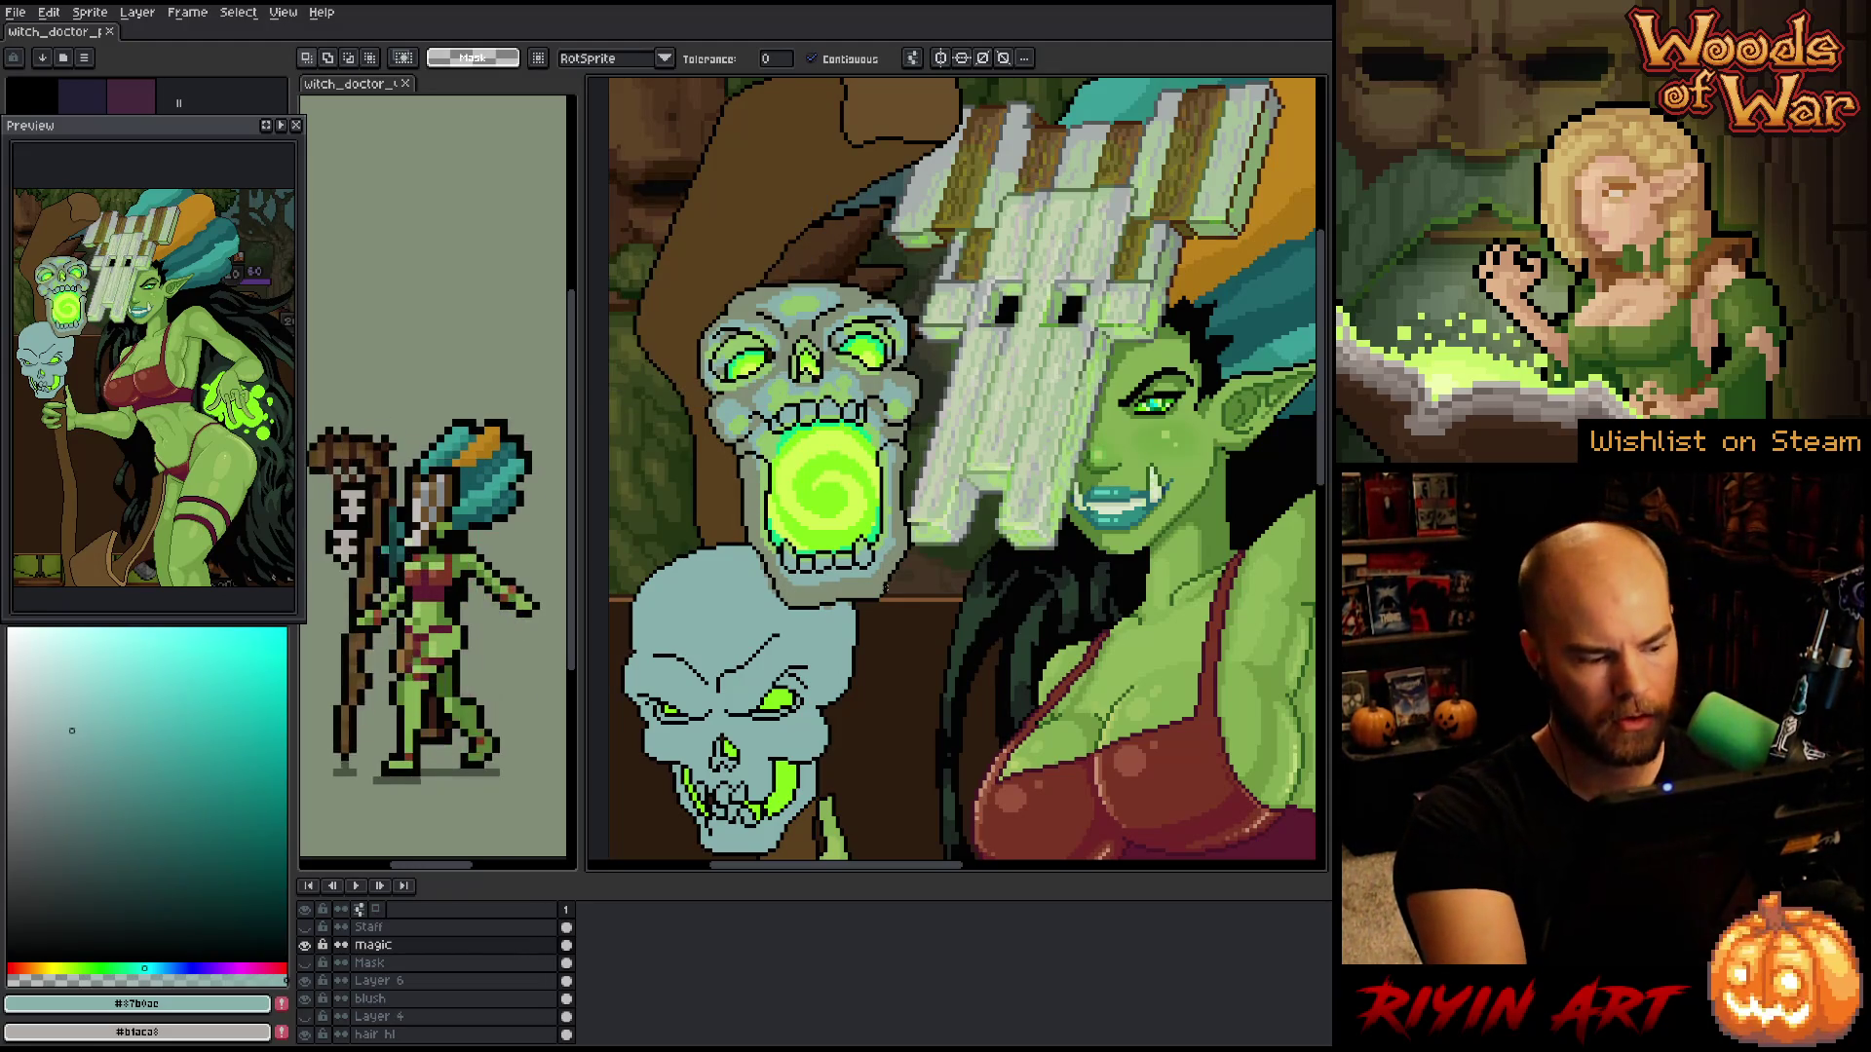
- On Sketch 3, draw a thin dull grey-green staff line down from the upper skull
{"action": "scroll", "coordinate": [429, 1003], "scroll_direction": "down", "scroll_amount": 5}
{"action": "left_click", "coordinate": [435, 1002]}
{"action": "key", "text": "shift+c"}
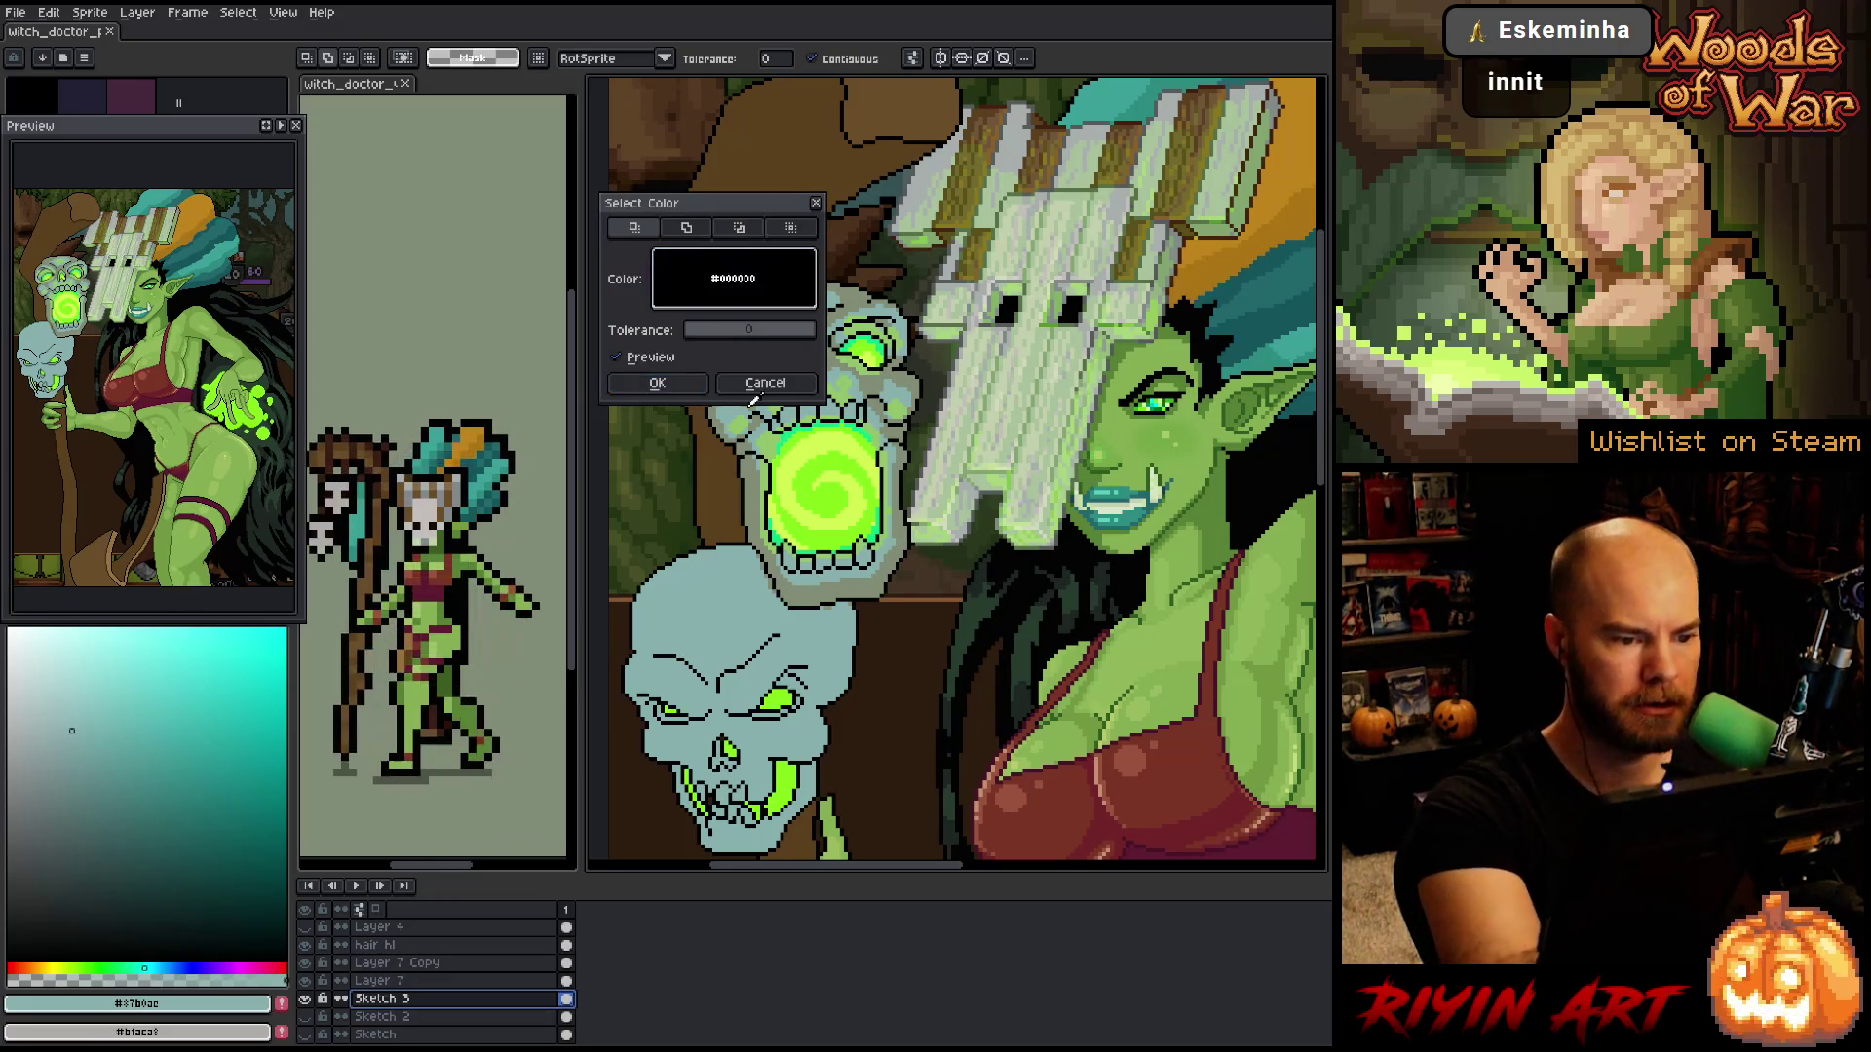
{"action": "left_click", "coordinate": [687, 384]}
{"action": "key", "text": "i"}
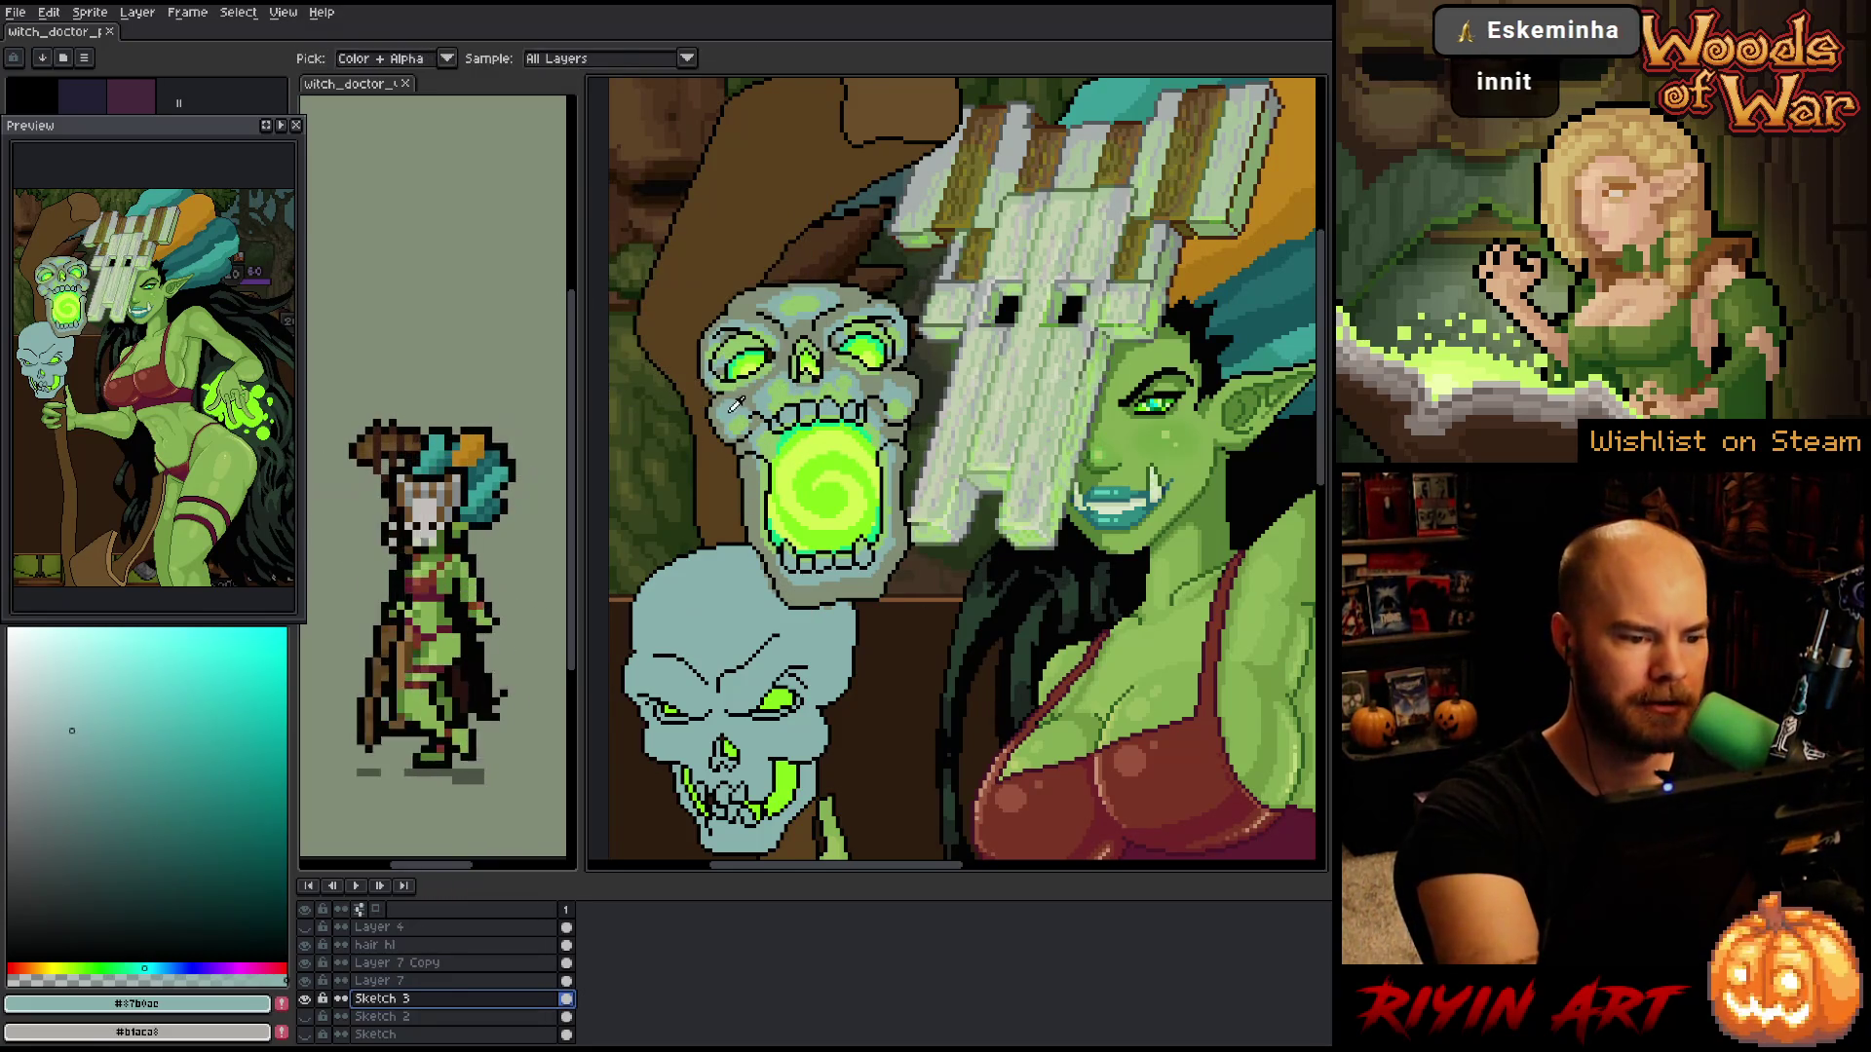
{"action": "key", "text": "b"}
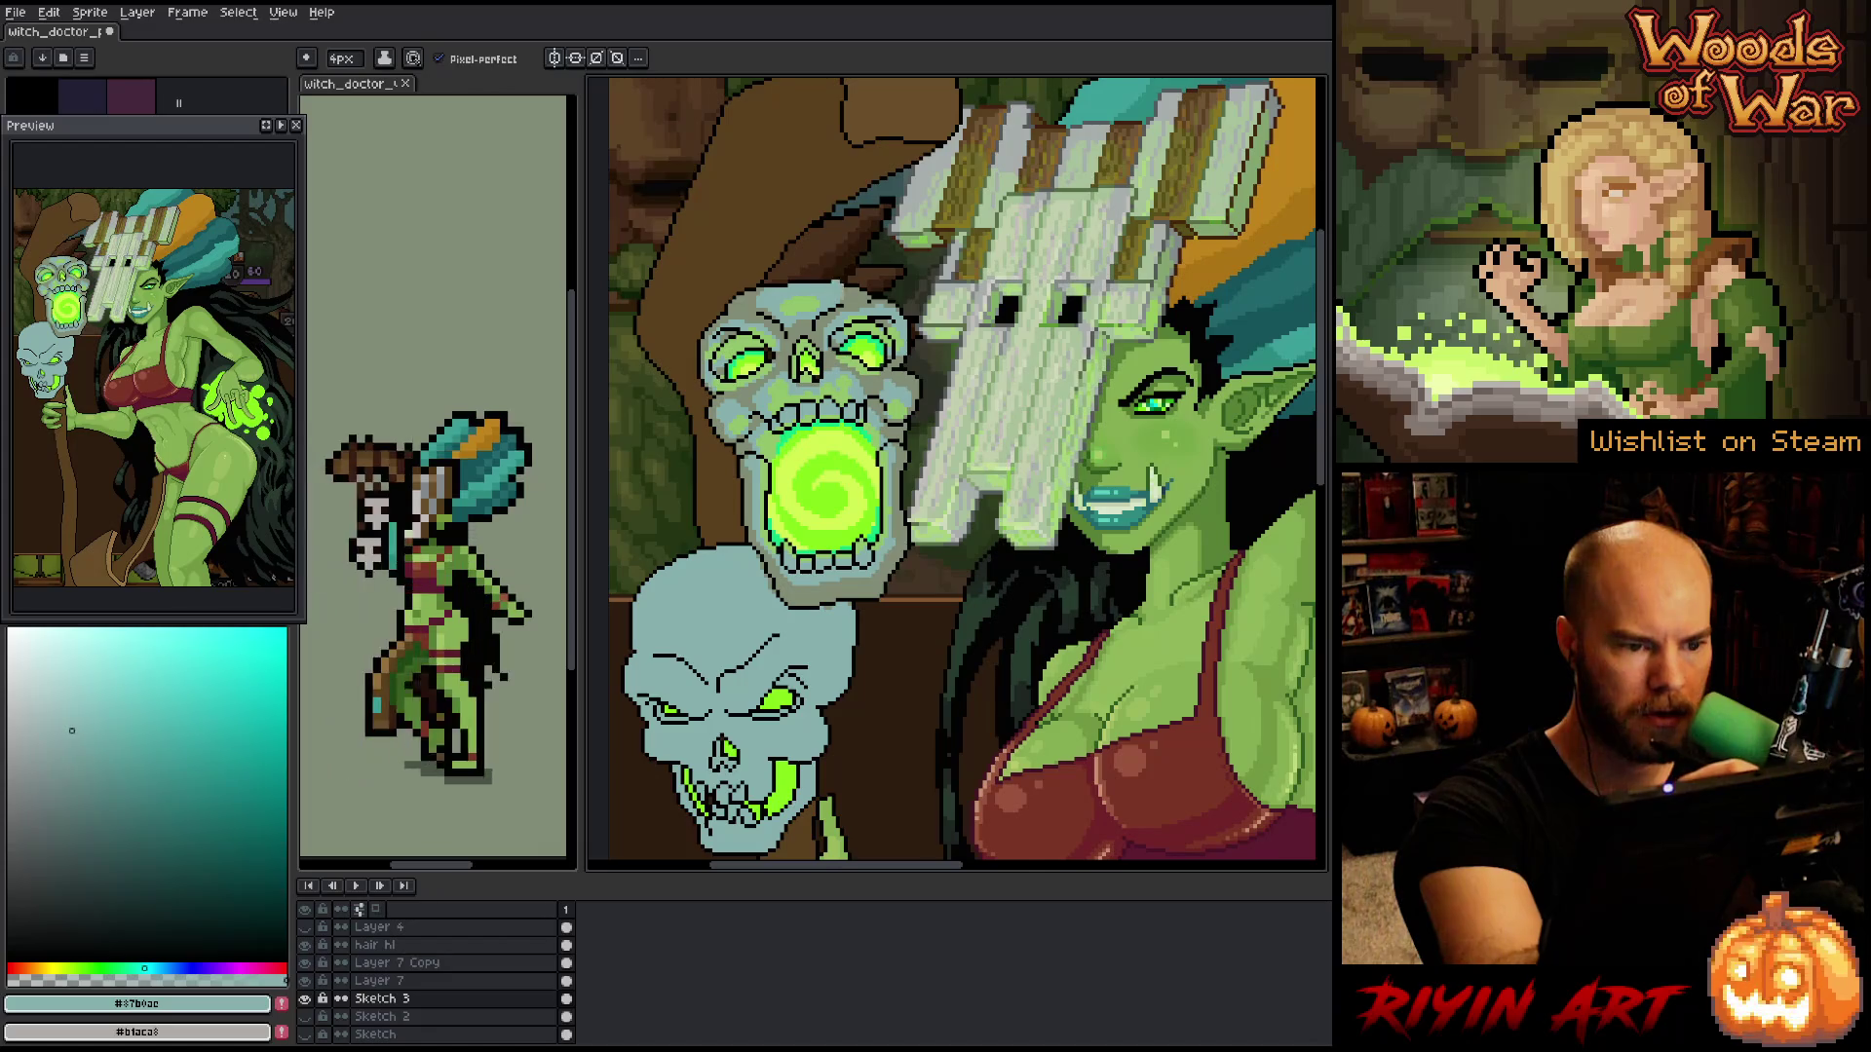
{"action": "left_click", "coordinate": [824, 283], "text": "alt"}
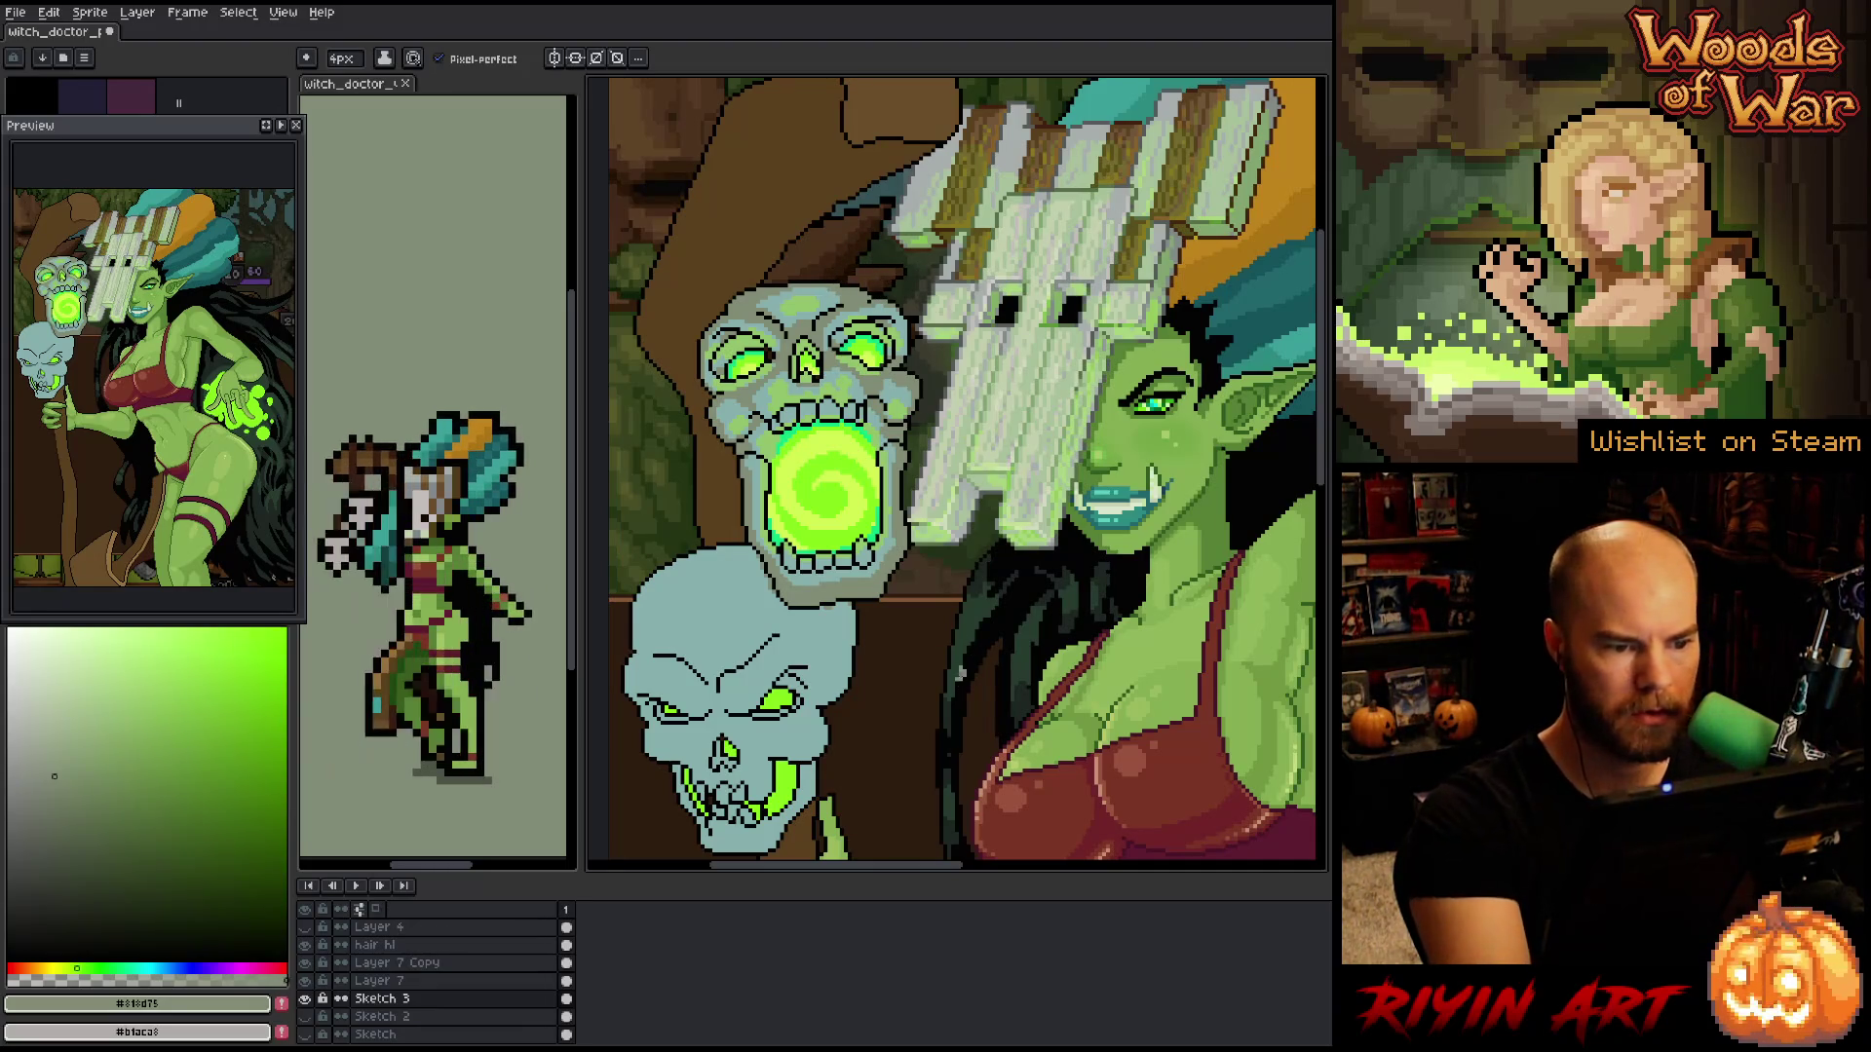
{"action": "left_click_drag", "start_coordinate": [950, 704], "coordinate": [794, 385]}
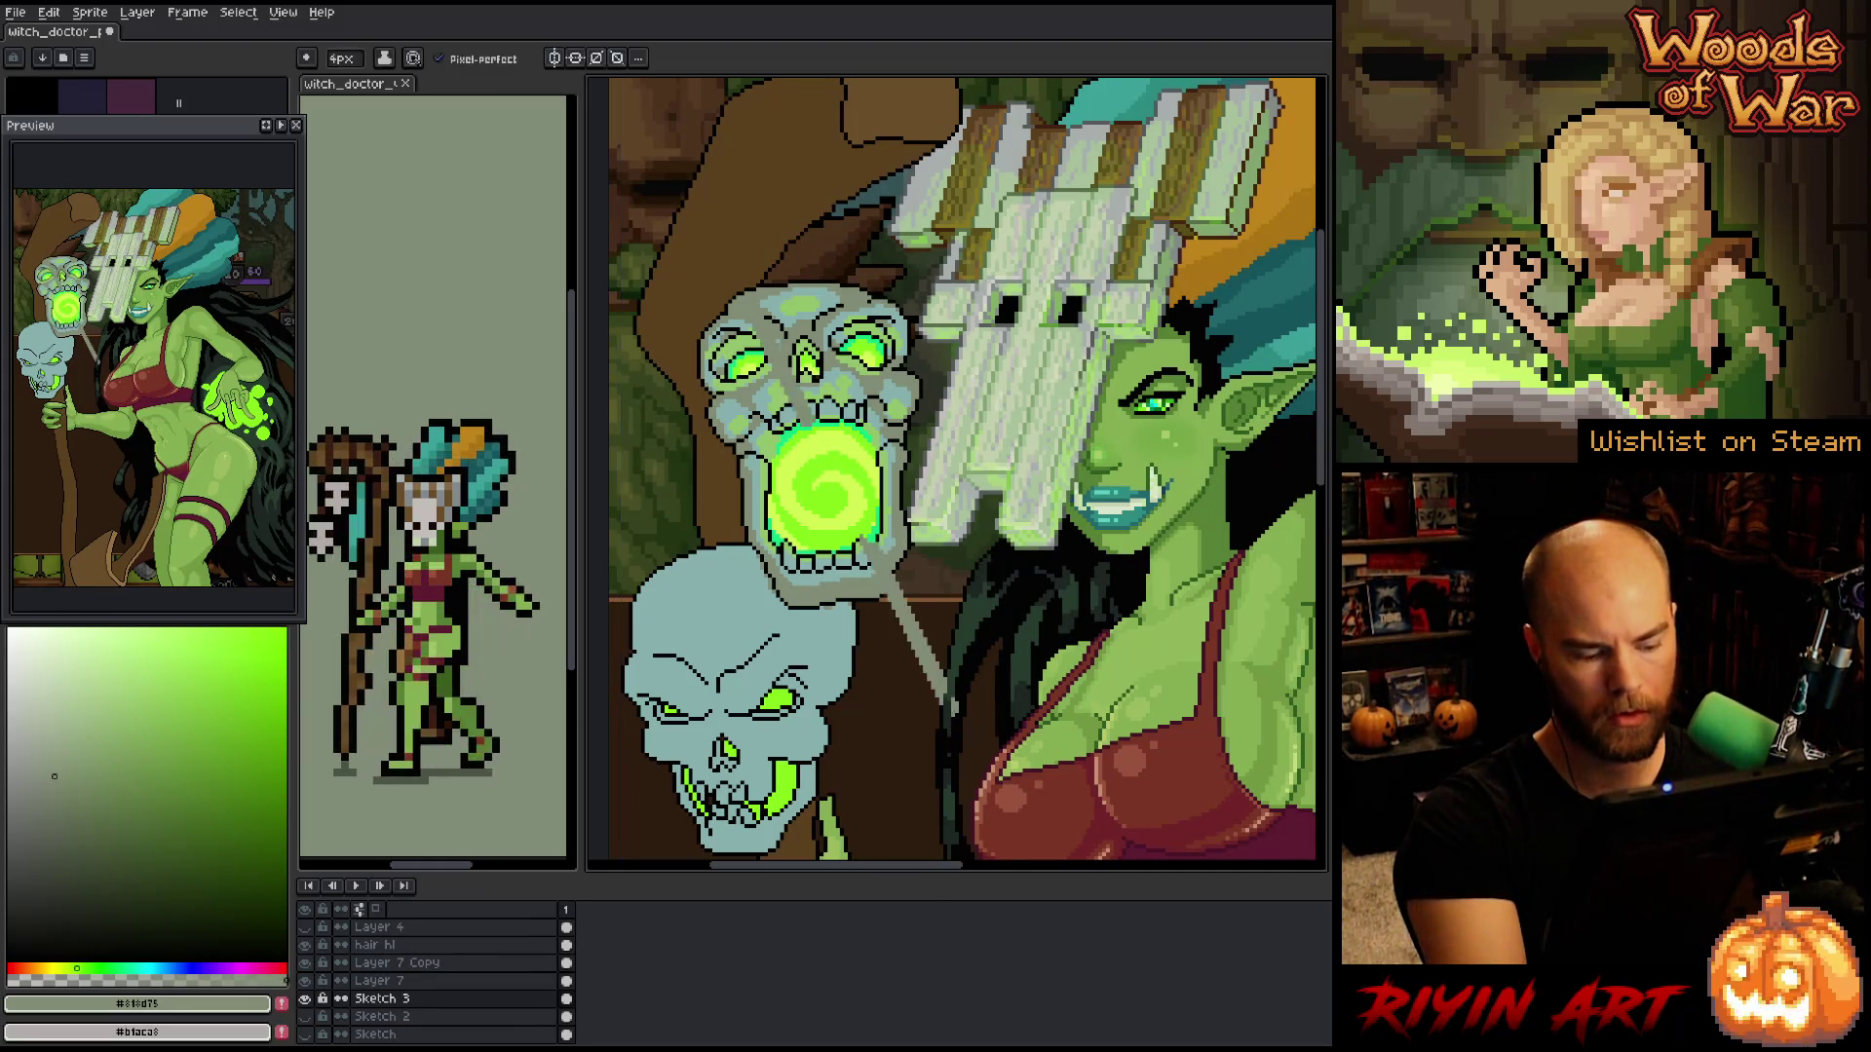
{"action": "key", "text": "shift+r"}
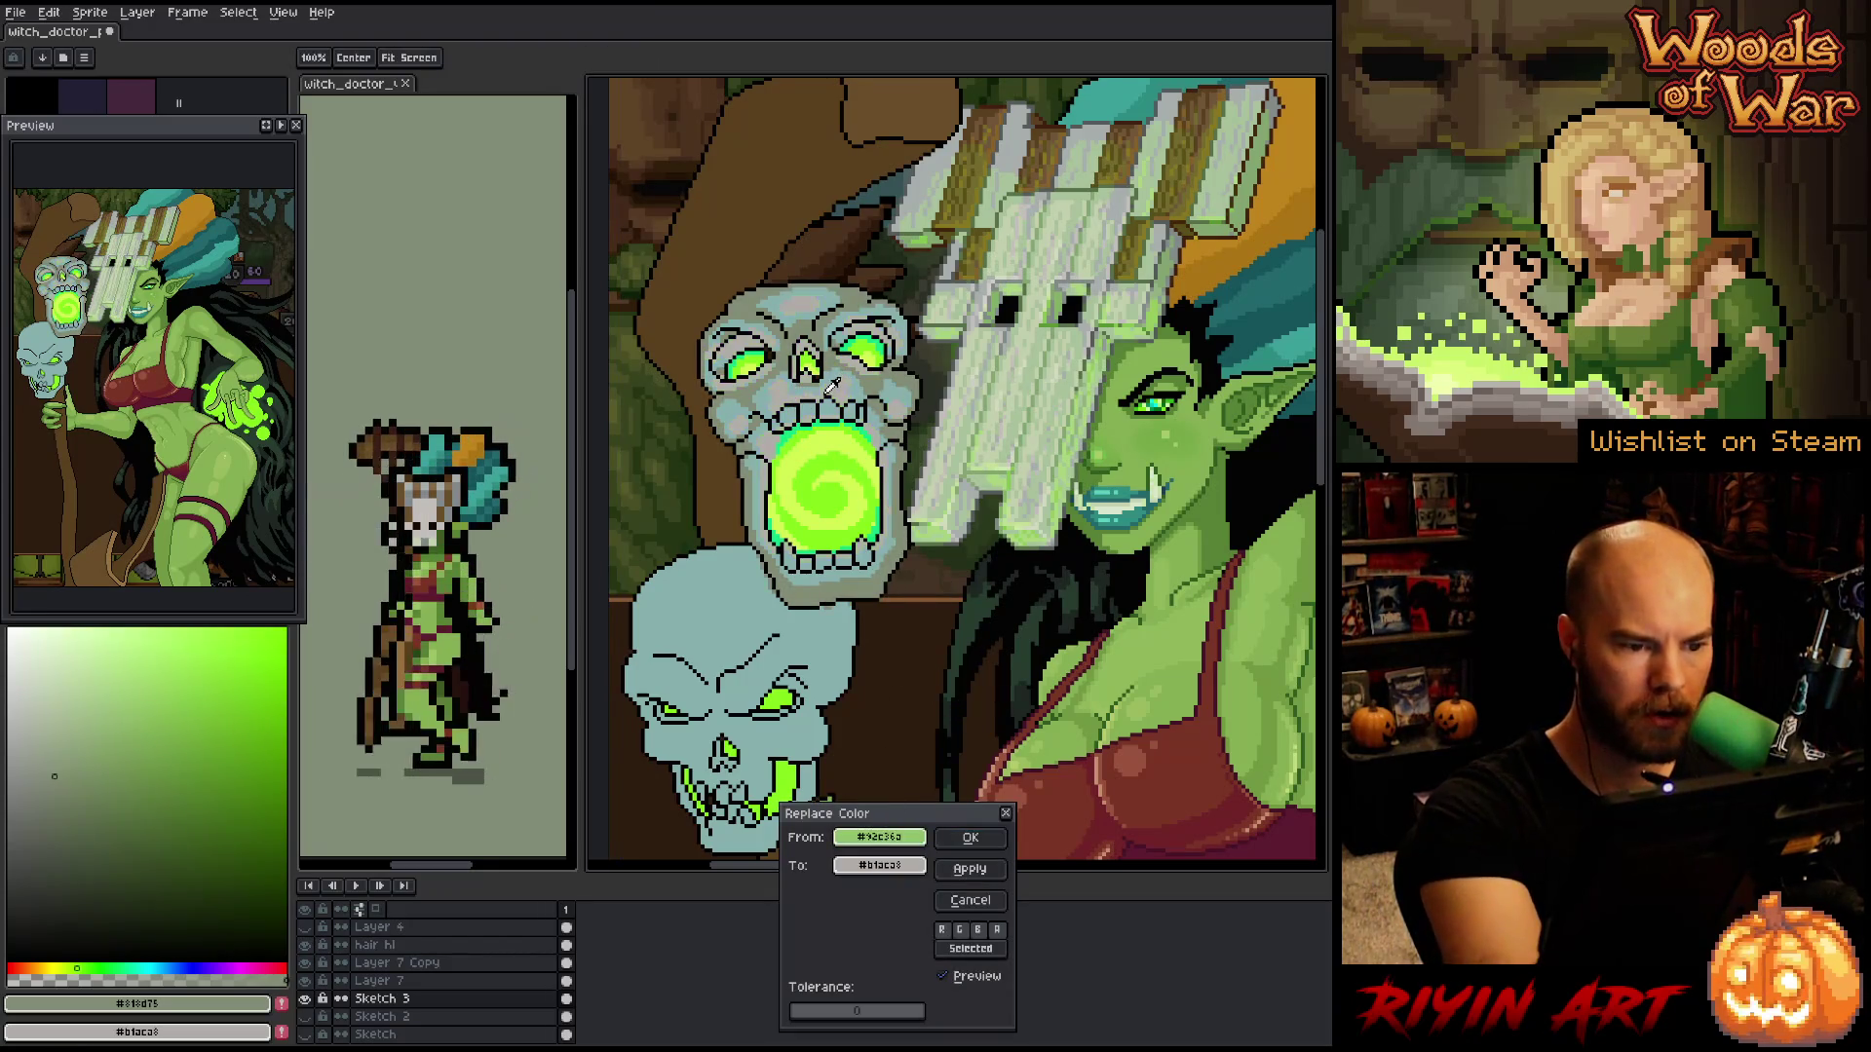
- Lighten the To green in HSL, nudge its hue, and apply to all #92c36a pixels
{"action": "left_click_drag", "start_coordinate": [879, 837], "coordinate": [879, 865]}
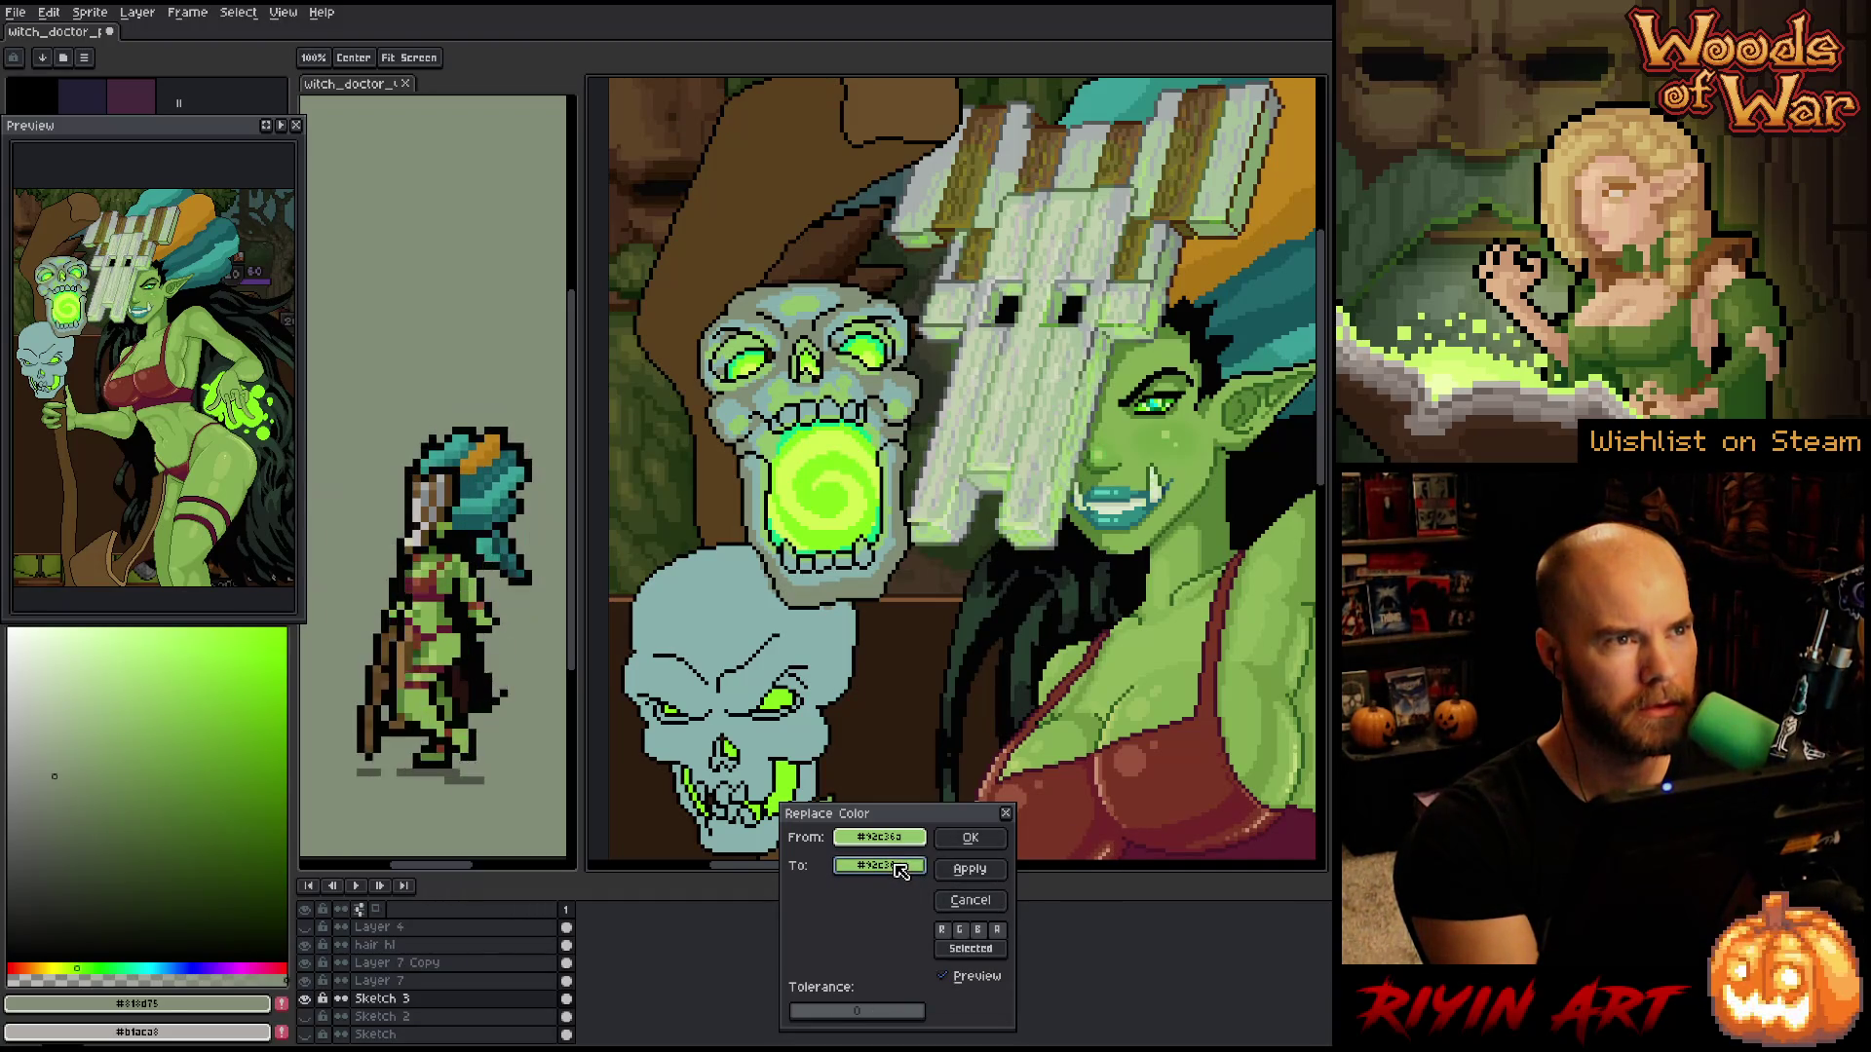
{"action": "left_click", "coordinate": [904, 877]}
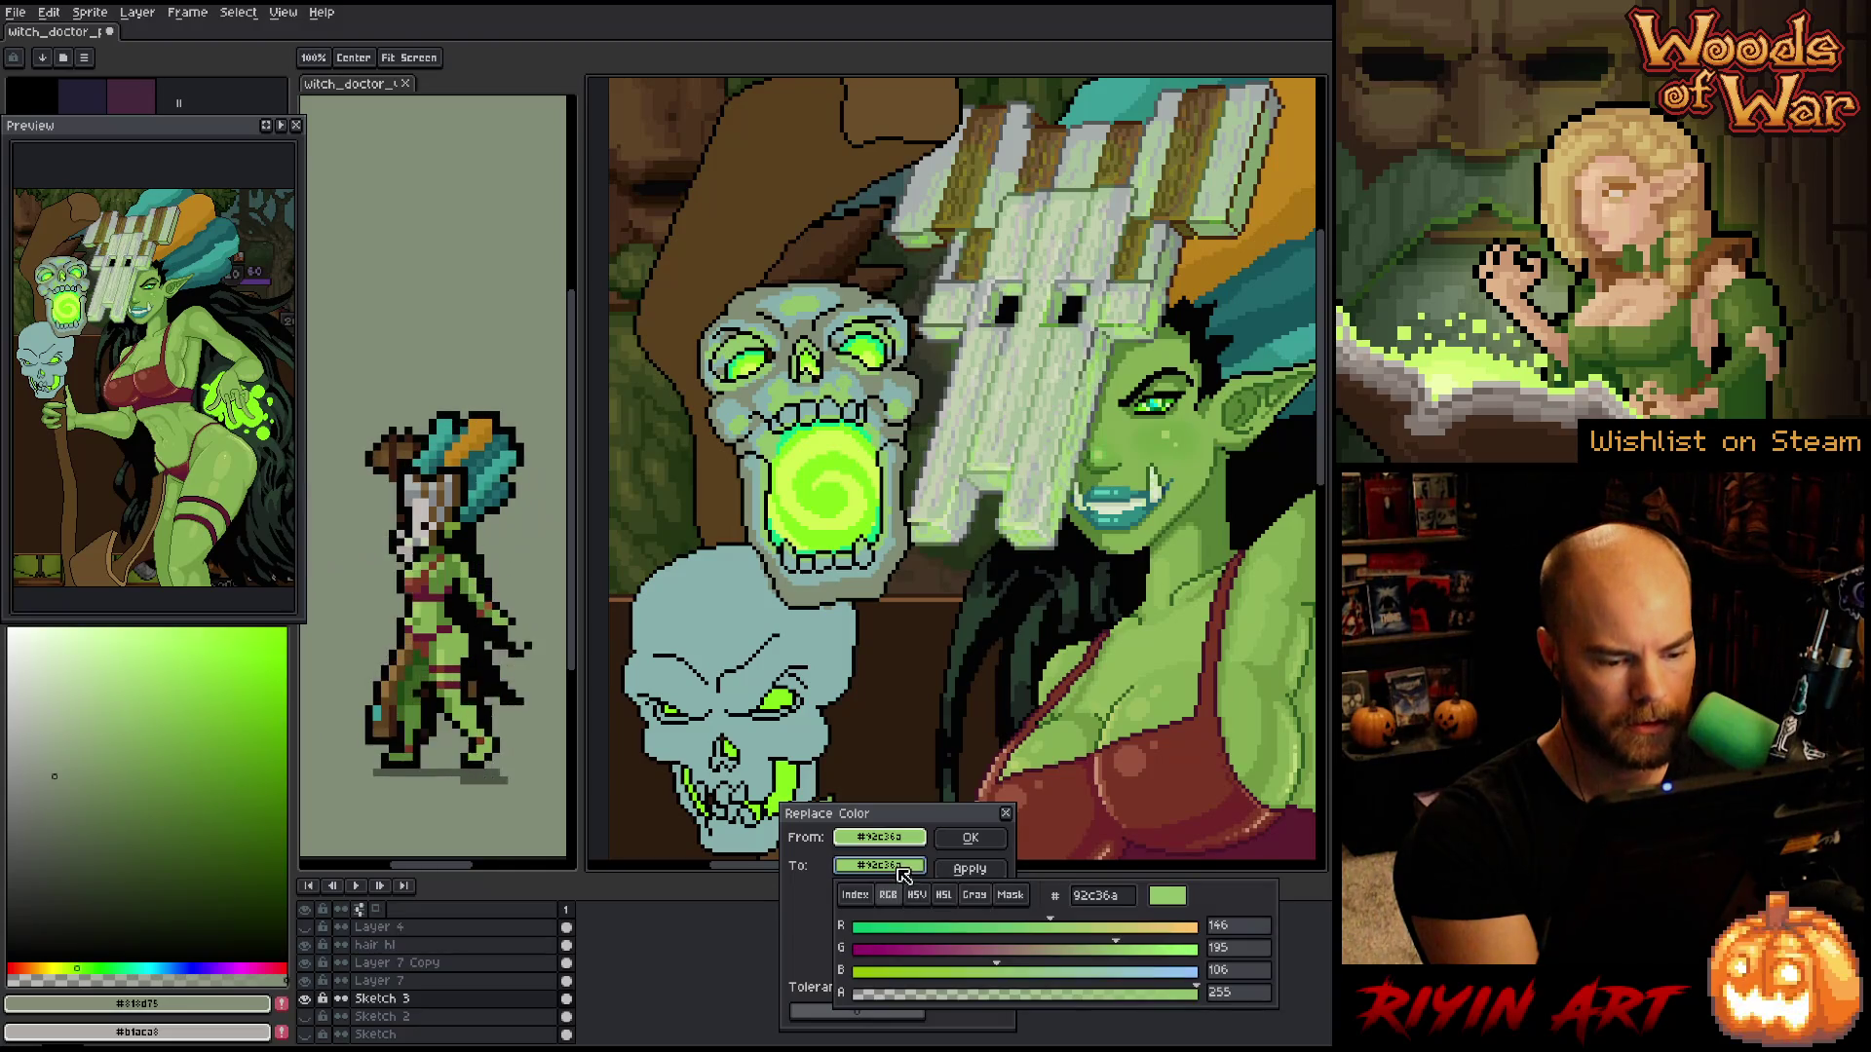
{"action": "left_click", "coordinate": [943, 894]}
{"action": "left_click", "coordinate": [1069, 970]}
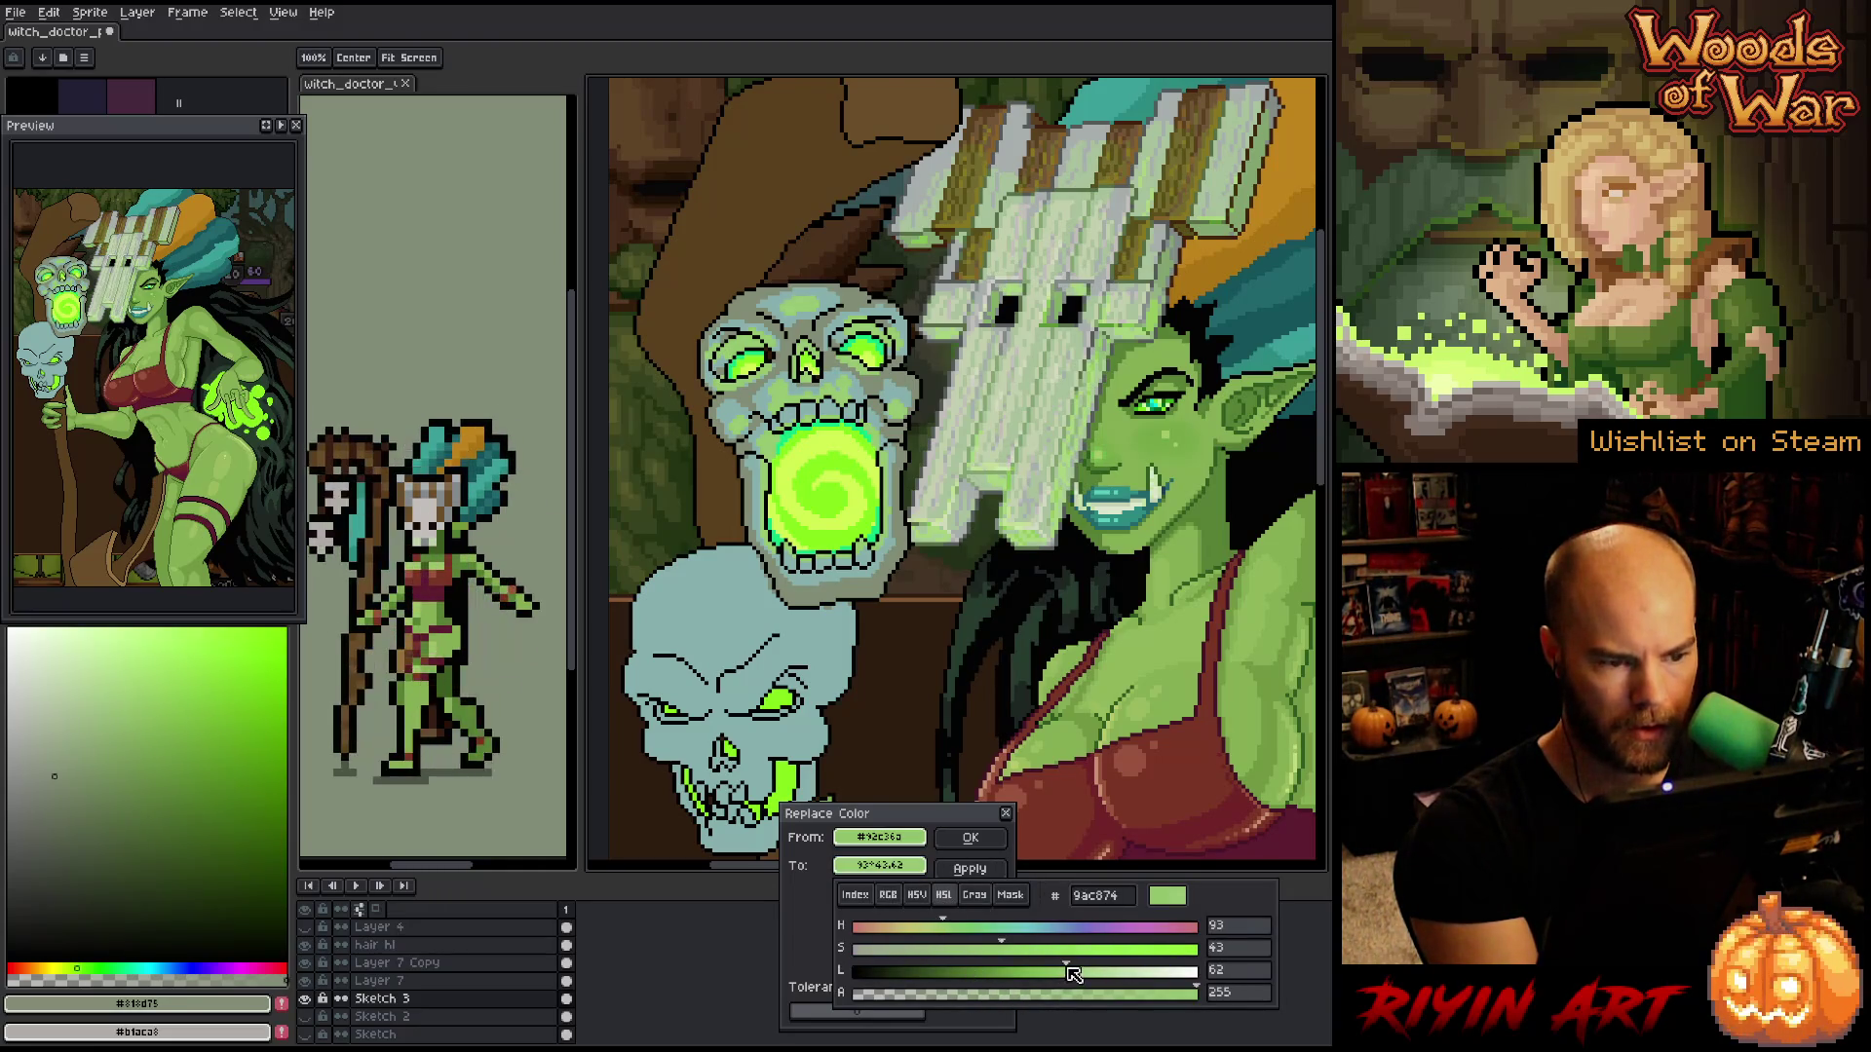
{"action": "left_click_drag", "start_coordinate": [1075, 974], "coordinate": [1077, 973]}
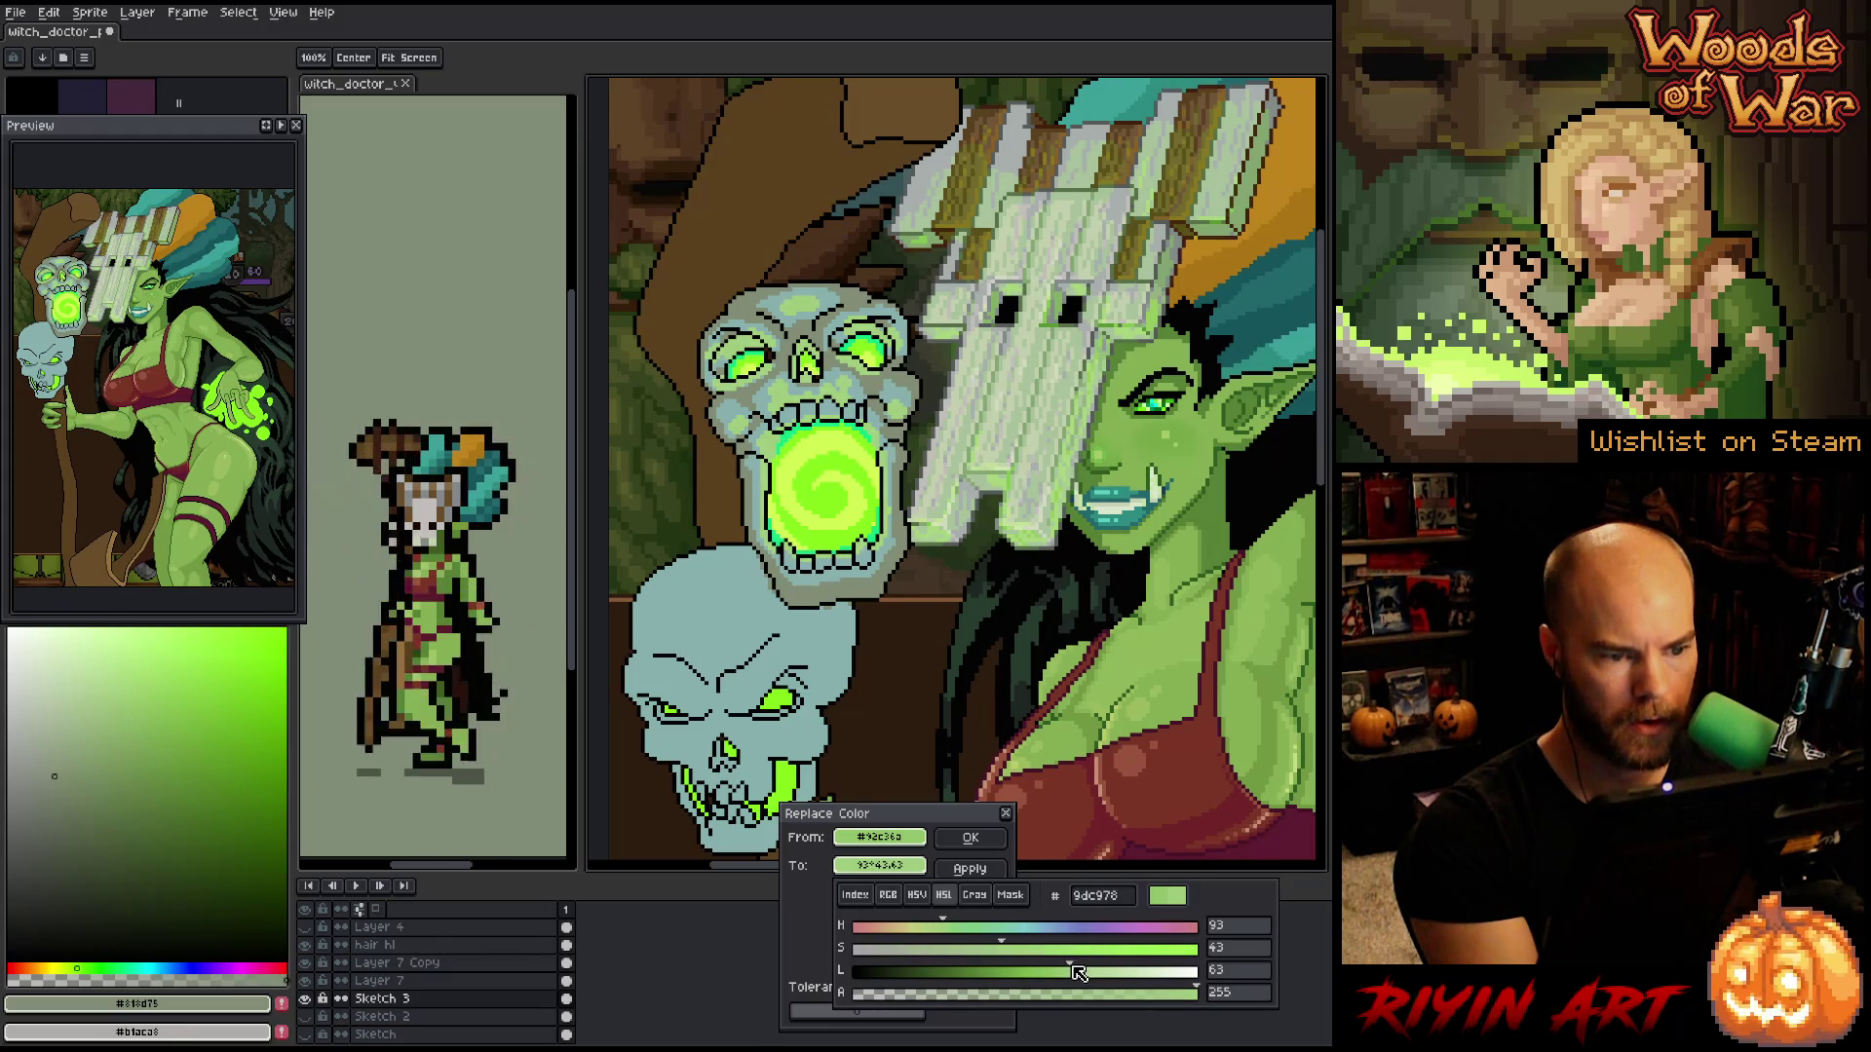
{"action": "mouse_move", "coordinate": [950, 931]}
{"action": "left_mouse_down"}
{"action": "mouse_move", "coordinate": [1041, 951]}
{"action": "mouse_move", "coordinate": [950, 933]}
{"action": "left_mouse_up"}
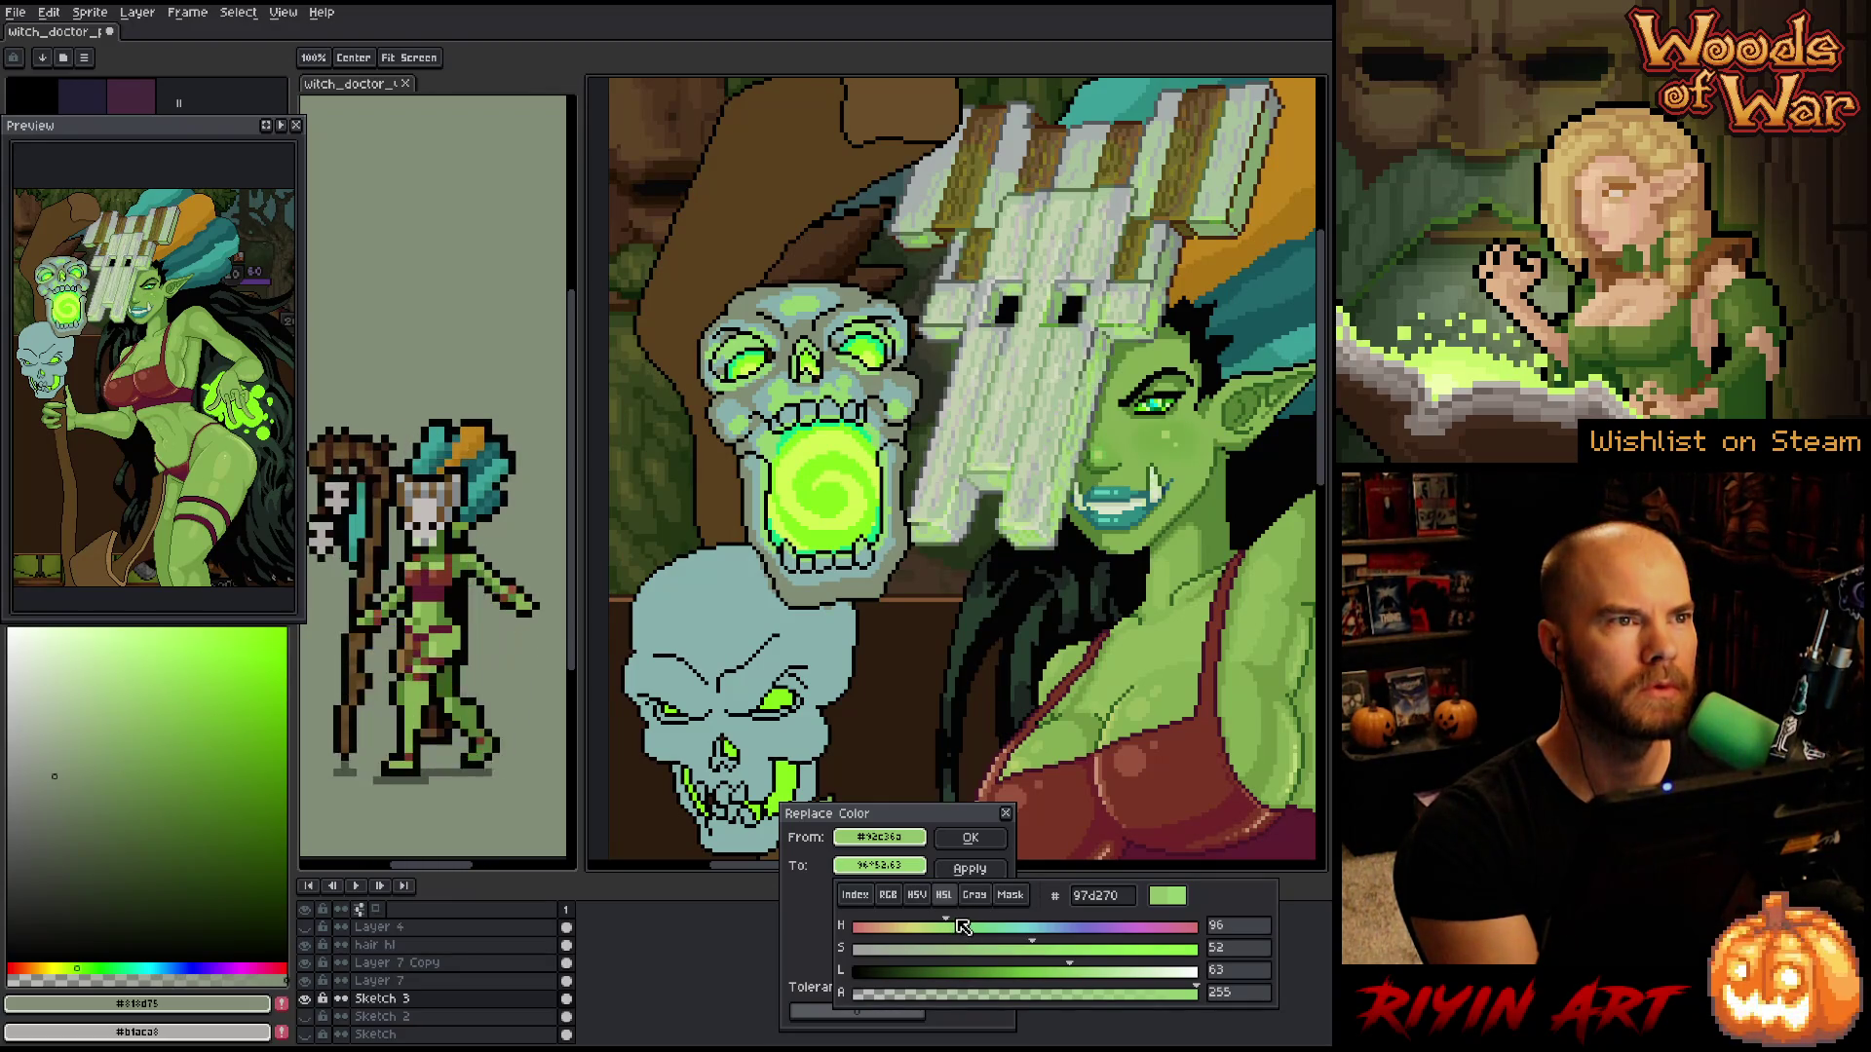
{"action": "left_click", "coordinate": [971, 838]}
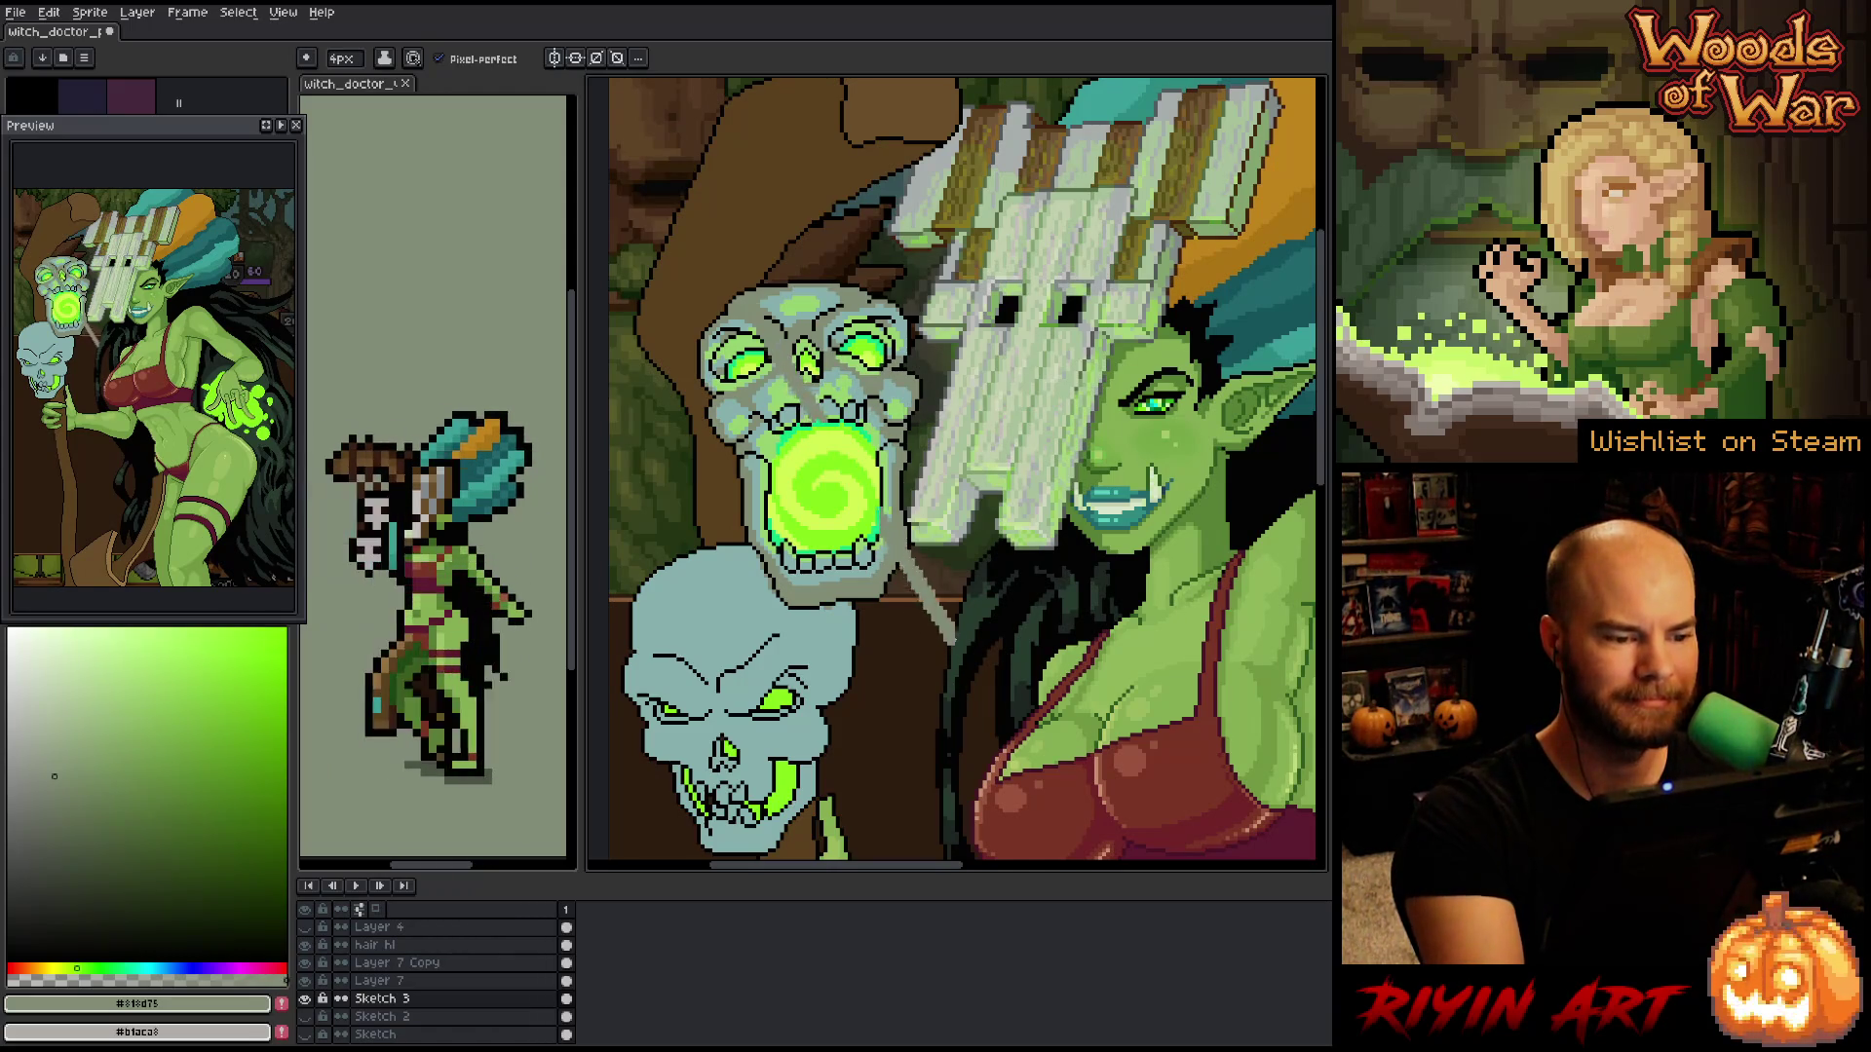
- Mix a deep purple as a second colour and sample the skull's glow green
{"action": "key", "text": "shift+c"}
{"action": "left_click", "coordinate": [904, 419]}
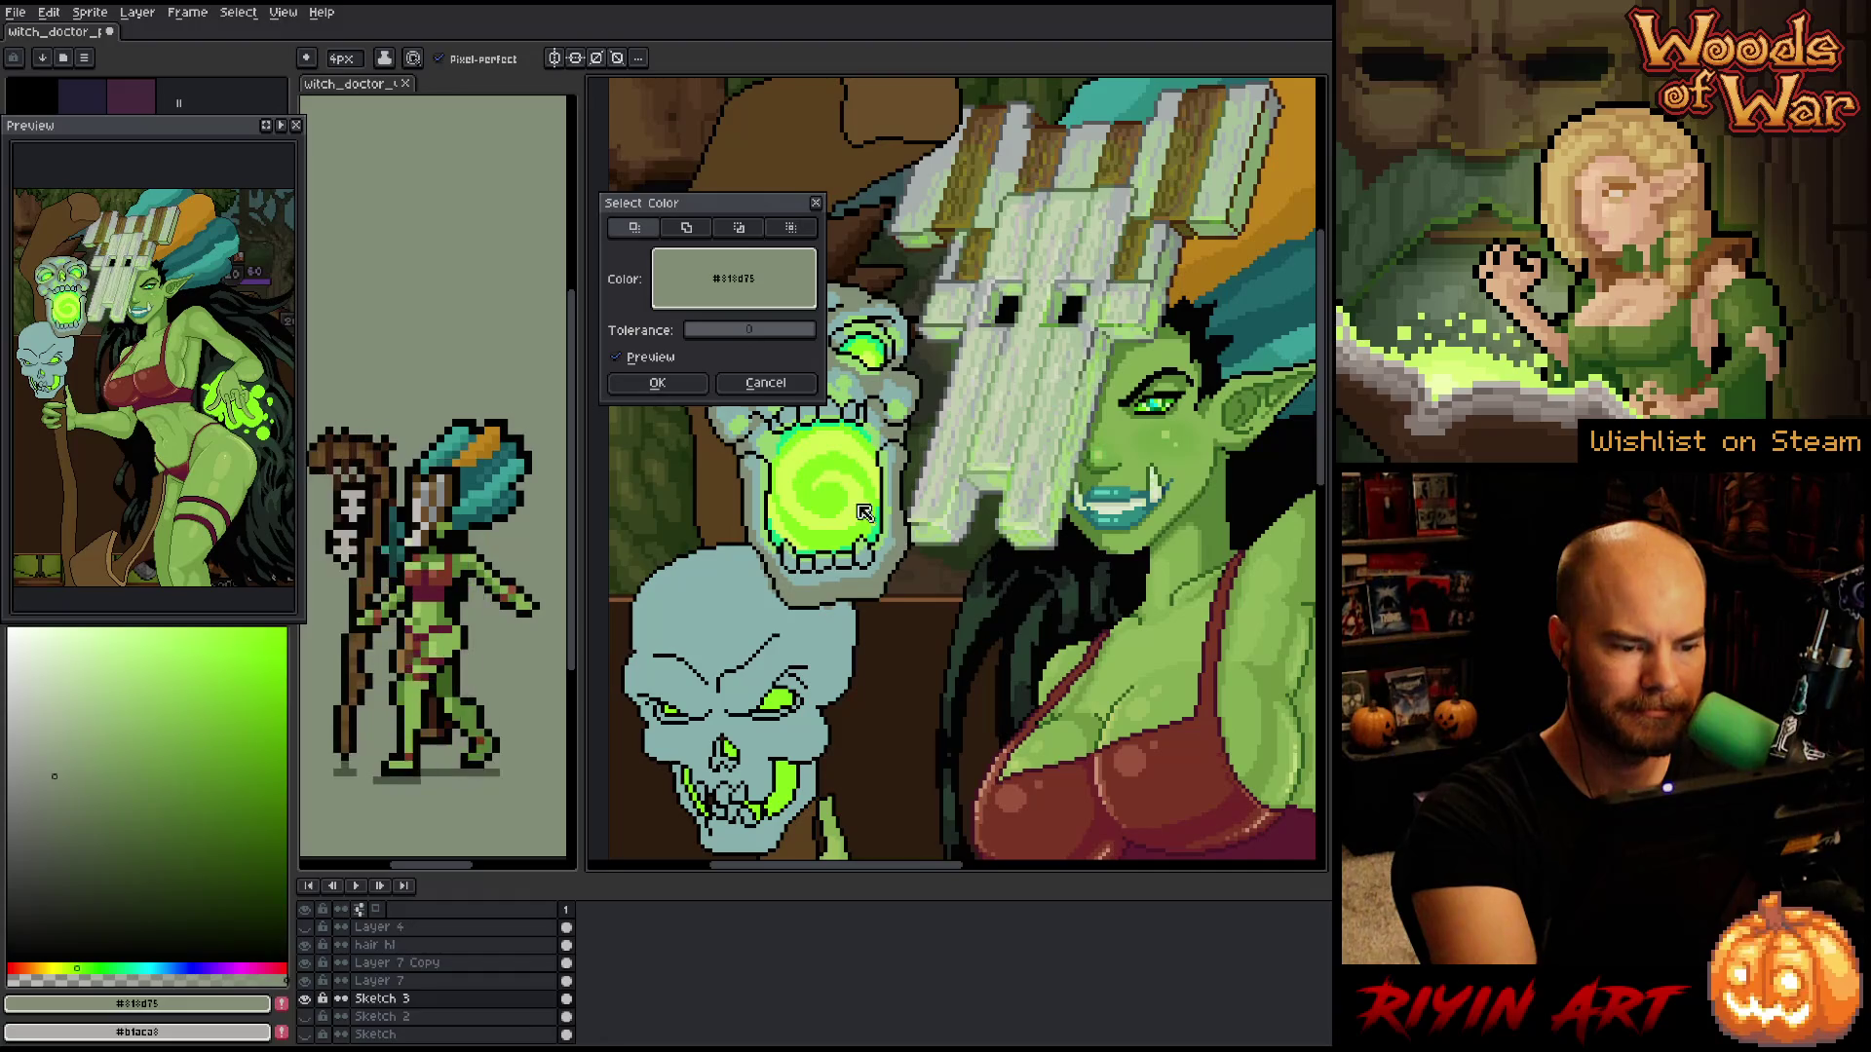
{"action": "left_click", "coordinate": [656, 383]}
{"action": "key", "text": "i"}
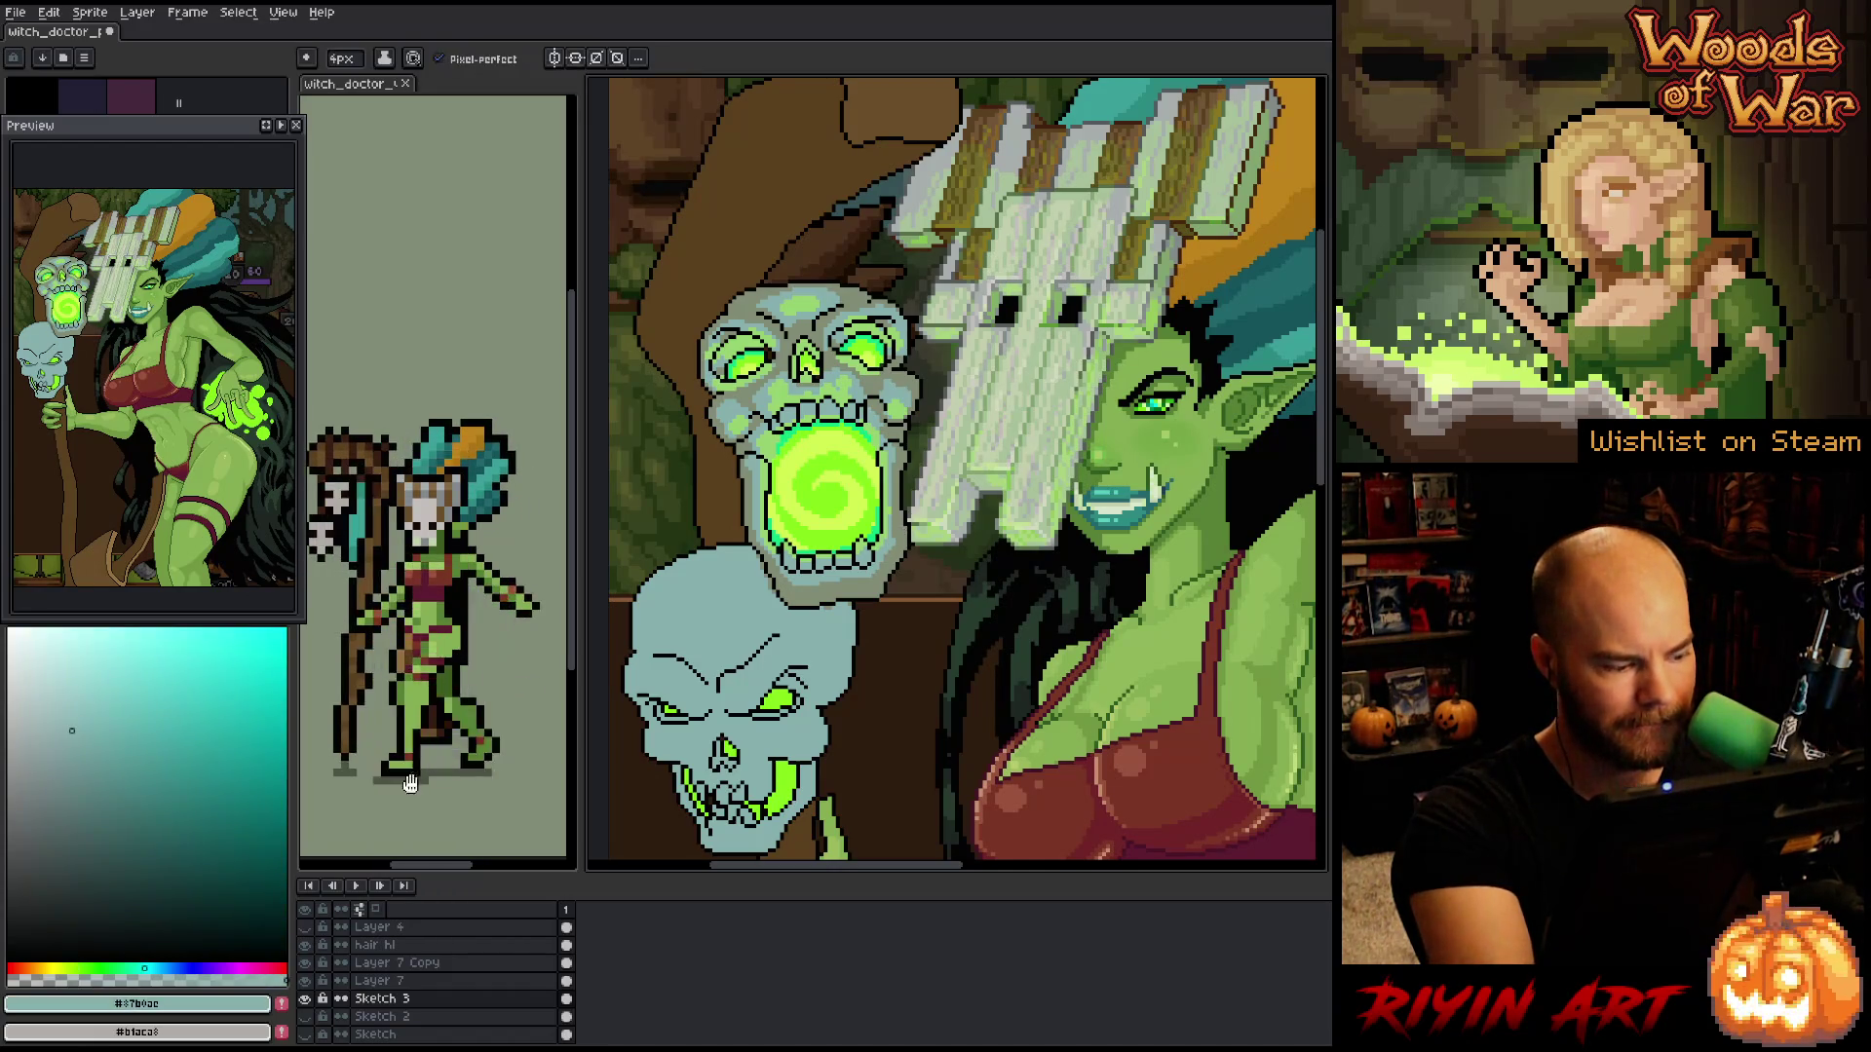
{"action": "left_click", "coordinate": [219, 967]}
{"action": "left_click_drag", "start_coordinate": [102, 765], "coordinate": [115, 799]}
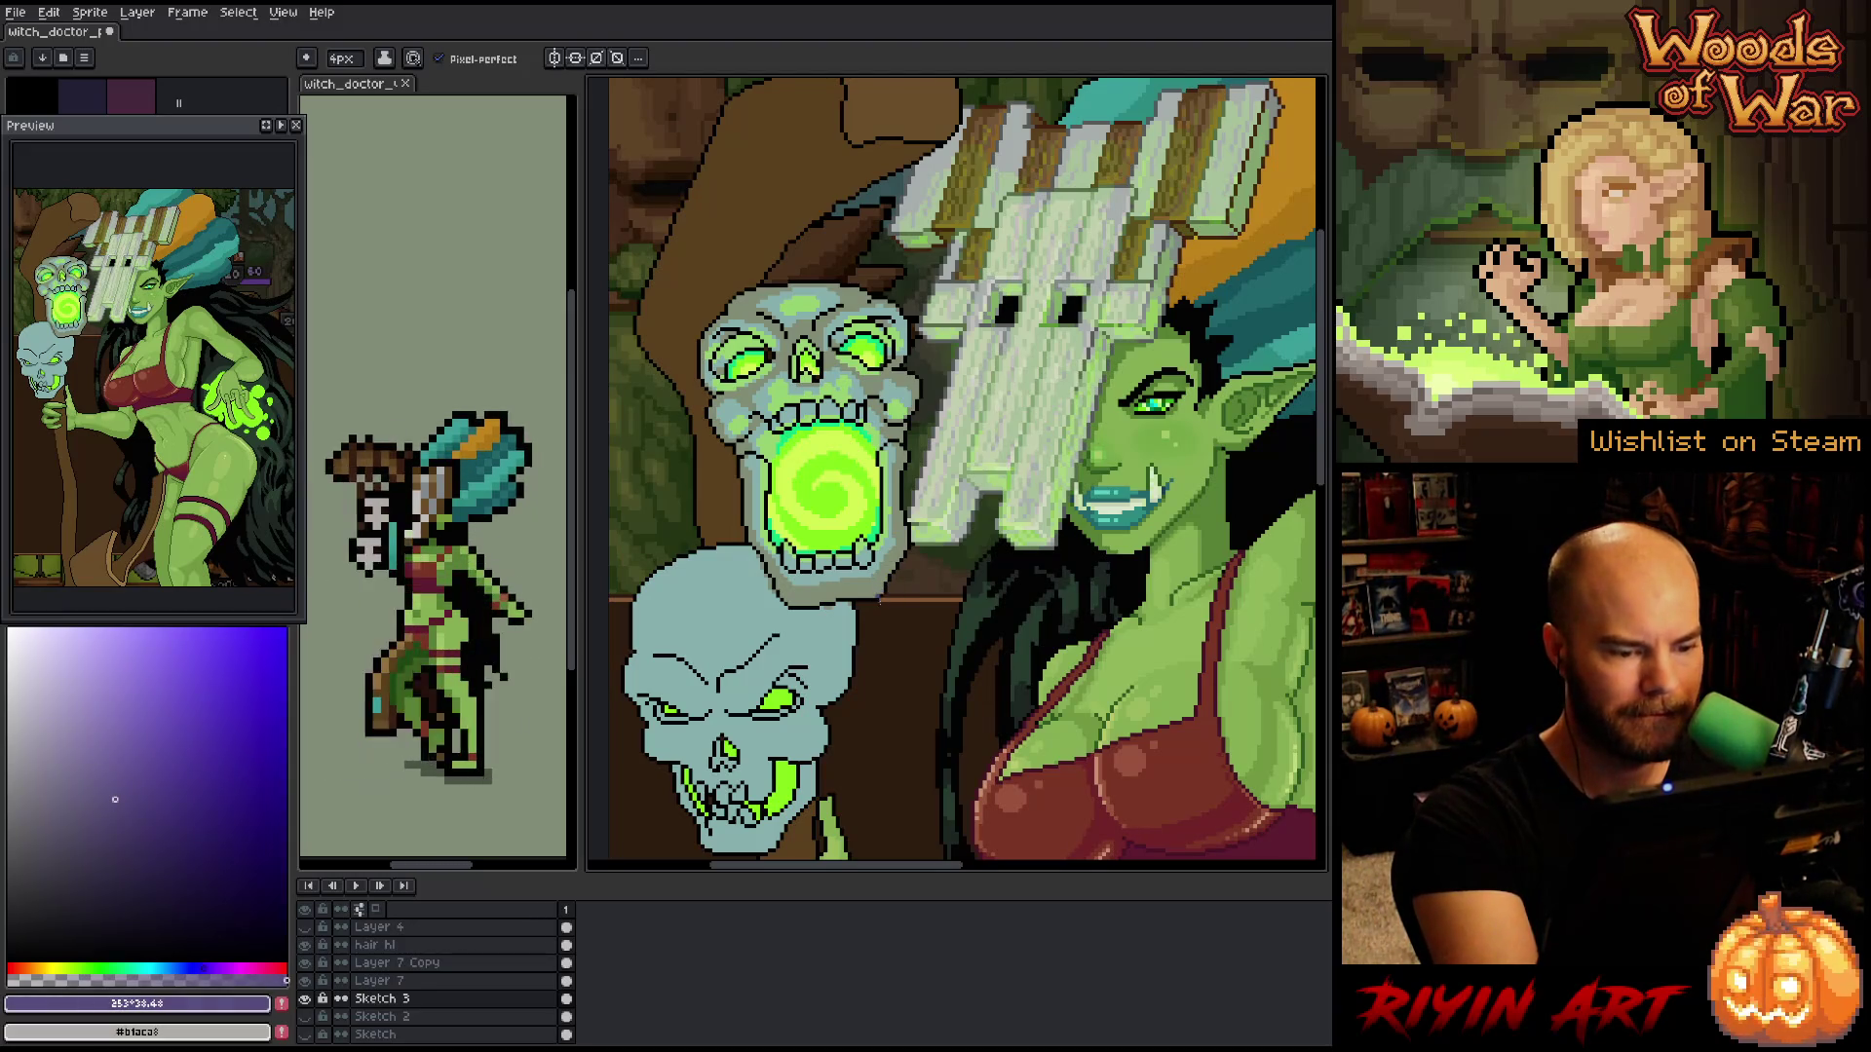
{"action": "left_click", "coordinate": [62, 829]}
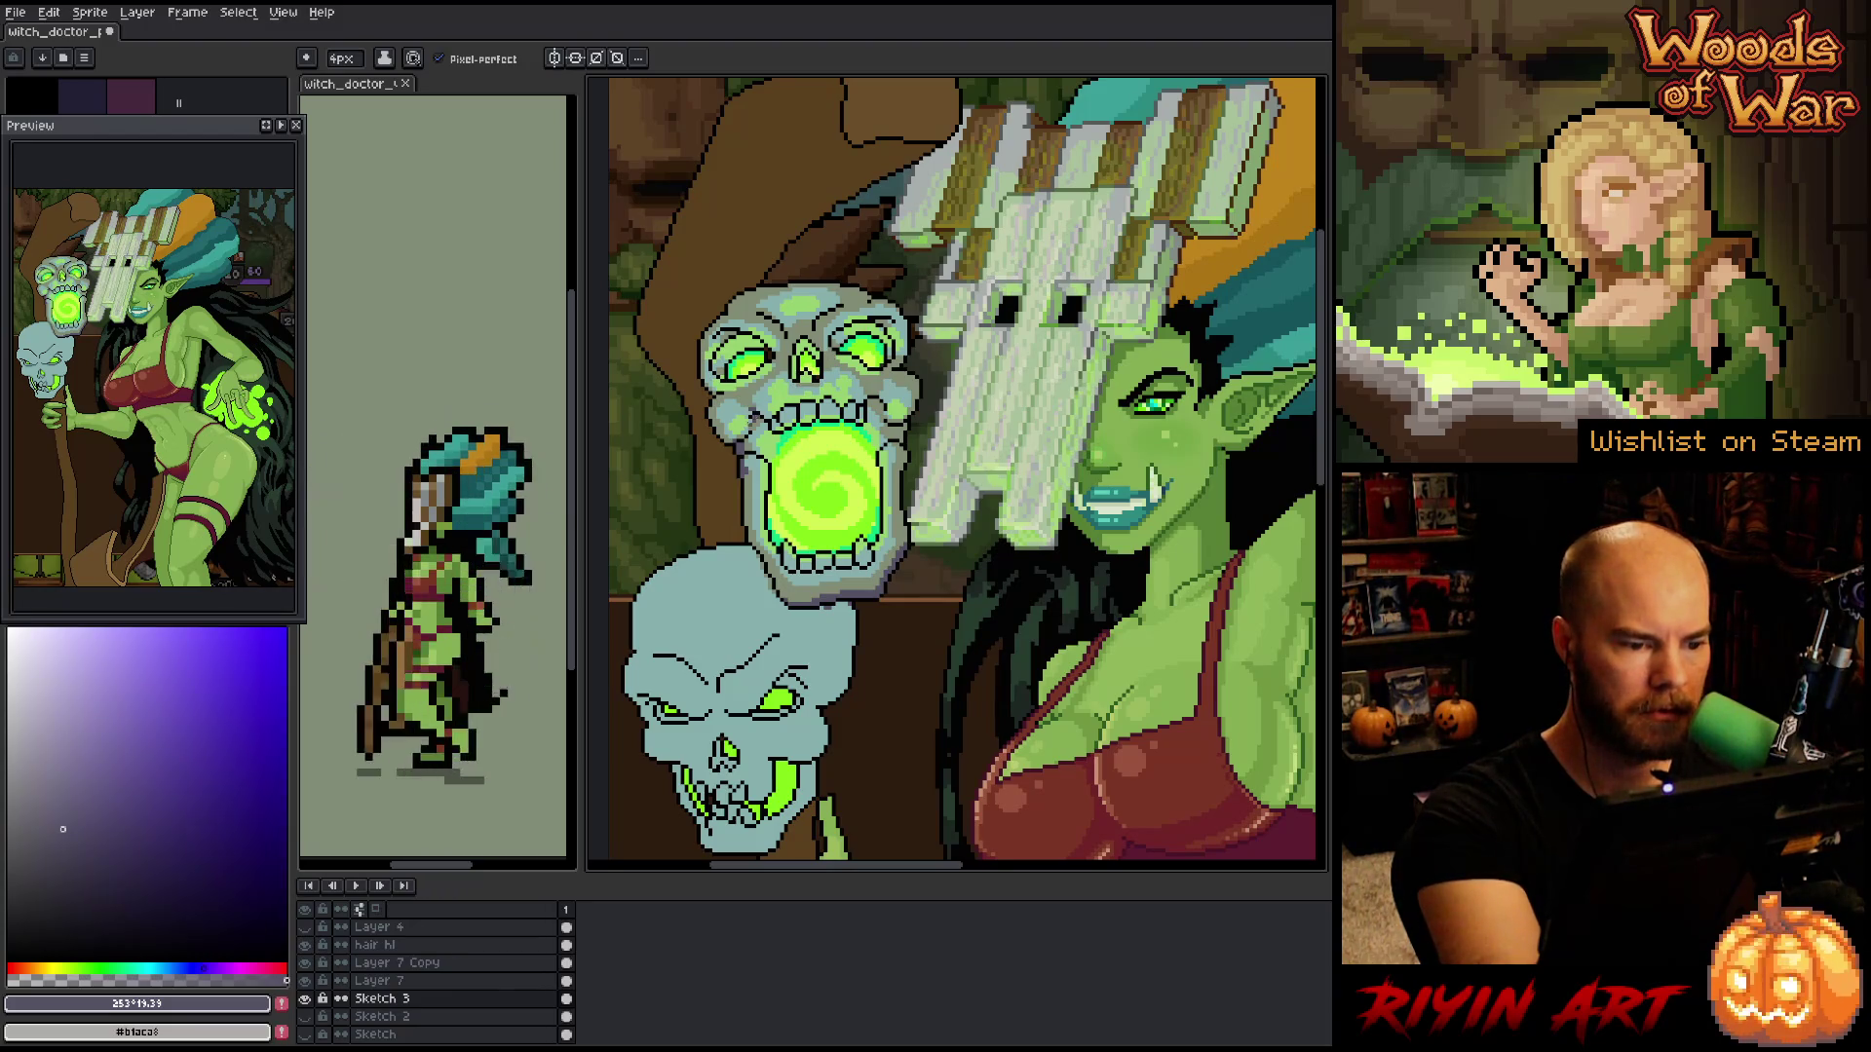
{"action": "left_click", "coordinate": [750, 391], "text": "alt"}
{"action": "left_click", "coordinate": [758, 392], "text": "alt"}
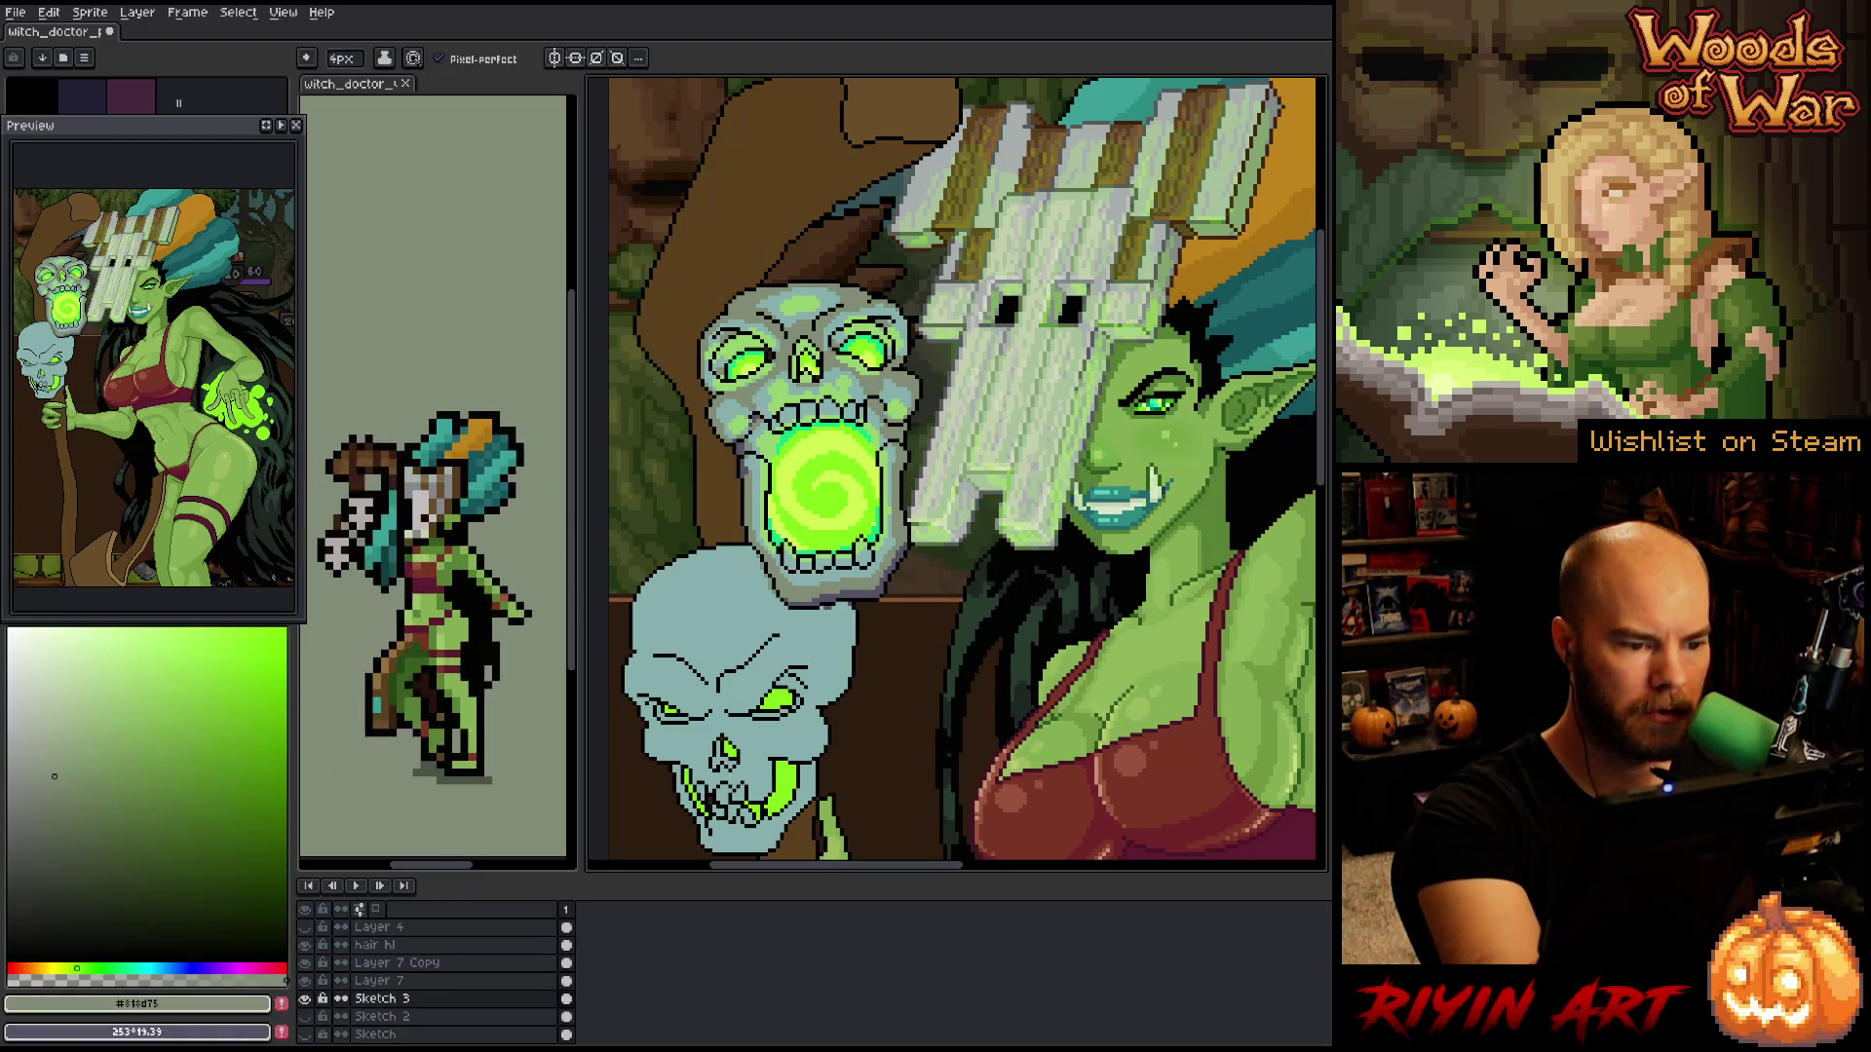
- Compare purple and muted green as the drawing colour, settling on green with the 1 px pencil
{"action": "key", "text": "x"}
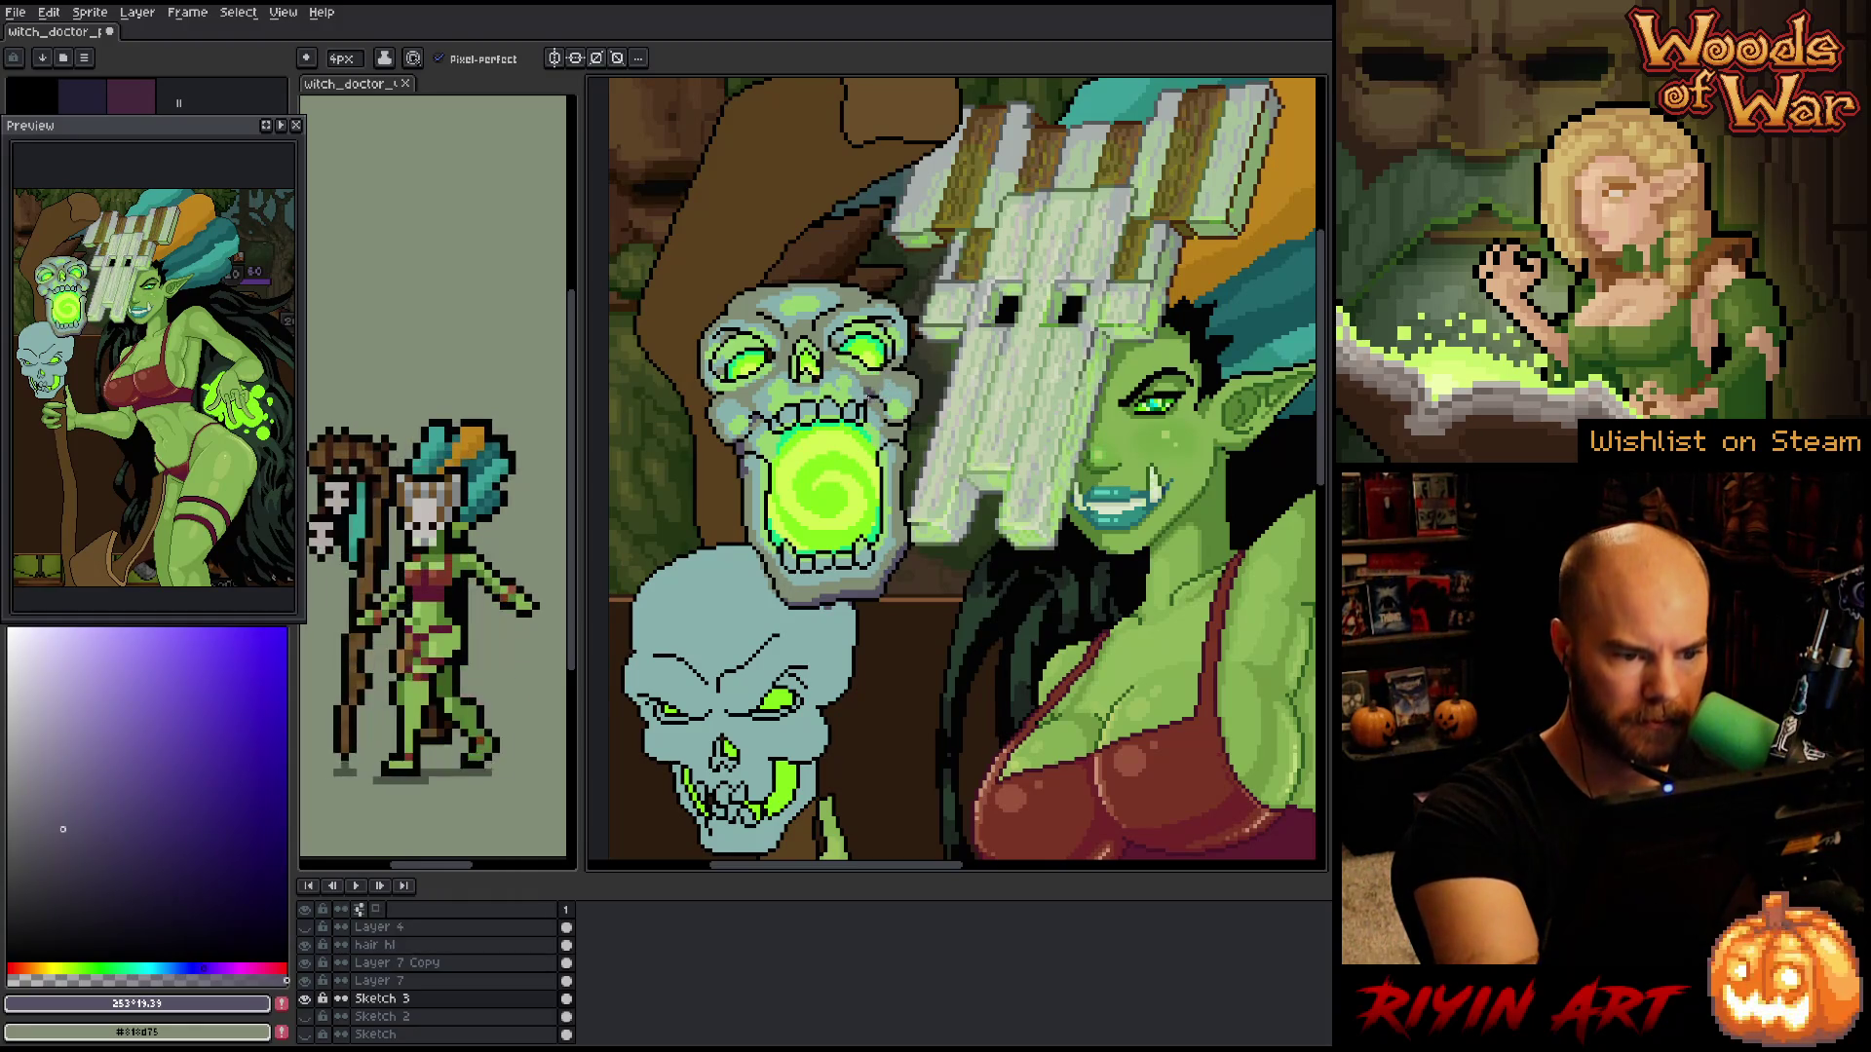
{"action": "key", "text": "x"}
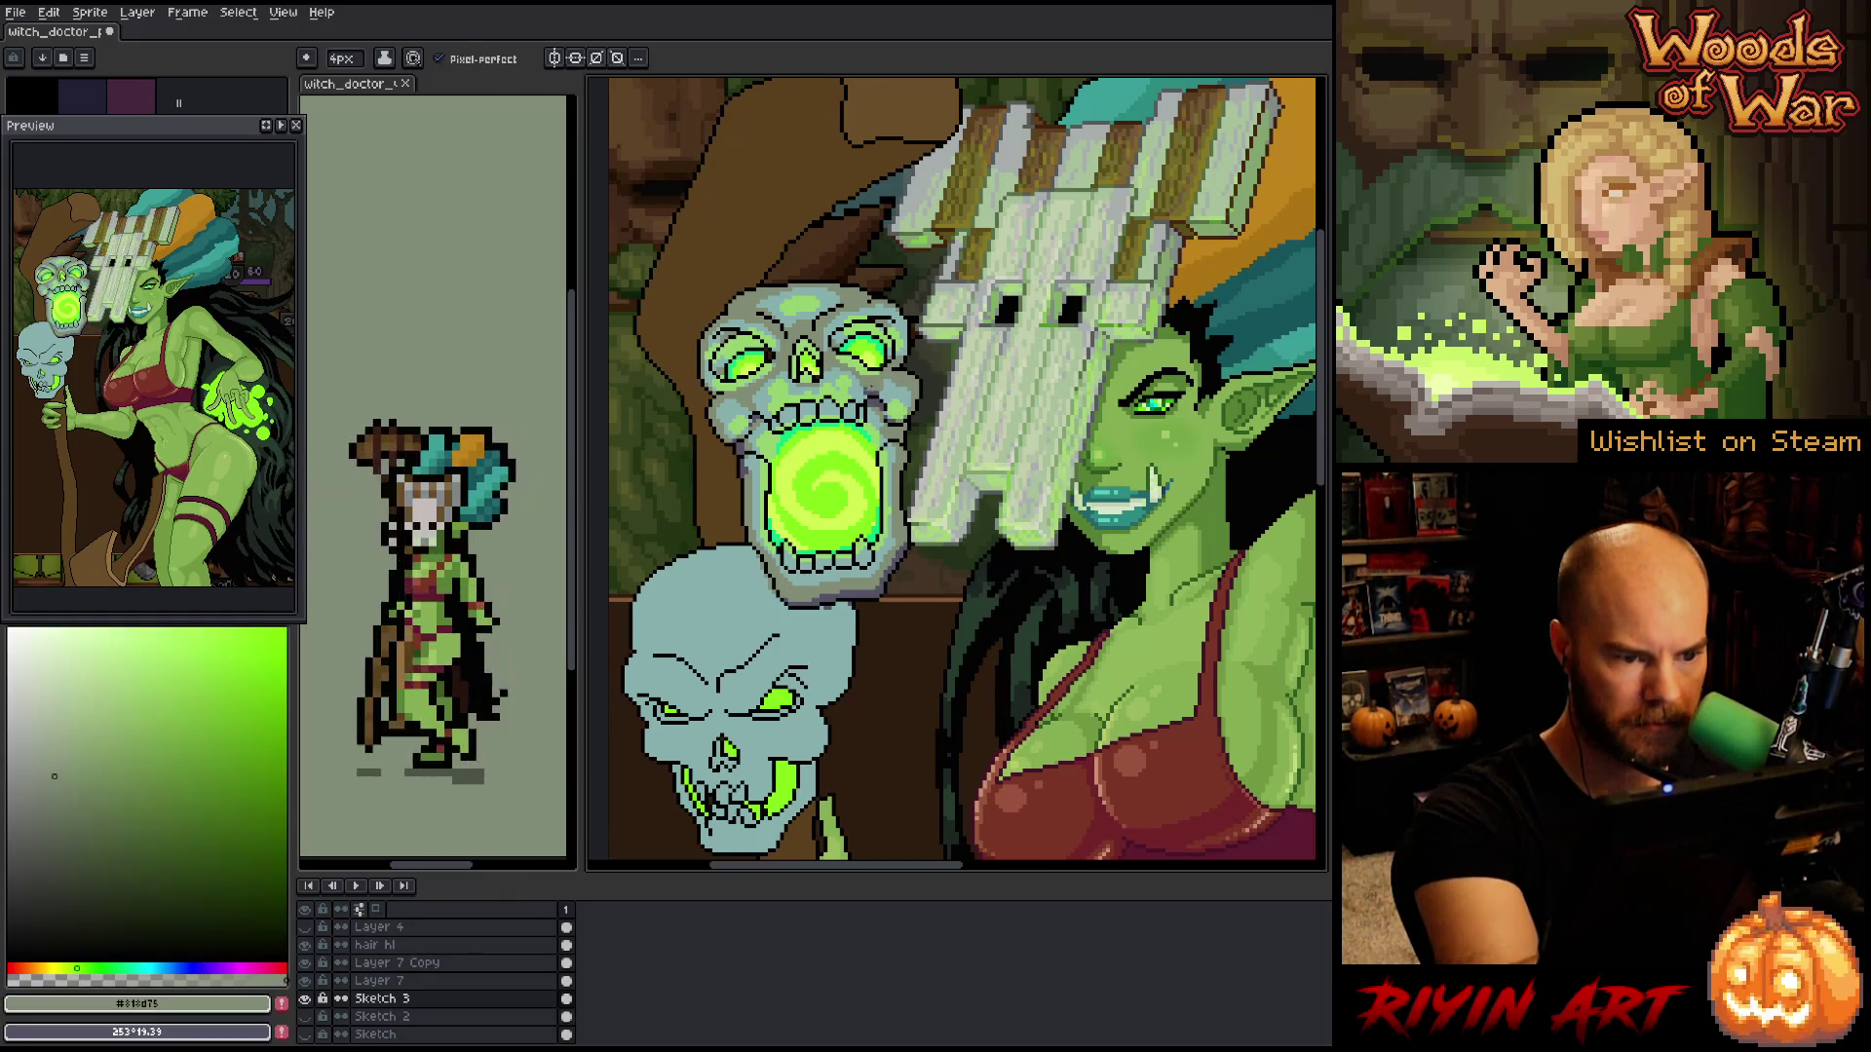
{"action": "key", "text": "x"}
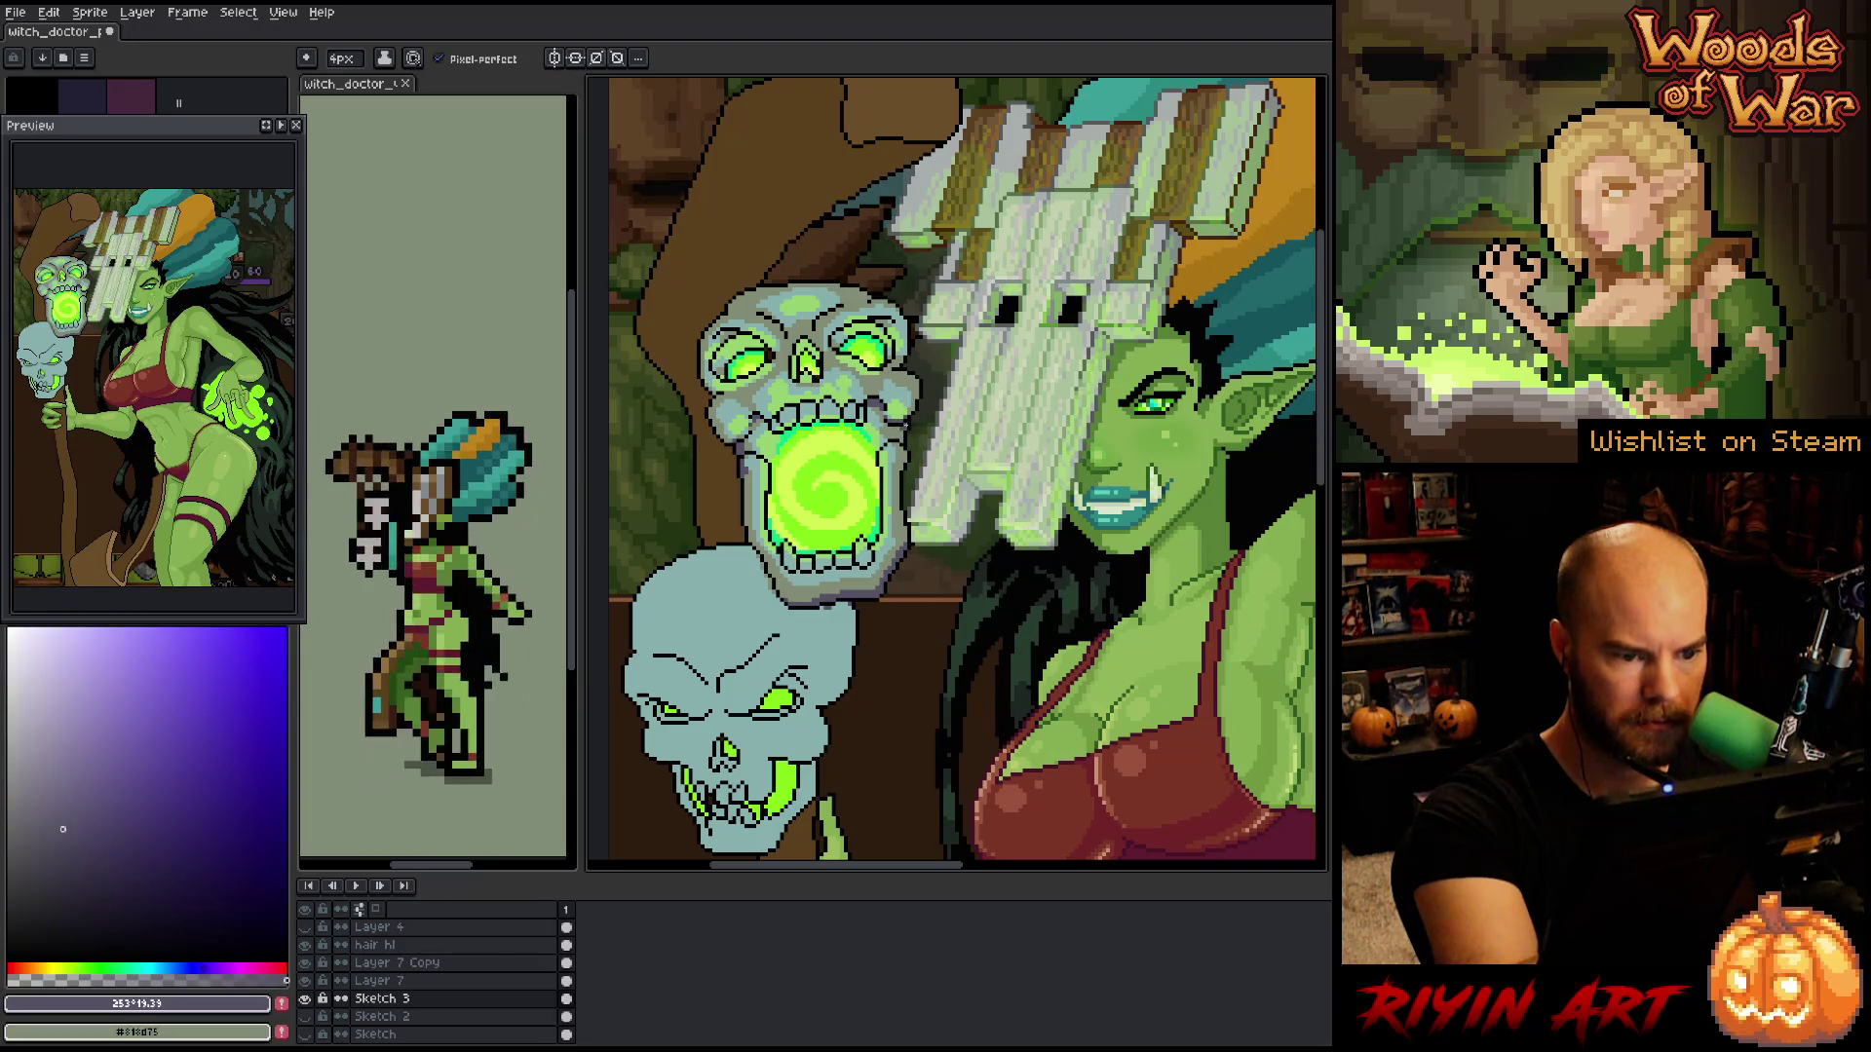
{"action": "key", "text": "x"}
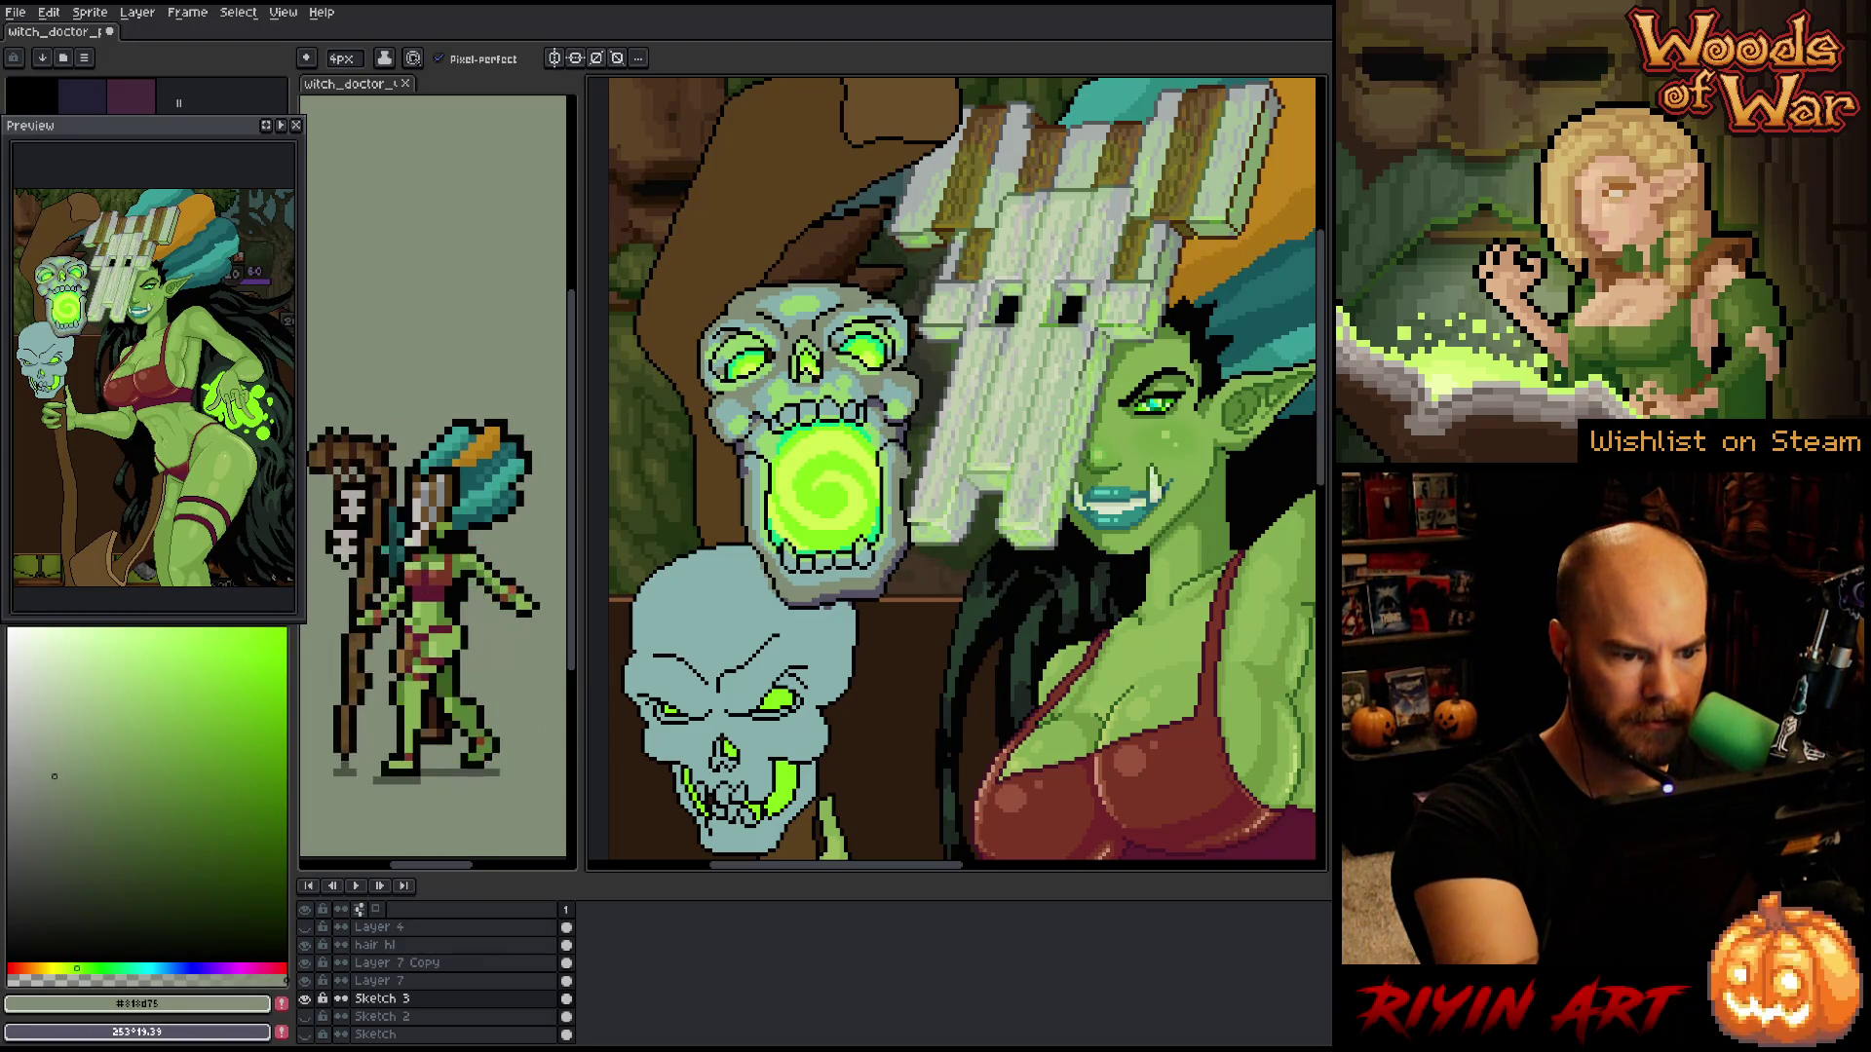
{"action": "key", "text": "x"}
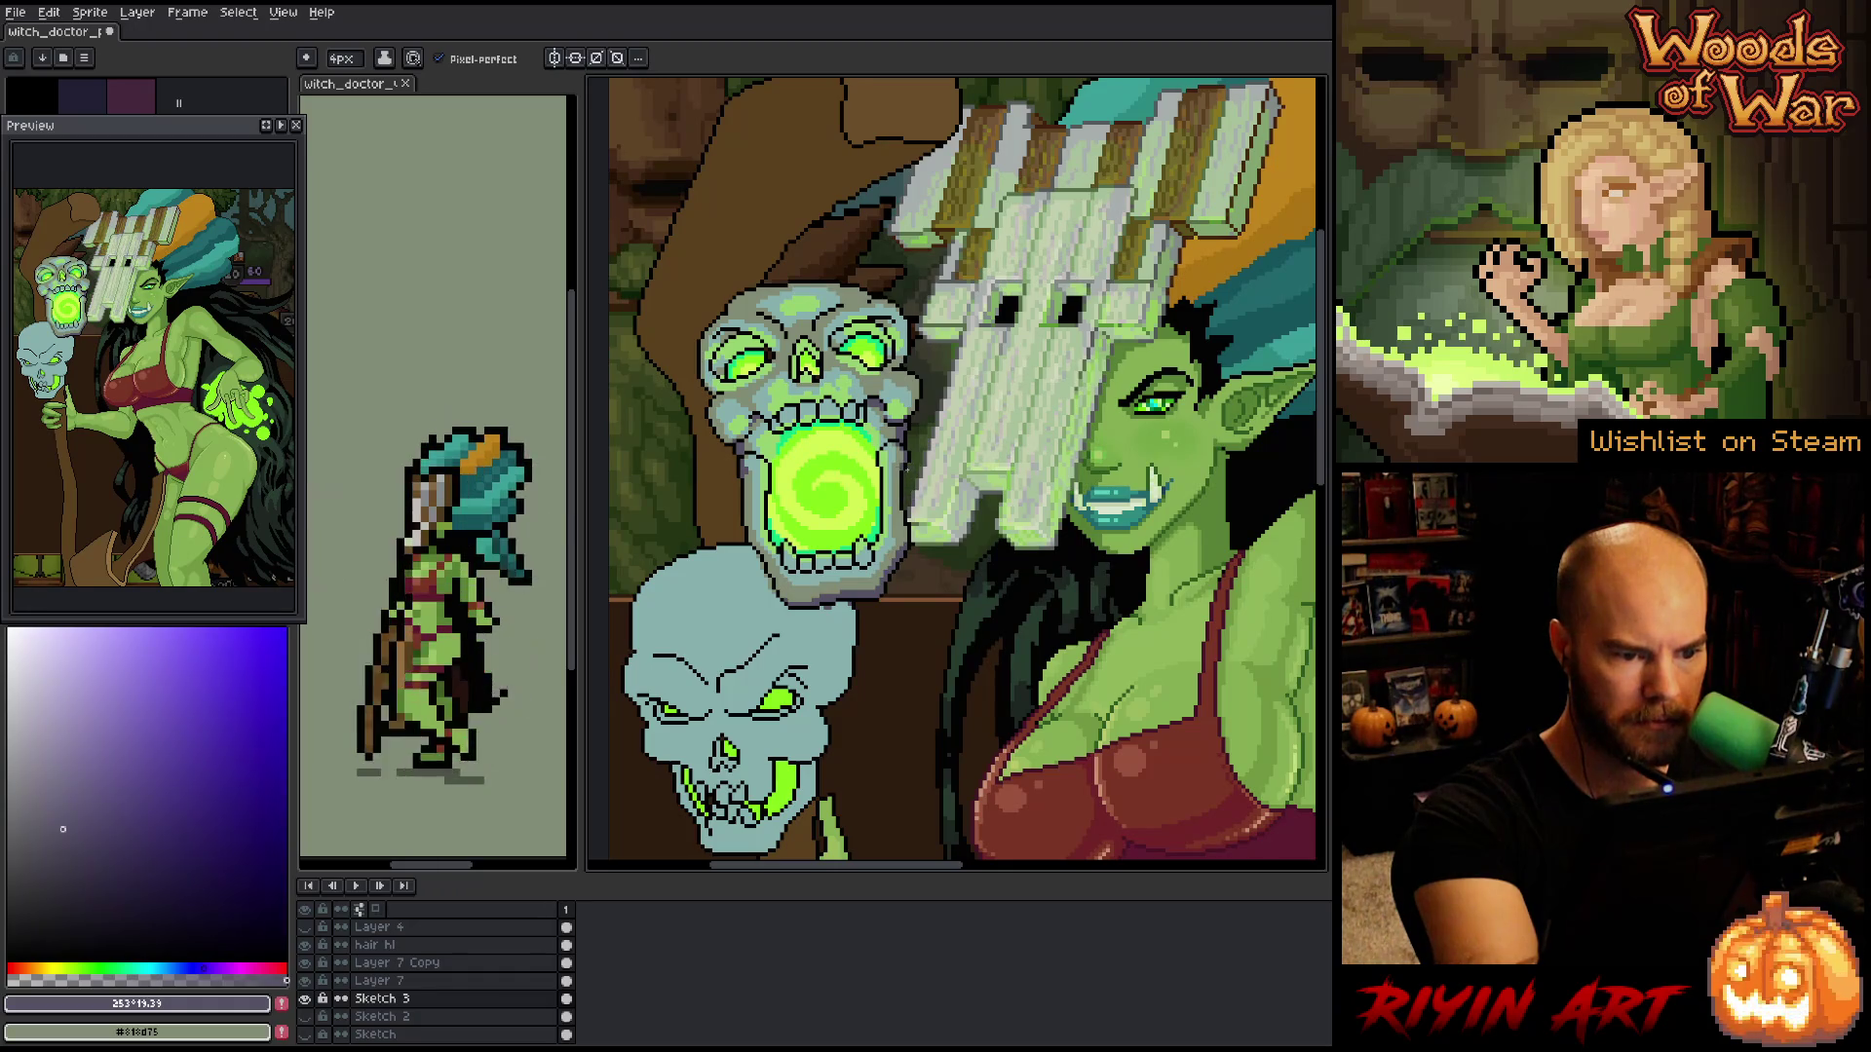
{"action": "key", "text": "x"}
{"action": "key", "text": "x"}
{"action": "key", "text": "x"}
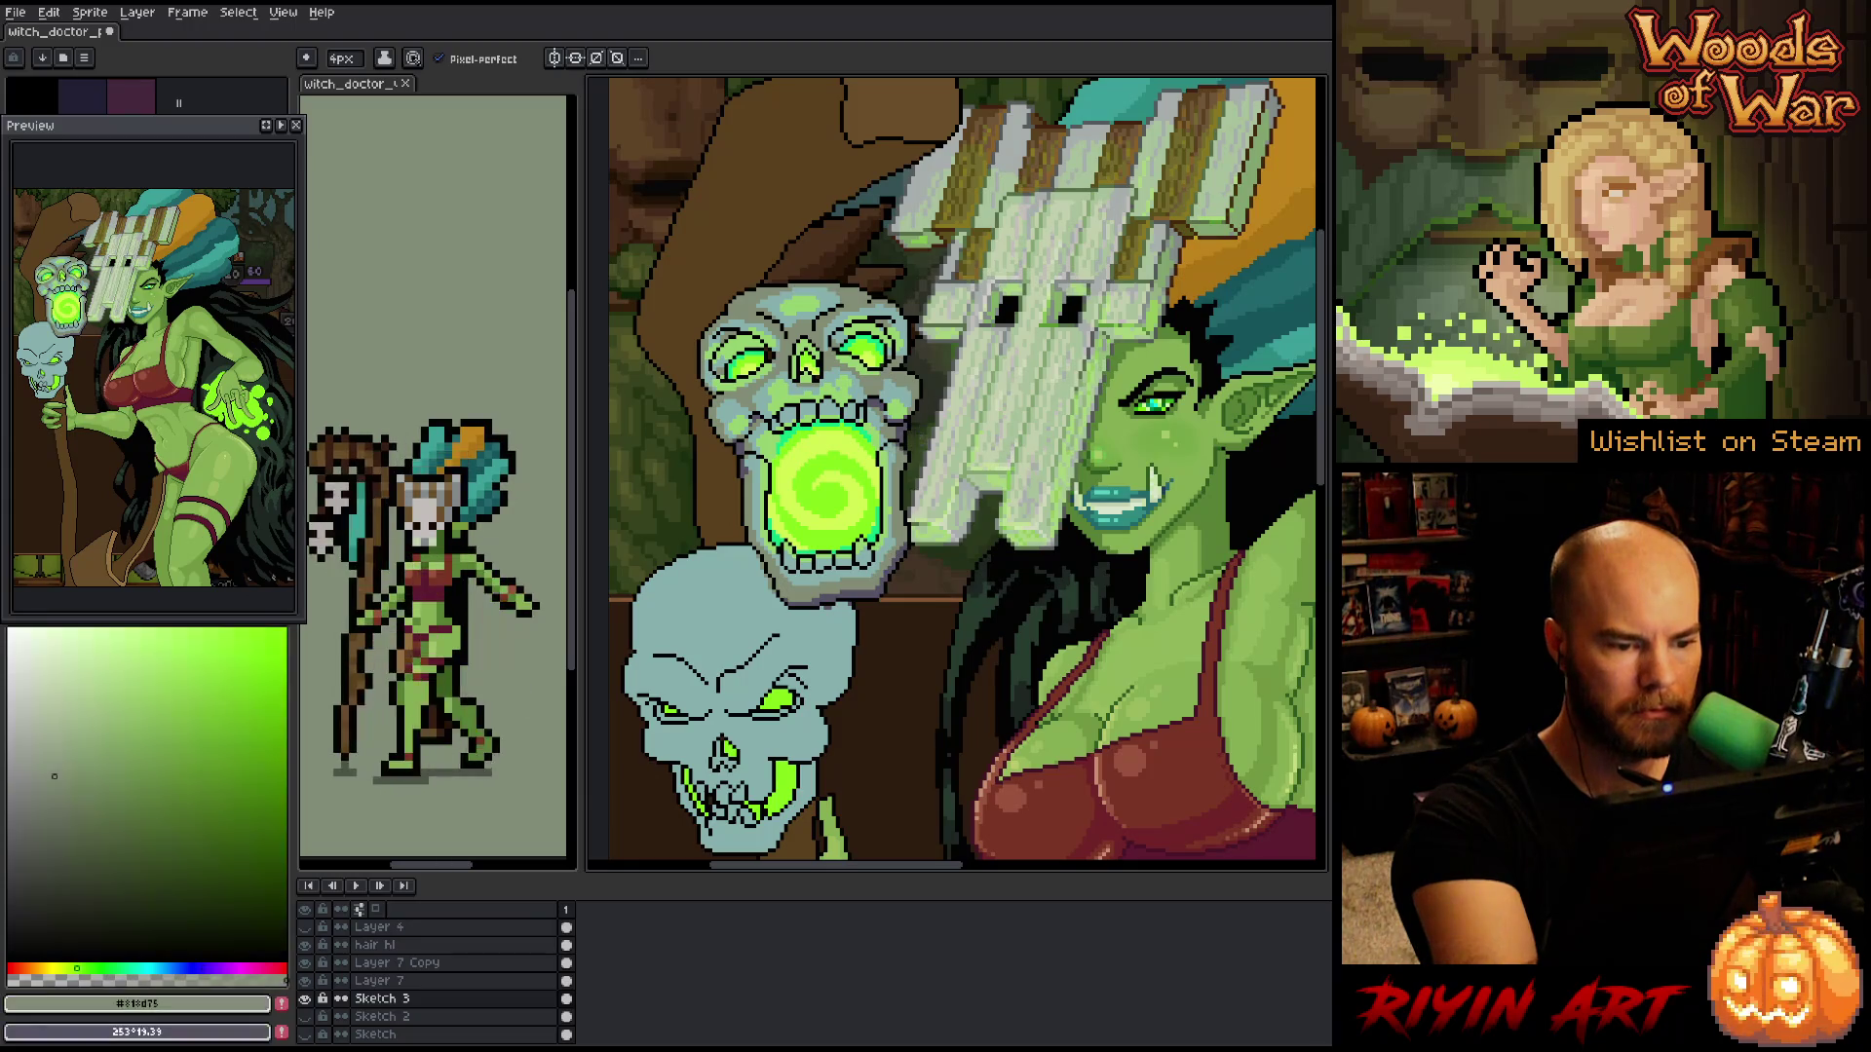
{"action": "key", "text": "x"}
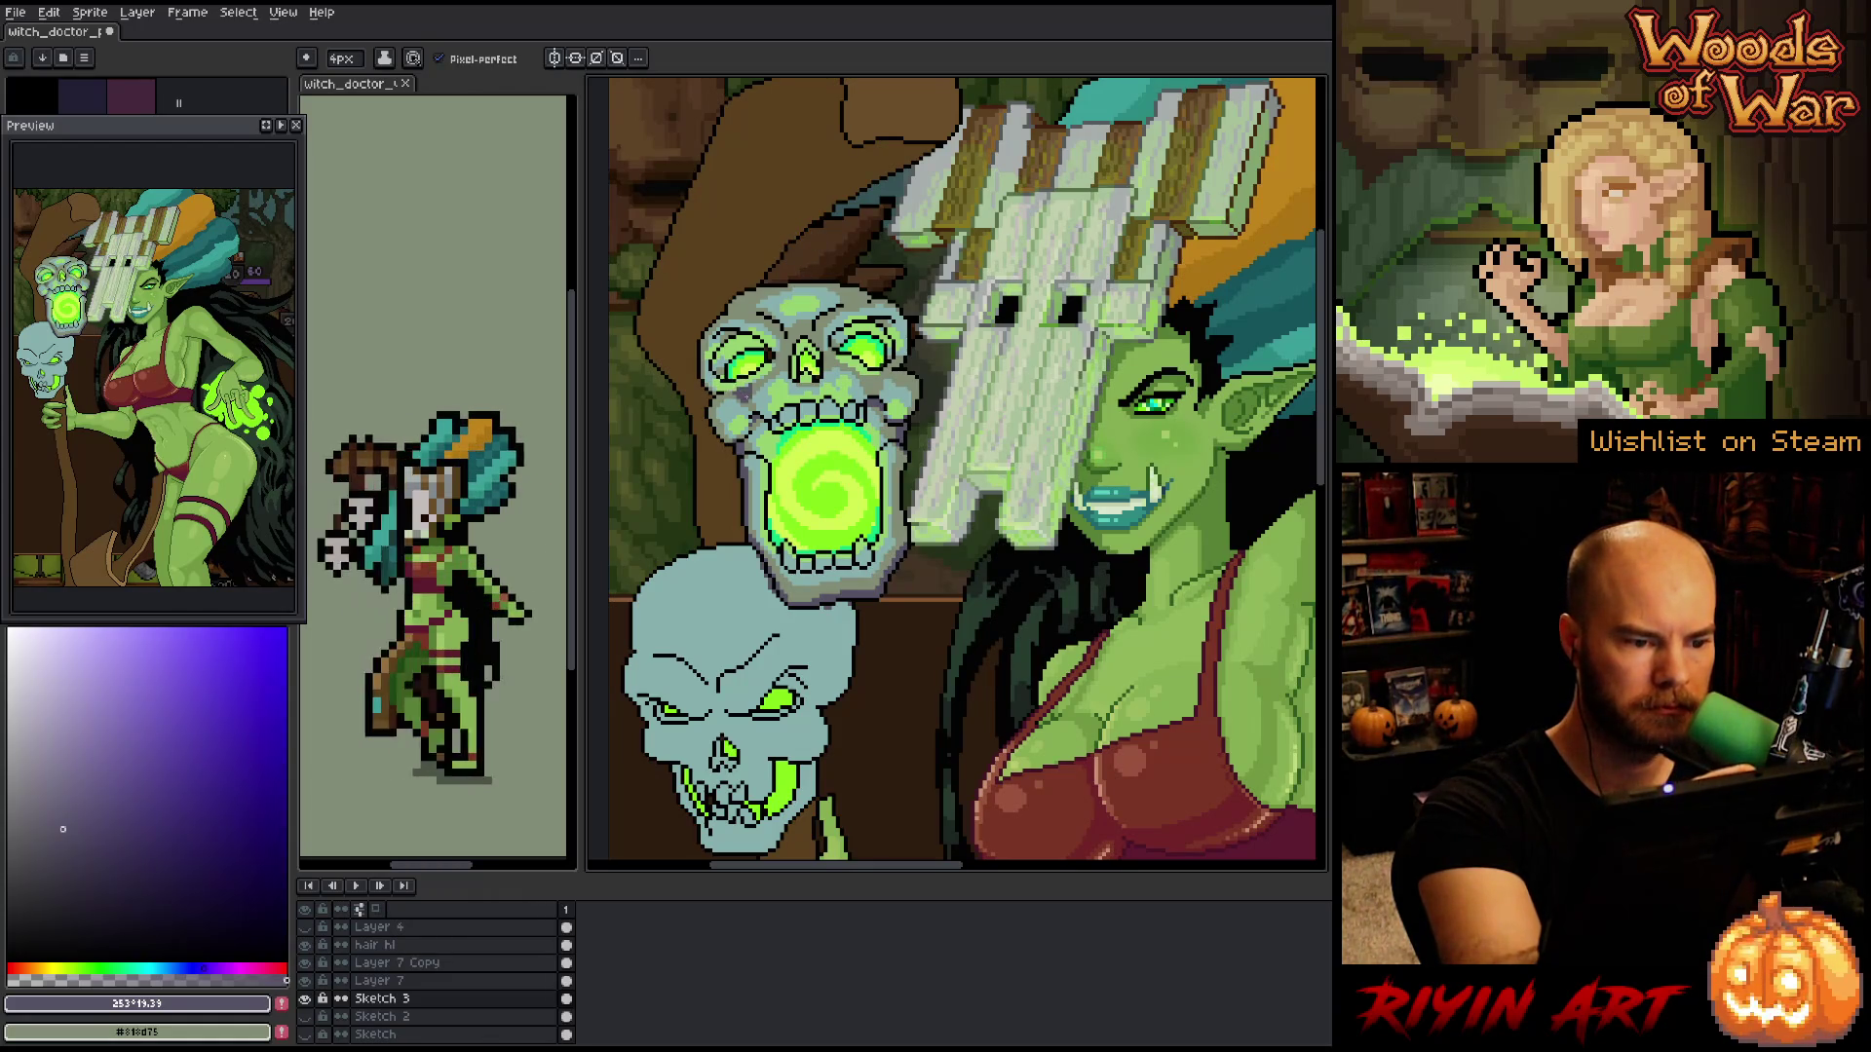
{"action": "key", "text": "x"}
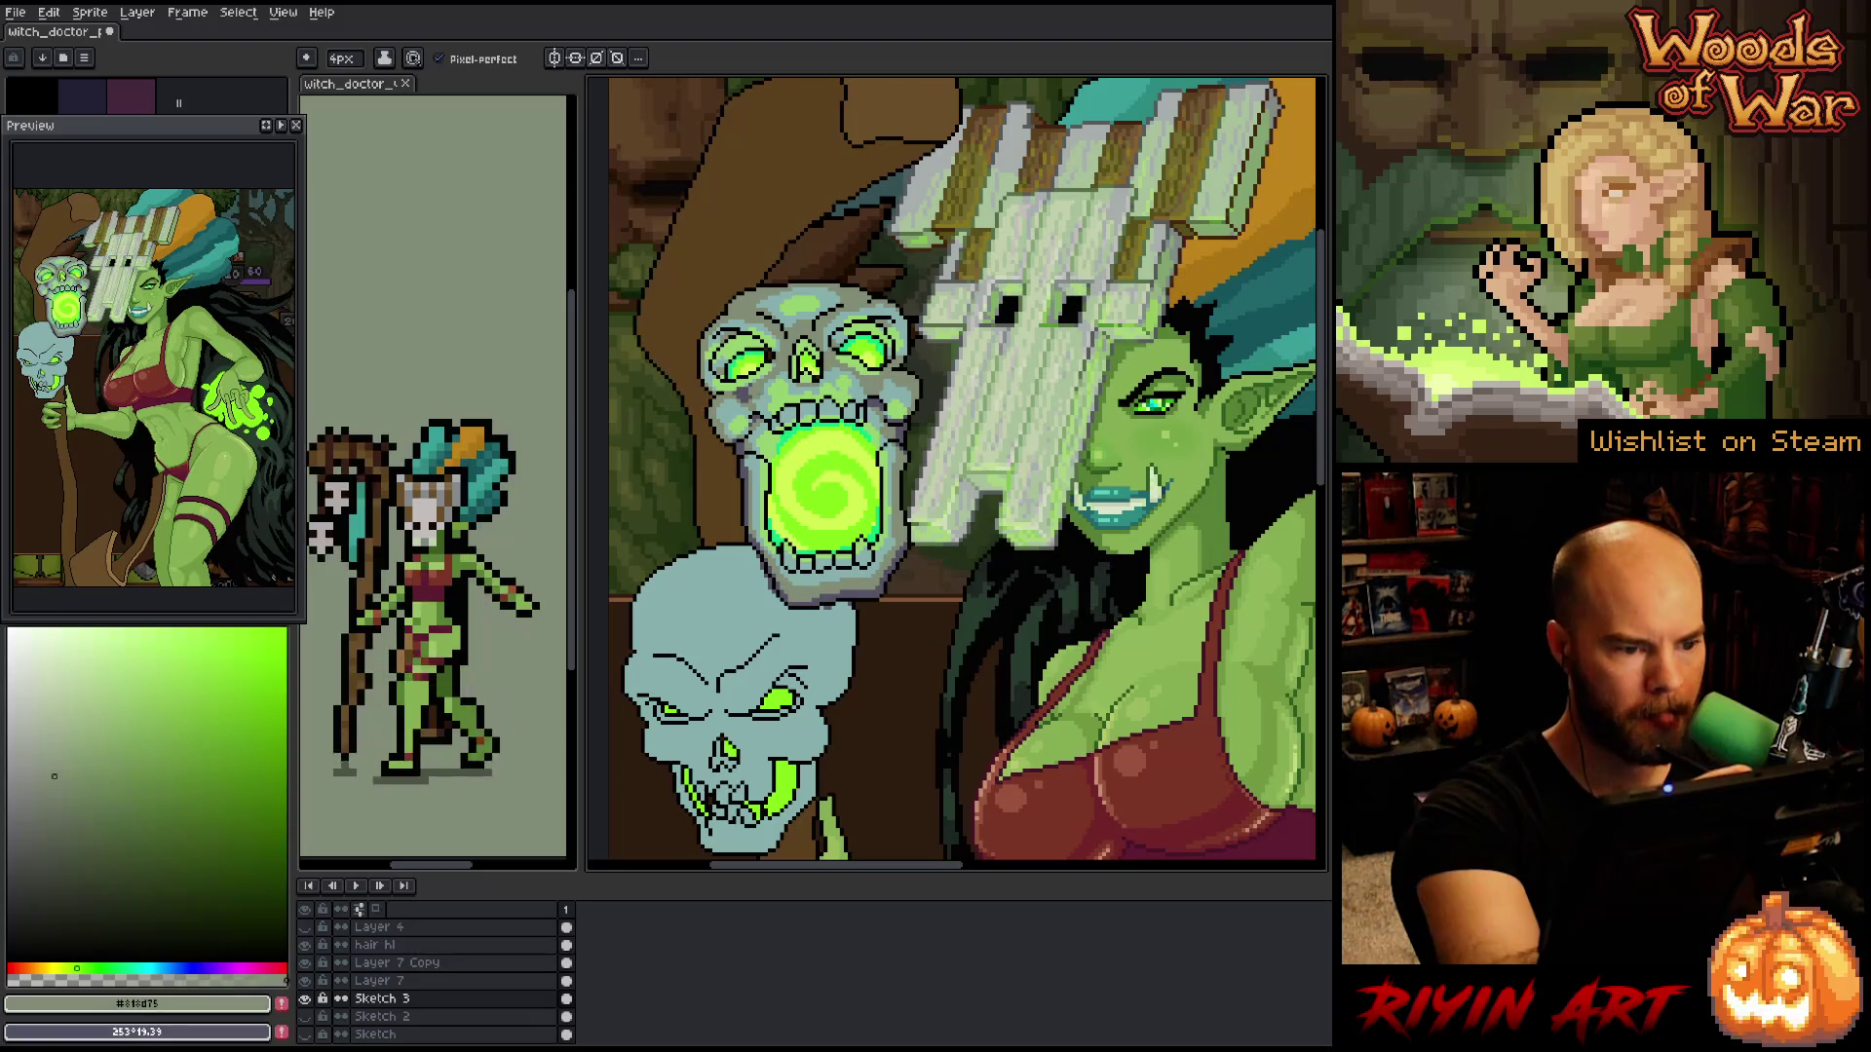
{"action": "key", "text": "x"}
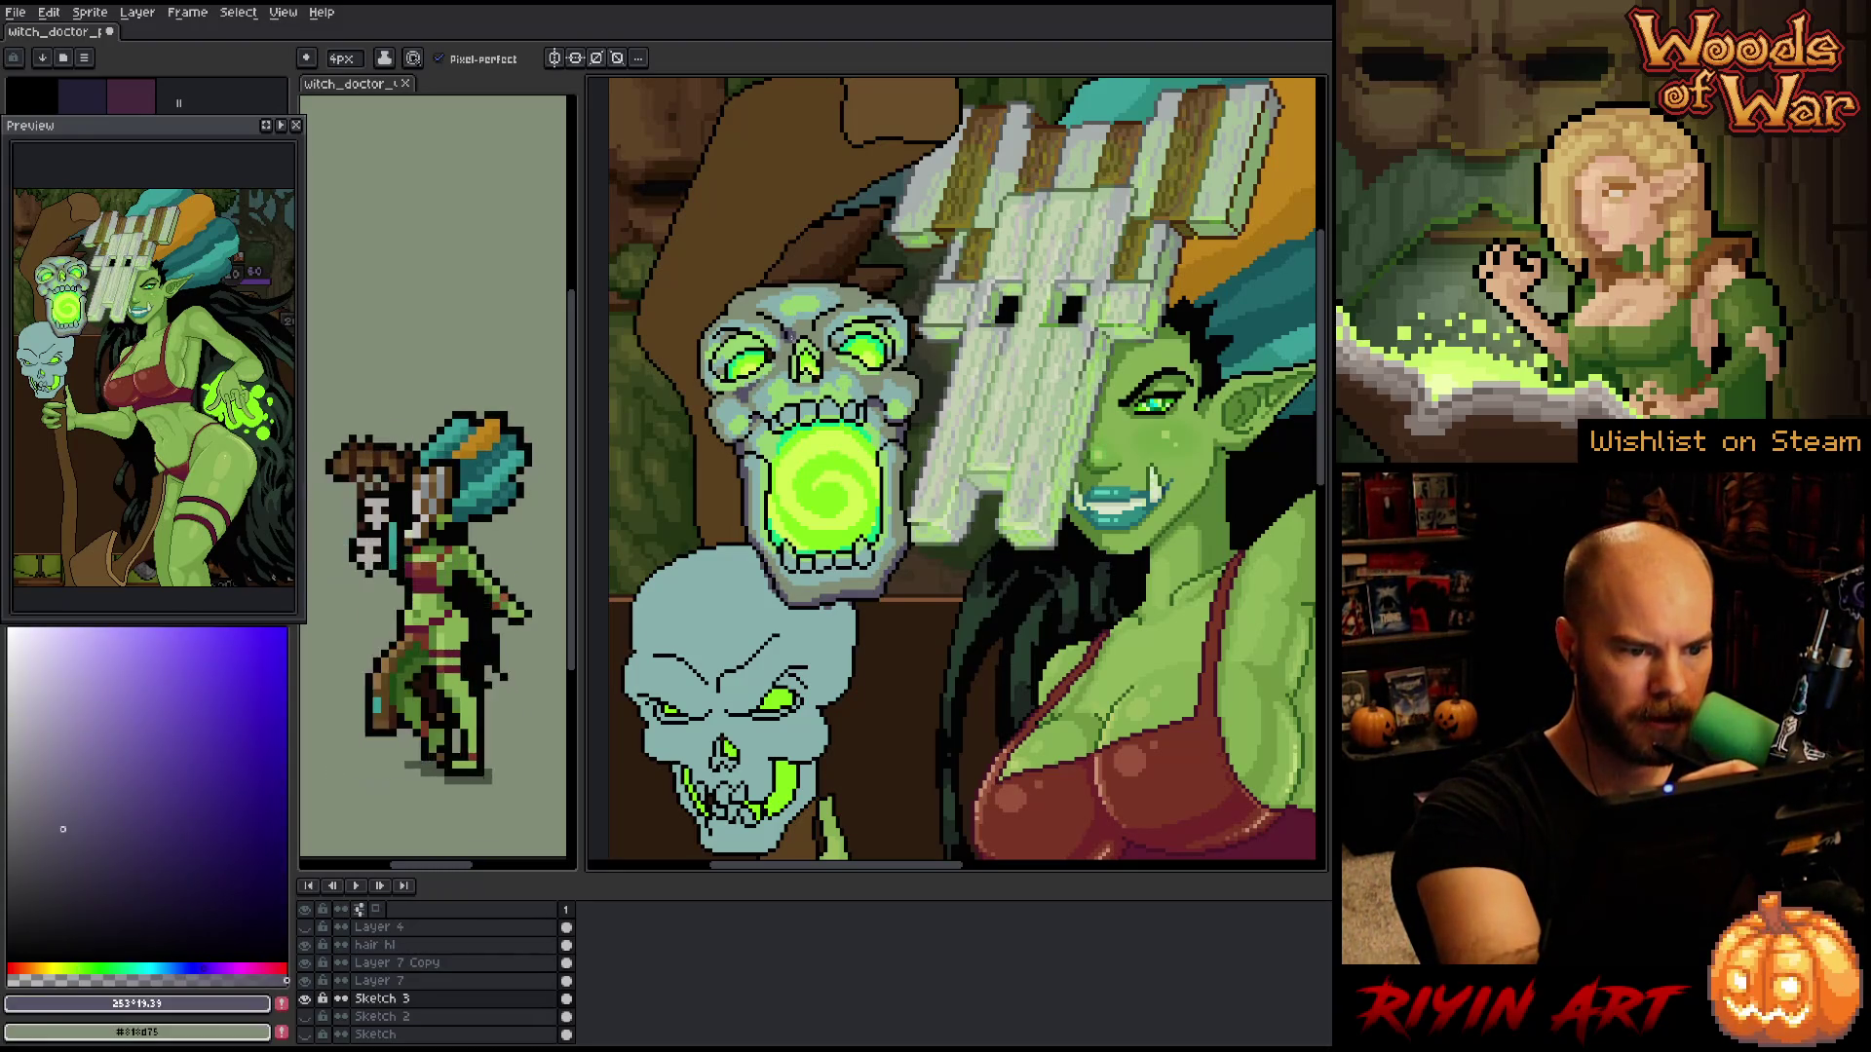
{"action": "key", "text": "x"}
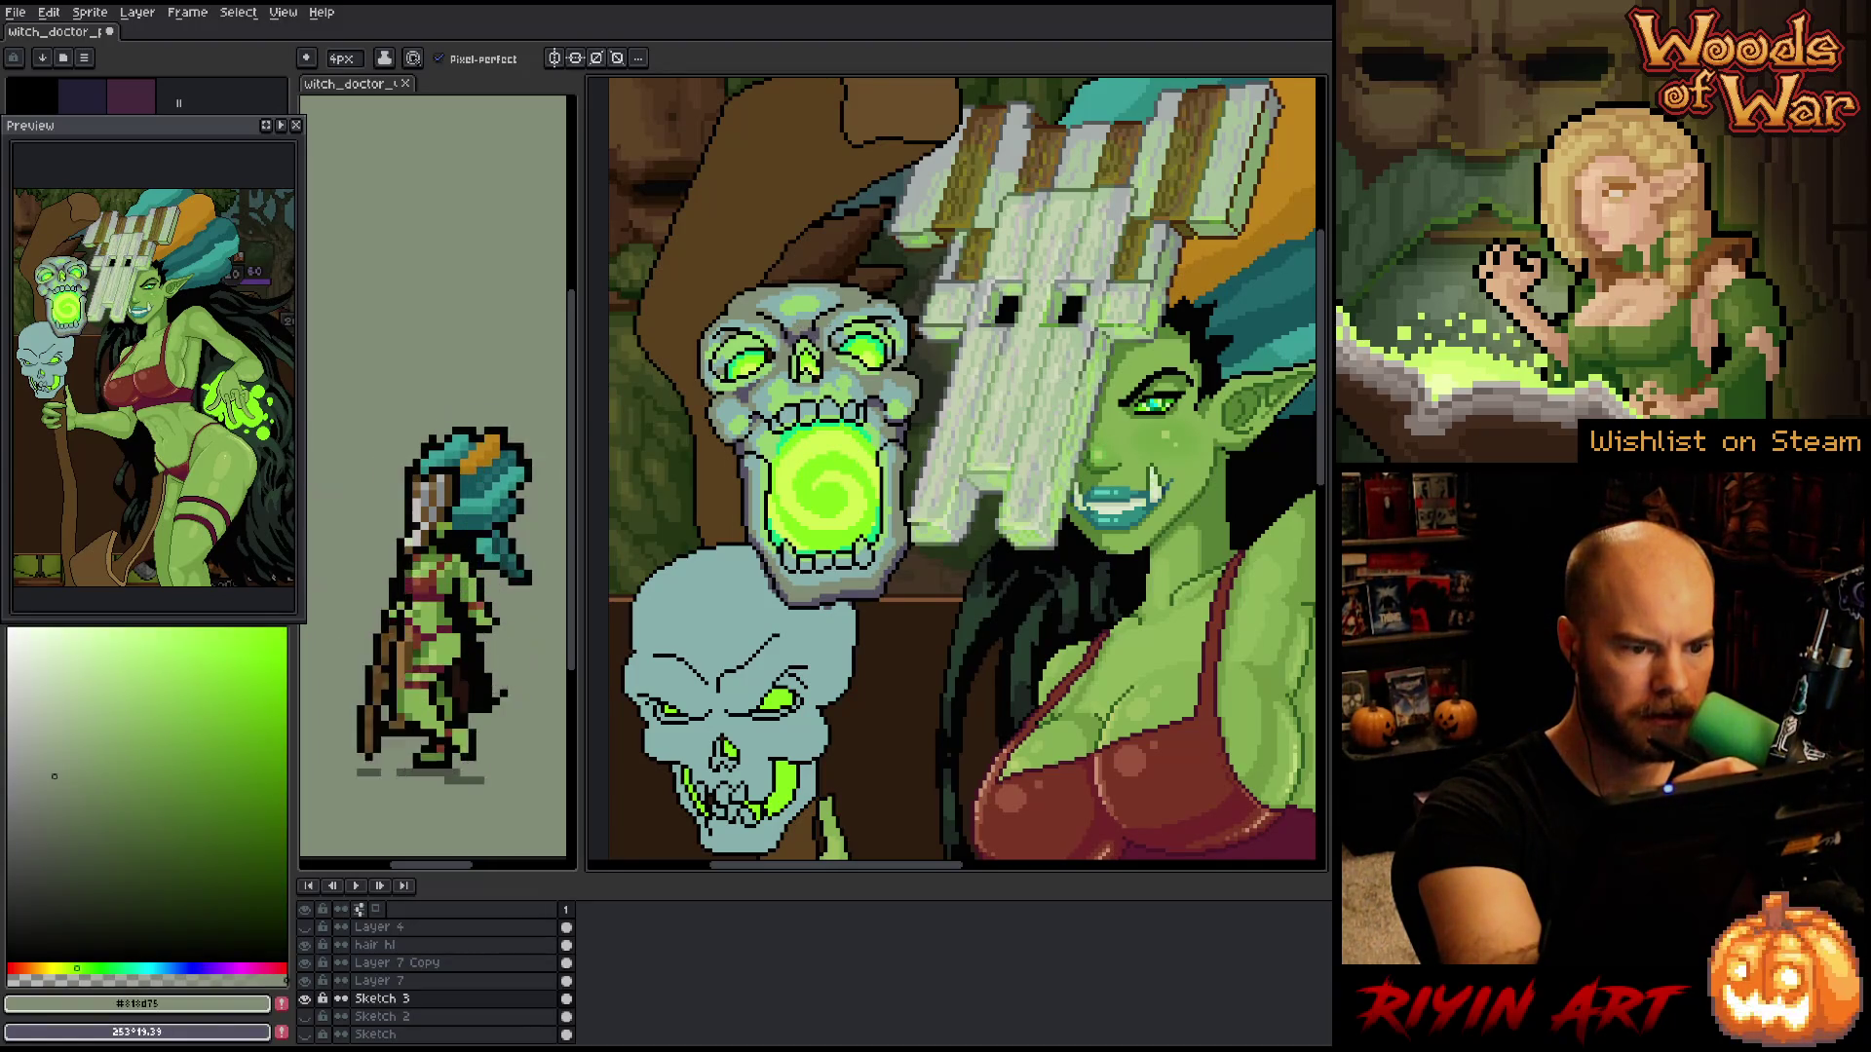
{"action": "key", "text": "x"}
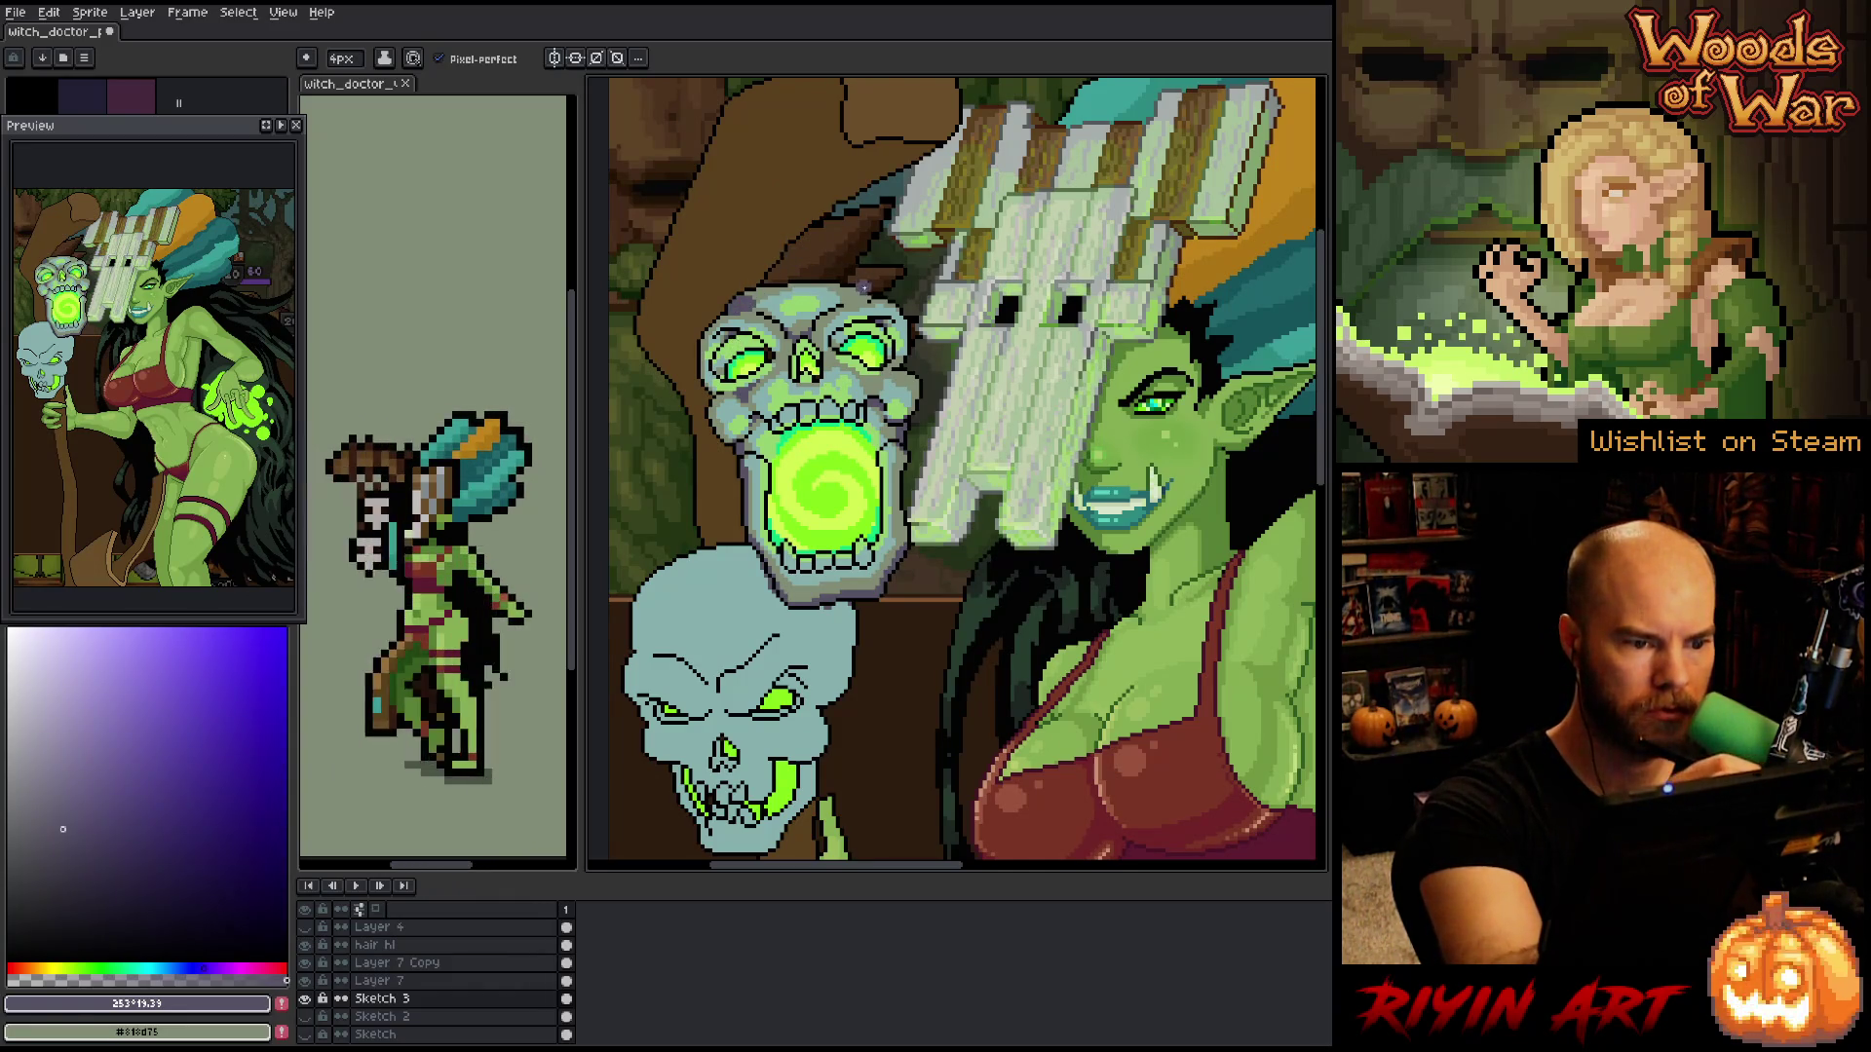
{"action": "key", "text": "x"}
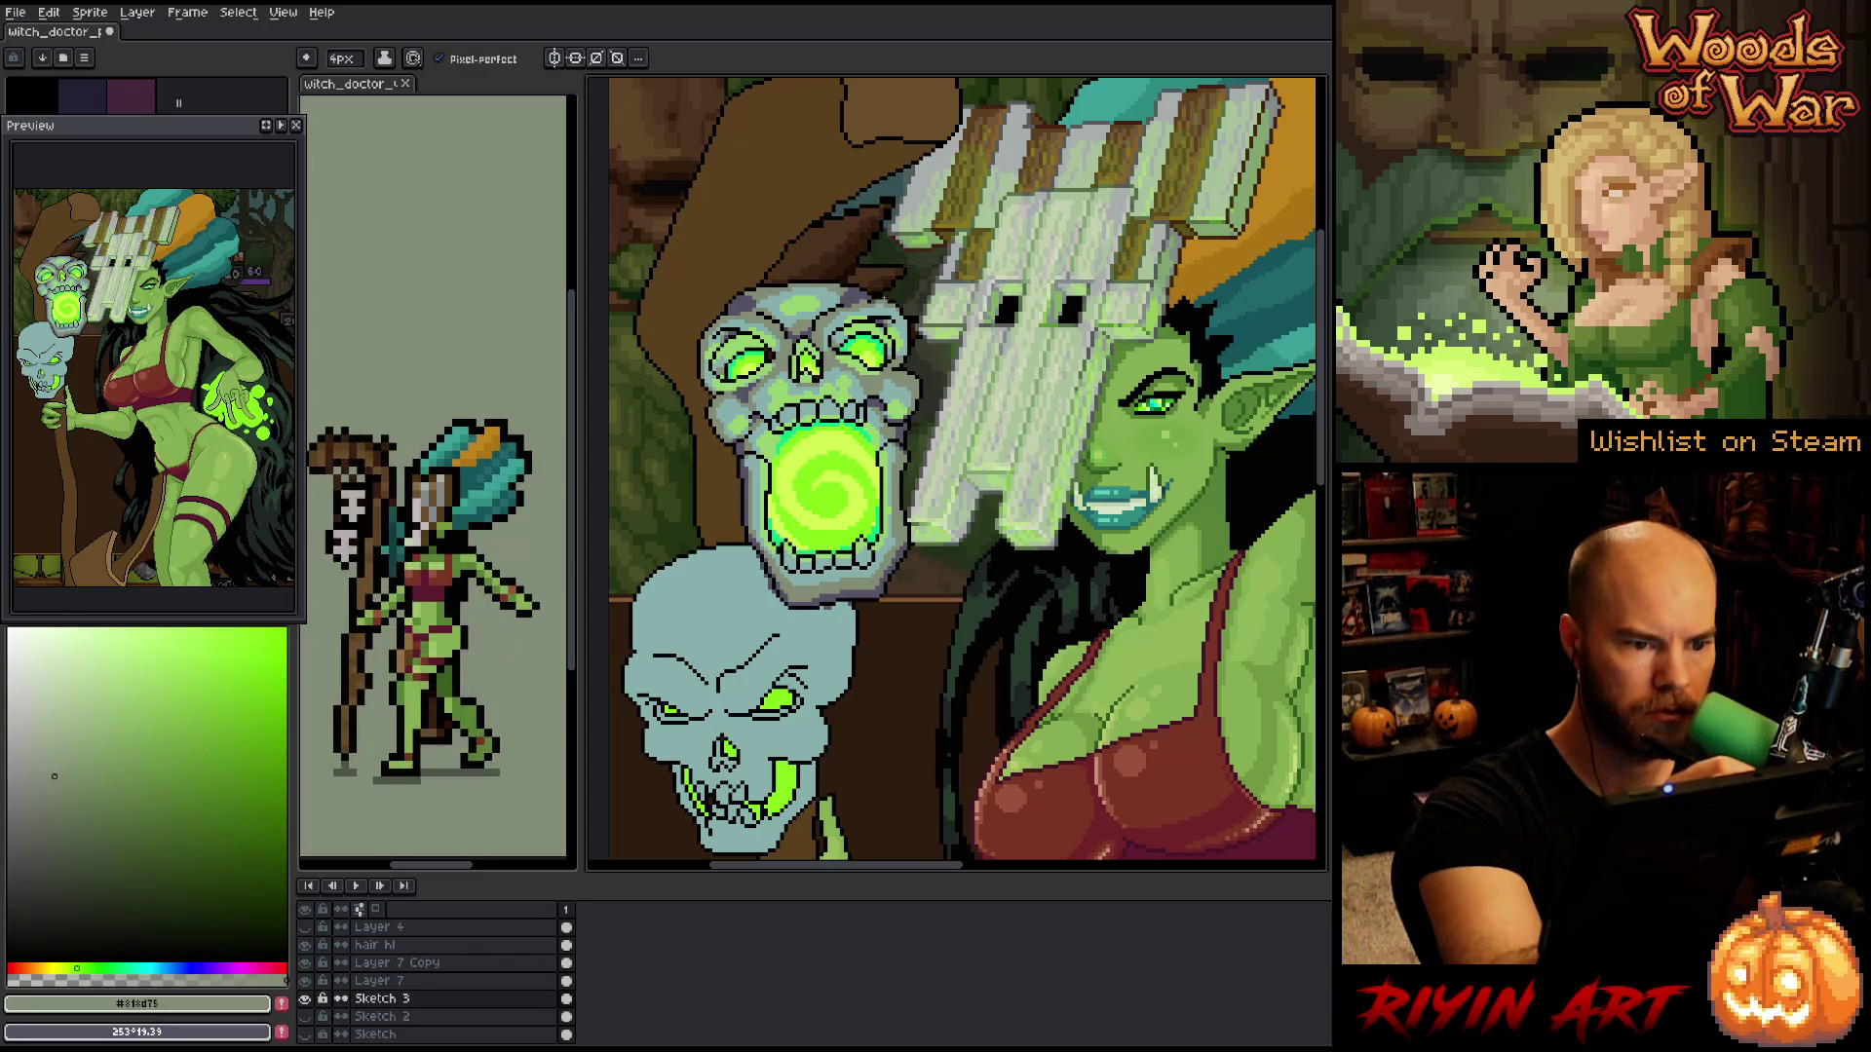
{"action": "key", "text": "x"}
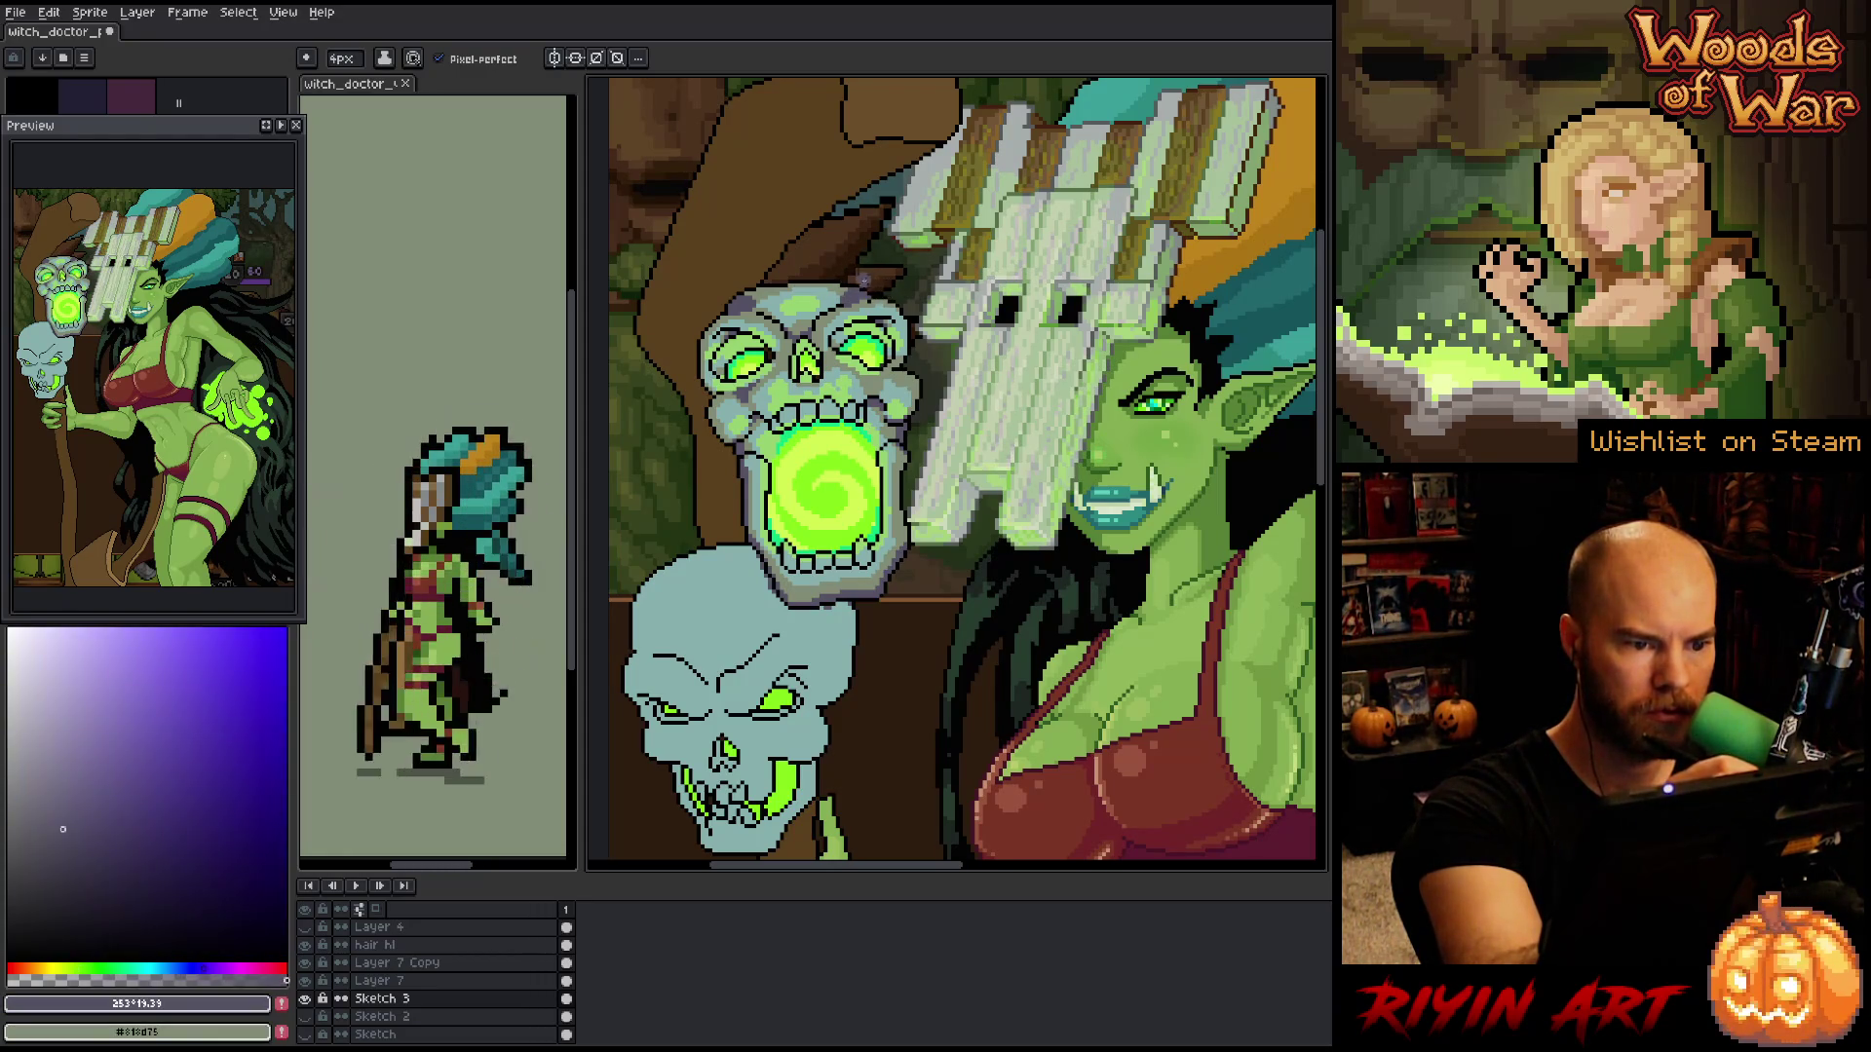
{"action": "key", "text": "x"}
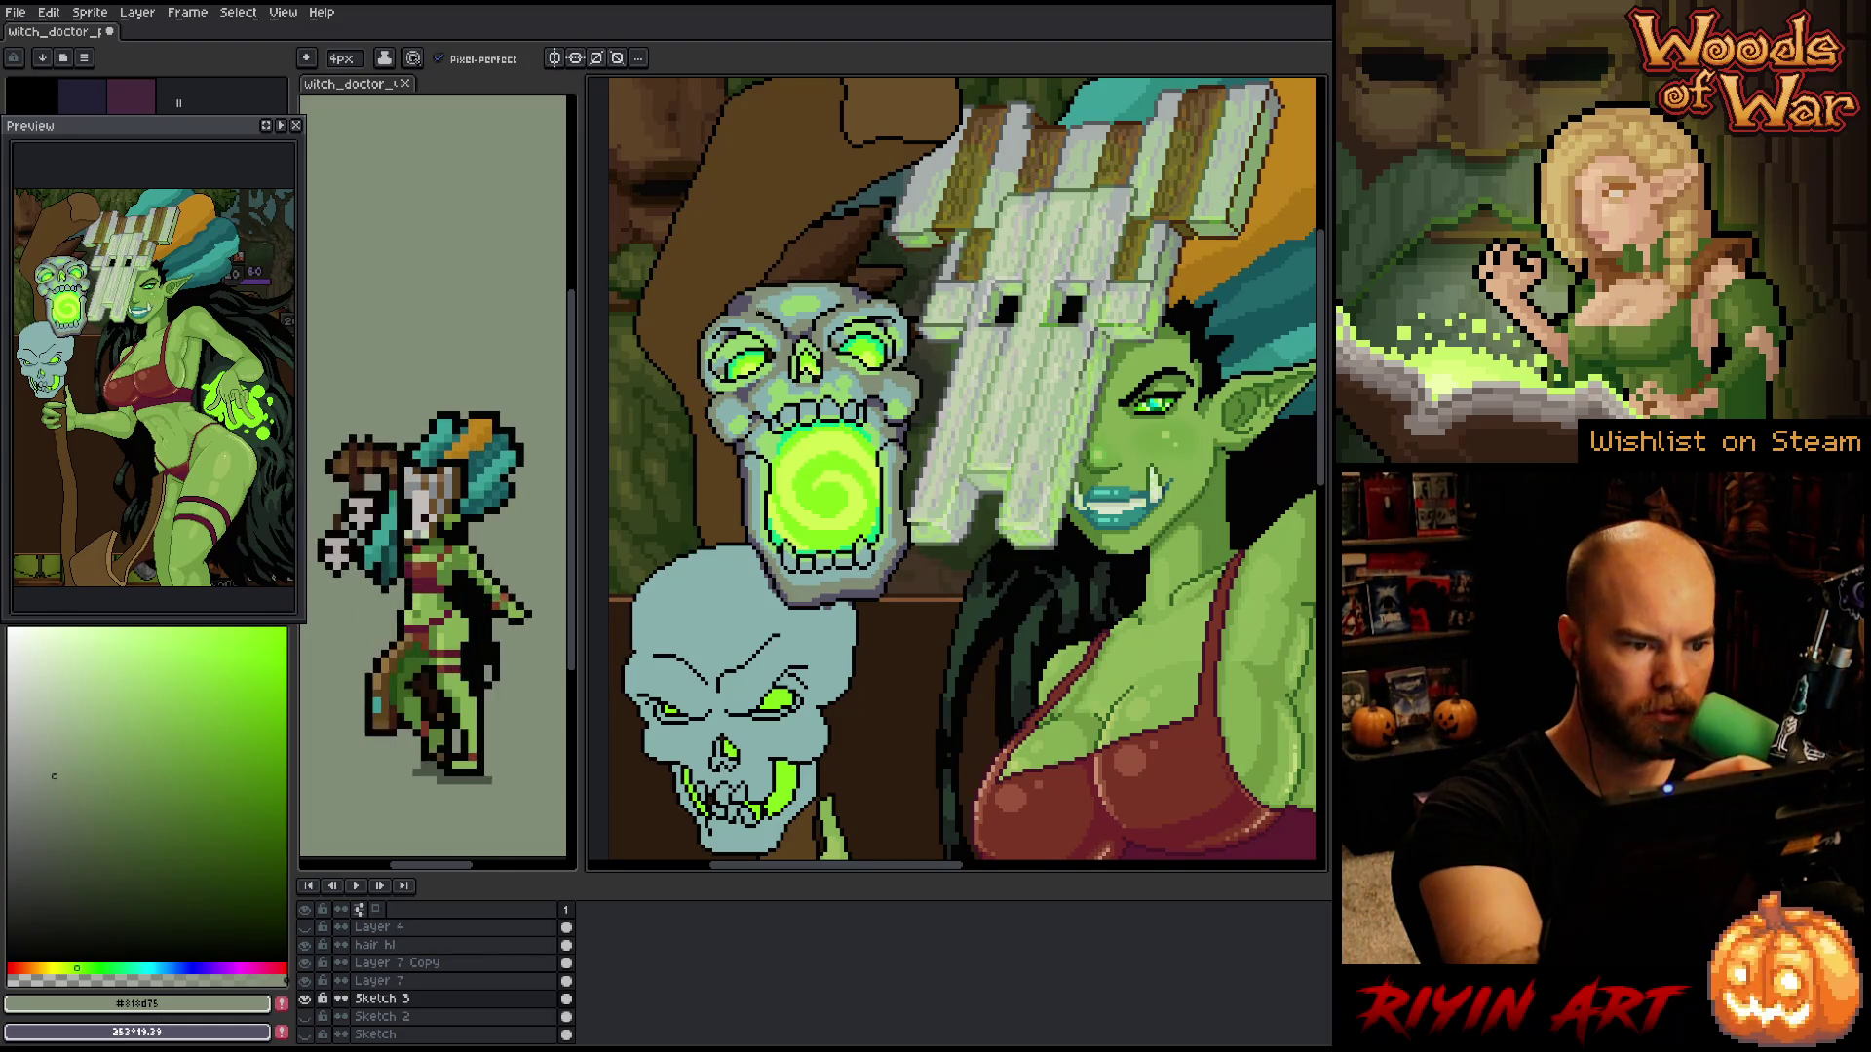
{"action": "key", "text": "x"}
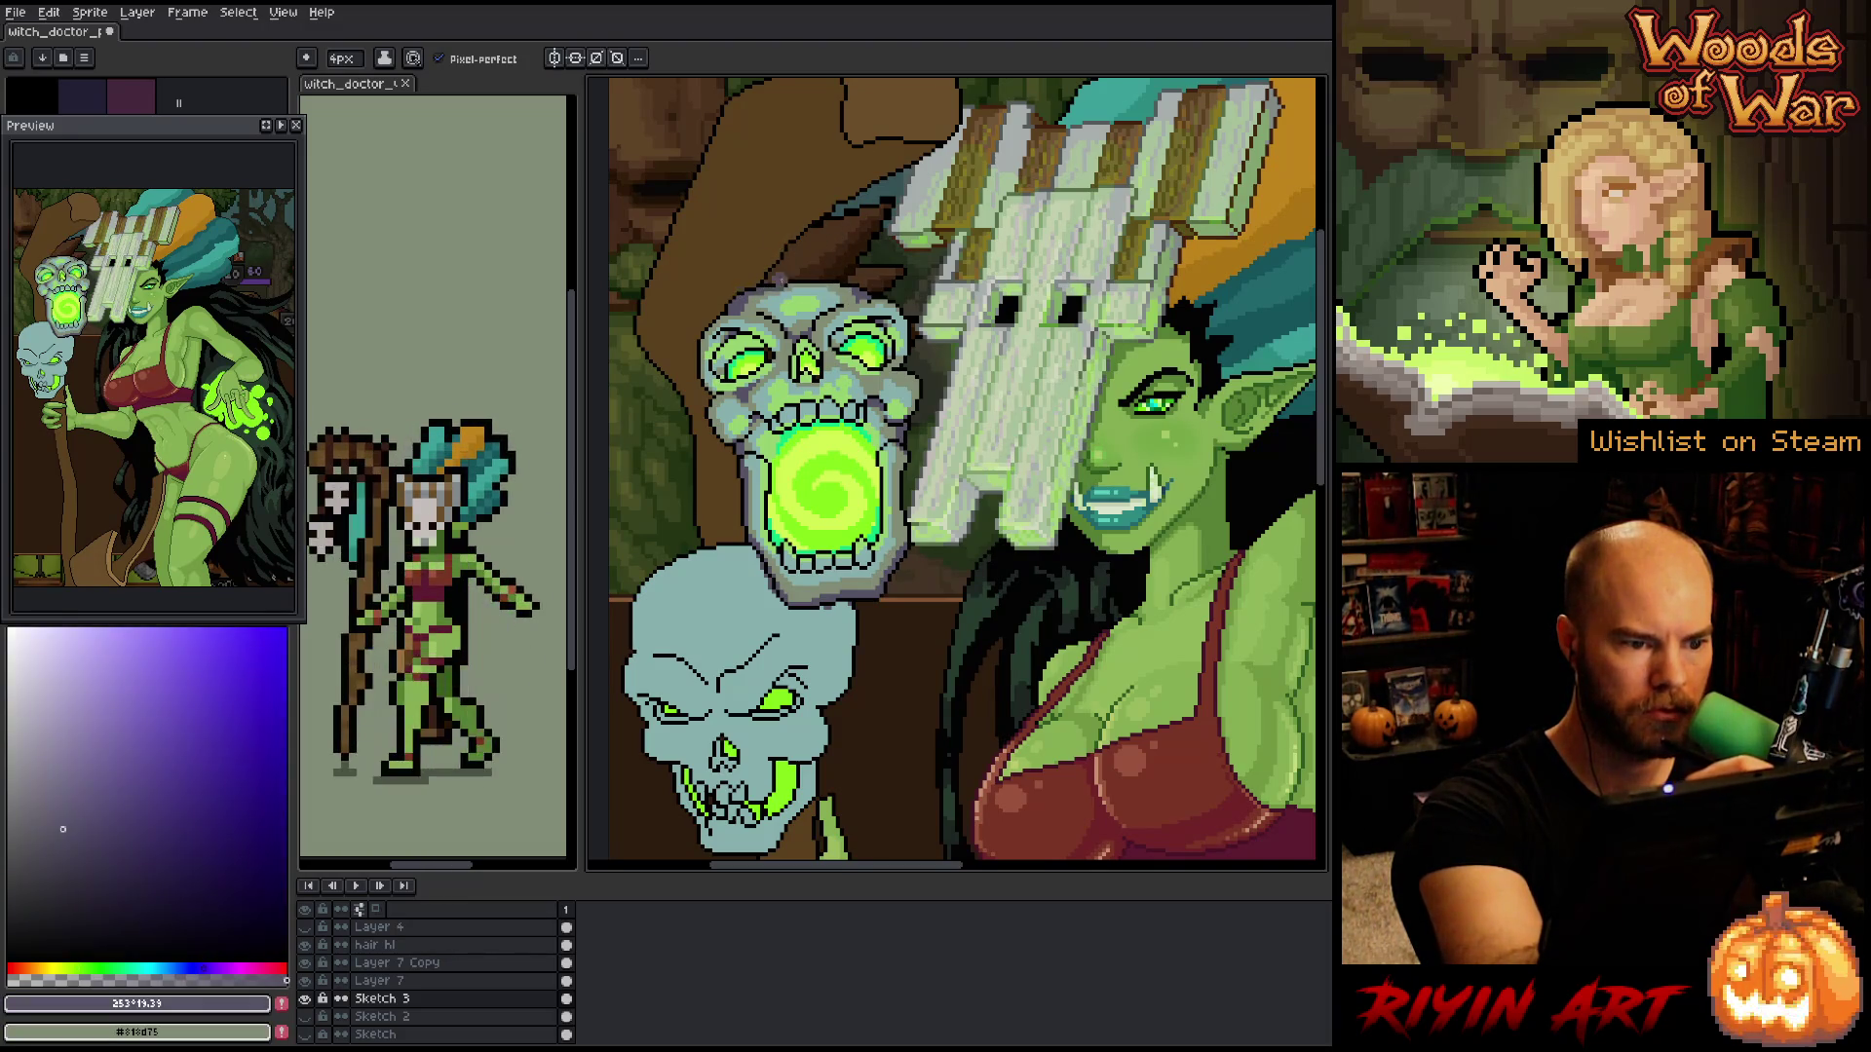
{"action": "key", "text": "x"}
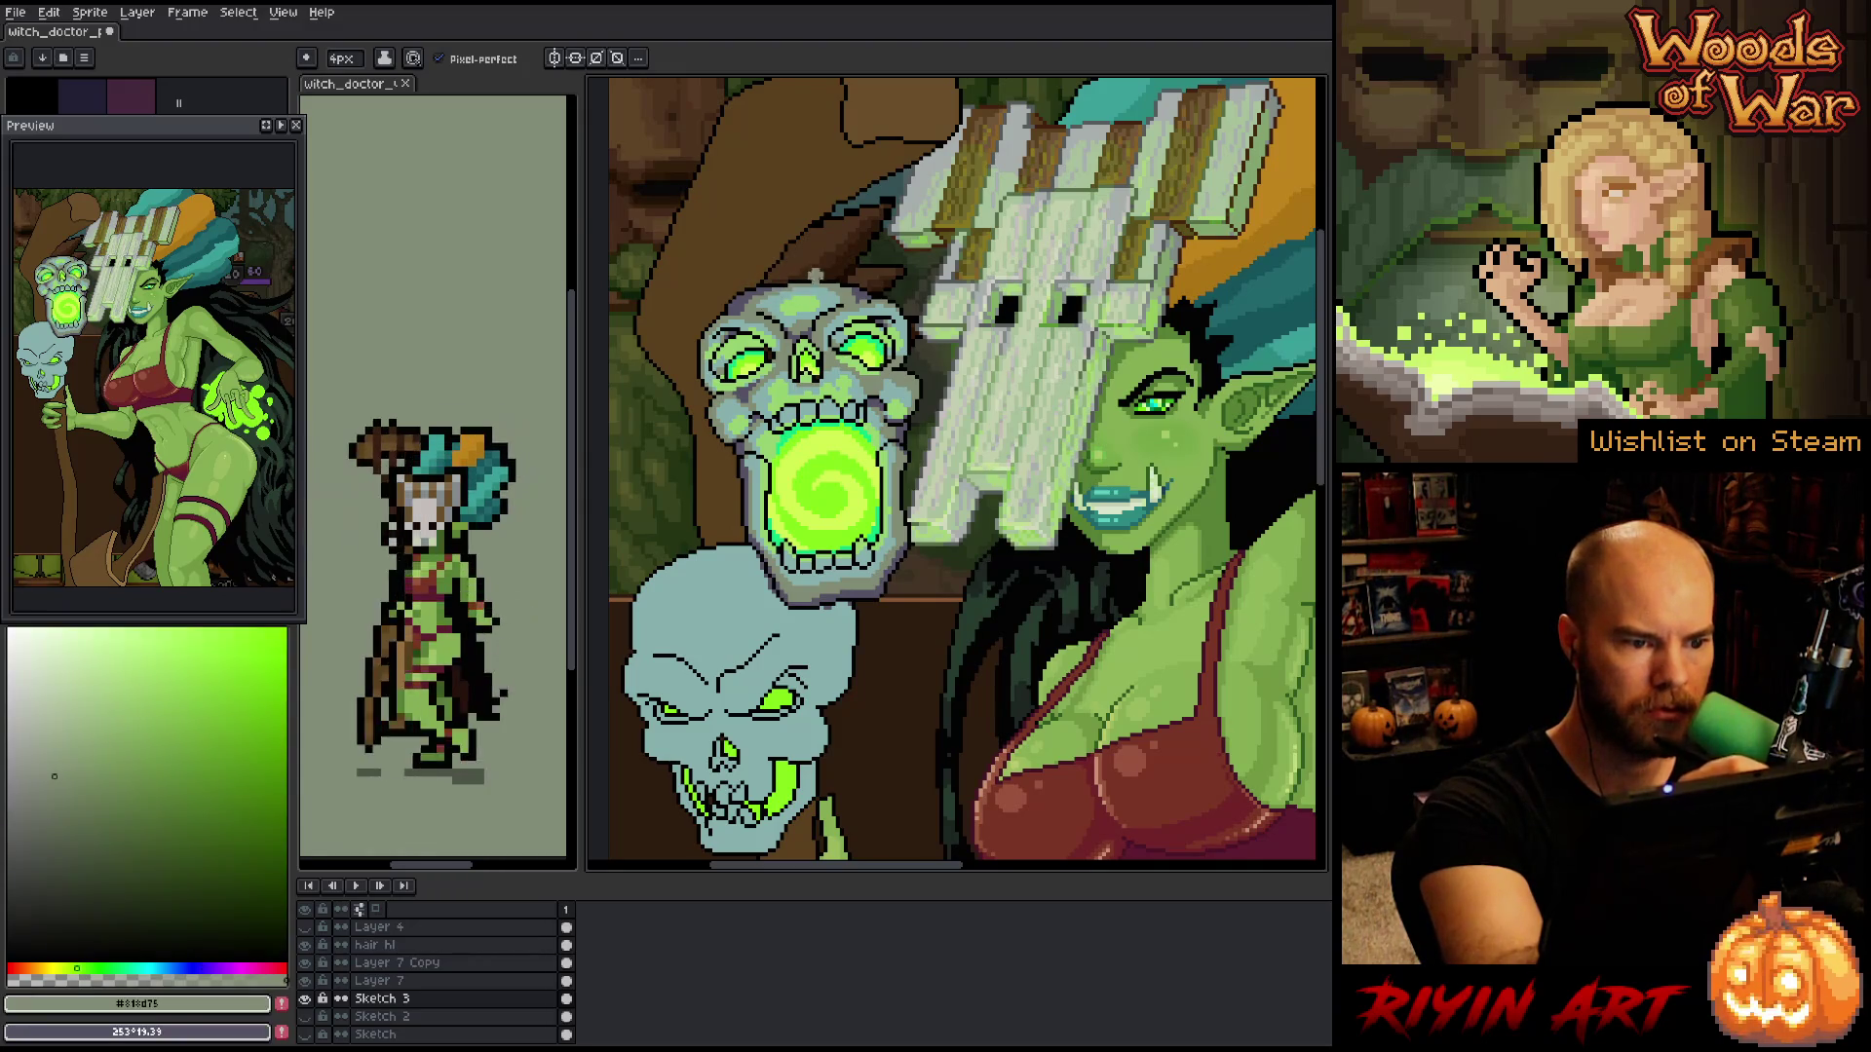
{"action": "key", "text": "x"}
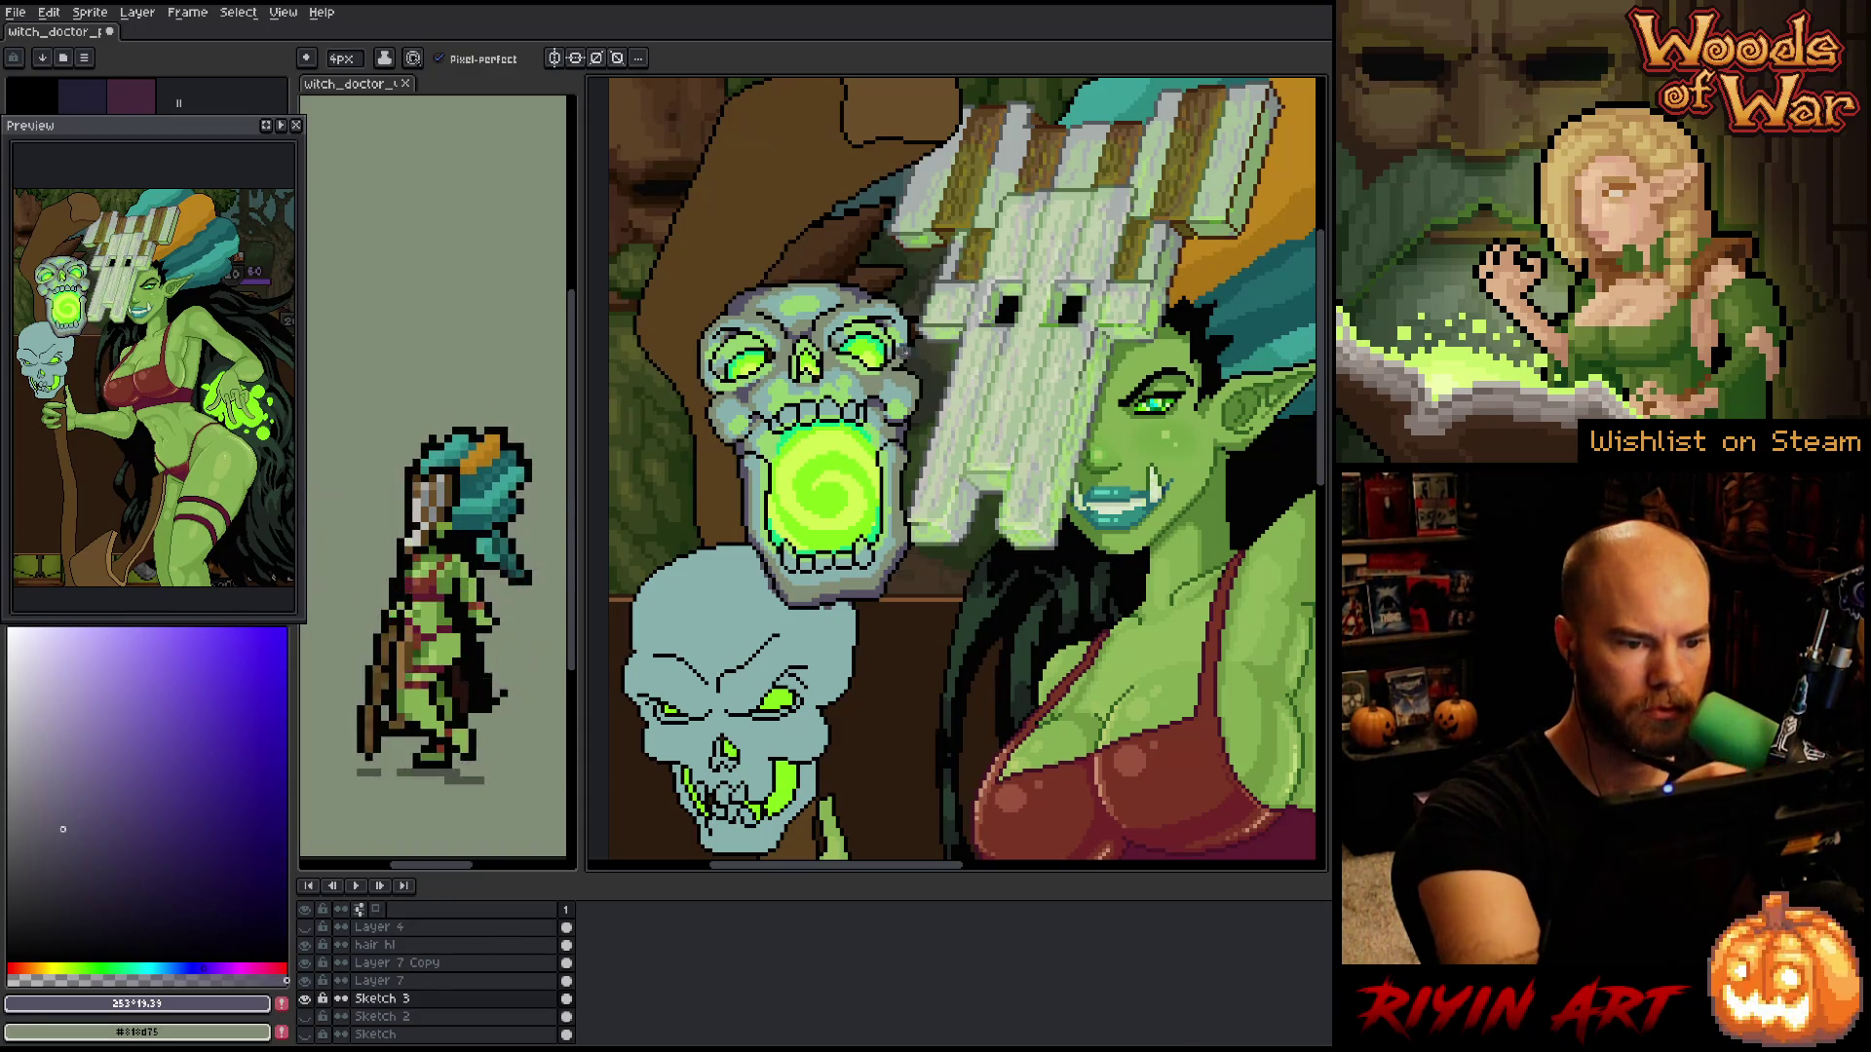
{"action": "key", "text": "x"}
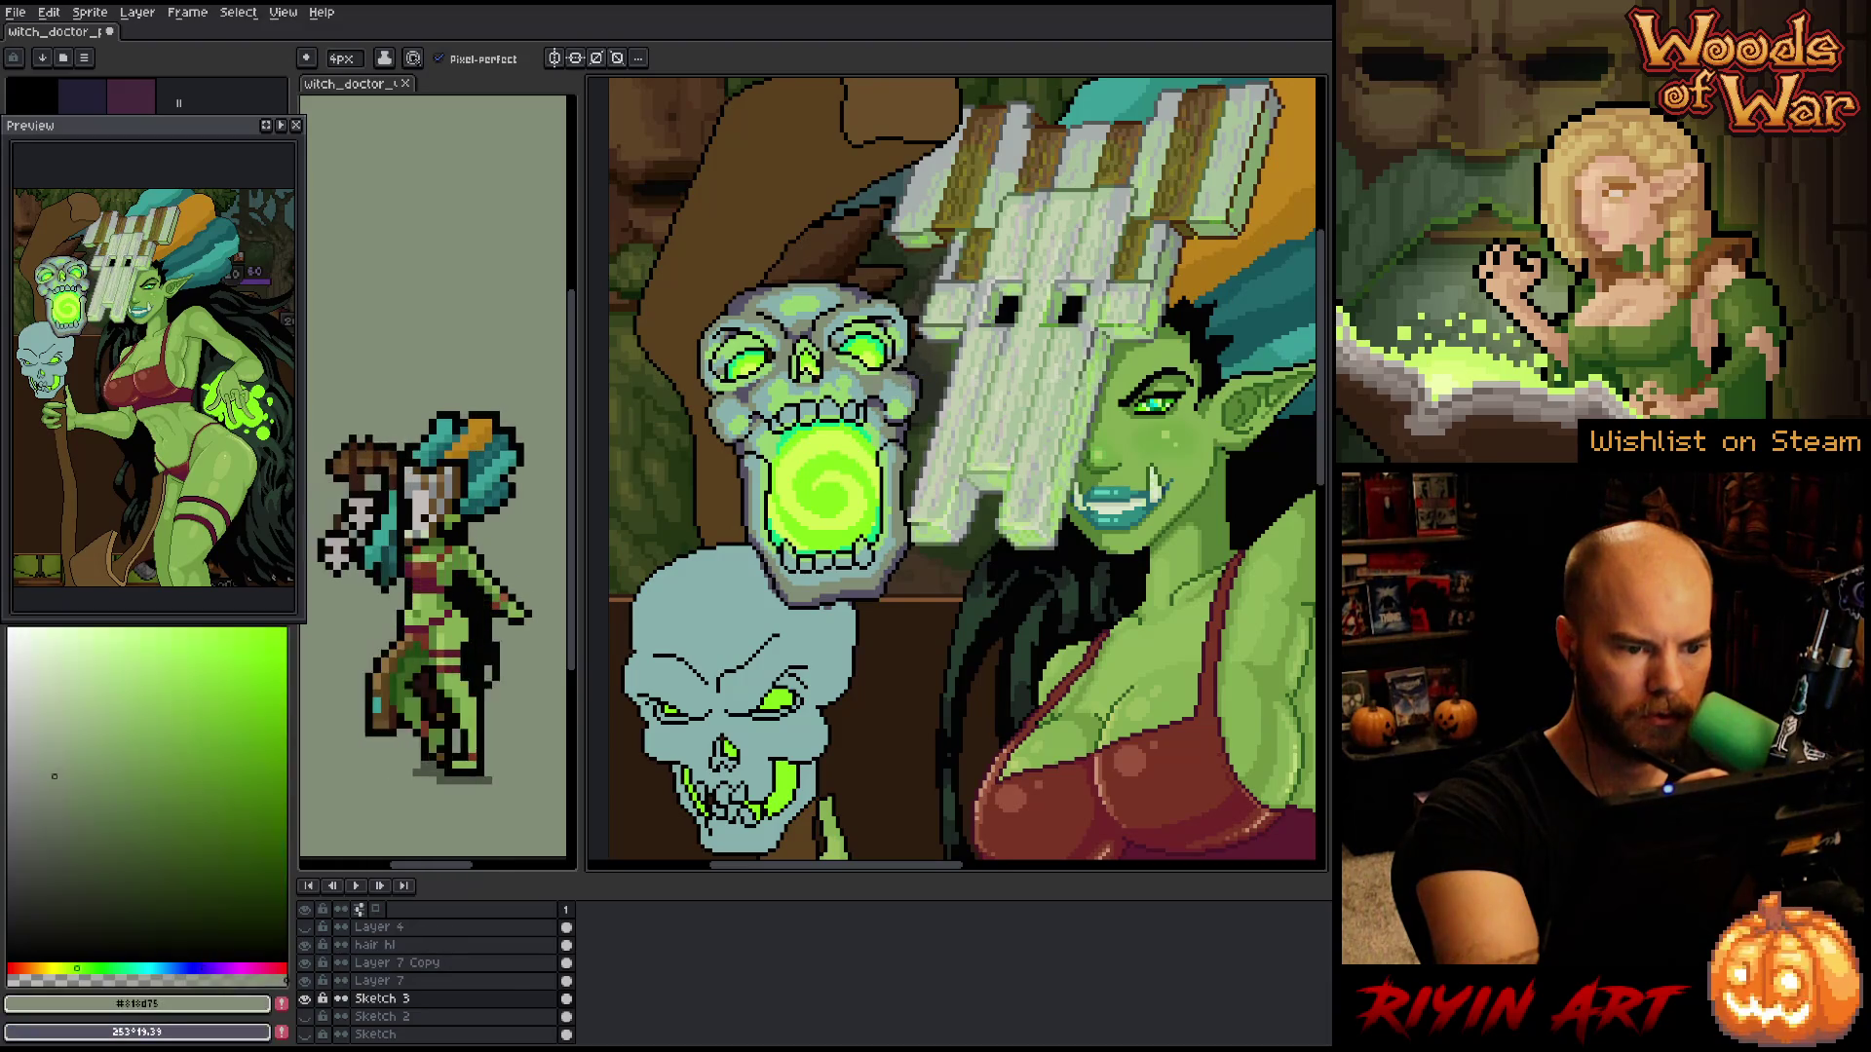
{"action": "key", "text": "x"}
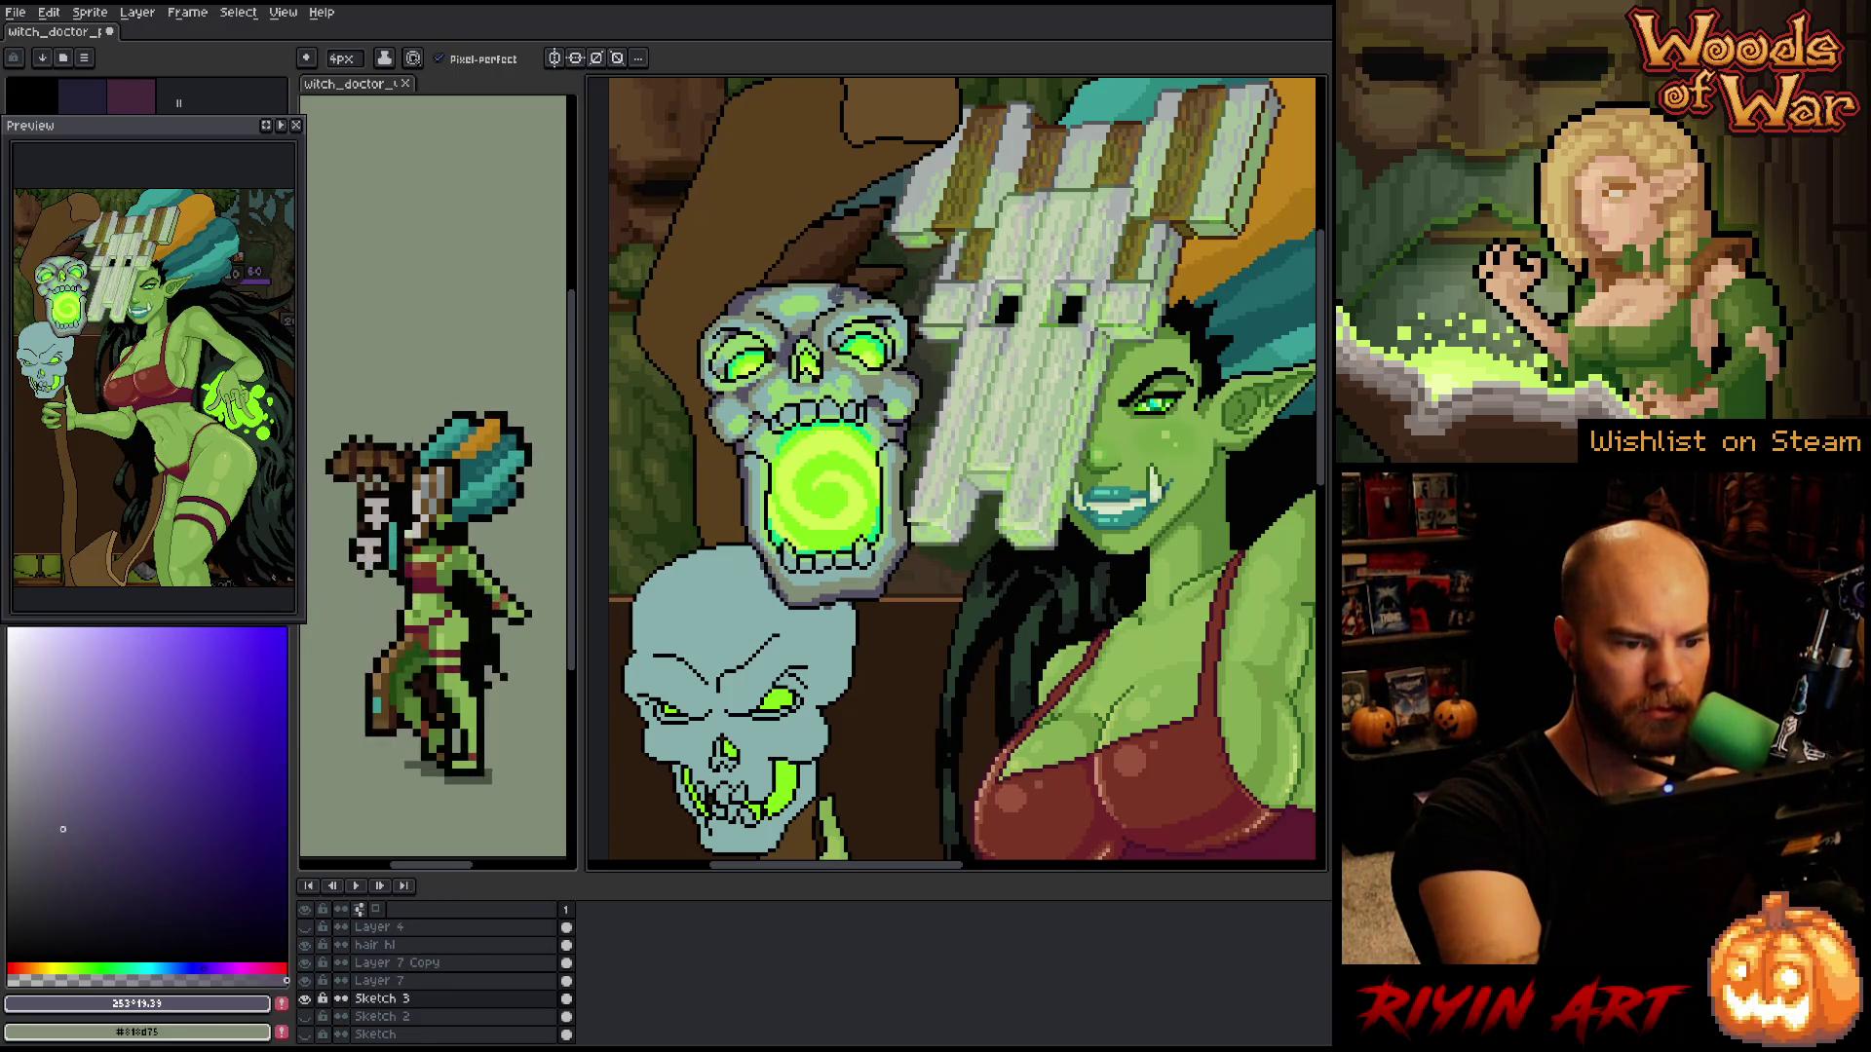
{"action": "key", "text": "x"}
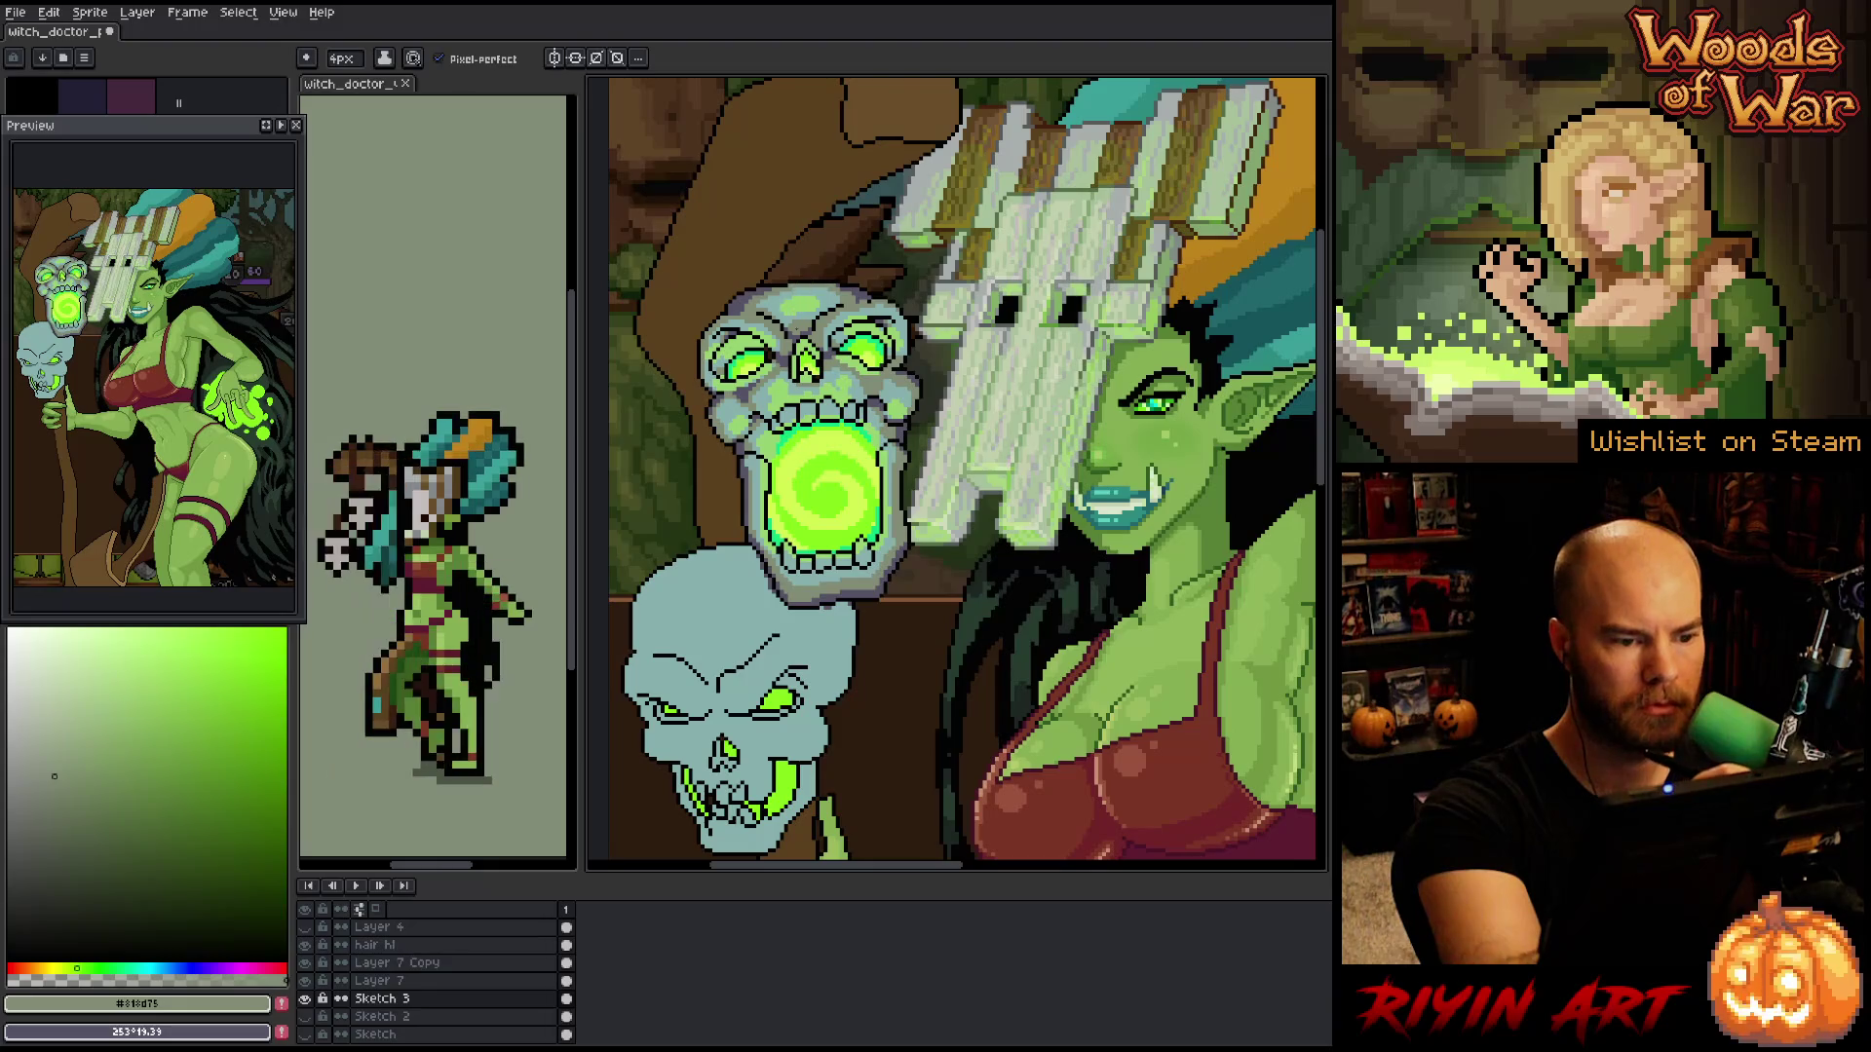
{"action": "key", "text": "x"}
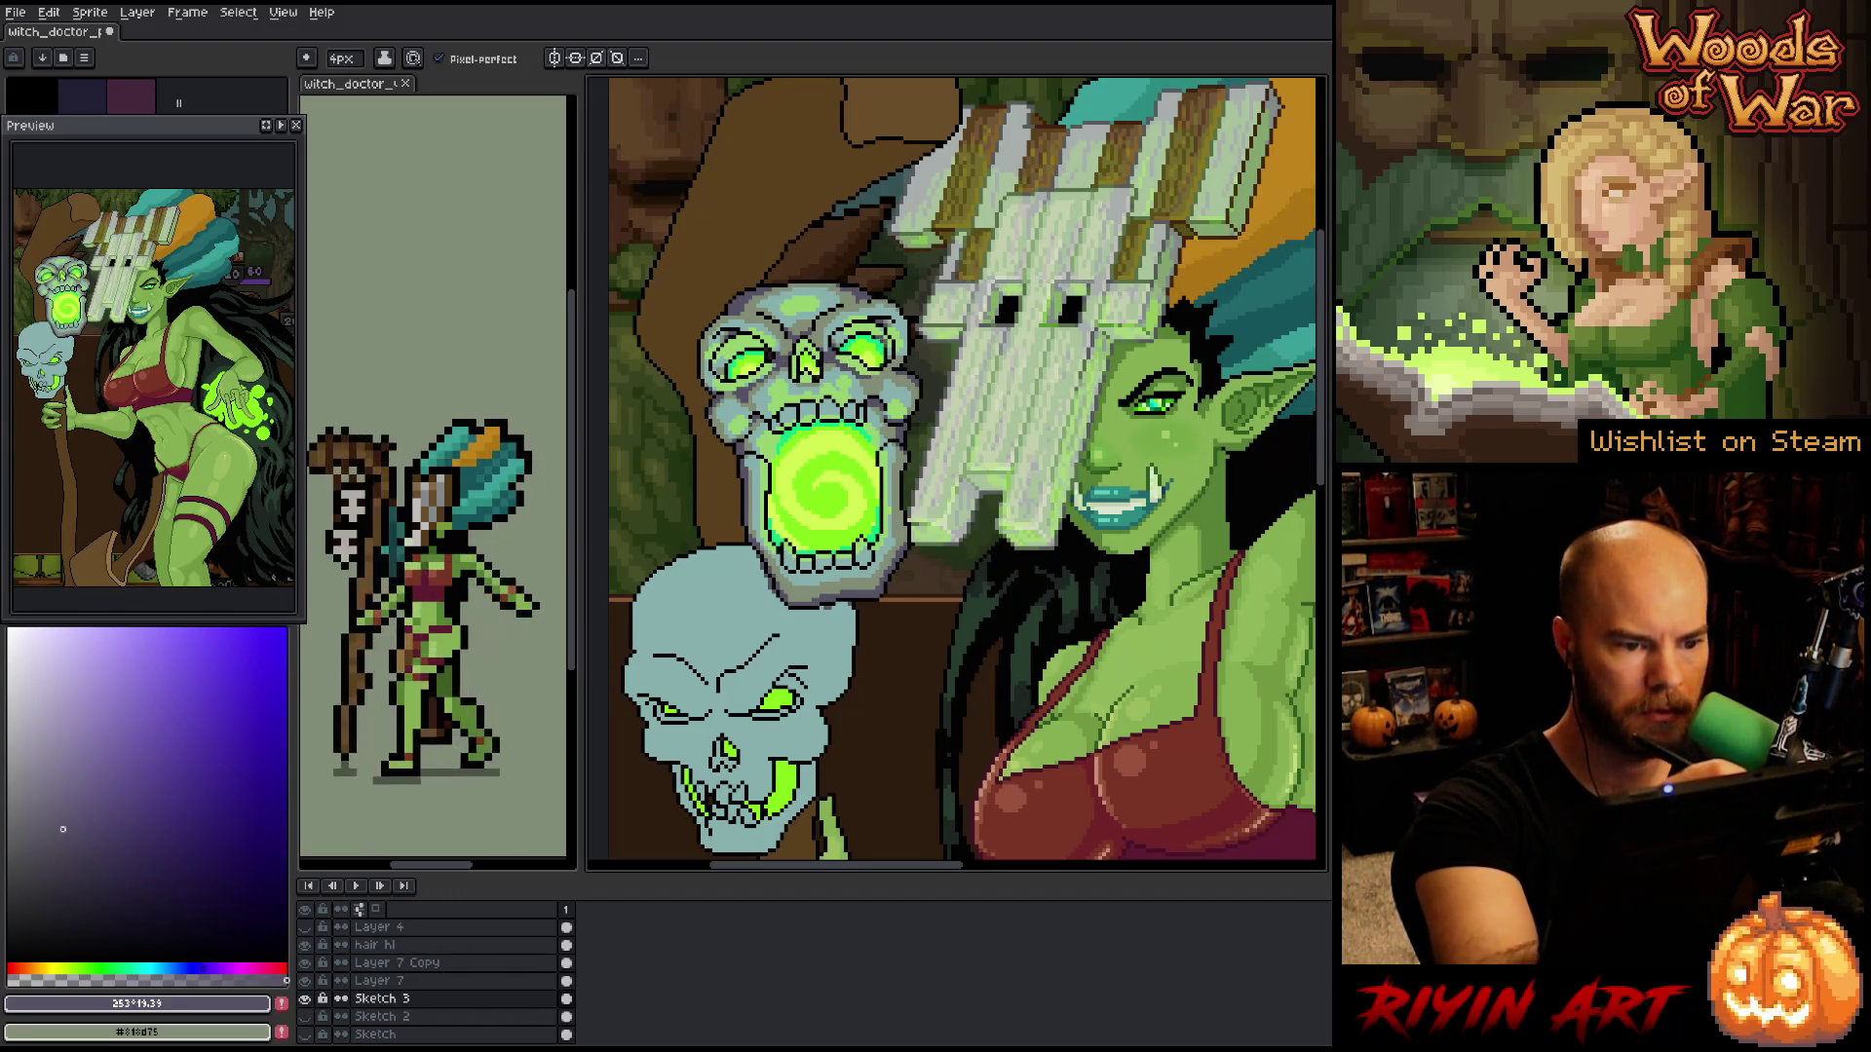
{"action": "key", "text": "x"}
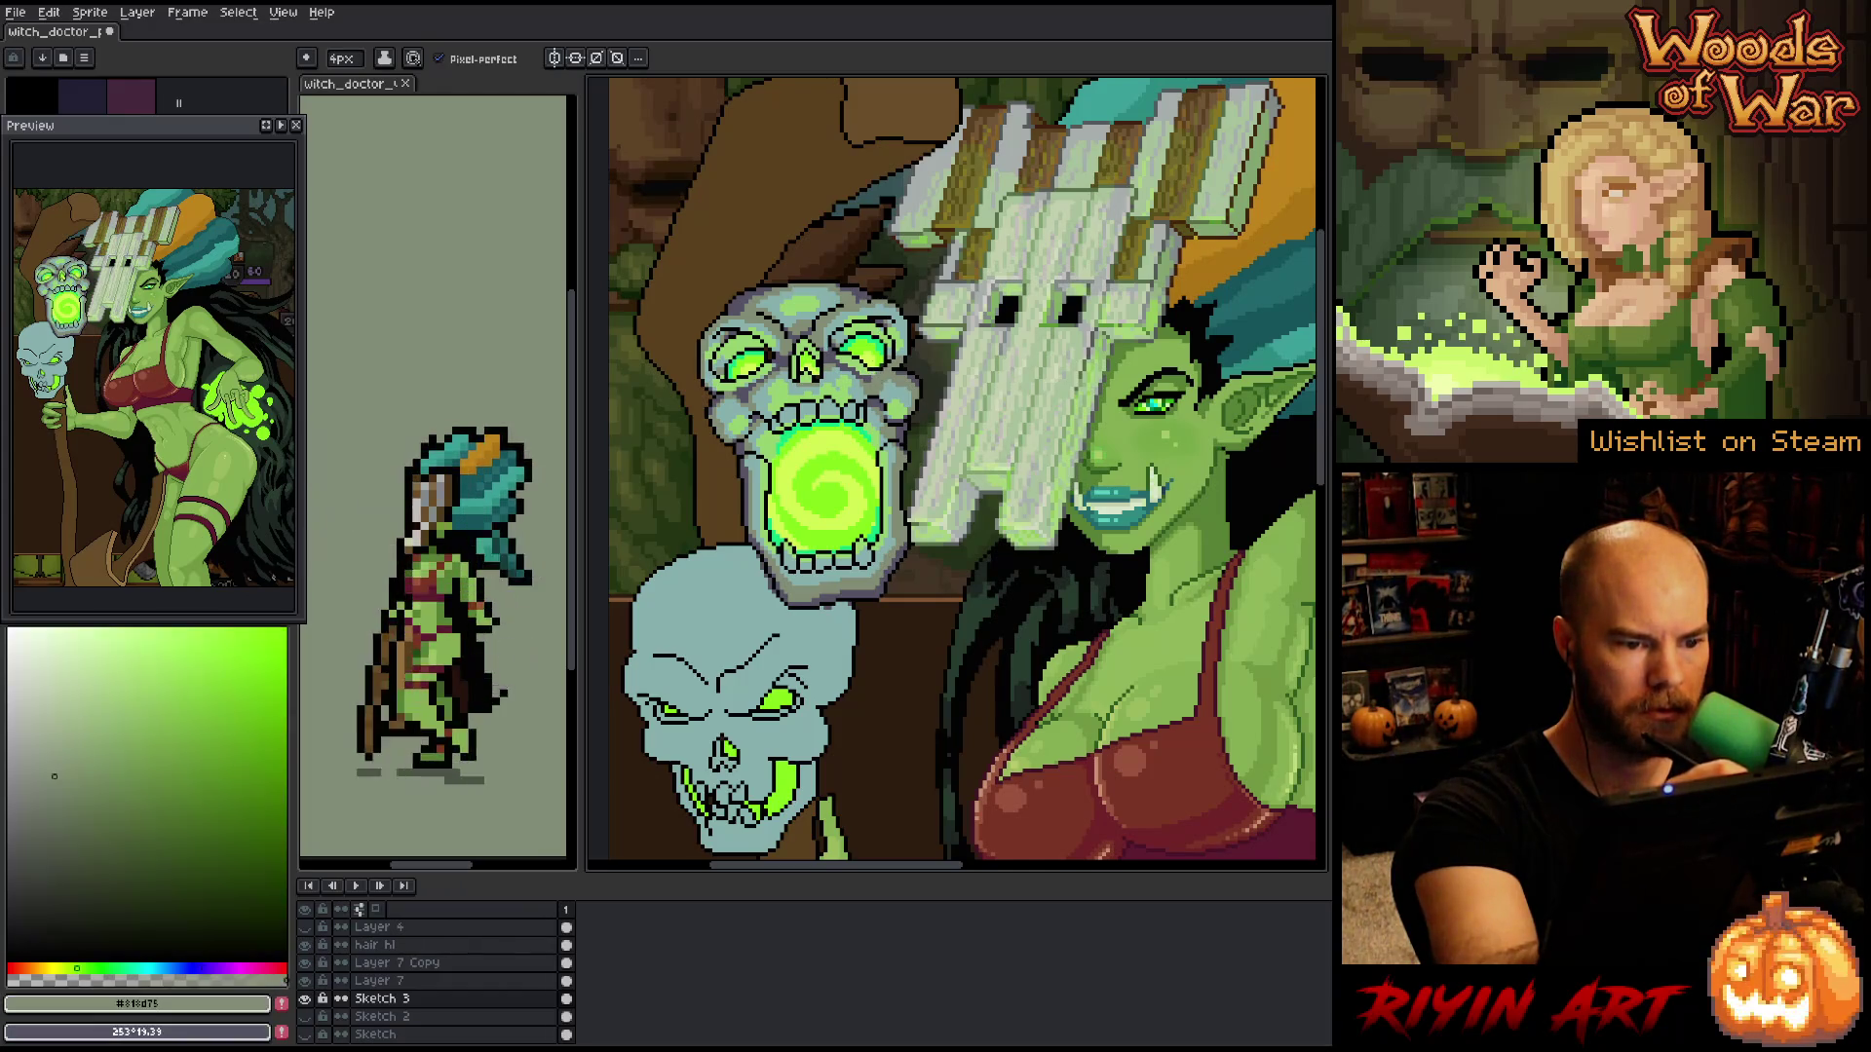
{"action": "key", "text": "x"}
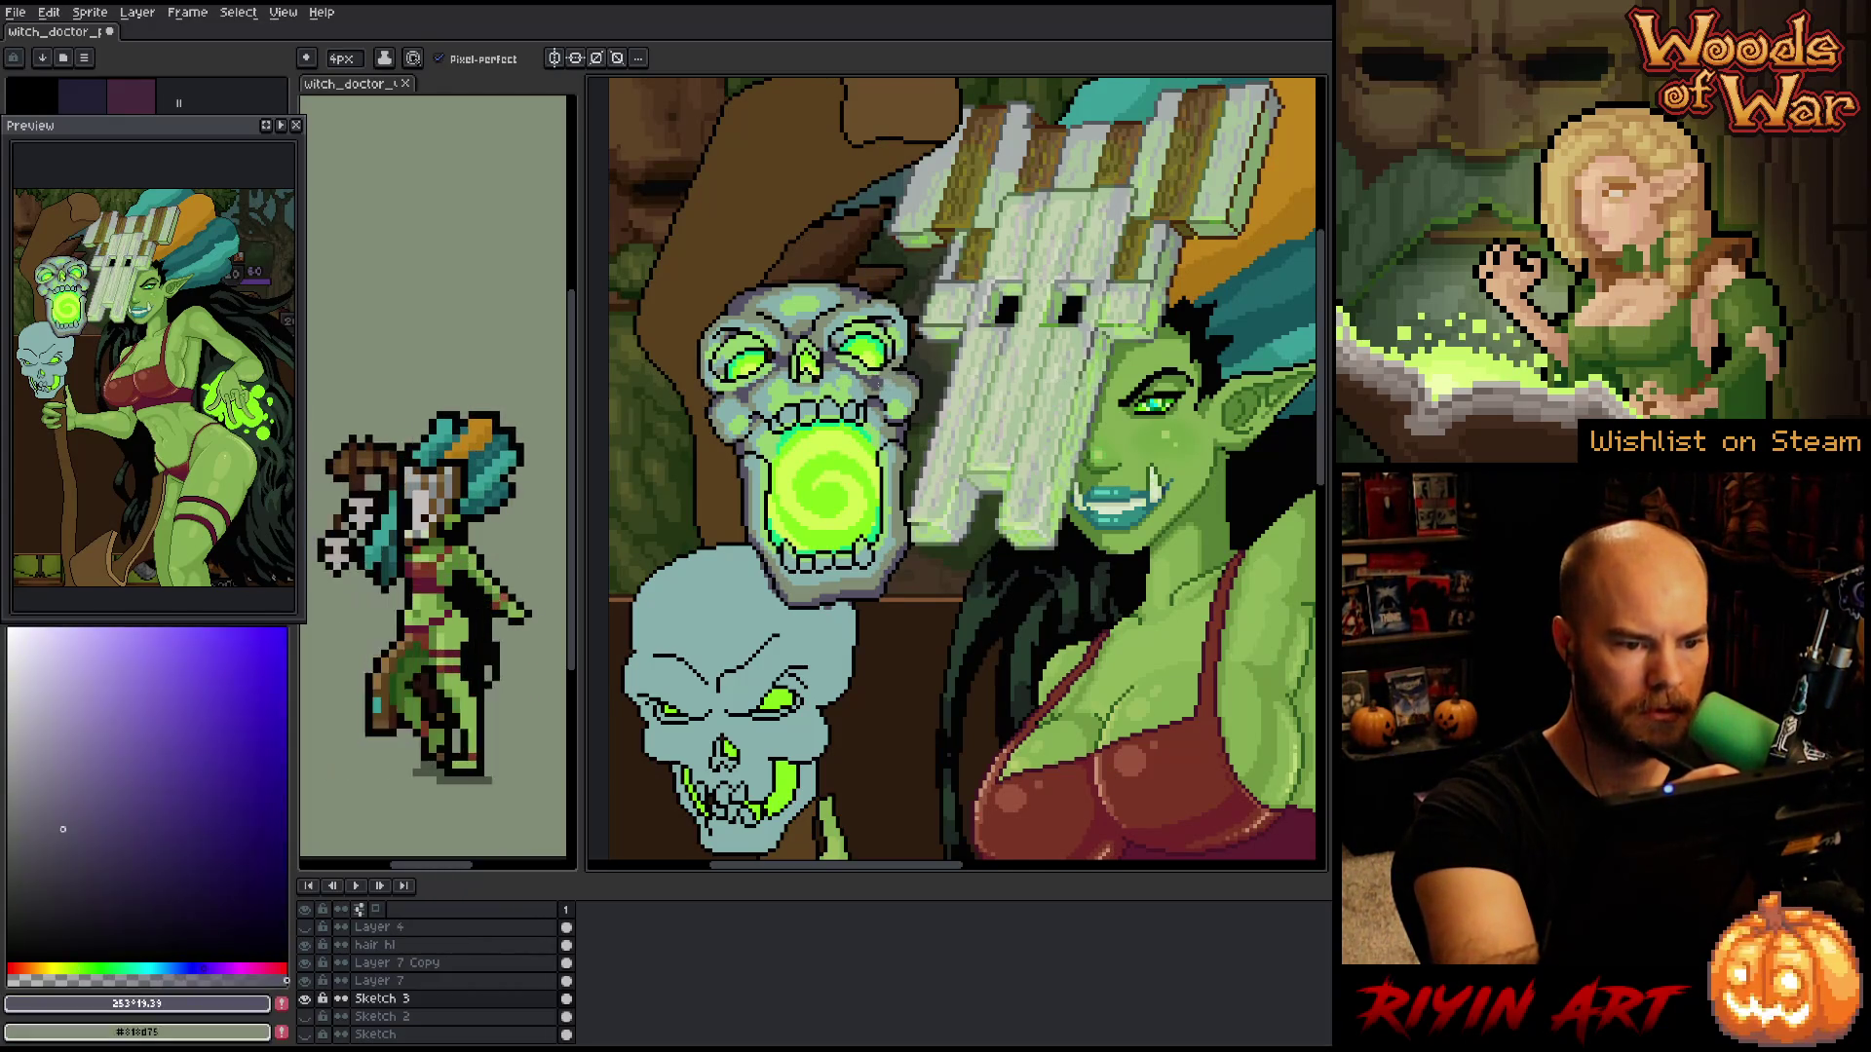
{"action": "key", "text": "x"}
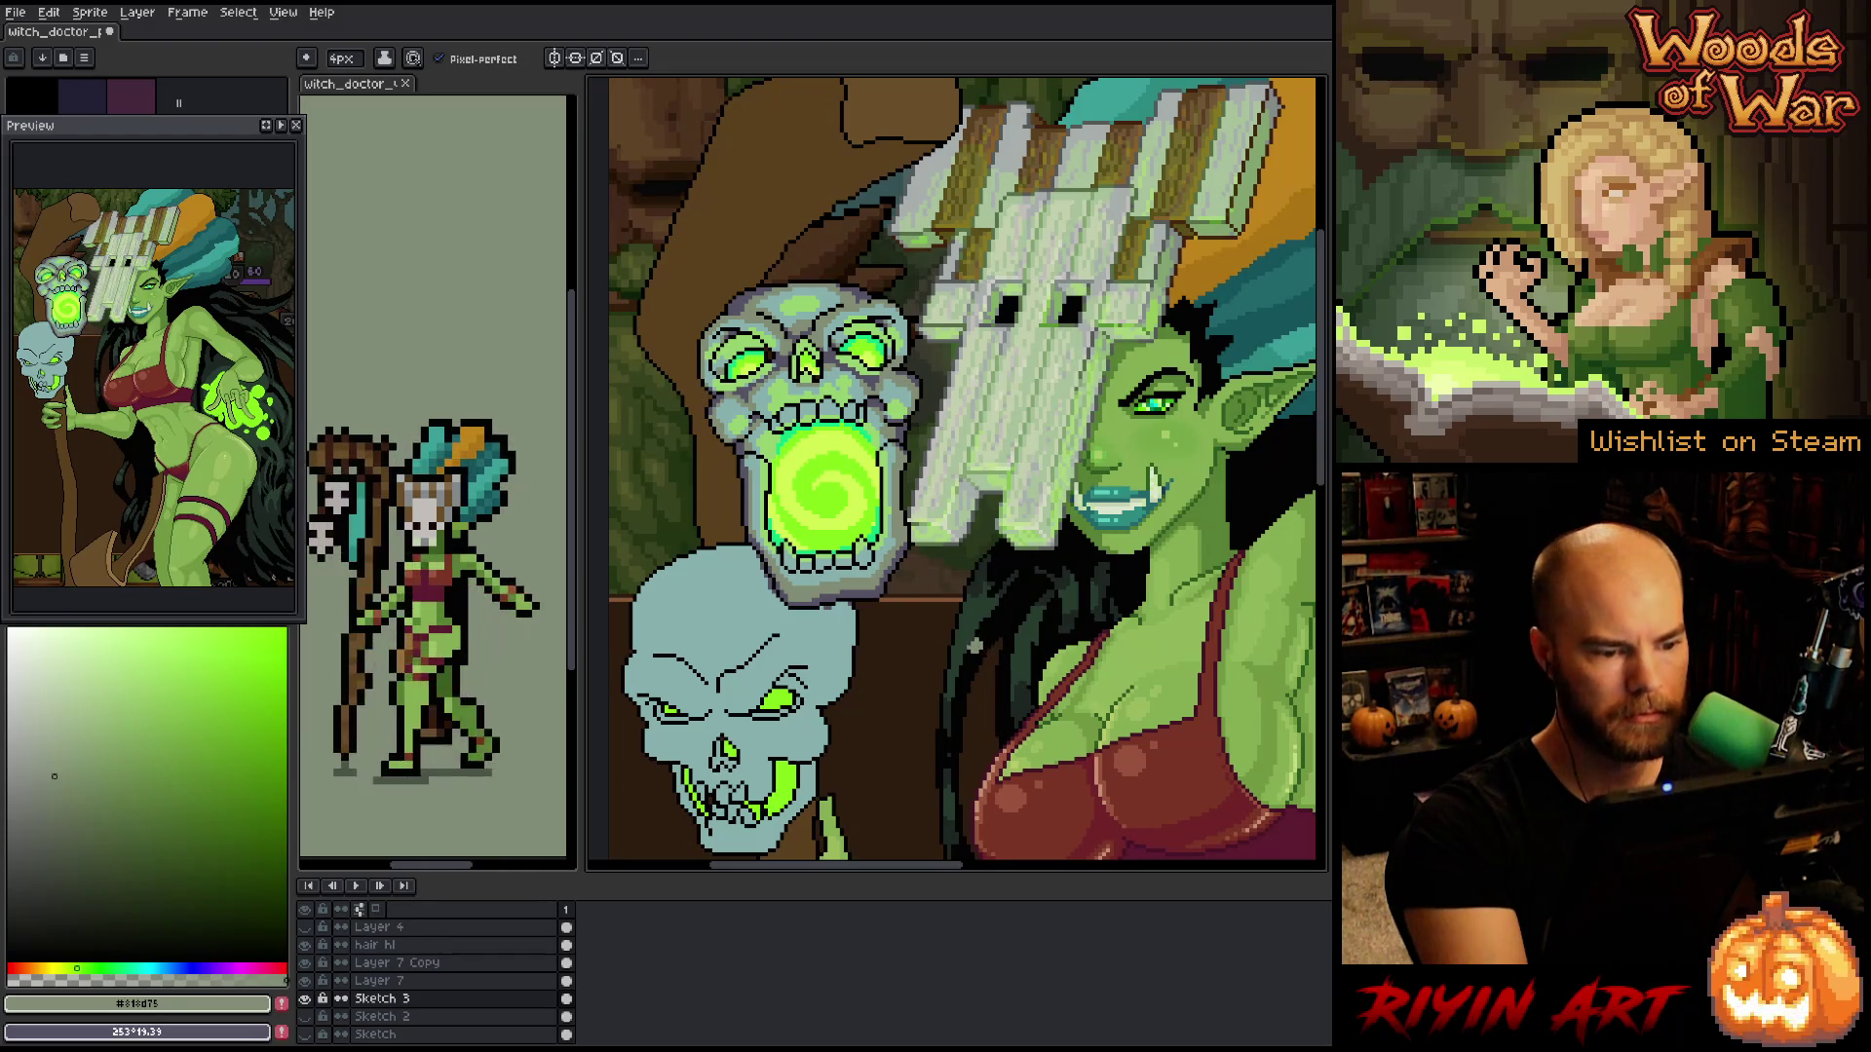
{"action": "key", "text": "b"}
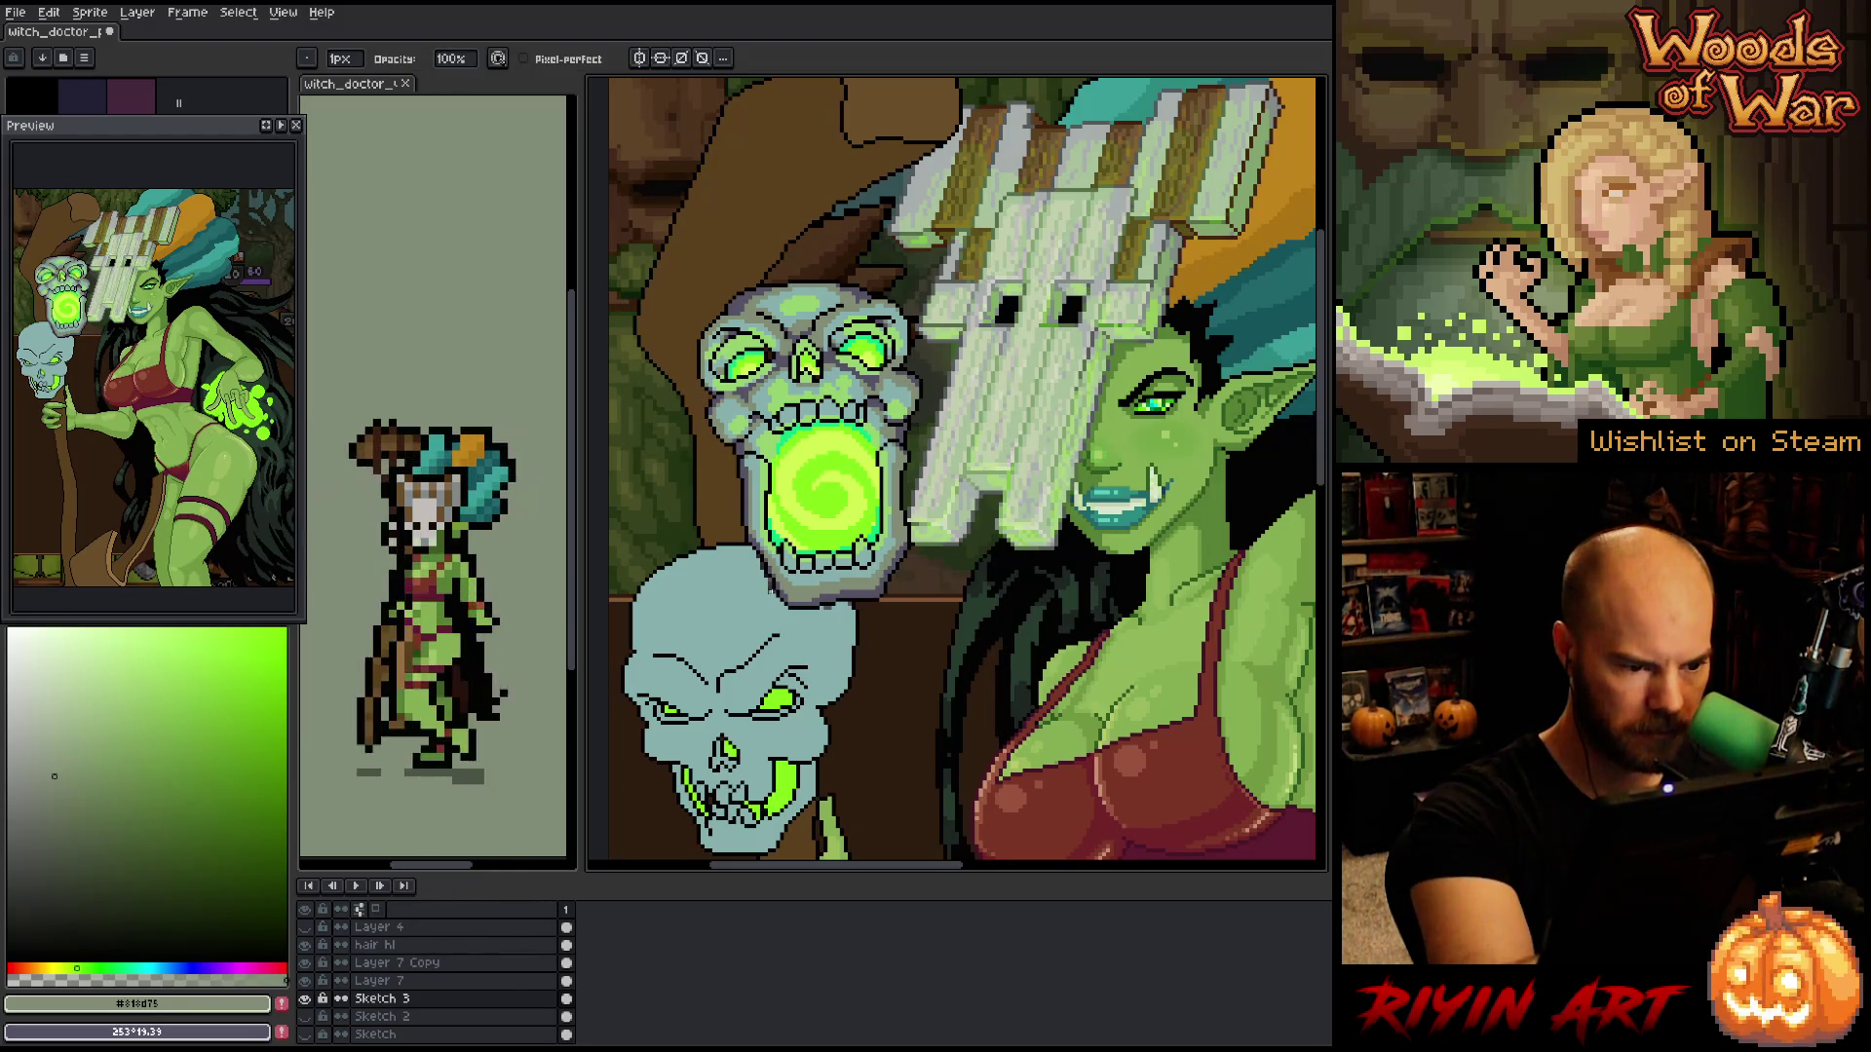
- Nudge the canvas view slightly right and pick the bright green from the artwork
{"action": "key", "text": "h"}
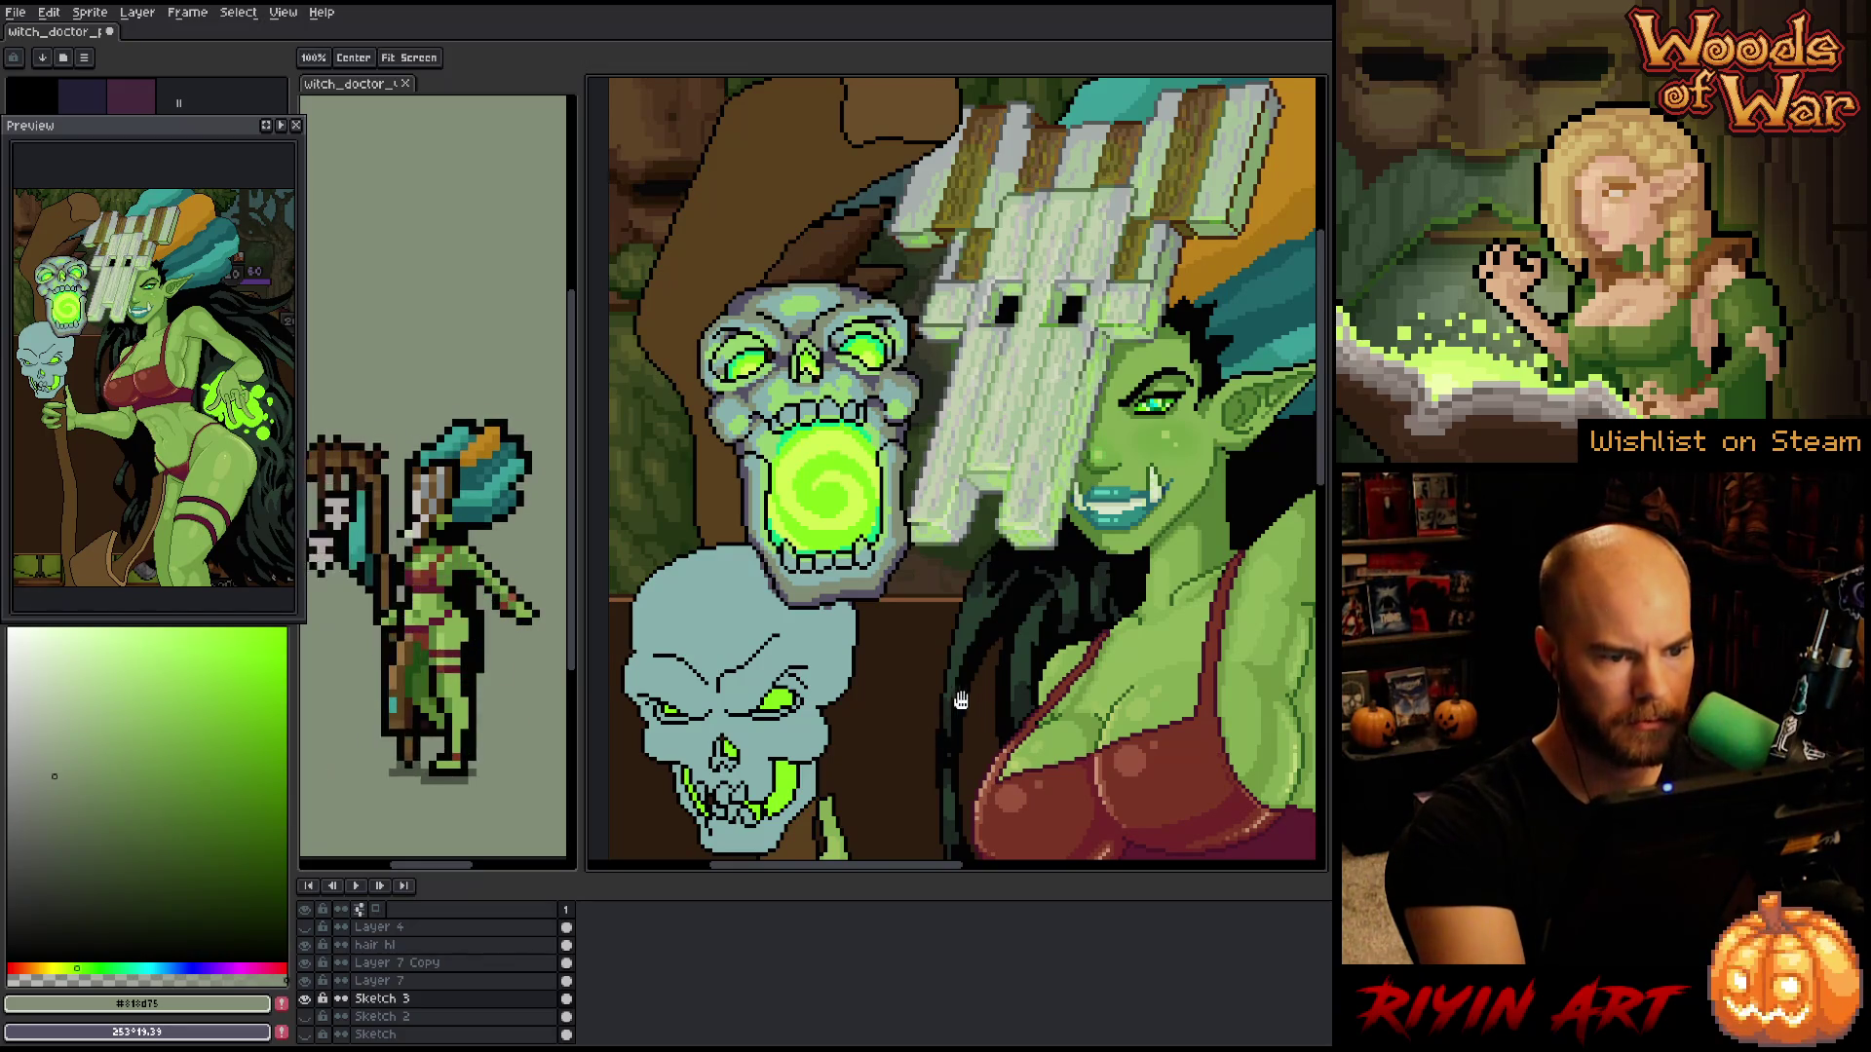
{"action": "left_click_drag", "start_coordinate": [967, 683], "coordinate": [975, 686]}
{"action": "key", "text": "b"}
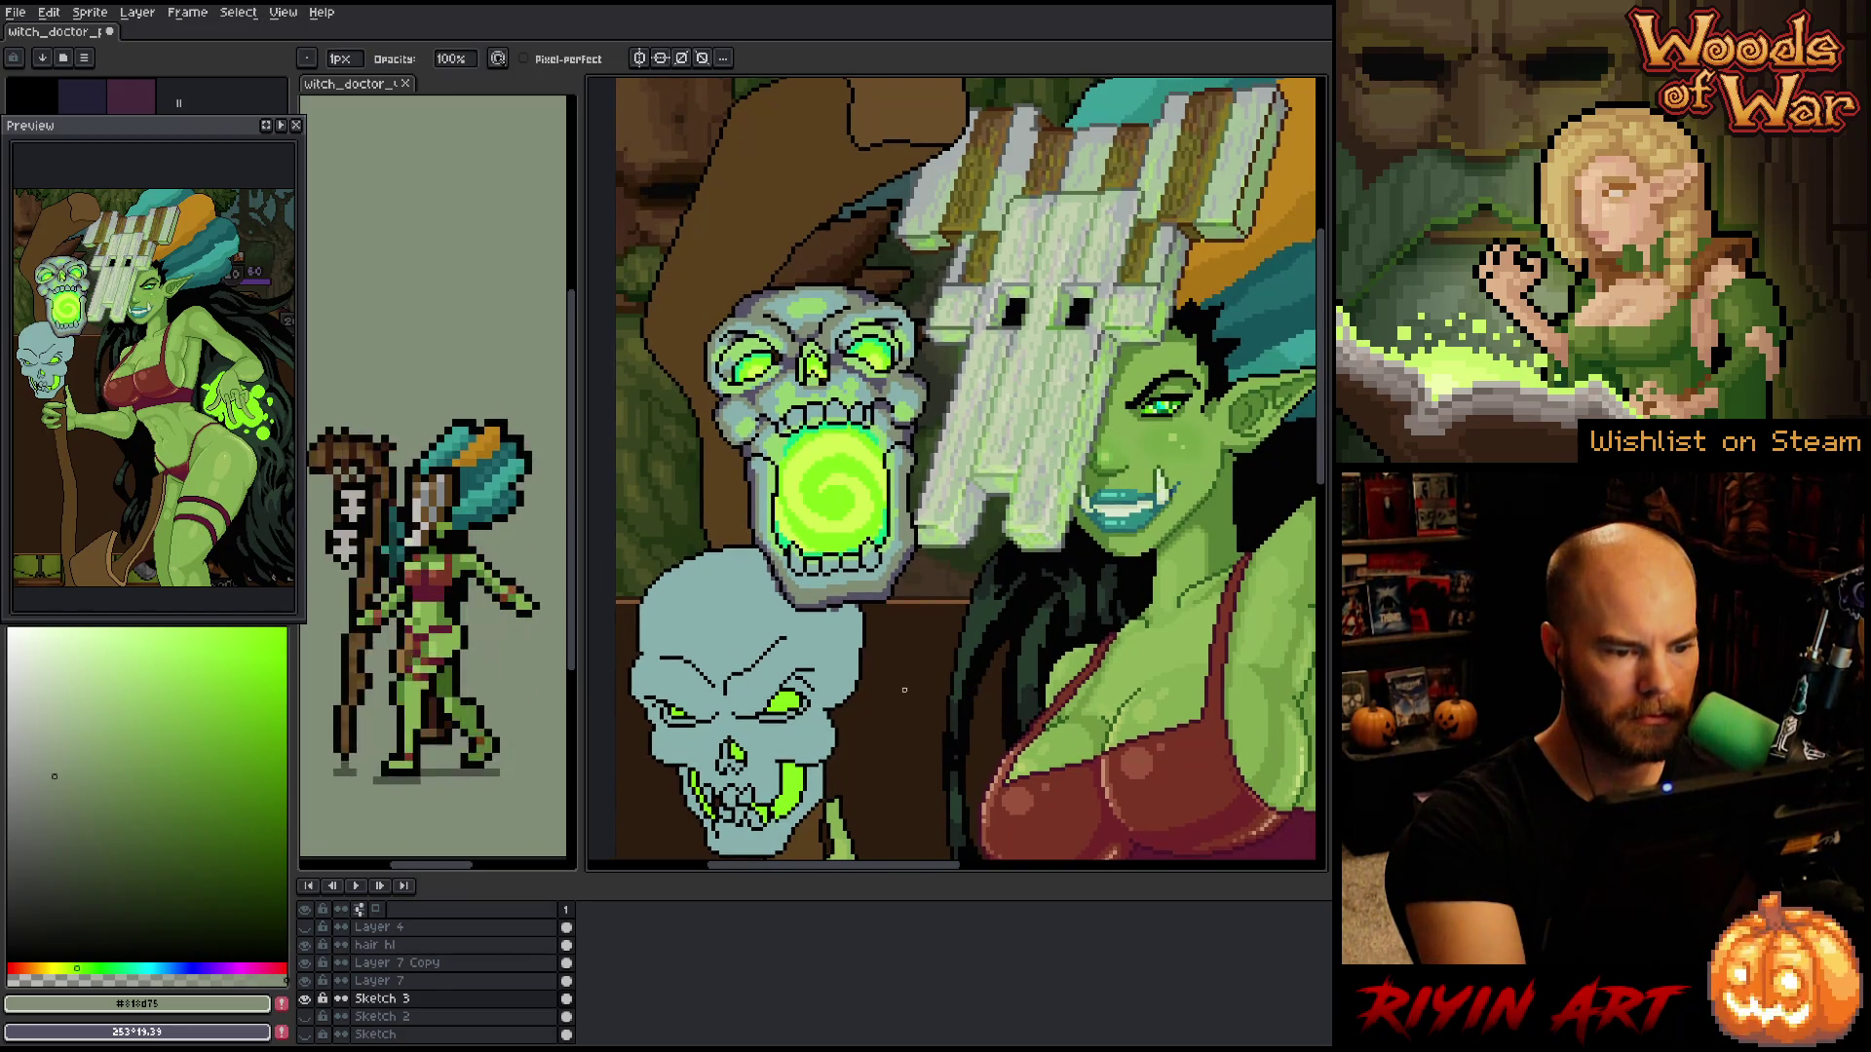
{"action": "key", "text": "e"}
{"action": "left_click", "coordinate": [1198, 585], "text": "alt"}
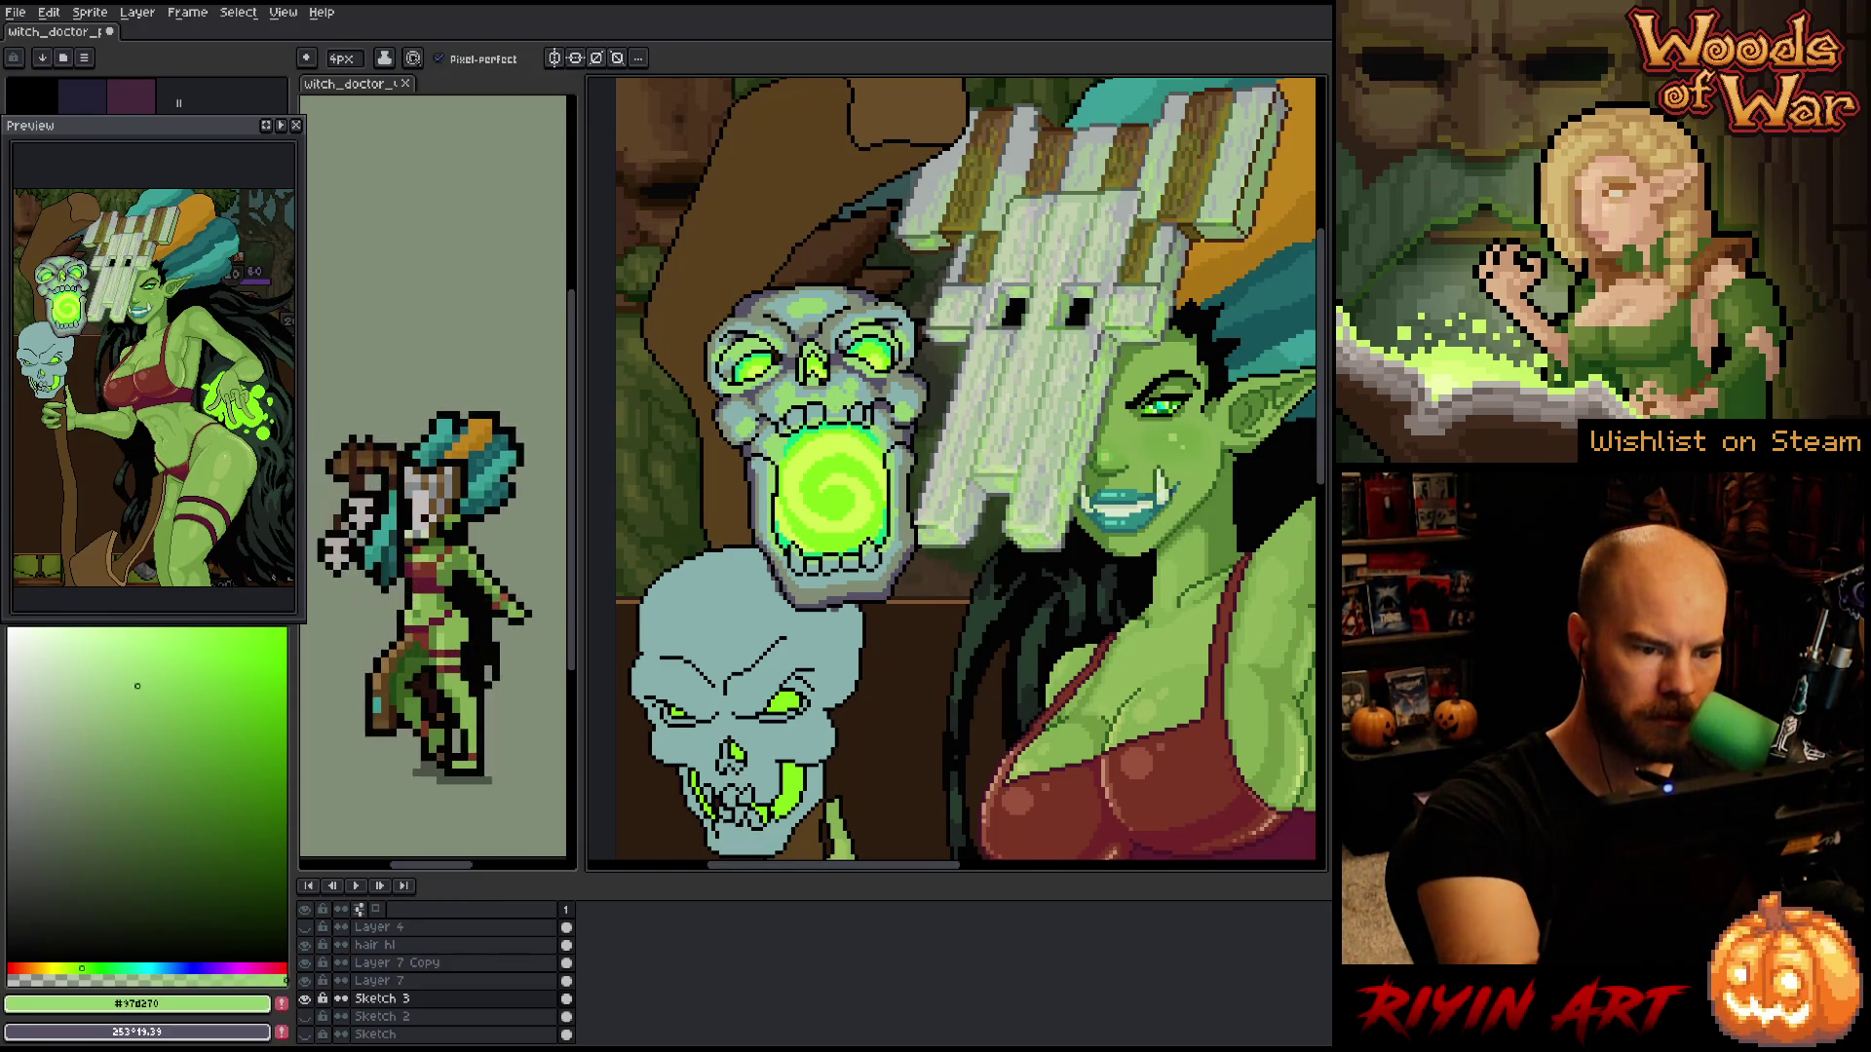
{"action": "key", "text": "b"}
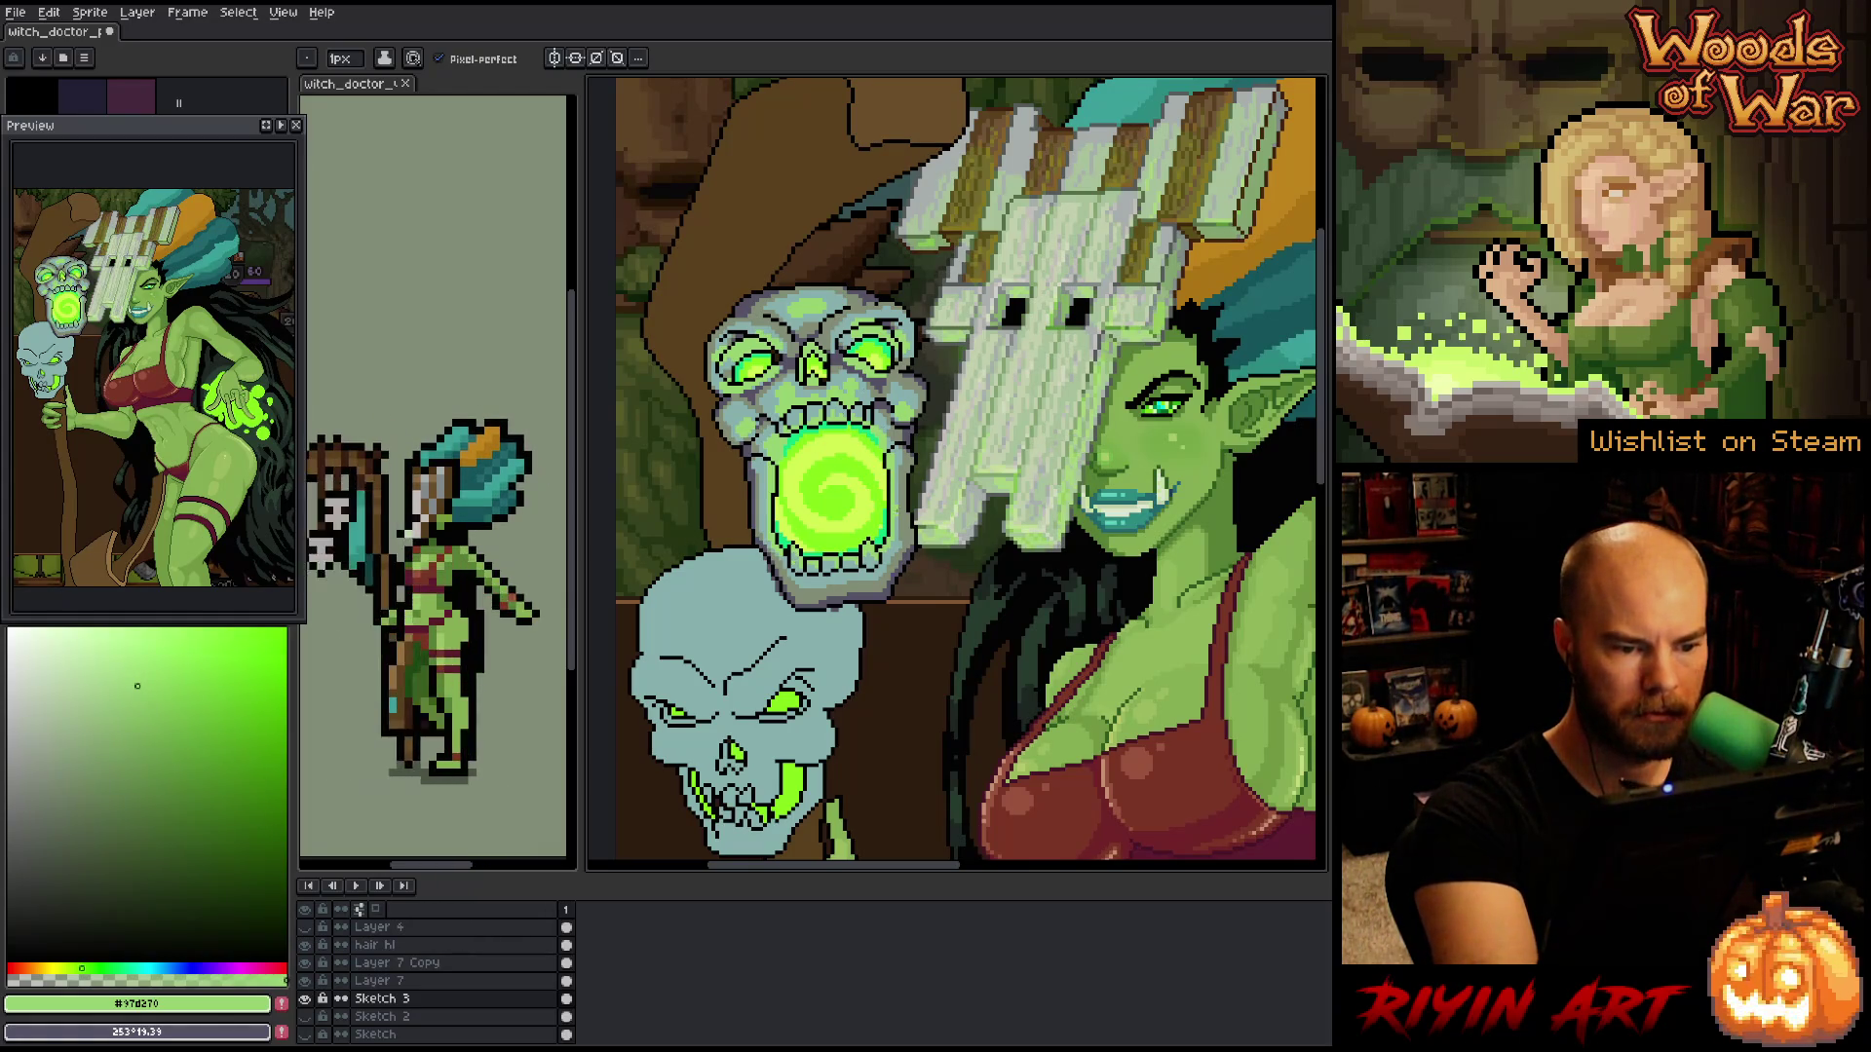
- Alternate between the skull's teal-grey and bright green, ending on the lower skull's pale teal
{"action": "left_click", "coordinate": [740, 623], "text": "alt"}
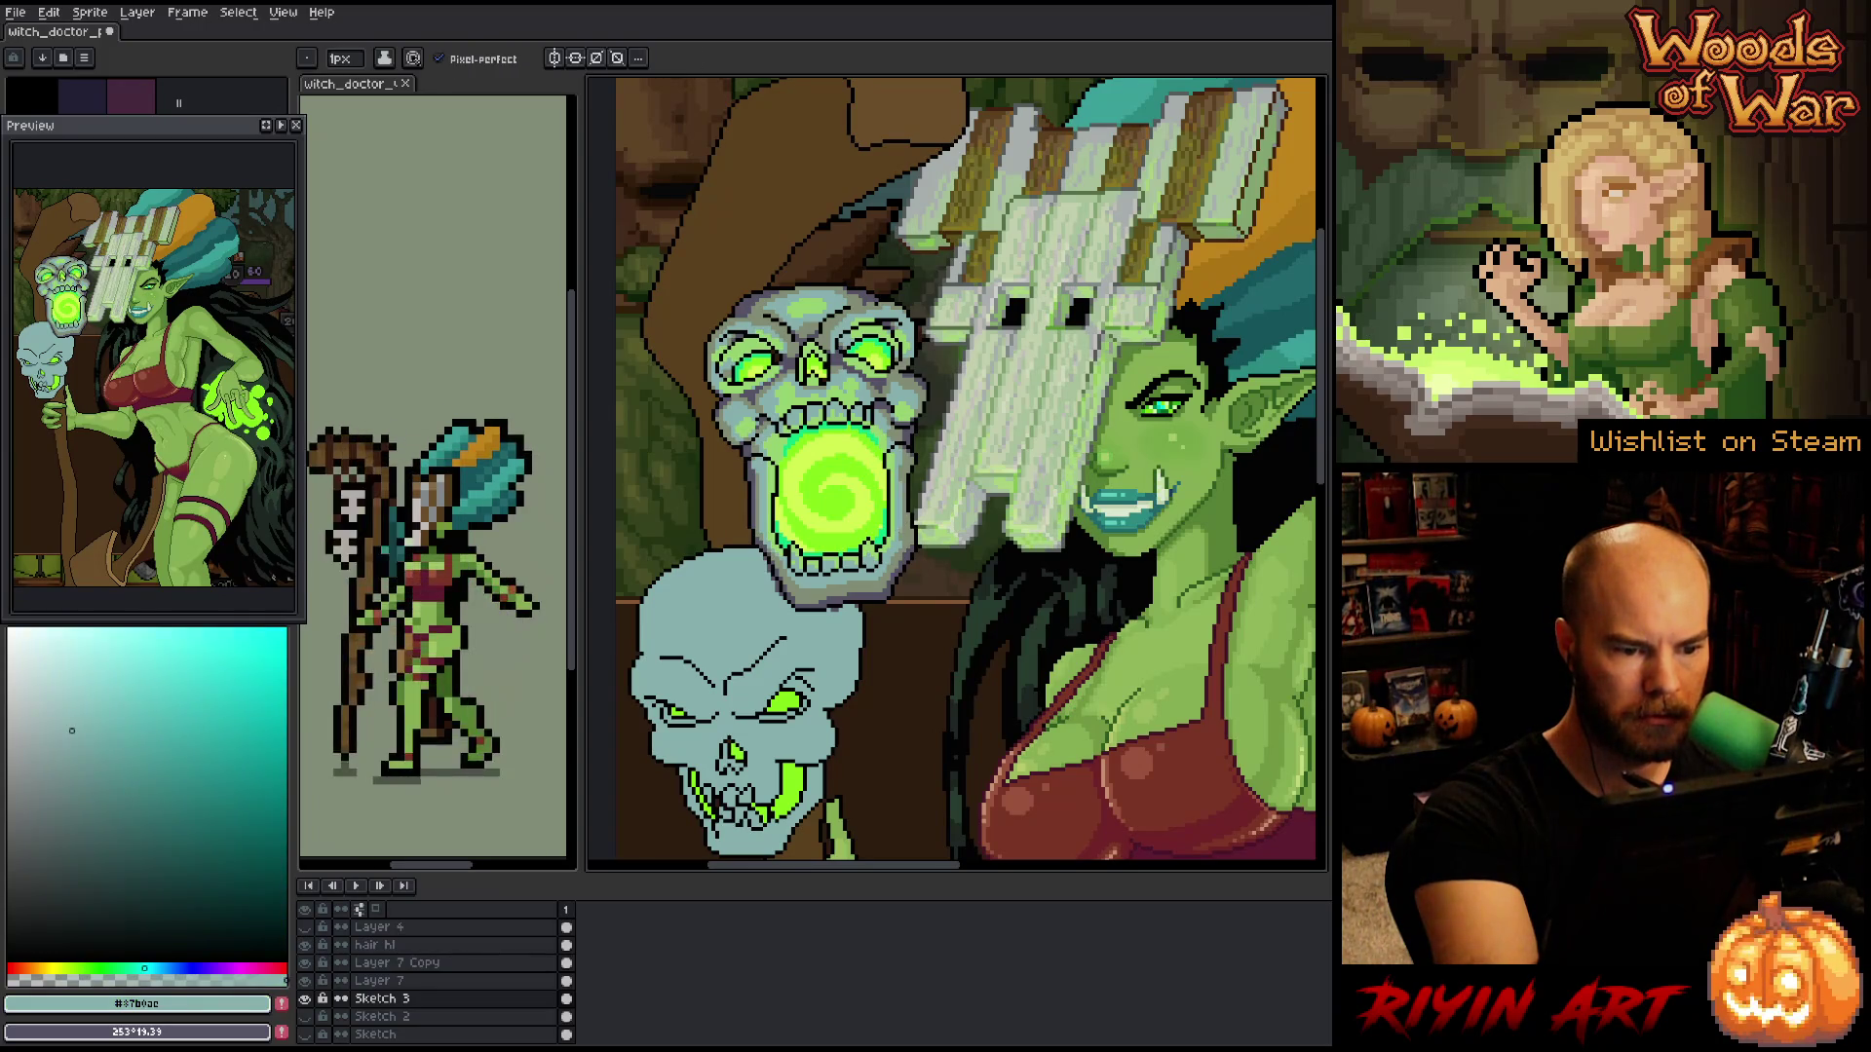
{"action": "left_click", "coordinate": [763, 476], "text": "alt"}
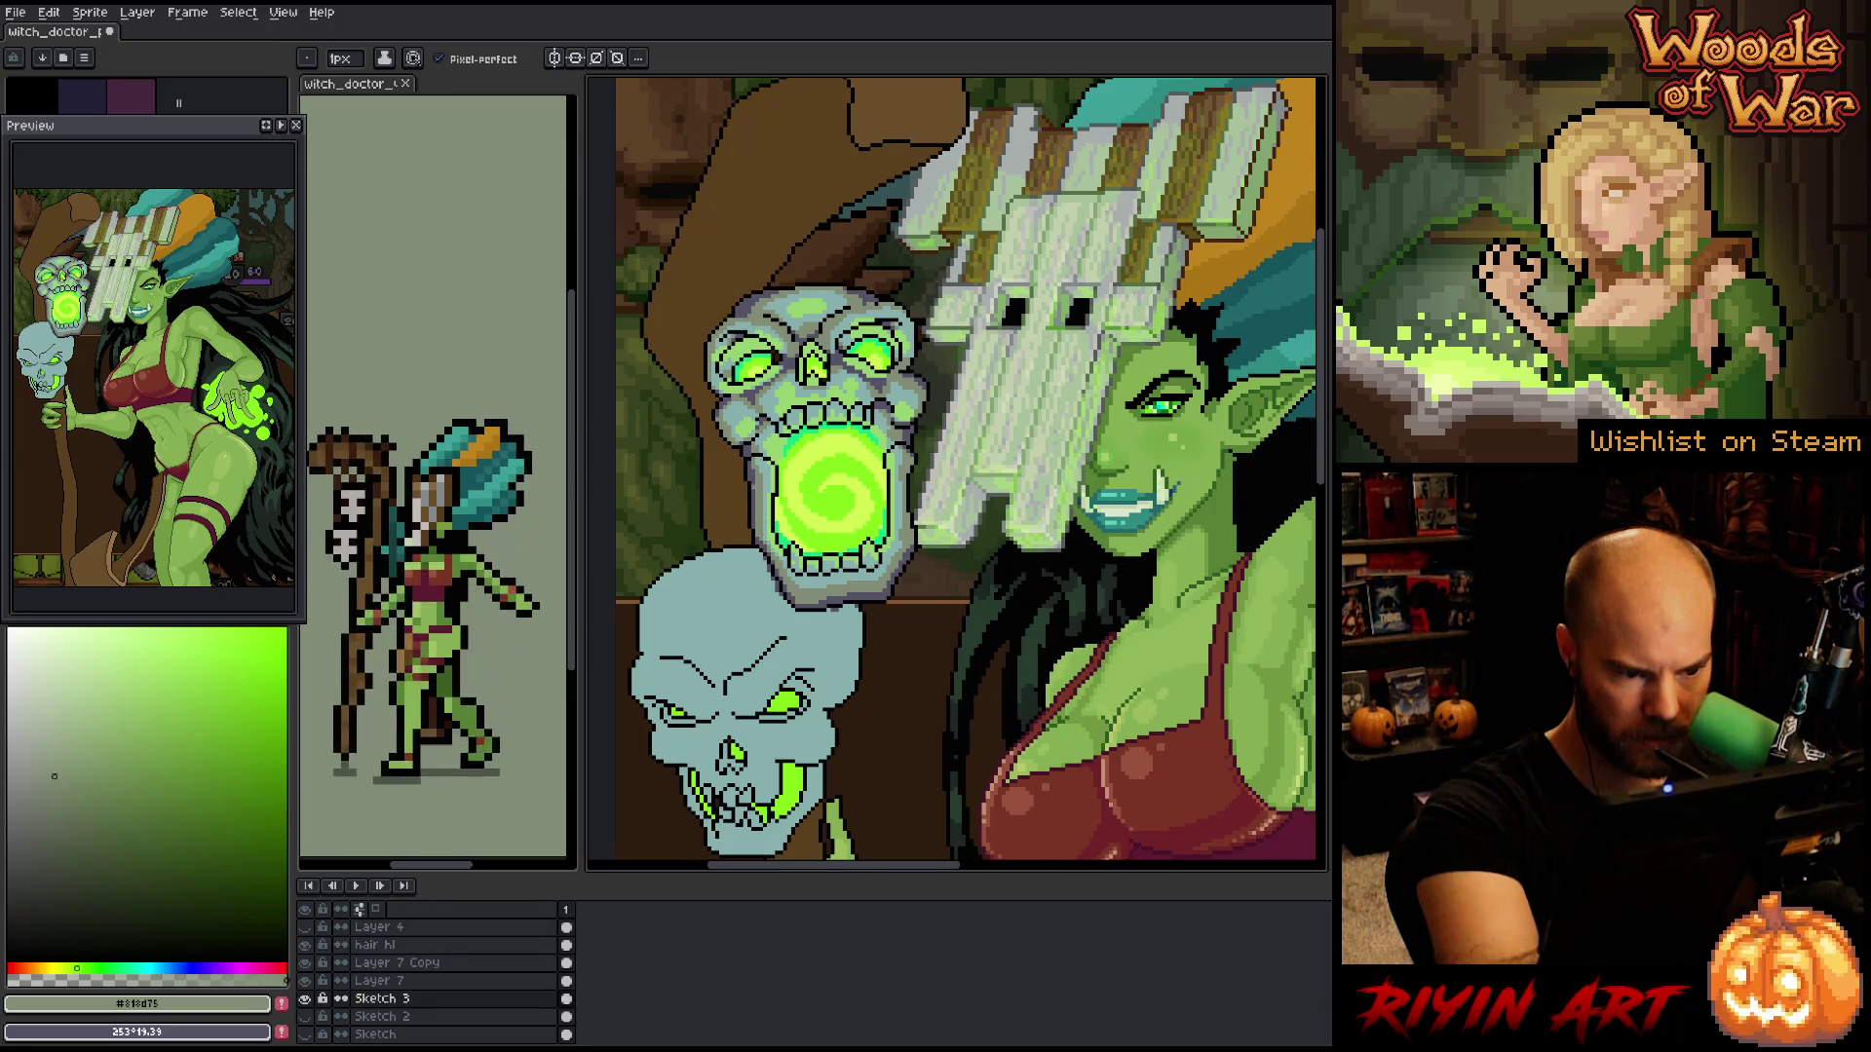
{"action": "left_click", "coordinate": [741, 624], "text": "alt"}
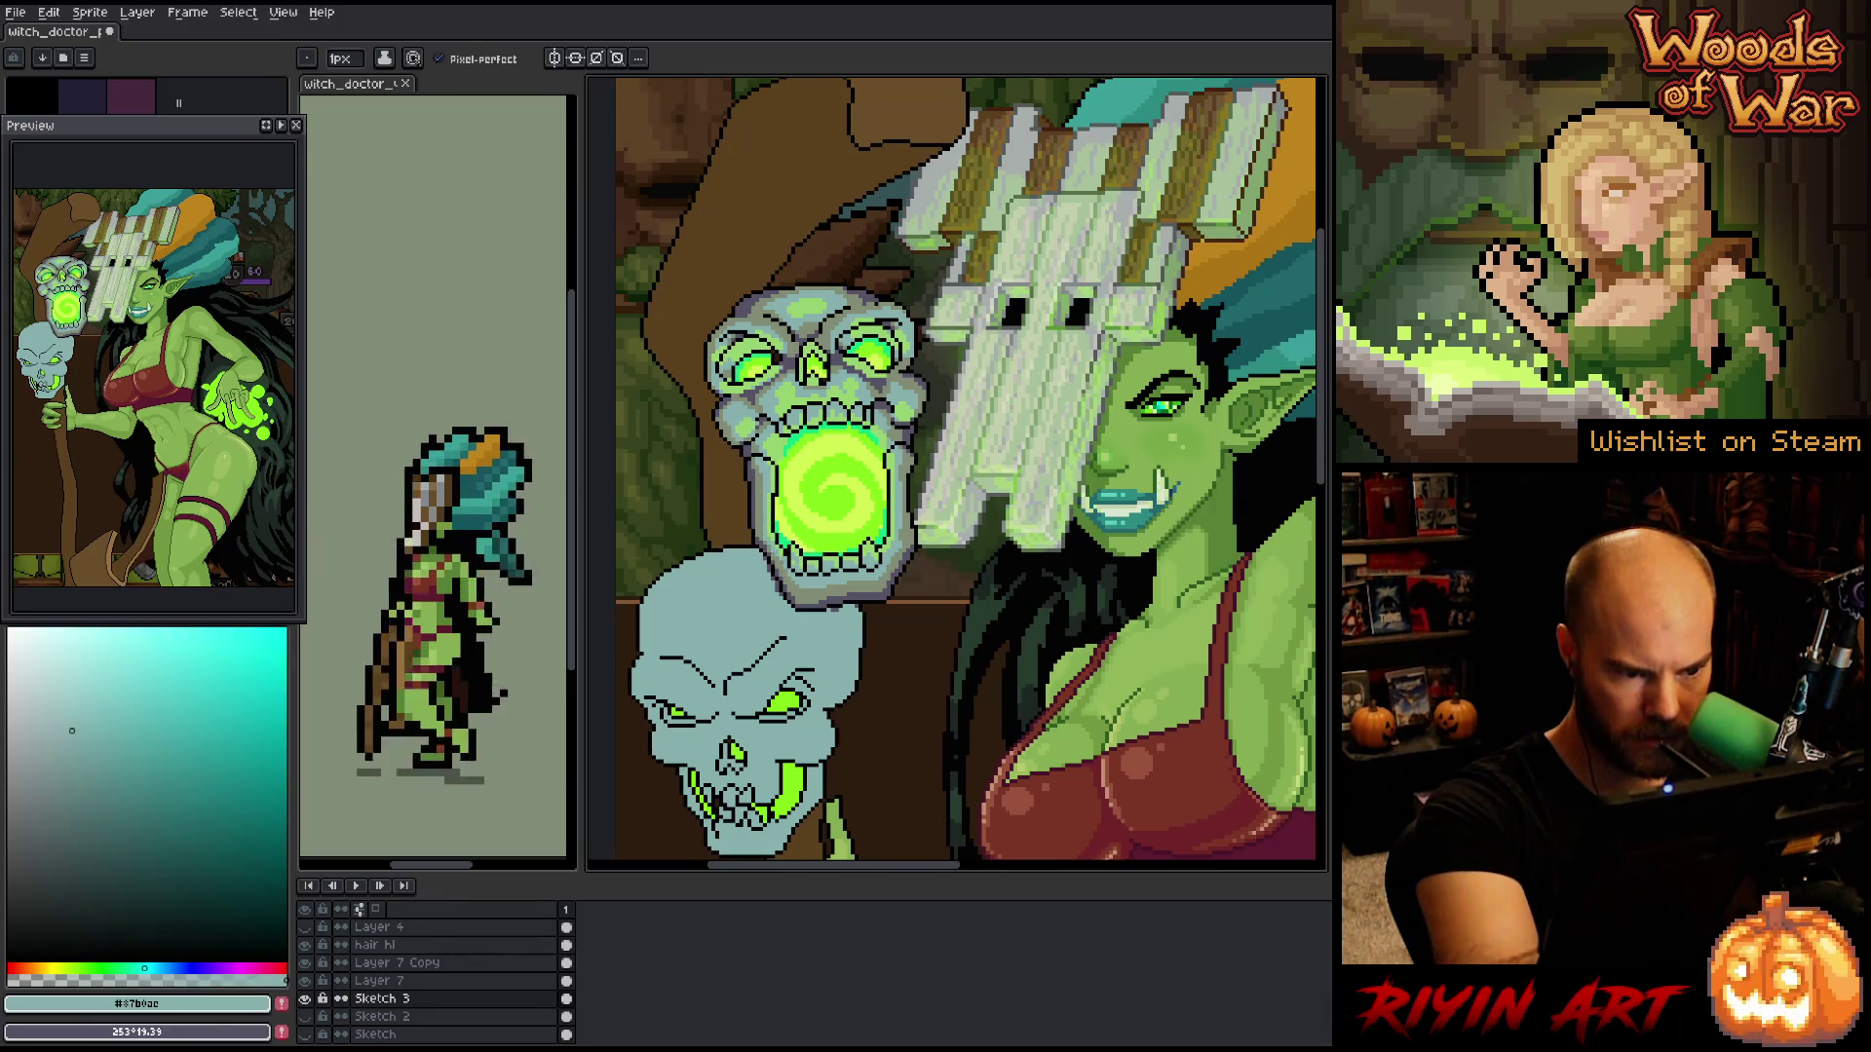
{"action": "key", "text": "x"}
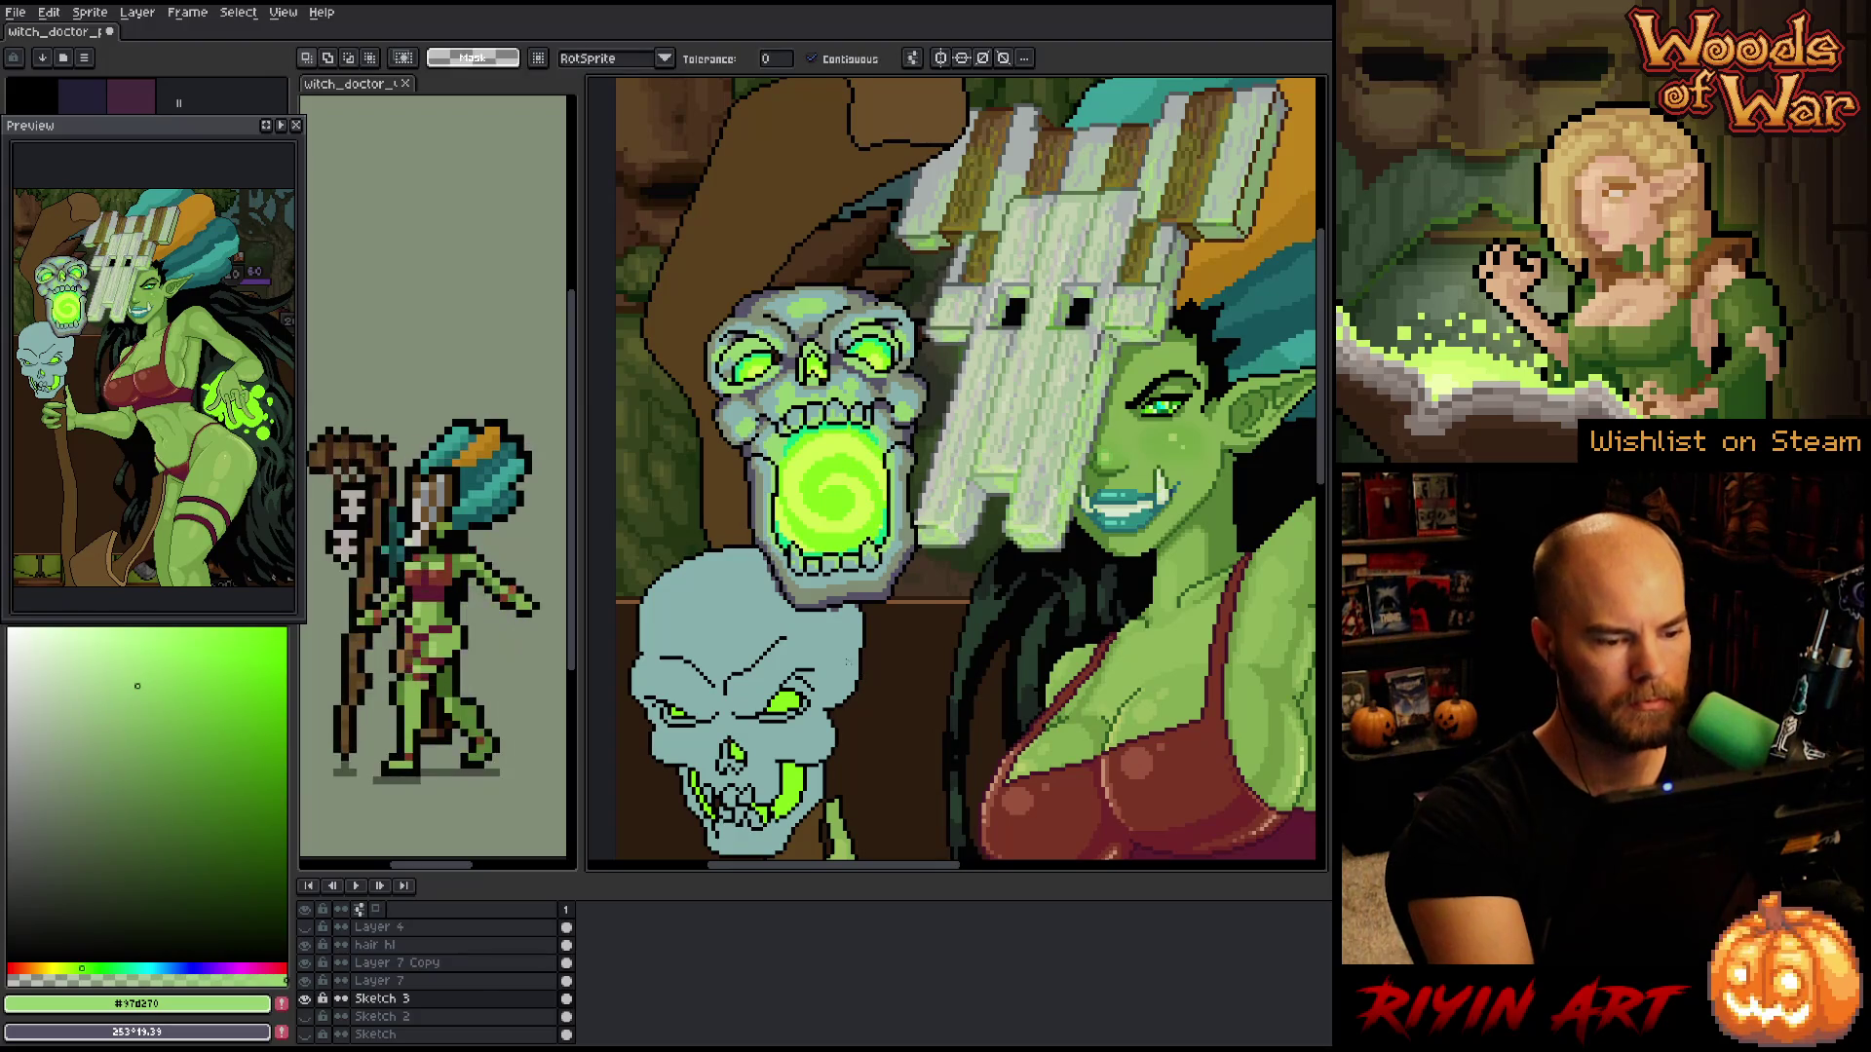
{"action": "left_click", "coordinate": [769, 570], "text": "alt"}
{"action": "scroll", "coordinate": [770, 565], "scroll_direction": "up", "scroll_amount": 1}
- Select pixels by colour, using the black outline colour, and switch to the move tool
{"action": "scroll", "coordinate": [779, 592], "scroll_direction": "down", "scroll_amount": 2}
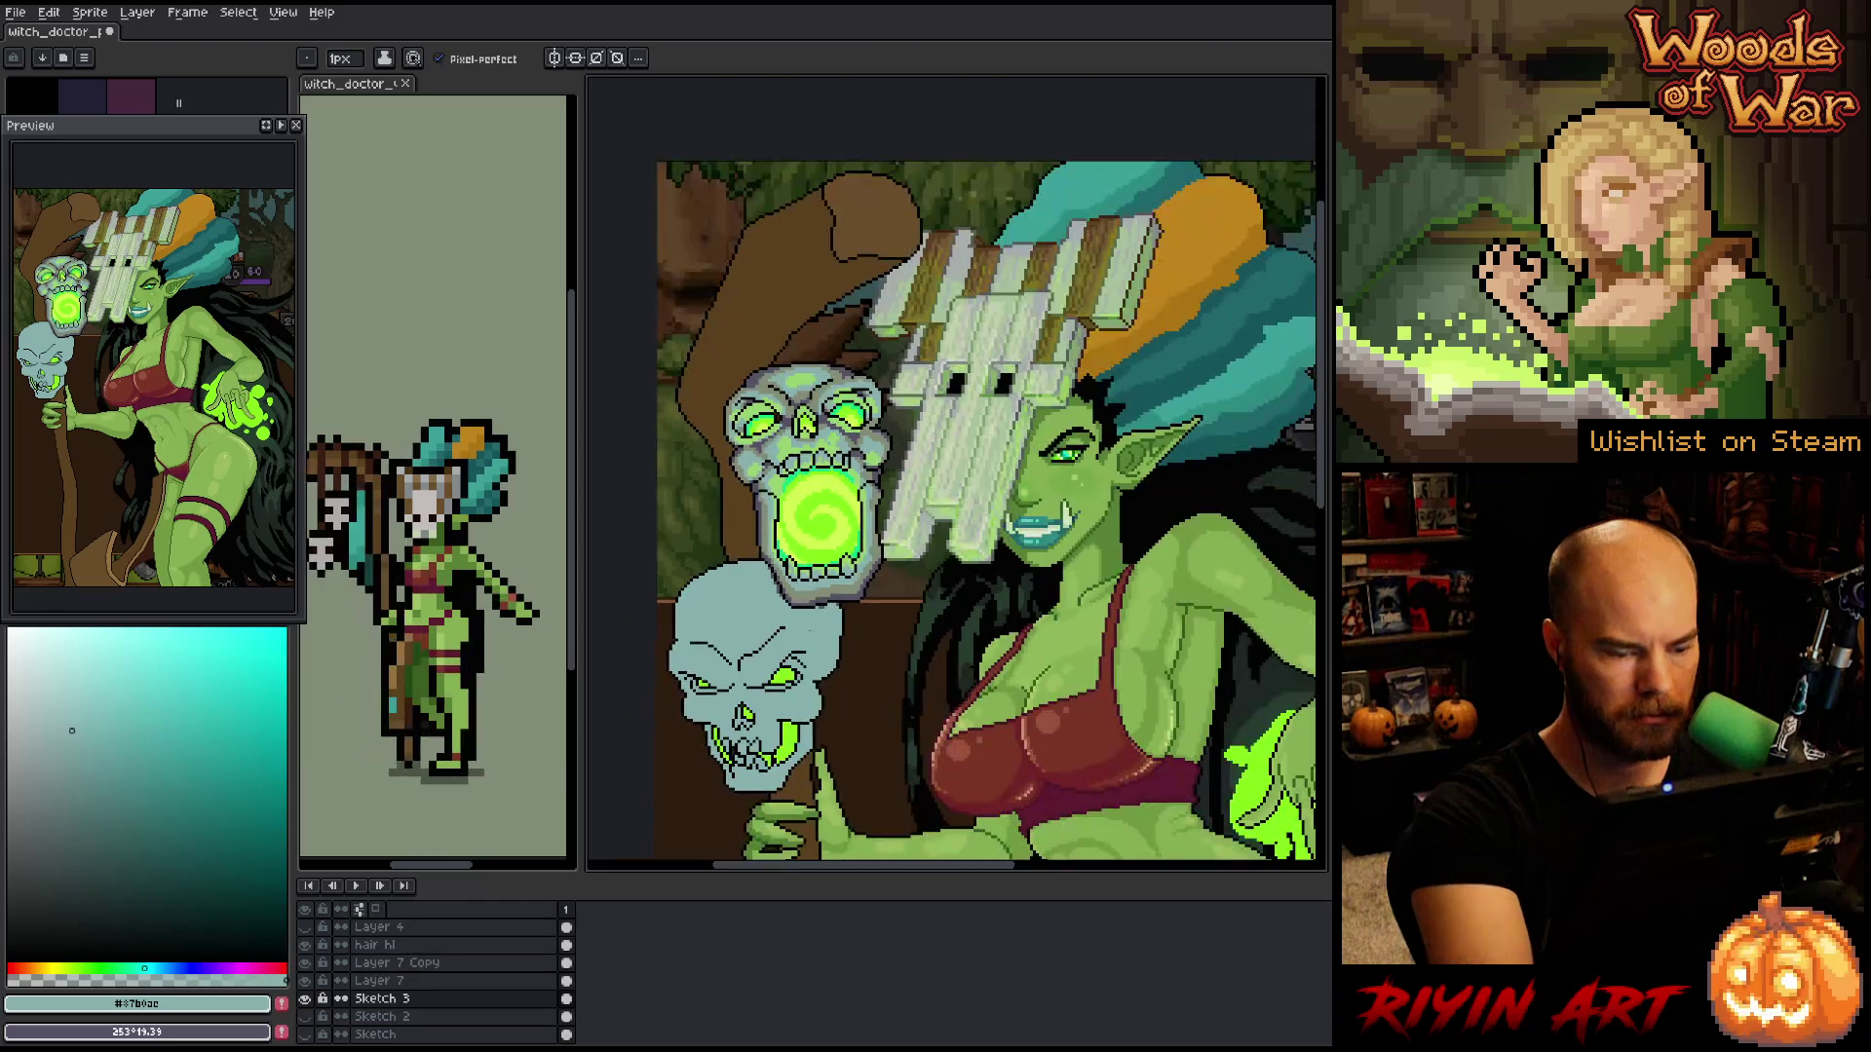
{"action": "key", "text": "shift+c"}
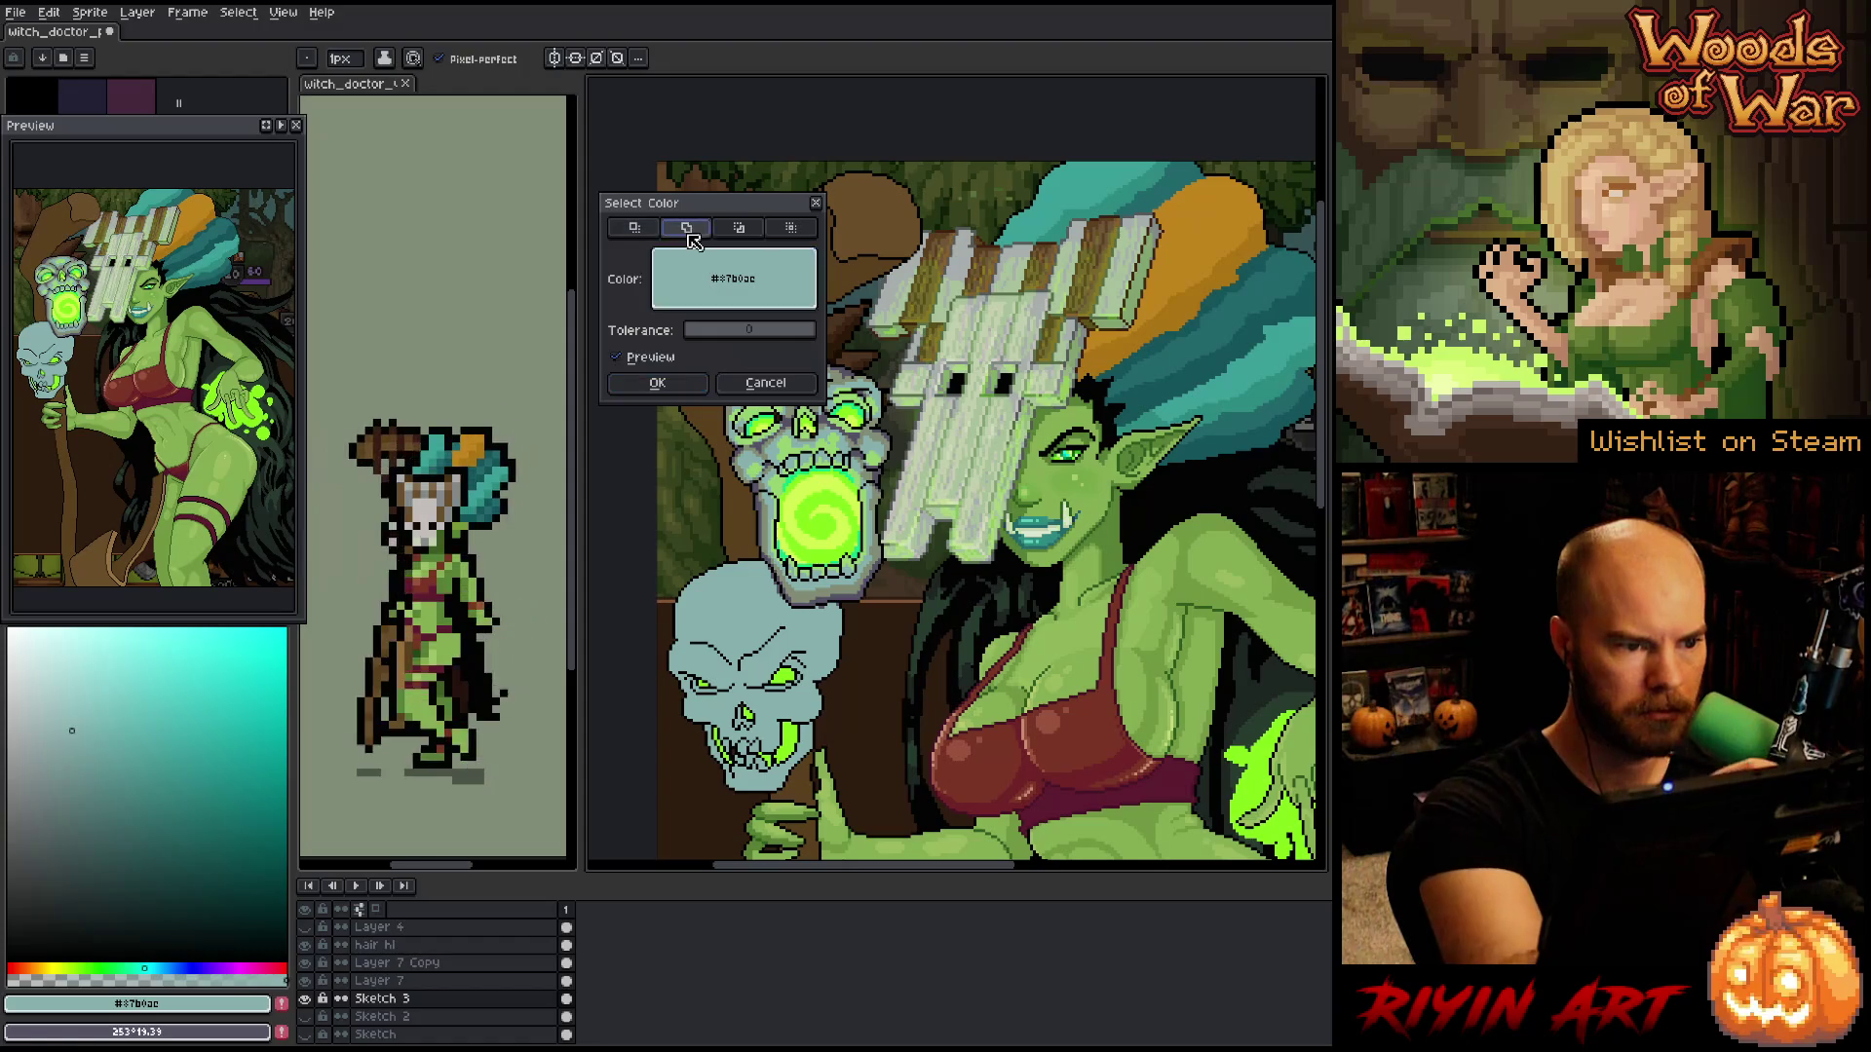
{"action": "left_click", "coordinate": [840, 591]}
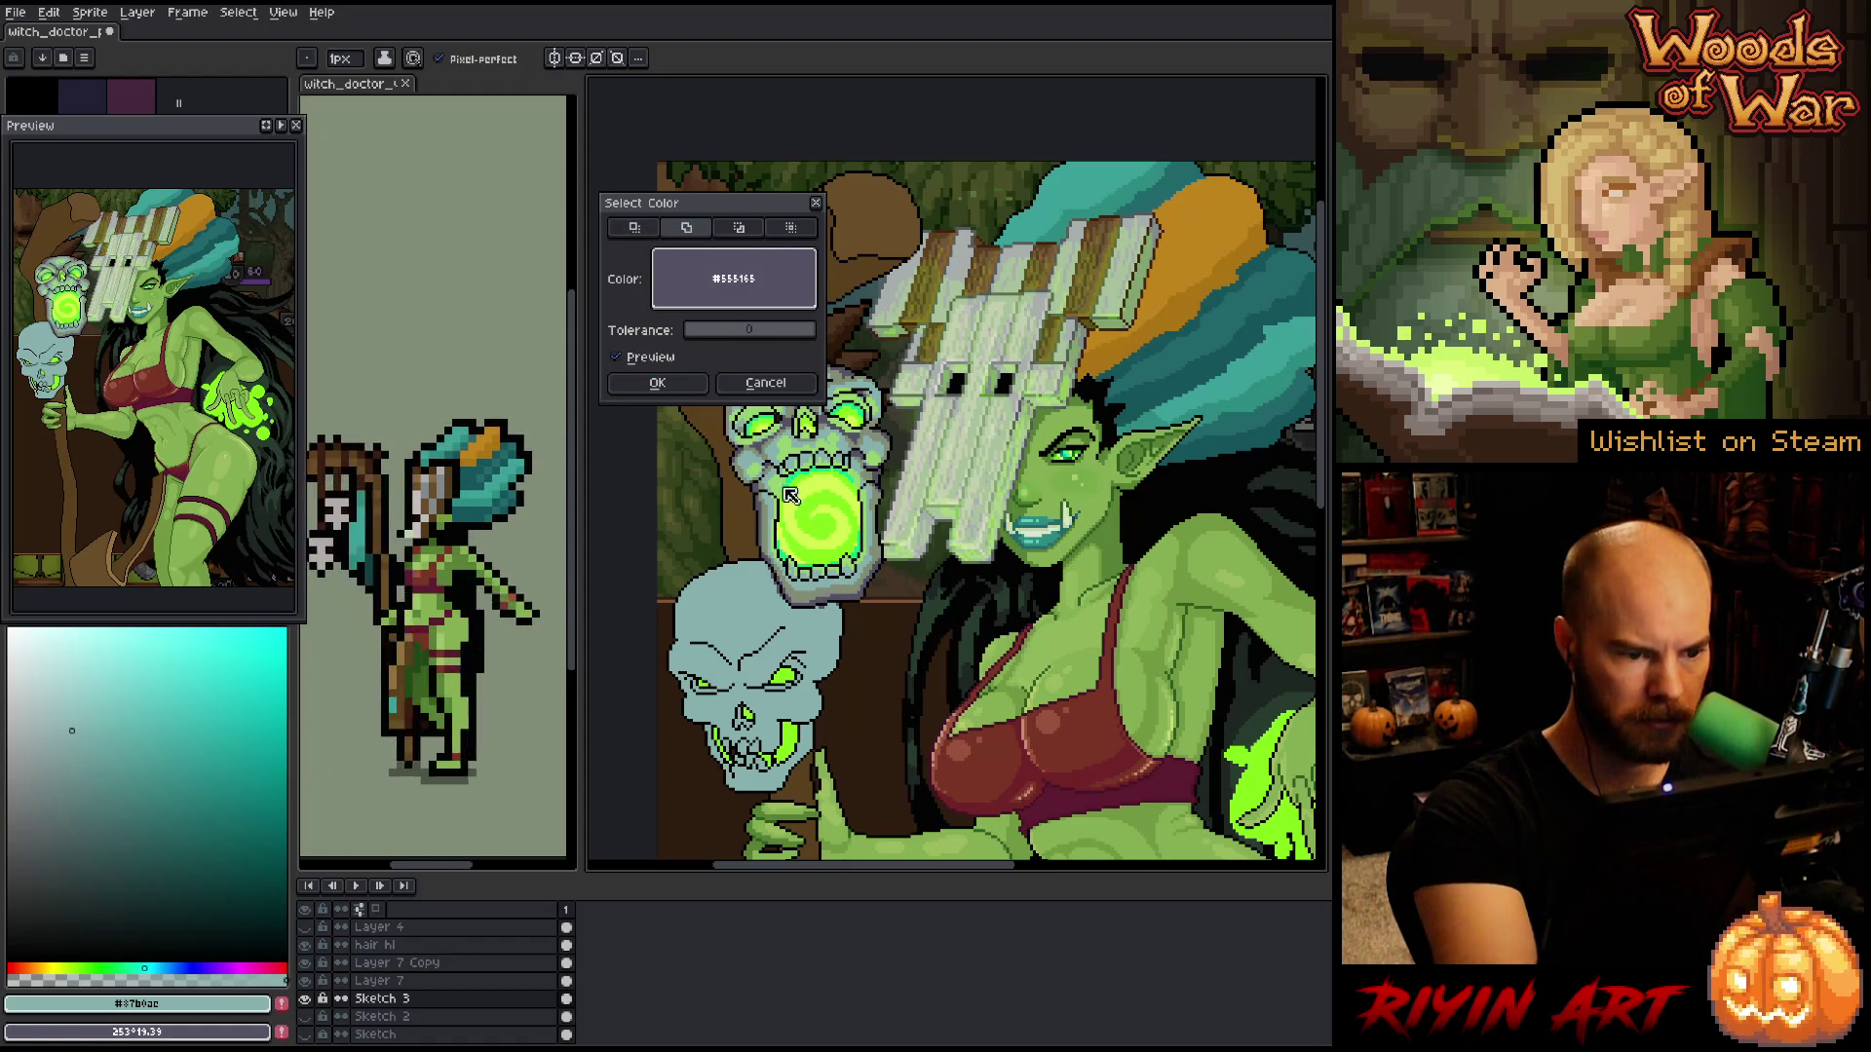
{"action": "left_click", "coordinate": [658, 383]}
{"action": "key", "text": "v"}
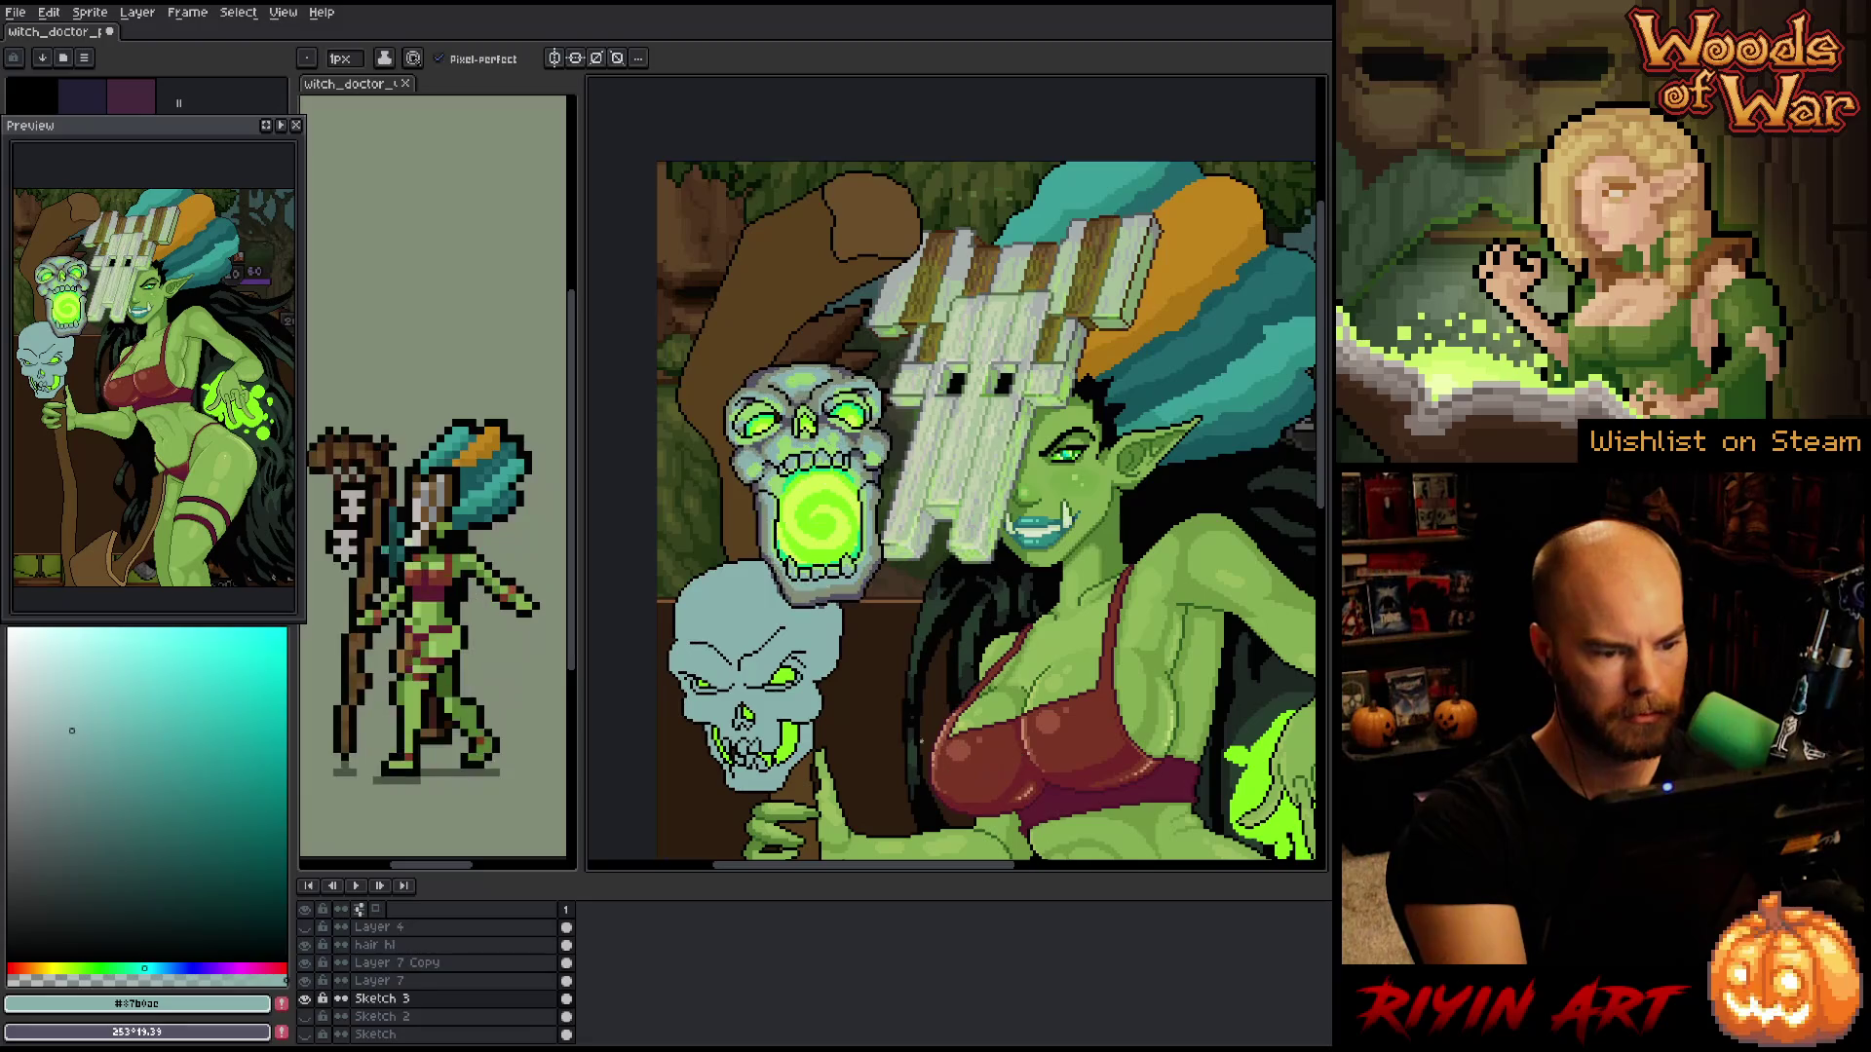
- Paint a muted green-grey shadow with a 4px brush on the lower skull's upper-left
{"action": "key", "text": "alt"}
{"action": "left_click", "coordinate": [848, 580], "text": "alt"}
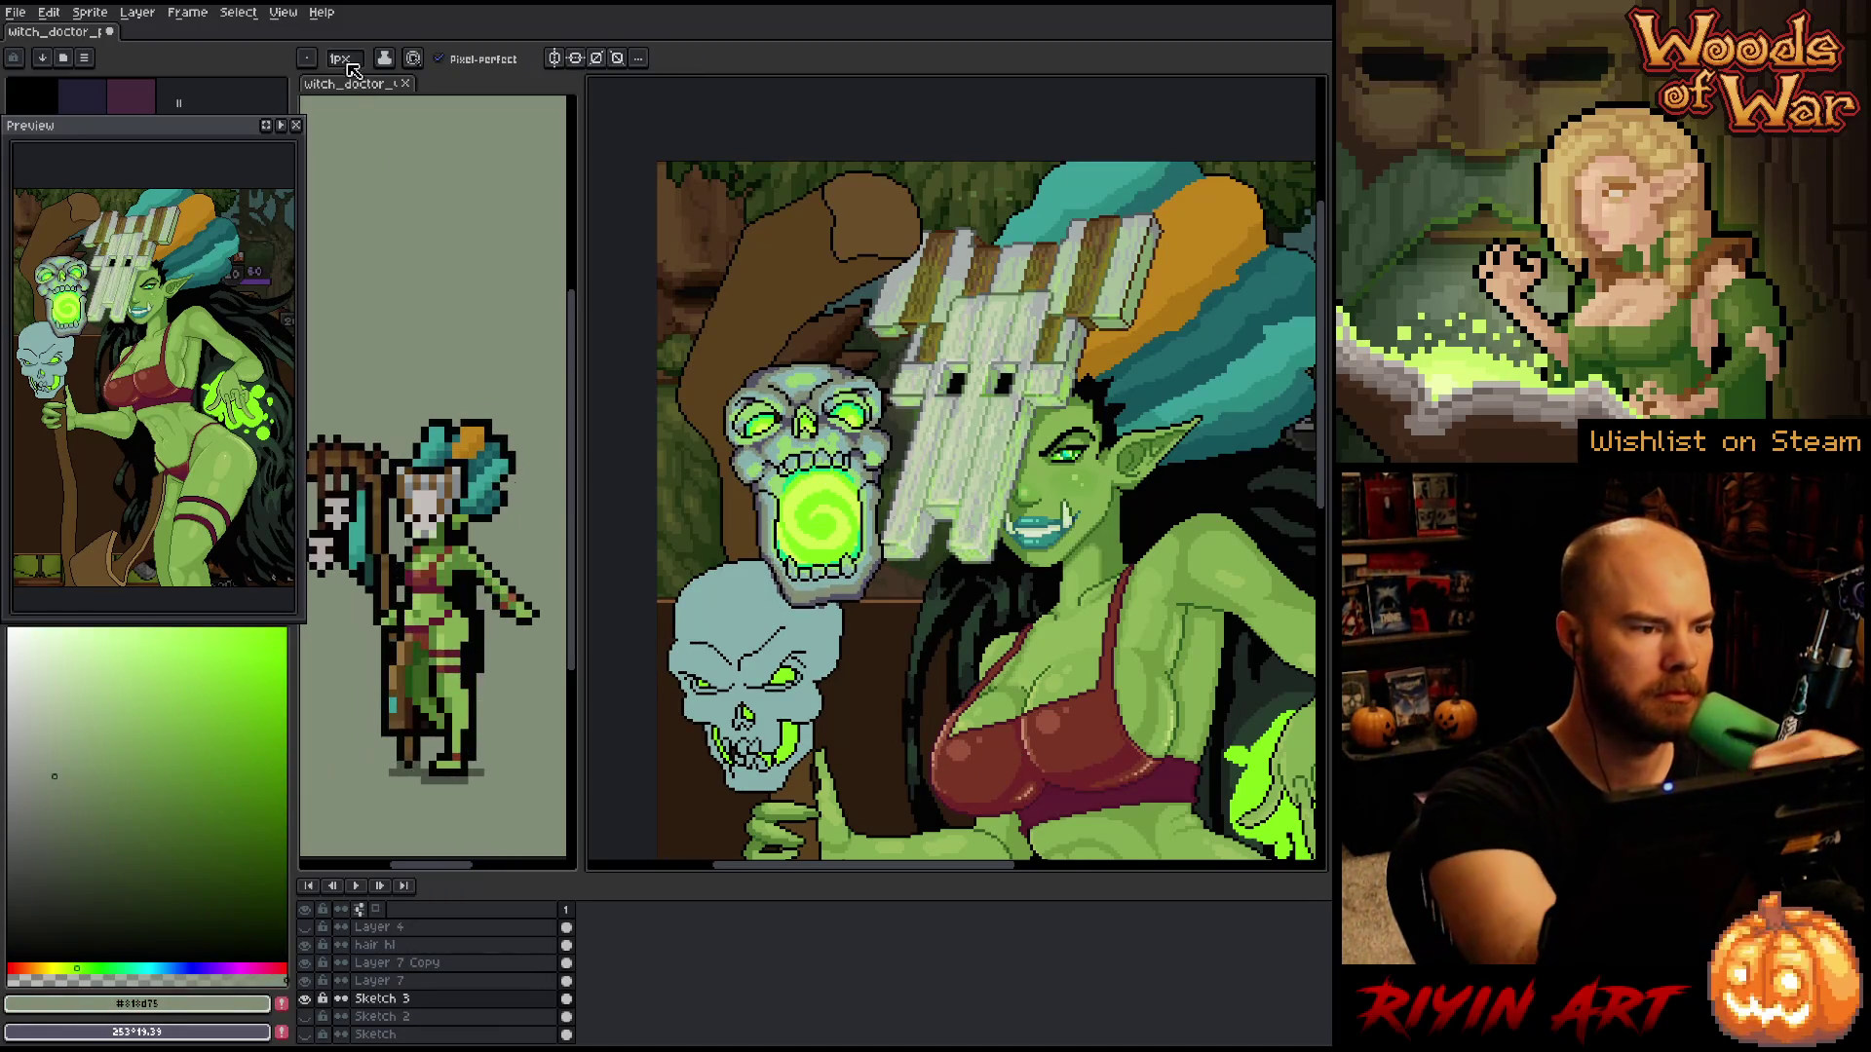
{"action": "left_click", "coordinate": [346, 58]}
{"action": "left_click", "coordinate": [352, 84]}
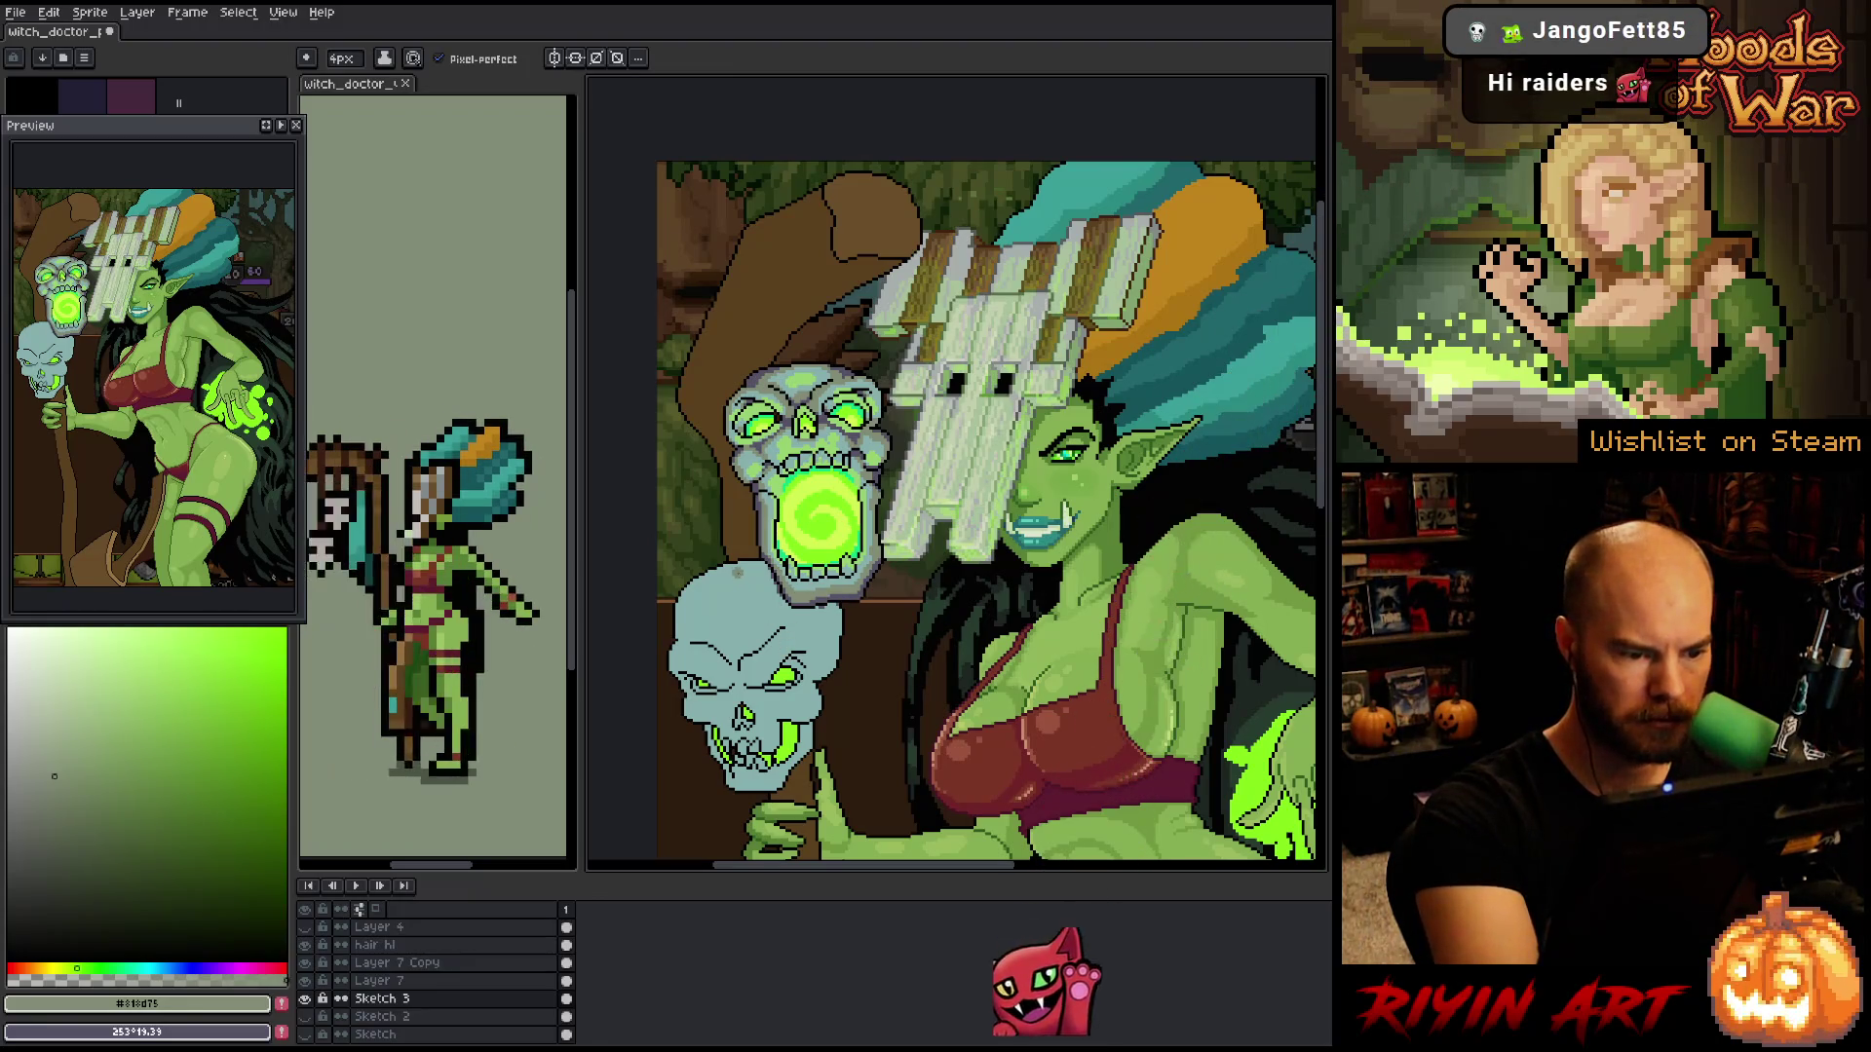
{"action": "mouse_move", "coordinate": [697, 622]}
{"action": "left_mouse_down"}
{"action": "mouse_move", "coordinate": [712, 638]}
{"action": "mouse_move", "coordinate": [741, 612]}
{"action": "mouse_move", "coordinate": [755, 633]}
{"action": "mouse_move", "coordinate": [775, 614]}
{"action": "left_mouse_up"}
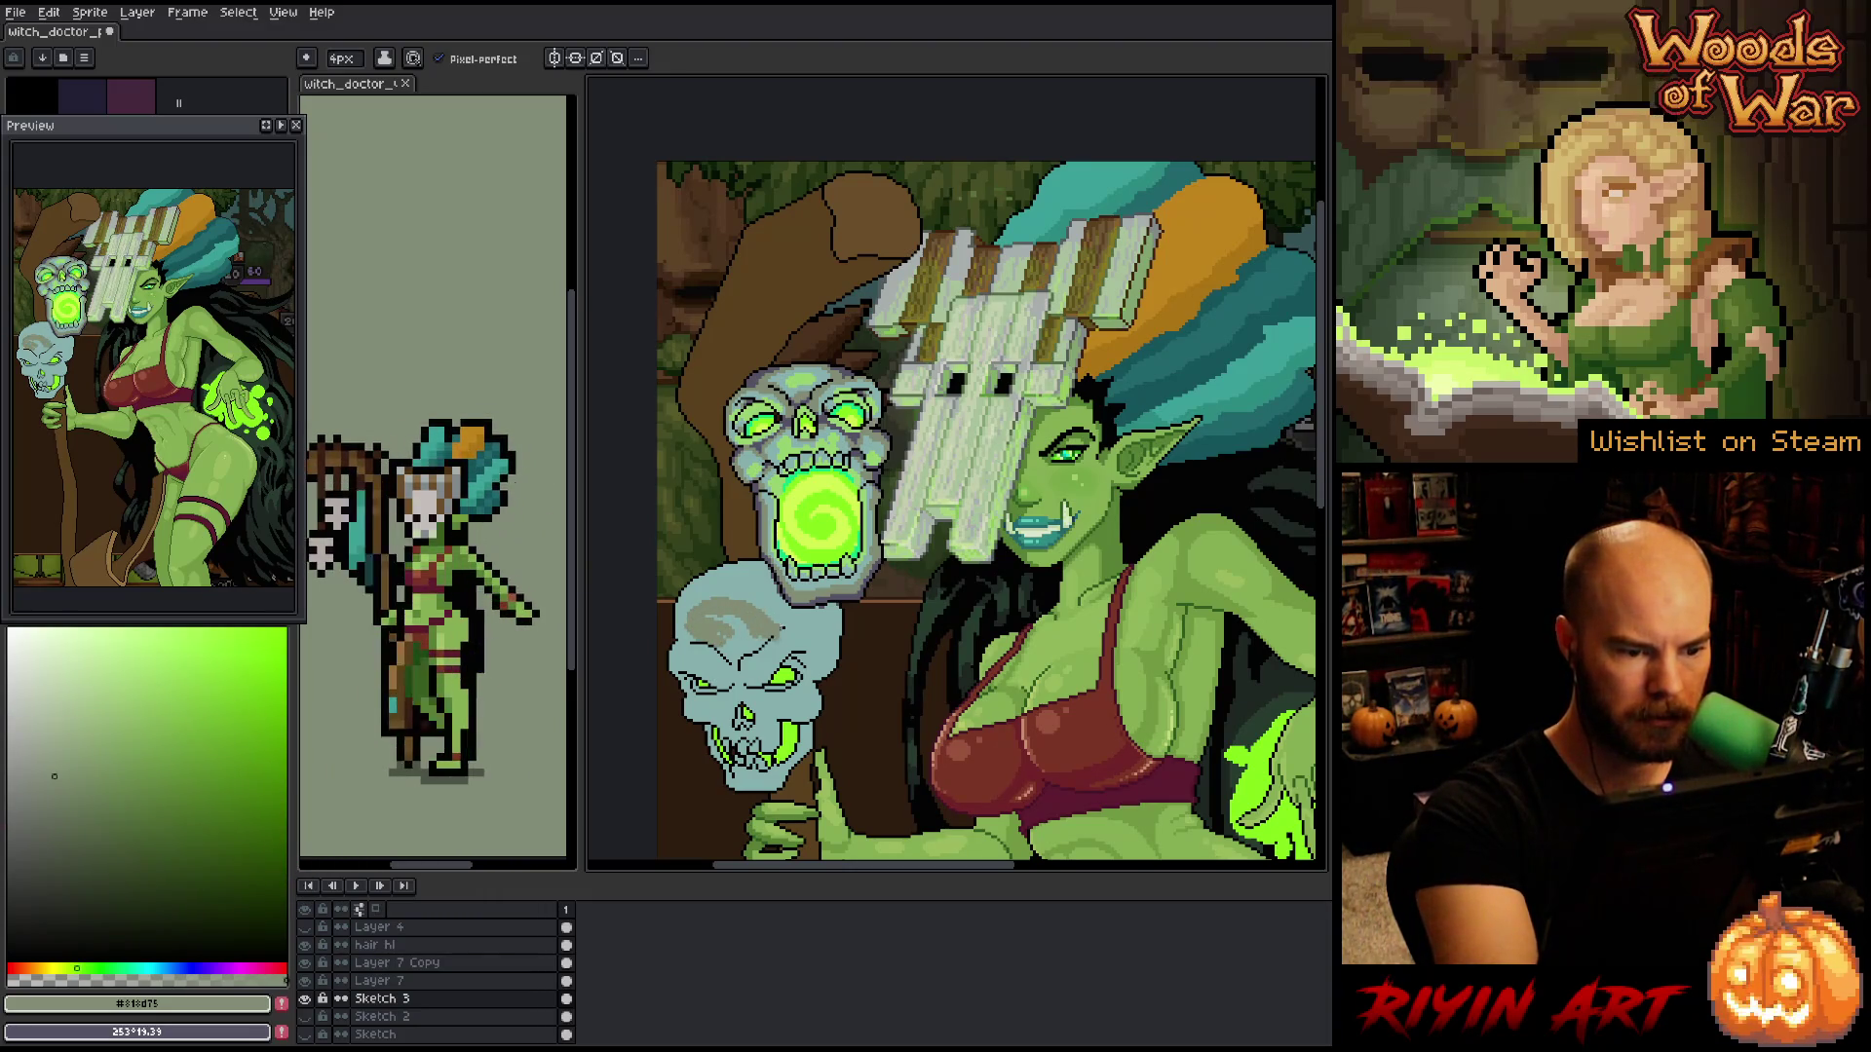
{"action": "left_click", "coordinate": [775, 609], "text": "alt"}
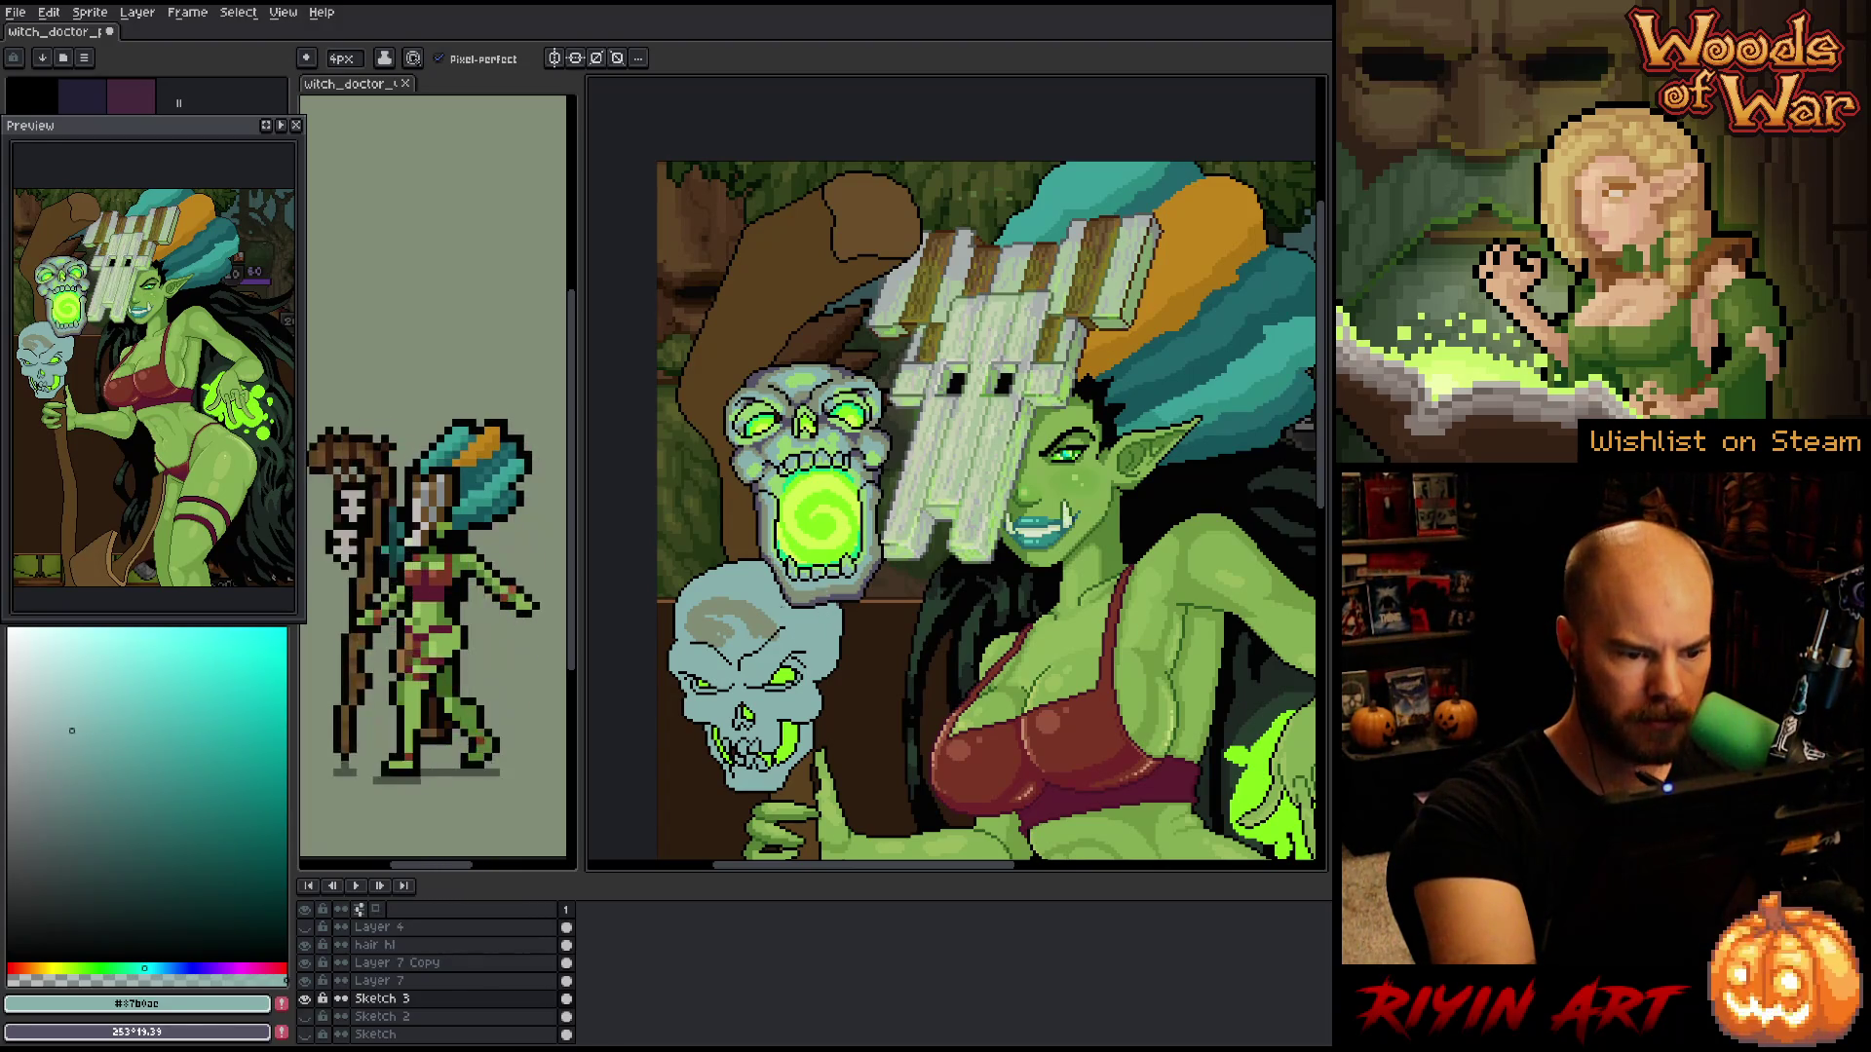
{"action": "left_click", "coordinate": [822, 621], "text": "alt"}
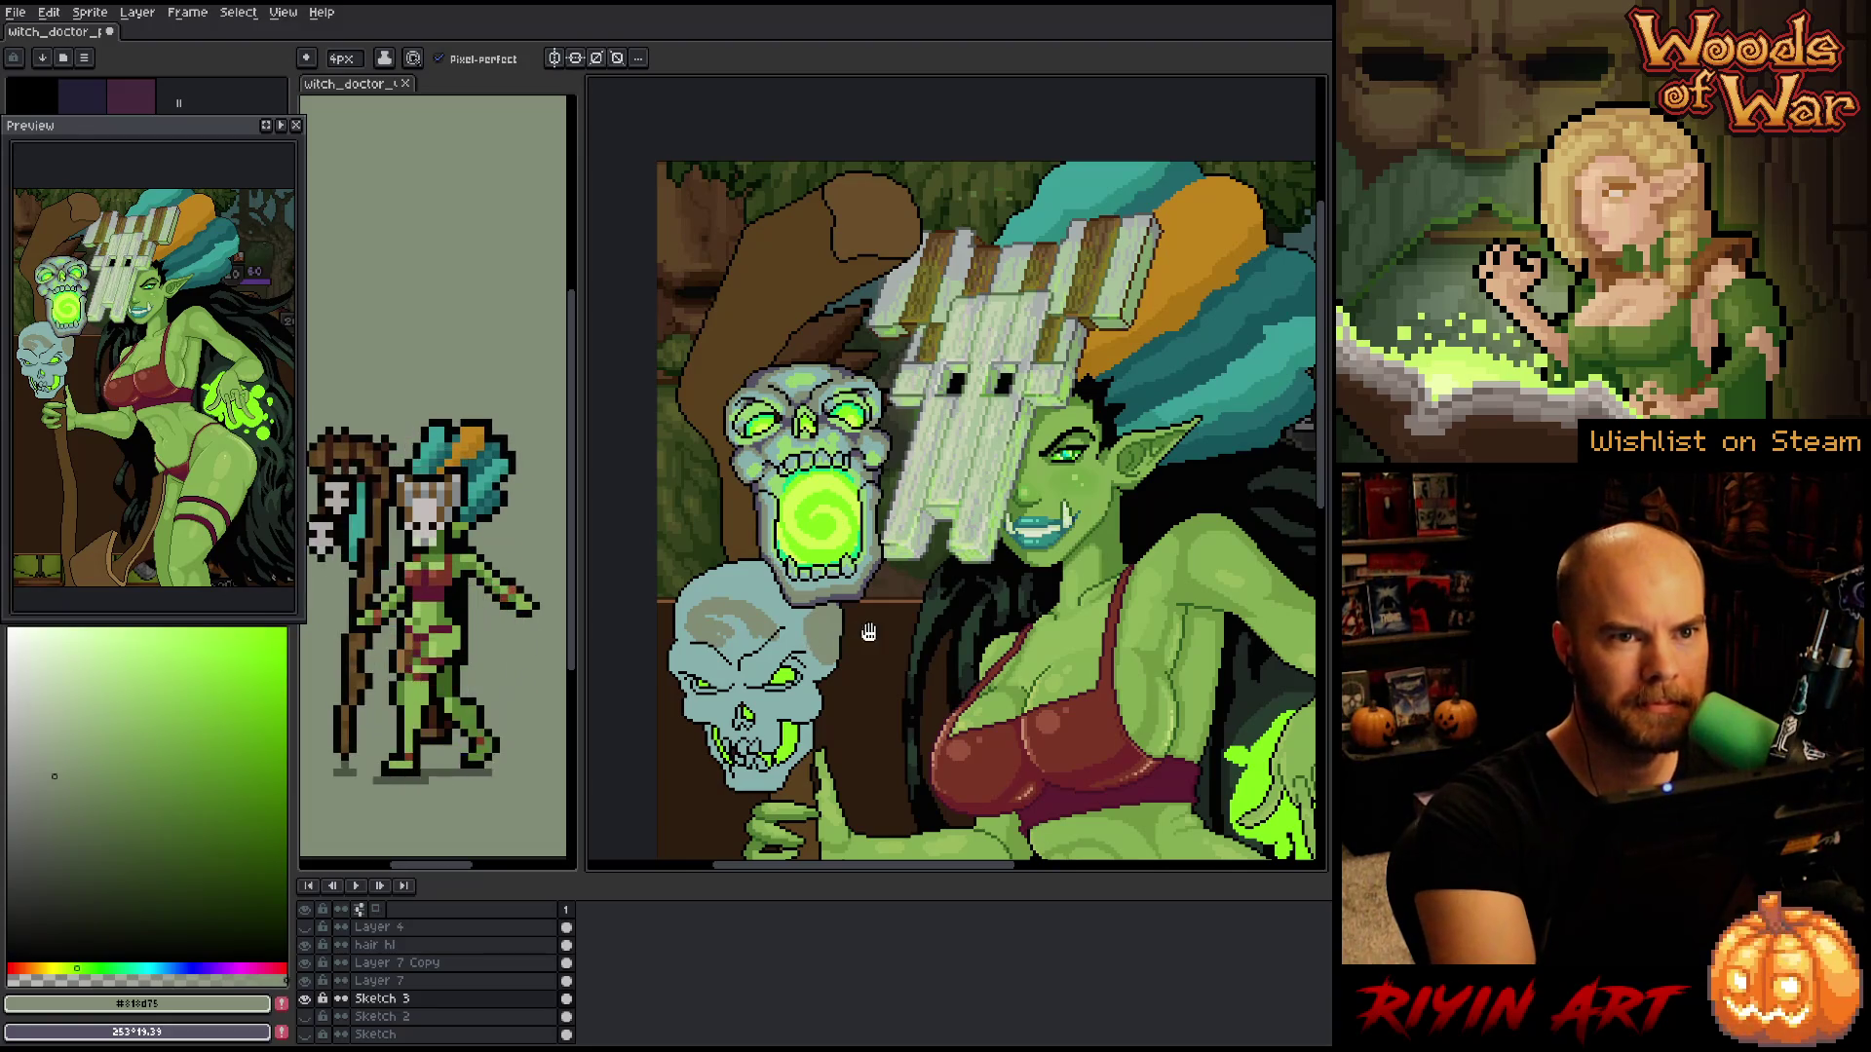
- Sample a grey-cyan and the muted green-grey from the lower skull
{"action": "scroll", "coordinate": [955, 478], "scroll_direction": "down", "scroll_amount": 2}
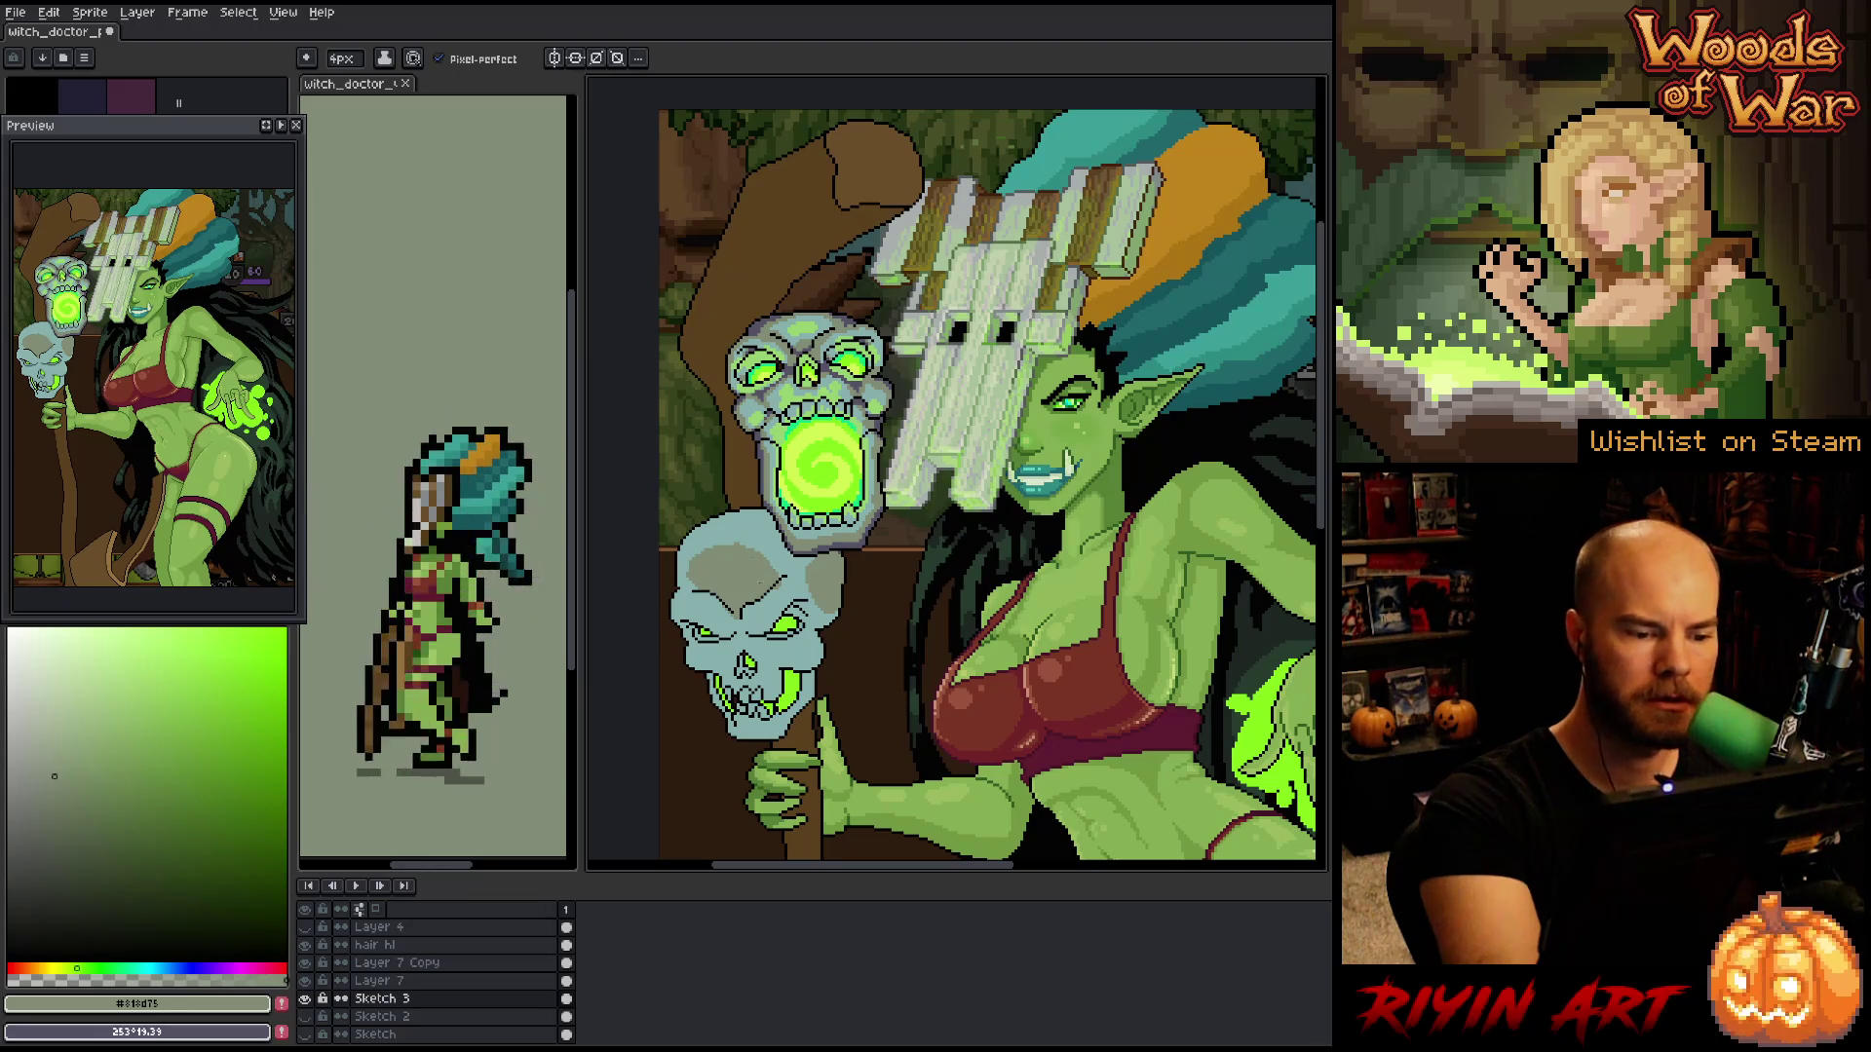
{"action": "scroll", "coordinate": [755, 551], "scroll_direction": "down", "scroll_amount": 2}
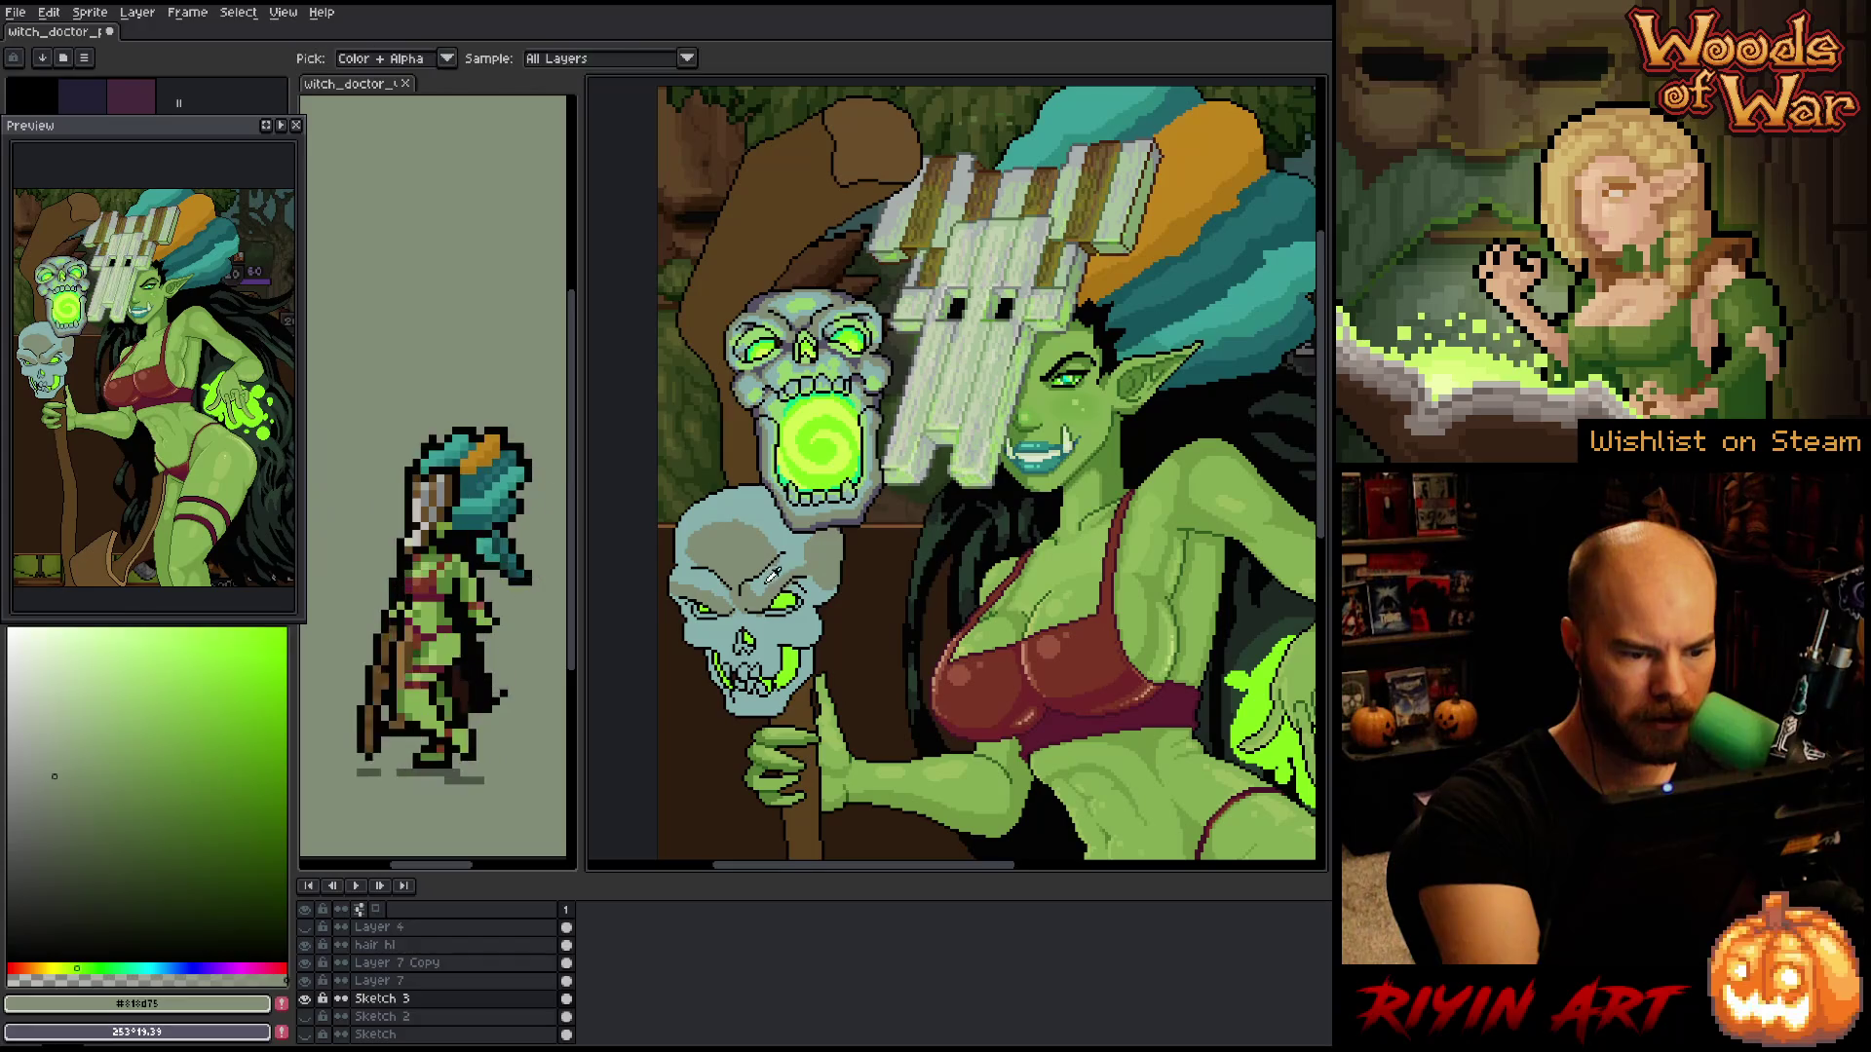
{"action": "left_click", "coordinate": [797, 557], "text": "alt"}
{"action": "left_click", "coordinate": [799, 519], "text": "alt"}
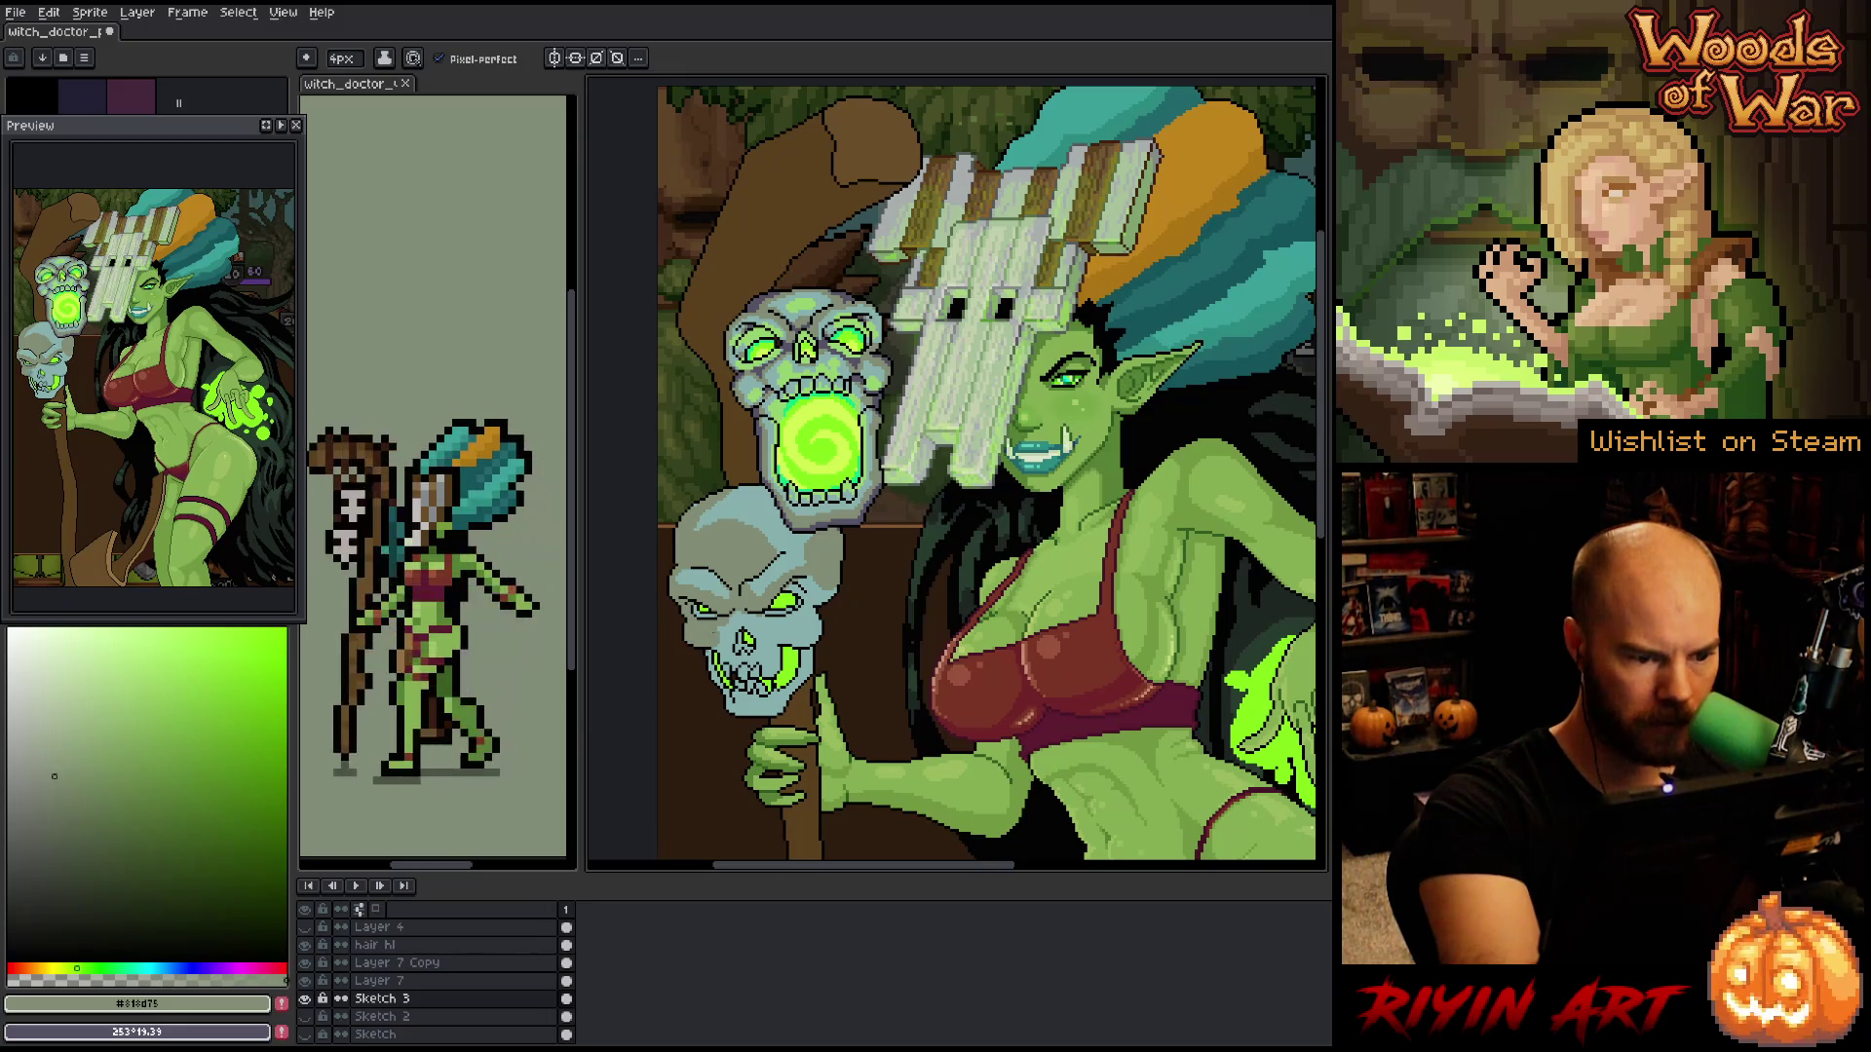
- Shade the cranium and brow, swapping between the skull's teal-grey and muted green
{"action": "key", "text": "x"}
{"action": "key", "text": "alt"}
{"action": "left_click", "coordinate": [746, 614]}
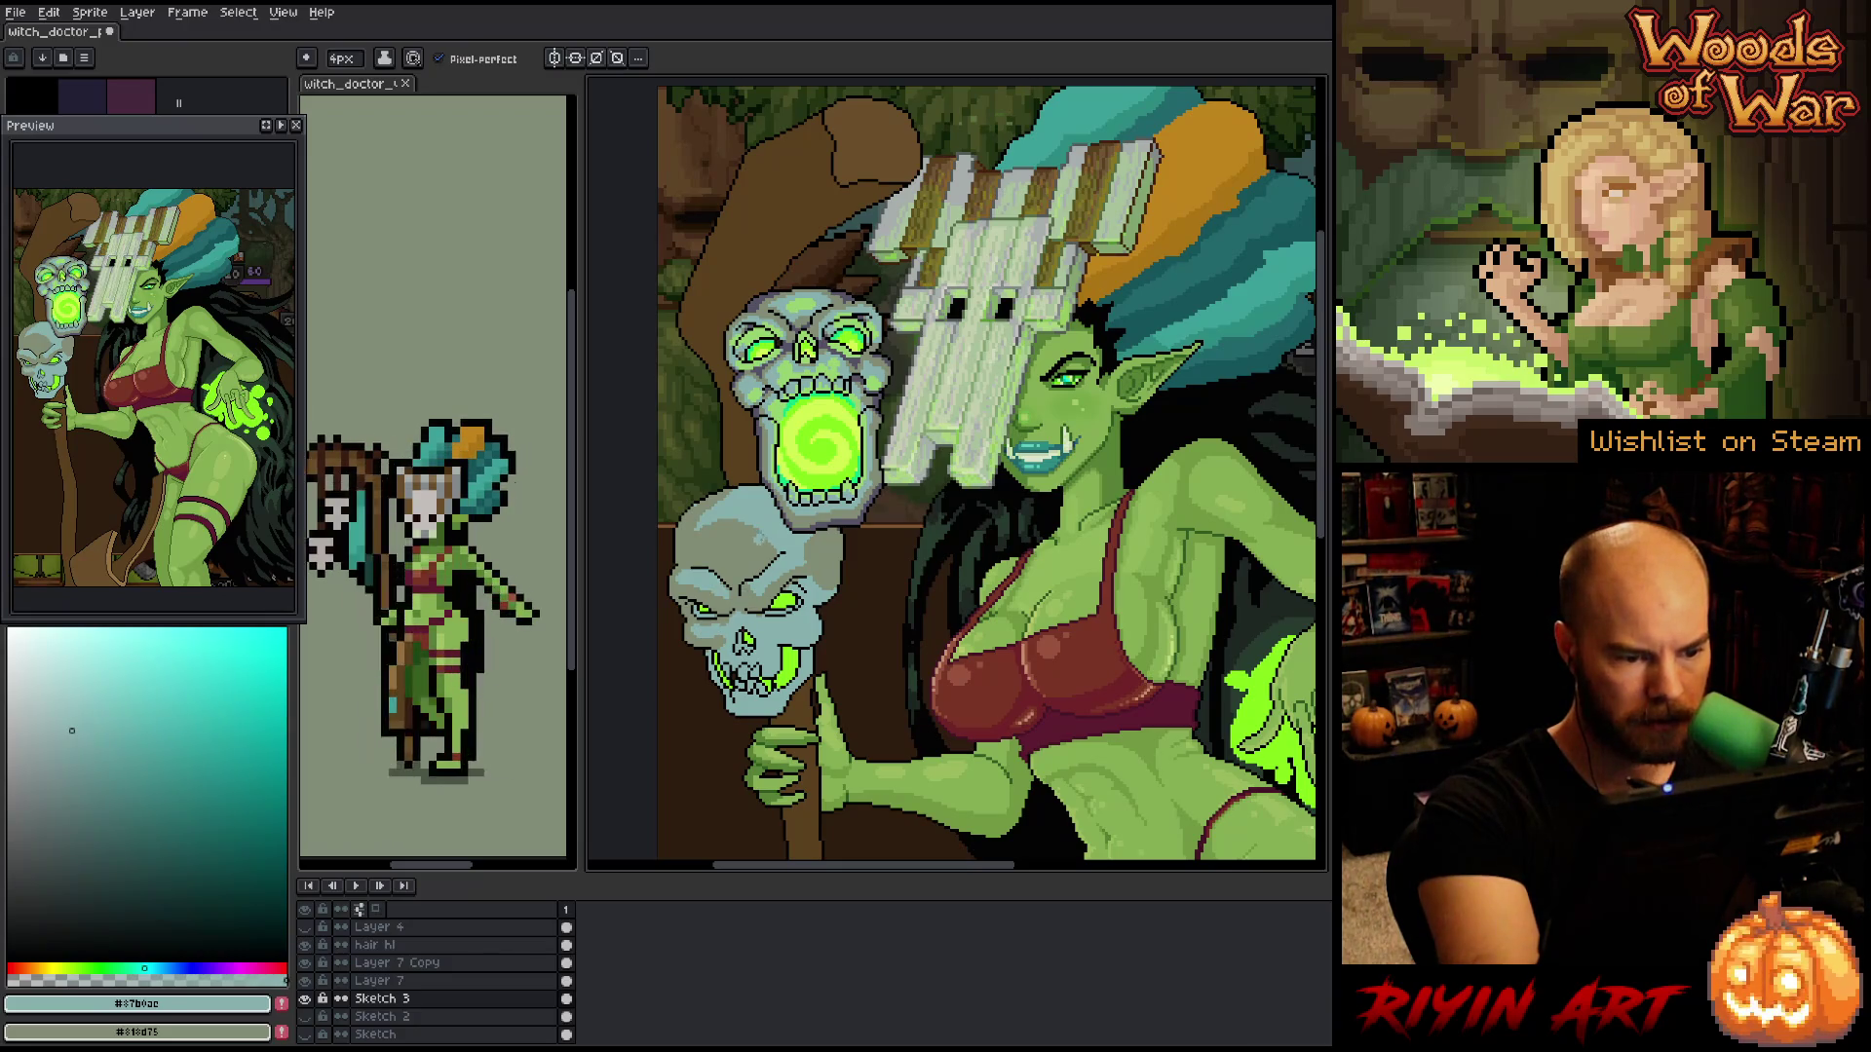
{"action": "key", "text": "x"}
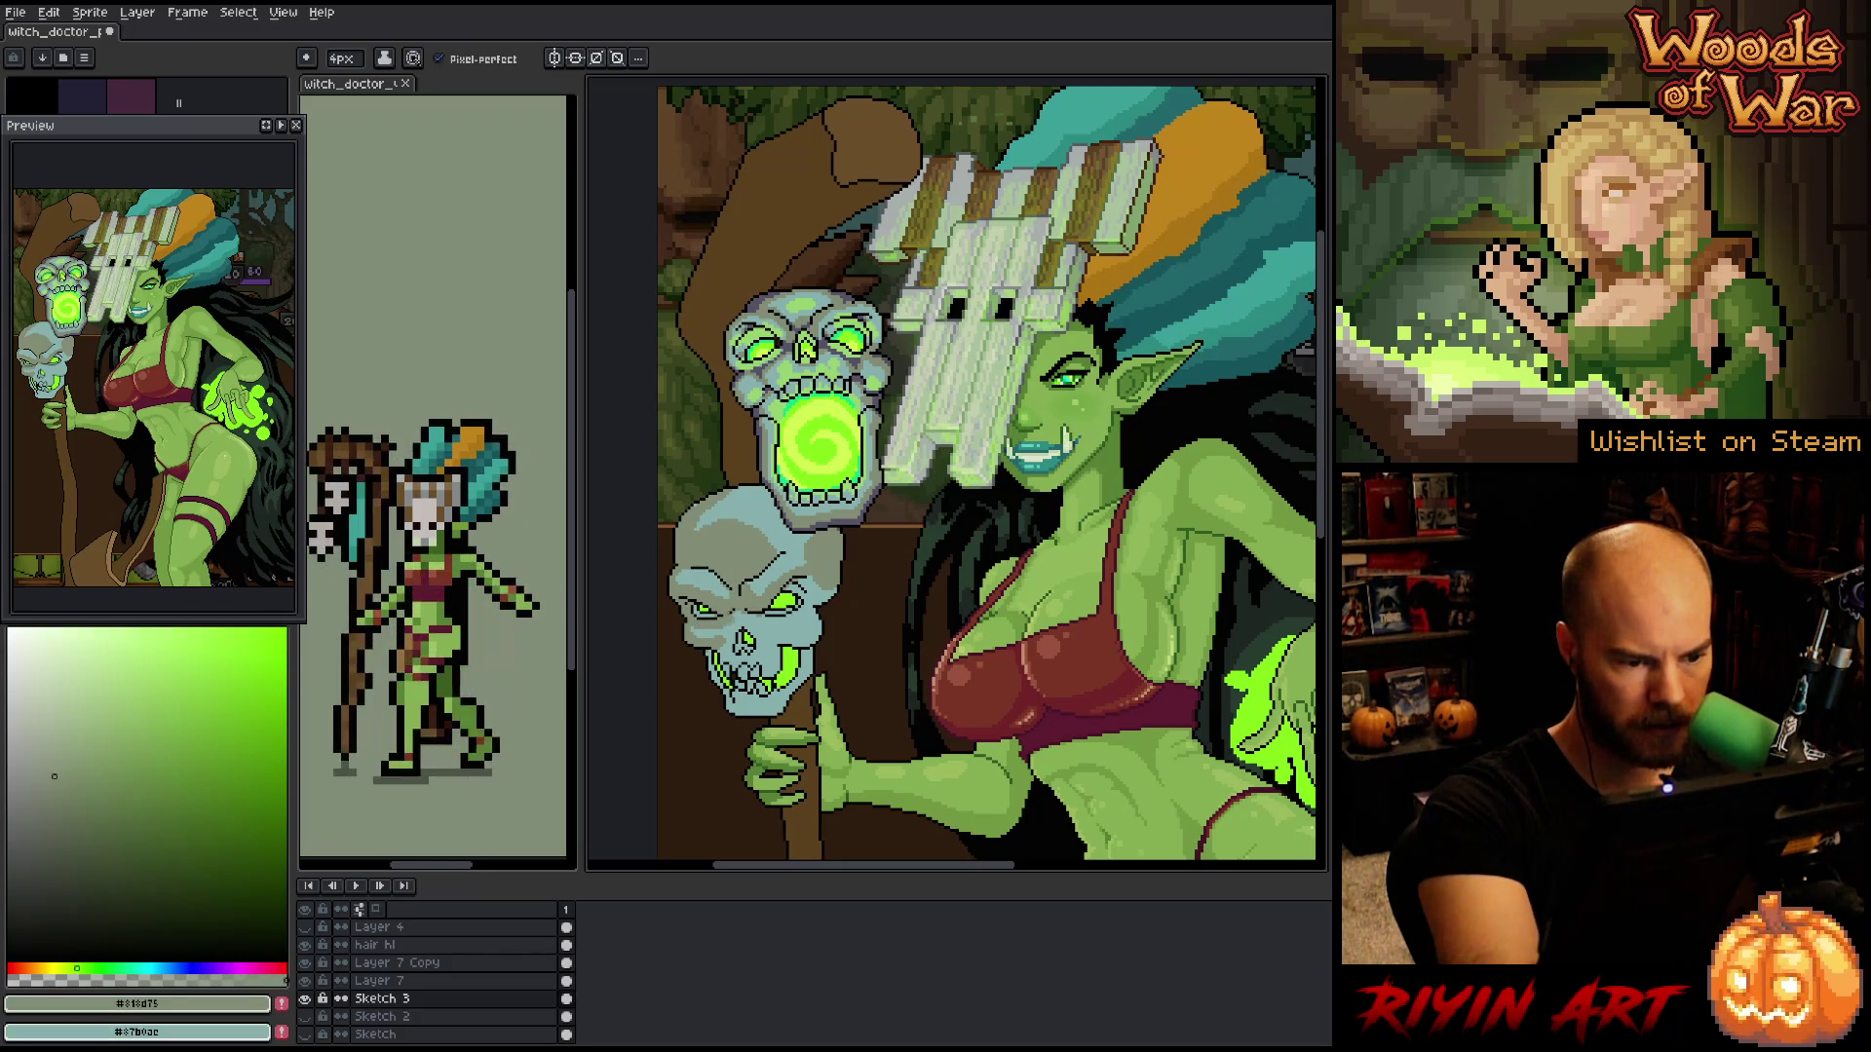
{"action": "key", "text": "x"}
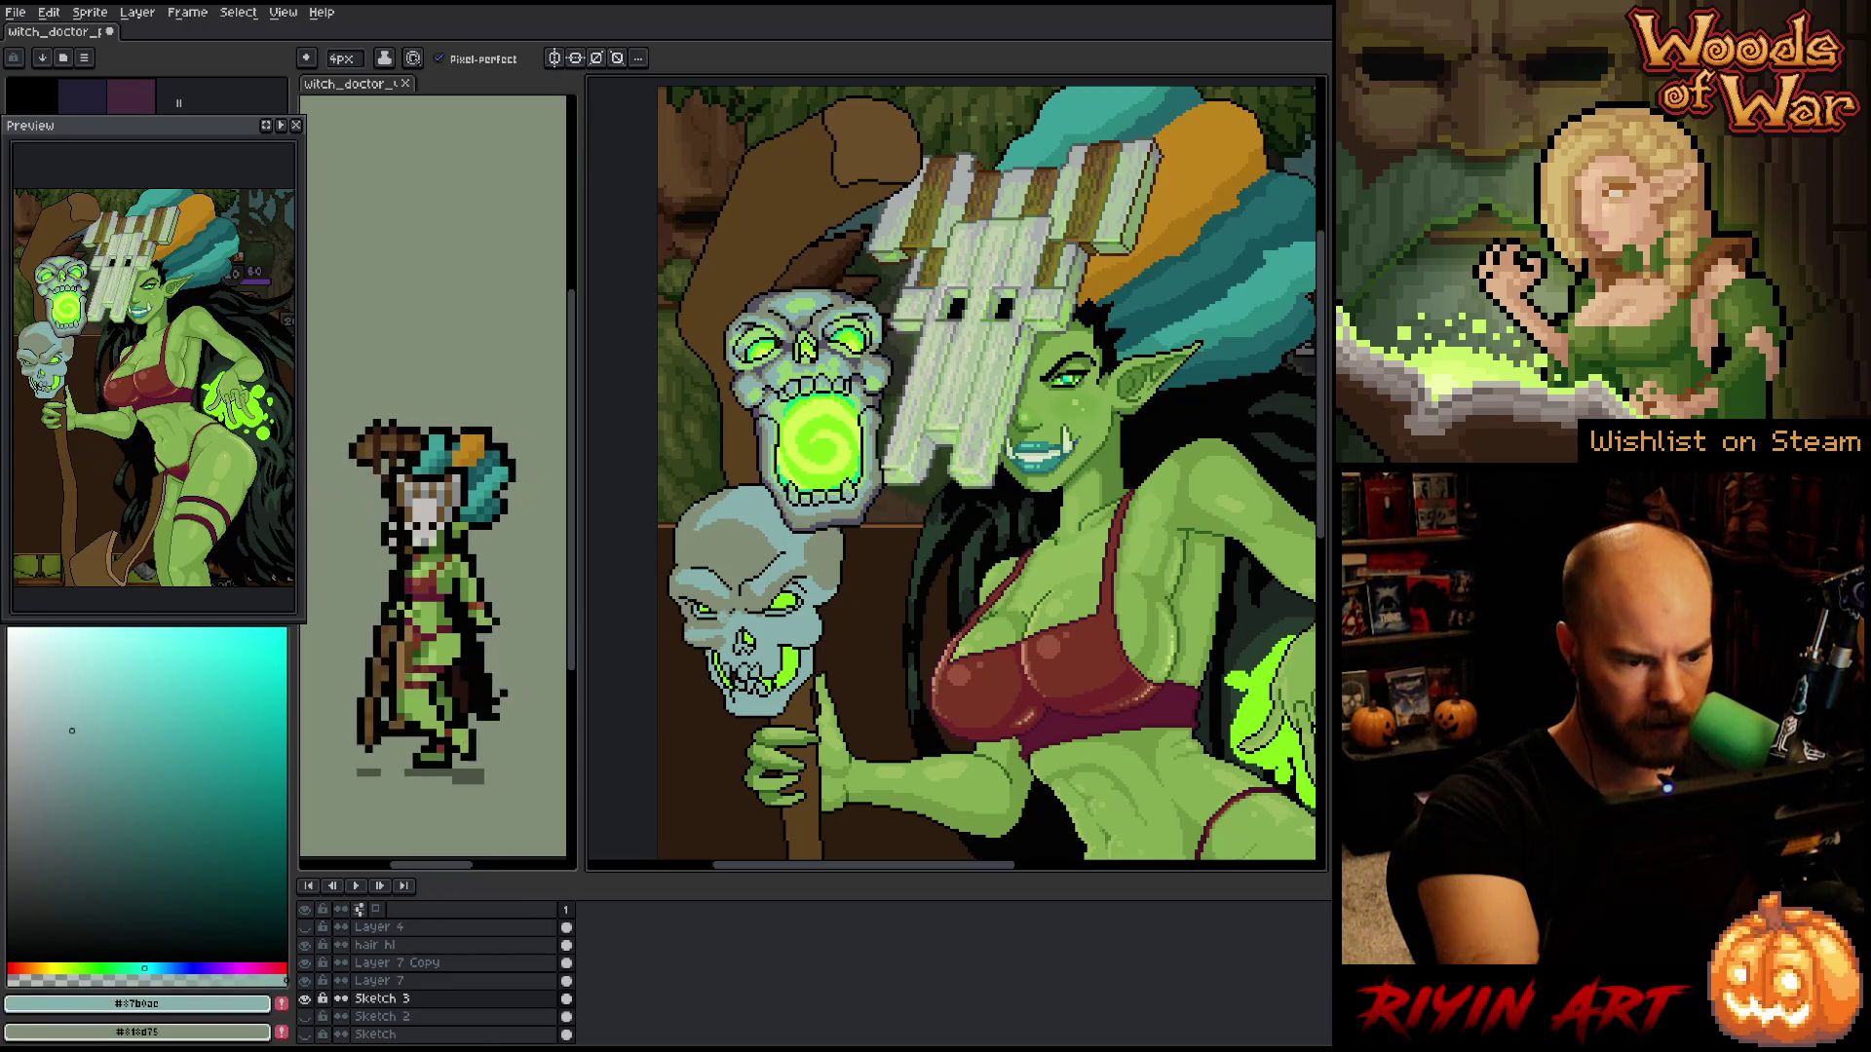
{"action": "key", "text": "x"}
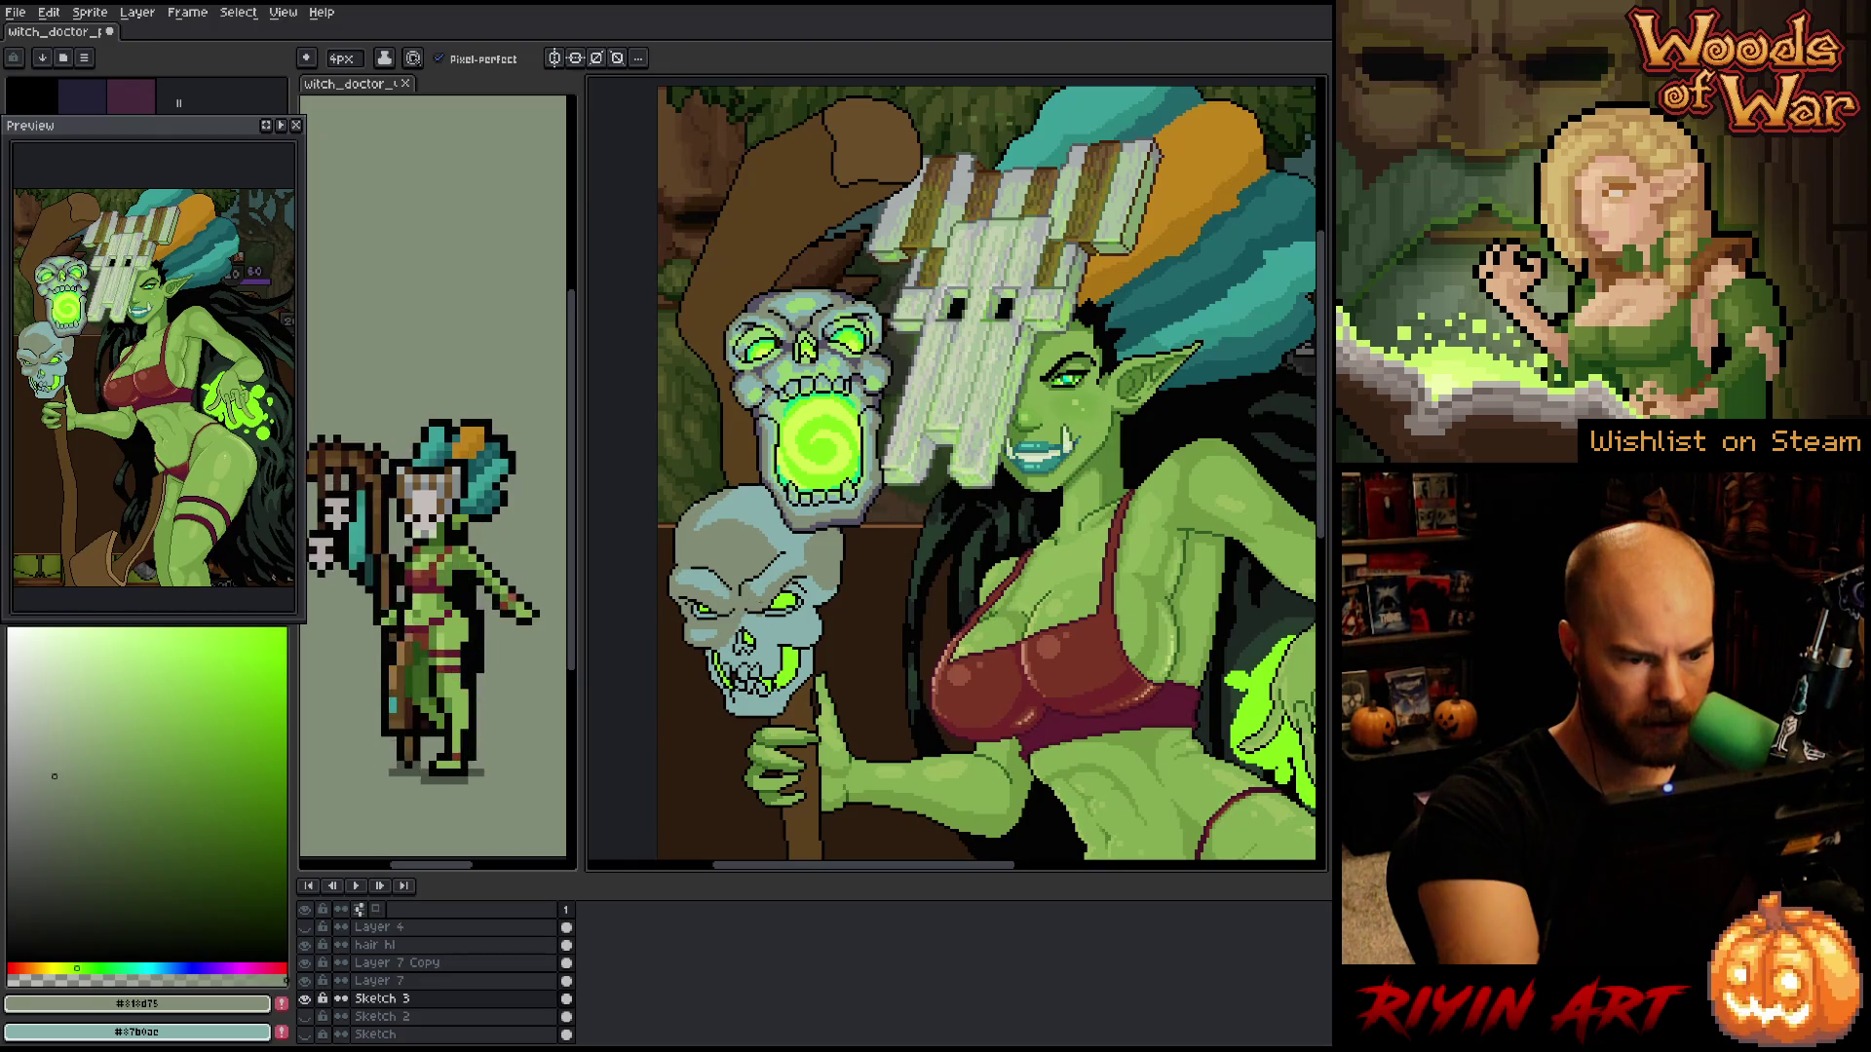
{"action": "key", "text": "x"}
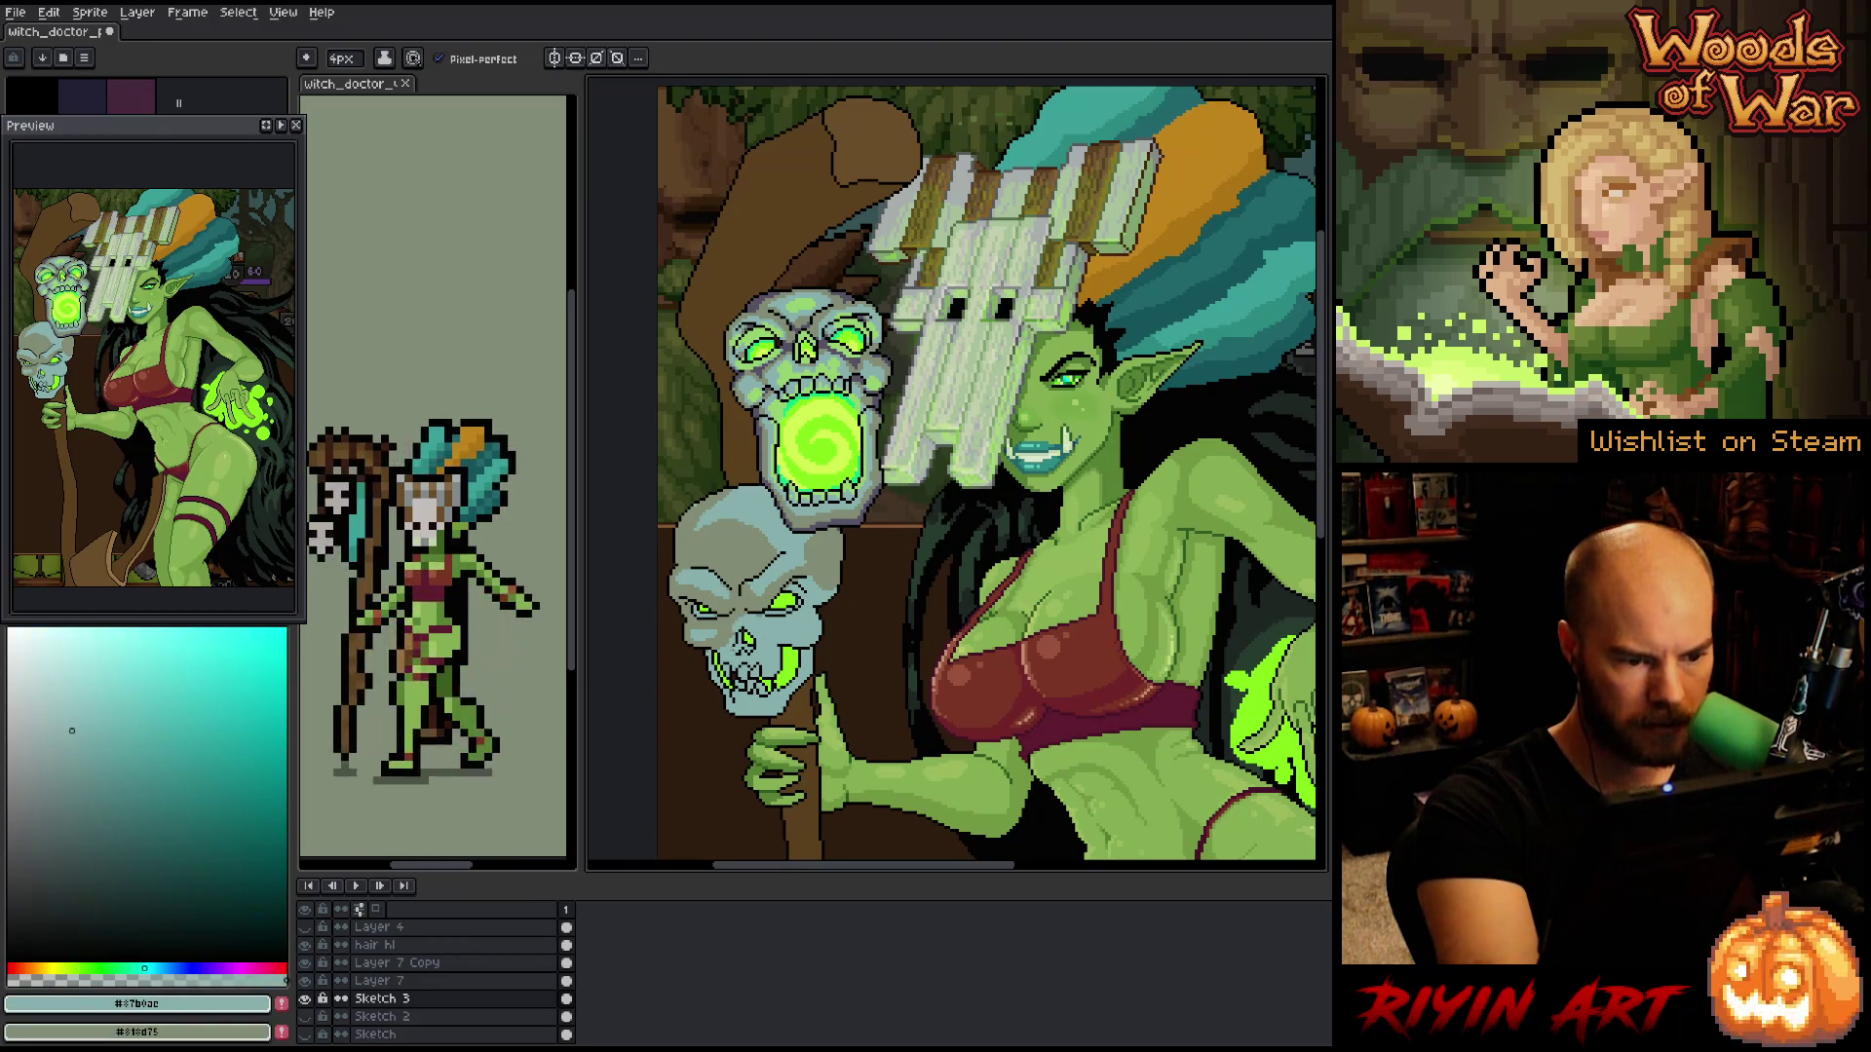
{"action": "key", "text": "x"}
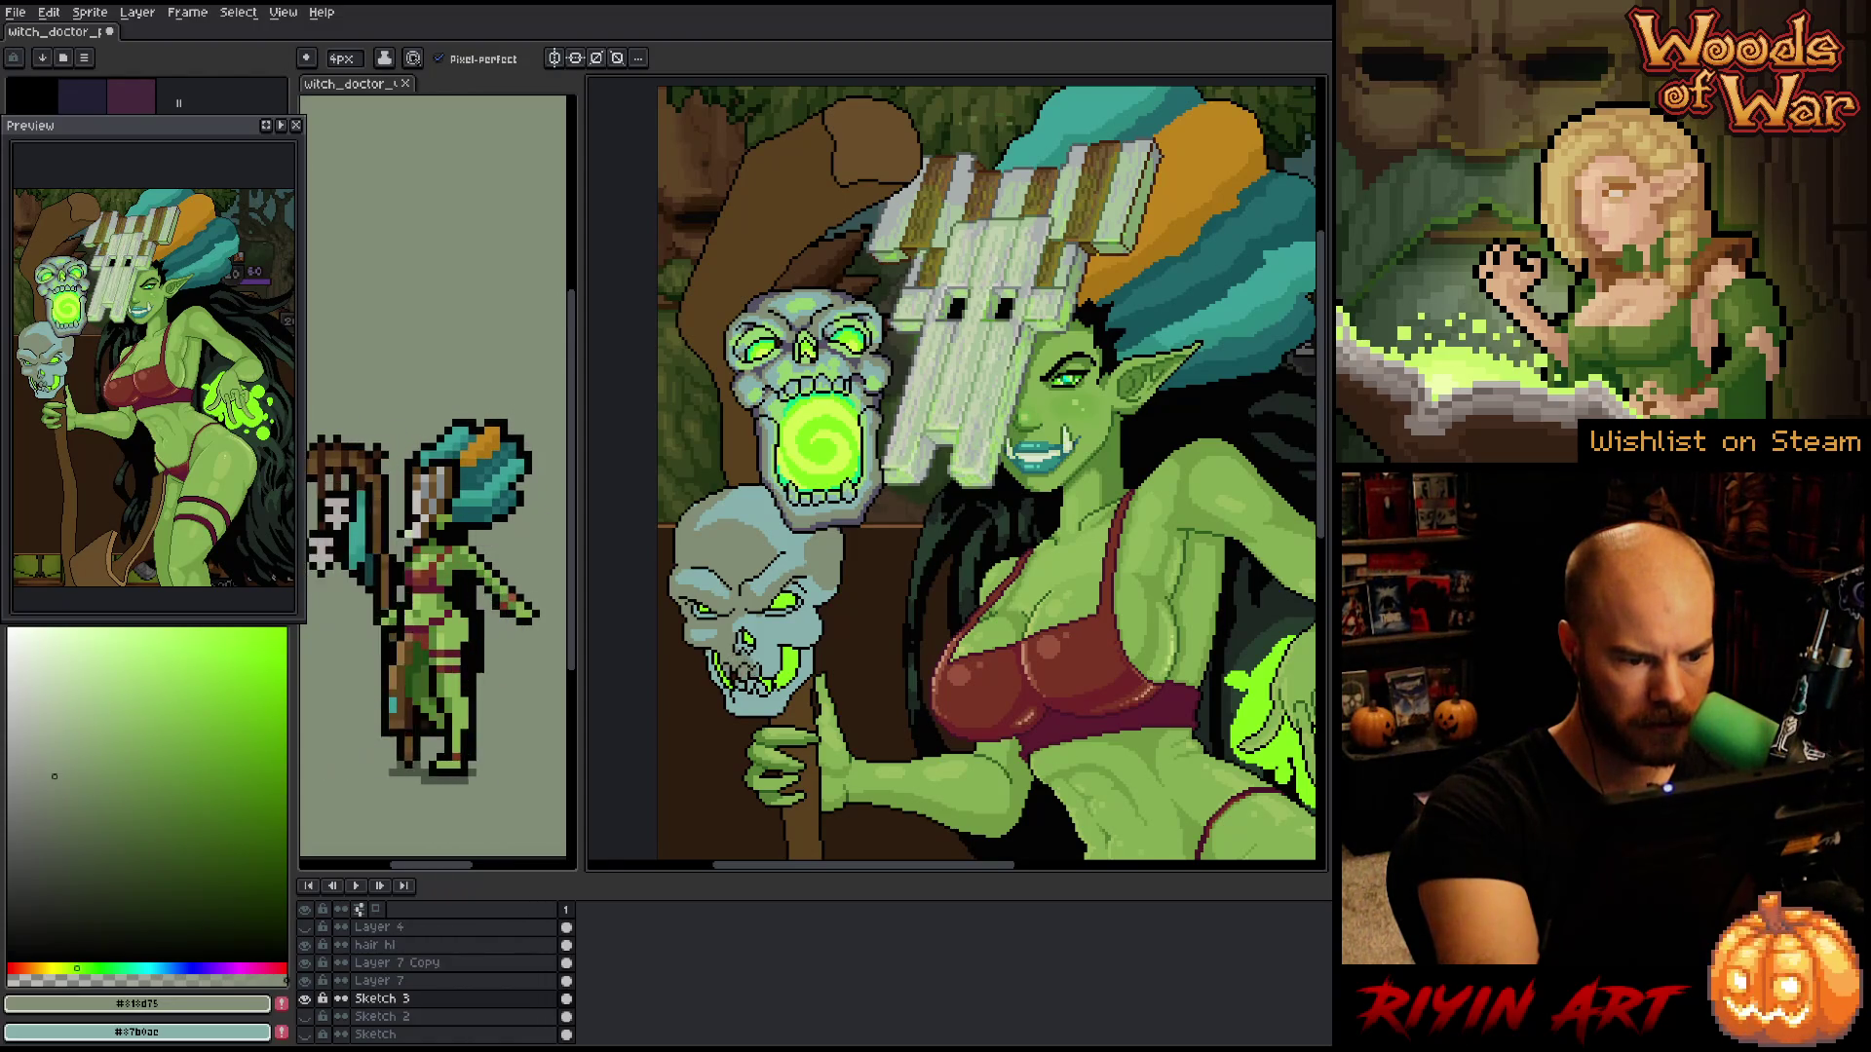
{"action": "key", "text": "x"}
{"action": "key", "text": "x"}
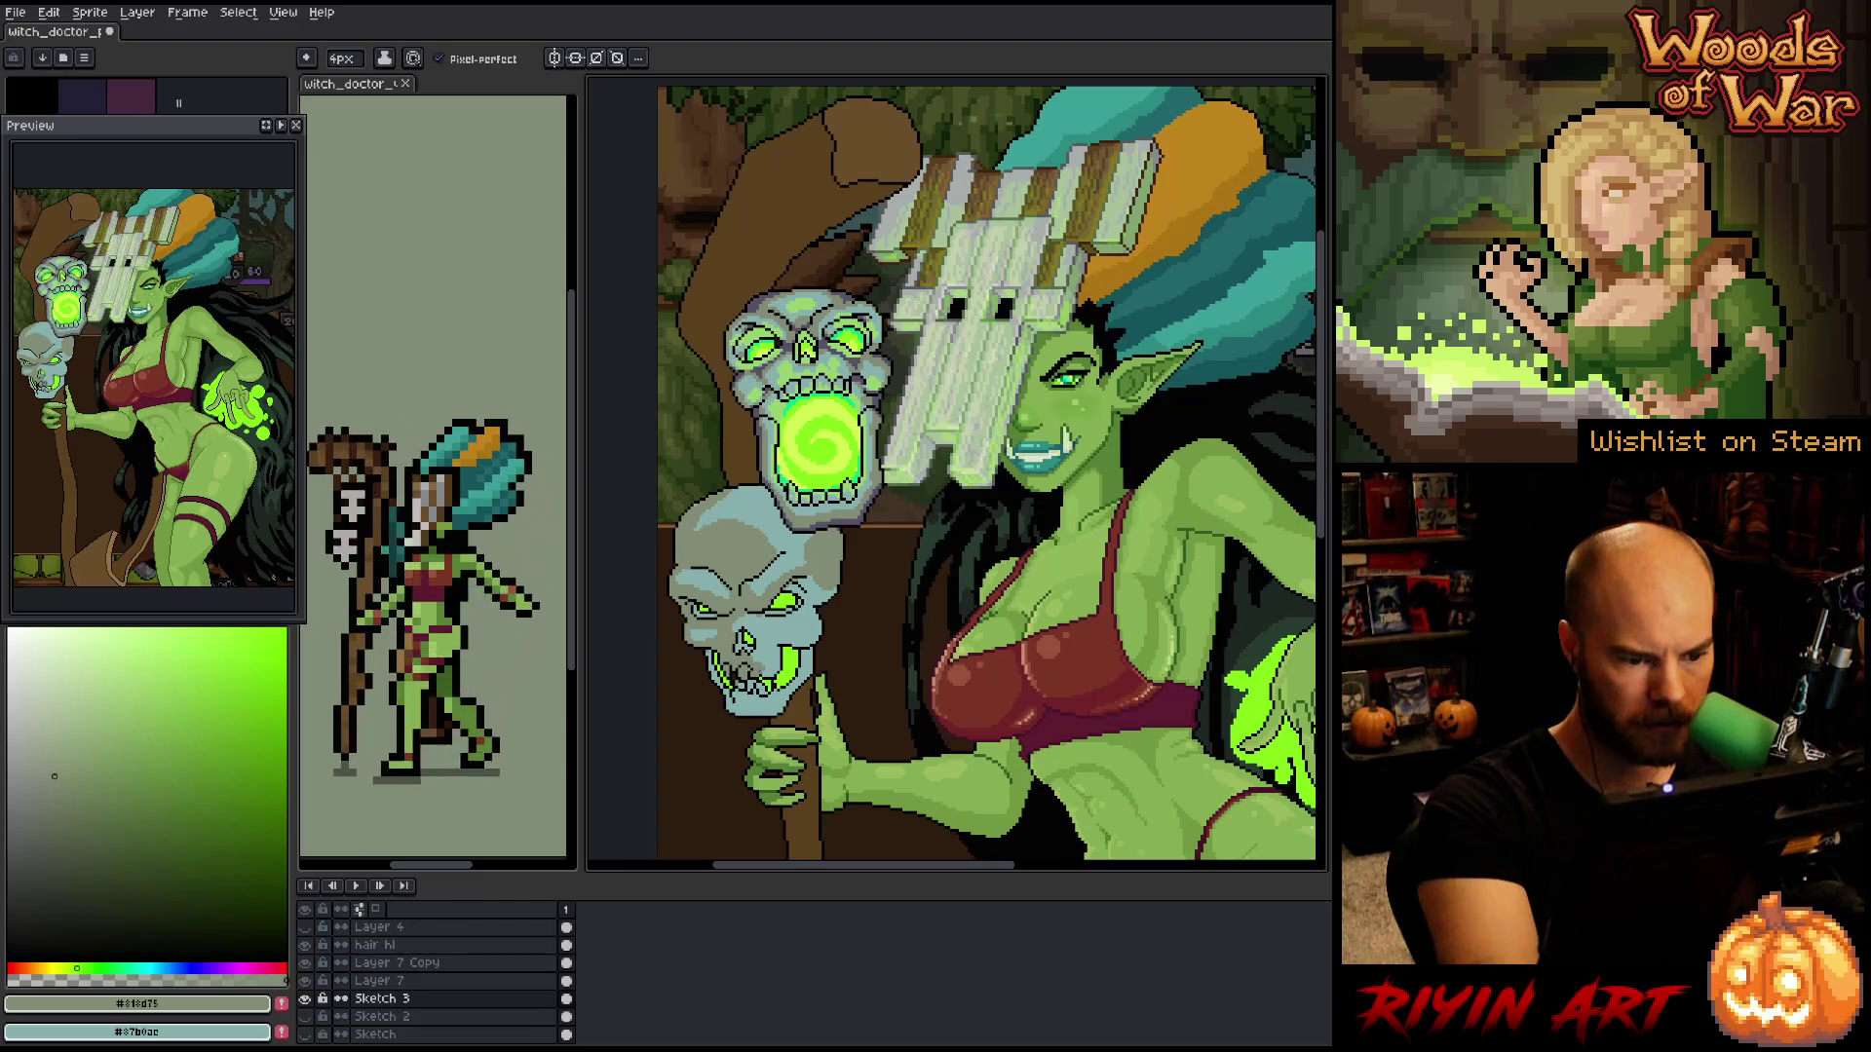